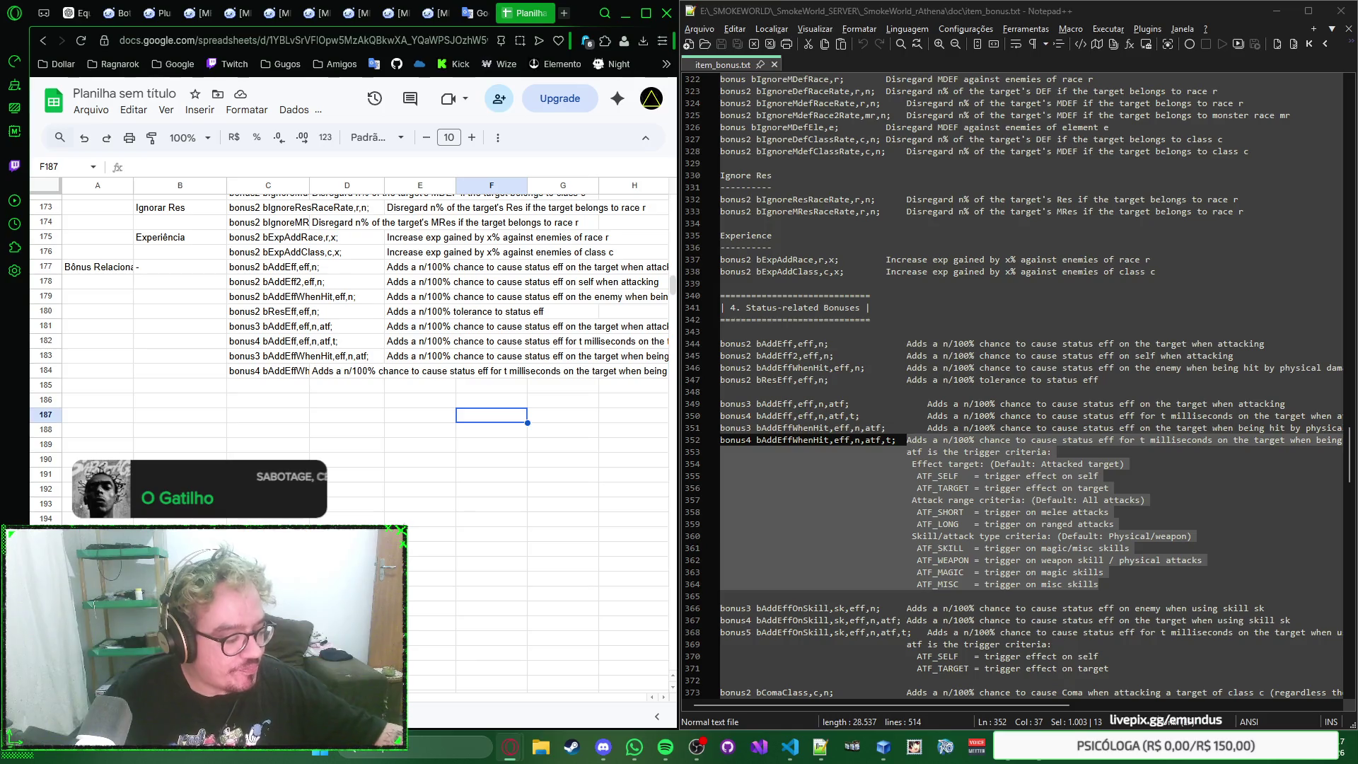
Step: Review the bonus4 bAddEffWhenHit script in C184 and its description in D184
click(349, 374)
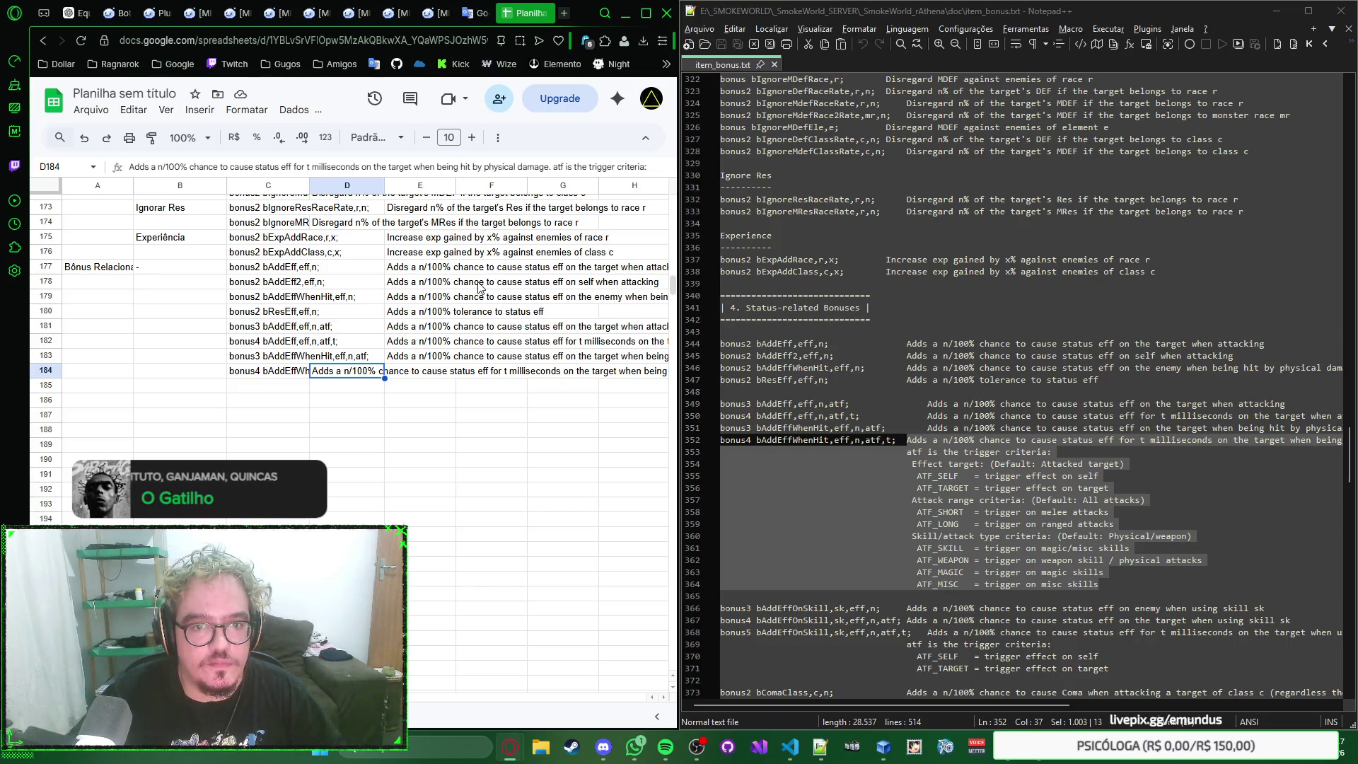
click(287, 373)
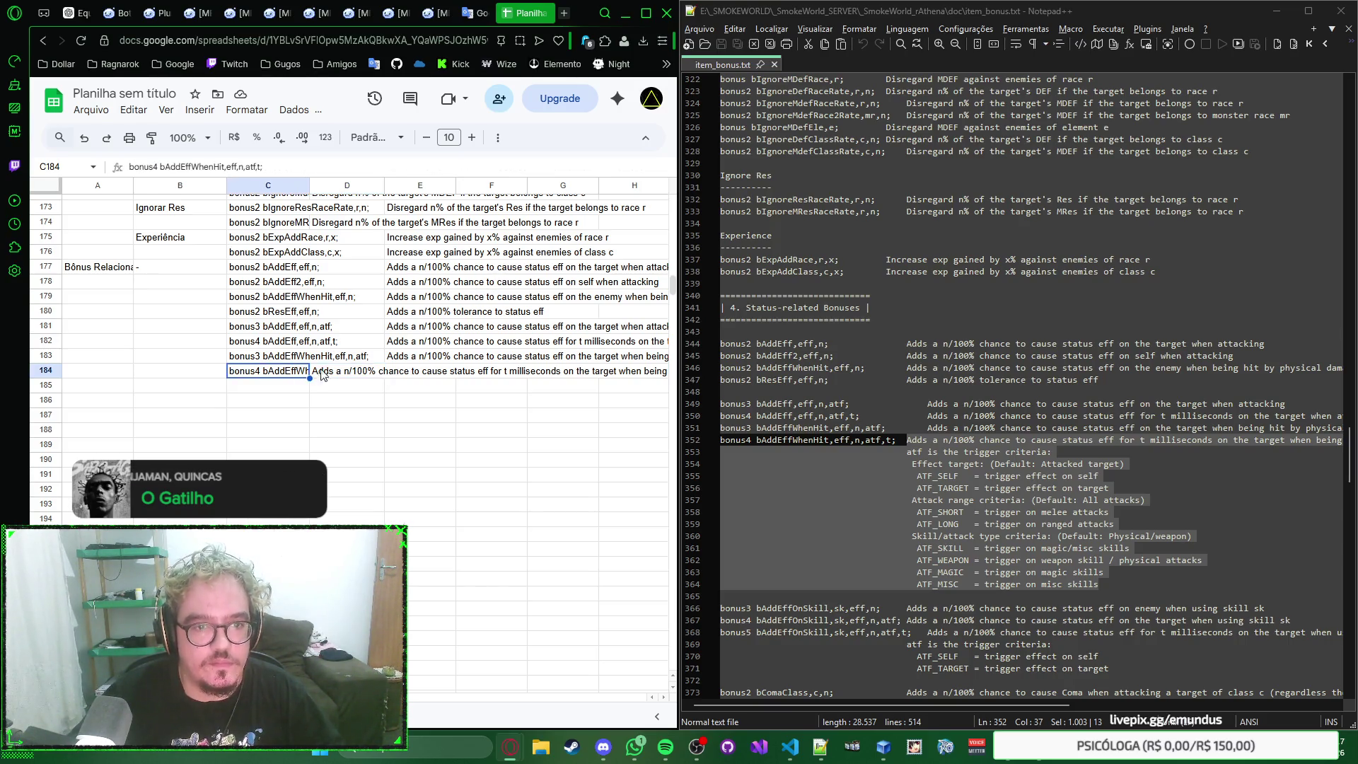
click(347, 379)
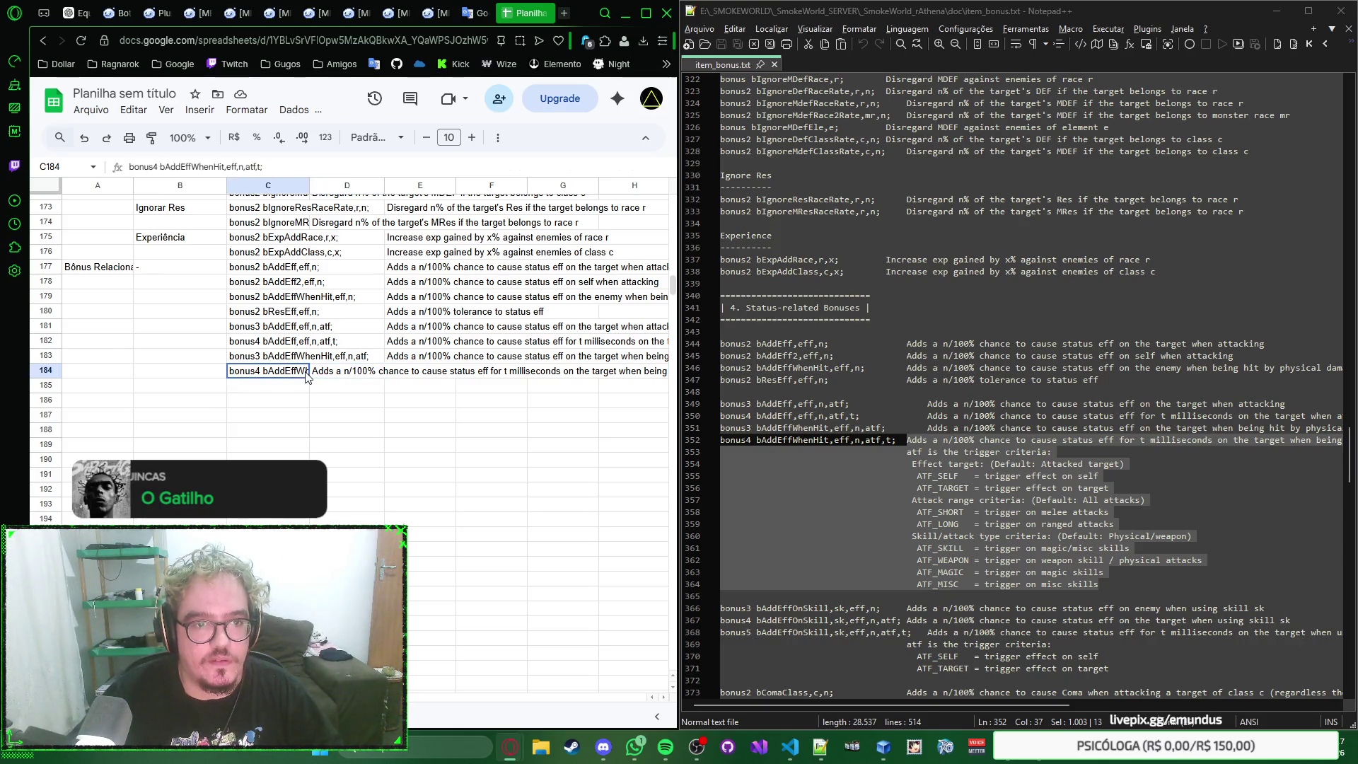
click(335, 376)
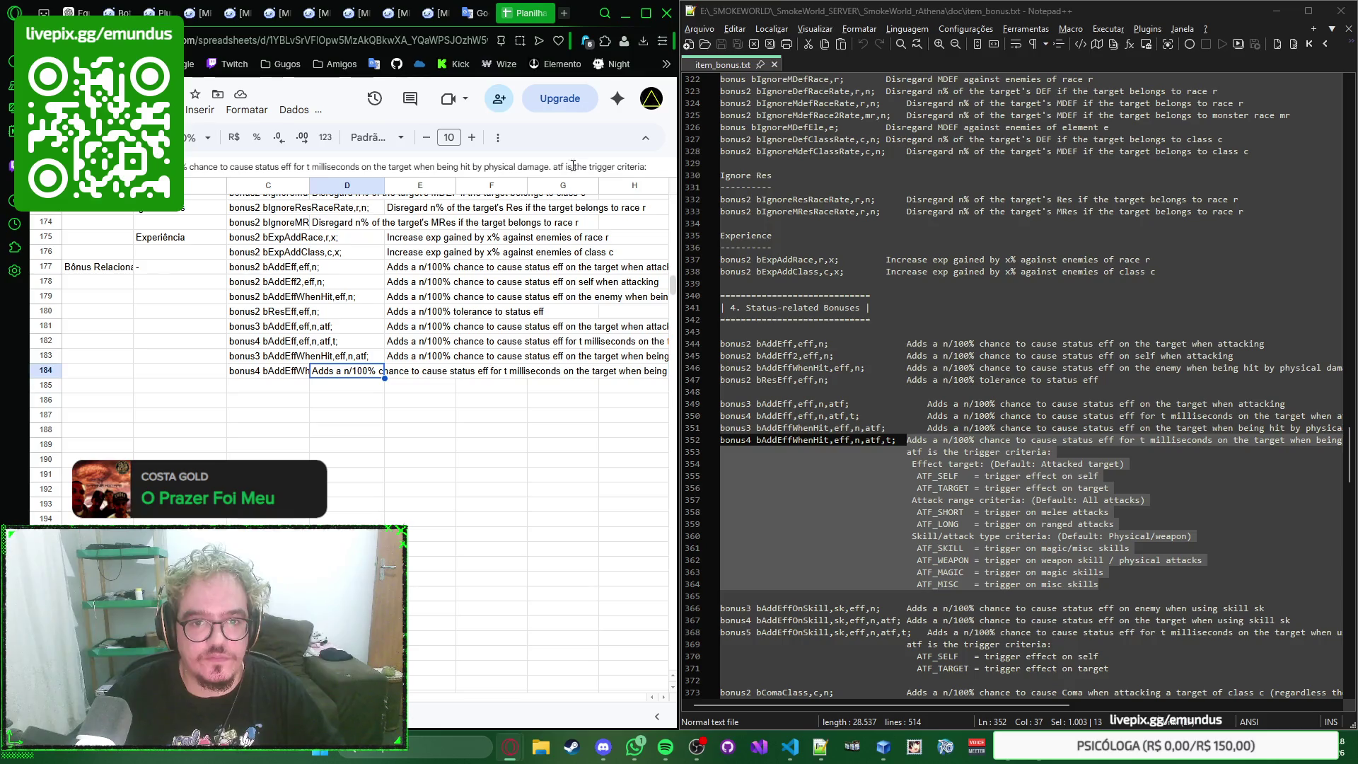
Step: Commit the revised D184 description and head back toward the header row
click(661, 167)
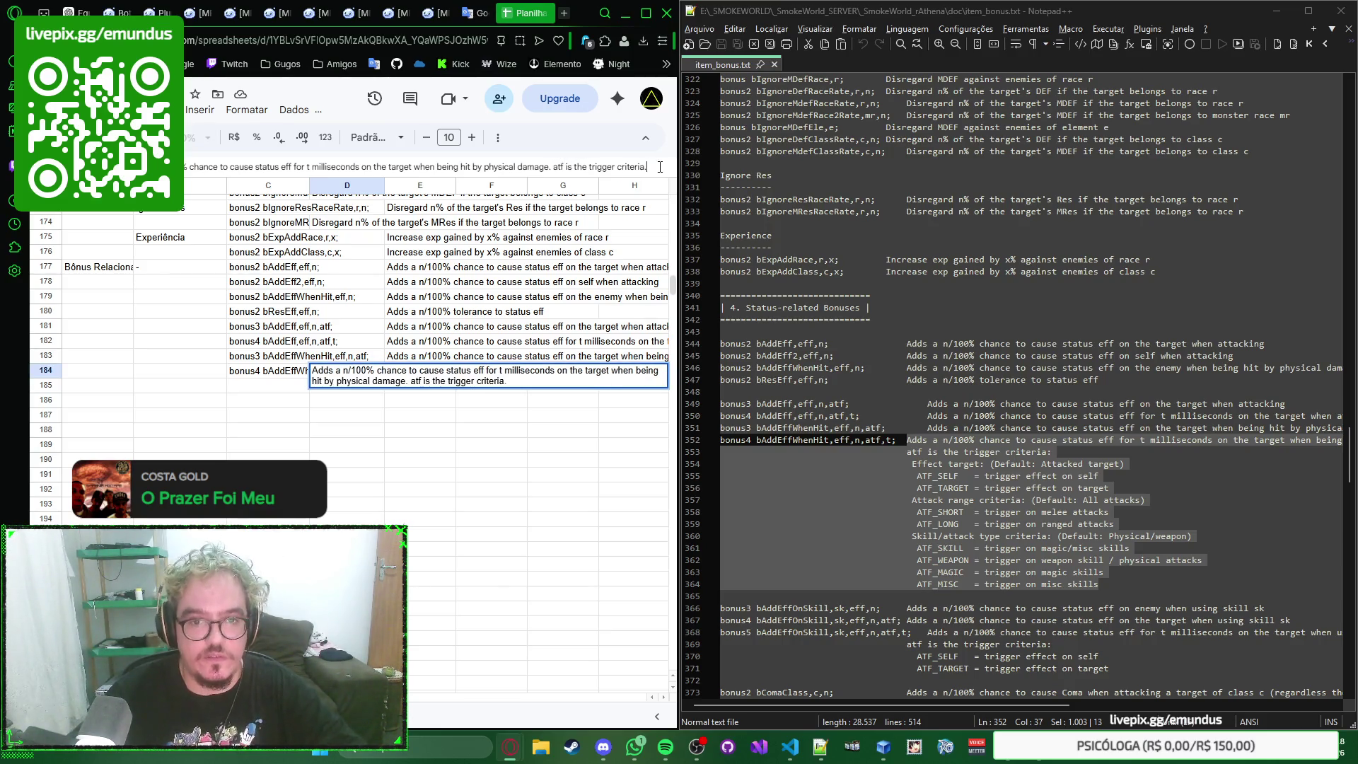
key(Return)
key(Right)
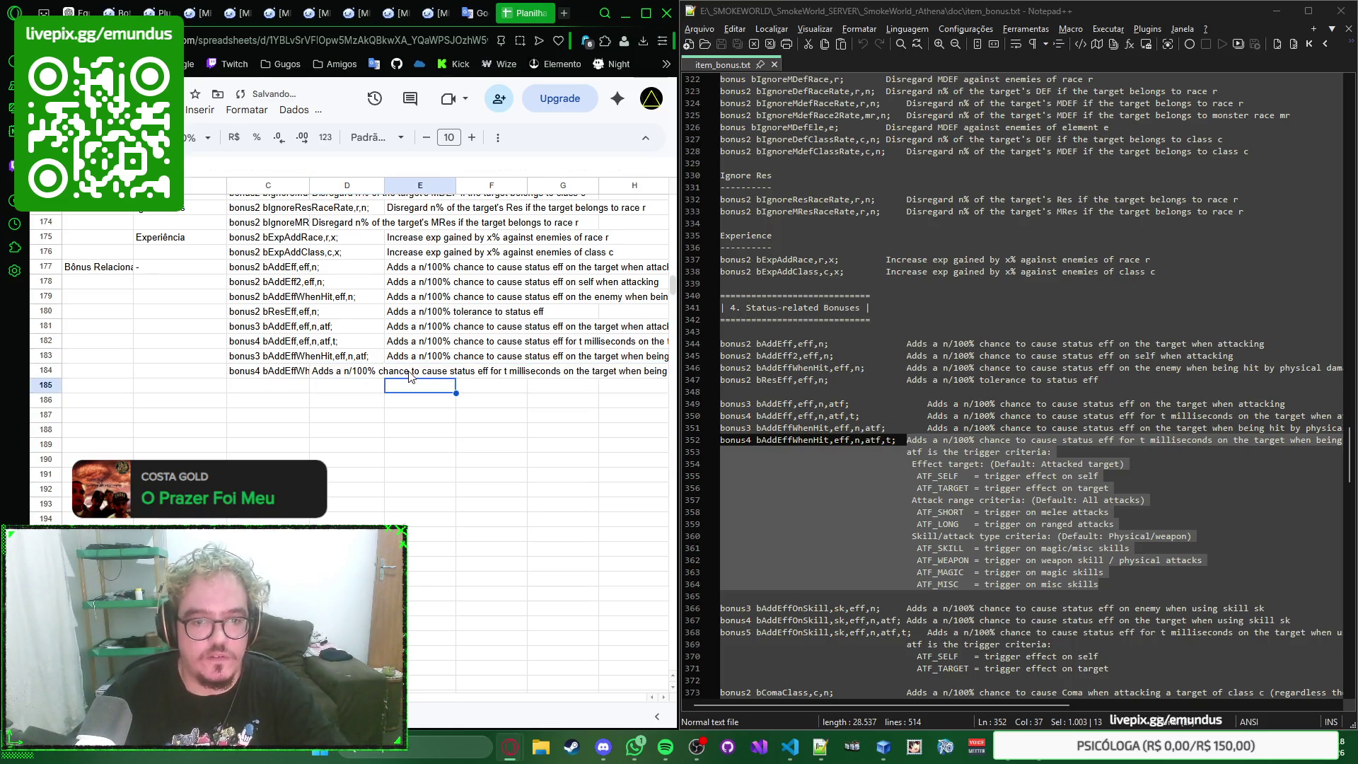
key(Right)
scroll(411, 377, up, 5)
scroll(425, 376, up, 5)
scroll(425, 377, up, 5)
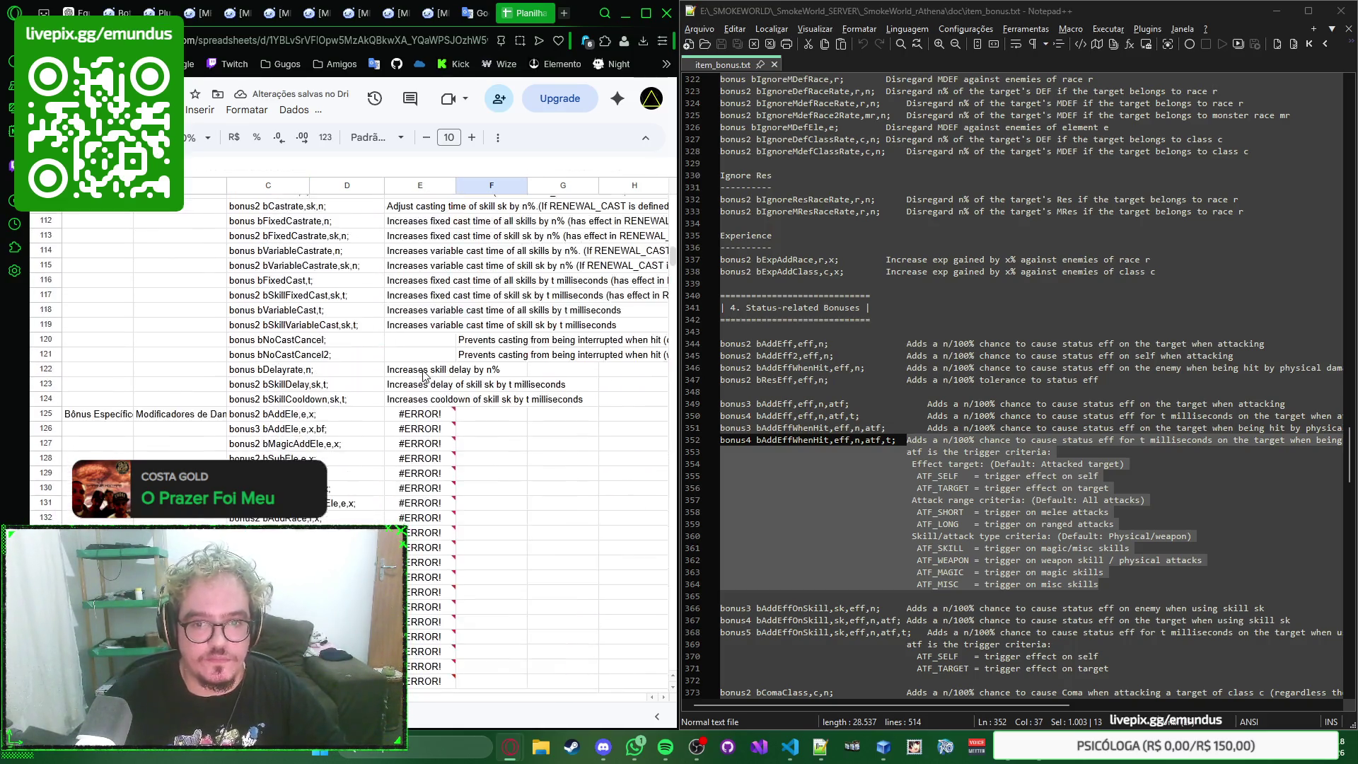
scroll(425, 377, up, 10)
scroll(424, 377, up, 10)
scroll(424, 376, up, 8)
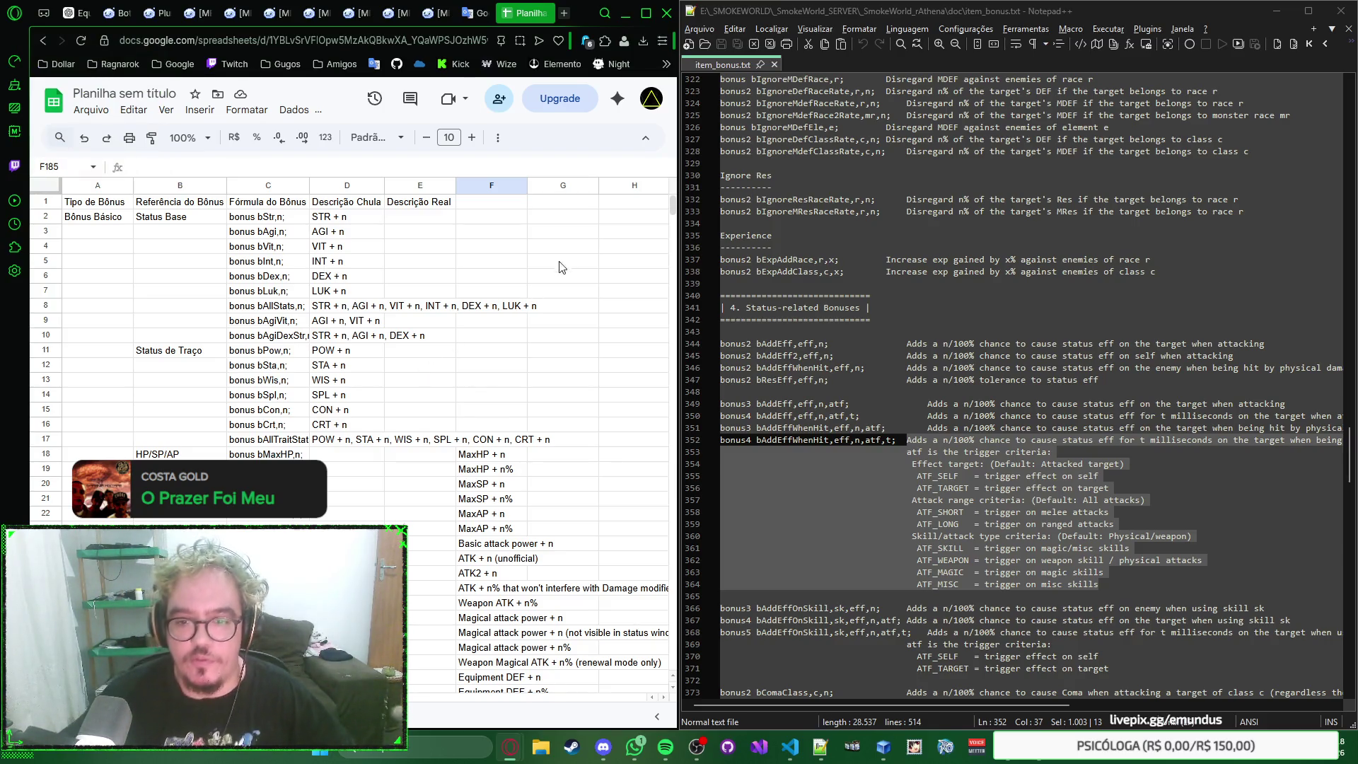
scroll(555, 268, down, 2)
scroll(545, 250, up, 2)
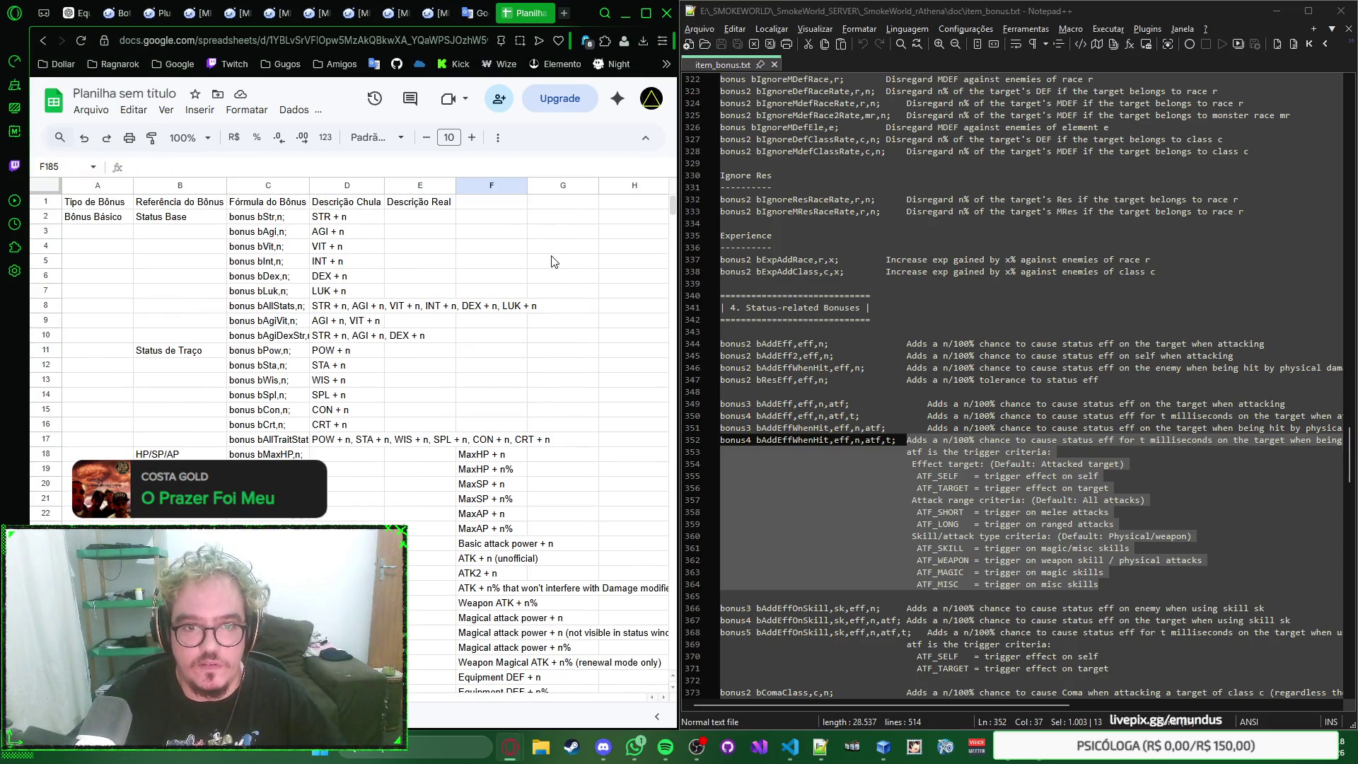
Step: Rename the E1 header to 'Anotações'
click(400, 207)
text(Anotações)
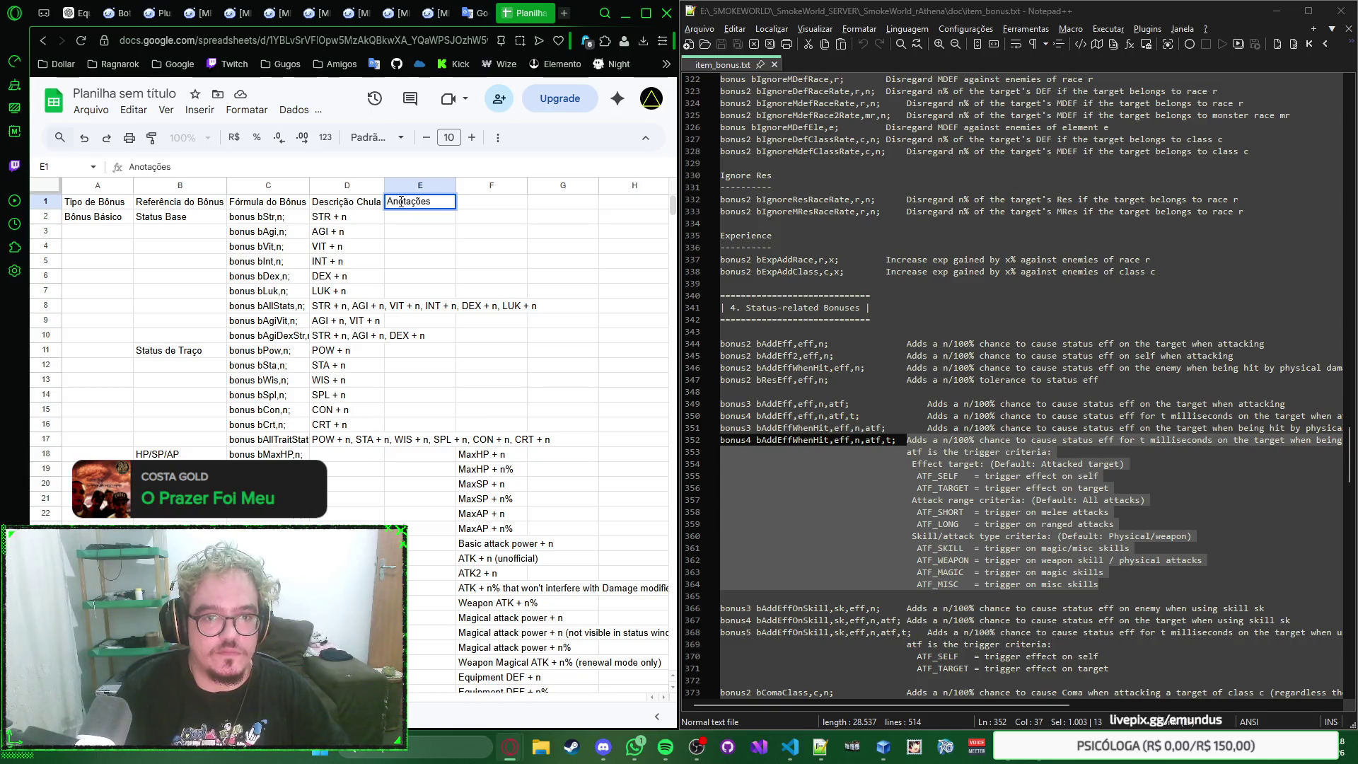
key(ctrl+a)
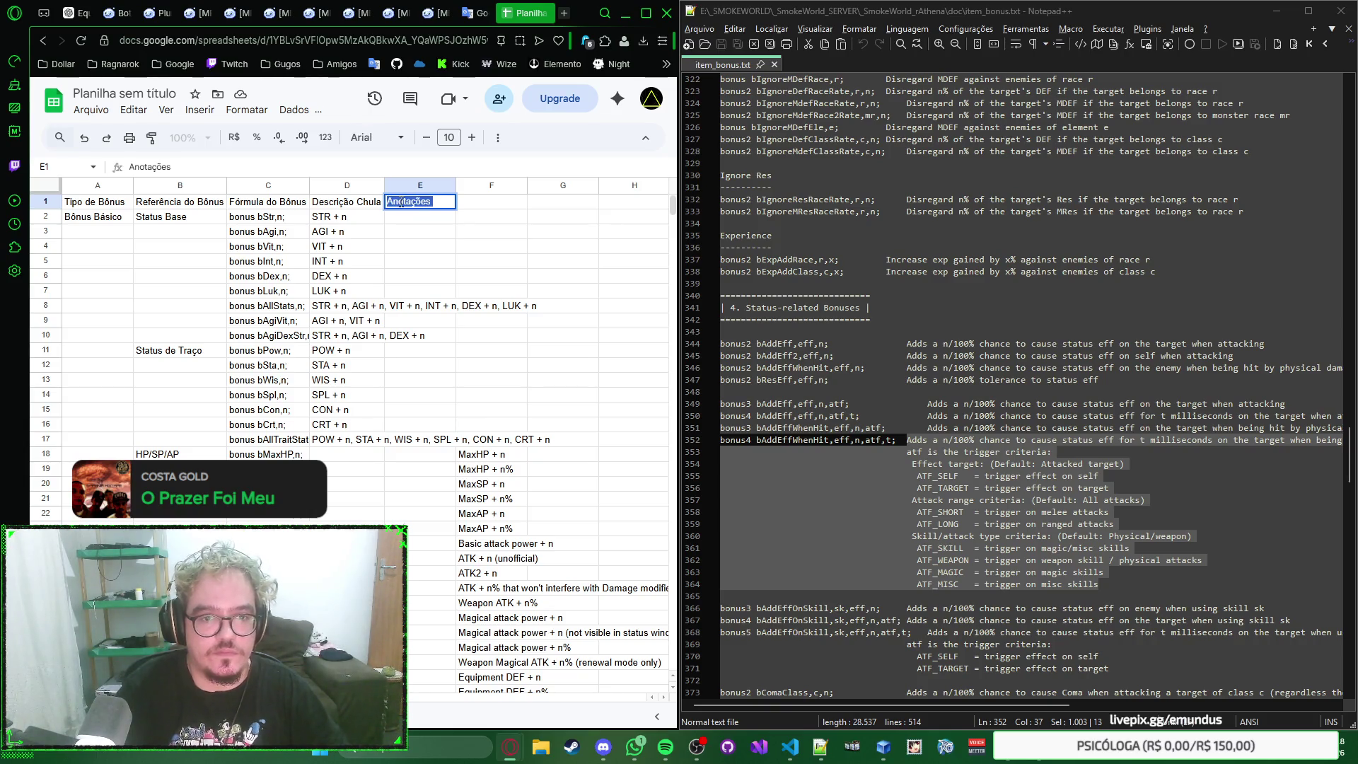
text(ObNo)
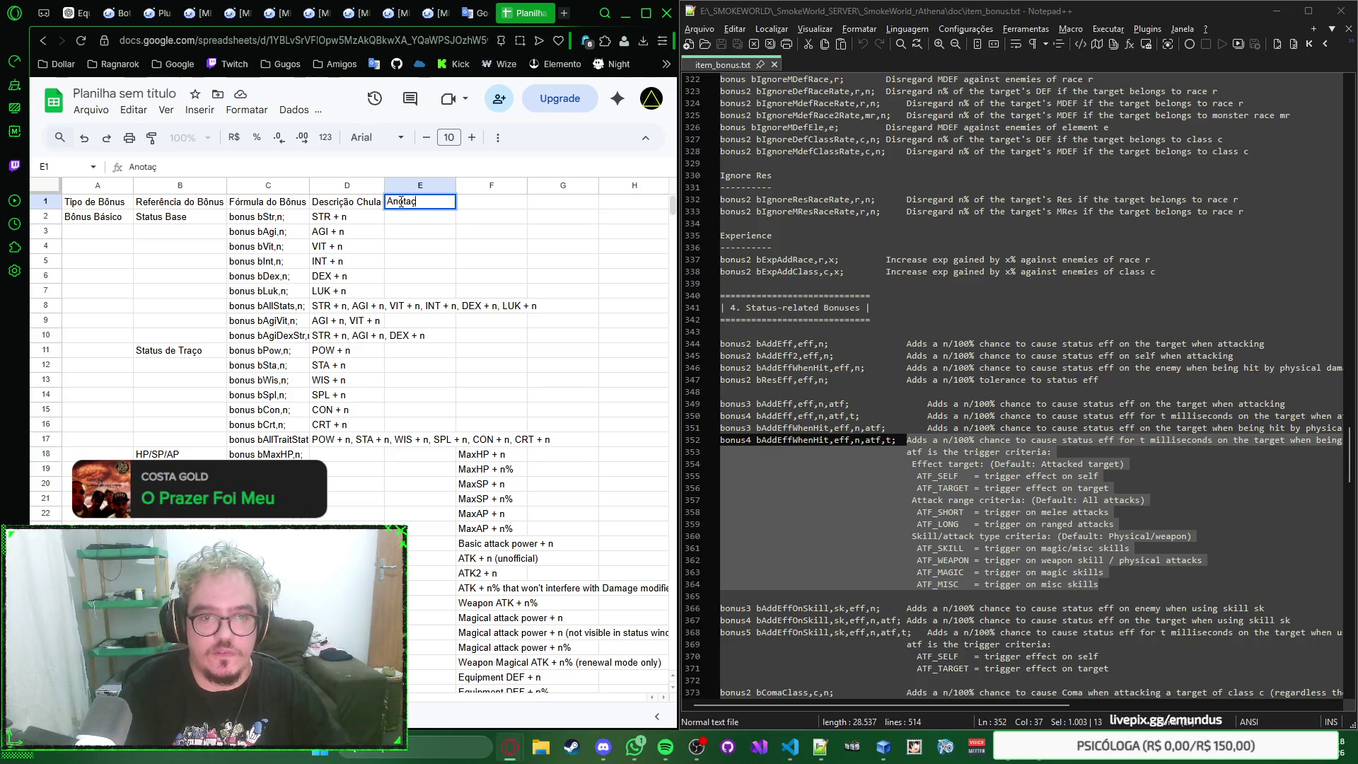
text(tas)
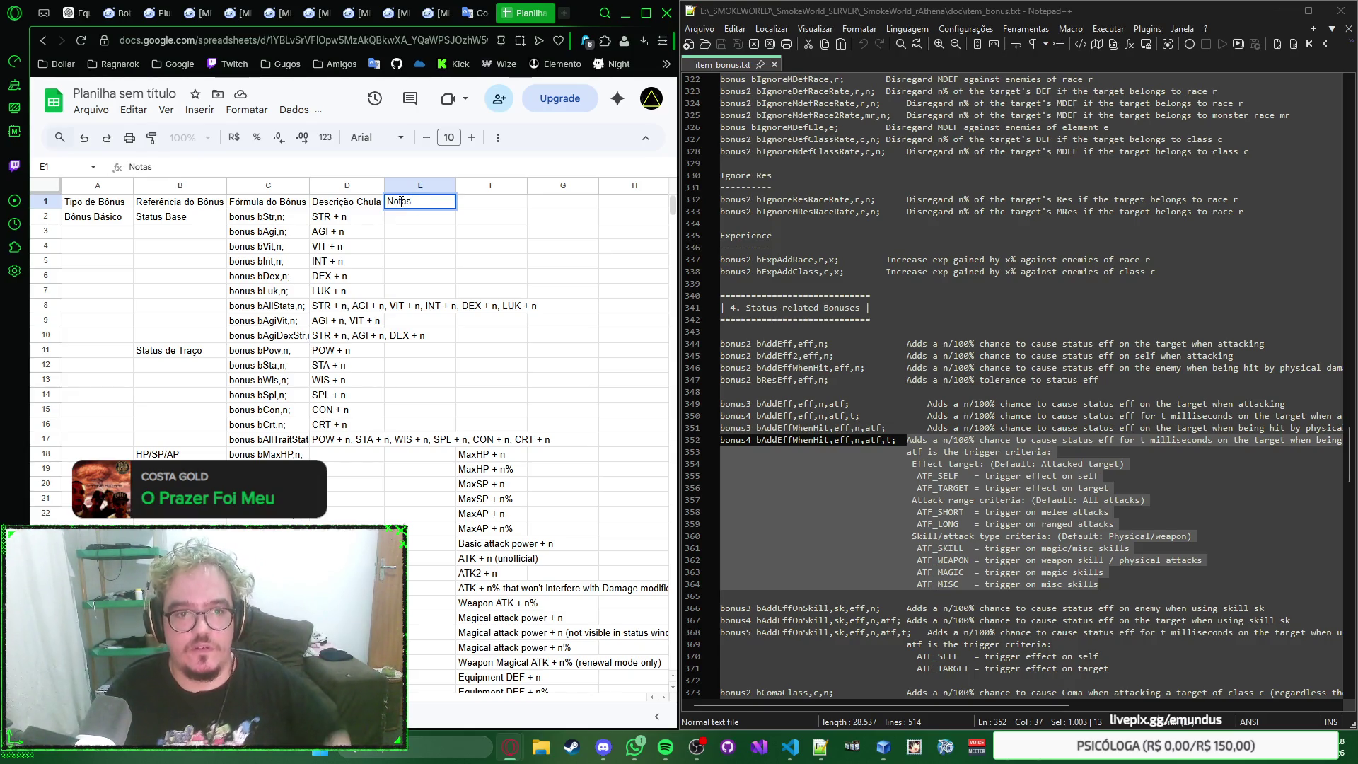
double_click(401, 202)
text(Anotações)
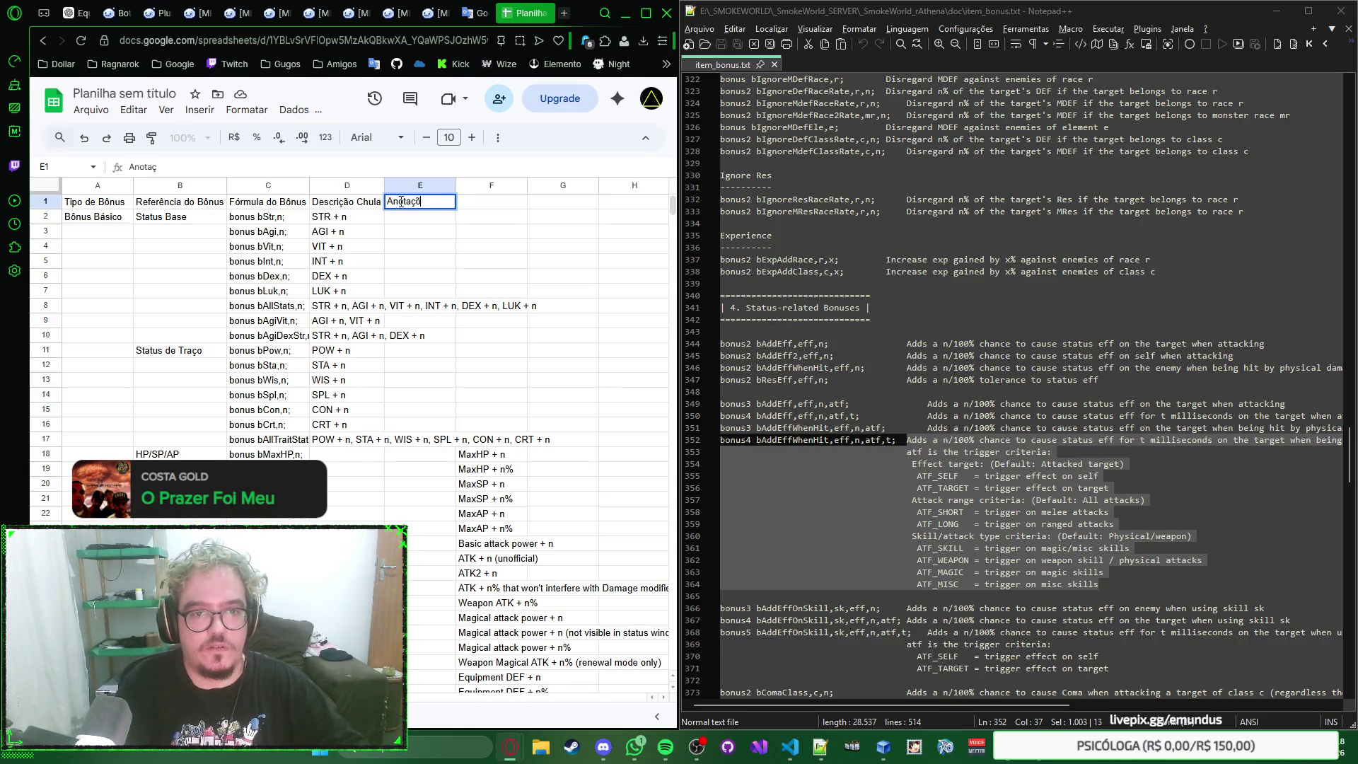
key(Tab)
text(D)
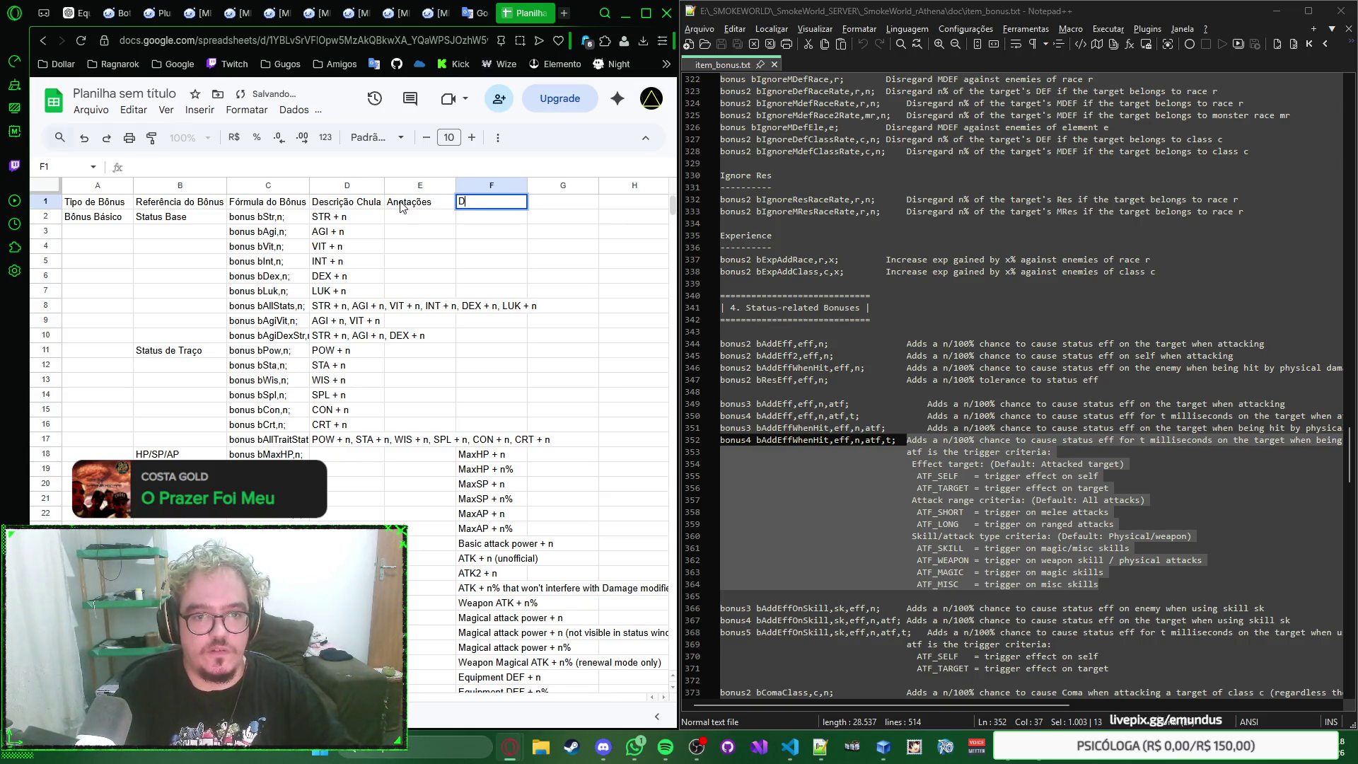
text(escrição Real)
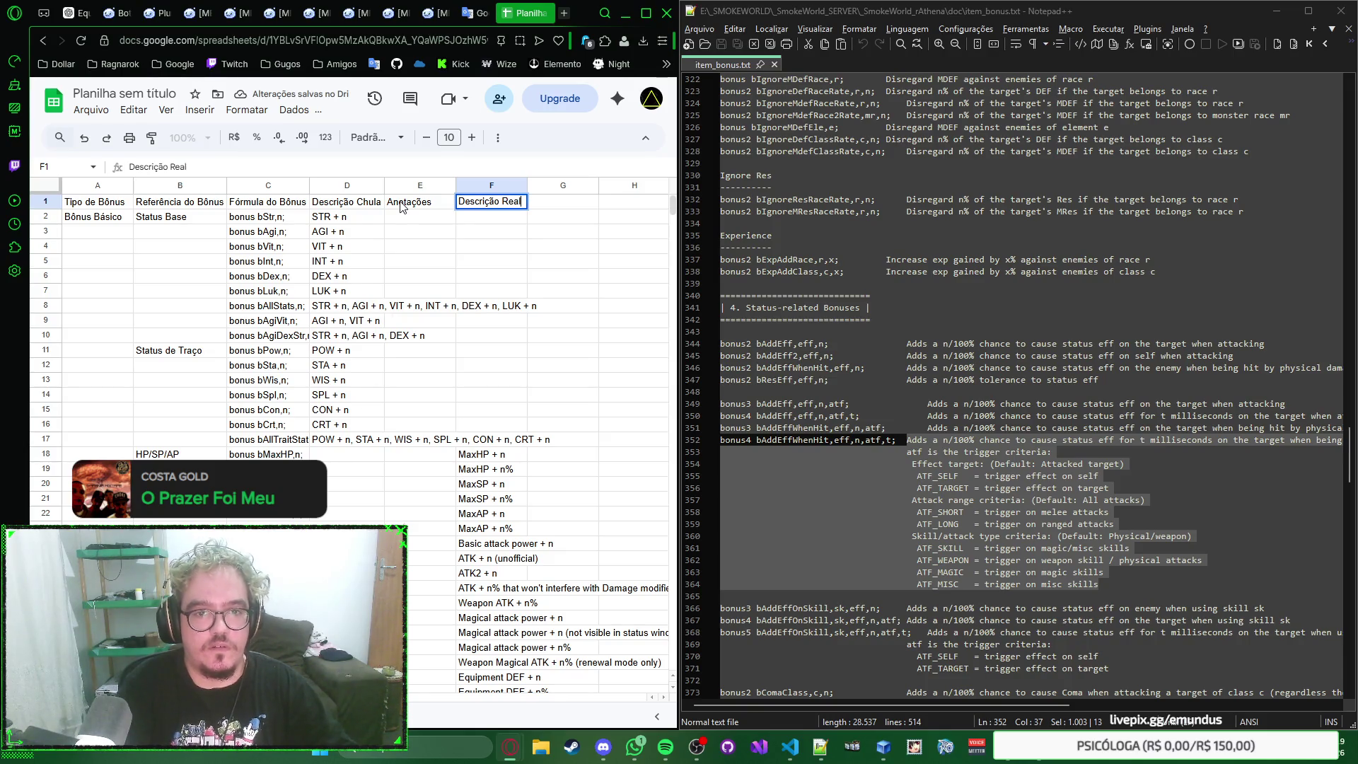
Step: Rename F1 to 'Descrição Final' and add 'Anotações Finais' as the G1 header
key(Return)
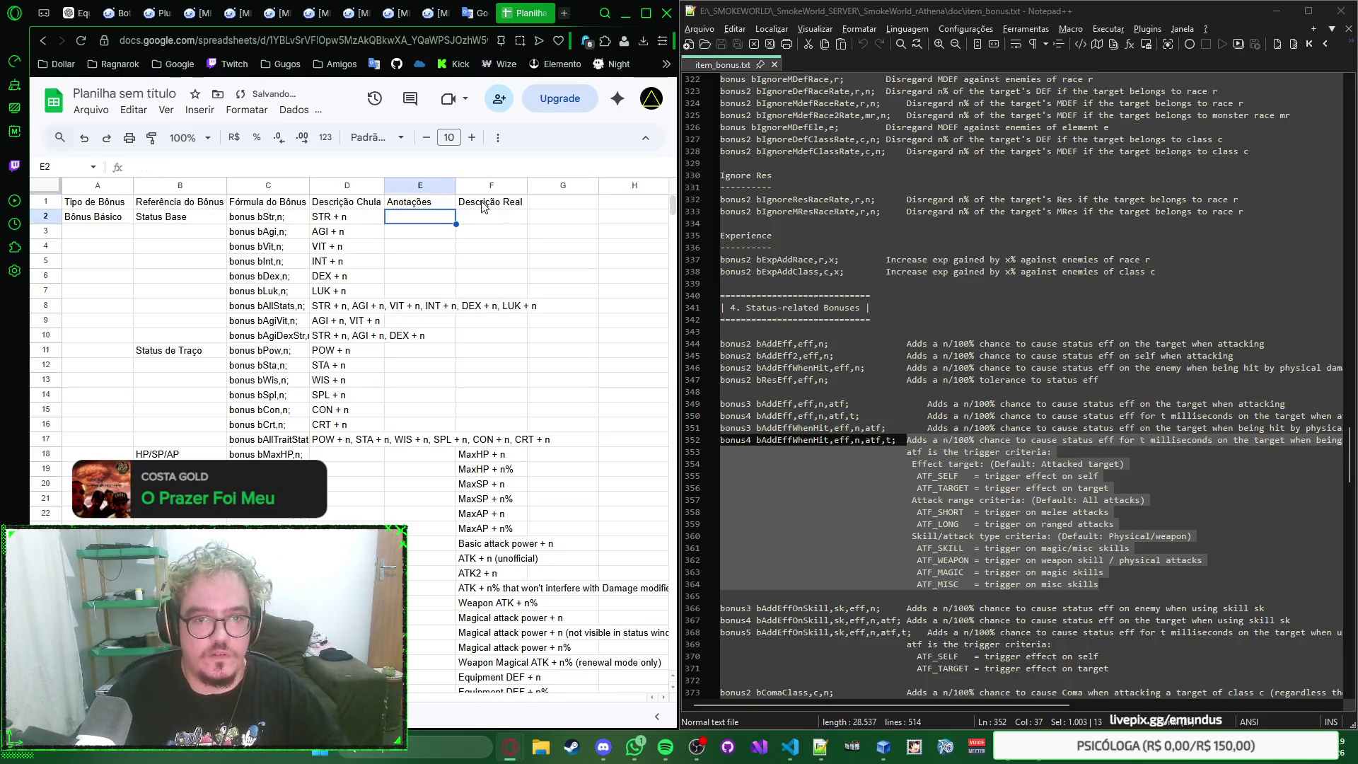
click(481, 201)
text(Descrição)
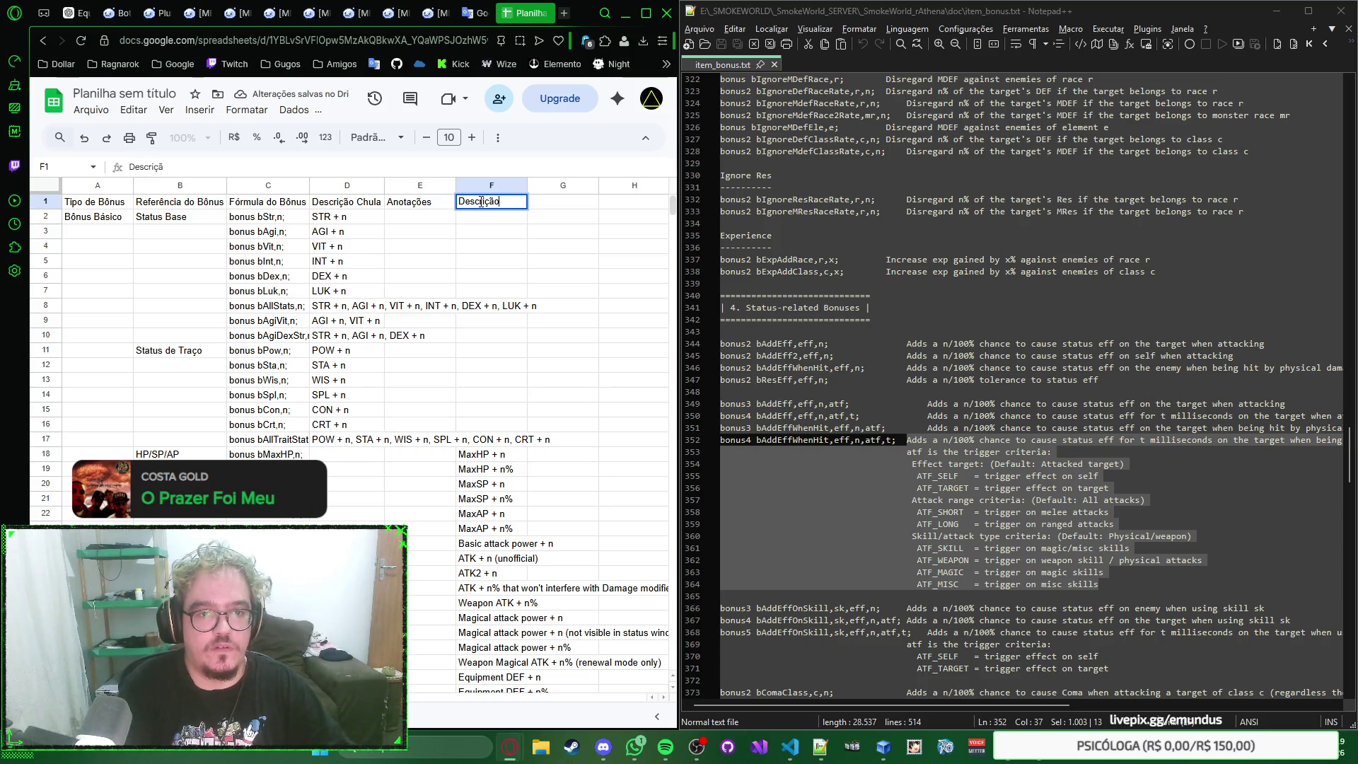
key(Tab)
text(Ano)
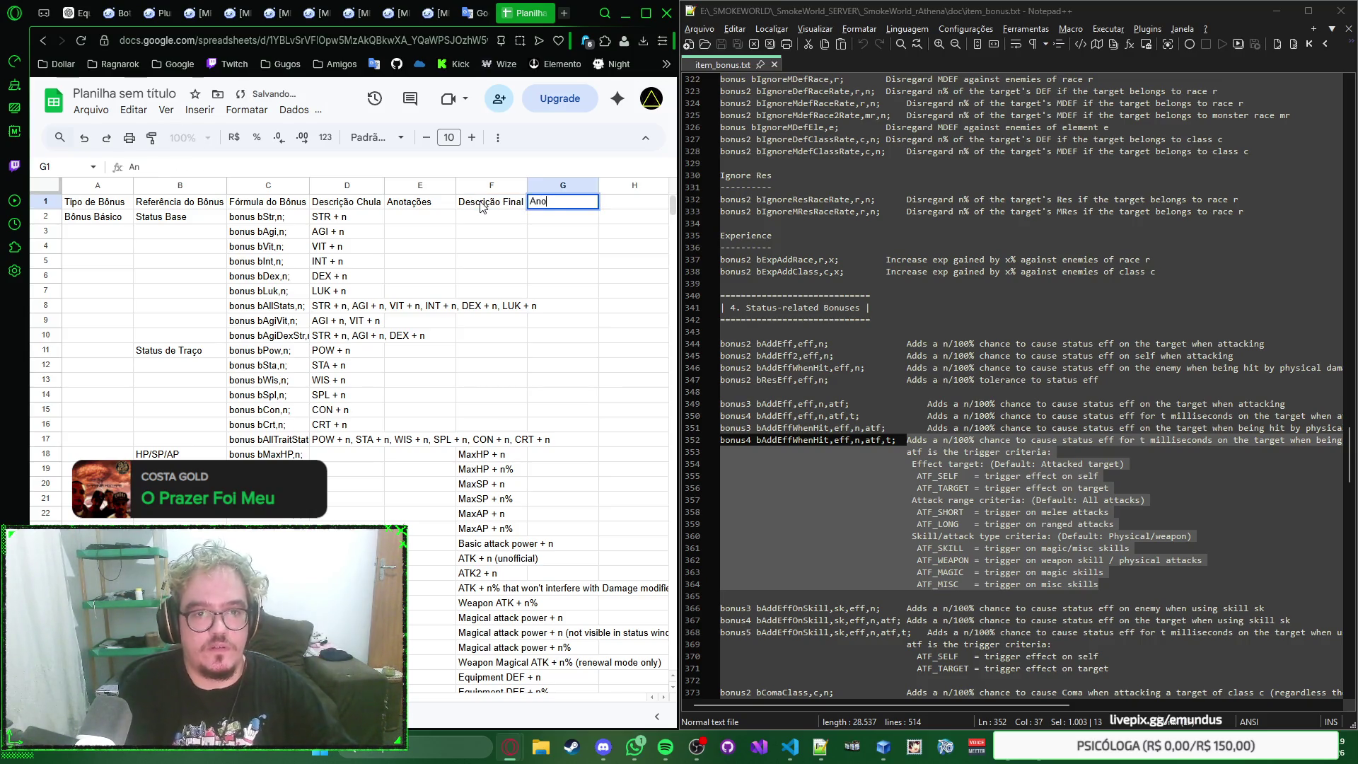
text(tações)
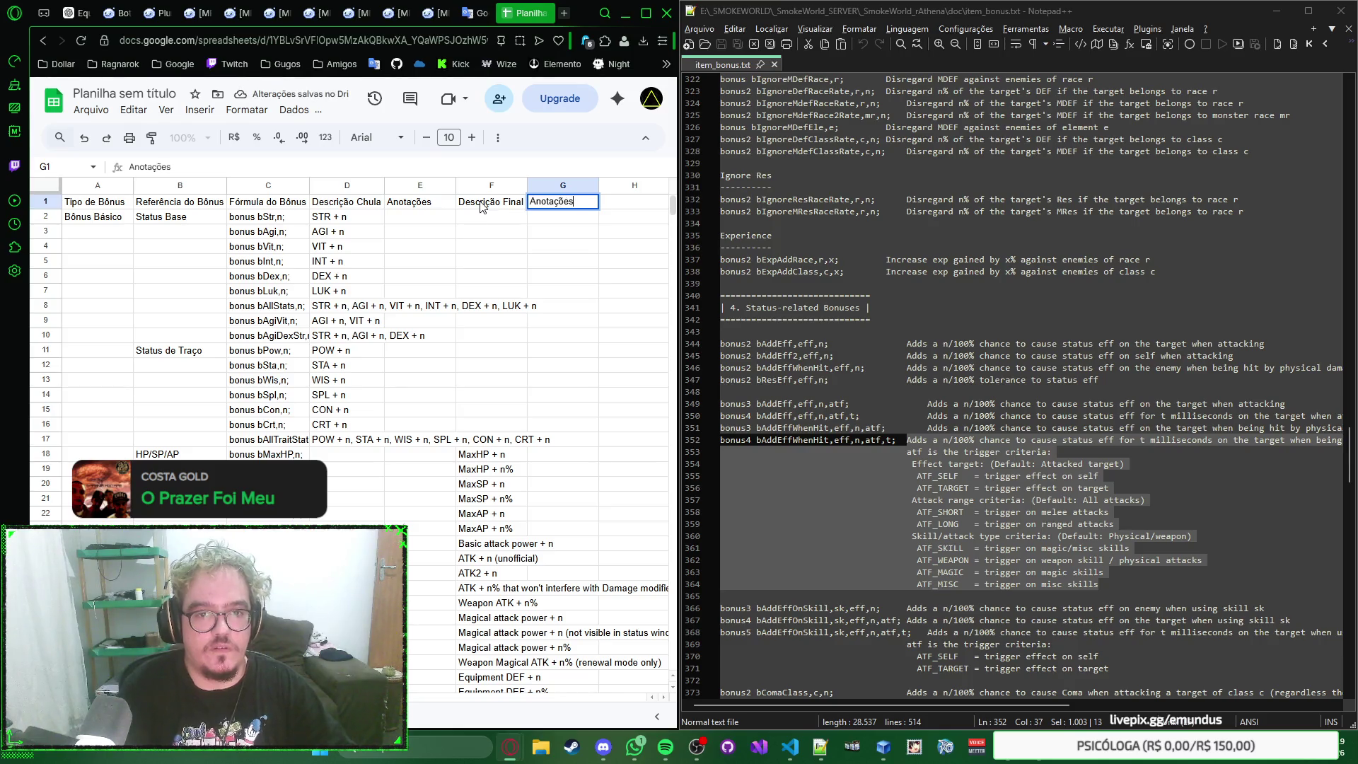
text( da)
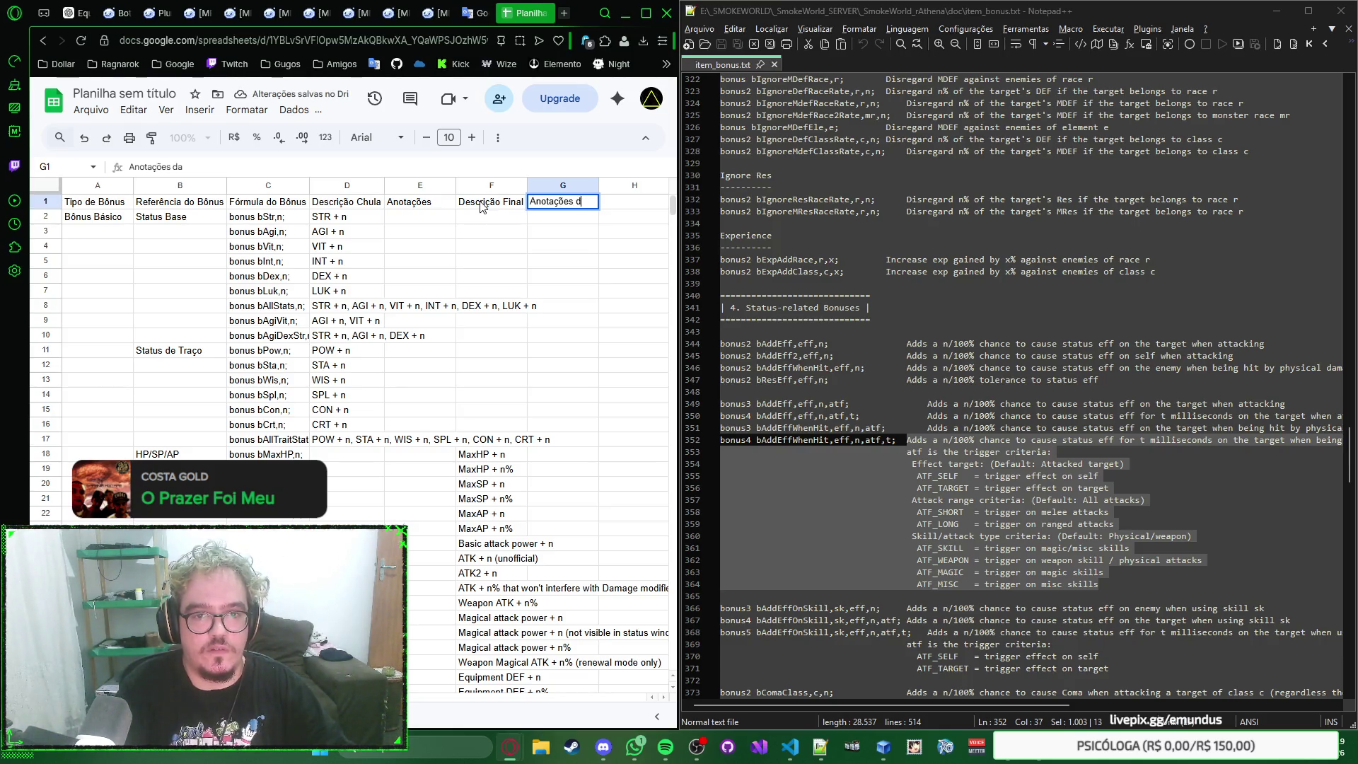
text( Finais)
key(Return)
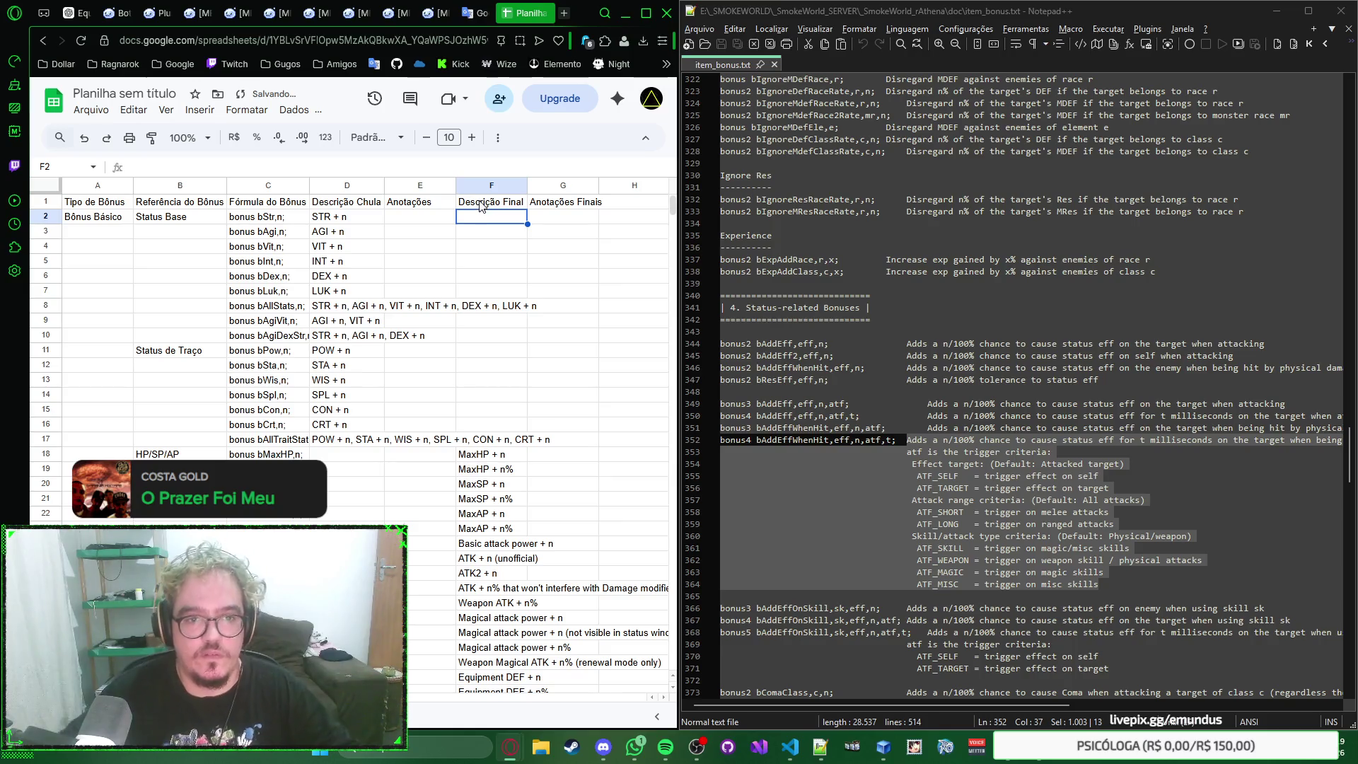
click(430, 221)
scroll(430, 222, down, 5)
scroll(430, 222, down, 5)
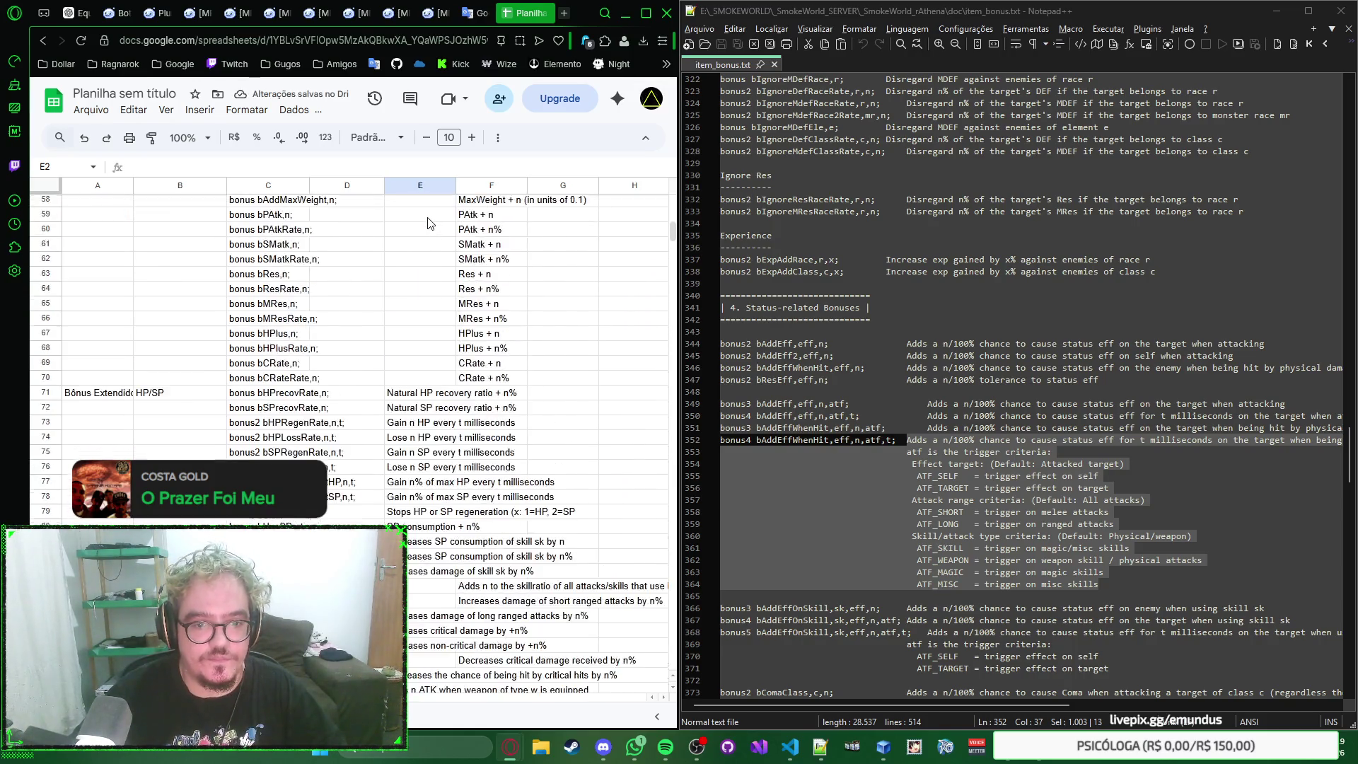
scroll(430, 223, down, 5)
scroll(429, 221, down, 5)
scroll(429, 221, down, 5)
scroll(430, 222, down, 5)
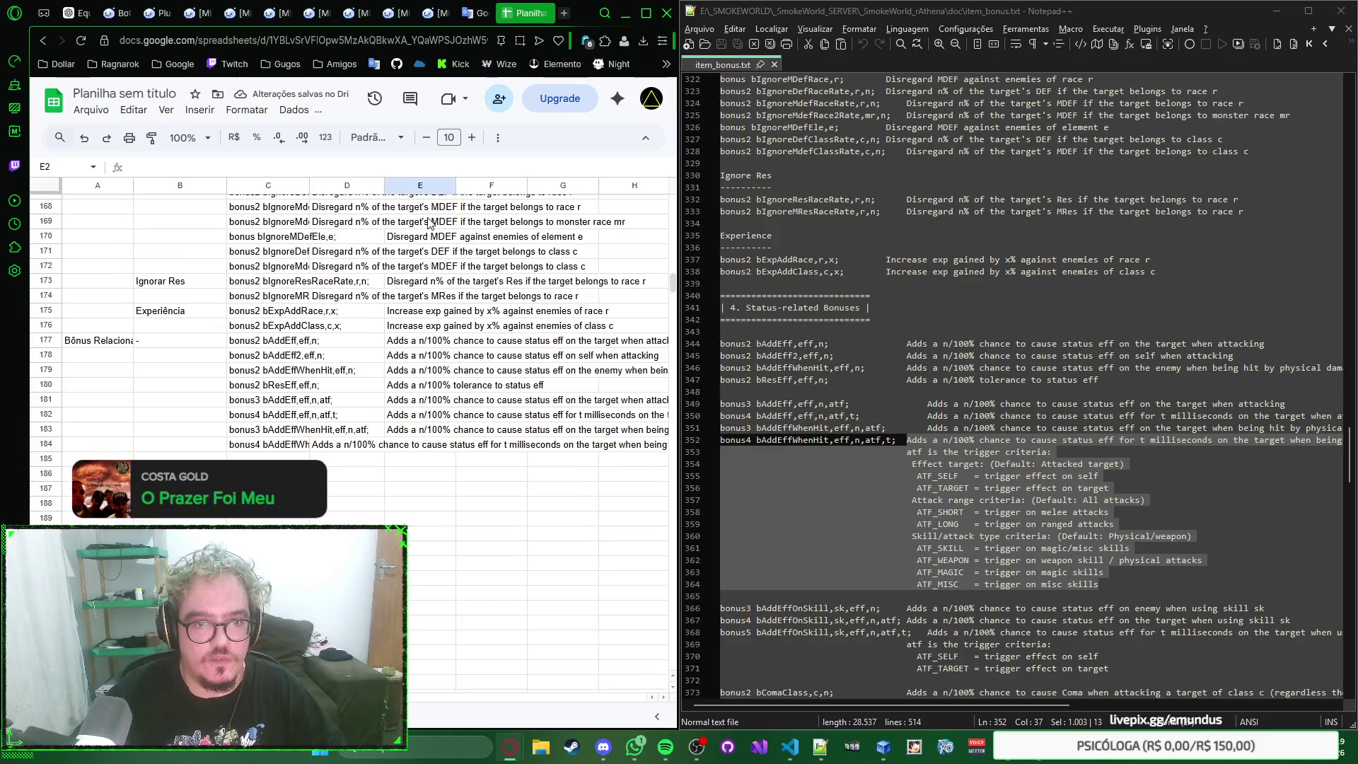
scroll(430, 222, up, 5)
scroll(430, 222, up, 5)
scroll(430, 221, up, 5)
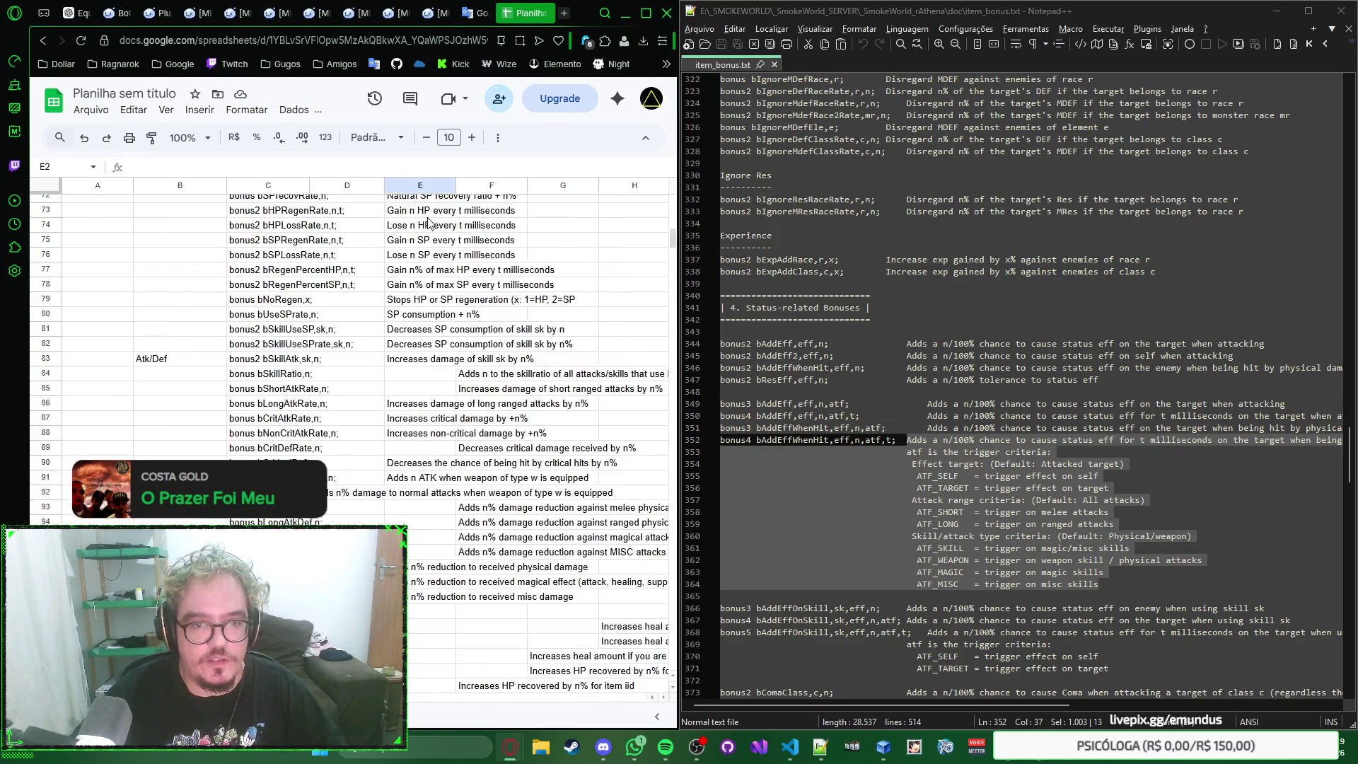
scroll(429, 222, down, 5)
scroll(430, 222, down, 5)
scroll(430, 221, down, 5)
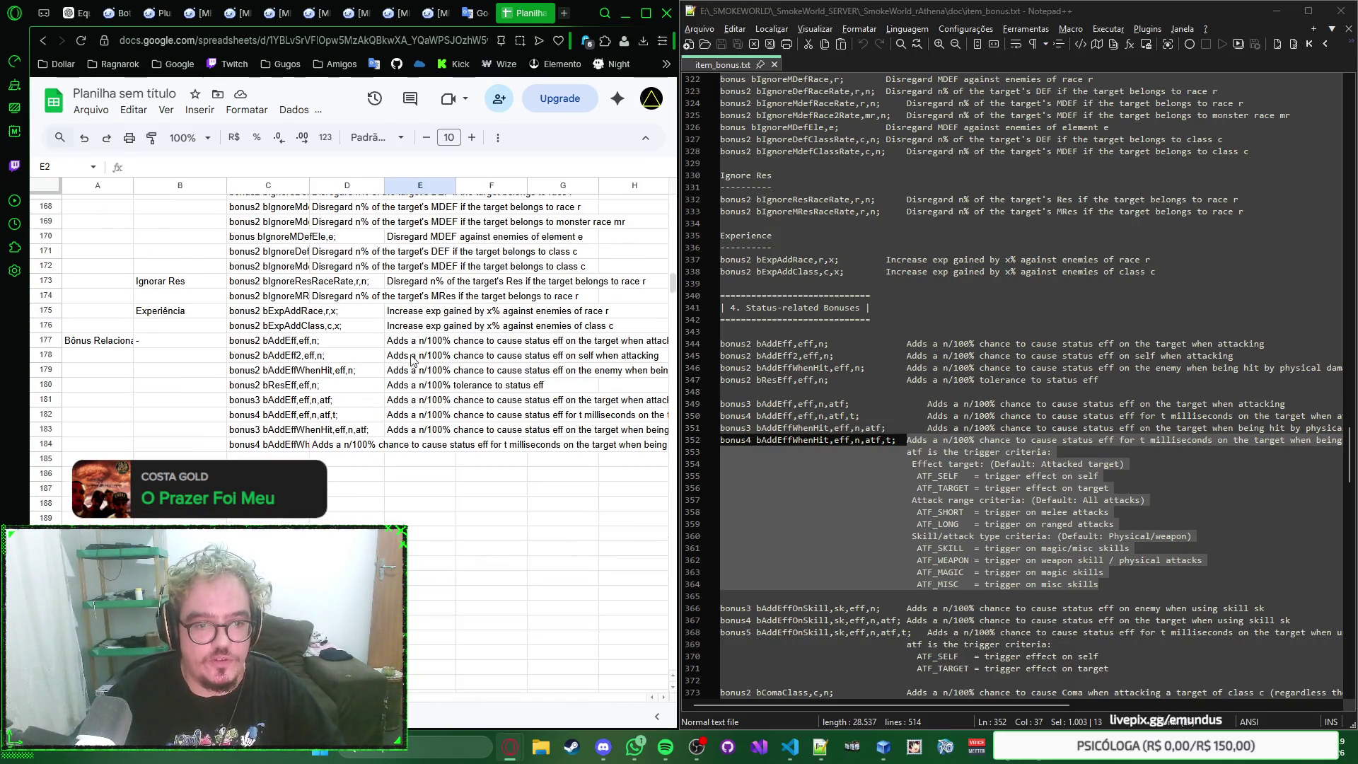
Step: Return to row 184, checking D184 and the empty E184 beside it, without changes
click(354, 447)
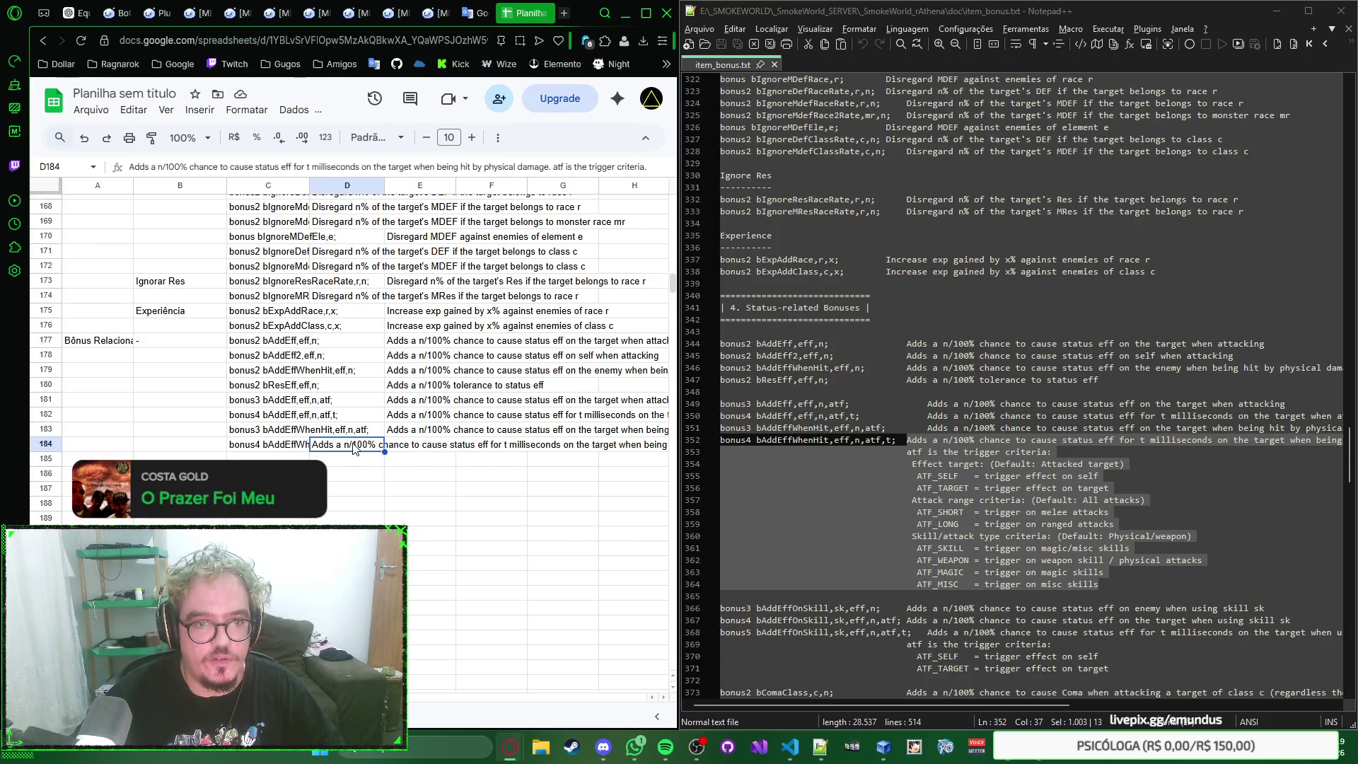
click(413, 447)
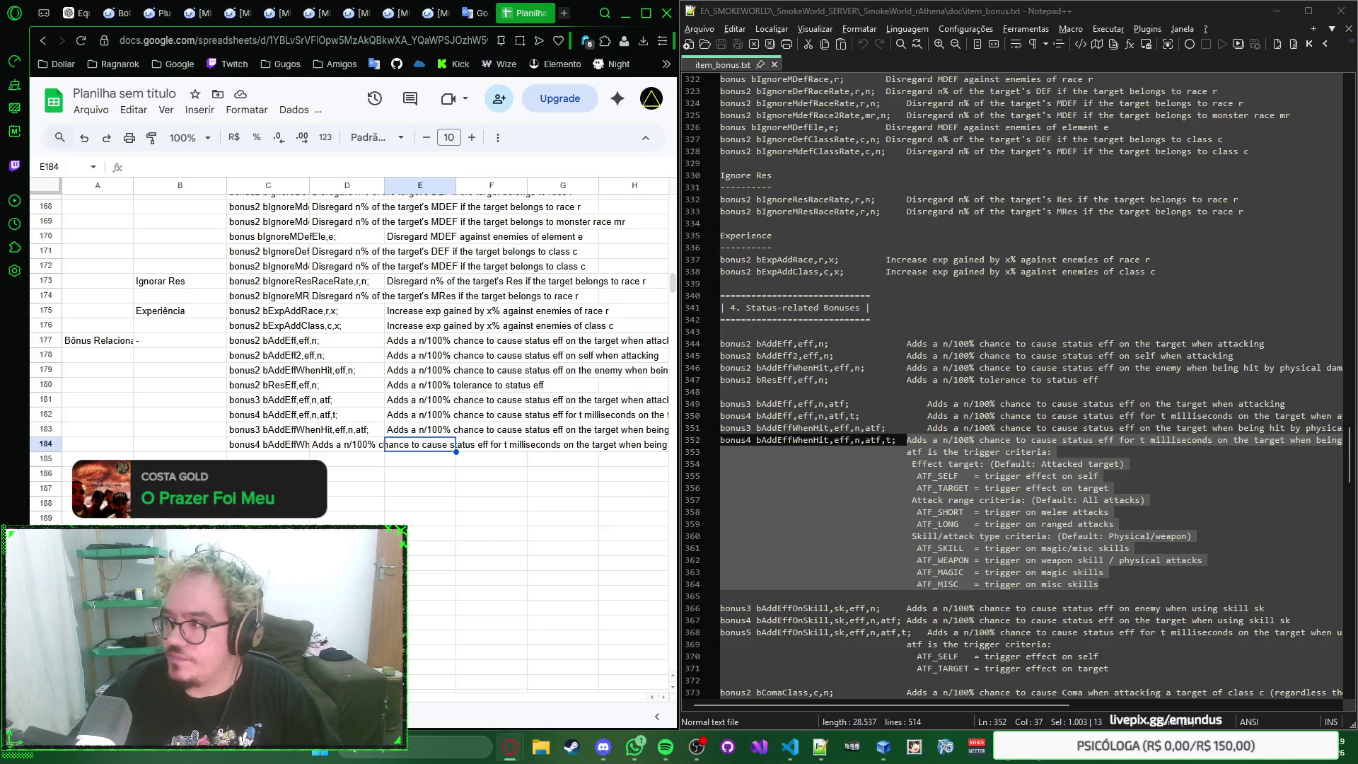
click(1010, 464)
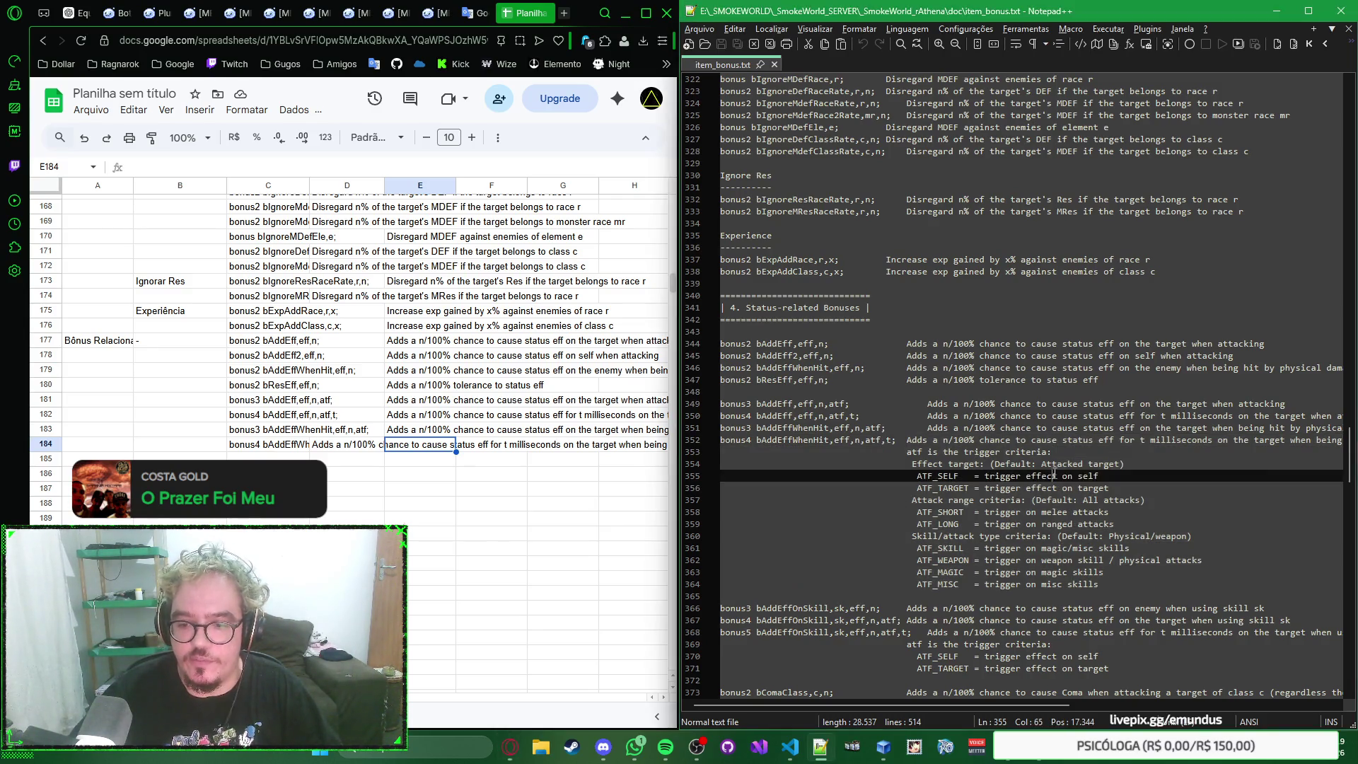
scroll(1010, 468, down, 1)
scroll(1008, 457, up, 1)
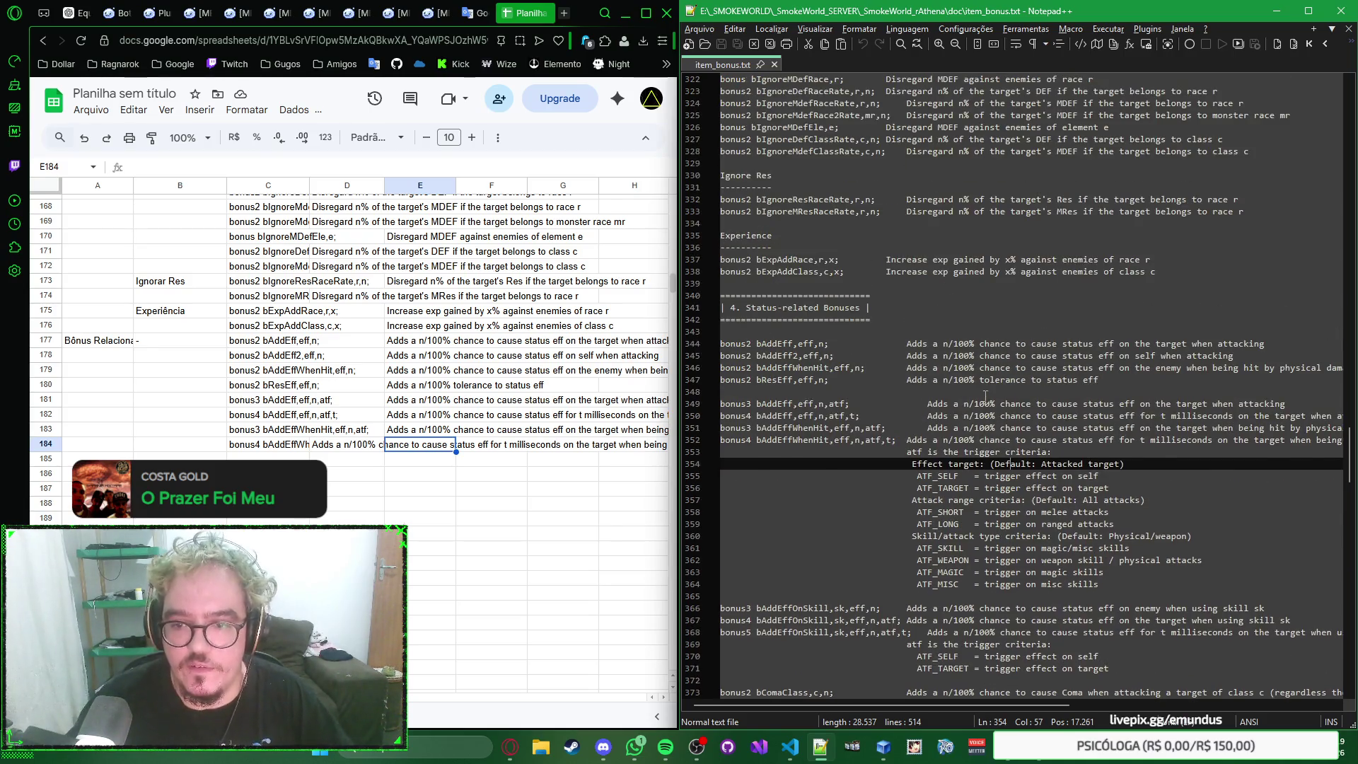
Step: Bring the item bonus reference text back into focus beside the sheet
click(993, 450)
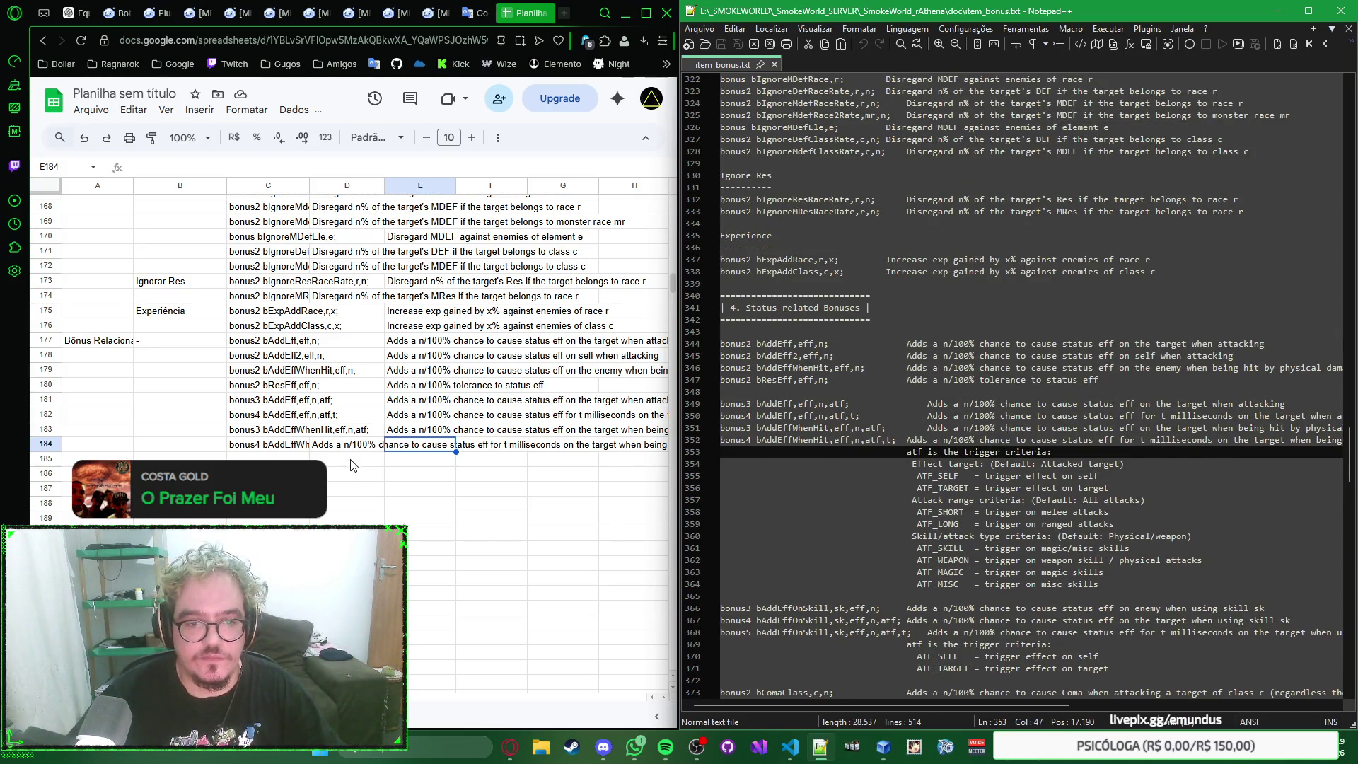
click(371, 446)
scroll(372, 435, up, 3)
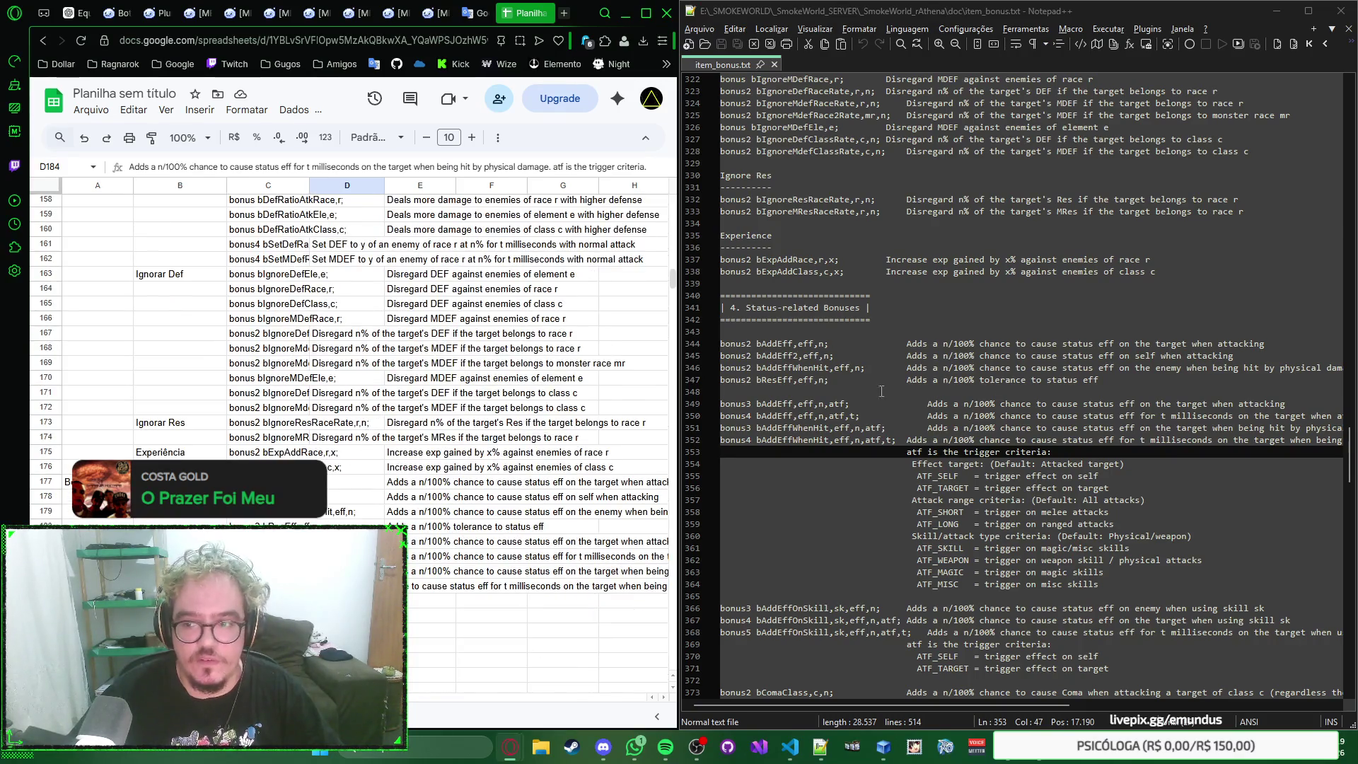
scroll(881, 391, down, 4)
scroll(958, 391, down, 3)
scroll(958, 391, up, 2)
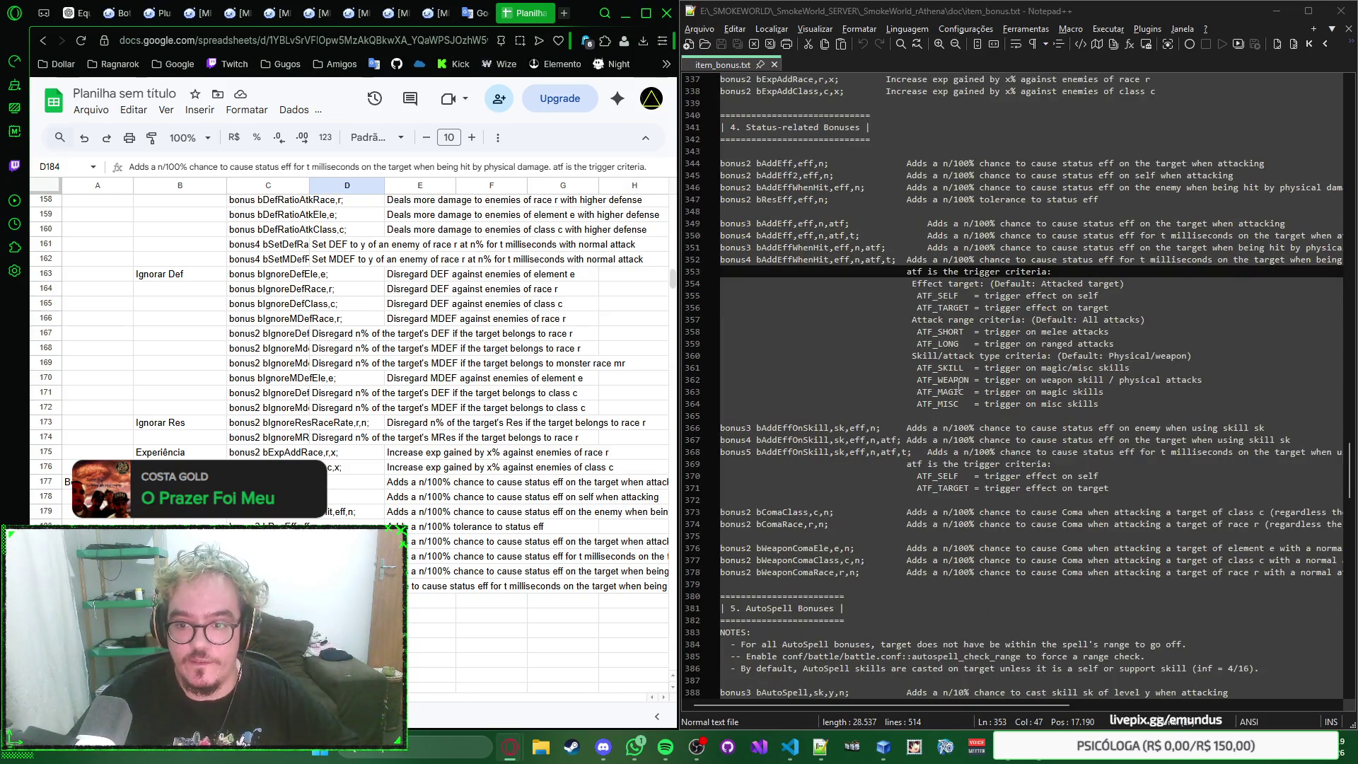
scroll(978, 378, down, 1)
scroll(978, 378, down, 1)
scroll(1002, 386, down, 1)
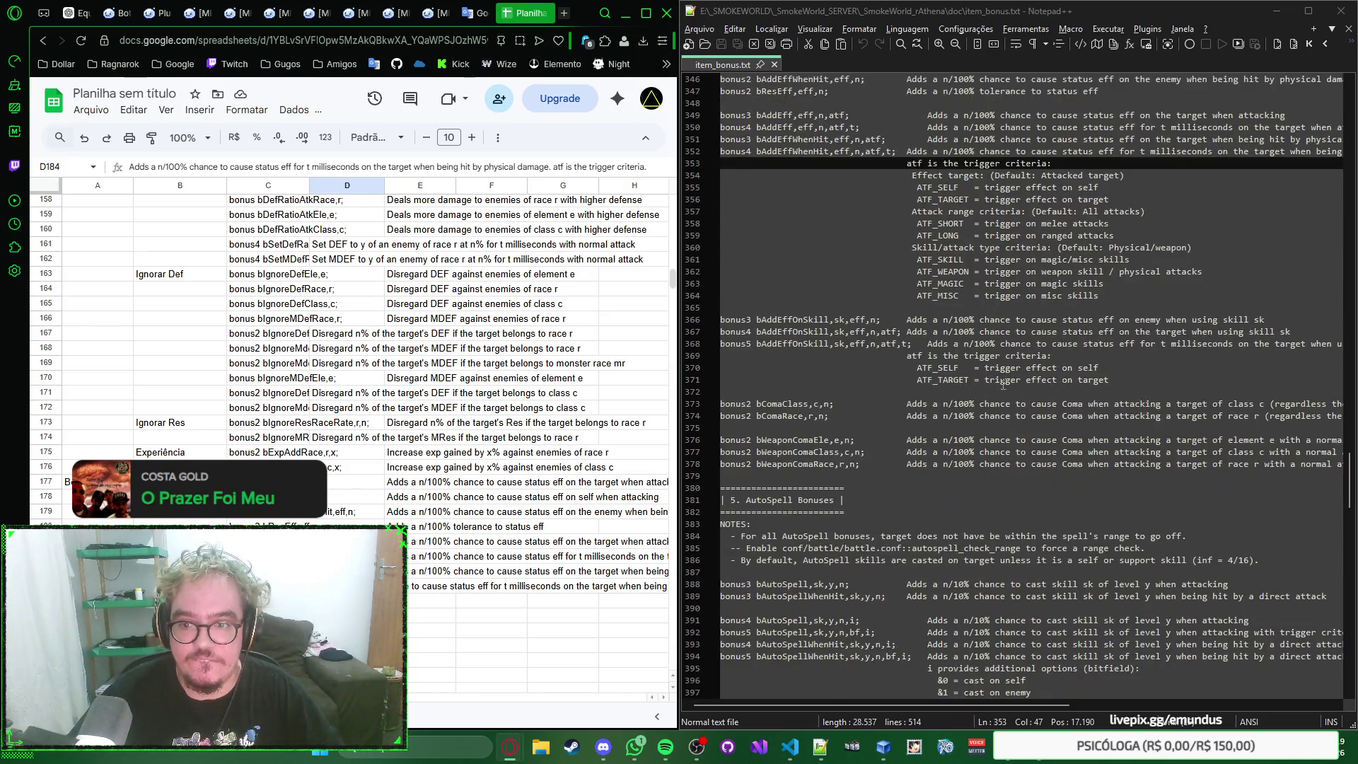
click(1116, 382)
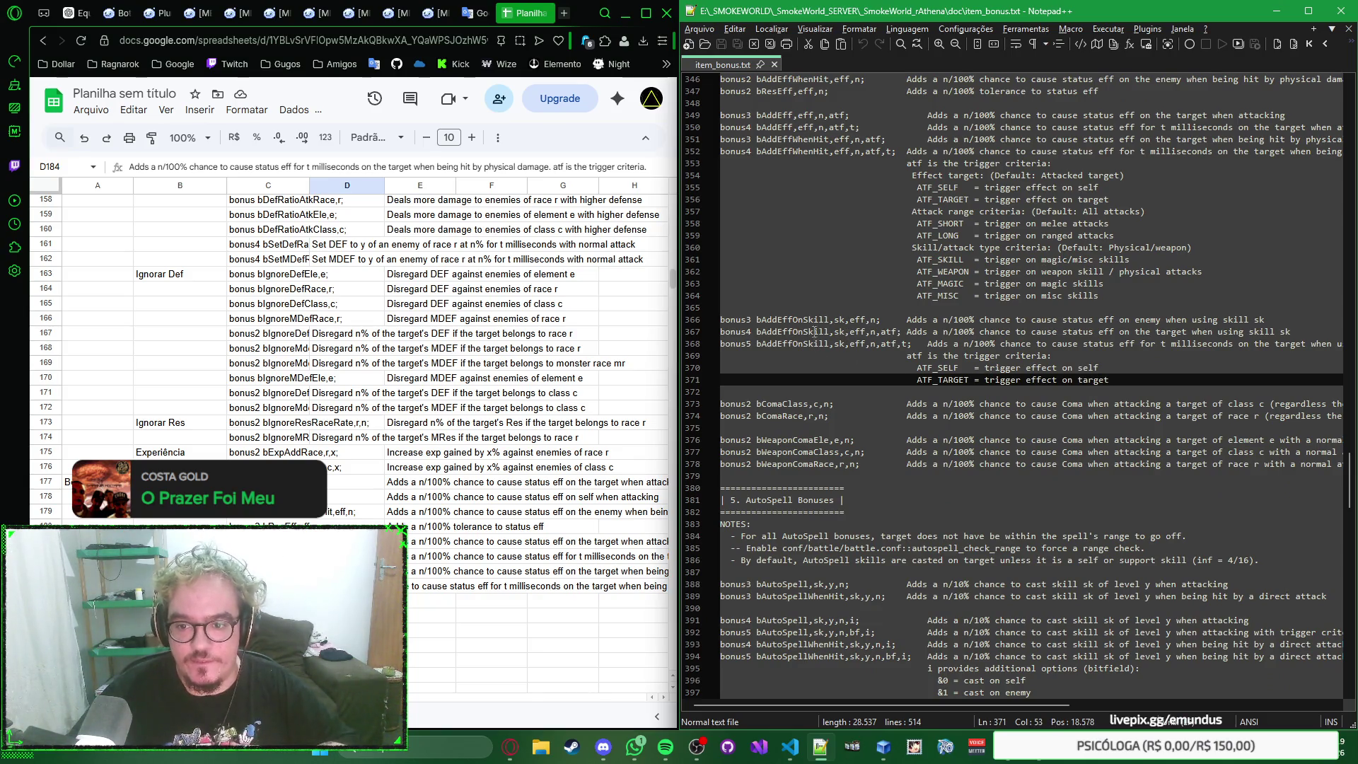
Step: Select the three bAddEffOnSkill lines plus the 'atf is the trigger criteria' line in Notepad++
drag(721, 320, 724, 356)
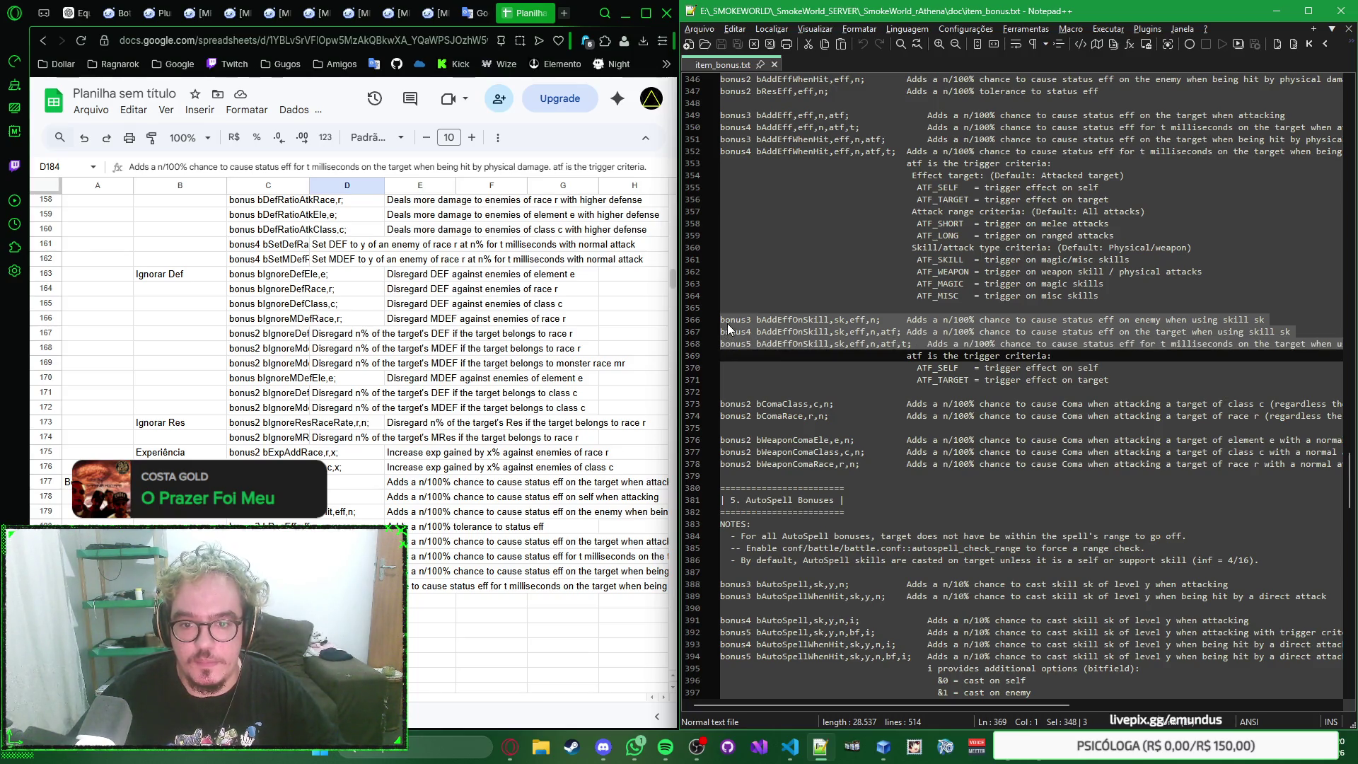
key(shift+Home)
key(ctrl+c)
shift+click(724, 367)
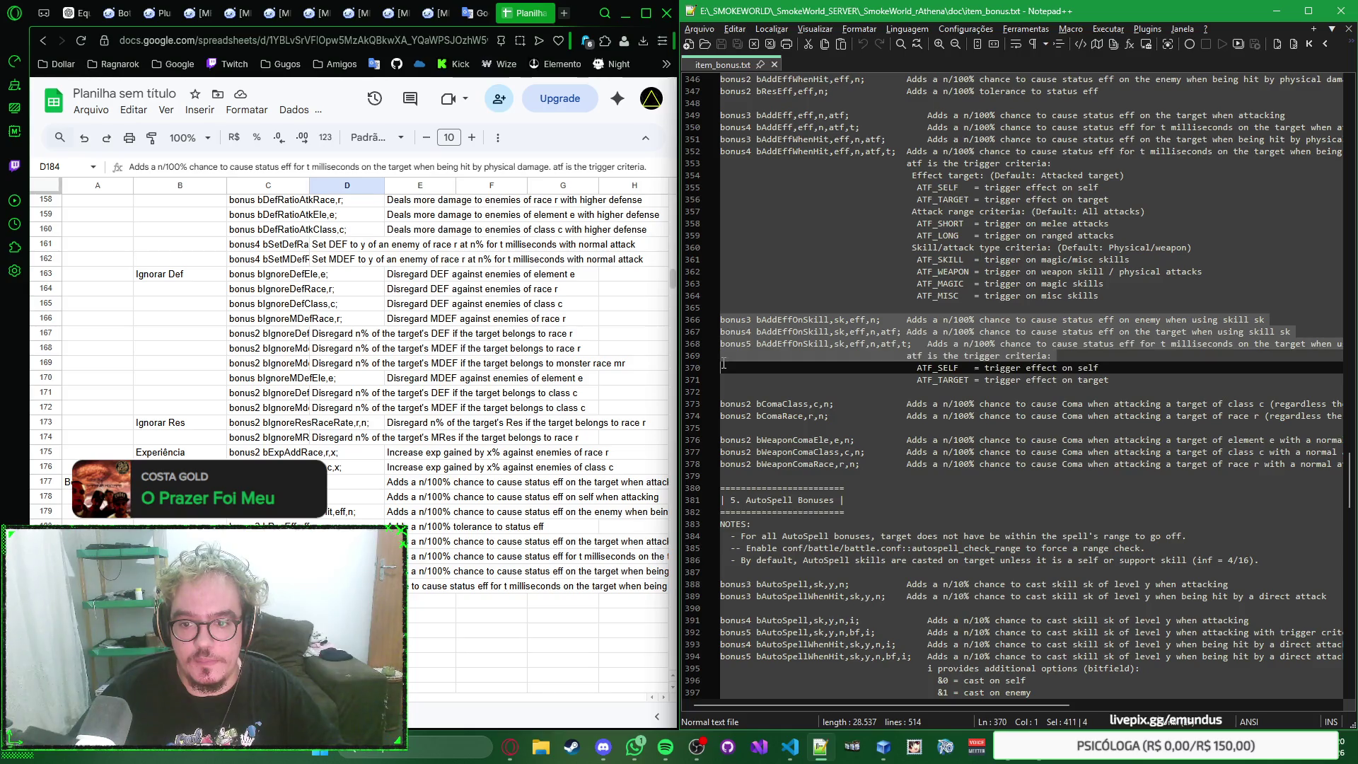
click(267, 601)
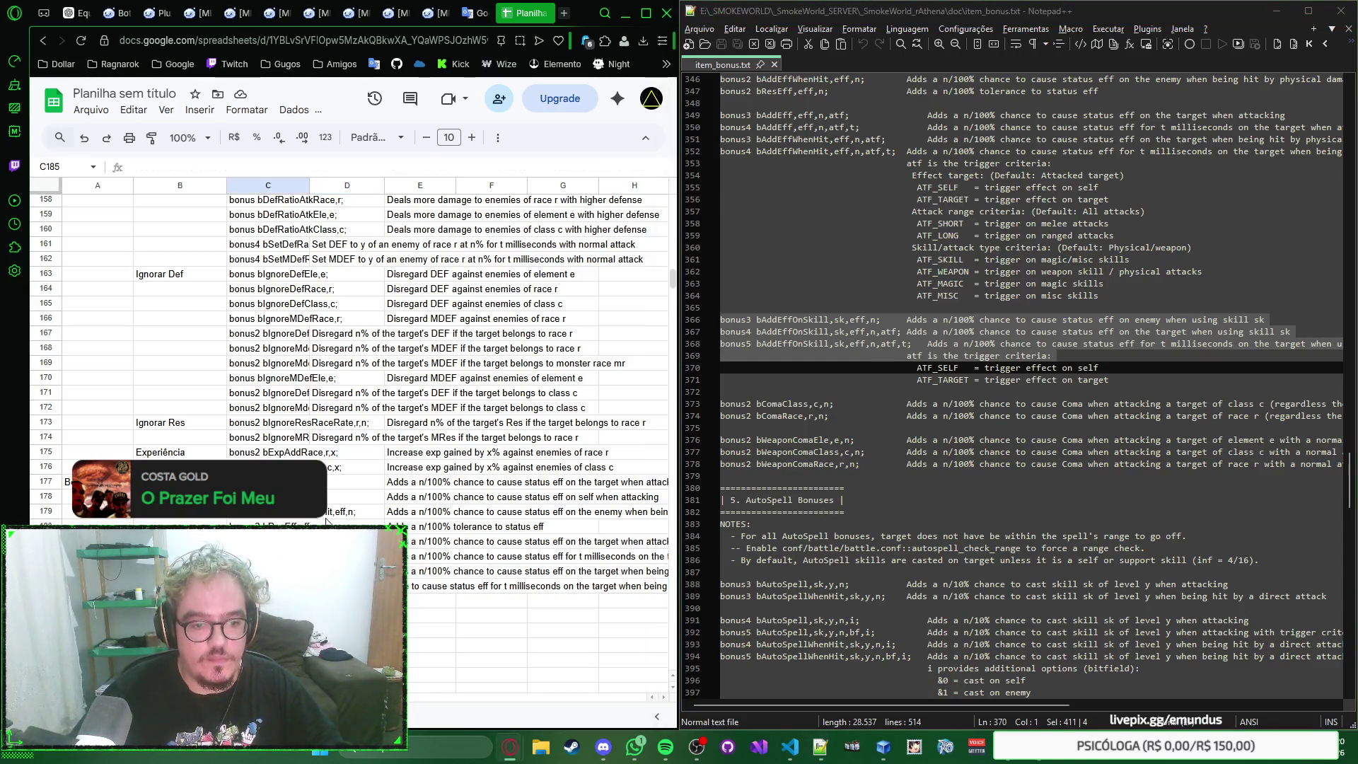
scroll(385, 330, down, 3)
Step: Paste the bAddEffOnSkill lines into rows 185–187 and clear the stray note from D188
key(ctrl+v)
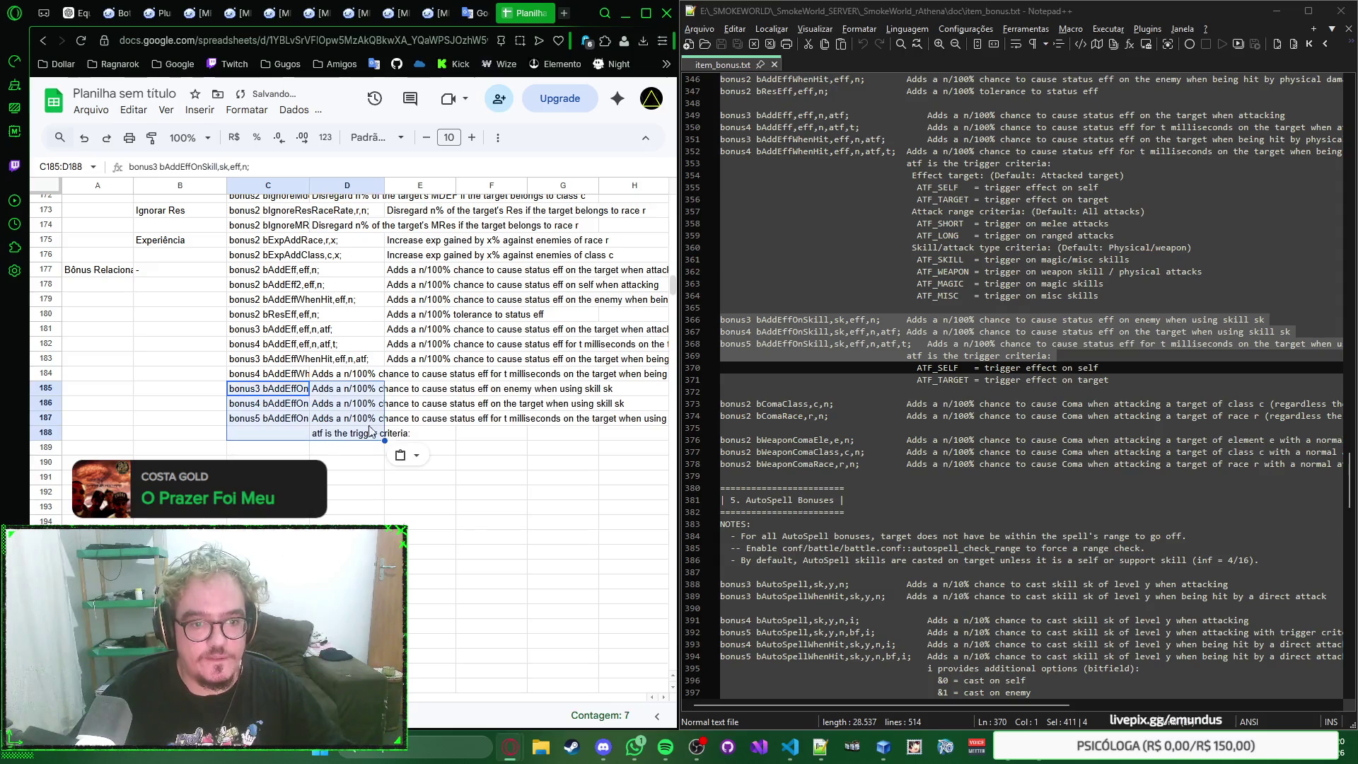
click(334, 438)
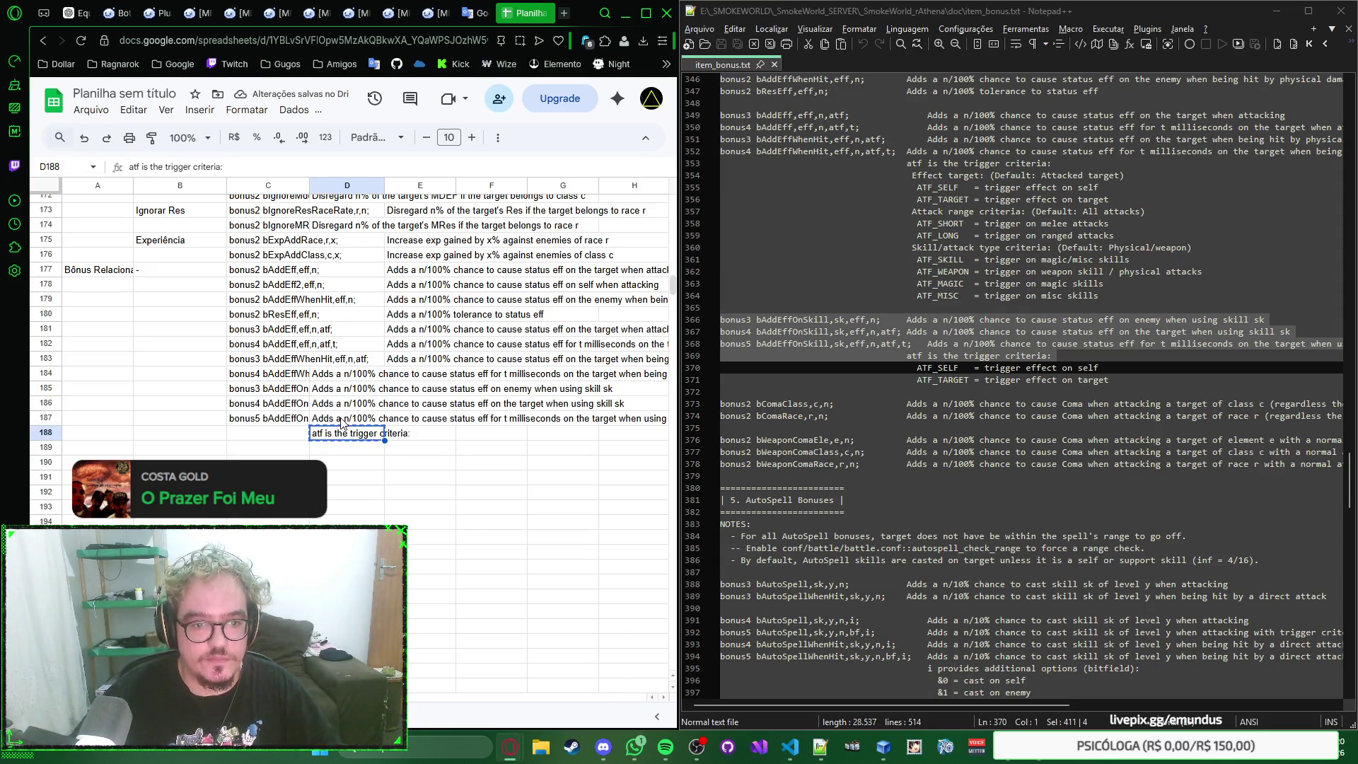
double_click(358, 425)
key(ctrl+a)
key(BackSpace)
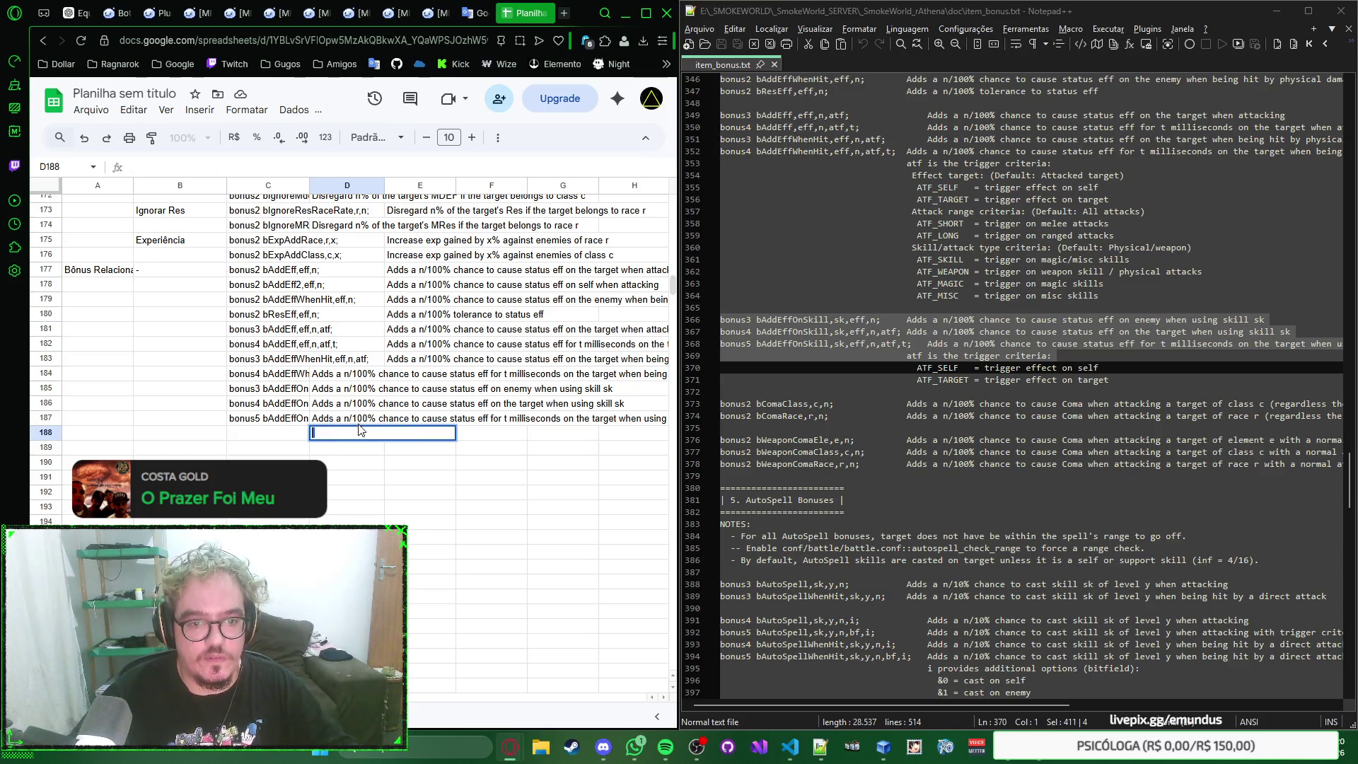
Step: Append '. atf is the trigger criteria' to the last bonus description in D187
click(335, 422)
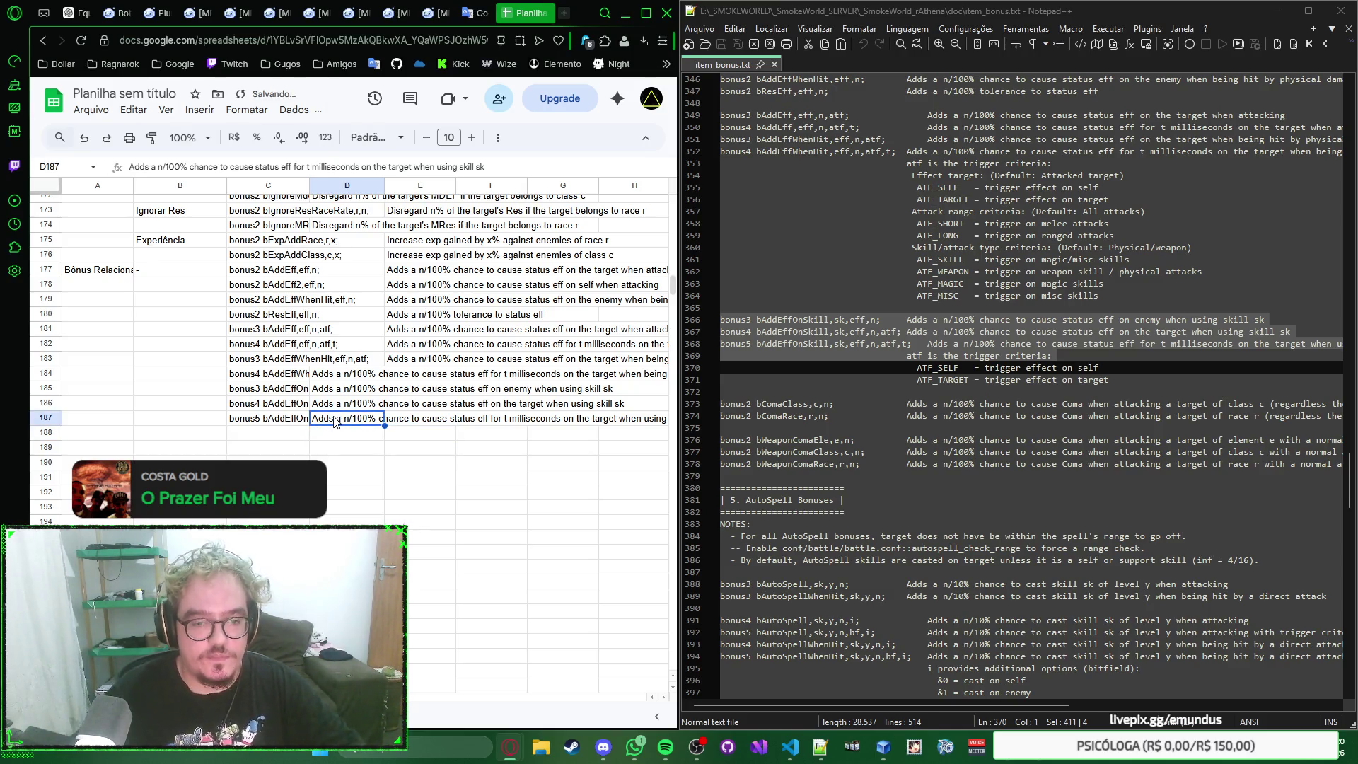
double_click(336, 421)
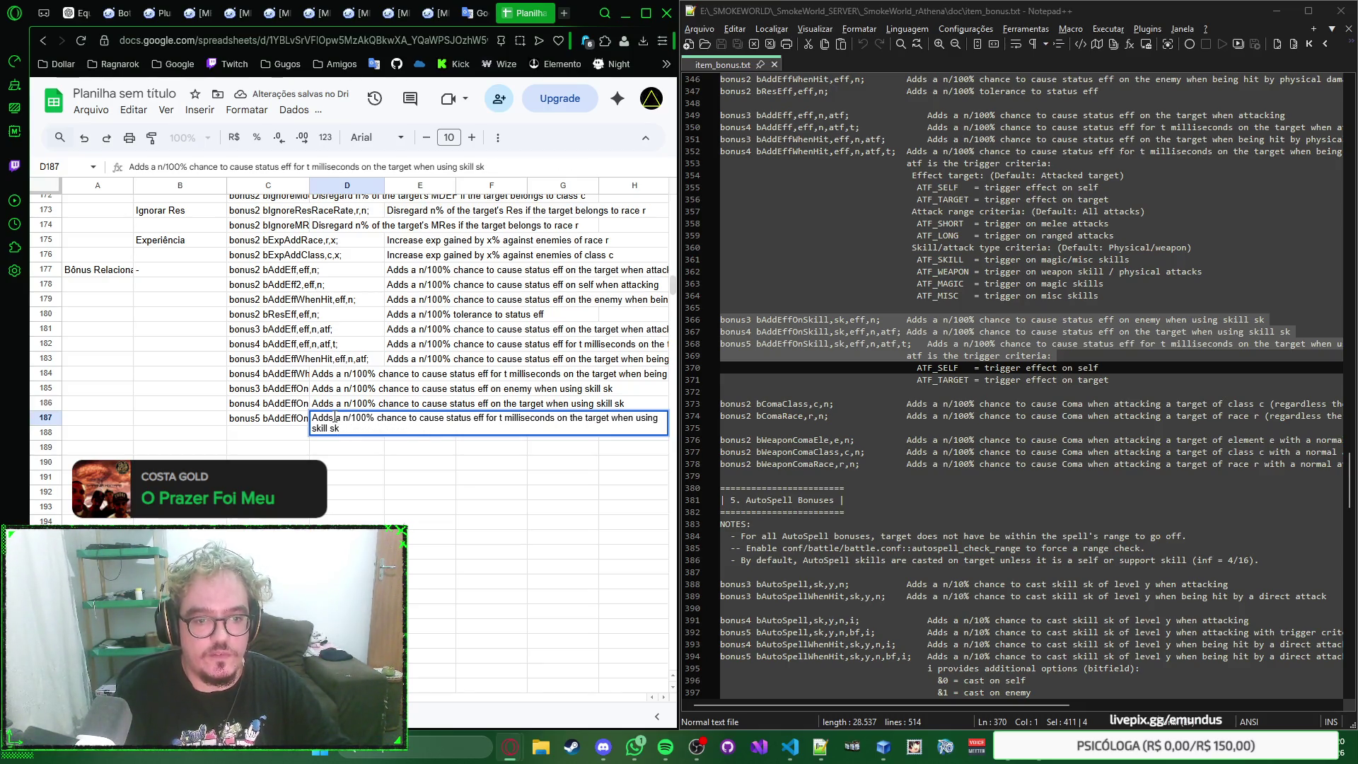
text(. atf is the trigger criteria)
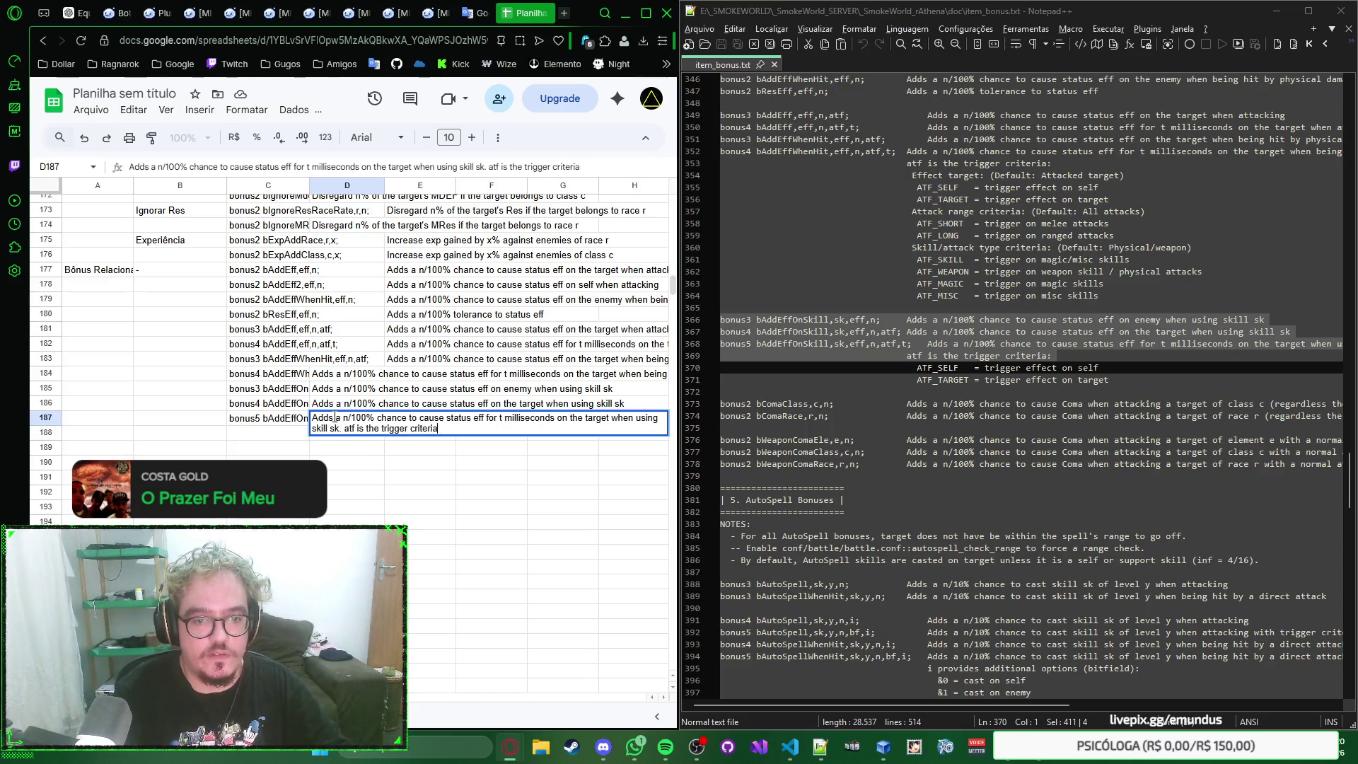
key(Return)
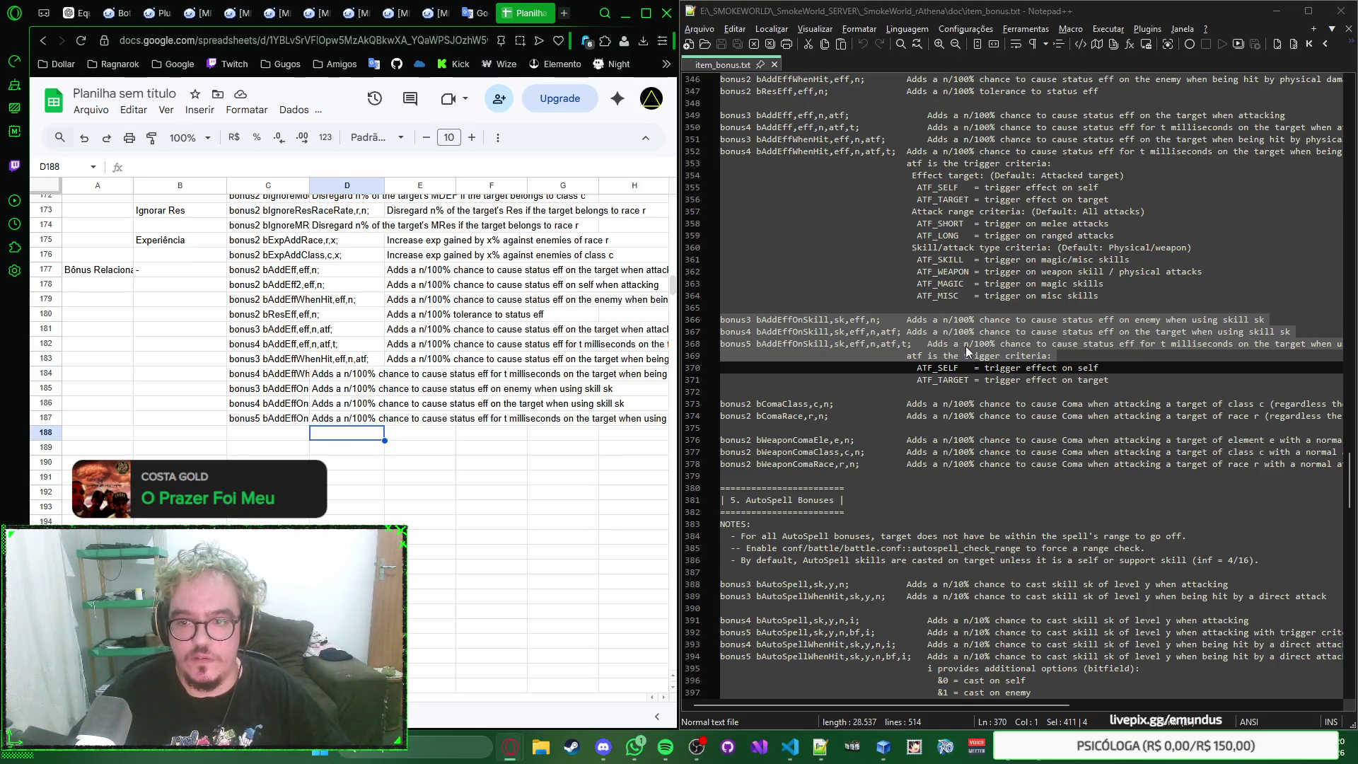
click(1130, 384)
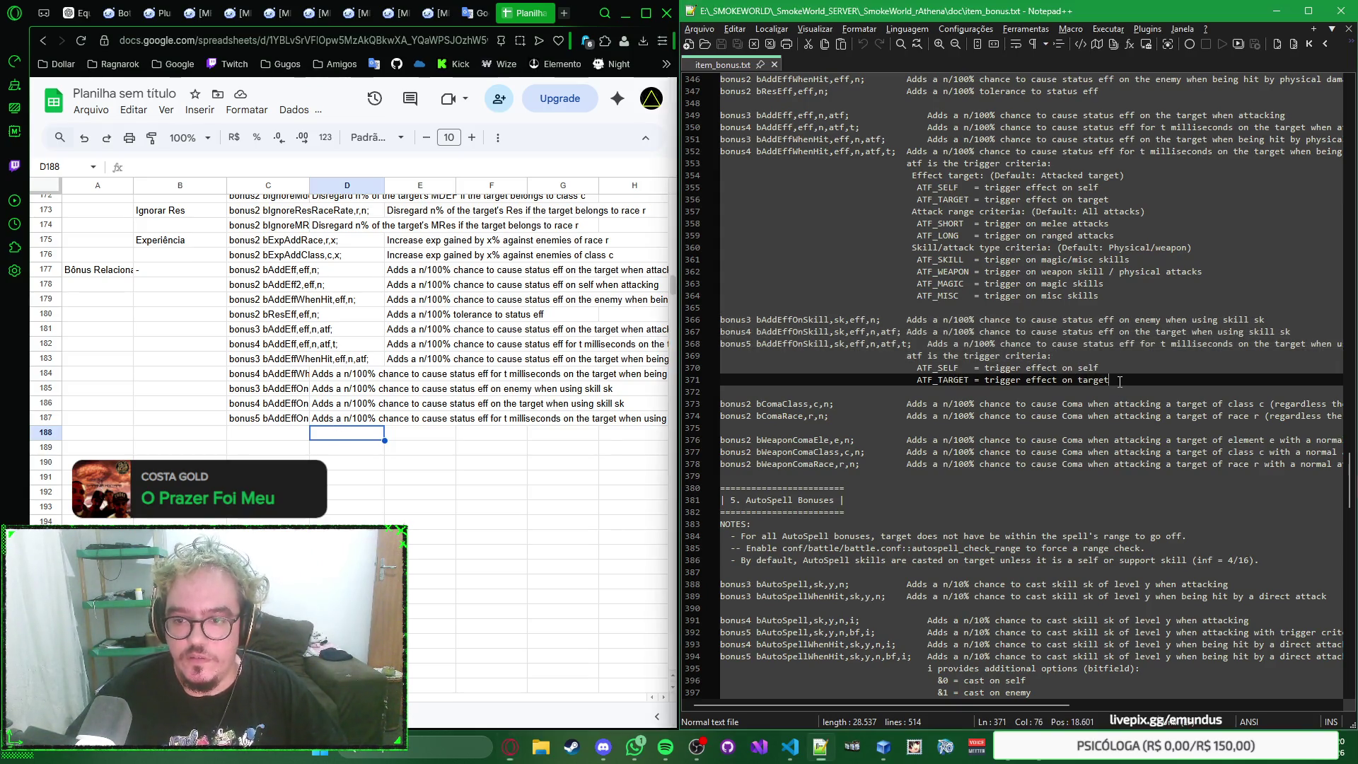
click(351, 421)
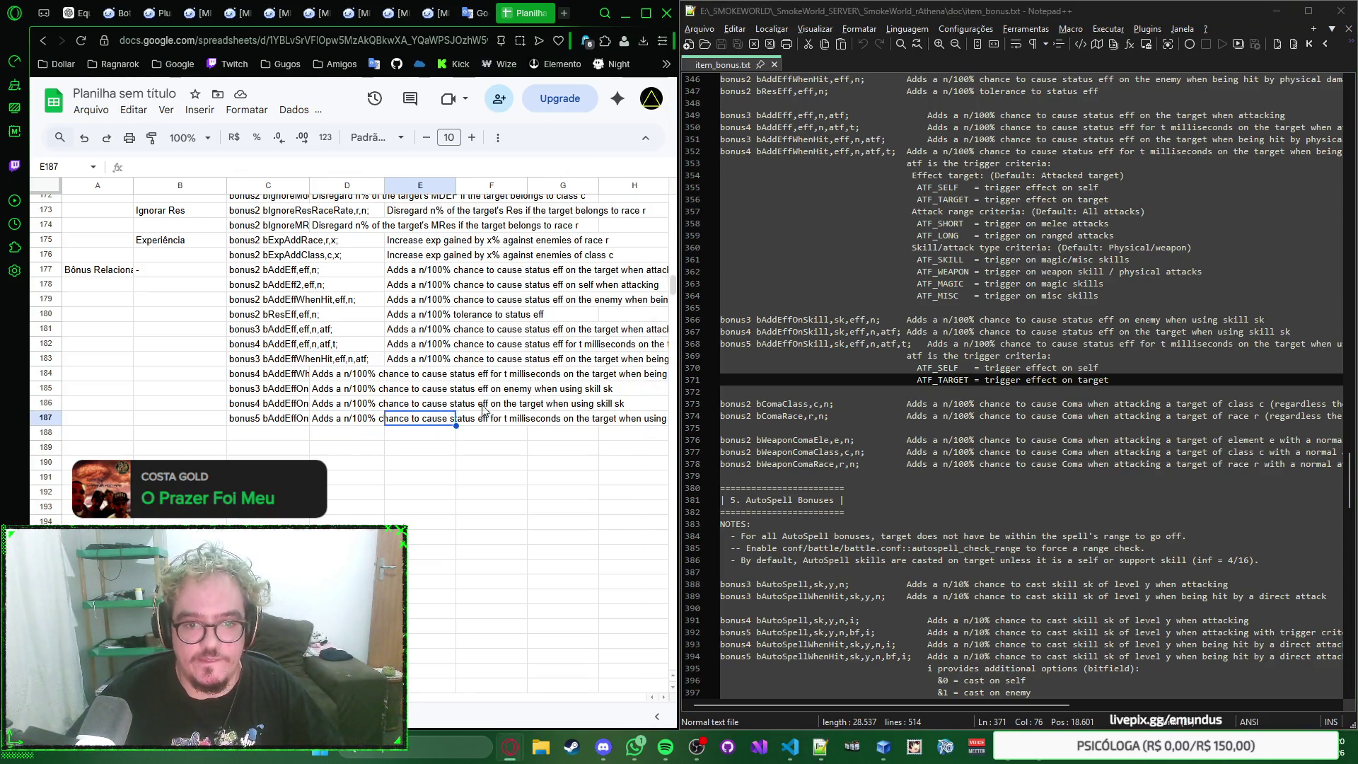
Step: Check the row 183 entry, then select the last bonus description with its trigger criteria in the reference text
click(416, 405)
key(Up)
key(Up)
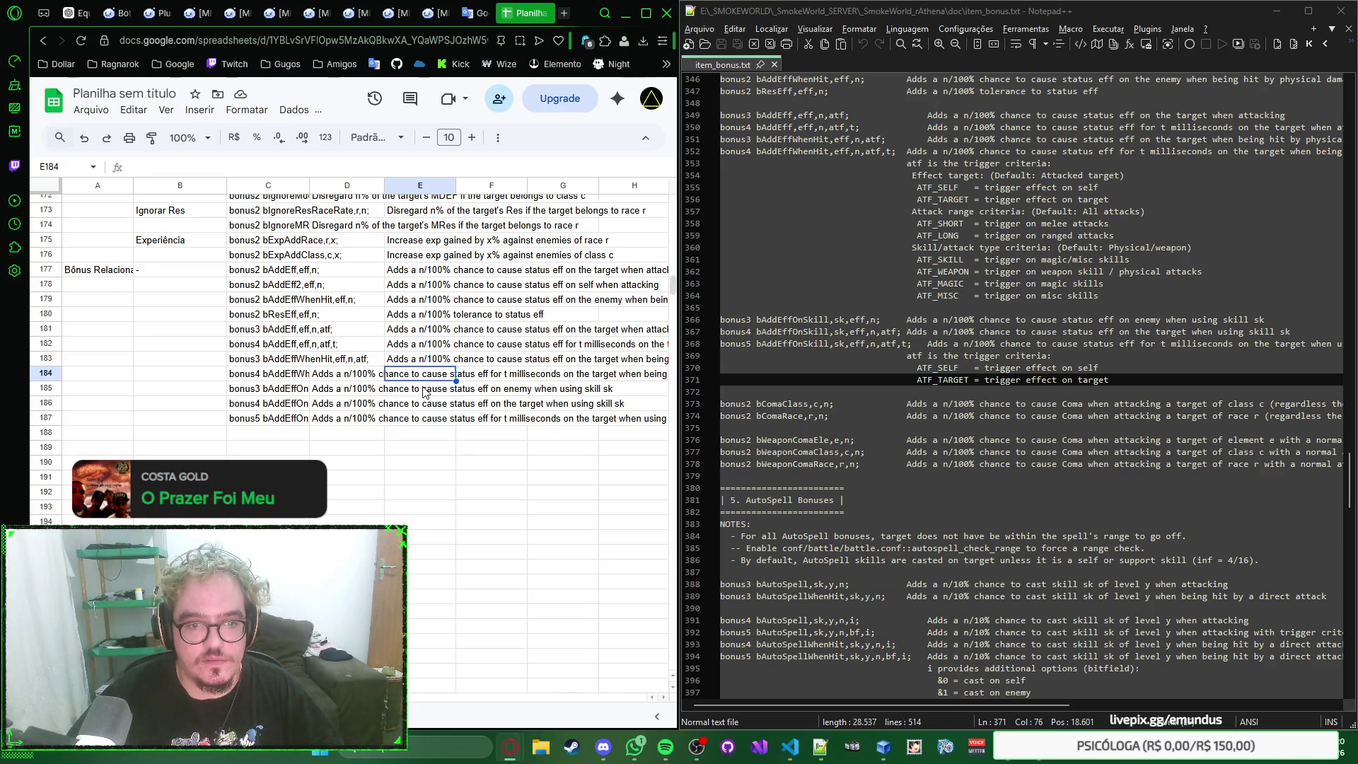
scroll(888, 404, up, 2)
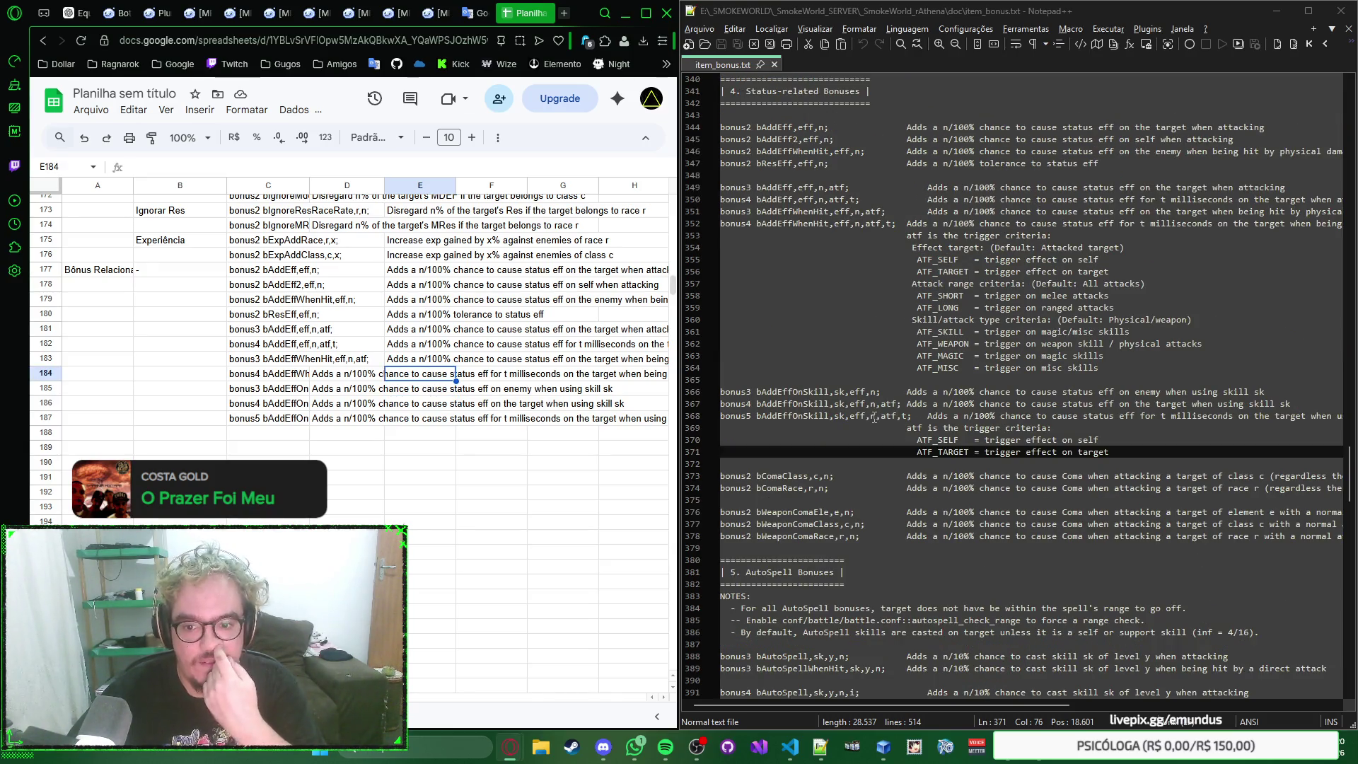
key(Up)
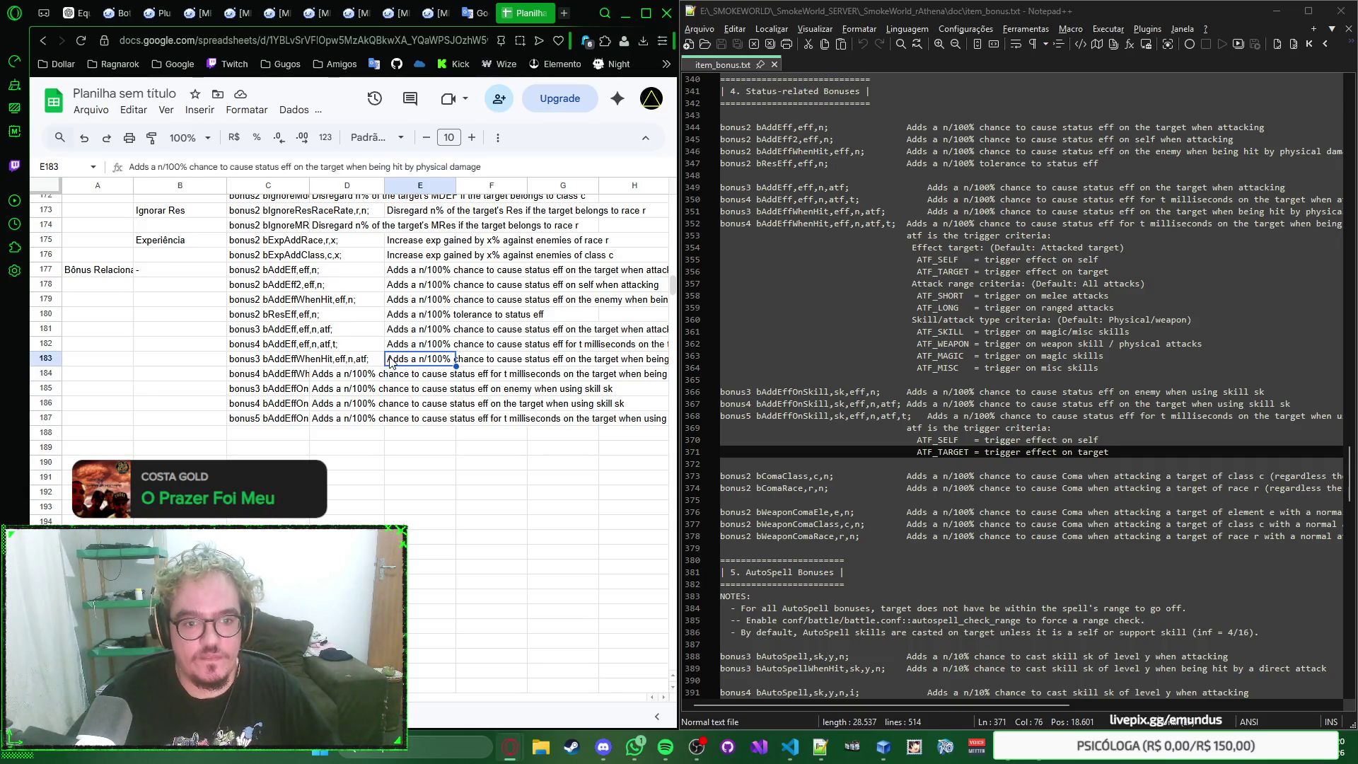
click(347, 362)
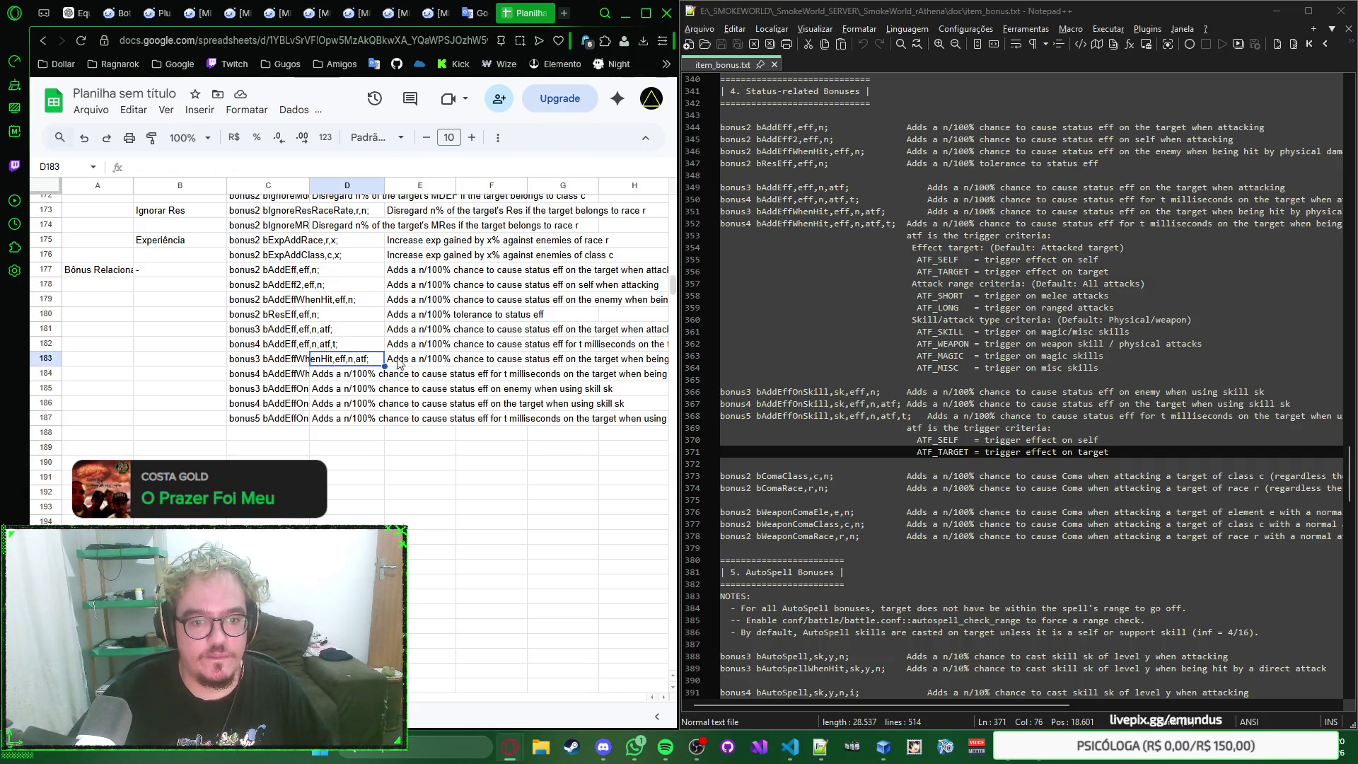
click(419, 367)
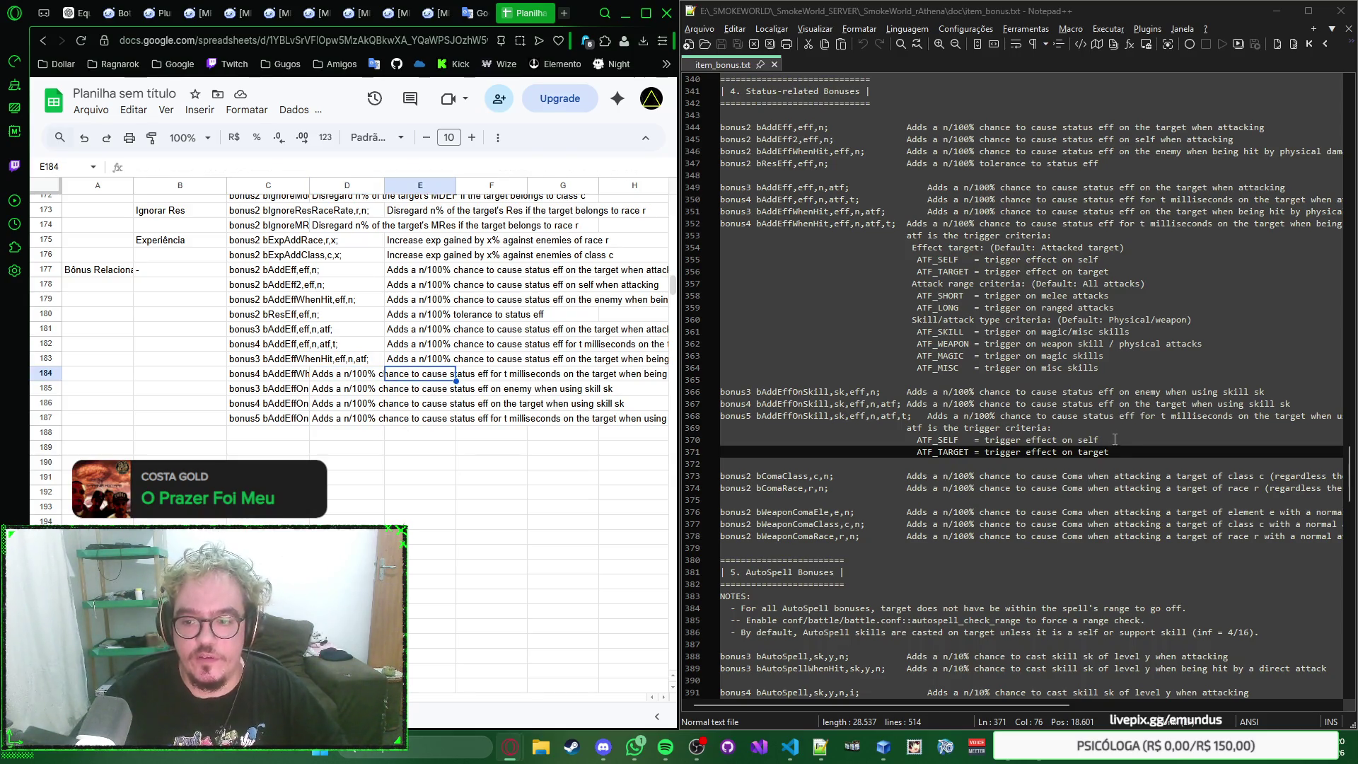
drag(1110, 453, 918, 439)
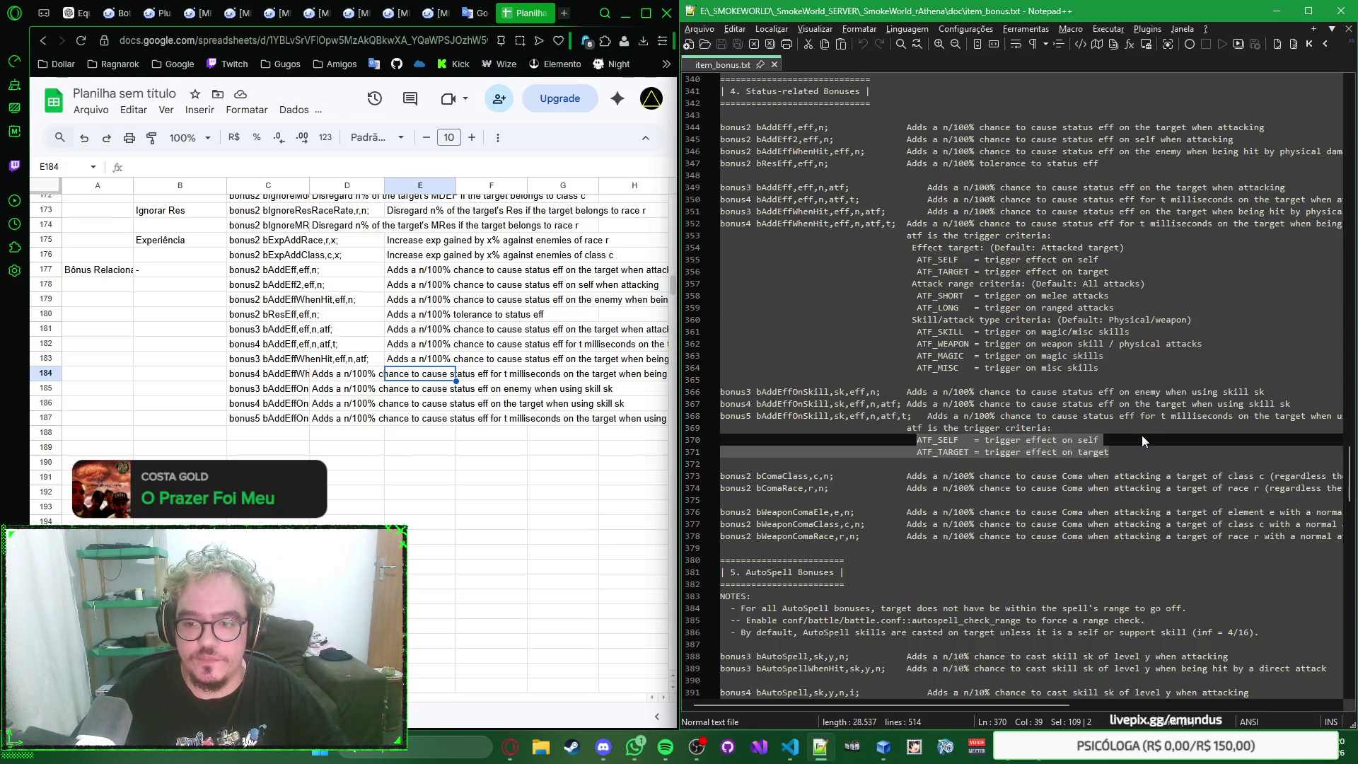
click(1123, 450)
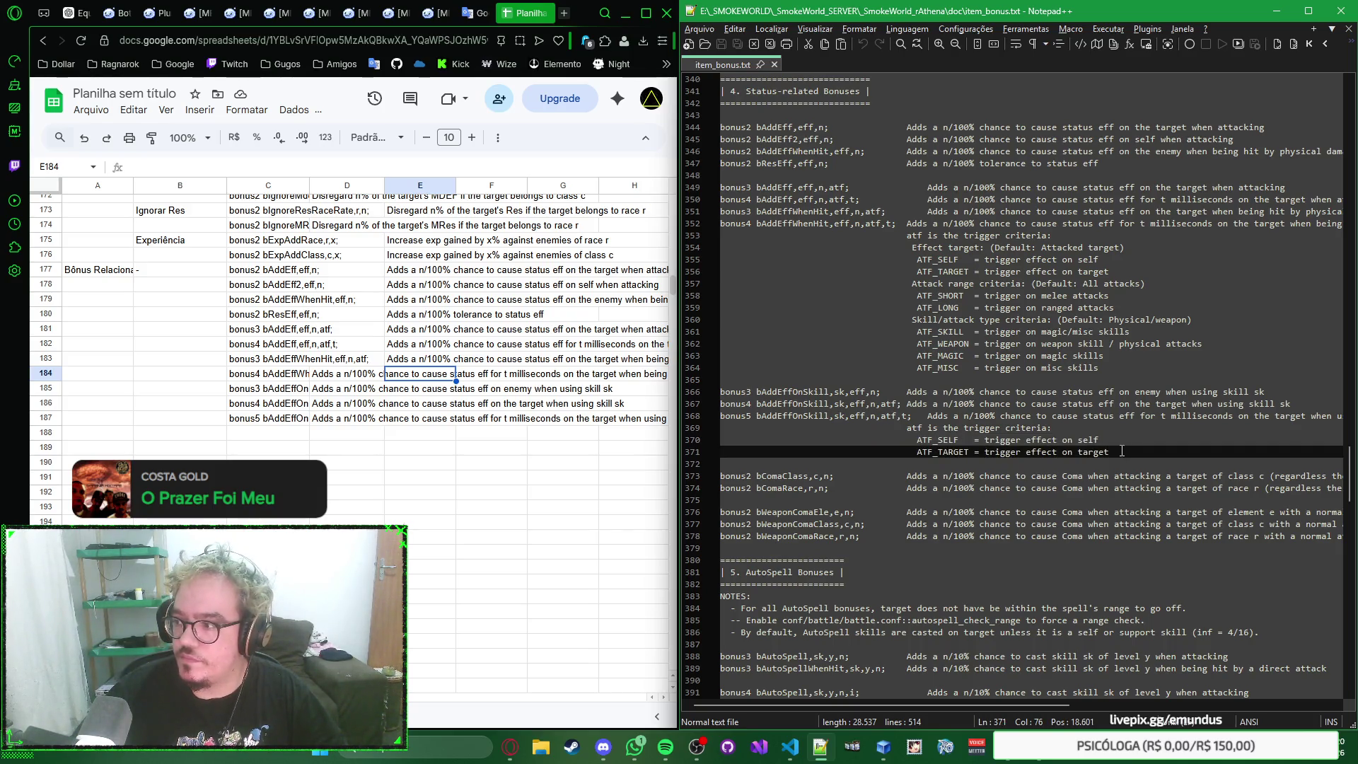
drag(1115, 451, 926, 417)
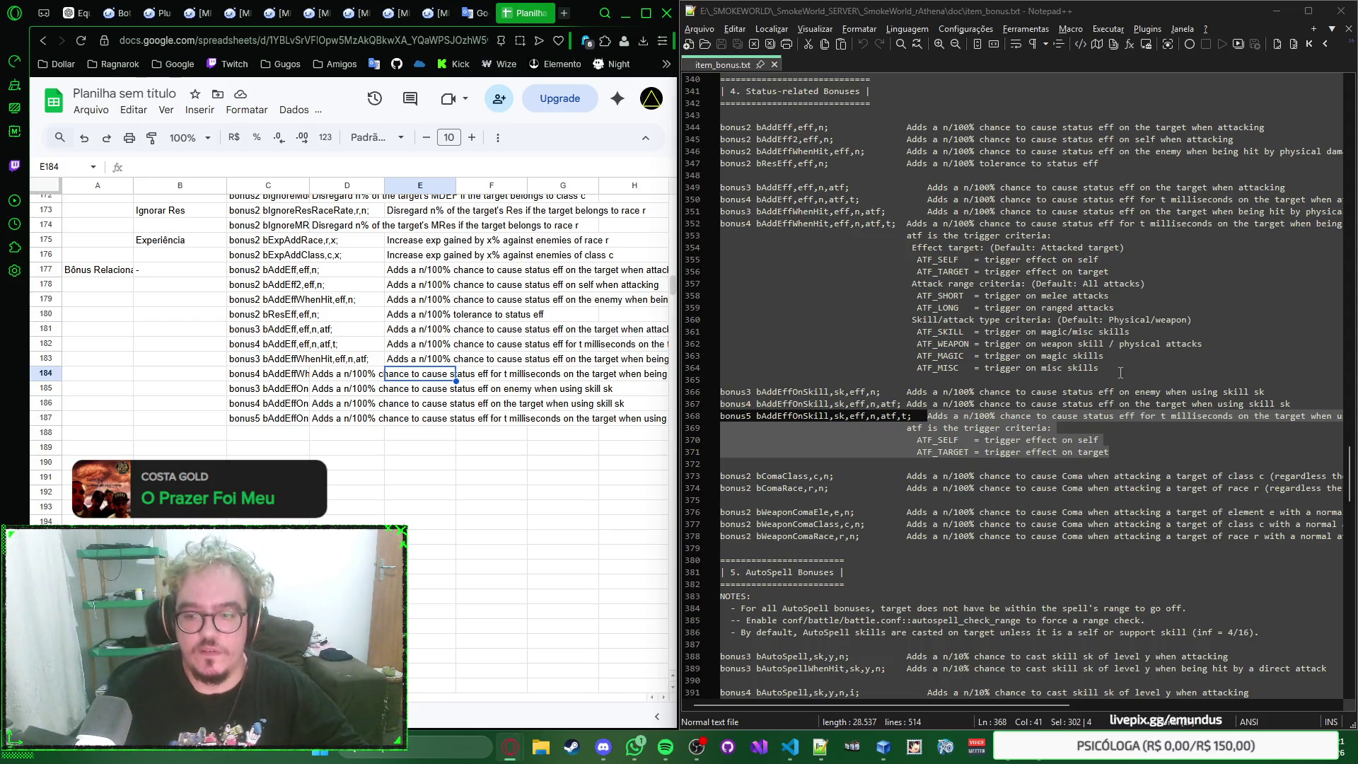
Step: Paste the bComaClass and bComaRace lines into rows 188–189
click(255, 433)
scroll(760, 433, down, 2)
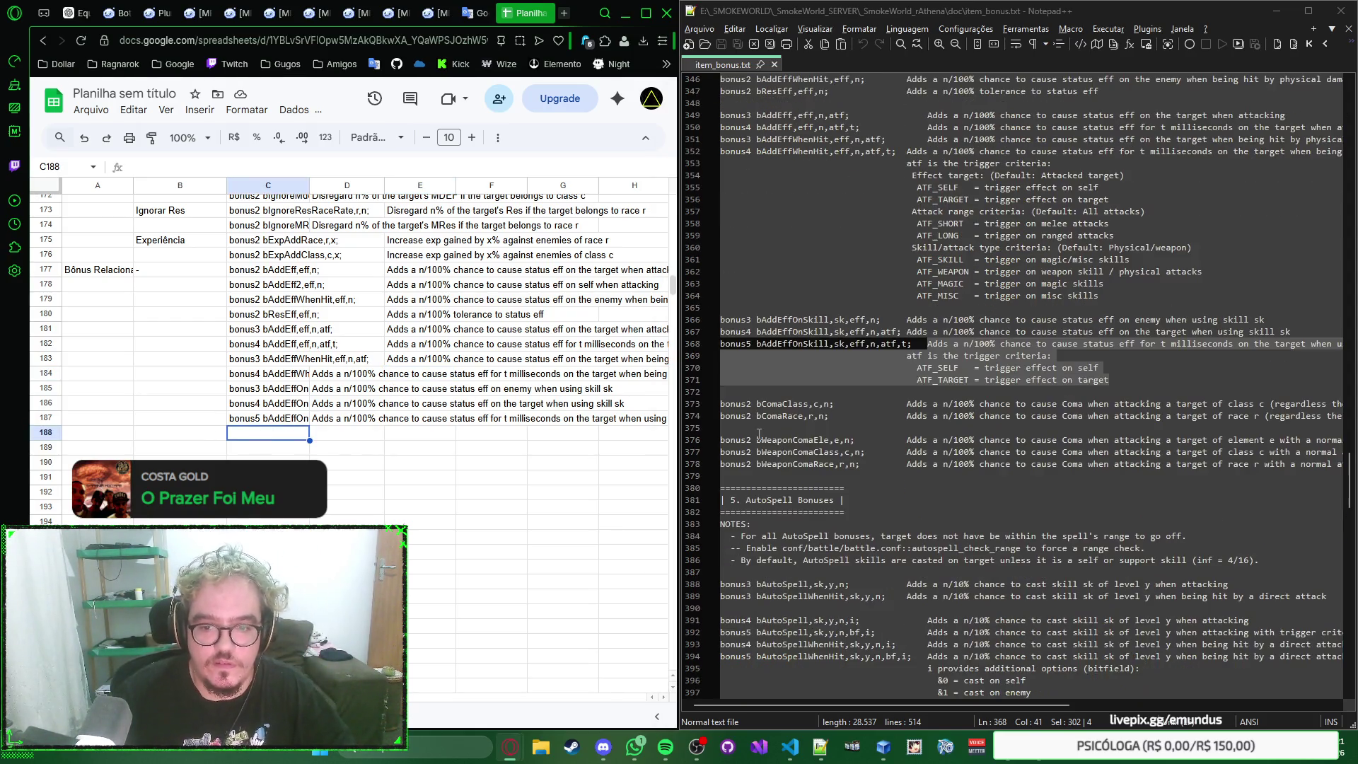
drag(722, 404, 746, 428)
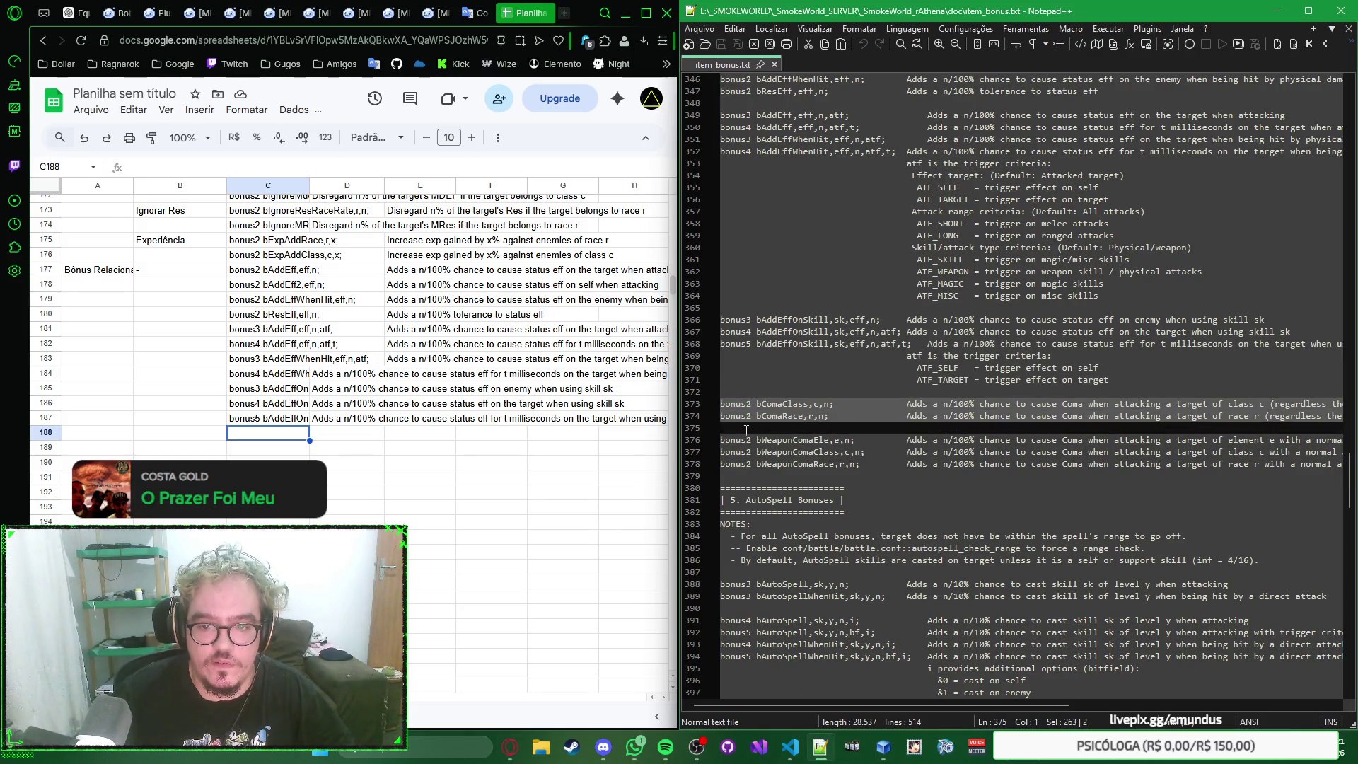
click(276, 435)
key(ctrl+v)
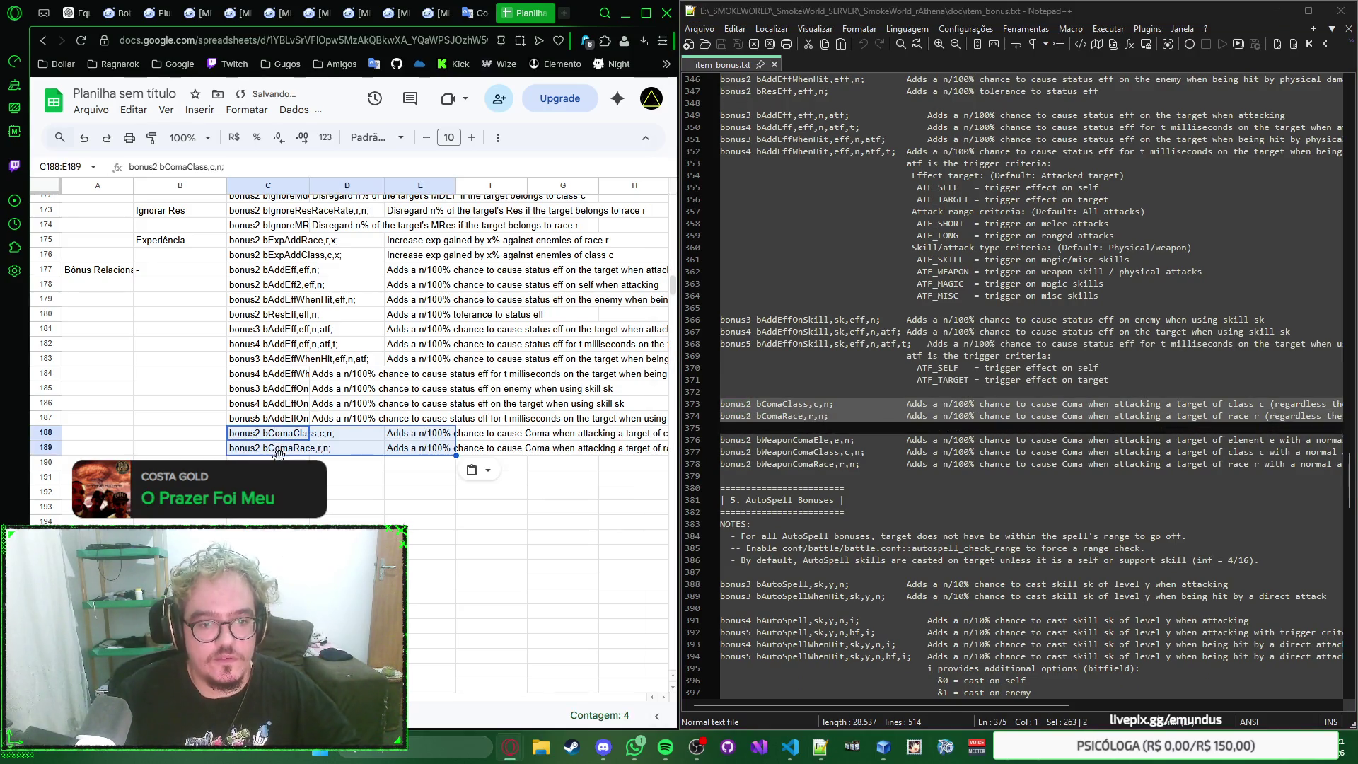
Step: Copy the three bWeaponComa lines into rows 190–192 and move to A193 for the next category
click(278, 459)
drag(724, 440, 731, 475)
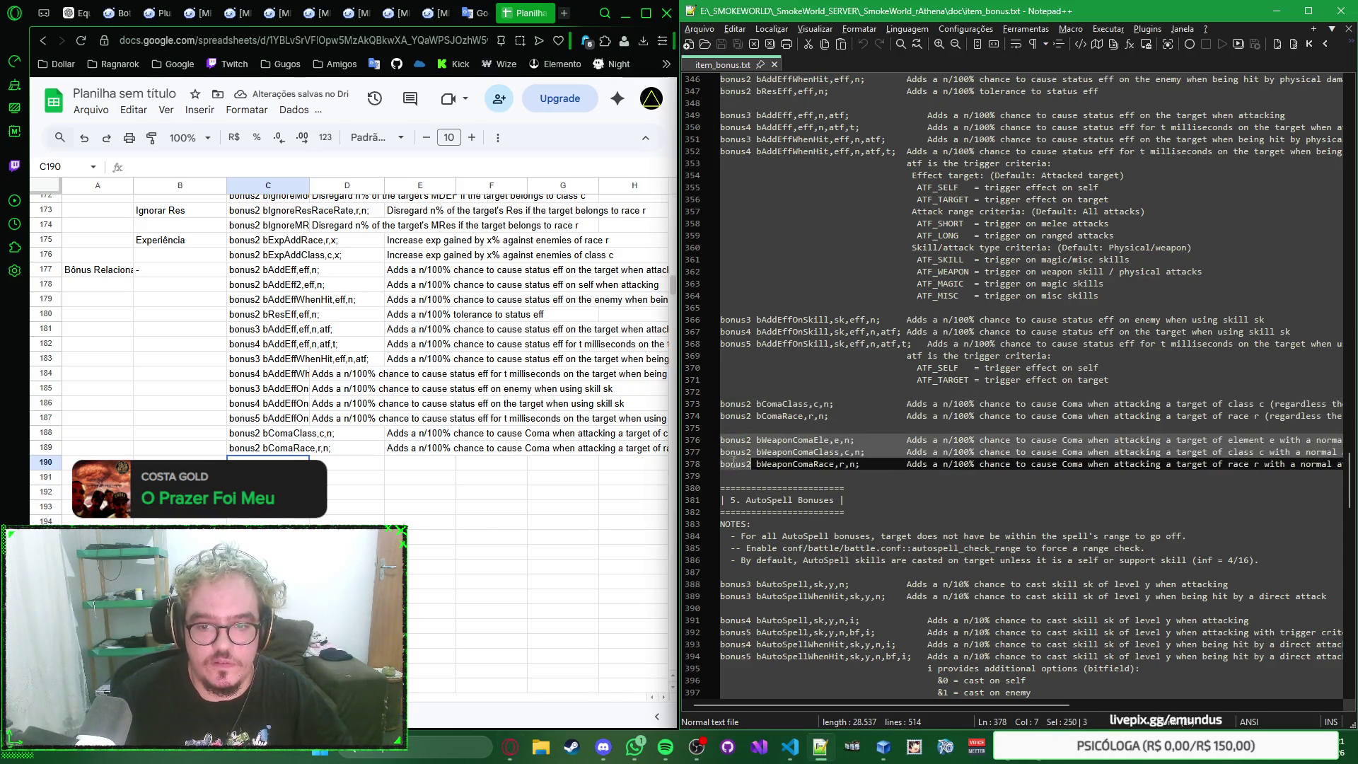
key(ctrl+c)
click(278, 462)
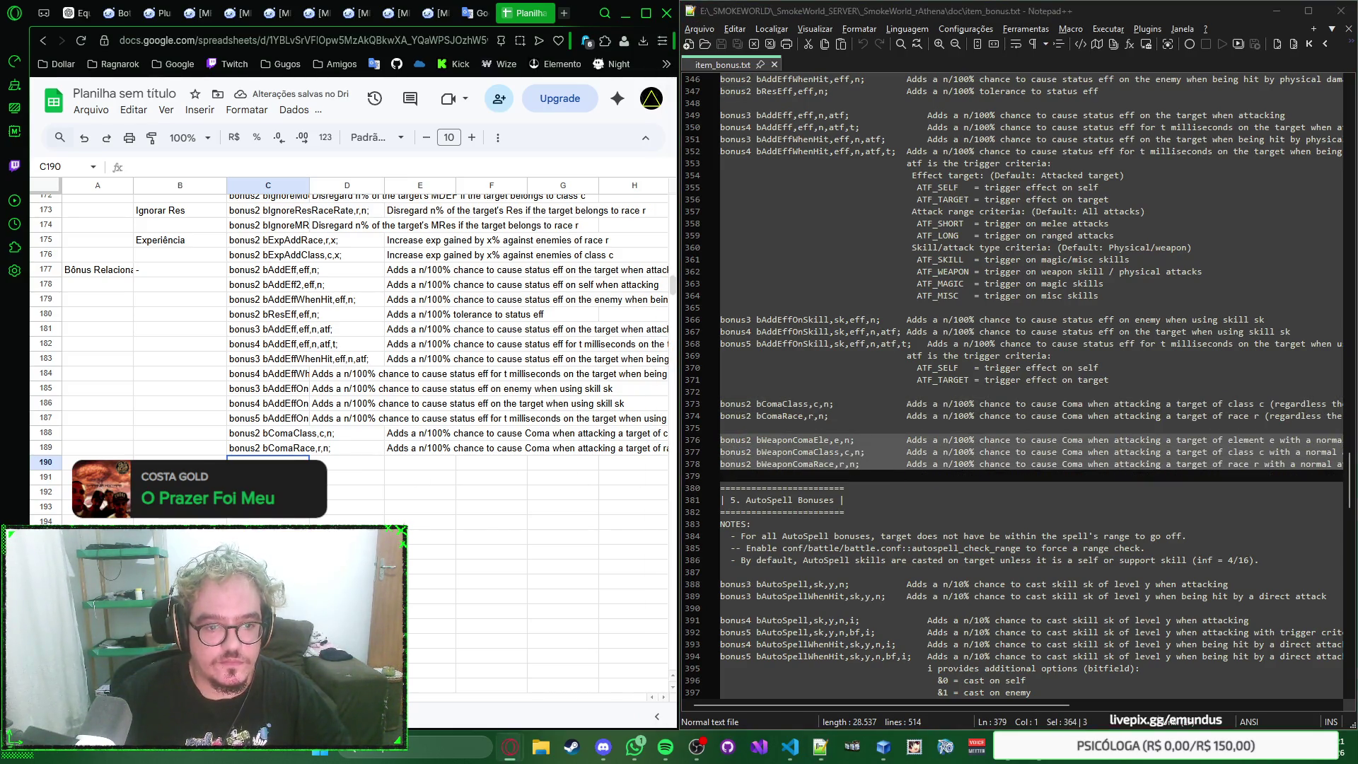
key(ctrl+v)
scroll(304, 351, down, 5)
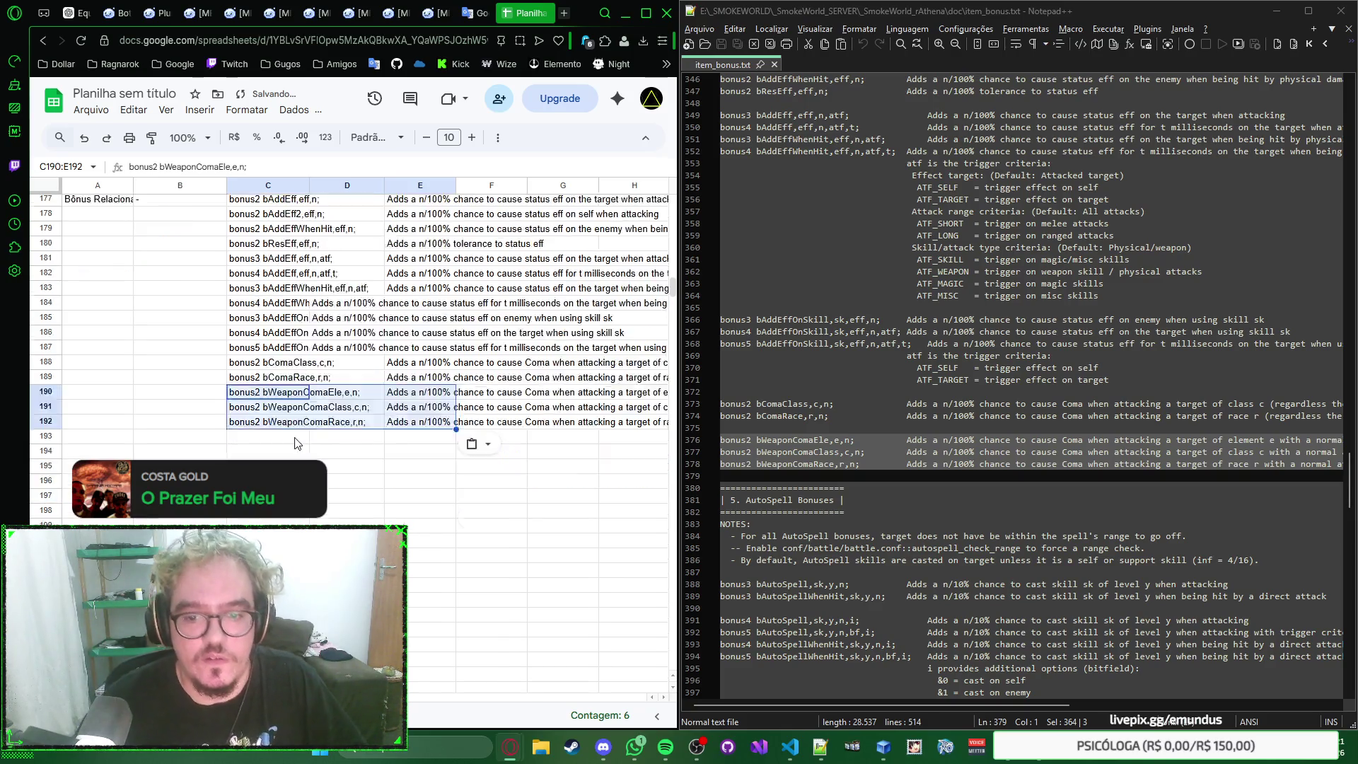
scroll(236, 302, up, 3)
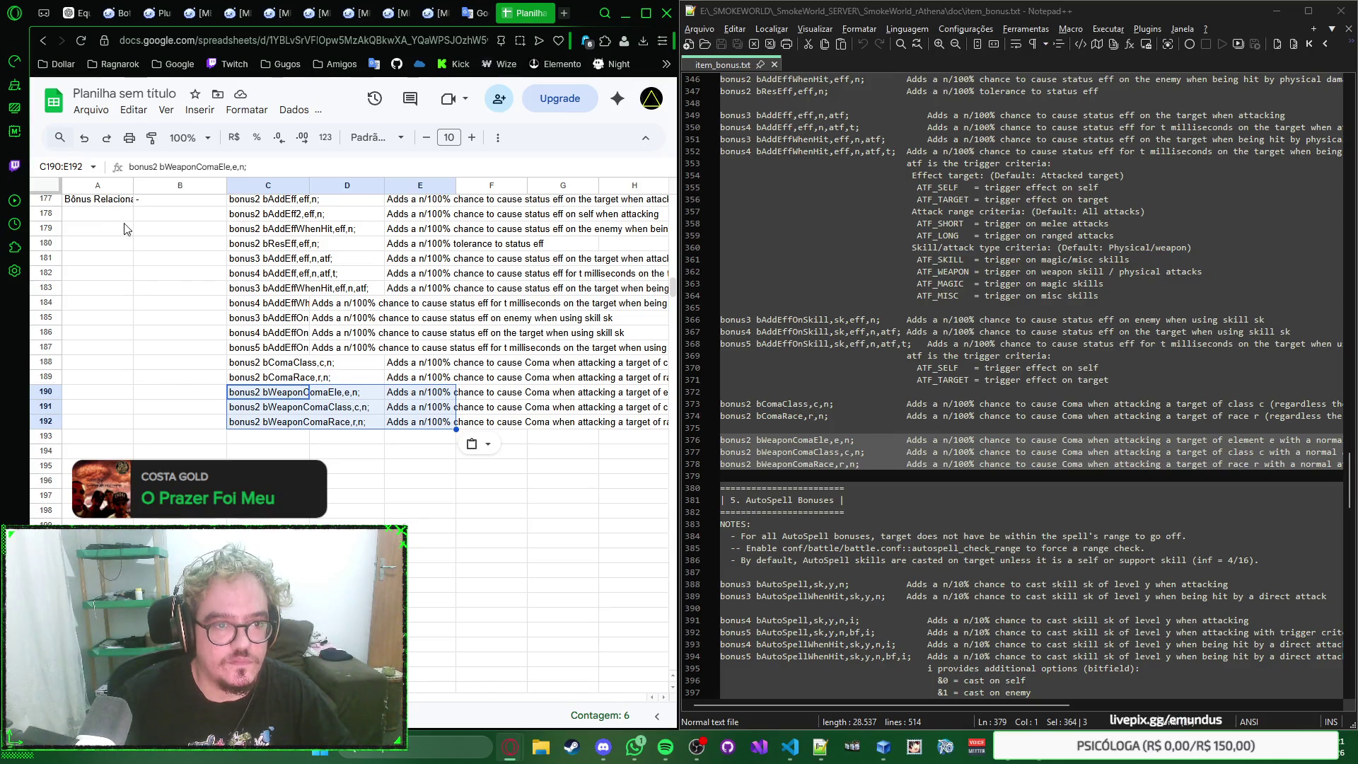
click(119, 436)
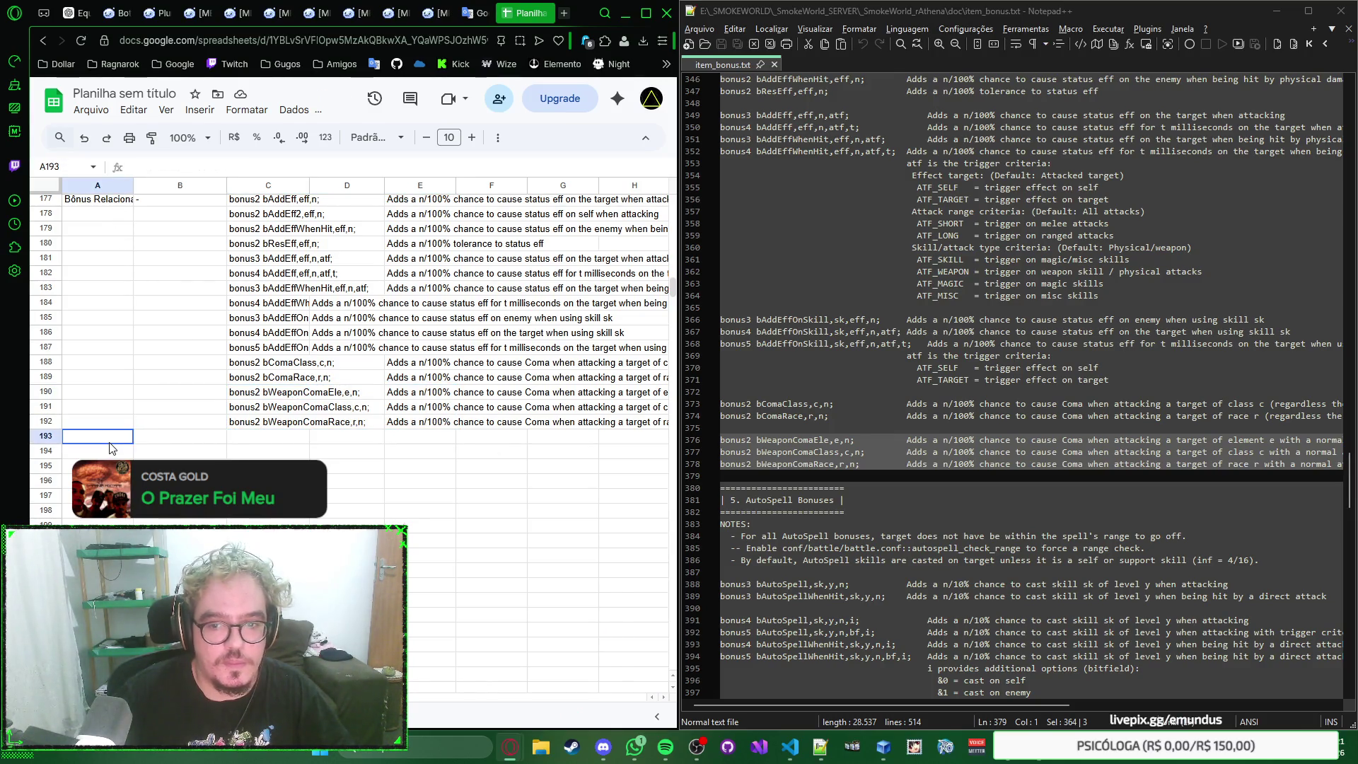
scroll(918, 420, down, 3)
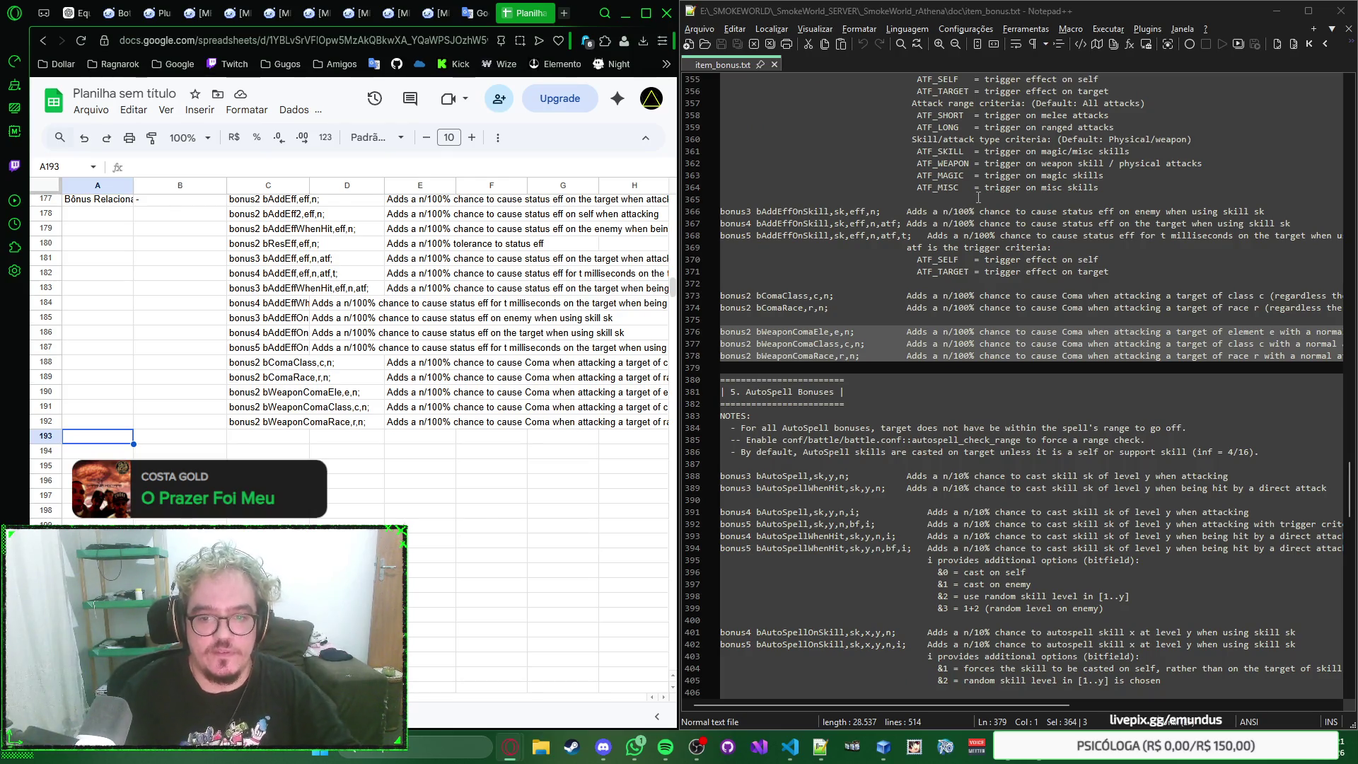
text(Bô)
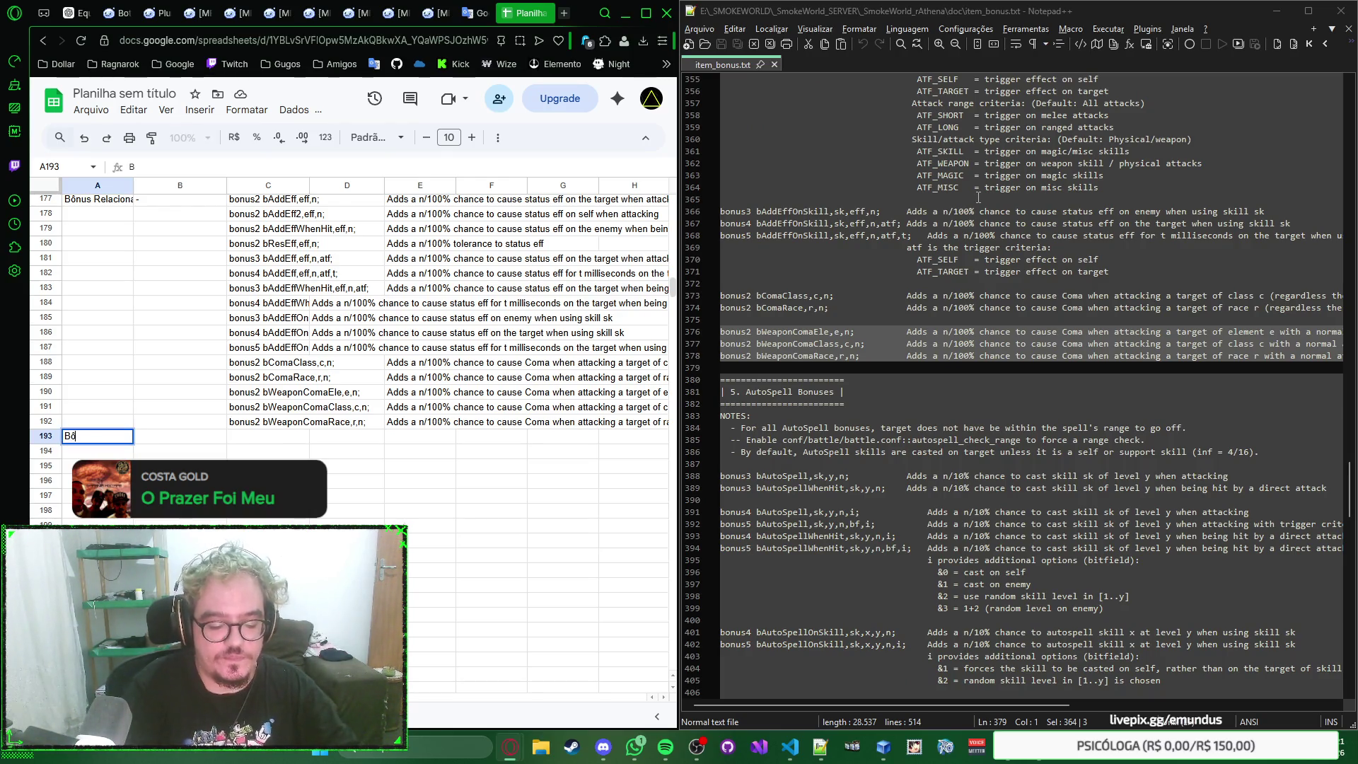
text( Conjuração)
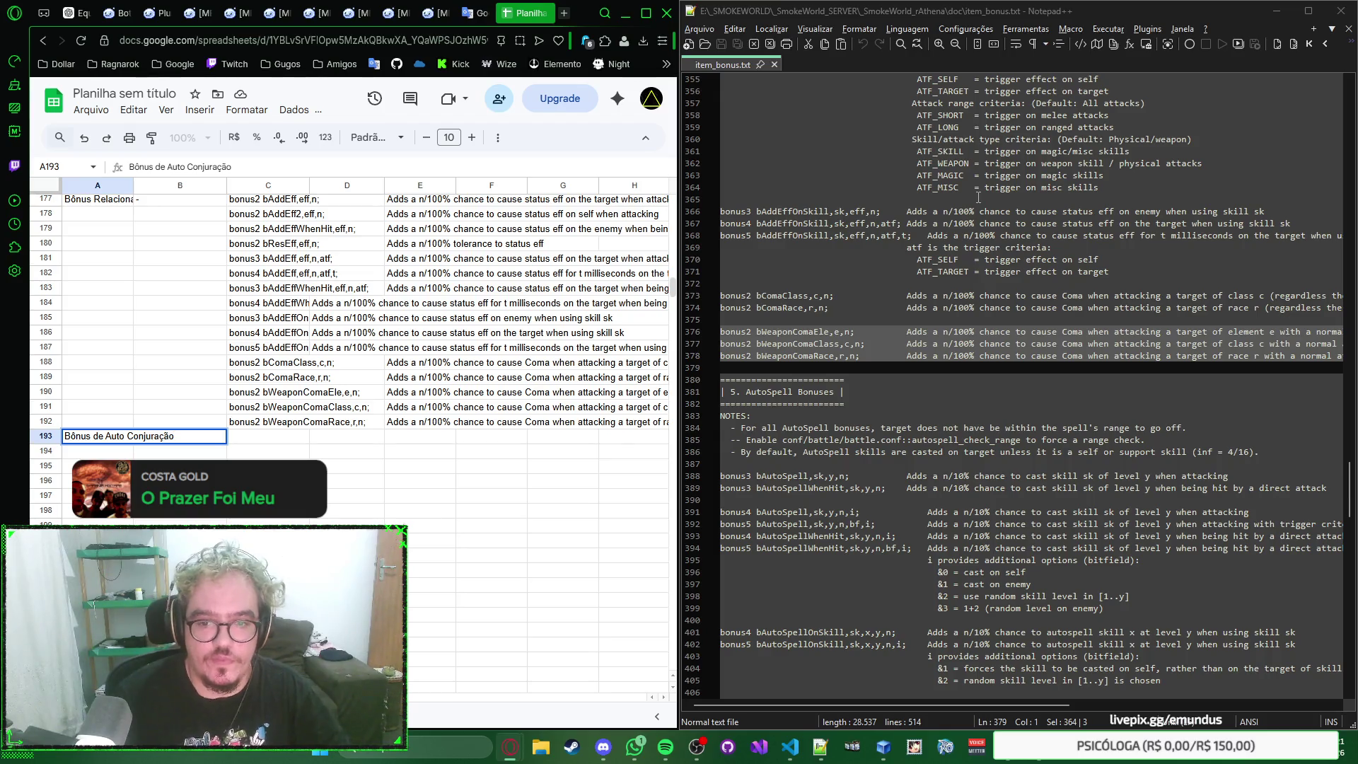
scroll(1011, 345, down, 4)
scroll(1009, 346, down, 4)
scroll(992, 345, up, 5)
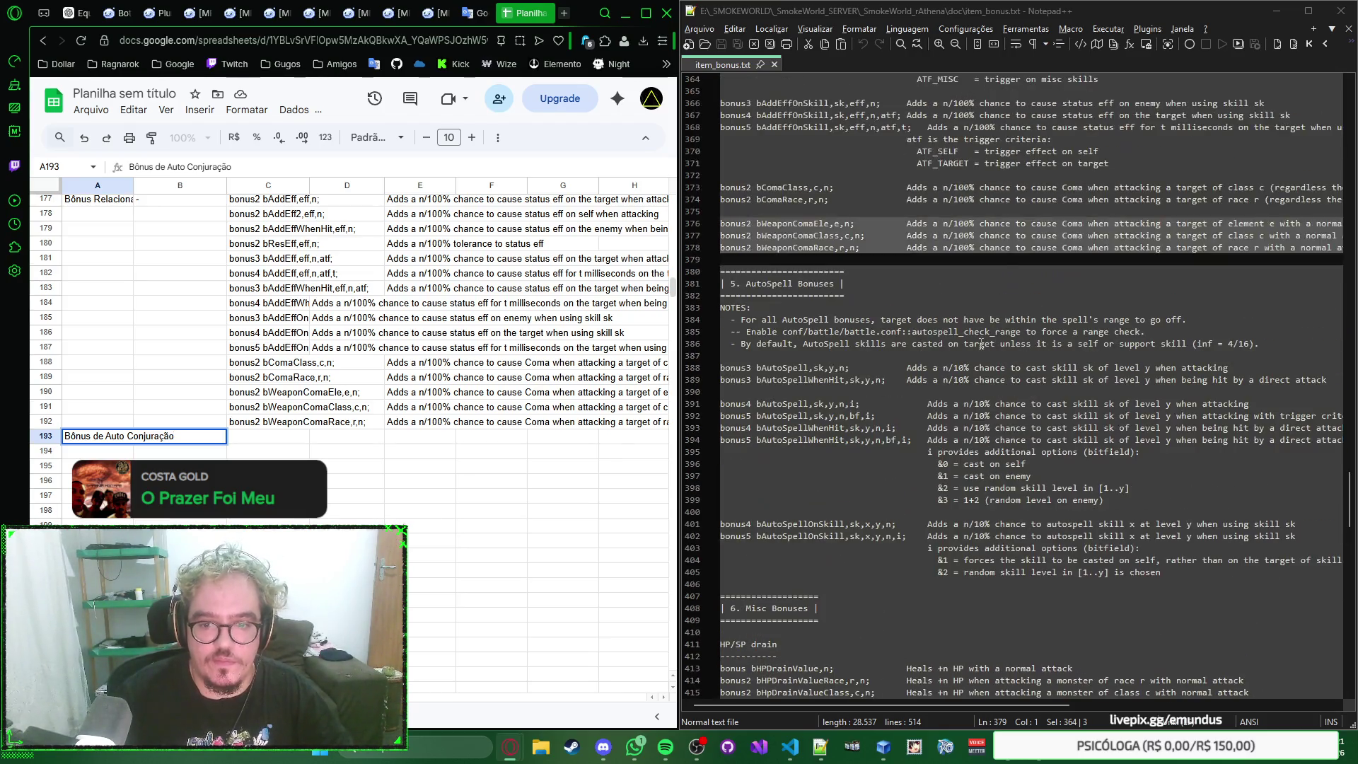
scroll(981, 345, up, 2)
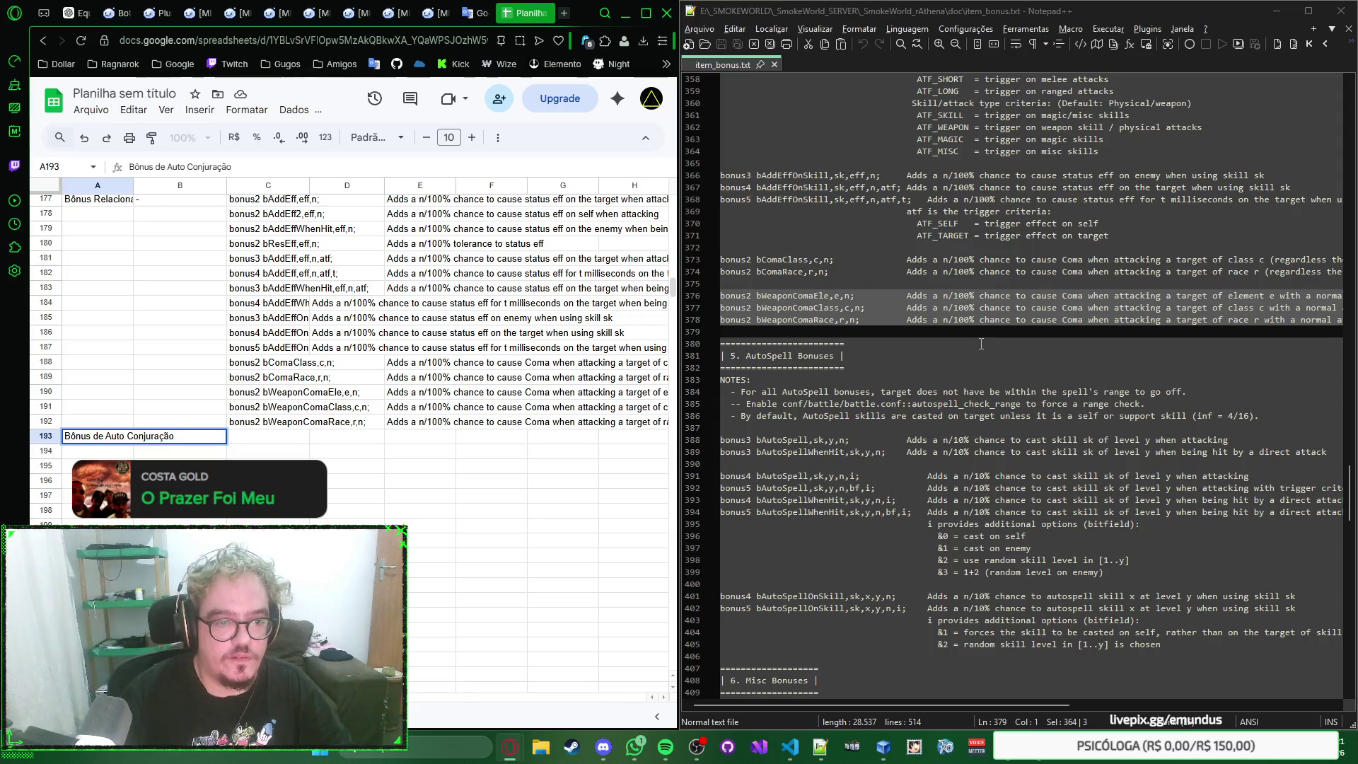
text(Skill)
Step: Enter 'Bônus de Auto Conjuração/Skill' in A193 with a dash in B193
key(Tab)
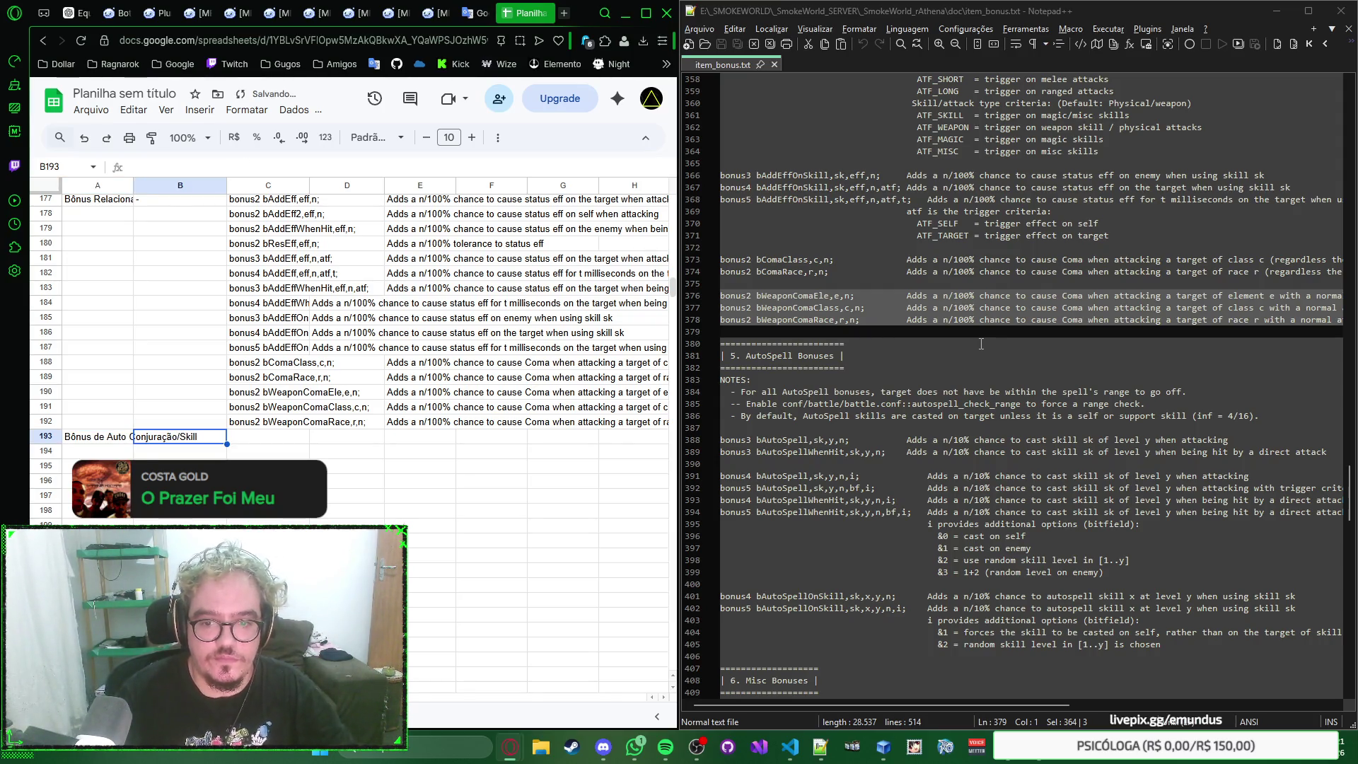
text(-)
key(Tab)
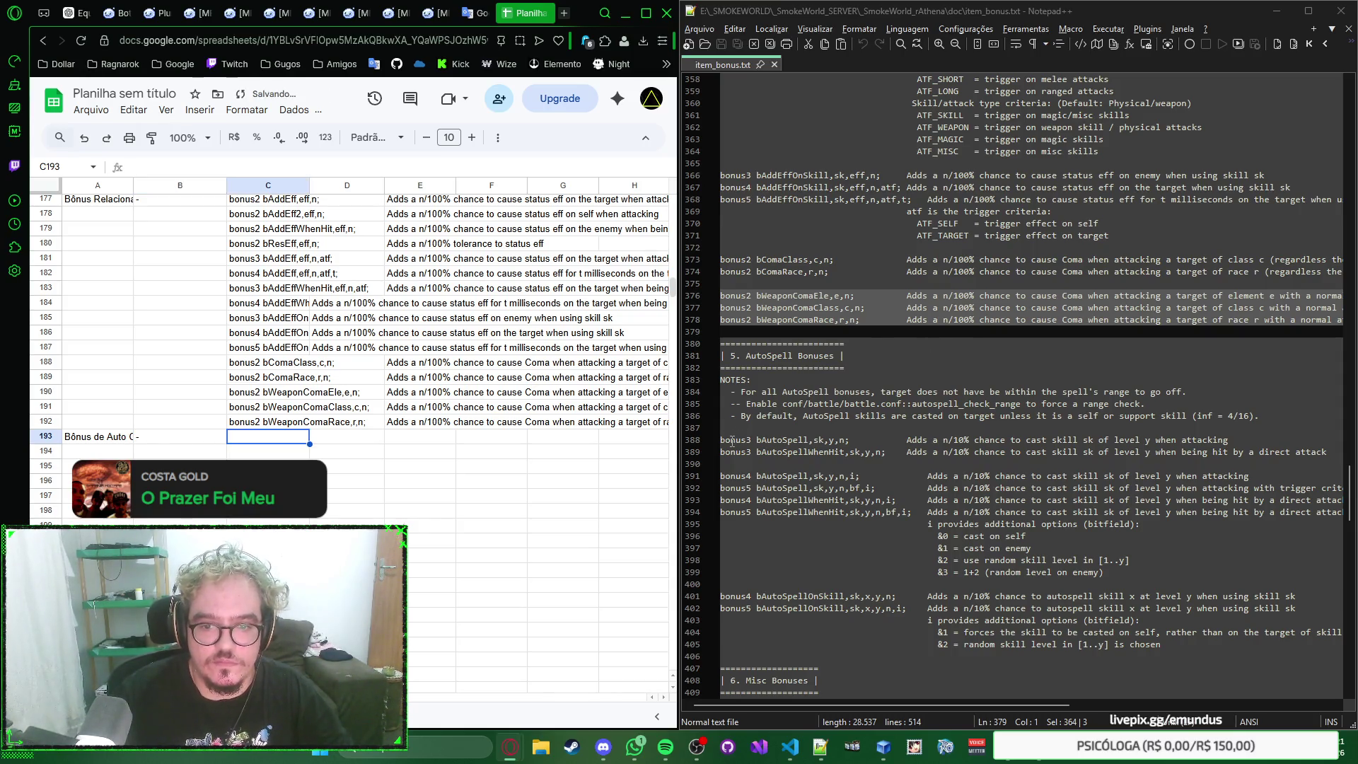
Step: Paste the two basic bAutoSpell lines into rows 193–194
drag(720, 439, 721, 463)
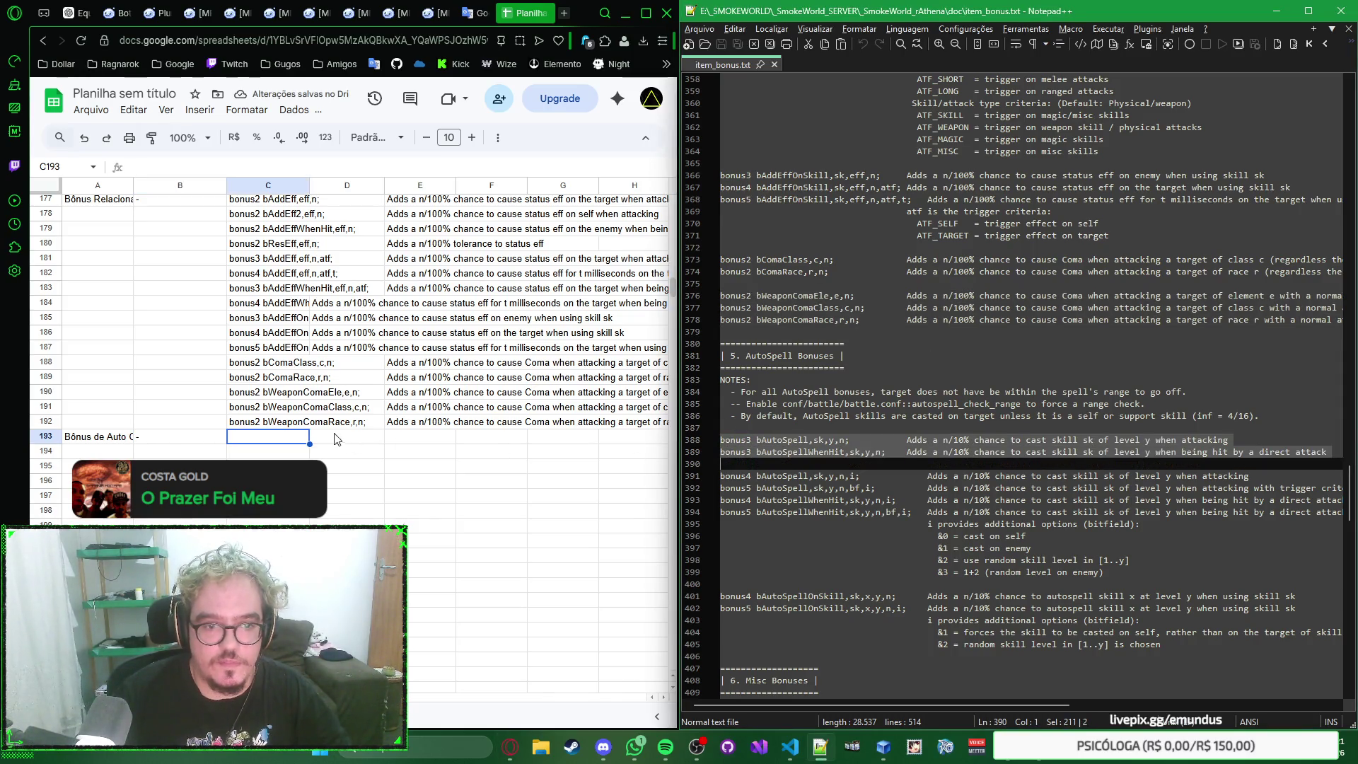
click(279, 442)
key(ctrl+v)
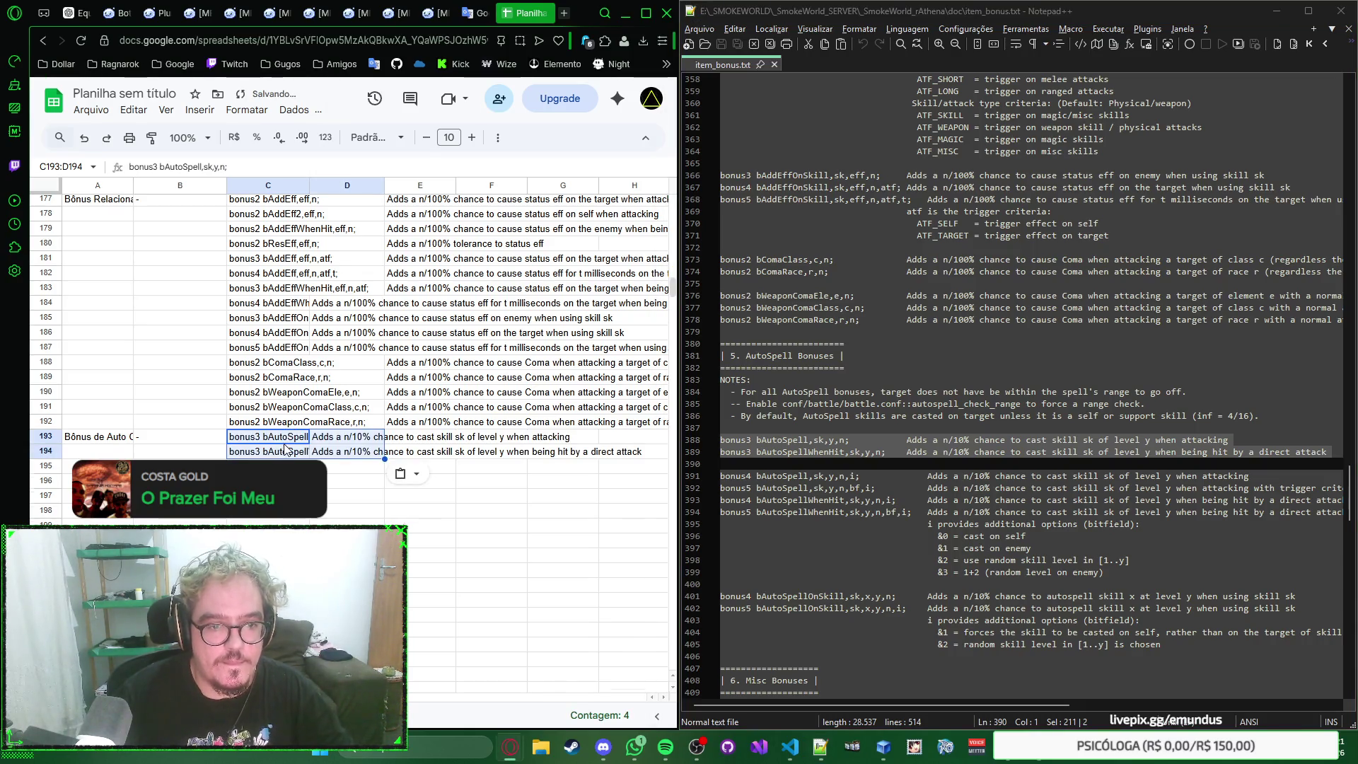
scroll(283, 450, down, 2)
click(271, 400)
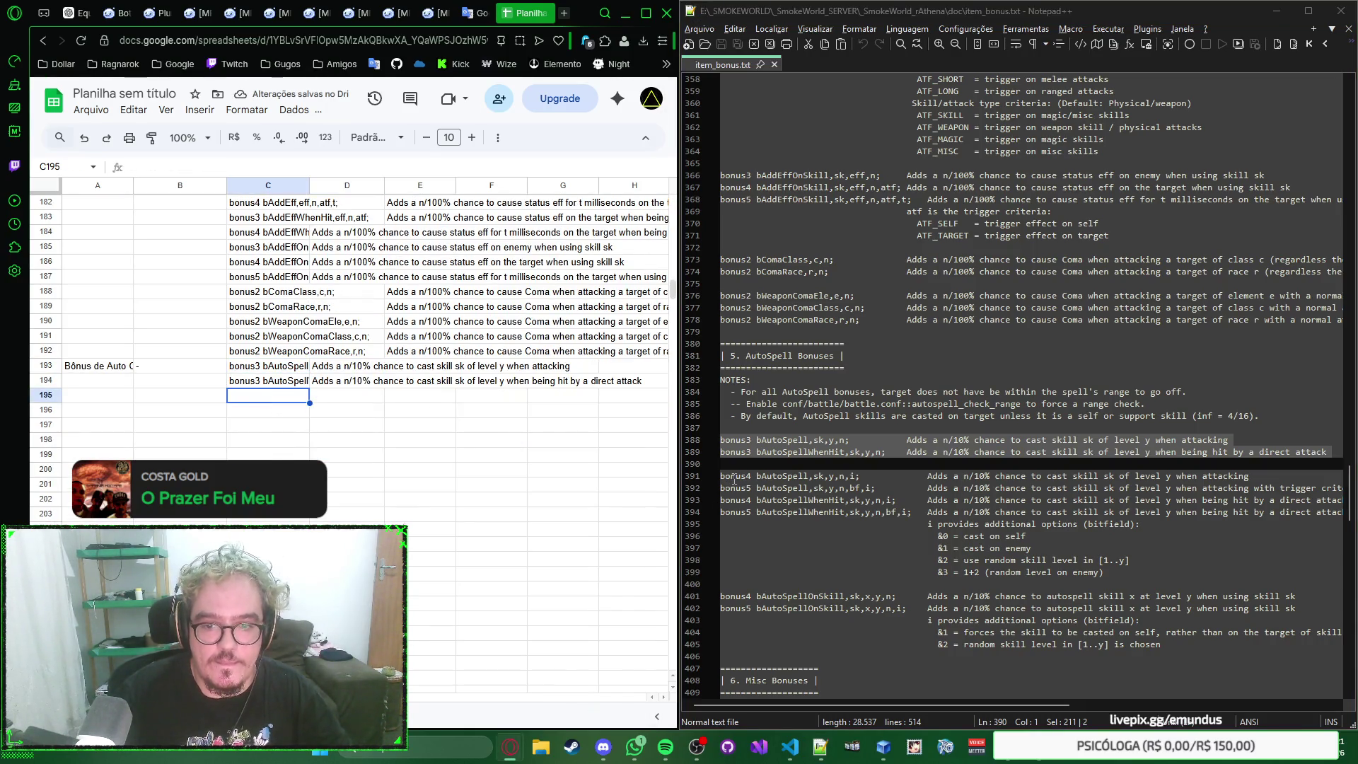
Step: Paste the four extended AutoSpell lines into rows 195–198 and select the bitfield options note below them
drag(720, 476, 734, 511)
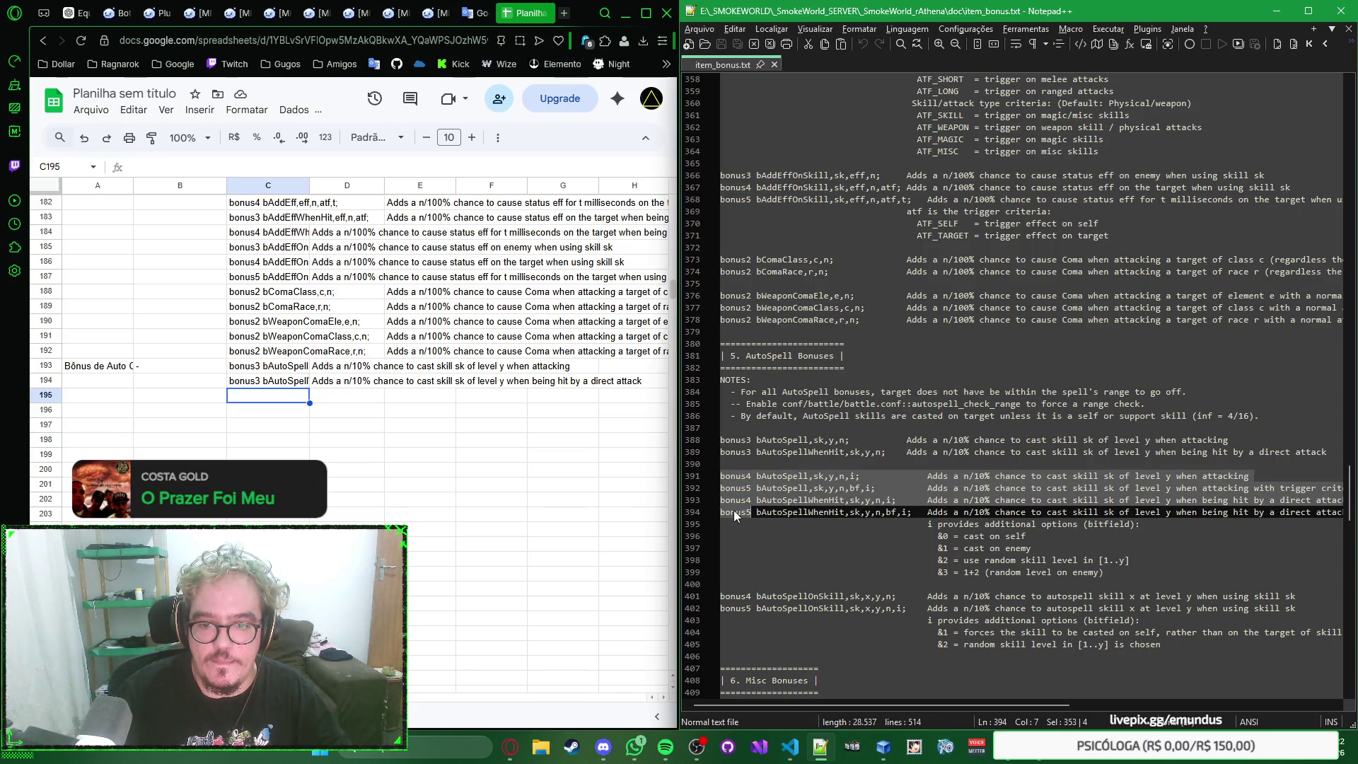
drag(813, 702, 829, 687)
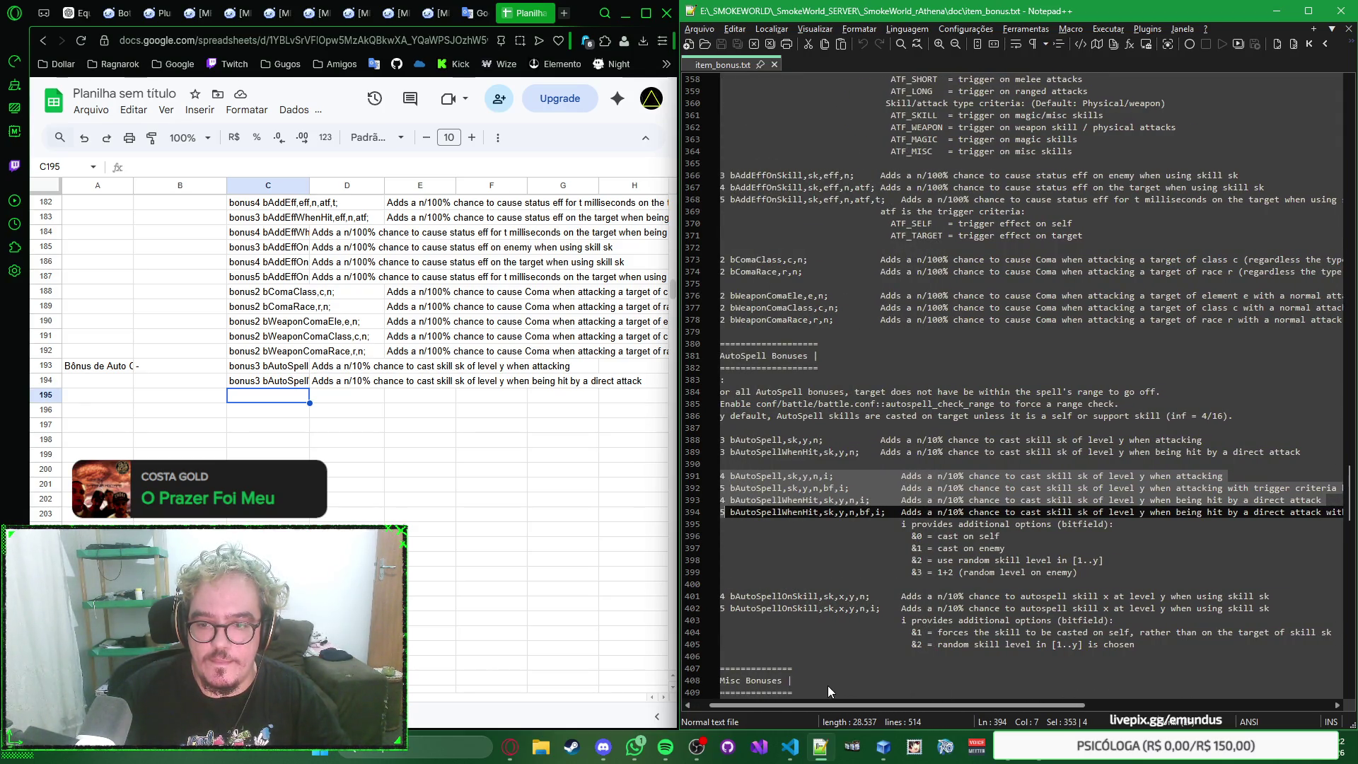
drag(828, 686, 865, 702)
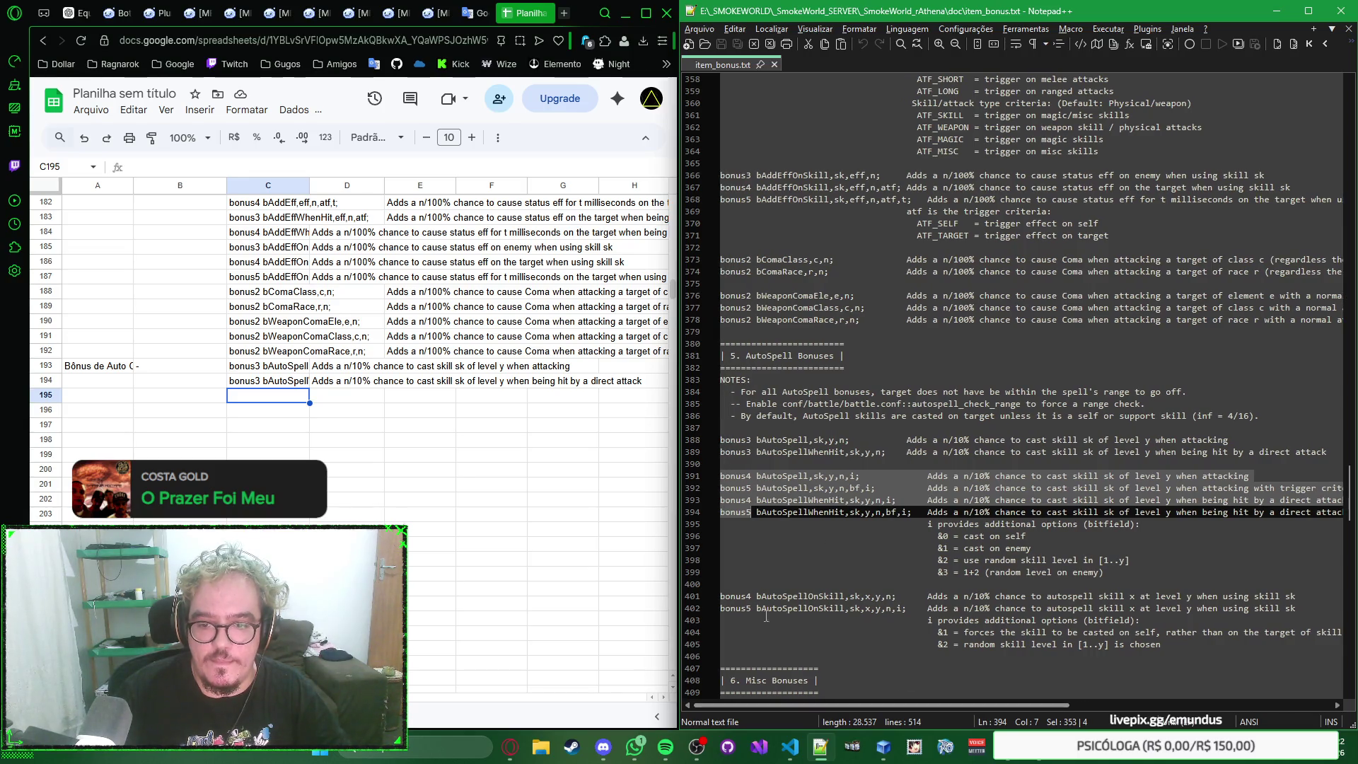
drag(724, 476, 734, 524)
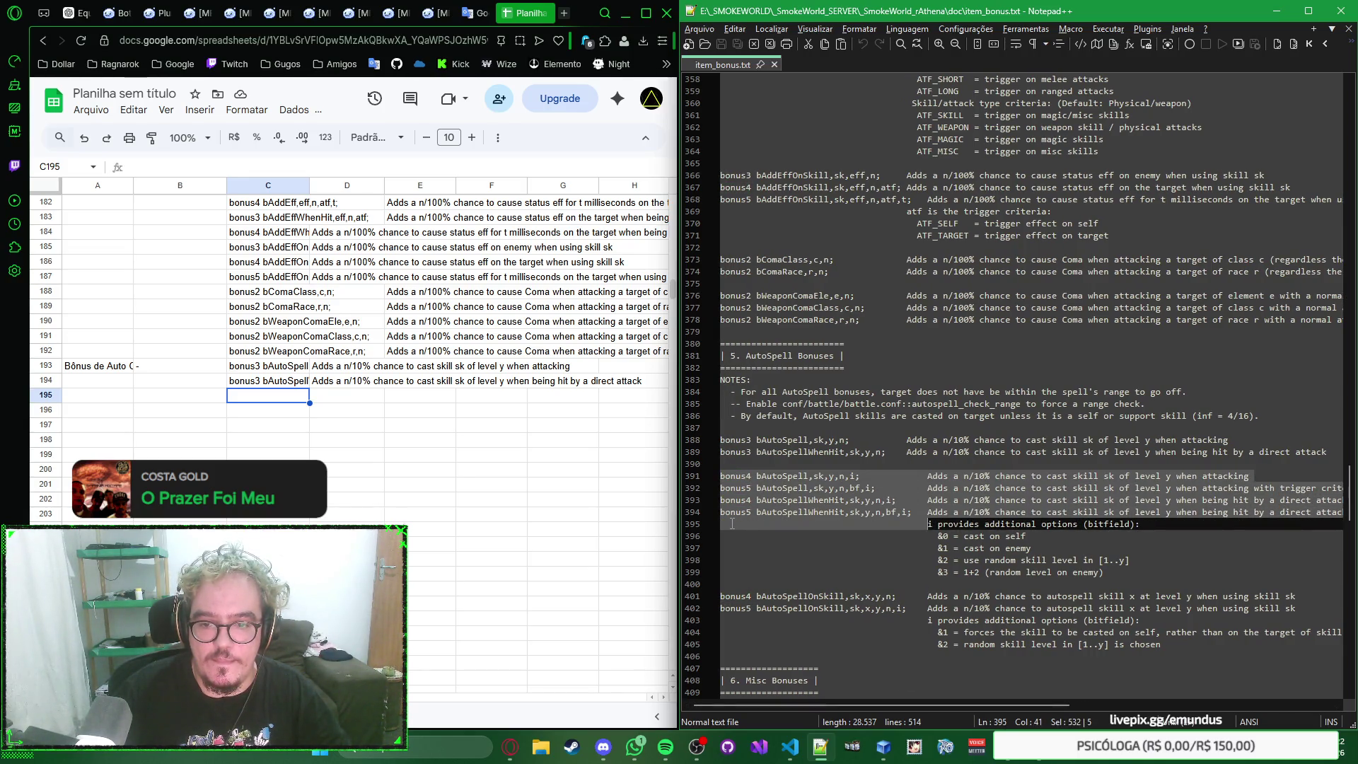
key(ctrl+c)
key(alt+Tab)
key(ctrl+v)
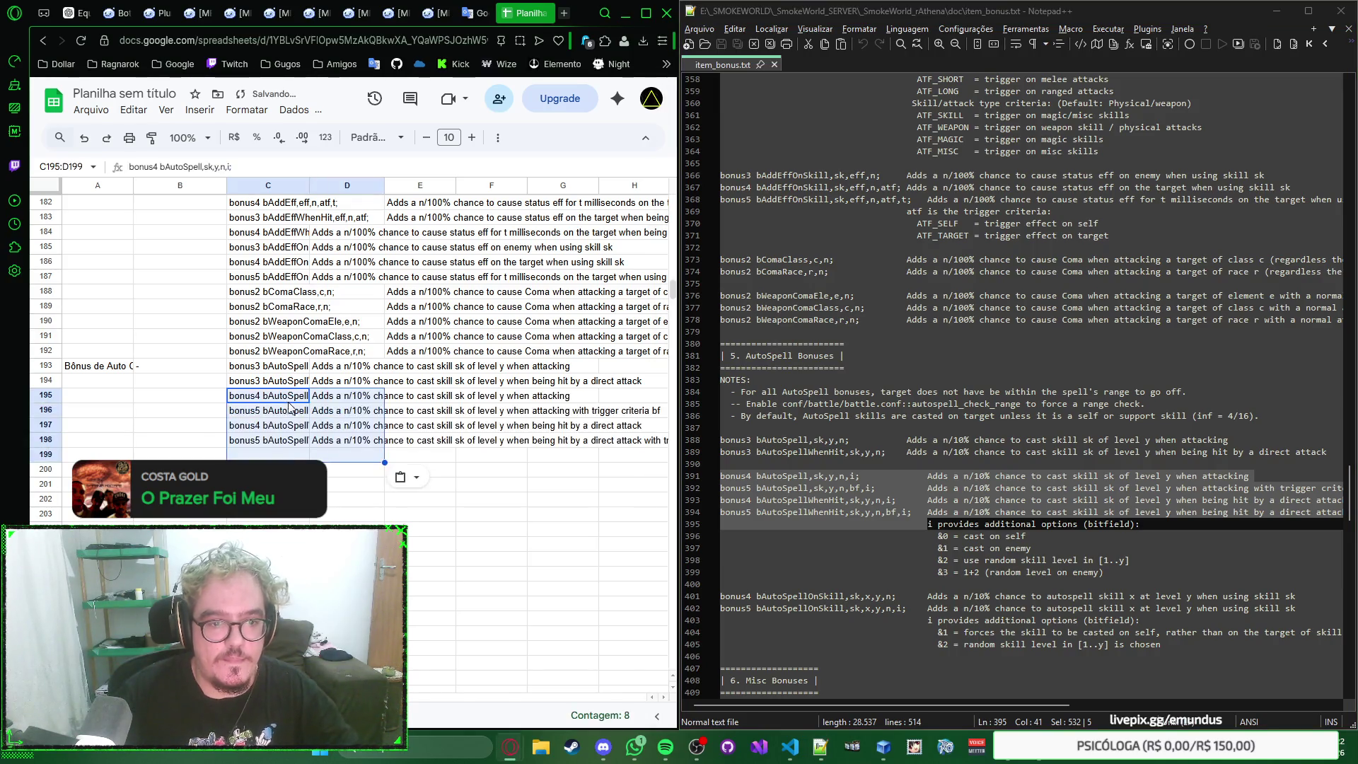
click(346, 454)
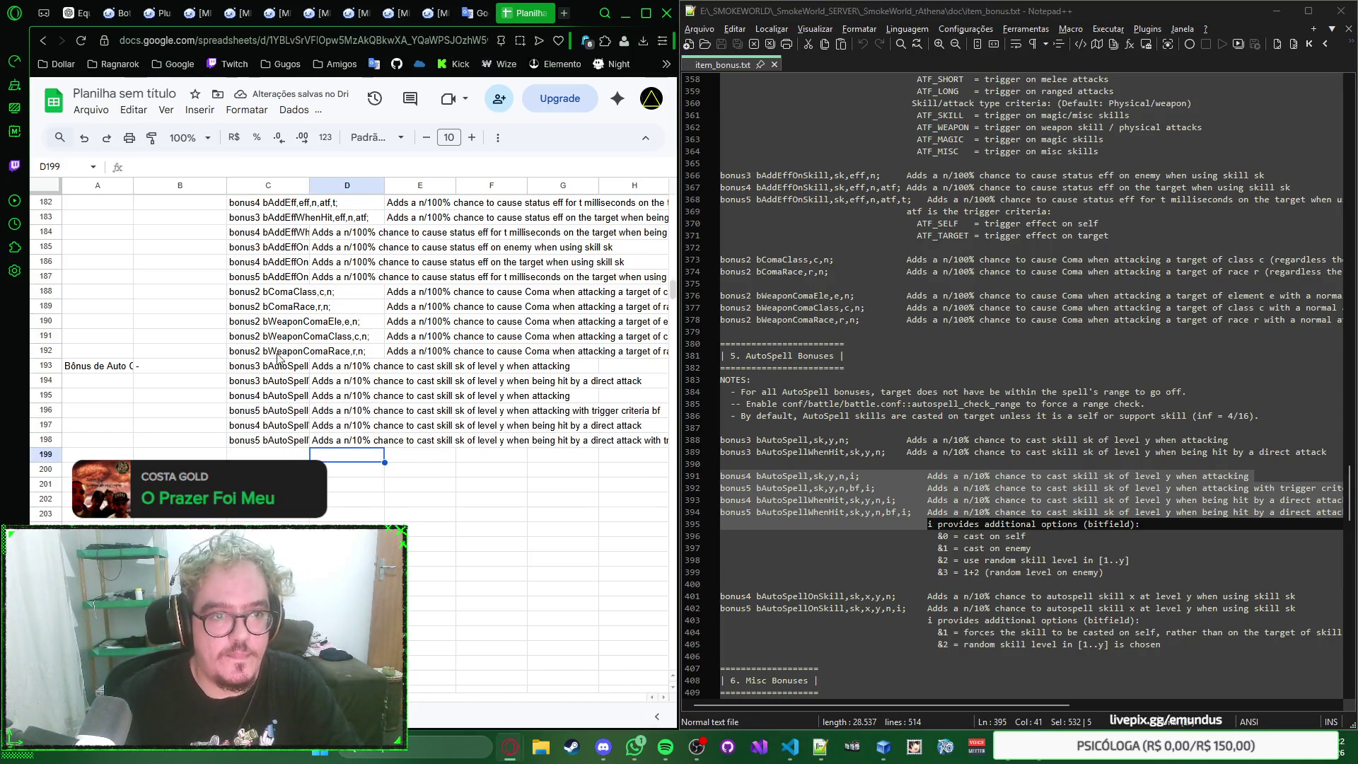
key(Left)
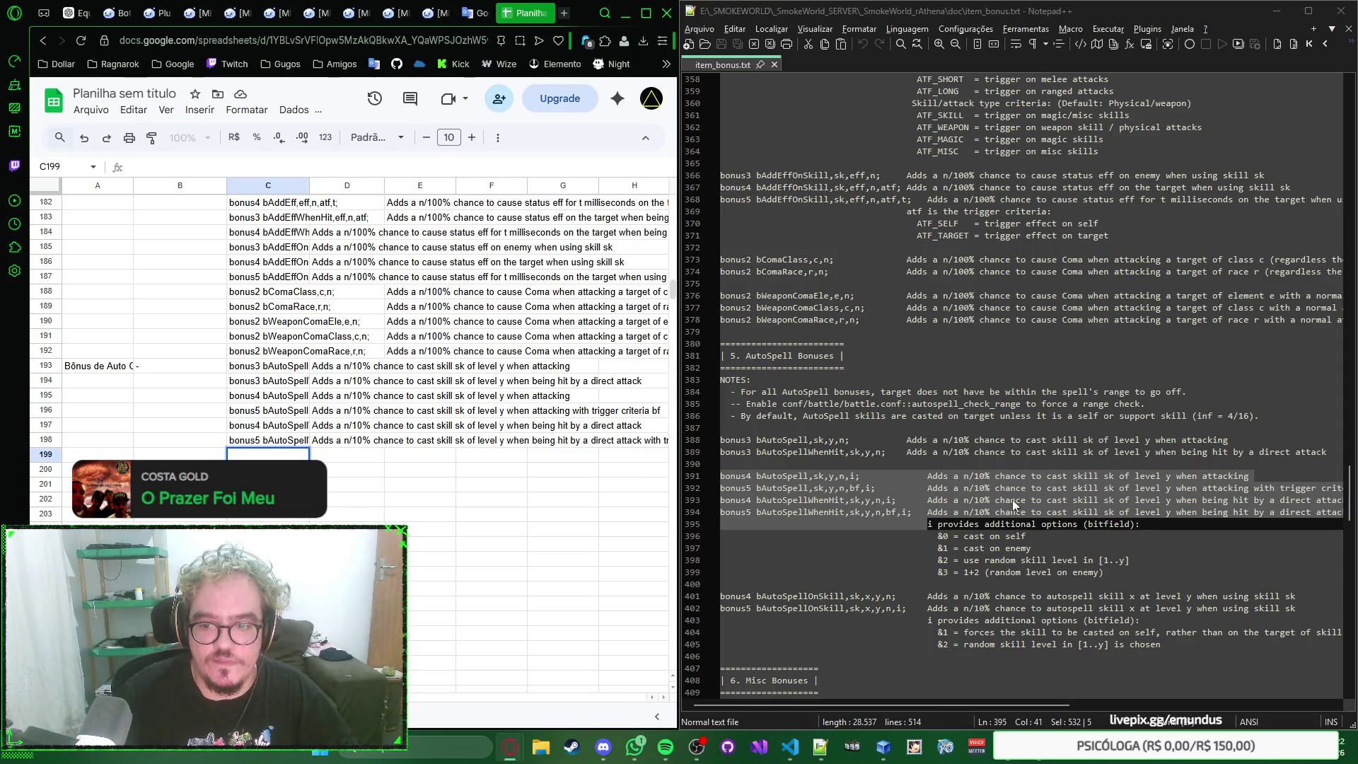
drag(1116, 577, 927, 526)
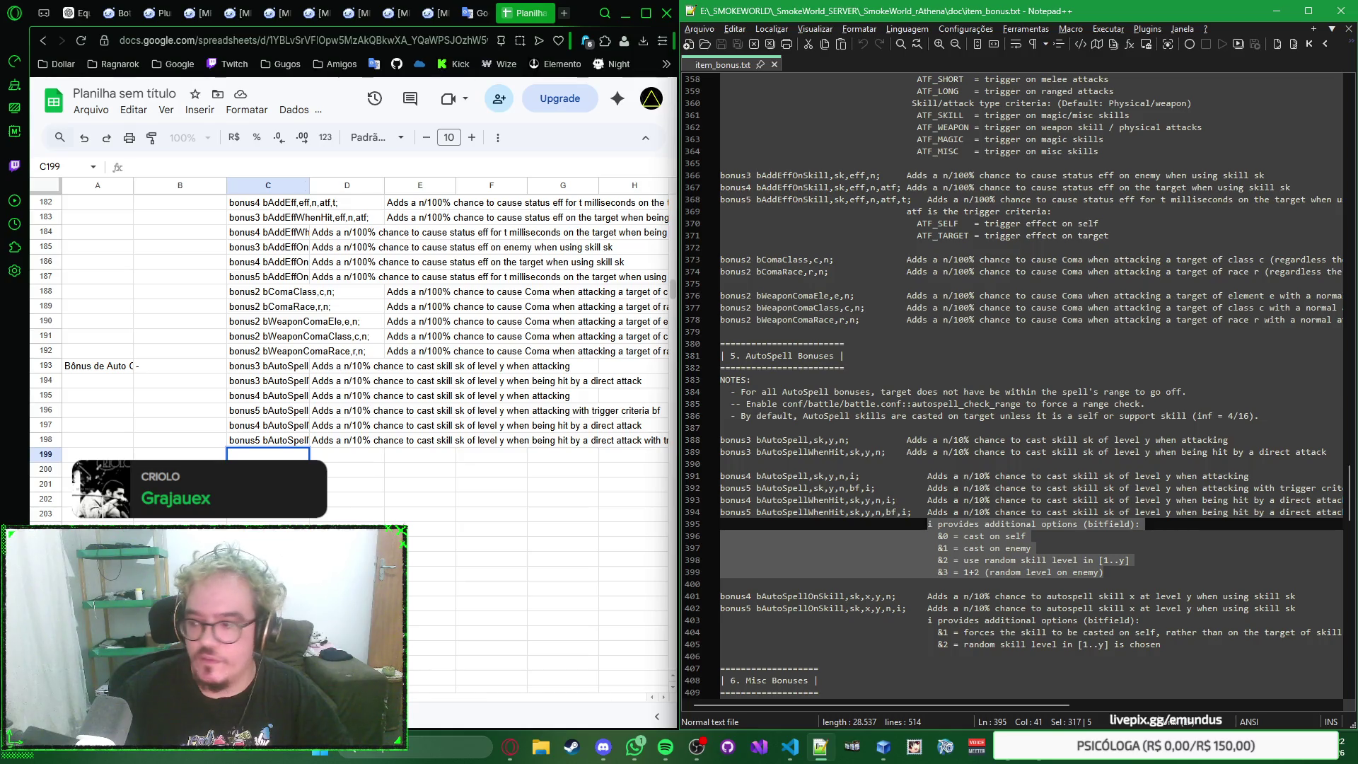
Step: Paste the two bAutoSpellOnSkill lines into rows 199–200, undoing a paste that brought an extra line
key(alt+Tab)
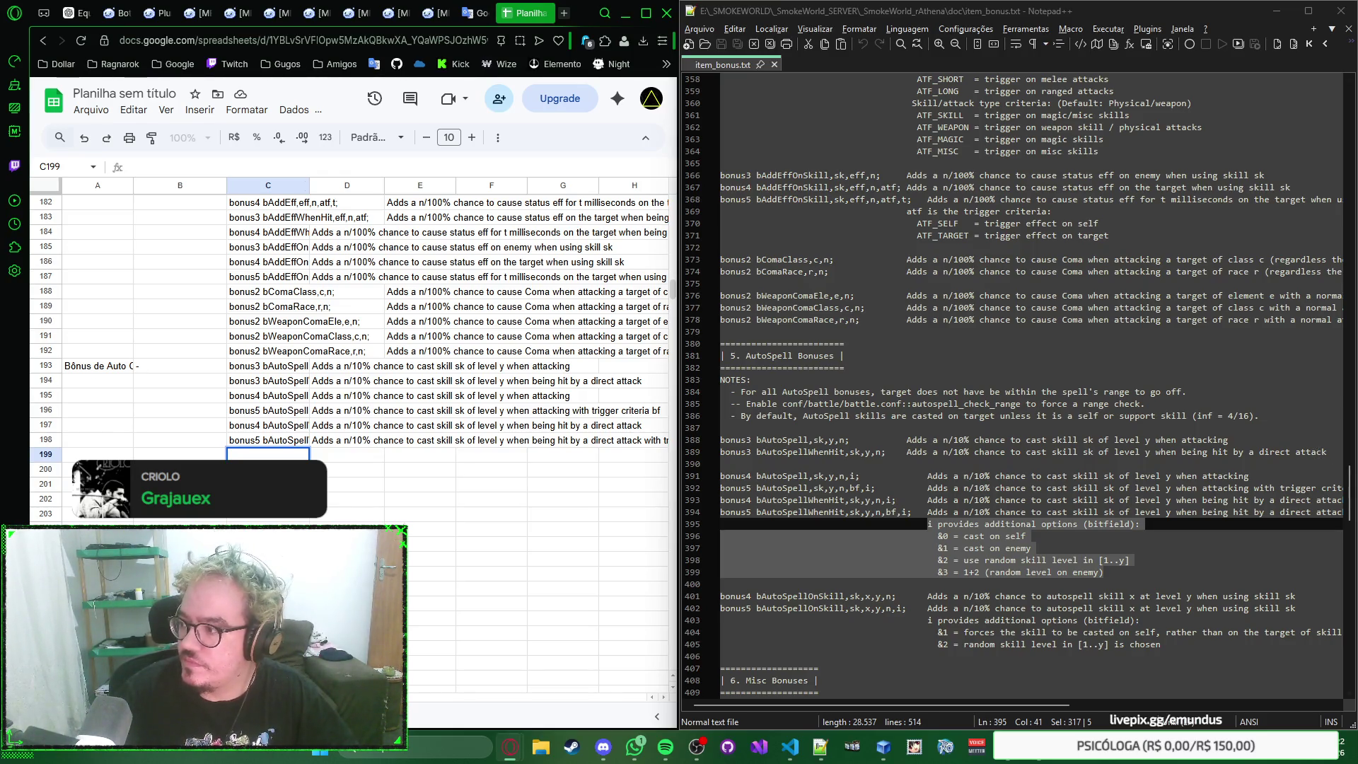
scroll(878, 553, down, 2)
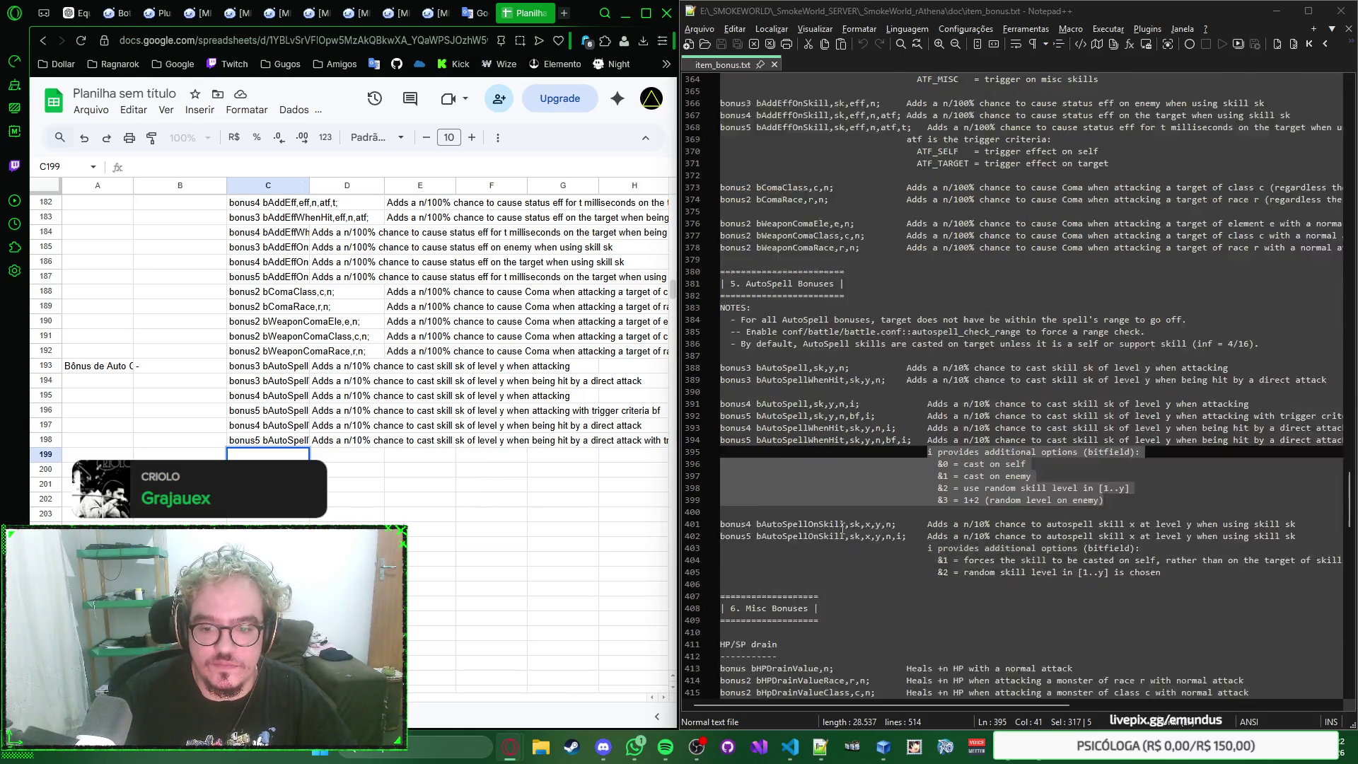
scroll(880, 553, down, 1)
drag(720, 489, 929, 513)
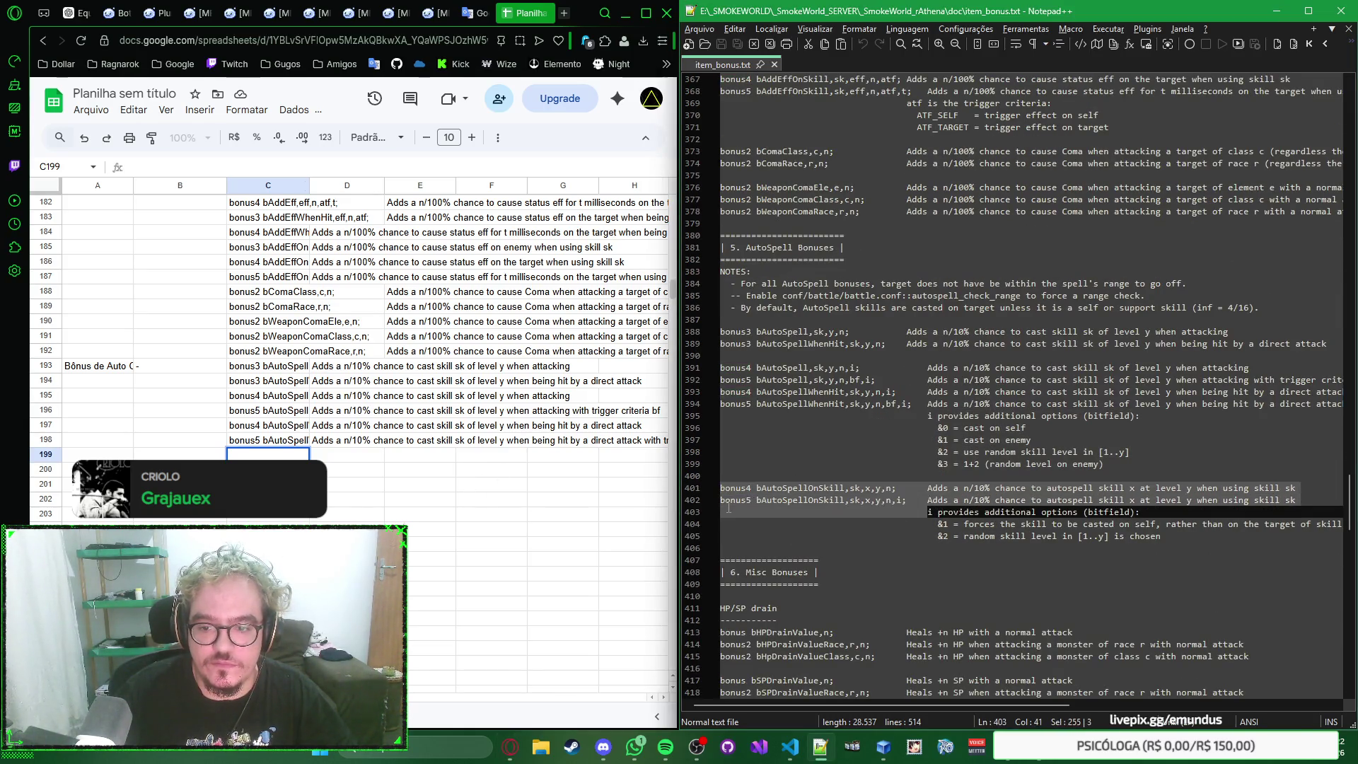
click(268, 454)
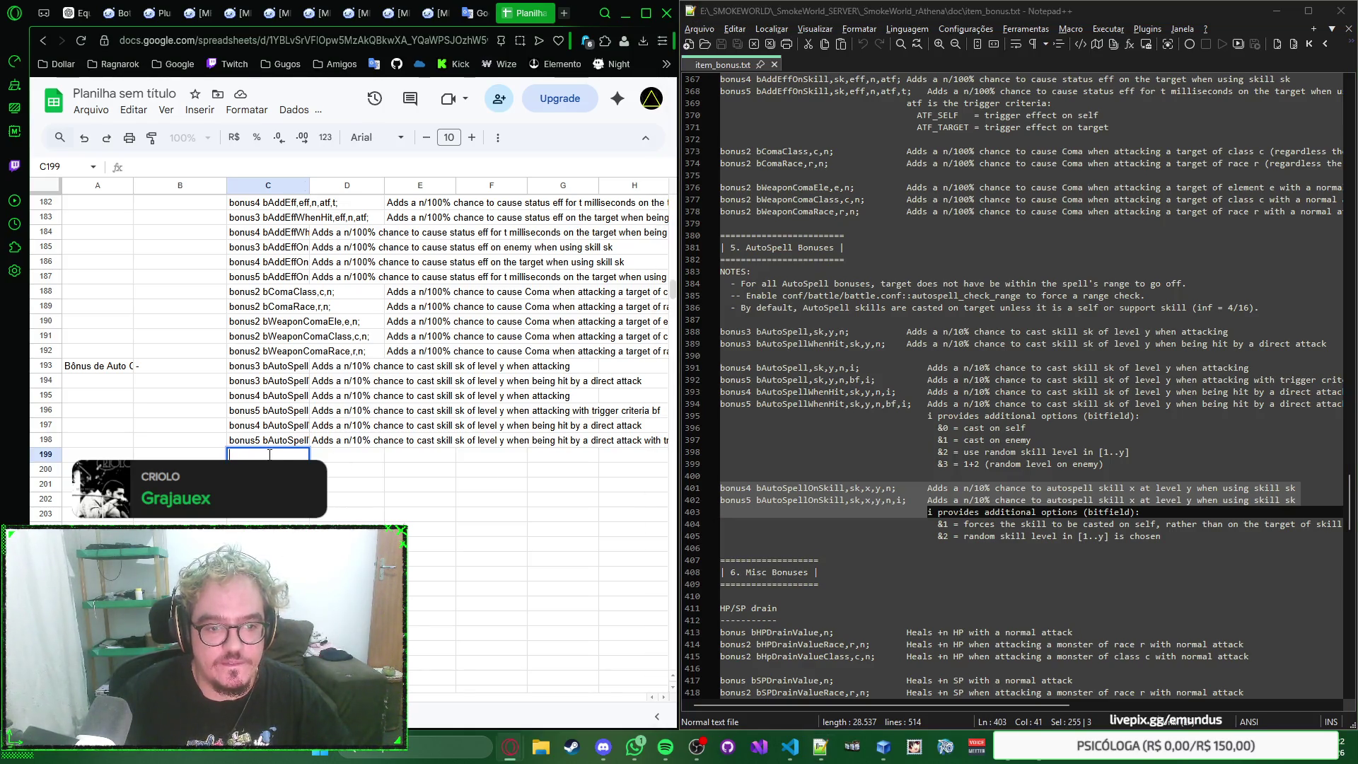
key(ctrl+v)
key(ctrl+z)
key(ctrl+z)
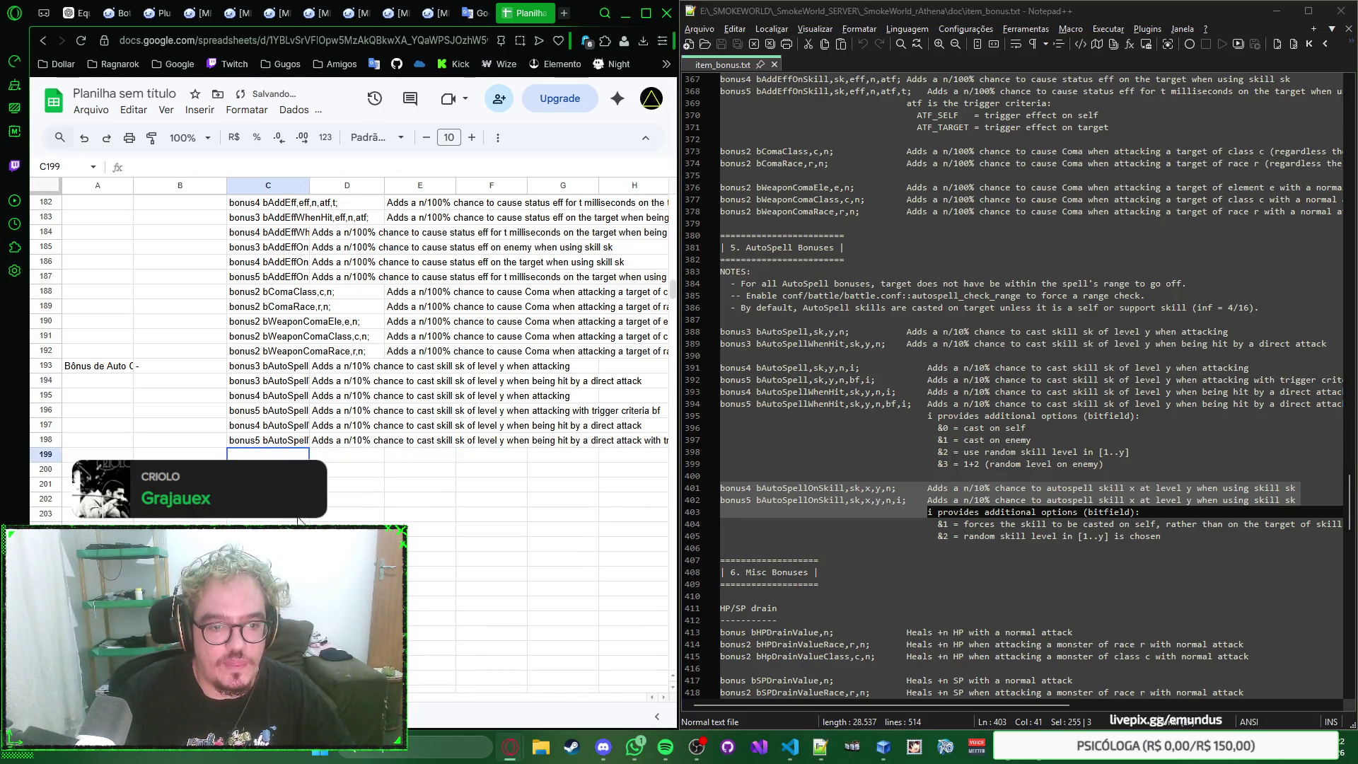
key(ctrl+v)
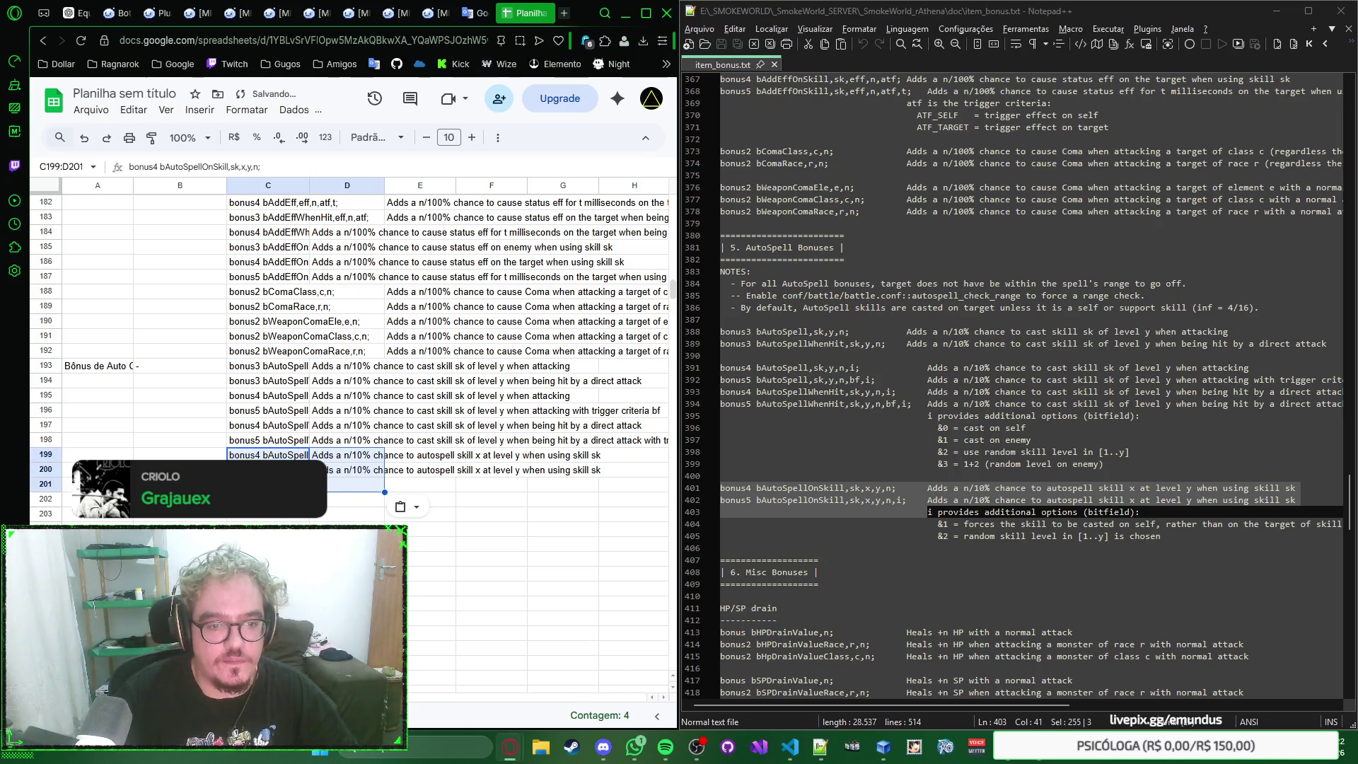
Step: Move to C201 and select the options note under the AutoSpellOnSkill lines in the reference text
click(268, 484)
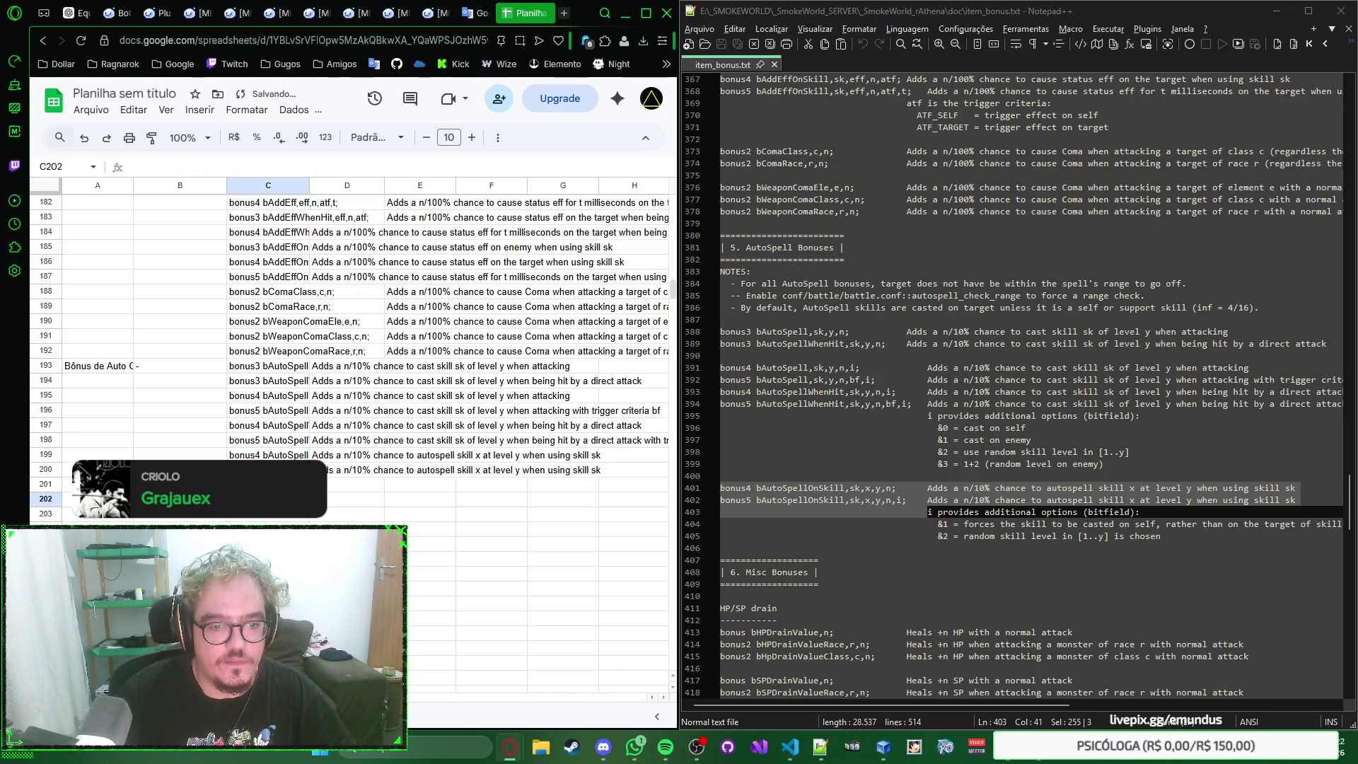
click(948, 515)
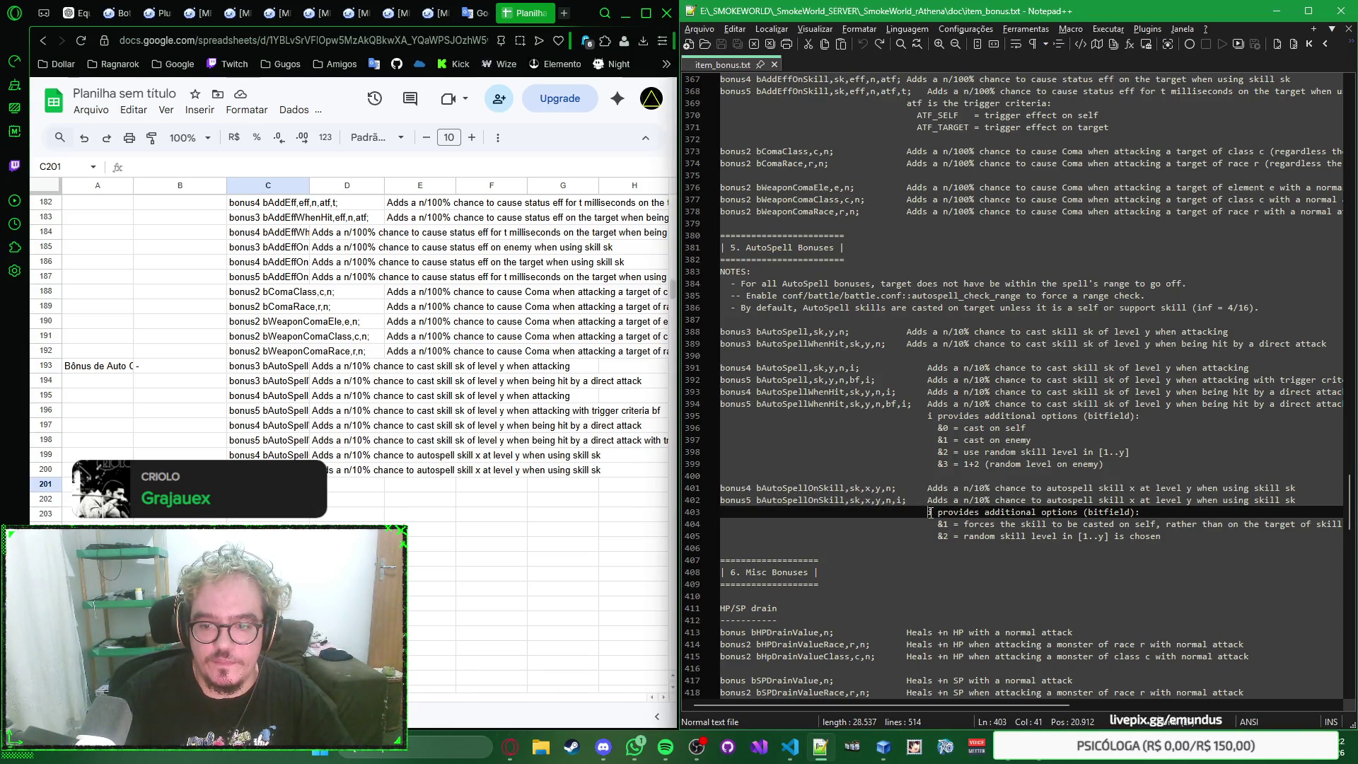
drag(930, 514, 1167, 536)
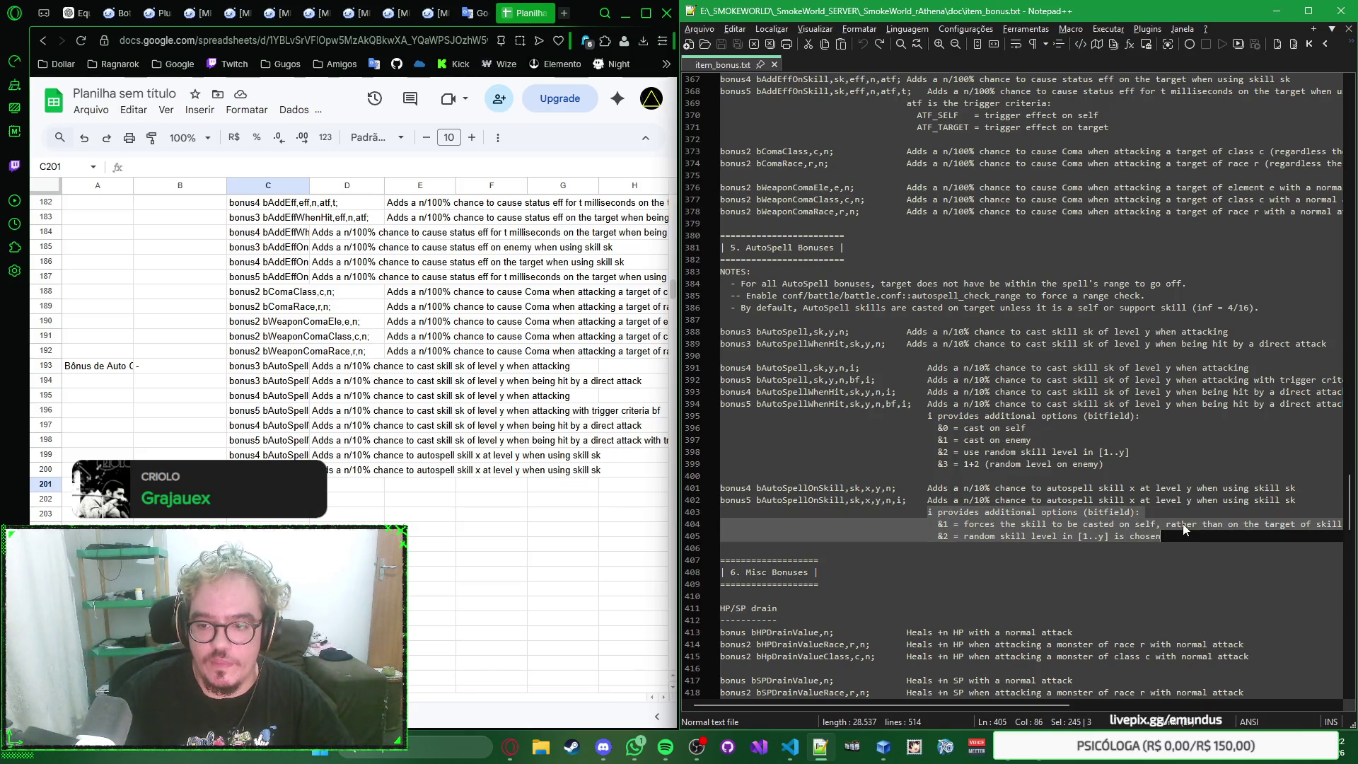
key(alt+Tab)
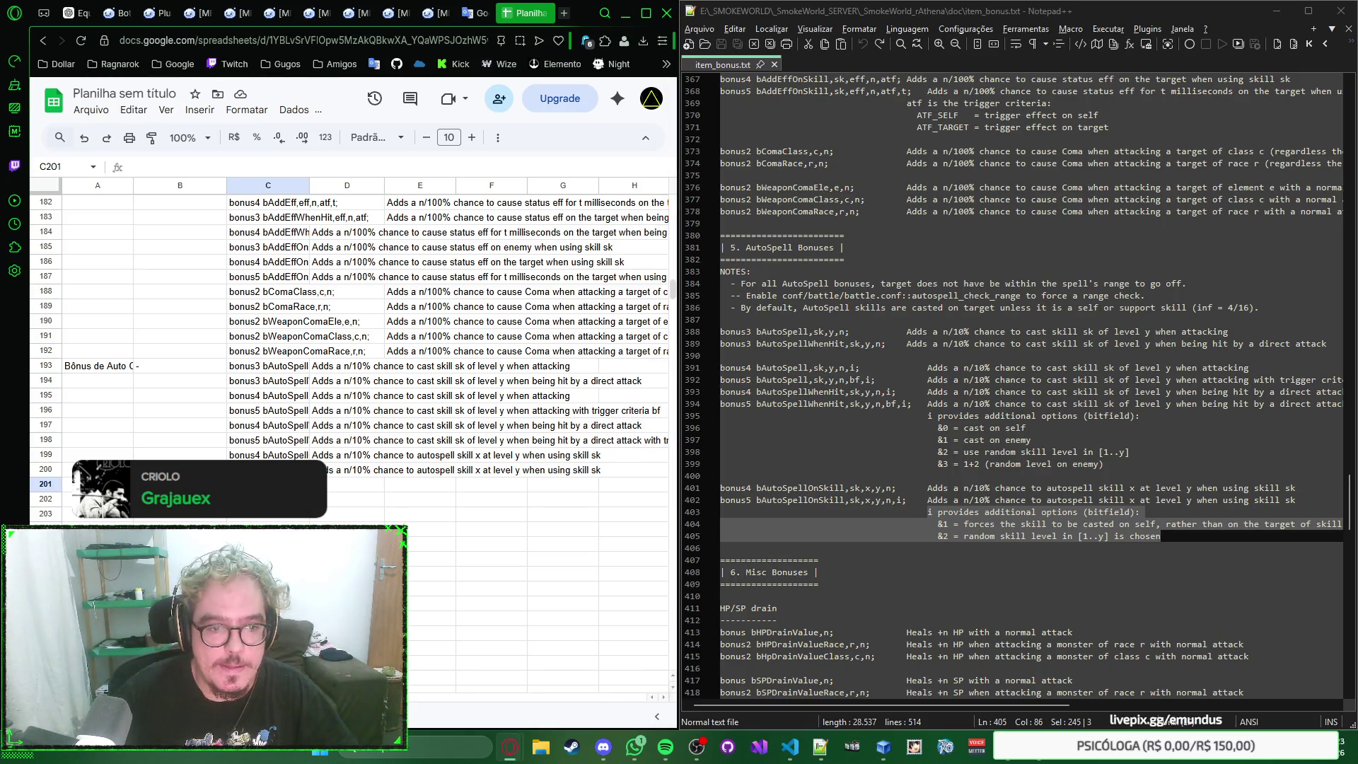
Step: Enter 'Bônus Diversos' as the new category in A201
click(96, 484)
text(Bônus Divers)
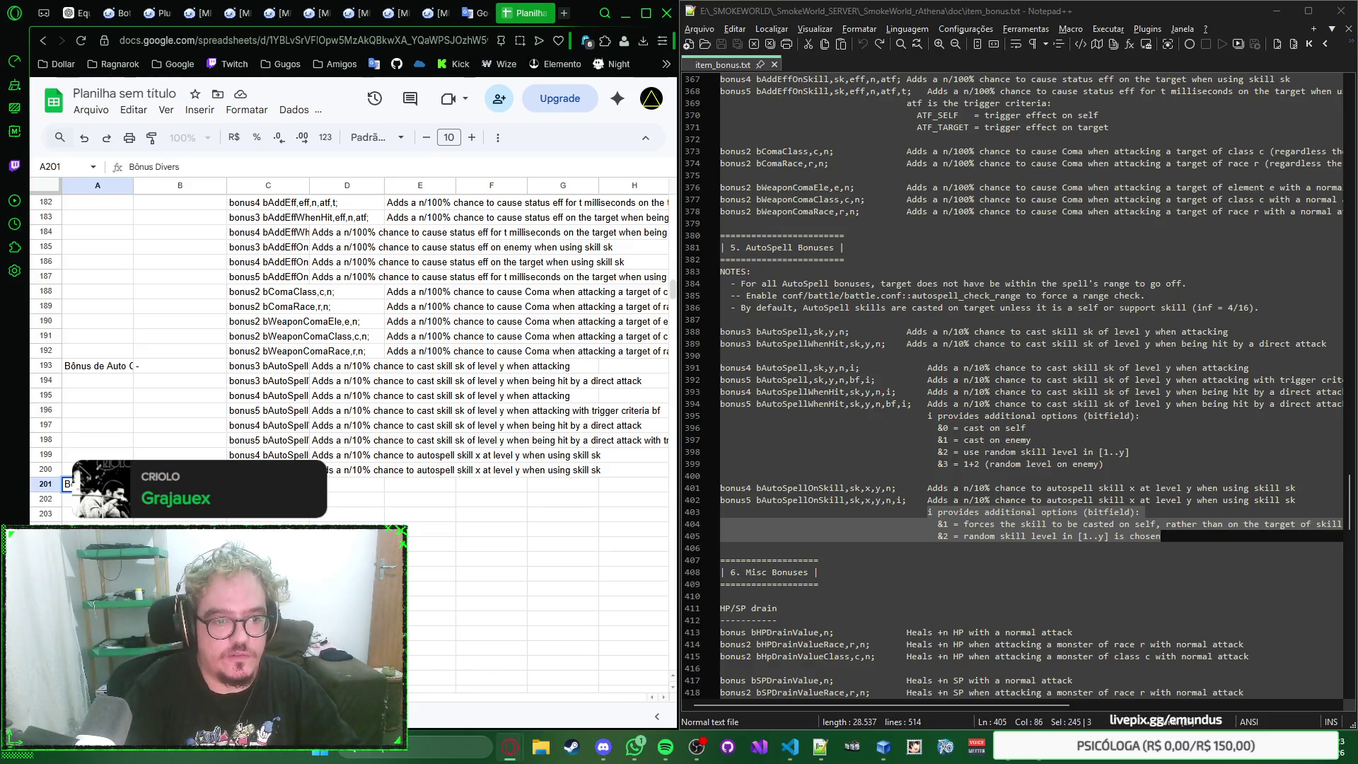
key(Return)
key(Up)
key(Right)
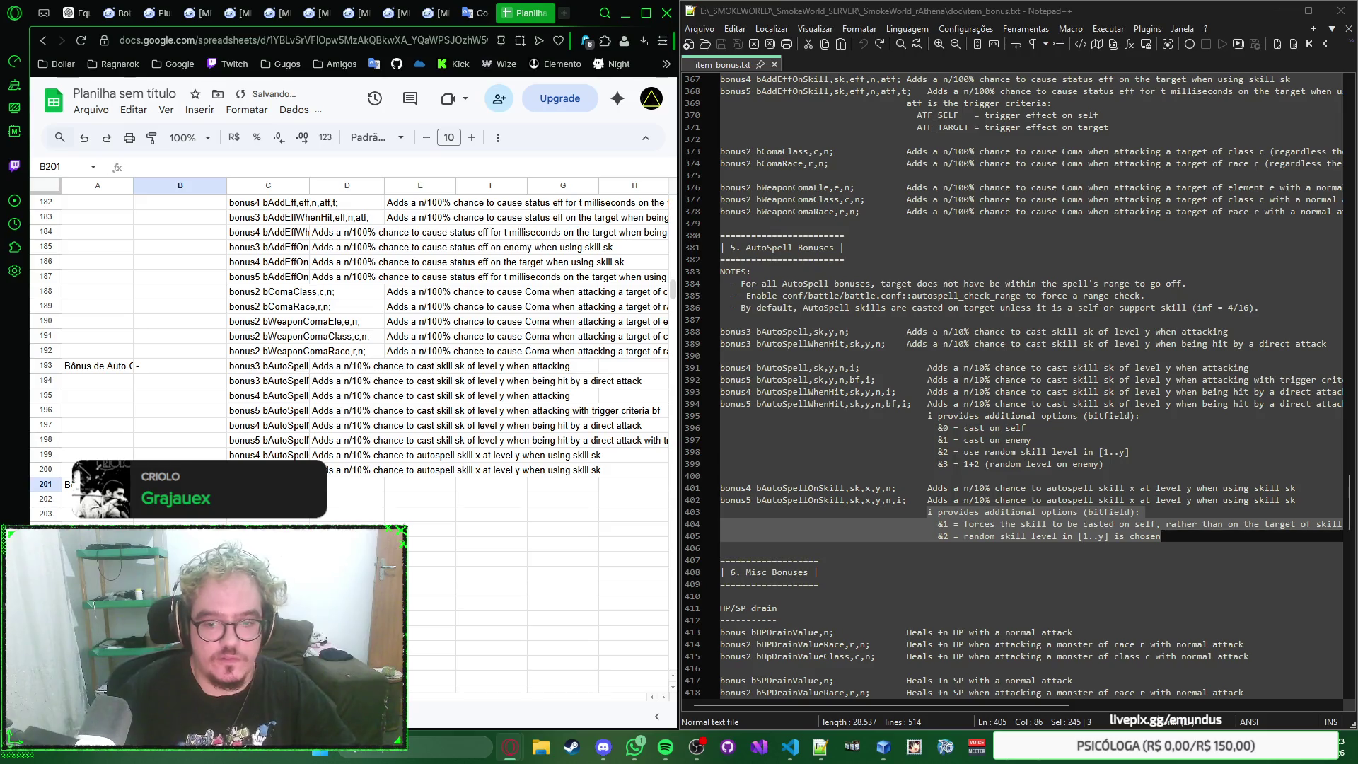
text(HP/SP)
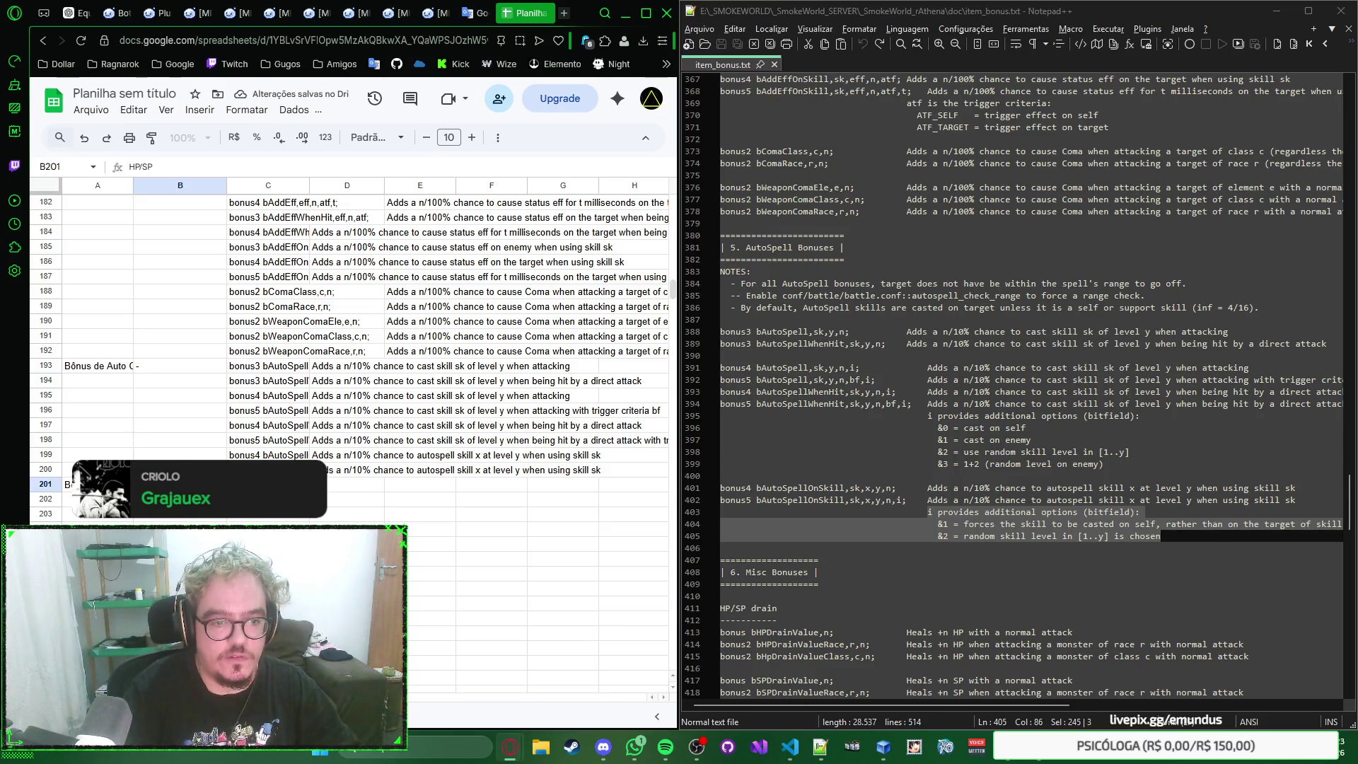
Step: Add the 'Dreno de HP/SP' subcategory in B201 and select the three HP drain bonus lines
key(Return)
key(Up)
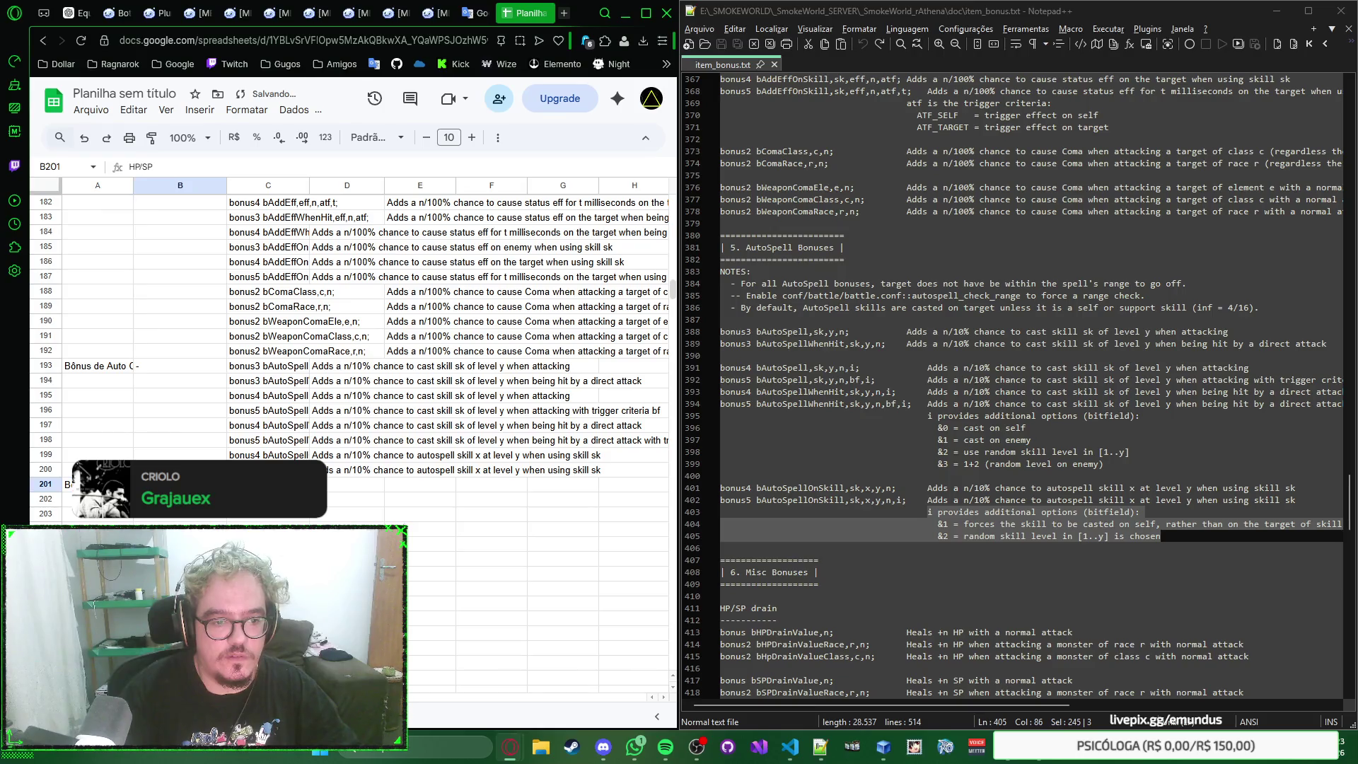
text(Dreno de)
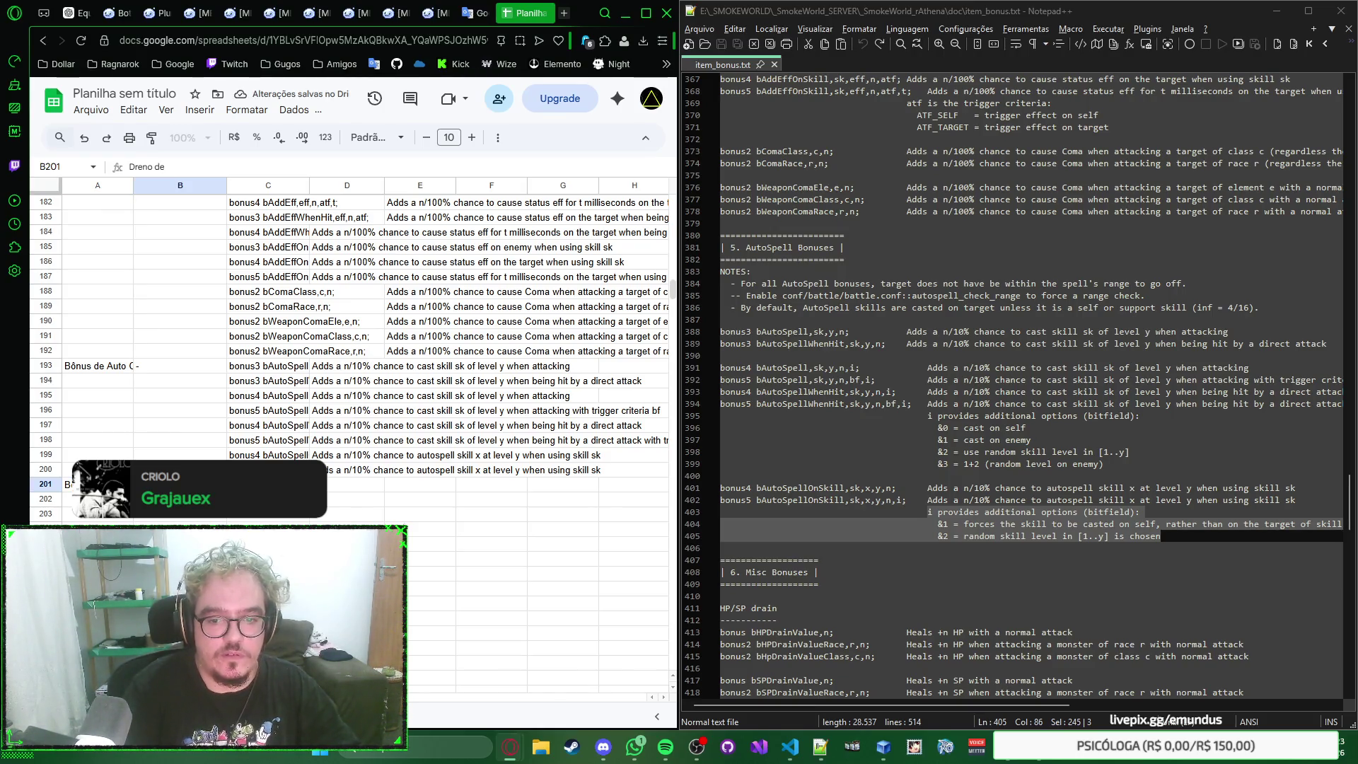
key(Tab)
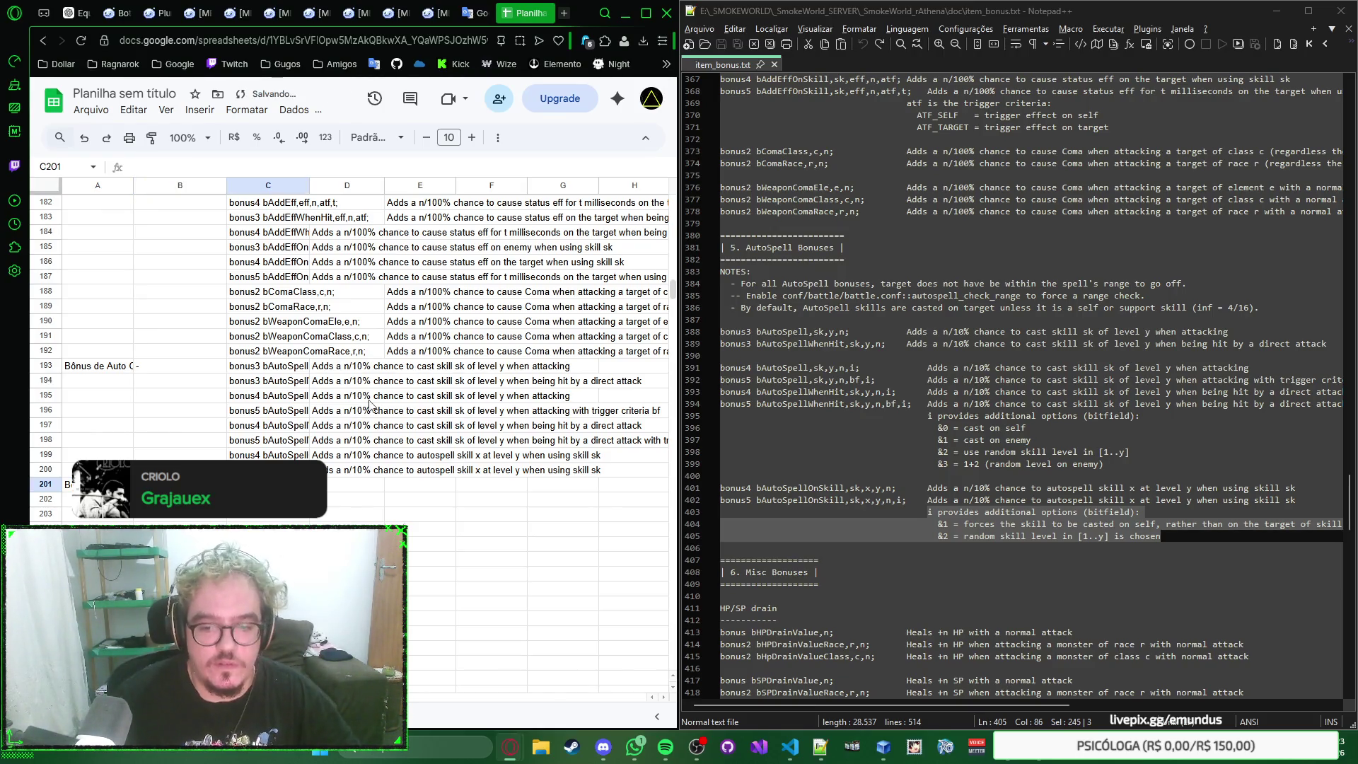
scroll(704, 426, down, 6)
scroll(703, 427, down, 2)
drag(719, 344, 722, 381)
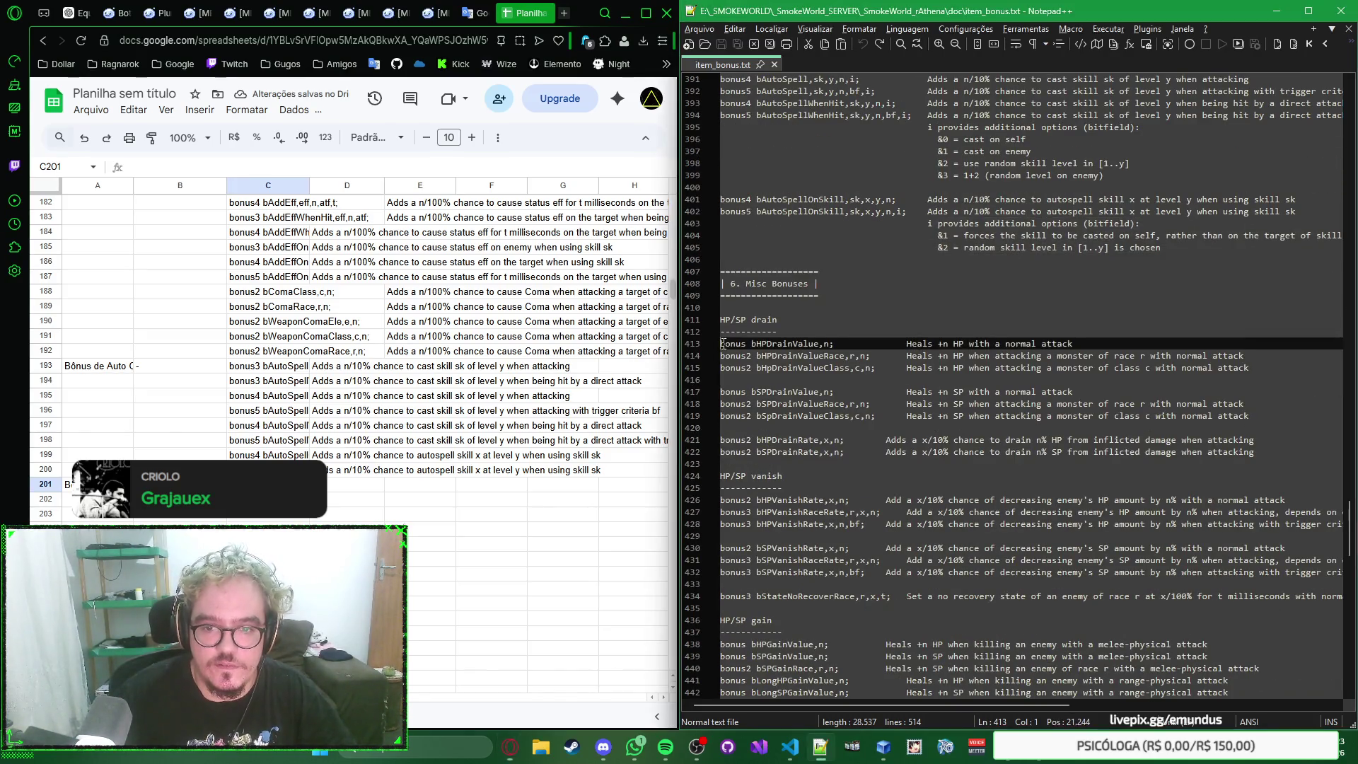
Step: Paste the three HP drain bonuses with descriptions into rows 201–203
key(alt+Tab)
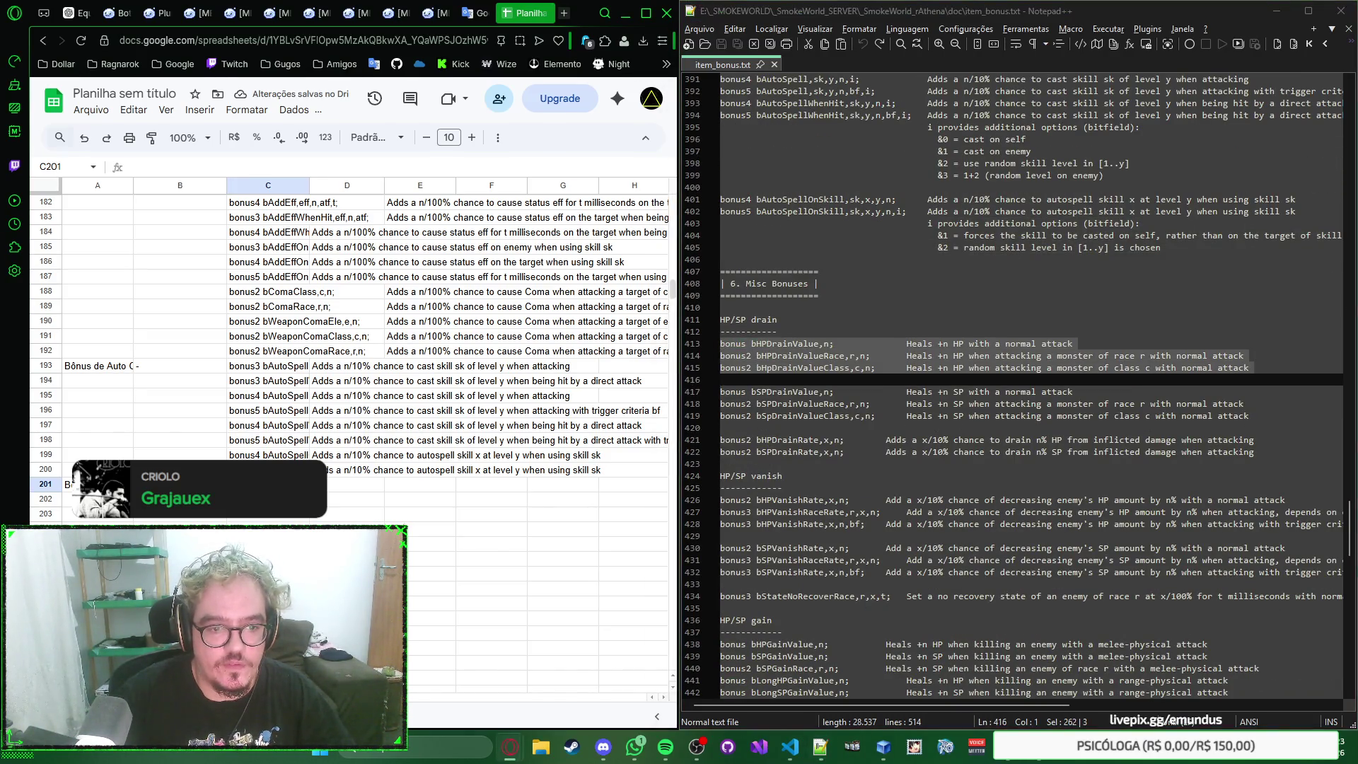
text(bonus bHPDrainValue,n;		Heals +n HP with a normal attack bonus2 bHPDrainValueRace,r,n;		Heals +n HP when attacking a monster of race r with normal attack bonus2 bHPDrainValueClass,c,n;		Heals +n HP when attacking a monster of class c with normal attack)
key(Down)
key(Down)
key(Down)
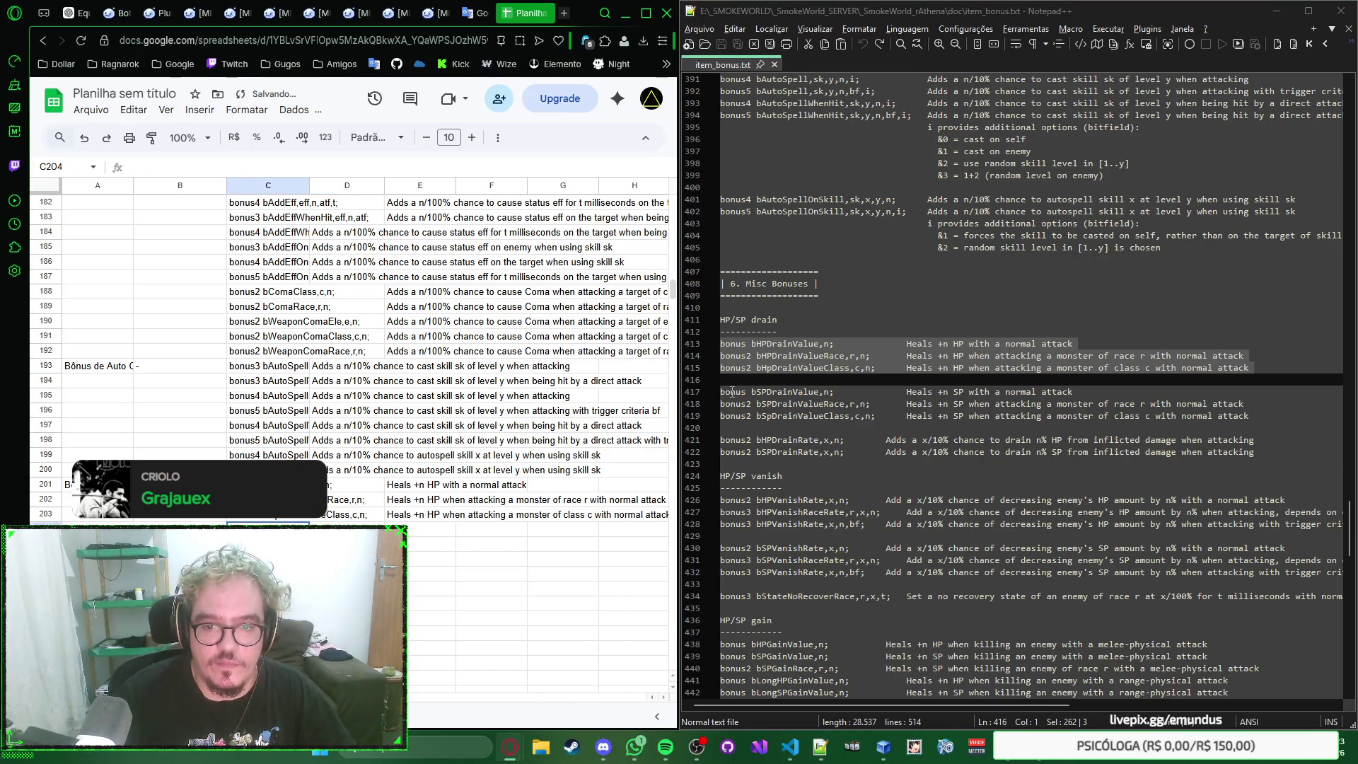
Step: Paste the three SP drain bonuses into rows 204–206 as plain values only
drag(719, 391, 723, 428)
key(ctrl+c)
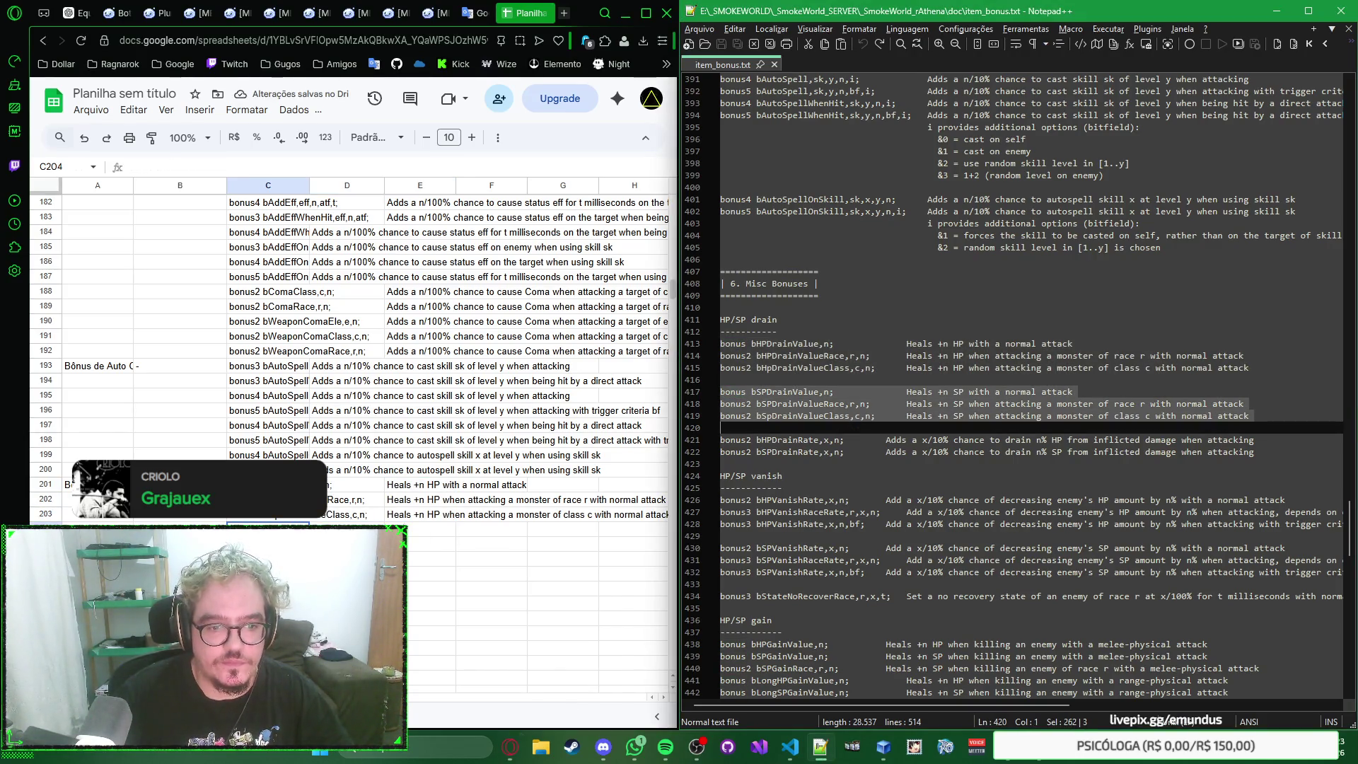
key(alt+Tab)
key(ctrl+v)
scroll(507, 417, down, 5)
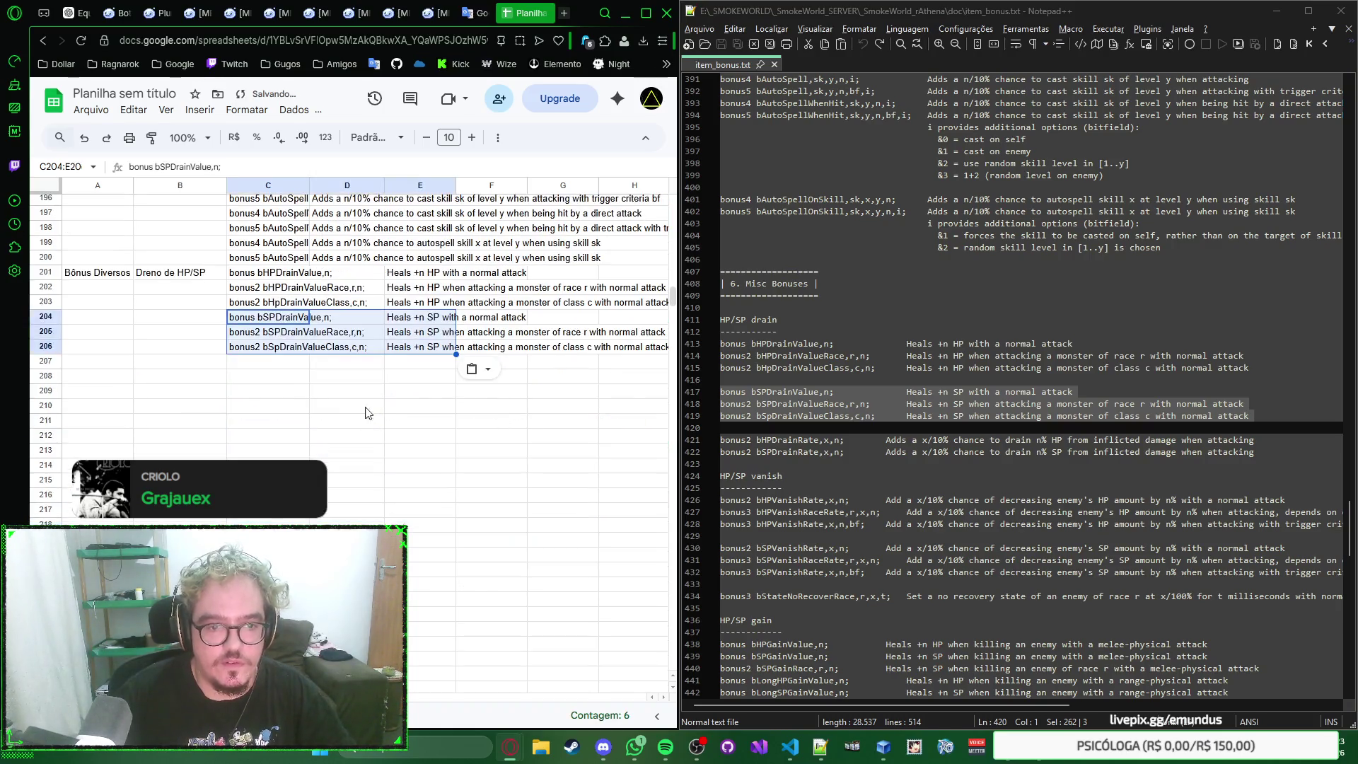
click(474, 370)
click(505, 393)
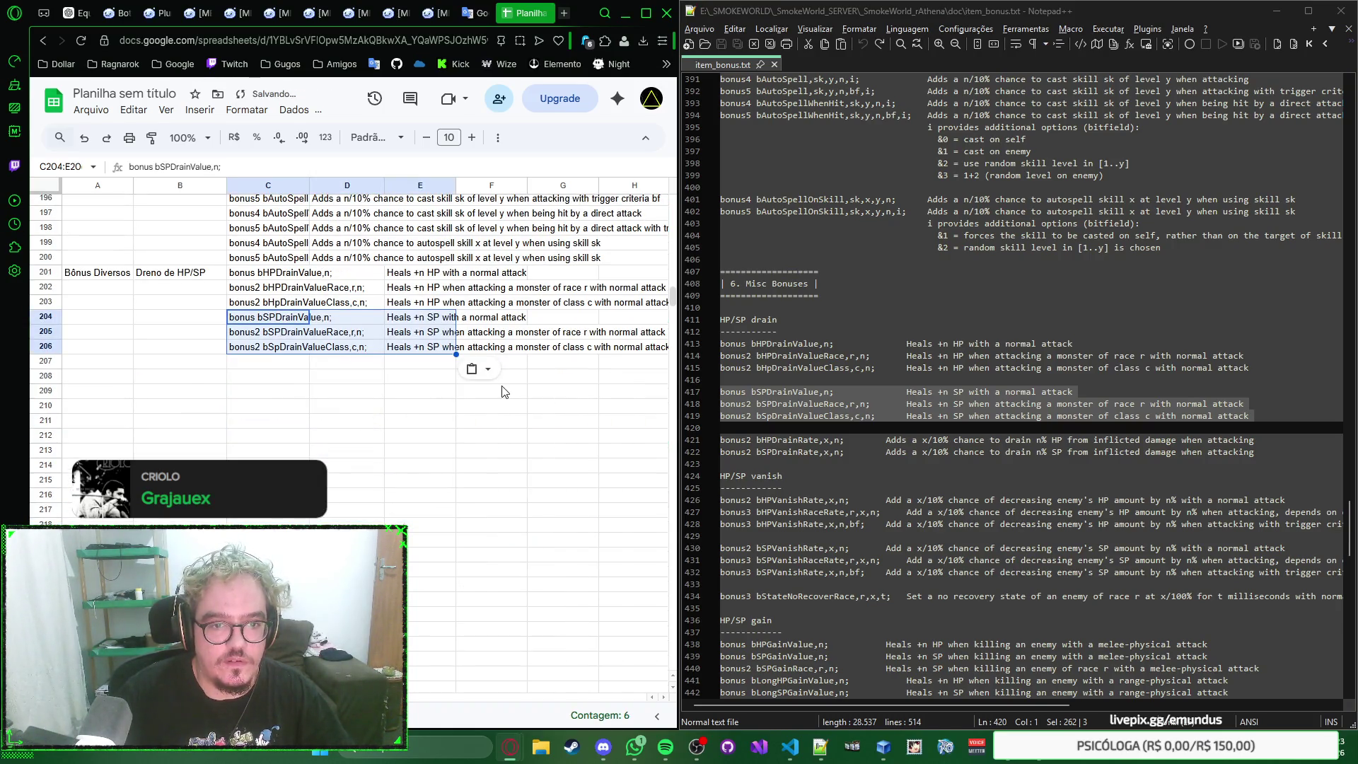
click(296, 368)
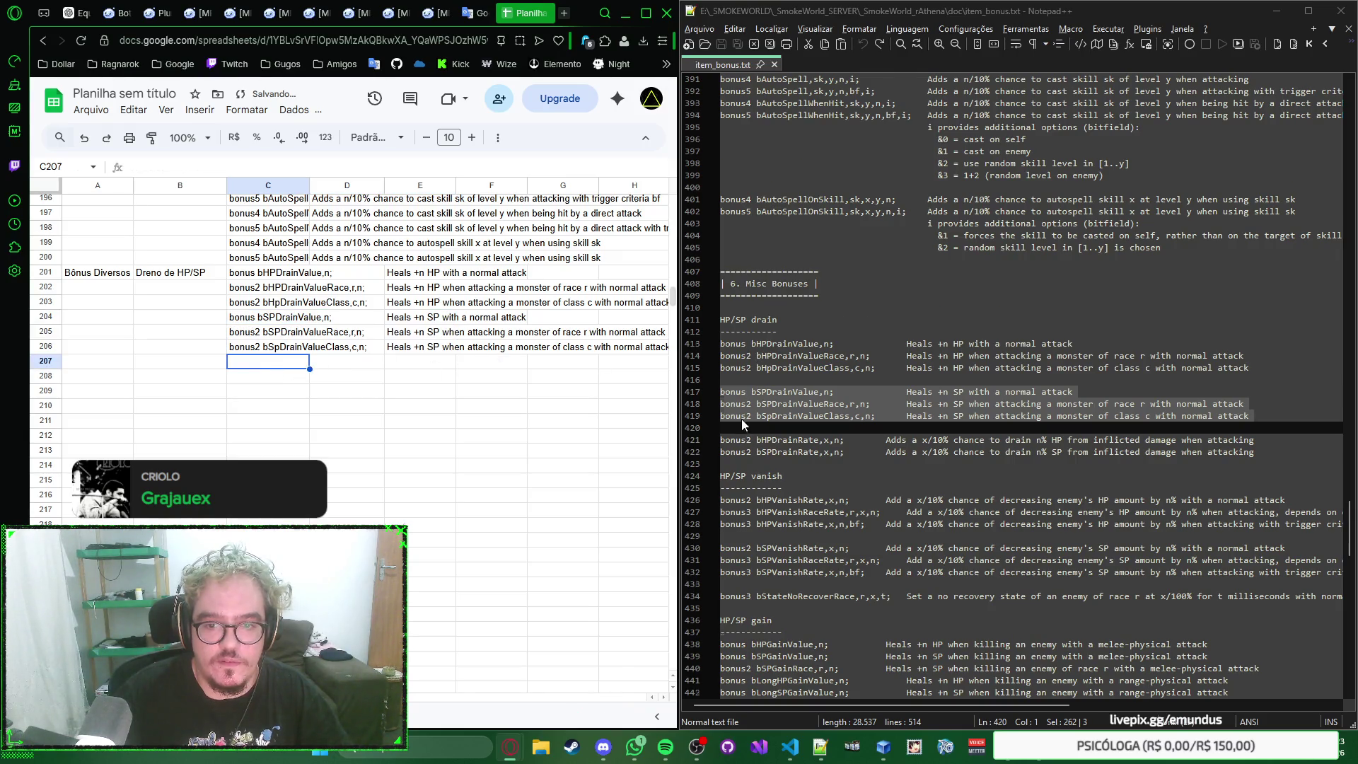
scroll(742, 419, down, 1)
Step: Paste the two drain-rate bonuses into rows 207–208 and move to B209 for the next group
drag(721, 404, 723, 427)
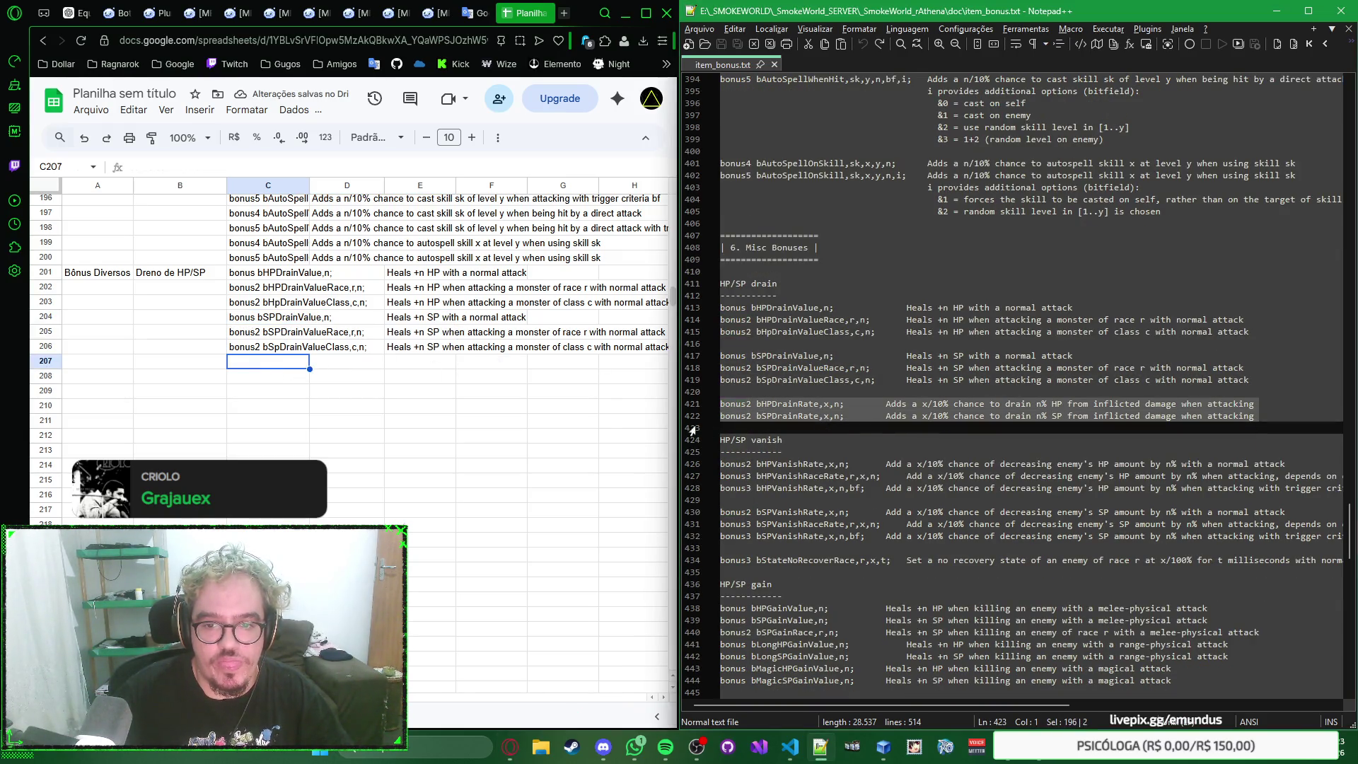
click(265, 370)
key(ctrl+v)
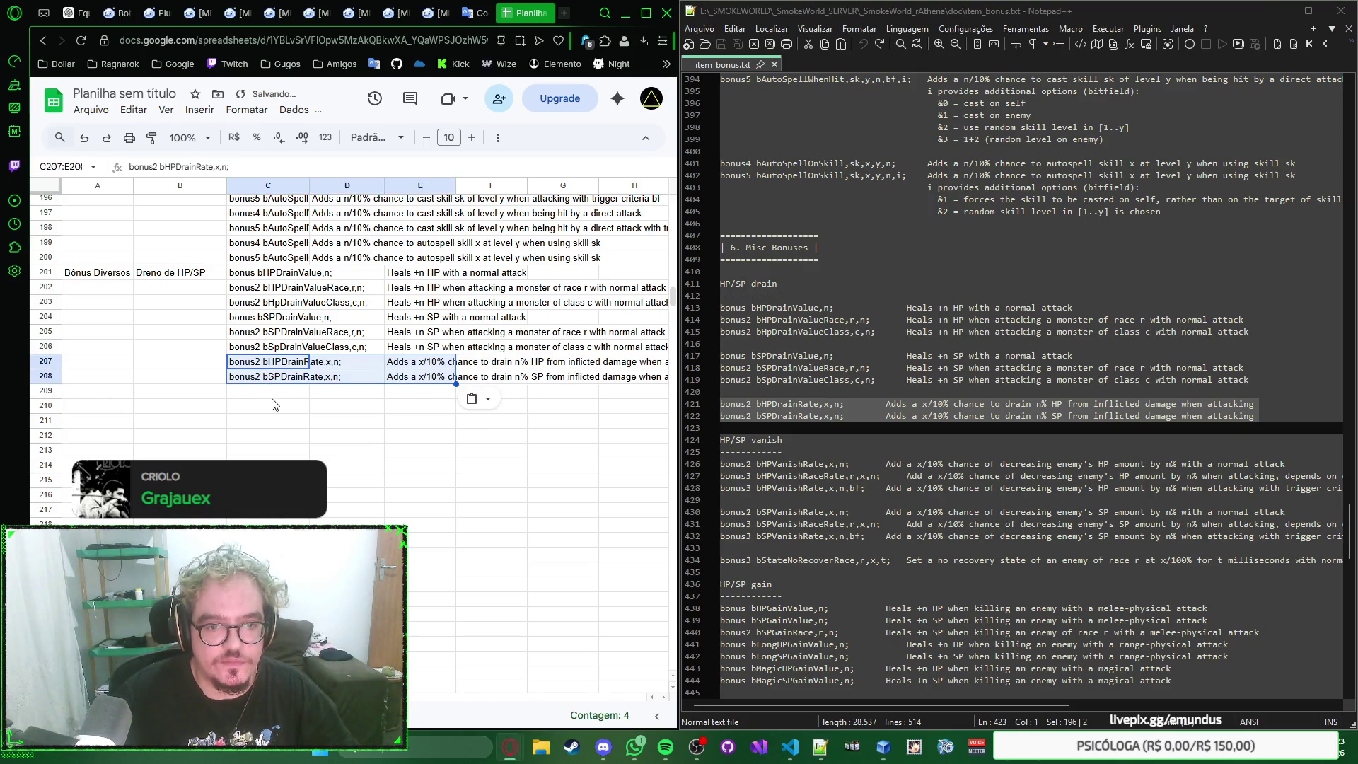
click(273, 395)
click(161, 398)
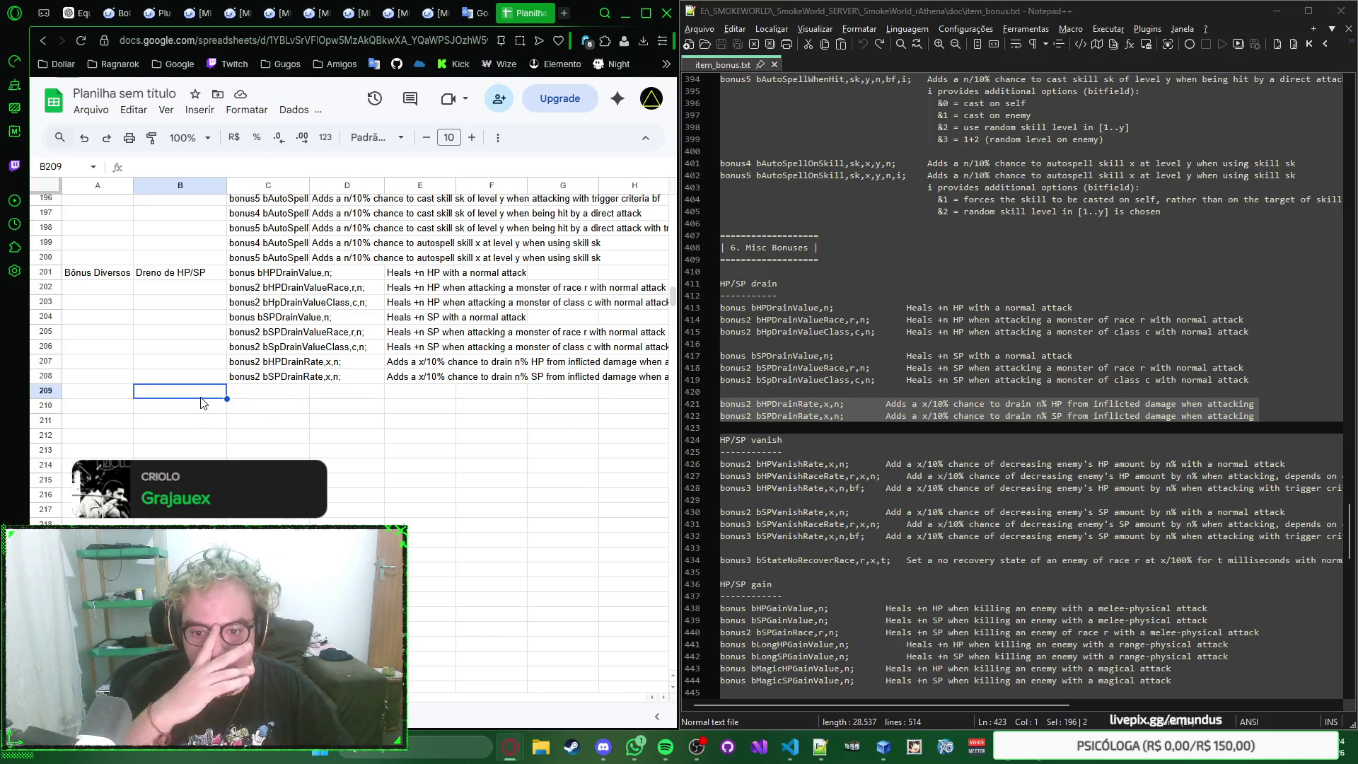
text(Desap)
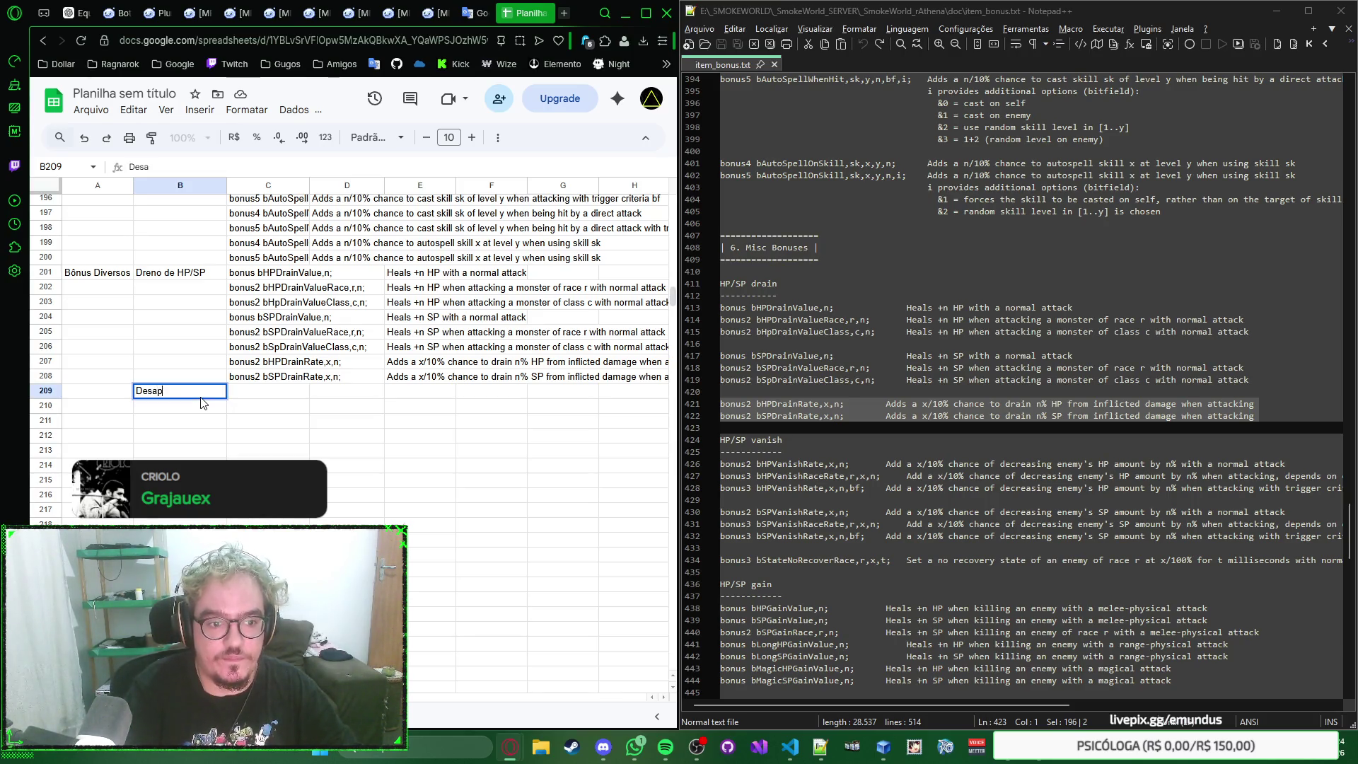
text(arecimento)
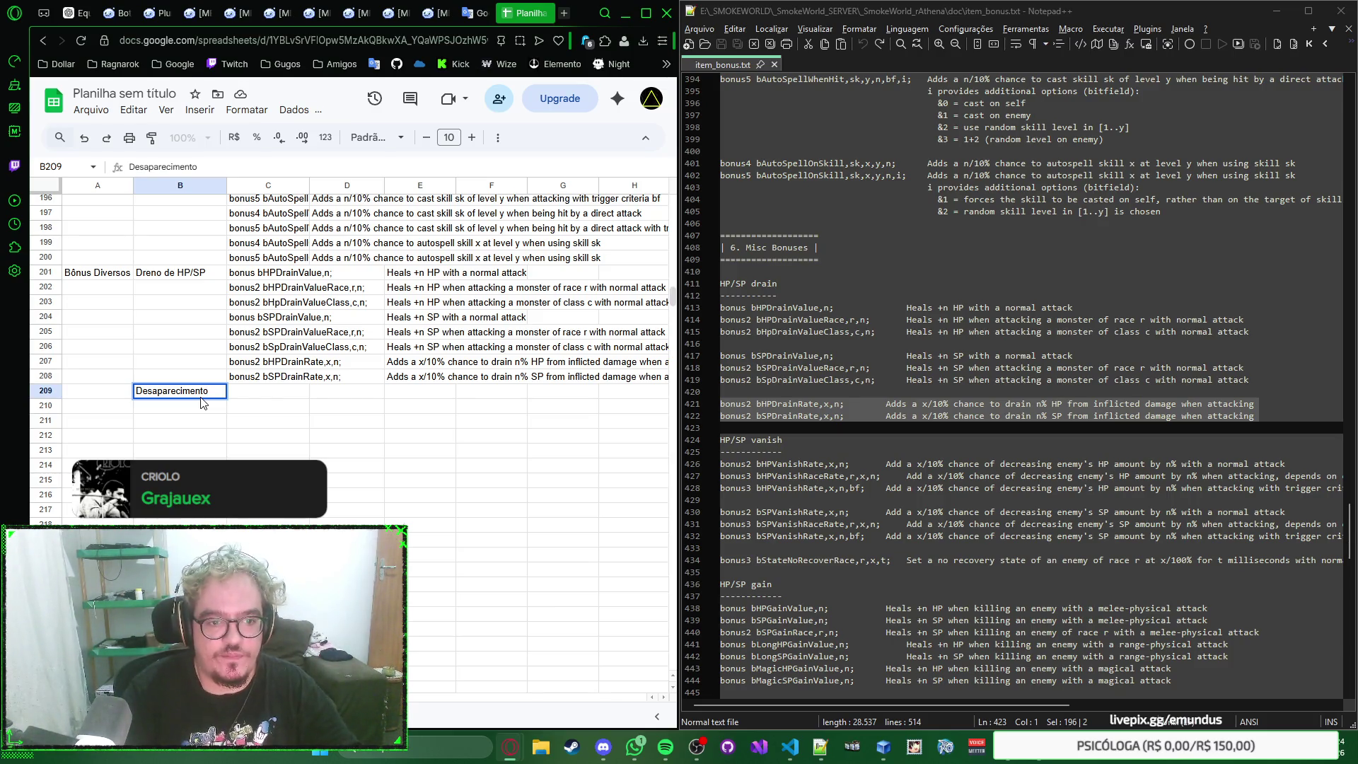
Step: Enter the subcategory label "Desaparecimento" de HP/SP in B209
key(Home)
text(")
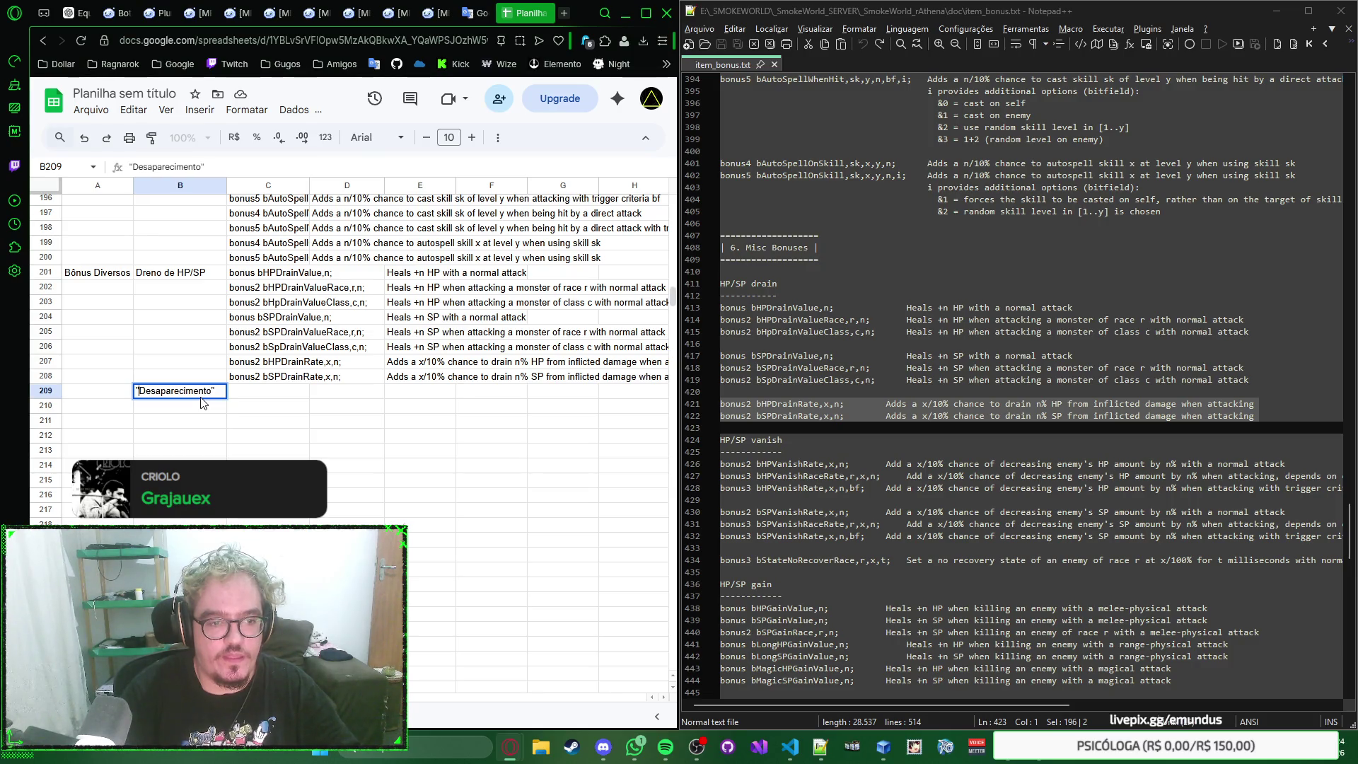
text( de )
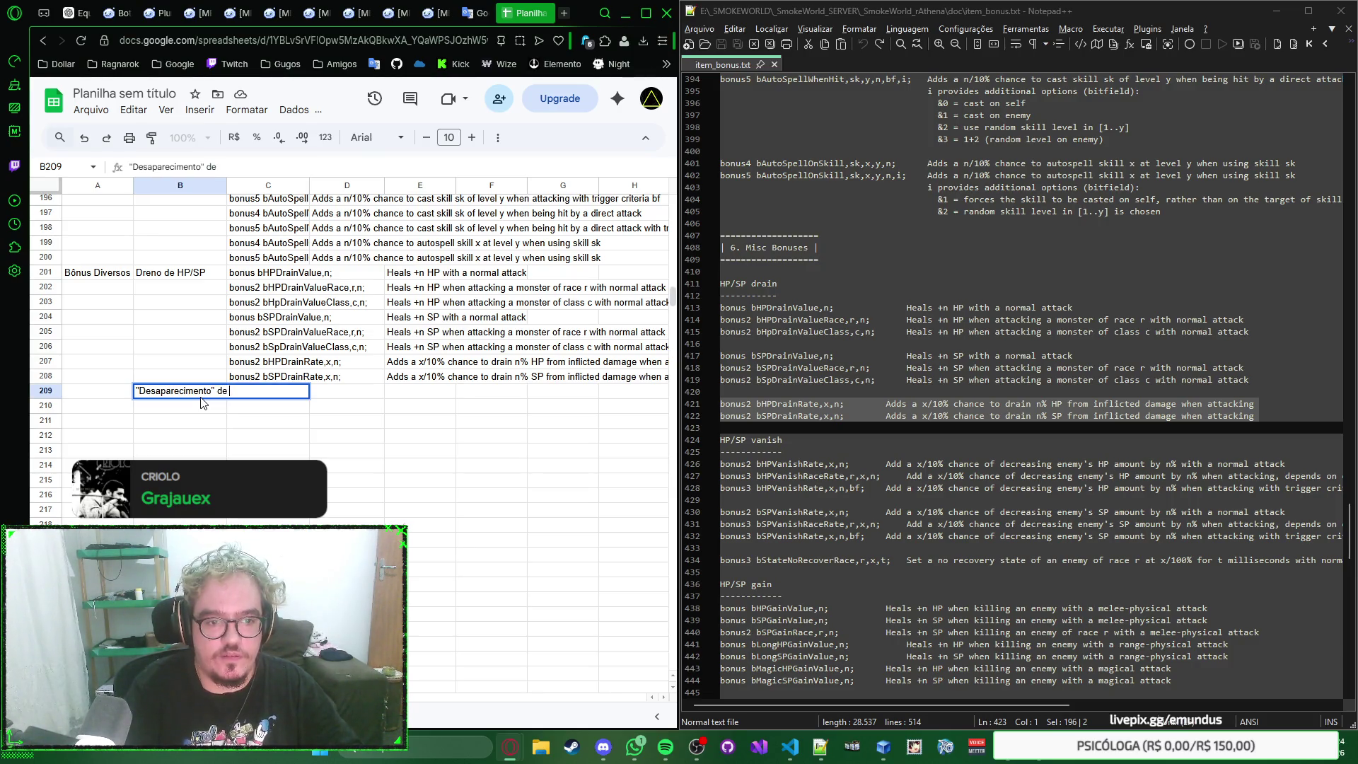
text(HP/SP)
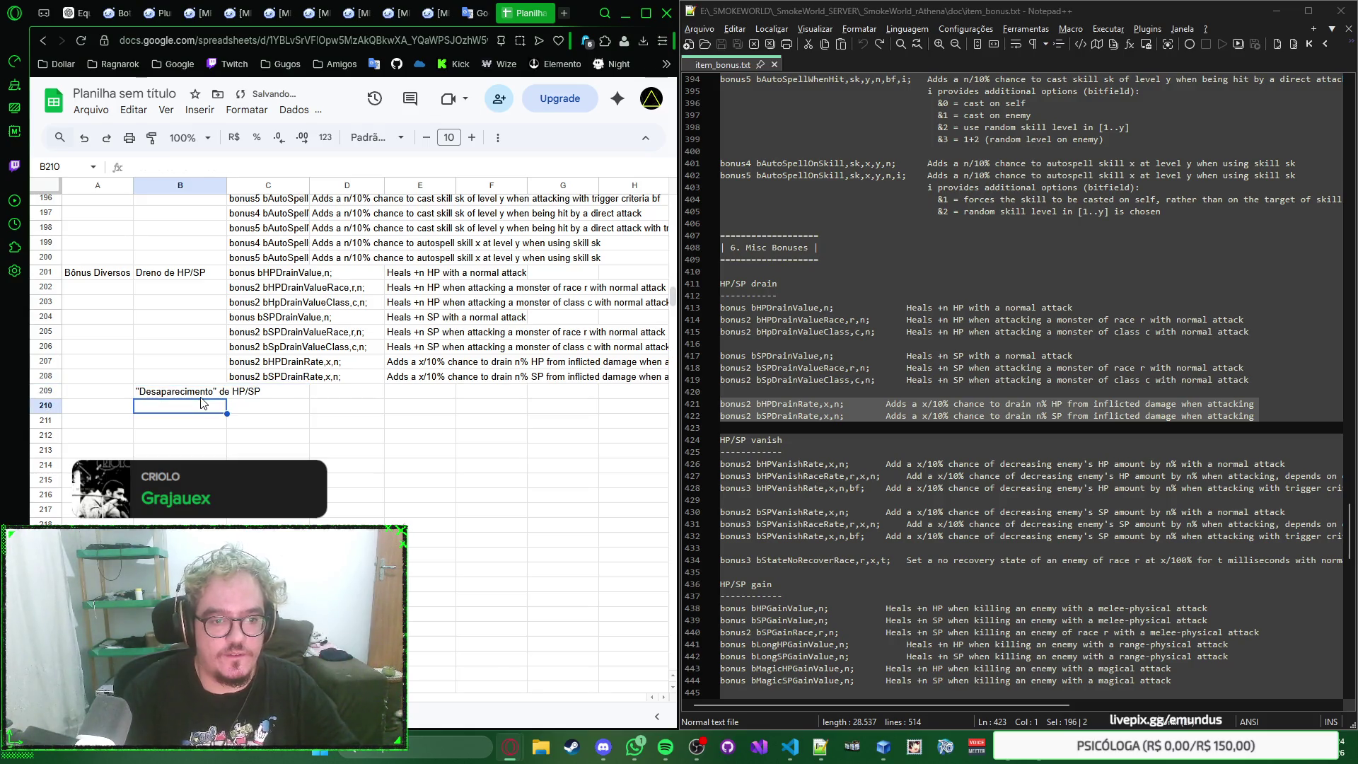
key(Tab)
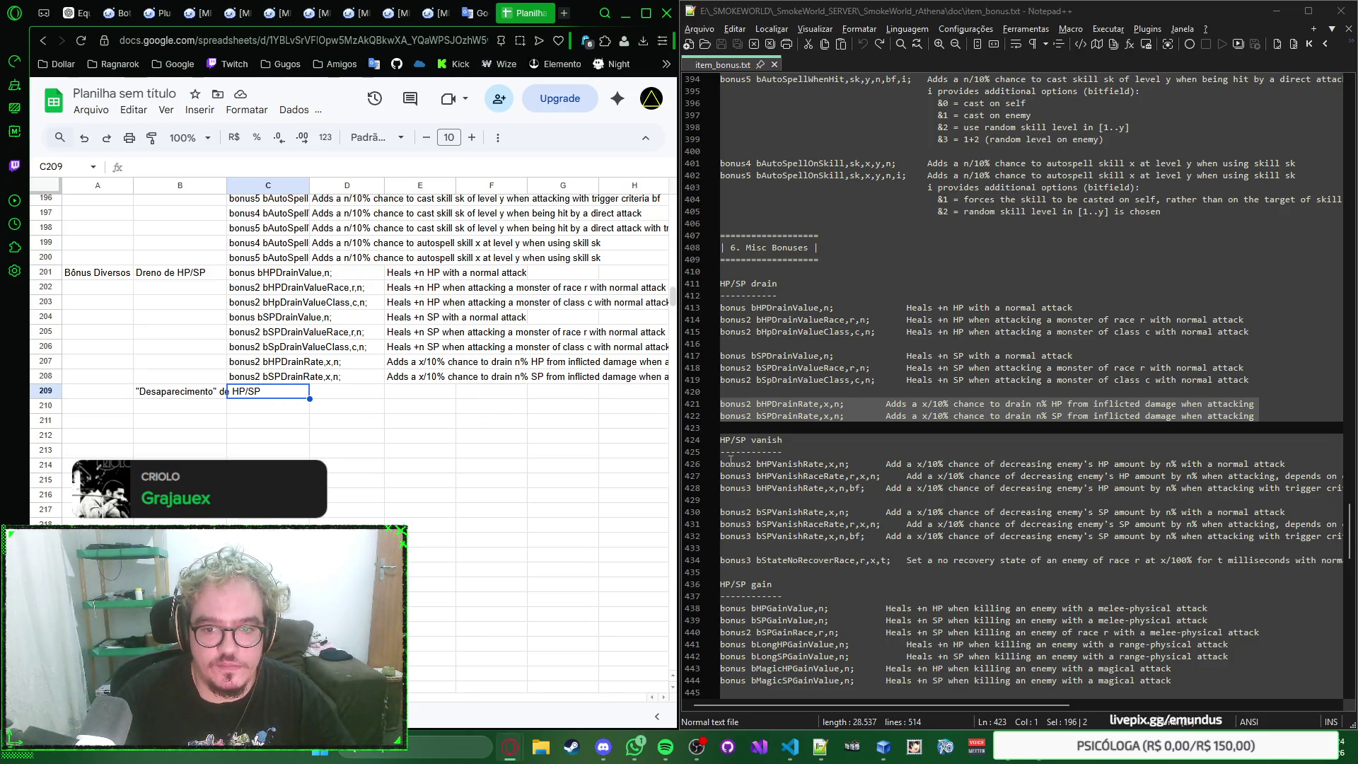
scroll(752, 425, down, 2)
scroll(752, 425, down, 1)
drag(721, 356, 766, 388)
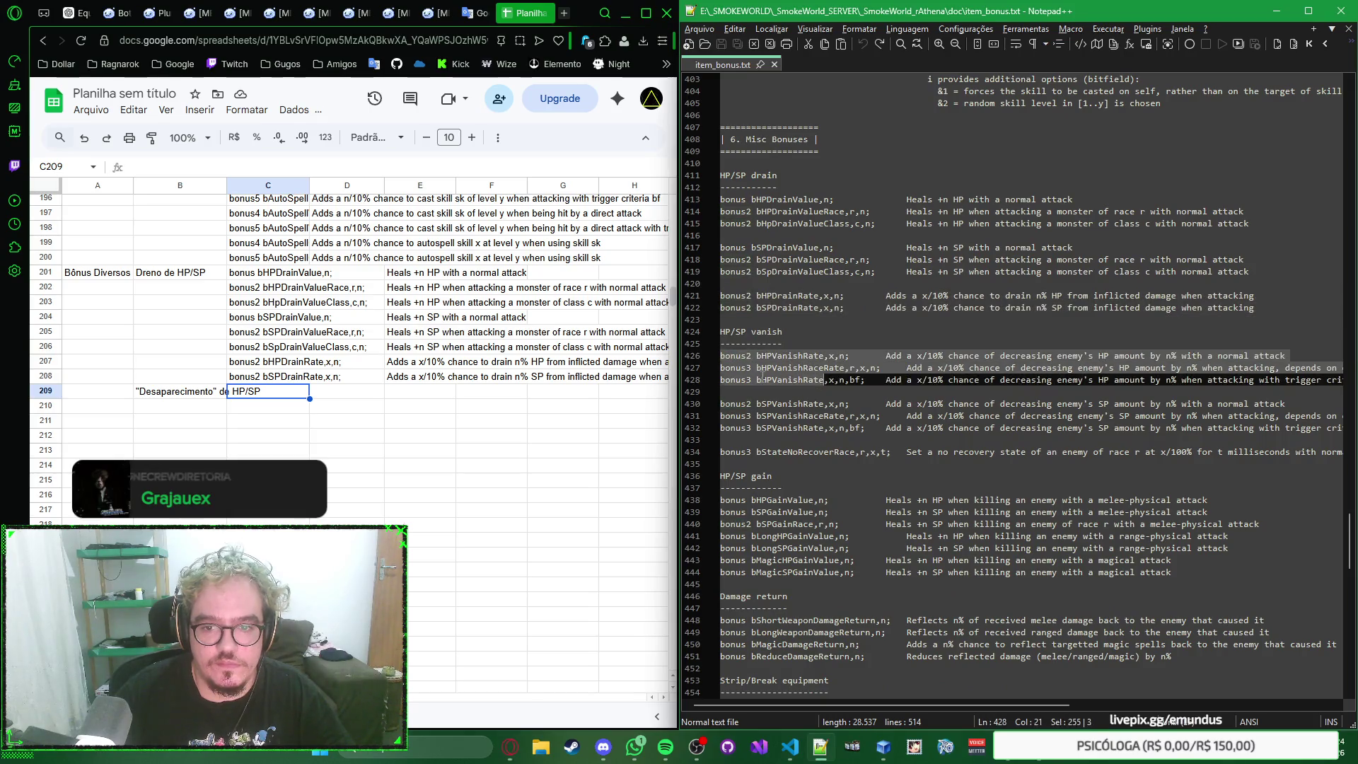
Step: Paste the three HP vanish and three SP vanish bonuses into rows 209–214
click(260, 397)
key(ctrl+v)
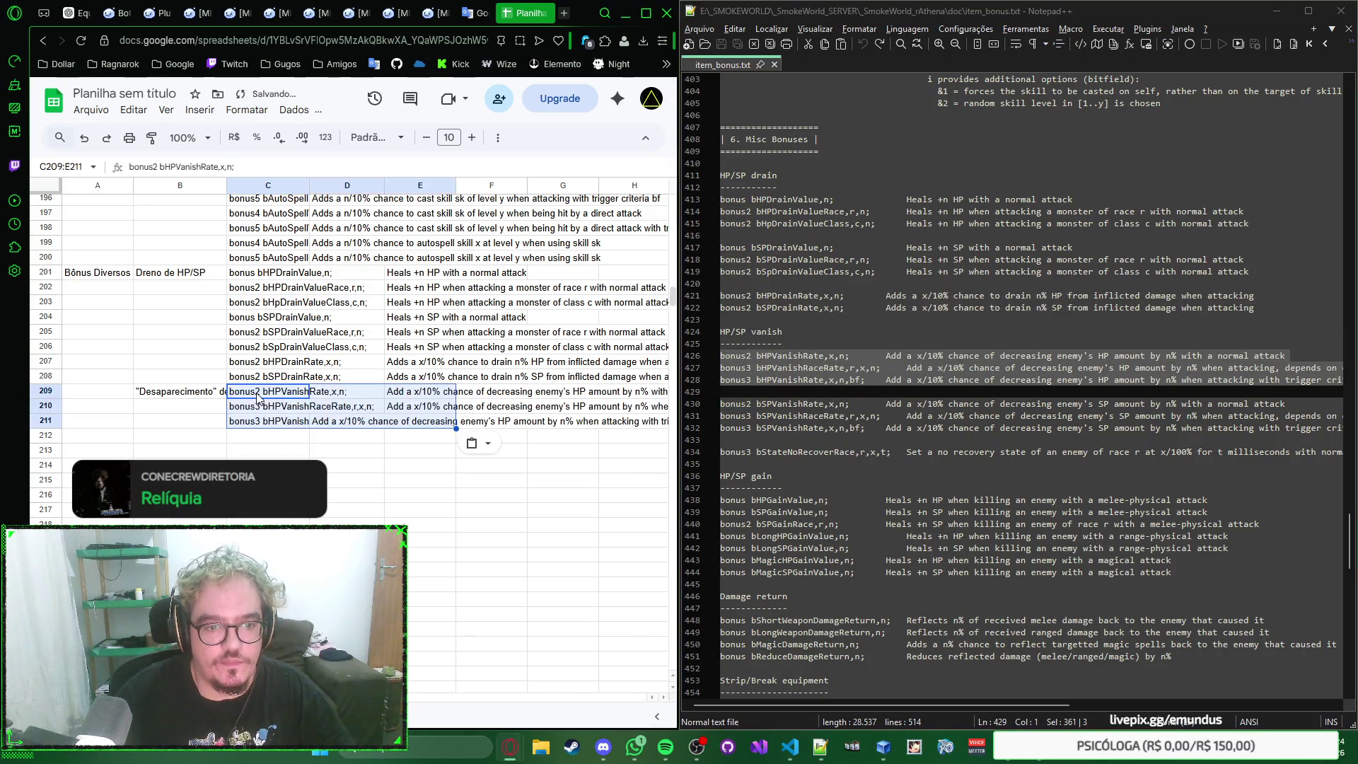
click(267, 435)
drag(722, 403, 722, 439)
key(ctrl+c)
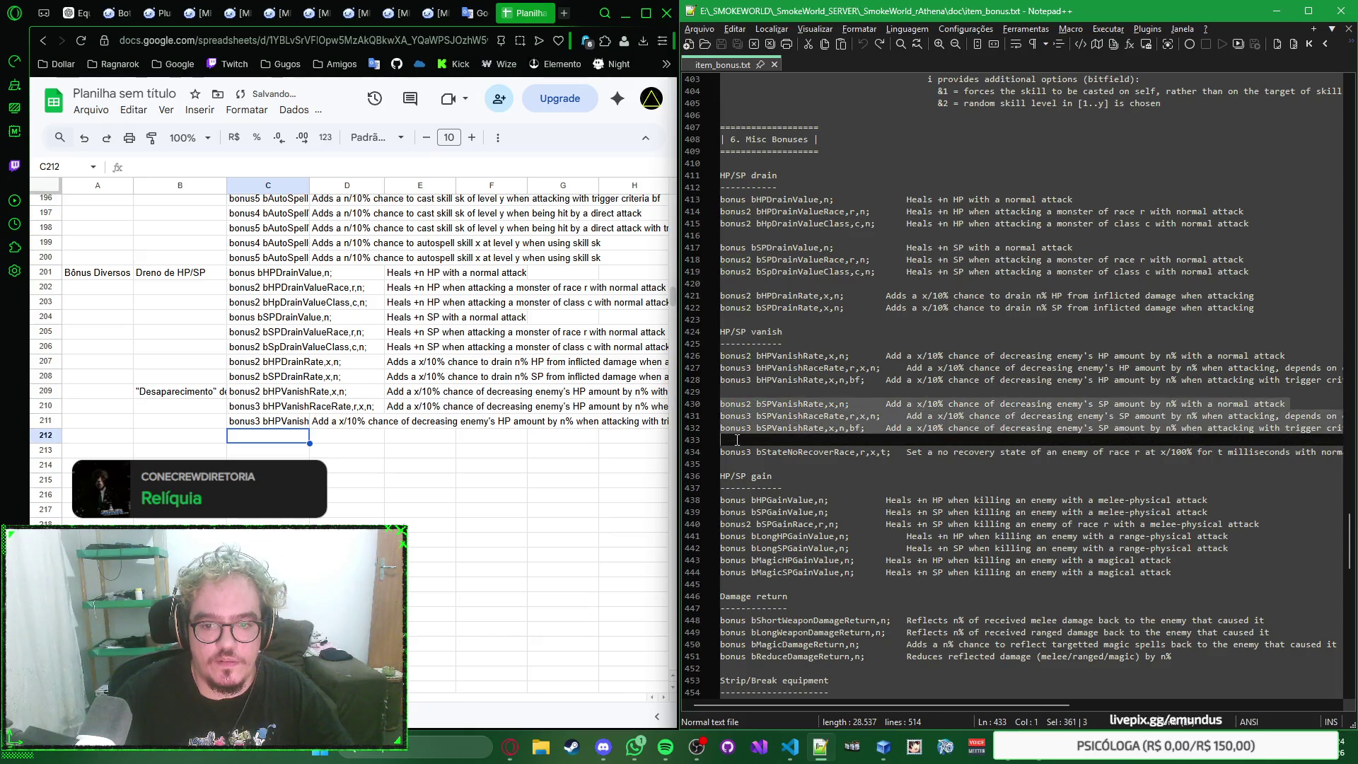
click(280, 440)
key(ctrl+v)
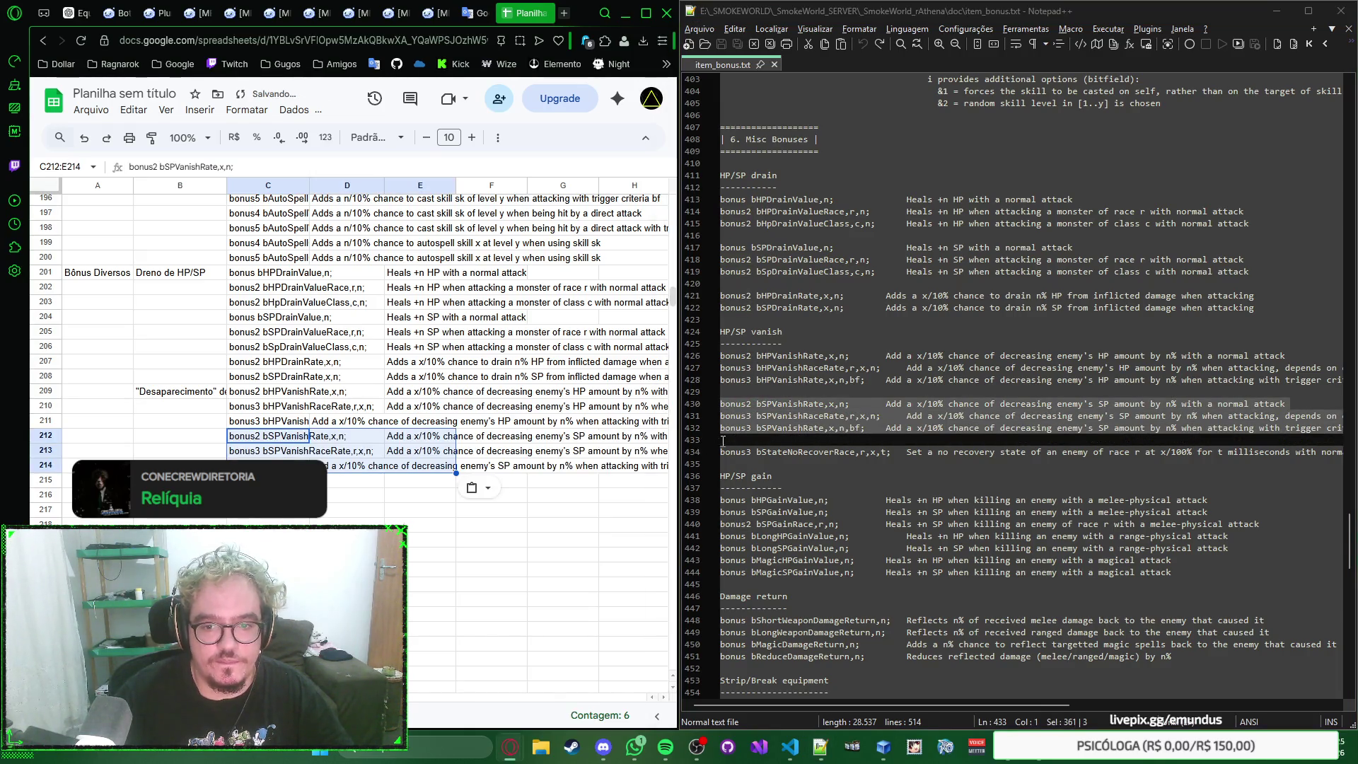
Step: Copy the bStateNoRecoverRace bonus line and paste it into row 215
double_click(733, 452)
drag(721, 452, 721, 464)
key(ctrl+c)
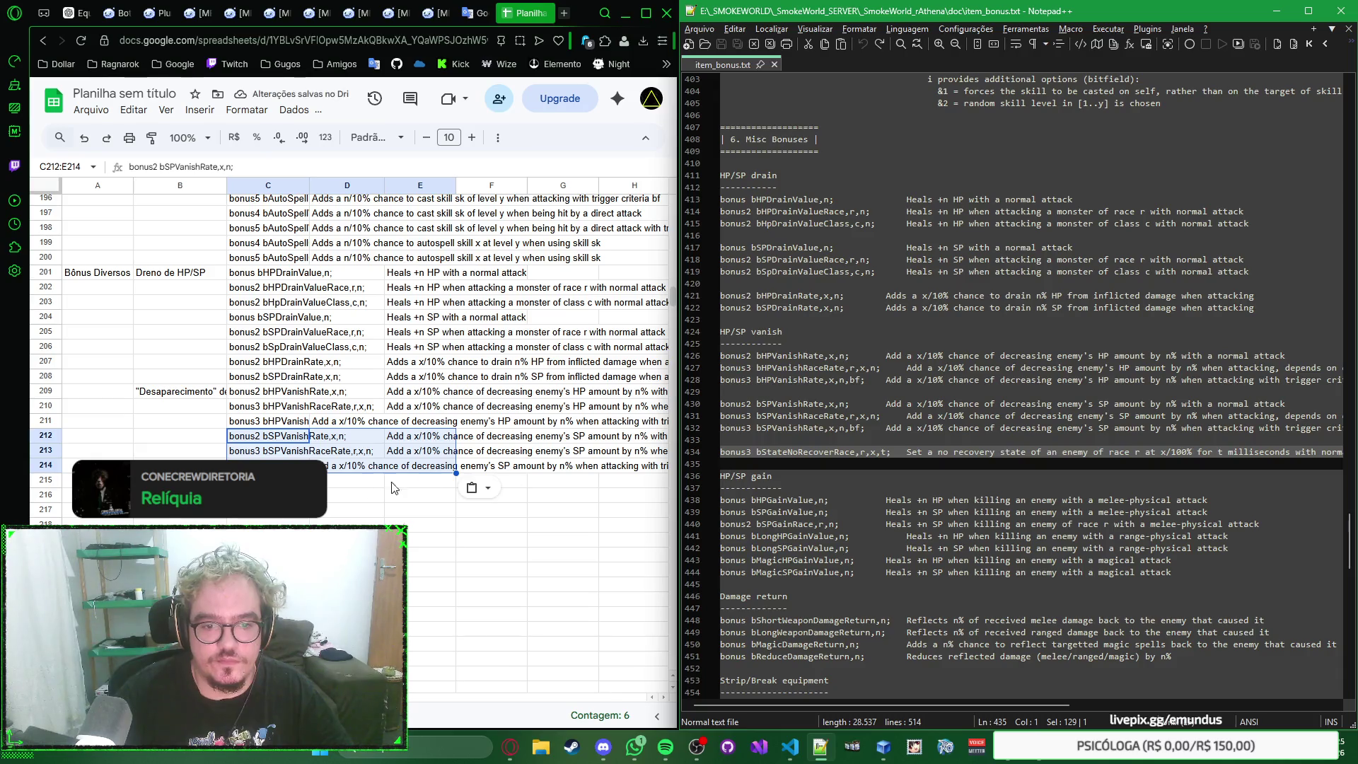
click(268, 480)
key(ctrl+v)
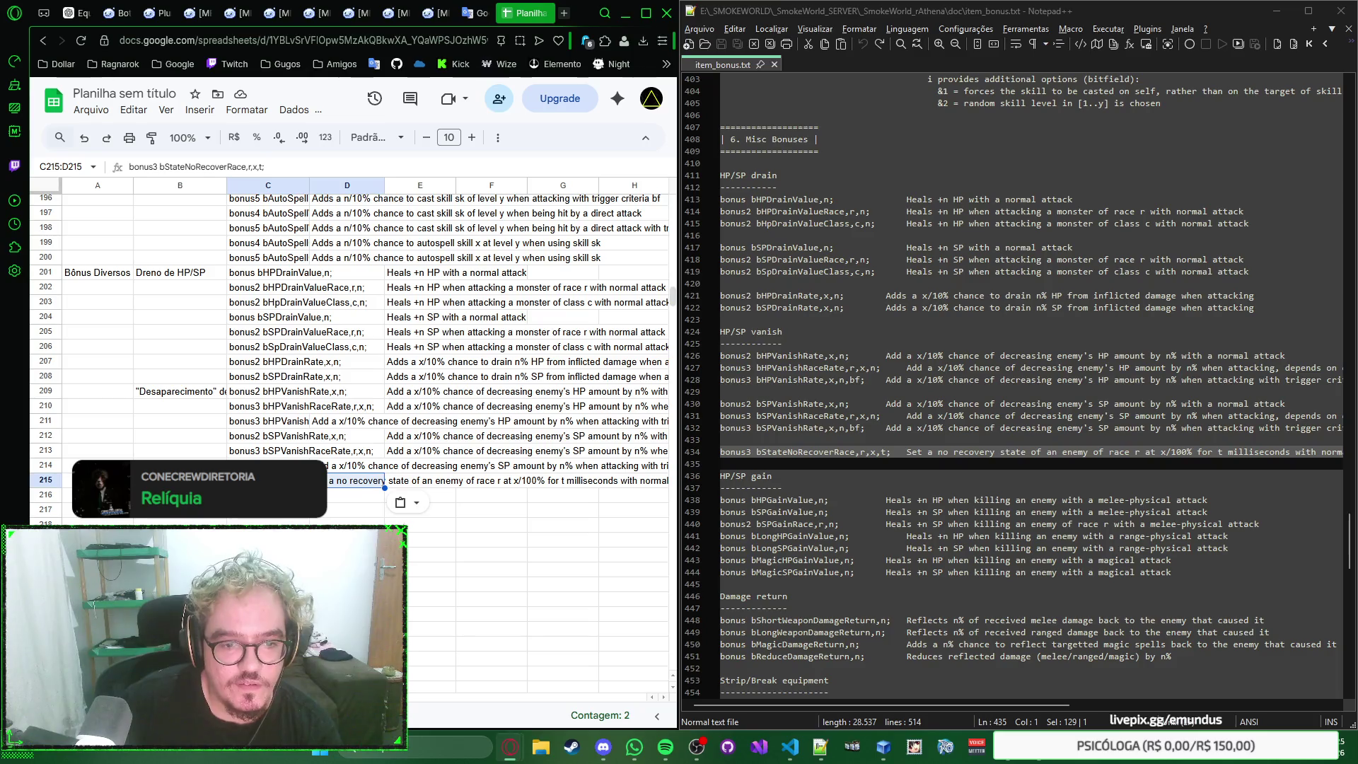
Step: Undo the misplaced paste in row 216 and label B216 Ganho de HP/SP
key(ctrl+alt+shift+equal)
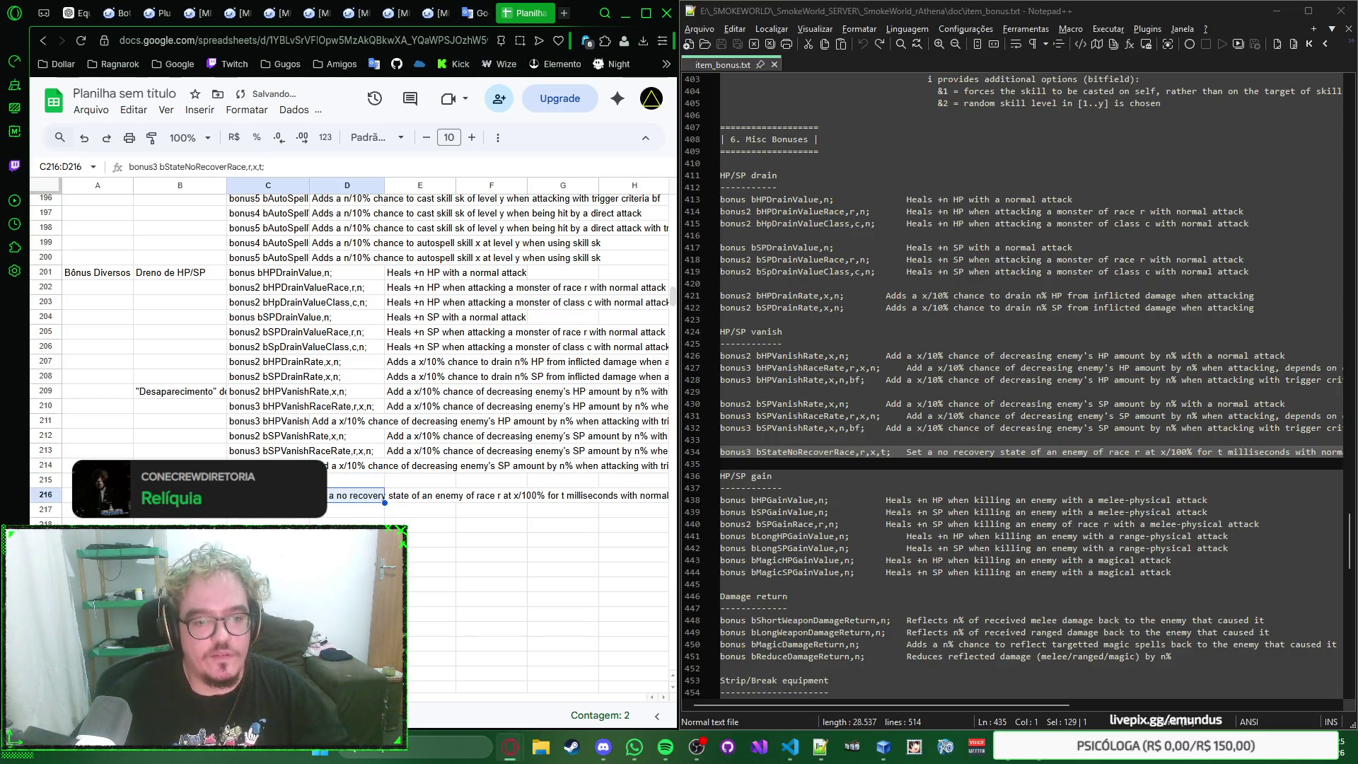
key(ctrl+z)
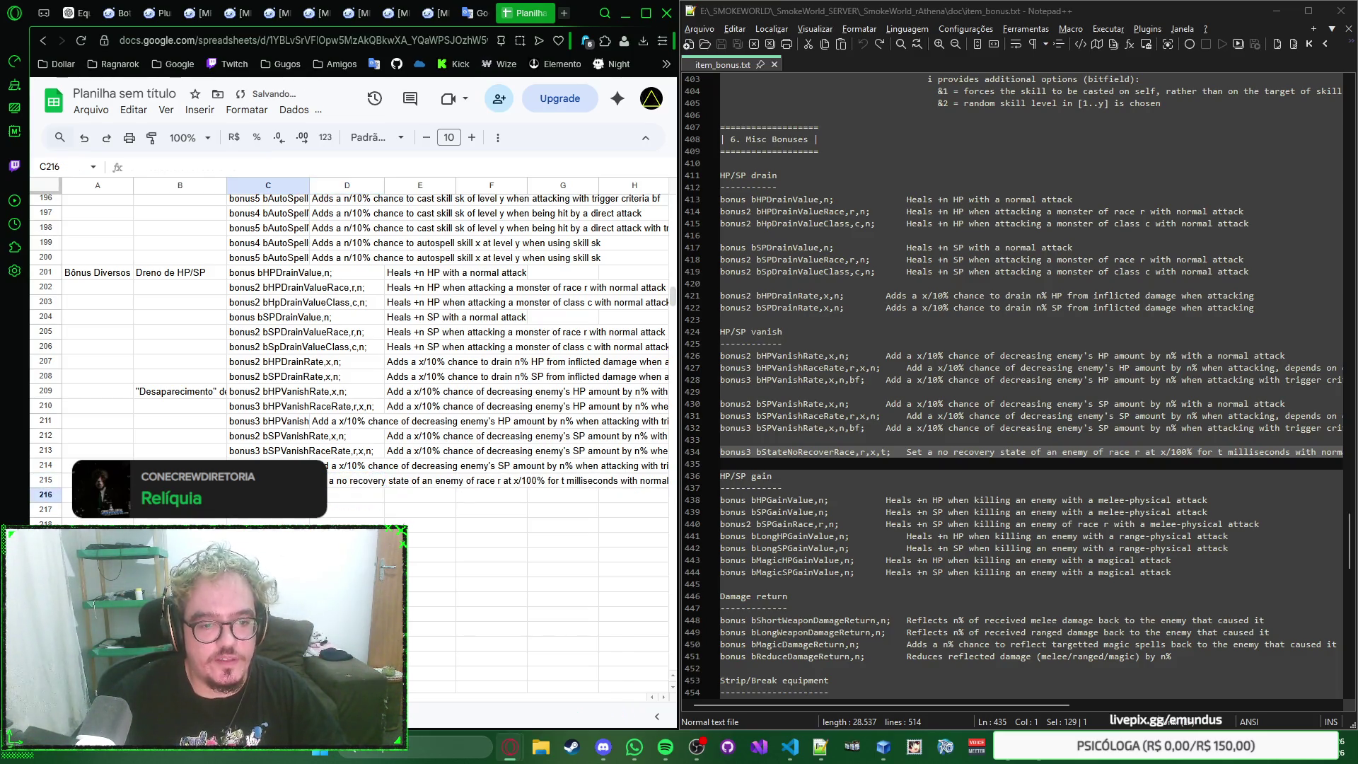
key(Left)
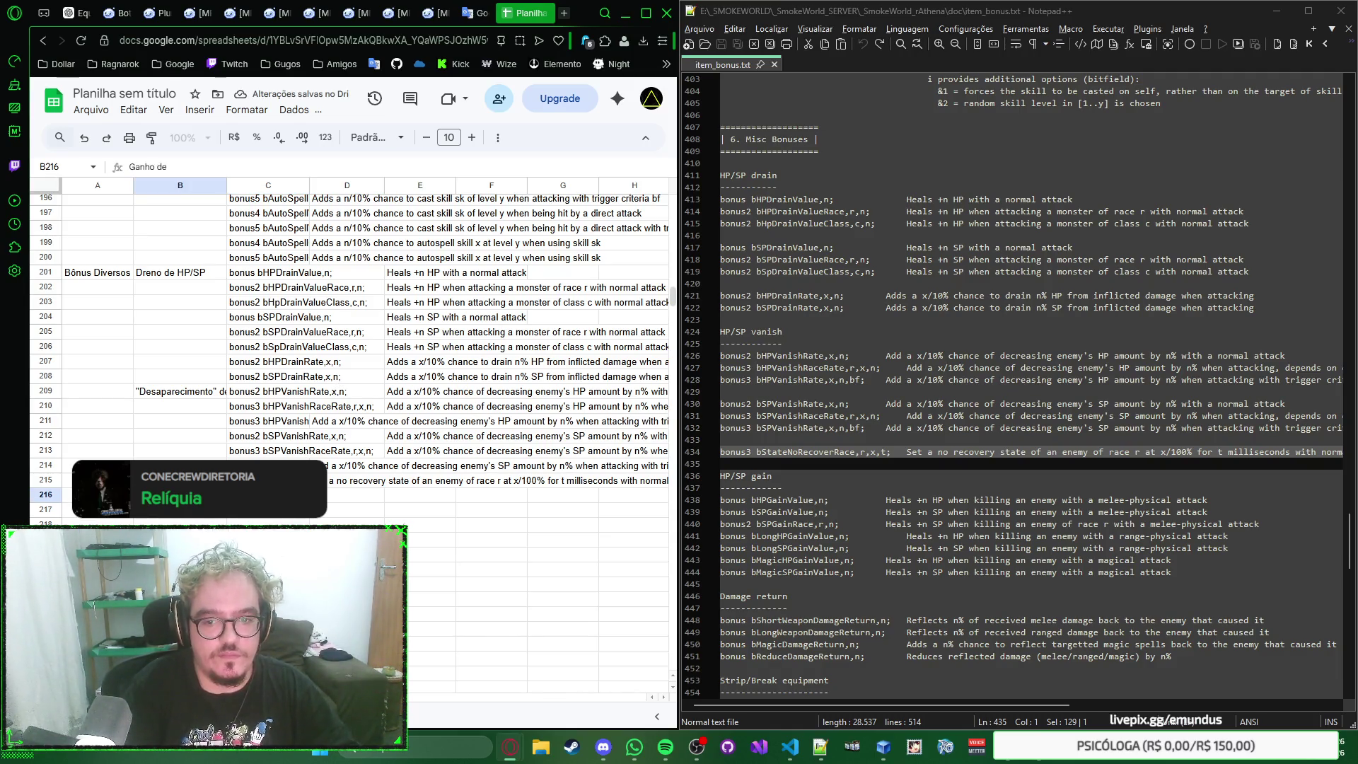
text(ho de HP/SP)
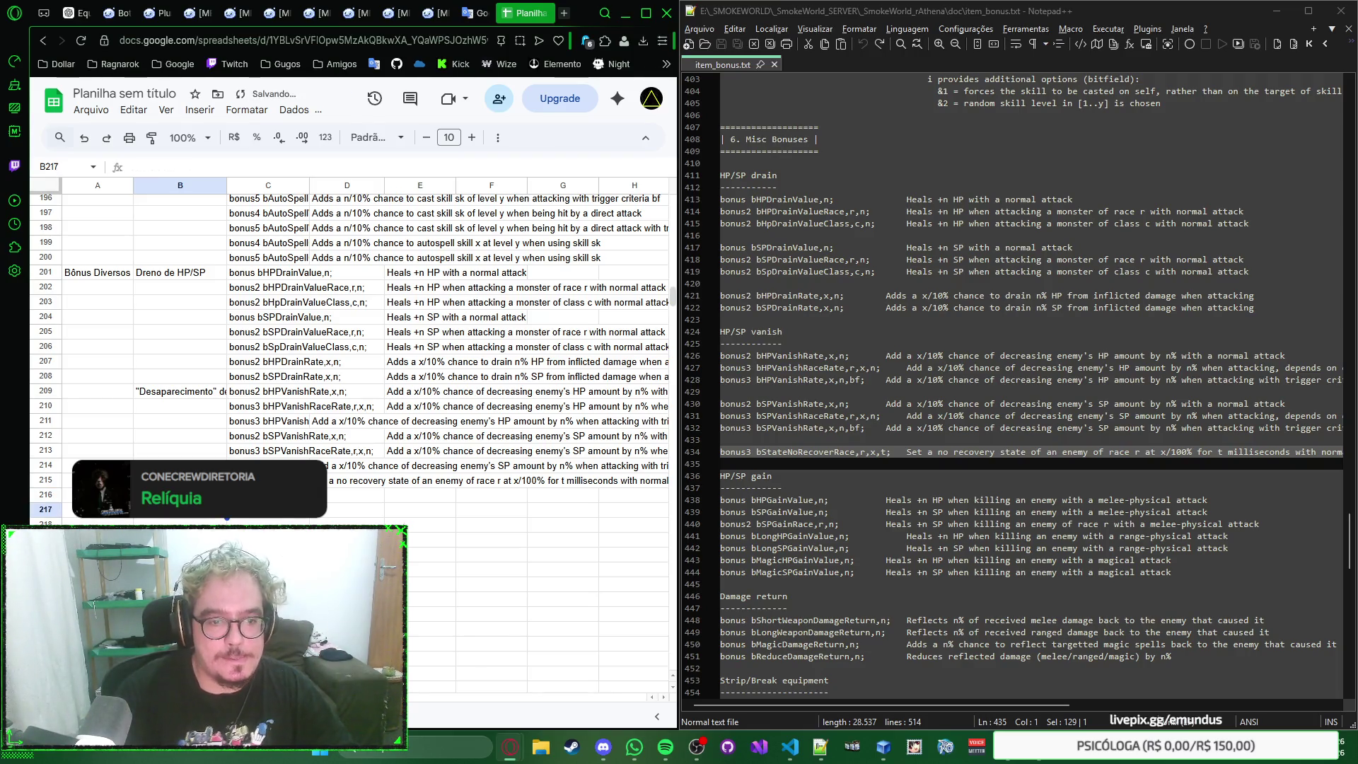
key(Tab)
scroll(772, 428, down, 3)
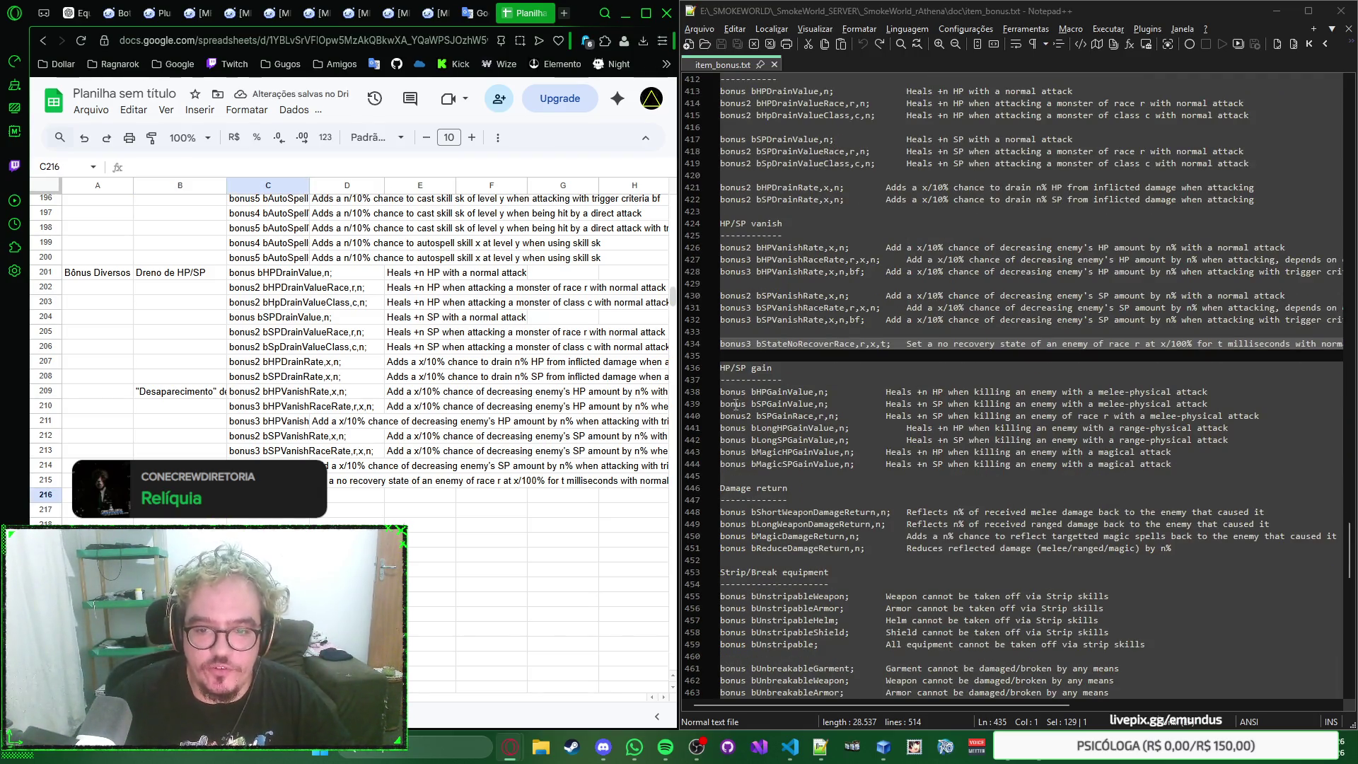
Step: Paste the seven HP/SP gain bonuses into rows 216–222 and move to B223
drag(720, 391, 730, 474)
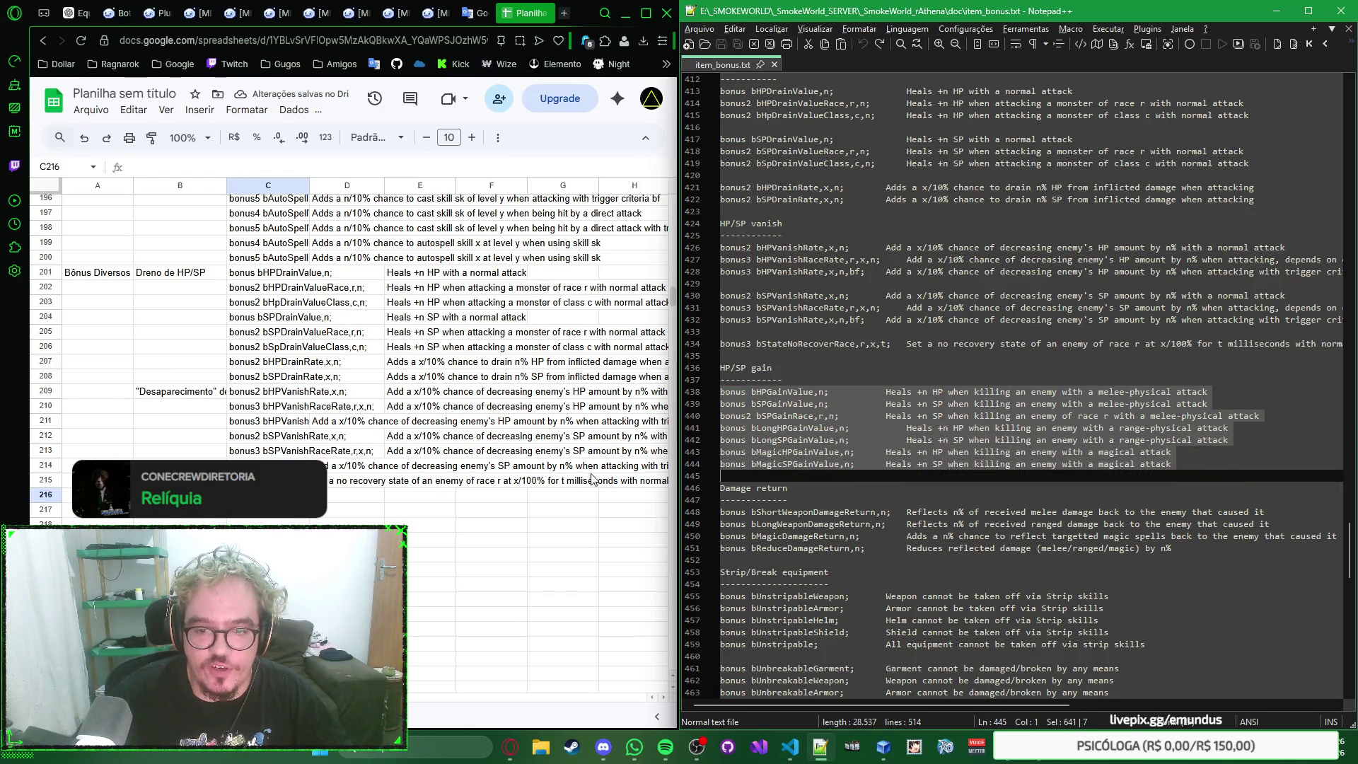
key(ctrl+c)
key(alt+Tab)
key(ctrl+v)
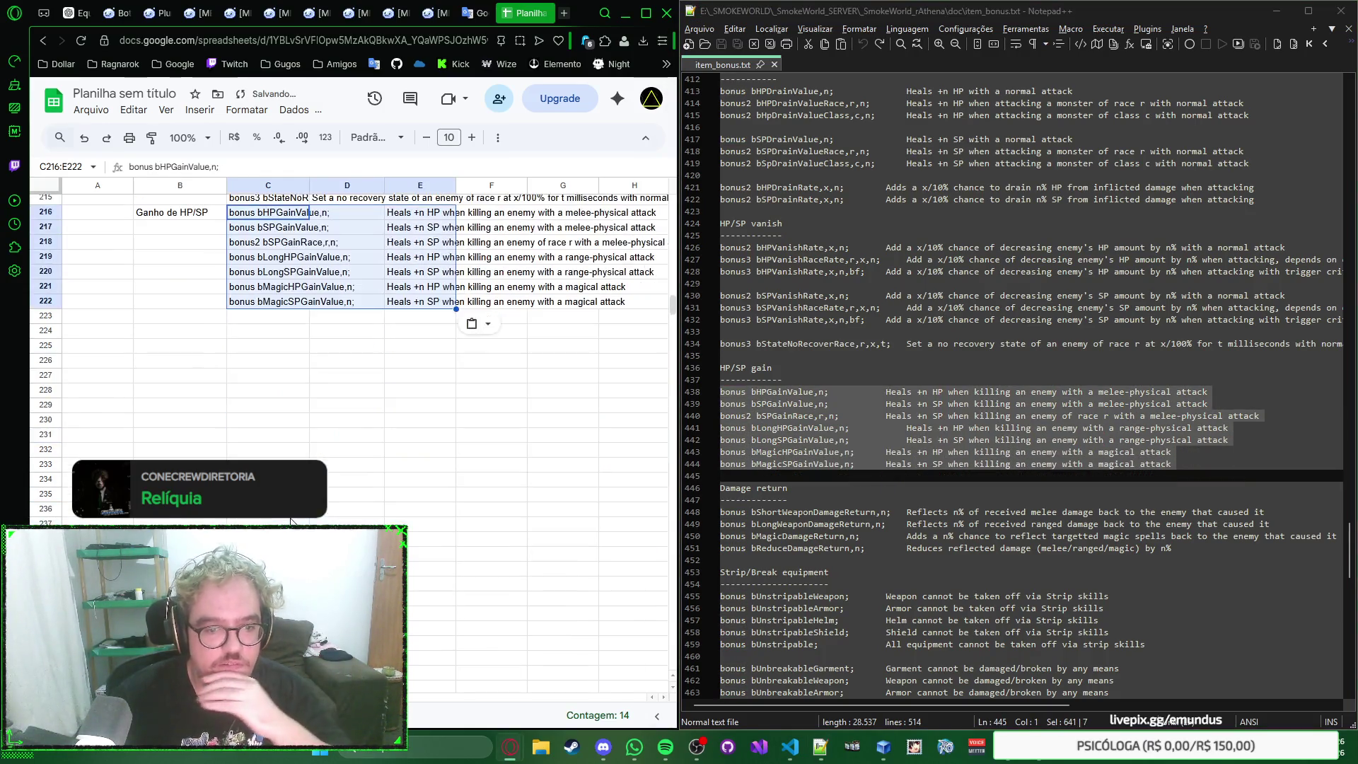
click(208, 319)
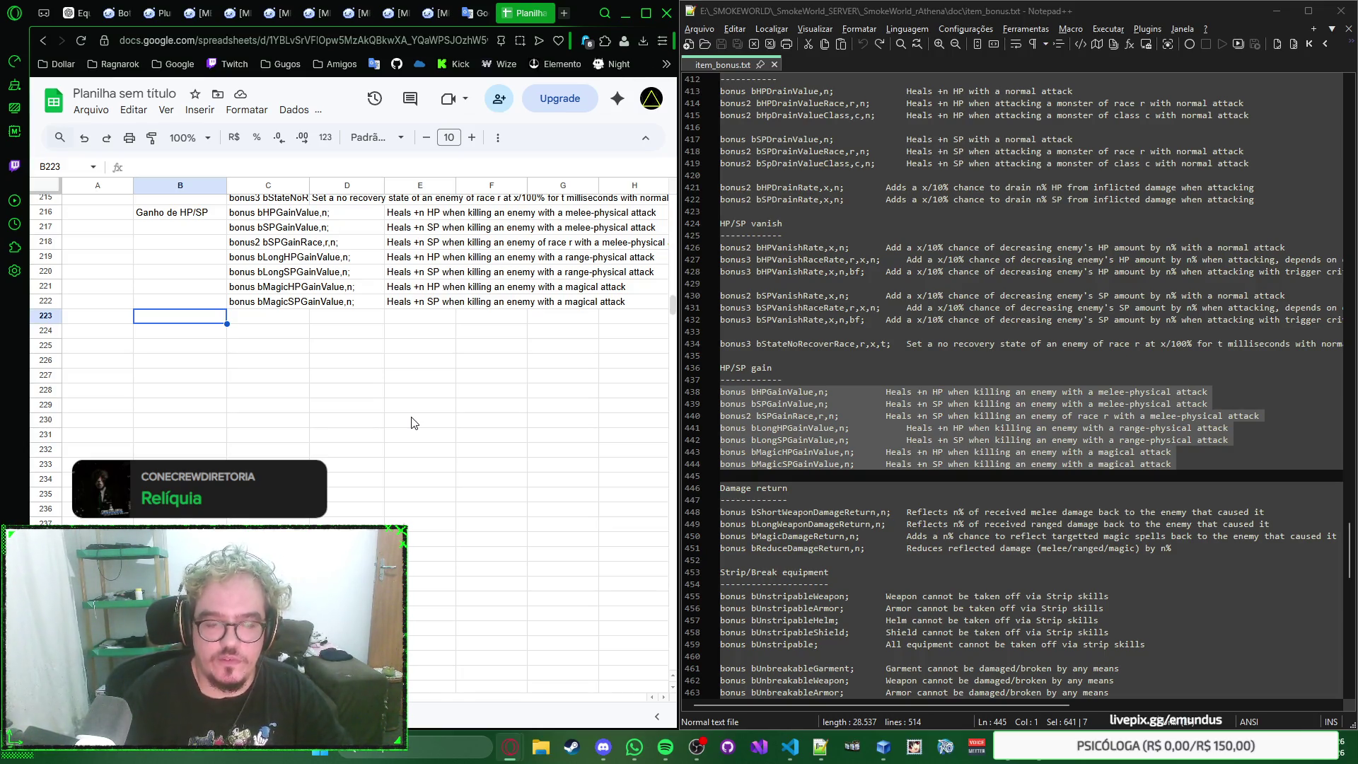
text(Retorno de Dano)
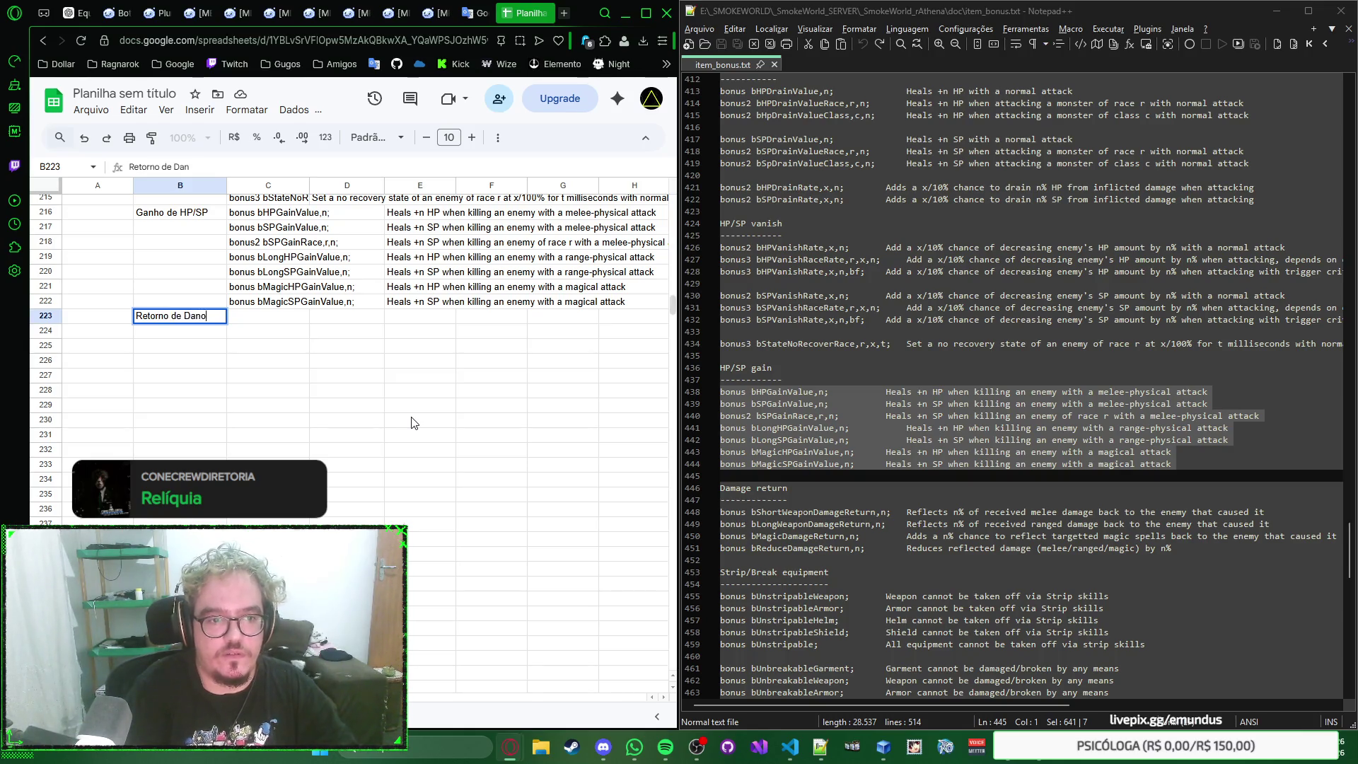
Step: Label B223 Retorno de Dano and paste the four damage-return bonuses into rows 223–226
key(Tab)
scroll(954, 424, down, 2)
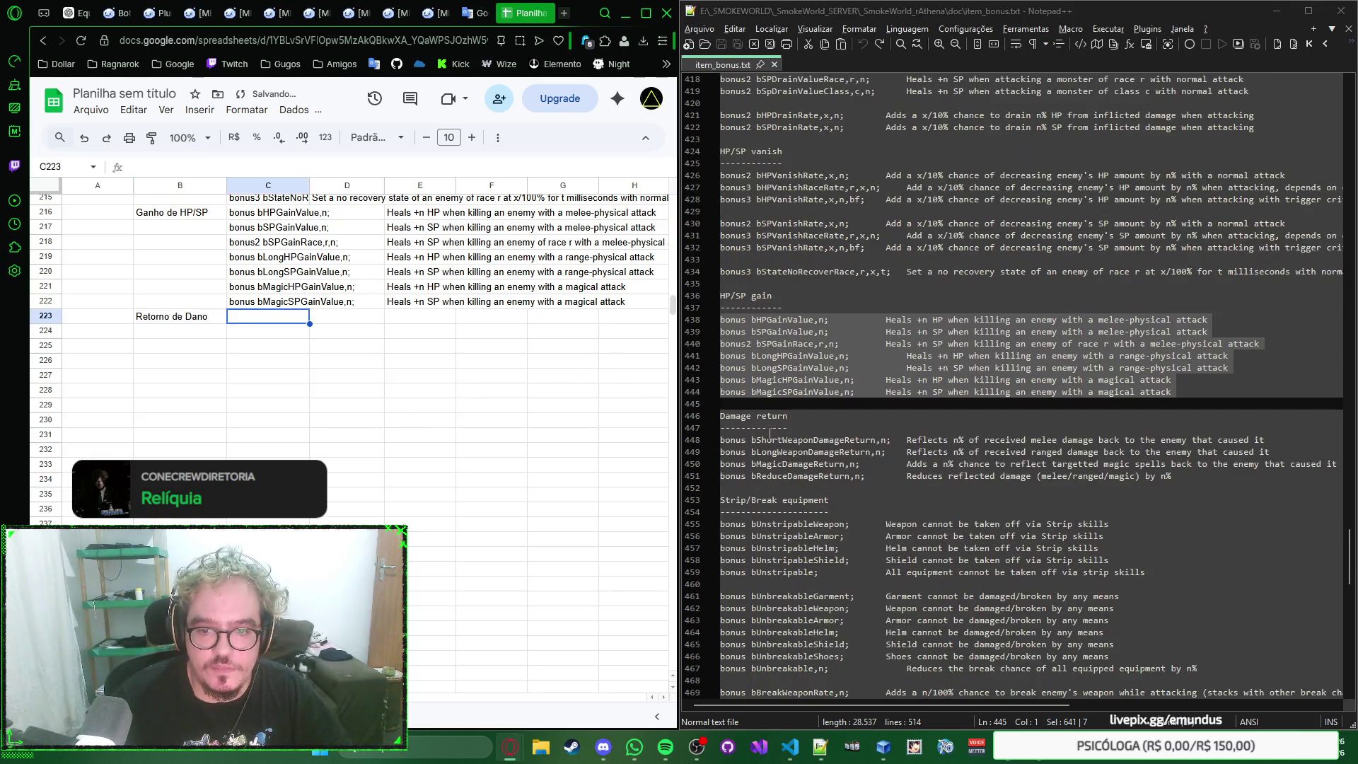
drag(720, 439, 735, 485)
key(ctrl+c)
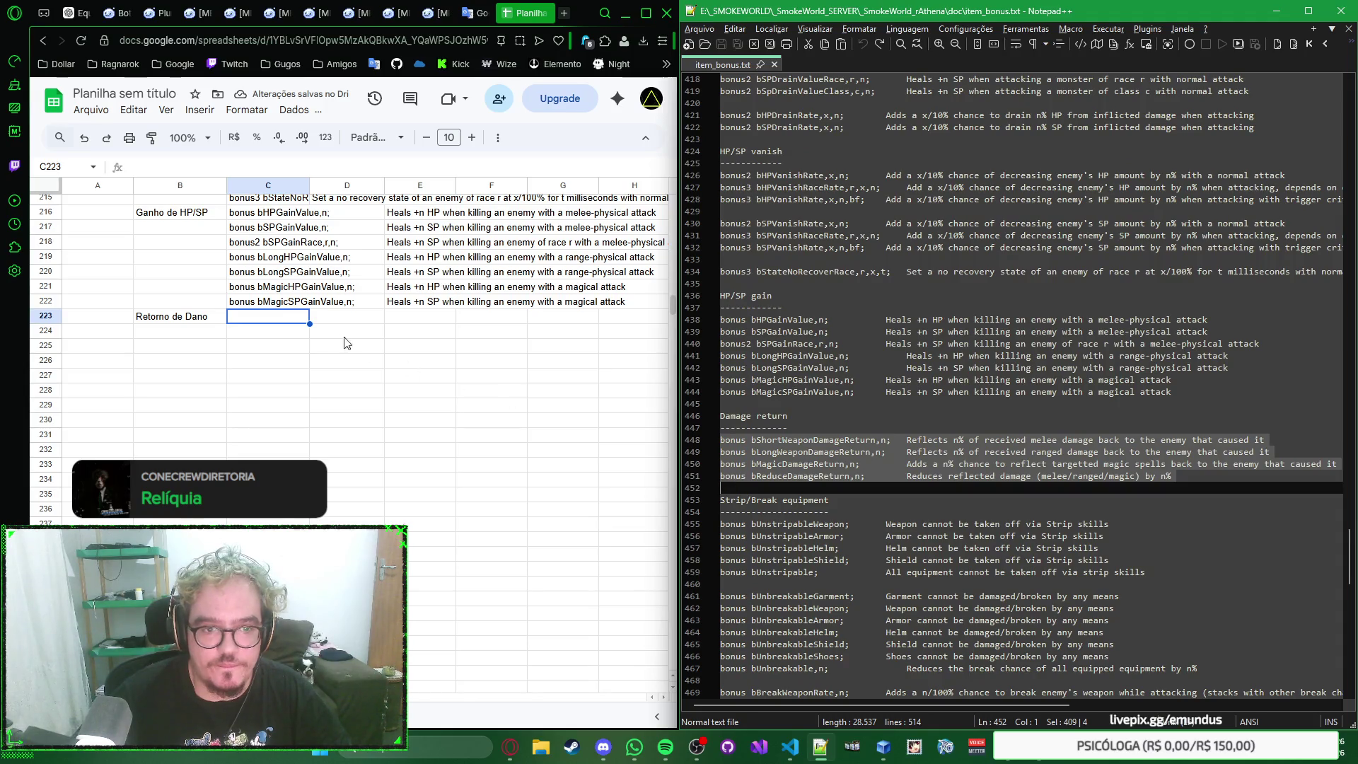
click(283, 321)
key(ctrl+v)
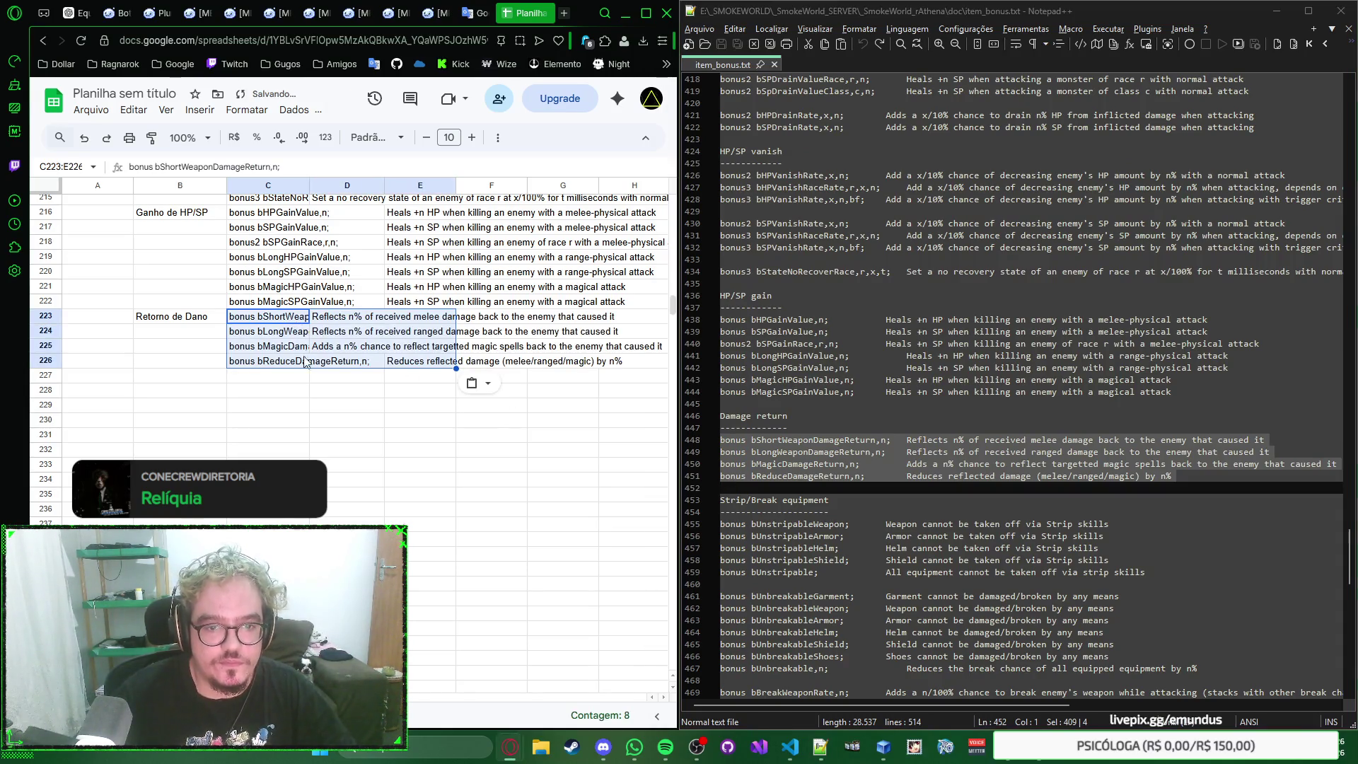
click(189, 386)
scroll(806, 414, up, 2)
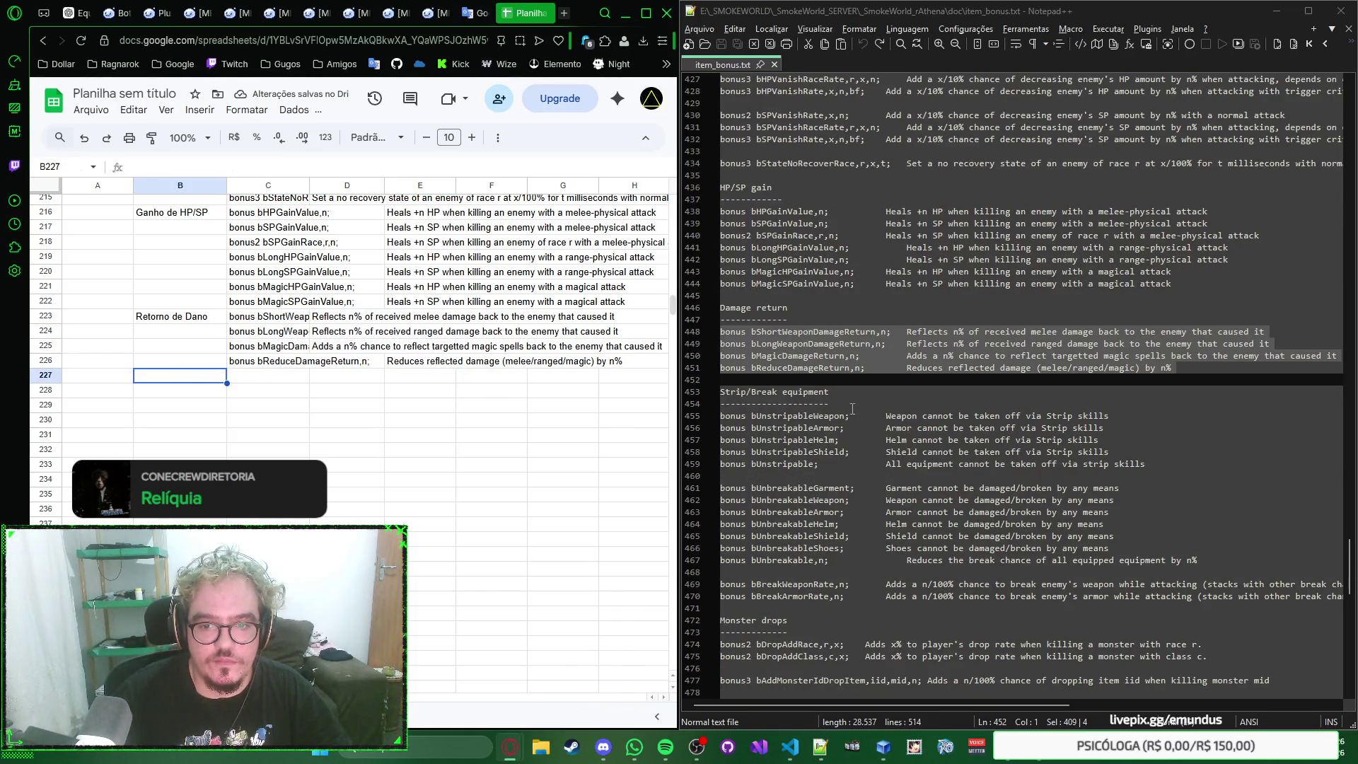
scroll(850, 412, up, 3)
scroll(850, 413, up, 2)
scroll(849, 414, down, 5)
scroll(850, 414, down, 4)
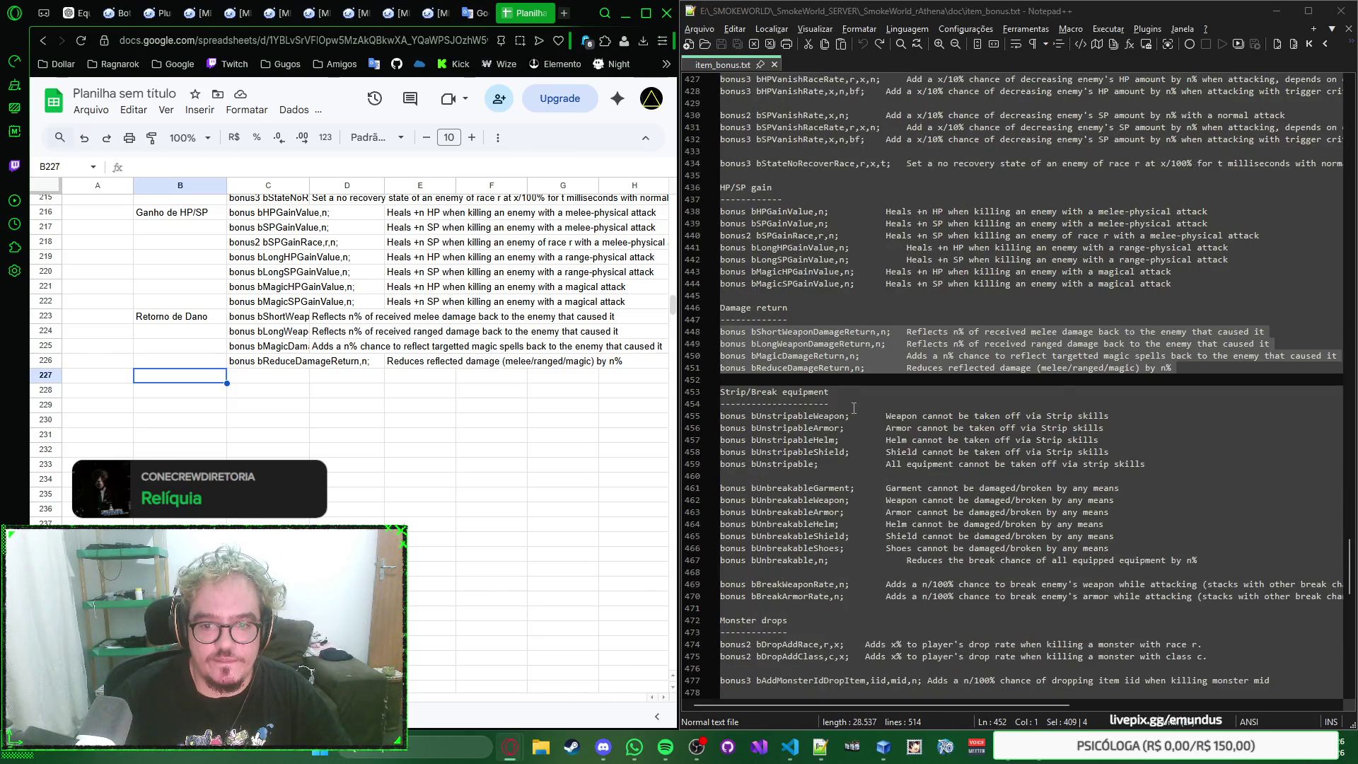
scroll(890, 380, down, 2)
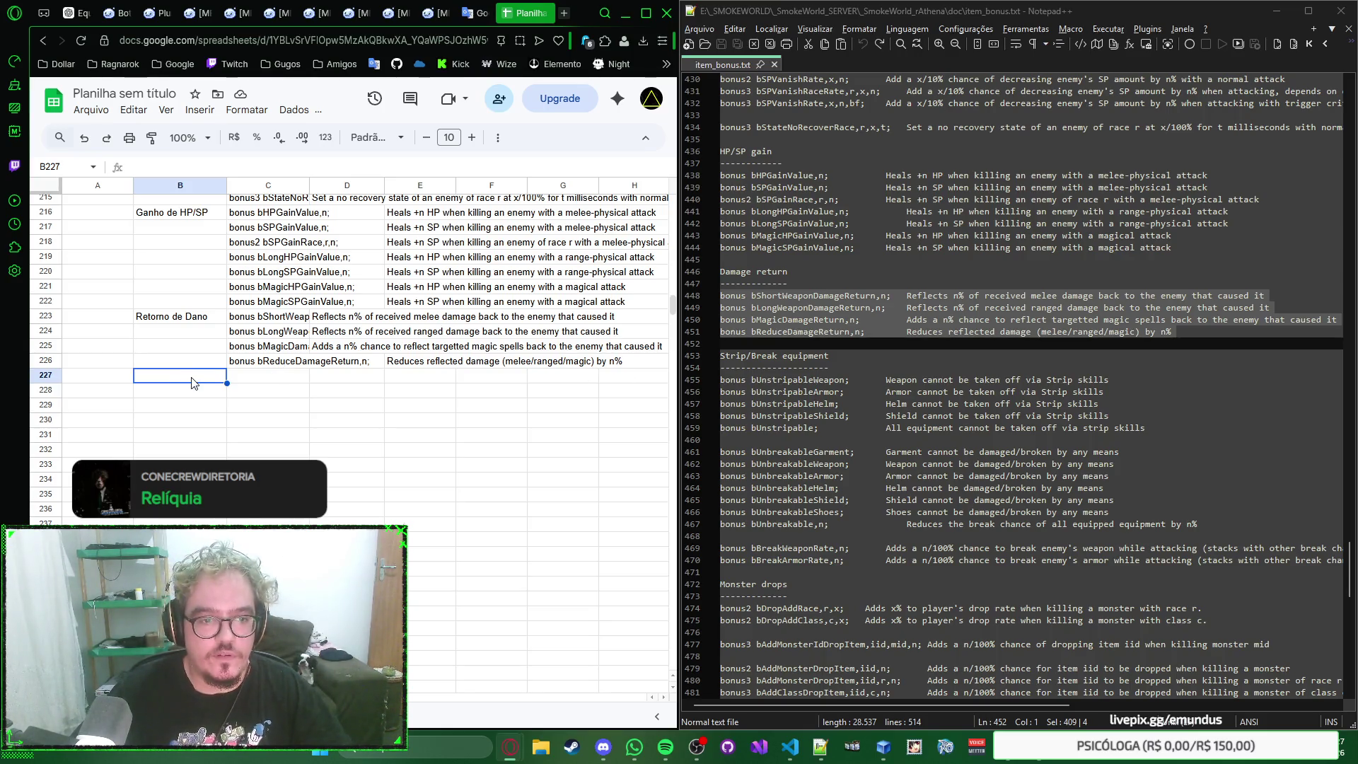
text(Remover/Qui)
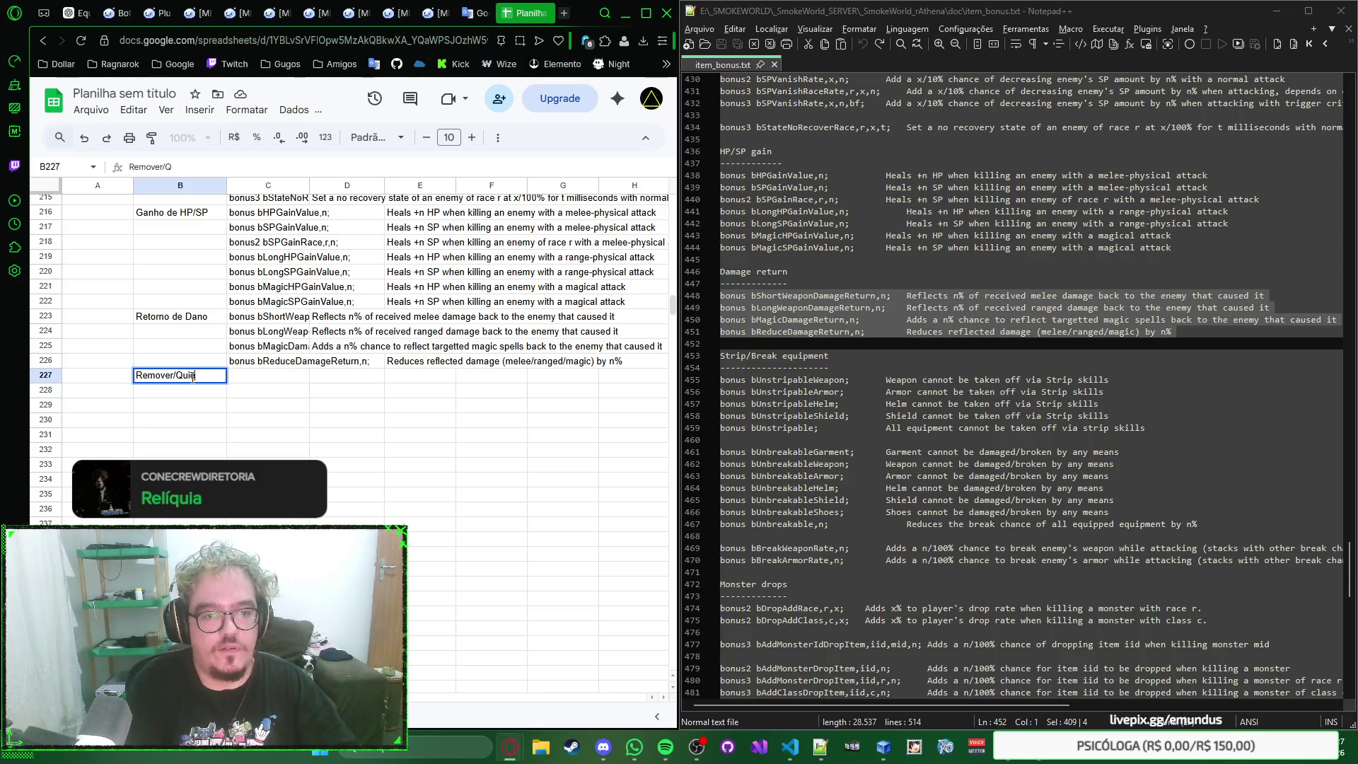
text(ar Equipamento)
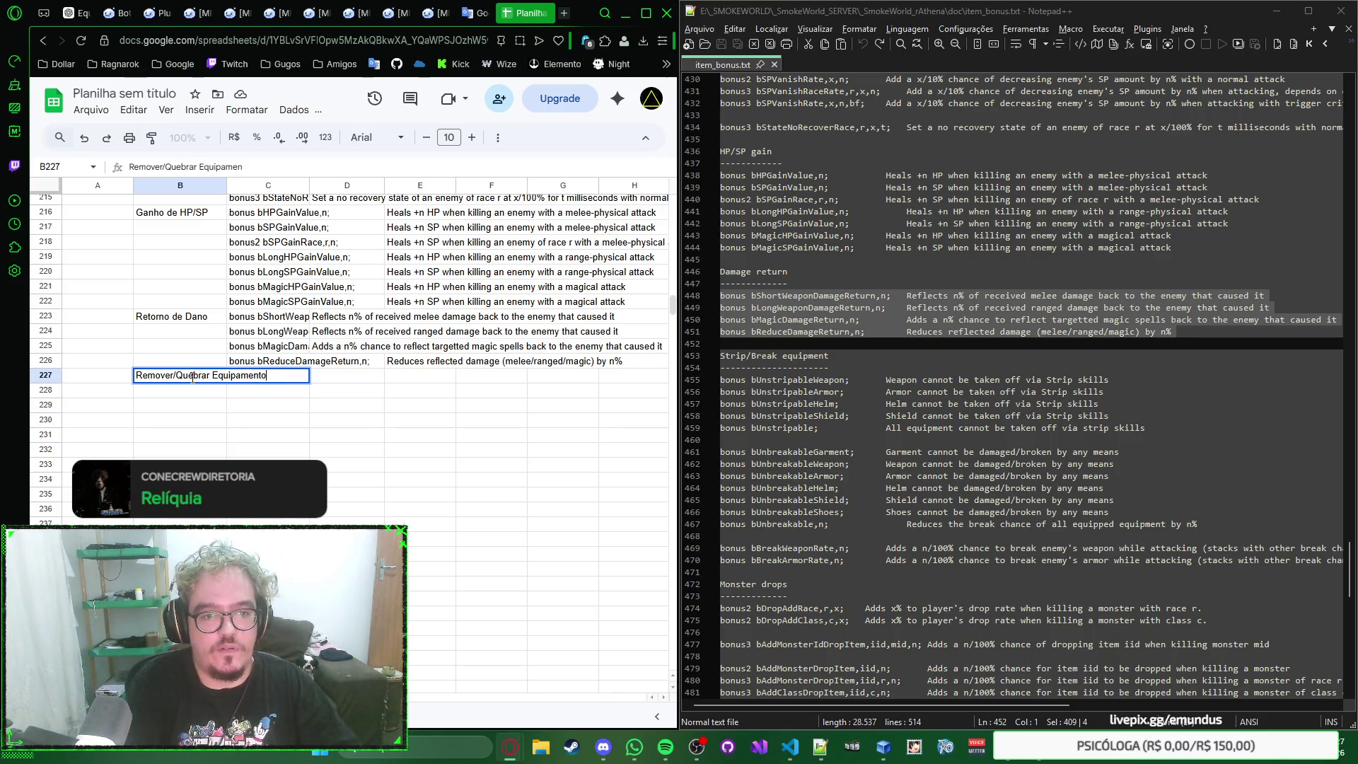
Step: Label B227 Remover/Quebrar Equipamento and paste the unstrippable bonuses at C227
key(Tab)
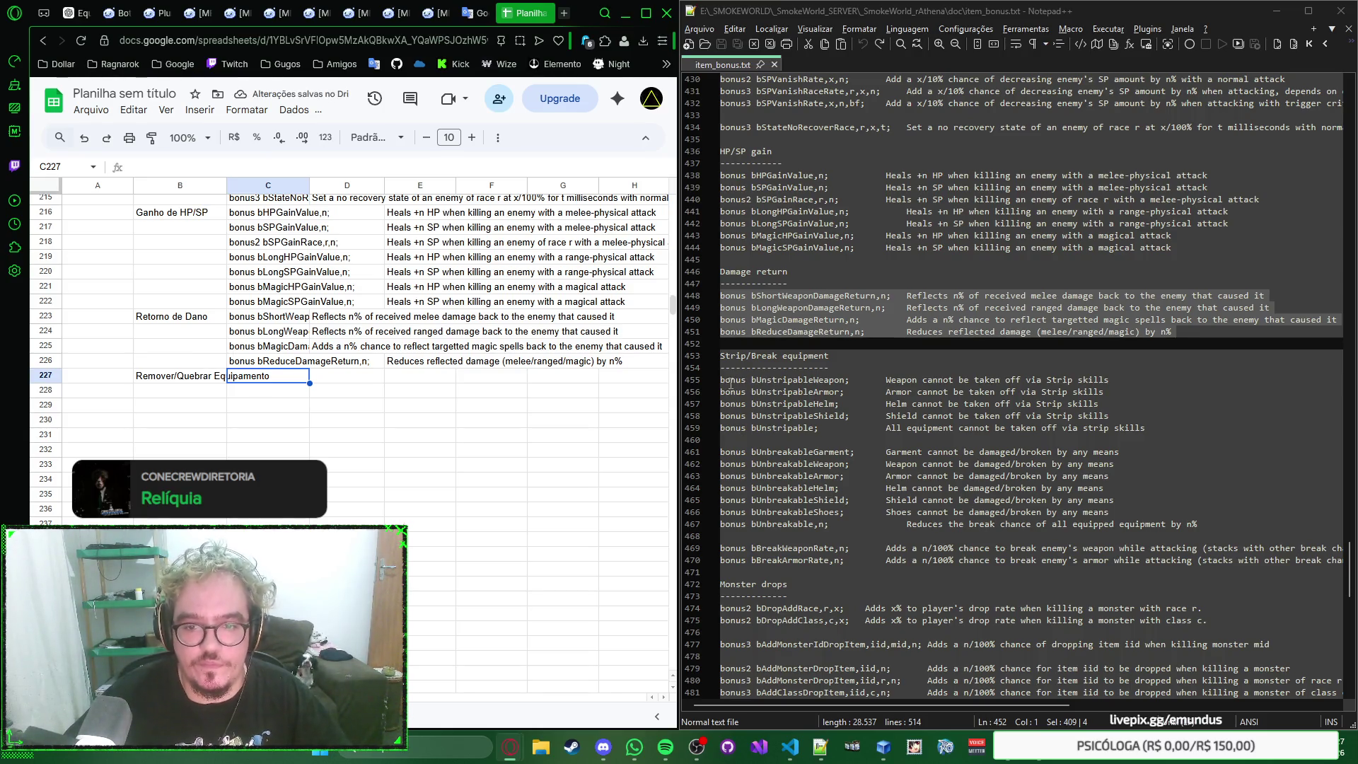
drag(722, 380, 719, 437)
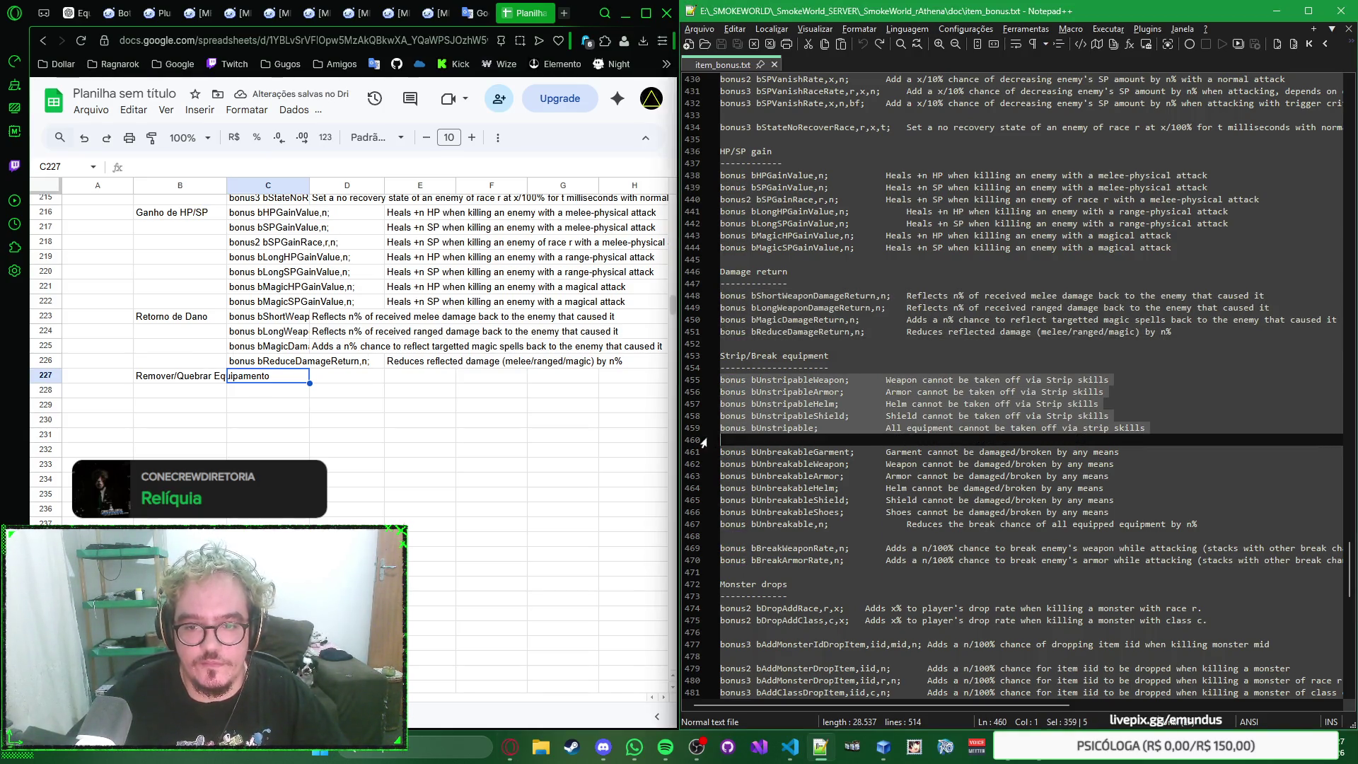
key(ctrl+c)
click(268, 380)
key(ctrl+v)
click(264, 452)
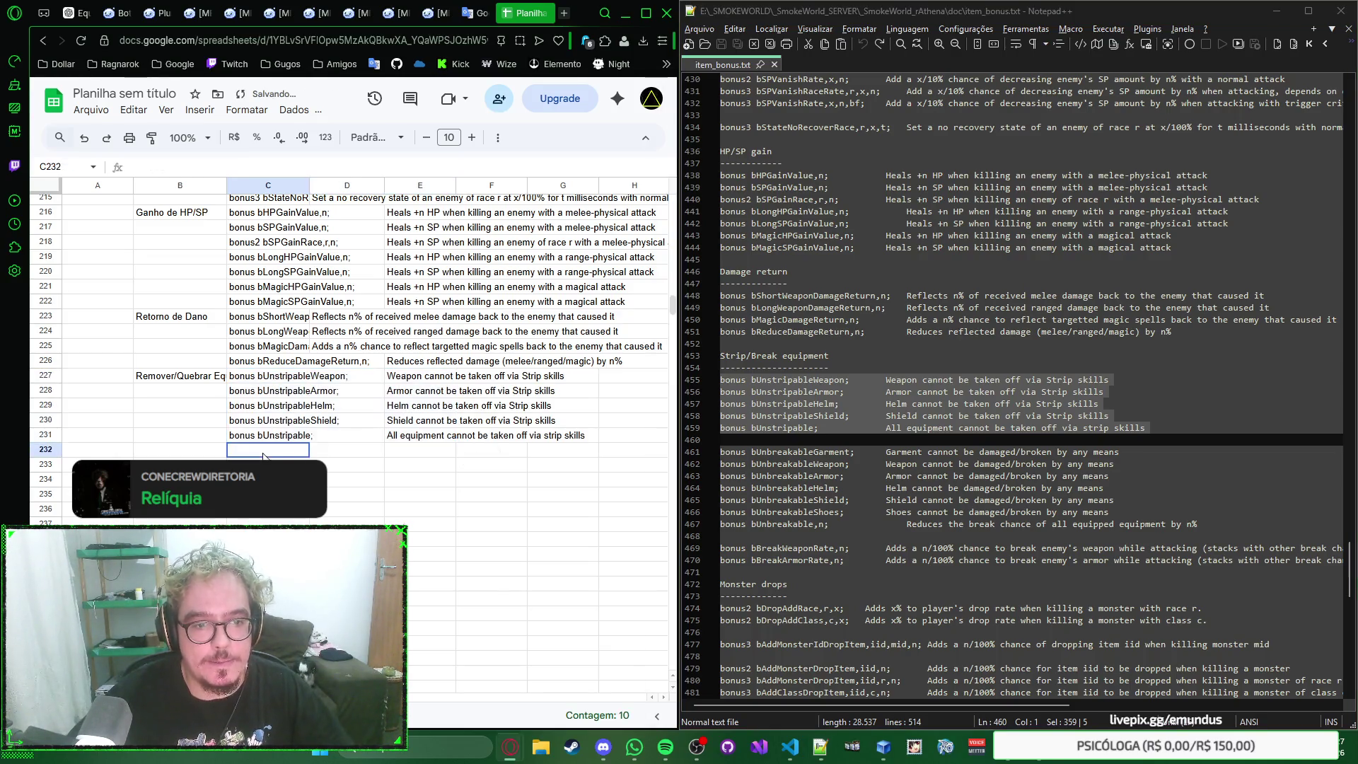
drag(720, 452, 720, 536)
scroll(732, 467, down, 2)
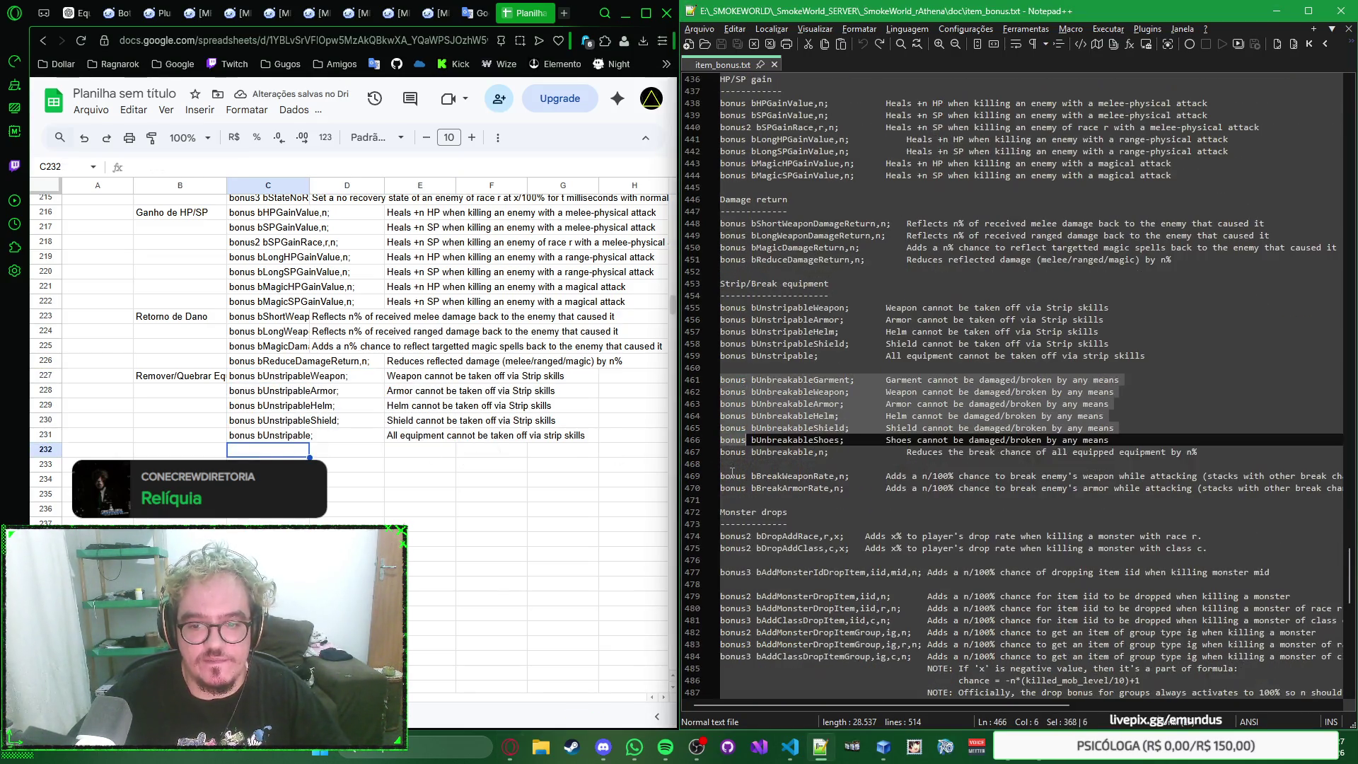
Step: Paste the unbreakable equipment bonuses into rows 232–238
key(ctrl+c)
click(266, 451)
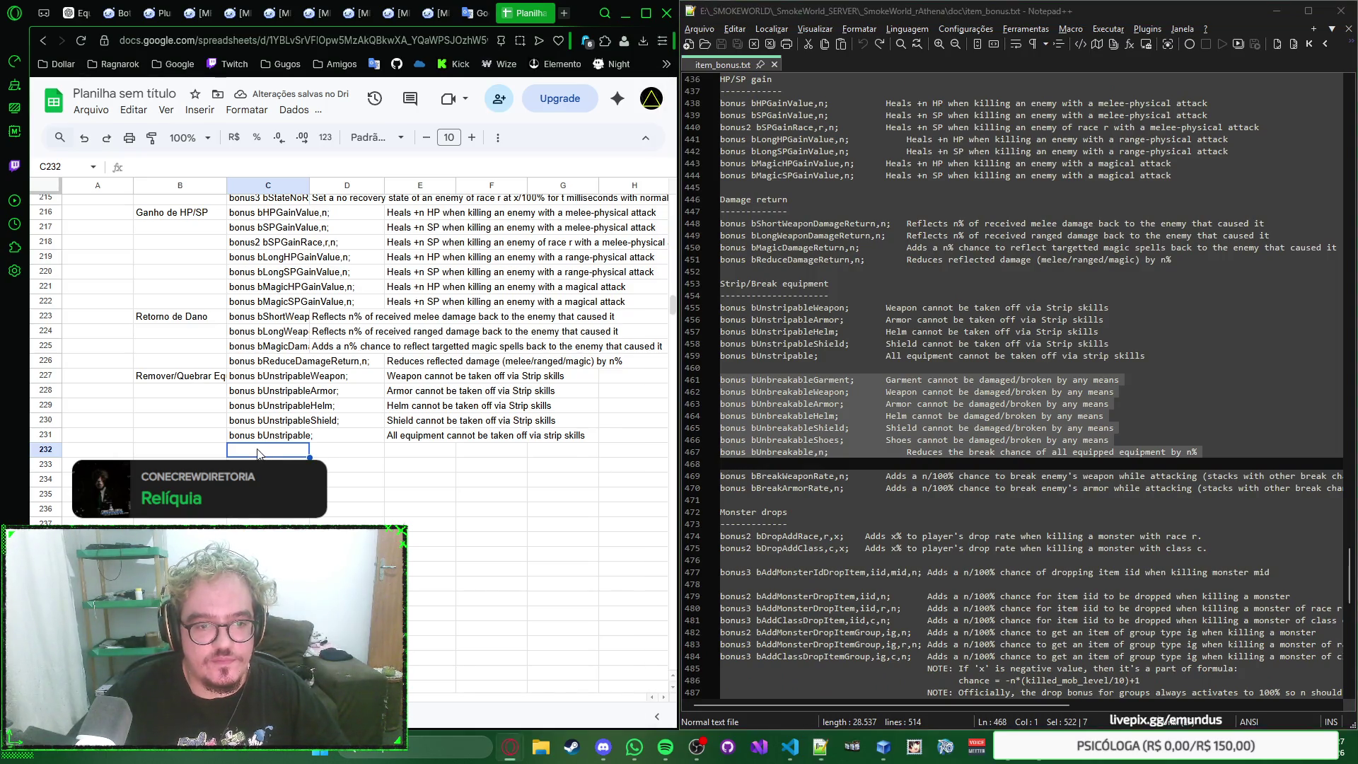
key(ctrl+v)
click(268, 419)
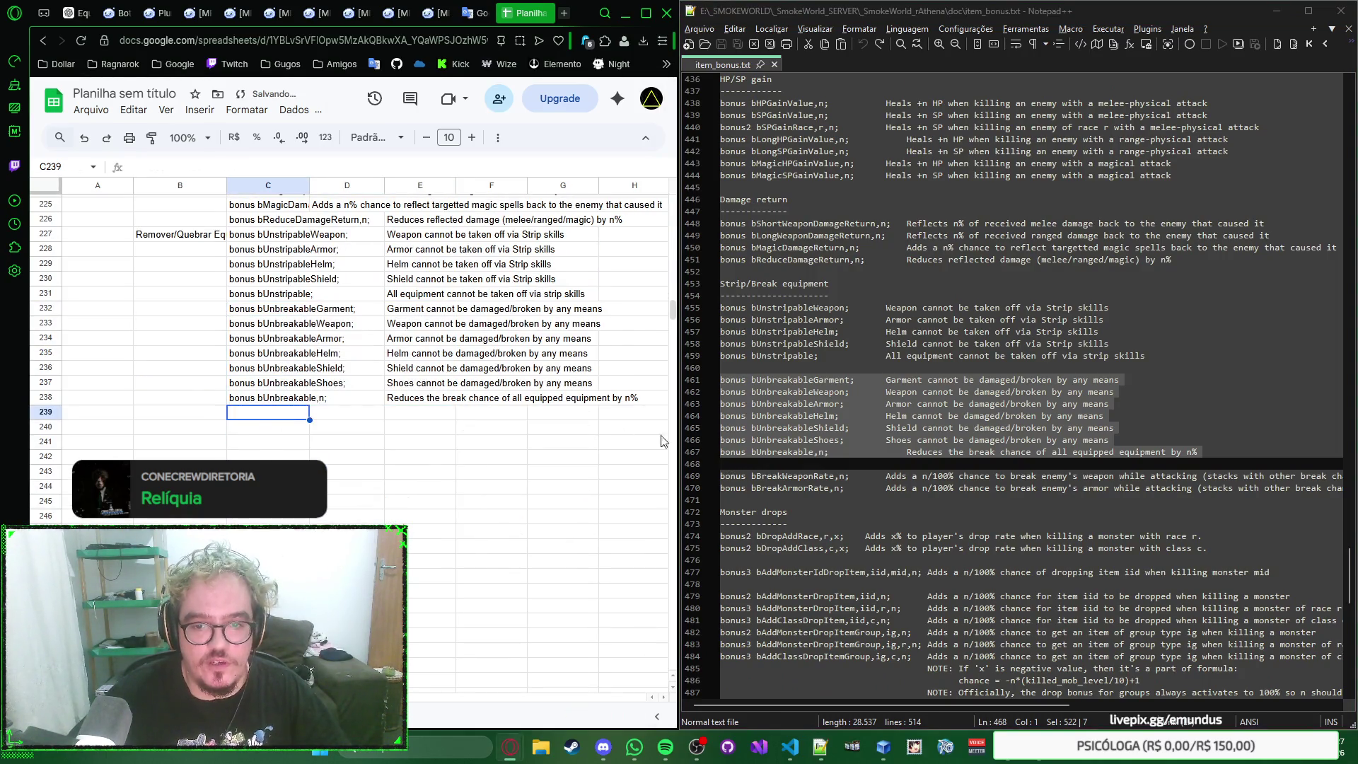
Step: Paste the two break-rate bonuses at C239 and discard a draft label in B241
click(724, 477)
drag(722, 476, 726, 499)
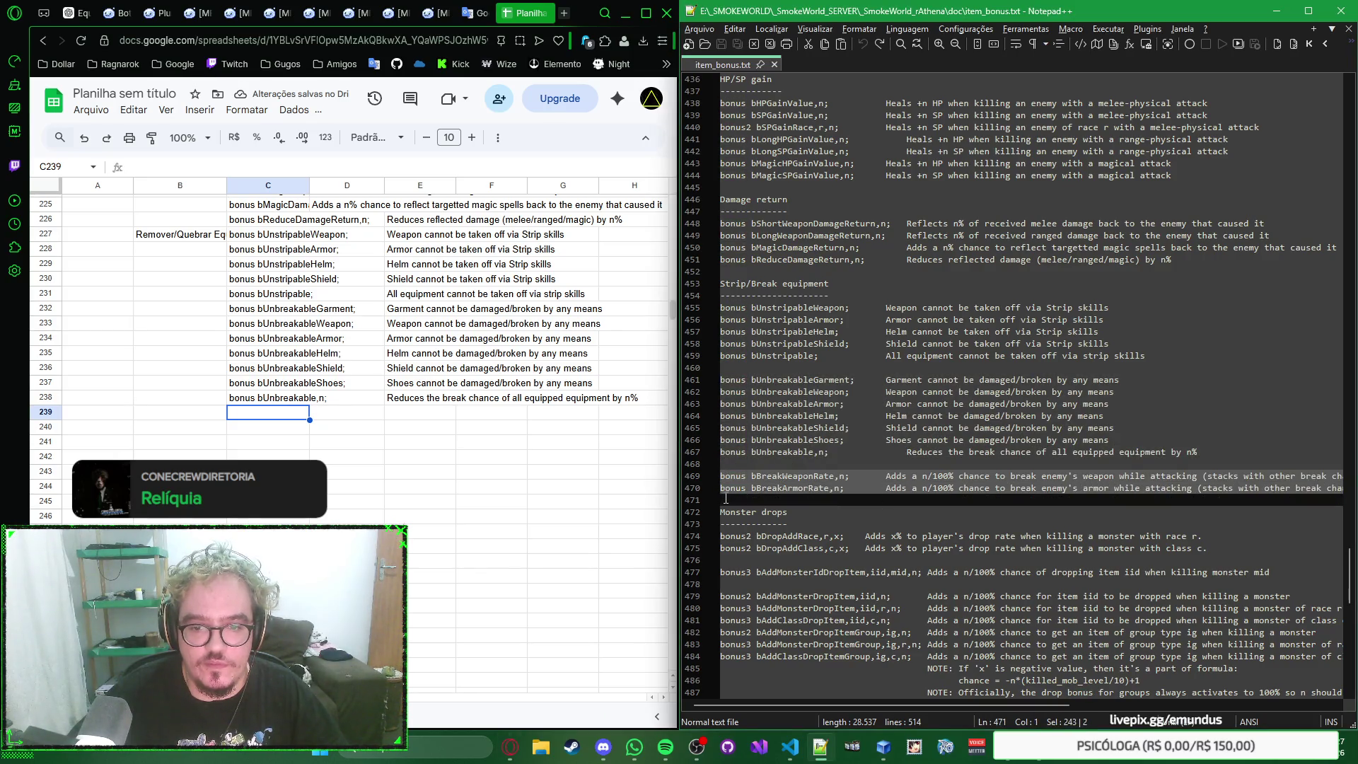
click(279, 417)
key(ctrl+v)
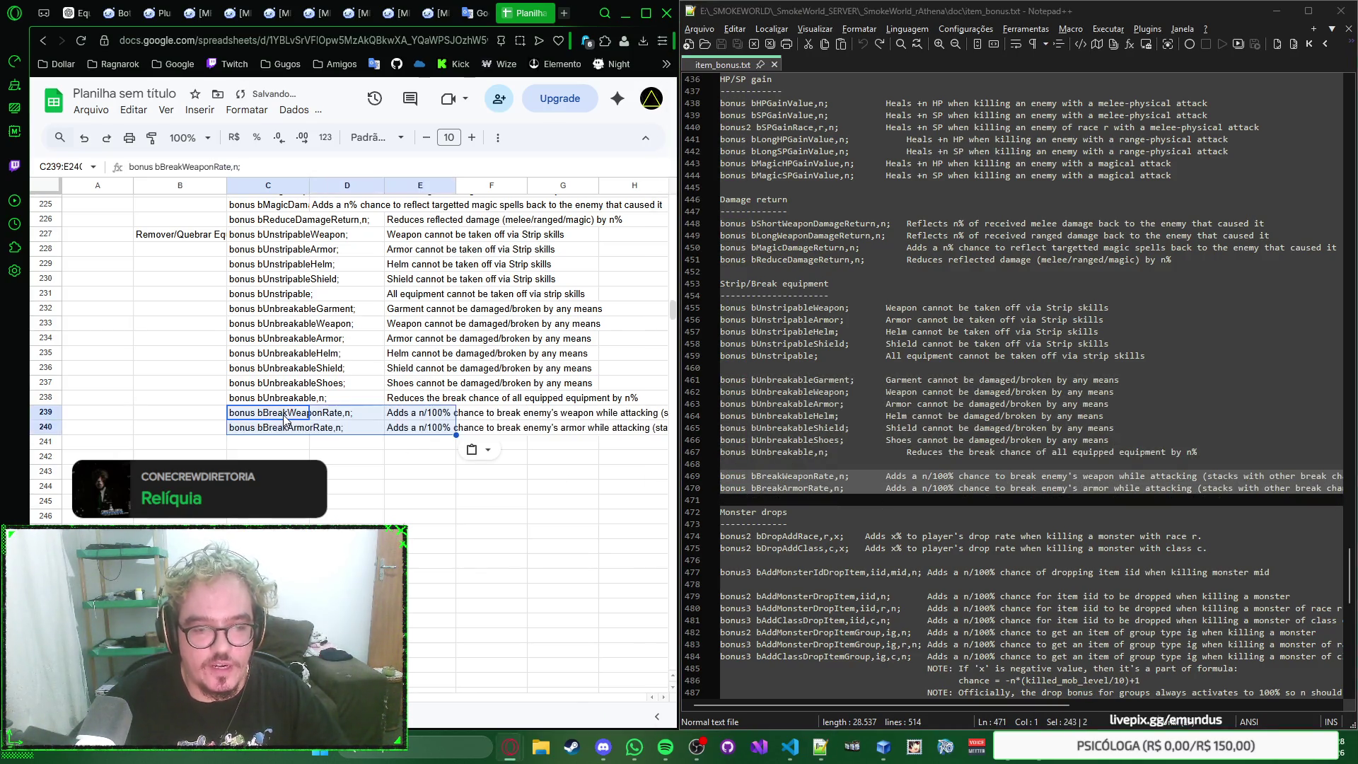
click(197, 442)
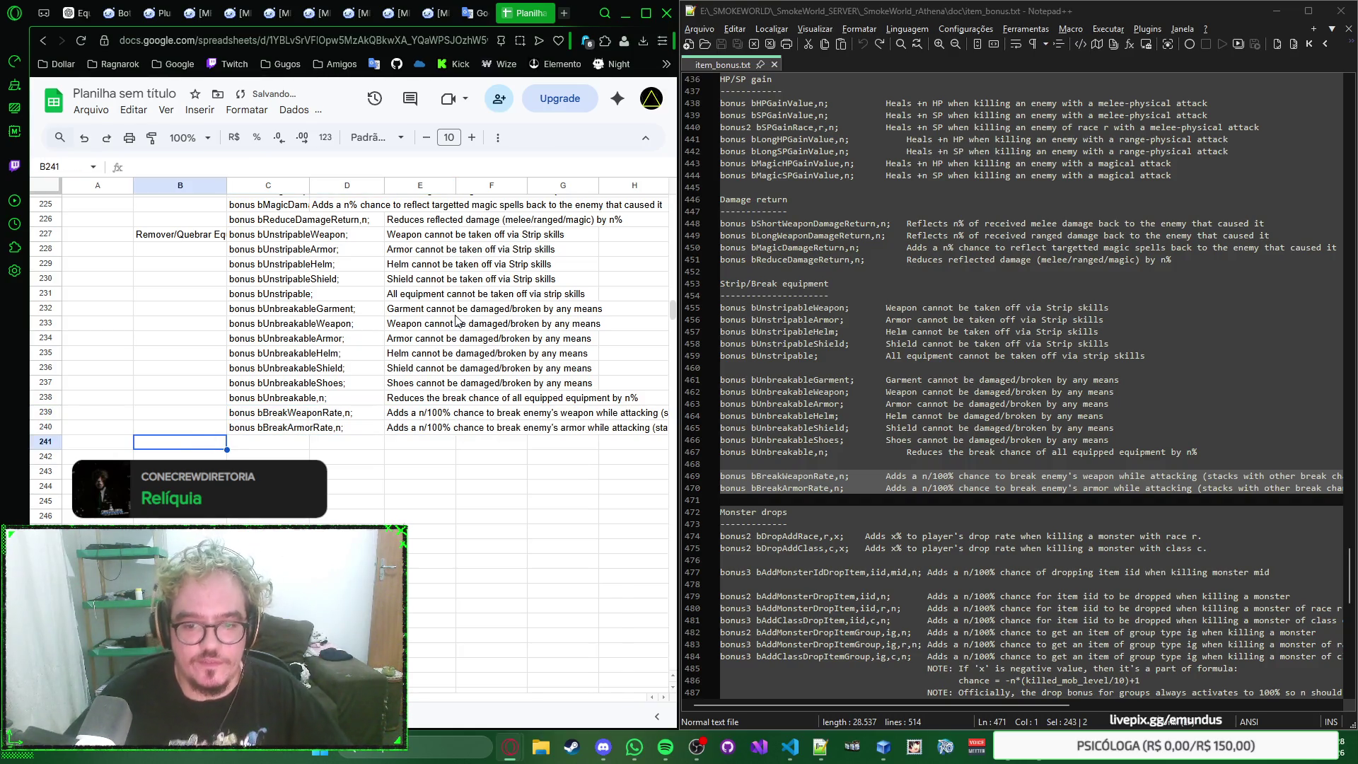
text(Dro)
key(BackSpace)
key(BackSpace)
key(BackSpace)
text(Loo)
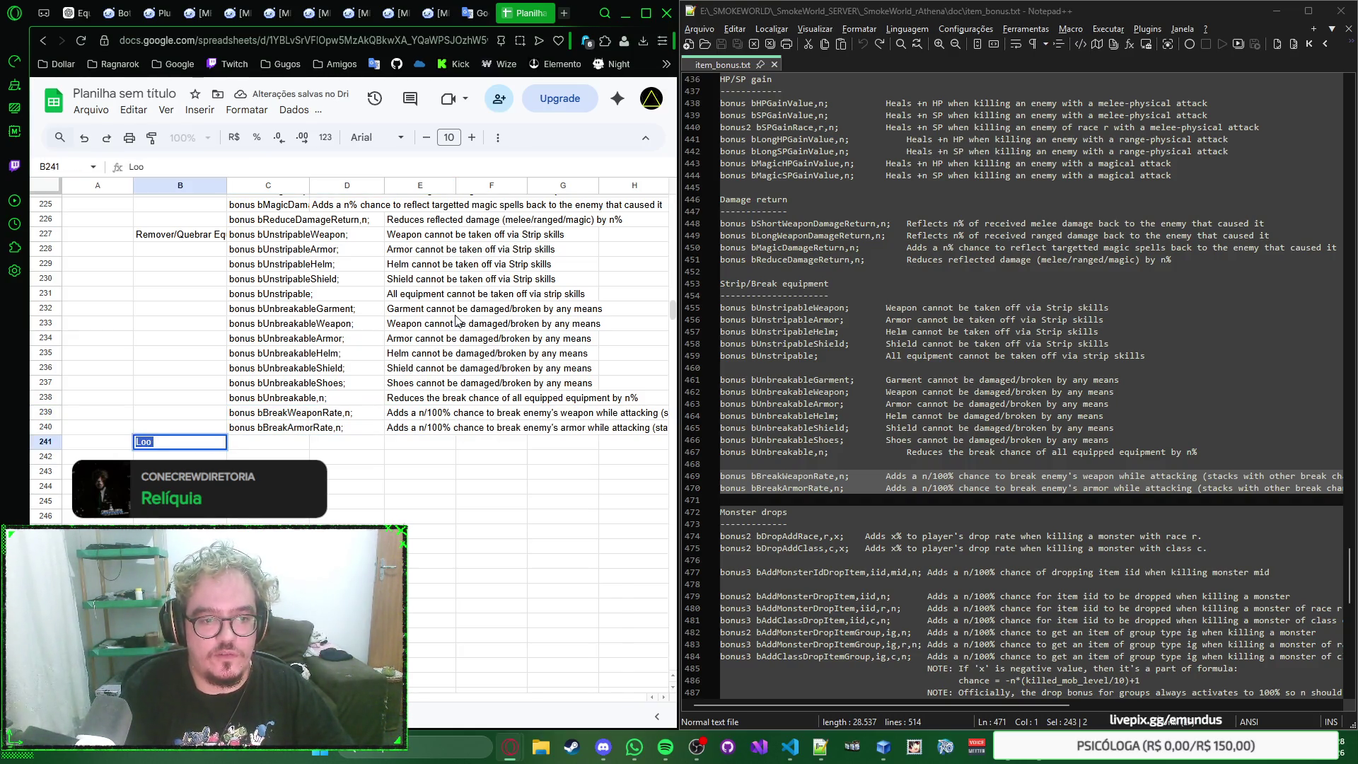
key(Escape)
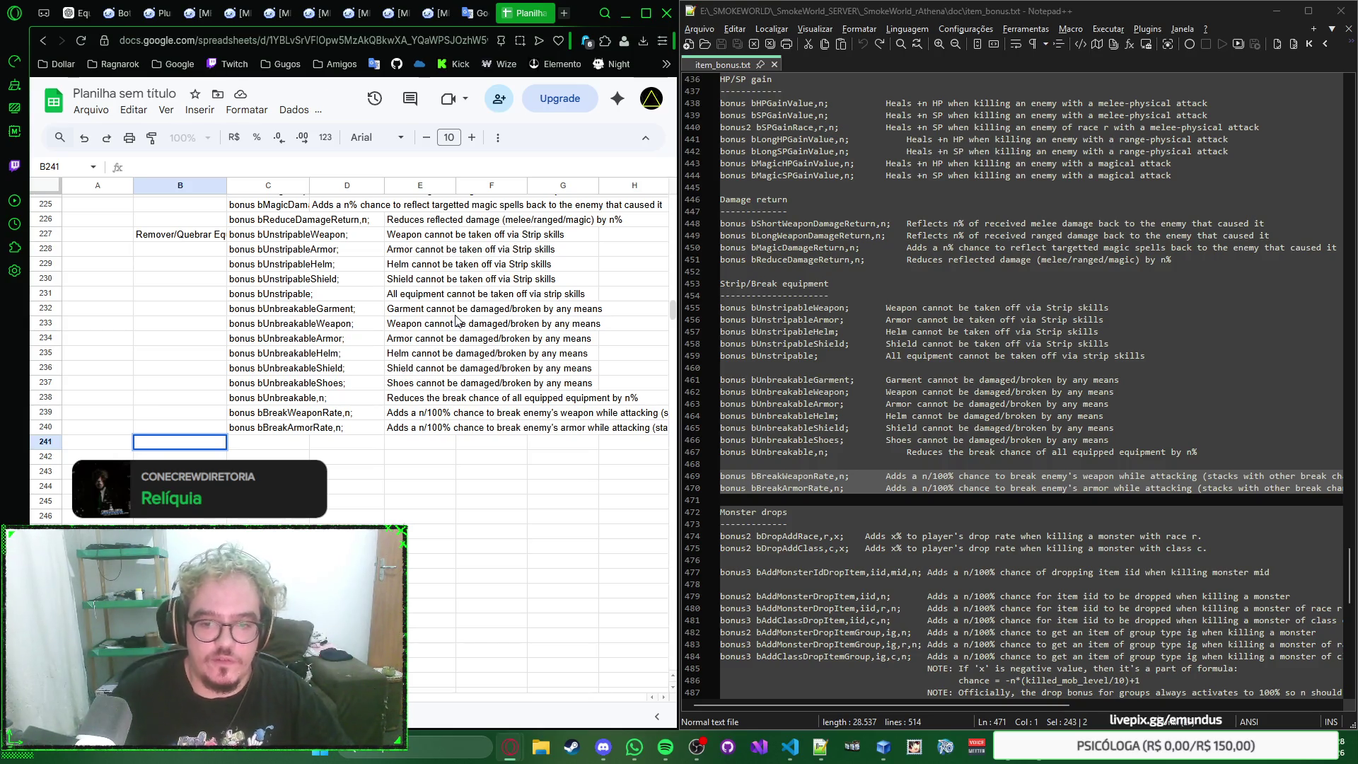
scroll(812, 451, down, 4)
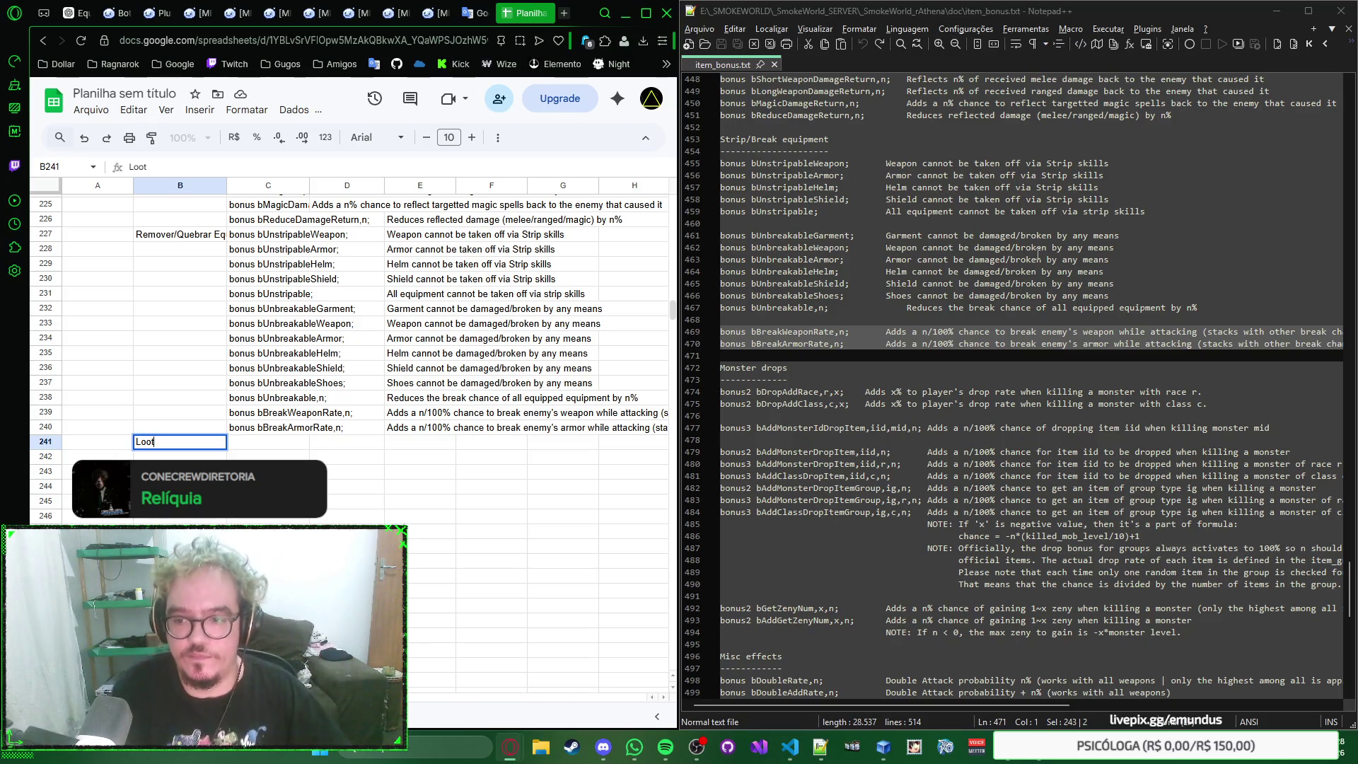
Step: Replace the Loot draft in B241 with the label Drop de Monstro
key(ctrl+a)
key(BackSpace)
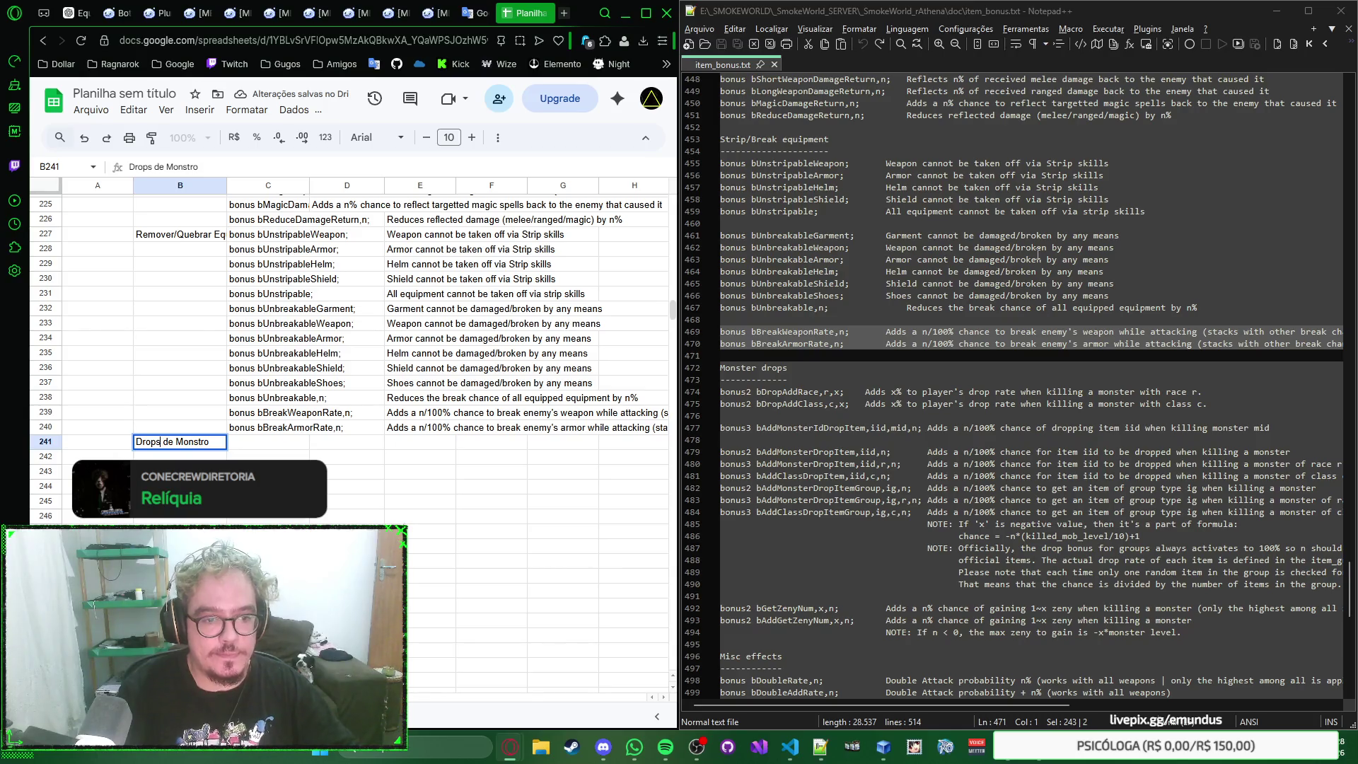
key(BackSpace)
key(Tab)
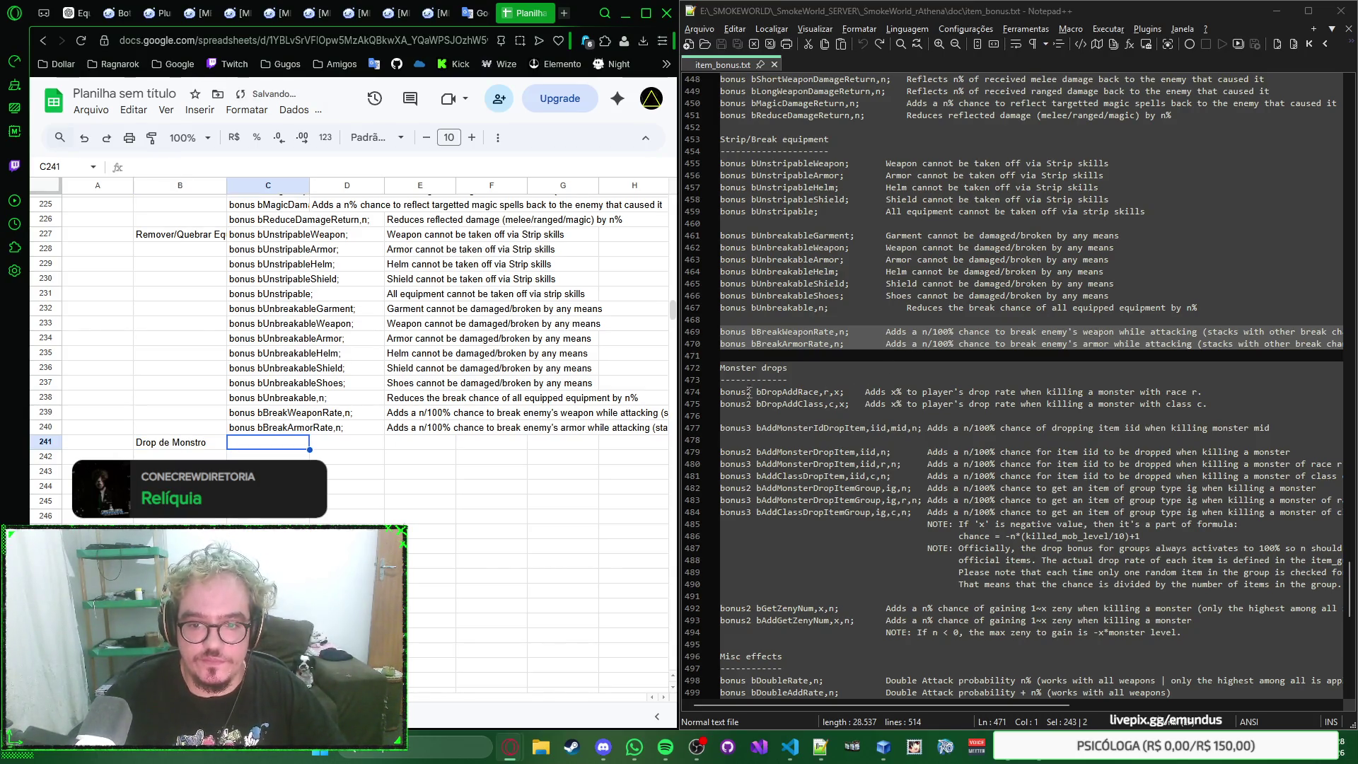
Step: Paste the two drop-rate bonuses into rows 241–242 and the item-drop bonus into row 243
drag(721, 392, 696, 416)
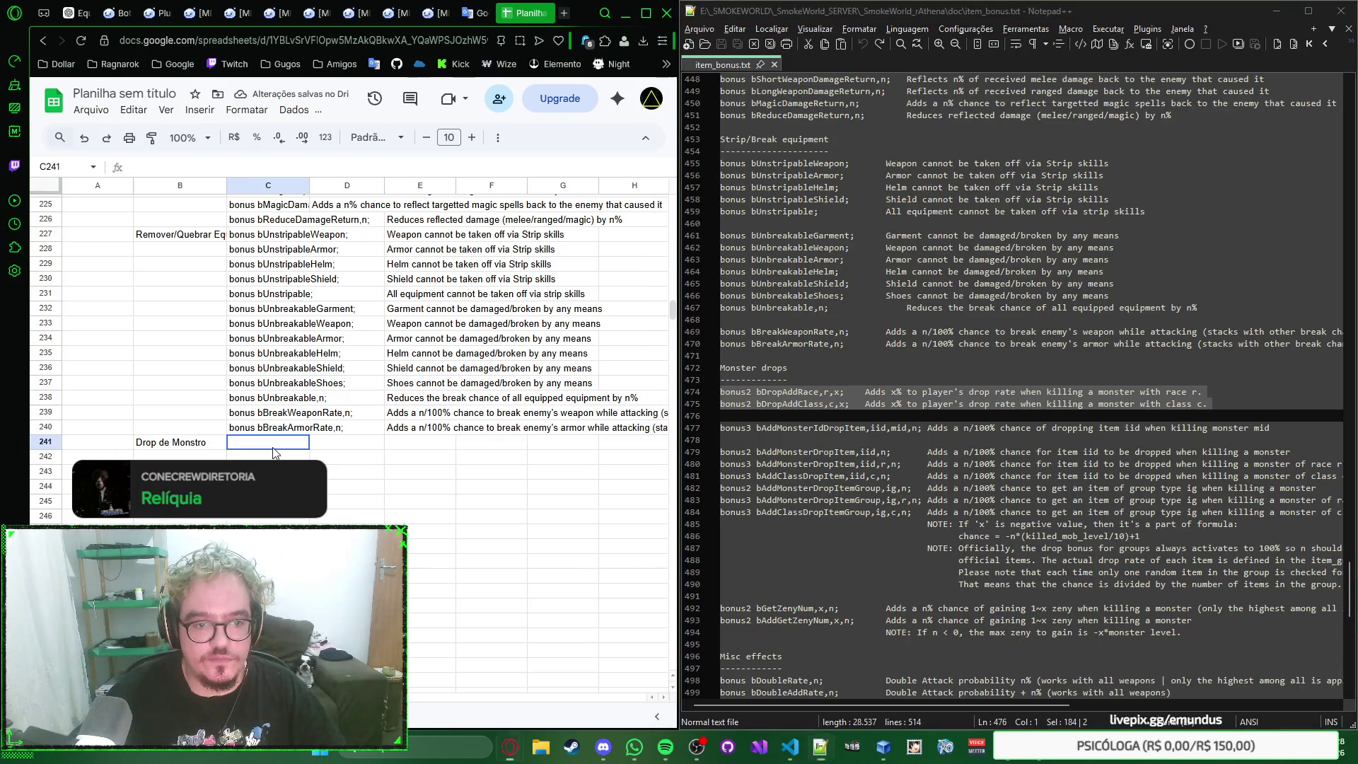
key(ctrl+v)
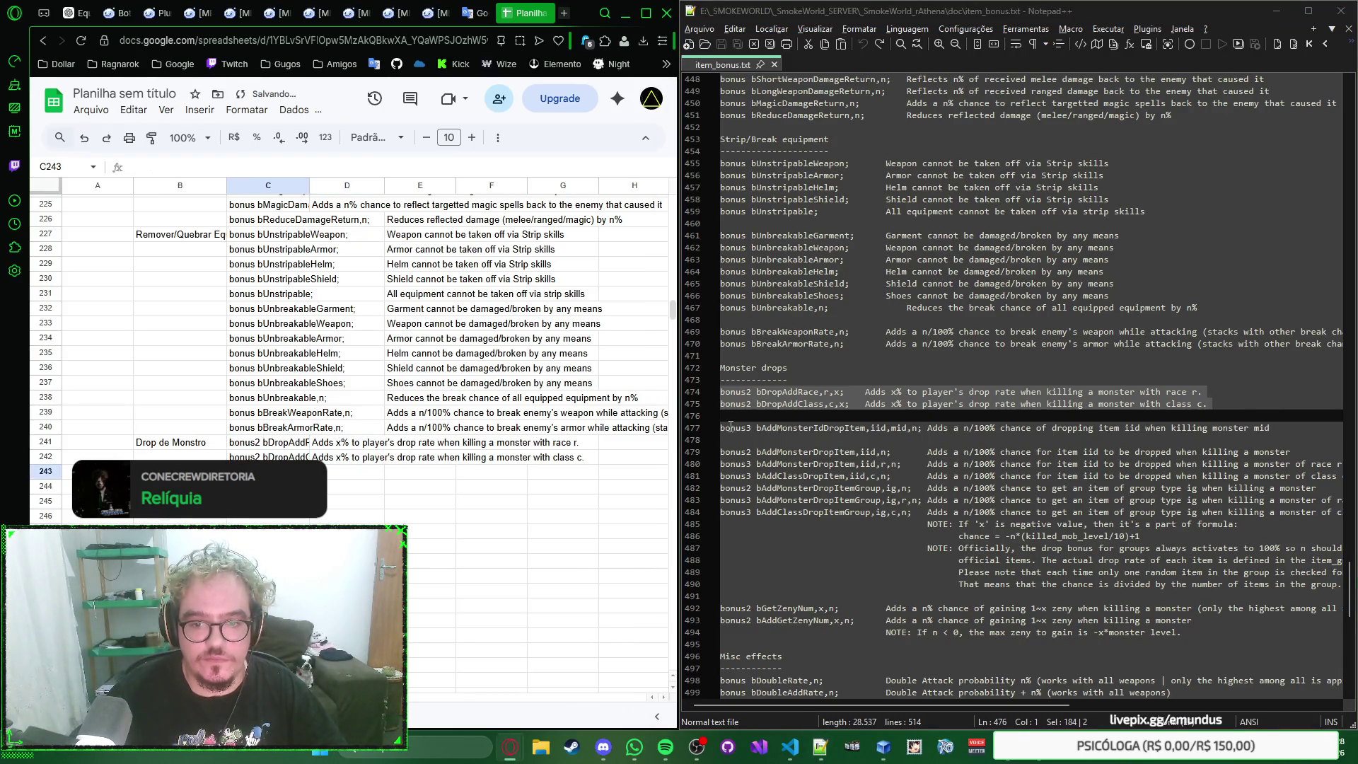
drag(721, 428, 722, 439)
key(ctrl+c)
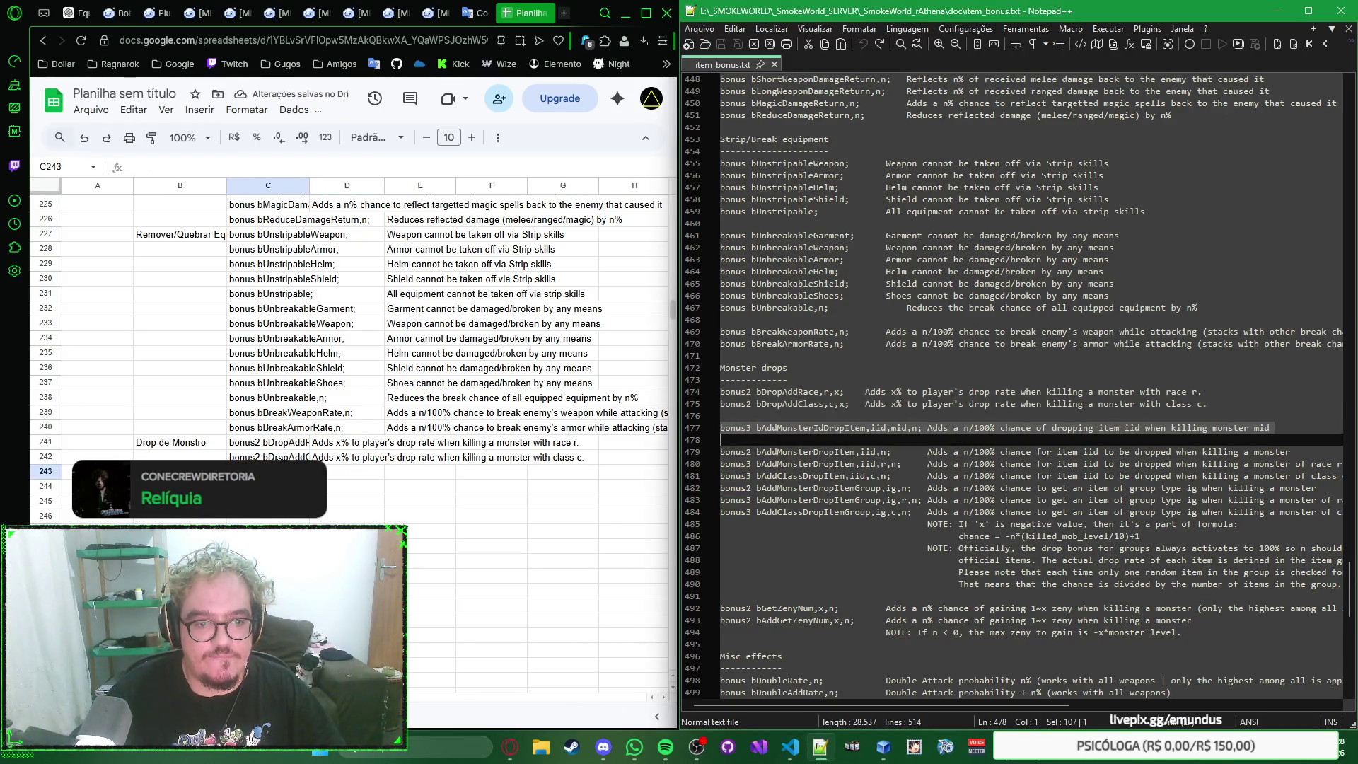
key(alt+Tab)
key(ctrl+v)
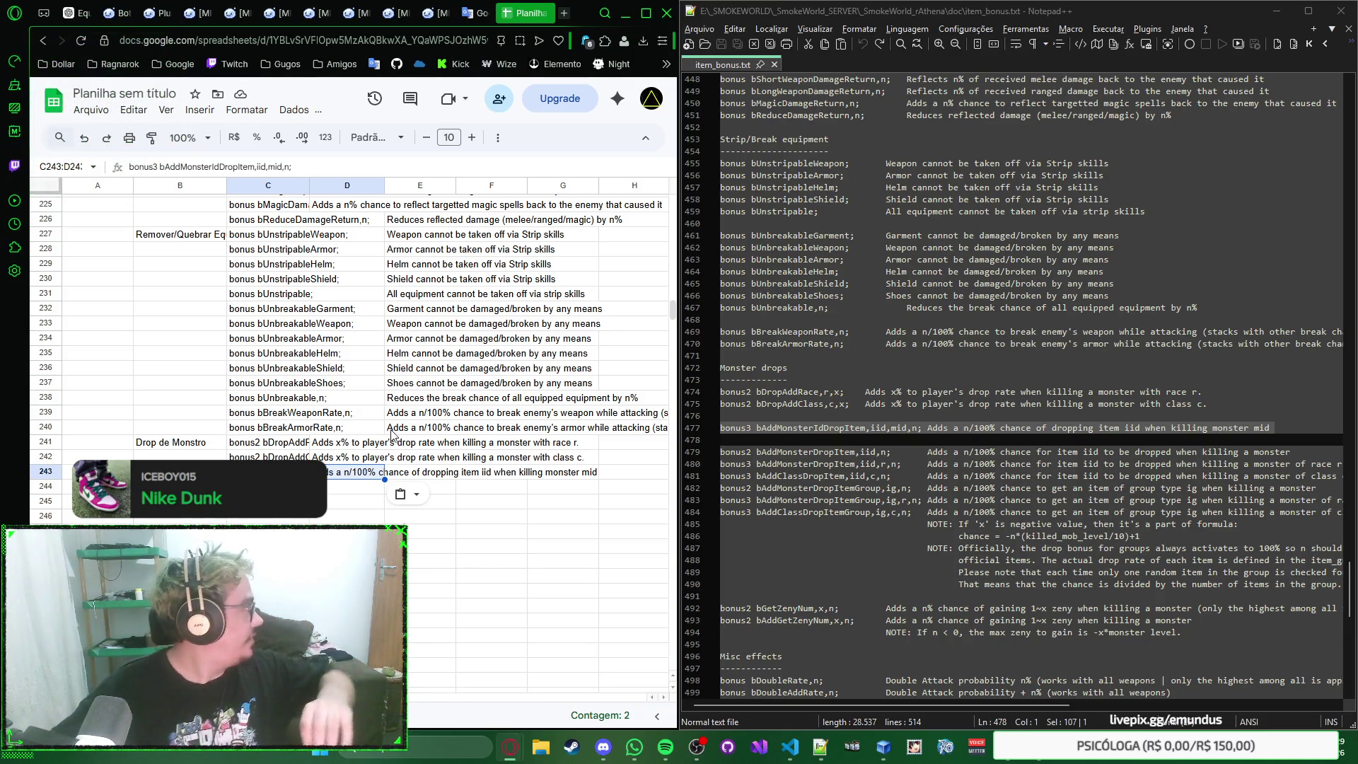
scroll(395, 403, down, 1)
scroll(399, 339, down, 2)
scroll(399, 340, up, 1)
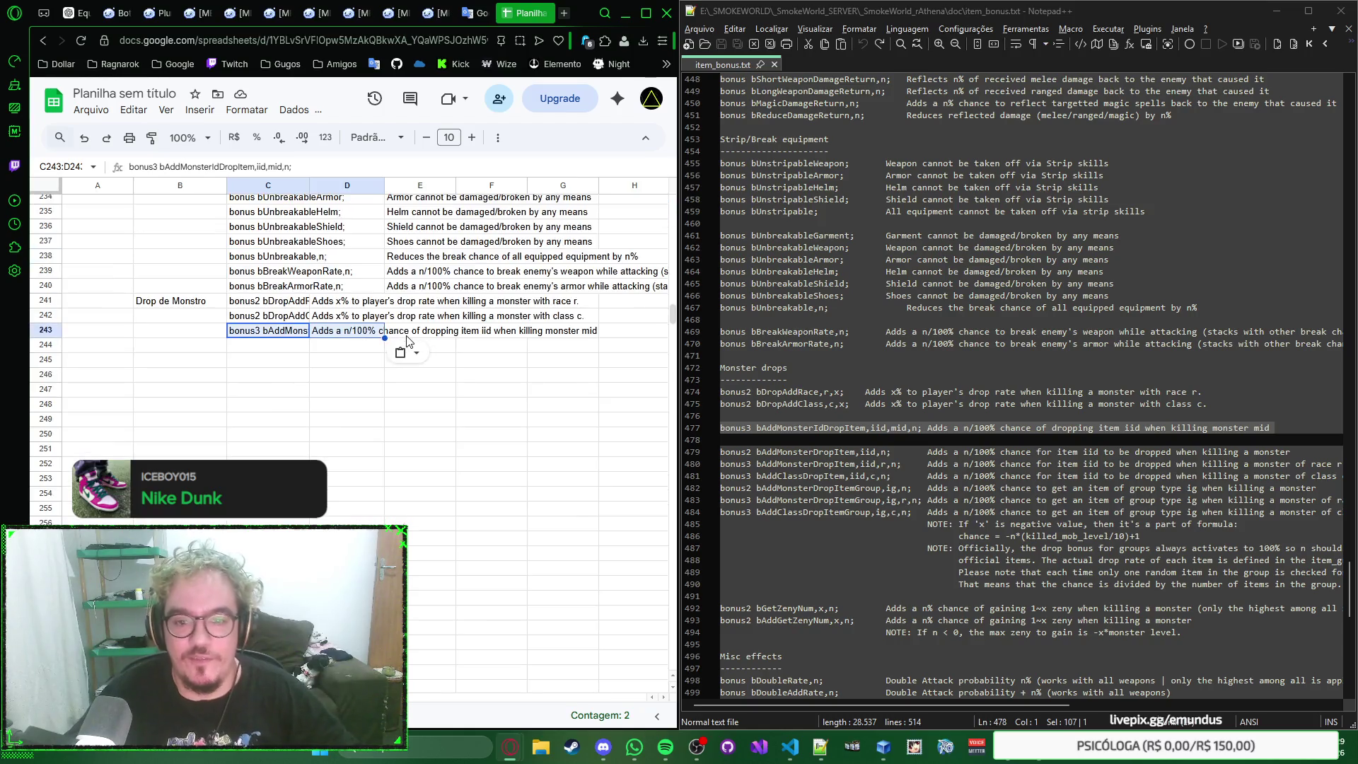
click(286, 350)
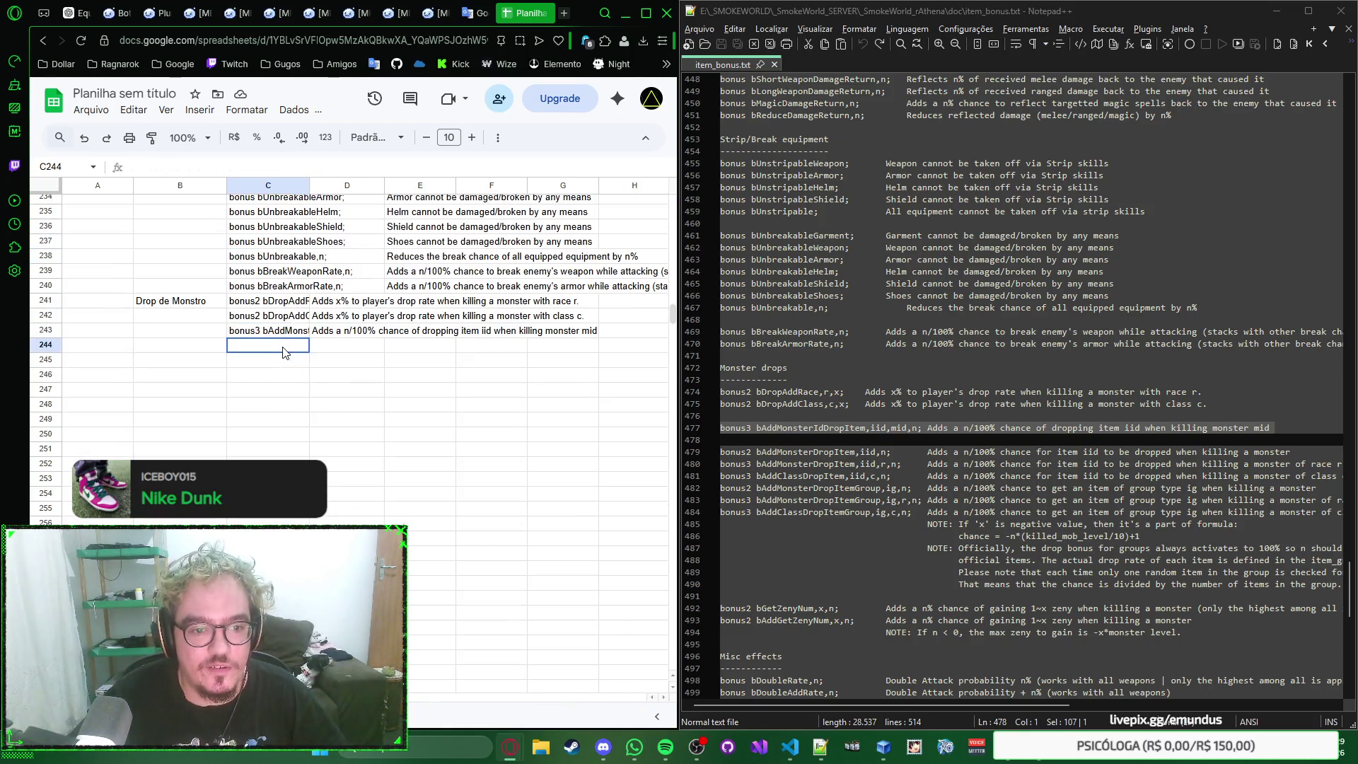
scroll(865, 402, down, 2)
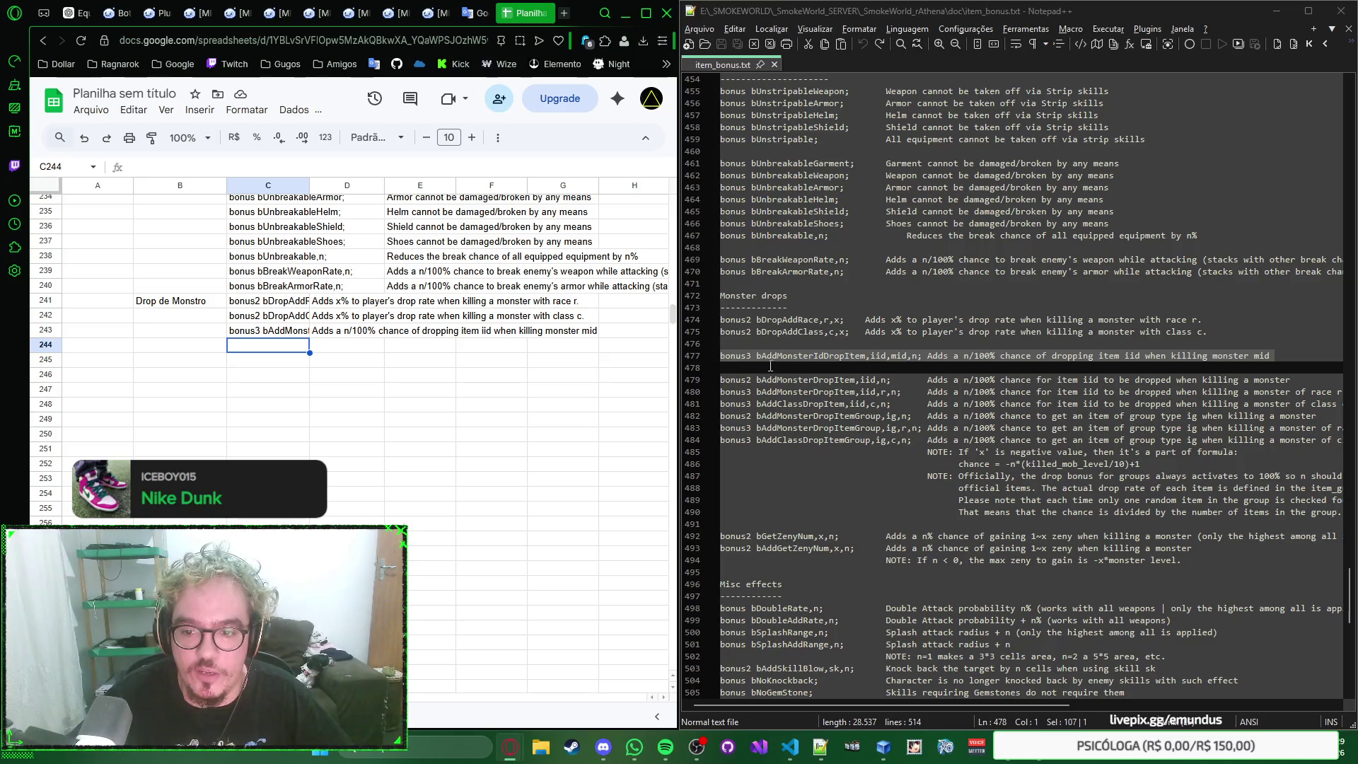
Step: Paste the six item-drop bonuses into rows 244–249 and select the drop-chance notes
drag(735, 374, 746, 451)
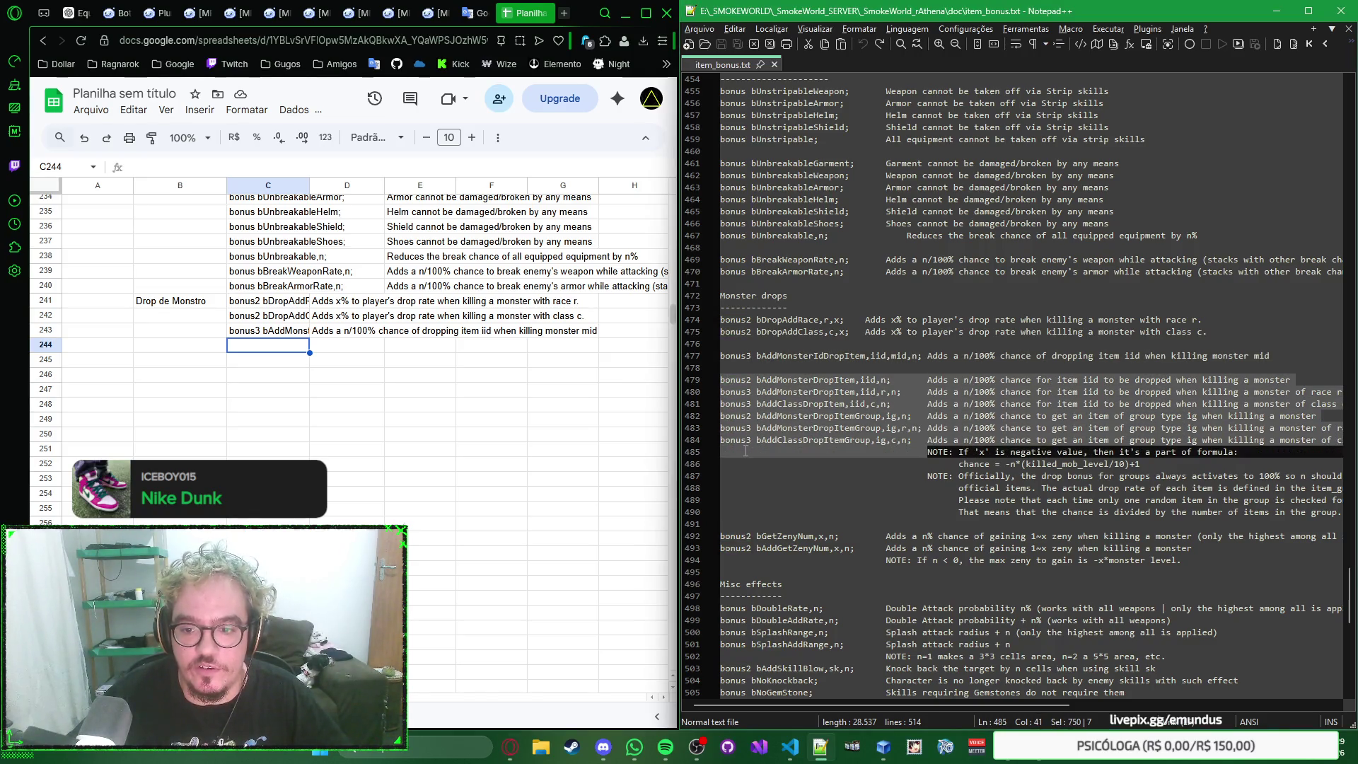
click(273, 350)
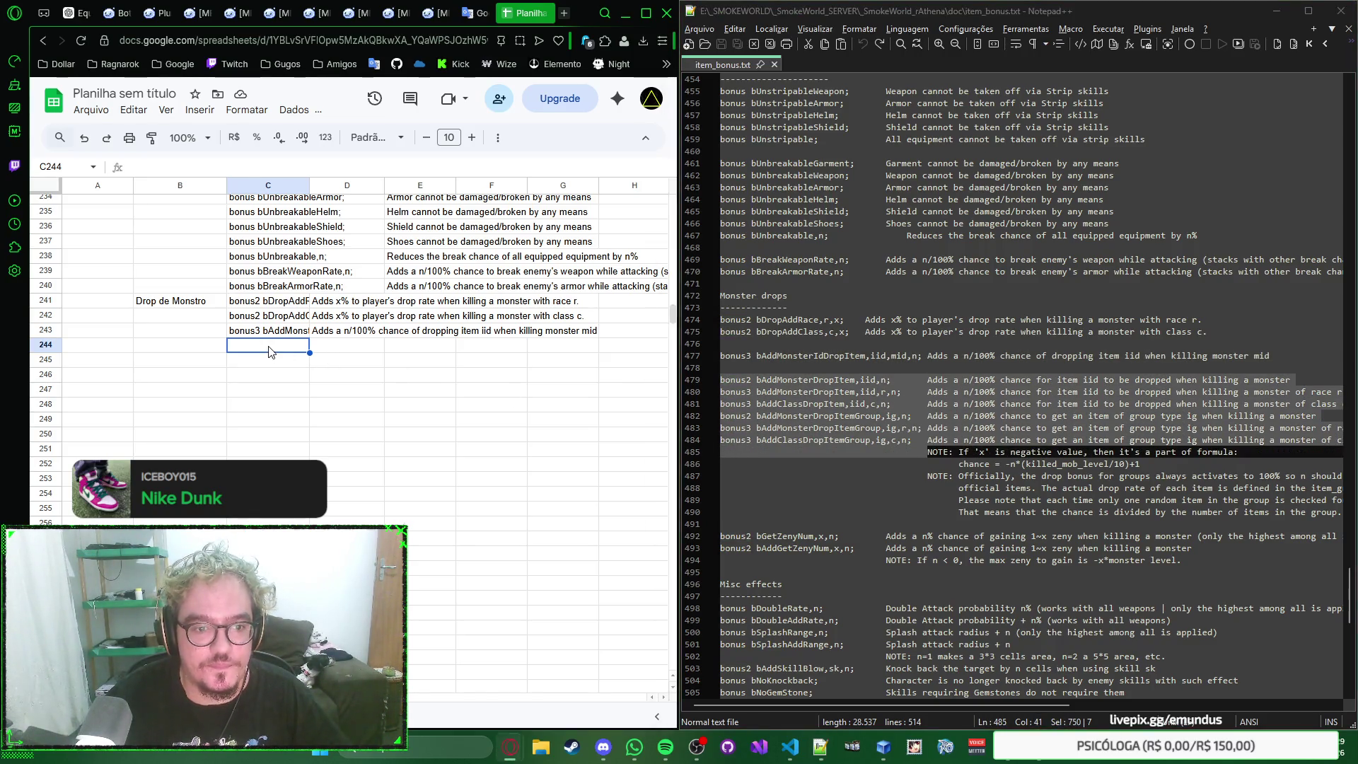
key(ctrl+v)
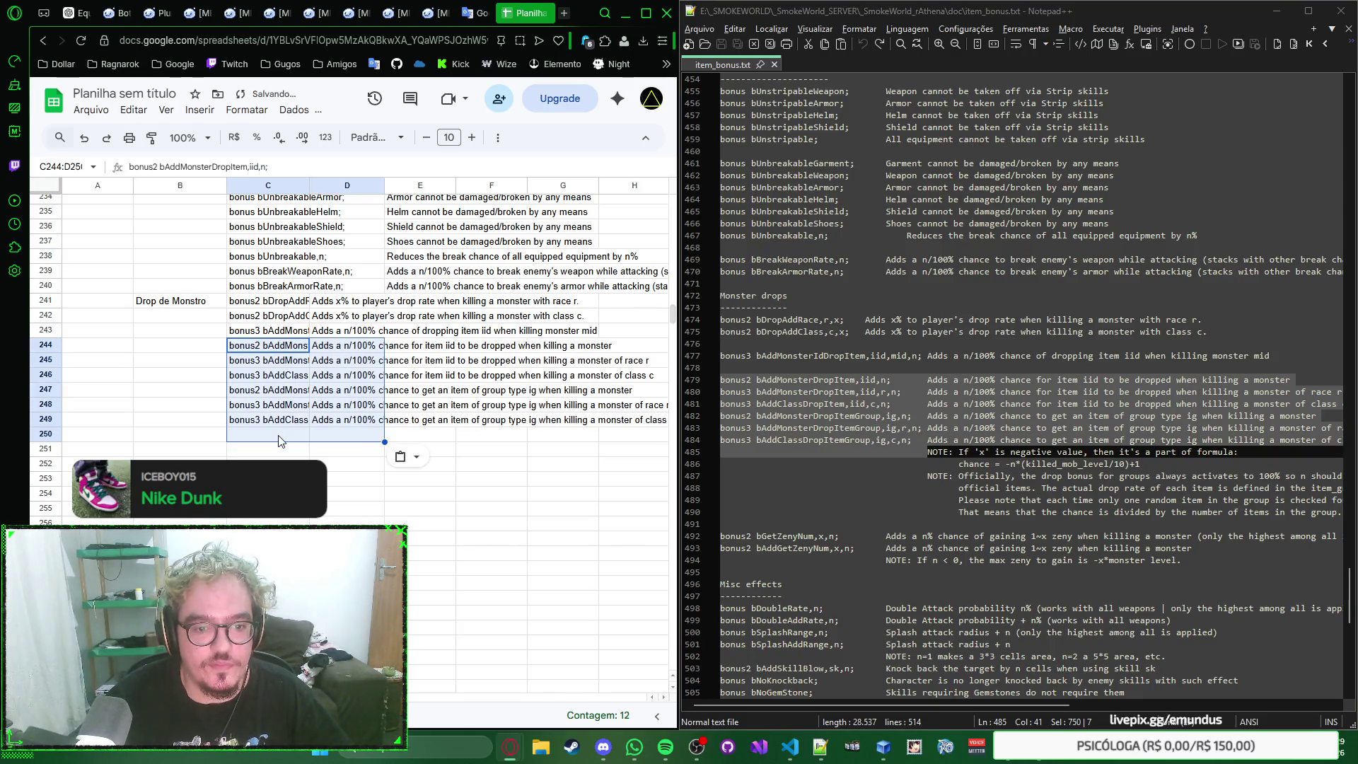
click(279, 435)
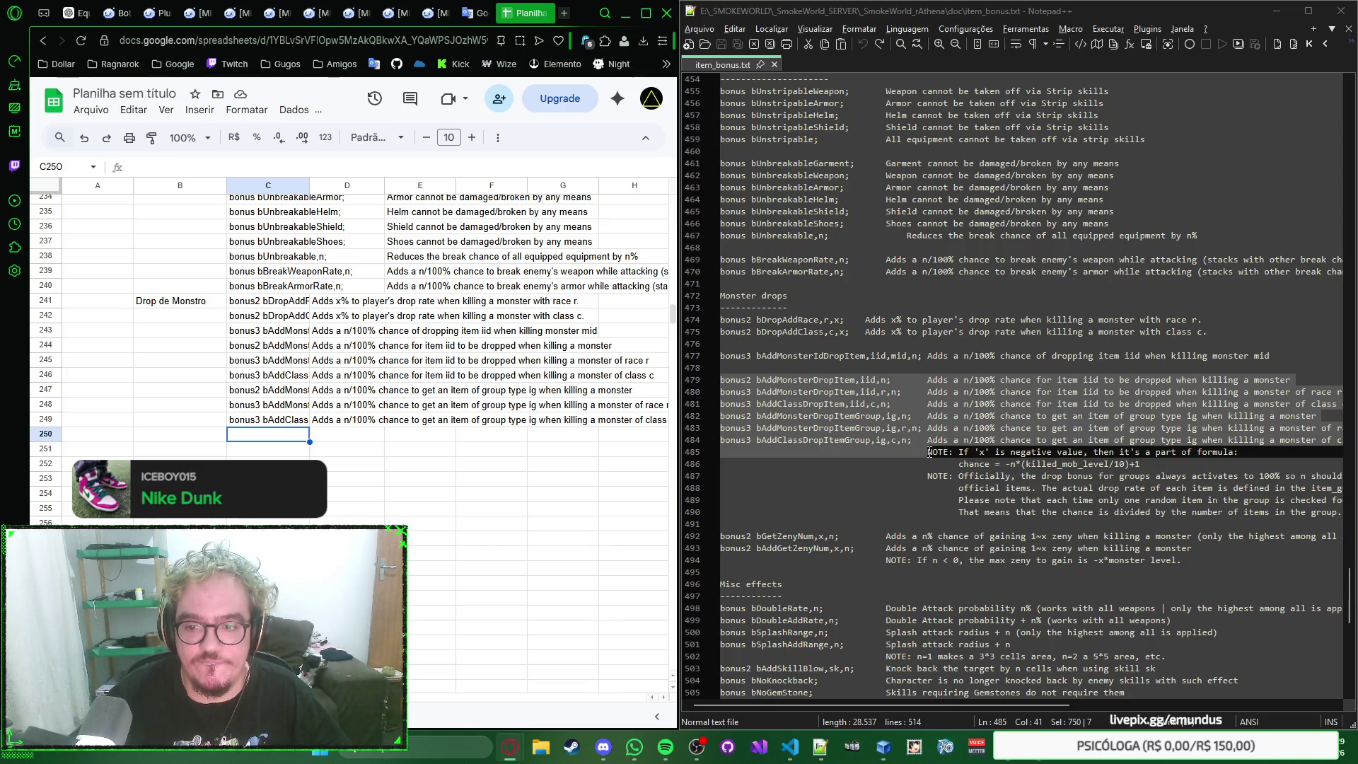
mouse_move(926, 451)
mouse_down()
mouse_move(966, 490)
mouse_move(870, 521)
mouse_up()
key(alt+Tab)
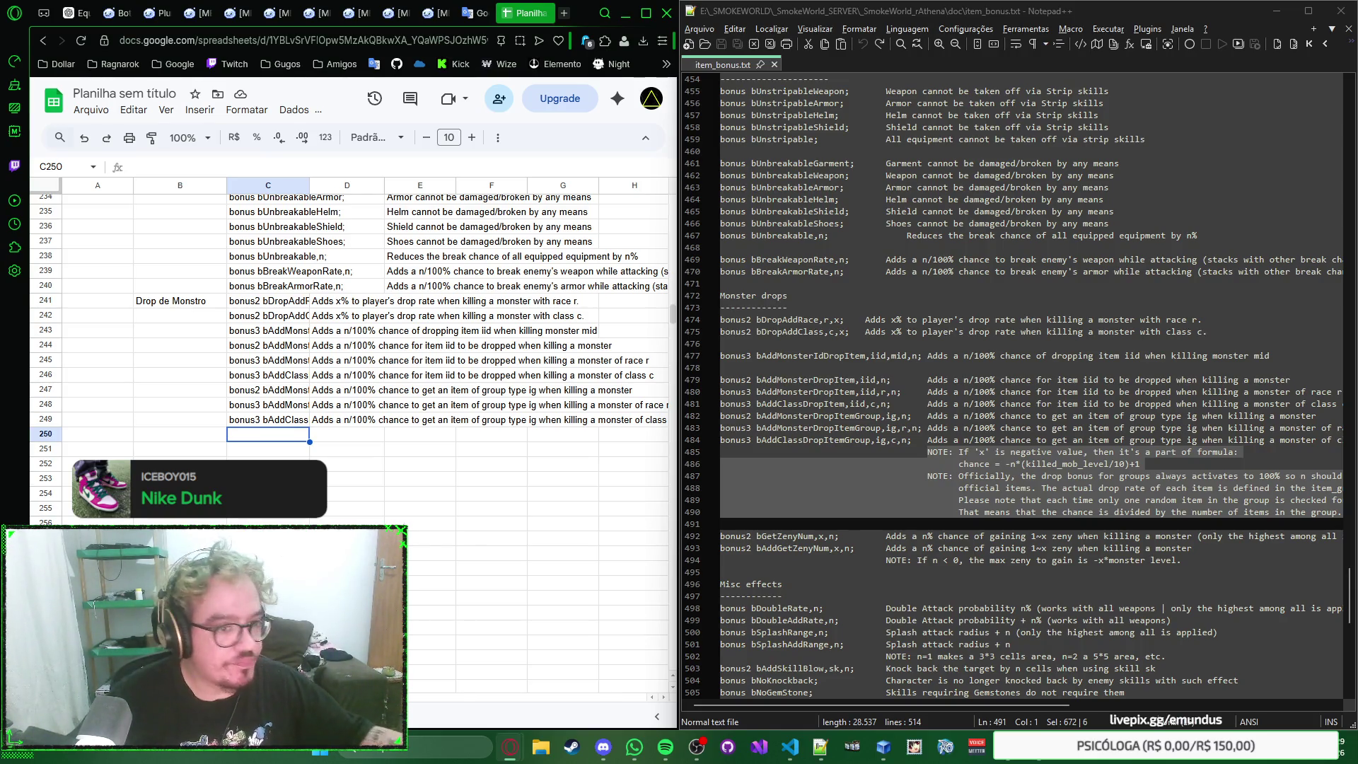
scroll(412, 402, up, 5)
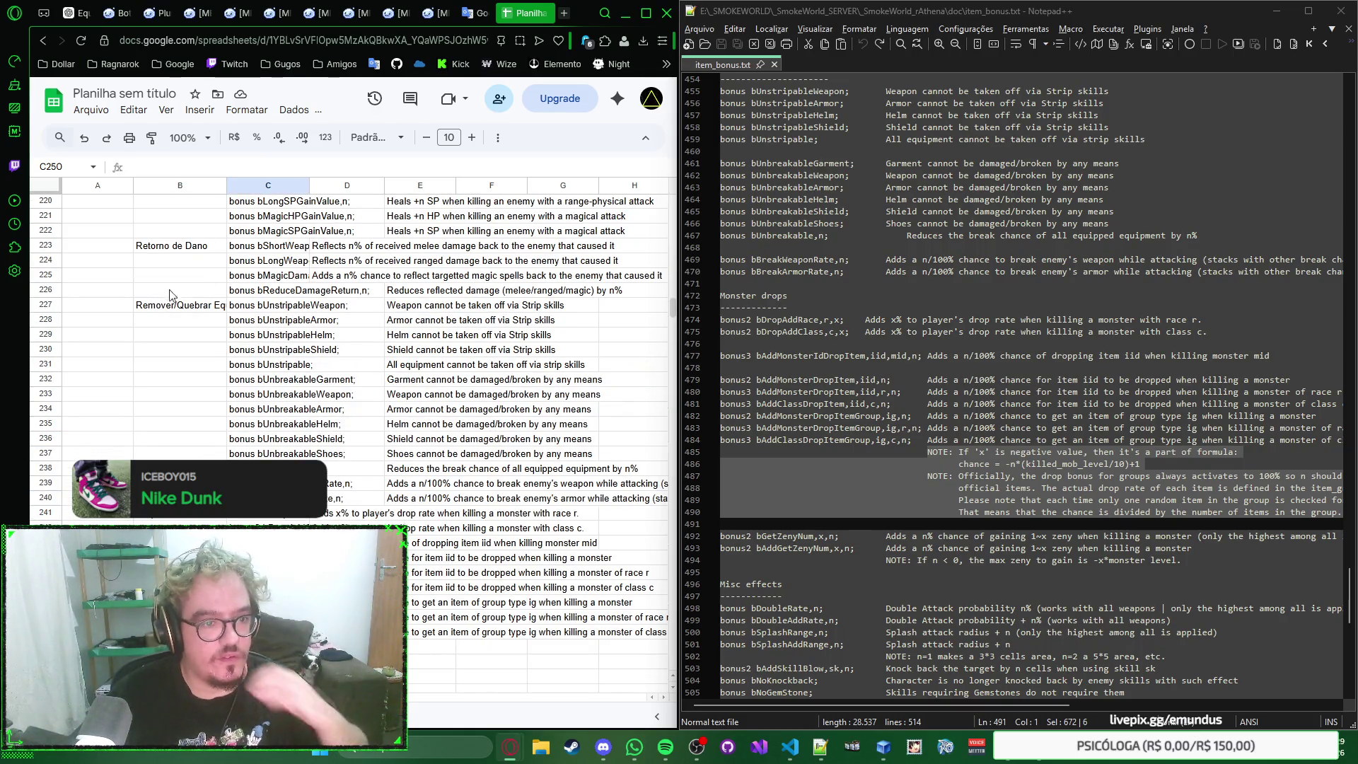
scroll(407, 416, down, 2)
scroll(404, 324, down, 3)
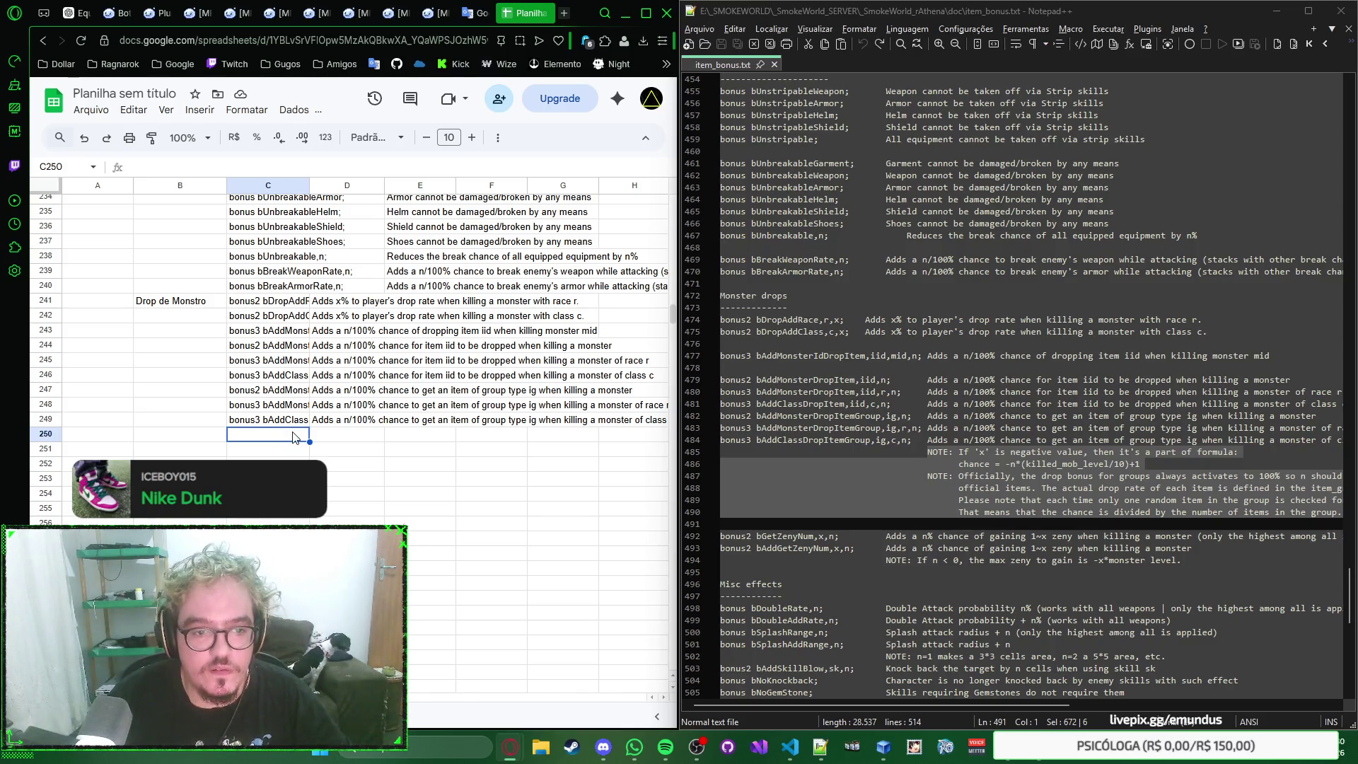
click(199, 441)
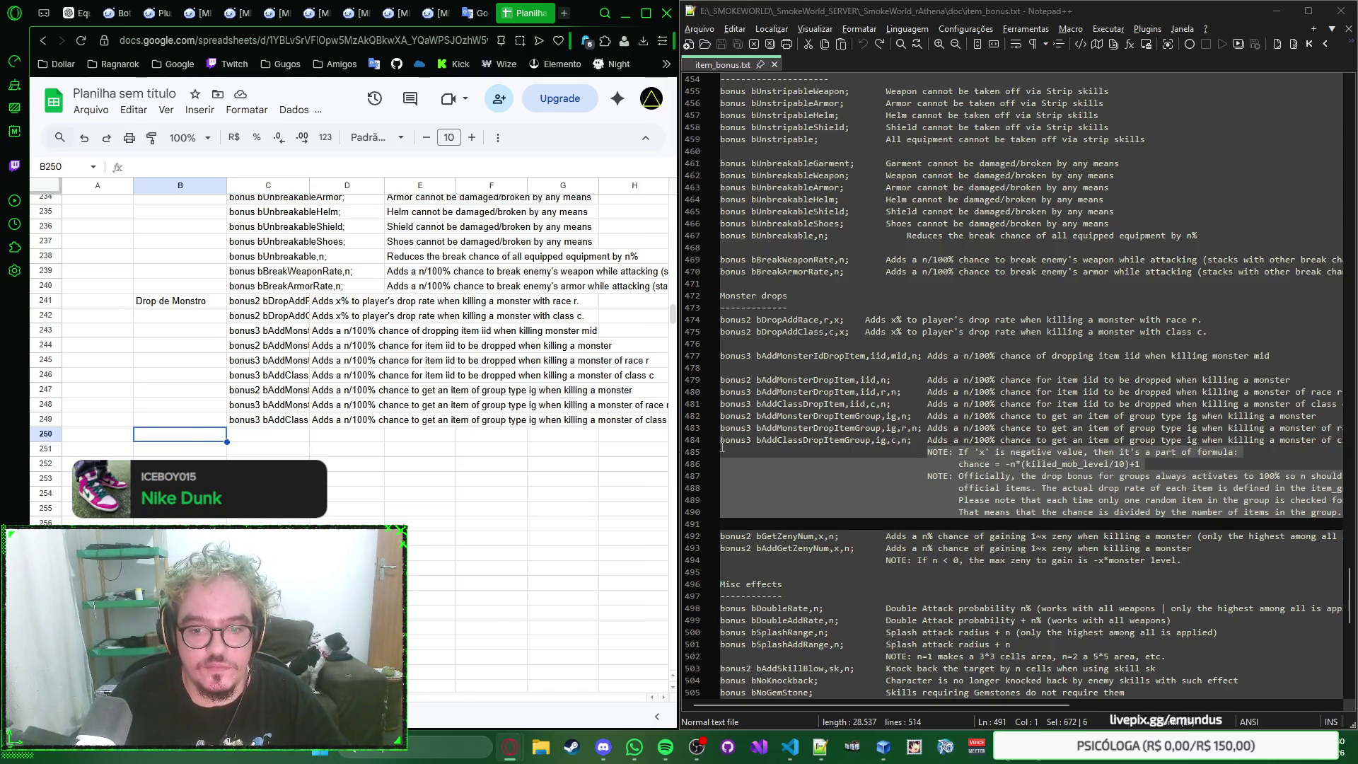
scroll(792, 428, down, 3)
scroll(792, 428, down, 1)
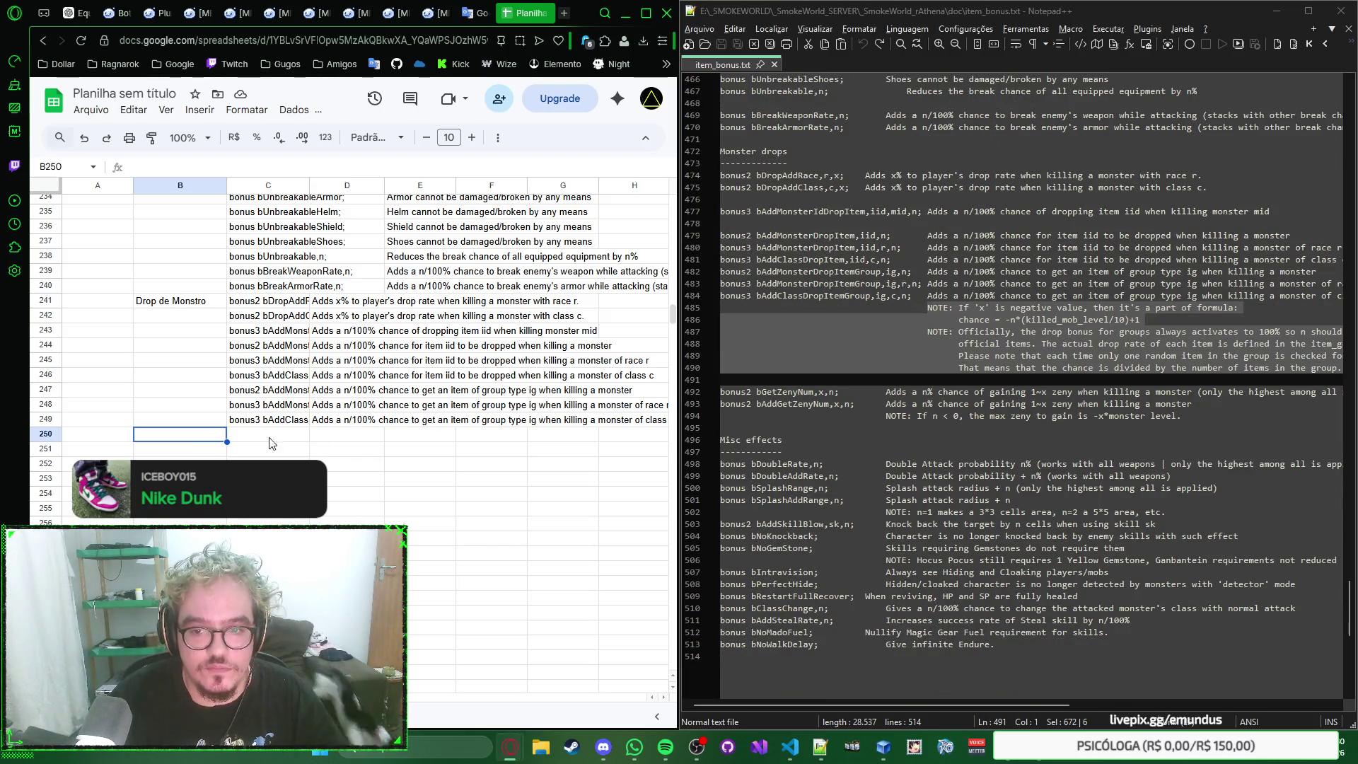
Step: Paste bGetZenyNum and bAddGetZenyNum with descriptions into rows 250–251, then move to B252
click(243, 441)
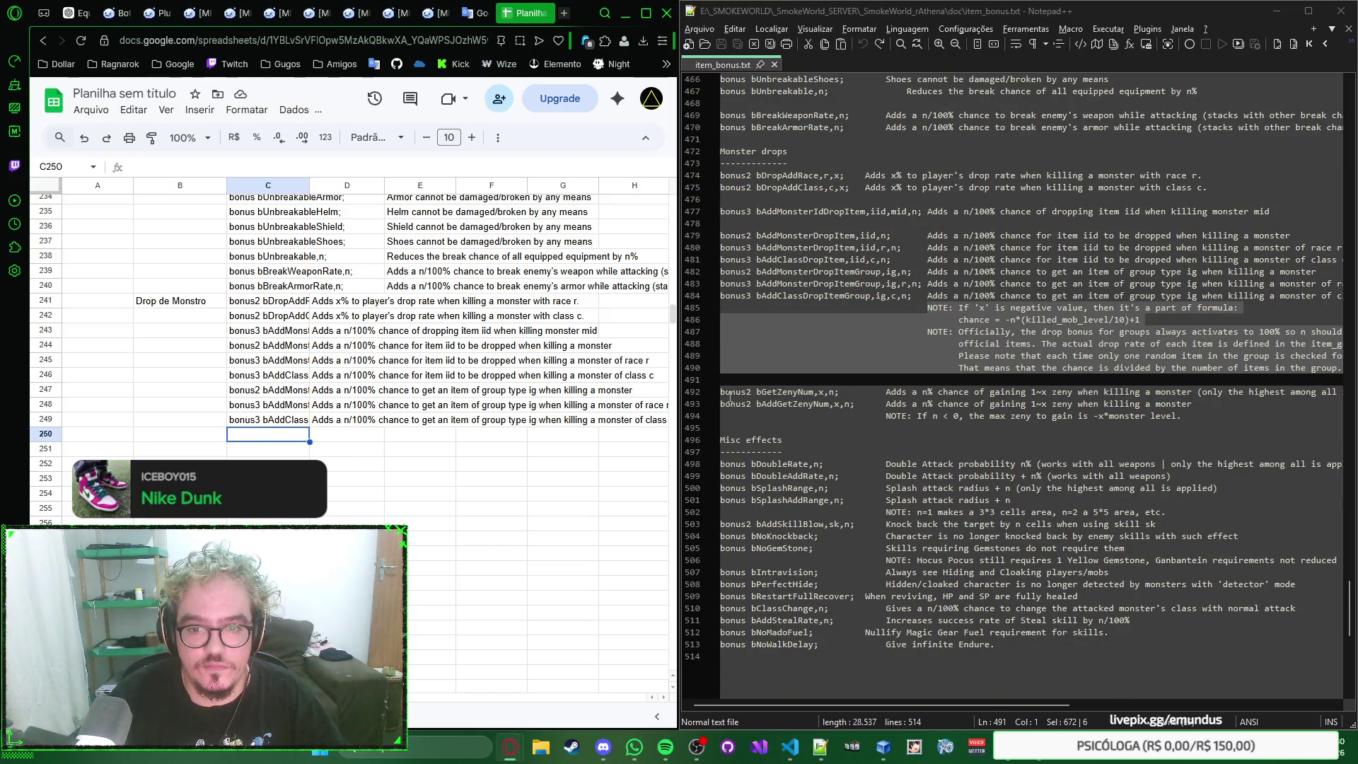
drag(728, 391, 707, 419)
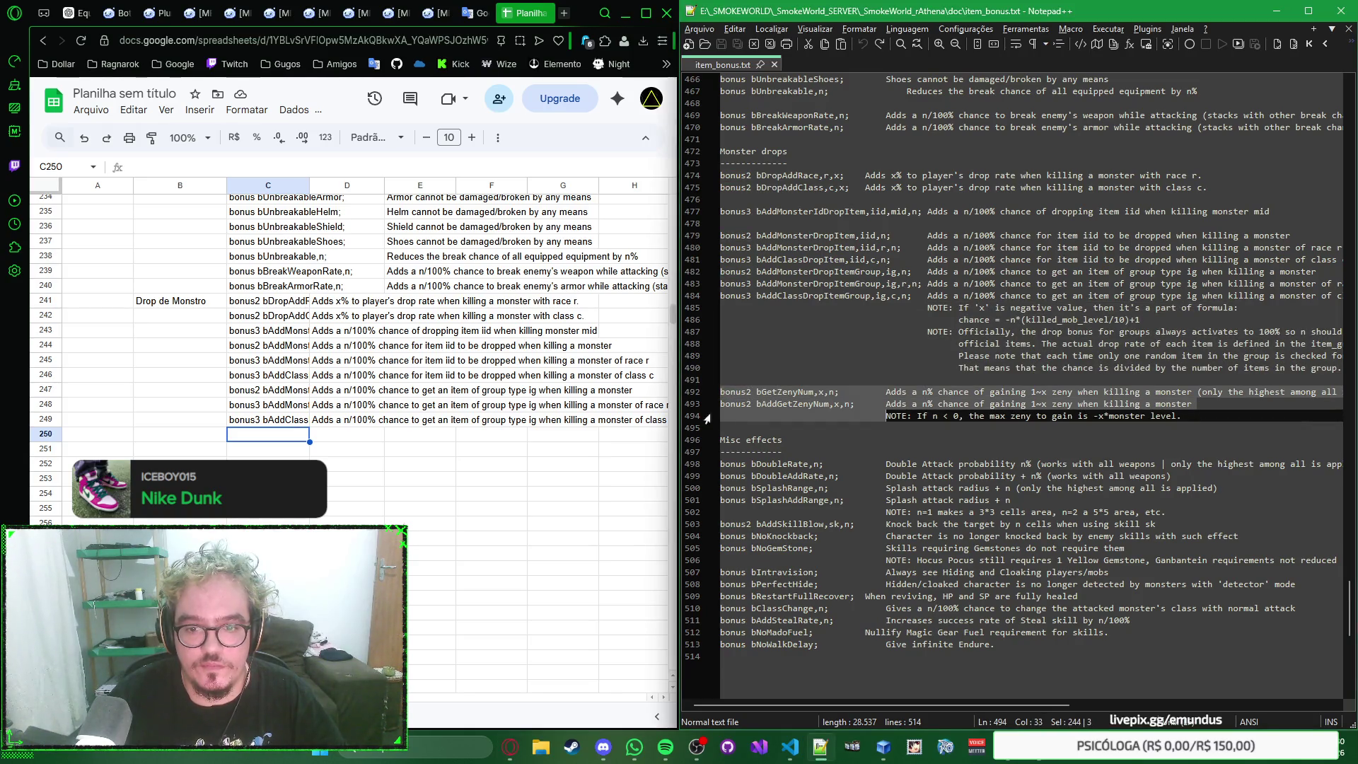
click(292, 437)
key(ctrl+v)
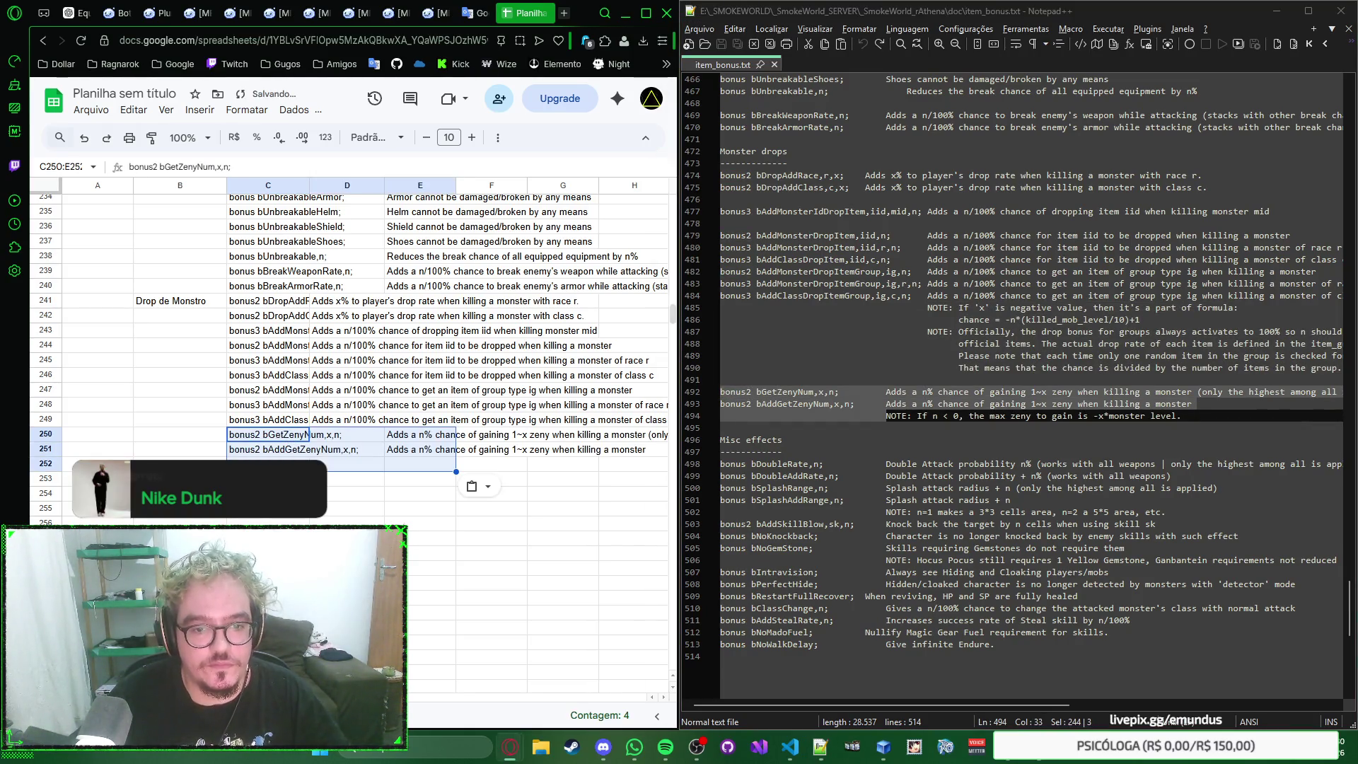
key(Down)
key(Down)
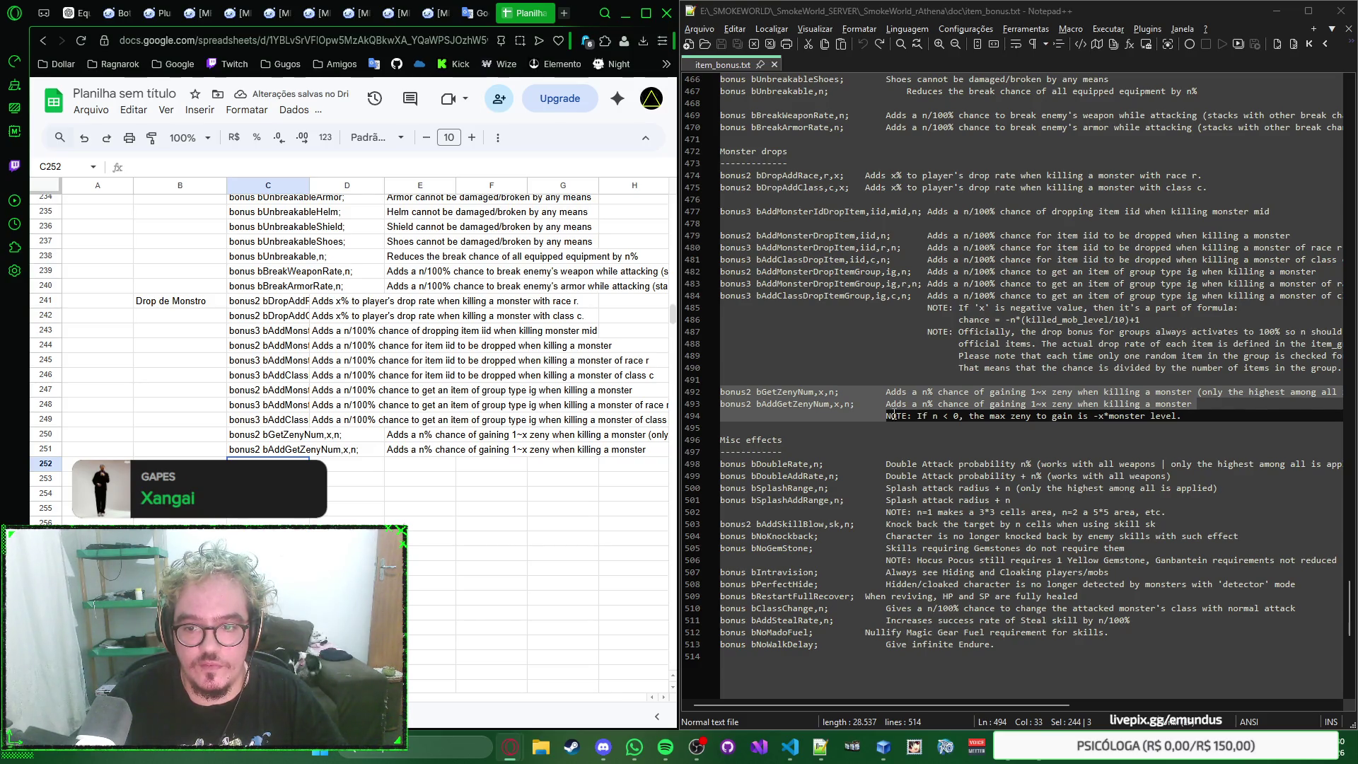
drag(887, 416, 1217, 416)
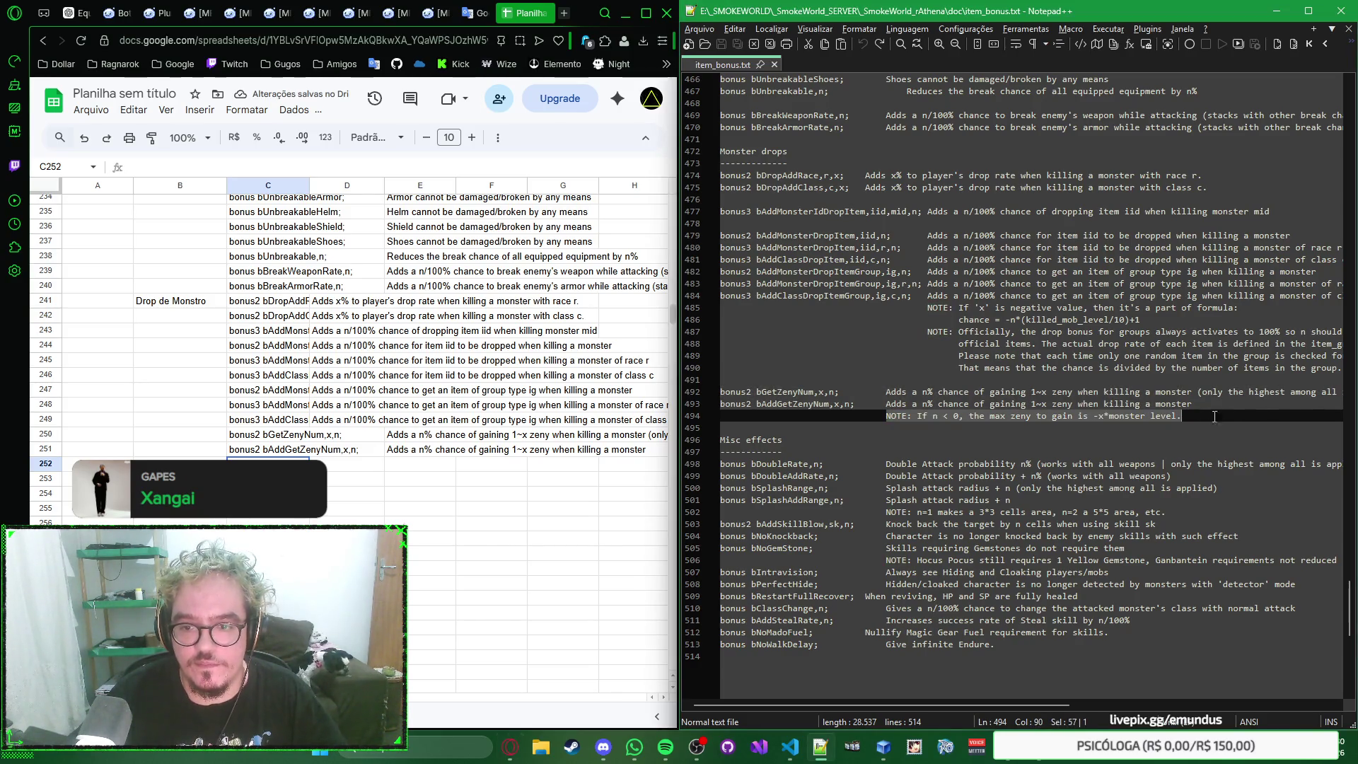
scroll(1217, 416, down, 3)
scroll(1217, 417, up, 2)
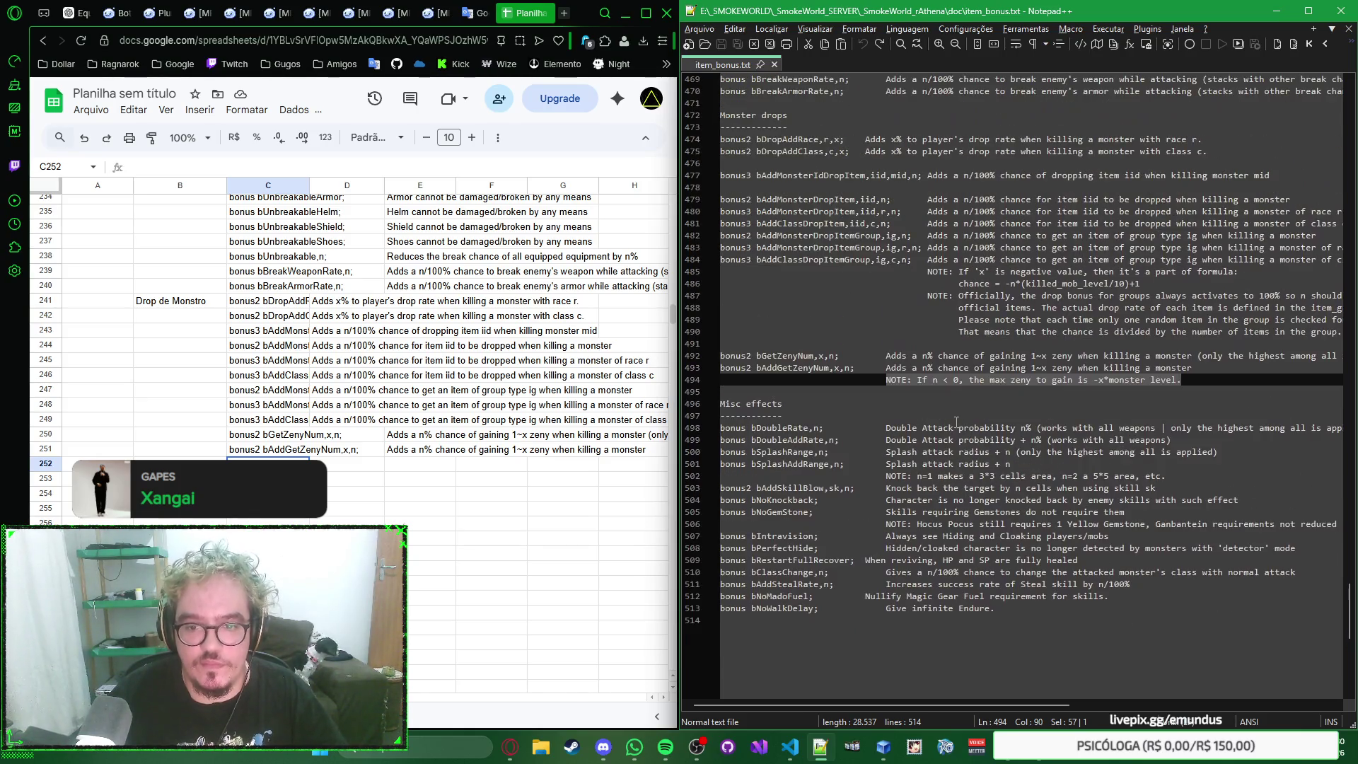
click(179, 464)
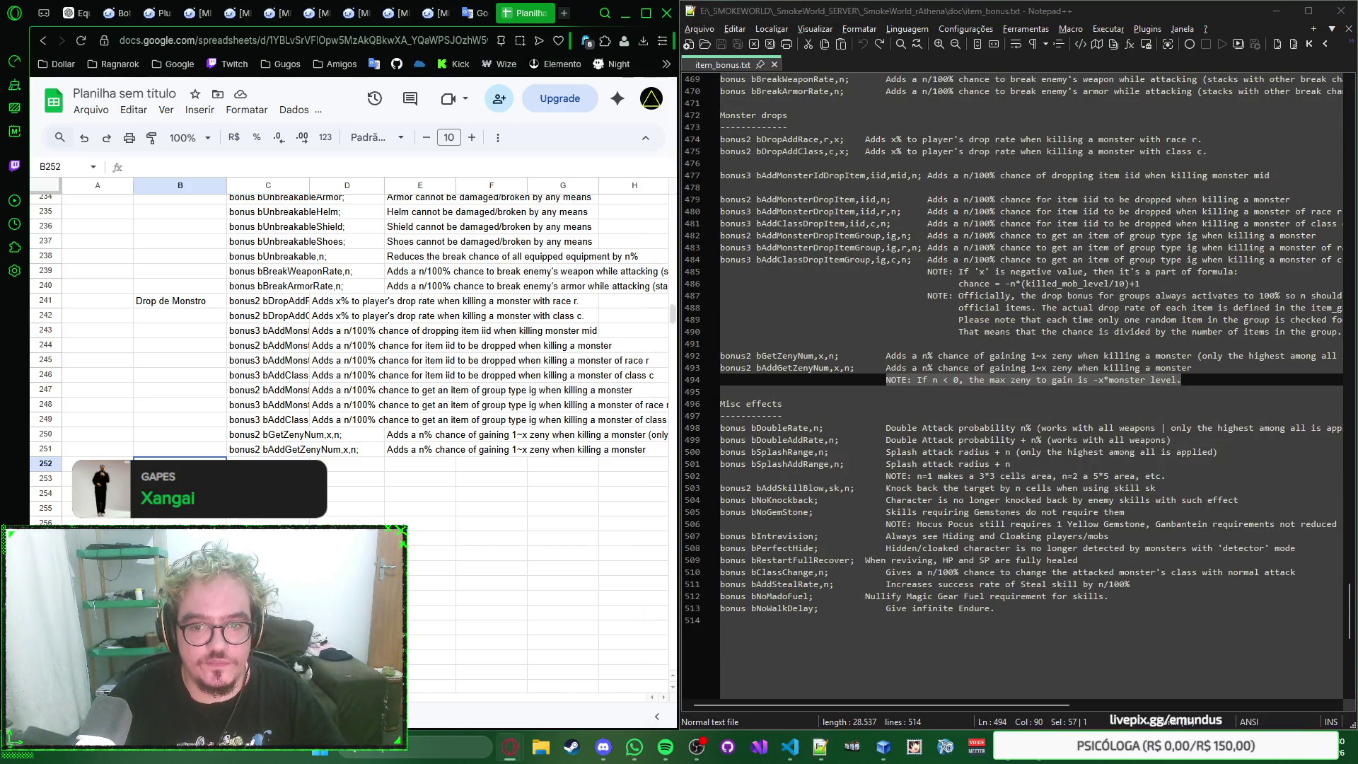
scroll(136, 458, up, 5)
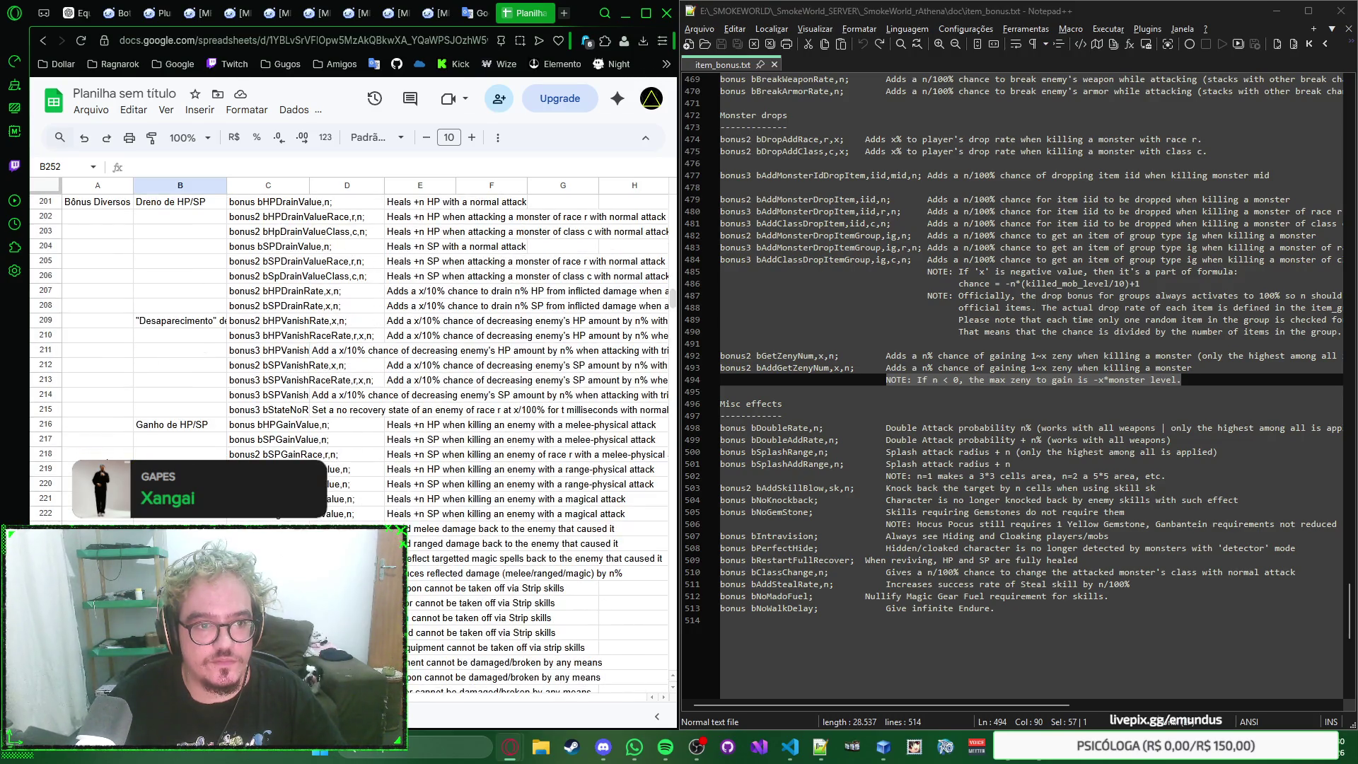
scroll(136, 458, down, 5)
scroll(890, 414, up, 3)
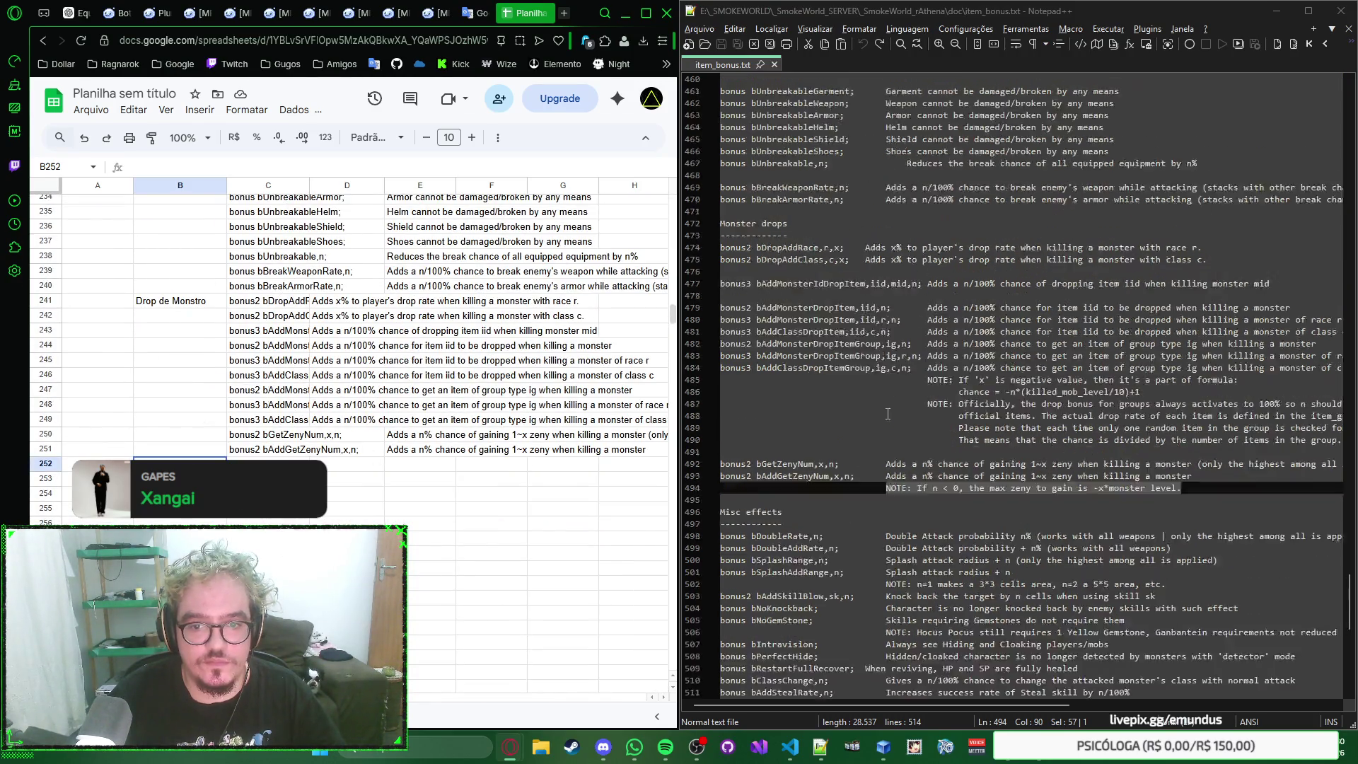
scroll(889, 413, up, 3)
scroll(889, 414, up, 6)
scroll(889, 414, down, 11)
scroll(889, 413, down, 5)
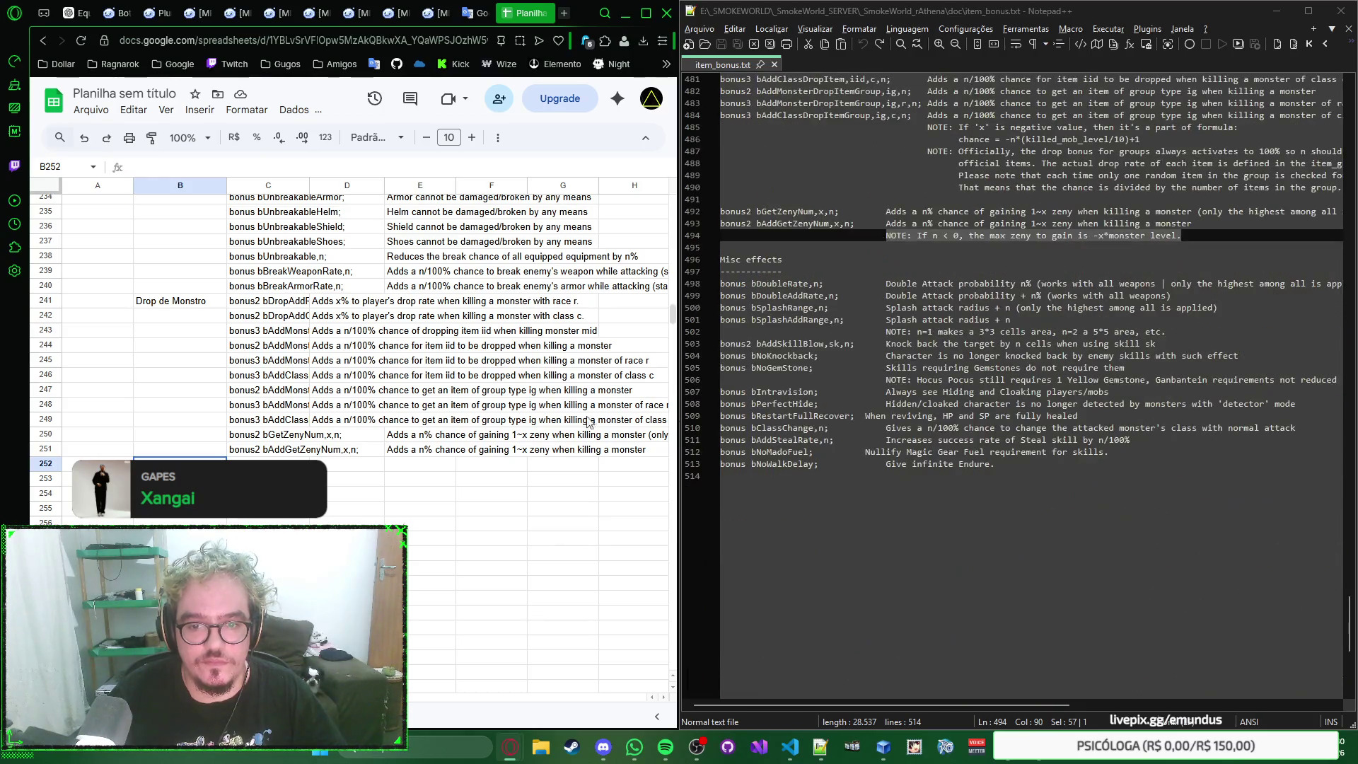
text(Efeitos Diversos)
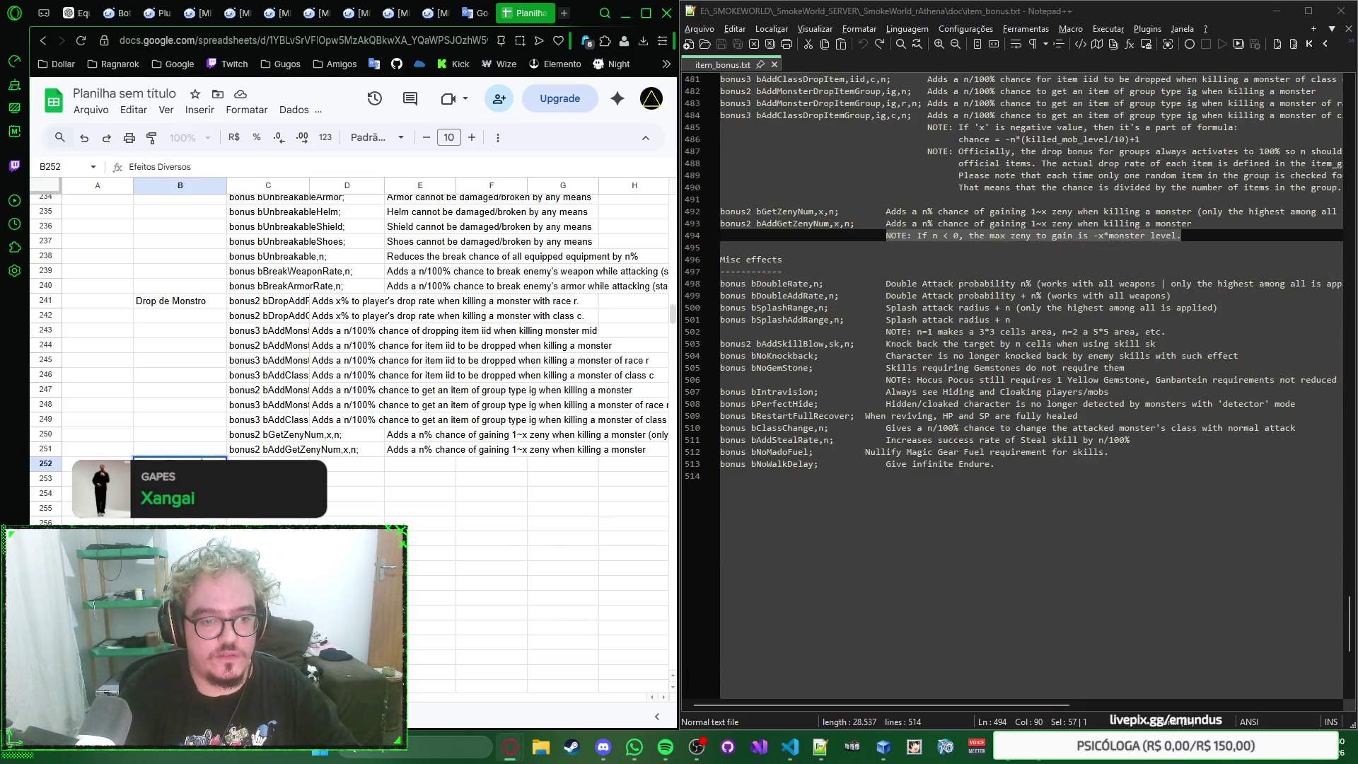
Step: Label B252 Efeitos Diversos and paste the first misc-effect bonuses at C252
key(Tab)
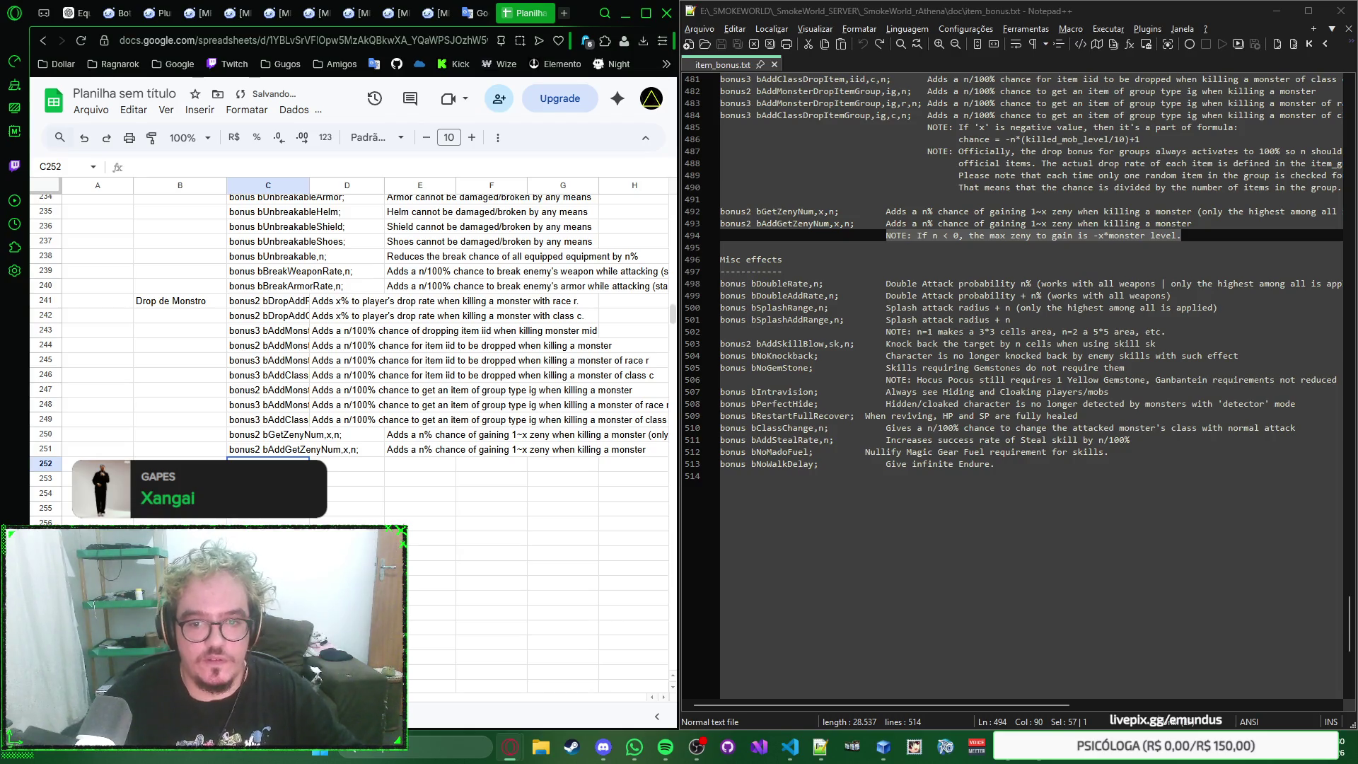
drag(733, 277, 736, 333)
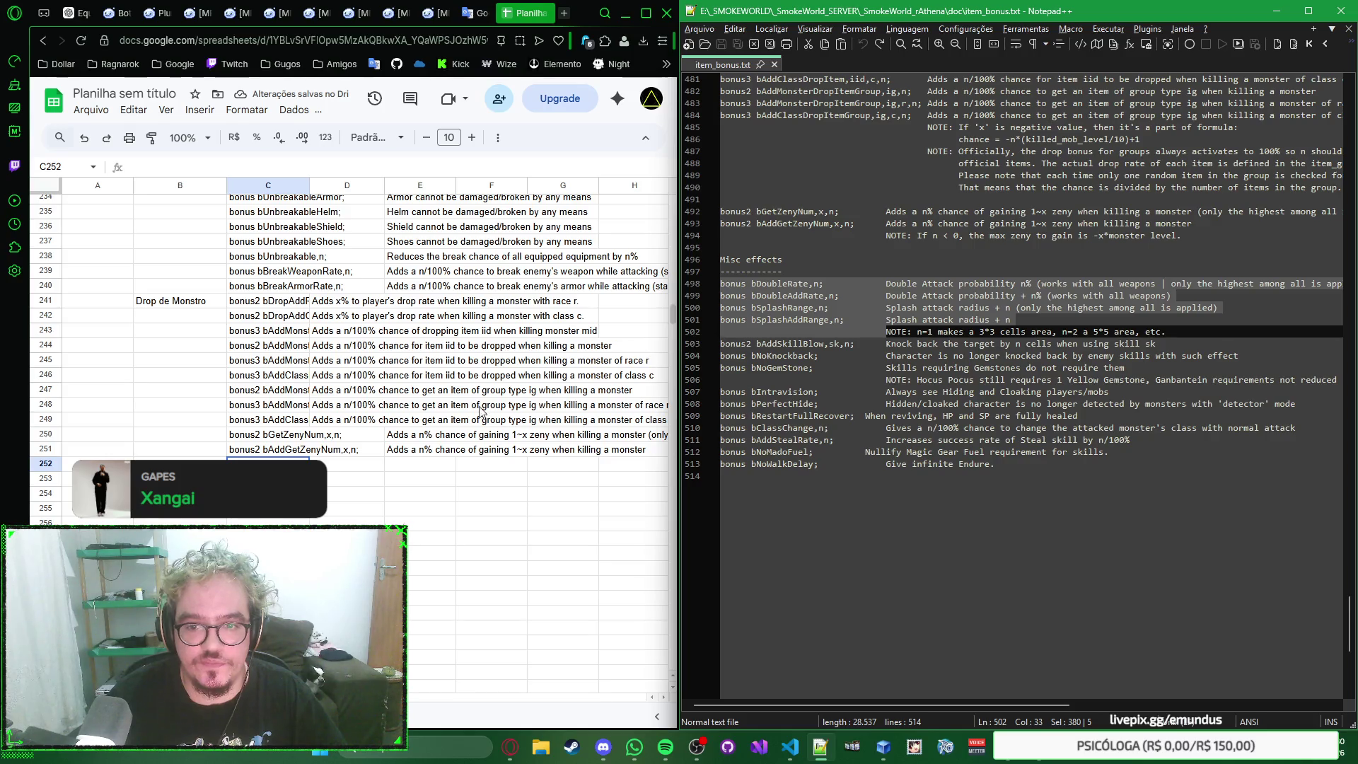
click(276, 464)
key(ctrl+v)
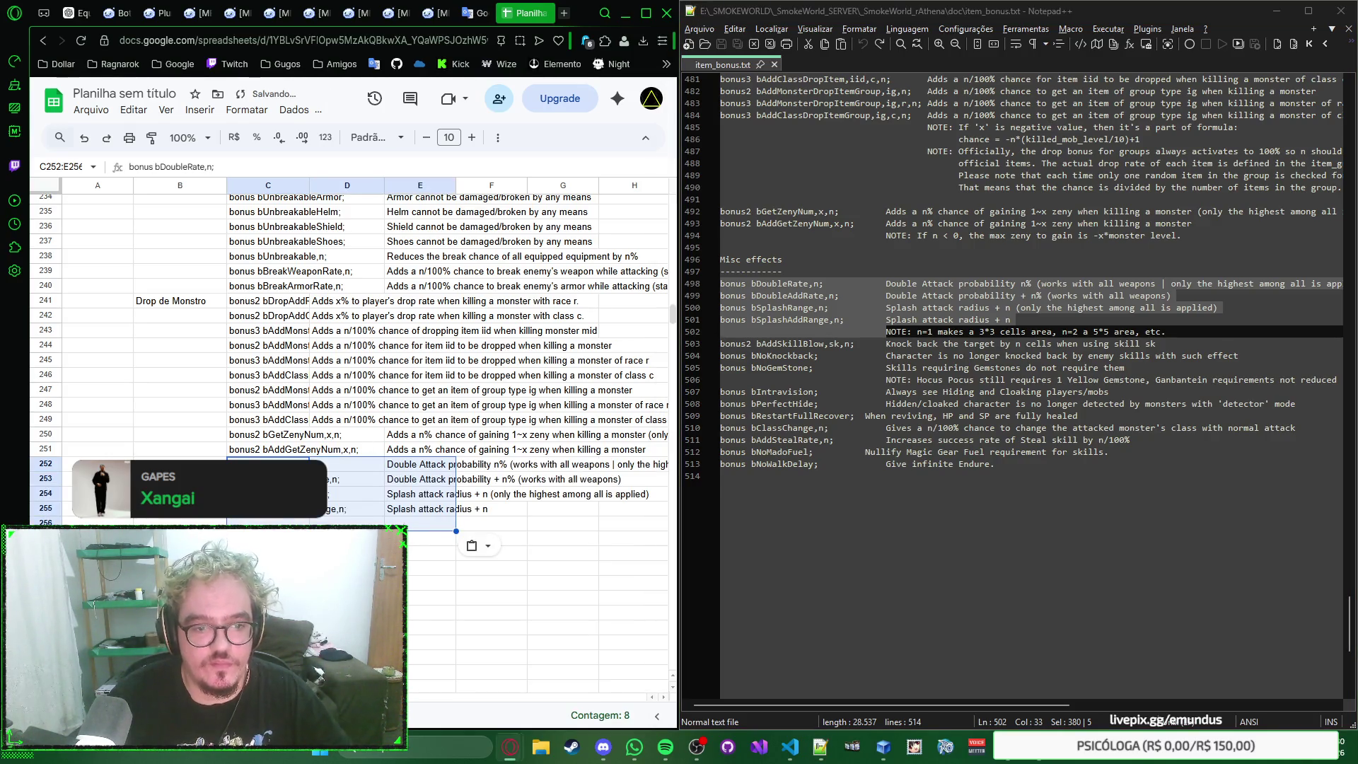
Step: Paste the next four misc-effect bonuses starting at C256
click(268, 523)
mouse_move(720, 344)
mouse_down()
mouse_move(751, 356)
mouse_move(736, 376)
mouse_up()
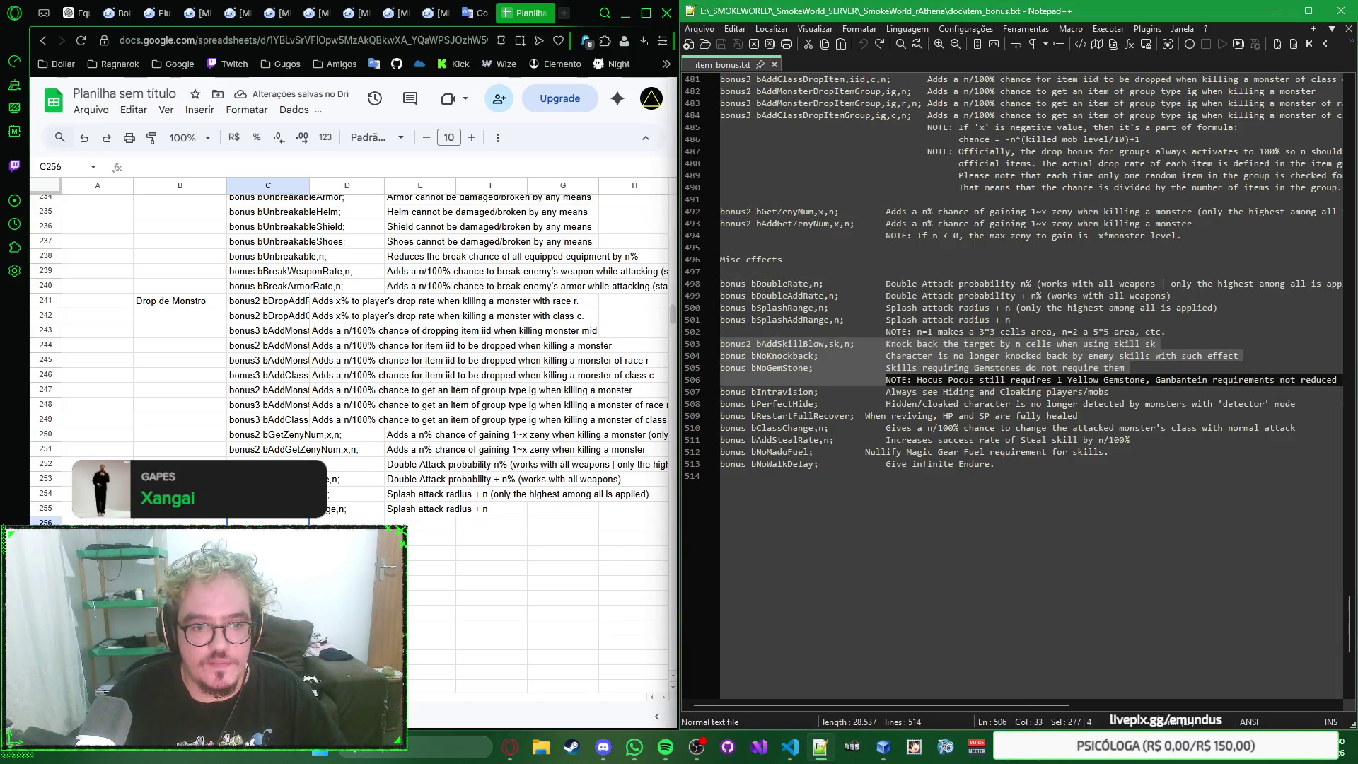
key(ctrl+c)
click(296, 518)
key(ctrl+v)
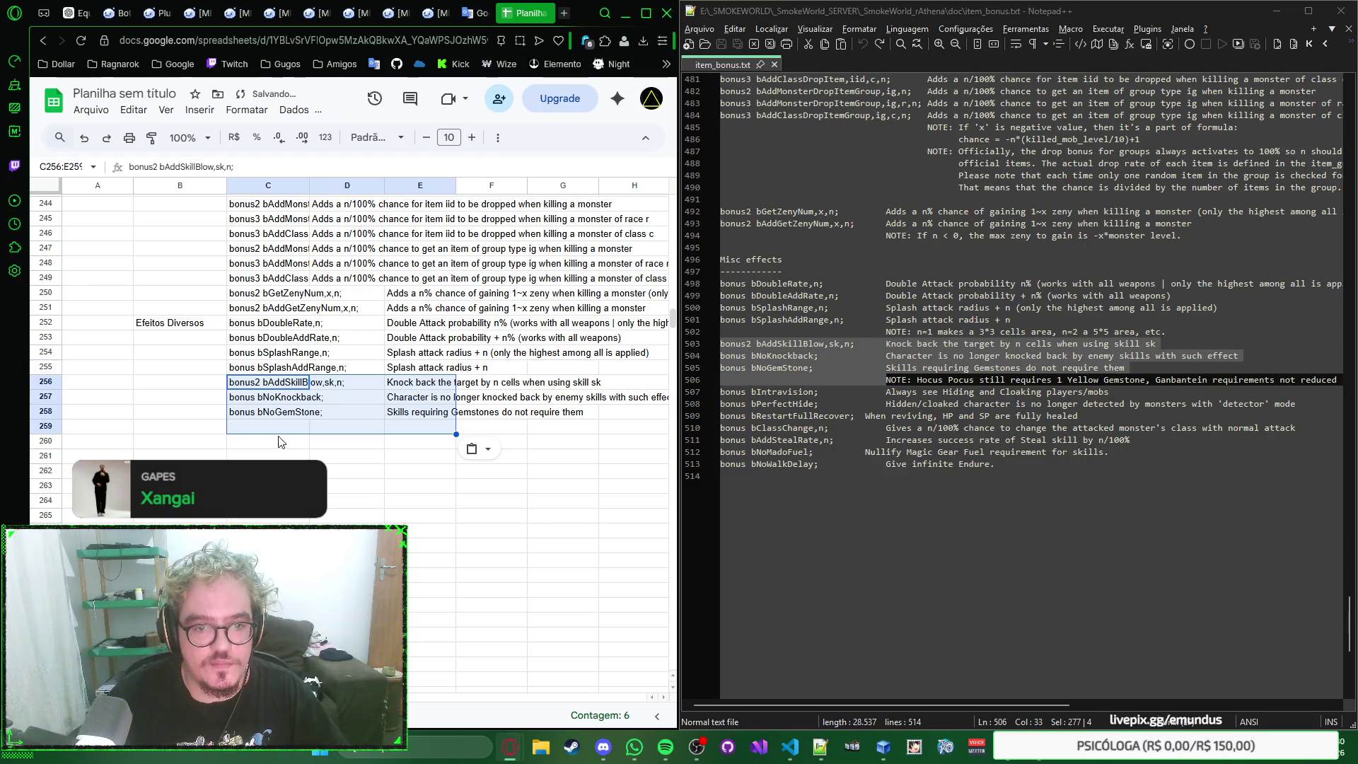
Step: Paste the remaining misc-effect bonuses at C259, filling rows through 265
click(272, 429)
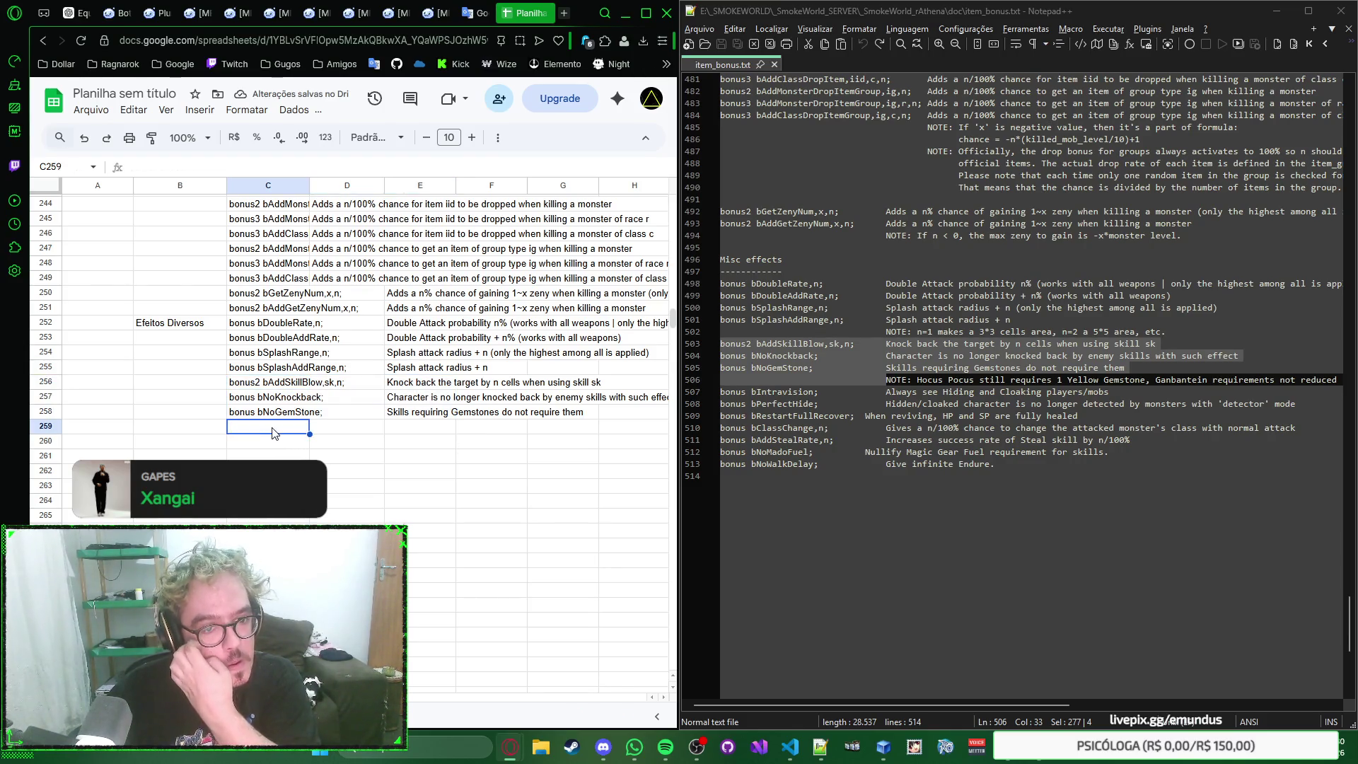
drag(720, 391, 734, 474)
key(ctrl+c)
click(262, 430)
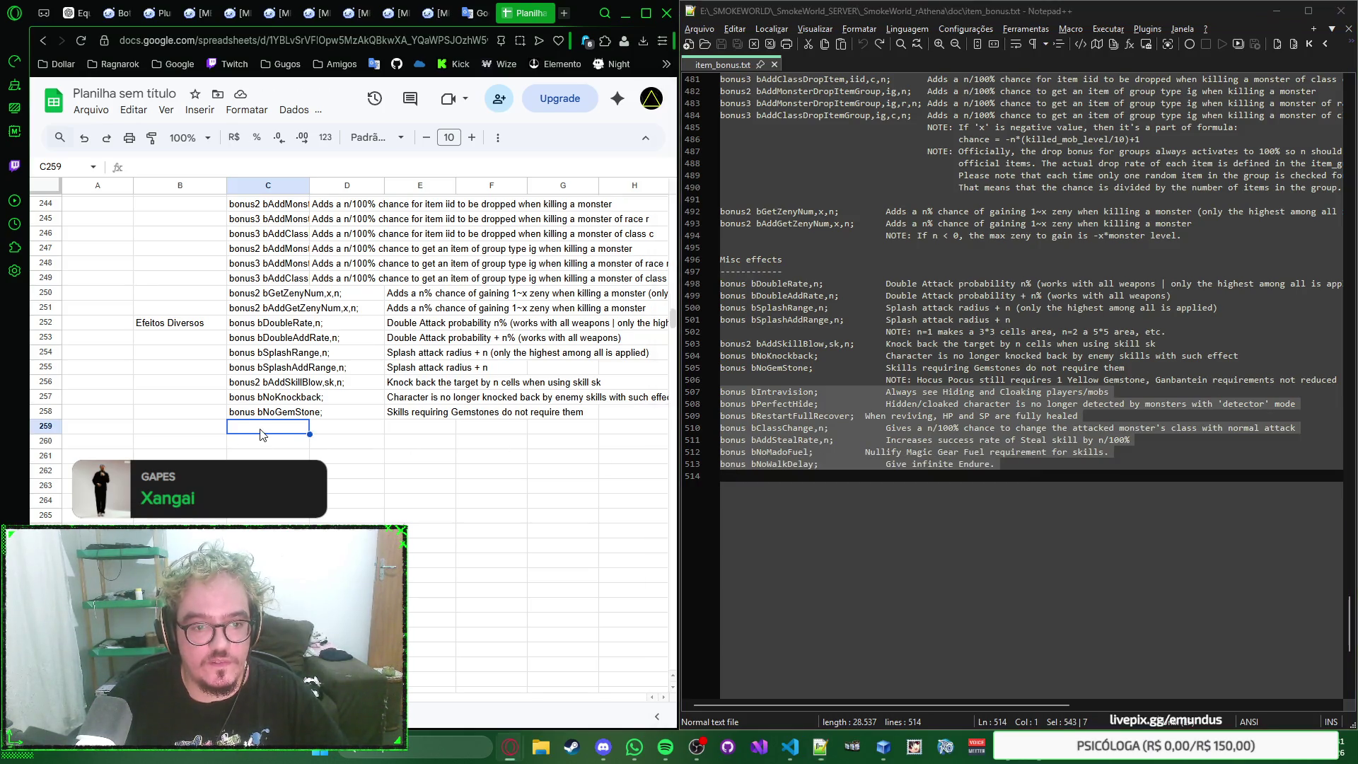
key(ctrl+v)
click(346, 602)
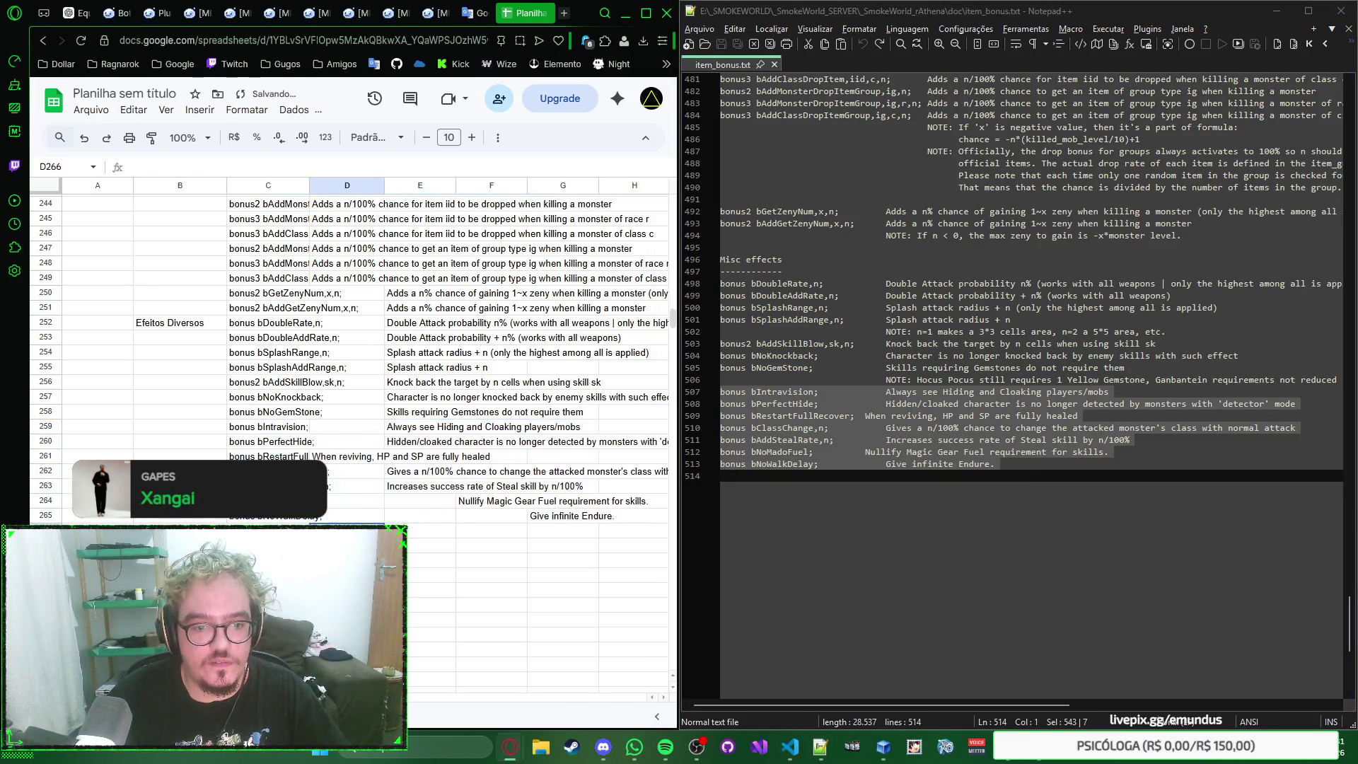
scroll(420, 381, up, 5)
scroll(421, 380, down, 3)
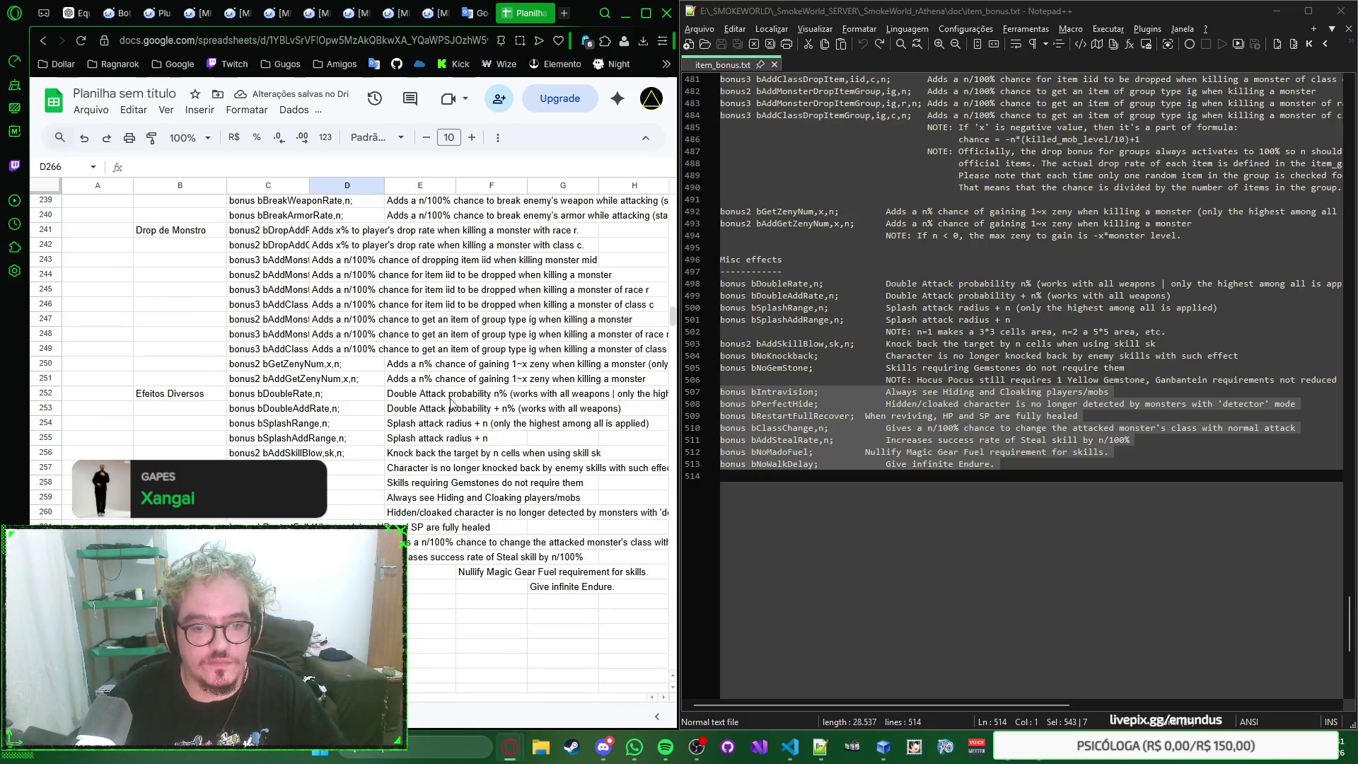
Step: Move the infinite-Endure description from G265 and row 264's description left into column D
click(552, 587)
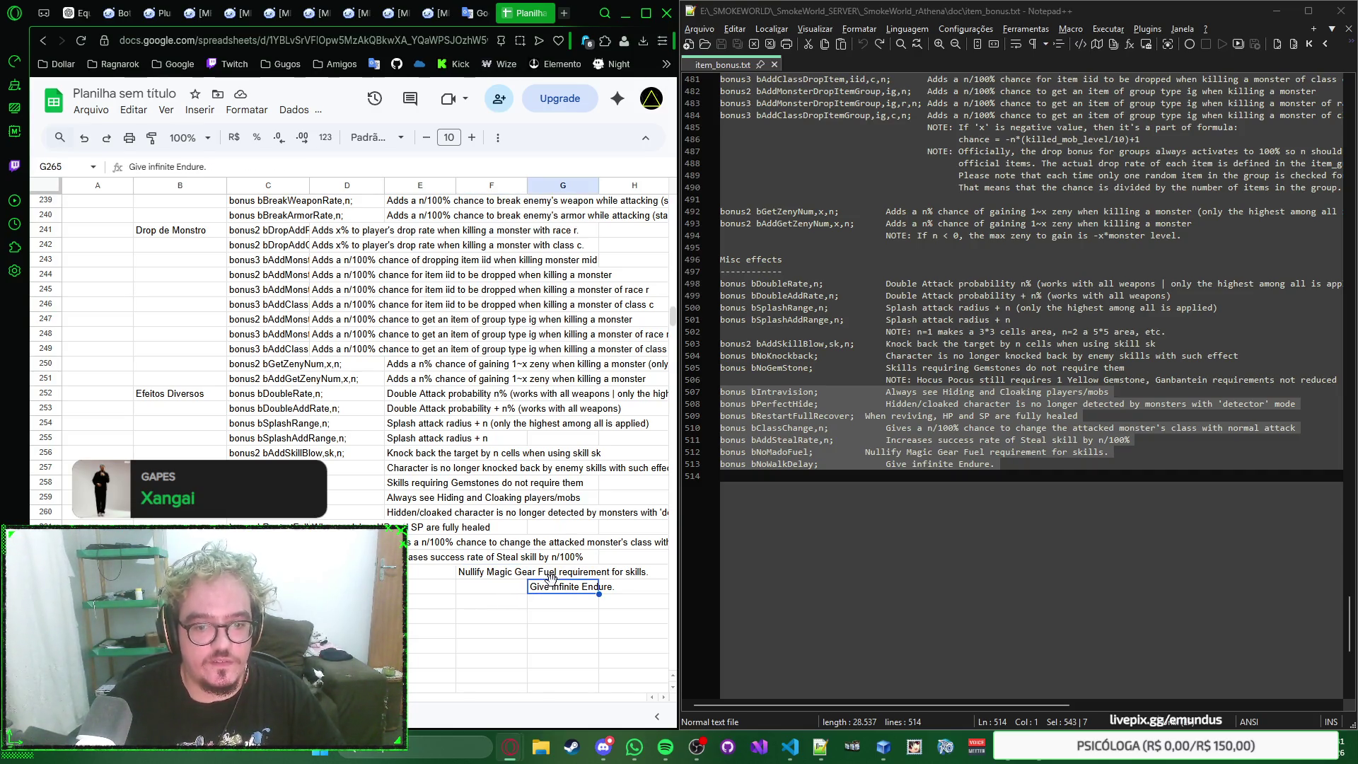
mouse_move(599, 590)
mouse_down()
mouse_move(347, 587)
mouse_move(351, 542)
mouse_up()
click(494, 575)
click(419, 559)
Step: Move the descriptions of rows 262, 263 and 260 into column D and verify row 261
click(445, 543)
click(393, 528)
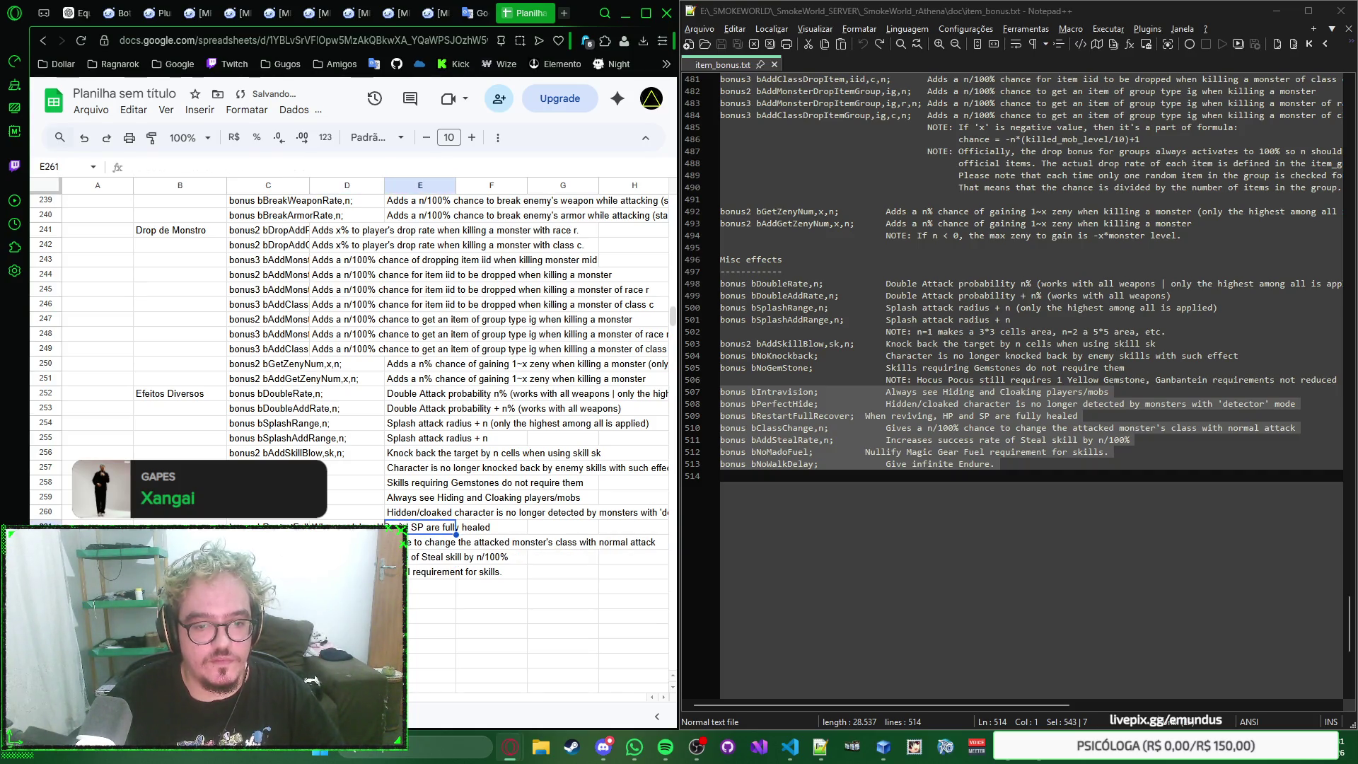
click(394, 512)
drag(393, 506, 367, 507)
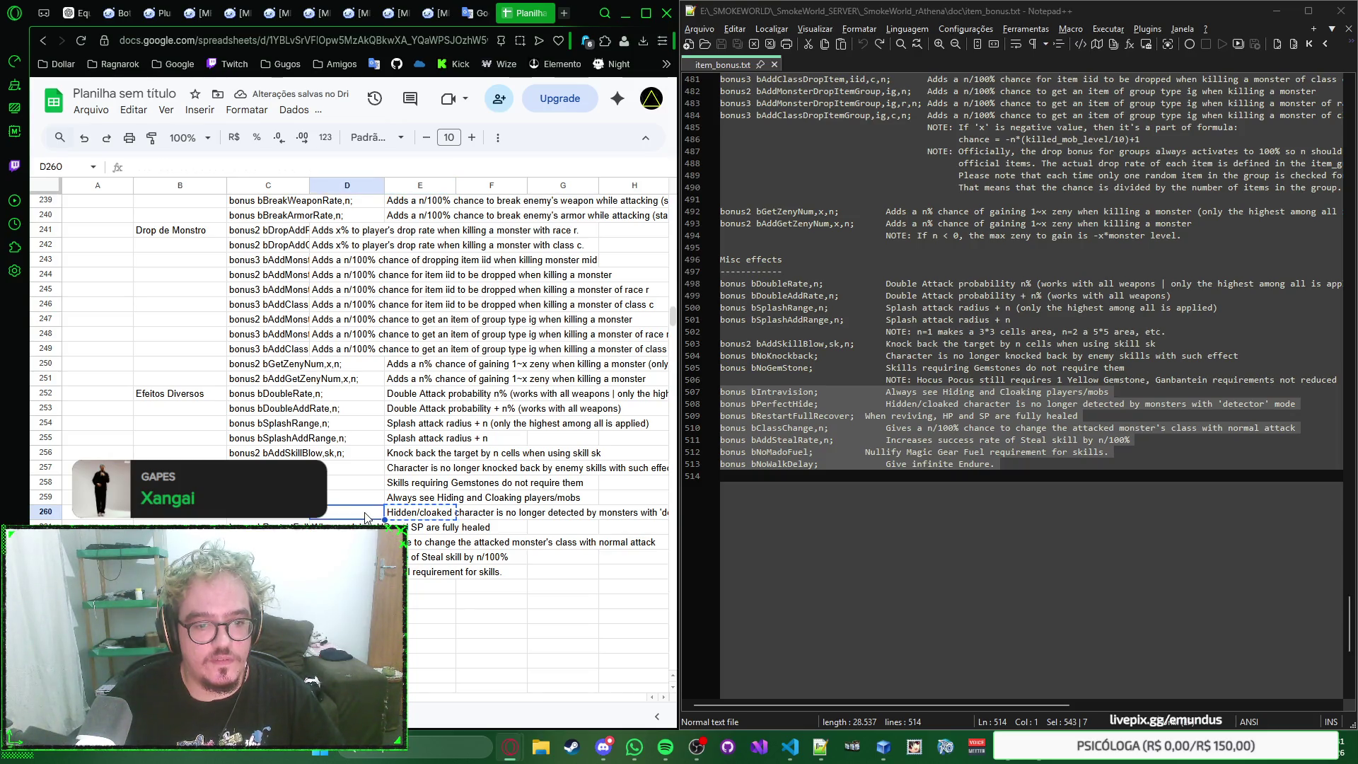
key(Down)
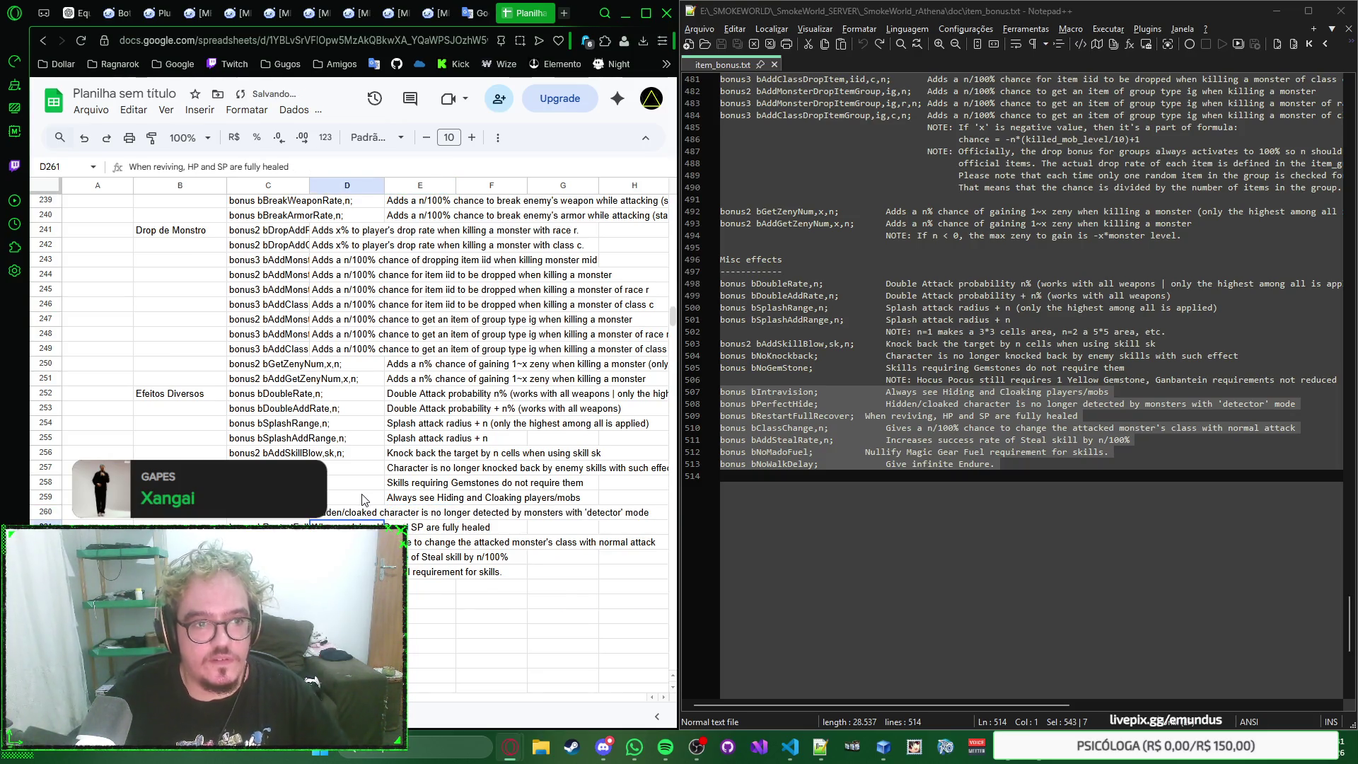
scroll(361, 499, up, 2)
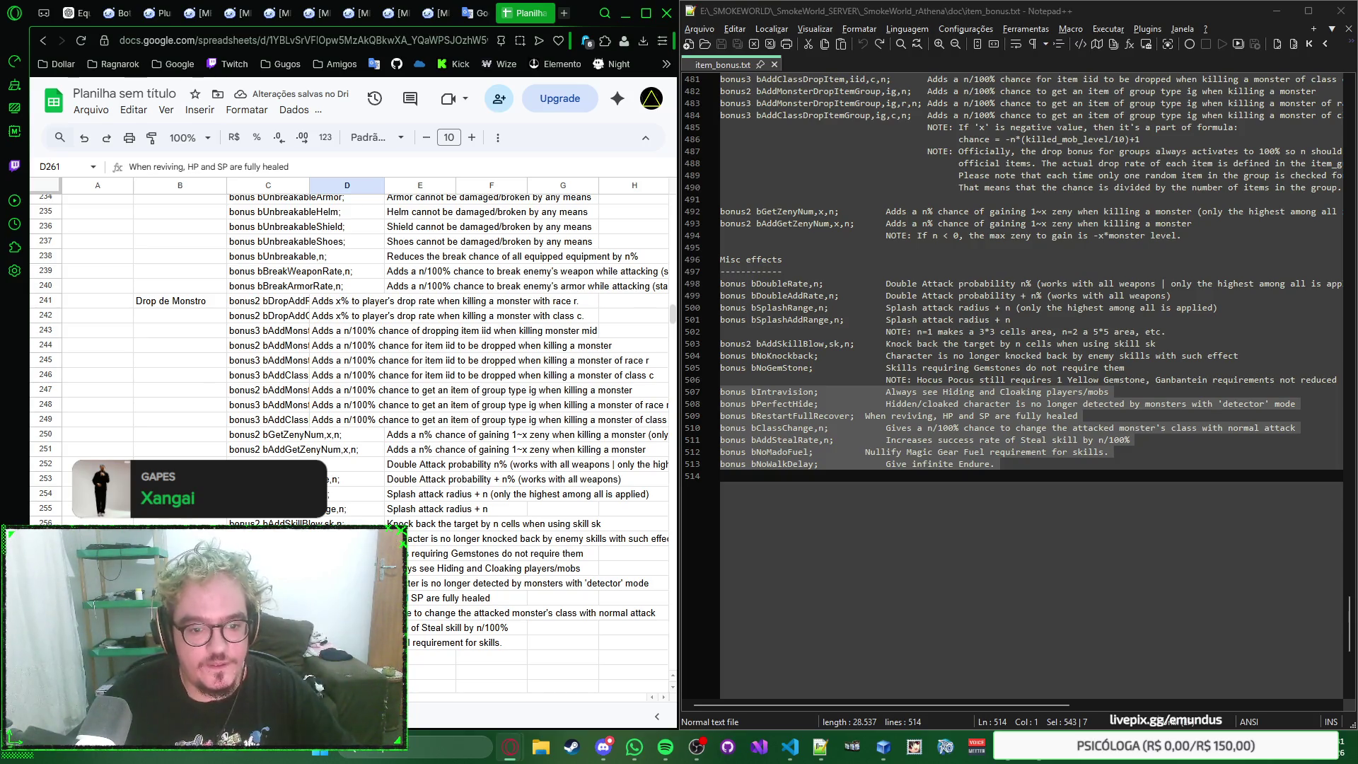
Step: Copy the descriptions in E250:E259 and paste them into column D starting at D250
click(435, 568)
scroll(425, 479, up, 3)
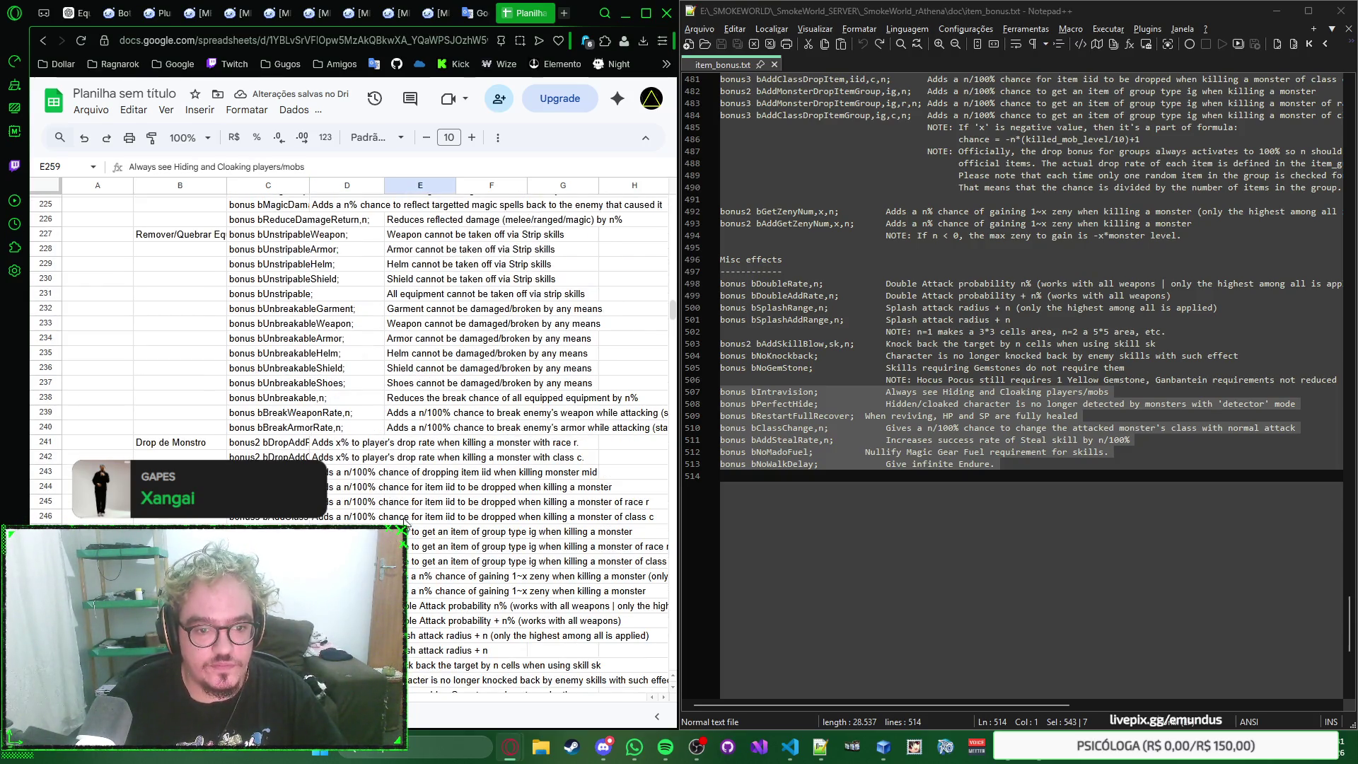
click(413, 451)
scroll(412, 452, up, 5)
scroll(413, 450, down, 5)
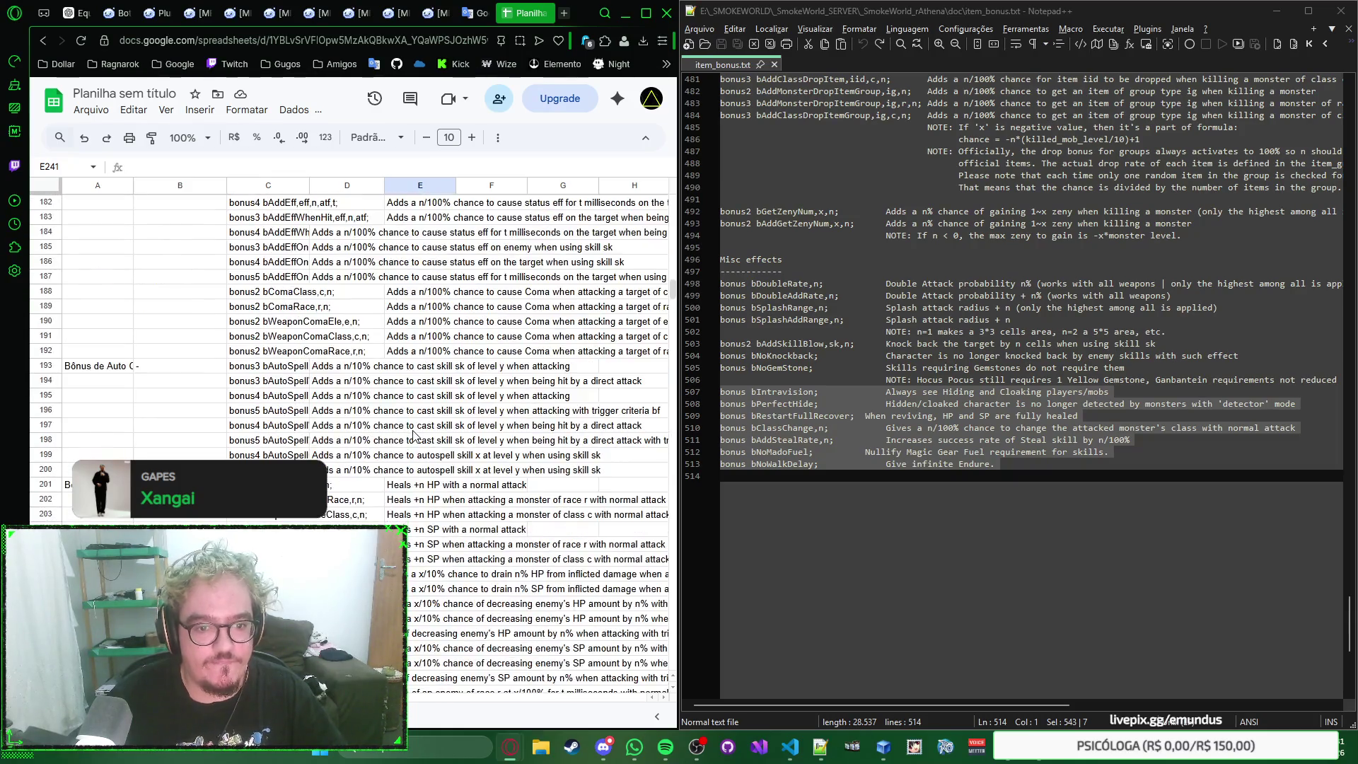
scroll(412, 445, up, 3)
scroll(415, 436, down, 10)
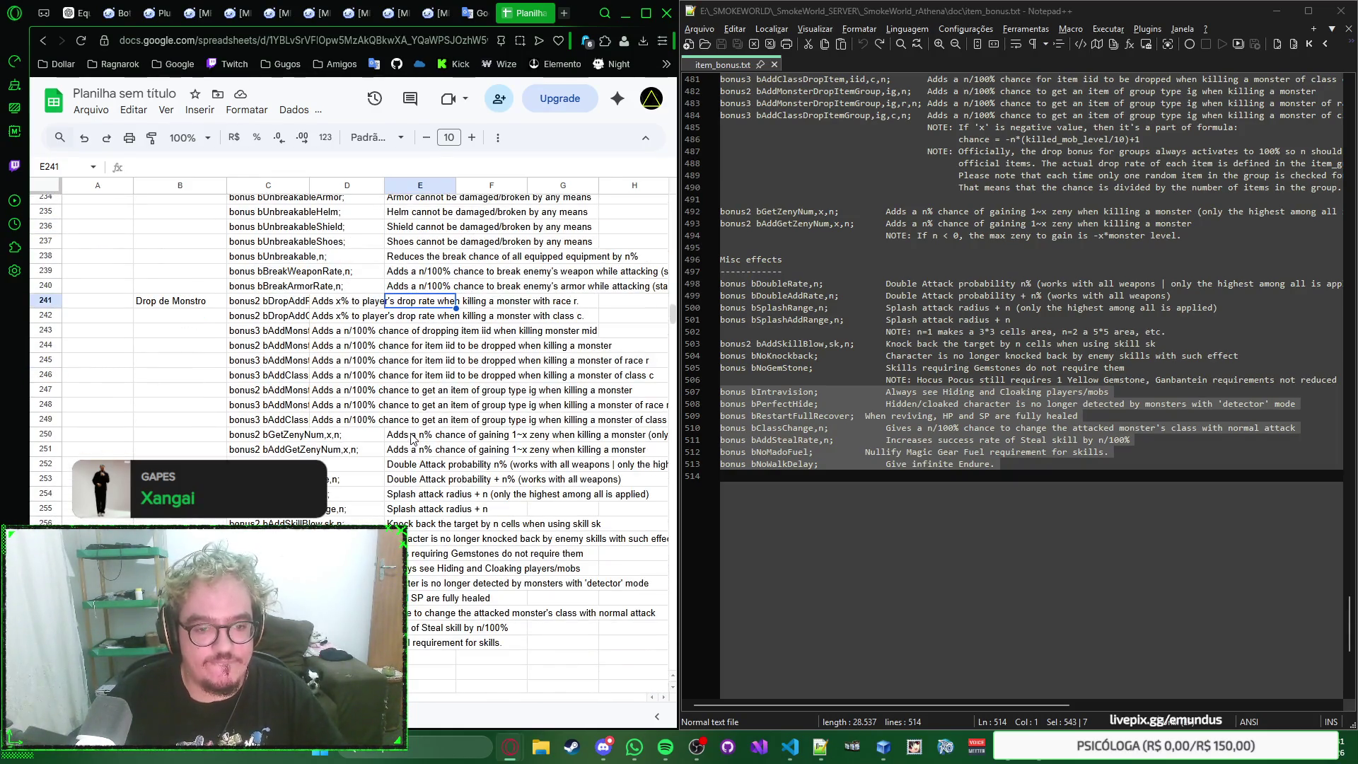
click(411, 437)
click(419, 424)
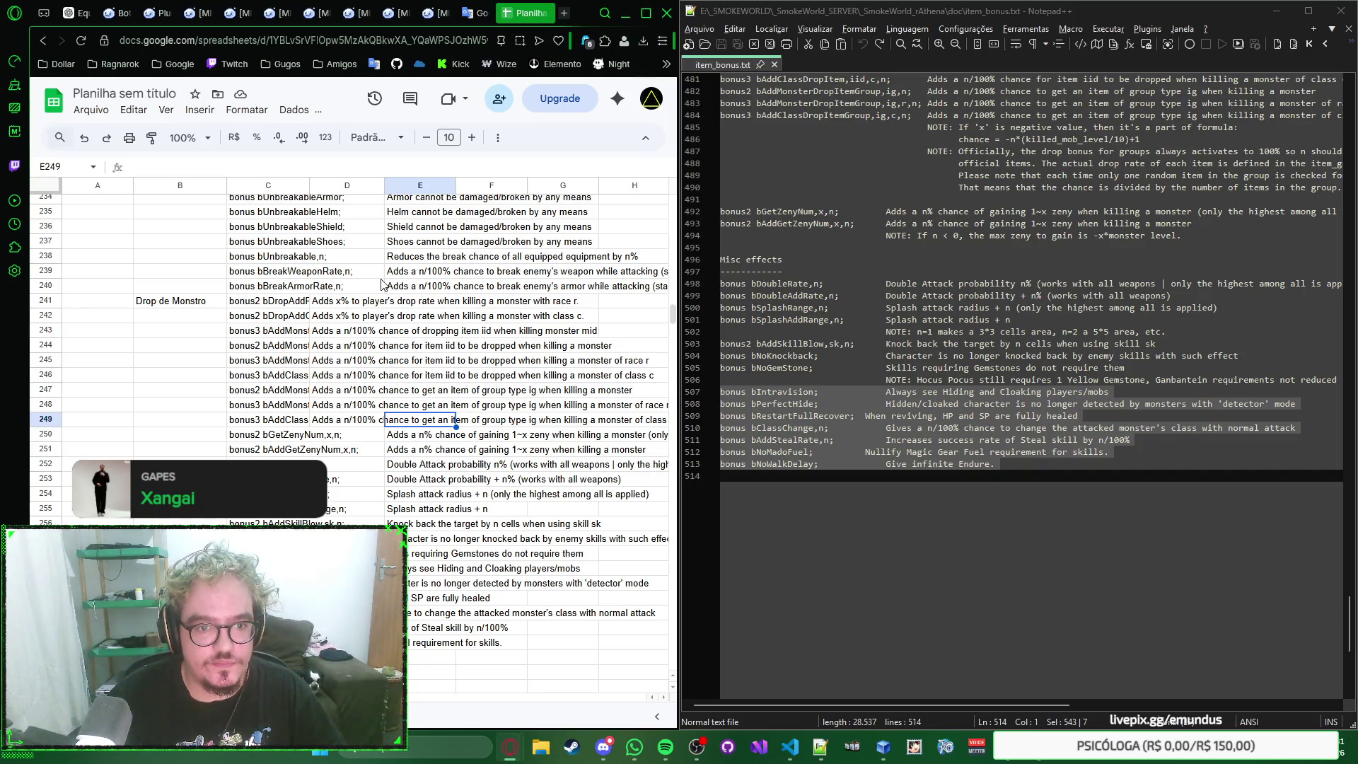
scroll(382, 282, up, 5)
scroll(372, 372, down, 5)
scroll(366, 446, down, 3)
scroll(363, 472, up, 1)
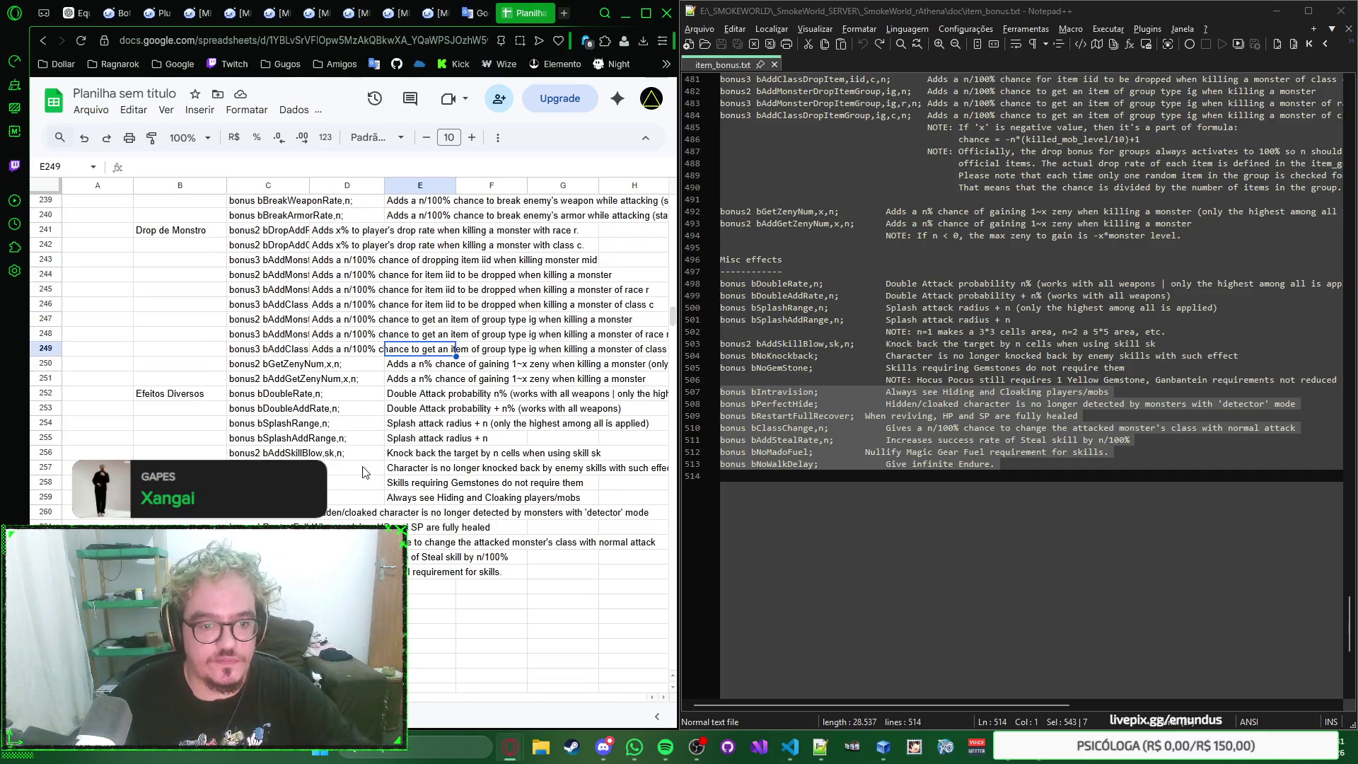
click(387, 498)
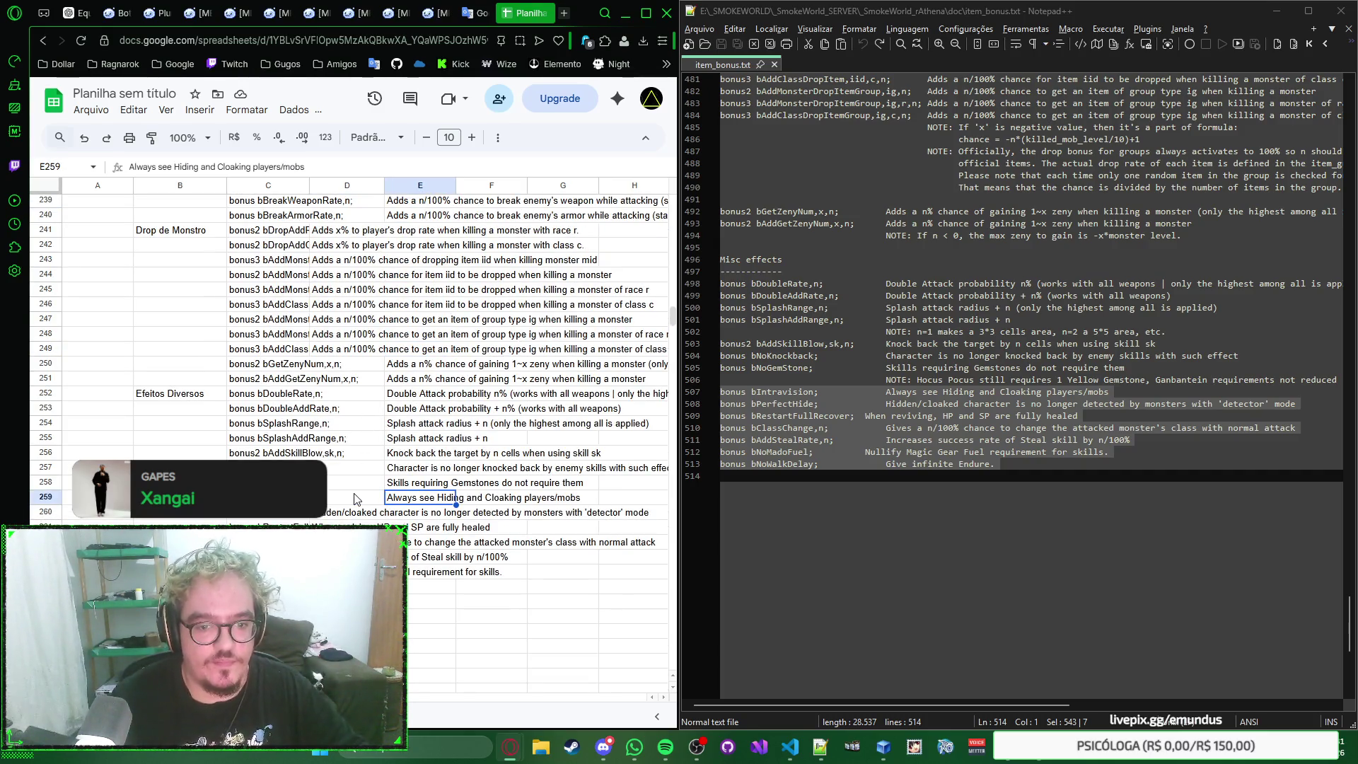
key(shift+Up)
key(shift+Up)
key(shift+Up)
key(shift+Up)
key(shift+Up)
key(shift+Up)
key(shift+Up)
key(shift+Up)
key(shift+Up)
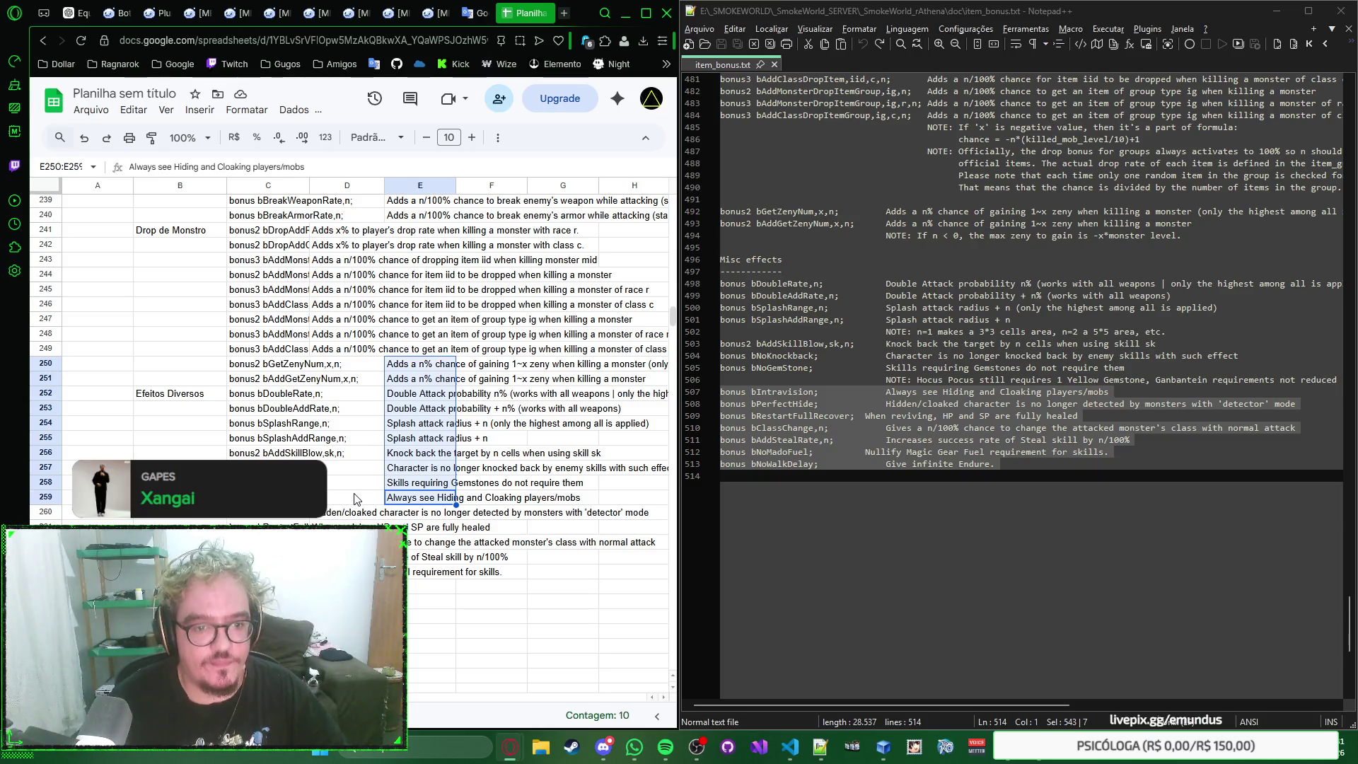
key(ctrl+c)
click(354, 497)
key(Up)
key(Up)
key(Up)
key(Up)
key(Up)
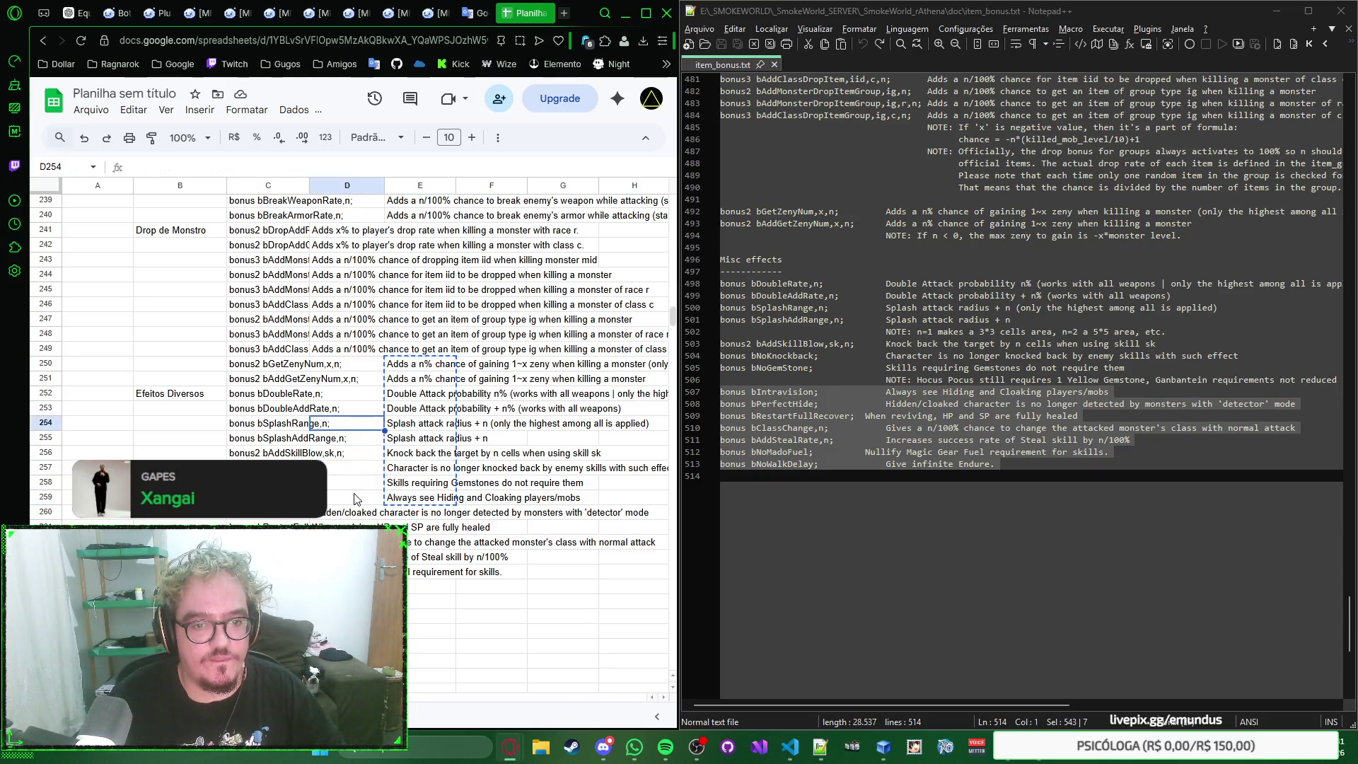
key(Up)
key(Up)
key(Up)
key(Up)
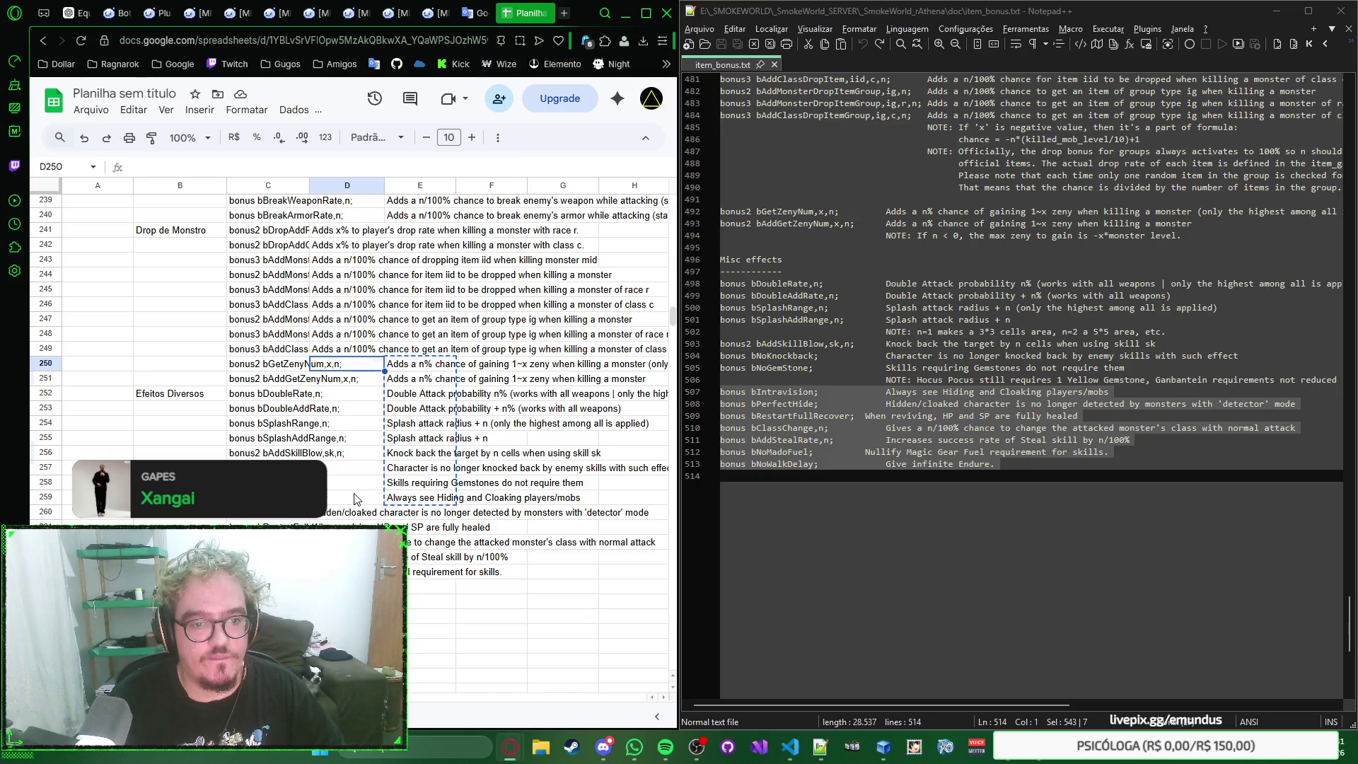
key(ctrl+v)
Step: Move the descriptions in E226:E240 into D226:D240
key(Up)
key(Up)
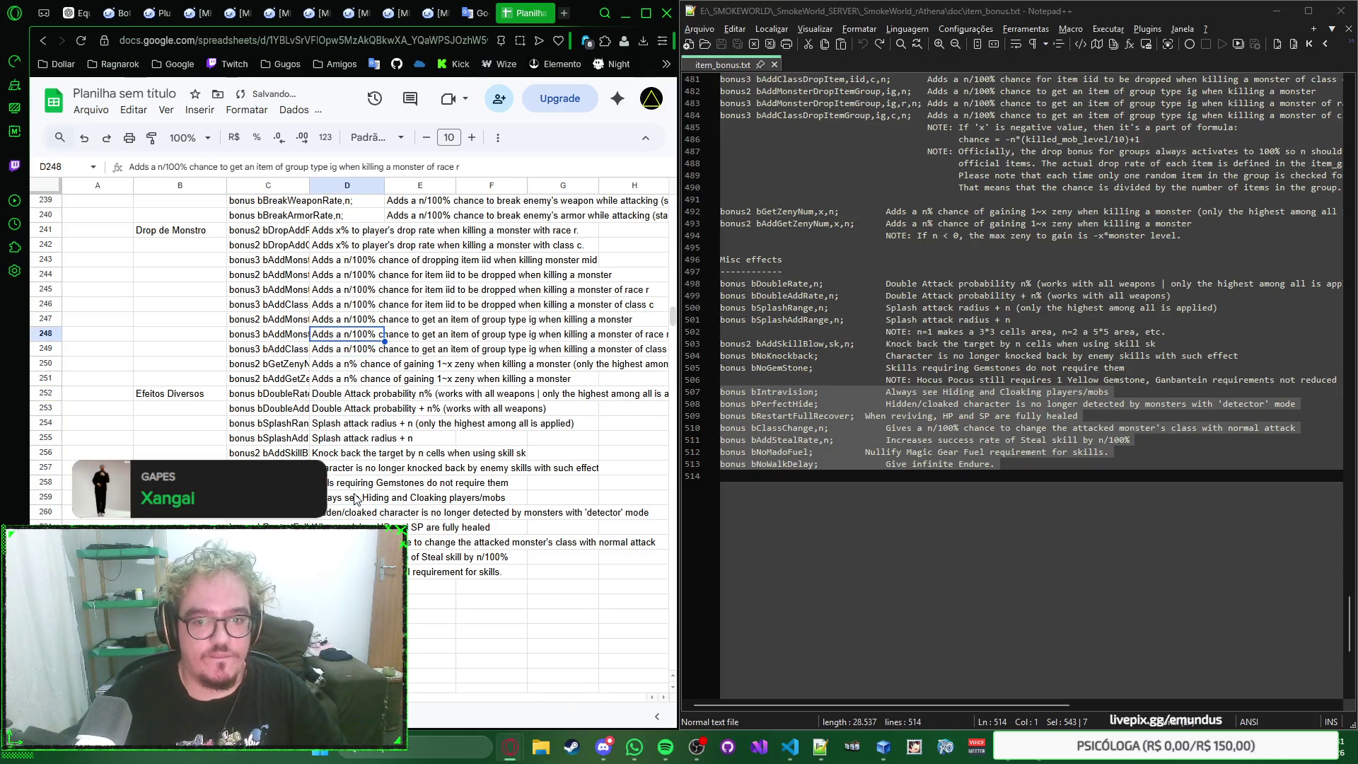
scroll(358, 500, up, 3)
key(Right)
key(Right)
key(Right)
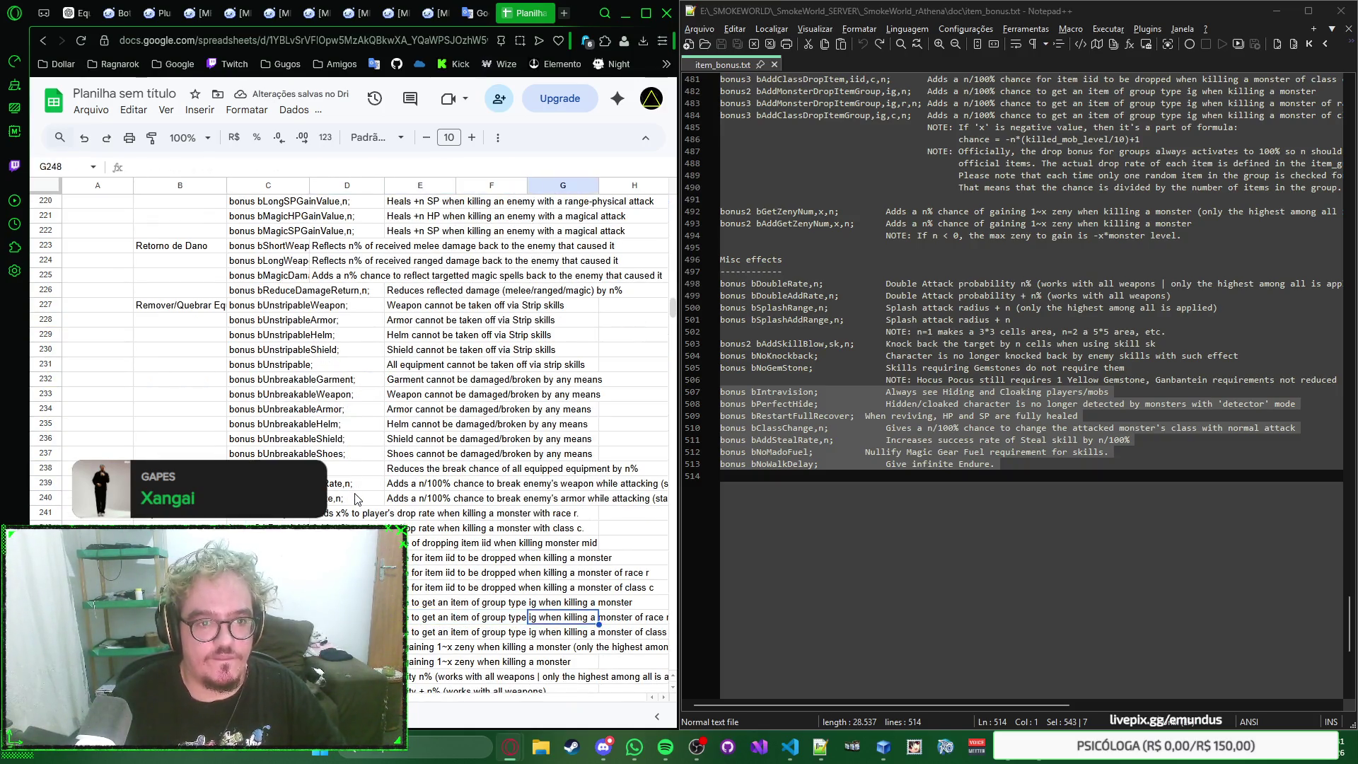
key(Right)
key(Left)
key(Left)
key(Left)
key(Left)
key(Up)
key(Up)
key(Up)
key(Up)
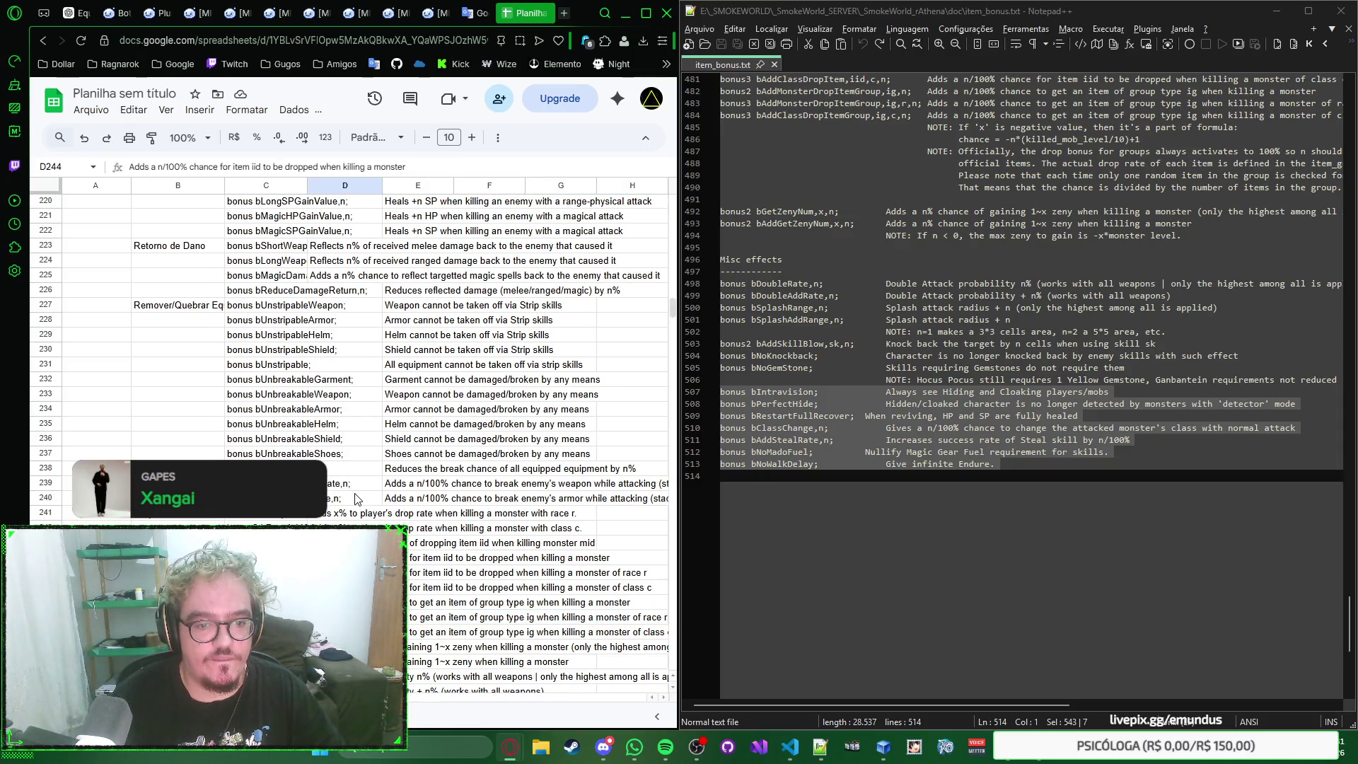
key(Up)
key(Up)
key(Up)
key(Up)
key(Up)
key(Up)
key(Up)
key(Up)
key(Up)
key(Up)
key(Up)
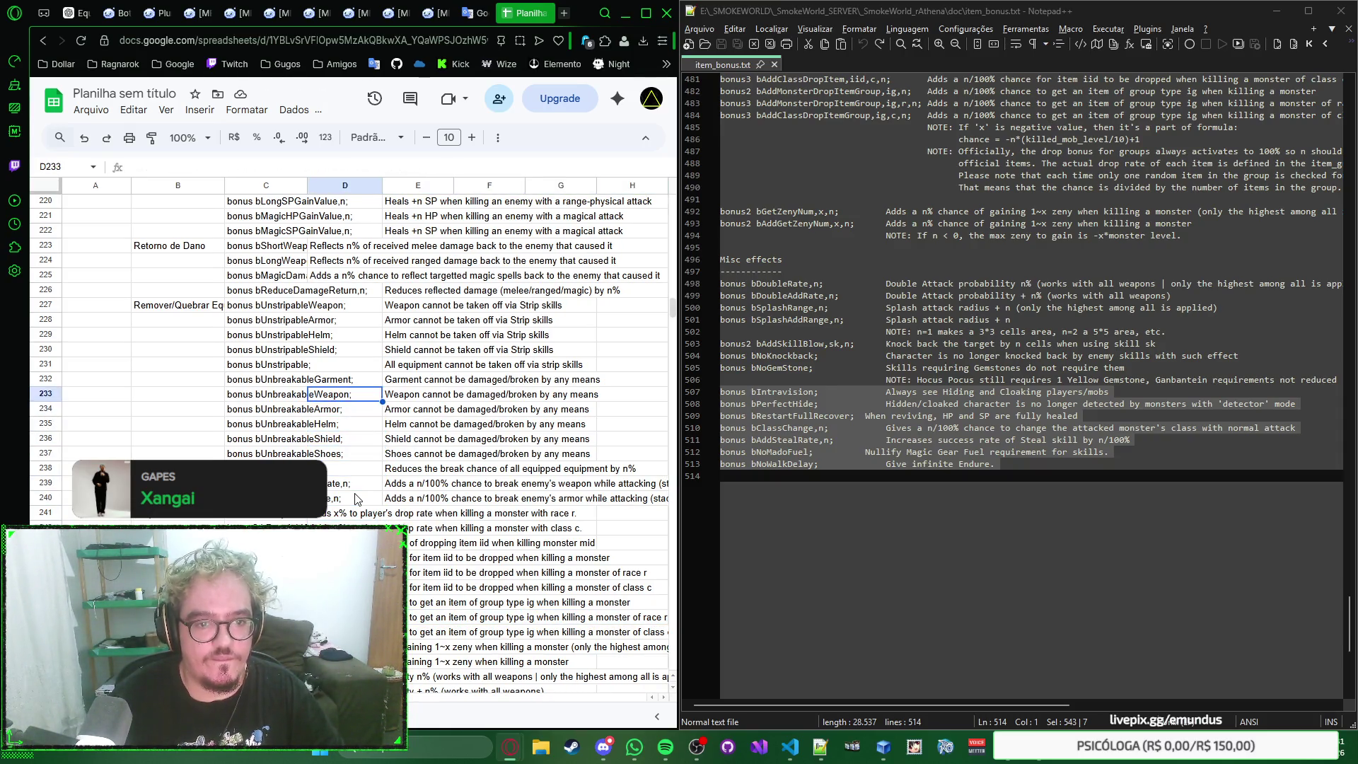
key(Up)
key(Up)
key(Up)
key(Up)
key(Up)
key(Up)
key(Up)
key(Up)
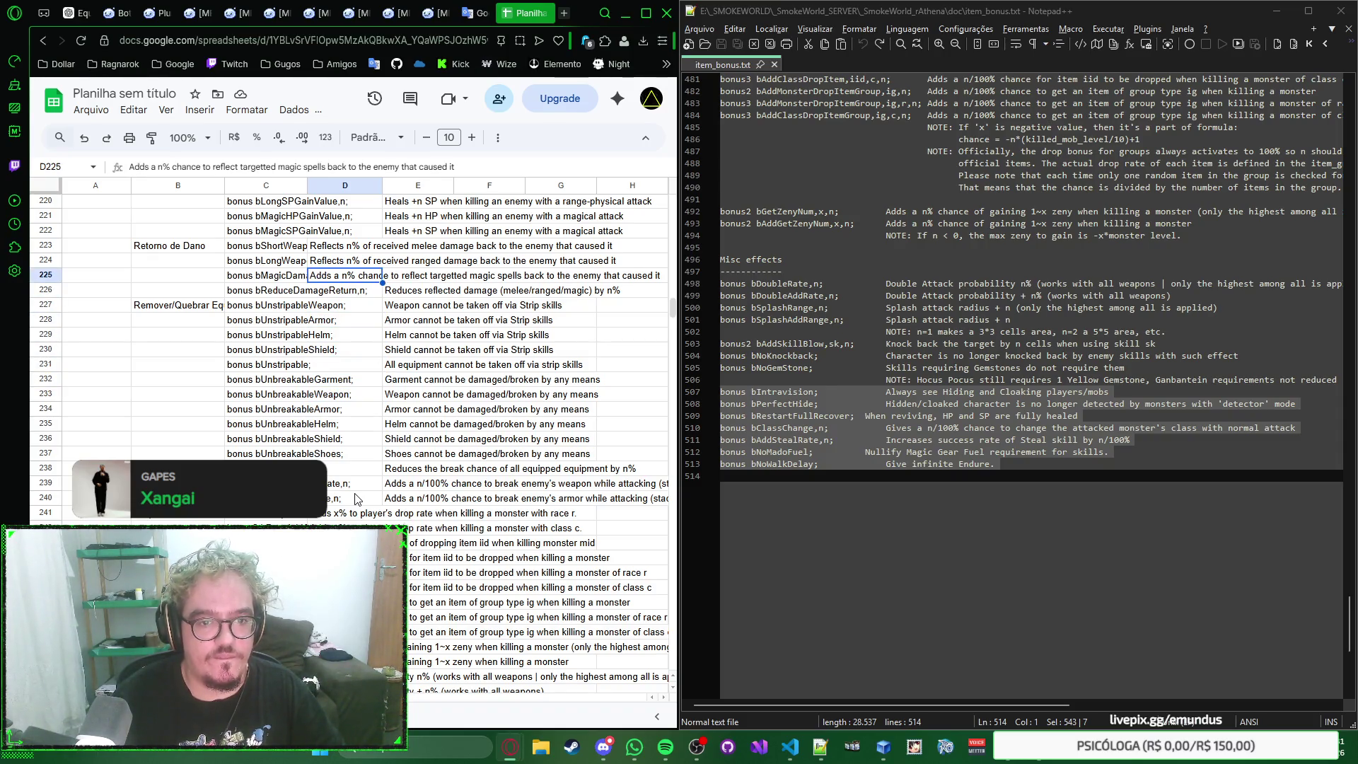
key(Right)
key(Down)
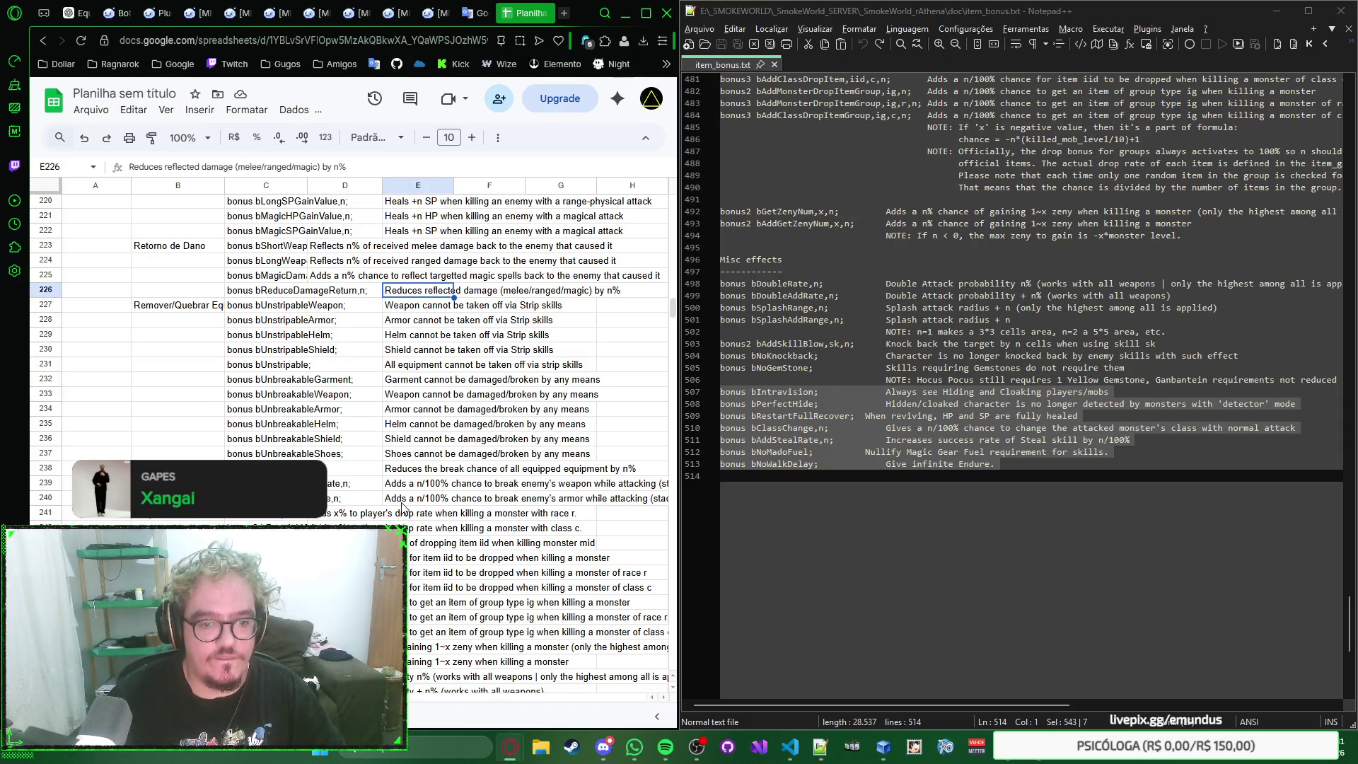
shift+click(403, 503)
click(359, 294)
key(ctrl+v)
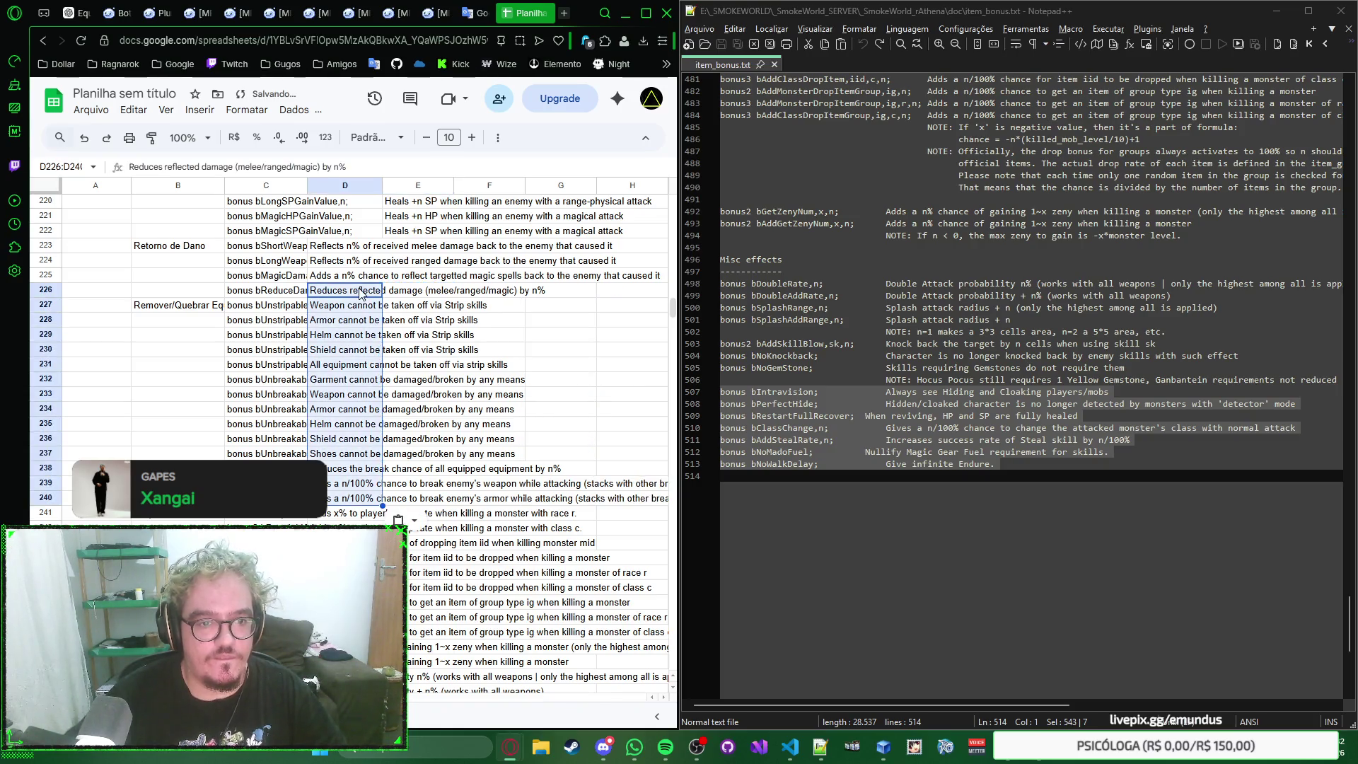
scroll(378, 342, up, 2)
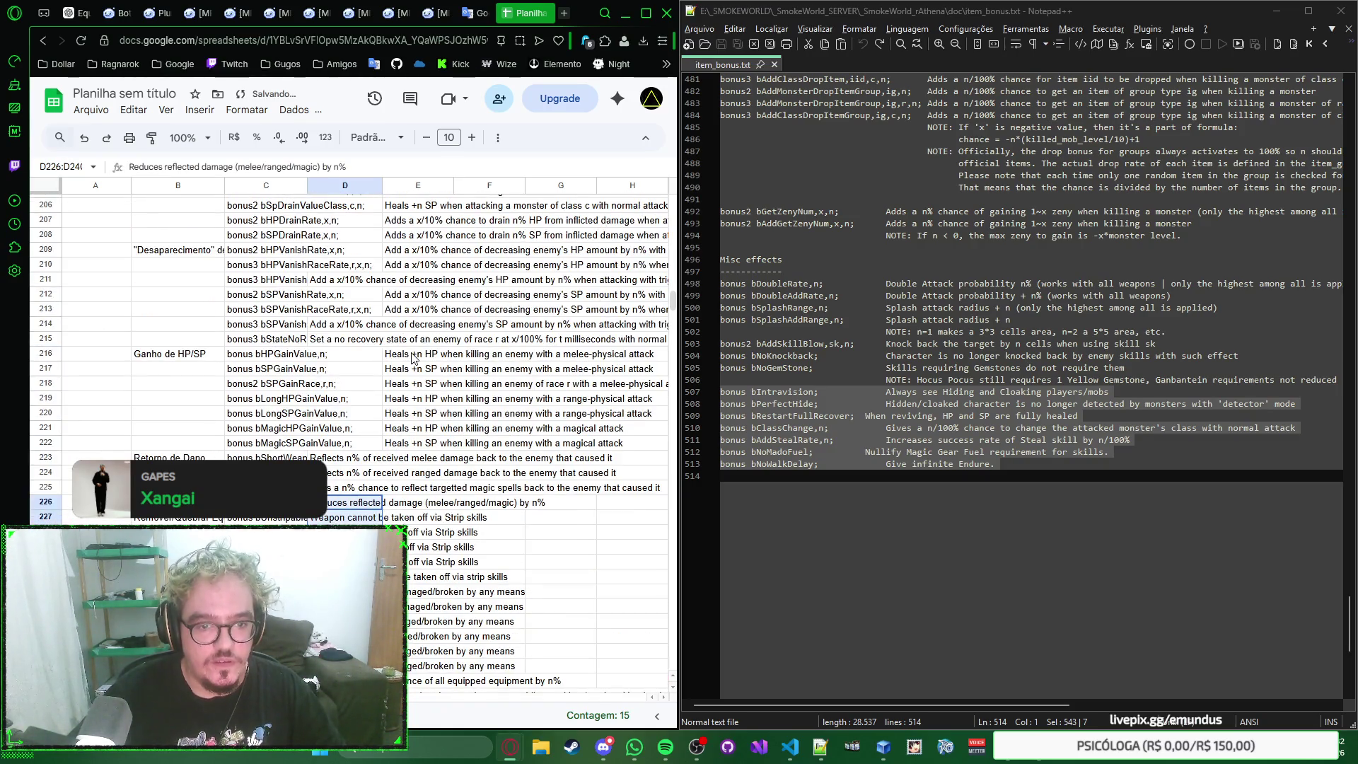
Step: Move the HP/SP descriptions in E216:E222 into D216:D222
drag(413, 357, 410, 443)
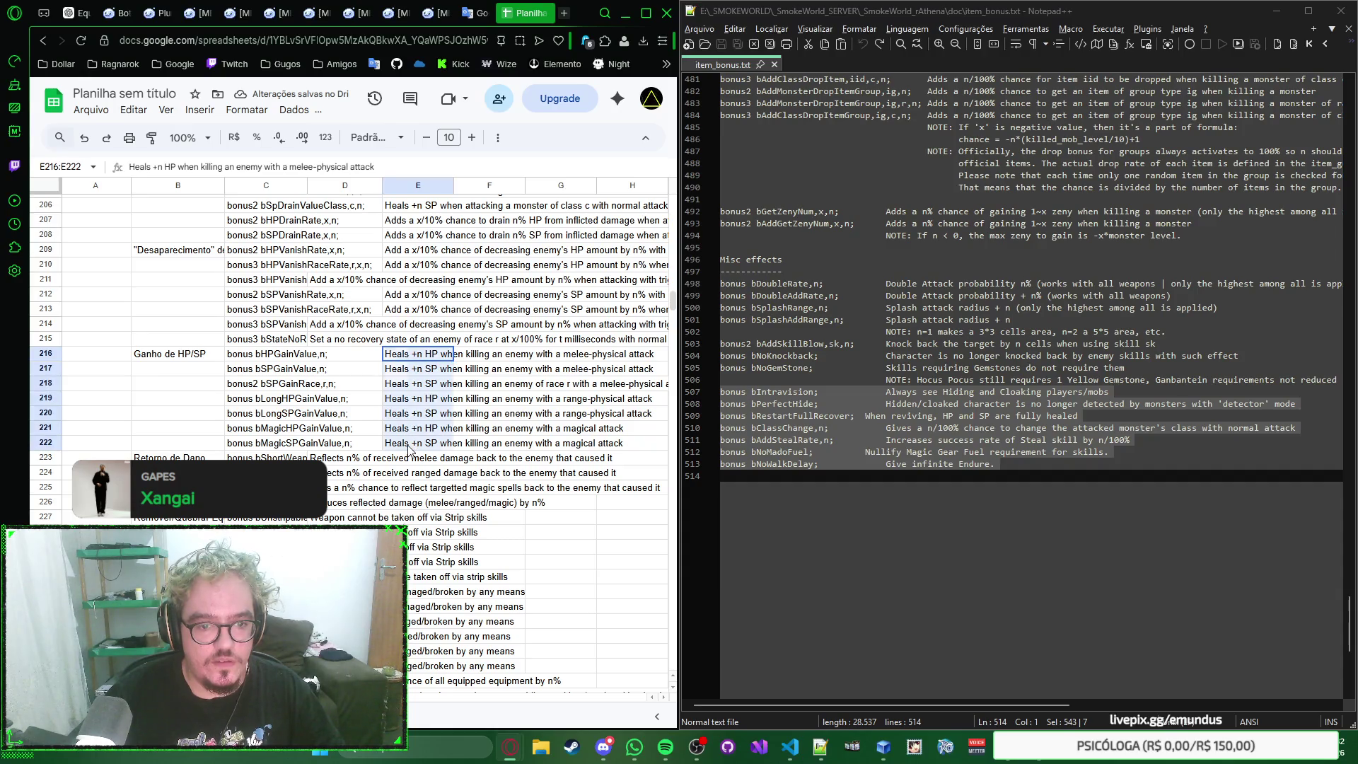
click(348, 358)
text(Heals +n HP when killing an enemy with a melee-physical attack Heals +n SP when killing an enemy with a melee-physical attack Heals +n SP when killing an enemy of race r with a melee-physical attack Heals +n HP when killing an enemy with a range-physical attack Heals +n SP when killing an enemy with a range-physical attack Heals +n HP when killing an enemy with a magical attack Heals +n SP when killing an enemy with a magical attack)
scroll(361, 371, up, 1)
scroll(387, 391, up, 2)
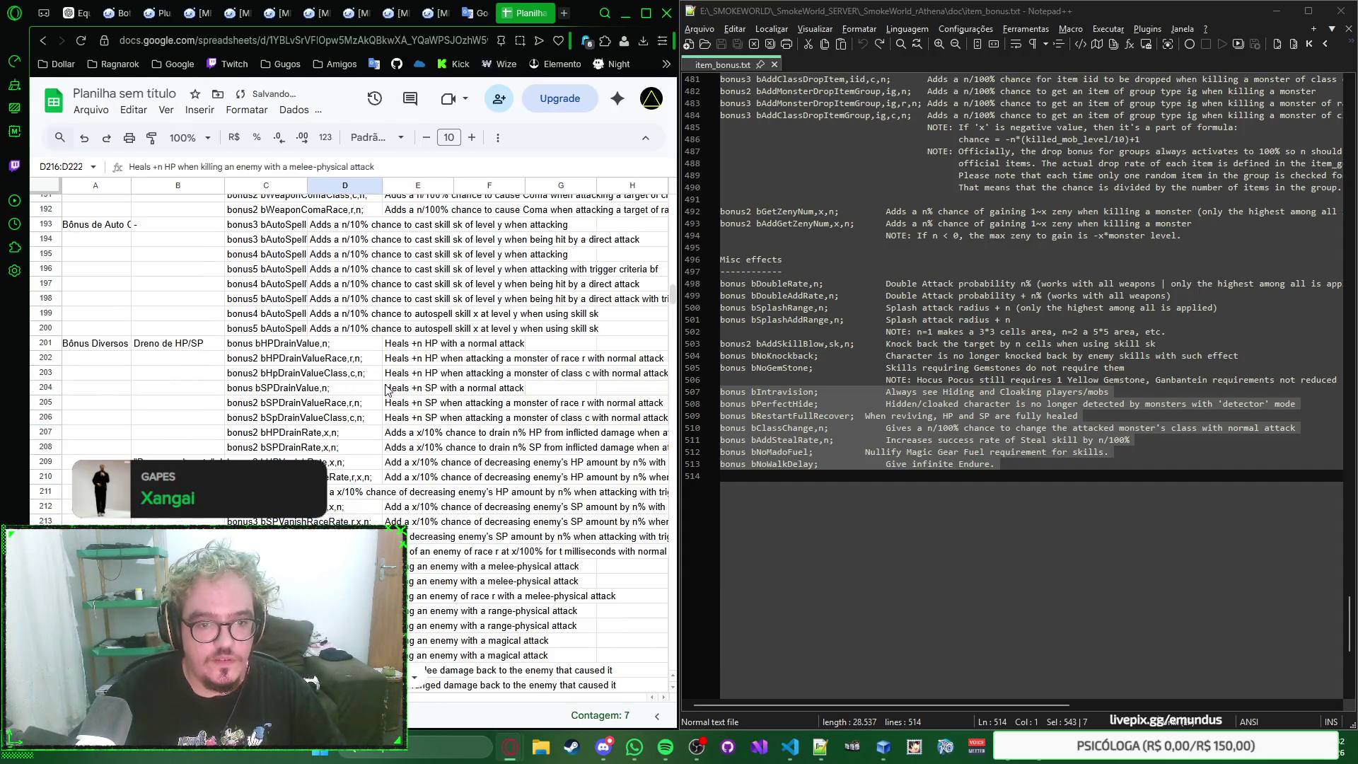
Step: After undoing an over-wide move of rows 201–213, move the descriptions in E201:E210 into column D
click(415, 345)
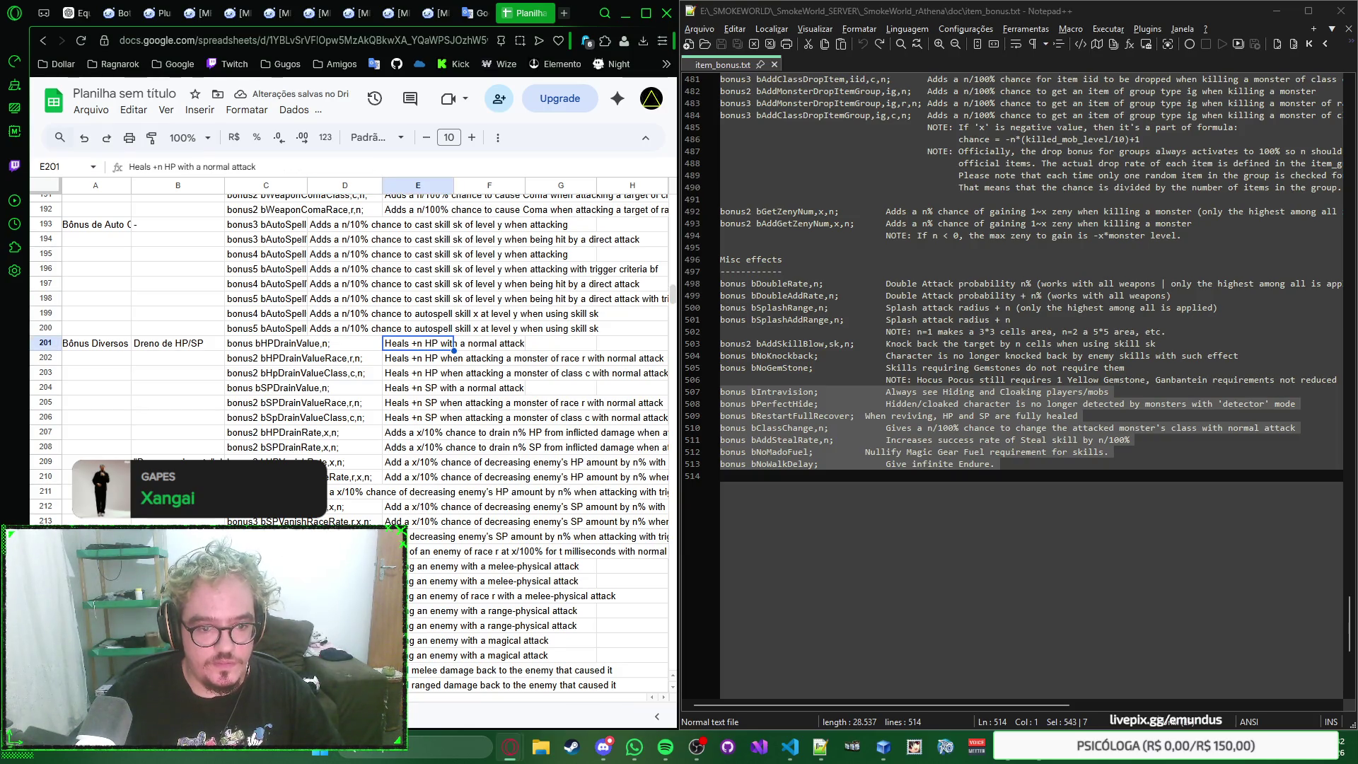
click(345, 535)
key(Right)
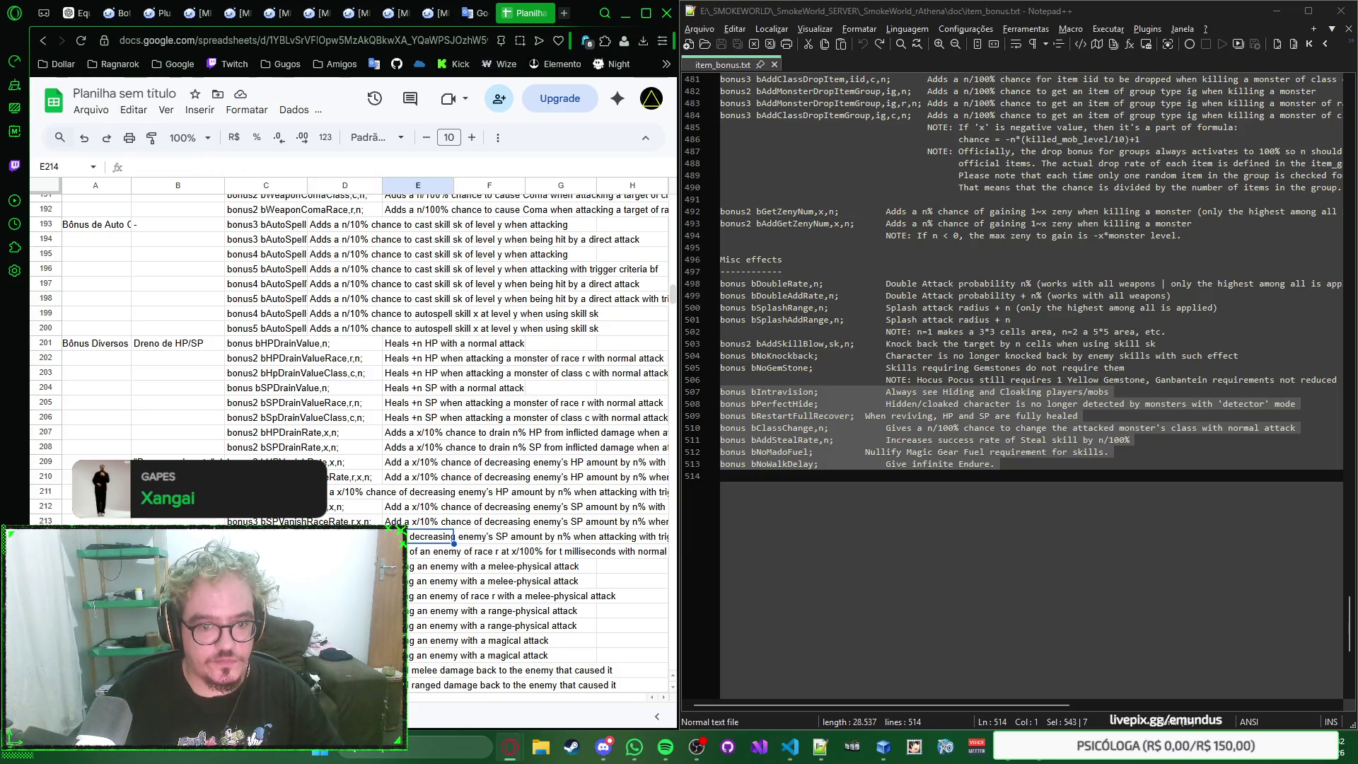
drag(403, 520, 404, 349)
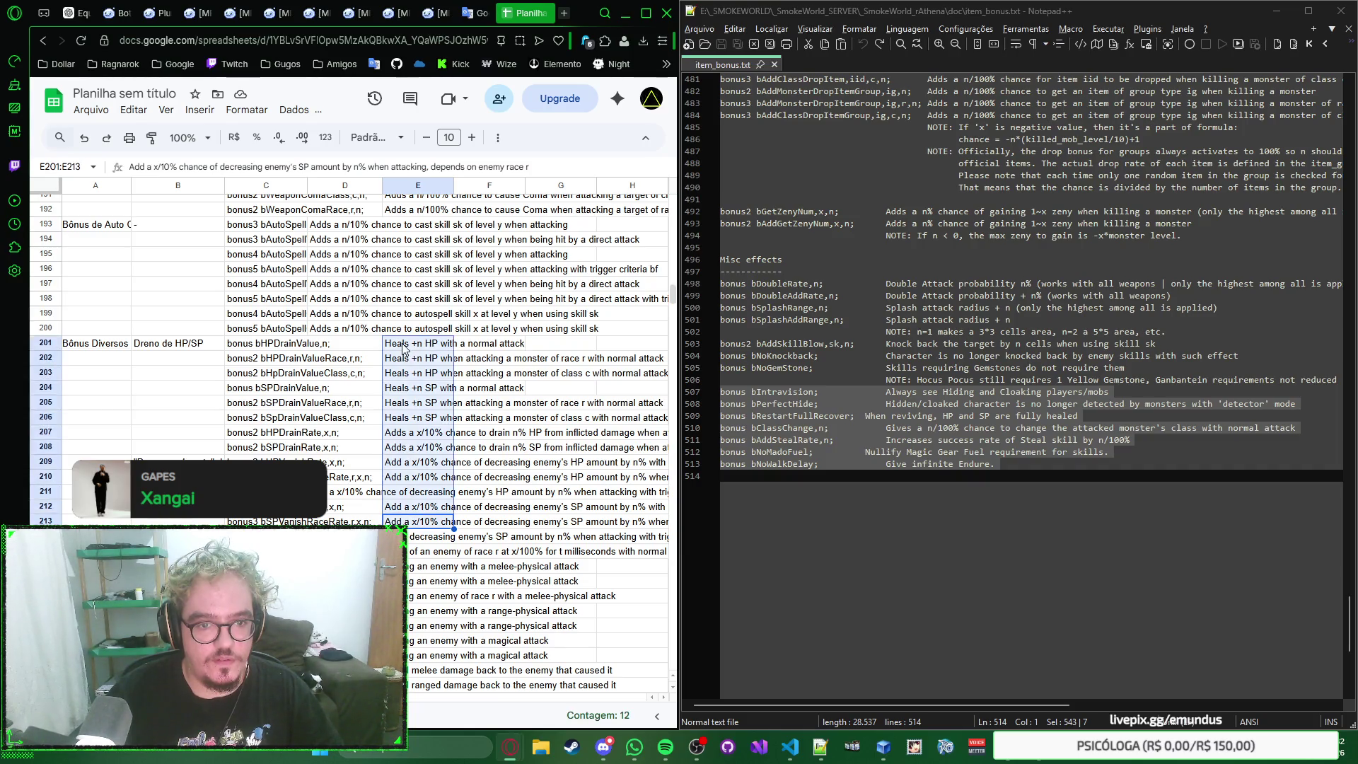
click(368, 346)
key(ctrl+v)
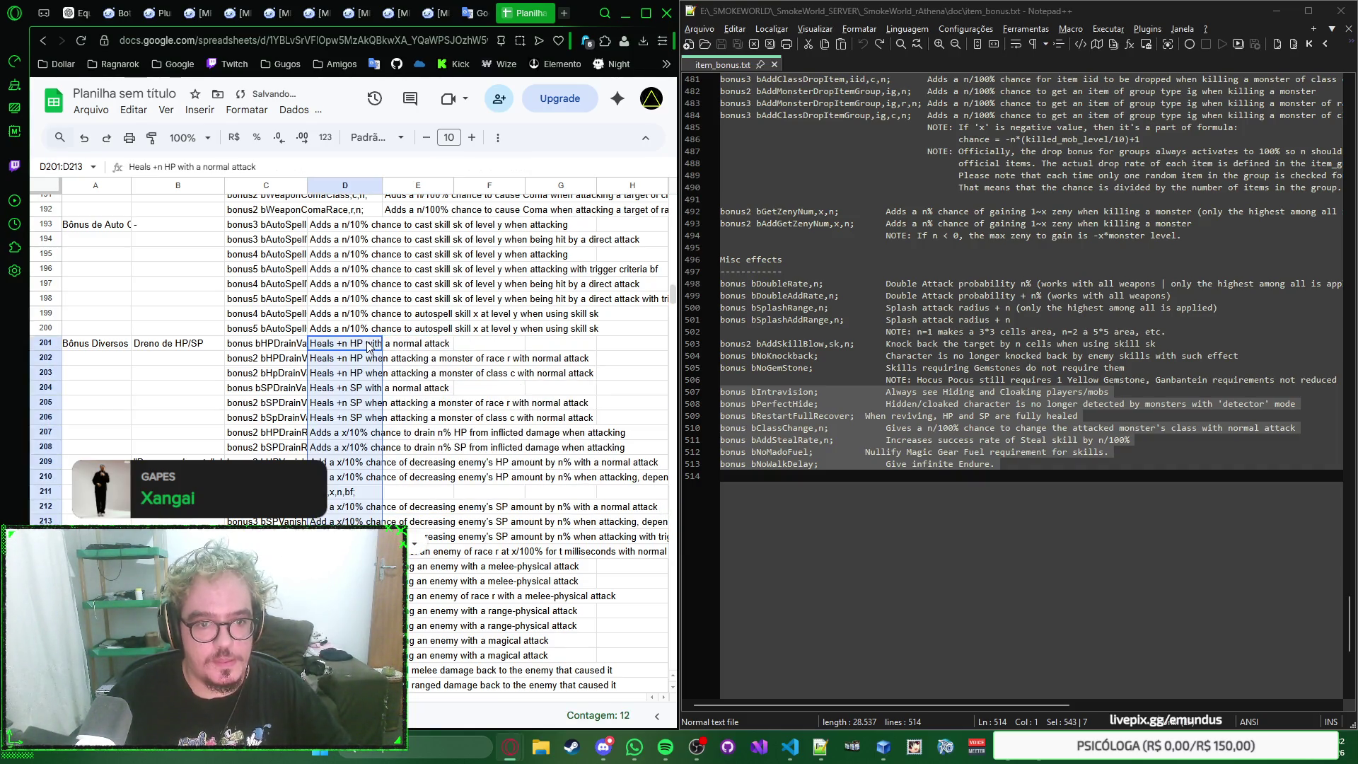
key(ctrl+z)
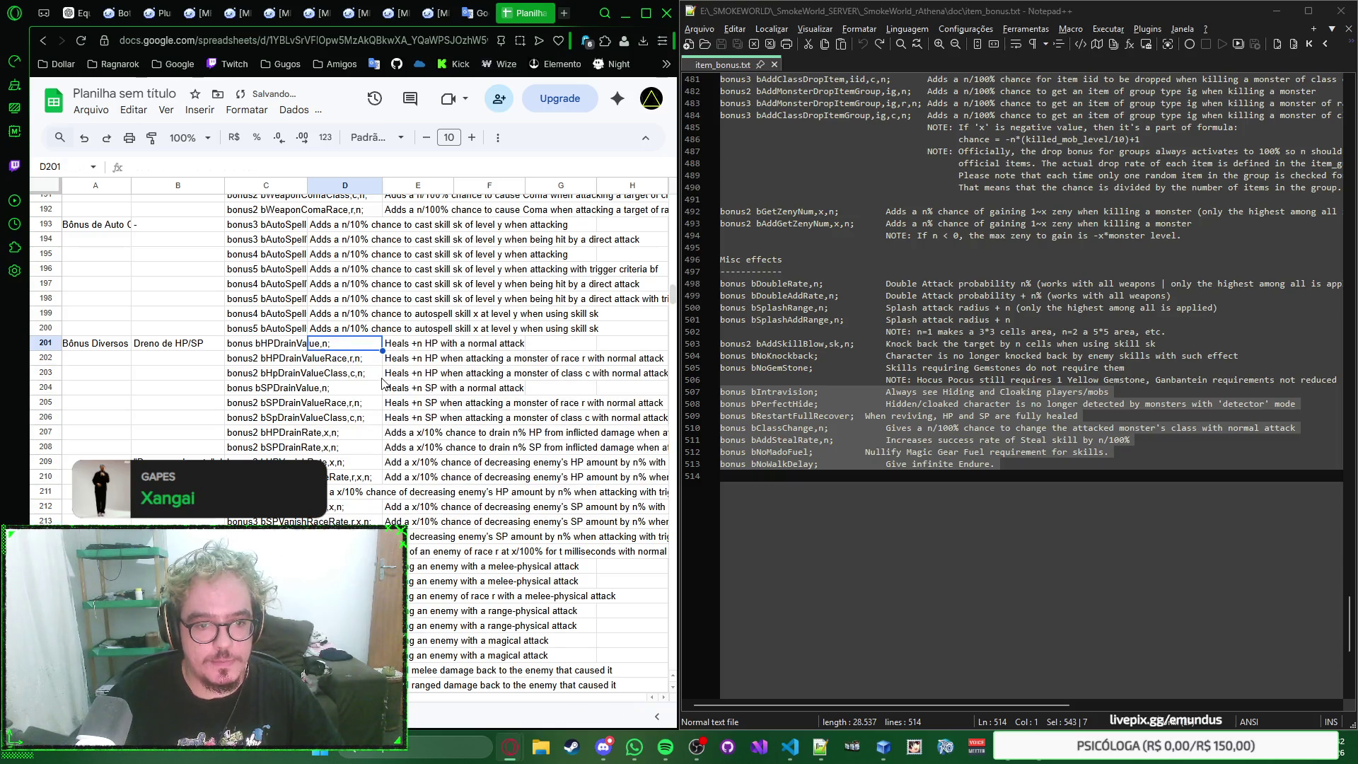
click(337, 510)
click(417, 477)
shift+click(406, 343)
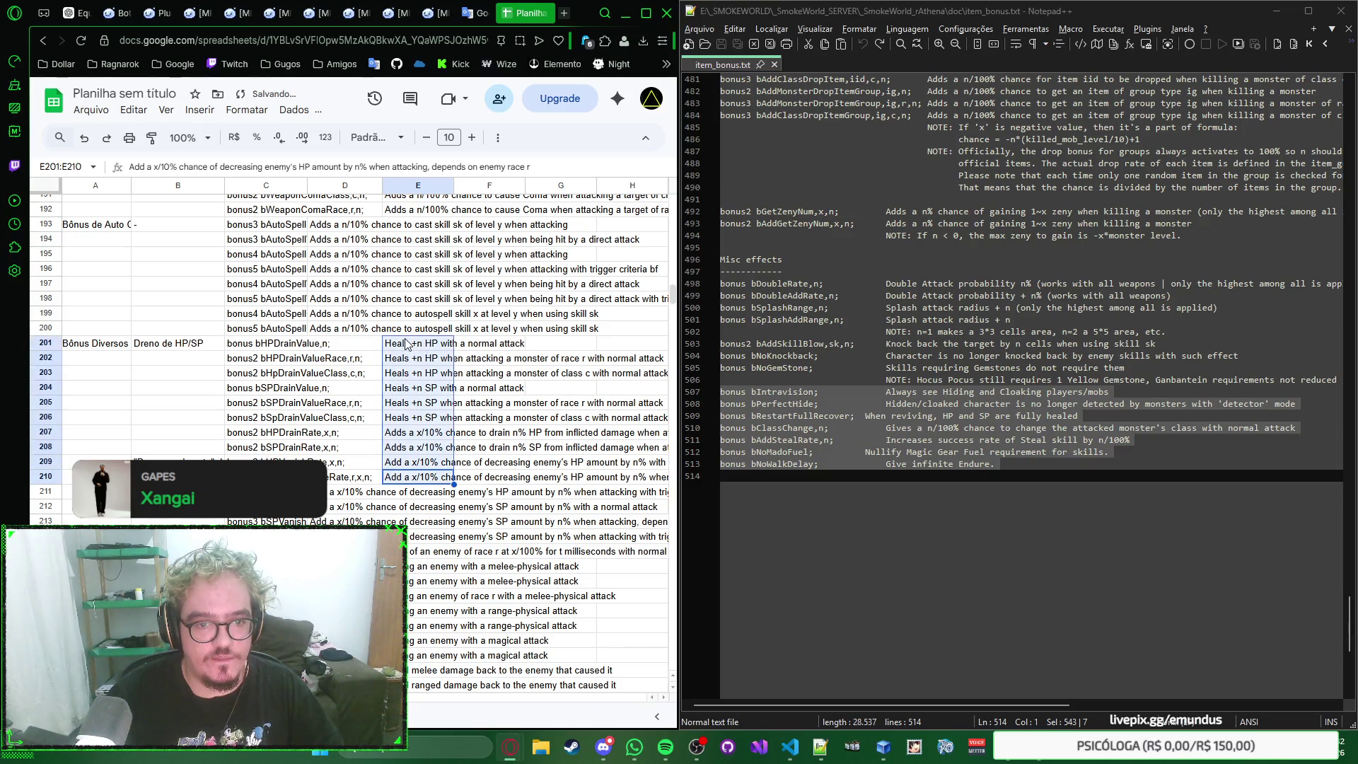
click(349, 346)
key(ctrl+v)
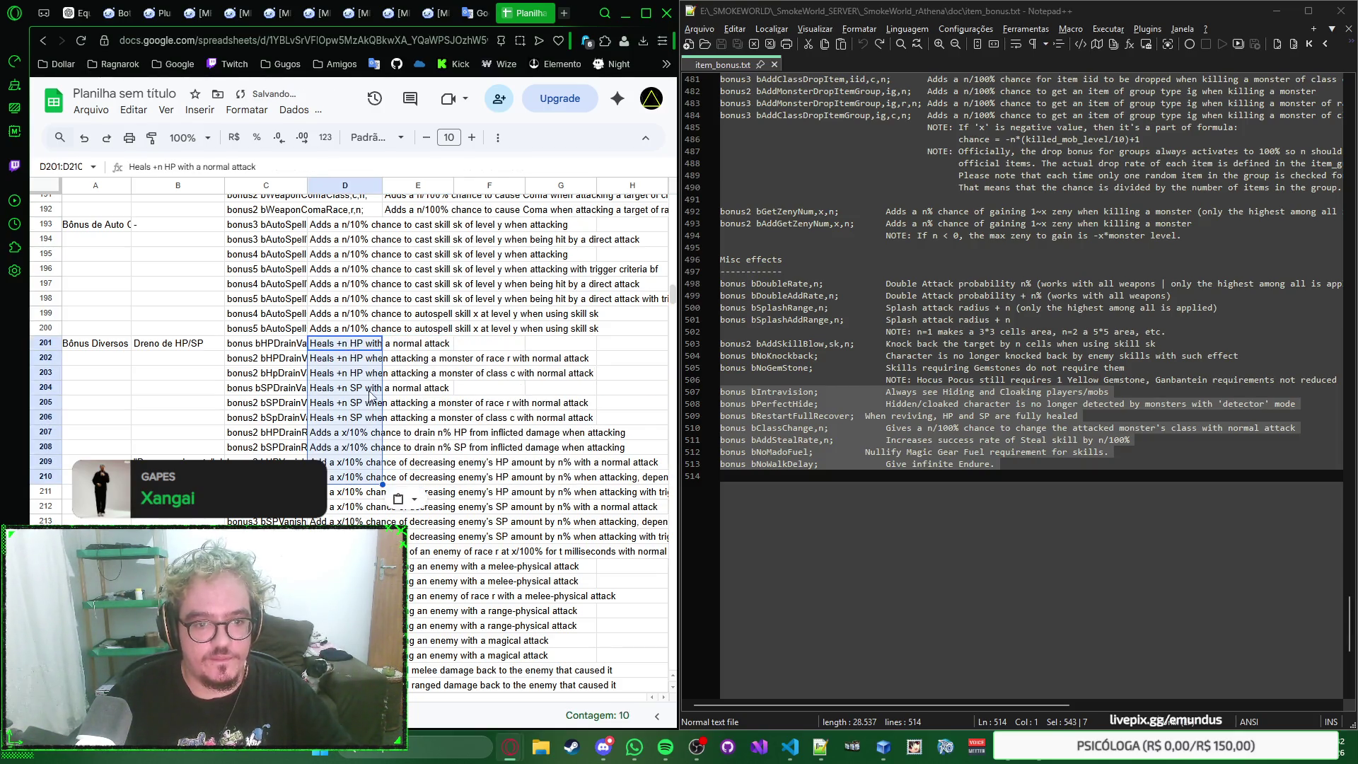
scroll(370, 417, up, 5)
Step: Move the Coma descriptions in E188:E192 into D188:D192
click(399, 436)
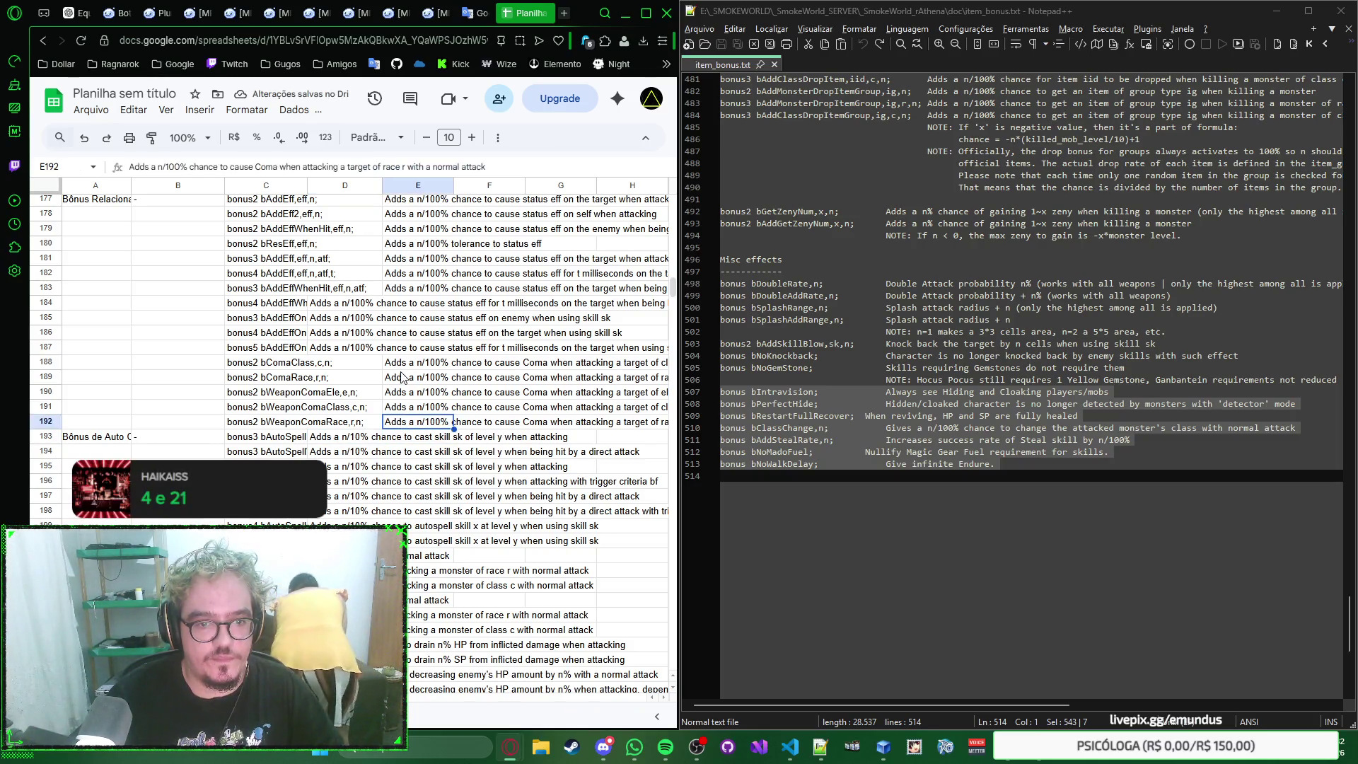
drag(399, 423, 403, 363)
key(ctrl+c)
click(340, 363)
key(ctrl+v)
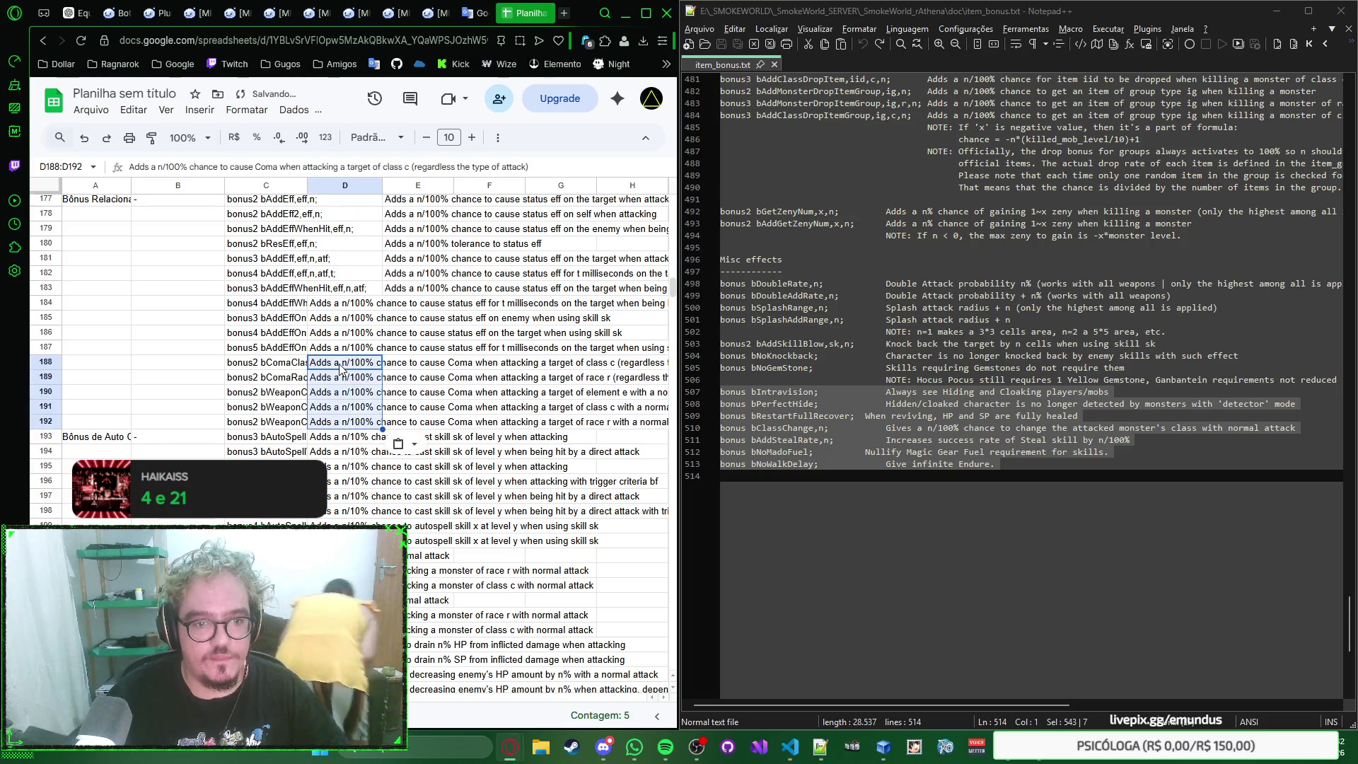
scroll(404, 496, up, 5)
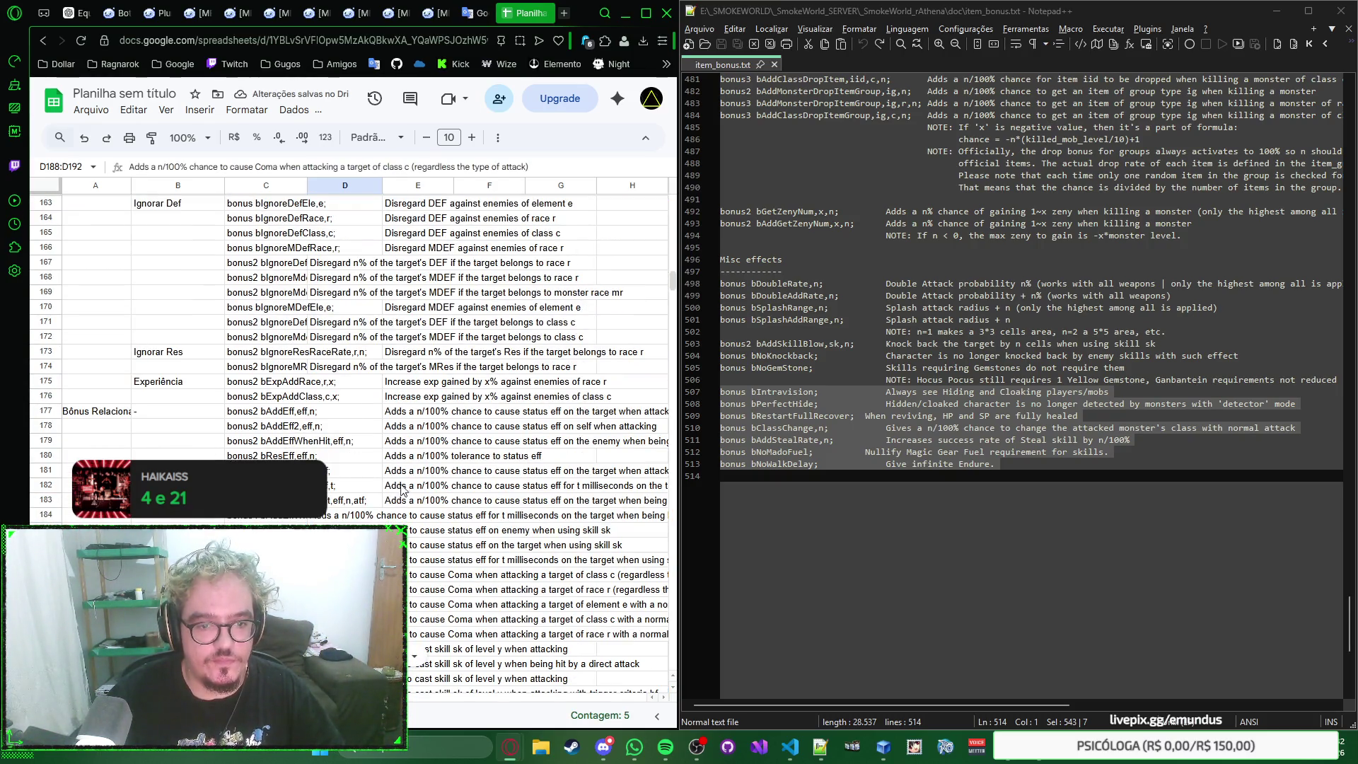
Step: Move the experience descriptions in E175:E183 into column D, undoing a misplaced move in row 174
click(413, 393)
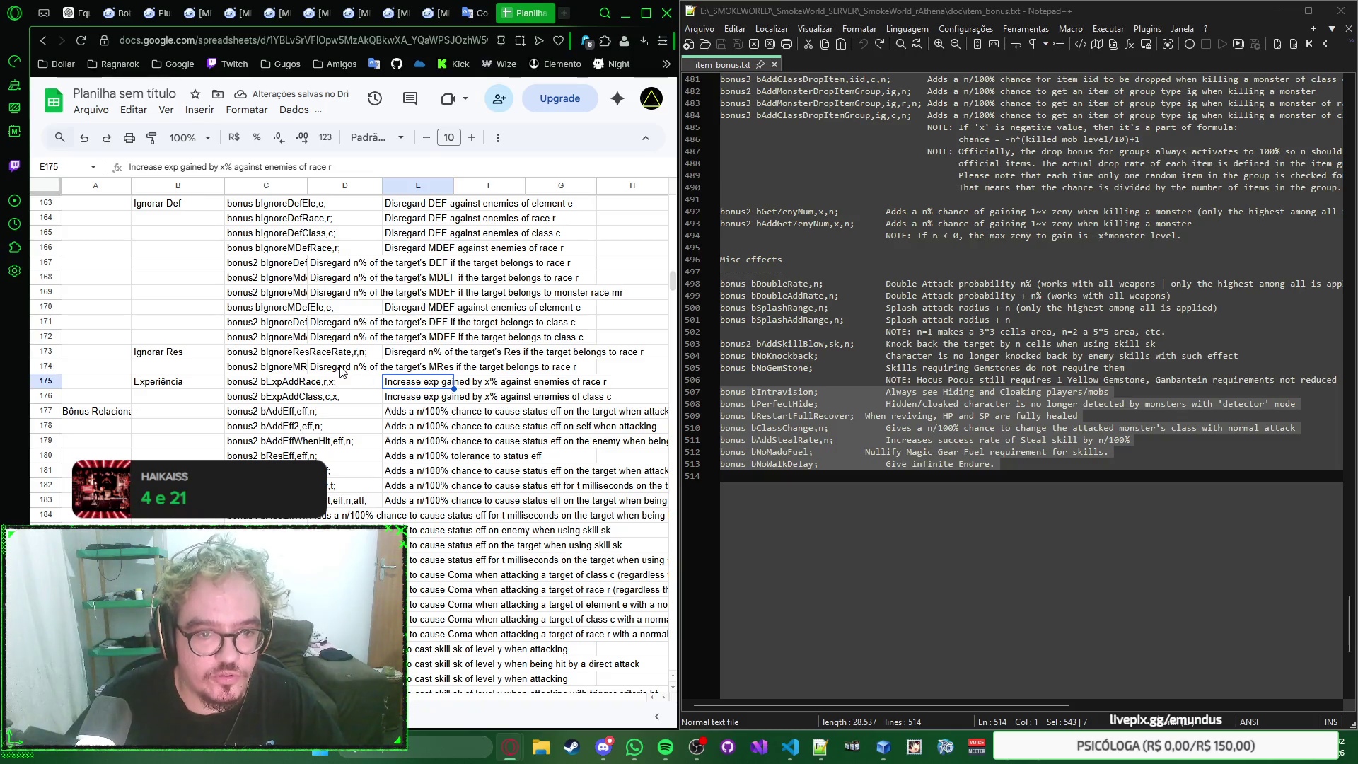
key(Up)
key(Left)
key(ctrl+z)
click(411, 389)
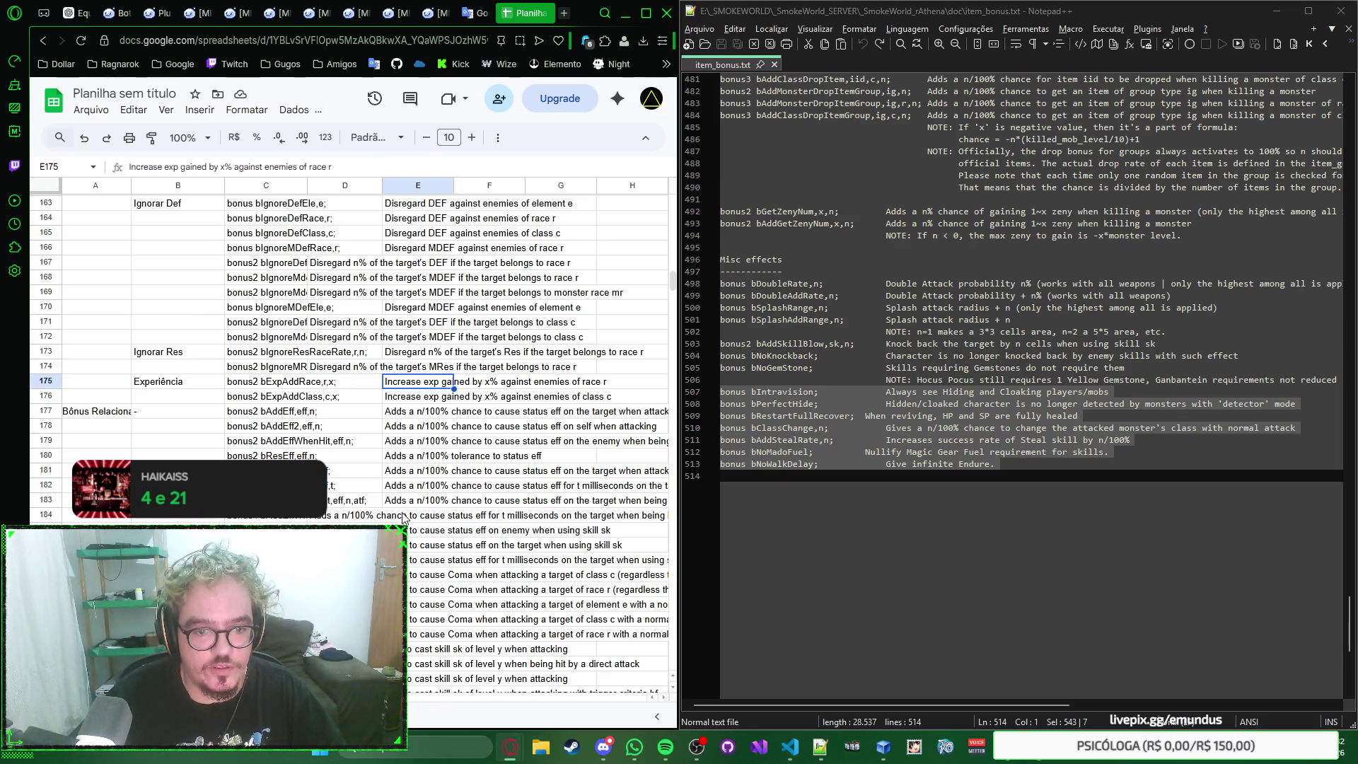
shift+click(400, 505)
key(ctrl+x)
key(Left)
key(ctrl+v)
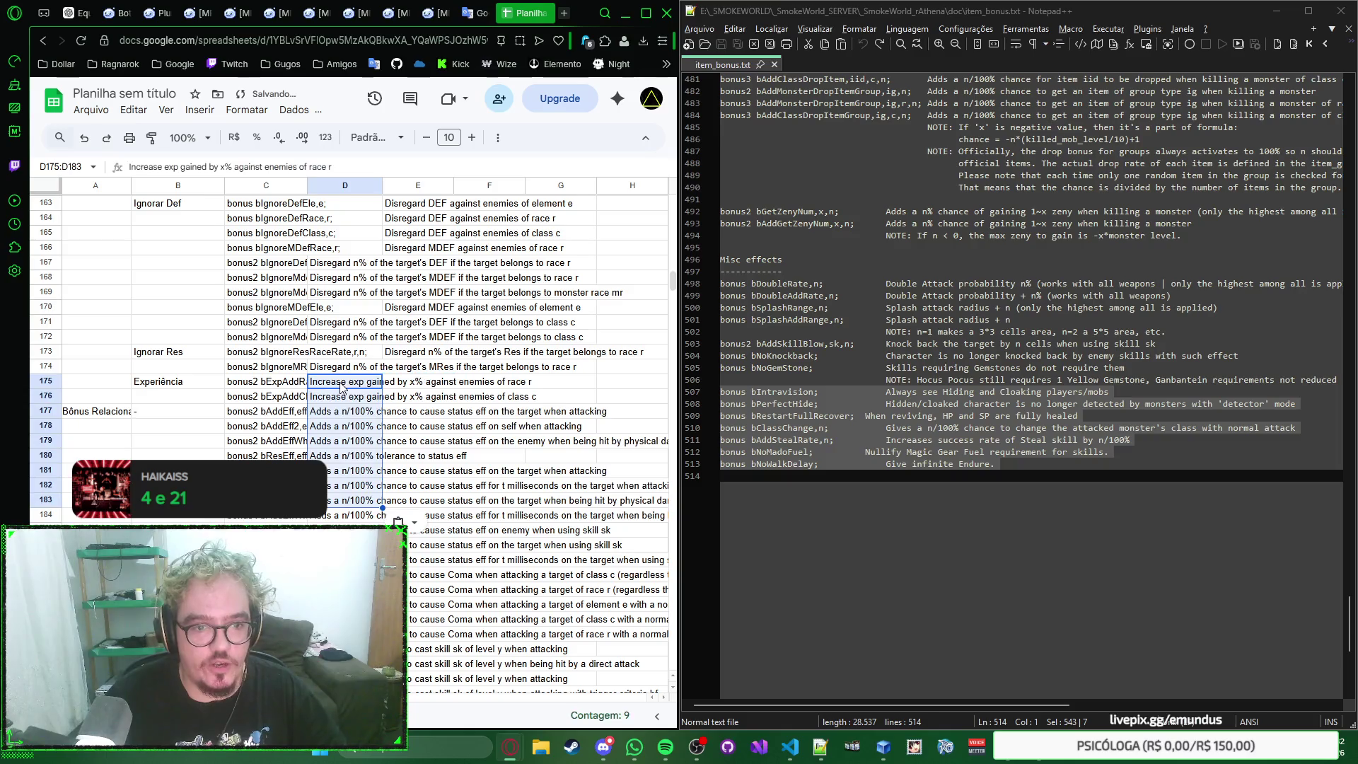
scroll(366, 435, up, 2)
Step: Move the single descriptions in rows 173 and 170 from column E into column D
click(404, 495)
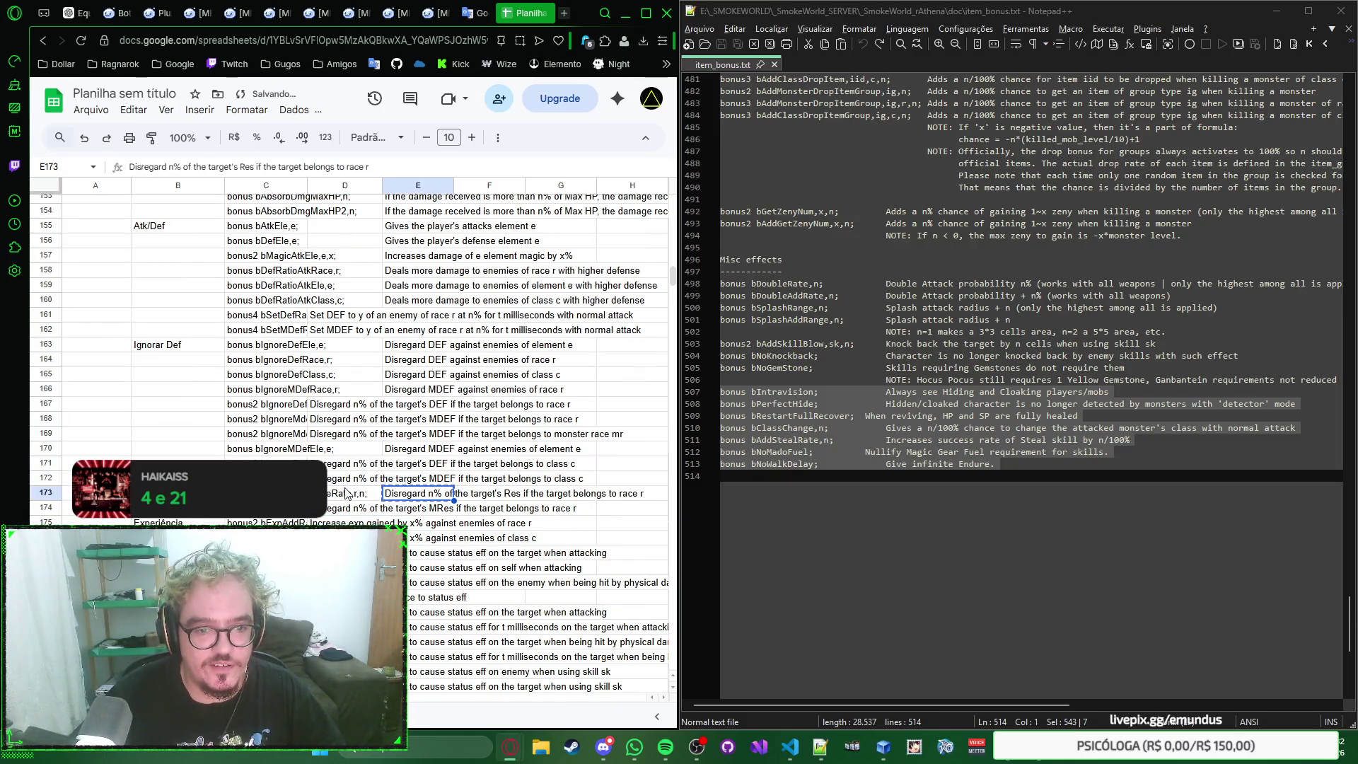
key(ctrl+x)
key(Left)
key(ctrl+v)
click(401, 467)
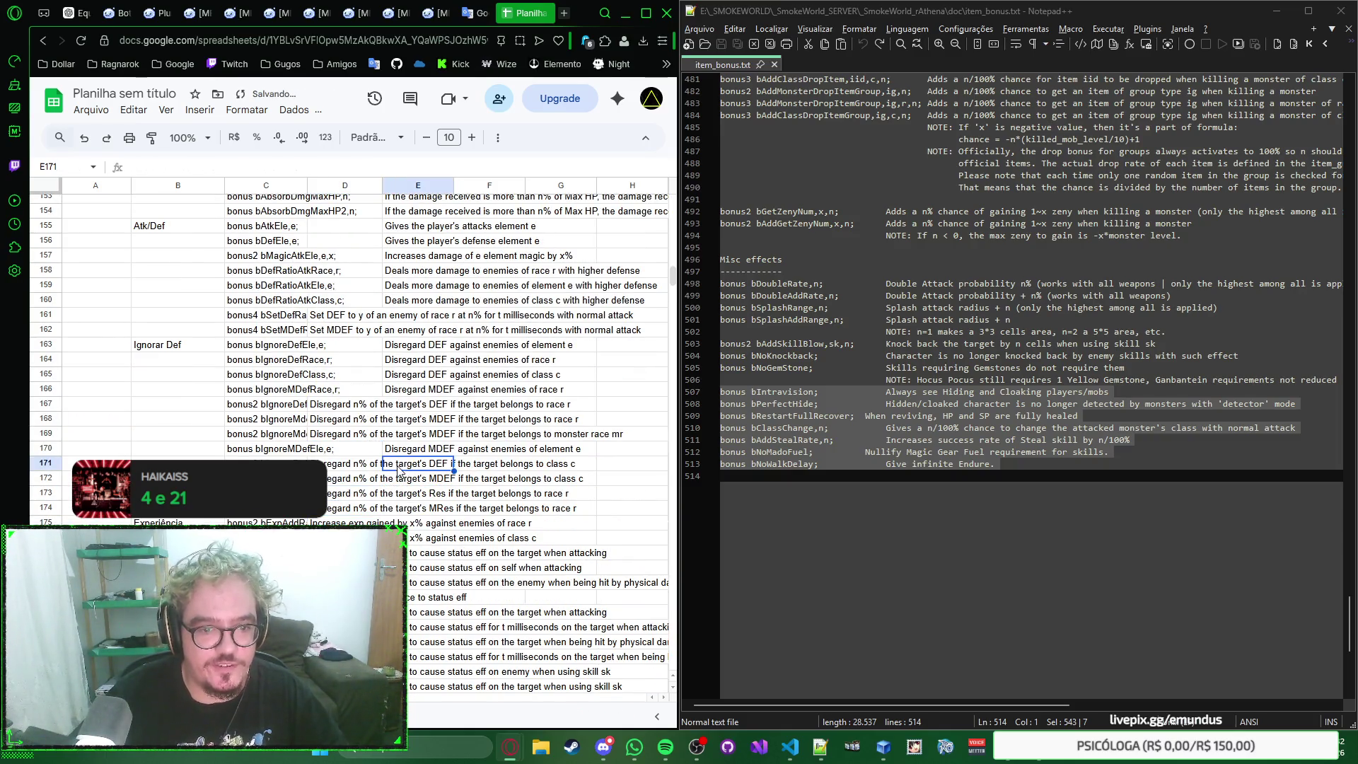
click(399, 448)
key(ctrl+x)
key(Left)
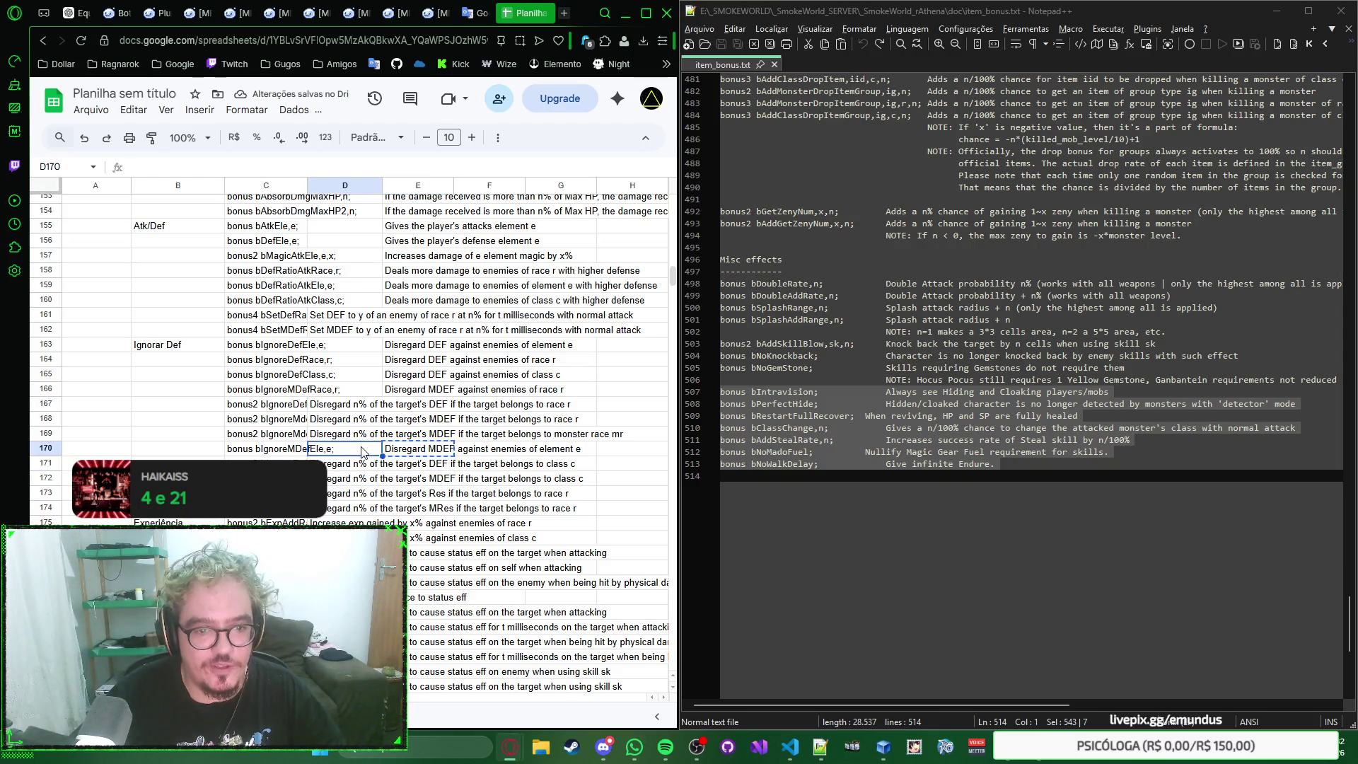
key(ctrl+v)
scroll(407, 449, up, 3)
Step: Move the Disregard-defence descriptions in E163:E166 into column D
drag(420, 531, 419, 486)
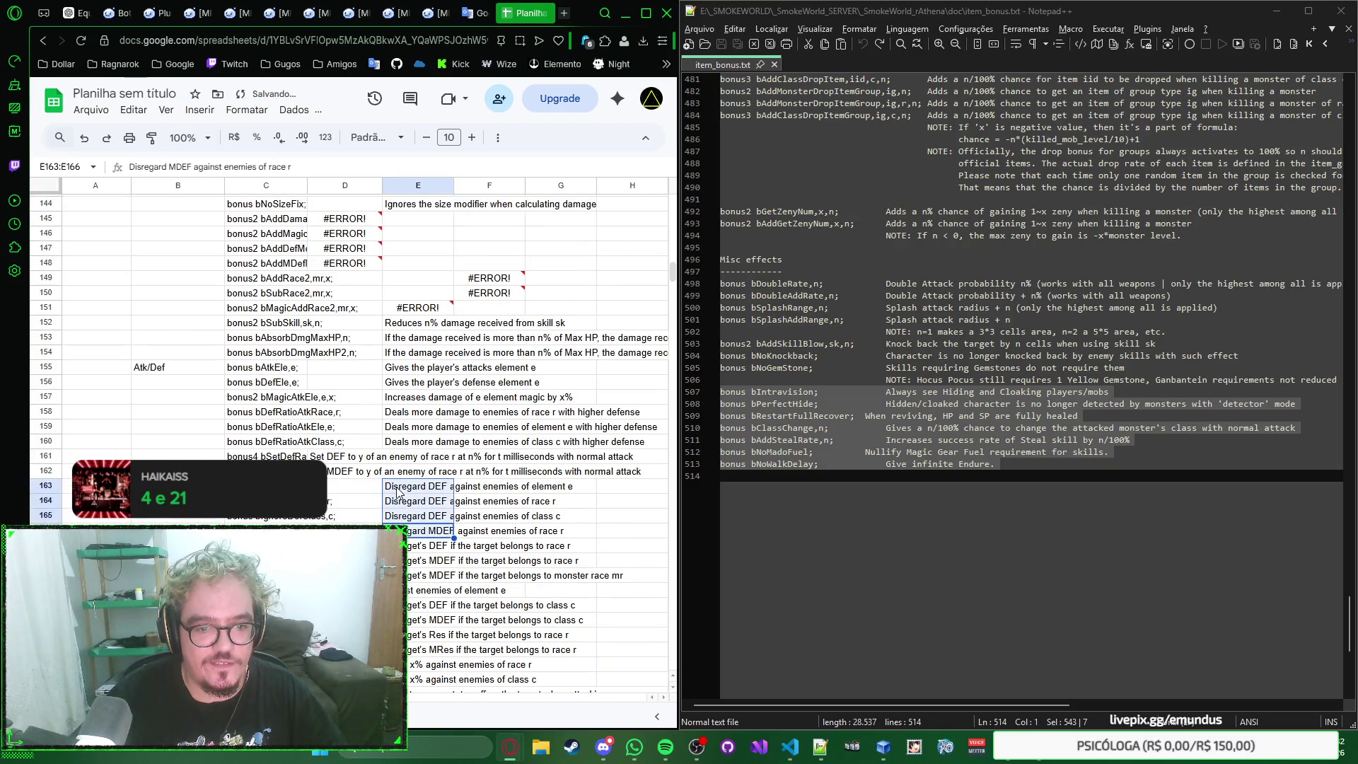
key(ctrl+x)
key(Left)
key(ctrl+v)
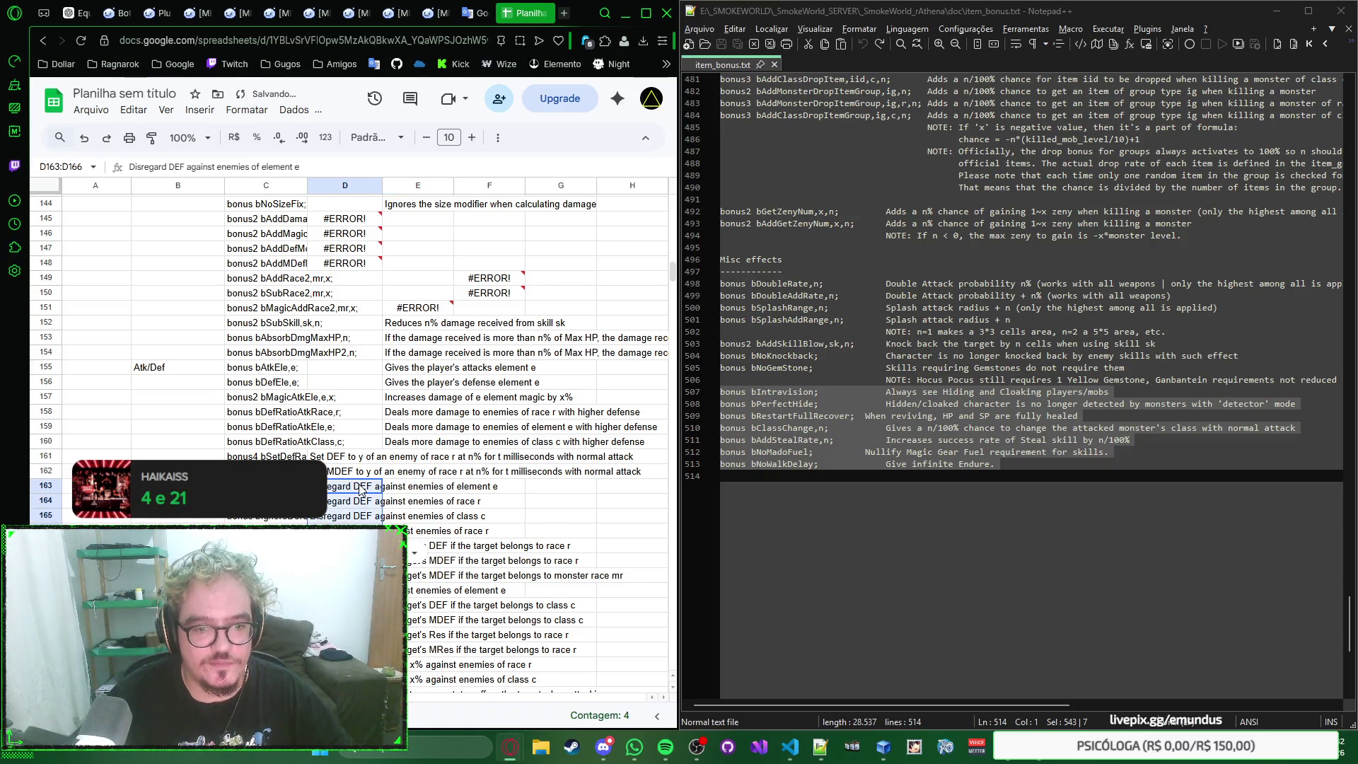
scroll(367, 490, up, 2)
Step: Move the damage descriptions in E152:E160 into D152:D160
click(416, 513)
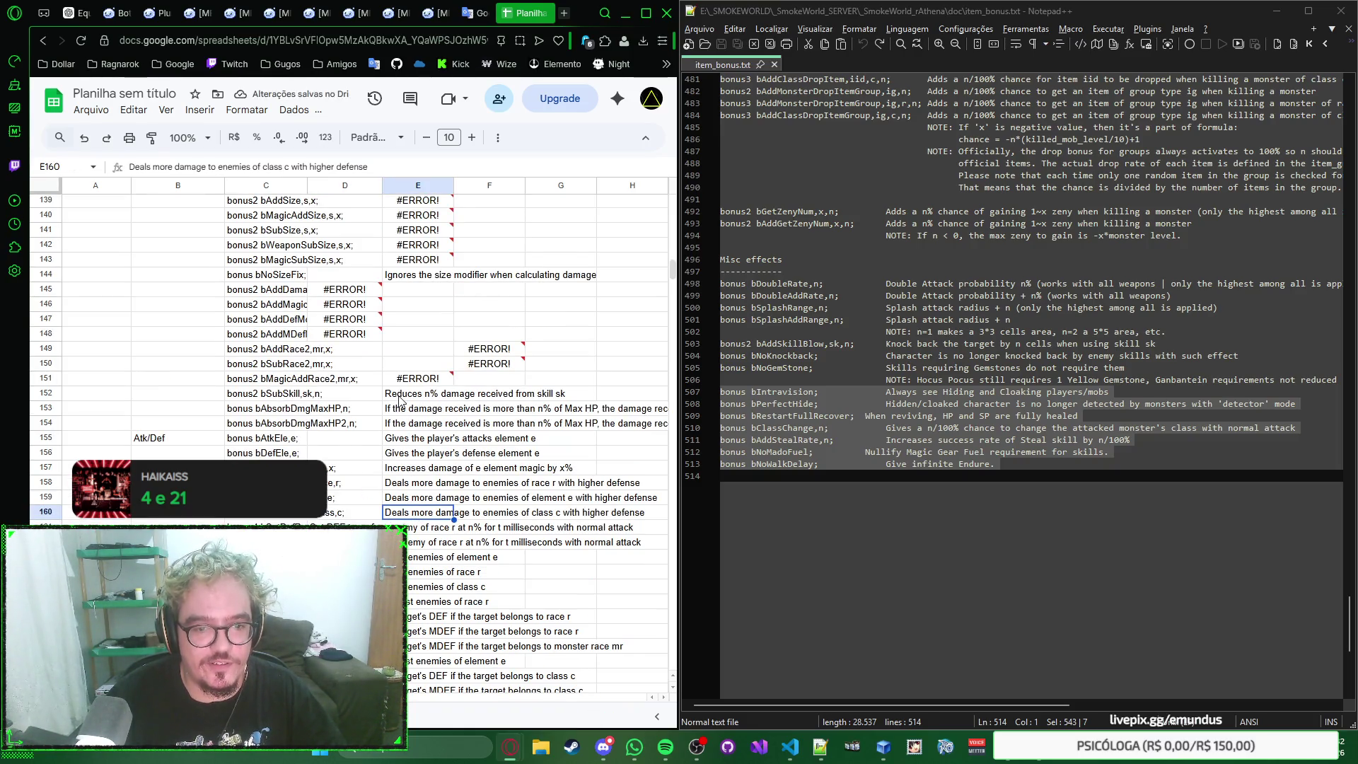
shift+click(400, 398)
key(ctrl+x)
click(344, 400)
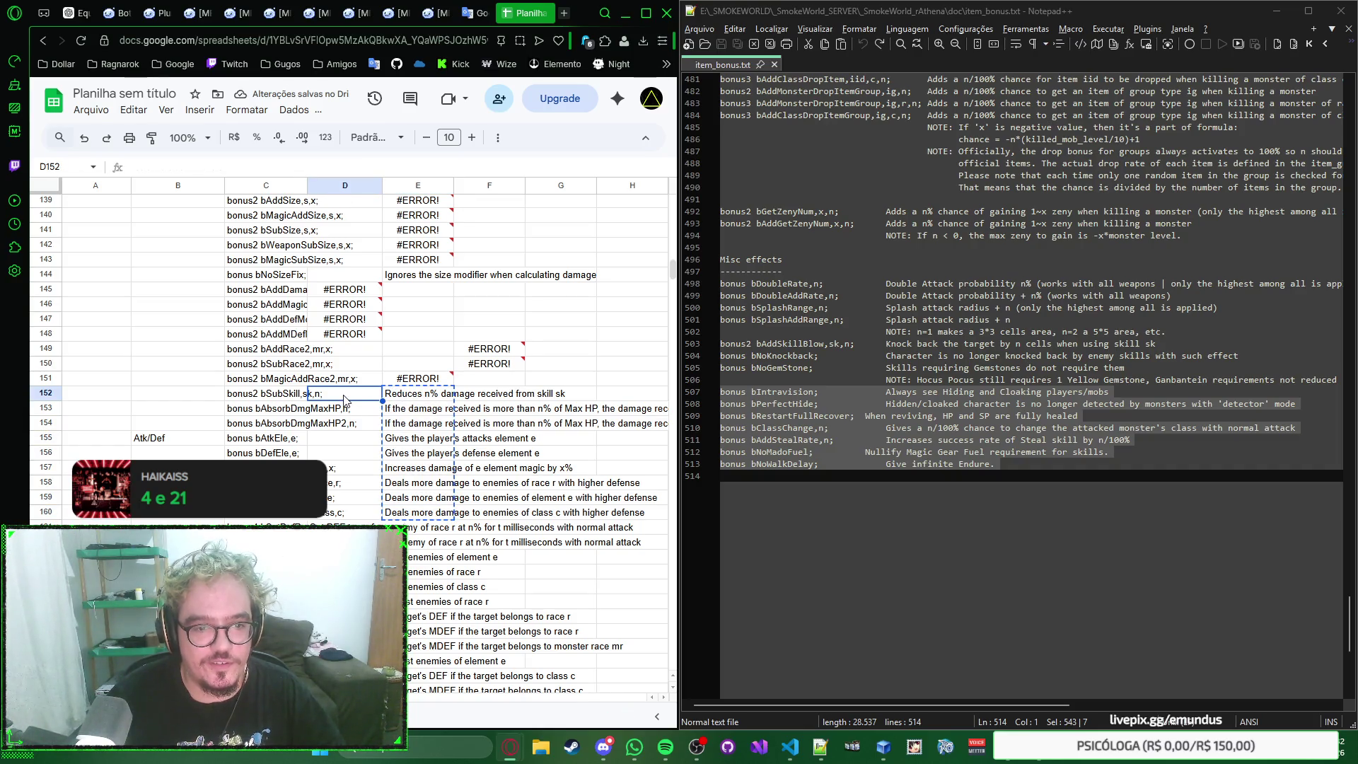
key(ctrl+v)
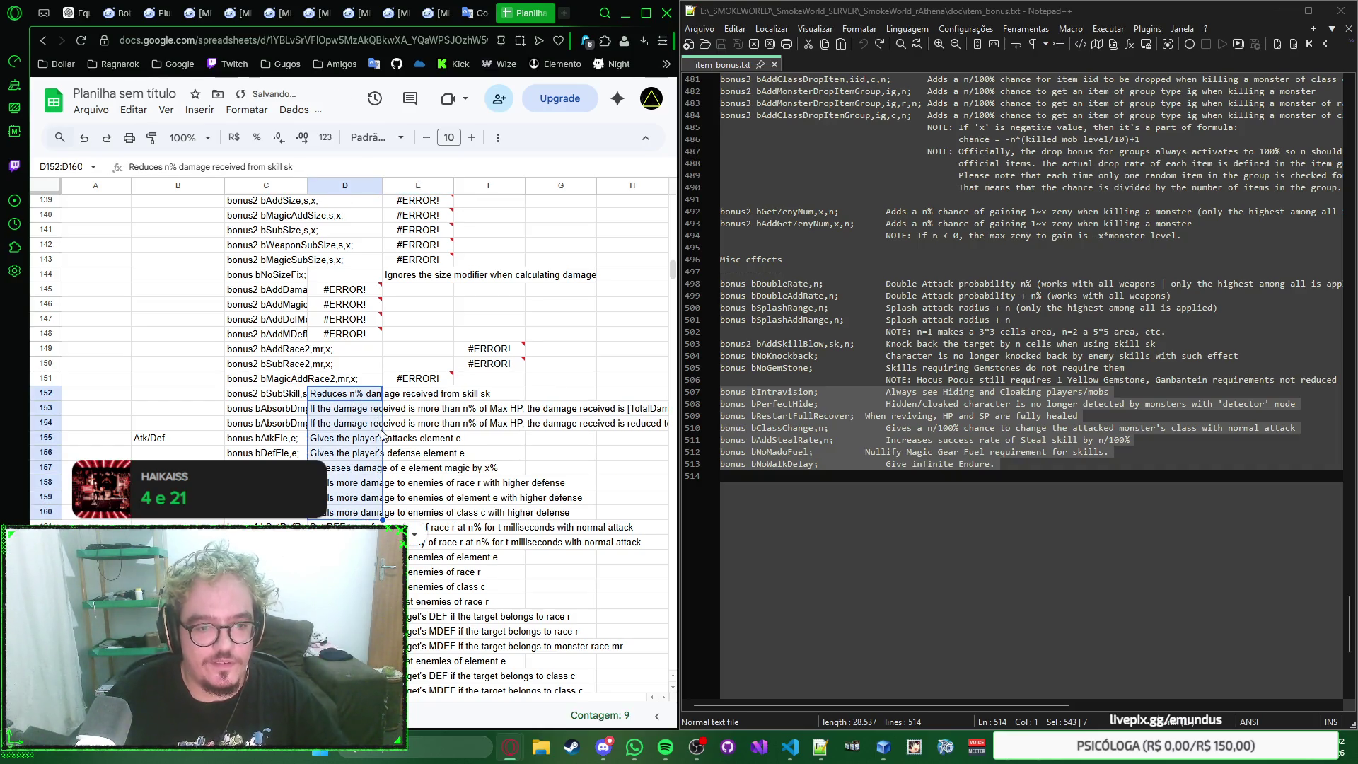
scroll(402, 425, up, 3)
mouse_move(417, 520)
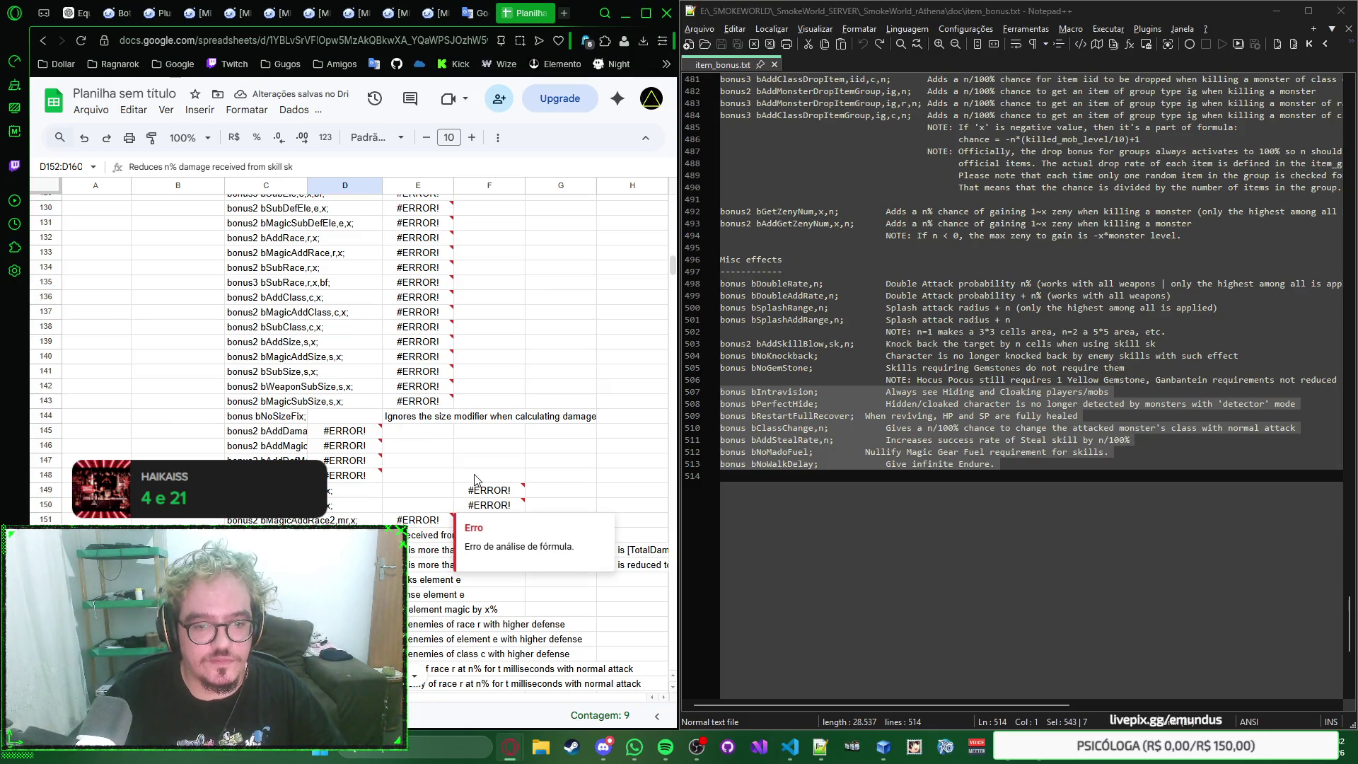
Step: Move the size-modifier description from E144 into D144
click(430, 525)
click(489, 464)
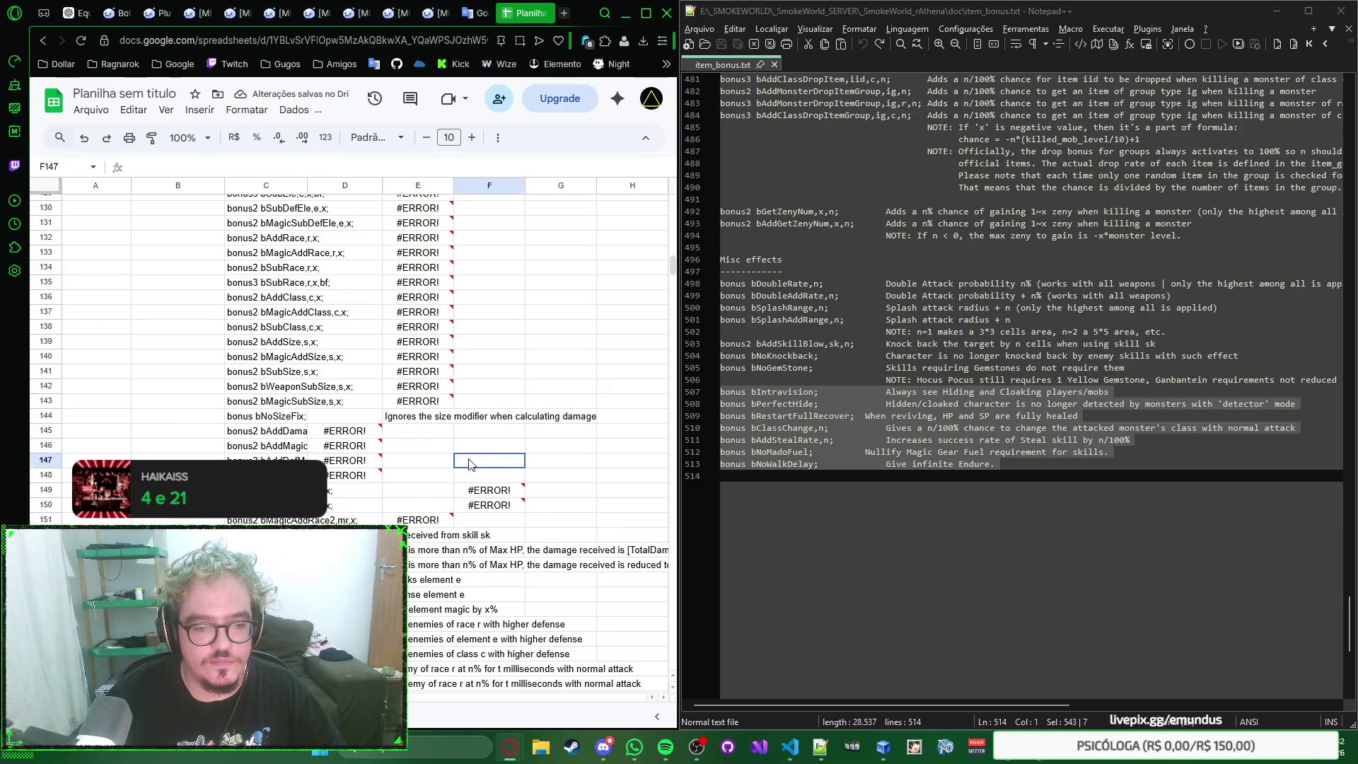
right_click(488, 464)
key(Escape)
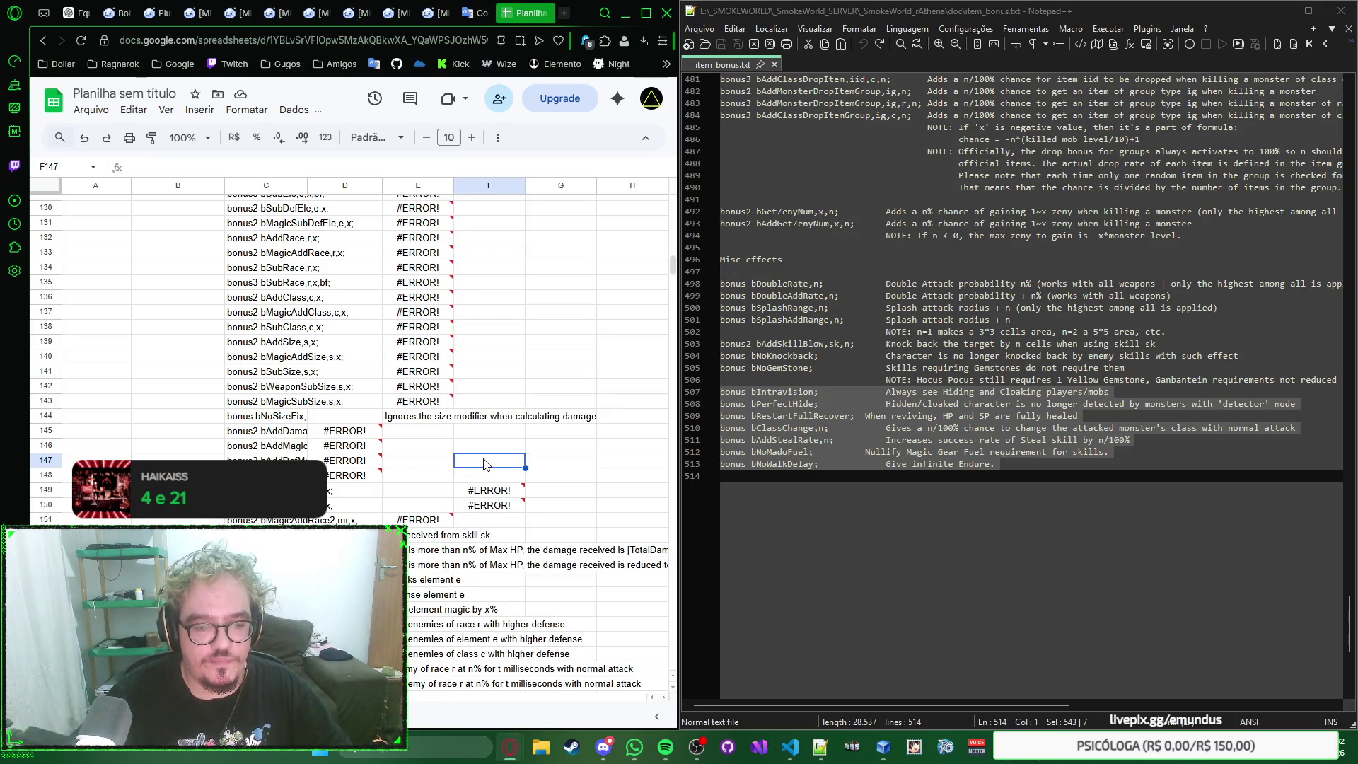
click(419, 417)
key(ctrl+x)
key(Left)
key(ctrl+v)
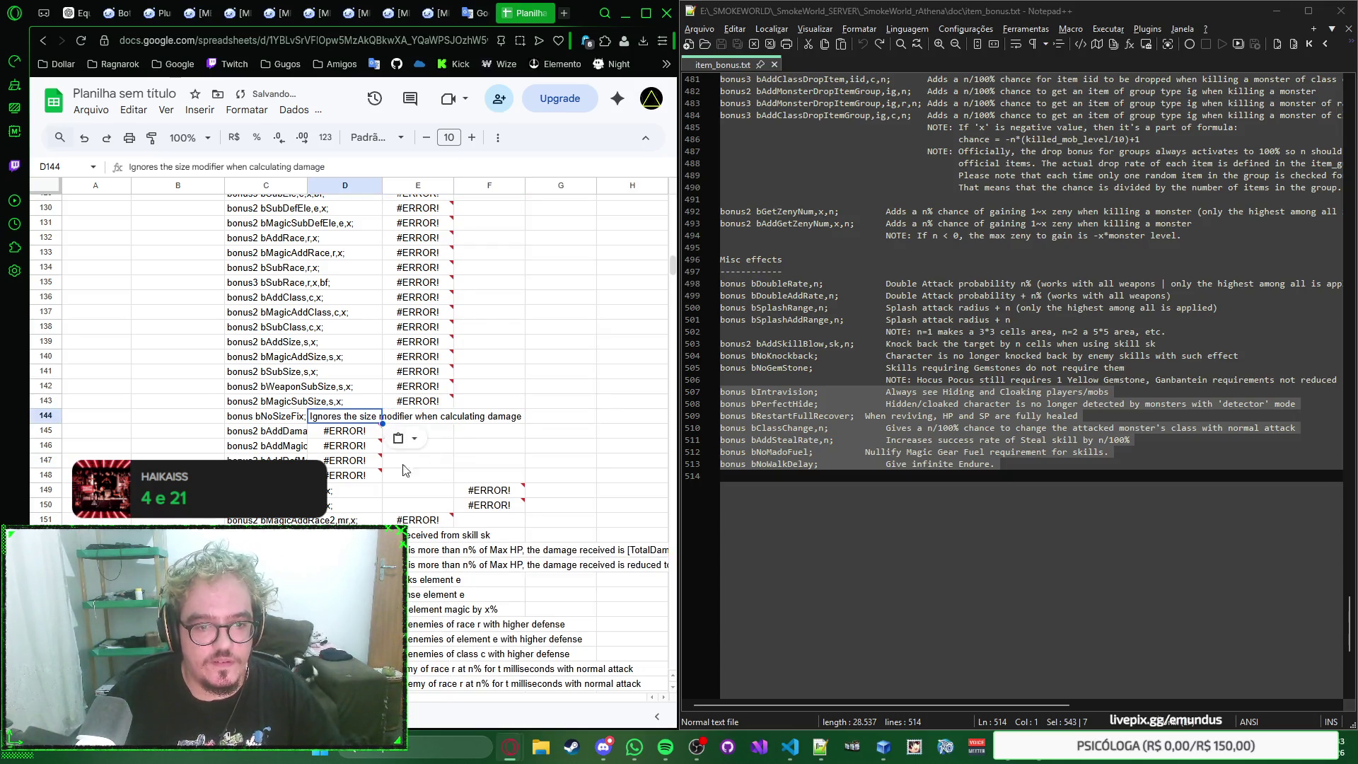
Step: Move the two error entries from F149:F150 into column D
click(406, 525)
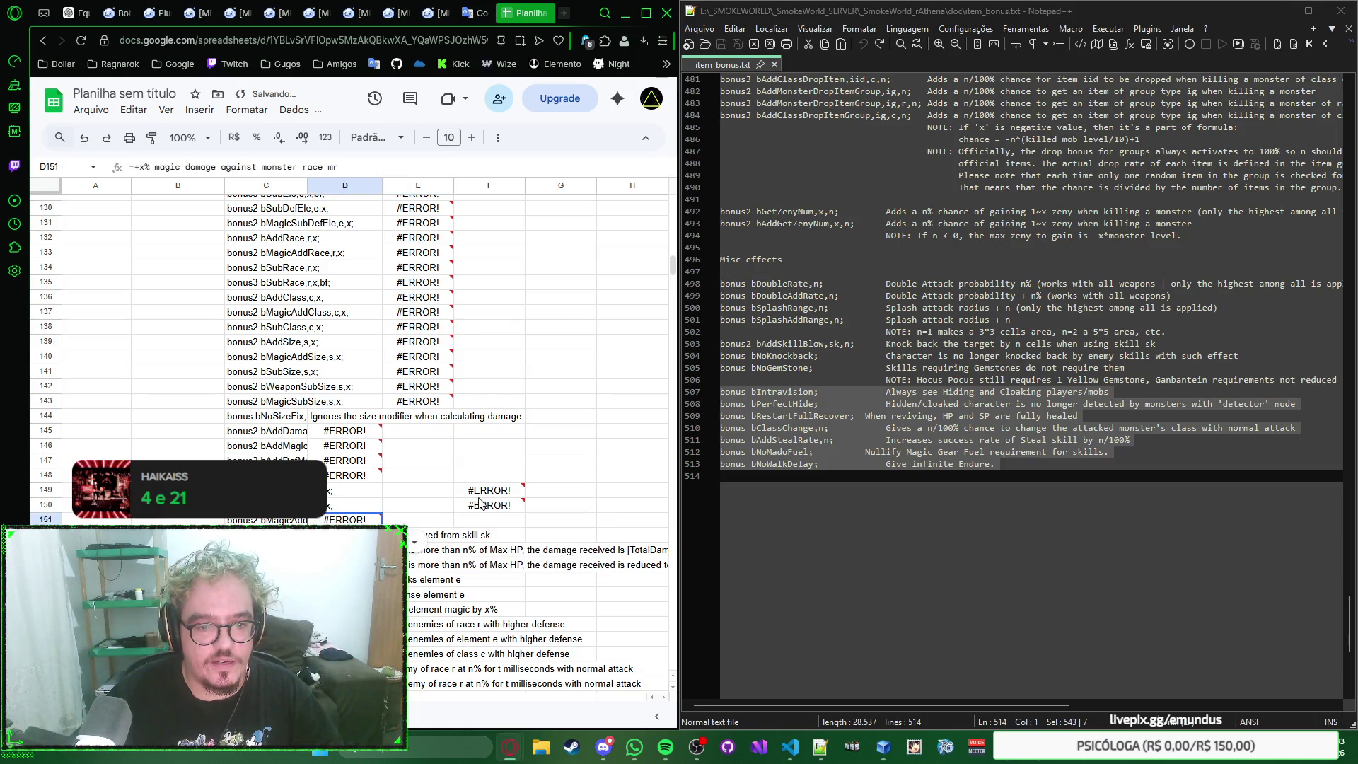
drag(486, 491, 479, 508)
key(ctrl+x)
key(Left)
key(Left)
key(ctrl+v)
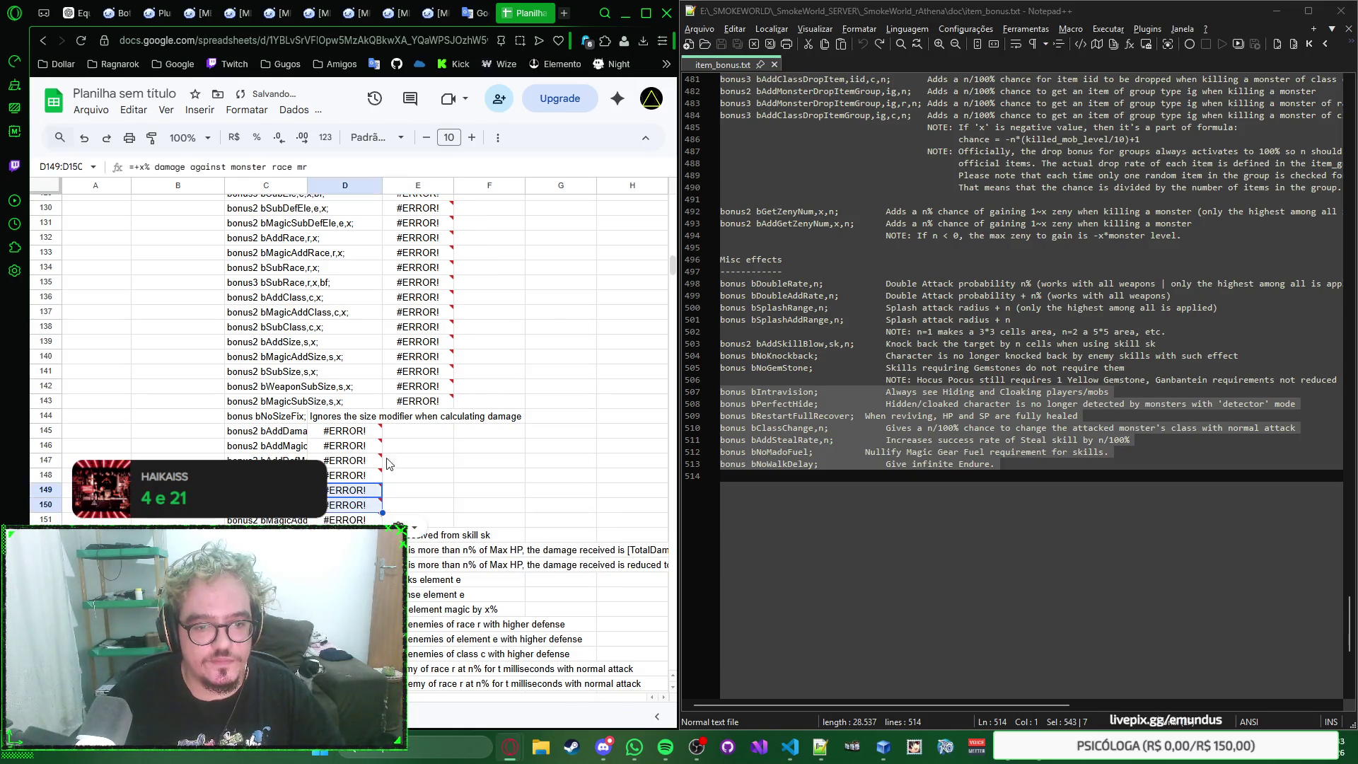
scroll(414, 464, up, 2)
scroll(415, 464, up, 5)
scroll(419, 371, down, 4)
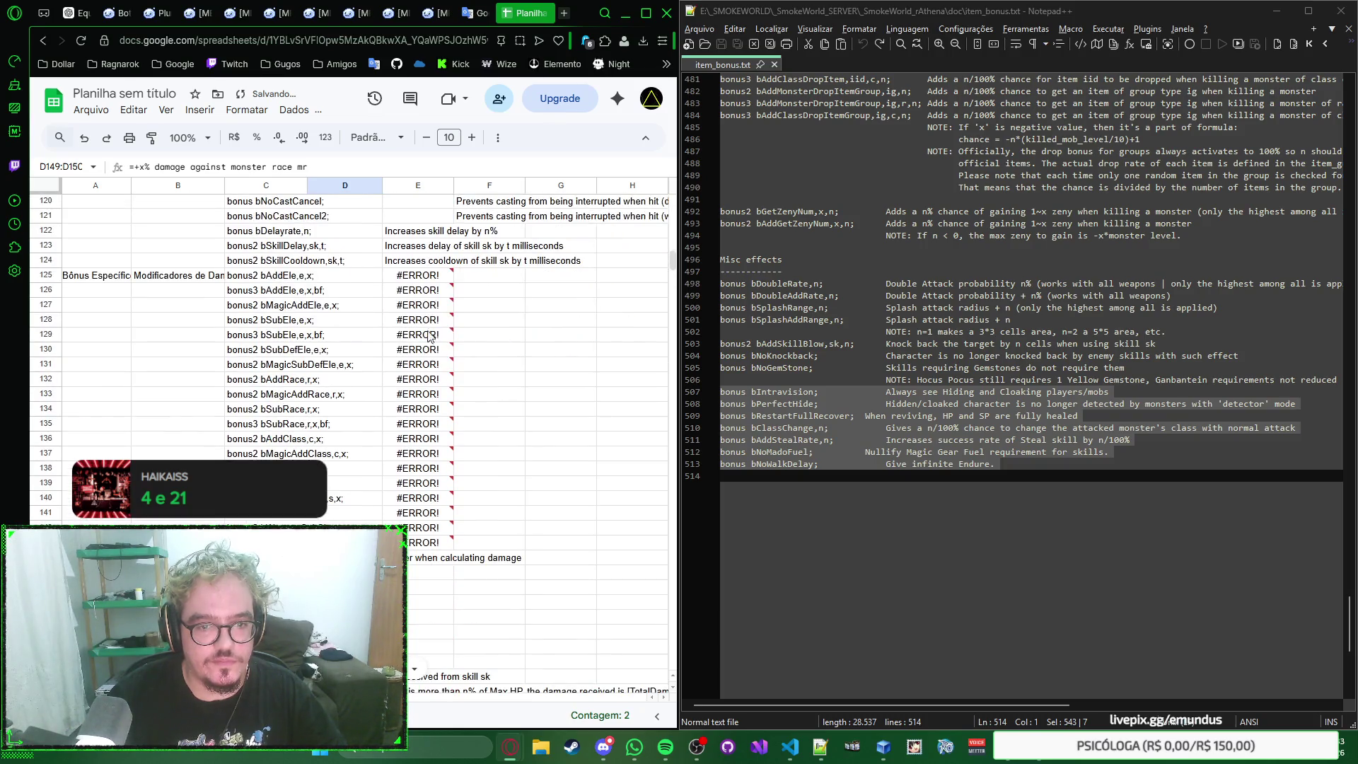
Step: Move the skill-delay descriptions from row 122 down to row 141 into column D
click(420, 276)
click(424, 233)
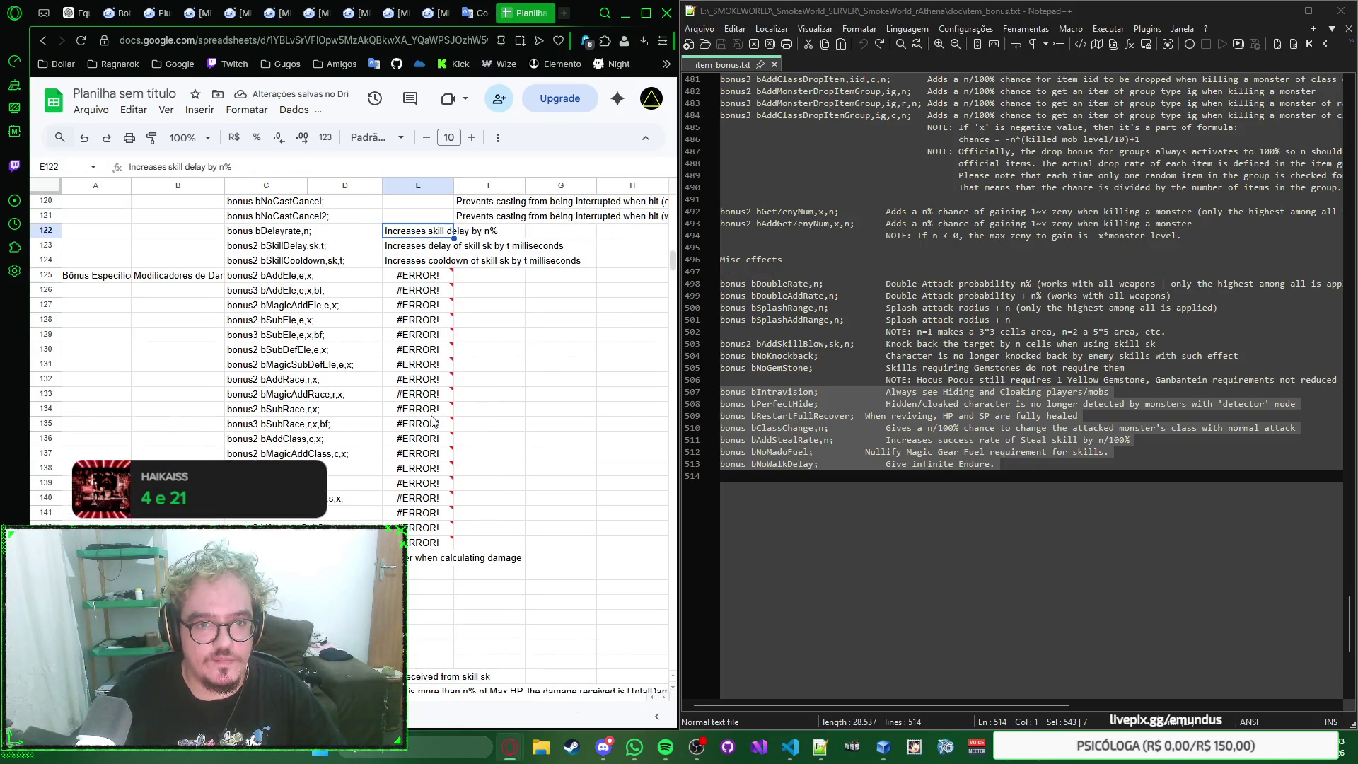
shift+click(419, 545)
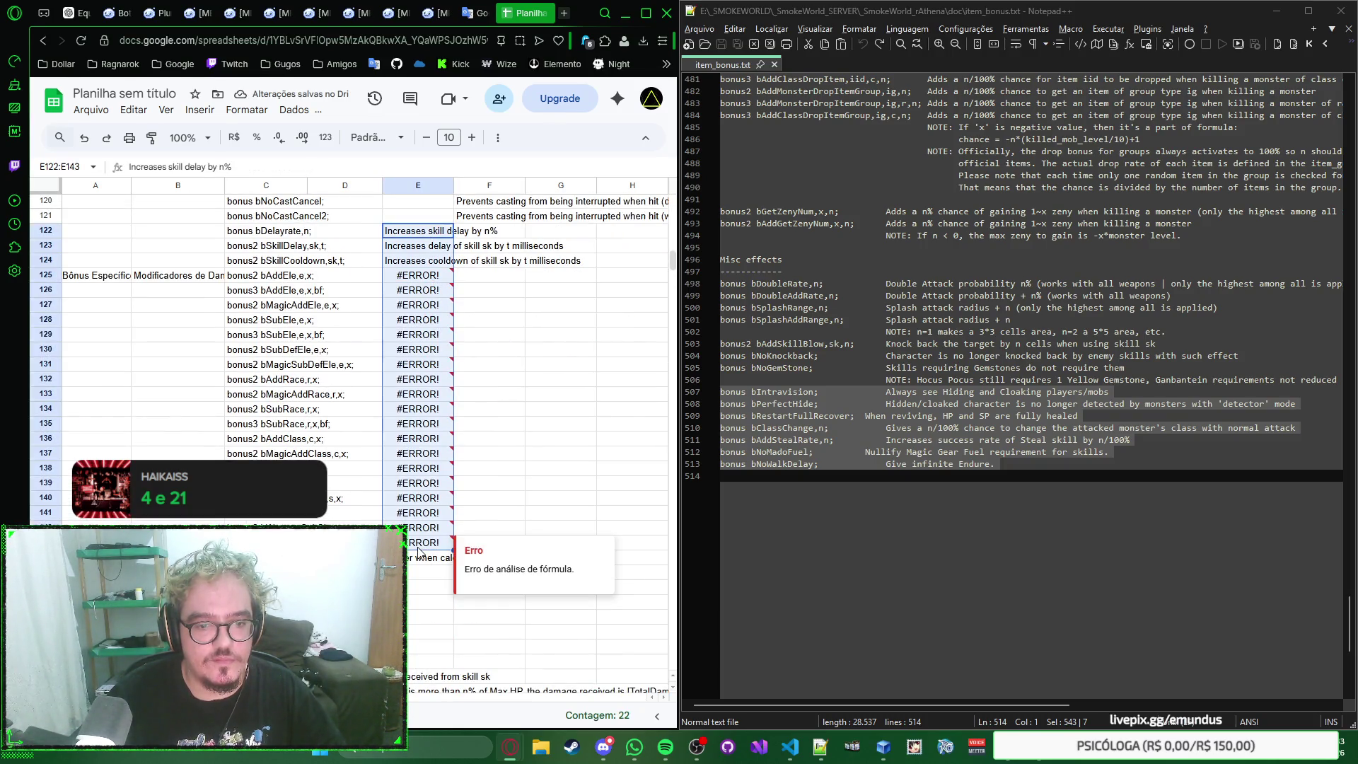
key(ctrl+x)
click(358, 234)
key(ctrl+v)
scroll(393, 324, up, 3)
scroll(394, 340, up, 3)
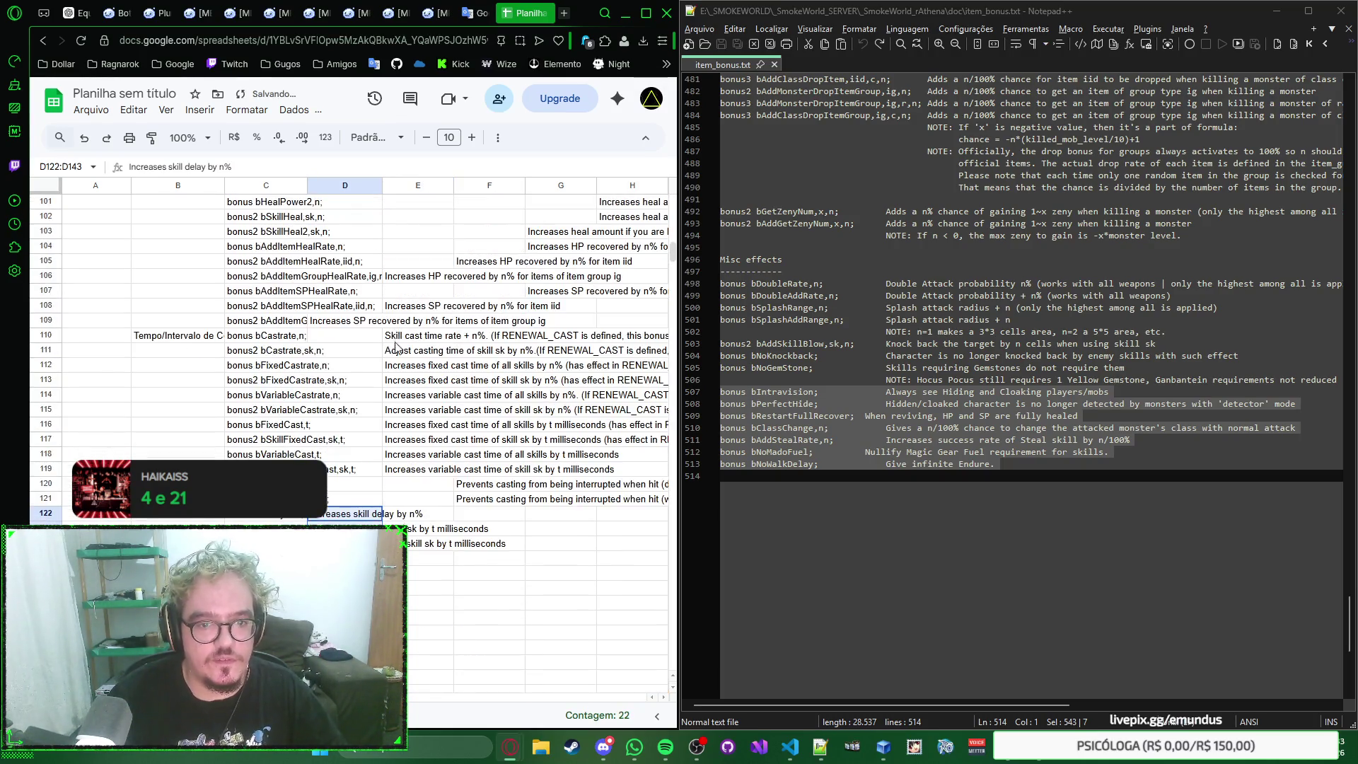
Step: Move the two descriptions in F120:F121 into D120:D121
click(473, 488)
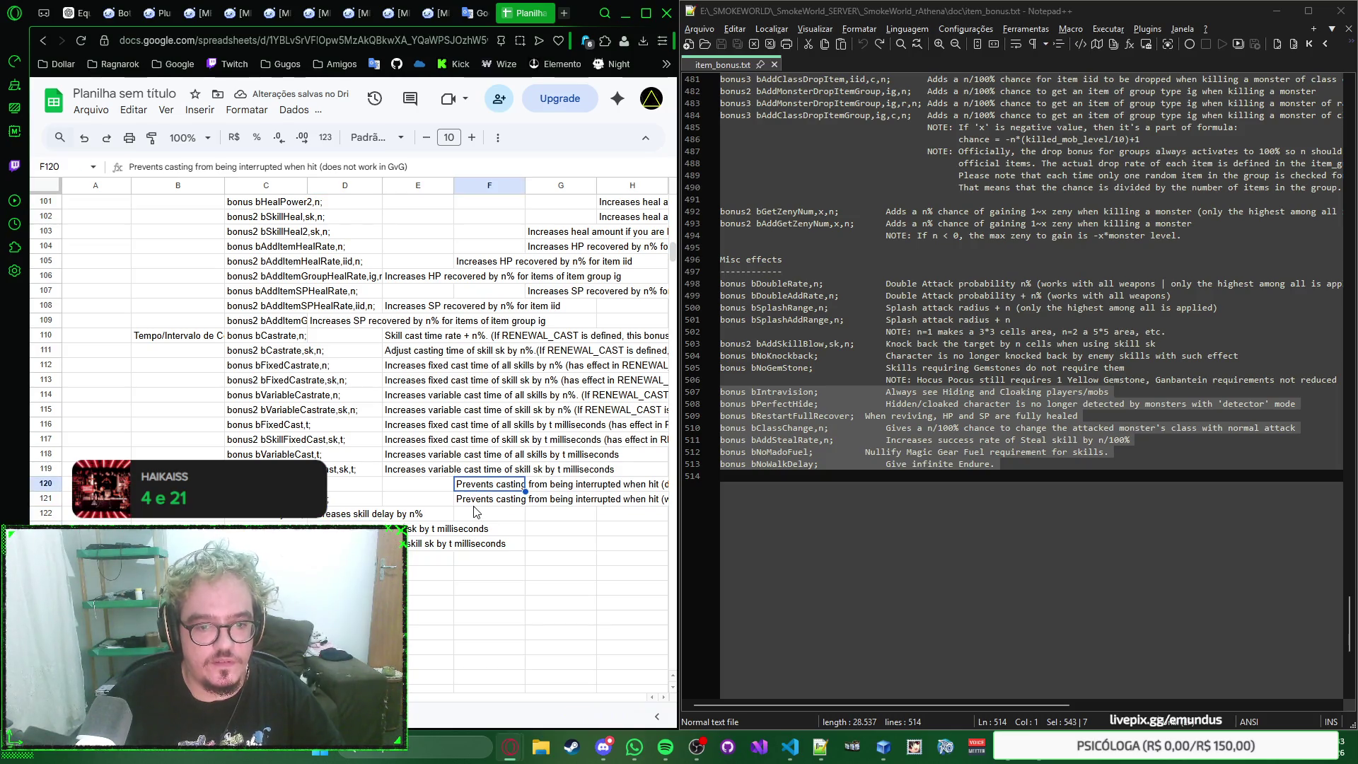
click(472, 505)
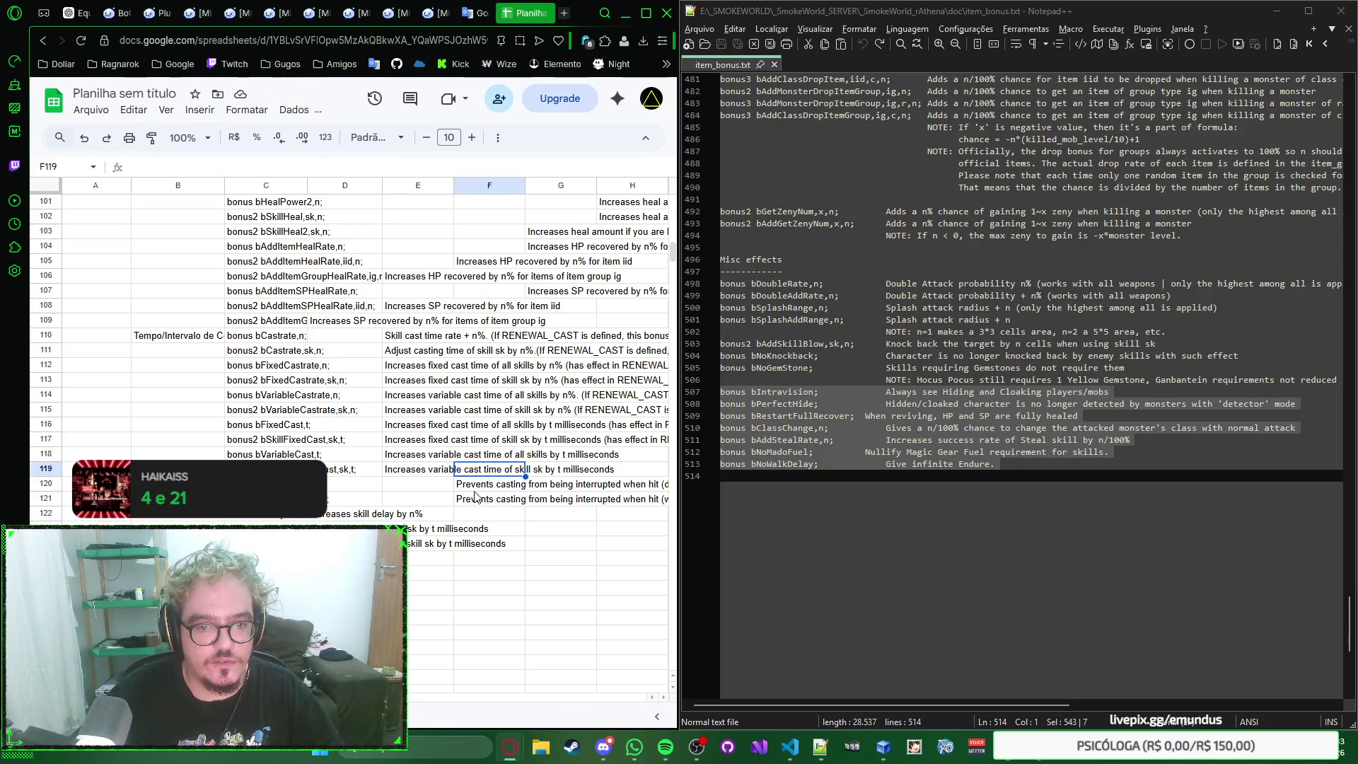
shift+click(473, 485)
key(ctrl+x)
click(361, 489)
key(ctrl+v)
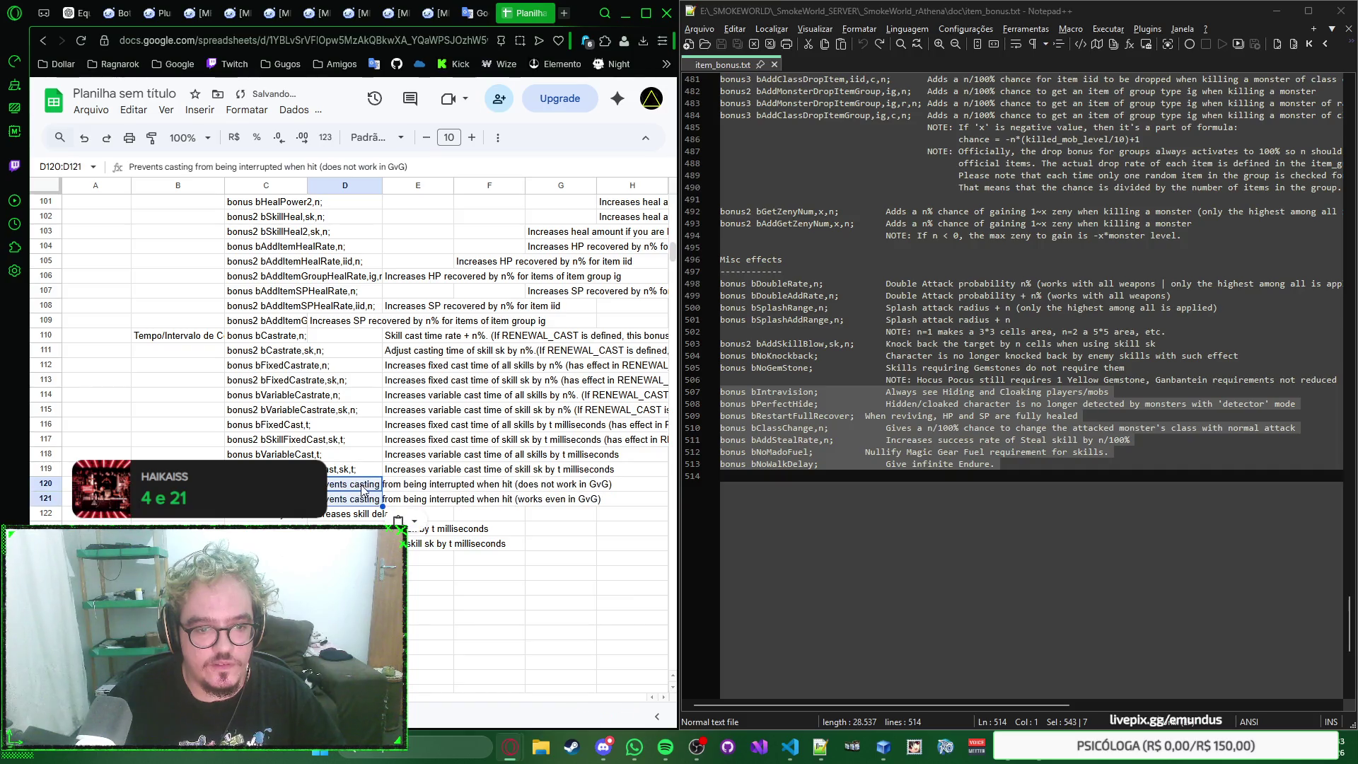
Step: Move the ten cast-time descriptions in E110:E119 into D110:D119
click(407, 338)
shift+click(403, 467)
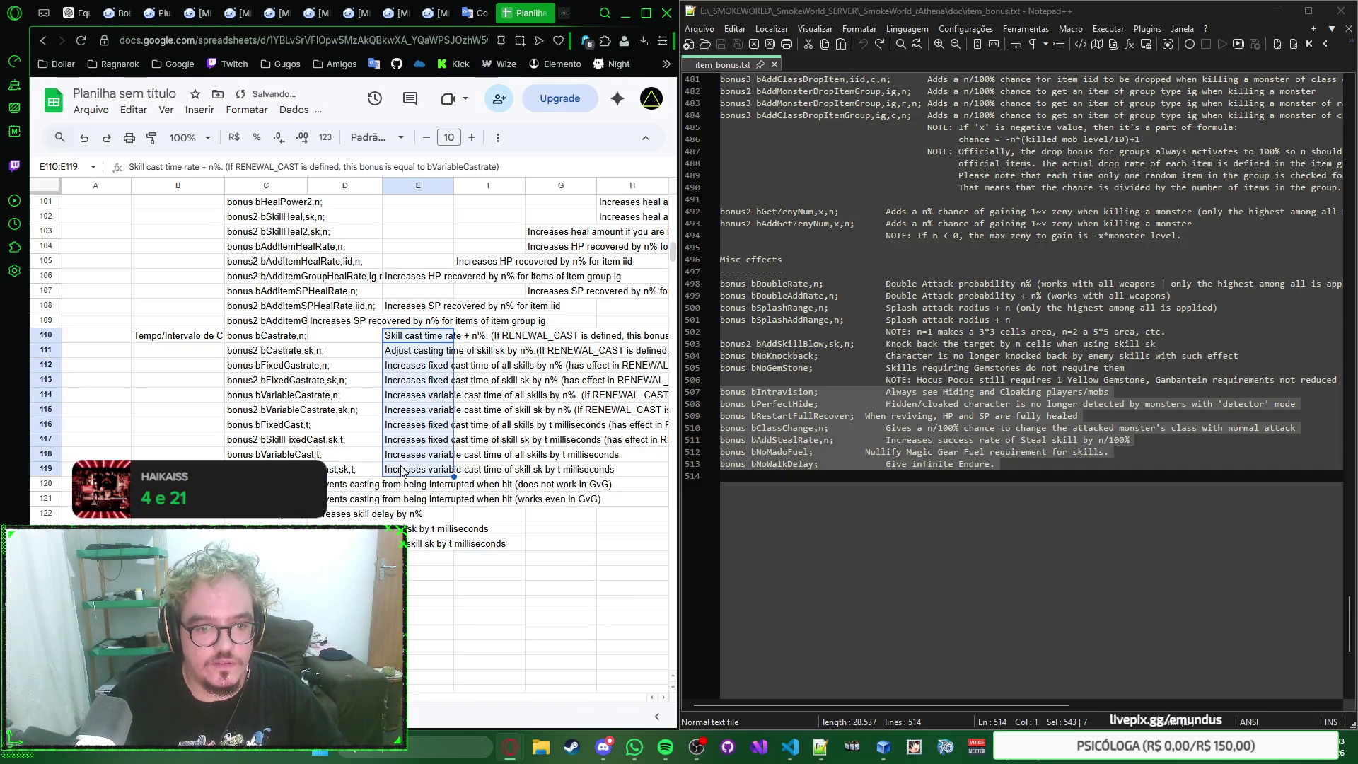
key(ctrl+x)
click(341, 338)
key(ctrl+v)
scroll(342, 341, up, 2)
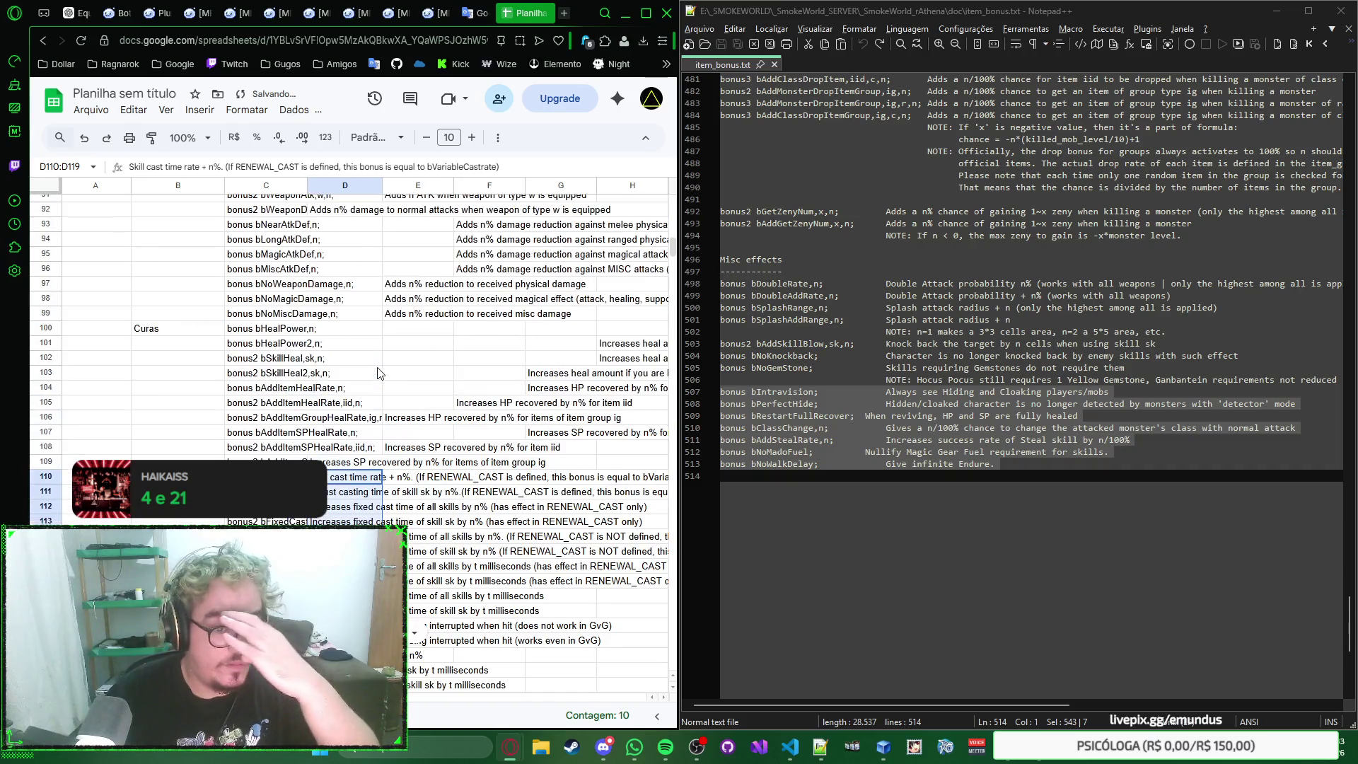
scroll(342, 343, up, 2)
key(Up)
key(Up)
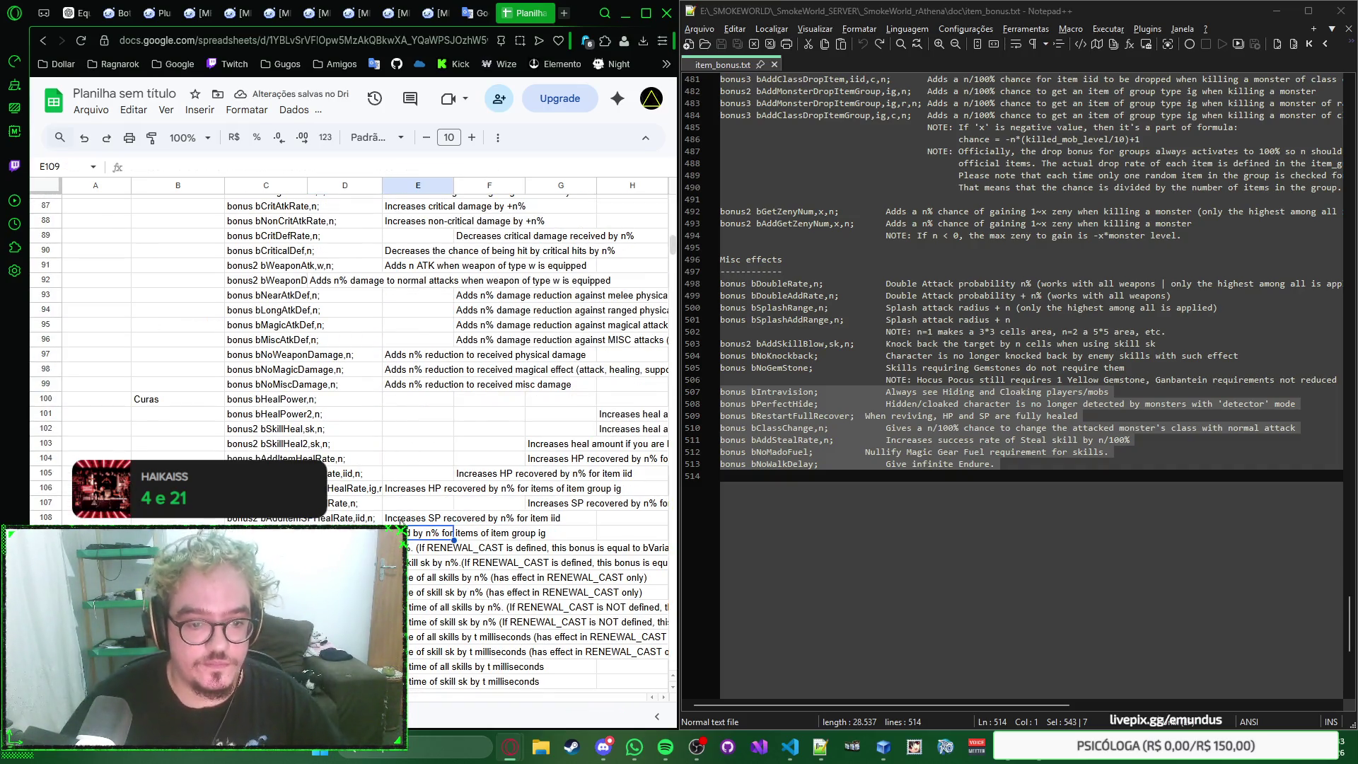
Step: Move the descriptions of rows 105–108 from columns E and G into column D
key(Right)
key(Left)
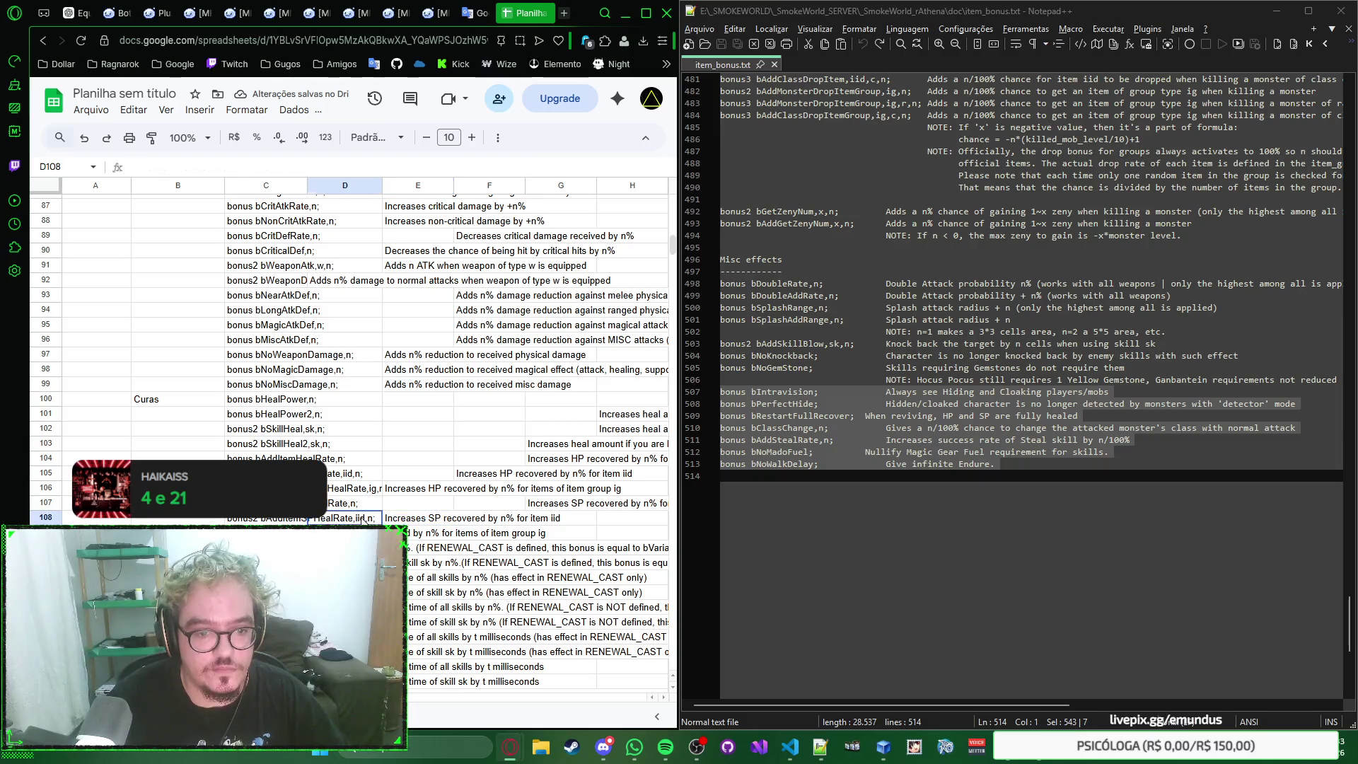
key(Right)
key(ctrl+x)
click(360, 520)
key(ctrl+v)
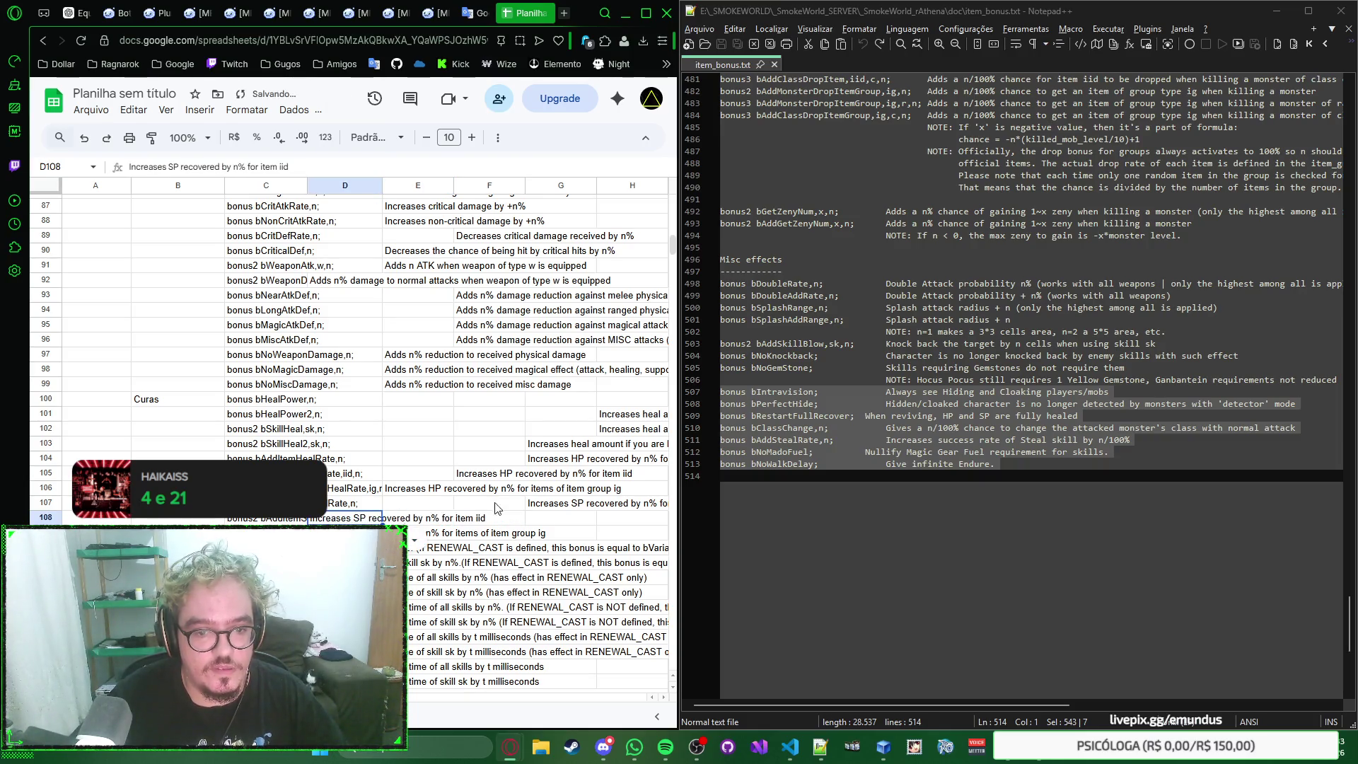
click(548, 506)
drag(340, 507, 366, 478)
click(404, 491)
click(467, 478)
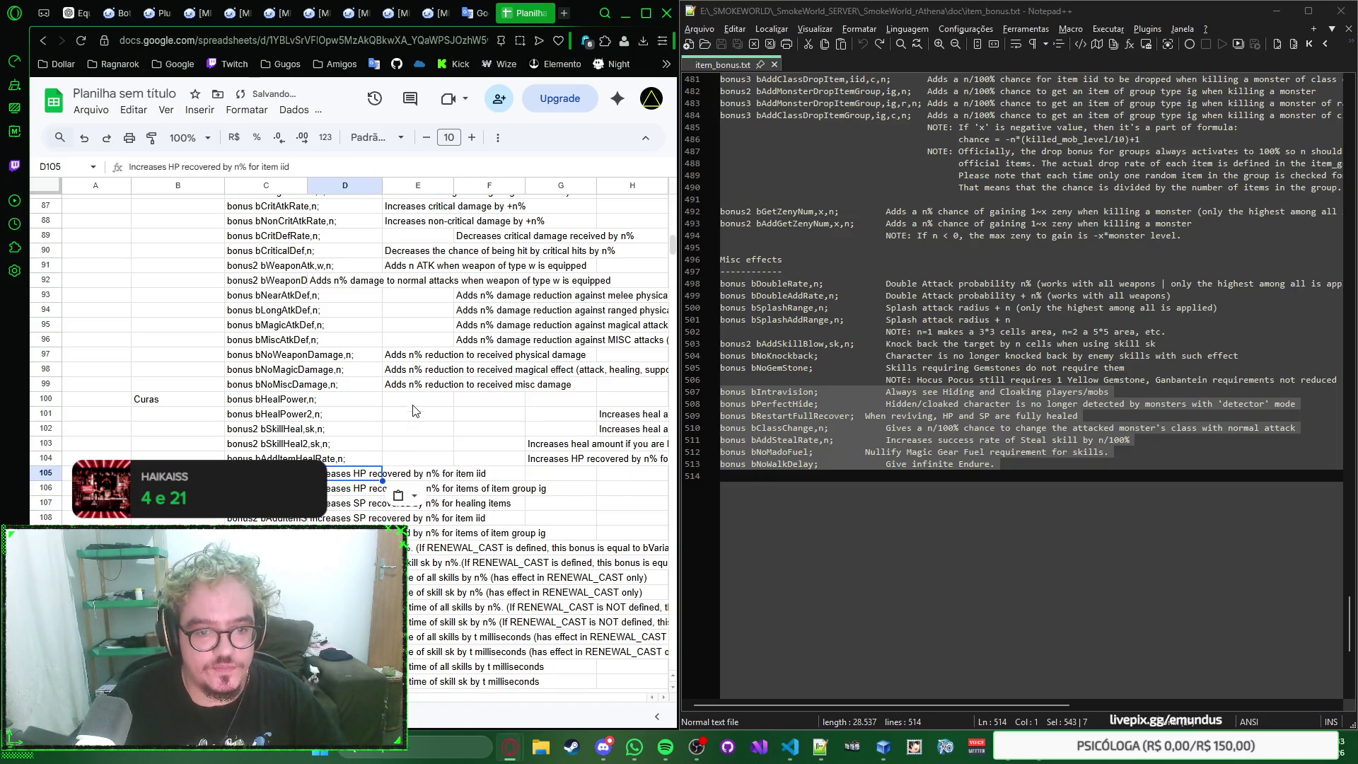
Step: Move the healing descriptions from G103:G104 and H101:H102 into D101:D104
drag(551, 464, 537, 448)
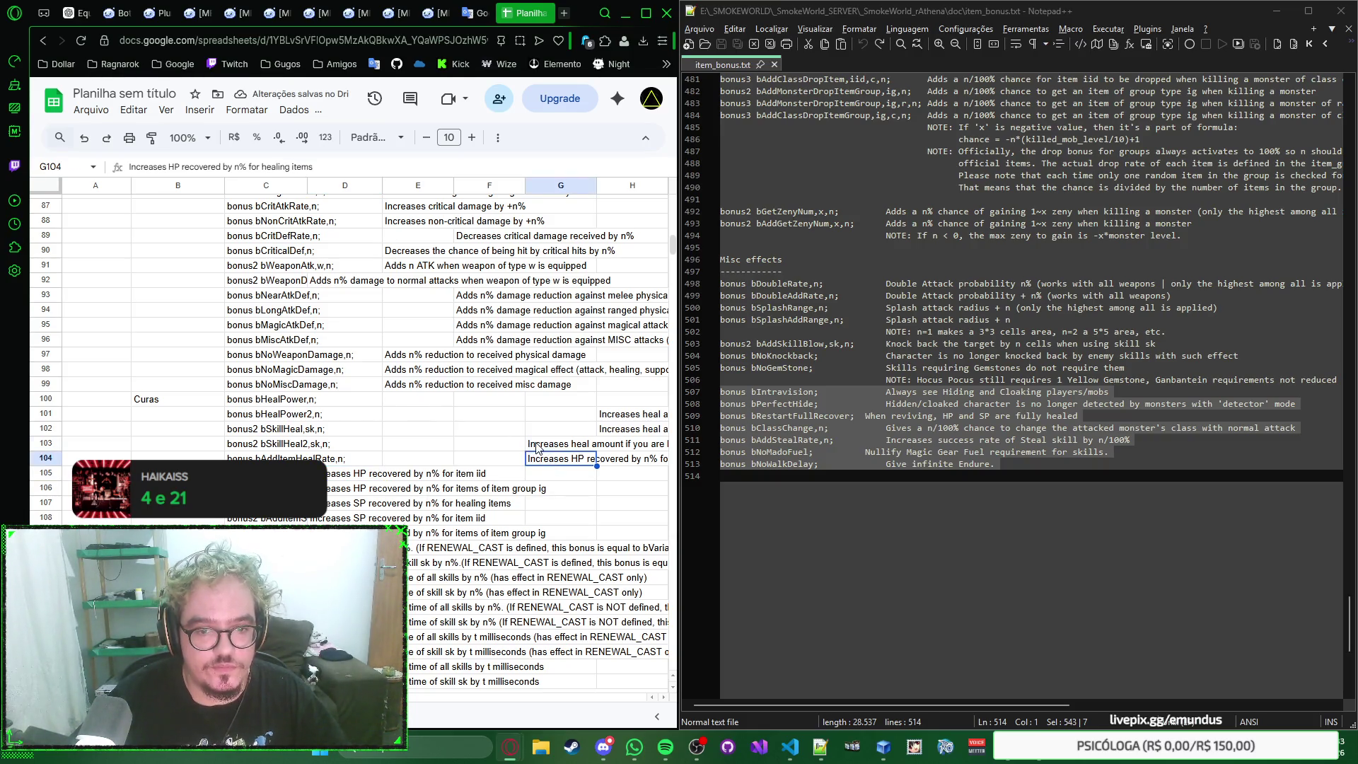
click(345, 447)
key(ctrl+v)
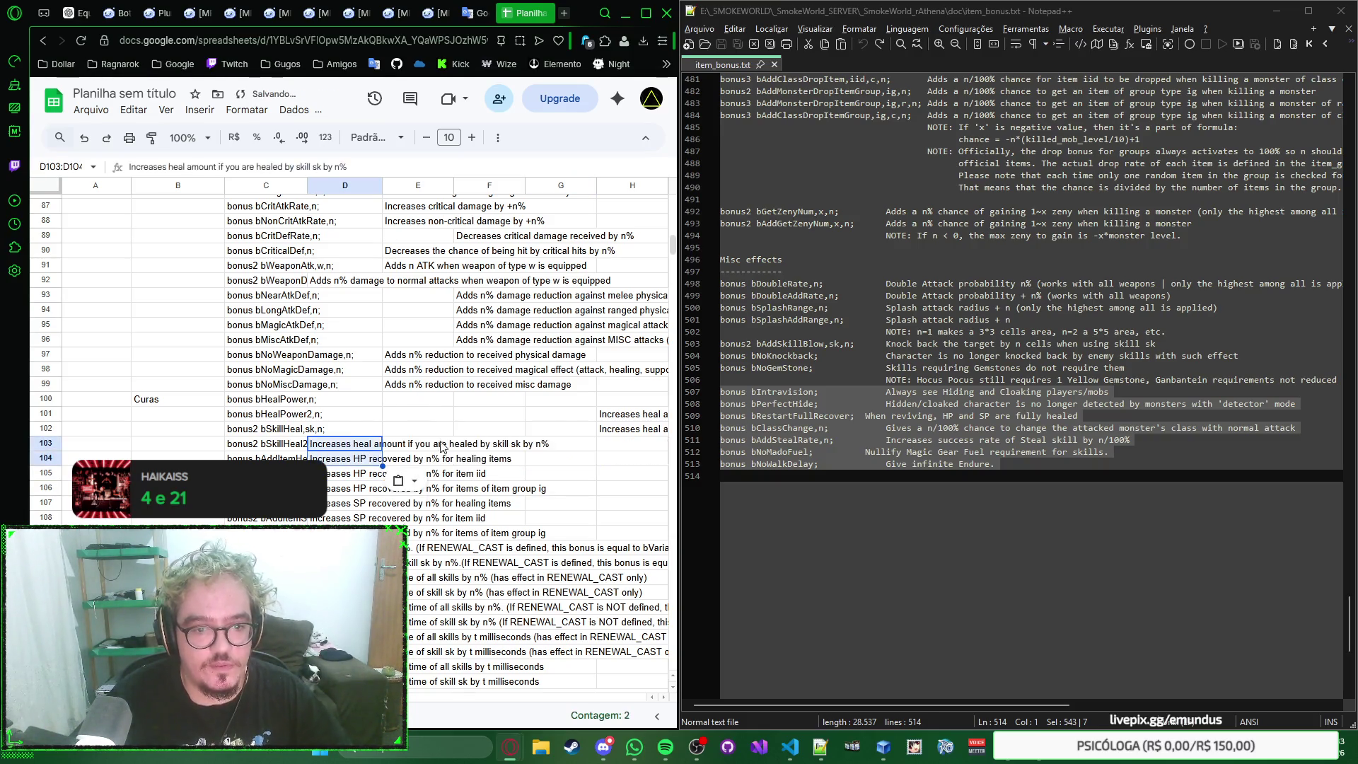
drag(612, 424, 612, 414)
key(ctrl+x)
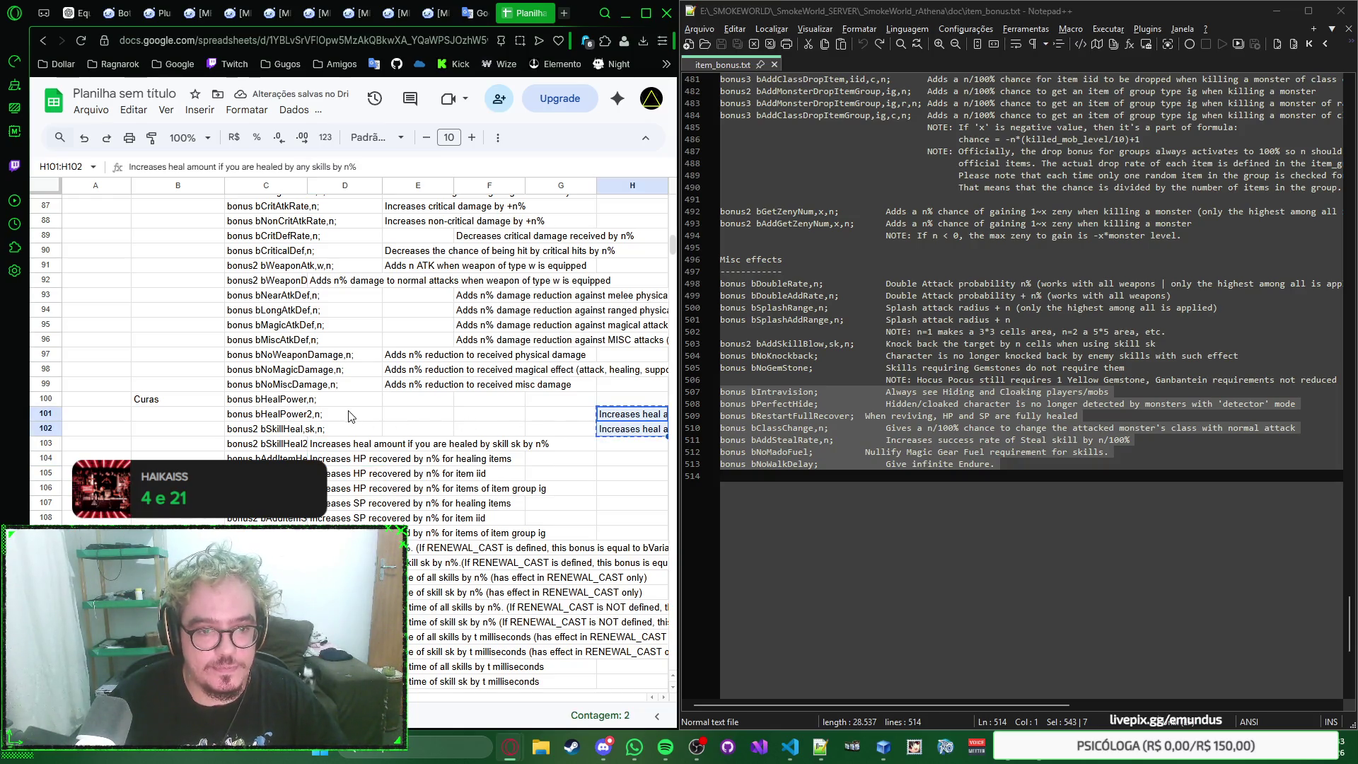
click(352, 418)
key(ctrl+v)
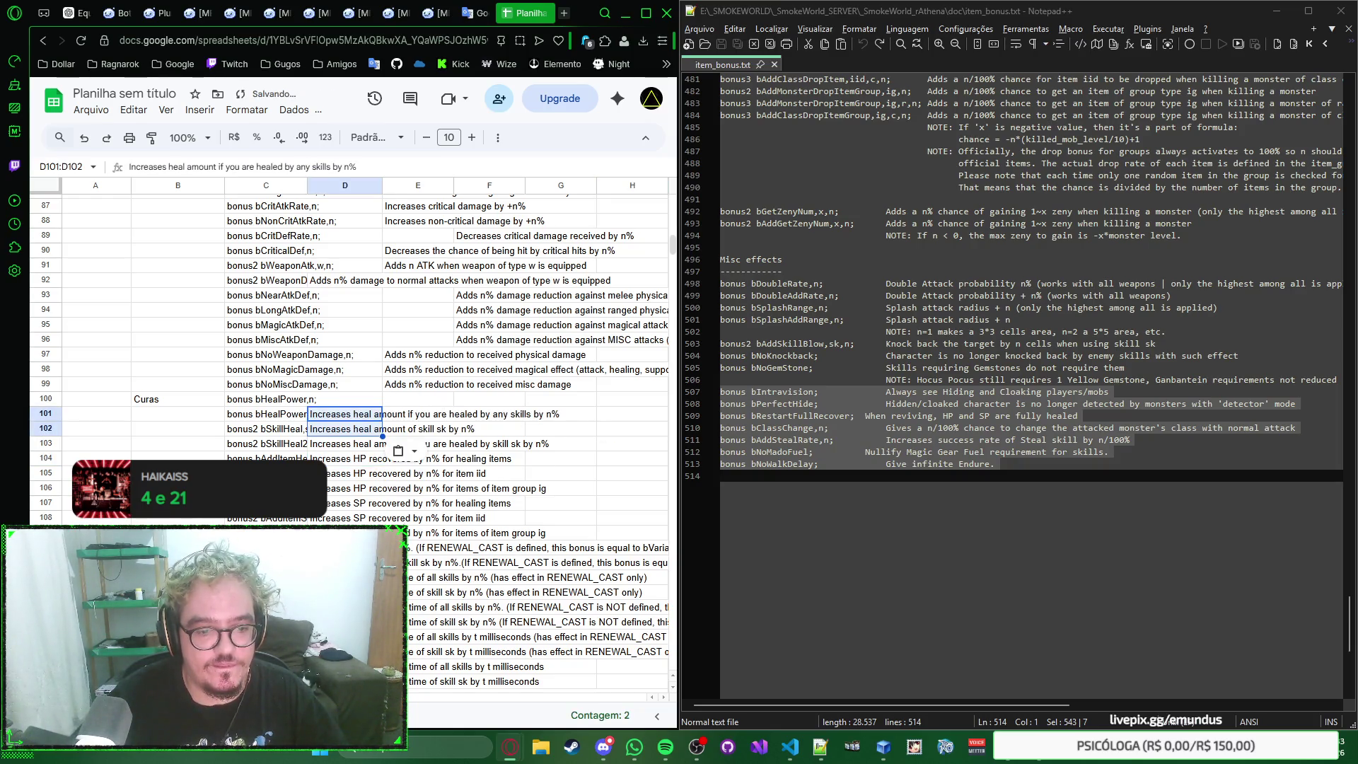
scroll(396, 411, right, 5)
click(395, 401)
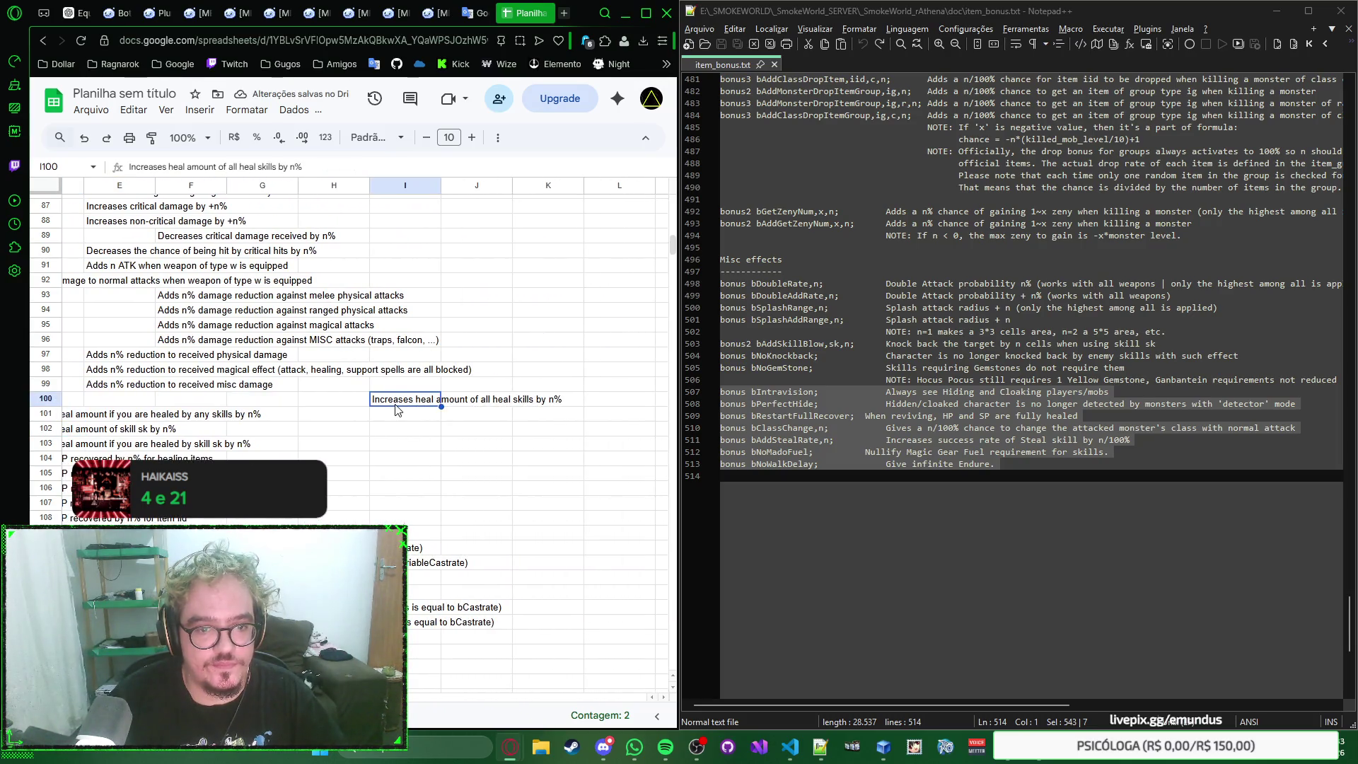
scroll(396, 411, left, 5)
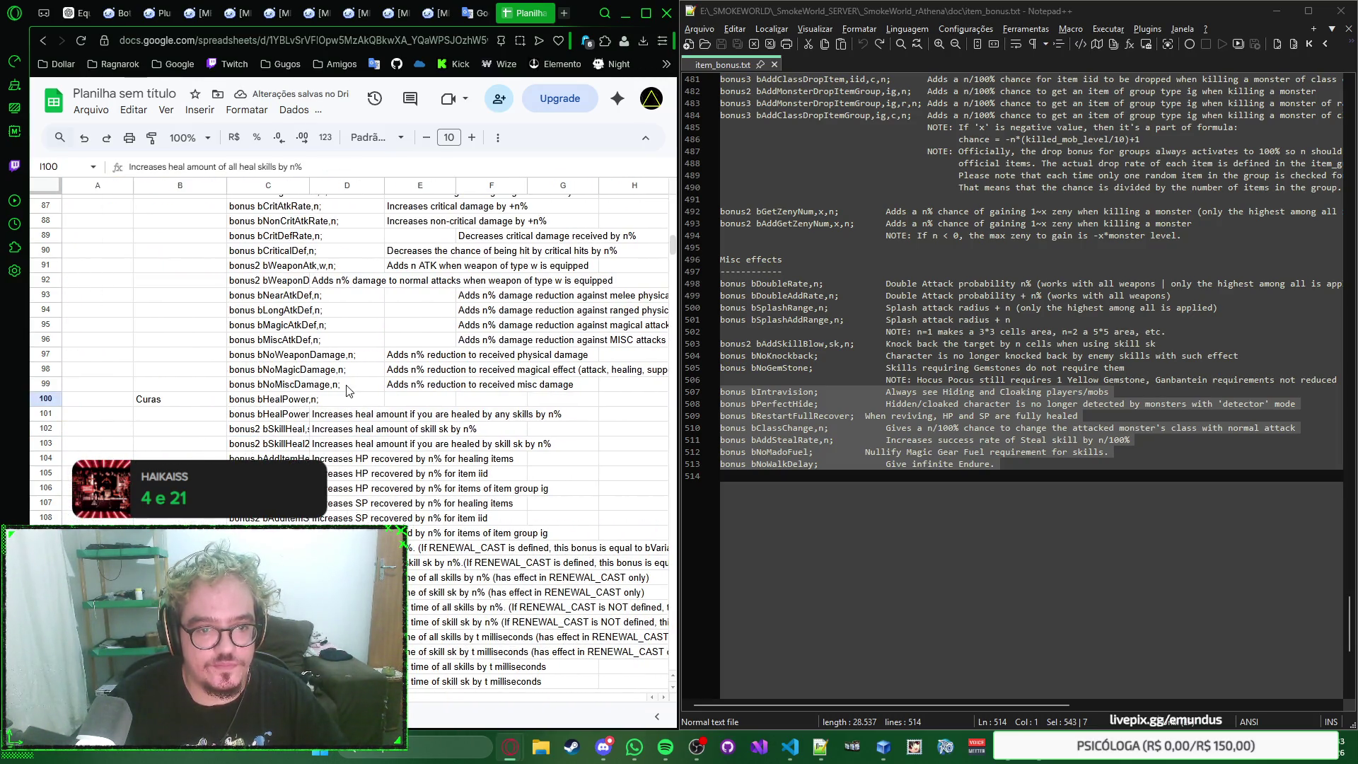
Step: Place the heal-amount description in D100 and move E97:E99 into D97:D99
click(346, 399)
scroll(404, 425, up, 3)
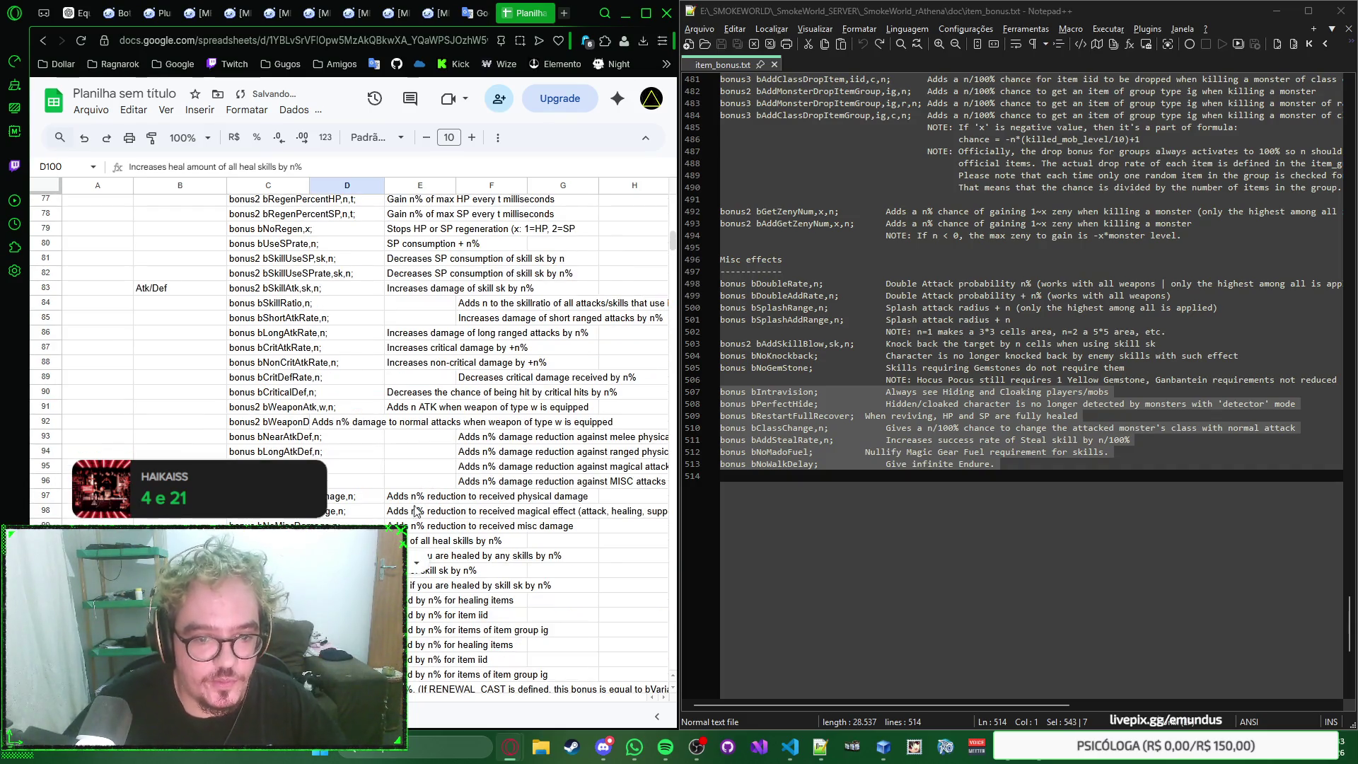
drag(415, 495, 413, 525)
key(ctrl+c)
click(345, 503)
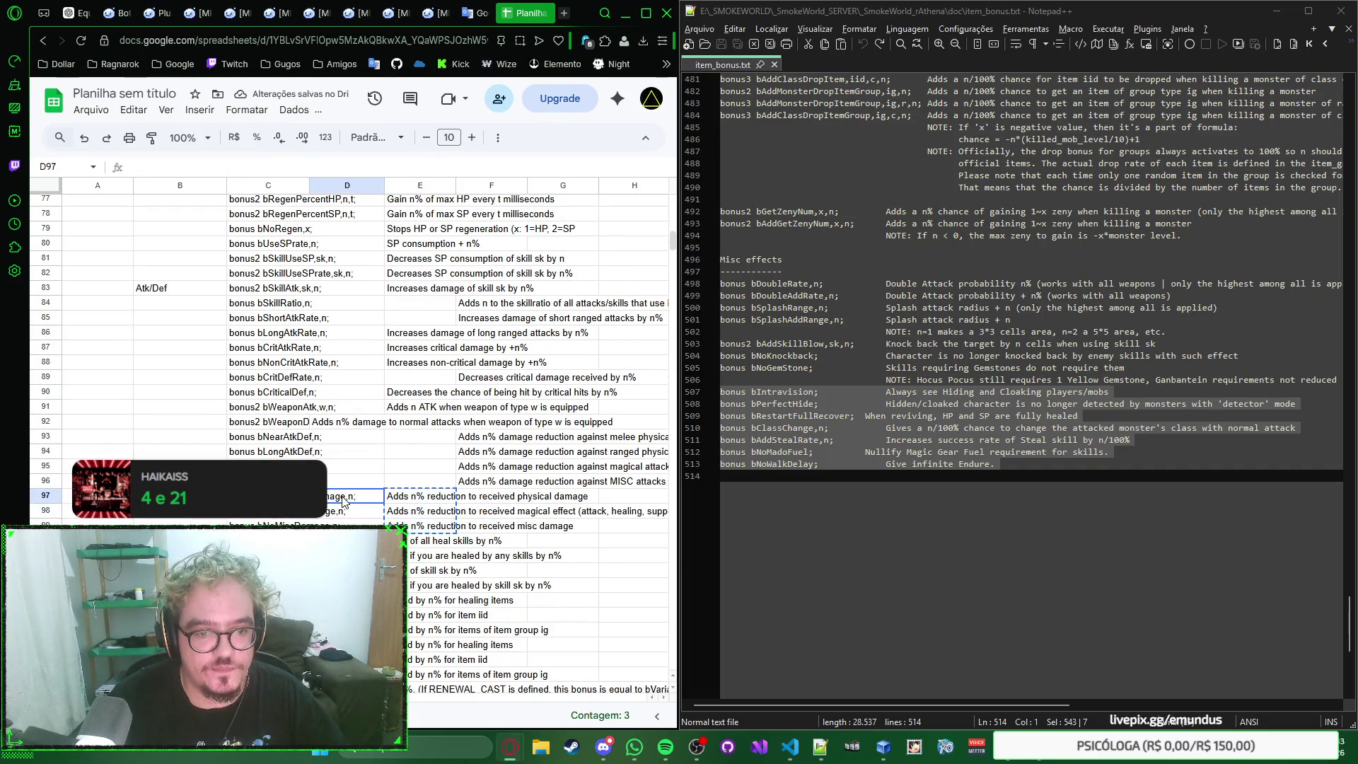
key(ctrl+v)
Step: Move the four damage-reduction descriptions from F93:F96 into D93:D96
click(467, 472)
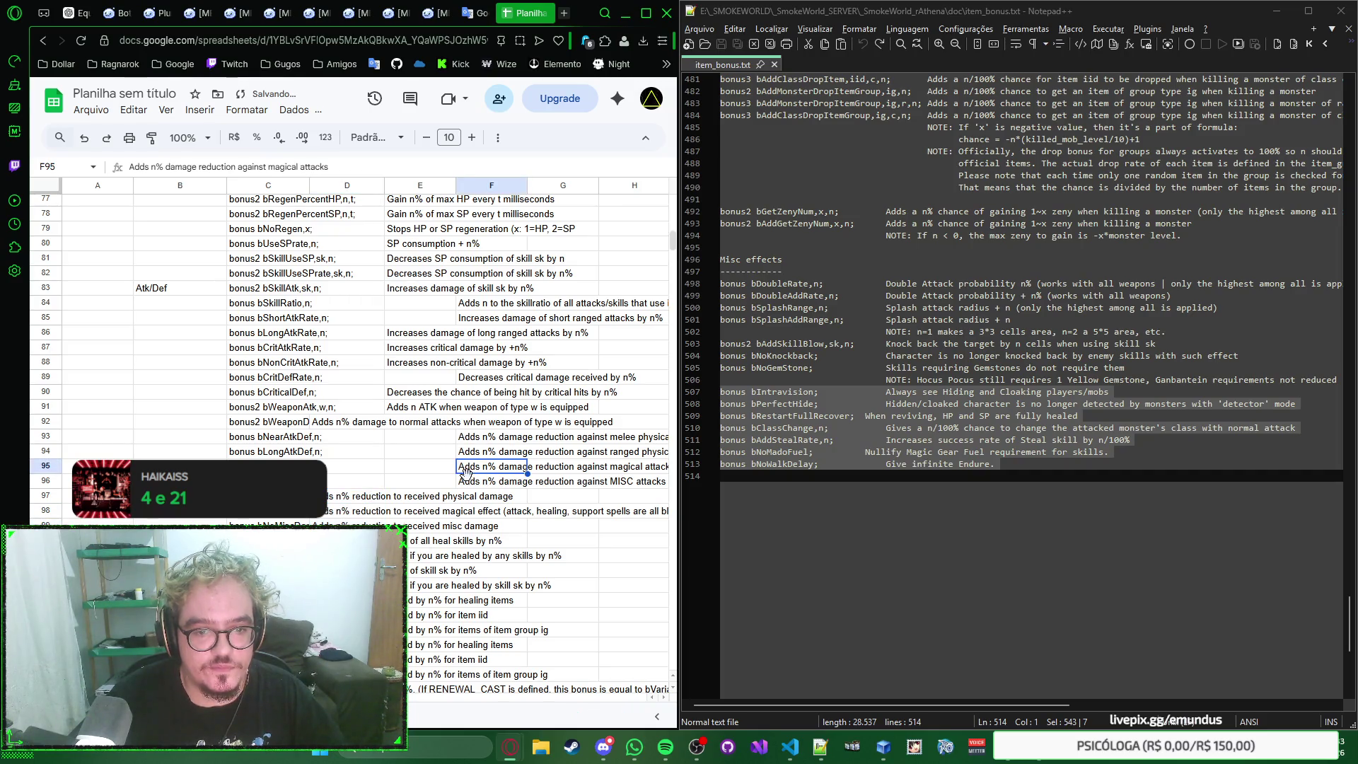
drag(470, 487, 481, 440)
key(ctrl+c)
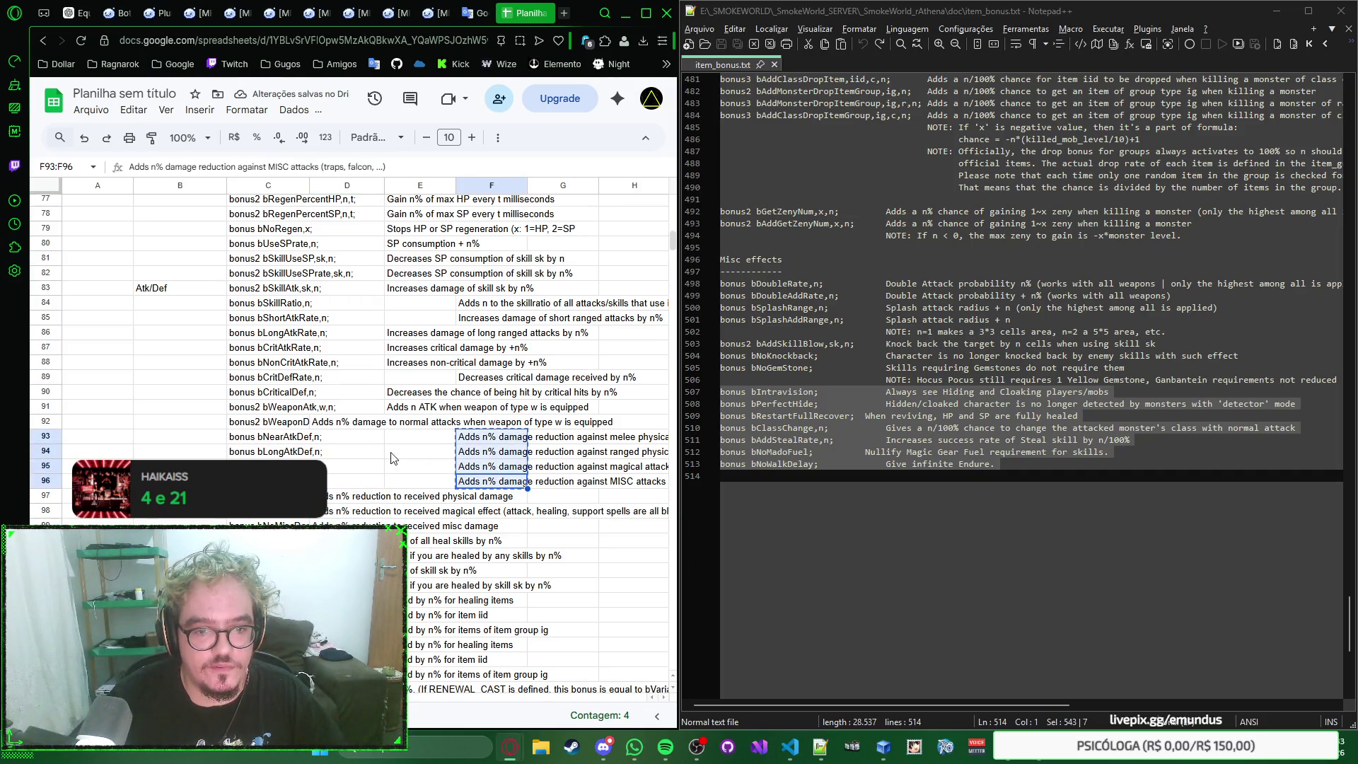
click(339, 440)
key(ctrl+v)
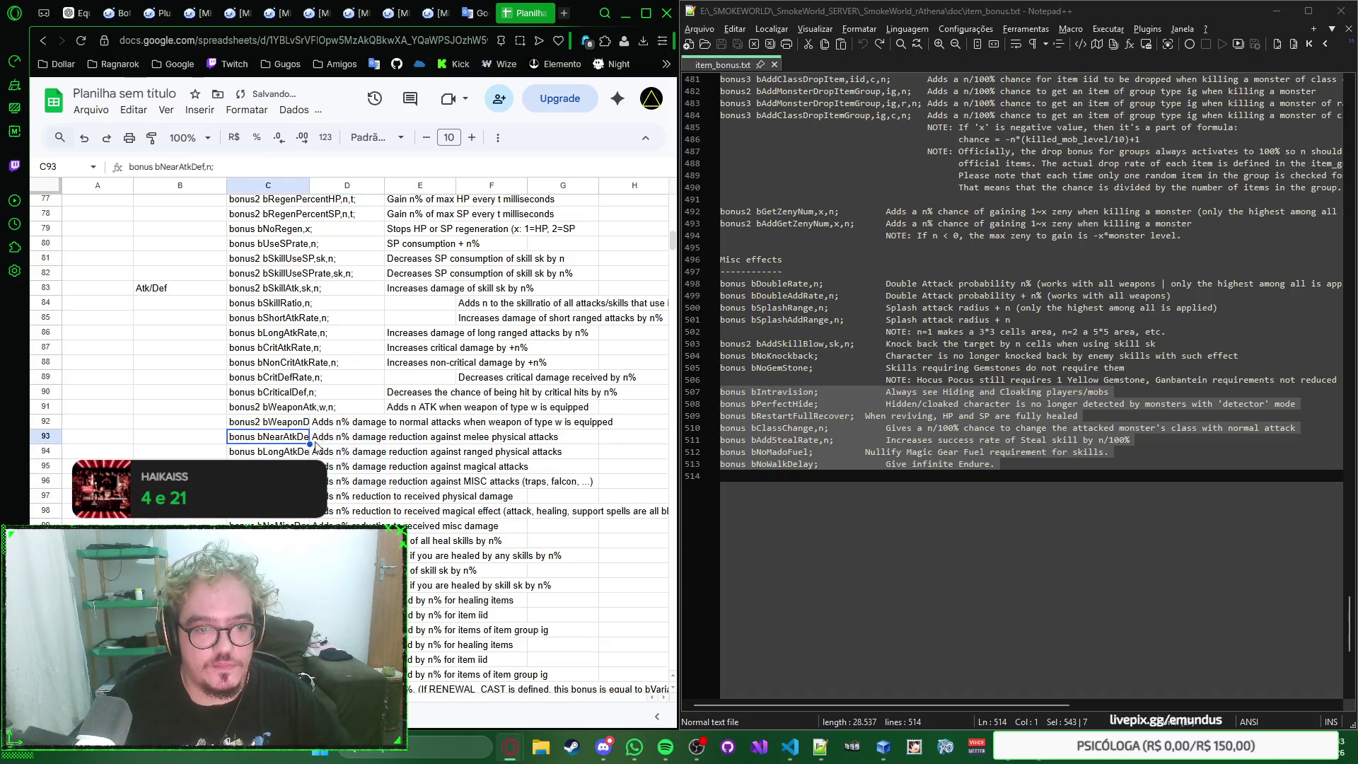
scroll(404, 430, down, 5)
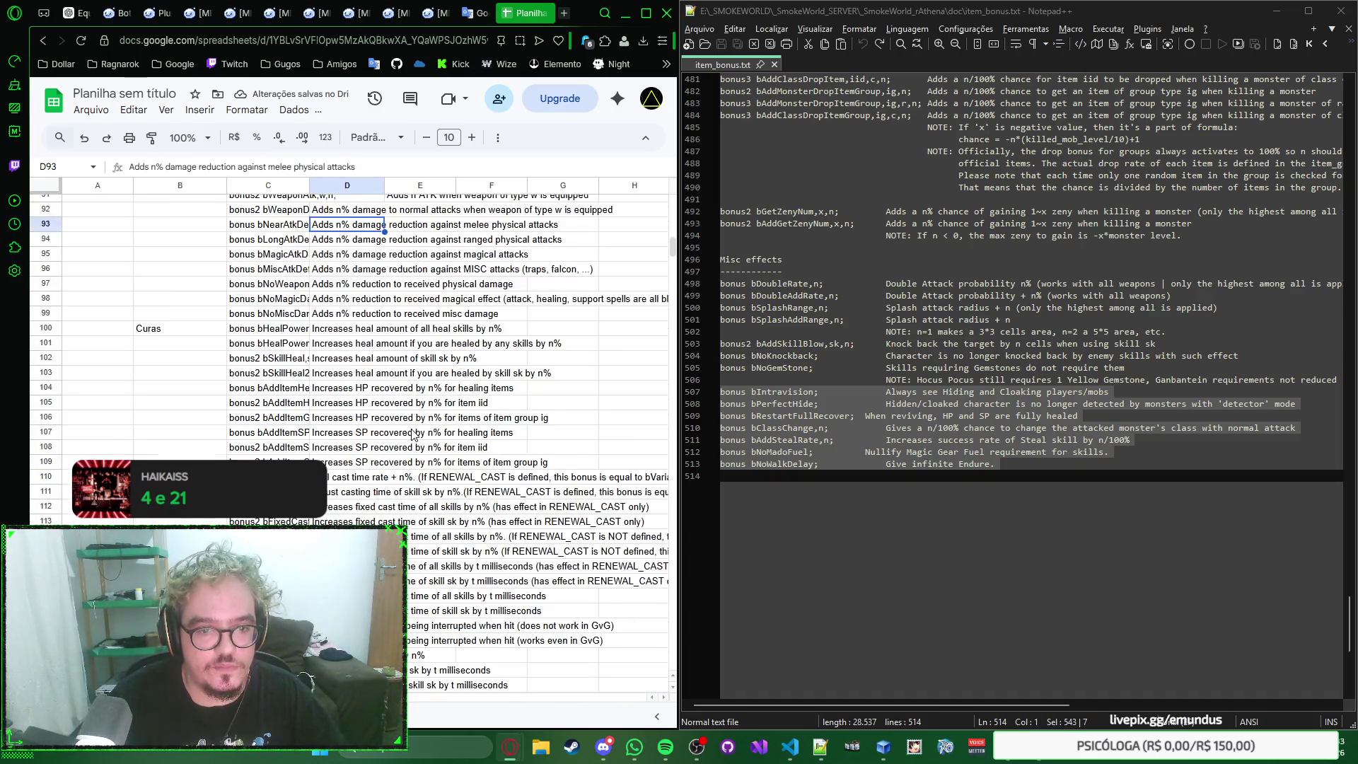
scroll(412, 435, up, 7)
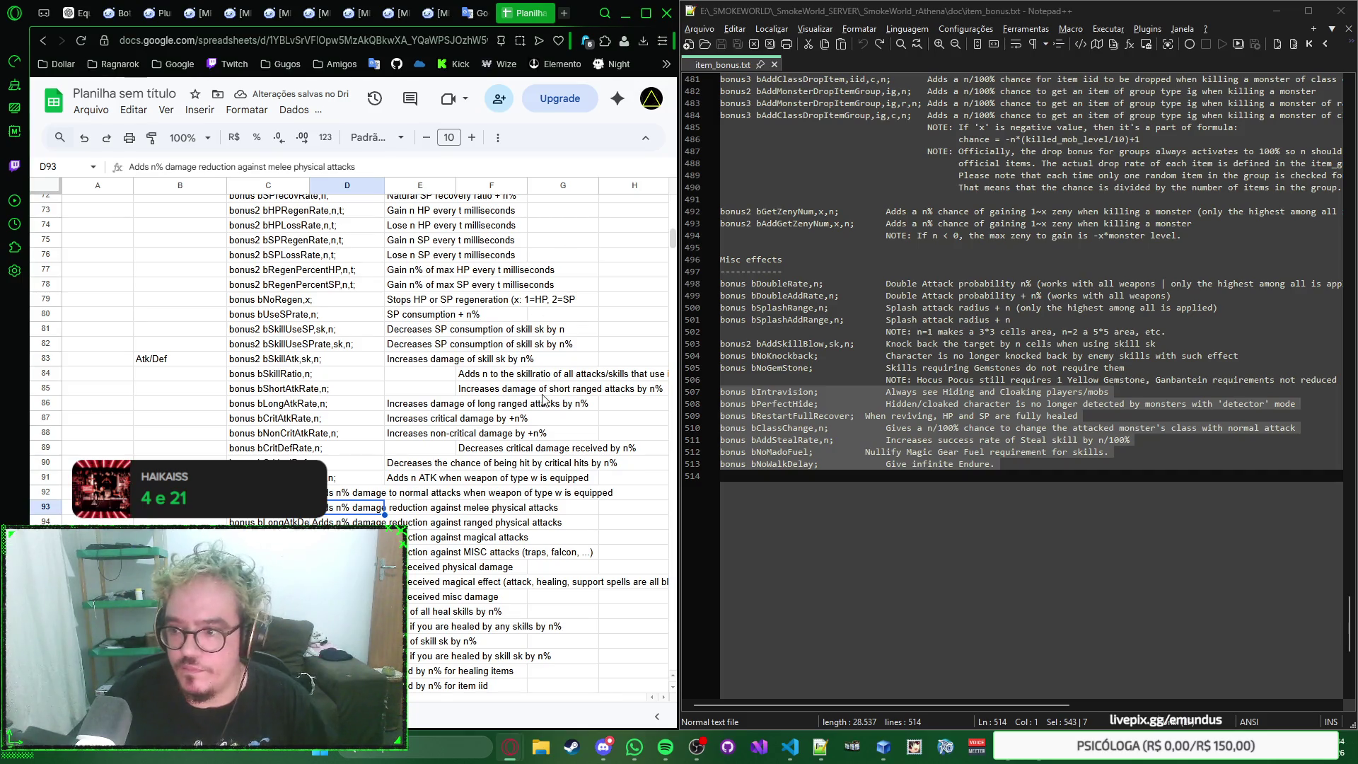
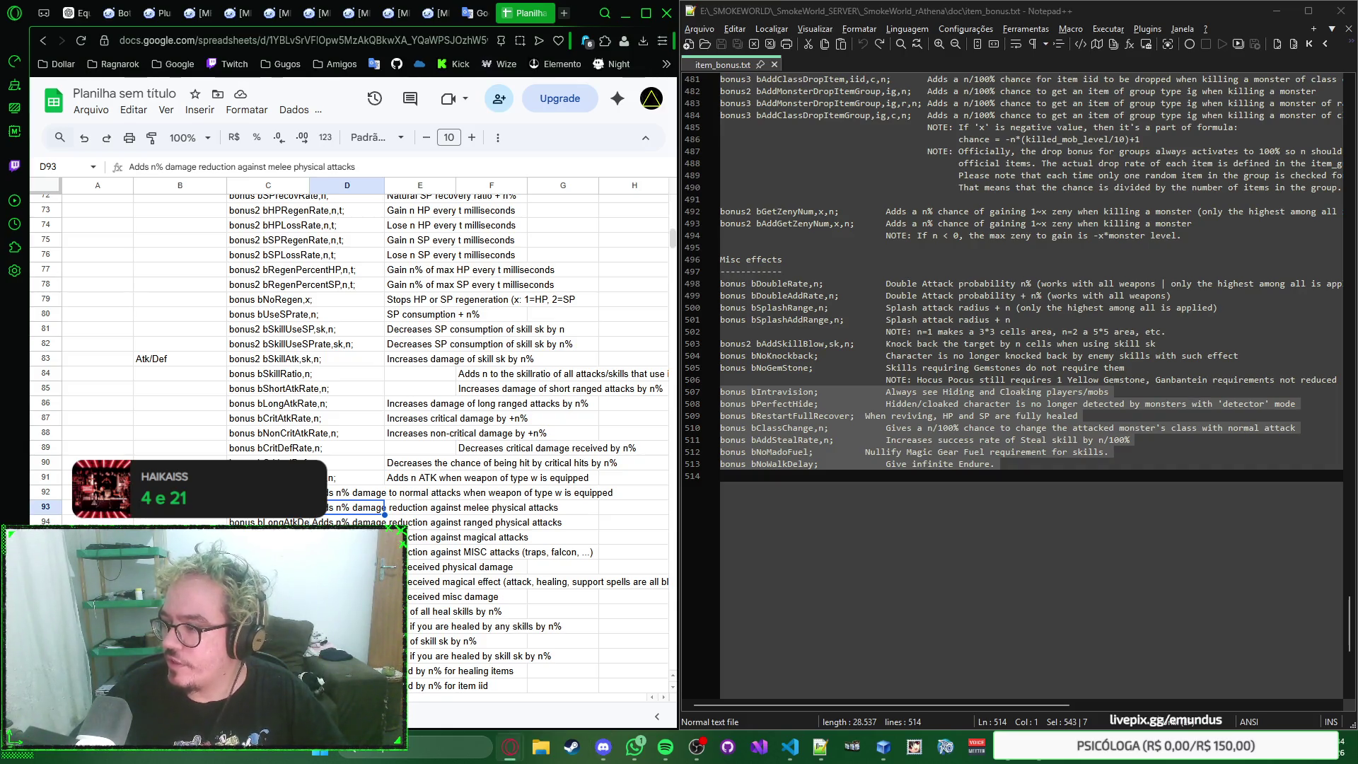
Step: Delete the empty rows 266–1000 so the table ends at bNoWalkDelay in row 265
click(357, 483)
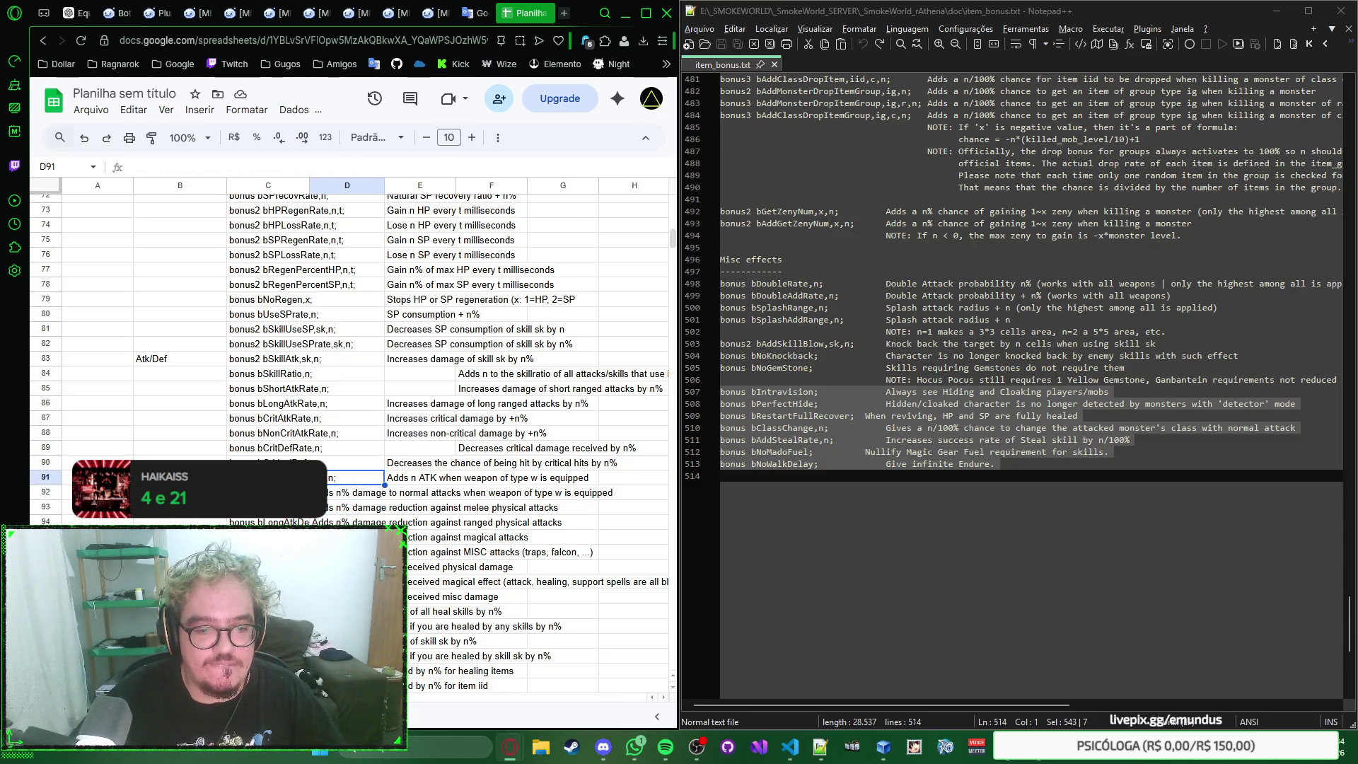
scroll(425, 425, down, 2)
scroll(424, 425, down, 5)
scroll(425, 425, down, 5)
scroll(424, 425, down, 5)
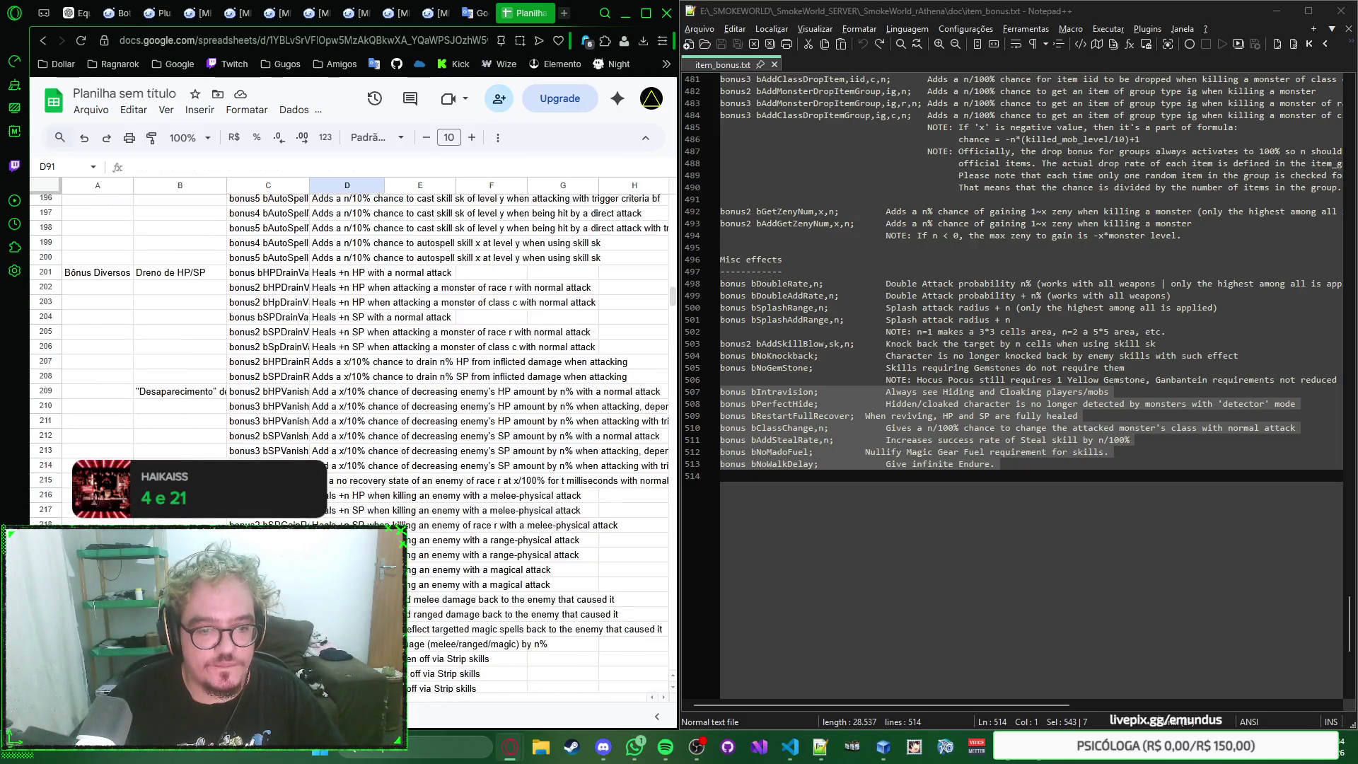
scroll(425, 425, down, 8)
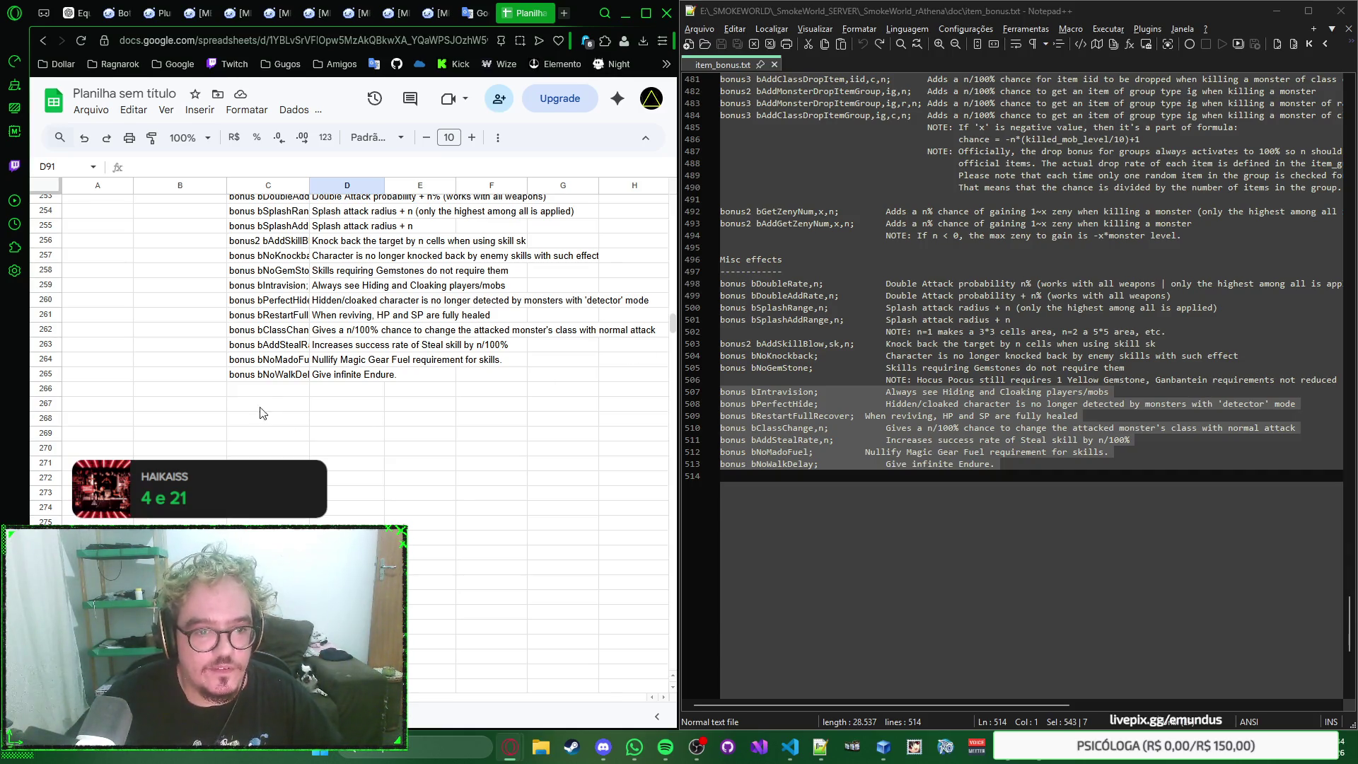
click(271, 392)
click(116, 394)
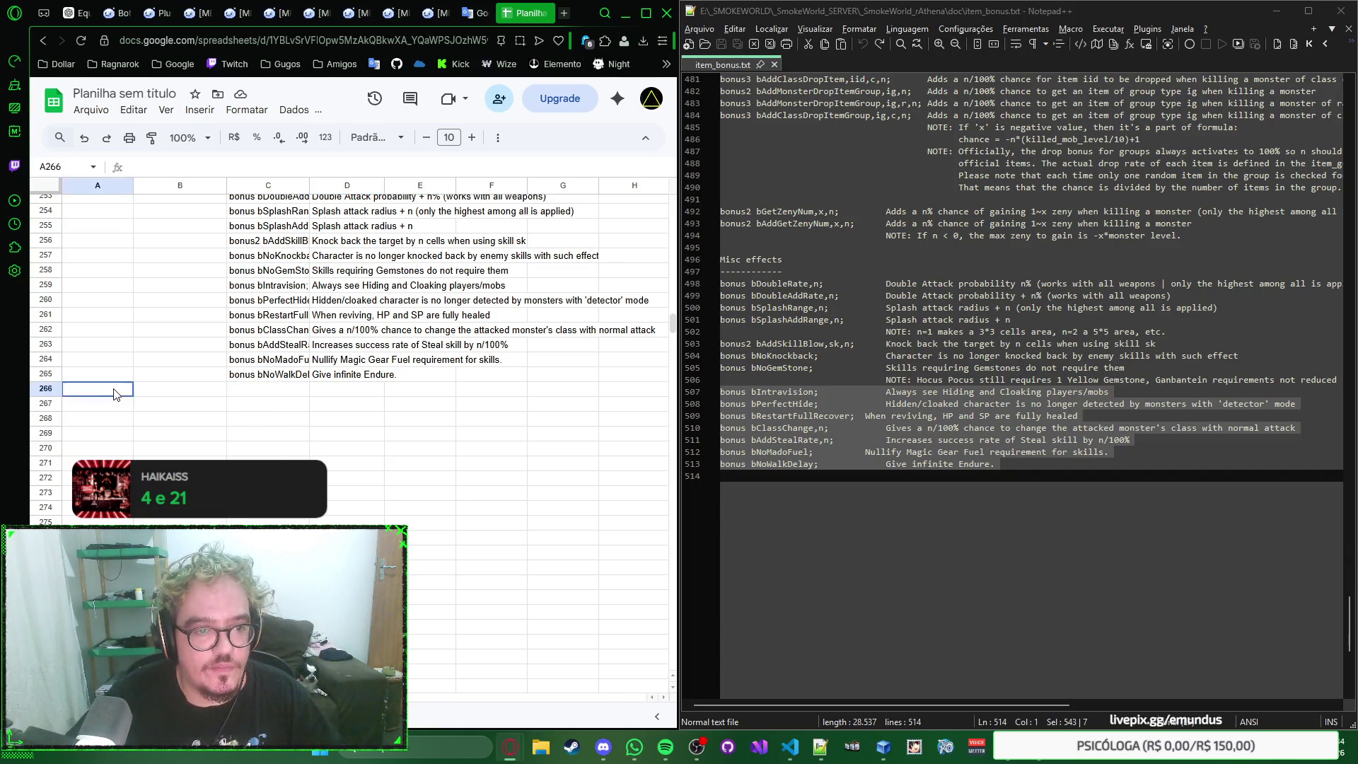
click(47, 389)
scroll(333, 448, down, 5)
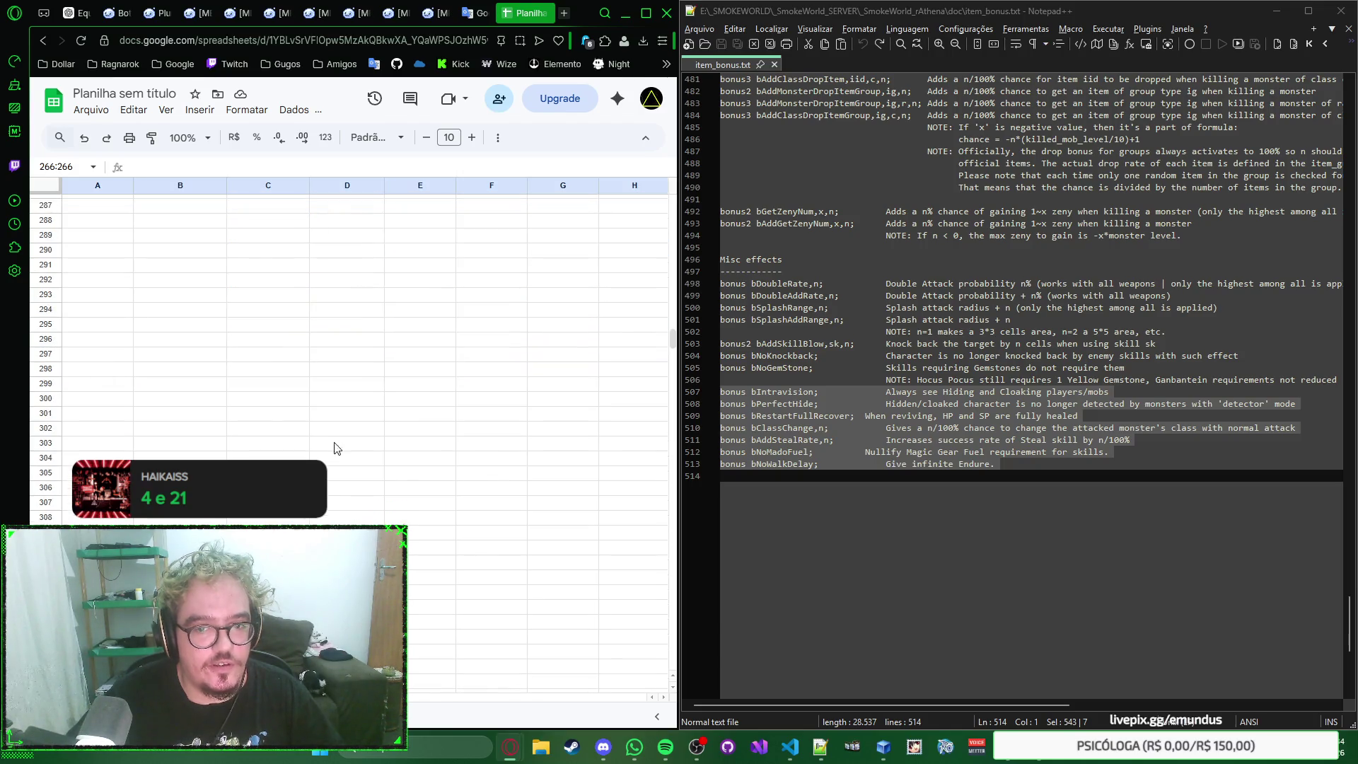
drag(672, 343, 671, 658)
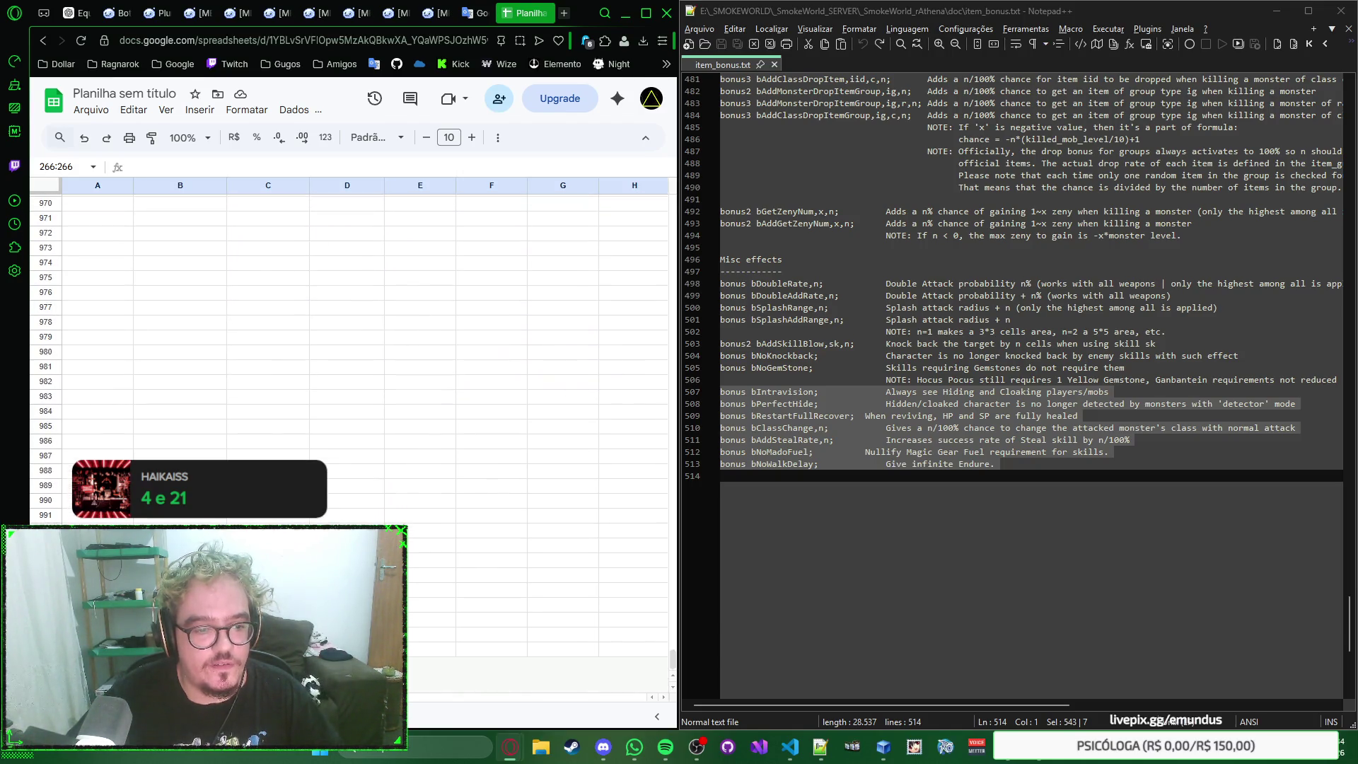
shift+click(48, 650)
right_click(48, 279)
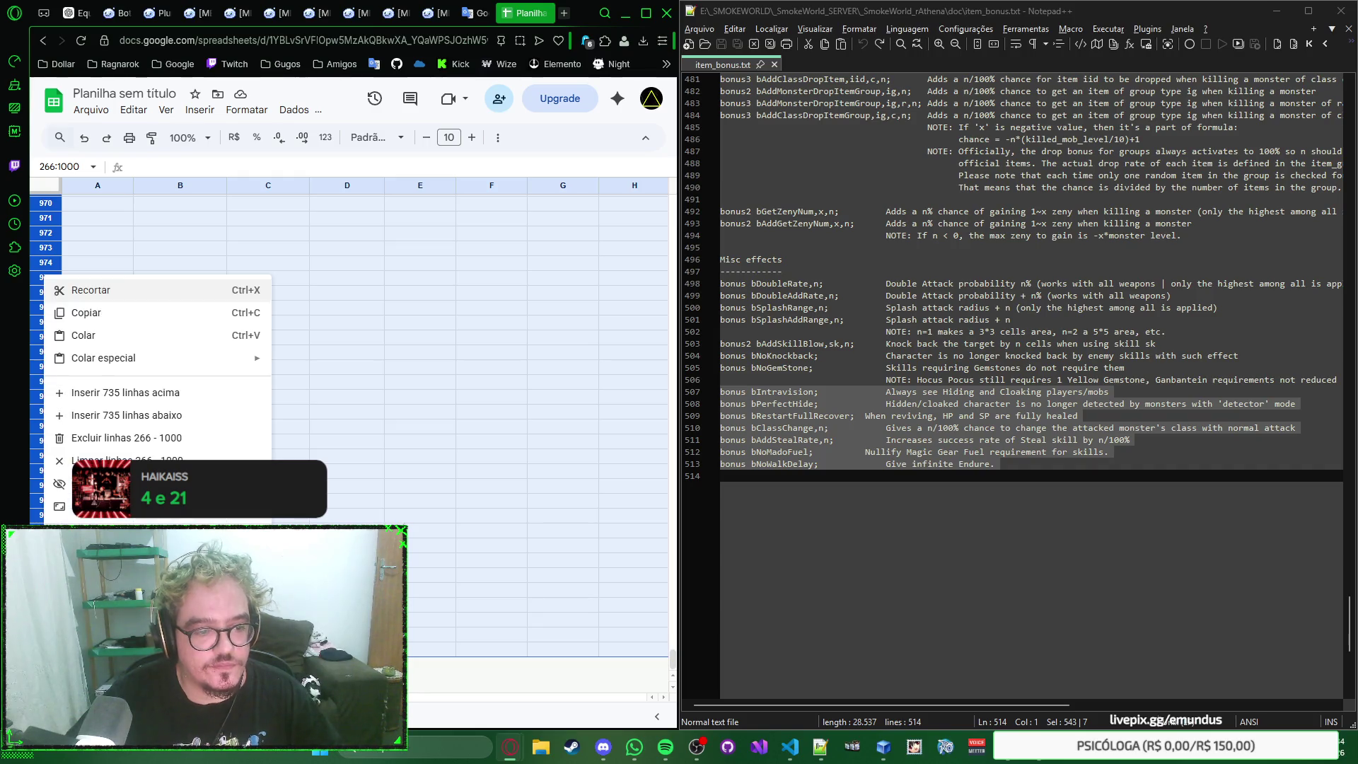
click(166, 433)
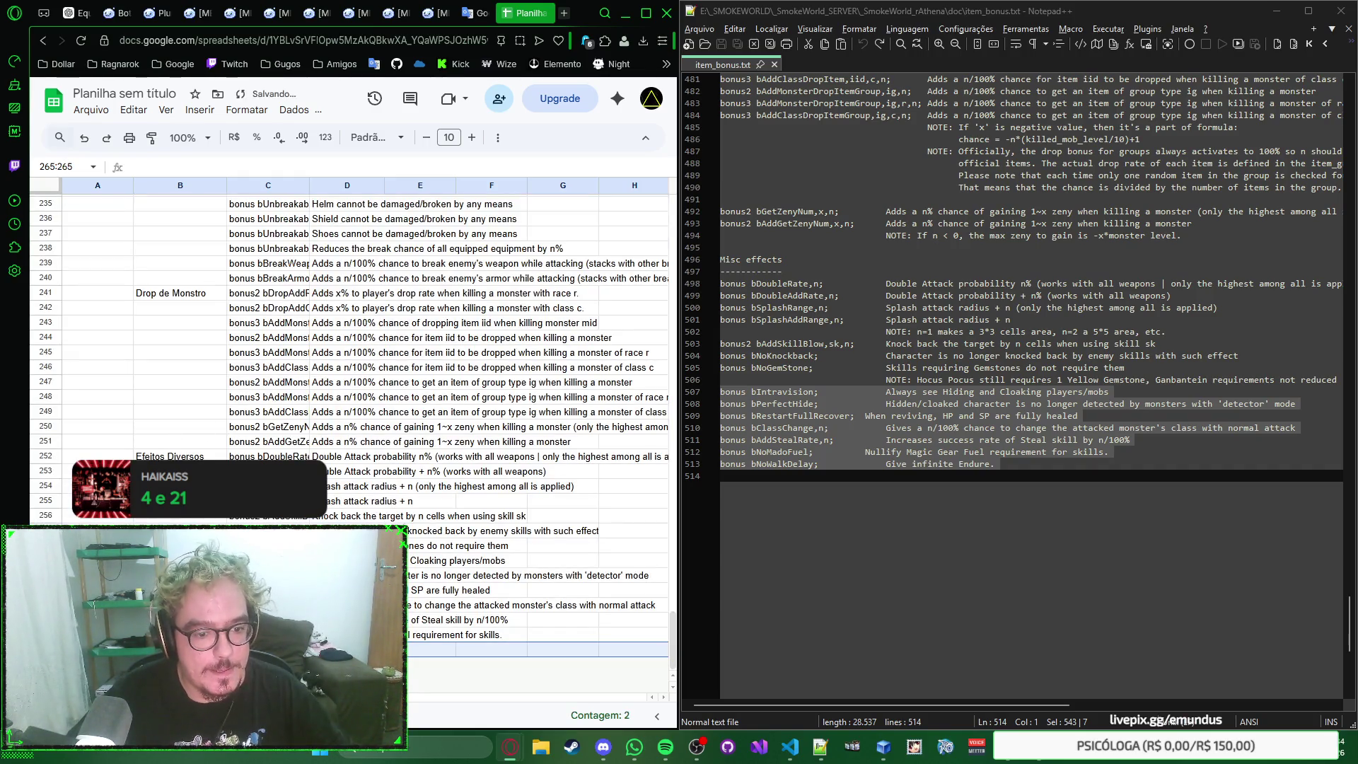
click(267, 649)
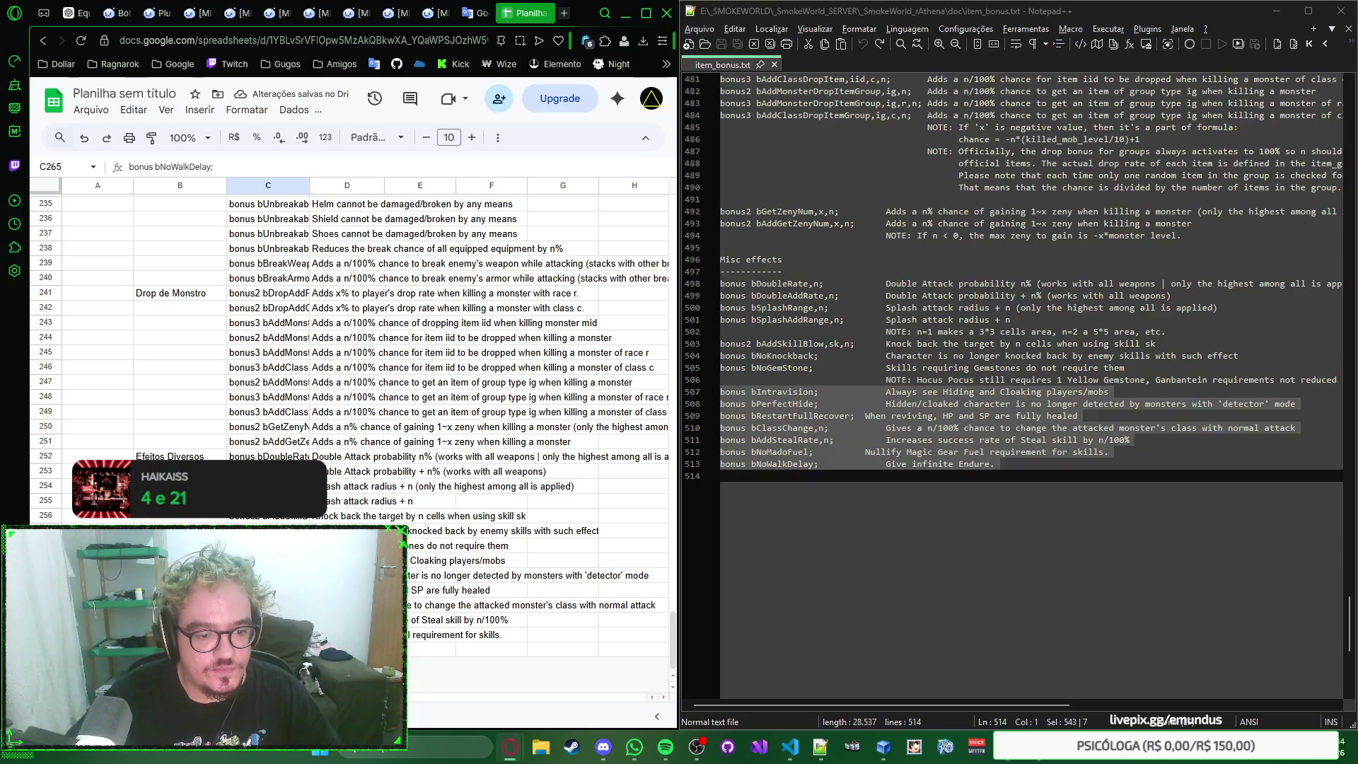
mouse_move(201, 696)
mouse_down()
mouse_move(626, 696)
mouse_move(407, 680)
mouse_up()
scroll(471, 431, up, 10)
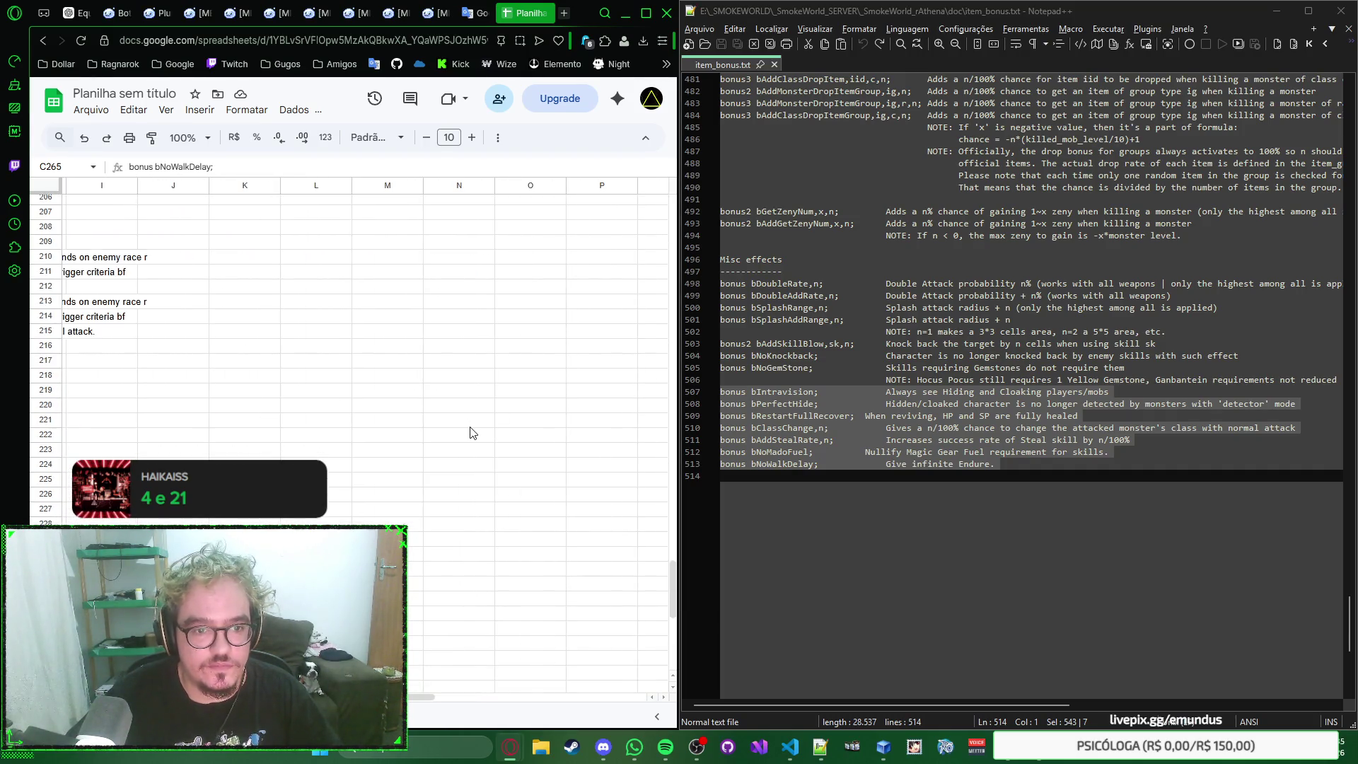
scroll(470, 431, up, 10)
scroll(471, 433, up, 13)
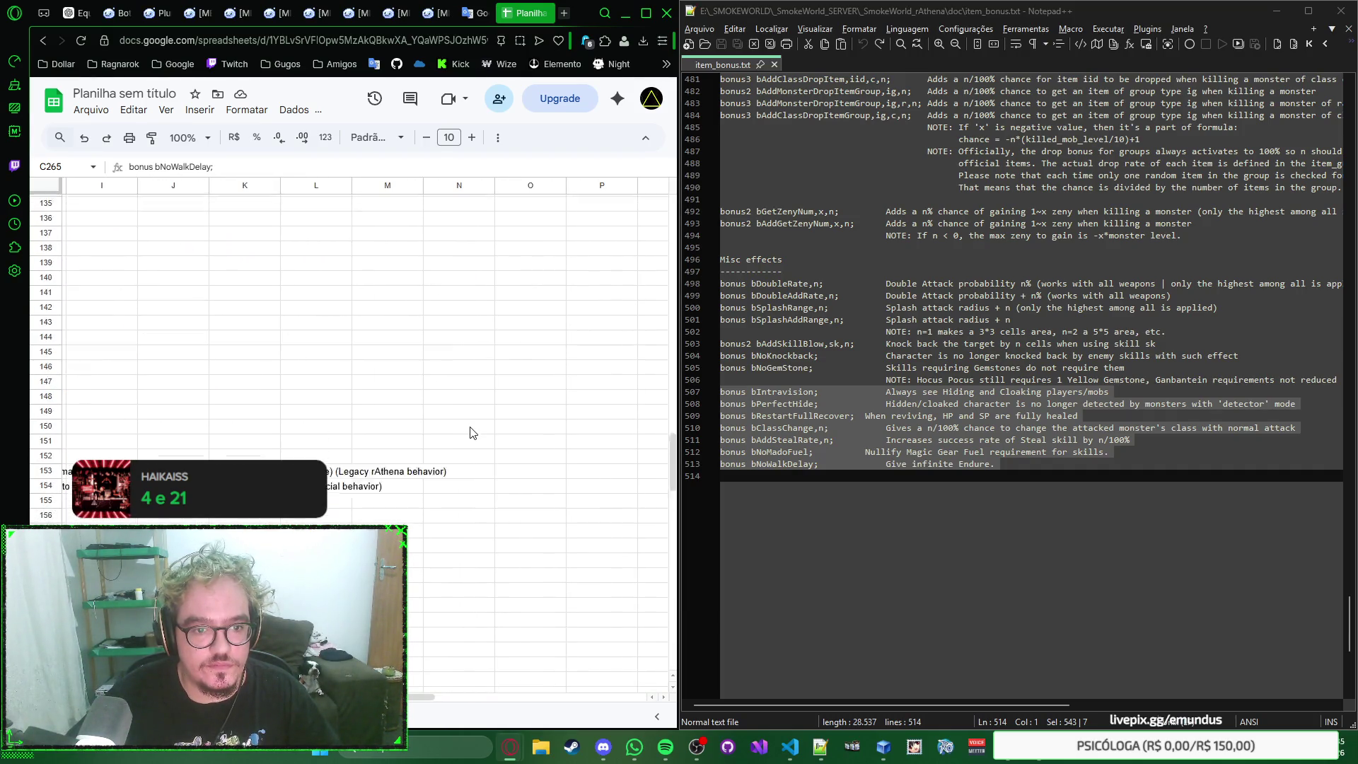
click(387, 471)
click(319, 471)
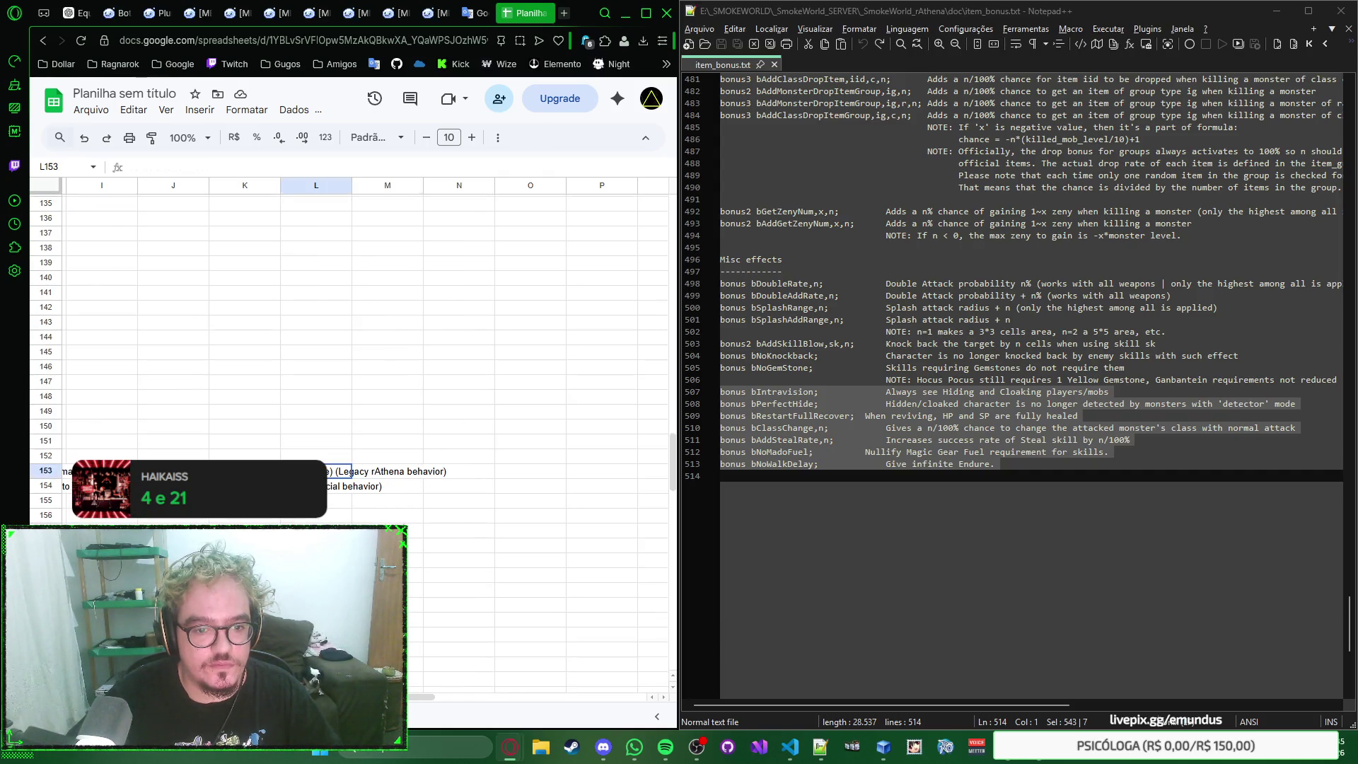
click(401, 476)
scroll(458, 442, up, 20)
scroll(457, 442, up, 8)
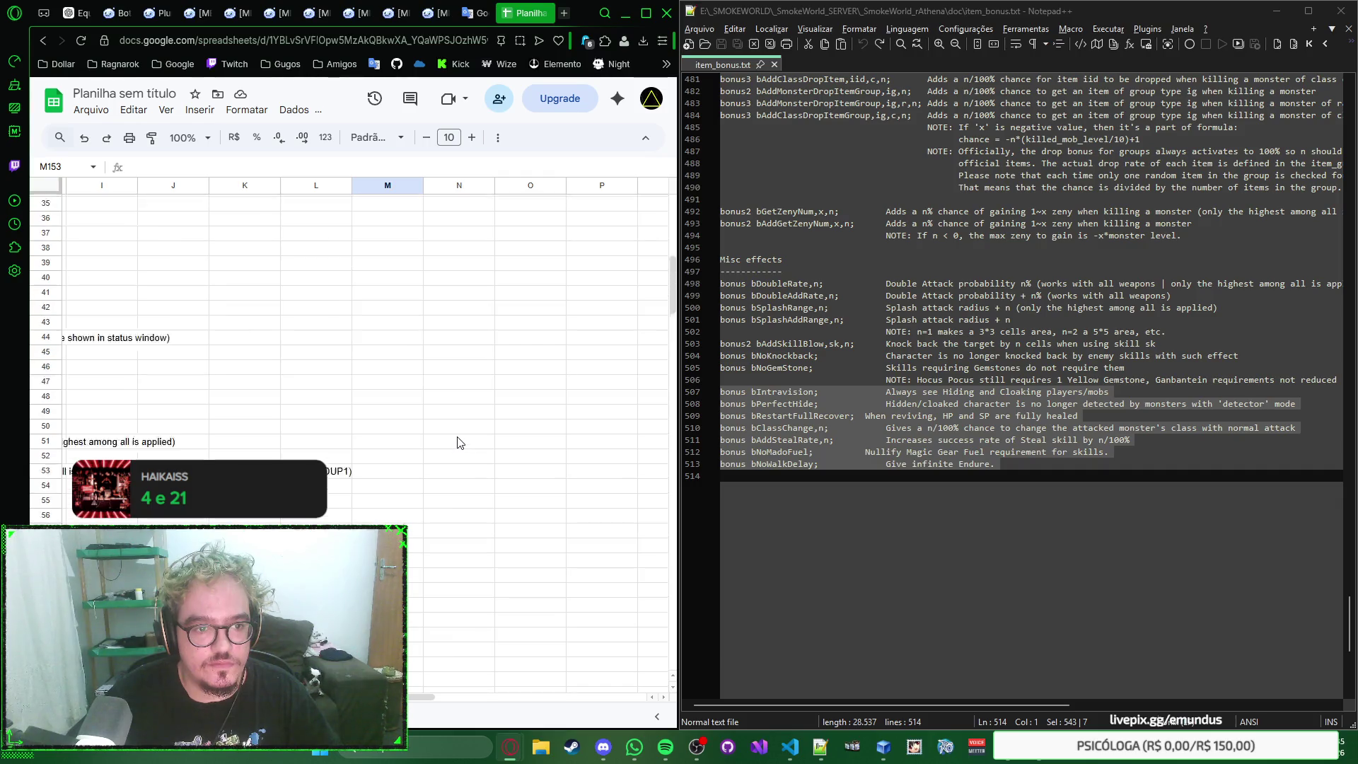
scroll(457, 442, up, 7)
scroll(456, 442, up, 5)
scroll(456, 446, down, 15)
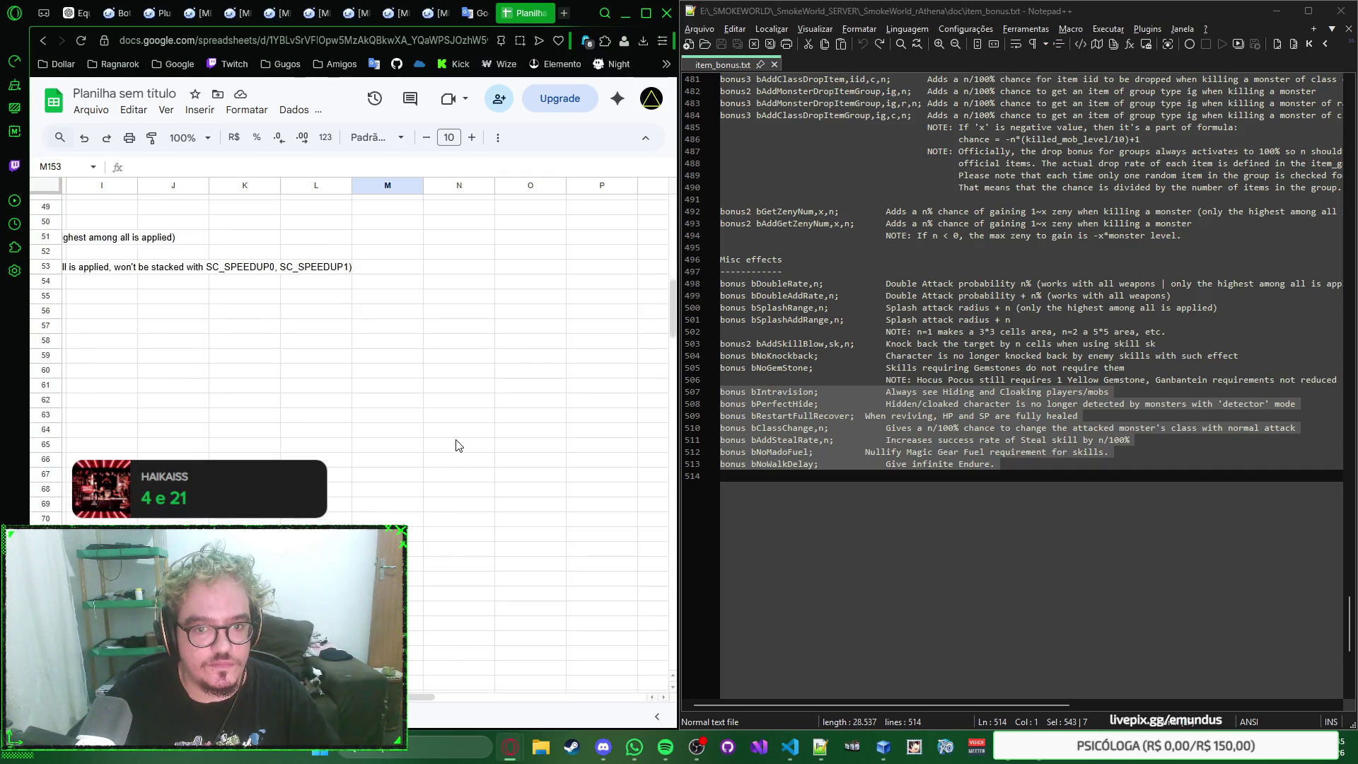
scroll(454, 445, down, 15)
scroll(454, 445, down, 15)
scroll(440, 514, down, 15)
scroll(428, 550, down, 5)
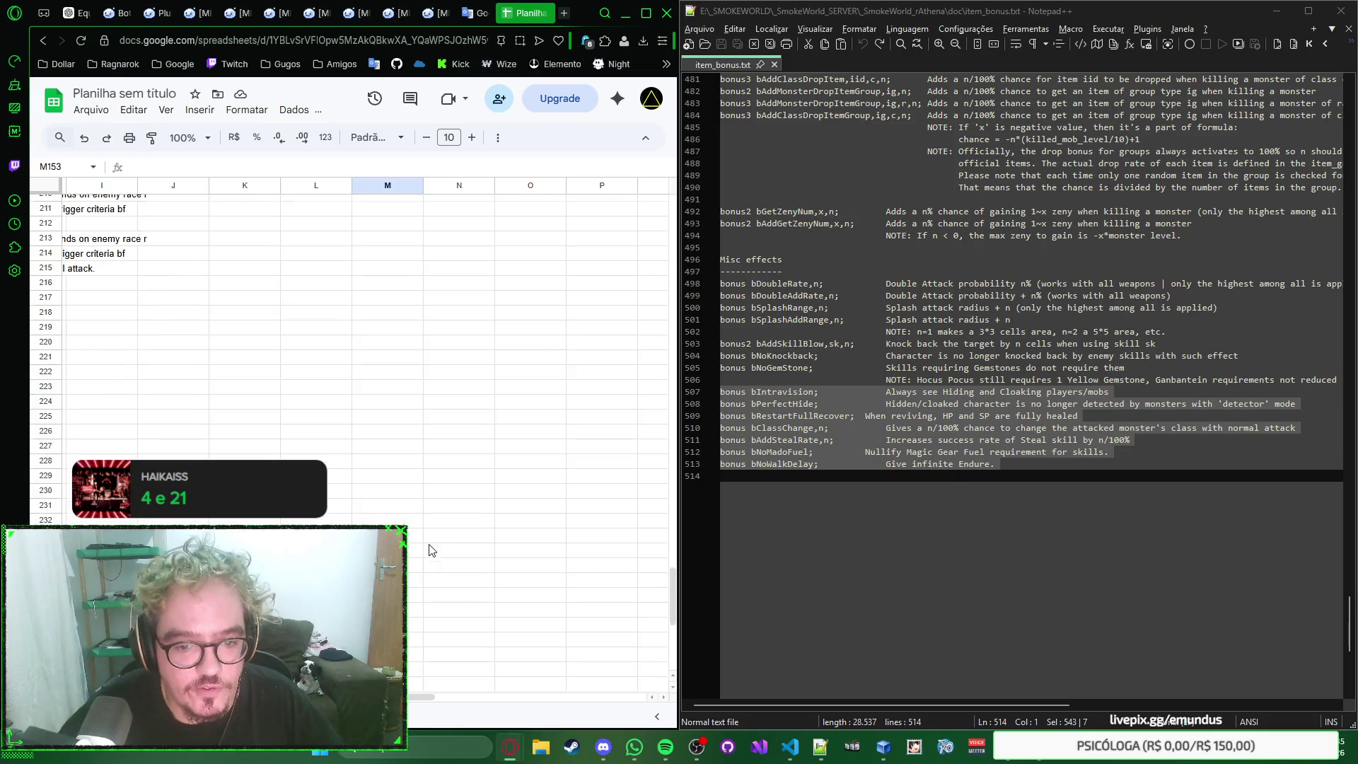
scroll(429, 549, down, 3)
scroll(429, 550, left, 5)
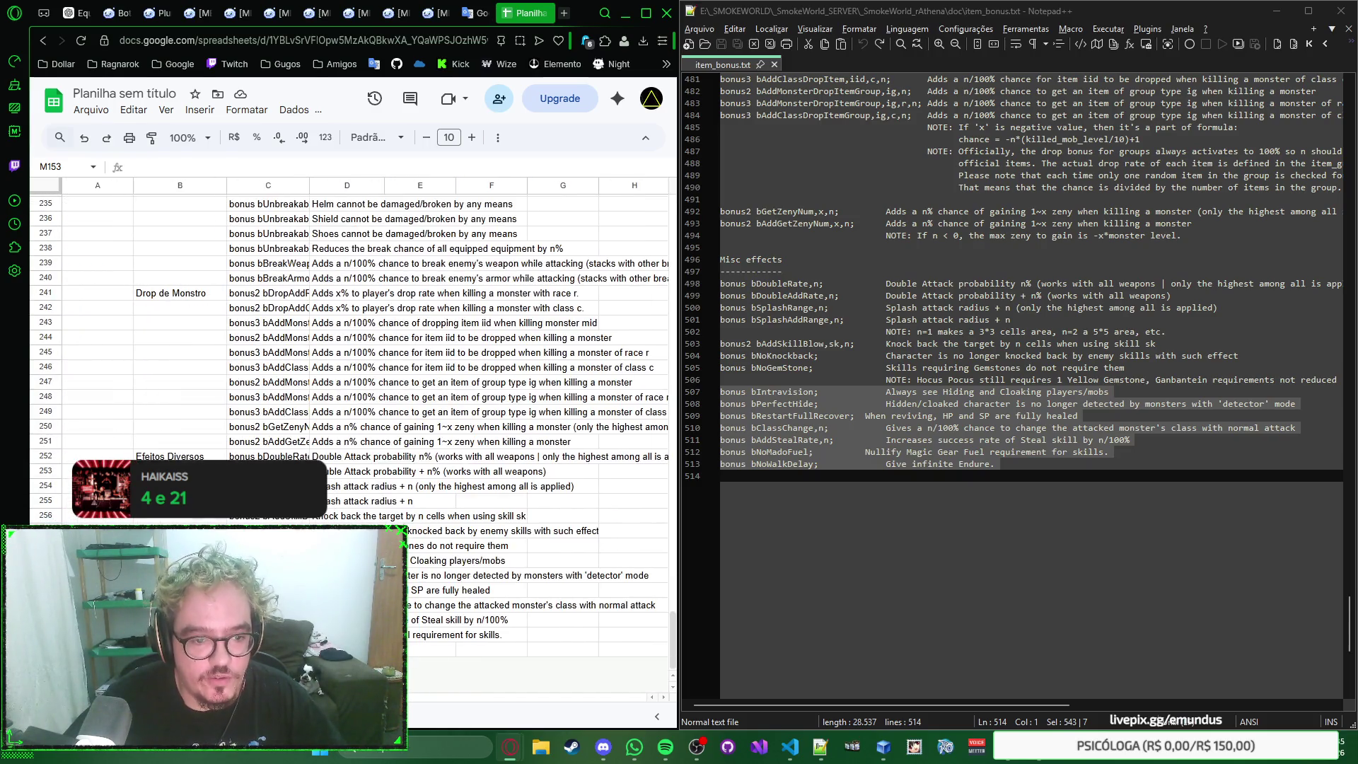
right_click(416, 431)
click(391, 428)
click(380, 428)
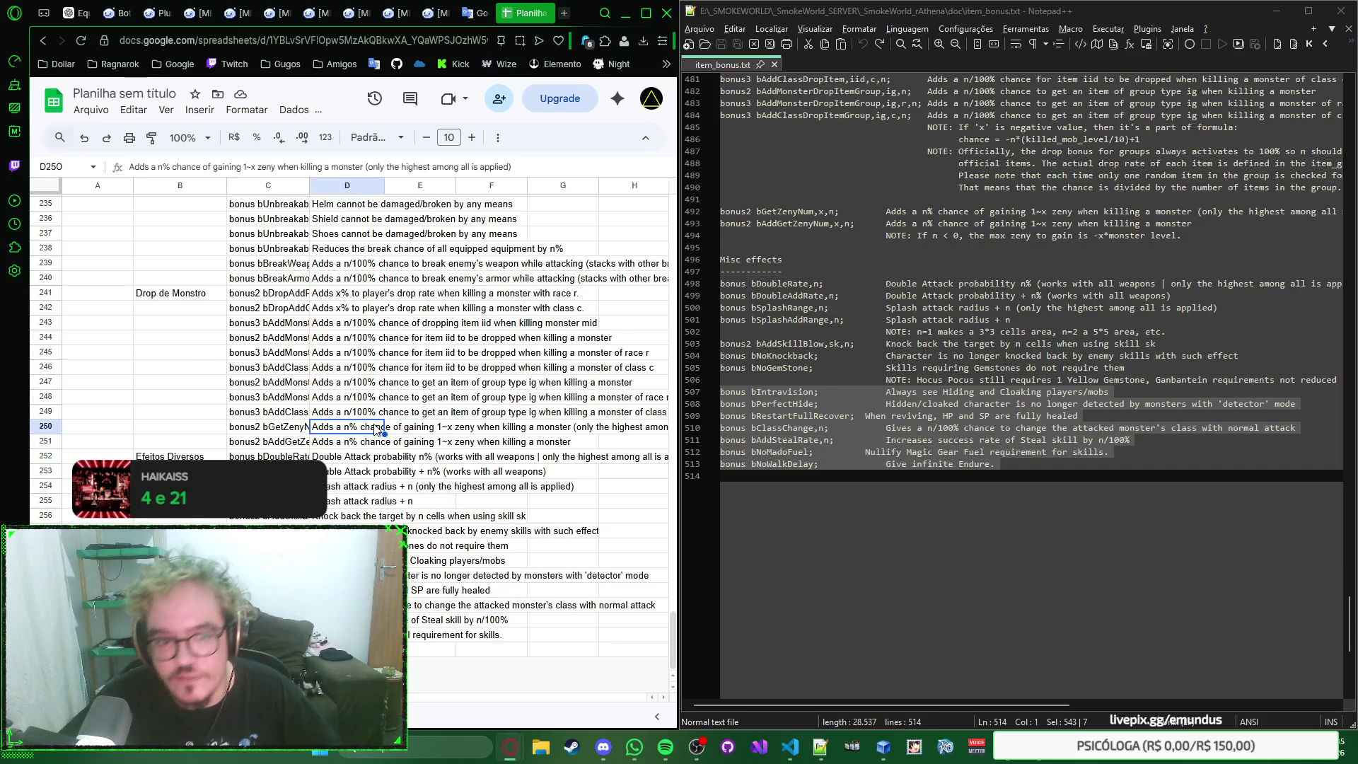
scroll(372, 404, up, 5)
scroll(360, 372, up, 5)
scroll(343, 322, up, 5)
scroll(399, 400, up, 3)
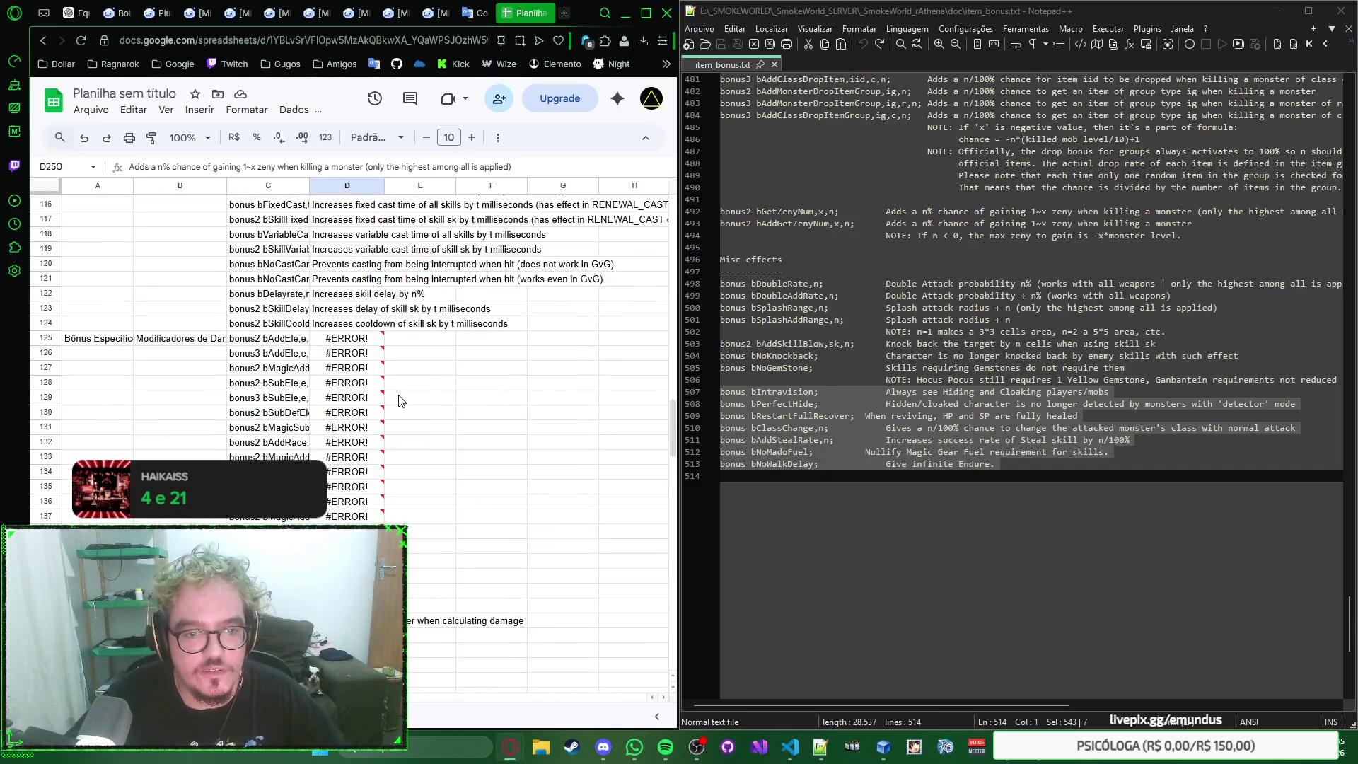
scroll(399, 398, up, 2)
scroll(399, 397, up, 3)
scroll(401, 399, up, 2)
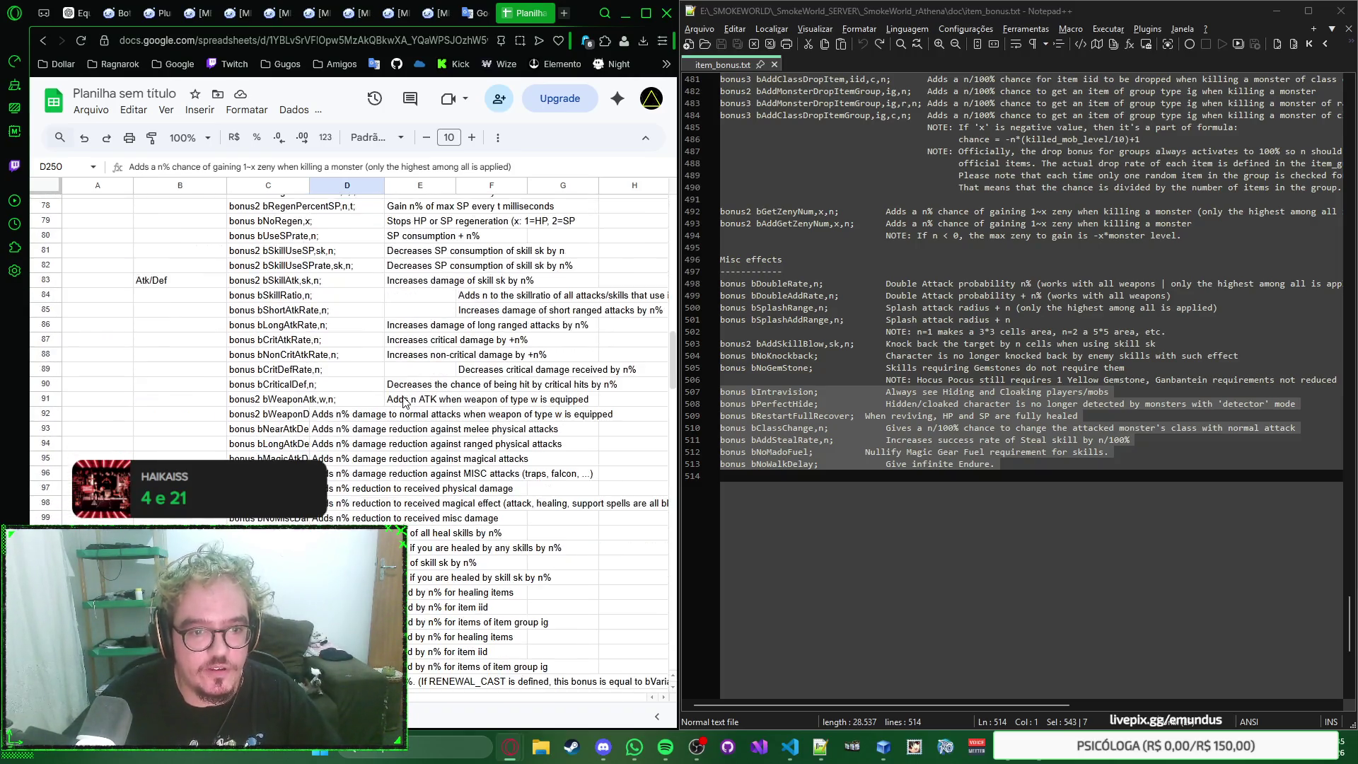
scroll(401, 402, up, 3)
Step: Move the shifted descriptions from E90:E91 into D90:D91 and from F89 into D89
drag(380, 526, 392, 536)
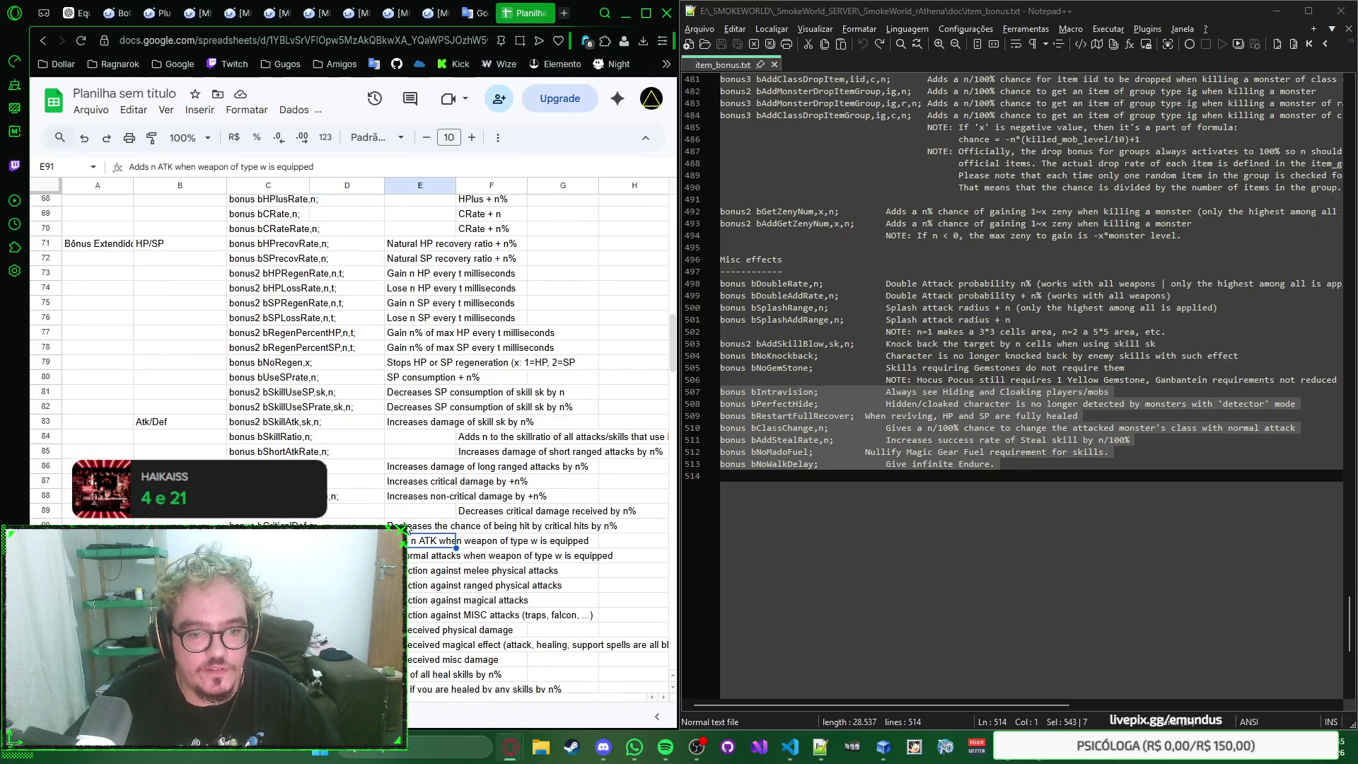
key(ctrl+c)
key(ctrl+v)
click(488, 510)
key(ctrl+x)
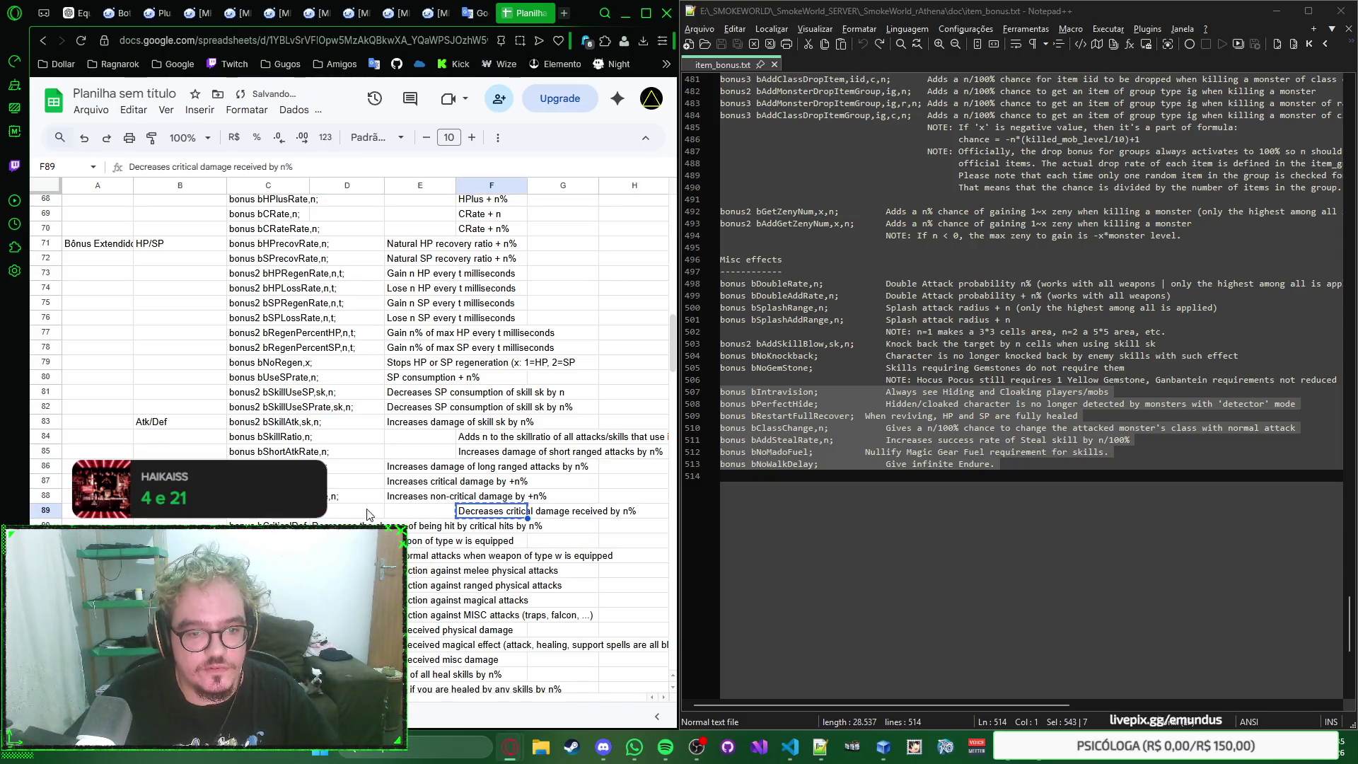
click(344, 519)
key(ctrl+v)
Step: Move the descriptions from E86:E88 into D86:D88, then select the whole A1:G265 range
drag(420, 497, 421, 467)
key(ctrl+c)
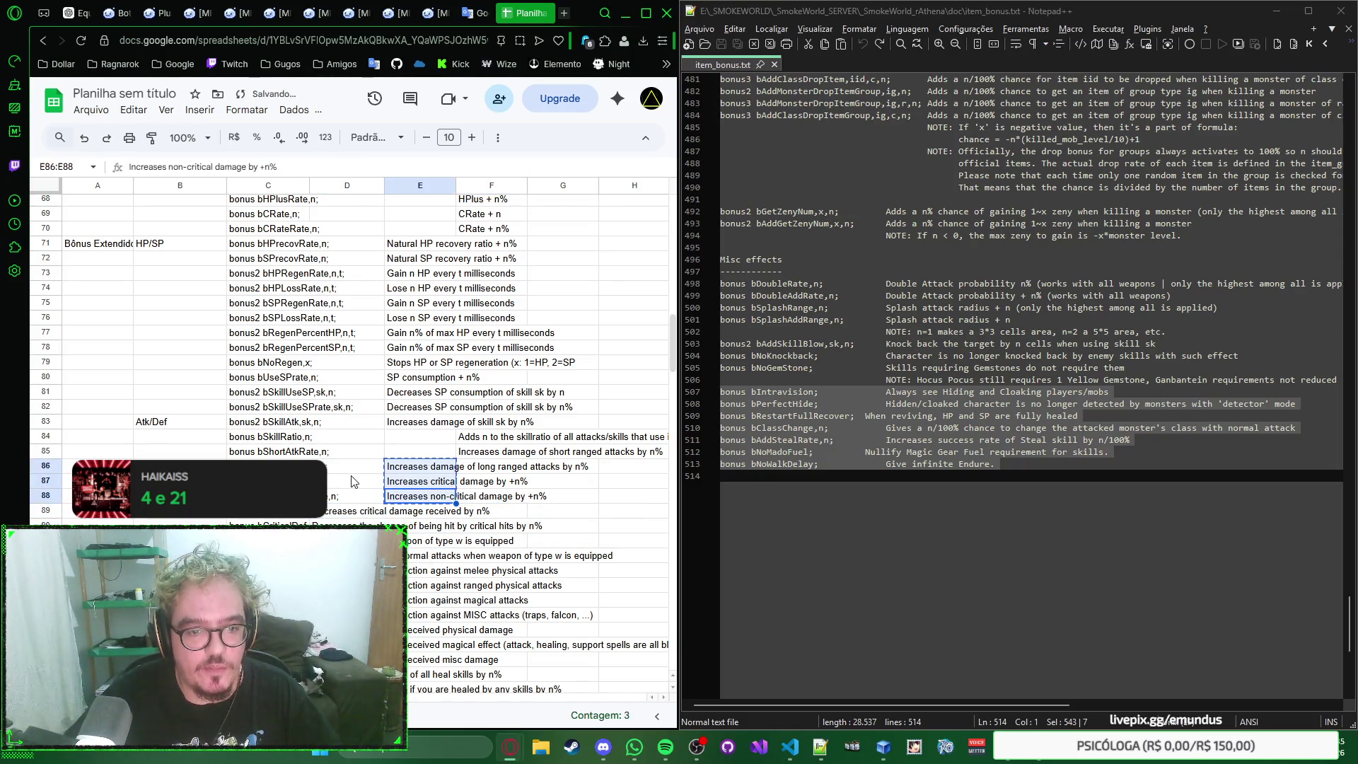
click(341, 473)
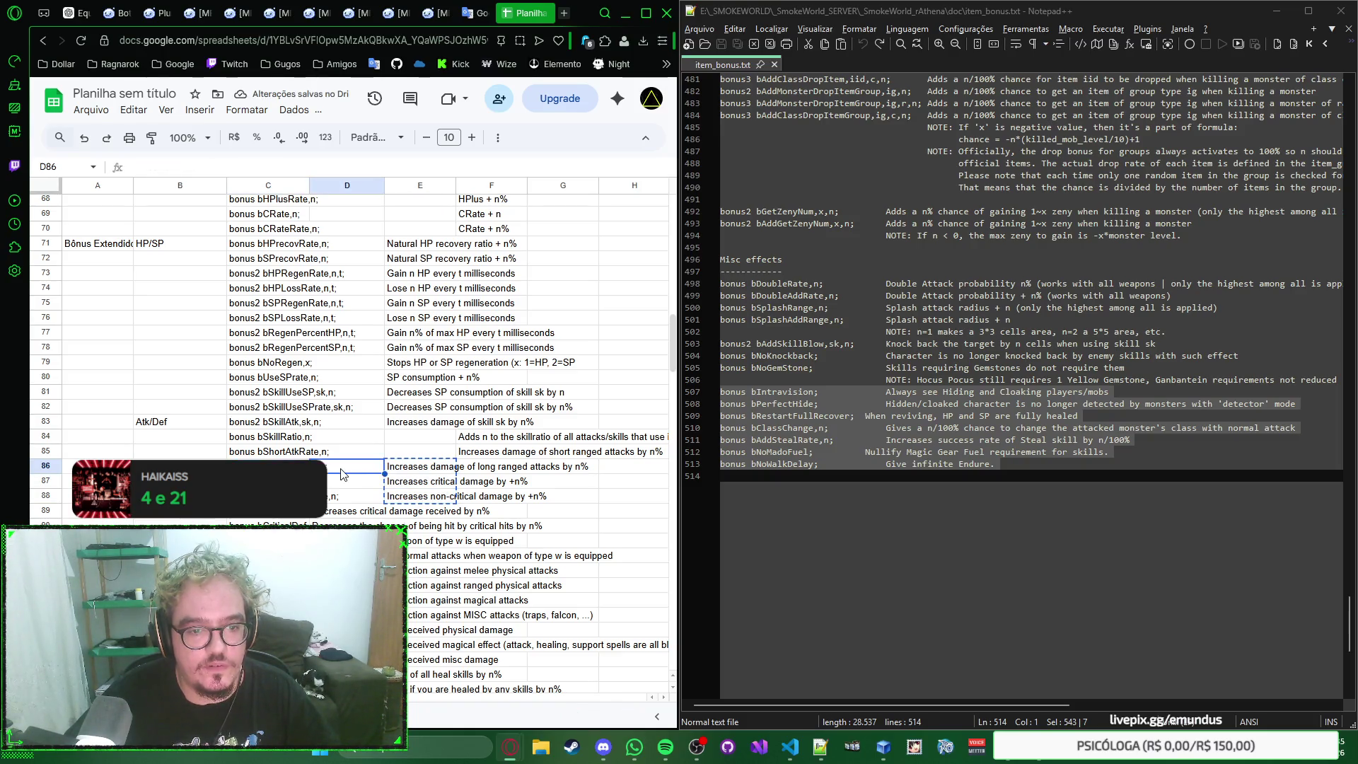
key(ctrl+v)
key(ctrl+a)
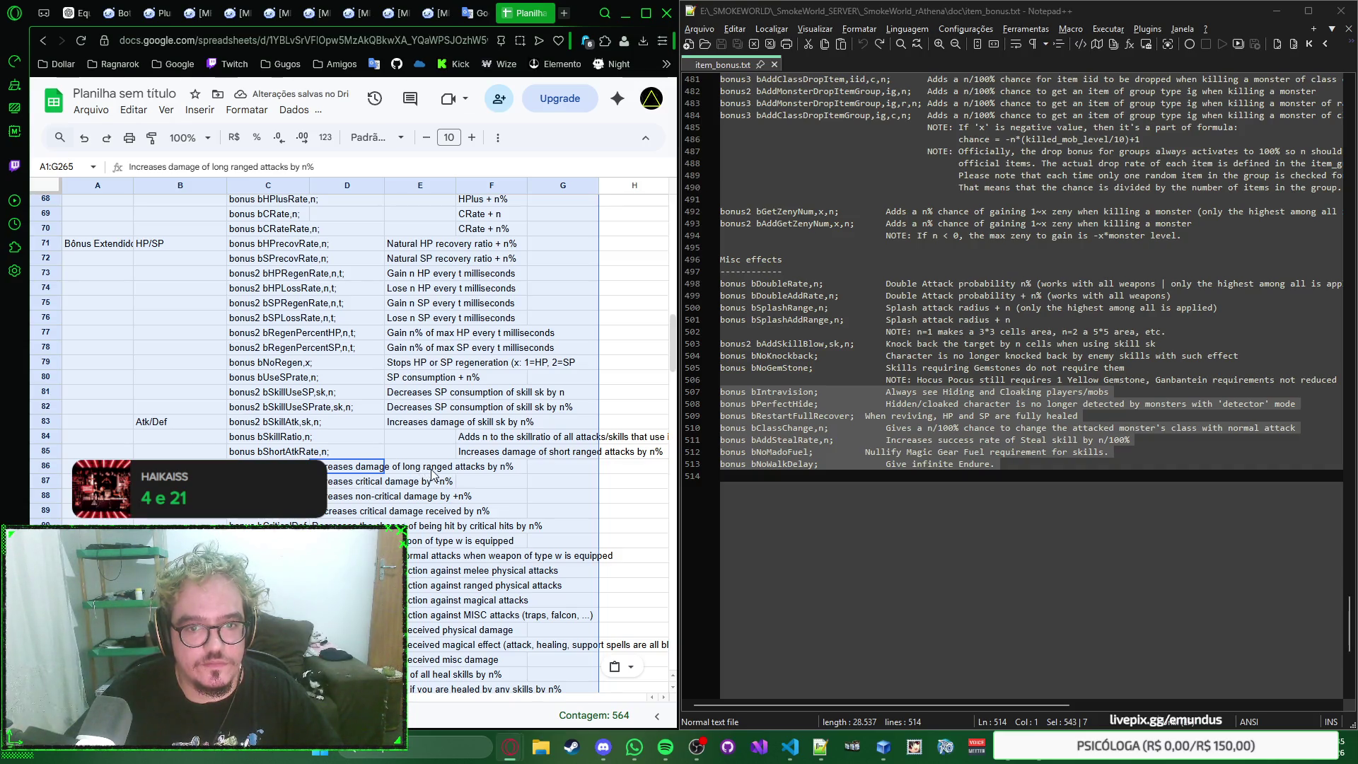
scroll(430, 469, up, 3)
scroll(430, 469, up, 15)
scroll(429, 469, up, 3)
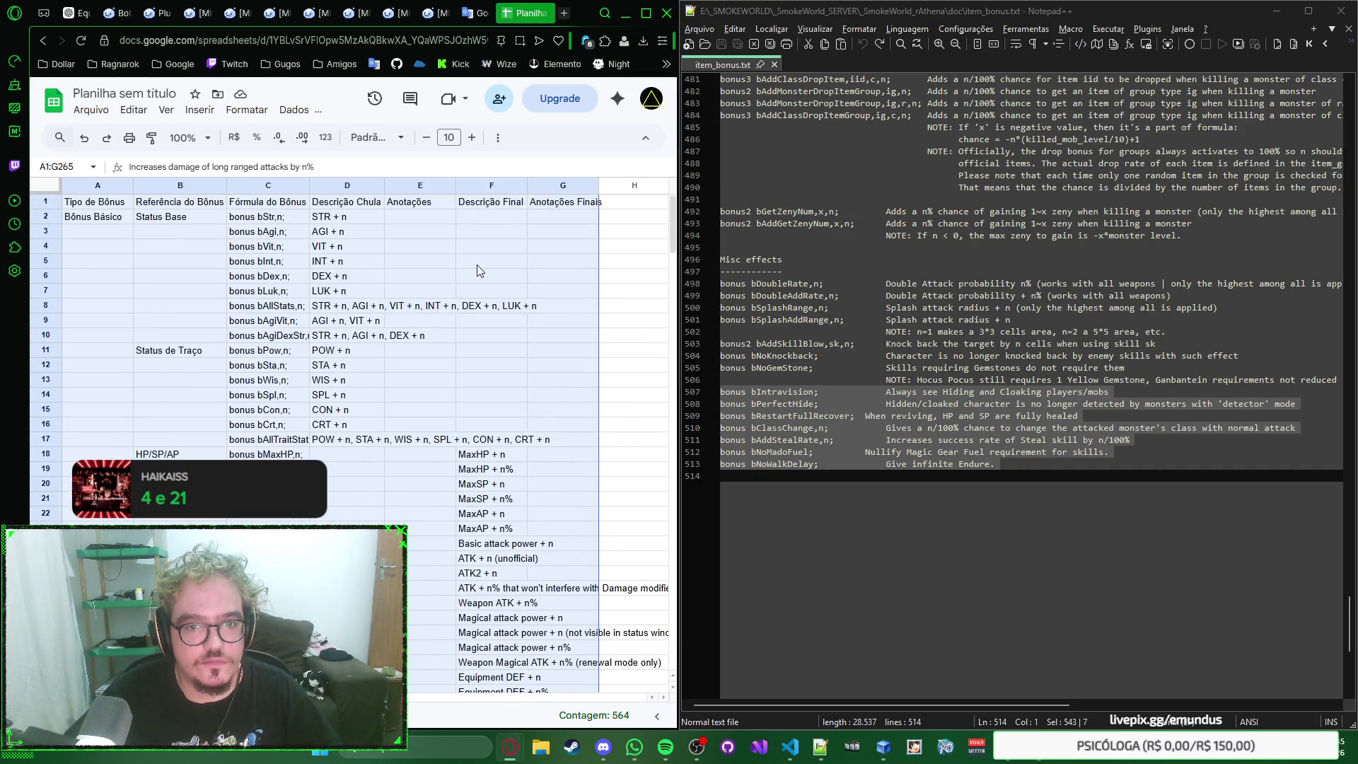
Step: Apply All borders to the entire bonus table, rows 1–265
click(476, 265)
key(ctrl+a)
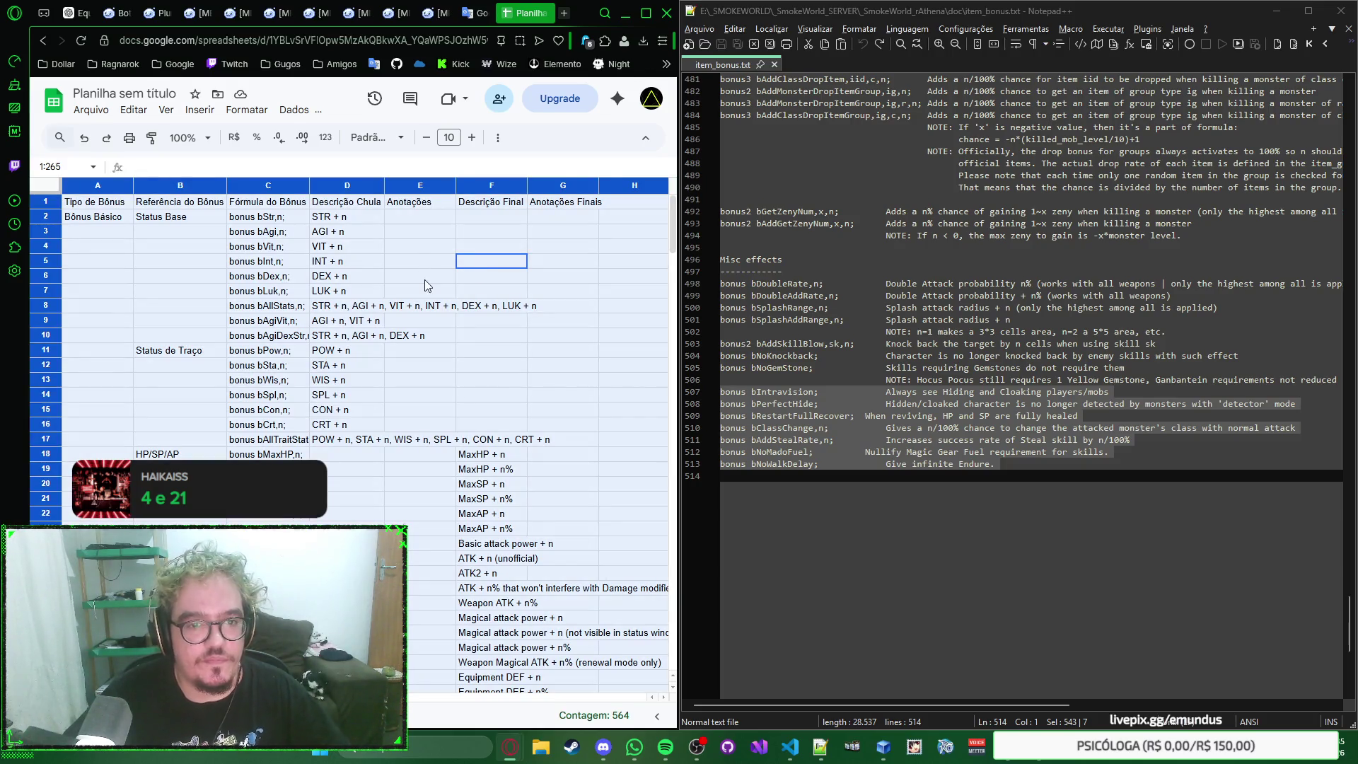
click(498, 137)
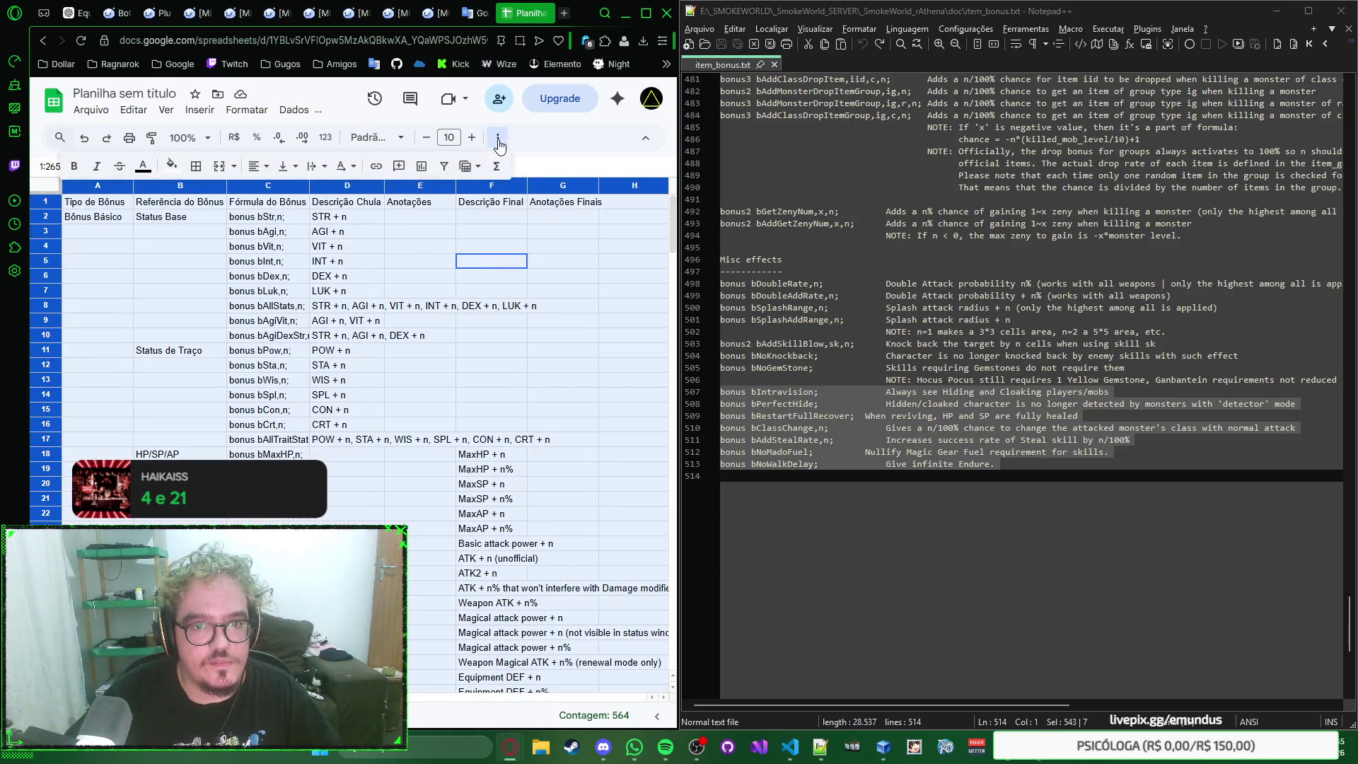
click(196, 166)
click(203, 196)
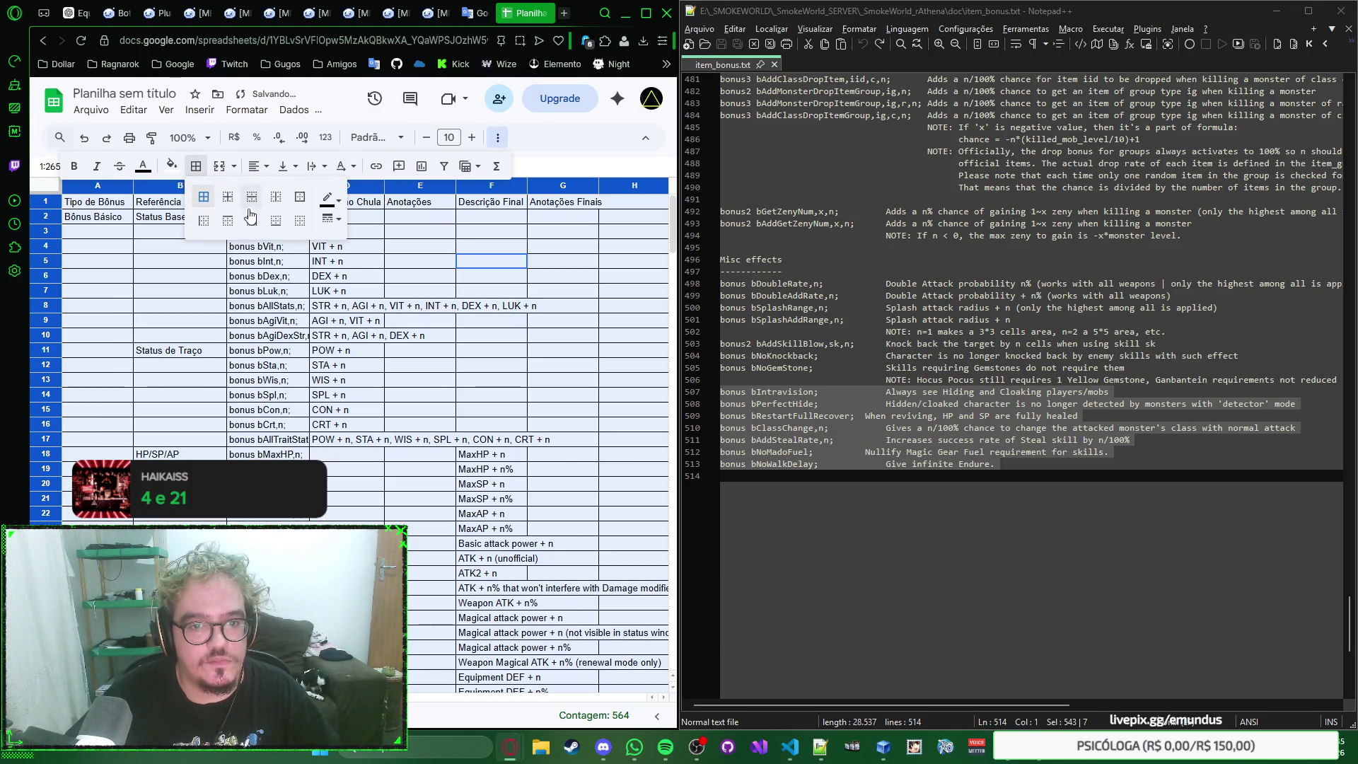
click(441, 331)
scroll(435, 319, down, 5)
scroll(432, 312, down, 10)
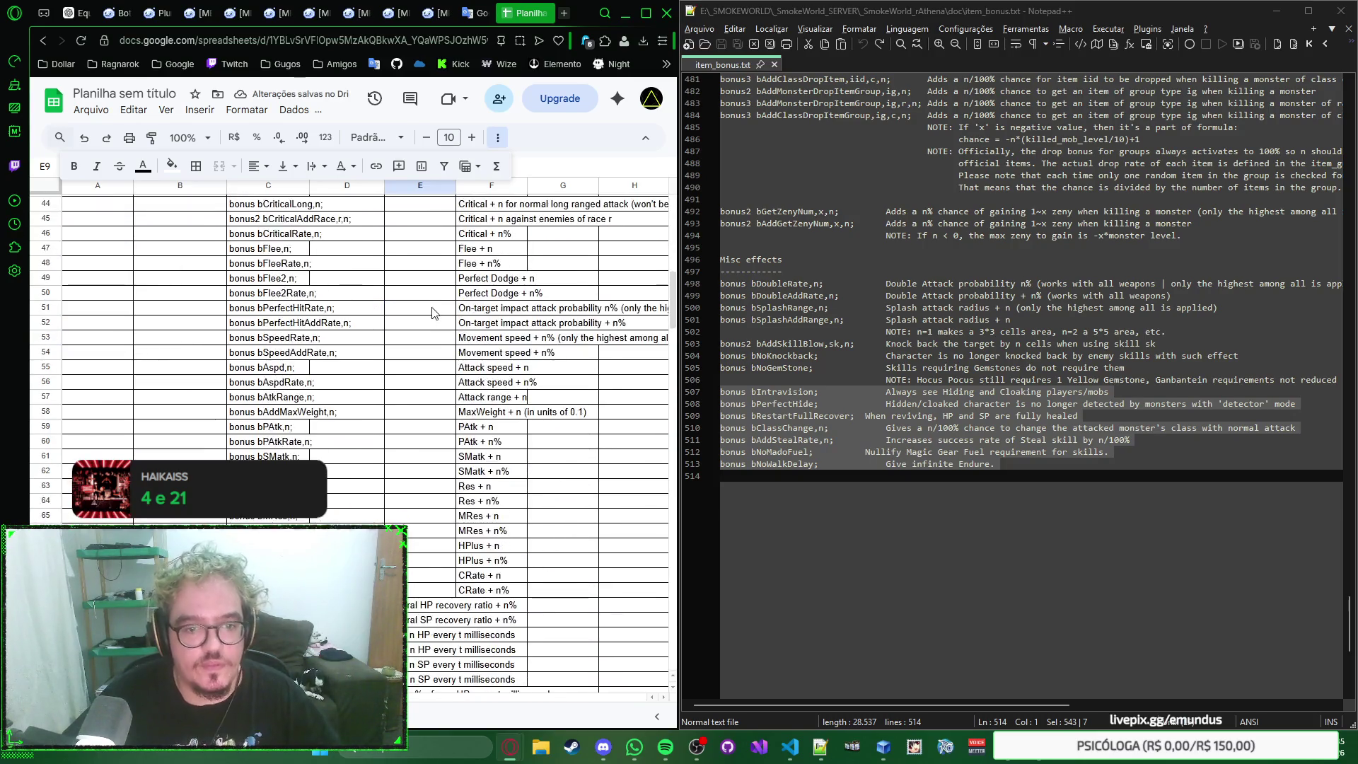
scroll(432, 319, down, 4)
scroll(430, 325, down, 3)
scroll(418, 371, down, 4)
scroll(403, 426, down, 3)
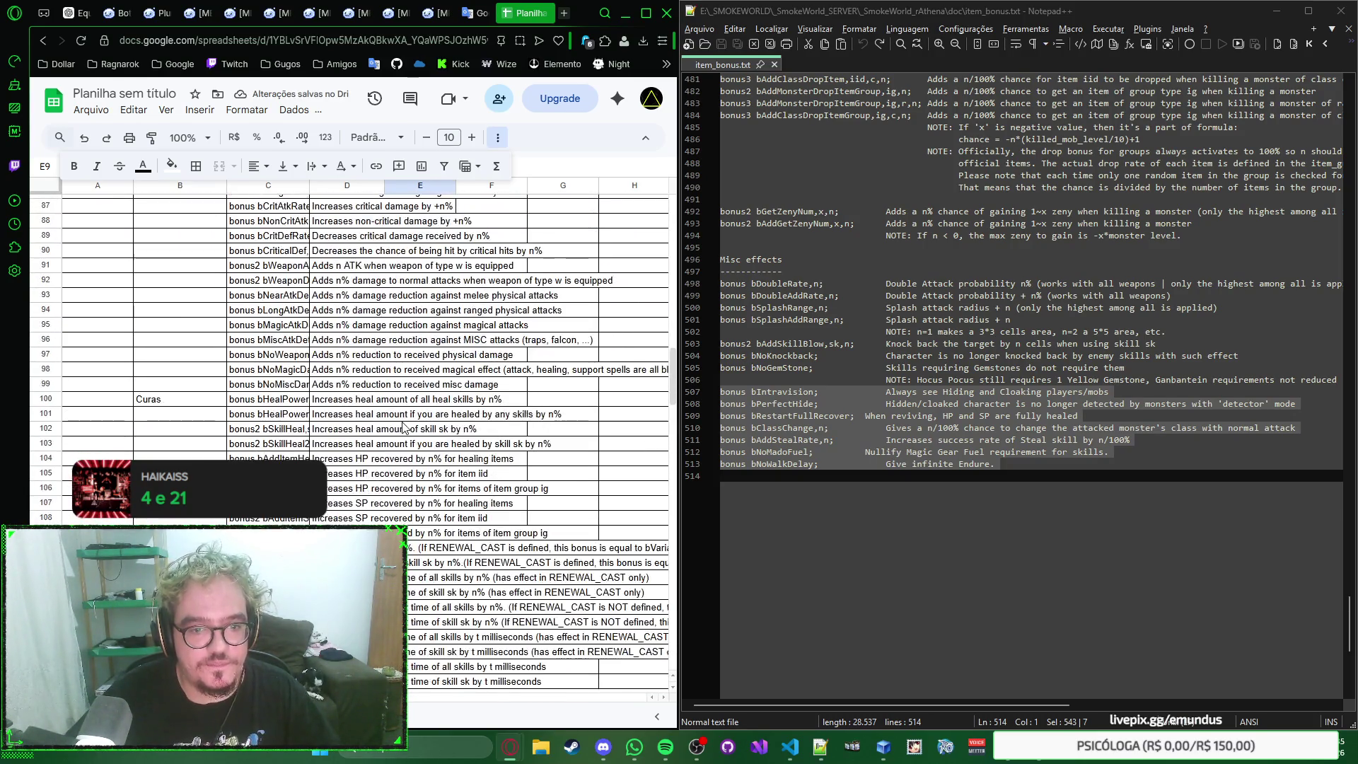
scroll(421, 419, up, 7)
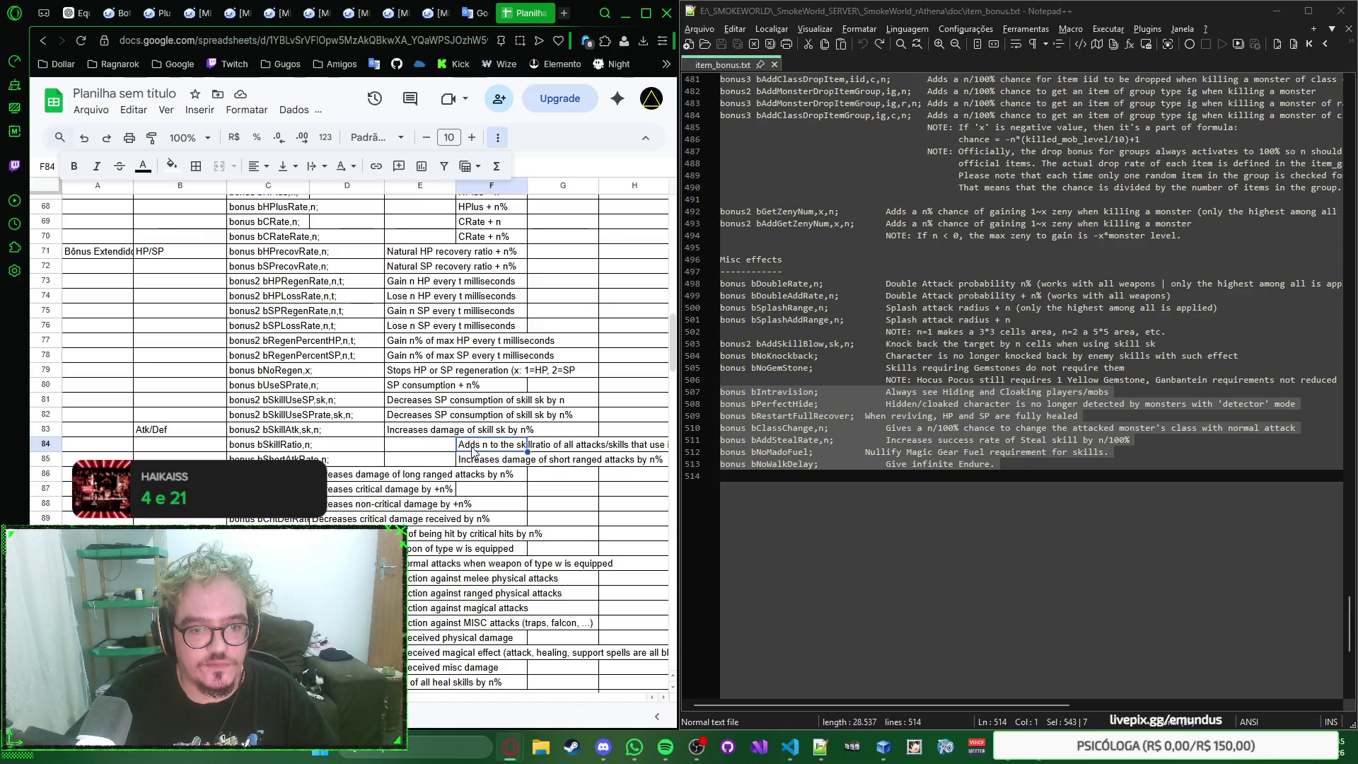
drag(478, 443, 473, 464)
Step: Move the column E descriptions for rows 84–85 and 71–83 into column D as values only
click(358, 448)
key(ctrl+v)
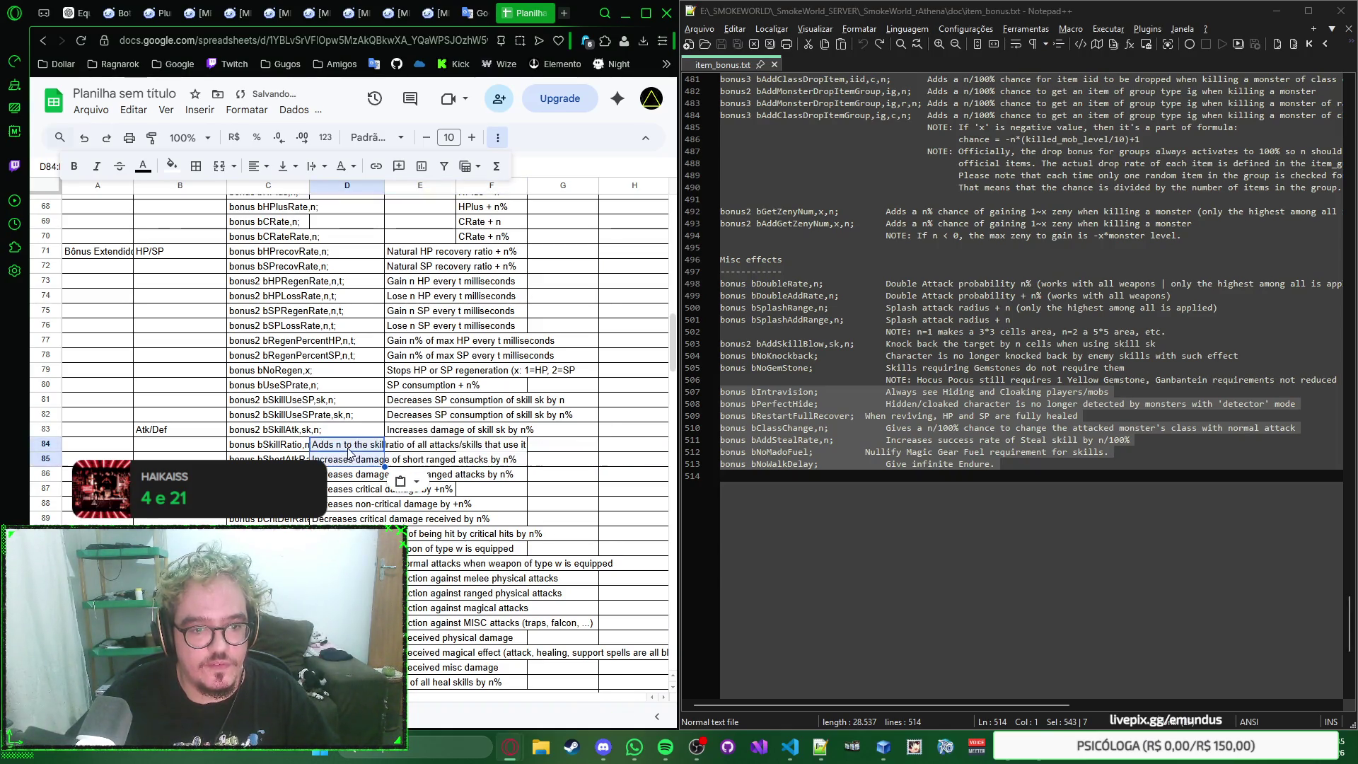
click(408, 429)
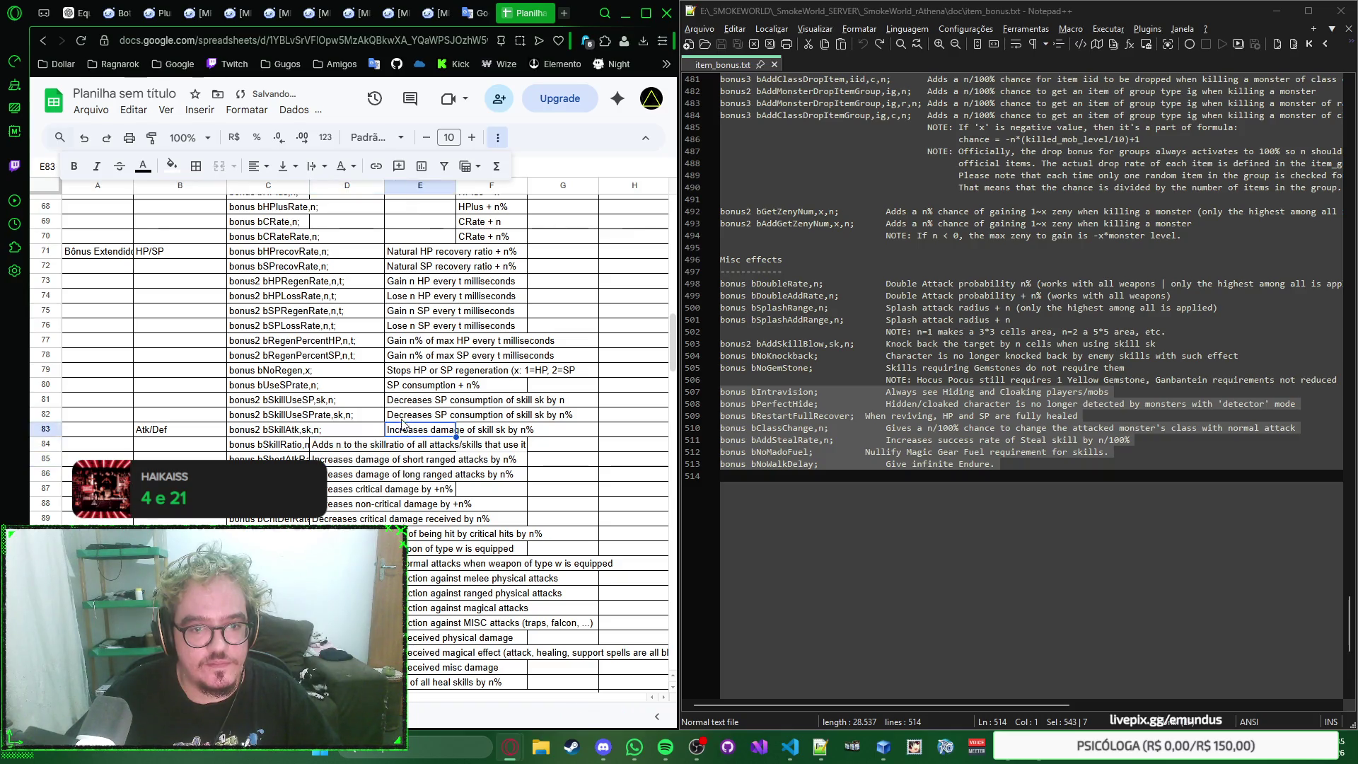
shift+click(407, 258)
key(ctrl+x)
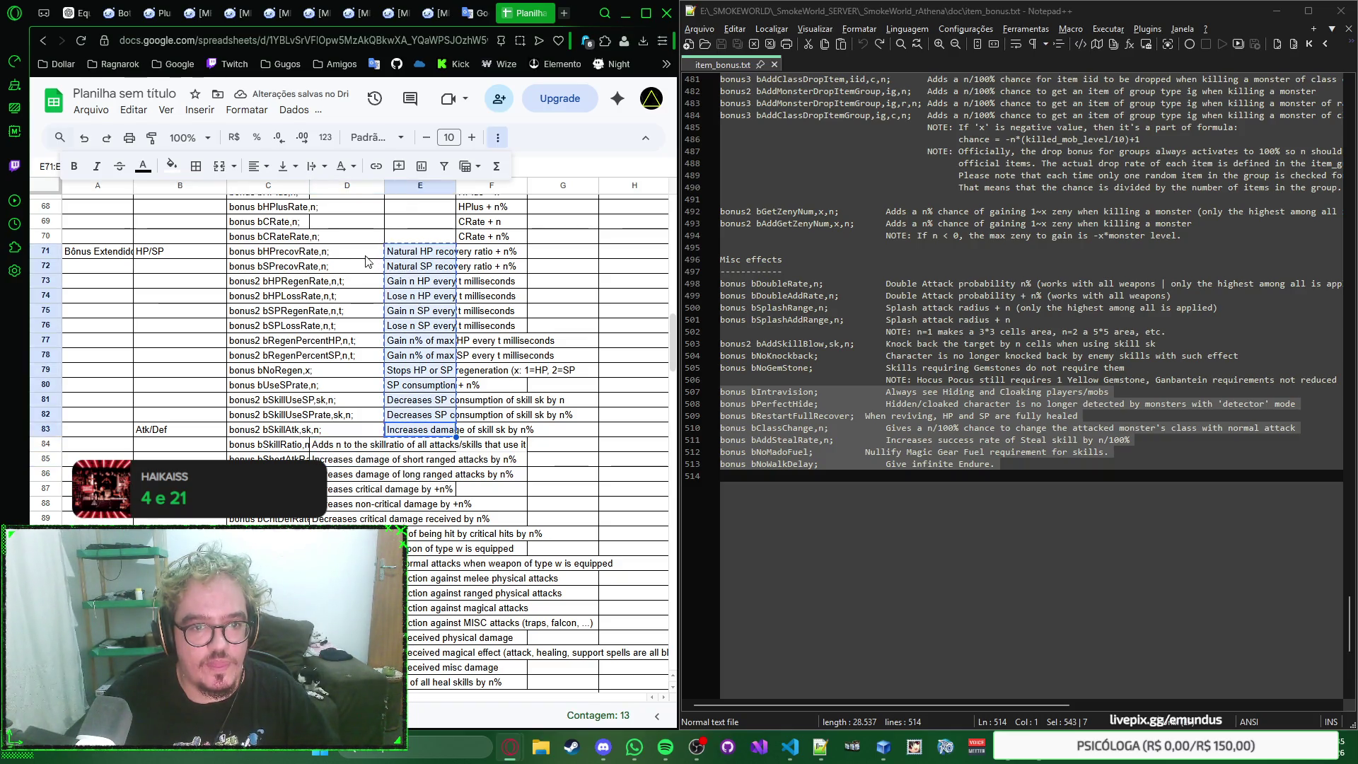
click(356, 258)
key(ctrl+v)
scroll(415, 346, up, 2)
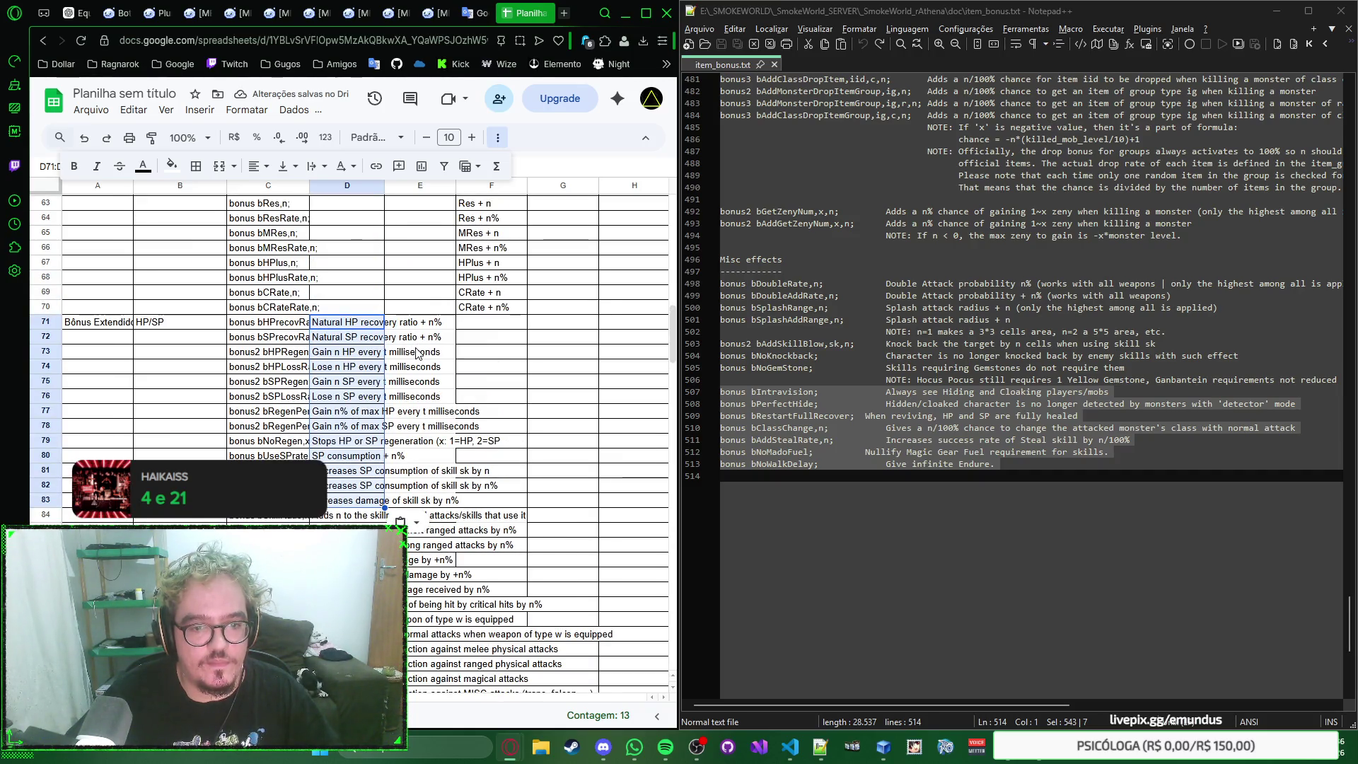
scroll(418, 352, up, 3)
click(417, 662)
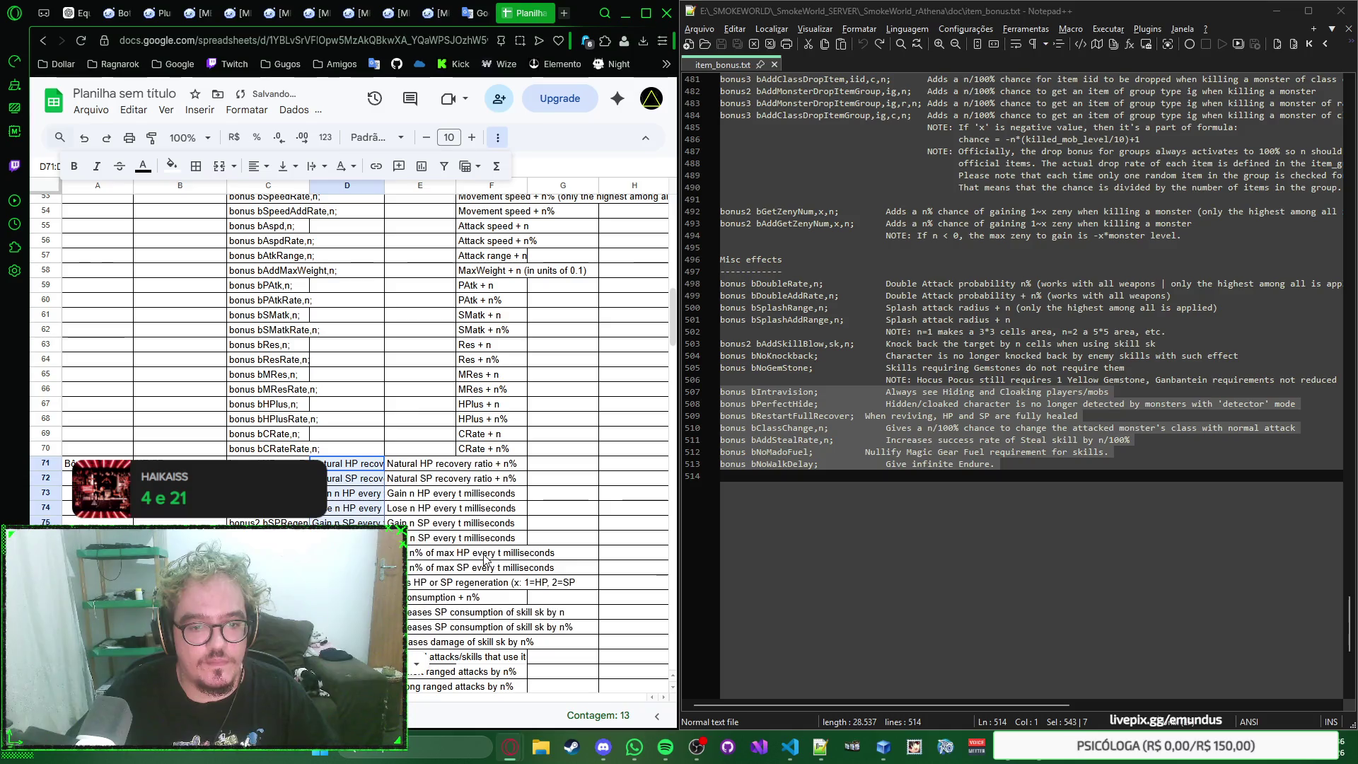
click(485, 555)
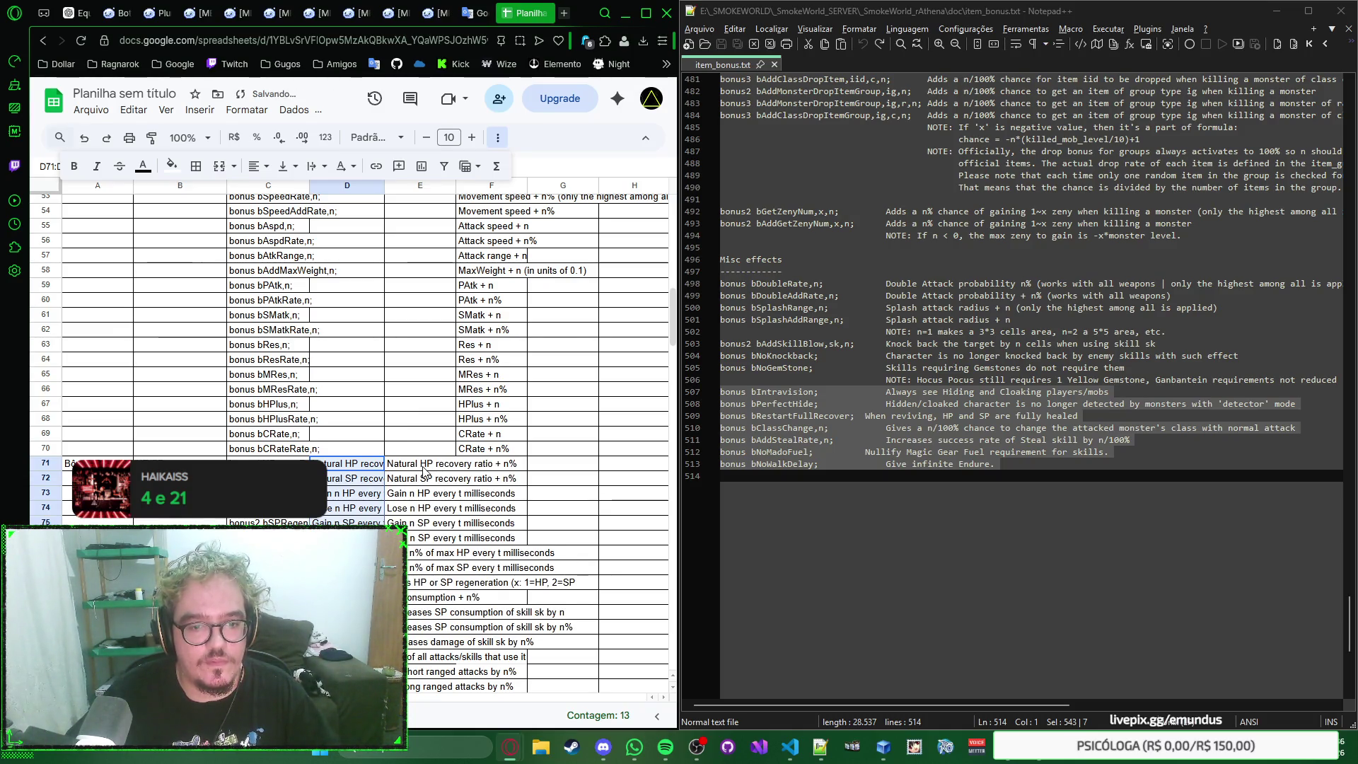
Step: Clear the leftover column E text and move the F18:F70 descriptions into D18:D70
click(365, 467)
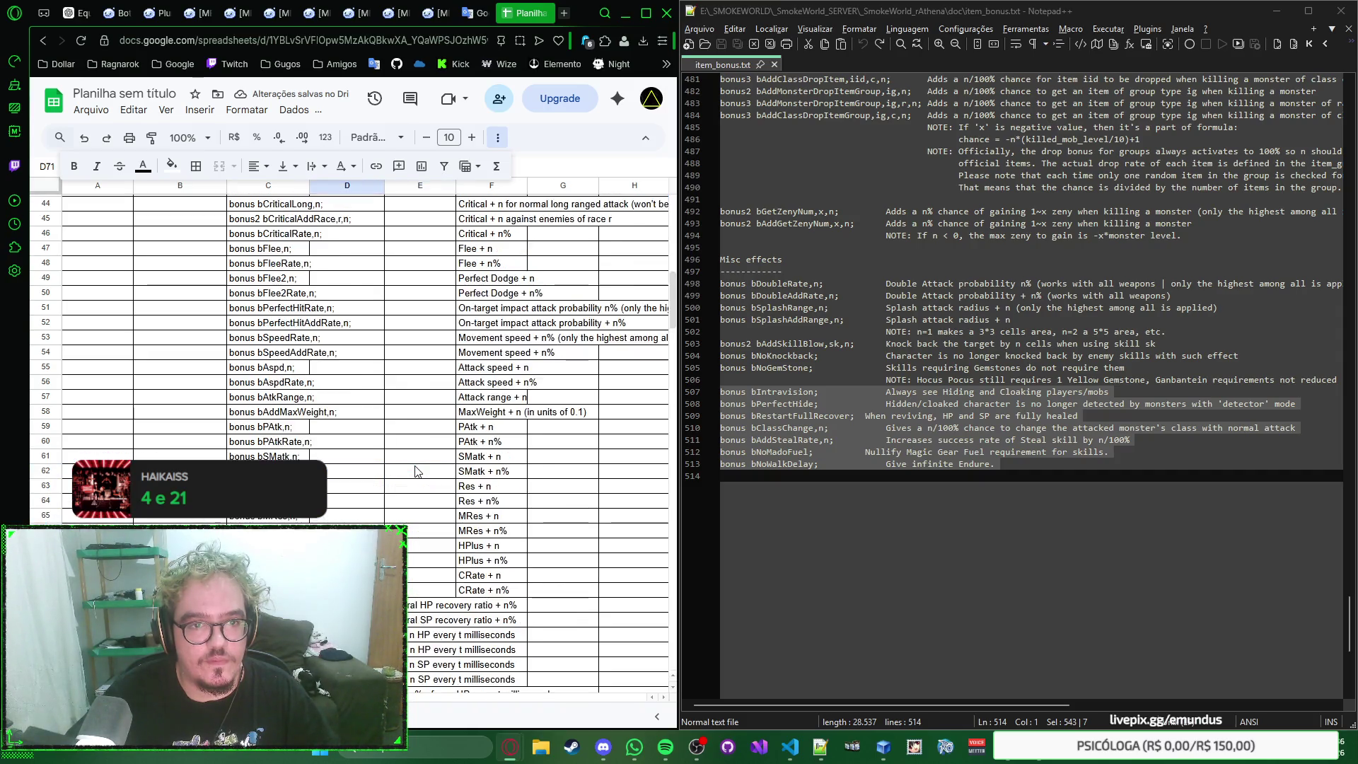
click(497, 137)
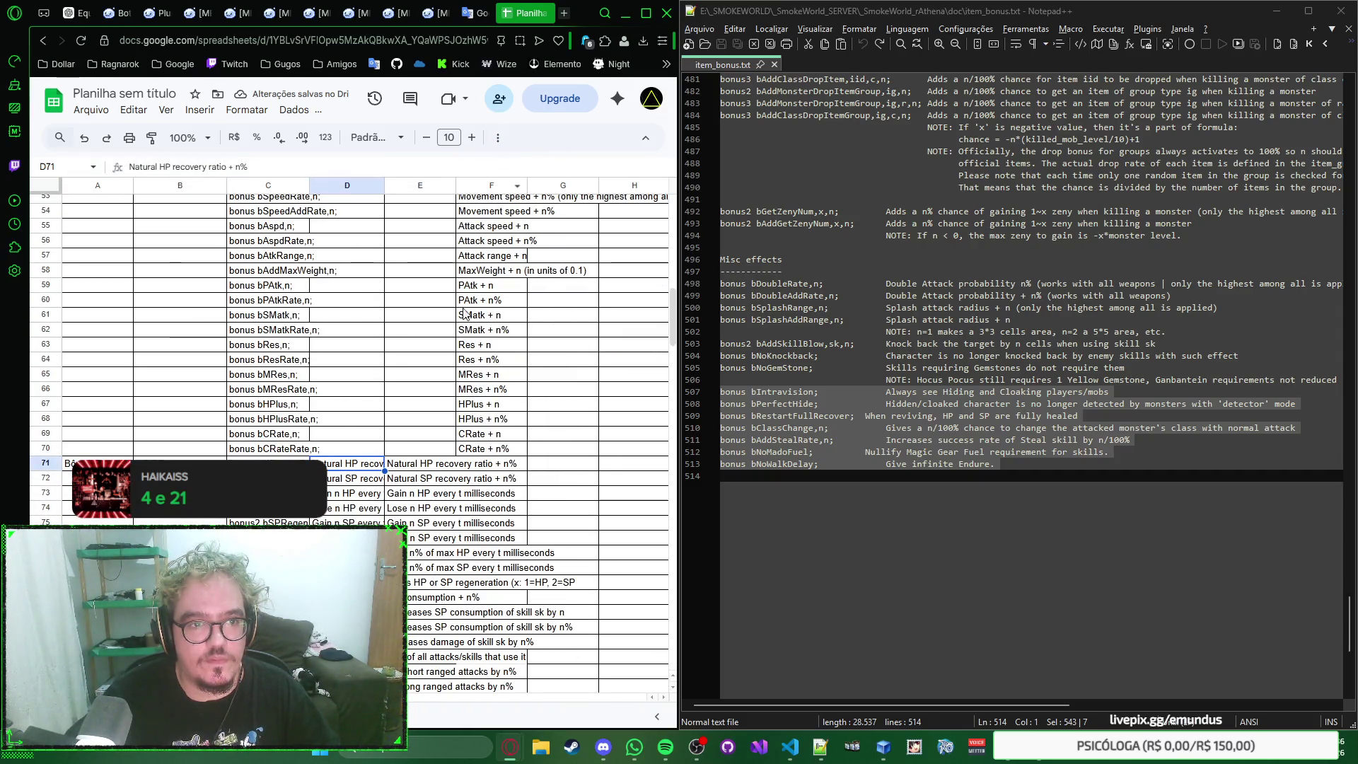
key(ctrl+z)
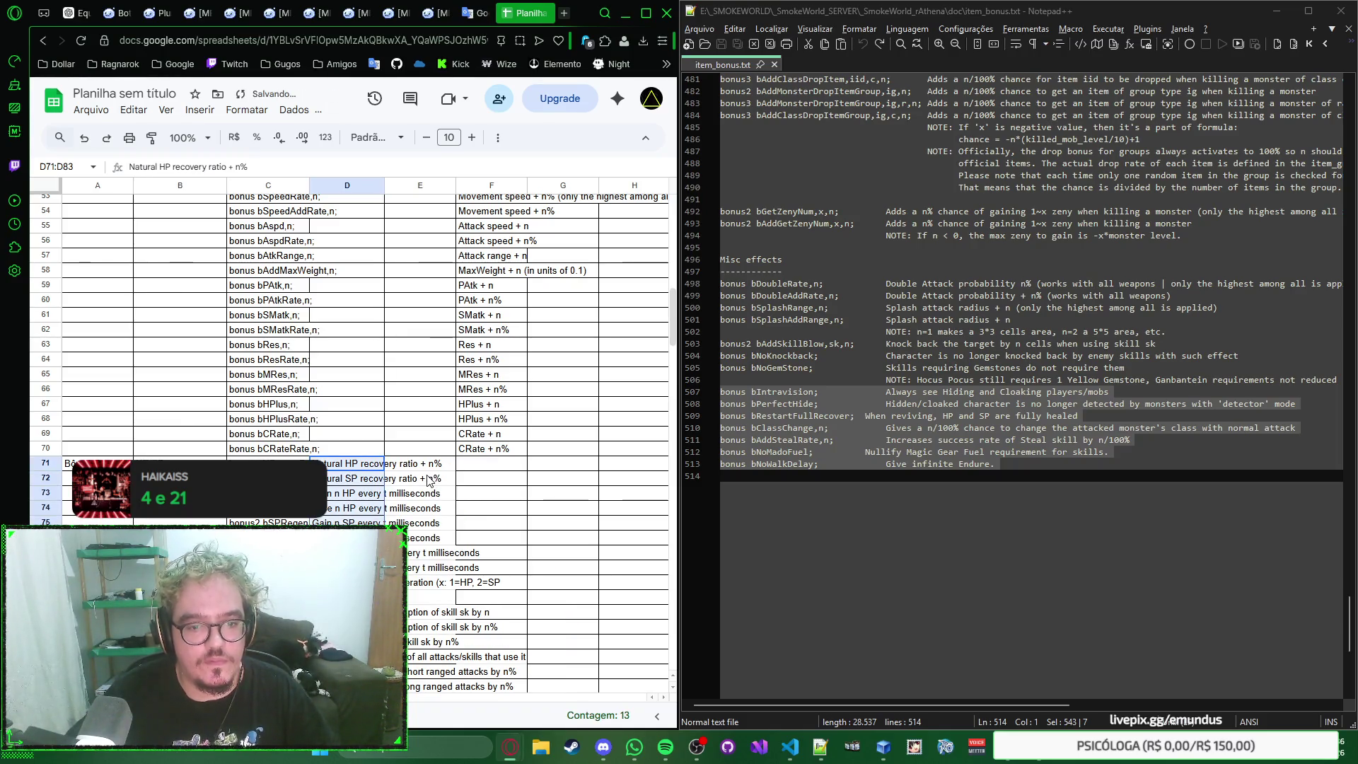
click(495, 448)
scroll(499, 455, up, 2)
scroll(499, 454, up, 3)
scroll(498, 455, up, 1)
scroll(499, 454, up, 1)
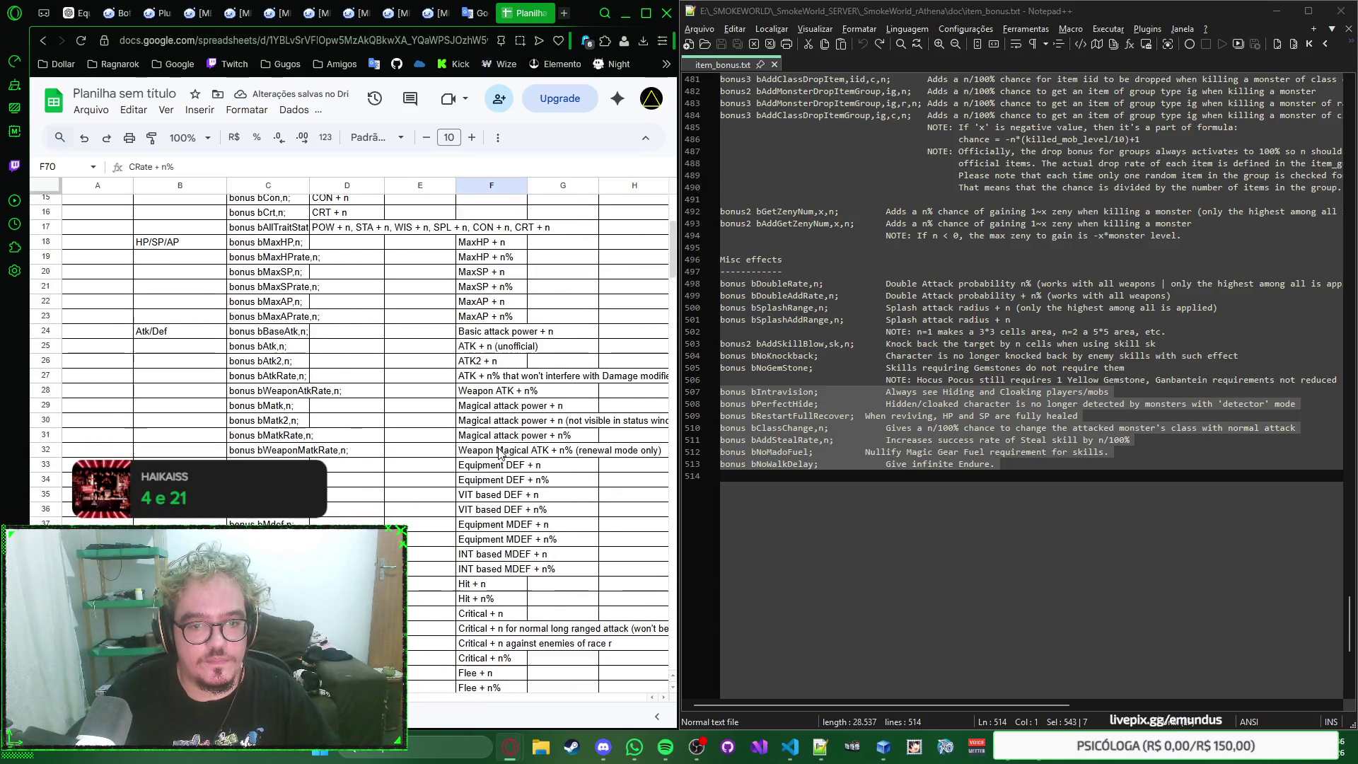
scroll(499, 455, up, 1)
shift+click(485, 389)
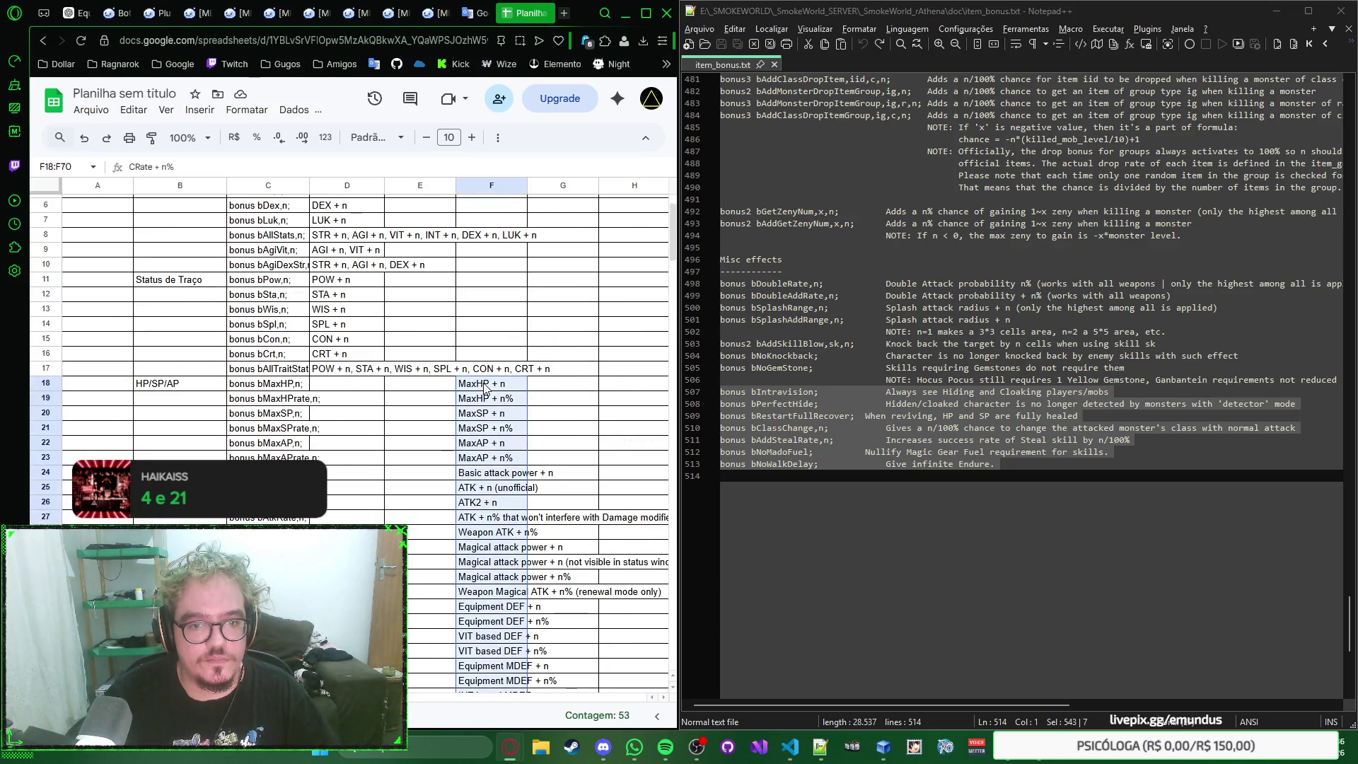
click(353, 389)
key(ctrl+v)
scroll(414, 410, up, 2)
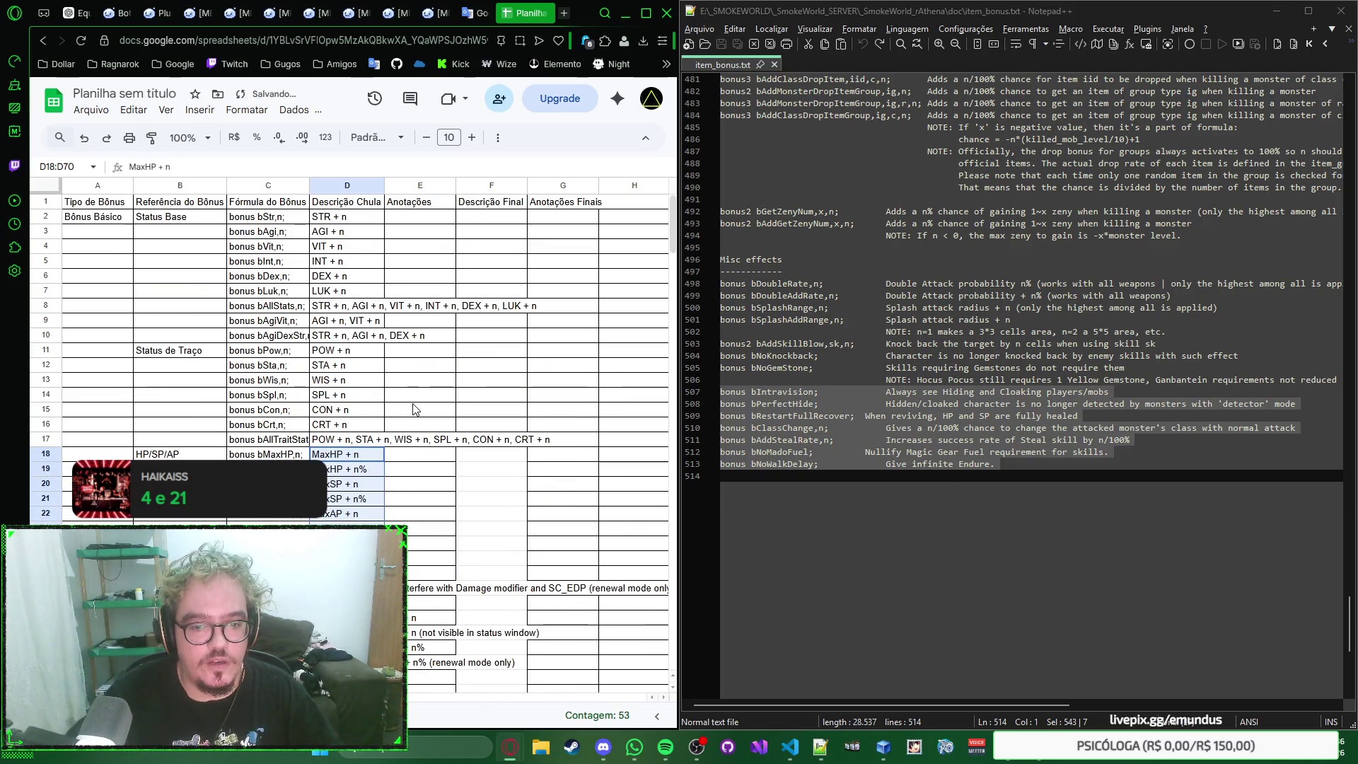
scroll(415, 411, down, 2)
Step: Review descriptions in D27 and row 244, autofit column A, and select the whole table
click(603, 449)
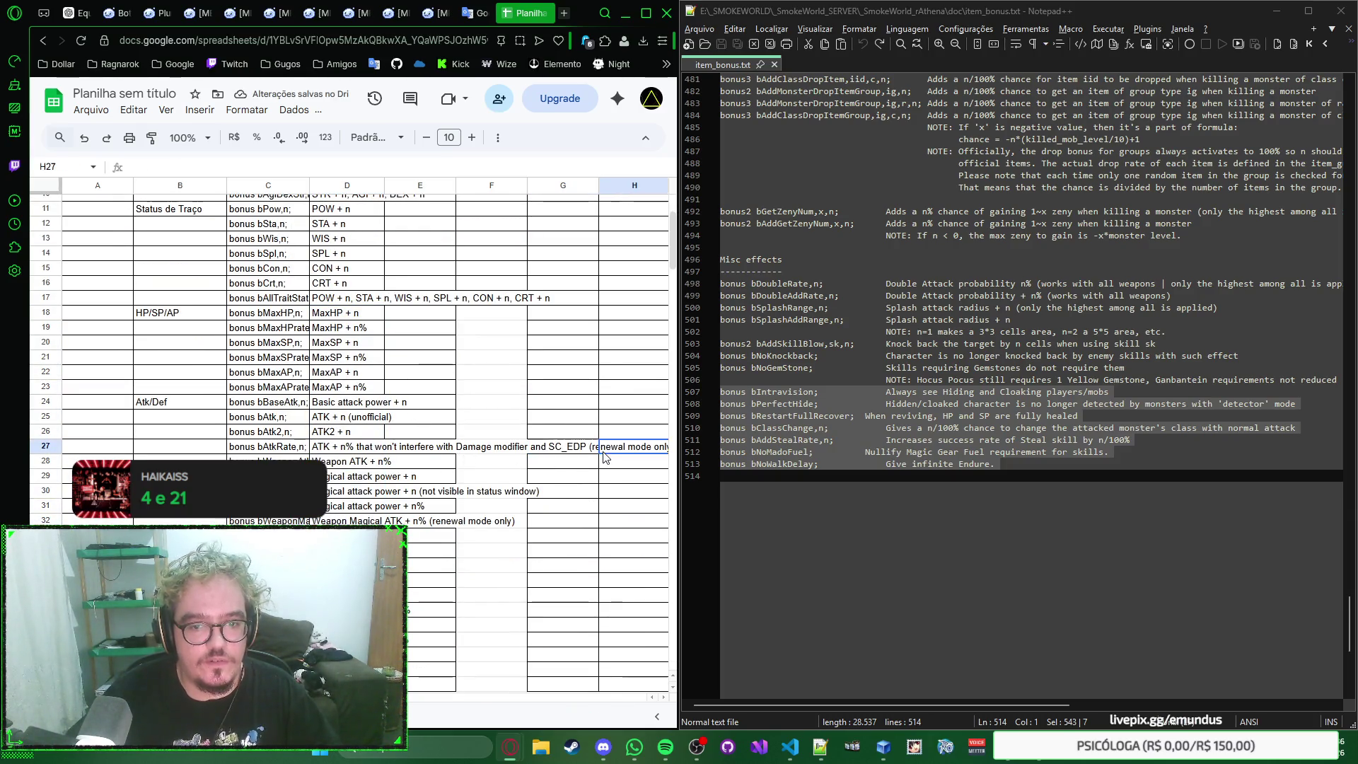
key(Left)
key(Left)
key(Left)
key(Left)
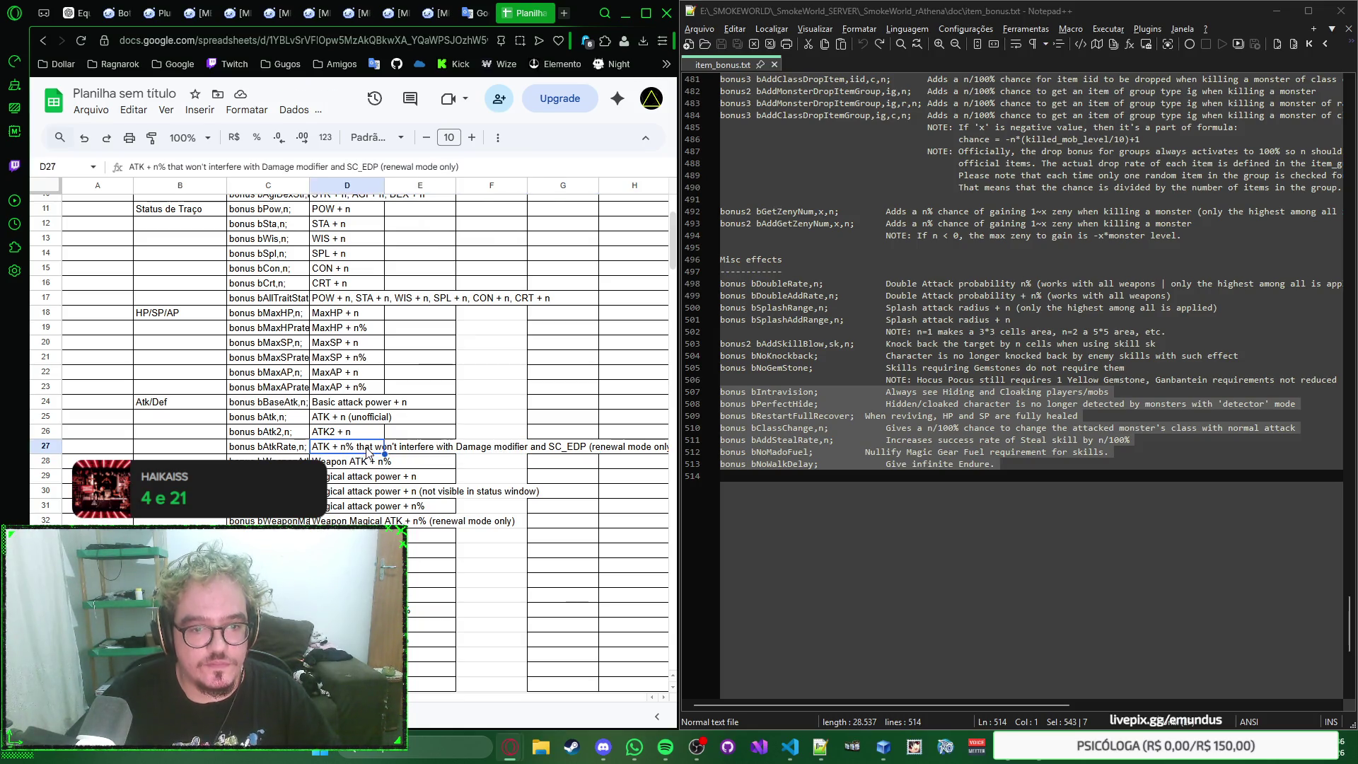
scroll(496, 429, up, 2)
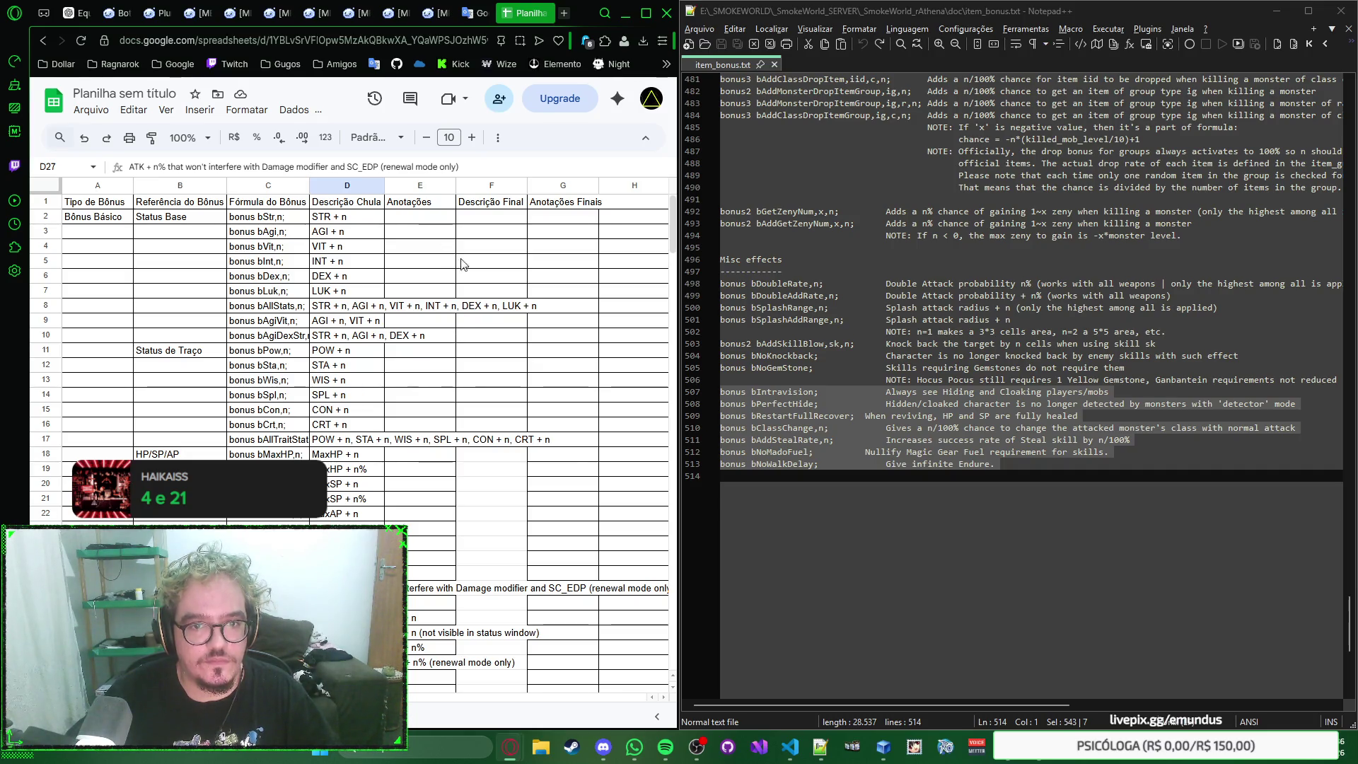
click(587, 207)
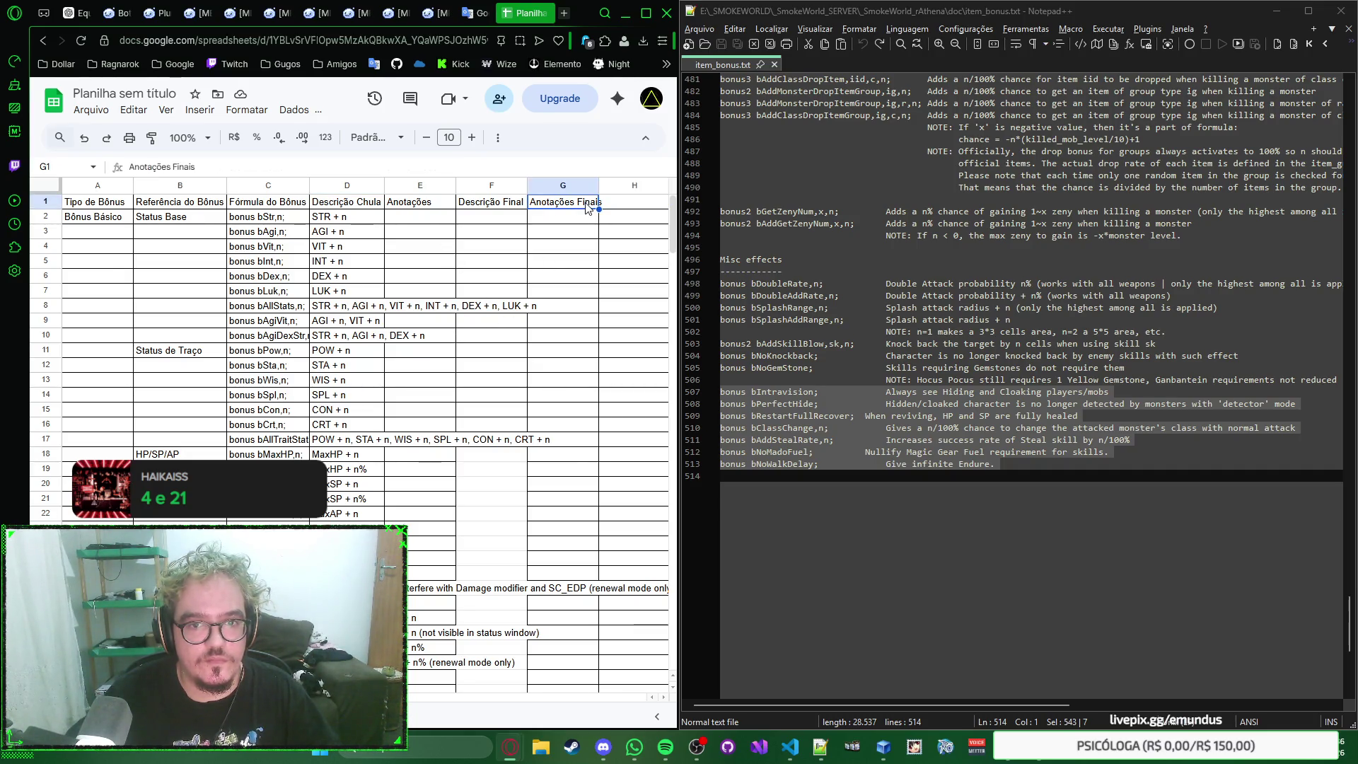
click(628, 590)
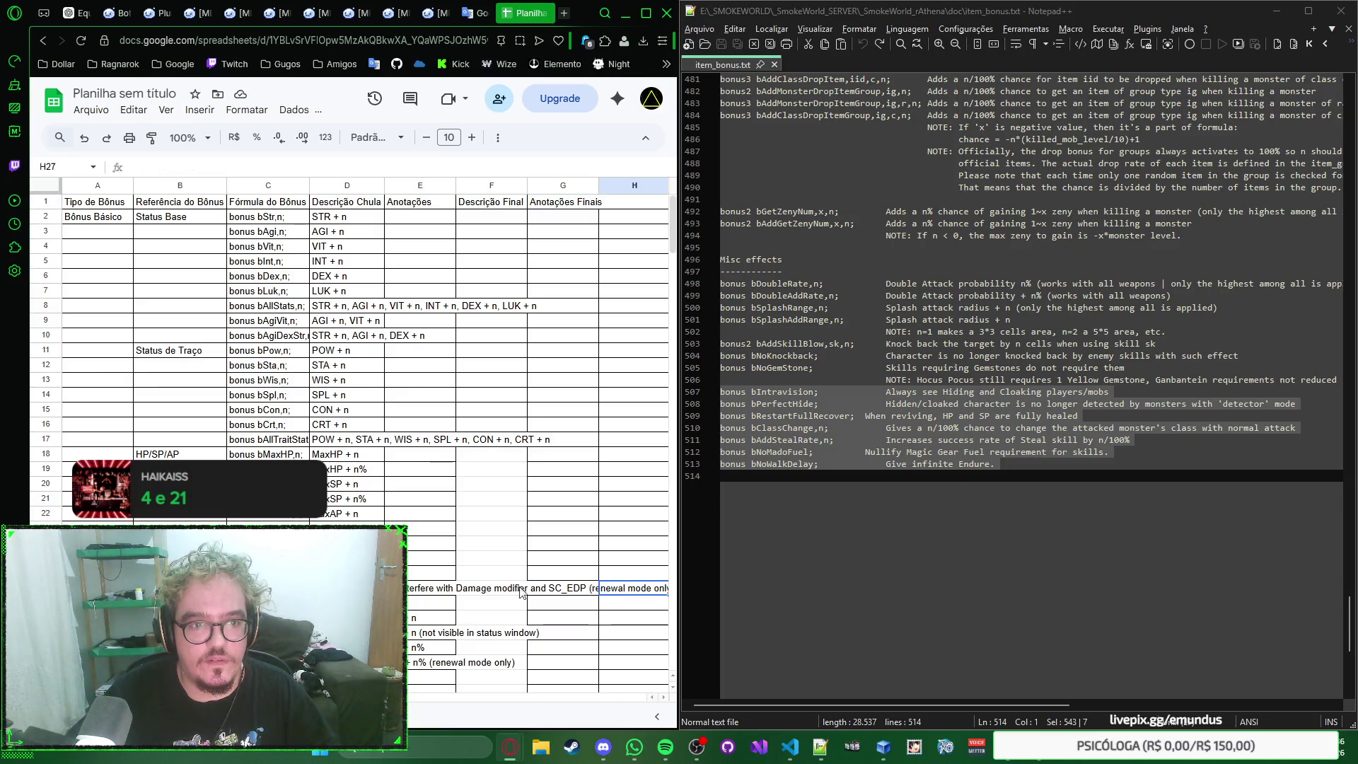
scroll(521, 425, down, 4)
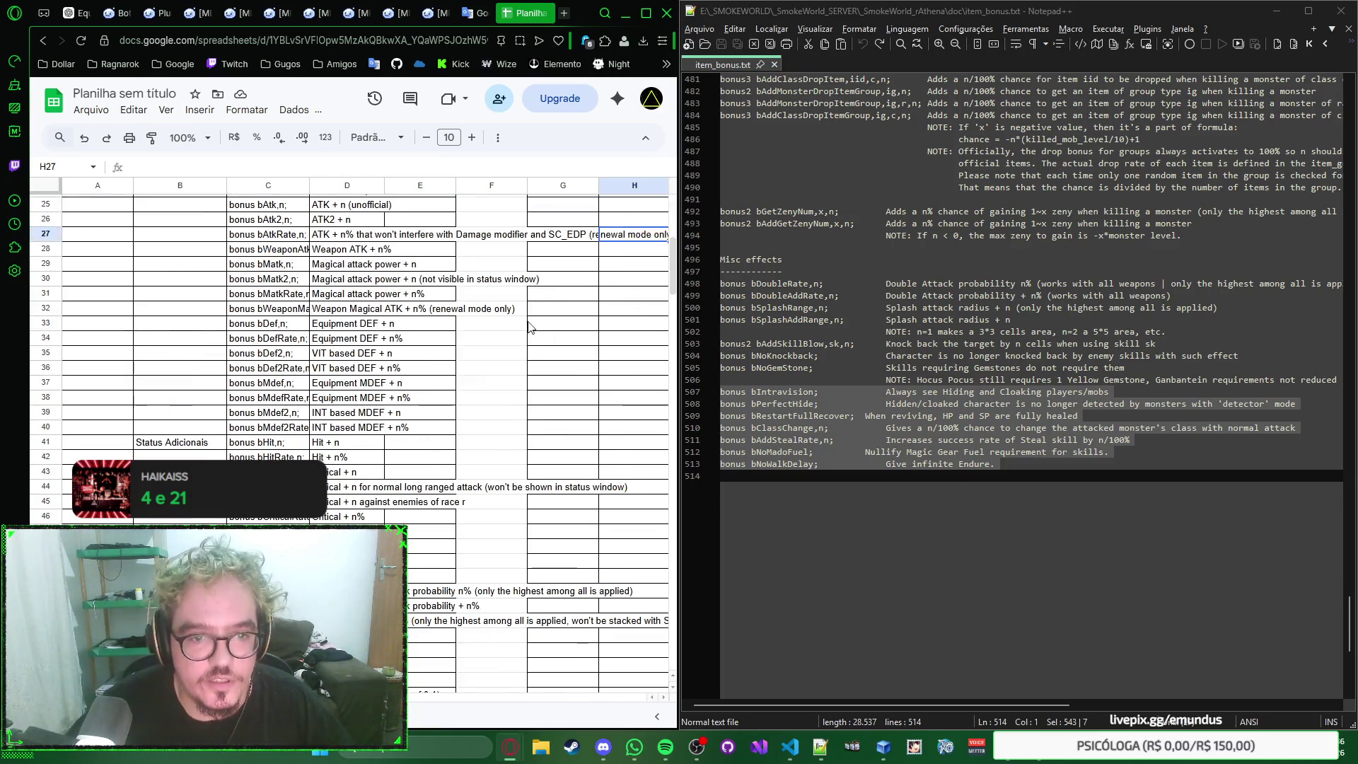
scroll(532, 323, down, 3)
scroll(530, 324, down, 8)
scroll(532, 323, down, 8)
scroll(531, 322, down, 8)
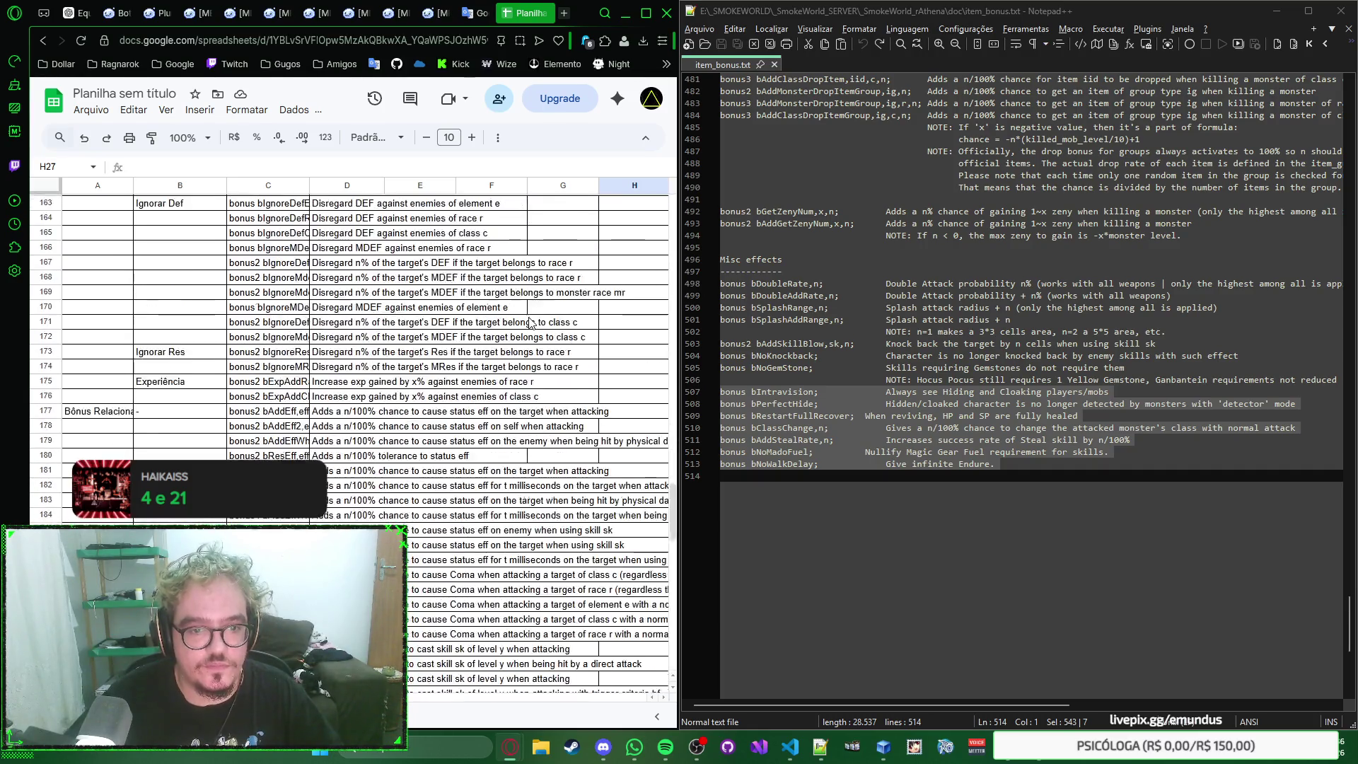
scroll(530, 322, down, 8)
scroll(535, 323, down, 7)
scroll(535, 323, down, 6)
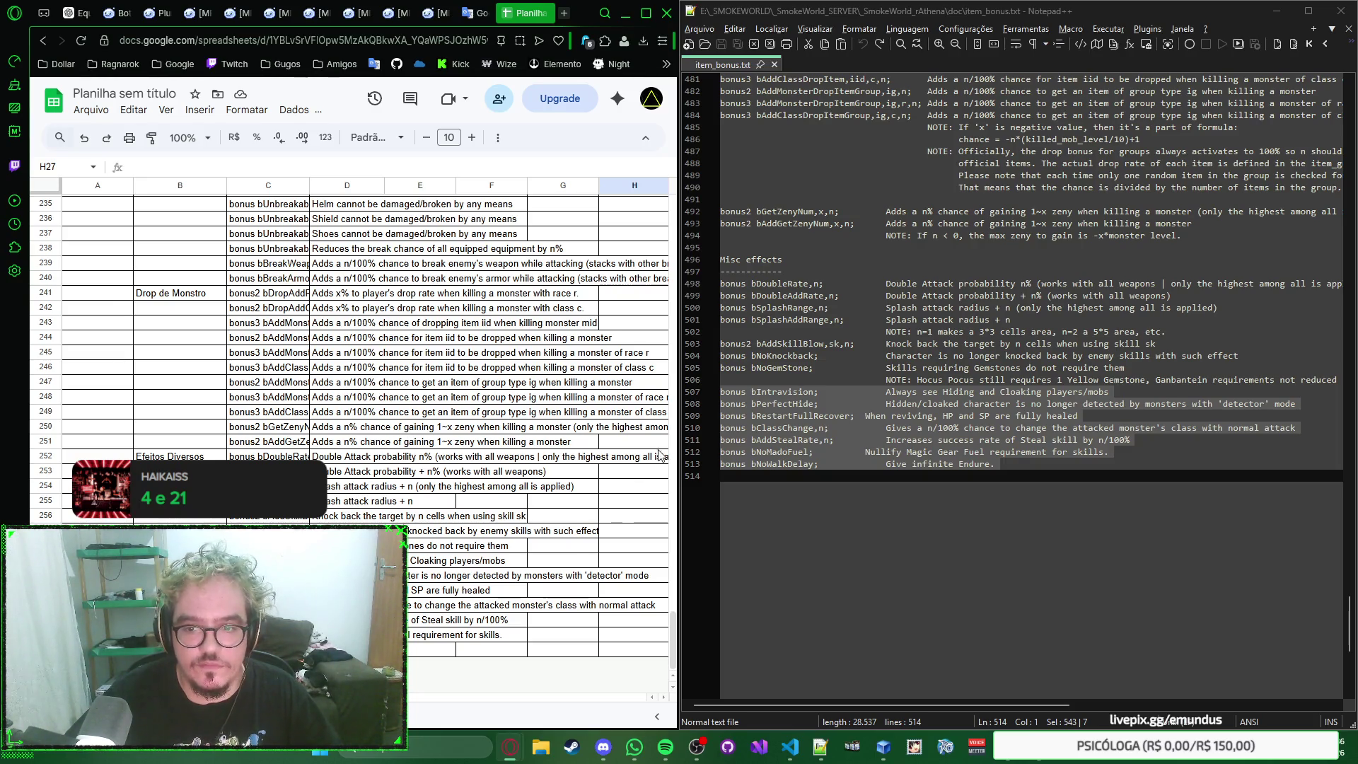
scroll(891, 450, up, 1)
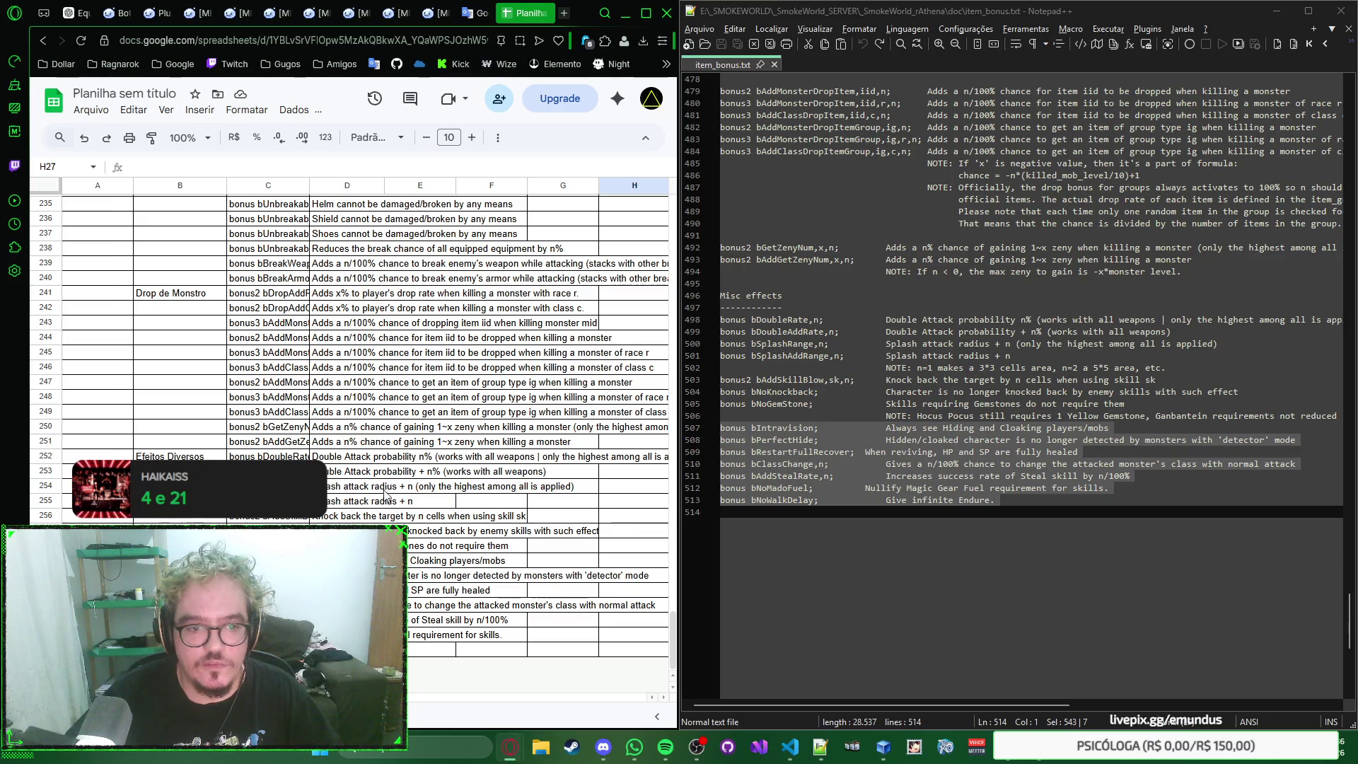
click(355, 339)
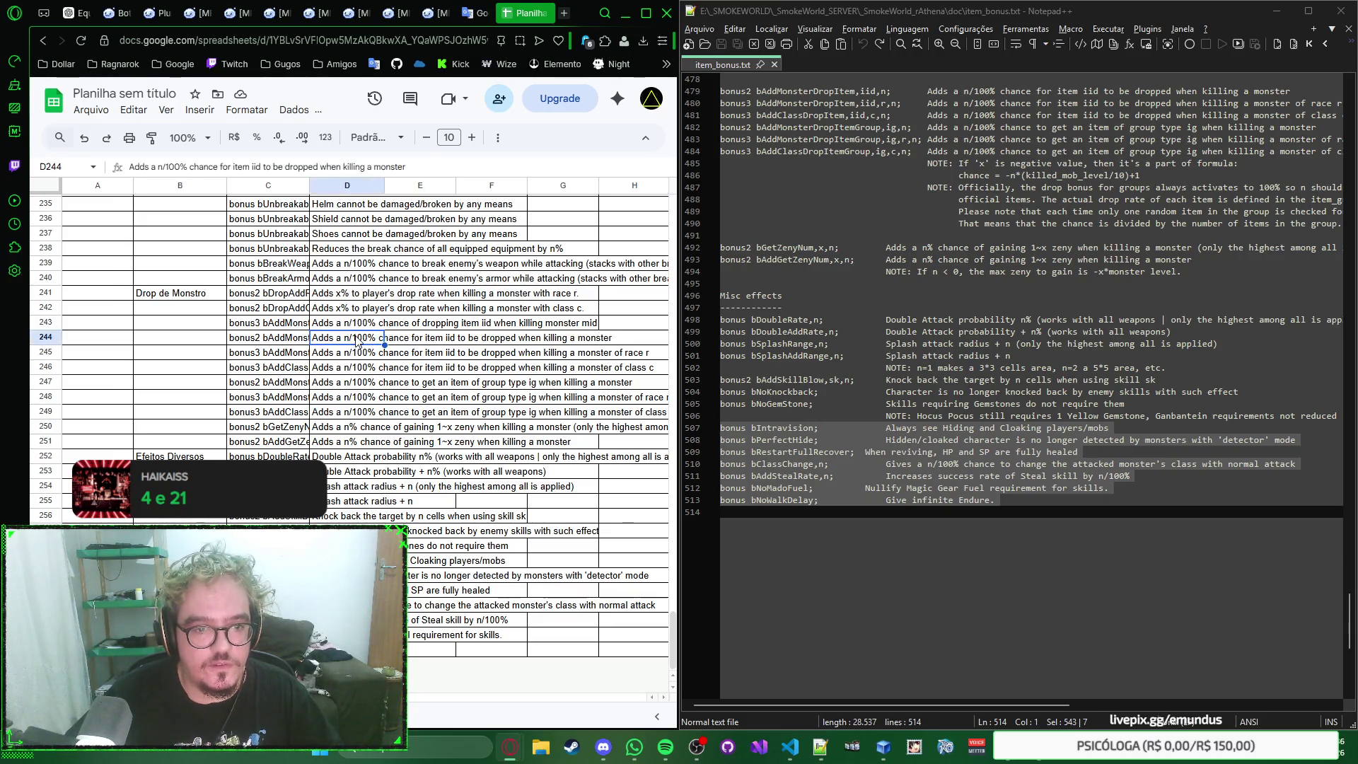
scroll(318, 318, up, 7)
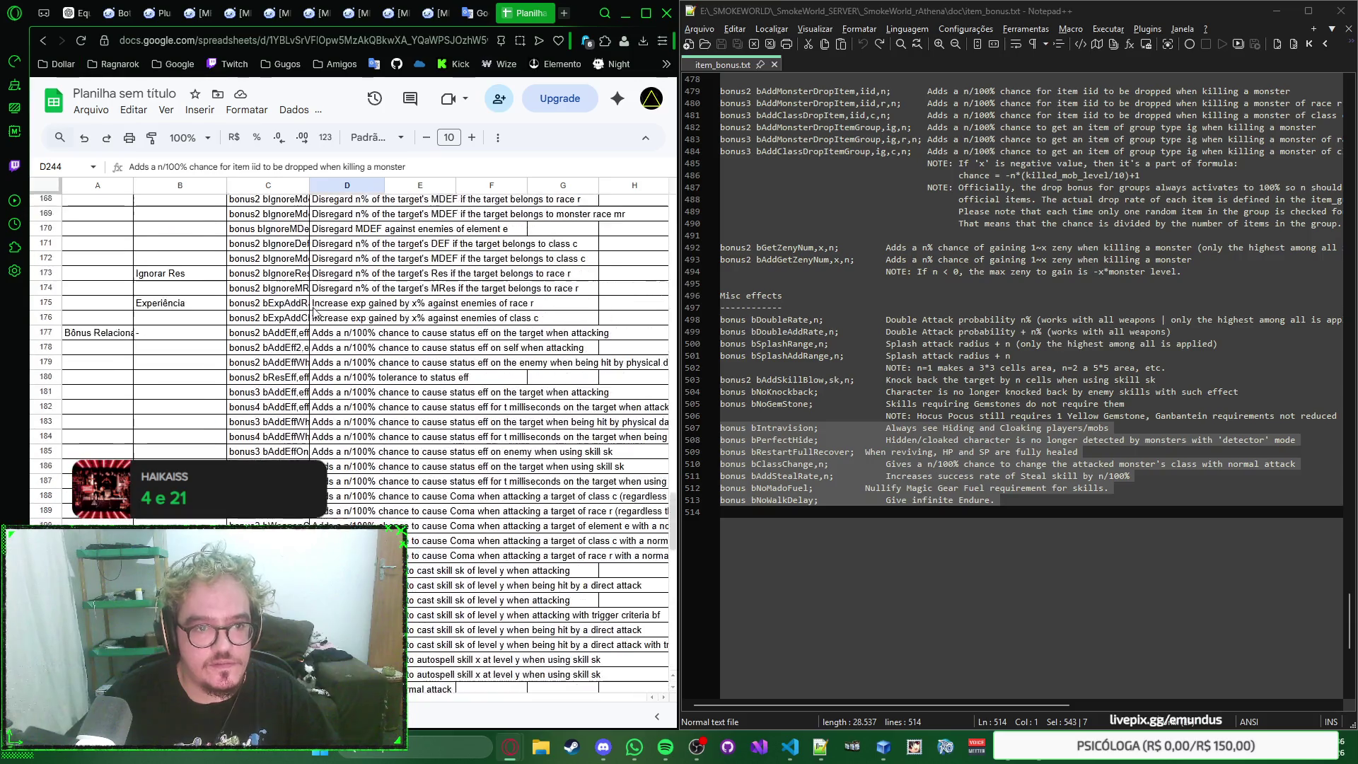
scroll(318, 302, up, 7)
scroll(316, 290, up, 7)
scroll(316, 287, up, 15)
scroll(265, 255, up, 10)
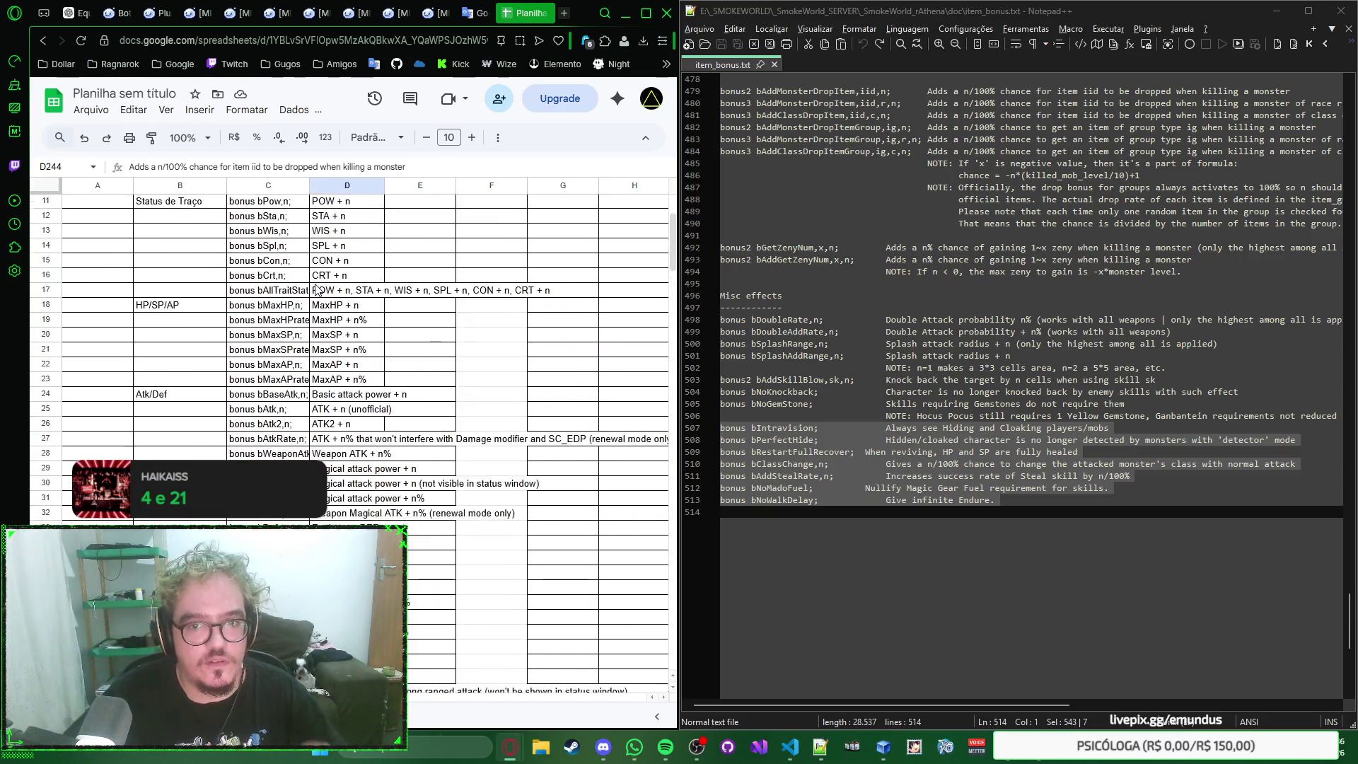
drag(132, 187, 198, 187)
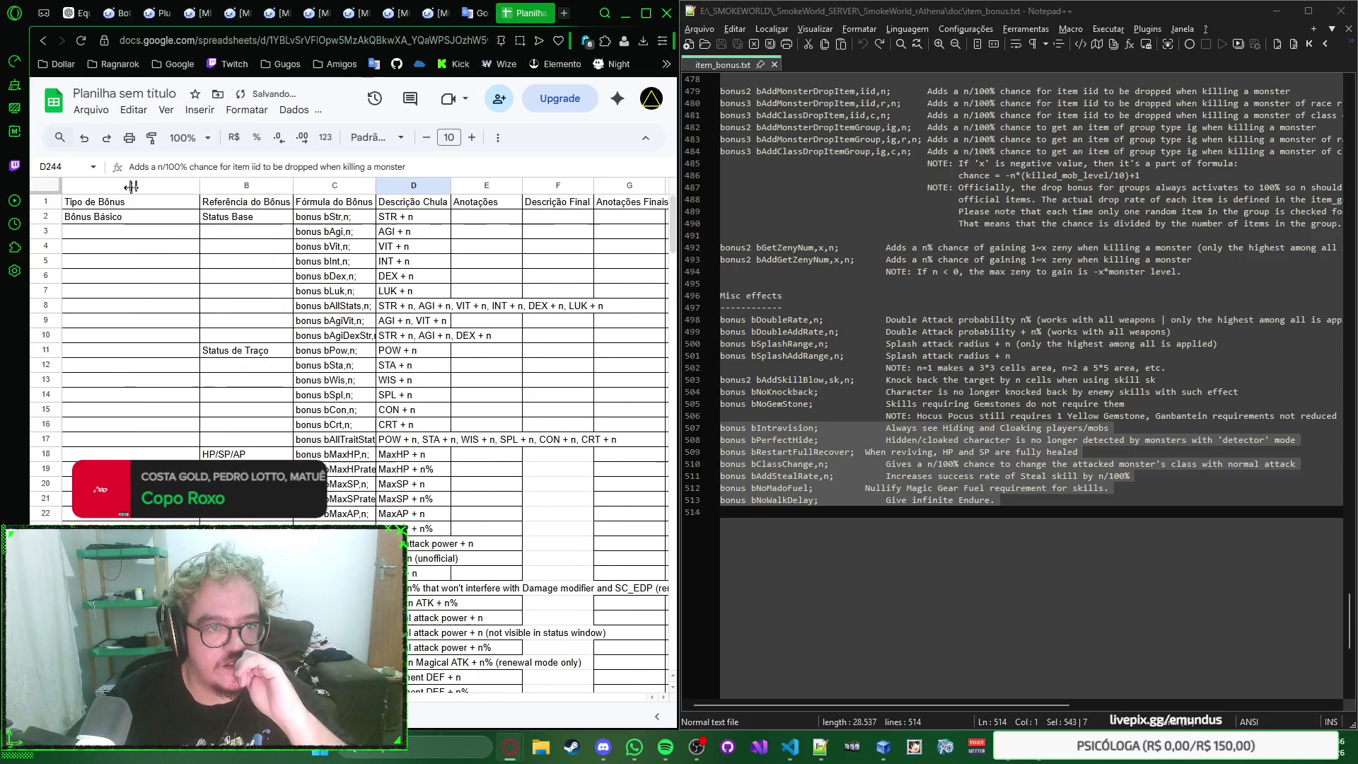
double_click(198, 187)
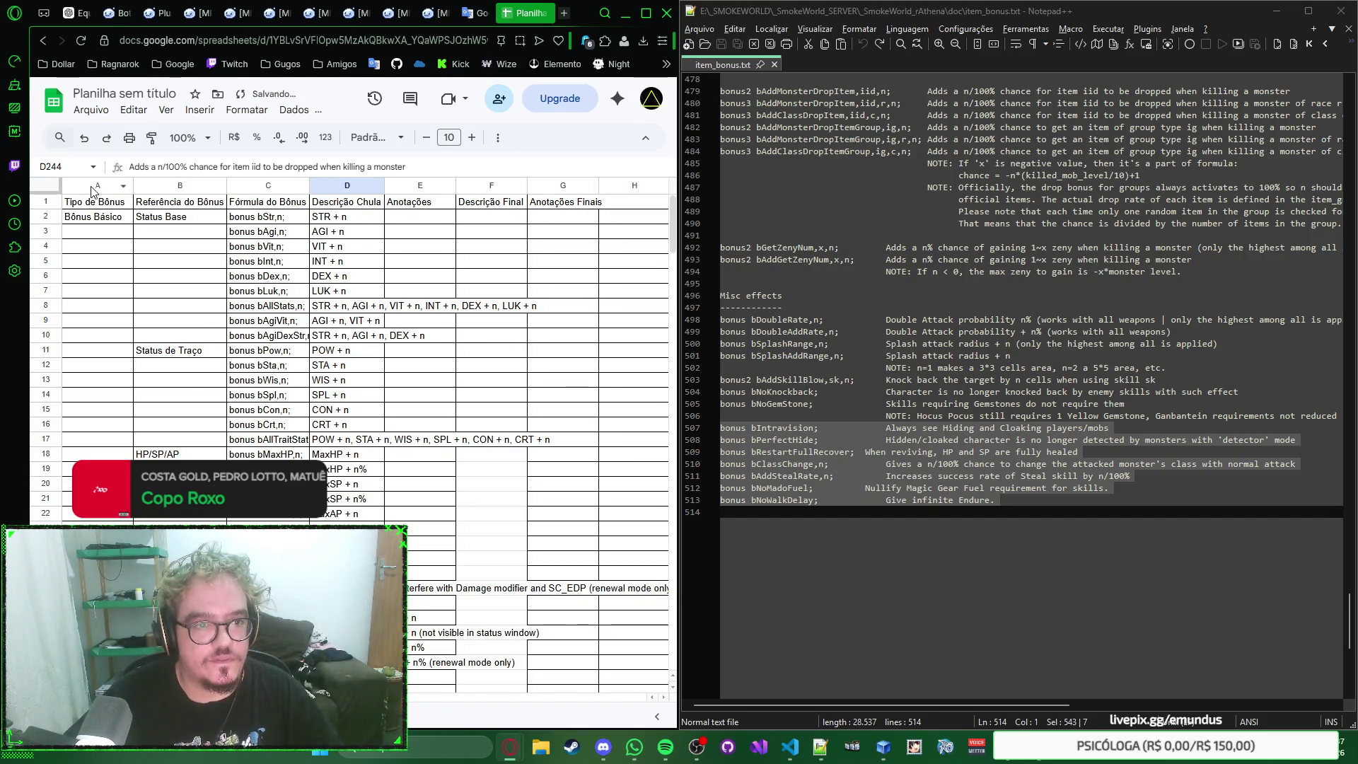
key(ctrl+a)
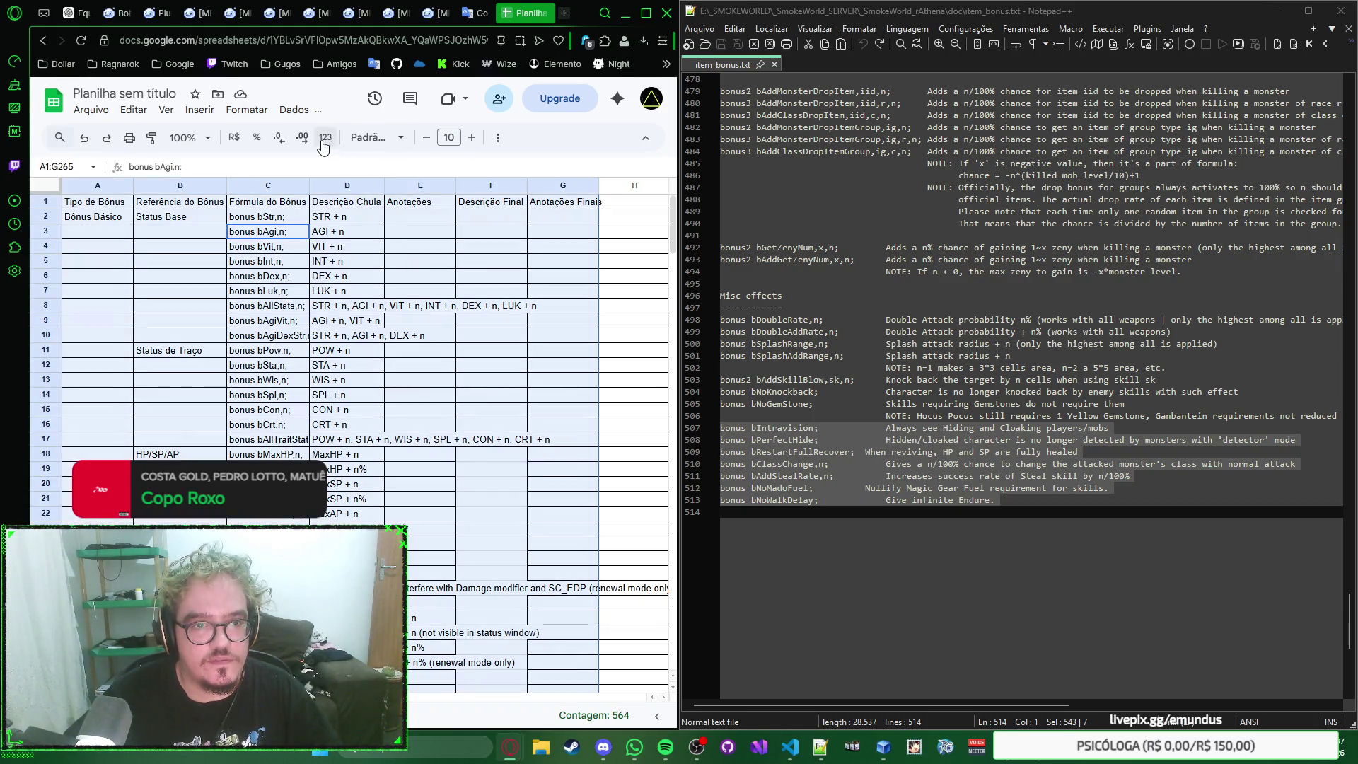
Step: Centre the table's cells horizontally and vertically and set text wrapping to Wrap
click(493, 139)
click(257, 166)
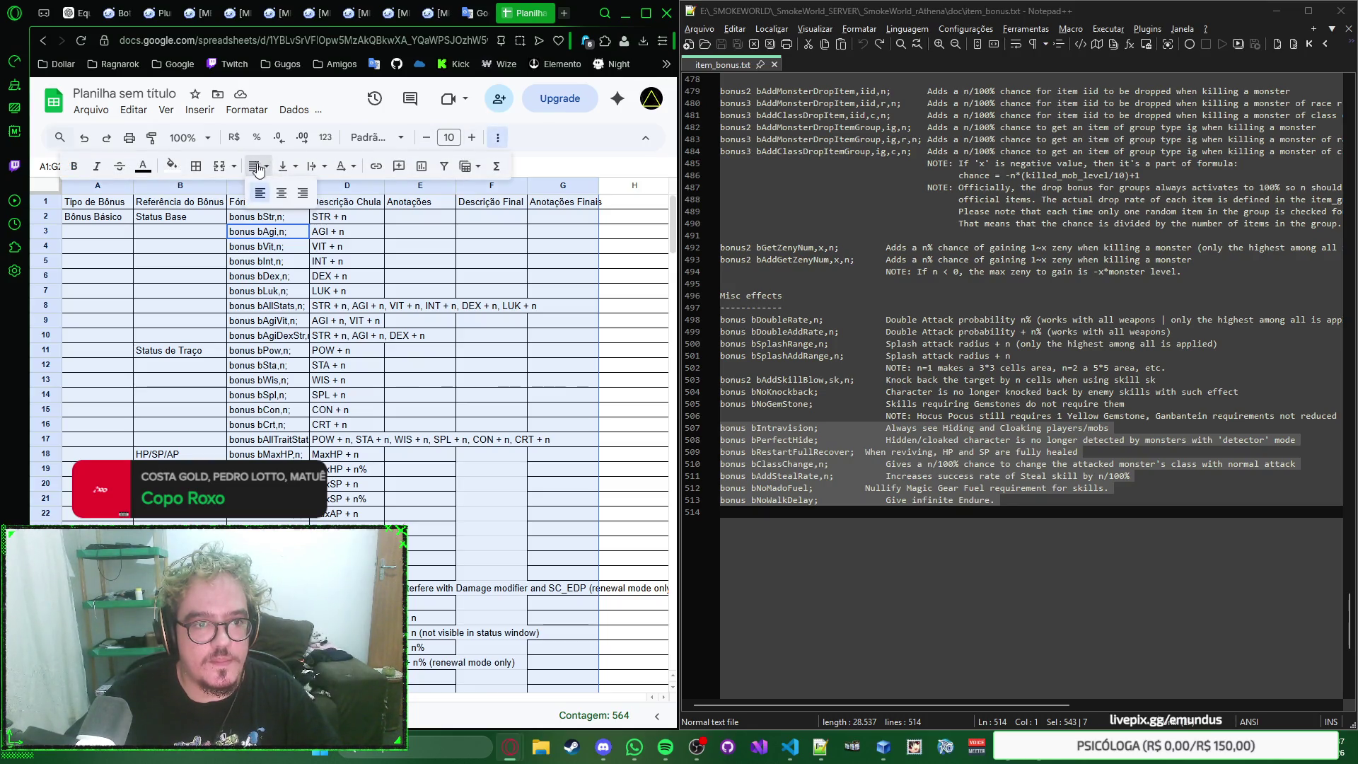
click(280, 193)
click(283, 166)
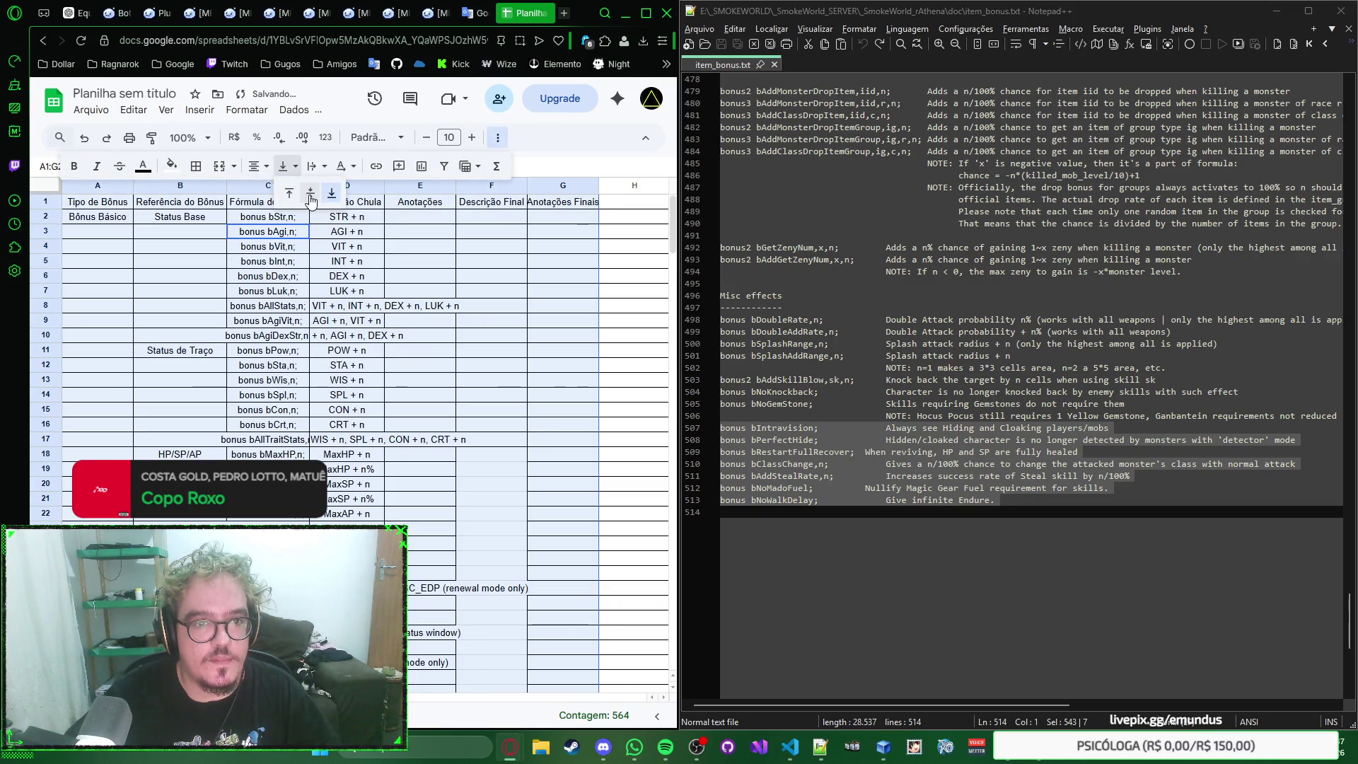
click(307, 194)
click(326, 168)
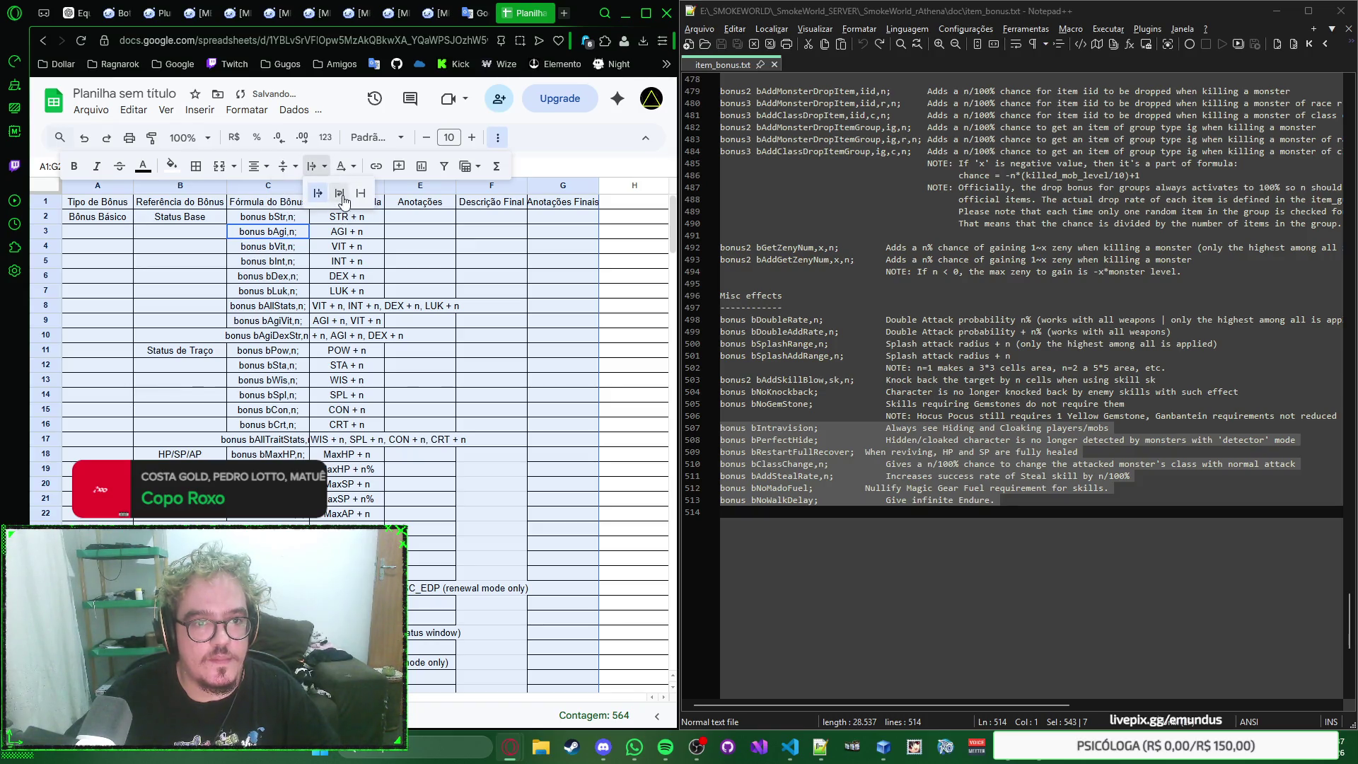
click(339, 195)
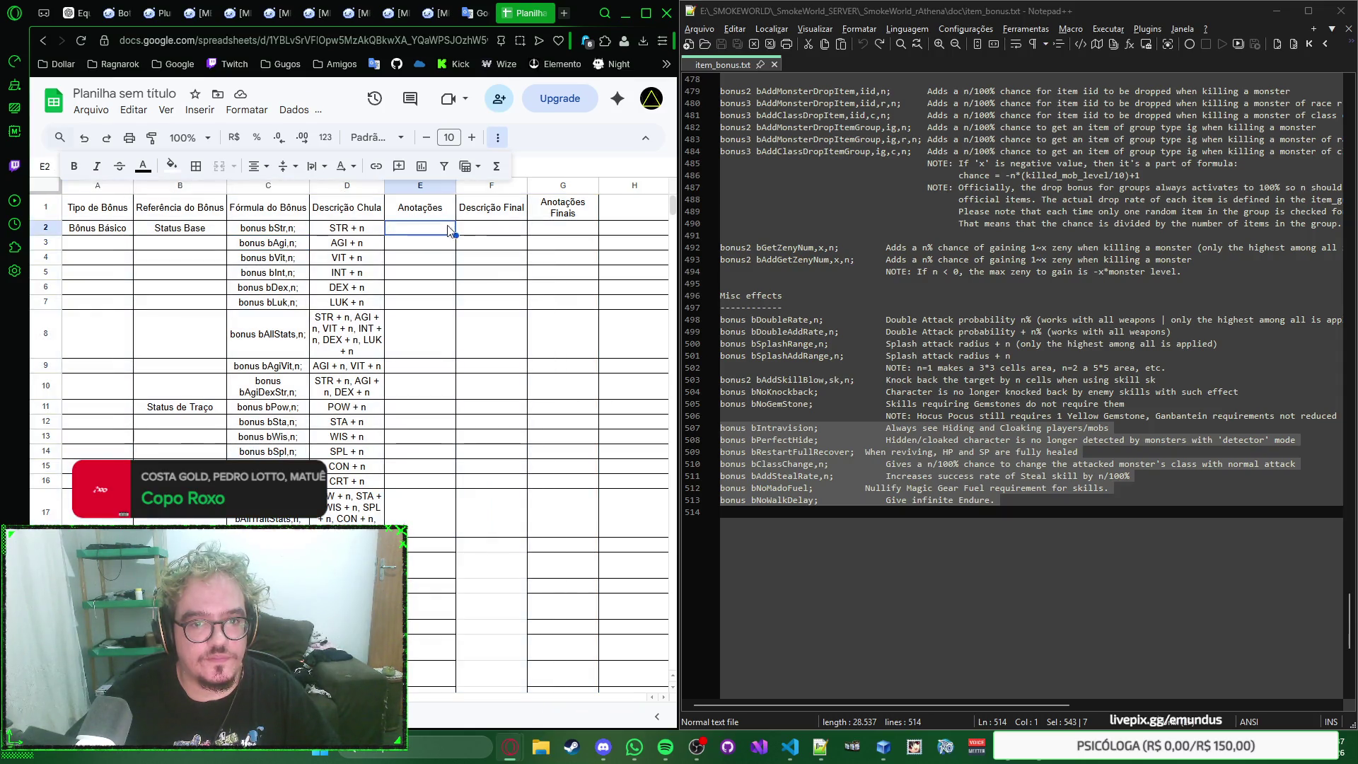
Step: Narrow the Descrição Final column F slightly and check cells E2 and B3
click(495, 212)
drag(526, 187, 521, 187)
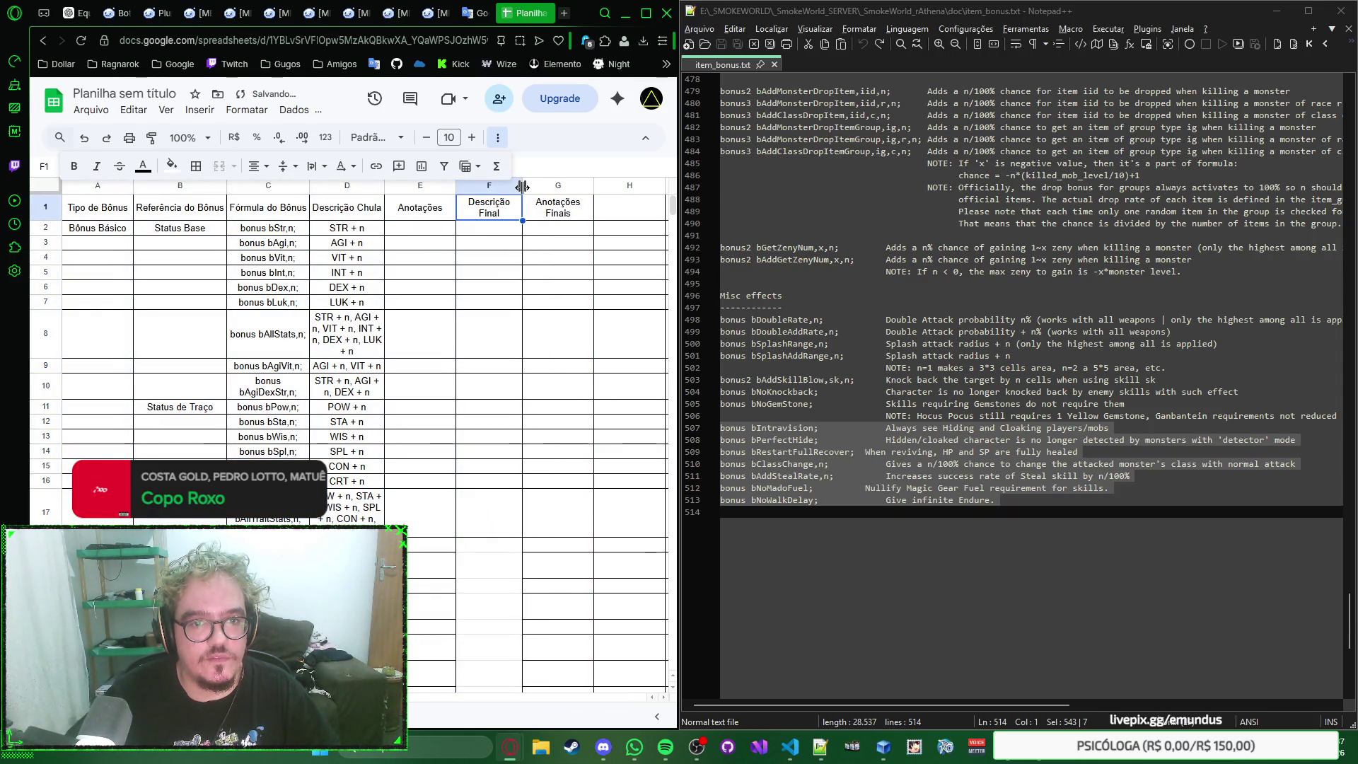
right_click(418, 236)
click(419, 236)
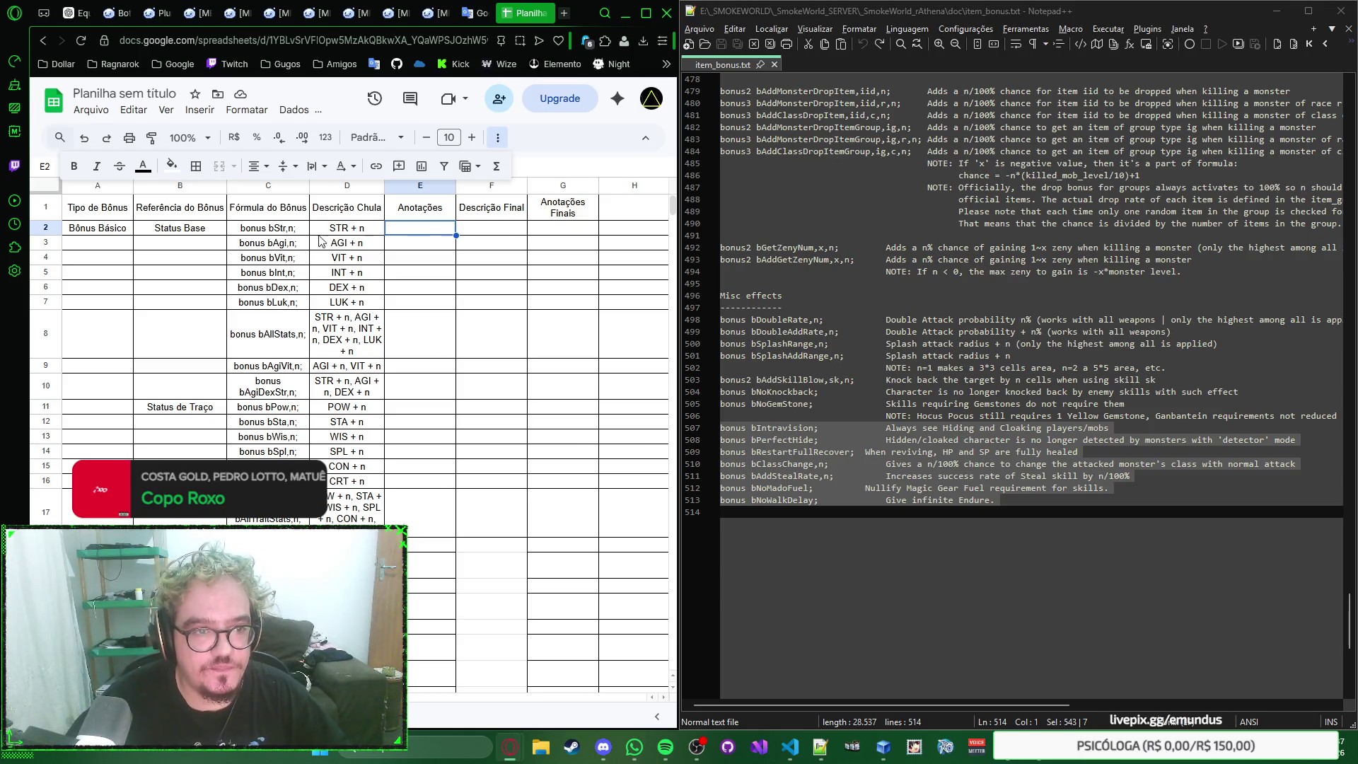
click(182, 243)
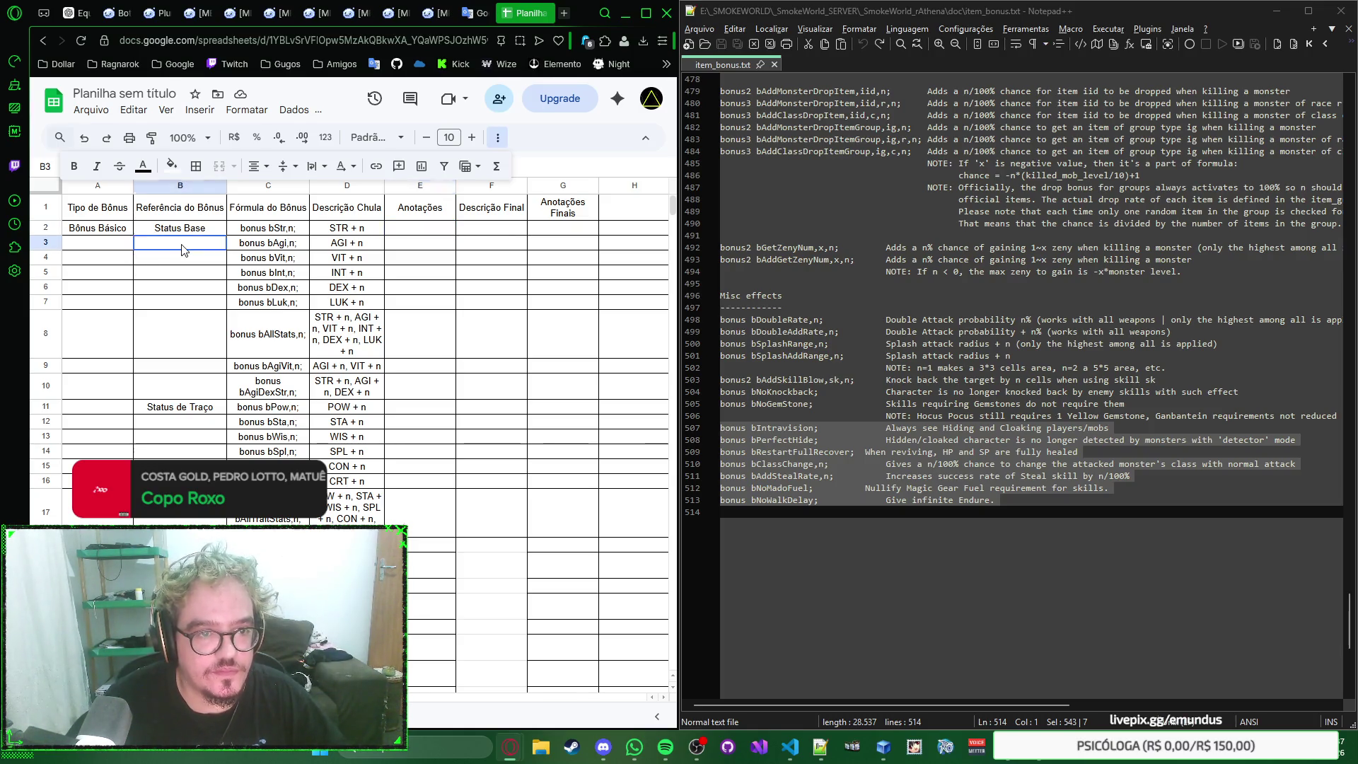
Step: Merge B2:B10 into one Status Base cell and A2:A10 into one Bônus Básico cell
click(206, 229)
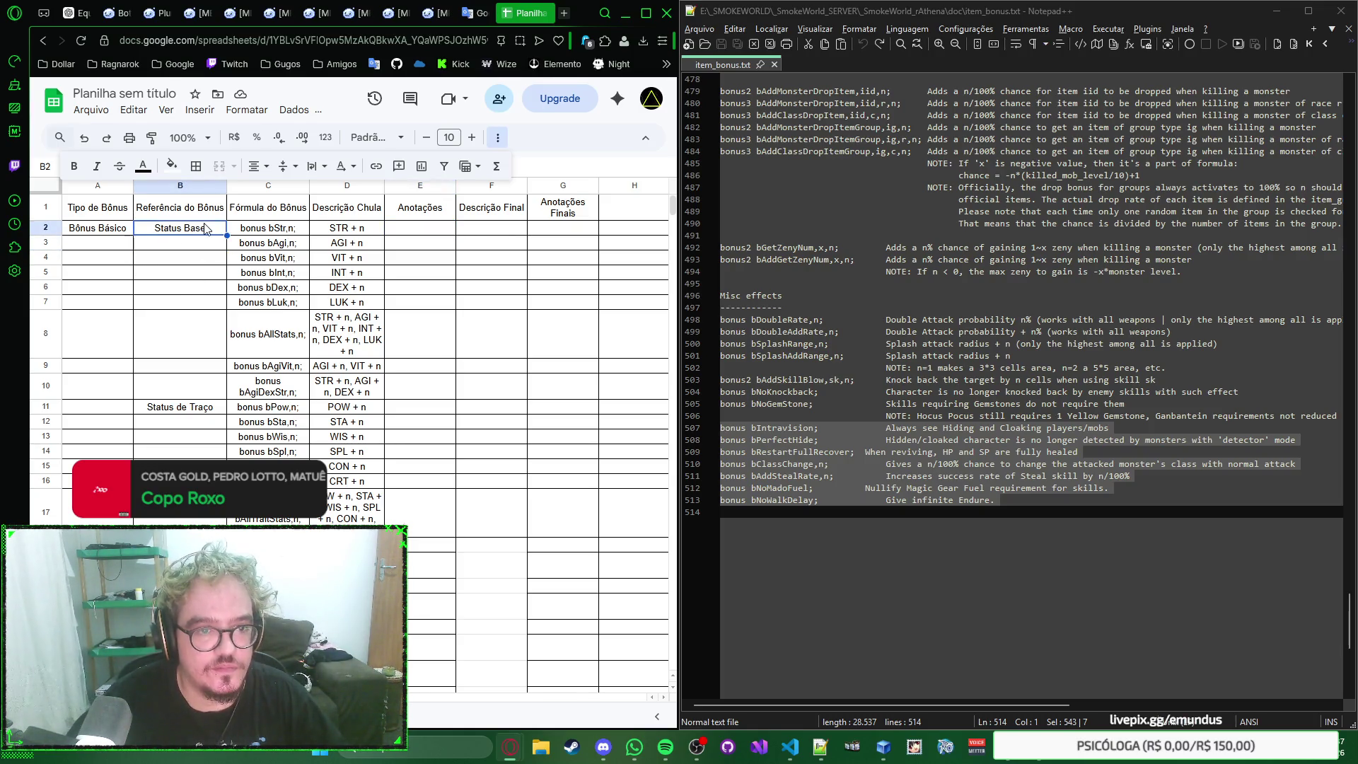
shift+click(200, 386)
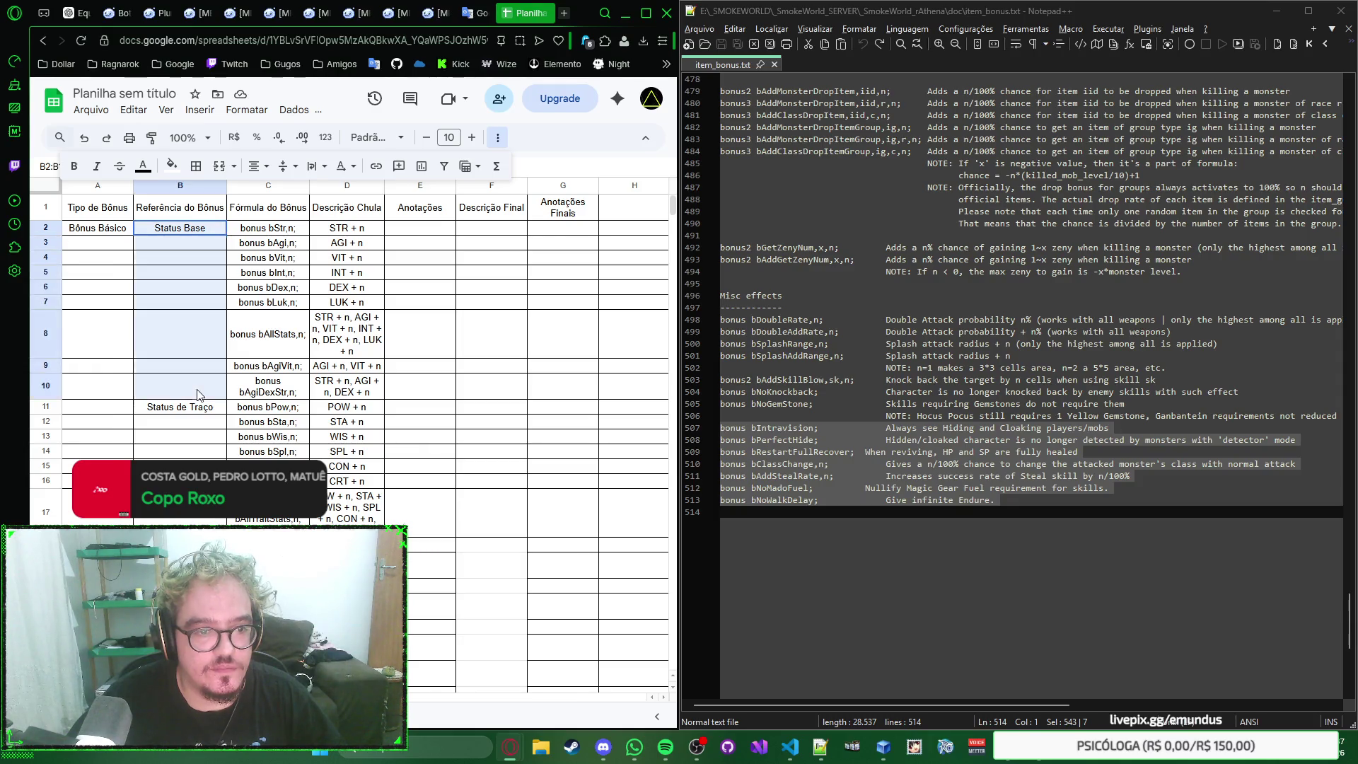
click(220, 170)
click(102, 234)
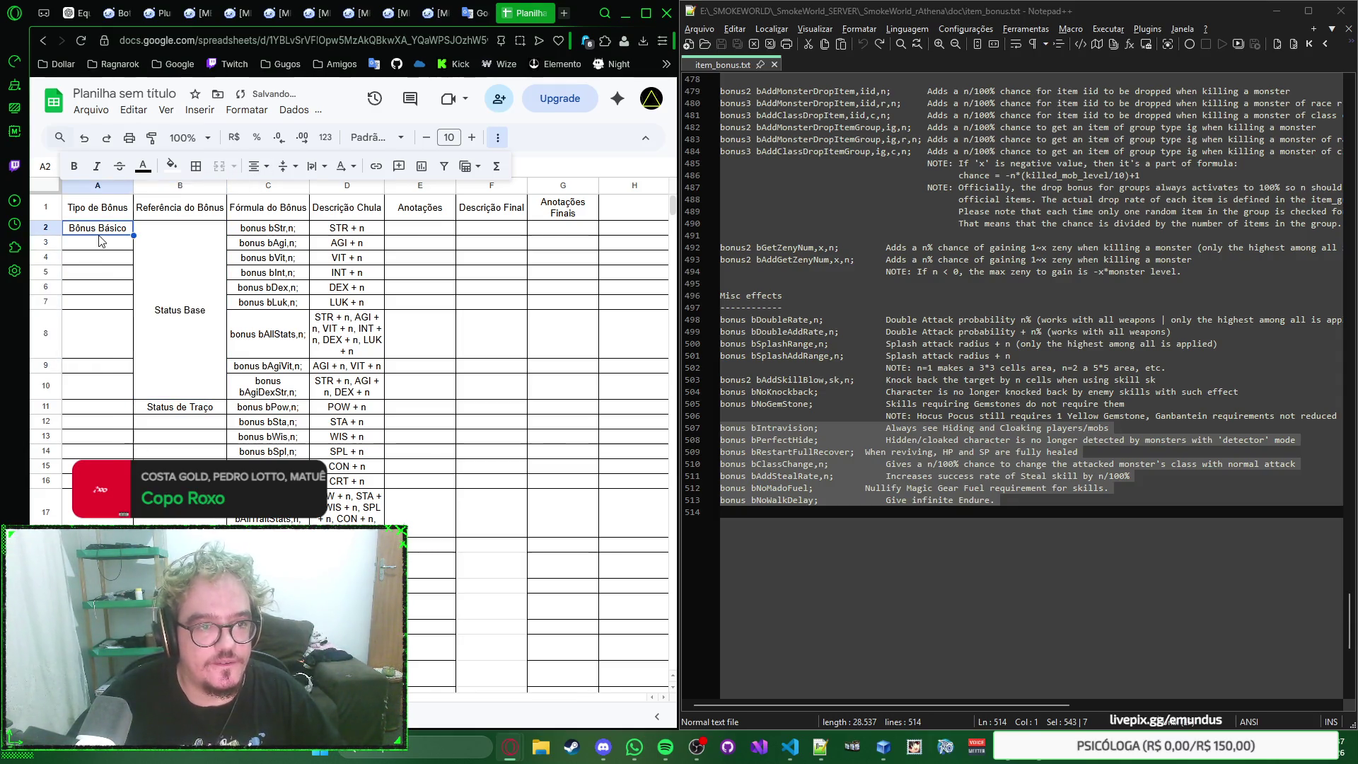
shift+click(109, 392)
click(220, 166)
scroll(143, 321, down, 3)
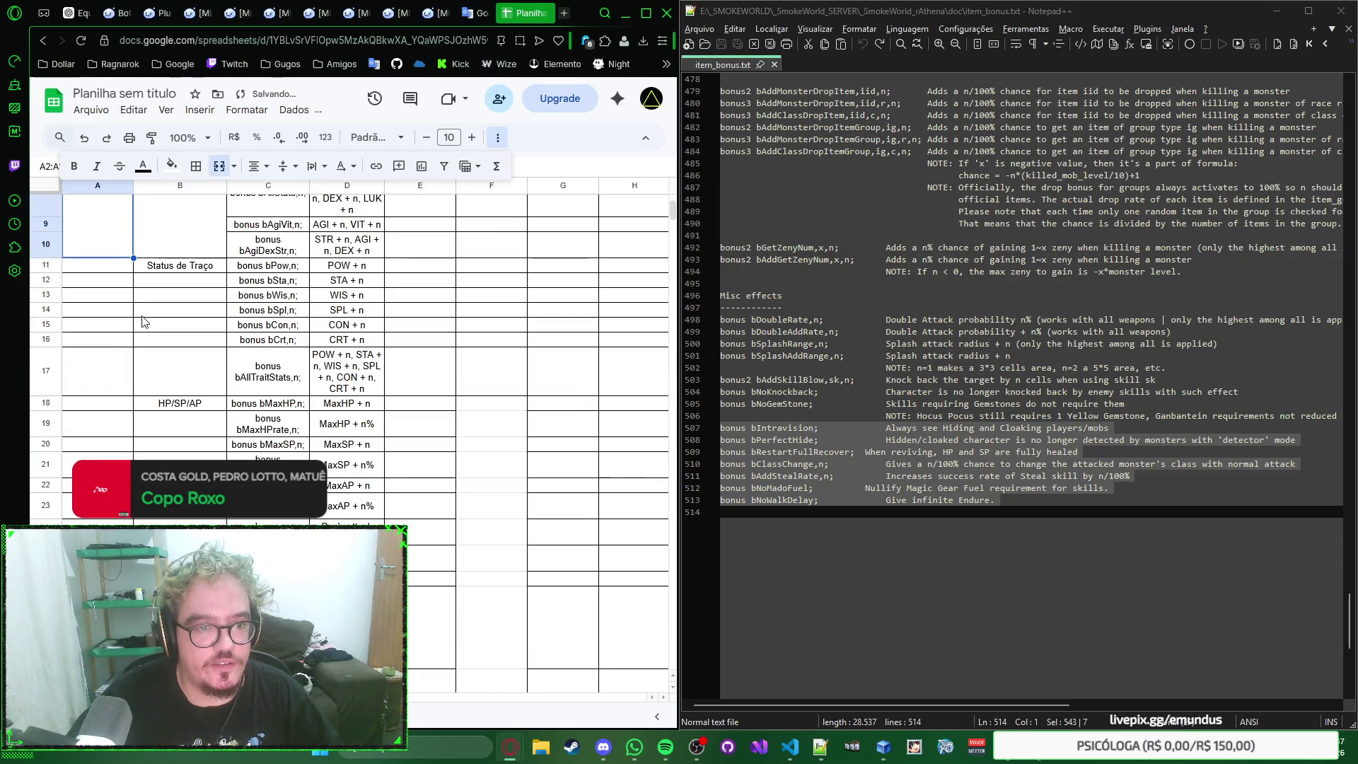
scroll(154, 281, up, 2)
scroll(154, 281, up, 2)
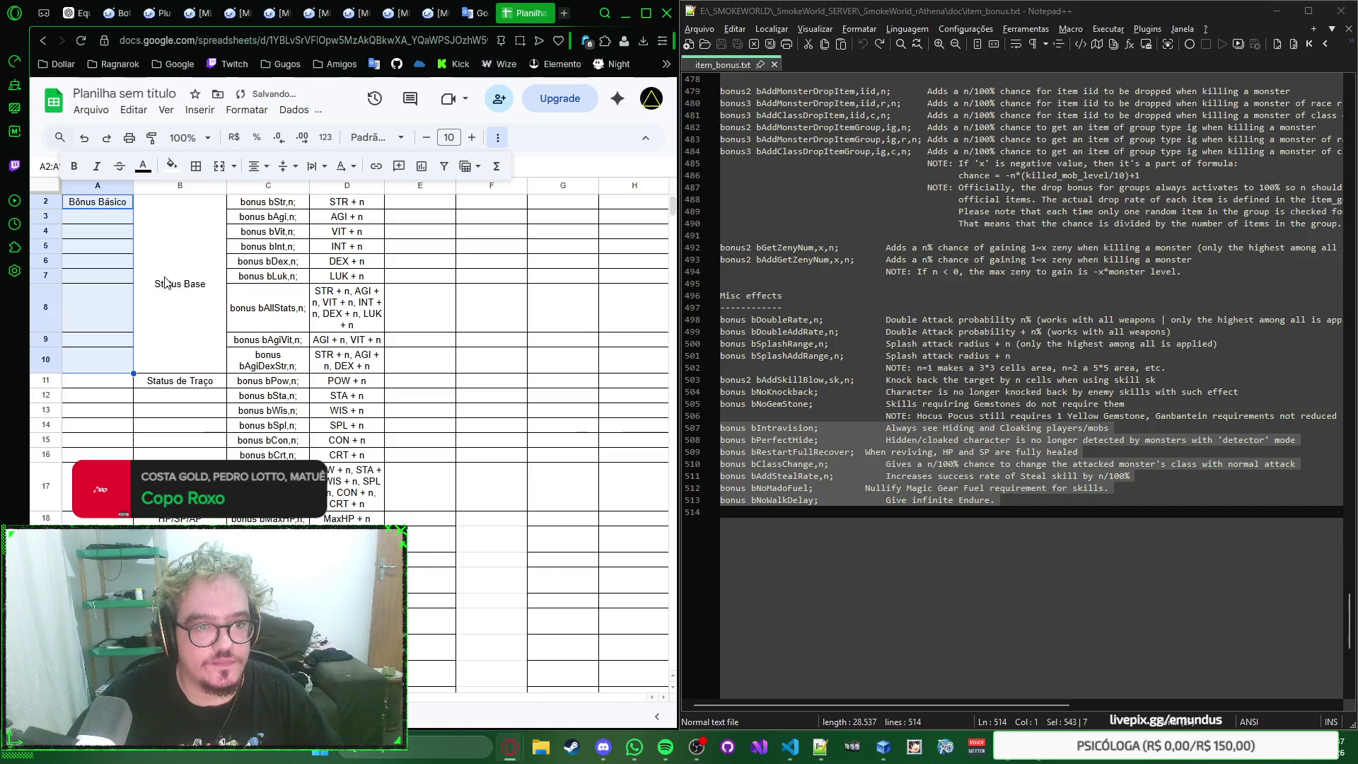
click(198, 308)
scroll(200, 303, down, 3)
Step: Merge B11:B17 as Status de Traço and B18:B23 as HP/SP/AP, then select Atk/Def B24:B40
click(212, 243)
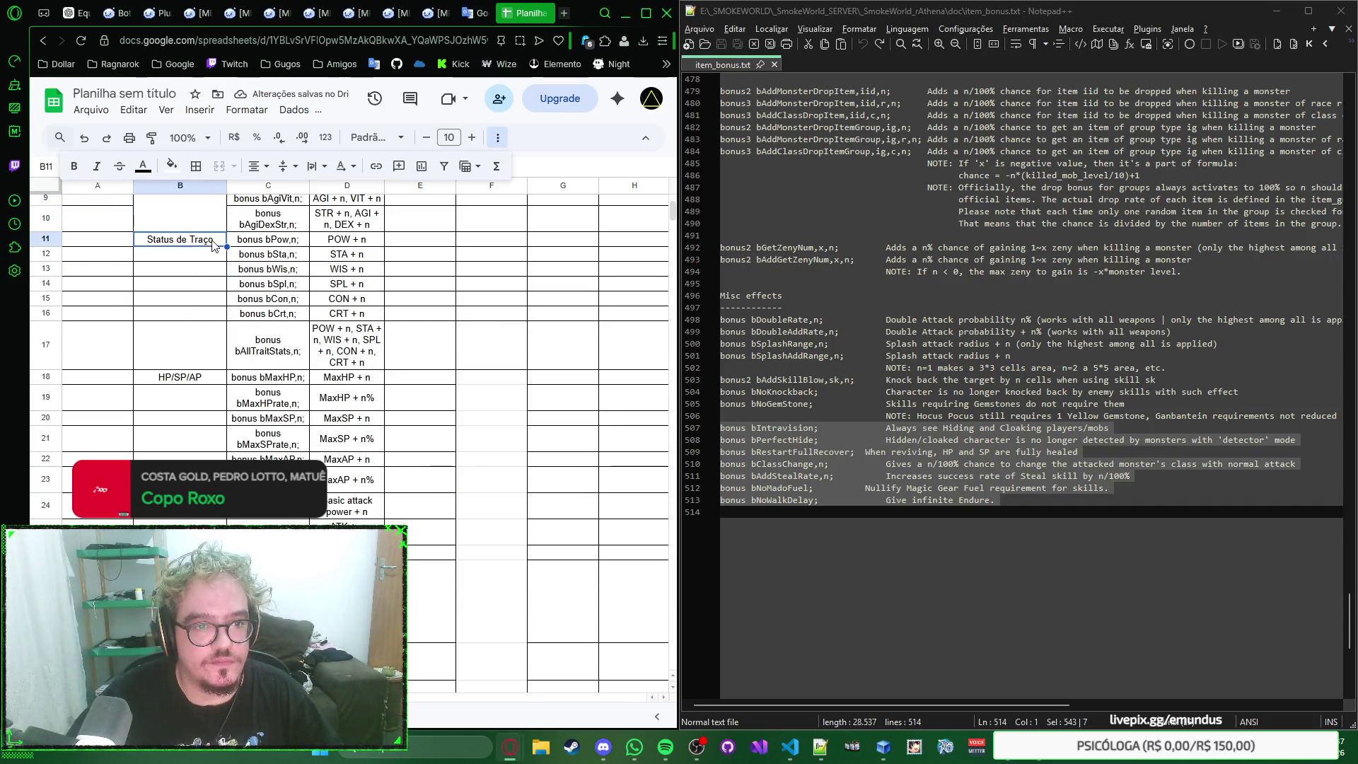
shift+click(209, 366)
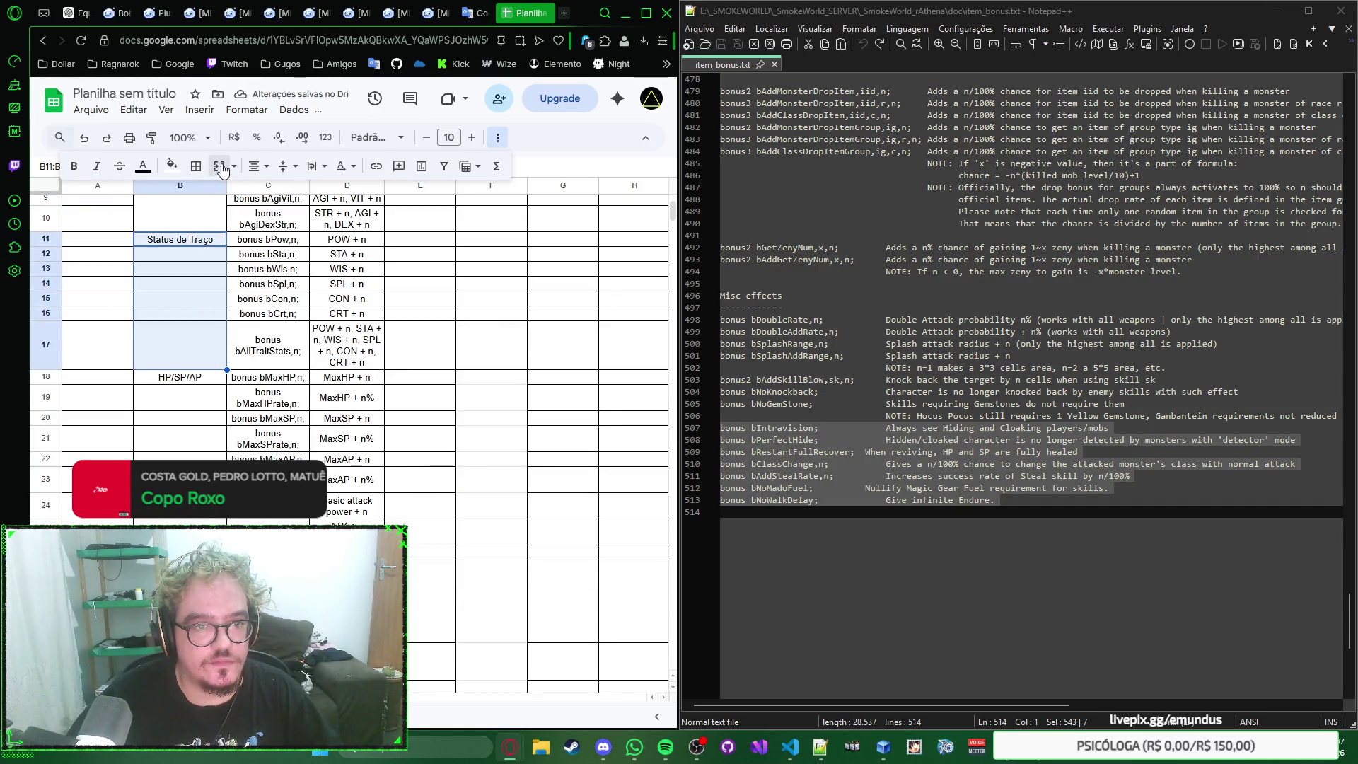
click(221, 171)
scroll(209, 306, down, 1)
click(202, 306)
shift+click(197, 403)
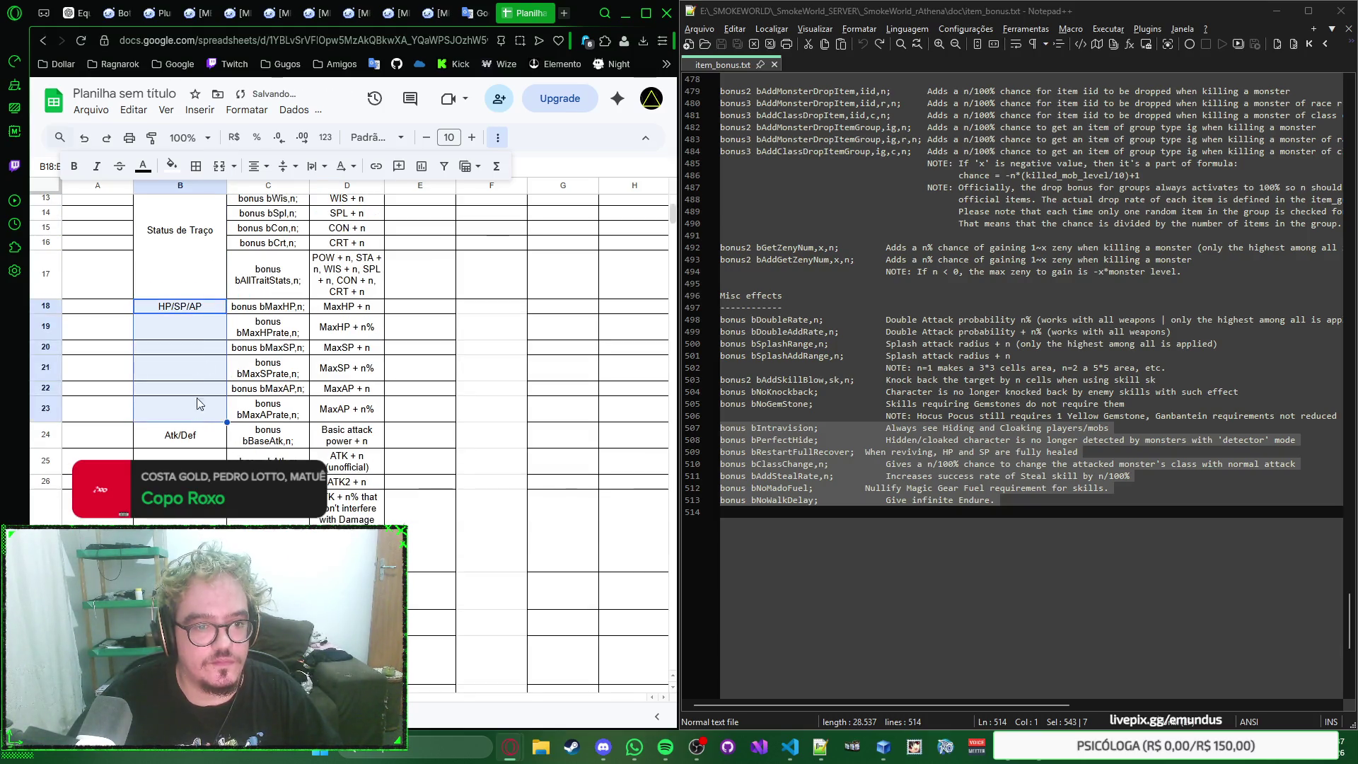
click(221, 166)
scroll(208, 318, down, 1)
click(210, 294)
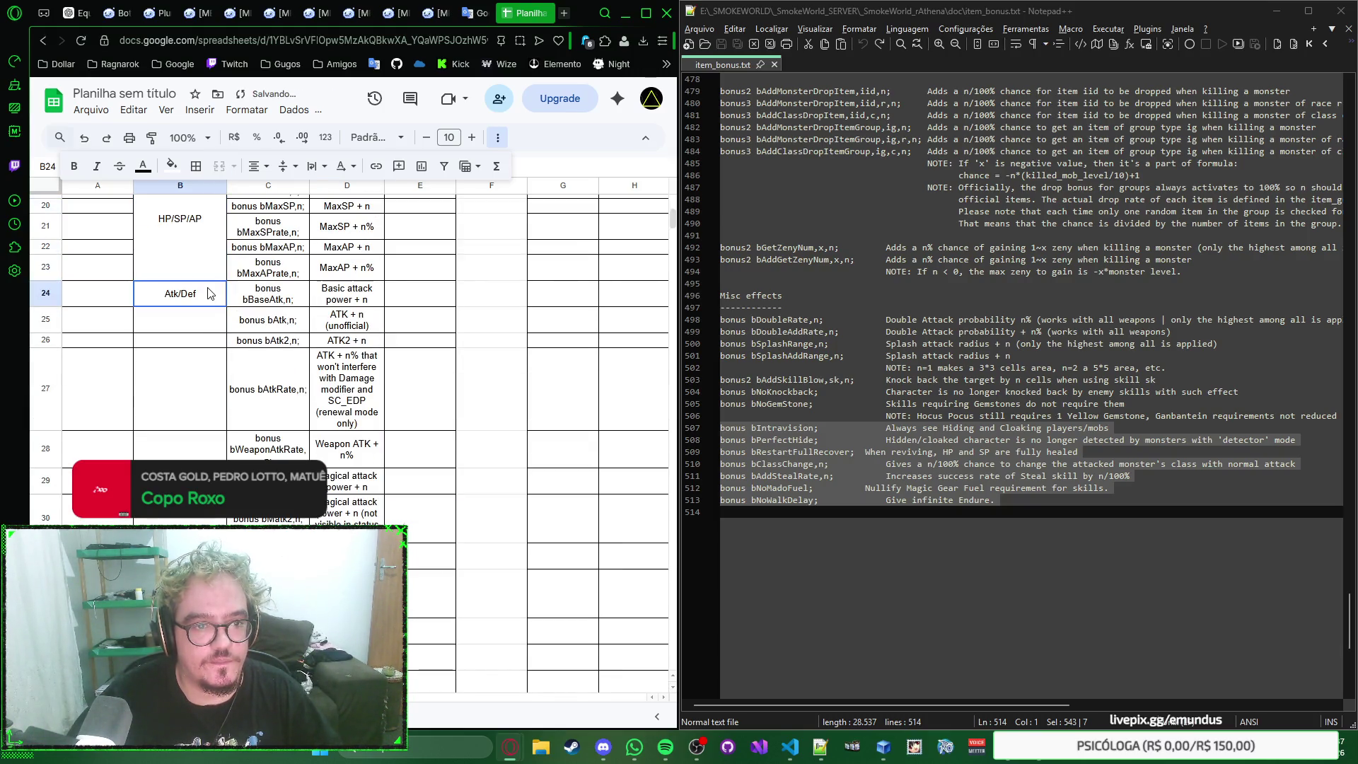
scroll(210, 294, down, 2)
shift+click(202, 389)
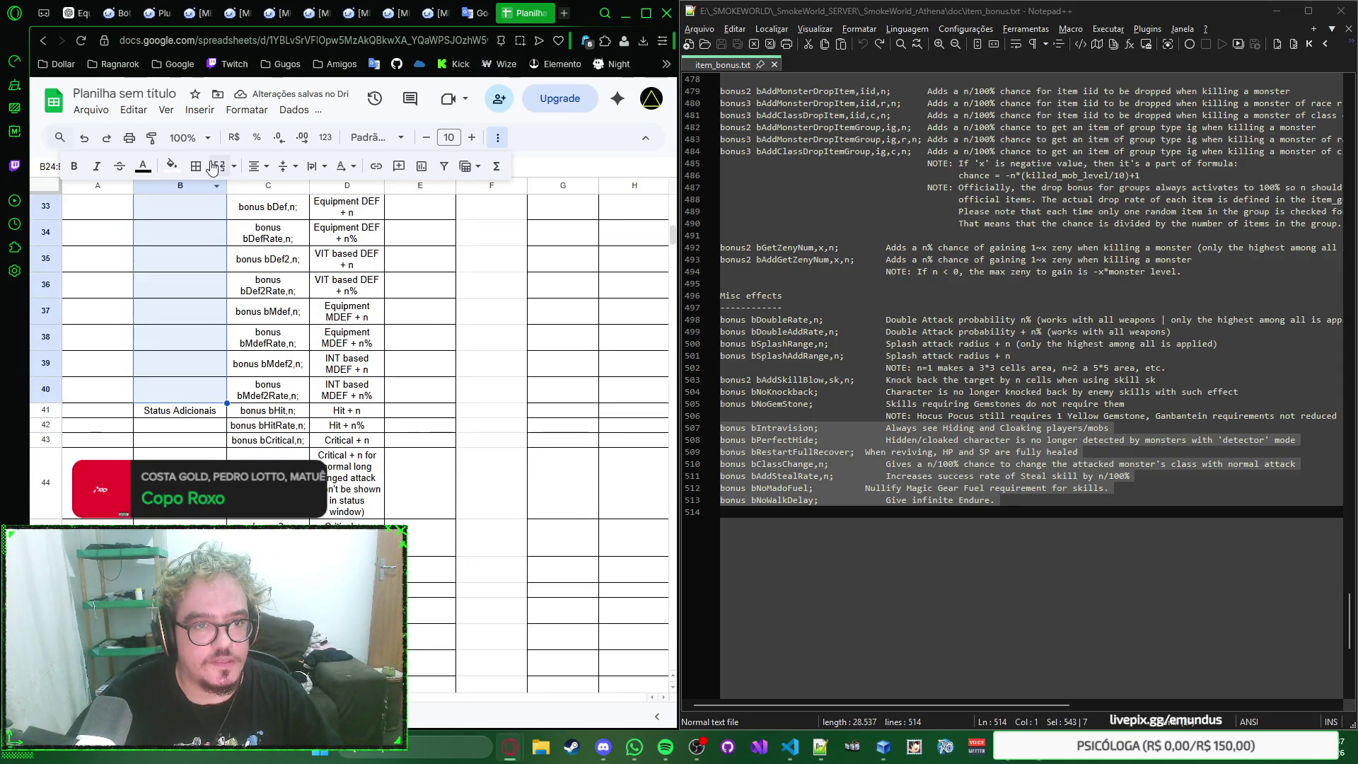
Step: Merge Atk/Def B24:B40, Status Adicionais B41:B70 and HP/SP B71:B82 into single cells
click(215, 168)
scroll(196, 393, down, 2)
scroll(196, 393, down, 1)
click(196, 395)
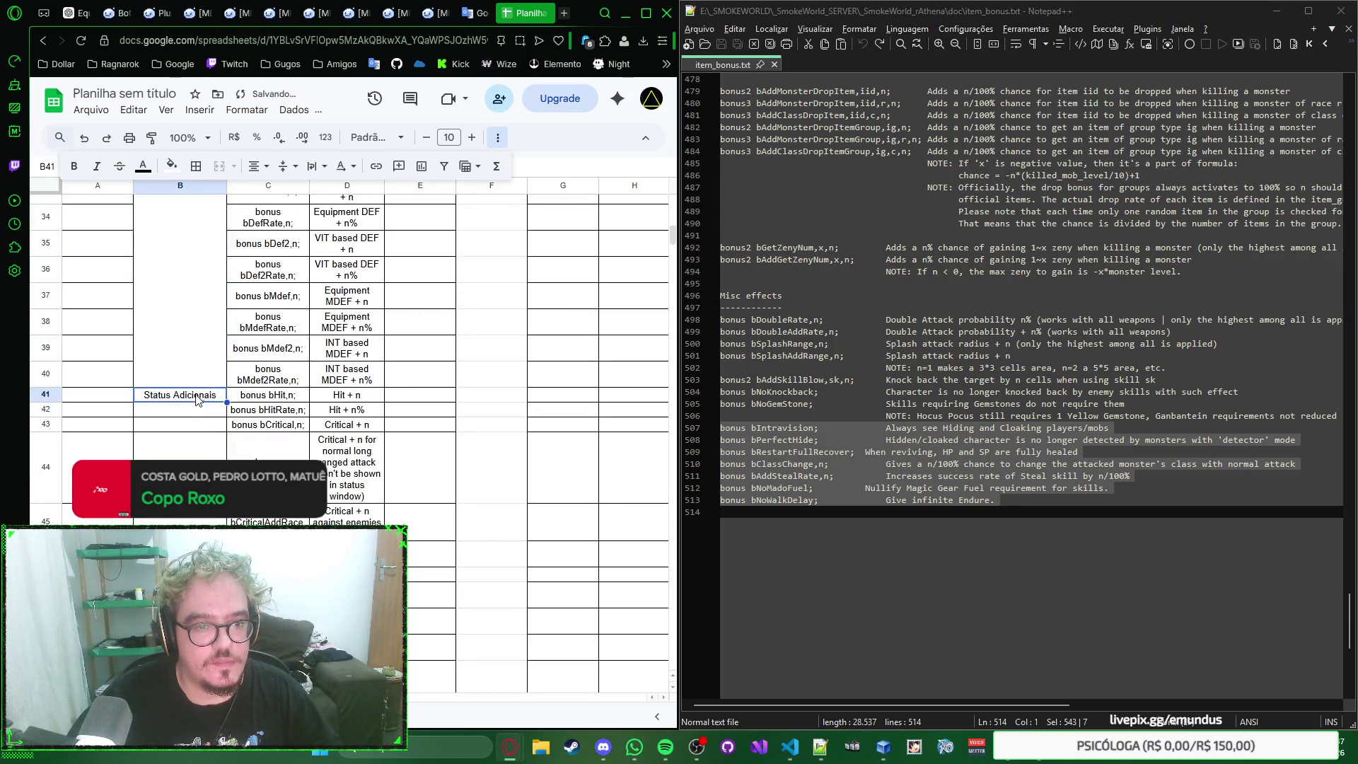
scroll(196, 399, down, 2)
scroll(198, 395, down, 2)
scroll(198, 393, down, 2)
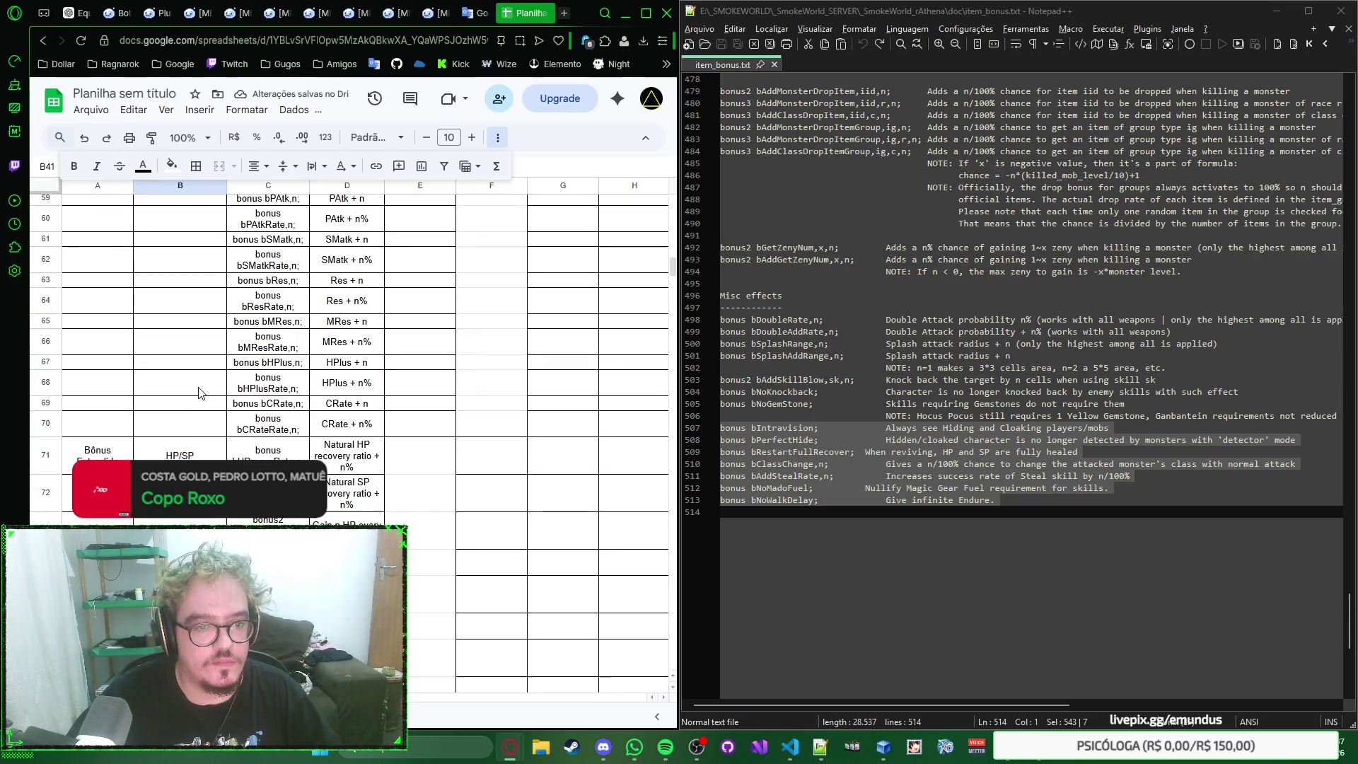
shift+click(207, 428)
click(217, 167)
scroll(213, 318, up, 3)
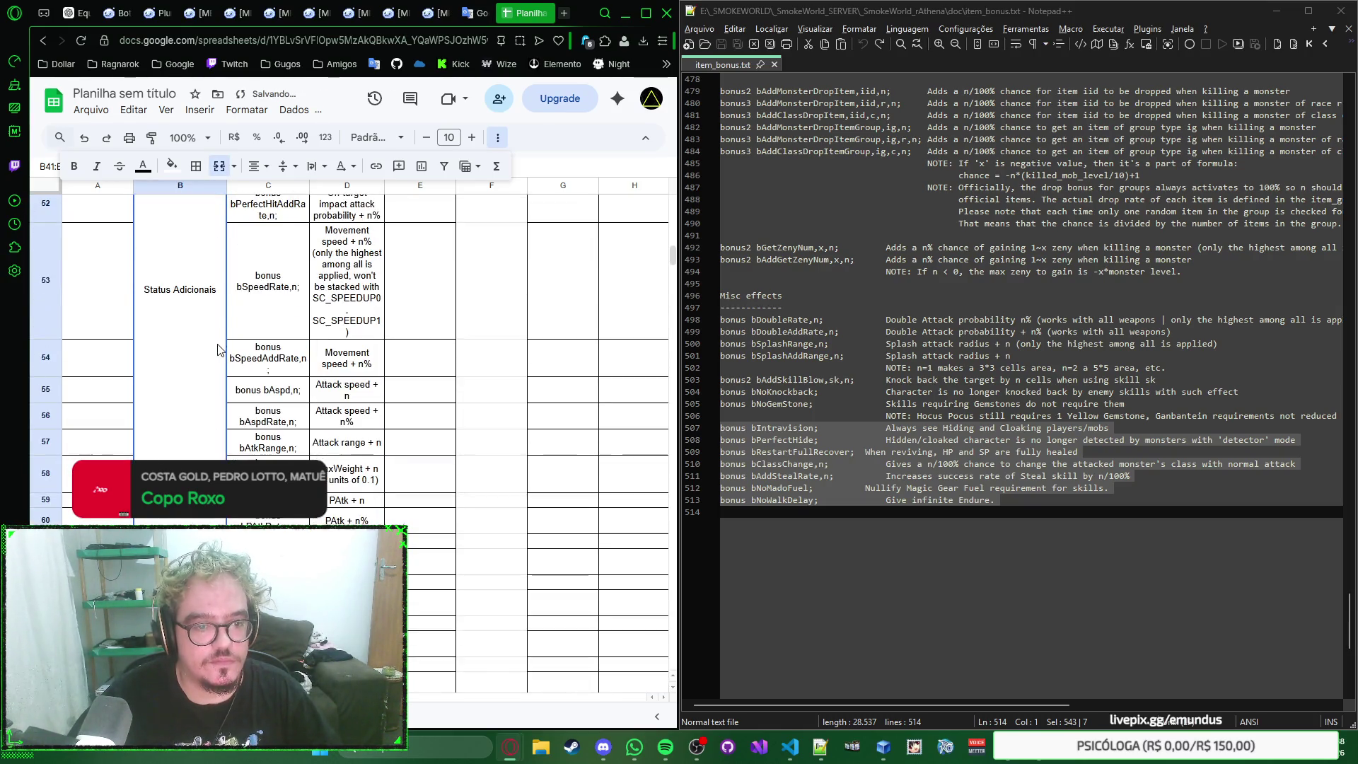
scroll(213, 319, down, 3)
scroll(213, 318, down, 2)
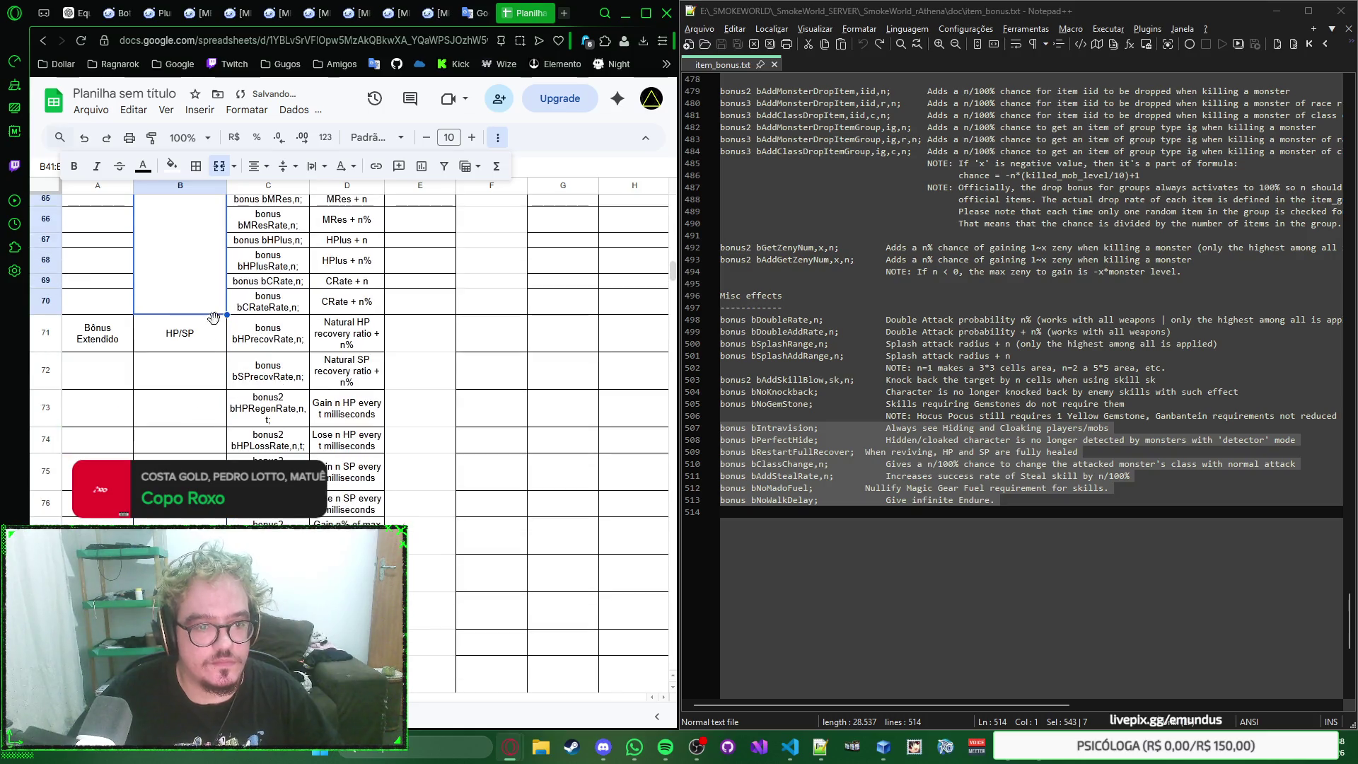
click(210, 353)
scroll(211, 351, down, 3)
shift+click(208, 374)
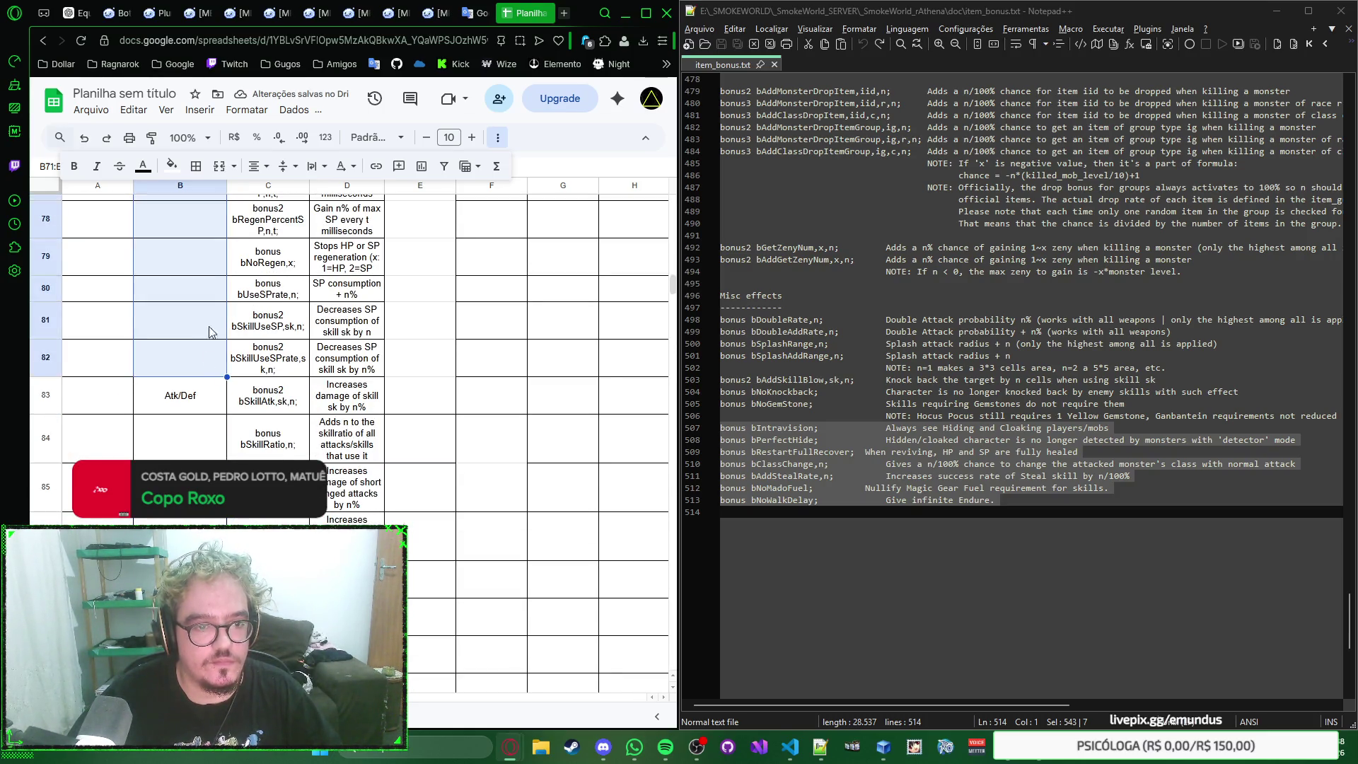
click(218, 167)
scroll(208, 352, down, 3)
Step: Merge the second Atk/Def block, the Curas rows and the Tempo/Intervalo de Conjuração rows
click(202, 289)
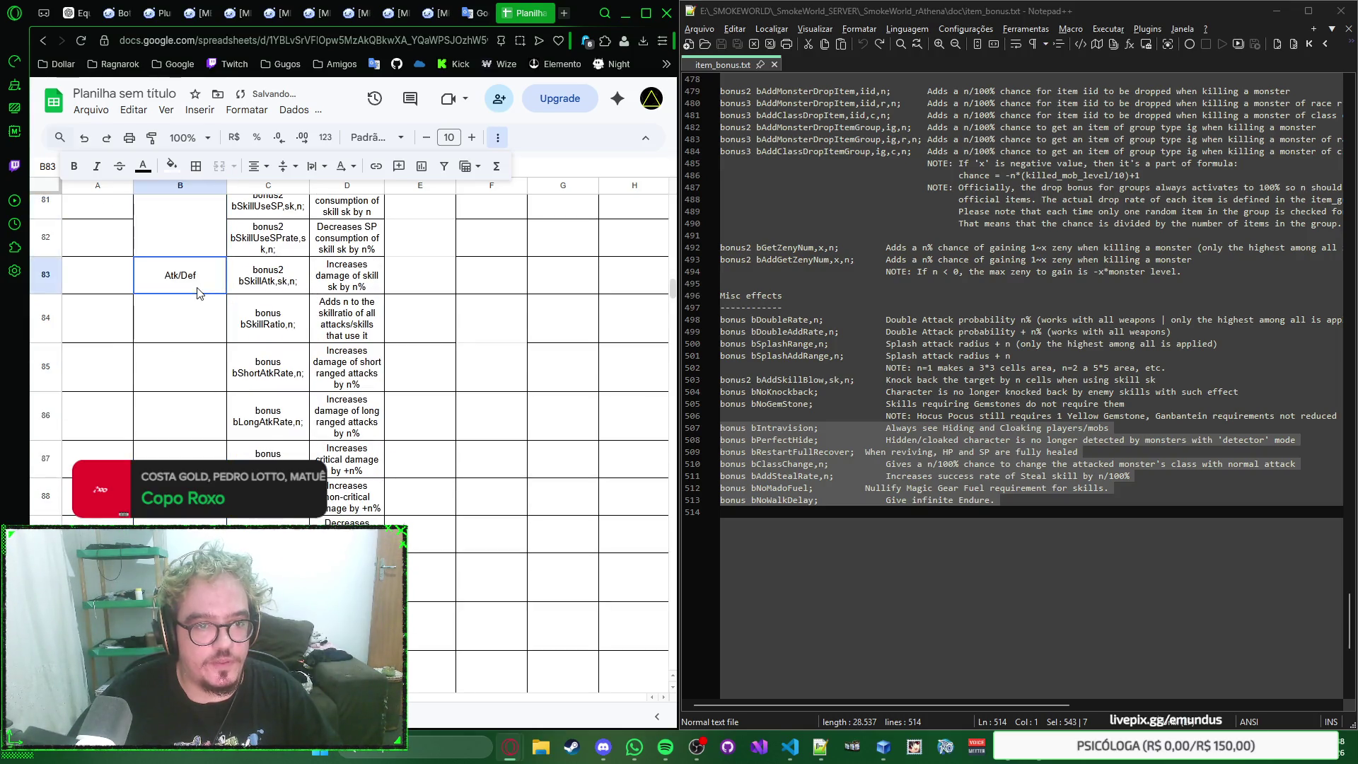
scroll(206, 339, down, 2)
scroll(206, 340, down, 2)
scroll(205, 342, down, 2)
shift+click(205, 342)
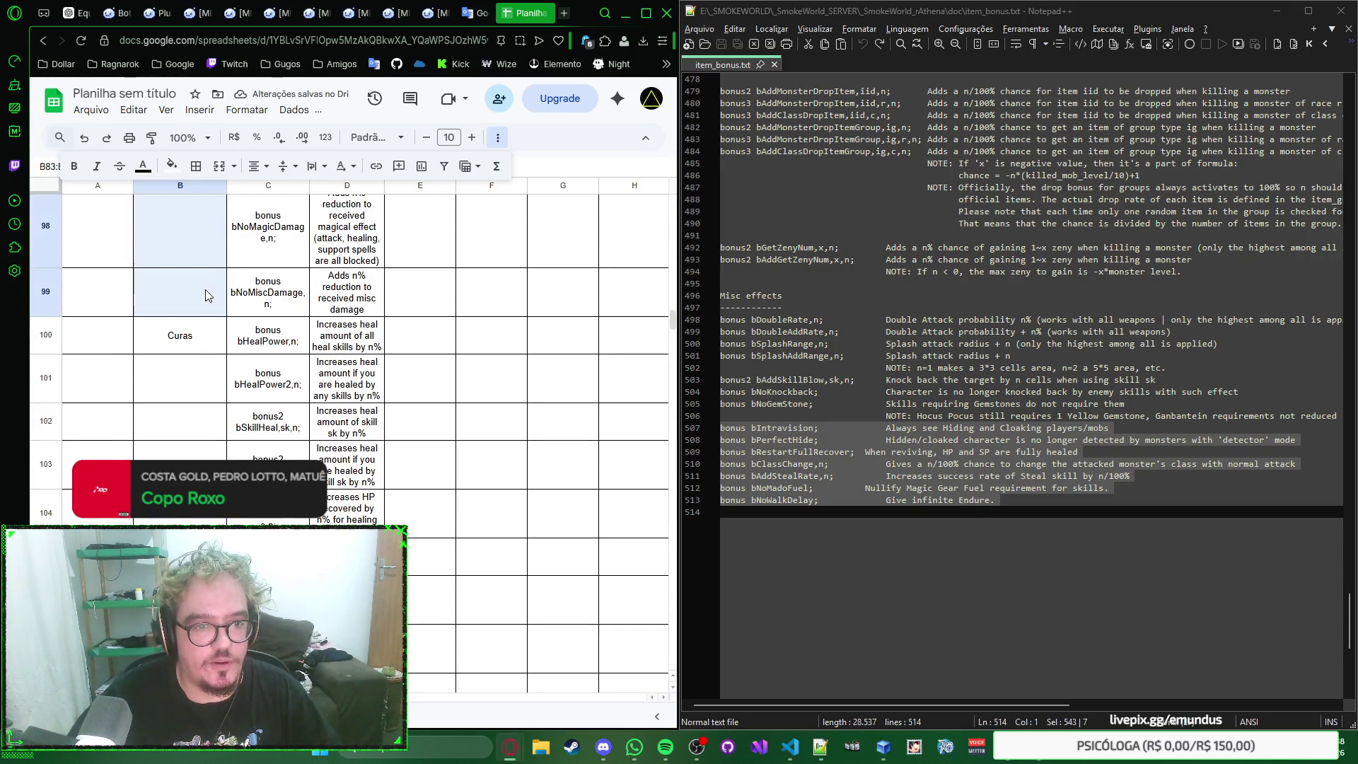
click(218, 167)
scroll(221, 337, down, 3)
scroll(221, 338, down, 3)
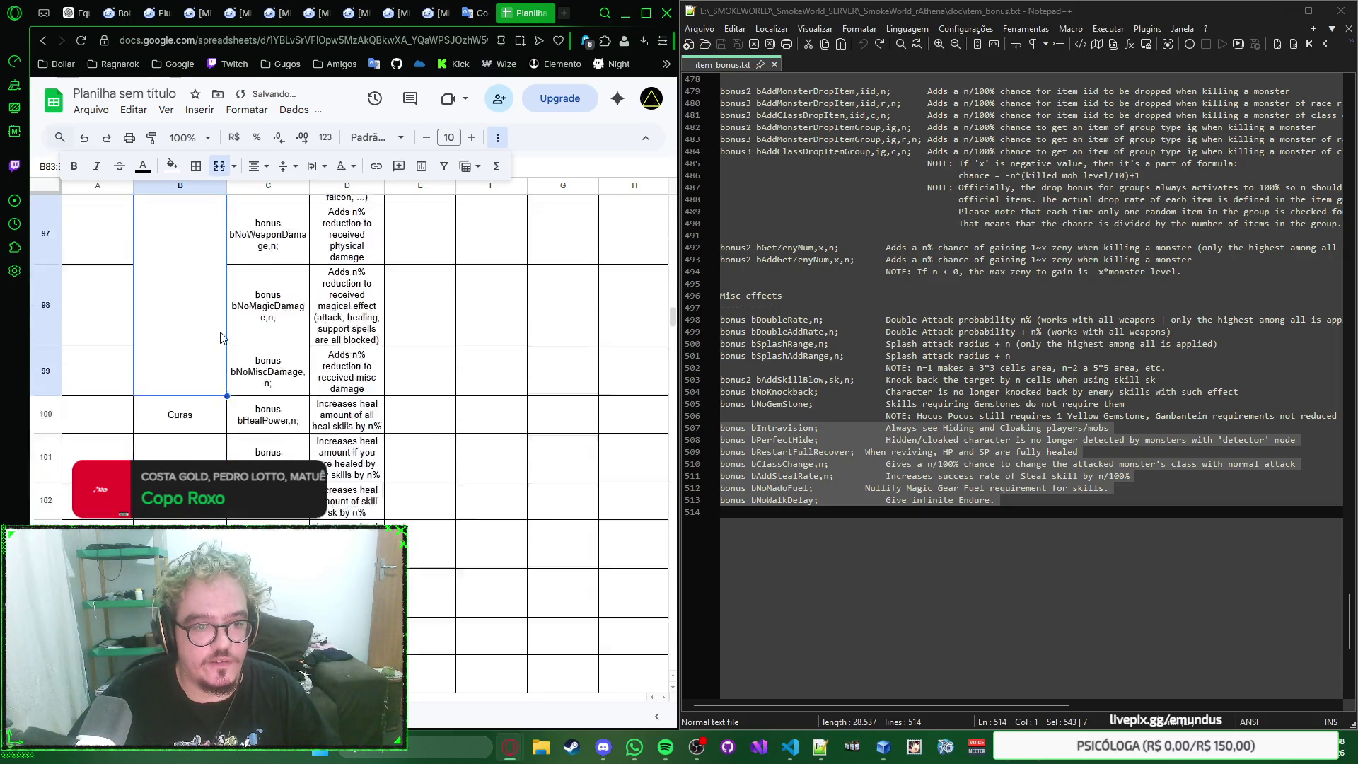
scroll(218, 308, down, 2)
click(216, 272)
scroll(216, 273, down, 2)
scroll(215, 312, down, 2)
scroll(211, 408, up, 2)
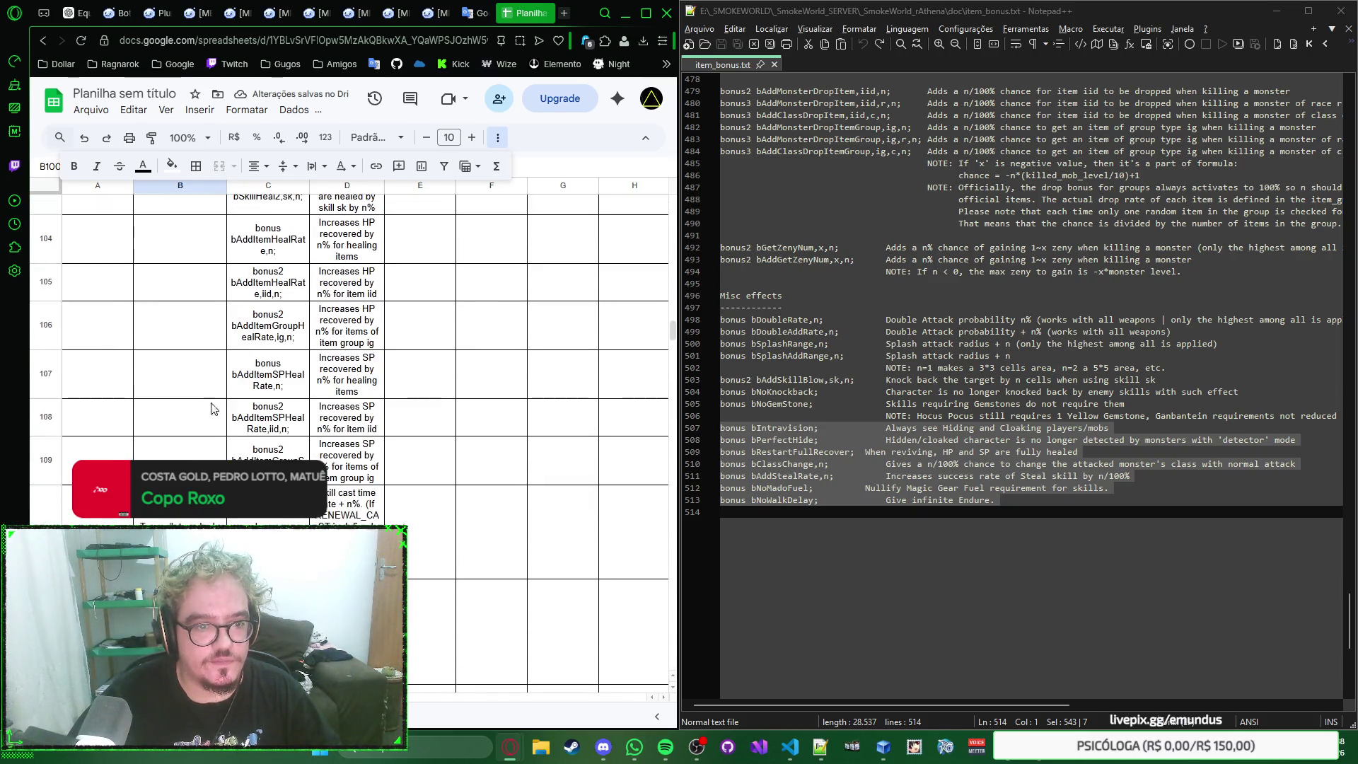
scroll(209, 440, down, 2)
scroll(210, 440, up, 2)
click(211, 441)
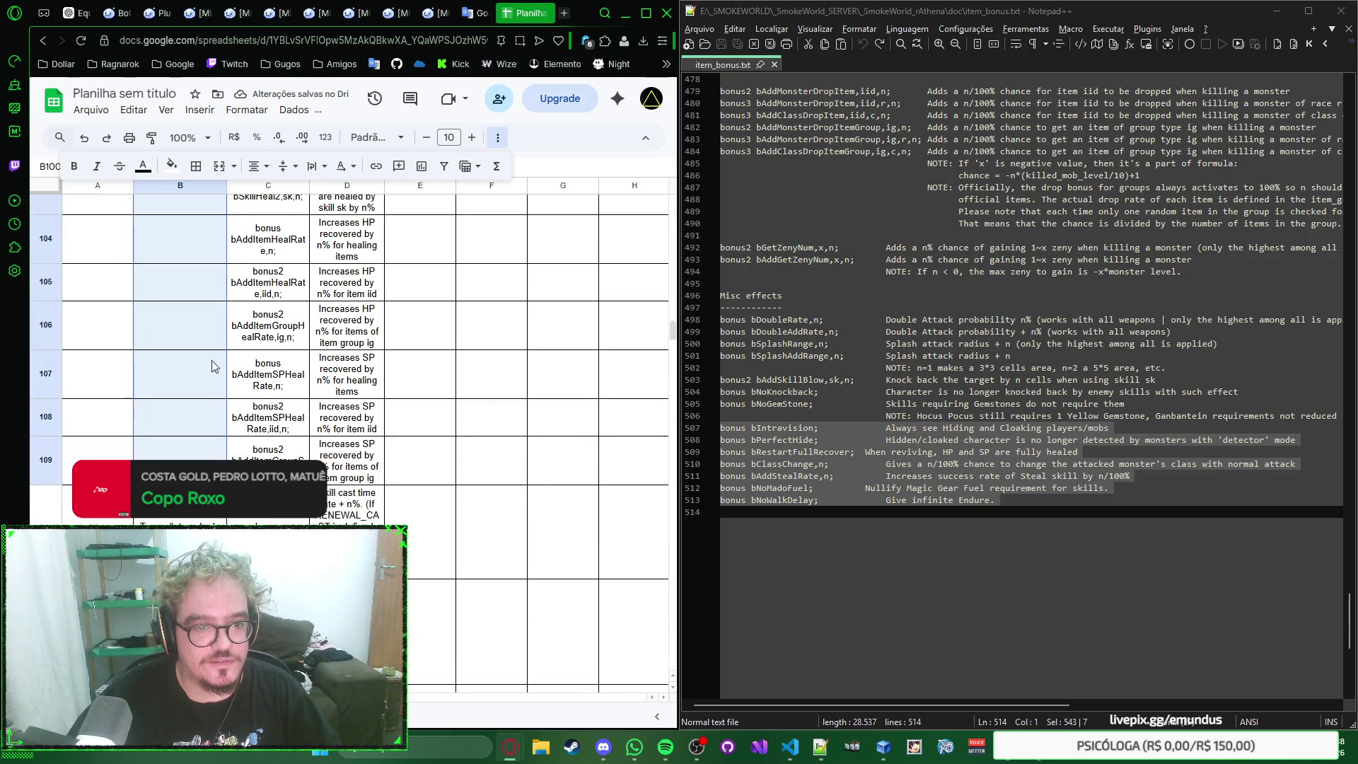
click(219, 167)
scroll(215, 280, down, 3)
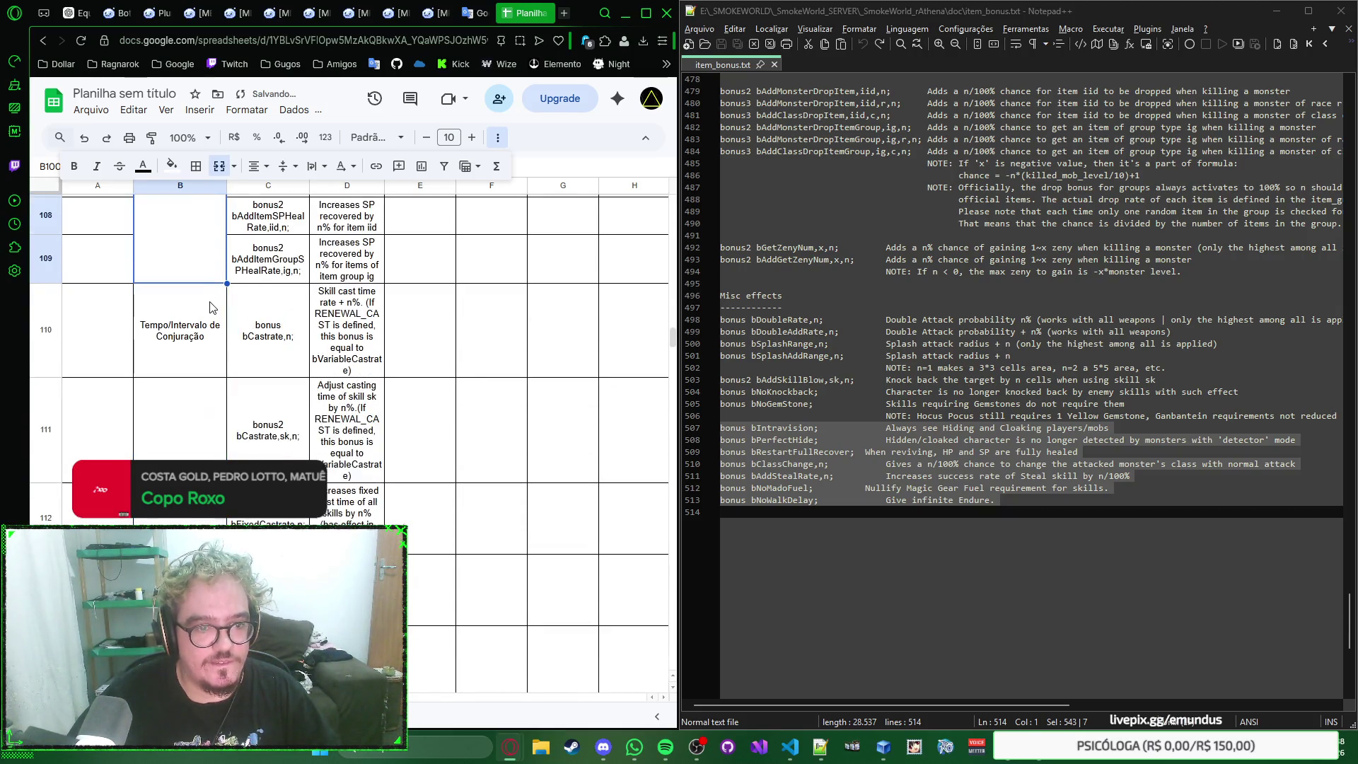
click(205, 336)
scroll(205, 335, down, 2)
scroll(204, 335, down, 2)
scroll(204, 335, down, 3)
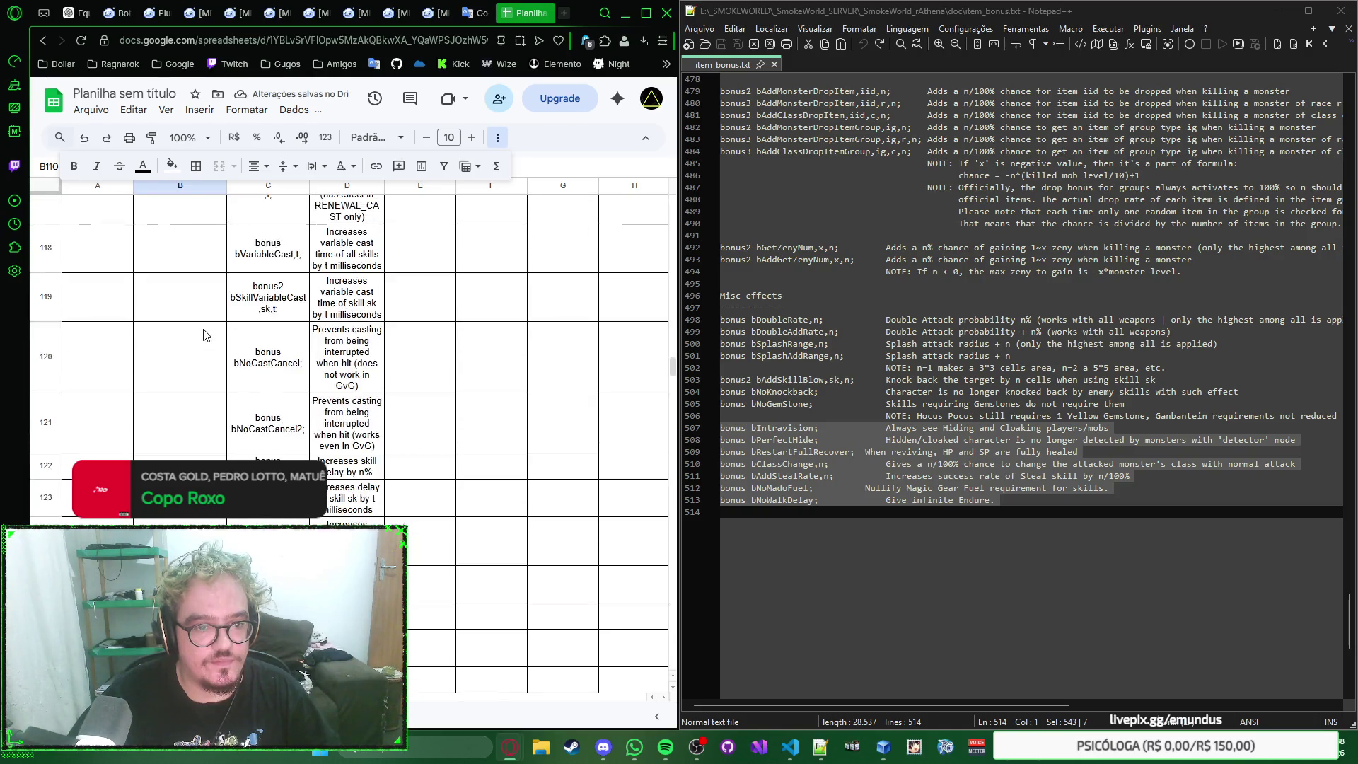
scroll(205, 335, down, 3)
shift+click(209, 206)
click(220, 167)
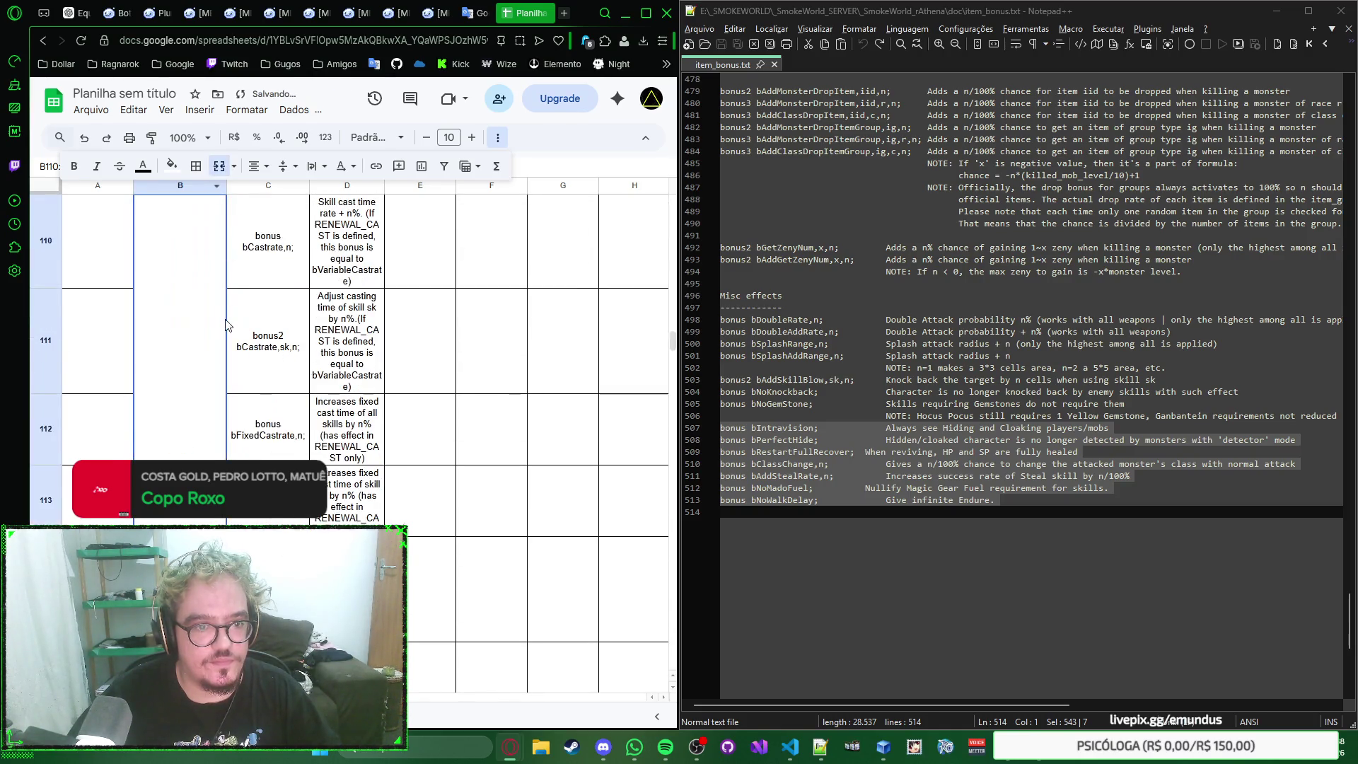
scroll(209, 355, down, 3)
scroll(209, 355, down, 3)
scroll(209, 356, down, 2)
Step: Merge B125:B154, the Atk/Def cells down to row 162 and Ignorar Def down to row 172
click(208, 356)
scroll(209, 356, down, 3)
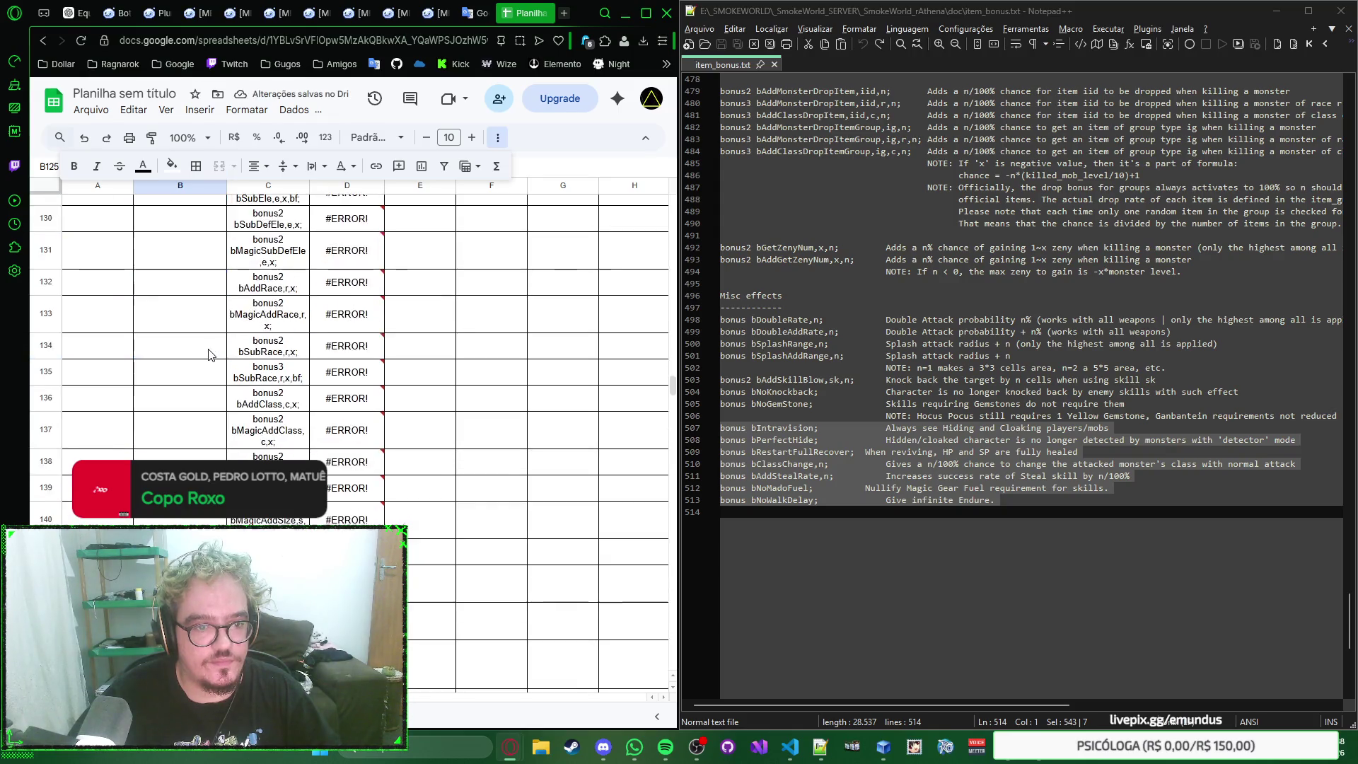
scroll(209, 356, down, 3)
scroll(209, 355, down, 3)
scroll(209, 355, down, 3)
shift+click(206, 386)
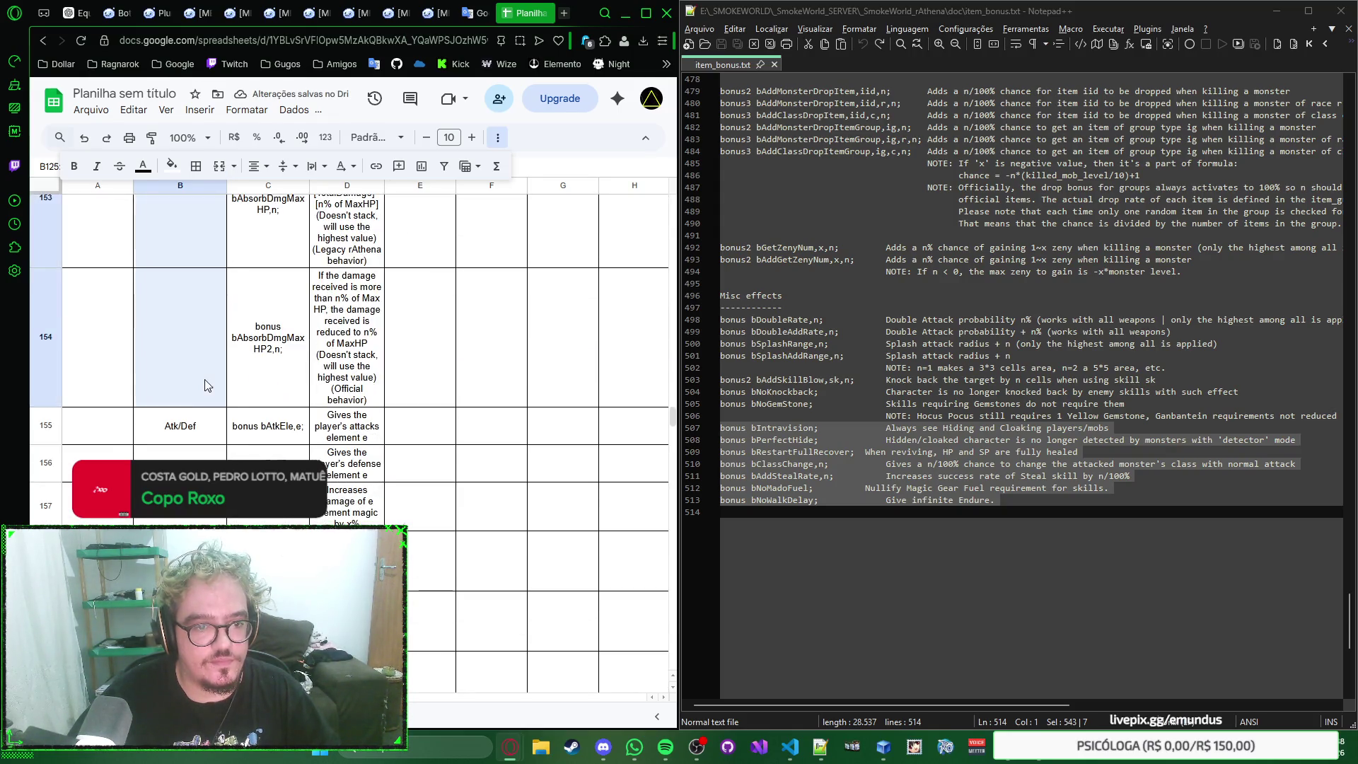
click(220, 166)
scroll(211, 331, down, 3)
scroll(210, 331, down, 3)
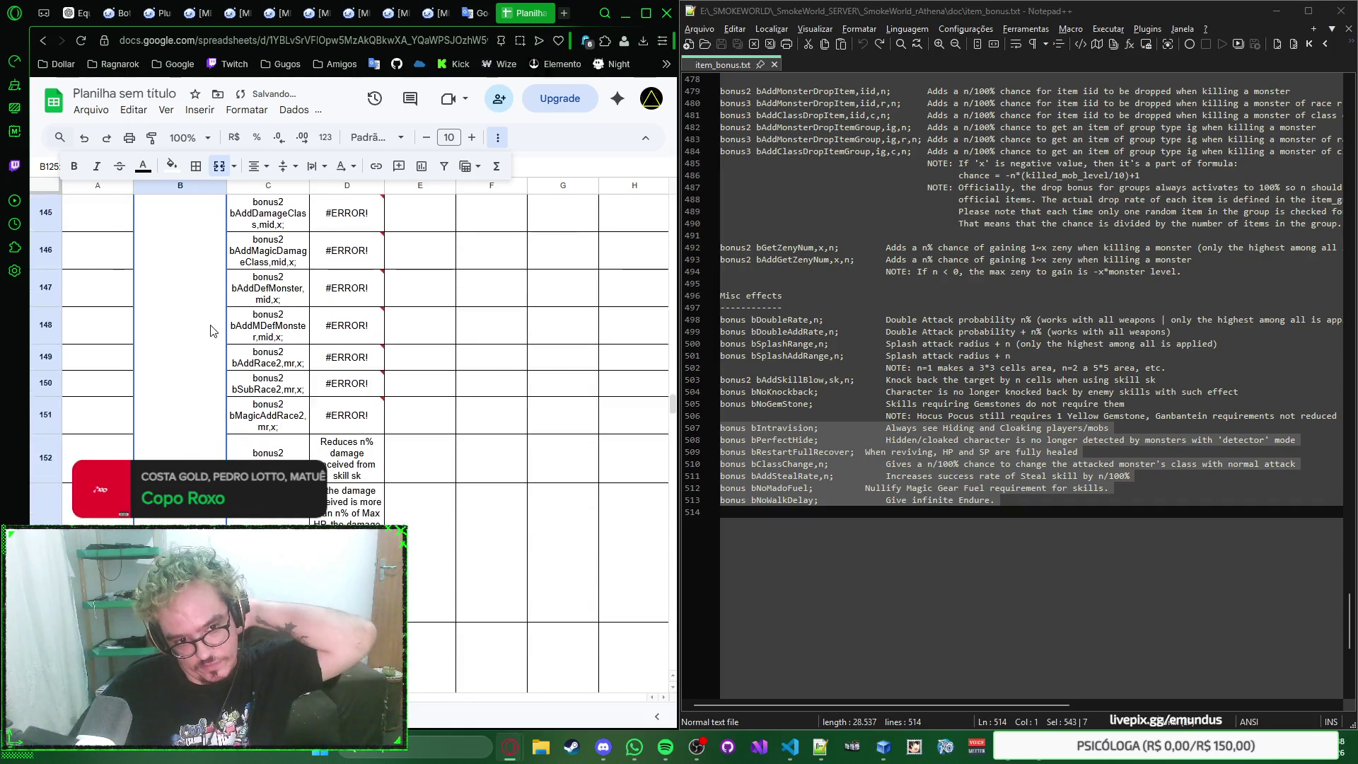
scroll(210, 332, down, 3)
key(Down)
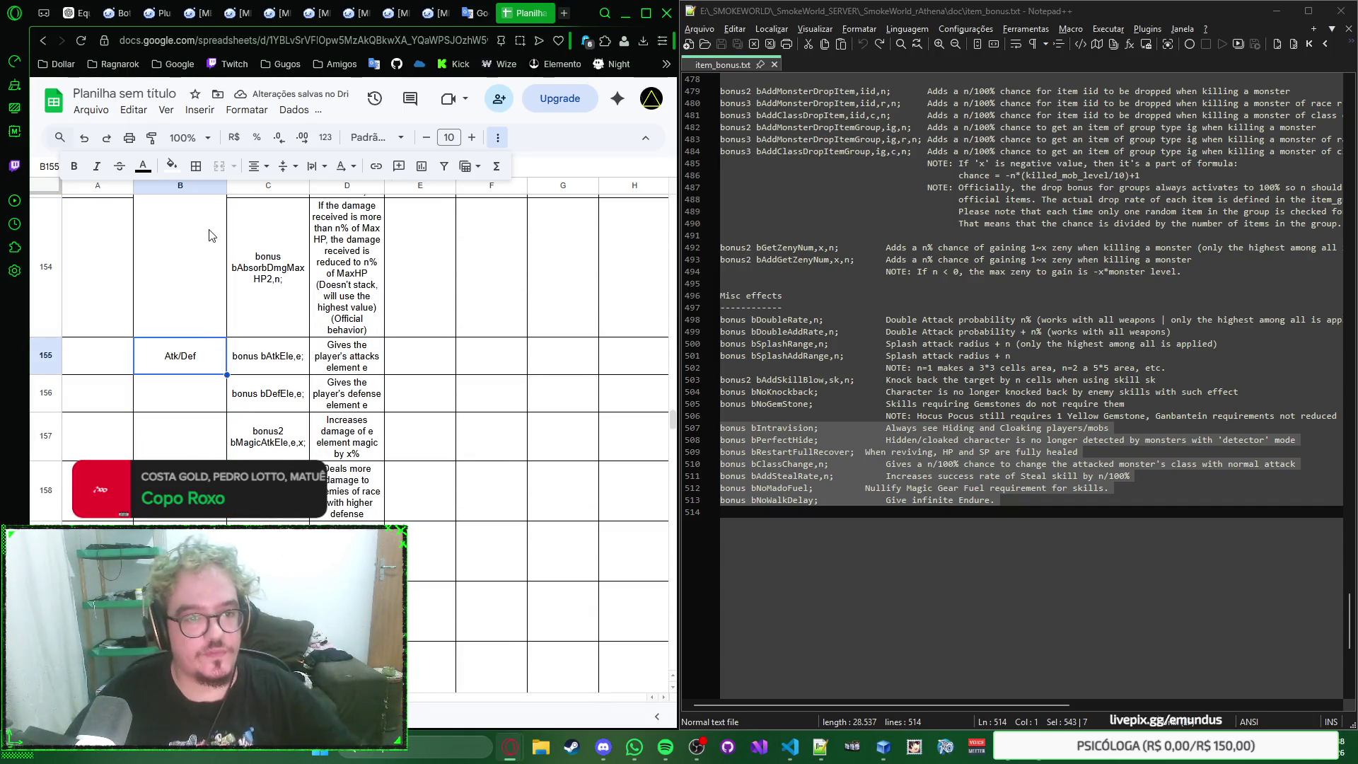
scroll(205, 269, down, 2)
scroll(206, 270, down, 2)
shift+click(210, 321)
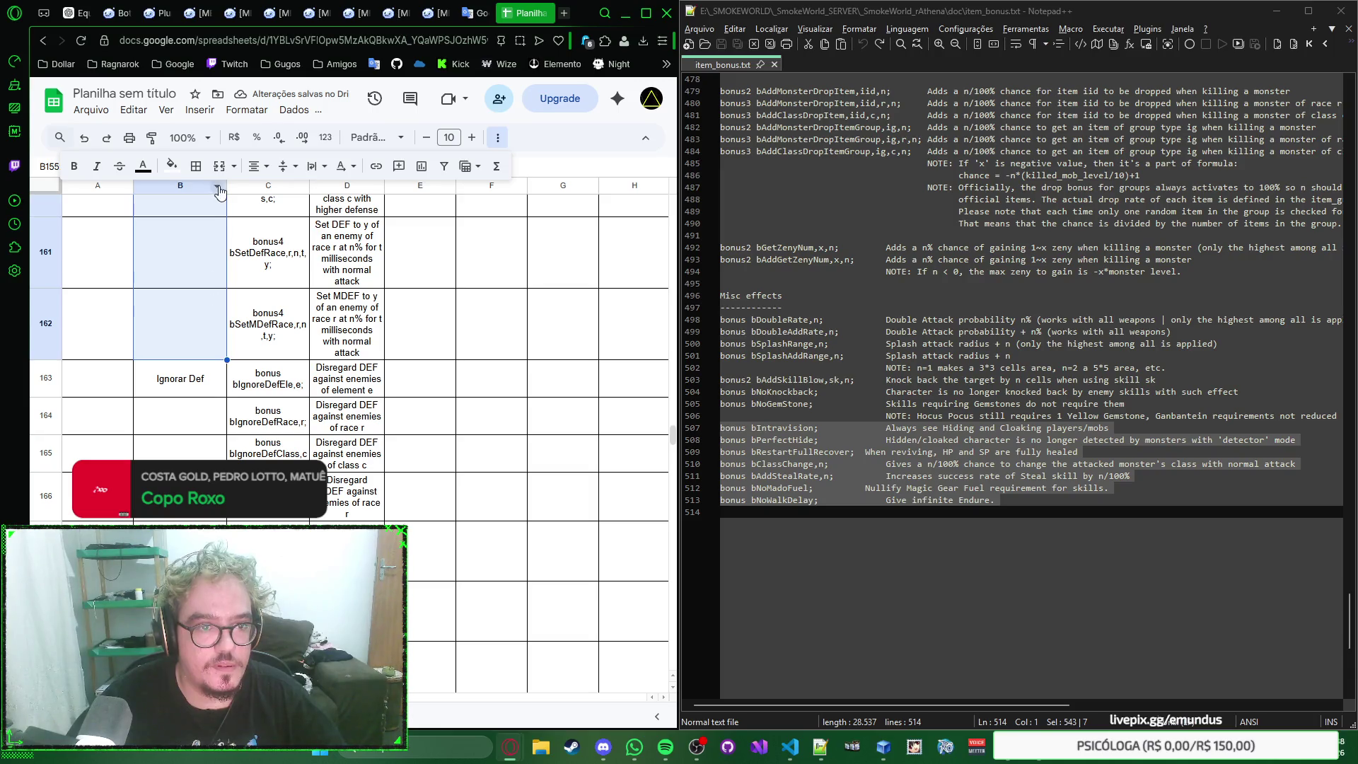
click(218, 167)
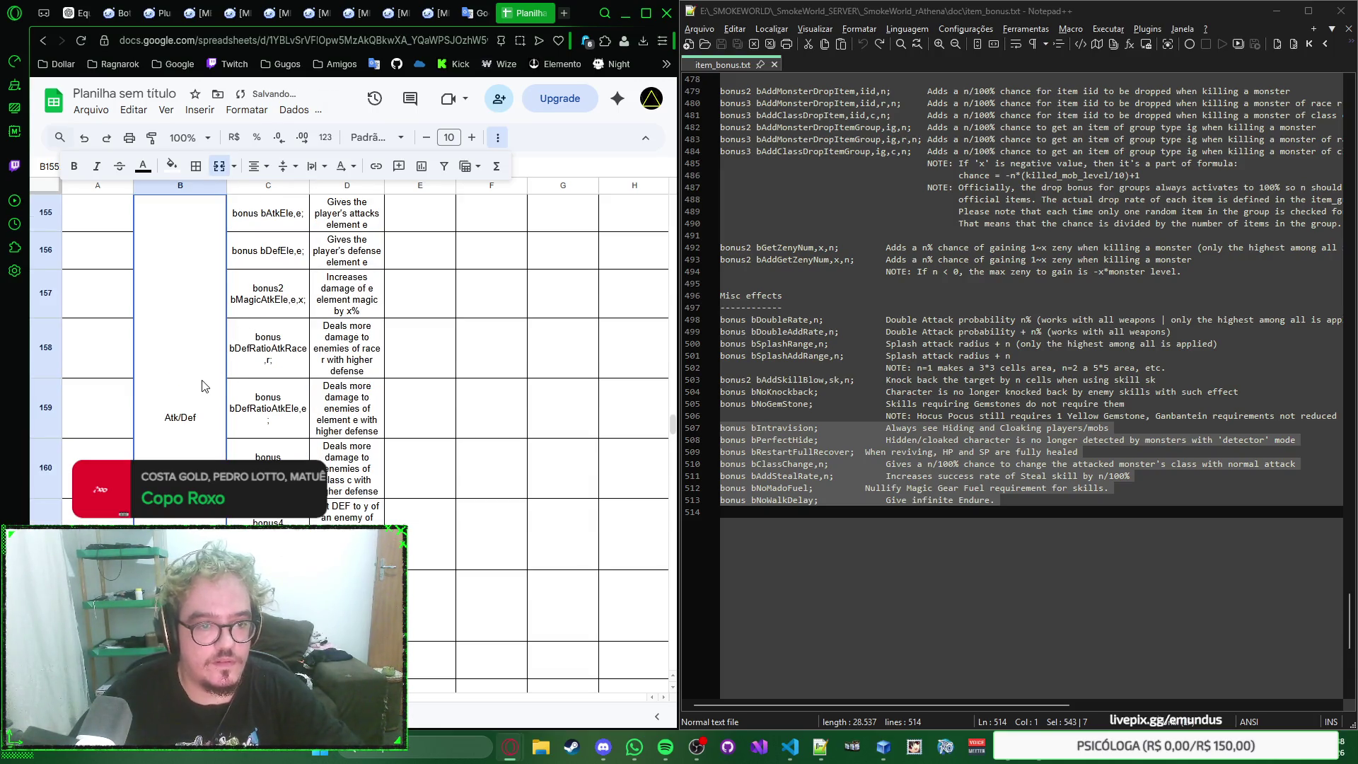
key(ctrl+z)
scroll(202, 384, down, 3)
scroll(203, 380, down, 3)
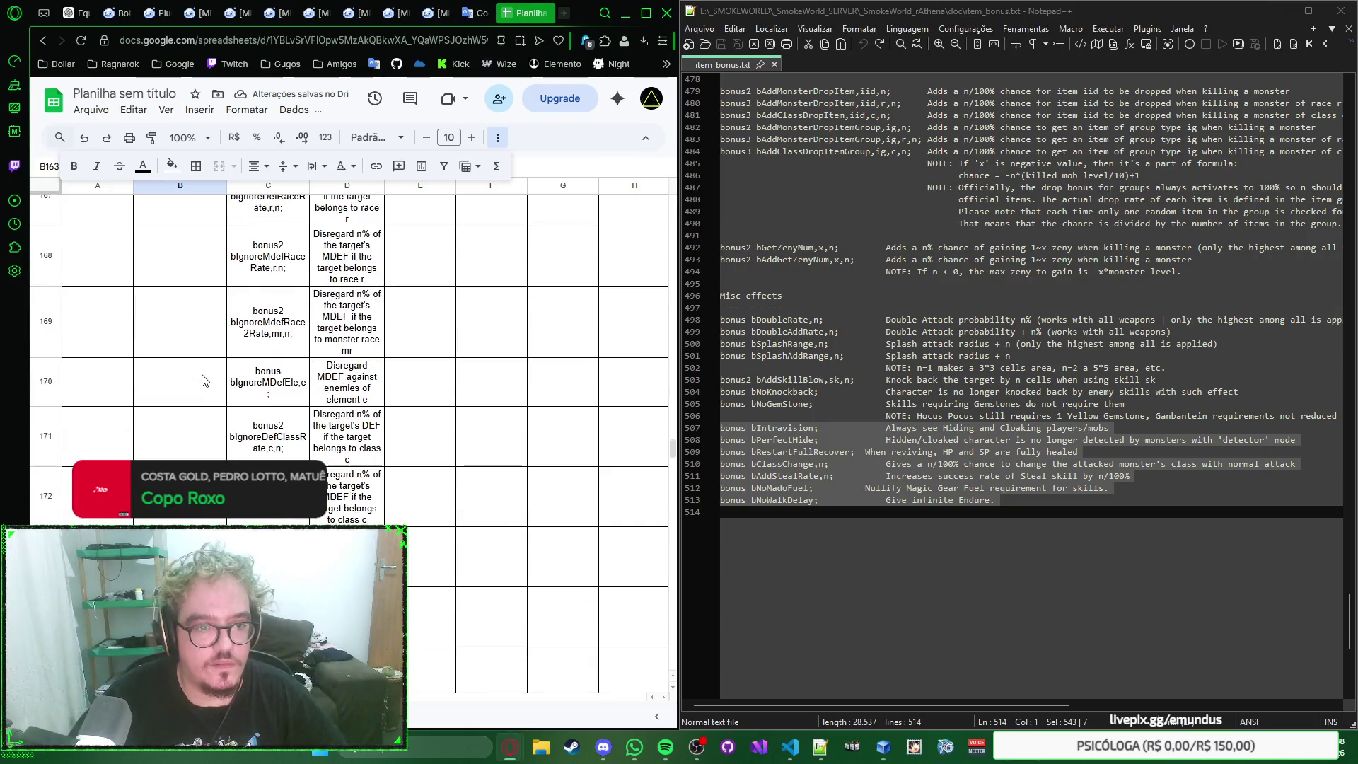
shift+click(200, 454)
click(219, 171)
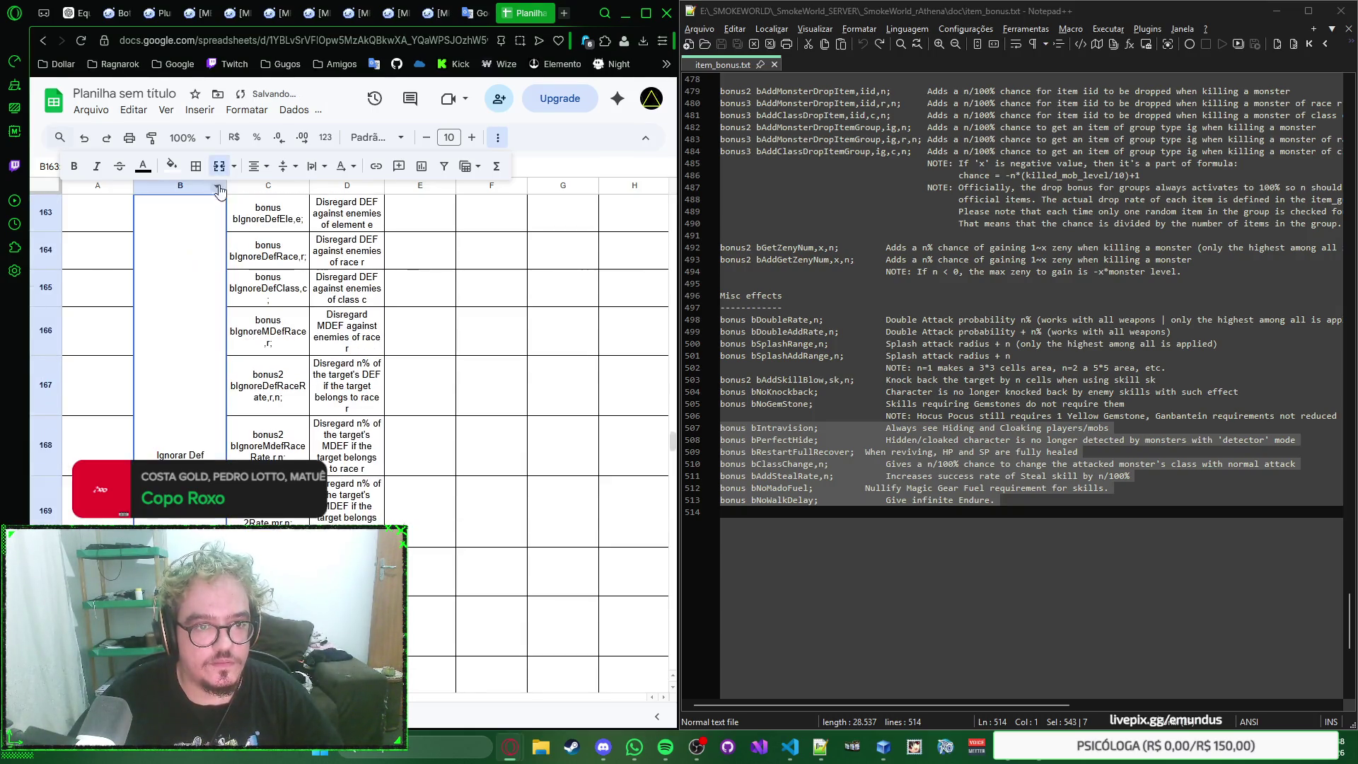
scroll(213, 403, down, 3)
Step: Merge Ignorar Res B173:B174, Experiência B175:B176 and the status bonus category B177:B192
click(208, 415)
shift+click(204, 446)
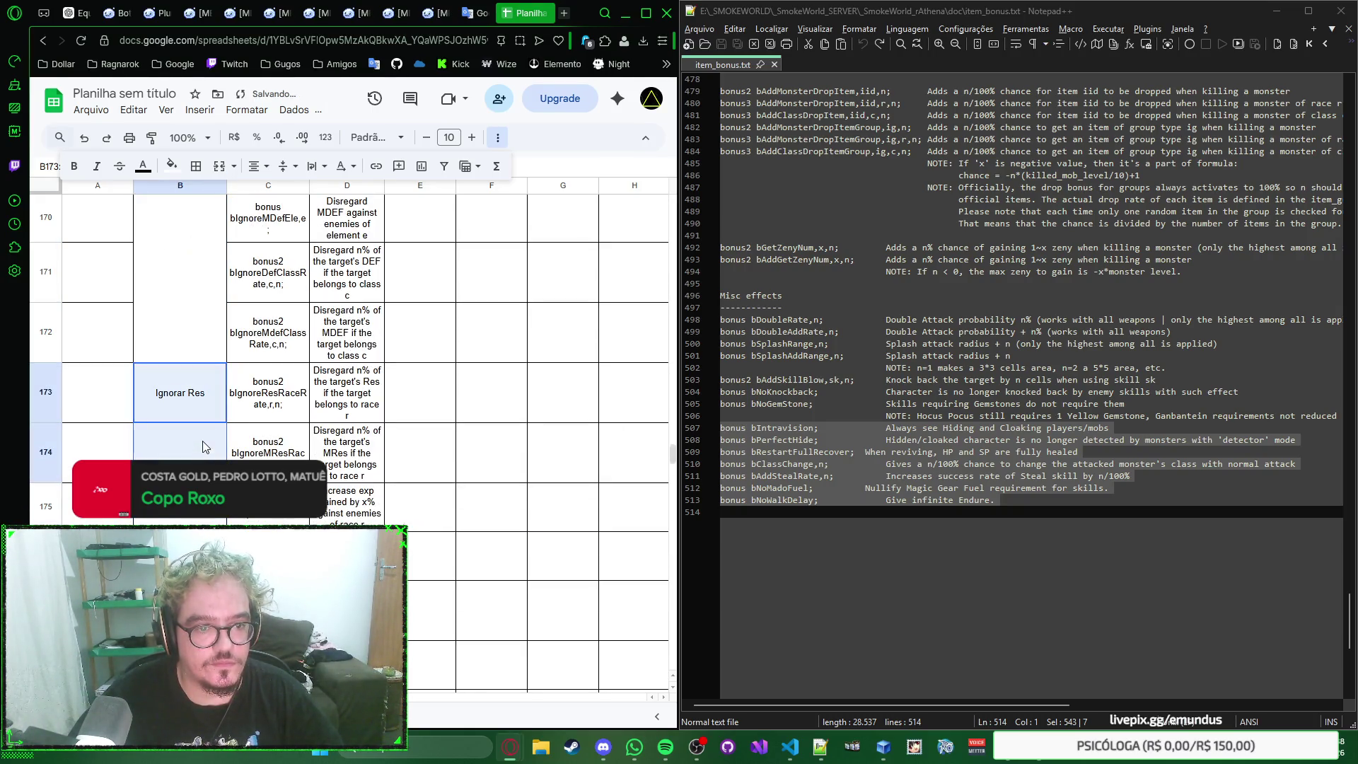
click(219, 167)
scroll(205, 363, down, 2)
click(205, 363)
scroll(204, 363, down, 3)
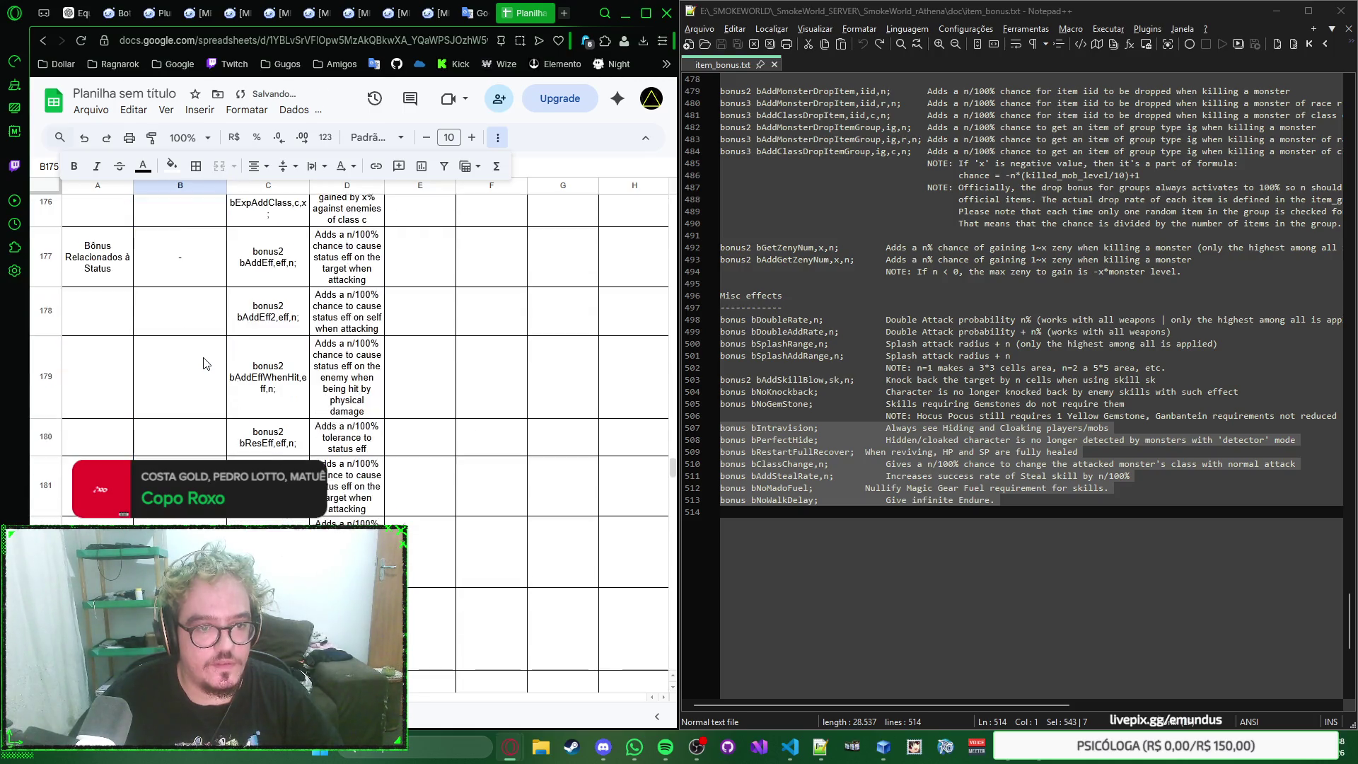
scroll(205, 363, up, 1)
shift+click(204, 264)
click(215, 175)
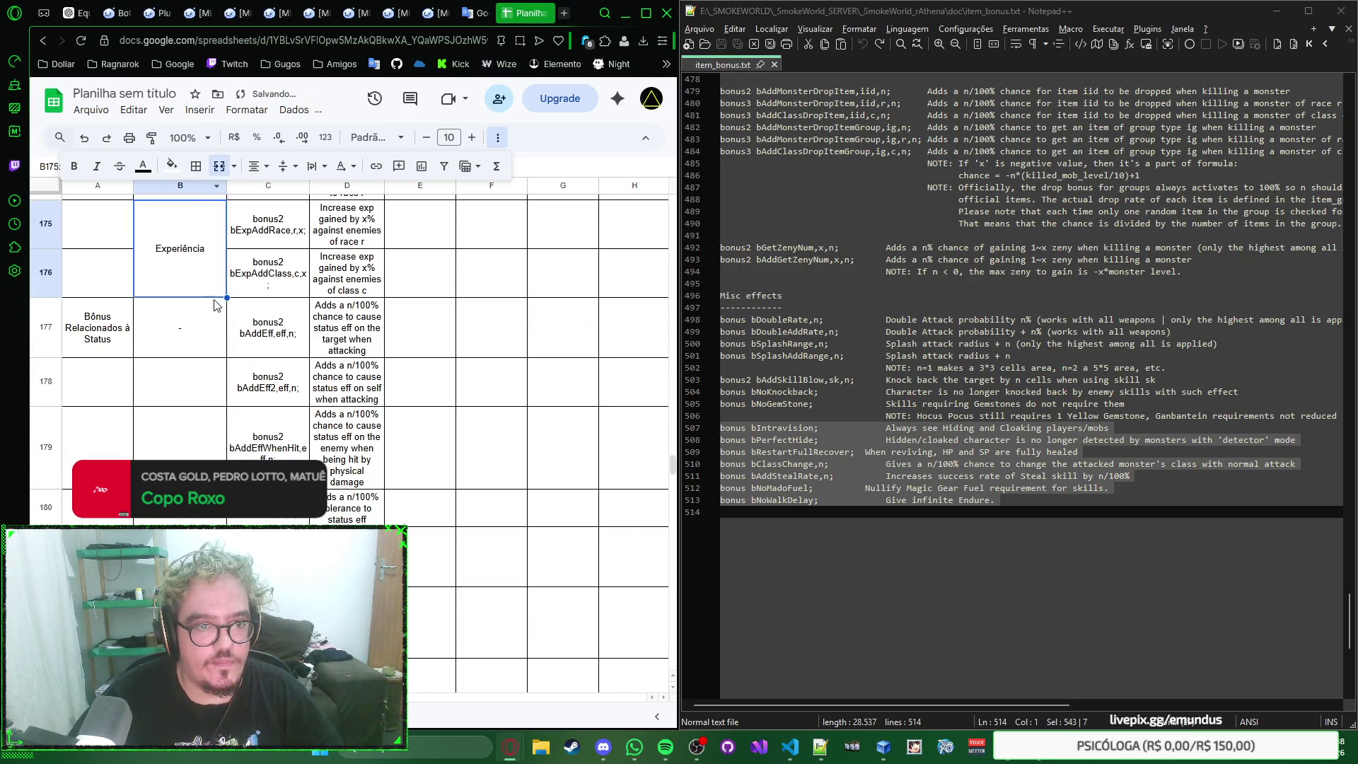
scroll(213, 306, up, 1)
scroll(214, 307, down, 1)
click(204, 356)
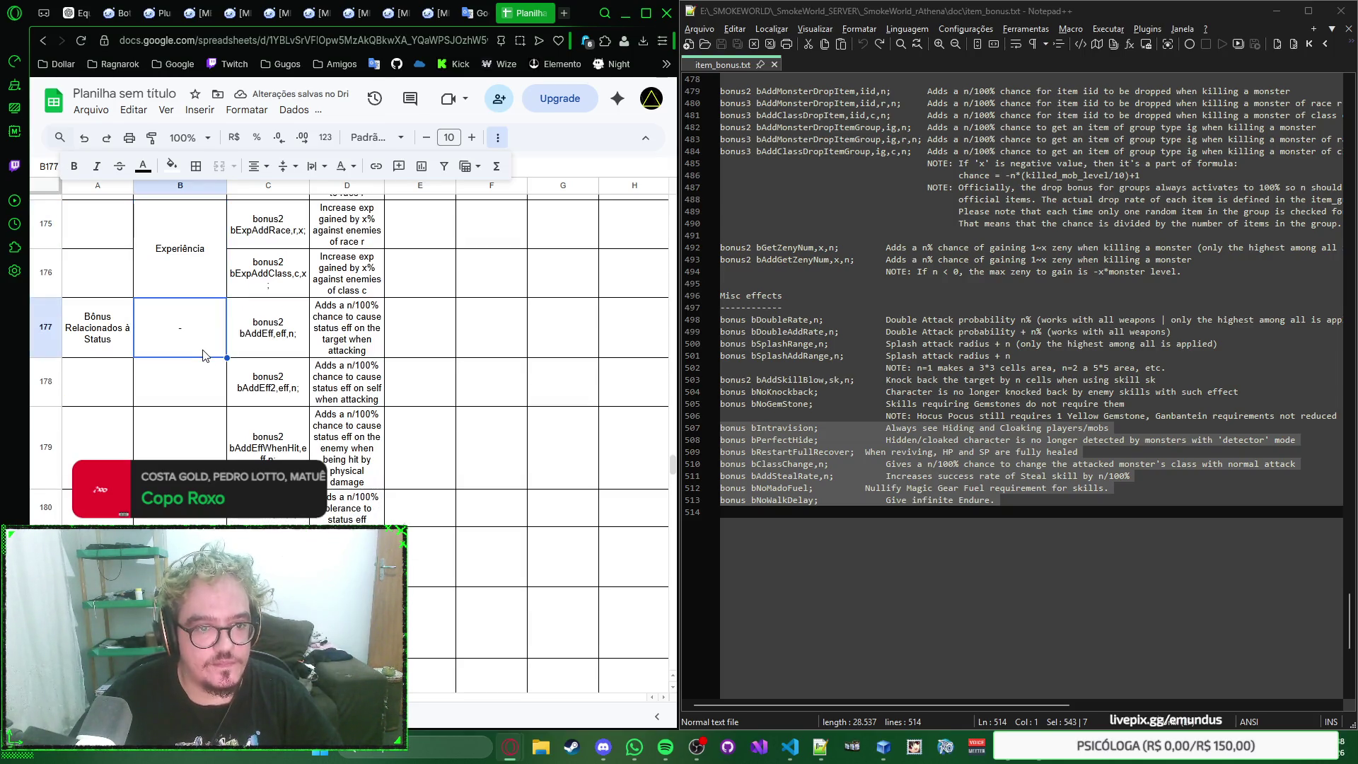
scroll(205, 356, down, 3)
scroll(205, 356, down, 3)
scroll(205, 355, down, 3)
shift+click(205, 358)
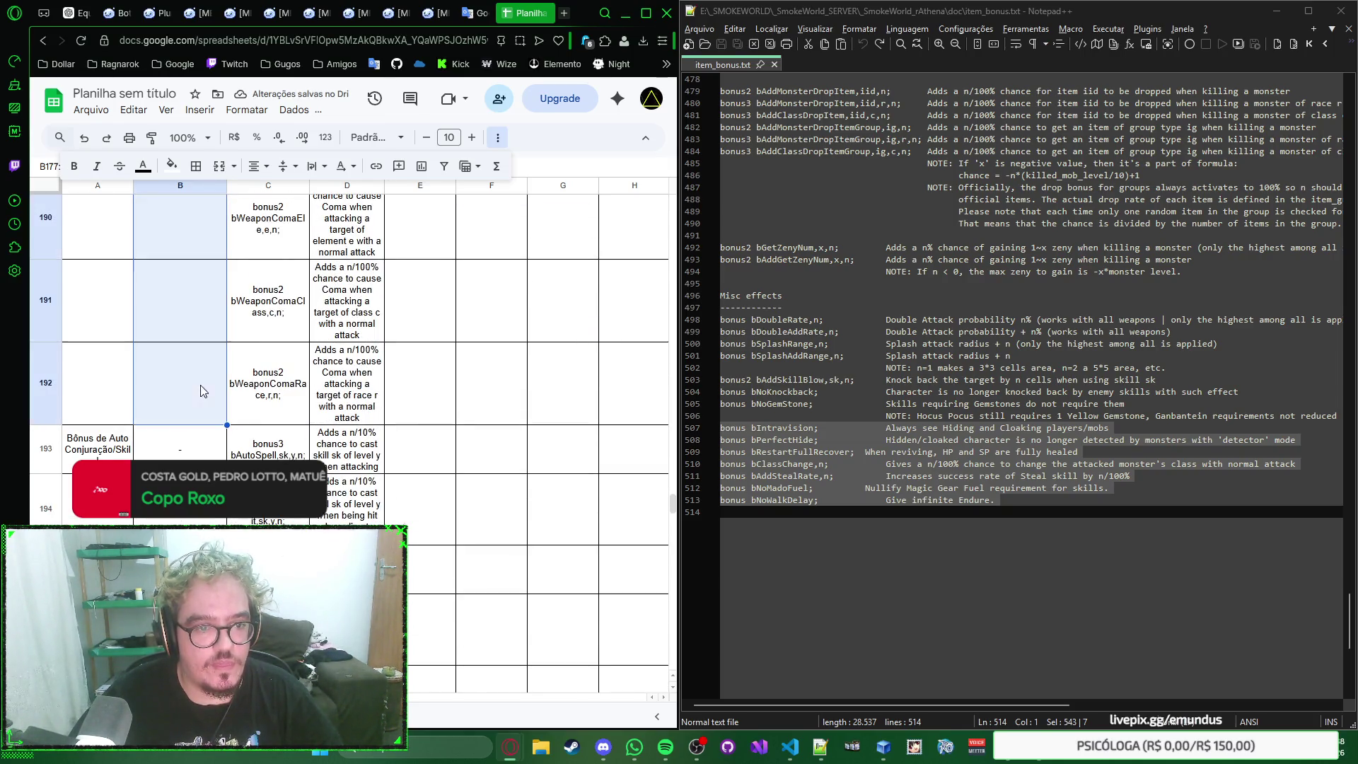
click(219, 166)
scroll(222, 321, down, 1)
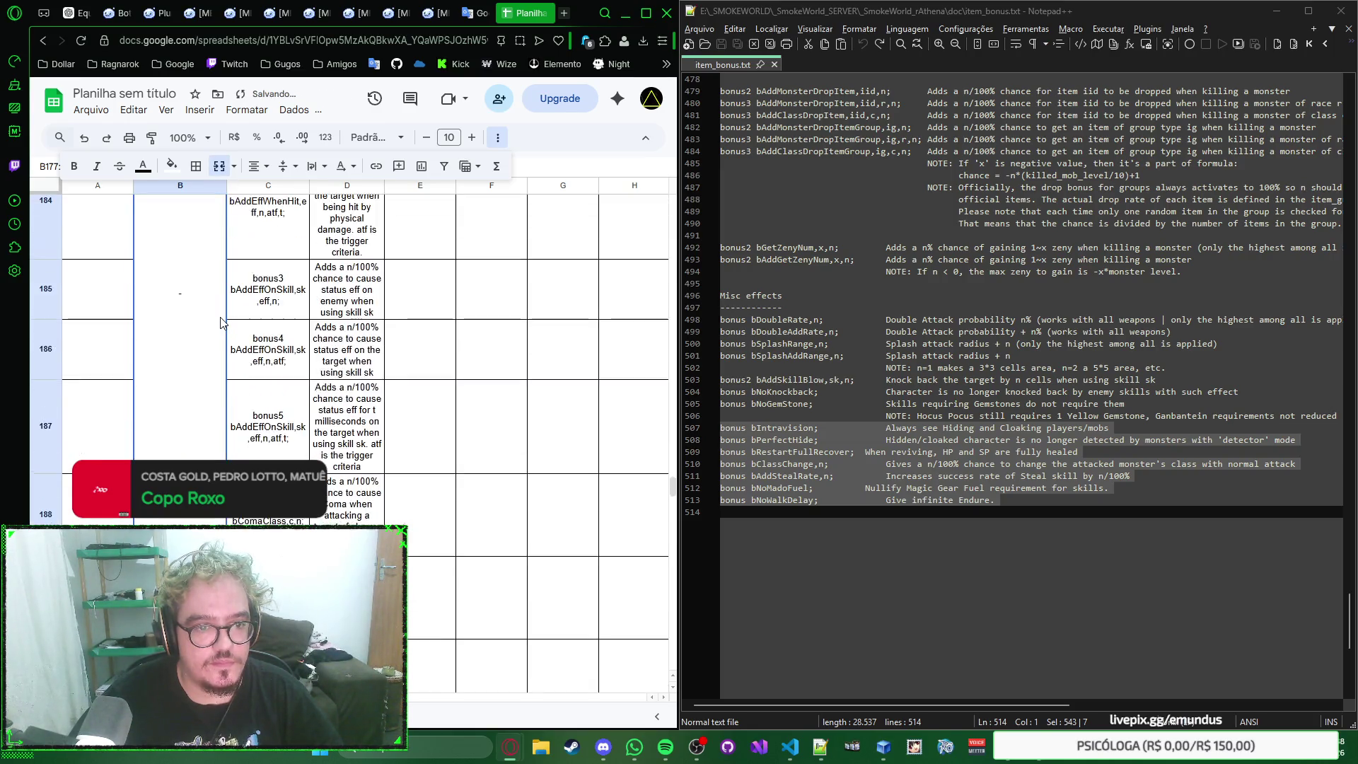
scroll(218, 339, down, 1)
scroll(212, 355, down, 2)
Step: Merge the auto-cast group B193:B200 and Dreno de HP/SP B201:B208, then move to B209
click(209, 361)
scroll(209, 366, down, 2)
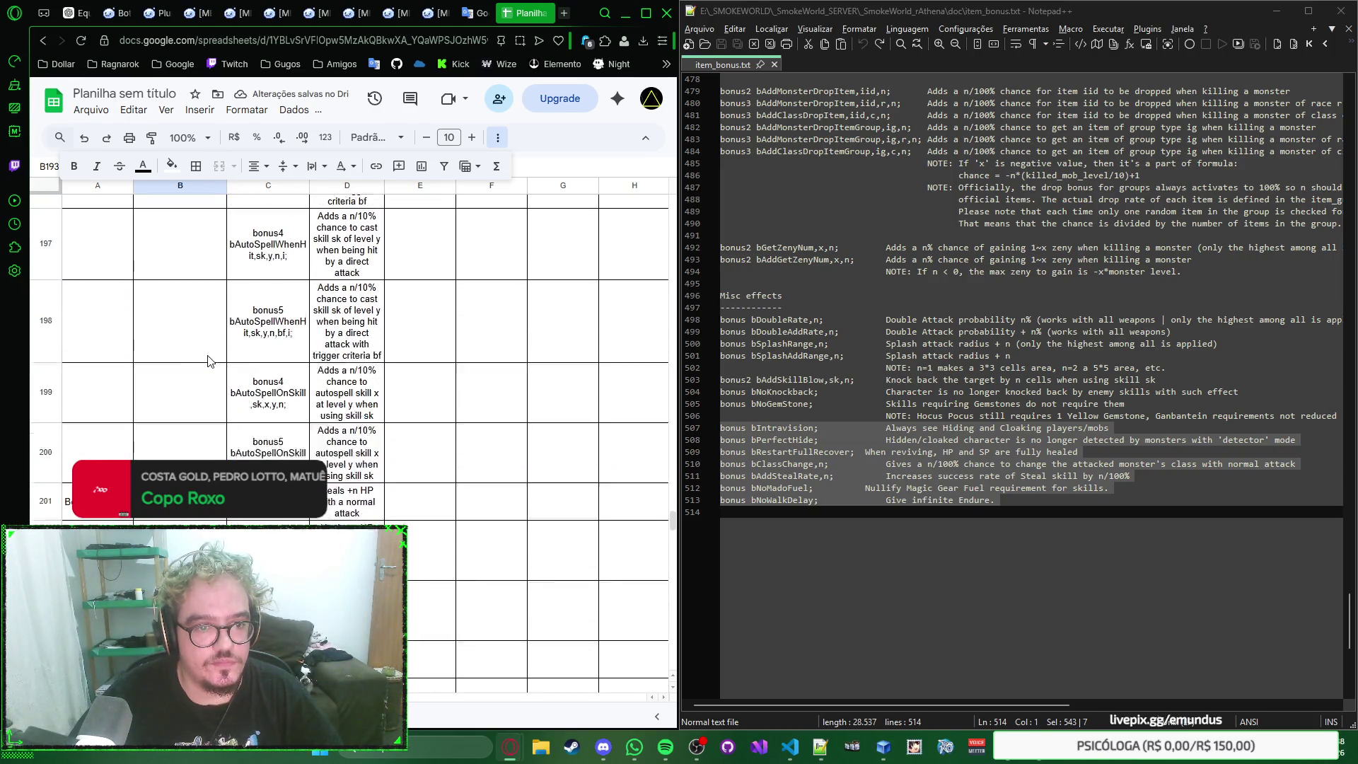
scroll(205, 377, down, 2)
shift+click(203, 388)
click(219, 165)
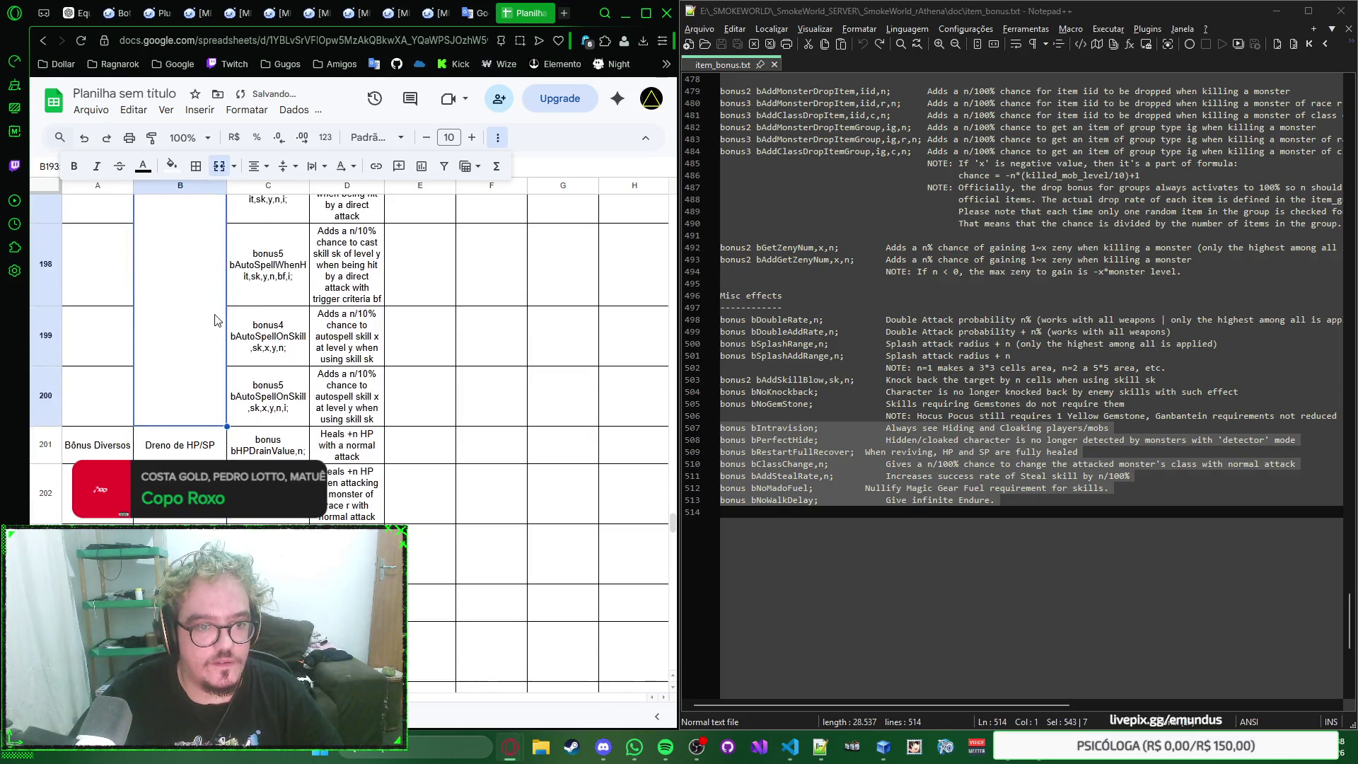
scroll(220, 313, down, 4)
click(215, 249)
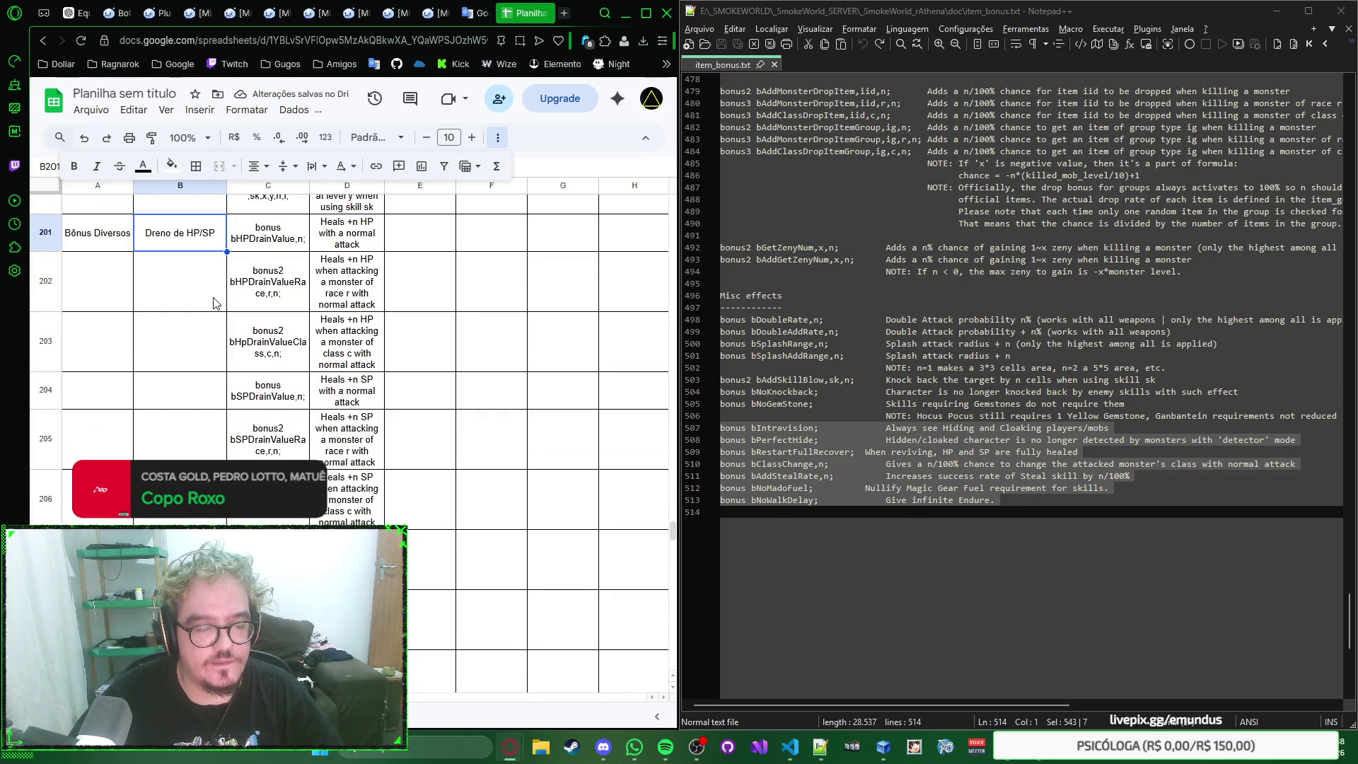
scroll(213, 302, down, 2)
scroll(212, 319, down, 2)
shift+click(209, 400)
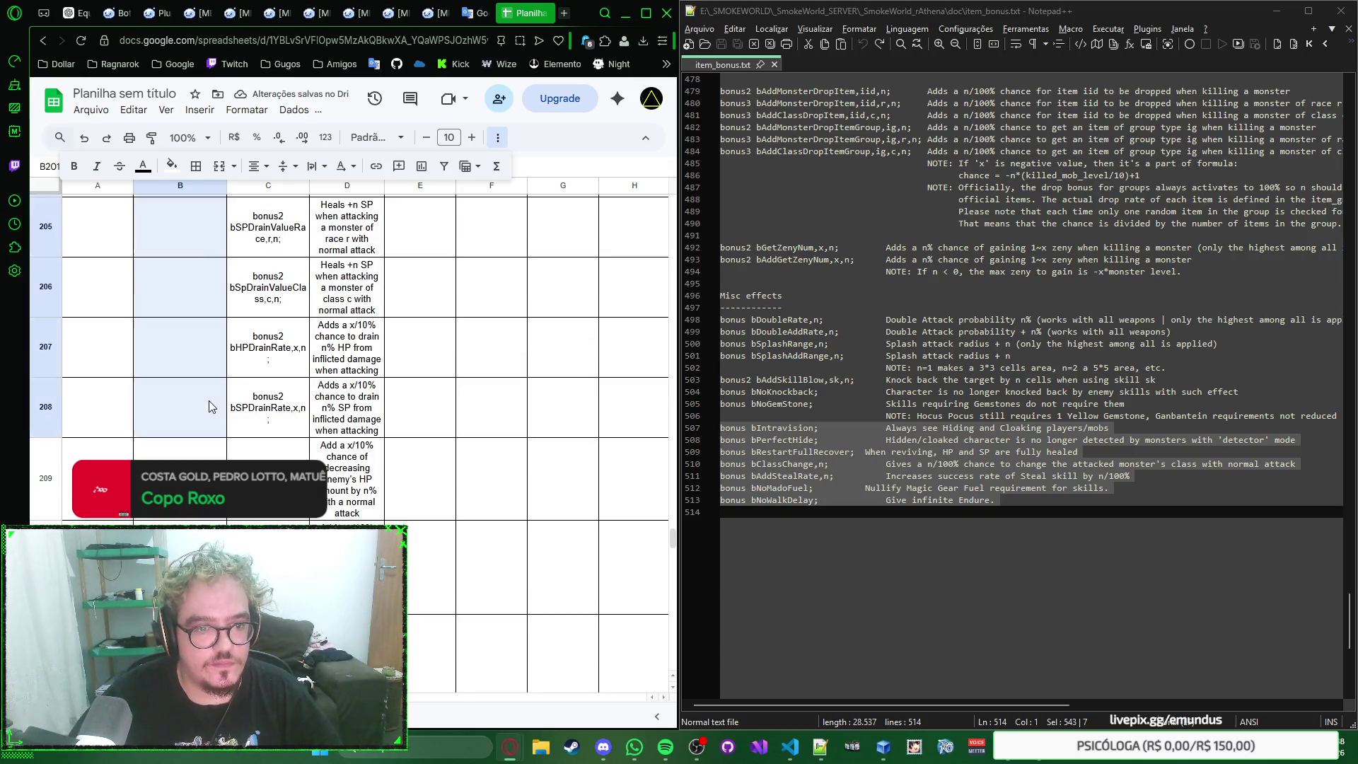
click(218, 167)
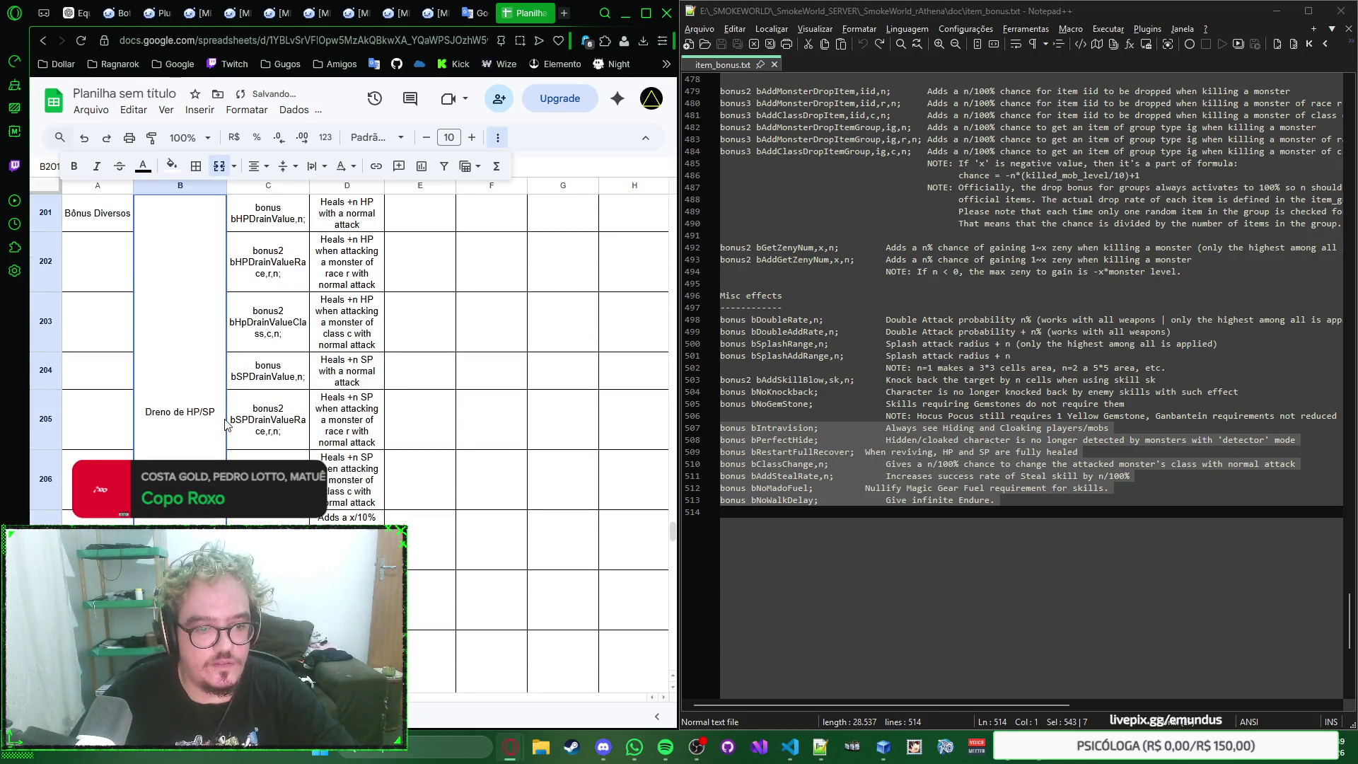
scroll(226, 425, down, 2)
scroll(217, 372, down, 2)
key(Down)
scroll(212, 308, down, 3)
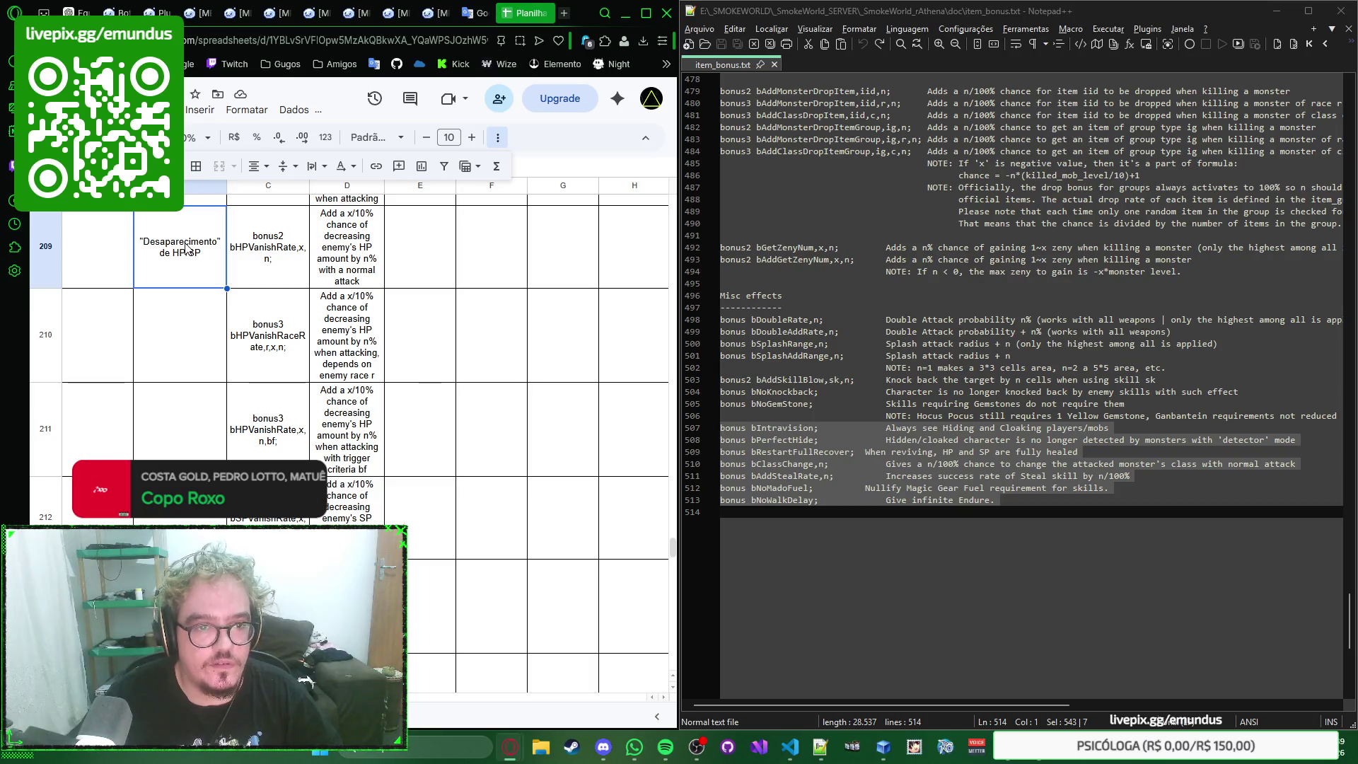
drag(187, 249, 198, 365)
Step: Merge the HP/SP vanish cells, B218:B222, Retorno de Dano and the equipment-break category from row 227
click(219, 170)
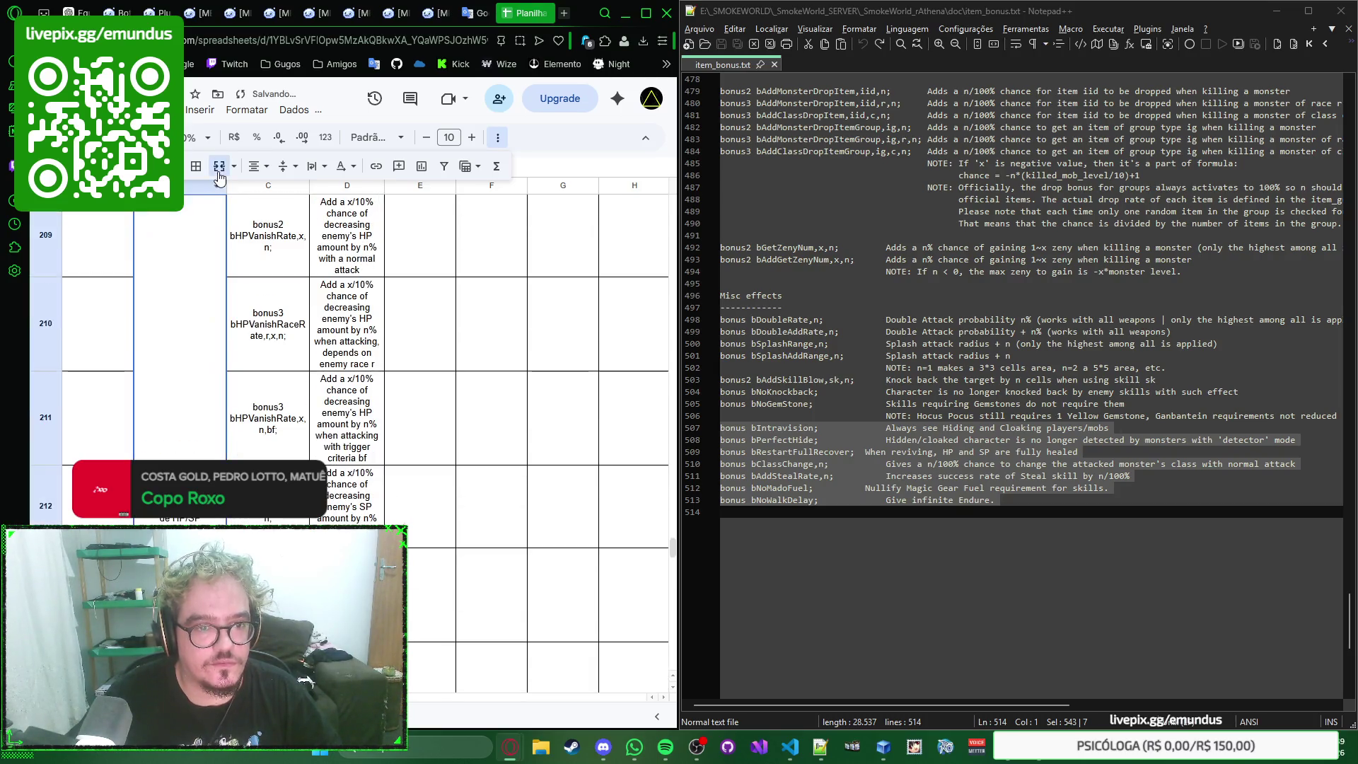
scroll(213, 340, down, 2)
scroll(202, 363, down, 2)
scroll(203, 362, down, 2)
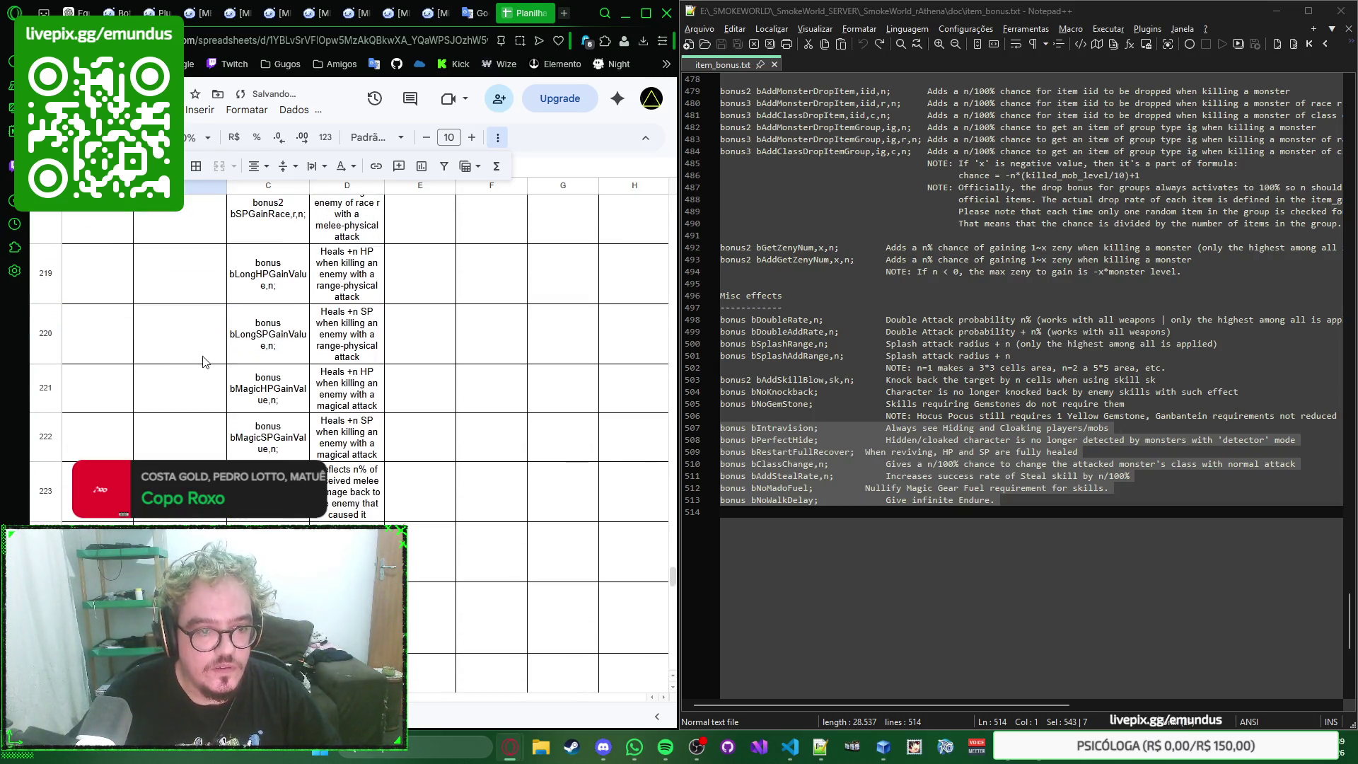
drag(203, 362, 201, 478)
click(219, 171)
scroll(210, 343, down, 2)
click(218, 166)
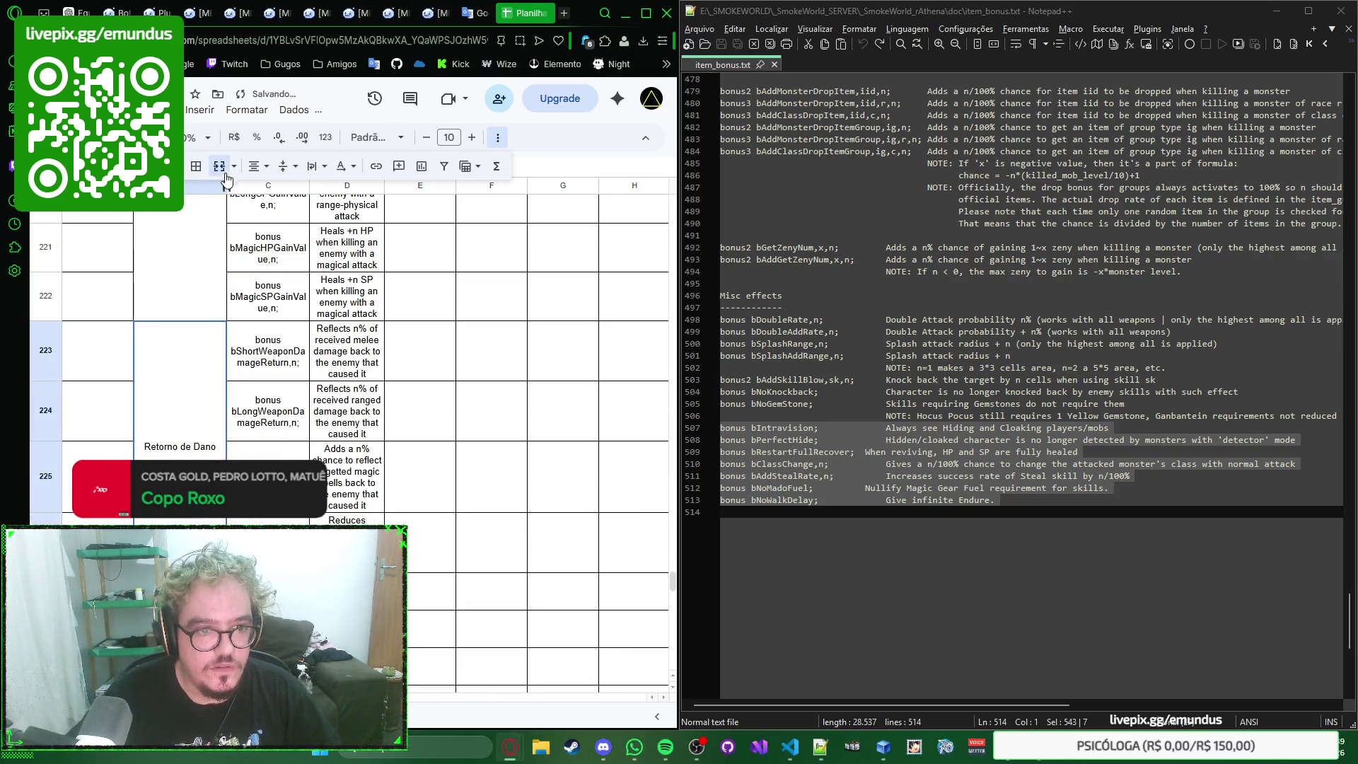
scroll(204, 318, down, 2)
click(204, 307)
scroll(205, 319, down, 2)
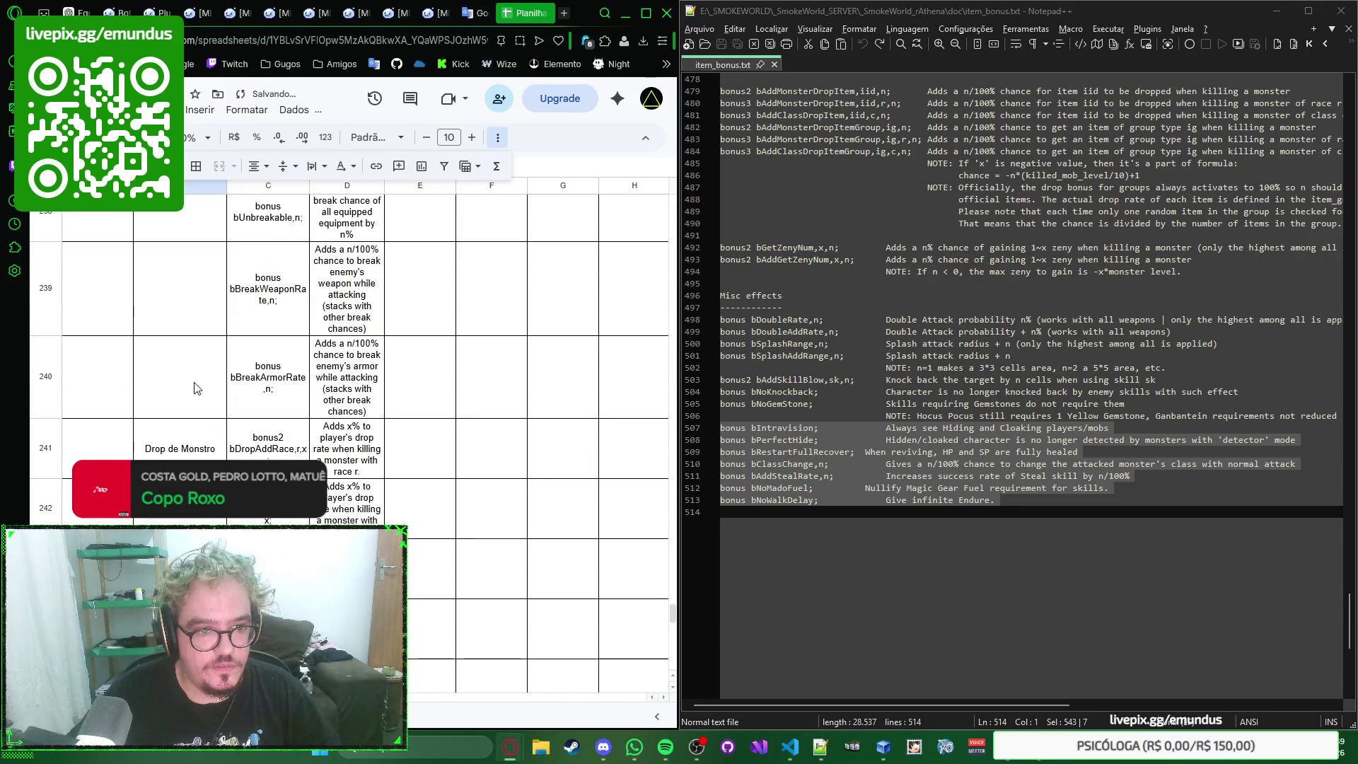
shift+click(194, 387)
click(219, 166)
scroll(218, 234, down, 3)
scroll(215, 275, down, 3)
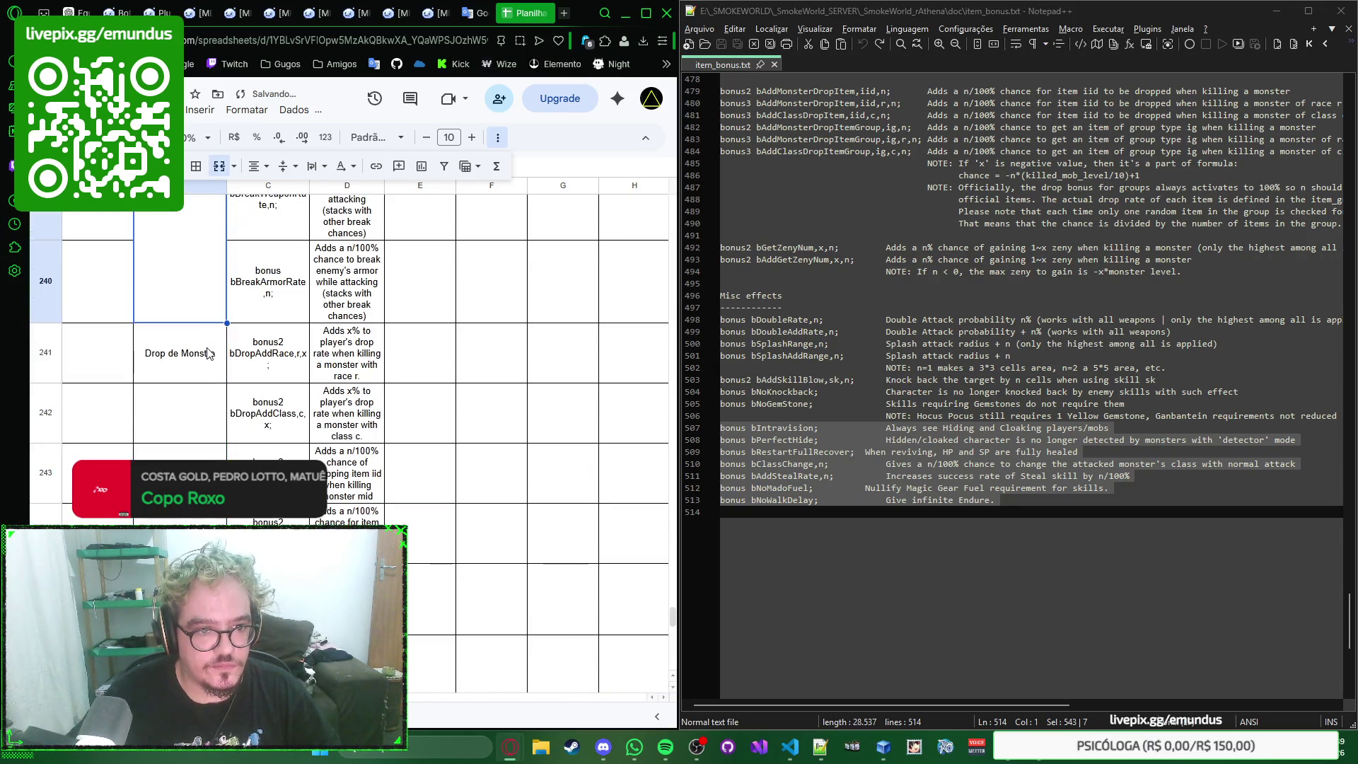
scroll(211, 319, down, 3)
scroll(208, 354, down, 3)
scroll(208, 353, down, 2)
Step: Merge the Drop de Monstro and Efeitos Diversos category cells across their bonus rows
shift+click(201, 393)
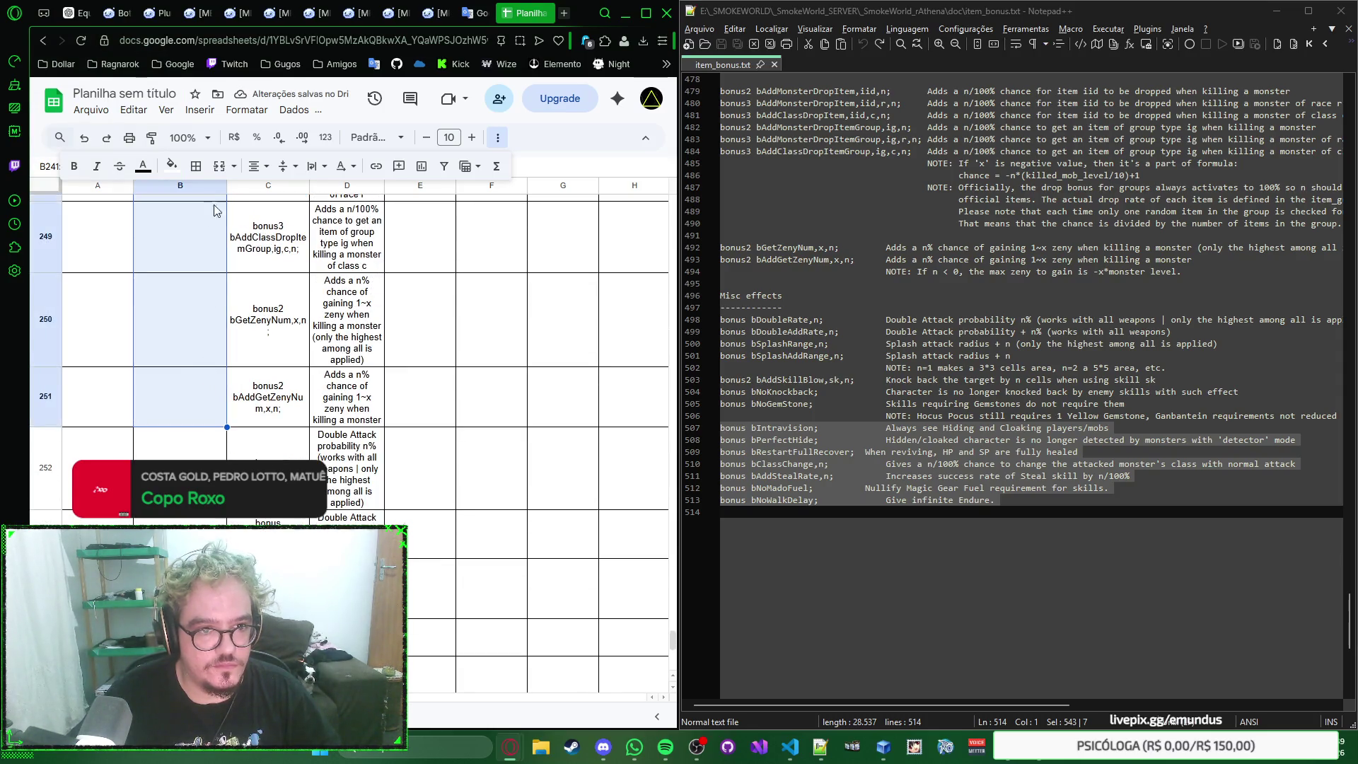
click(218, 165)
scroll(212, 334, up, 2)
scroll(210, 314, down, 3)
click(206, 294)
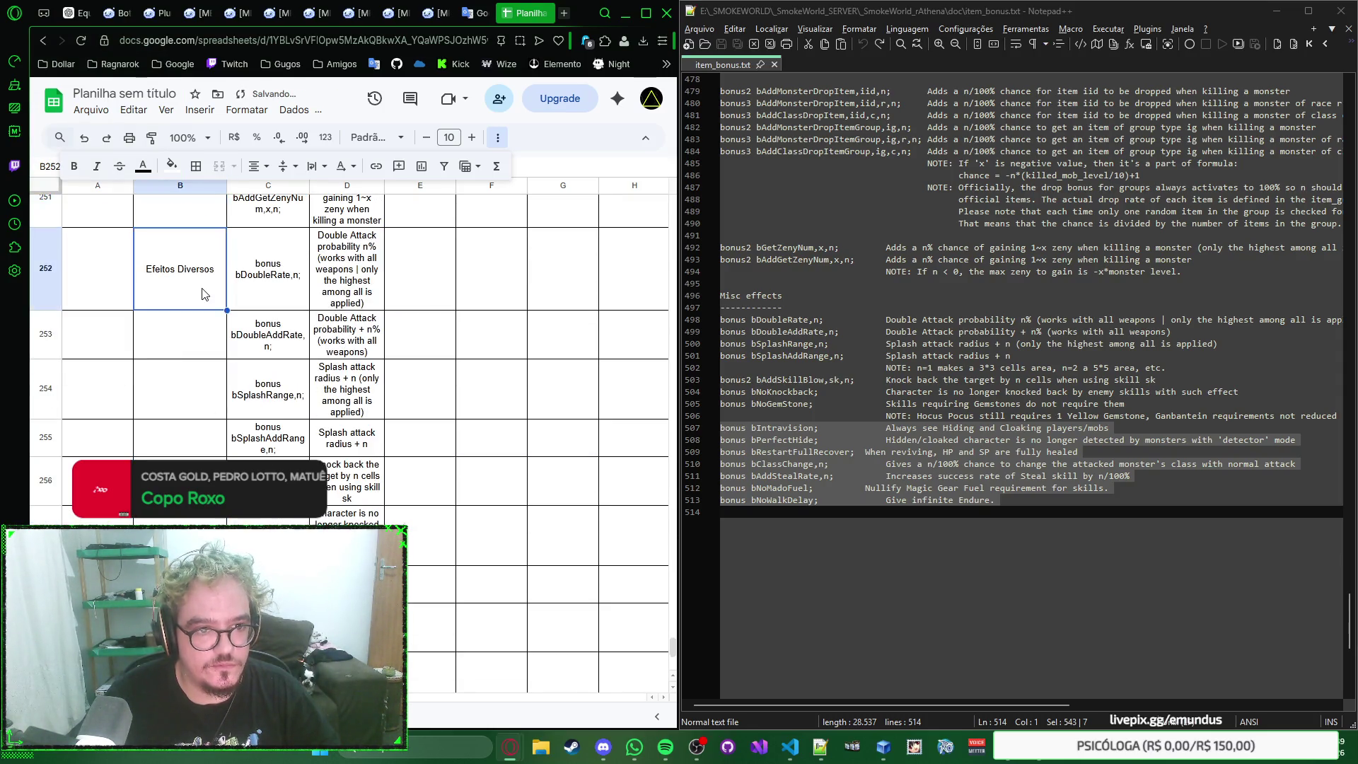
scroll(207, 293, down, 5)
shift+click(186, 435)
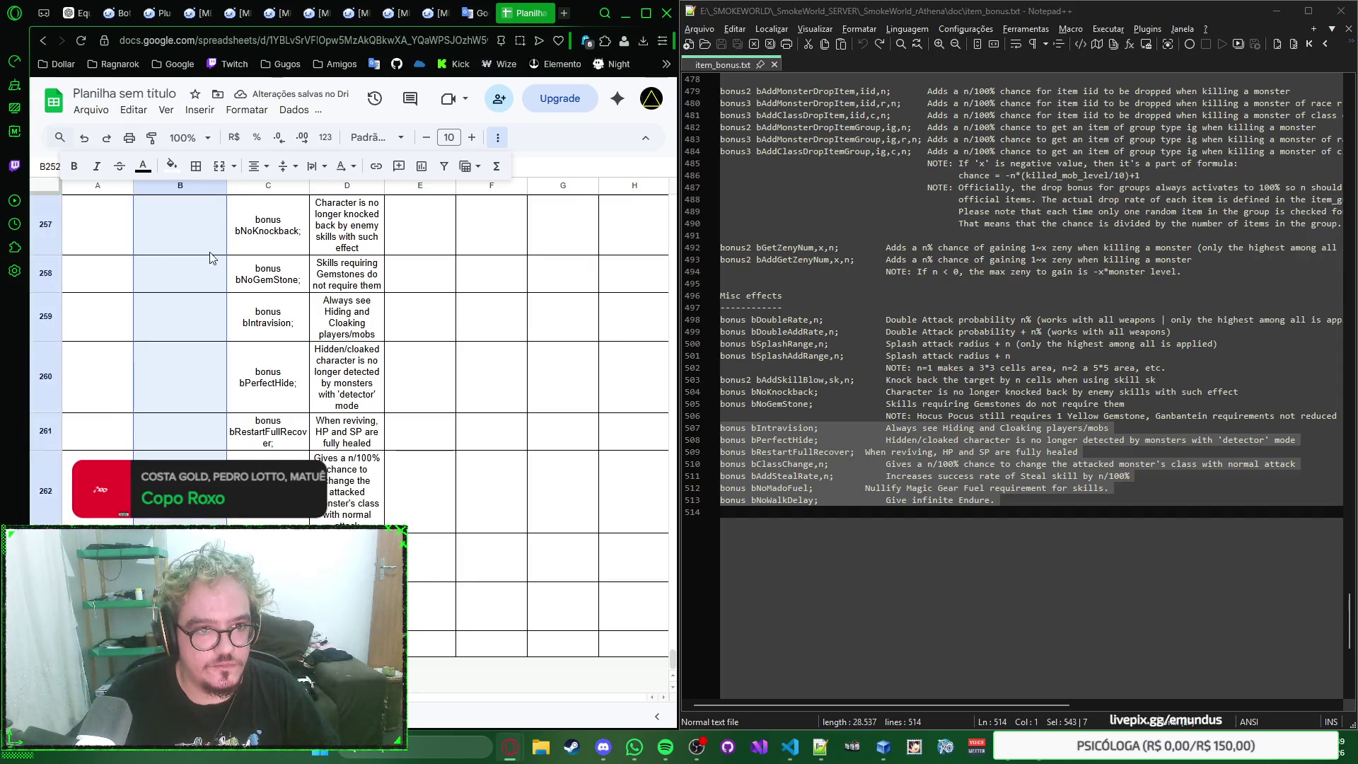
click(218, 167)
scroll(218, 350, up, 3)
scroll(227, 368, up, 3)
scroll(227, 368, up, 3)
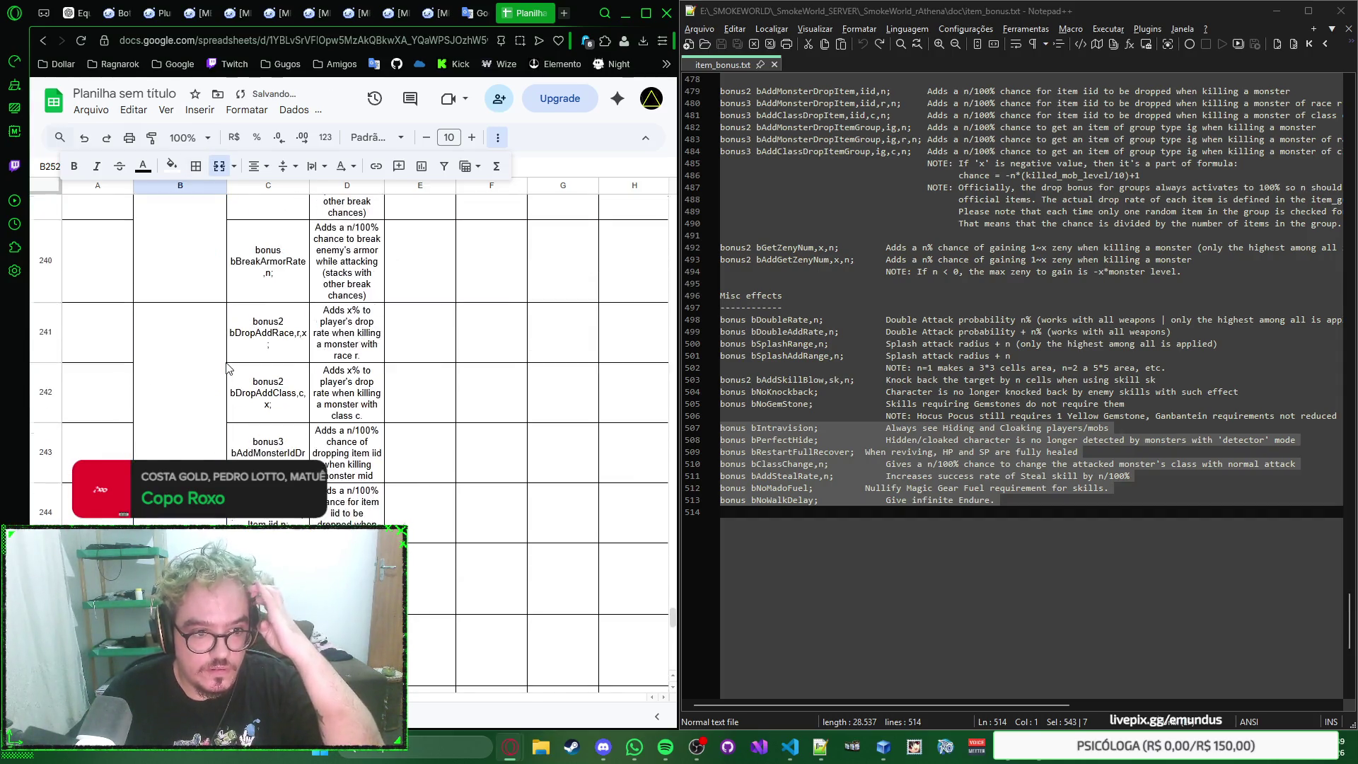
scroll(227, 368, up, 3)
scroll(570, 477, up, 3)
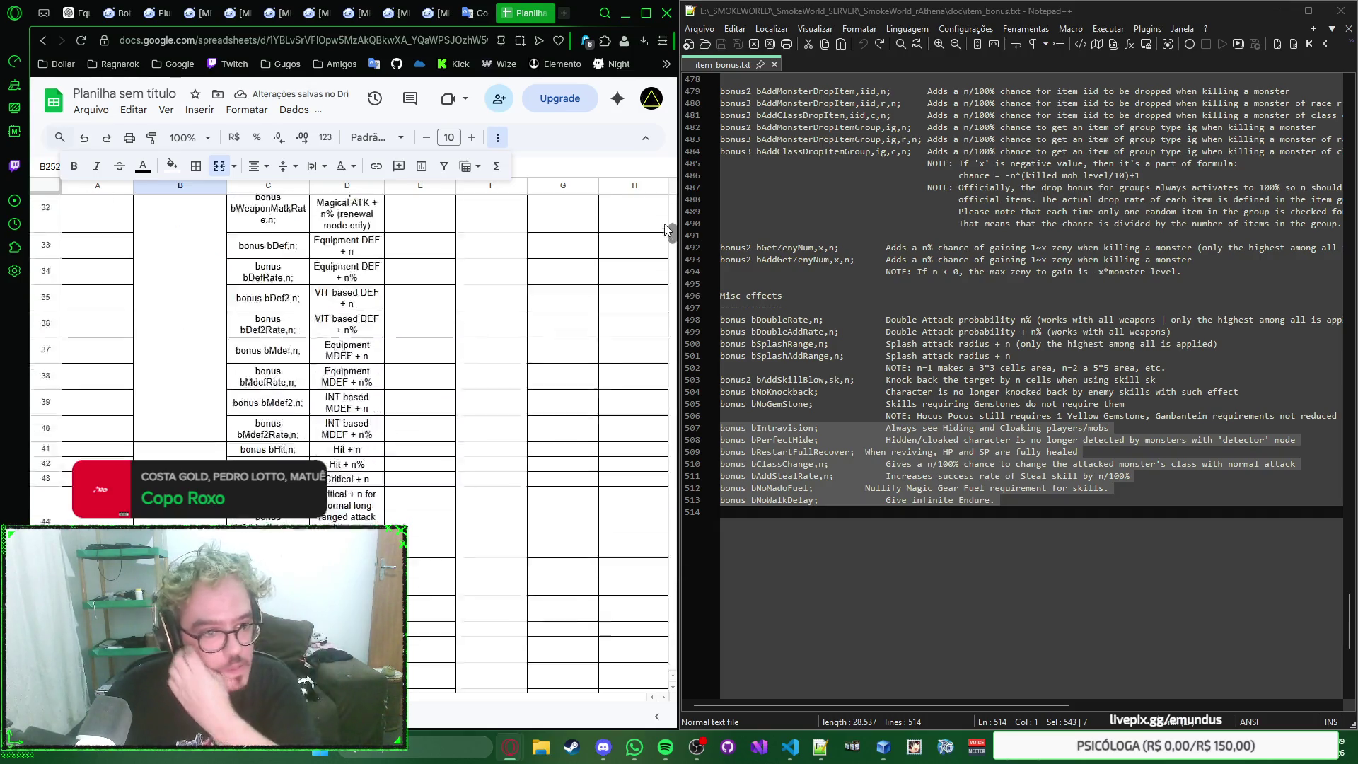
Step: Merge the Bônus Extendido label cells A71:A124 into one cell
drag(674, 579, 673, 202)
click(94, 231)
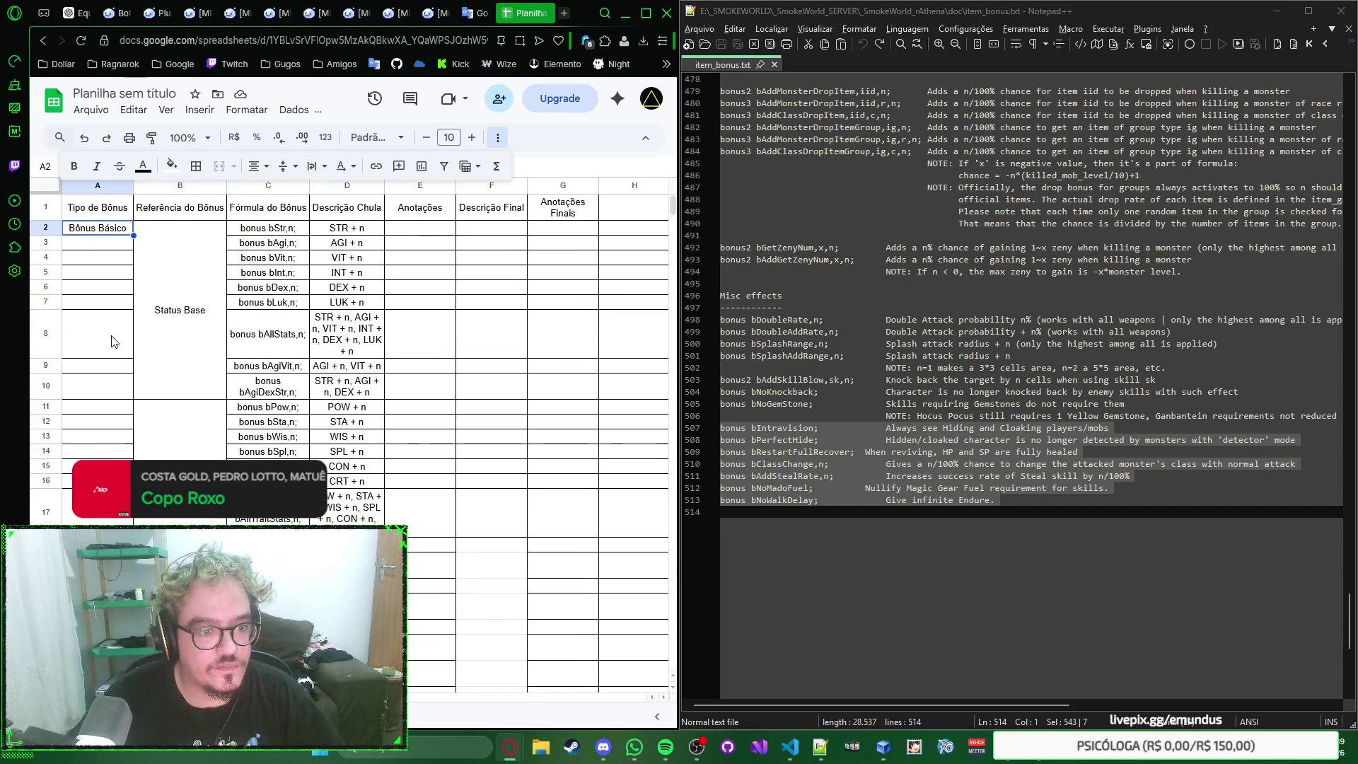
scroll(115, 343, down, 5)
scroll(115, 343, down, 5)
scroll(115, 342, down, 5)
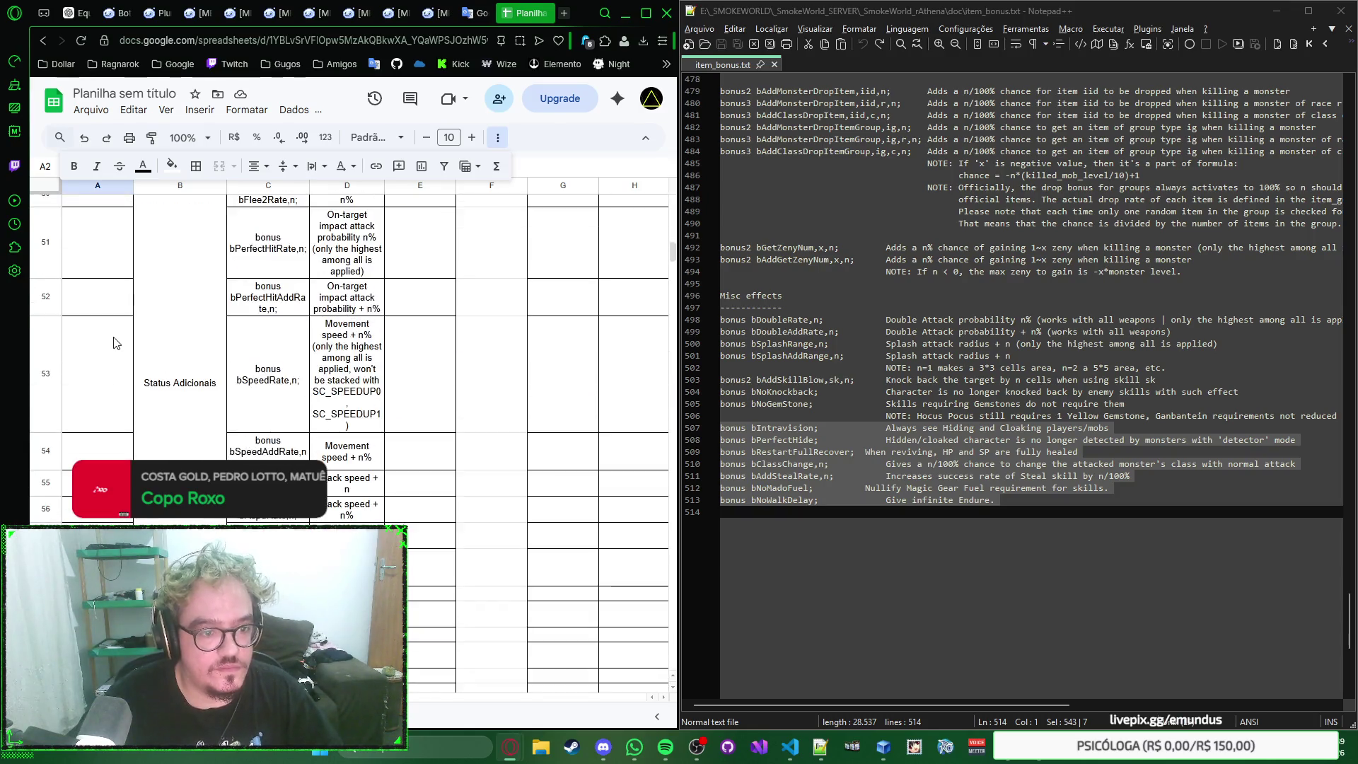
scroll(115, 343, down, 5)
shift+click(112, 330)
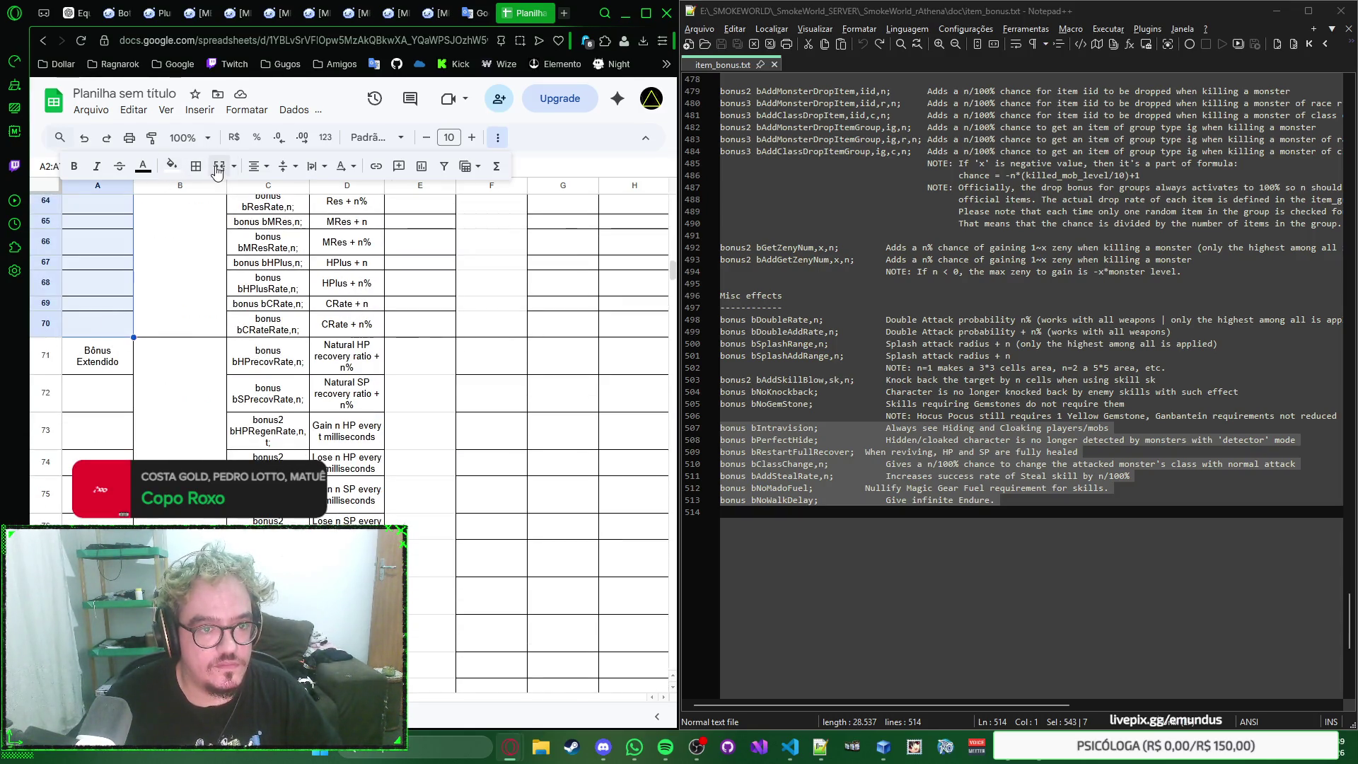
scroll(138, 323, up, 10)
scroll(149, 324, down, 3)
scroll(138, 325, down, 3)
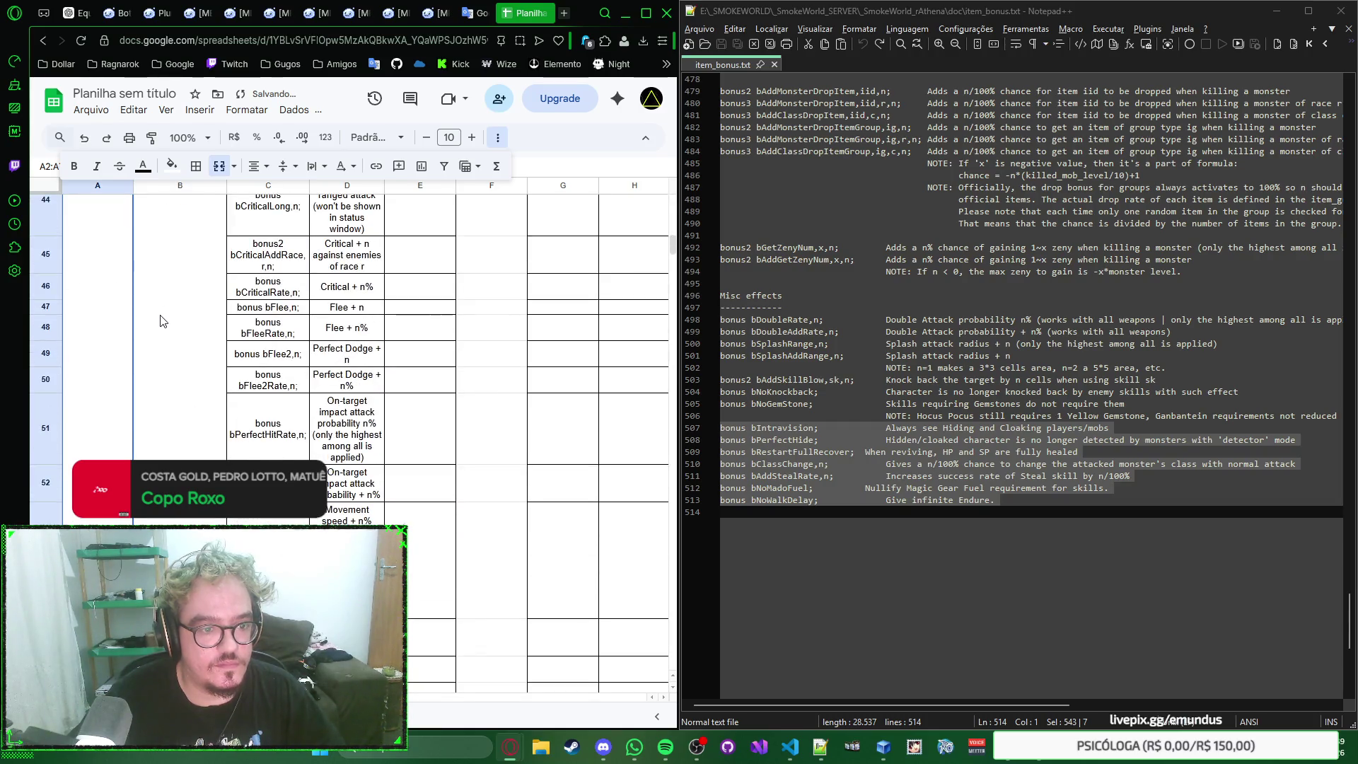
scroll(120, 328, down, 3)
click(120, 330)
scroll(120, 329, down, 3)
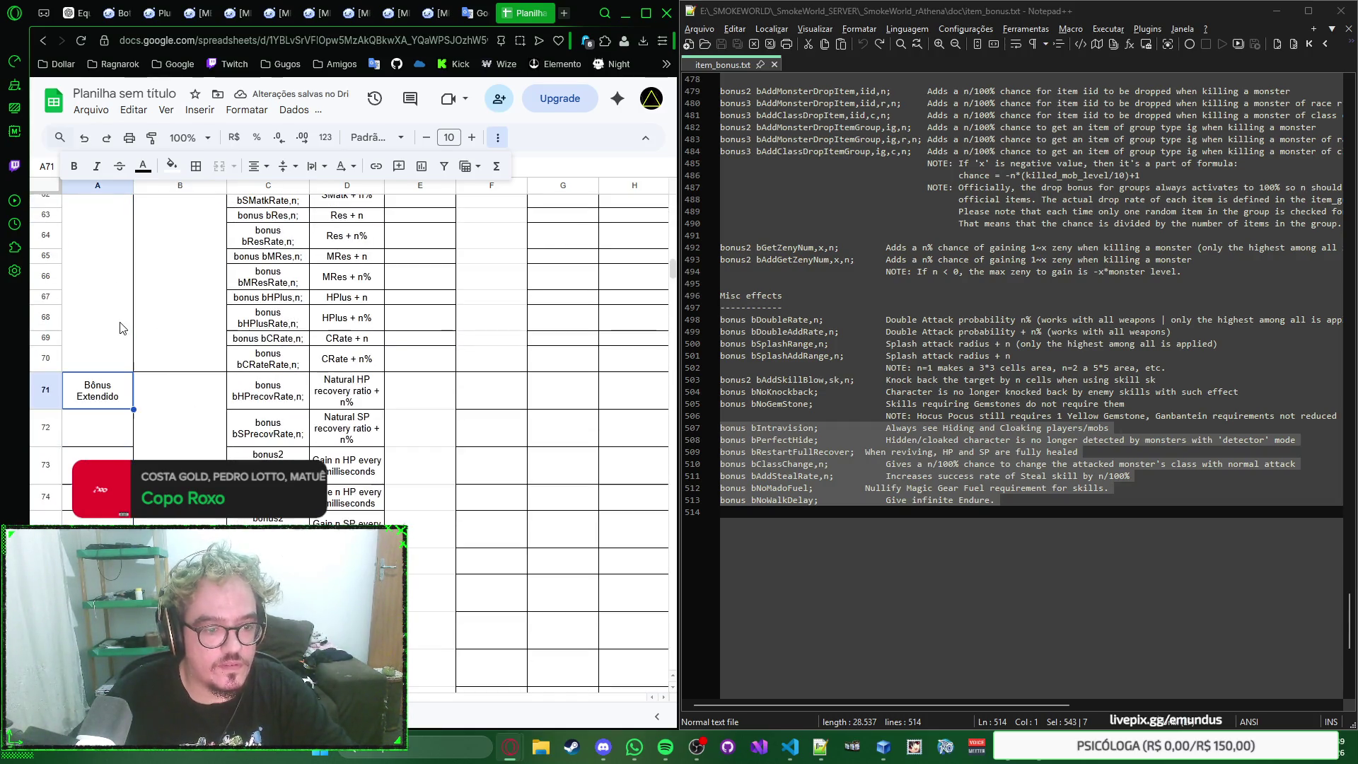
scroll(121, 335, down, 3)
scroll(121, 339, down, 3)
scroll(123, 352, down, 3)
scroll(122, 353, down, 2)
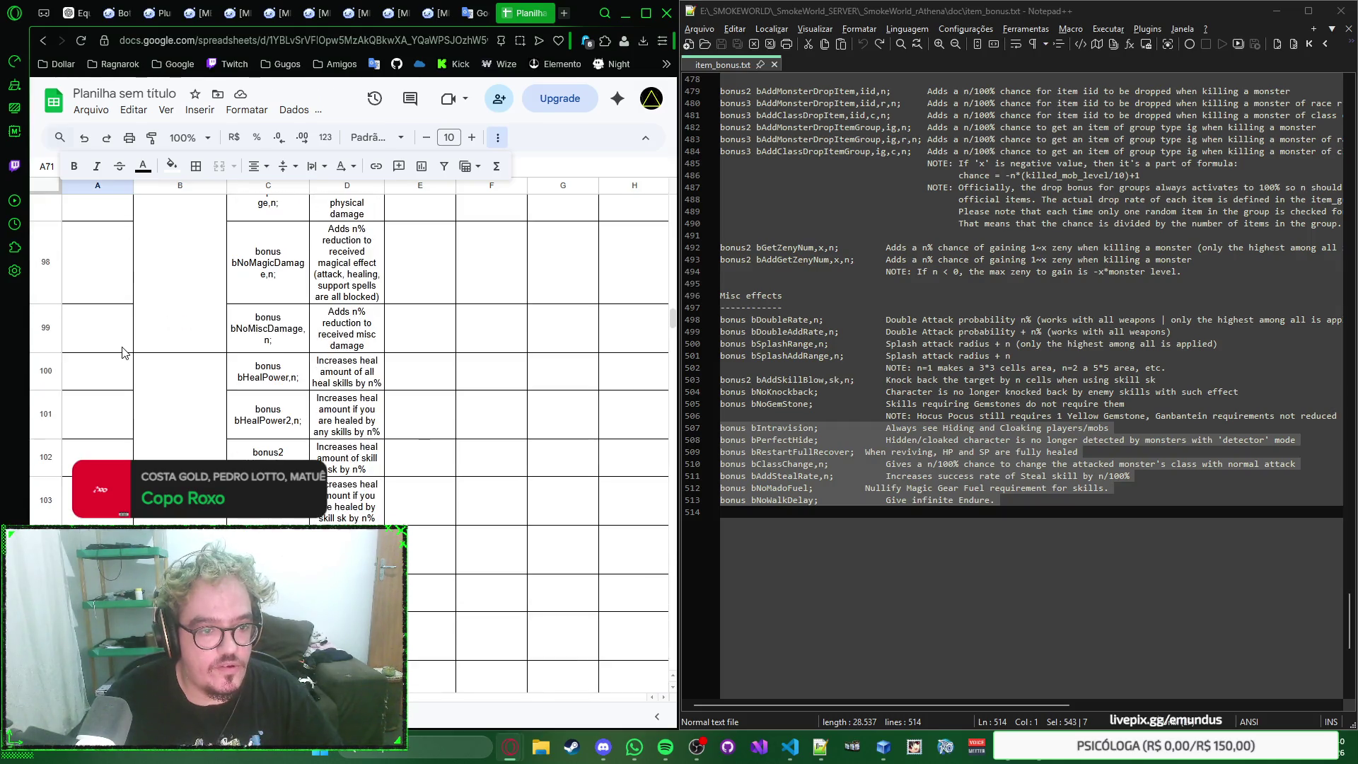
scroll(122, 352, down, 2)
scroll(123, 352, down, 2)
scroll(122, 352, down, 2)
scroll(123, 353, down, 2)
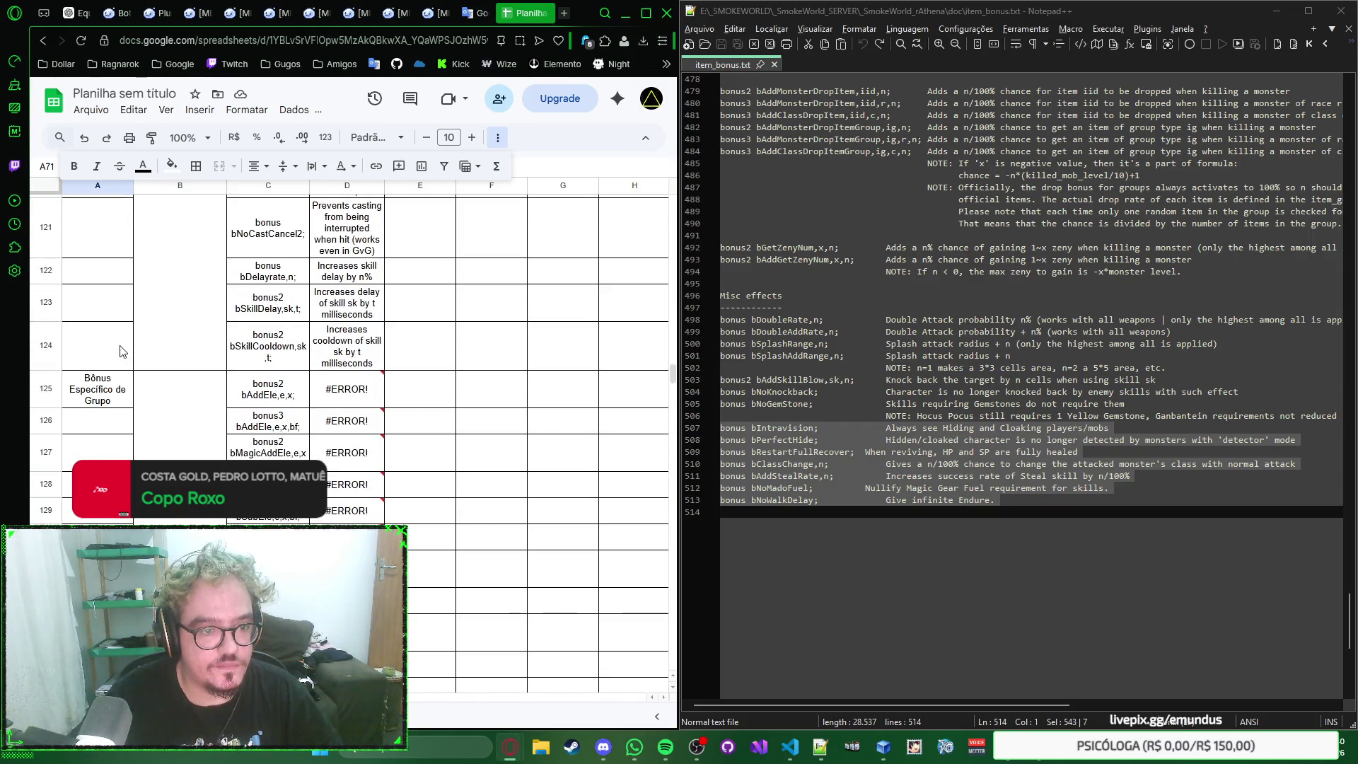
shift+click(133, 315)
click(220, 171)
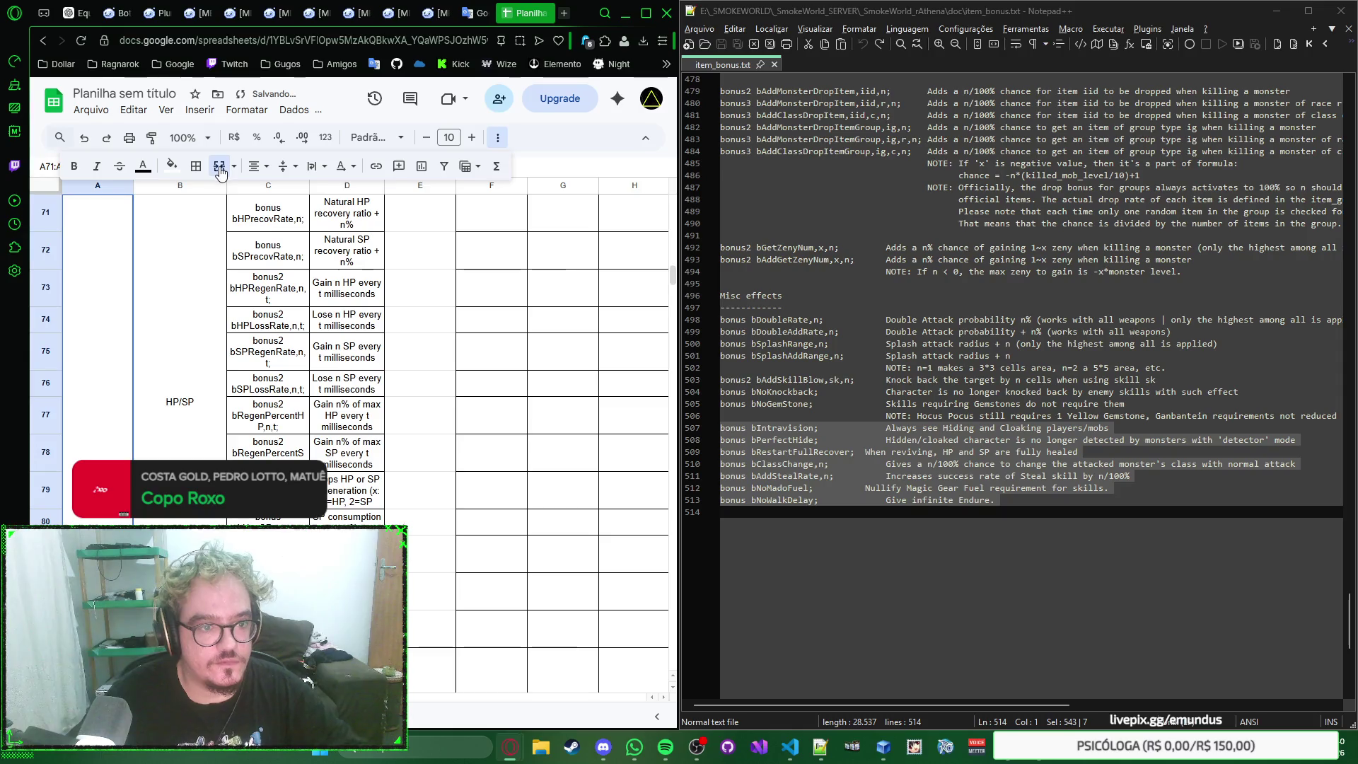
Step: Merge the Bônus Específico de Grupo and Bônus Relacionados à Status label blocks through row 192
click(99, 333)
scroll(99, 333, up, 3)
scroll(99, 332, down, 5)
scroll(99, 332, down, 5)
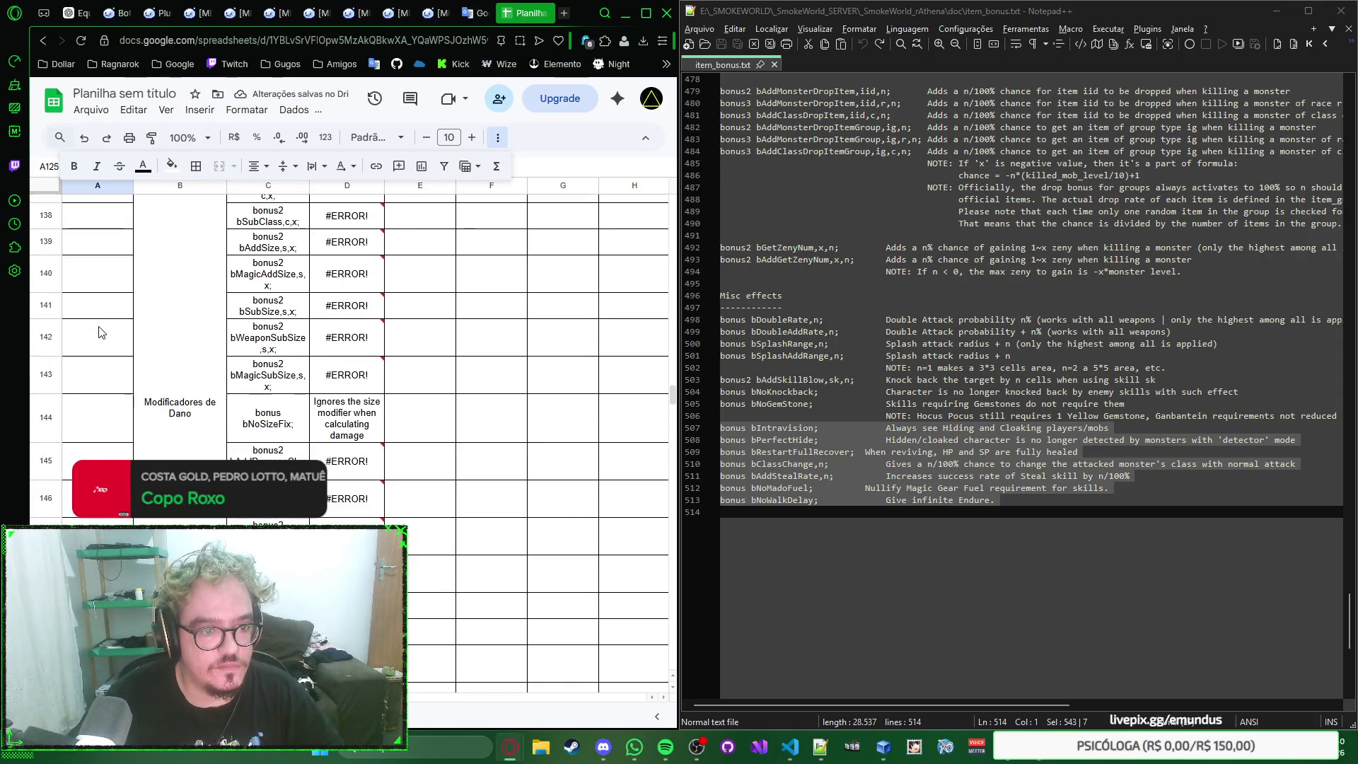
scroll(99, 333, down, 5)
scroll(98, 332, down, 5)
scroll(99, 332, down, 4)
scroll(98, 333, down, 4)
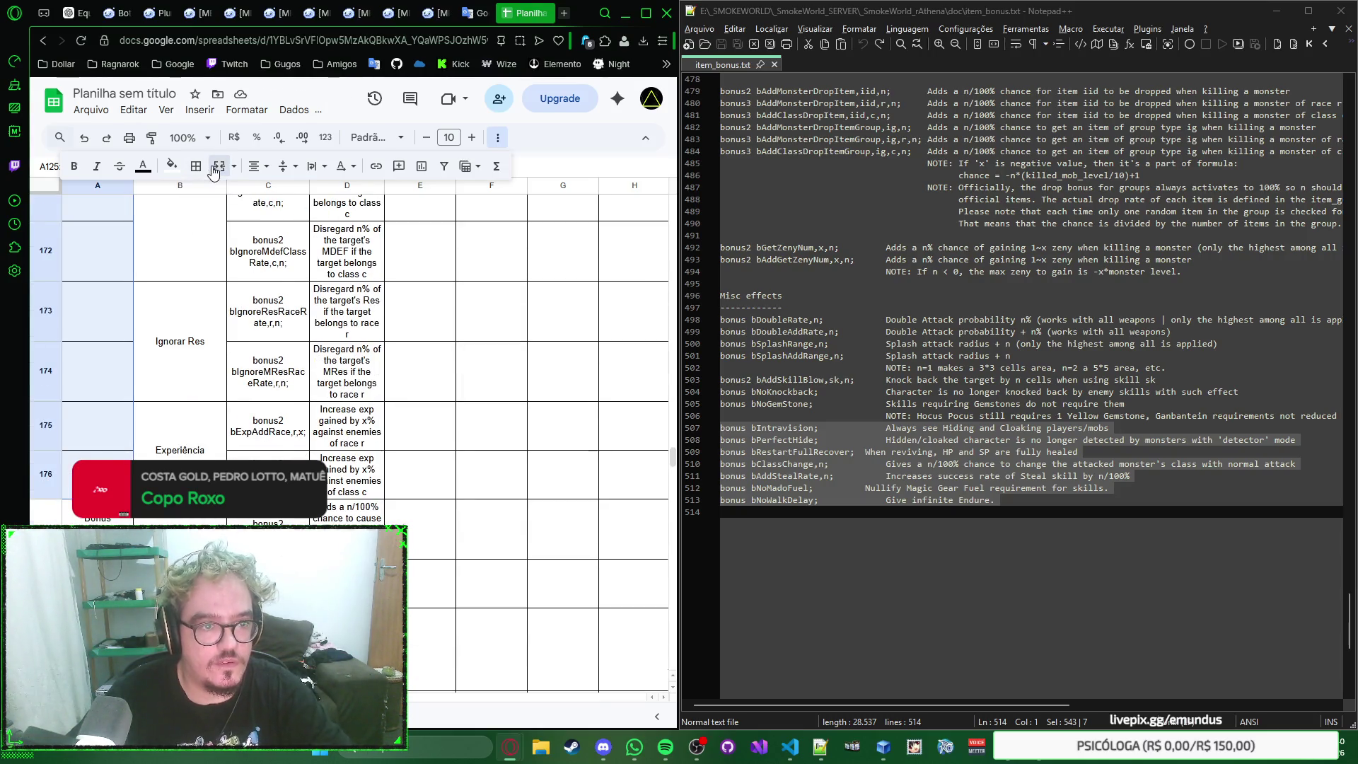
click(220, 166)
scroll(104, 284, down, 10)
scroll(105, 282, down, 10)
click(105, 283)
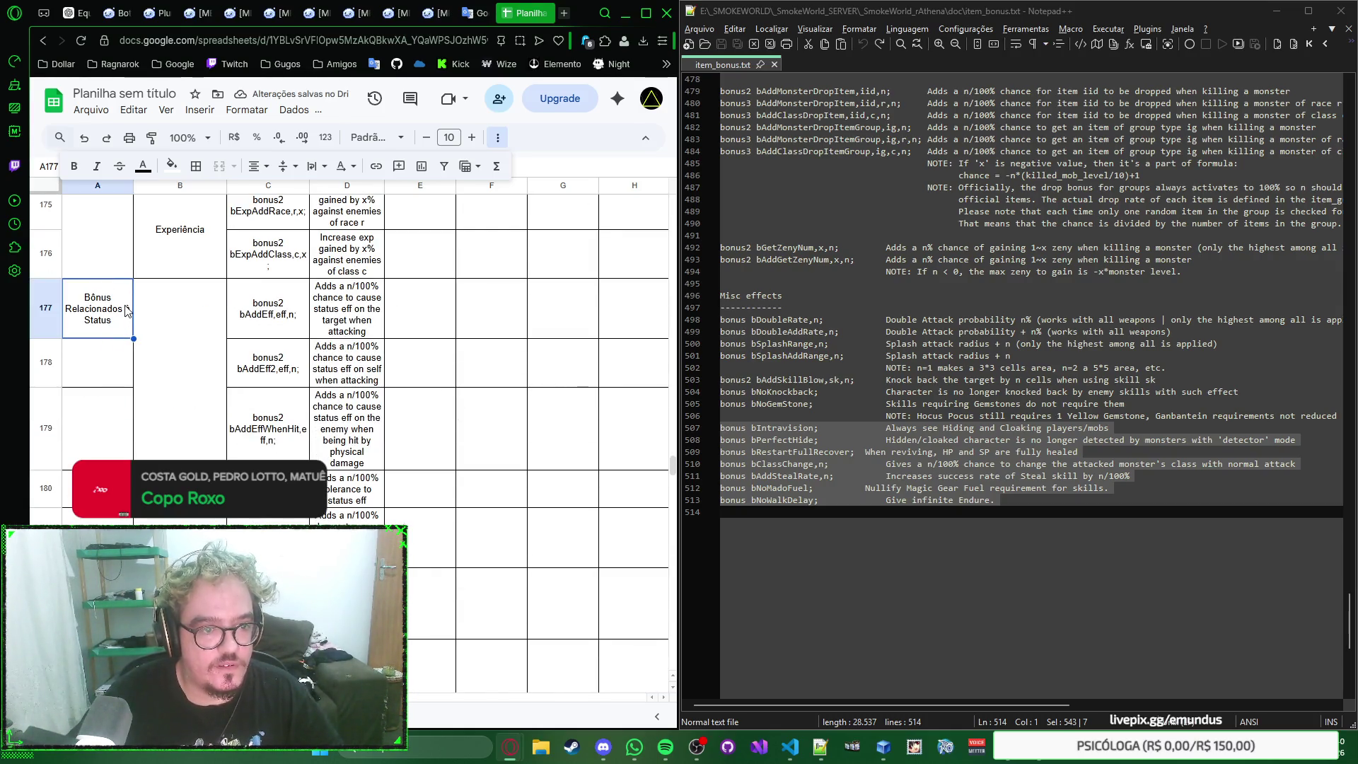
scroll(123, 320, down, 3)
scroll(122, 321, down, 3)
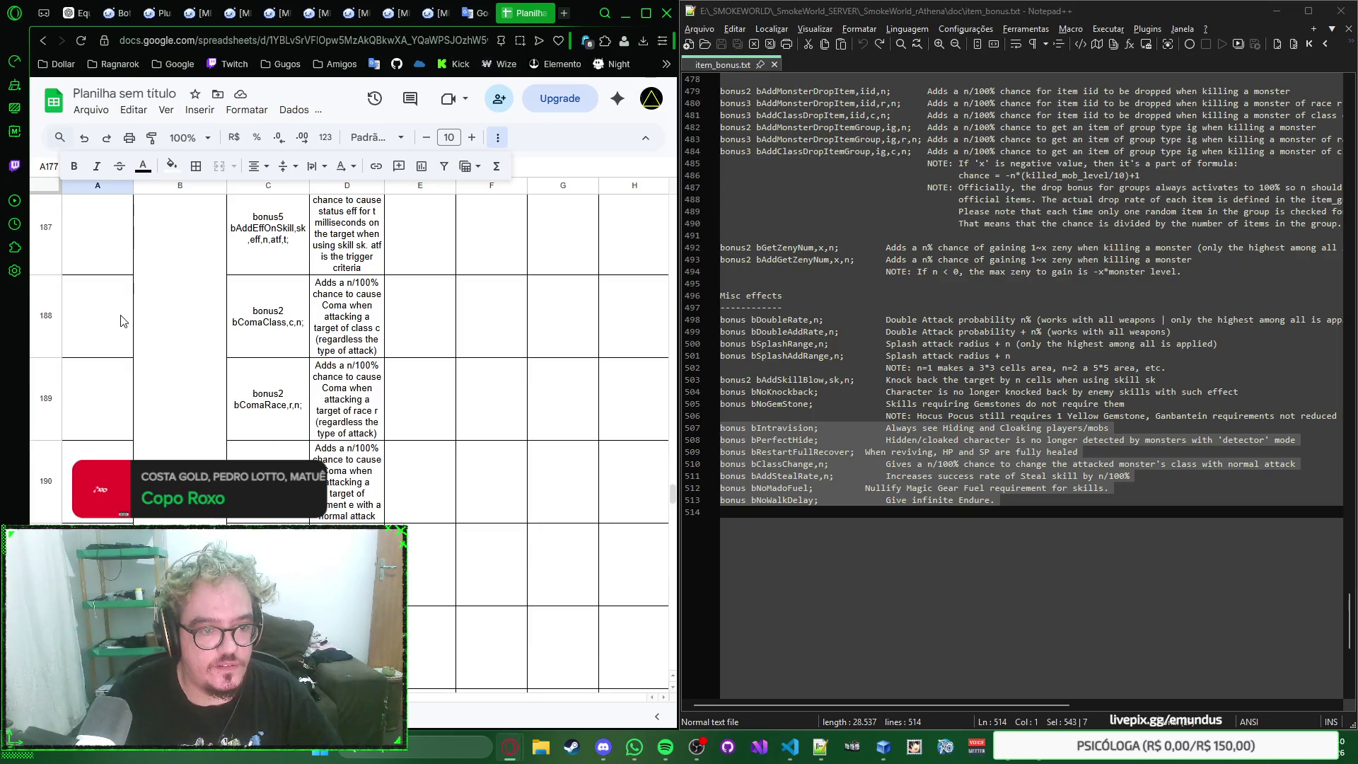
scroll(116, 286, down, 3)
click(113, 253)
click(216, 173)
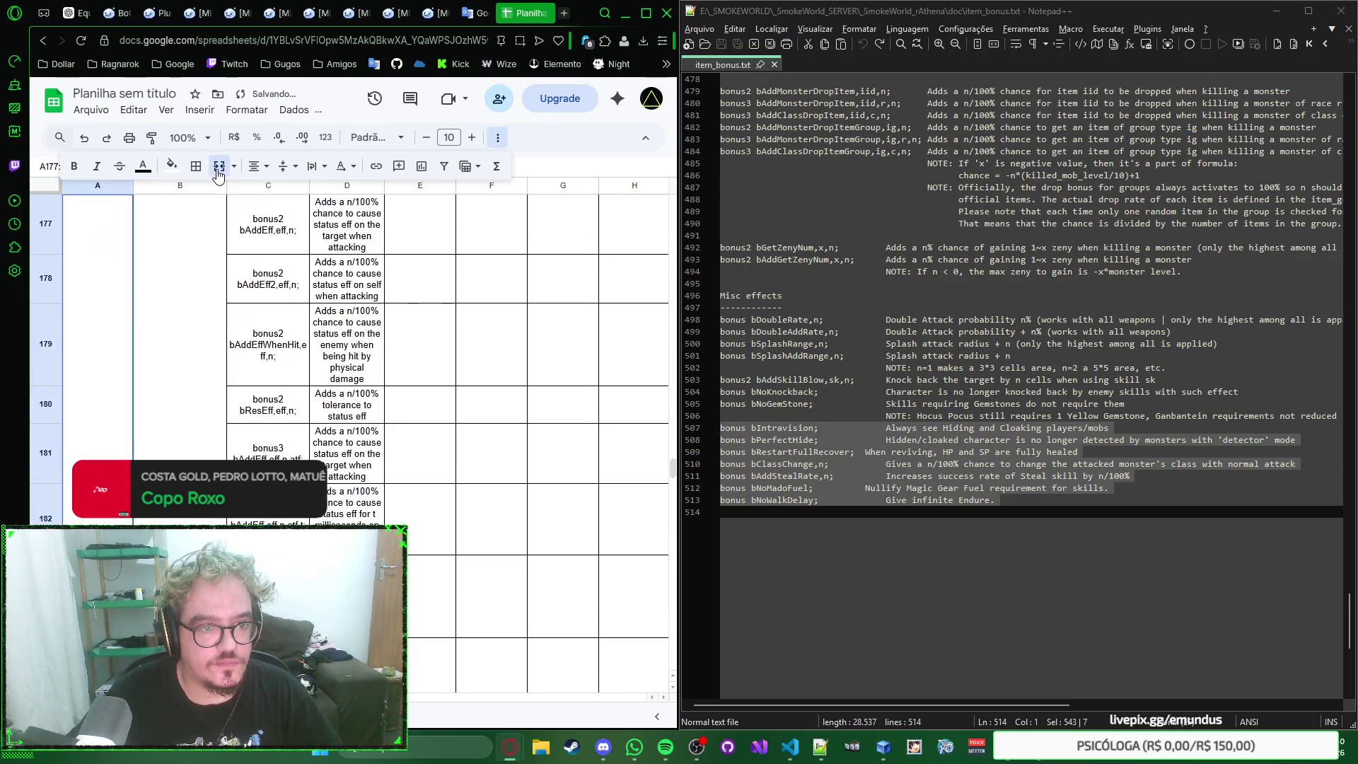
Step: Merge the Bônus de Auto Conjuração/Skill label across rows 193 to 200
click(91, 338)
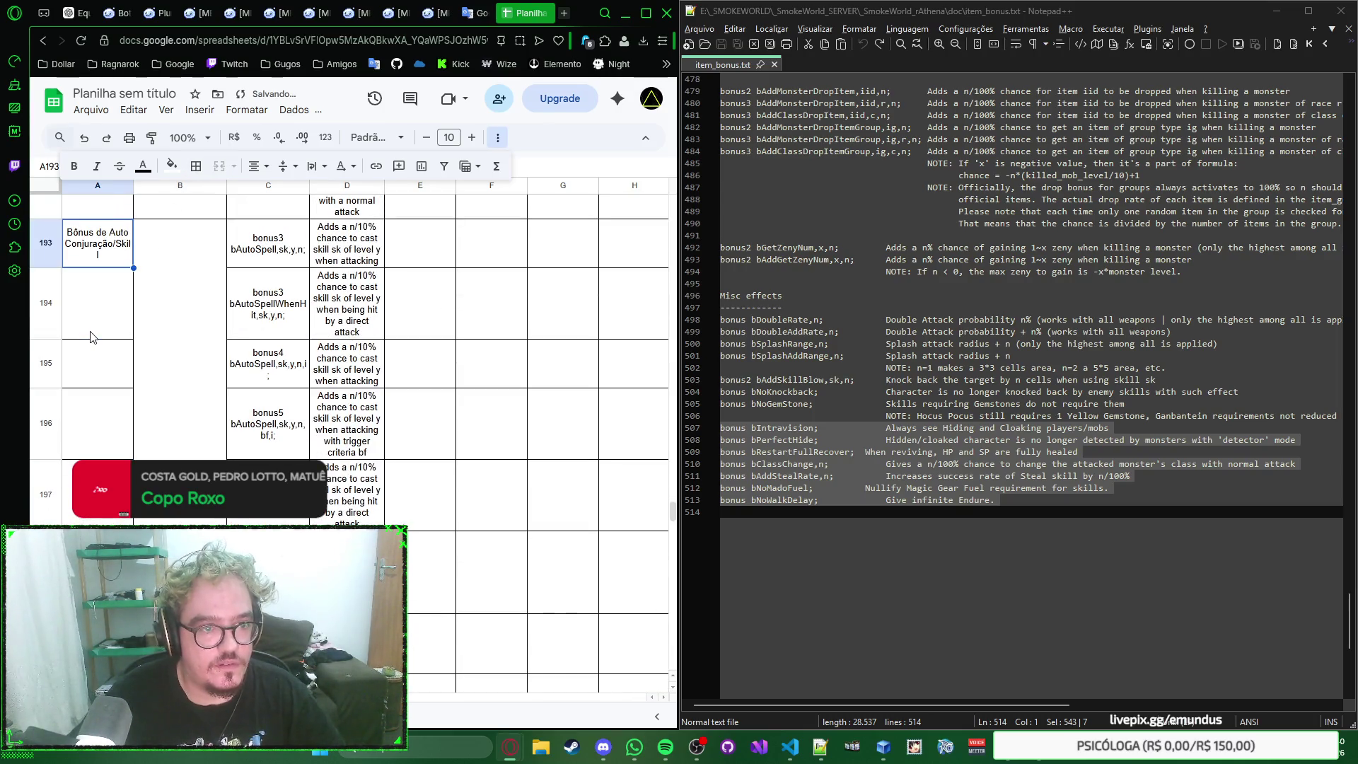
scroll(95, 337, down, 5)
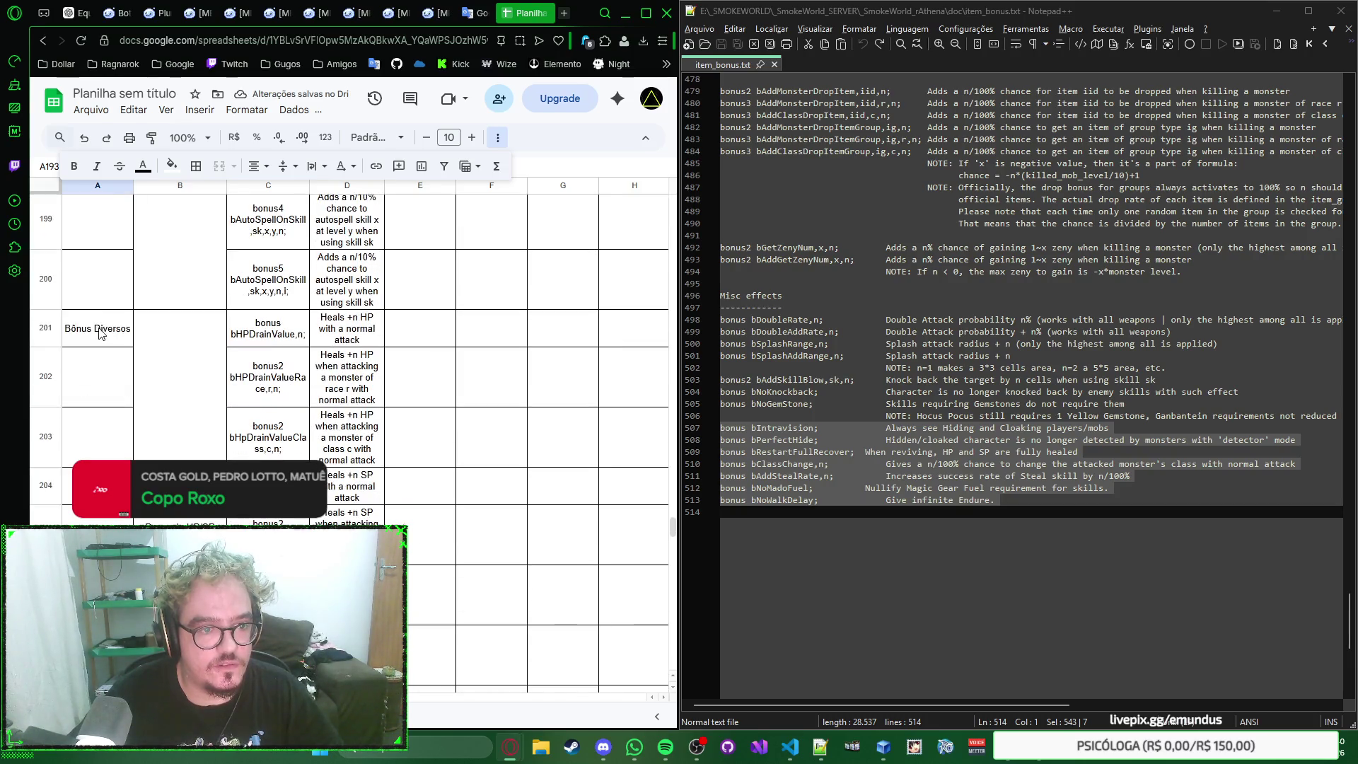
shift+click(112, 288)
click(218, 170)
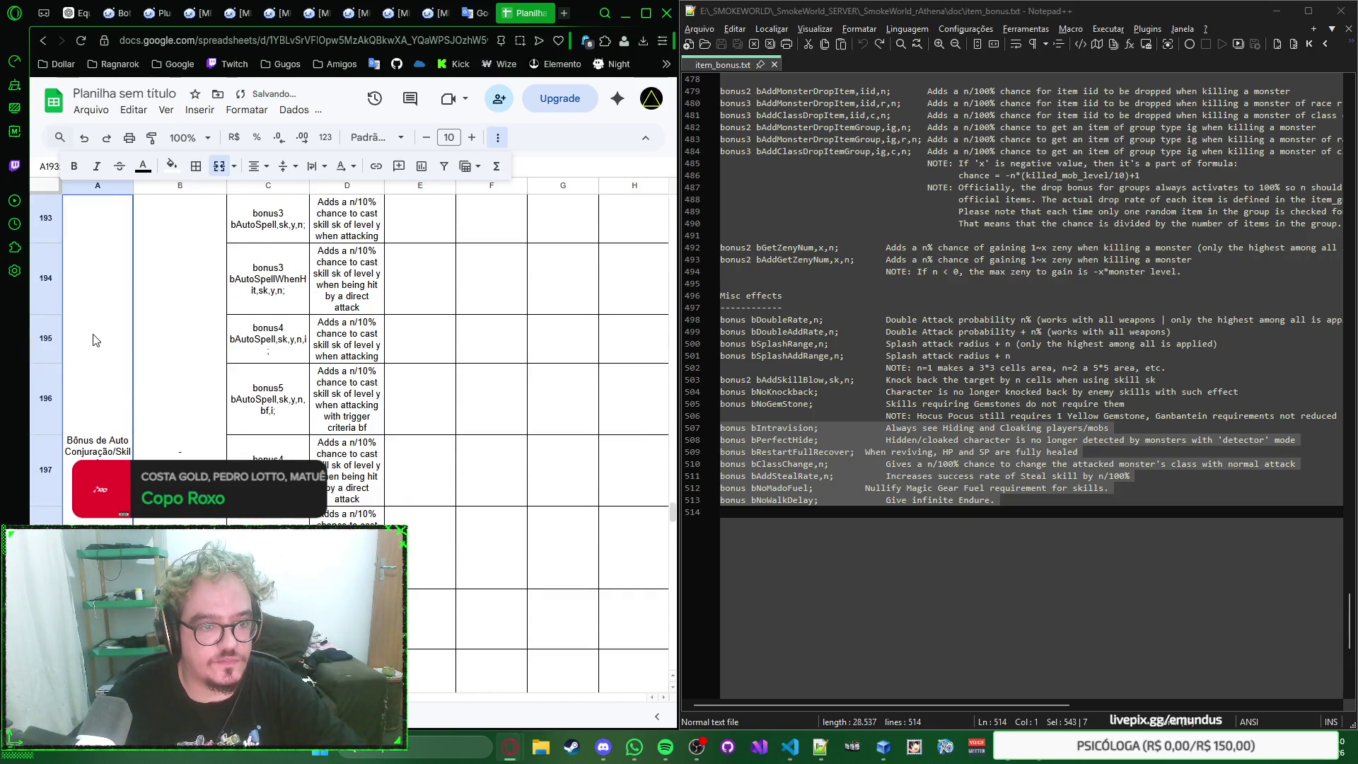
scroll(96, 339, down, 2)
Step: Merge the Bônus Diversos label cells starting at A201 and review the result
click(99, 340)
scroll(112, 350, down, 2)
scroll(123, 362, down, 2)
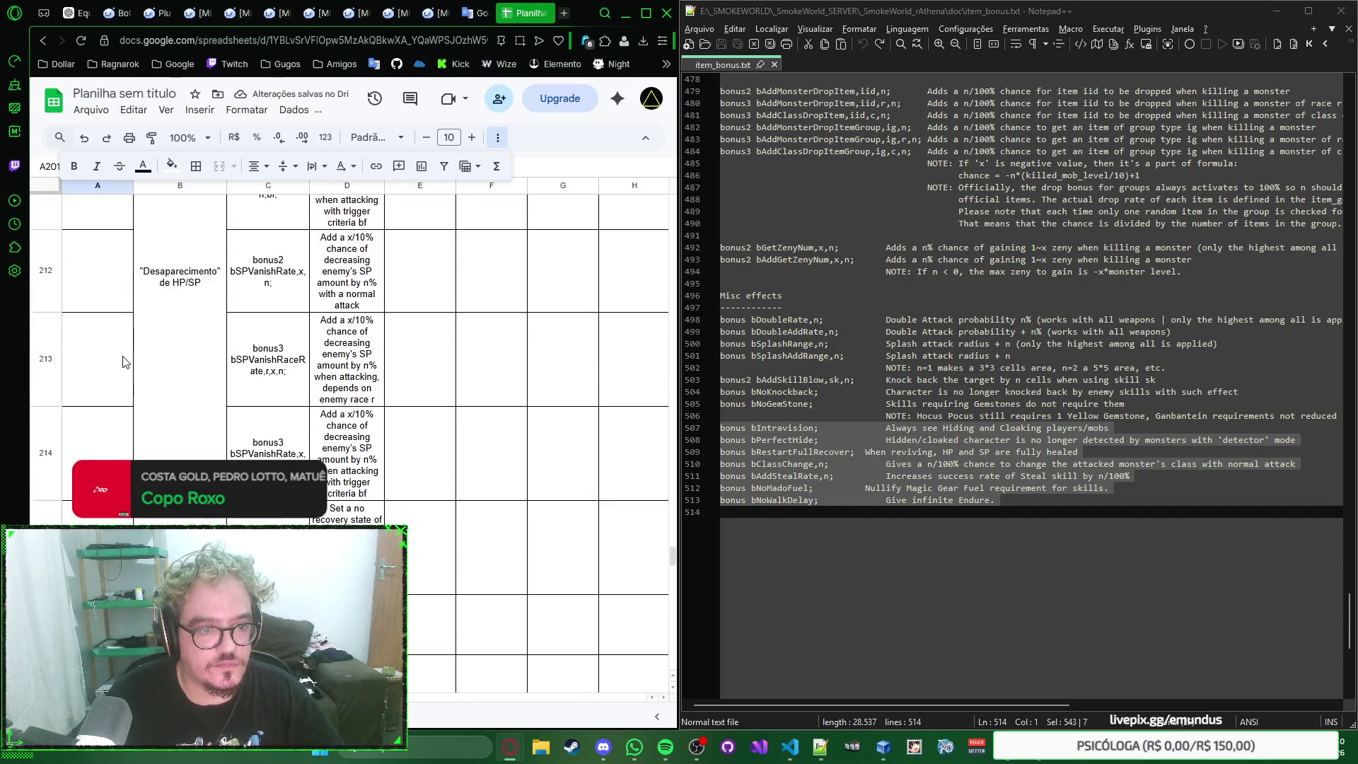
scroll(121, 363, down, 3)
scroll(122, 362, down, 3)
scroll(122, 362, down, 3)
scroll(123, 363, down, 3)
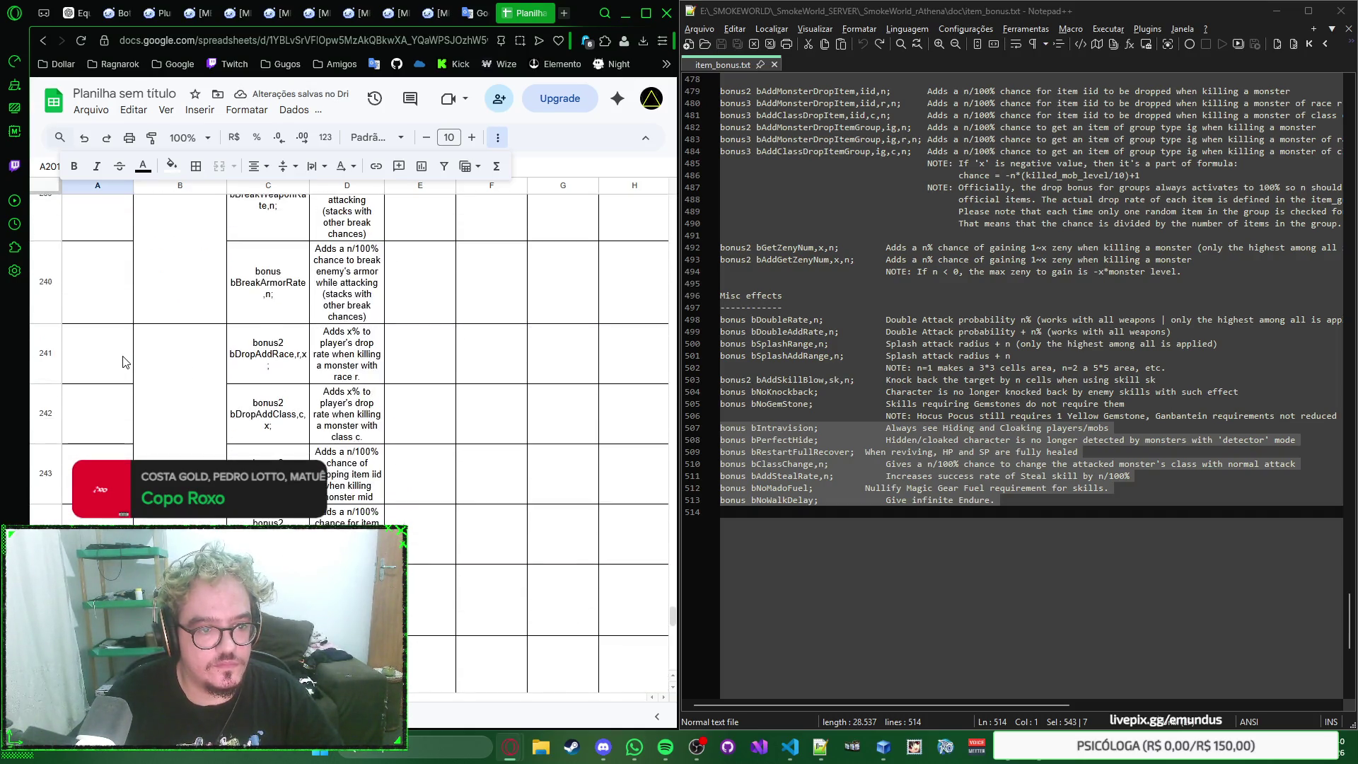
scroll(121, 361, down, 3)
scroll(123, 362, down, 3)
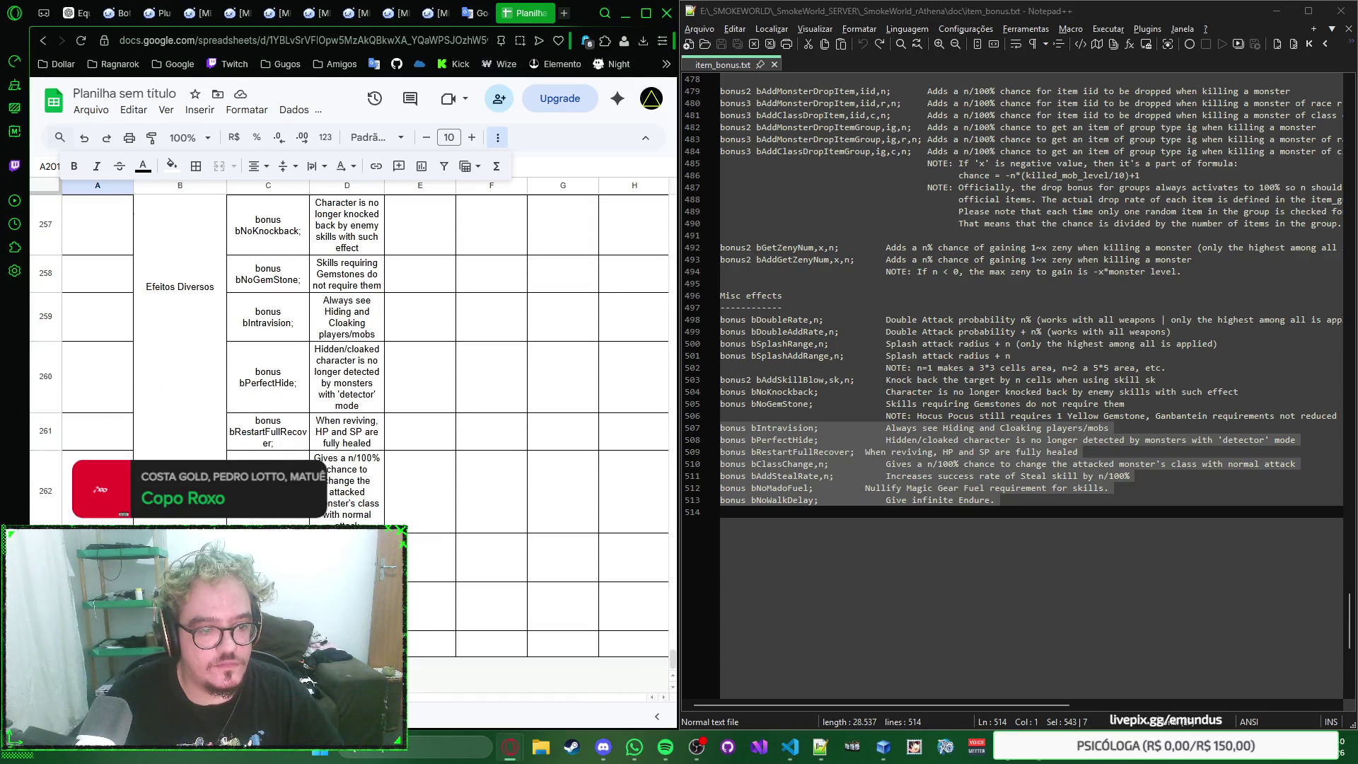
shift+click(121, 362)
click(218, 166)
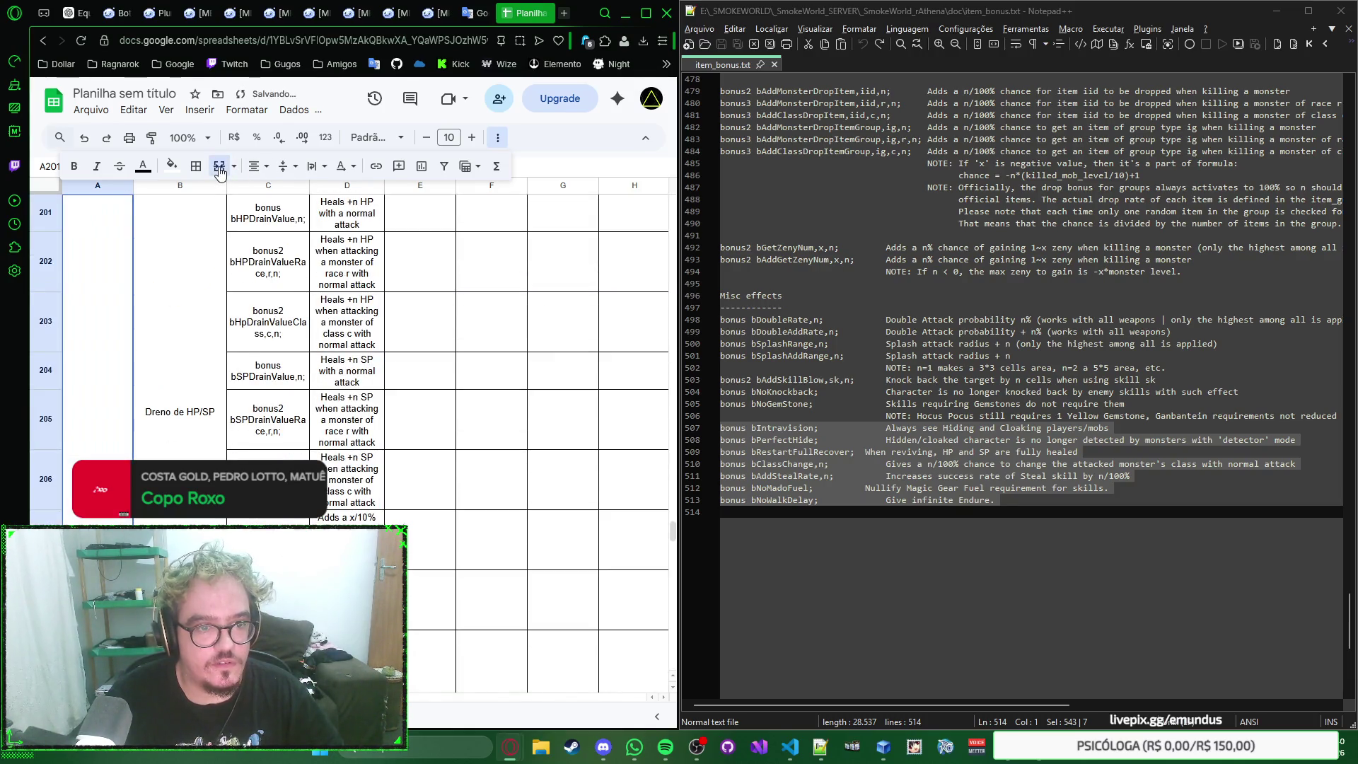
click(218, 312)
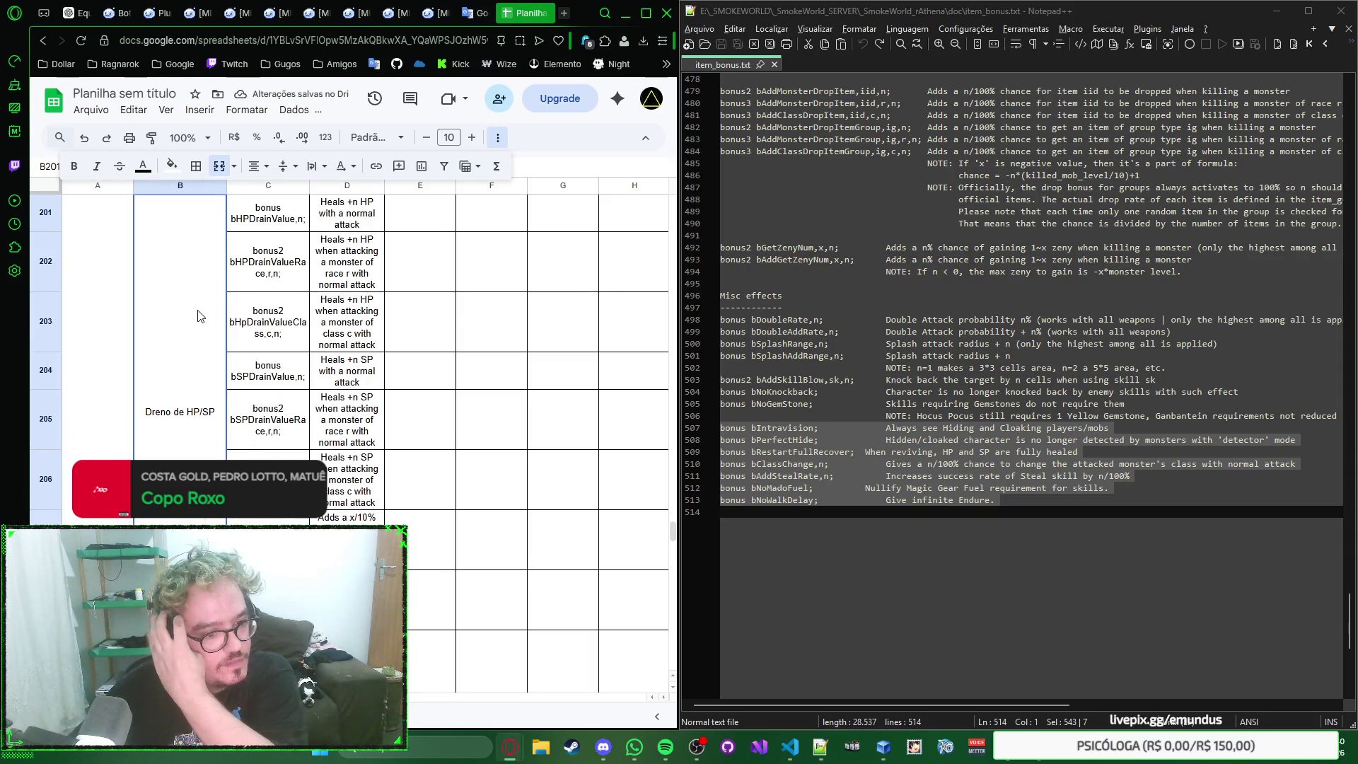
scroll(197, 314, up, 2)
scroll(198, 315, up, 1)
scroll(197, 315, up, 1)
scroll(198, 315, up, 1)
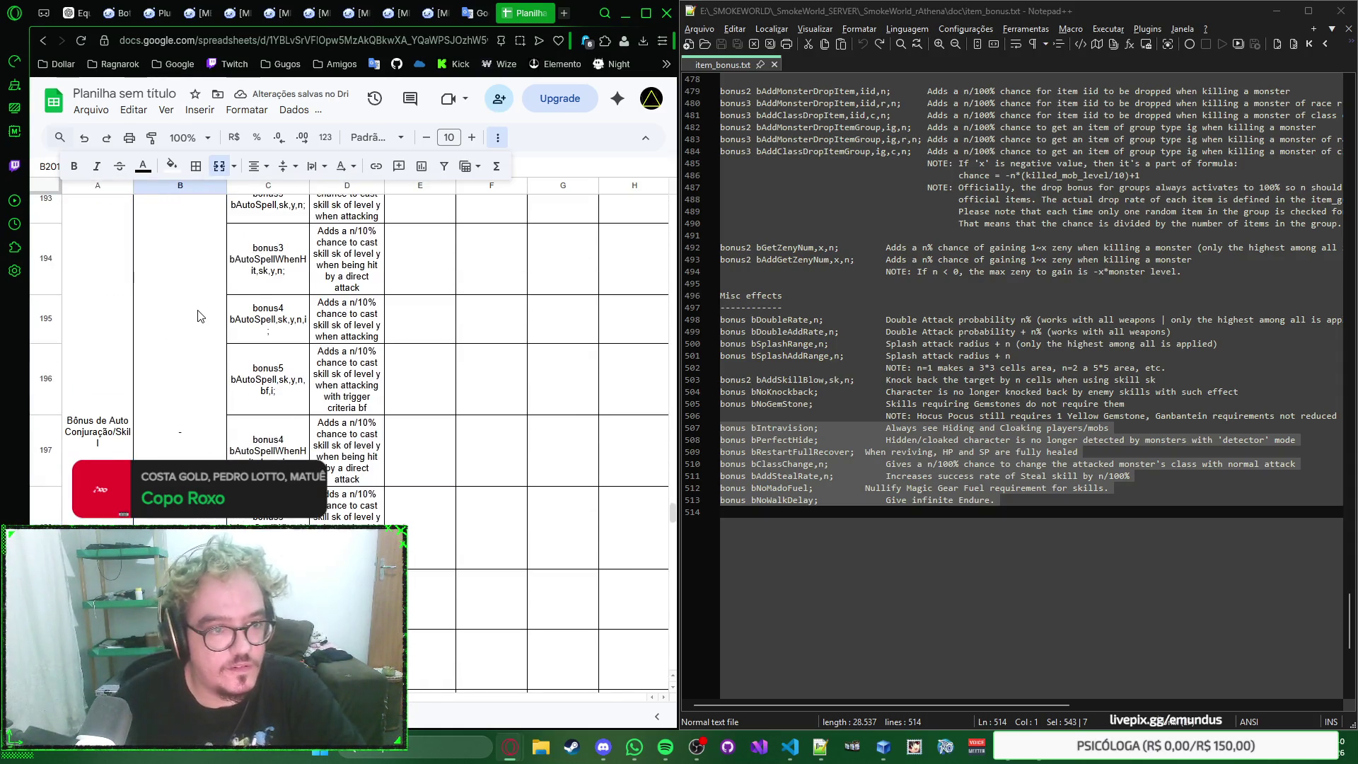
scroll(197, 316, down, 1)
scroll(198, 315, down, 1)
scroll(197, 315, down, 1)
scroll(198, 315, down, 1)
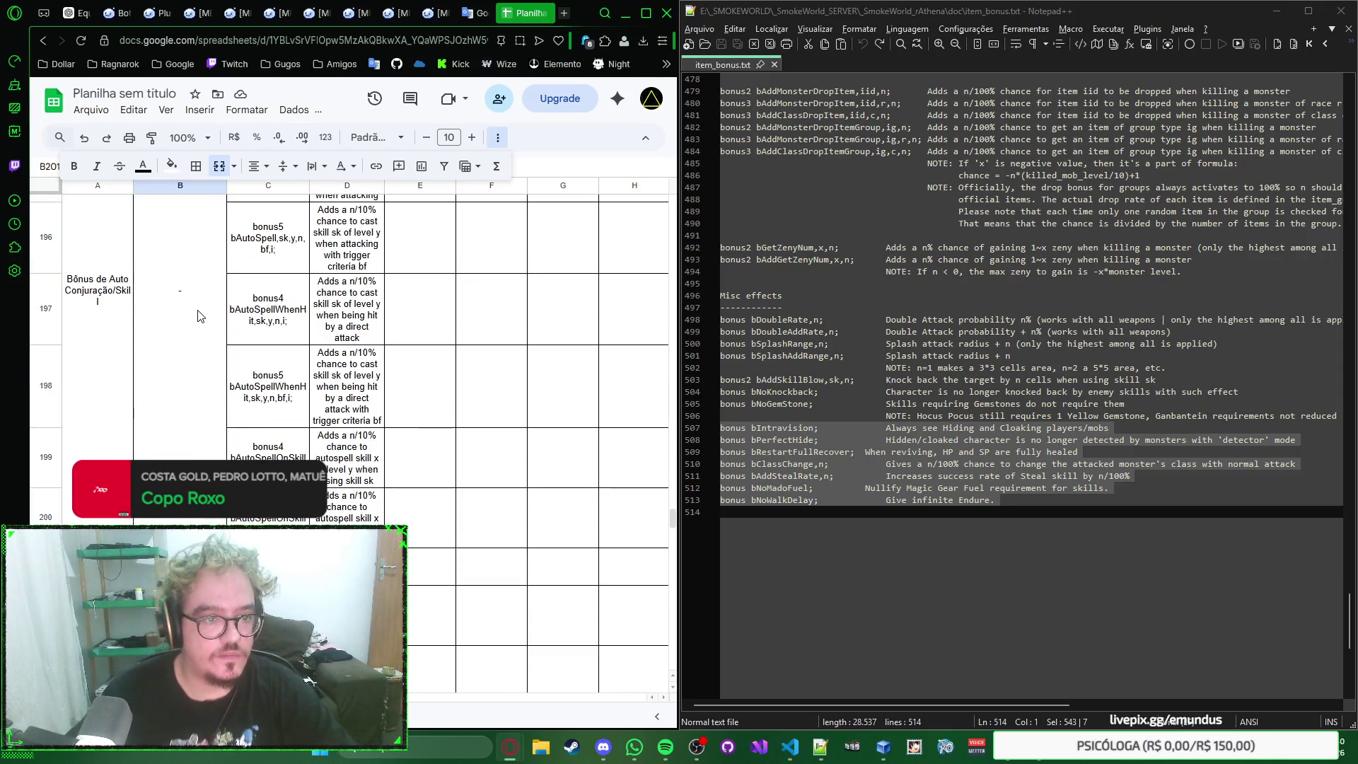
scroll(141, 403, down, 3)
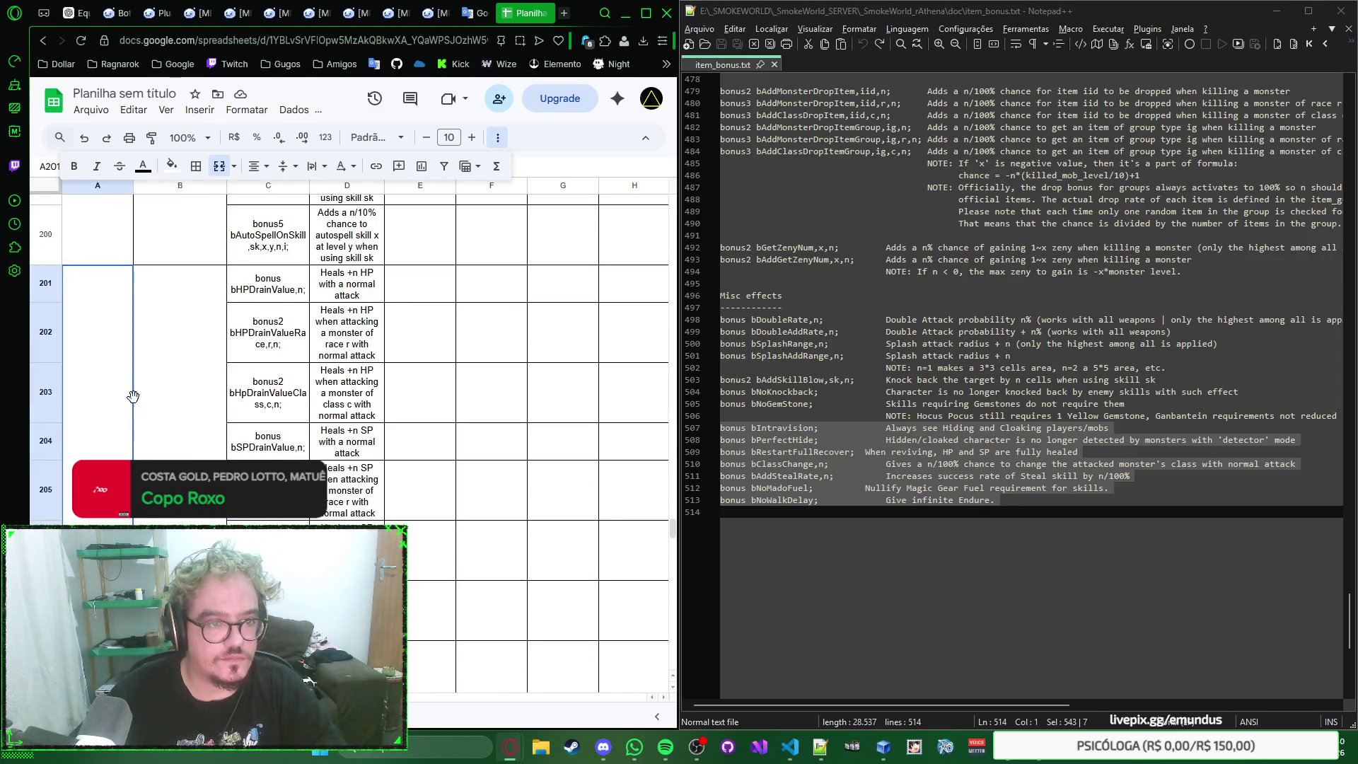
click(131, 405)
scroll(149, 403, down, 1)
text(Bônus Diversos)
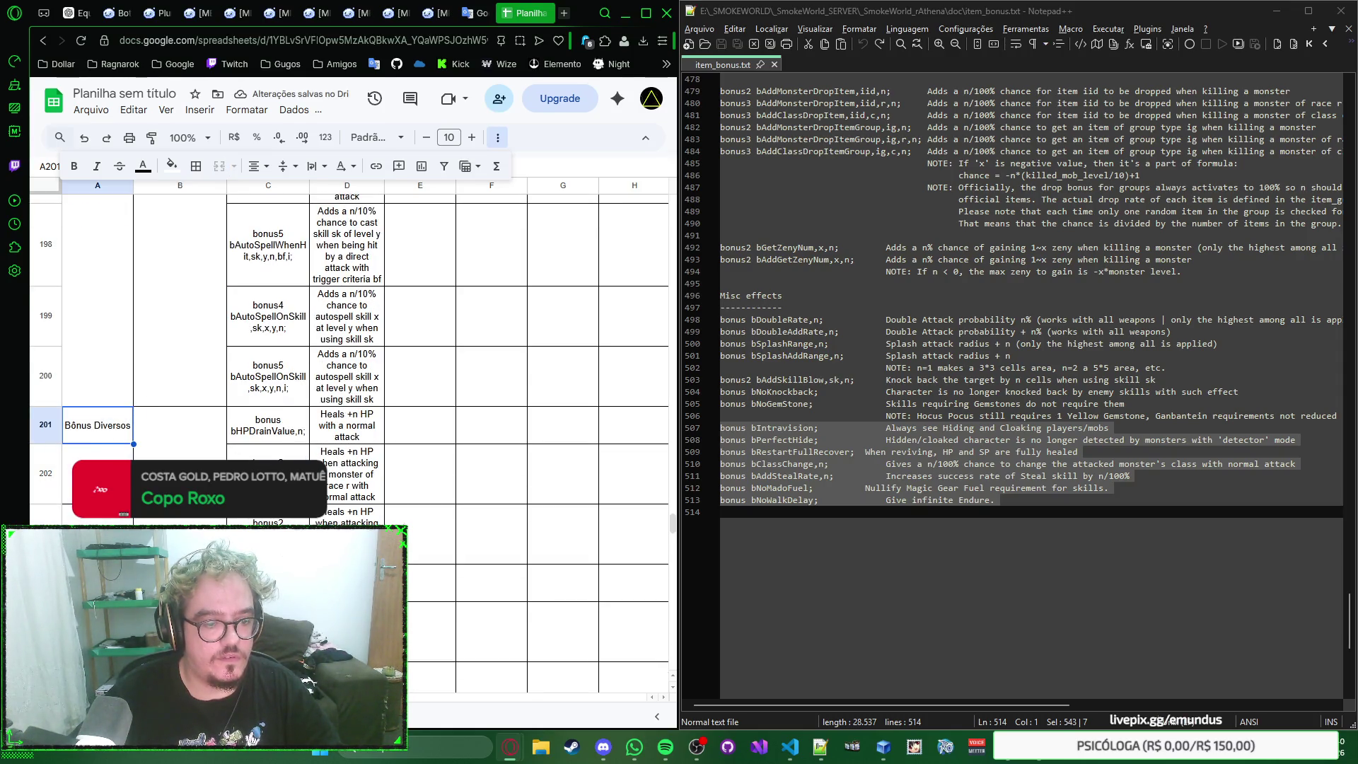
Step: Undo the last merge while checking the Bônus Diversos cell at A201
click(498, 139)
key(Down)
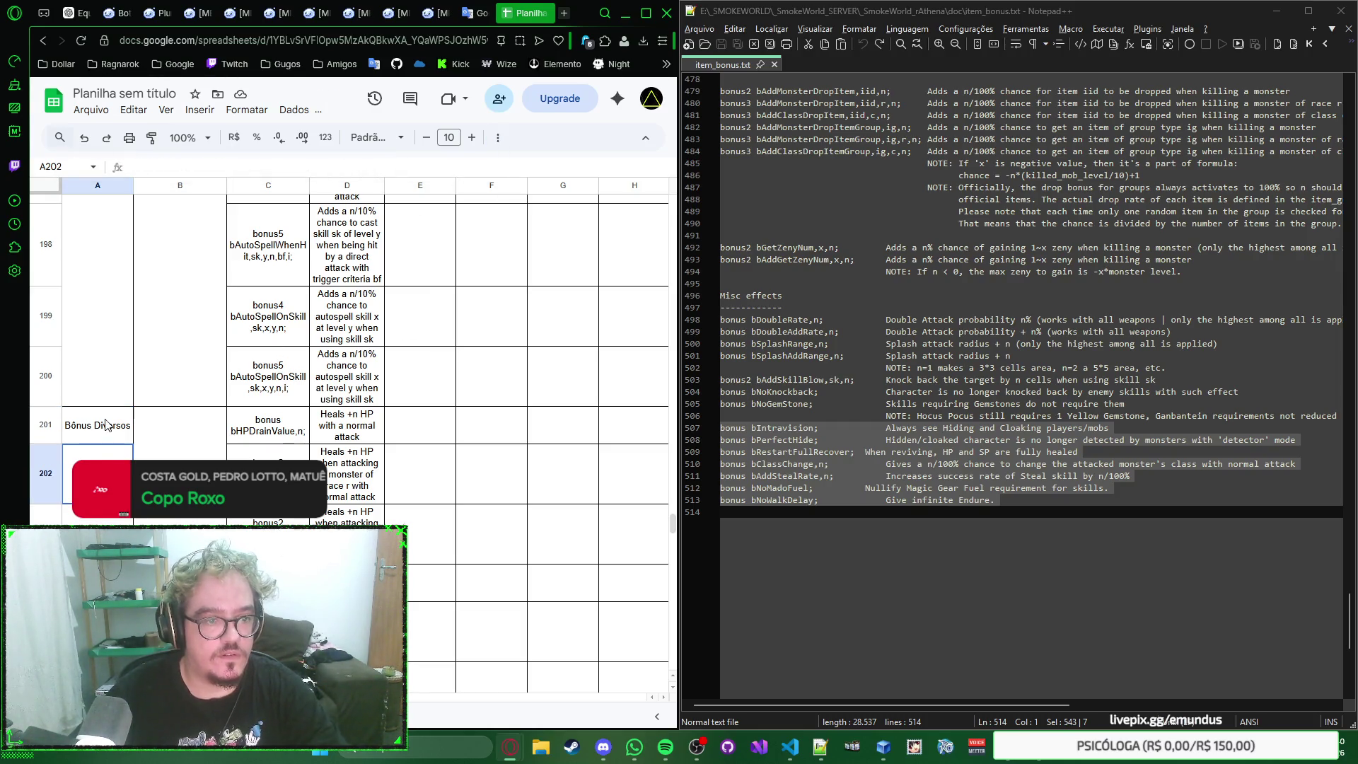
key(ctrl+z)
scroll(218, 382, down, 4)
scroll(221, 350, down, 4)
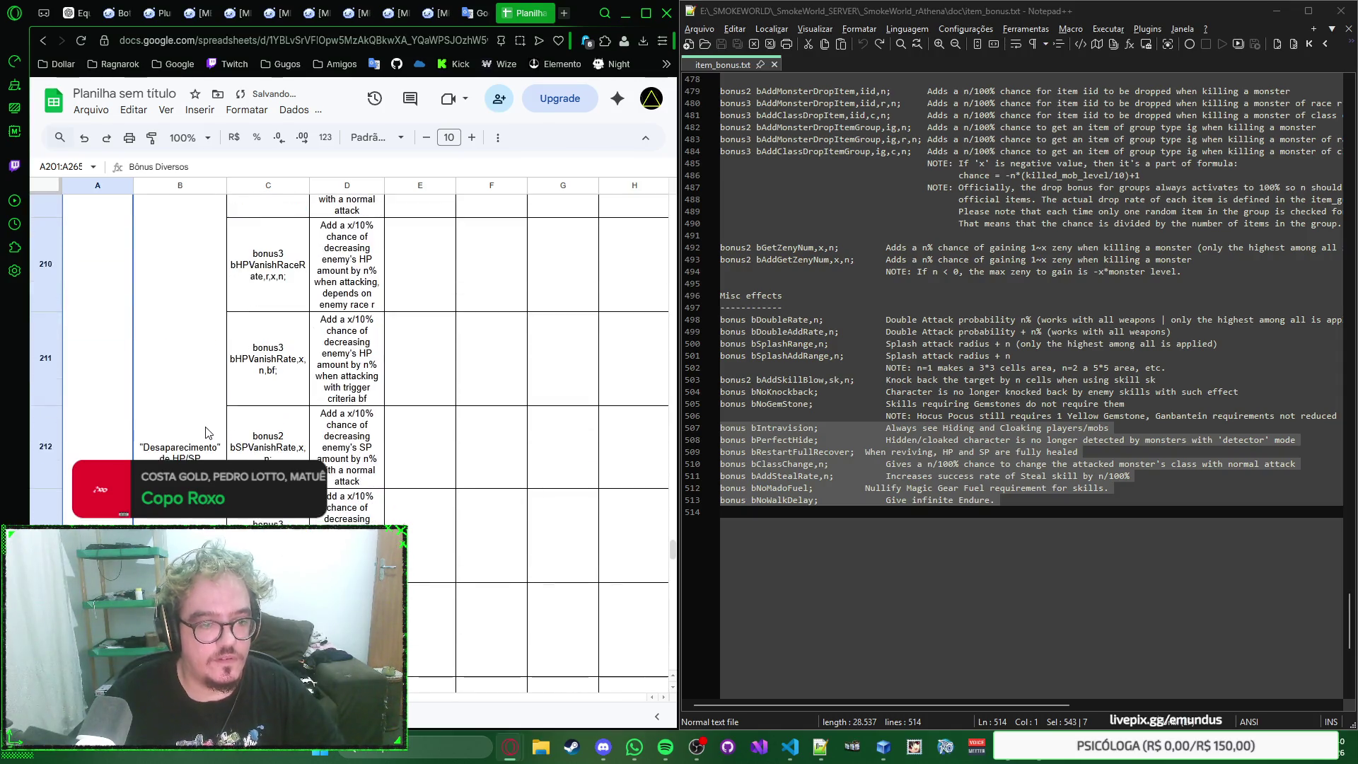
scroll(223, 332, down, 4)
scroll(223, 332, down, 3)
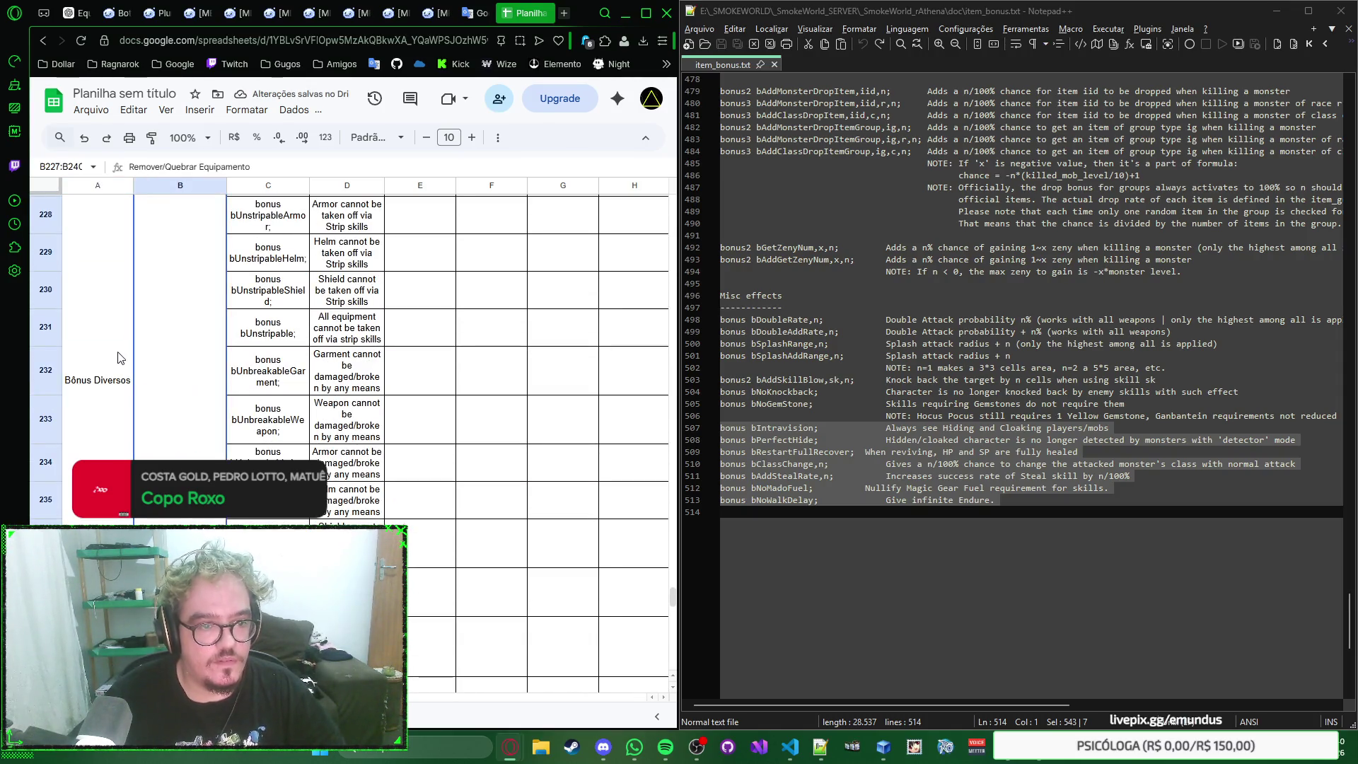
scroll(176, 341, up, 3)
scroll(176, 342, up, 3)
scroll(177, 342, up, 3)
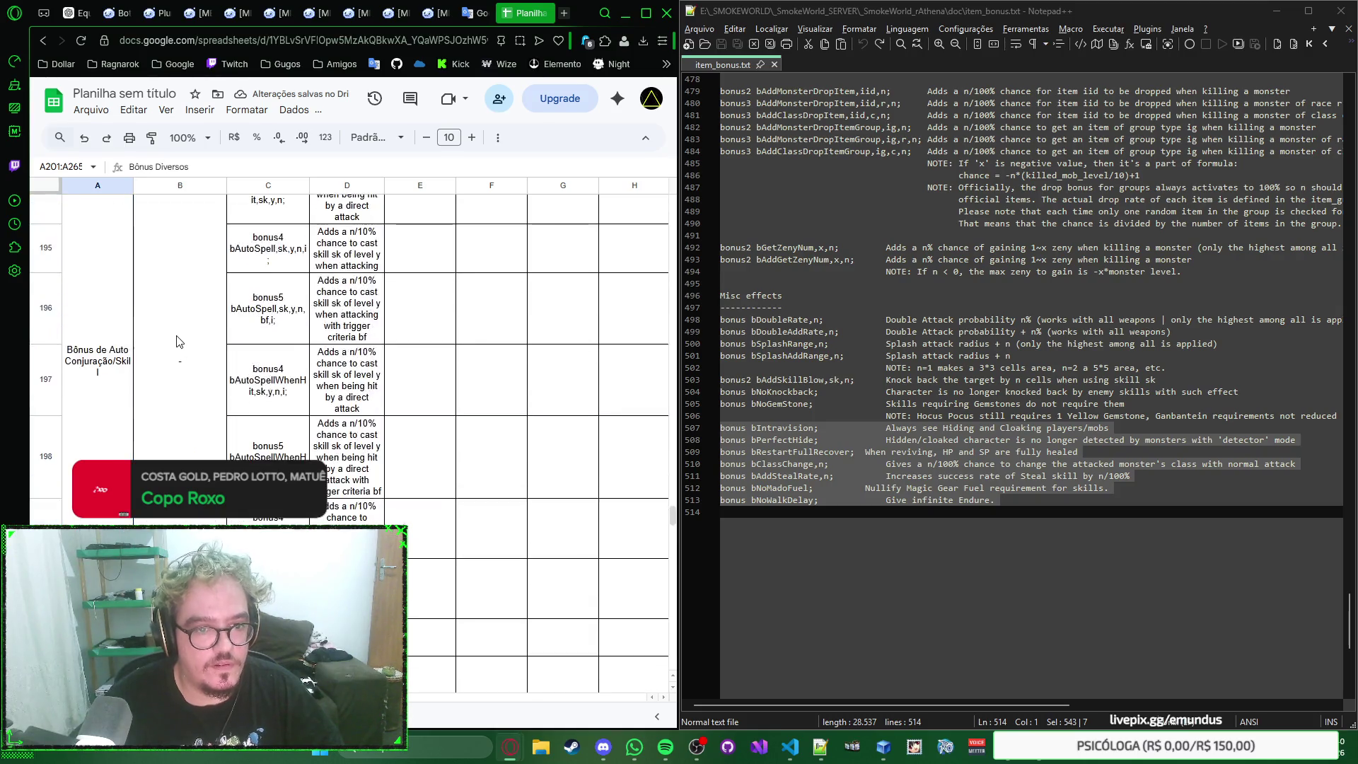
scroll(177, 340, up, 3)
scroll(178, 340, up, 3)
scroll(178, 341, up, 5)
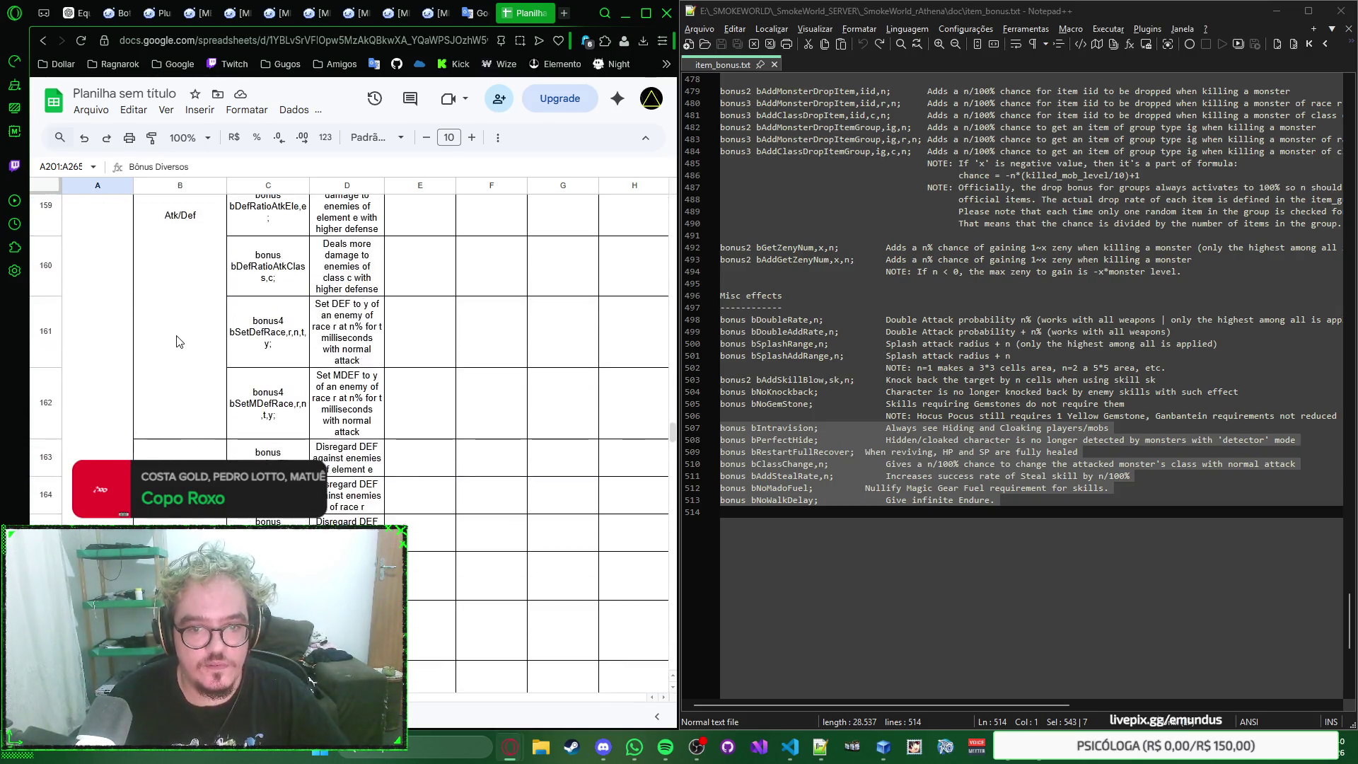
scroll(177, 340, up, 5)
scroll(177, 341, up, 5)
scroll(177, 341, up, 5)
scroll(178, 340, up, 5)
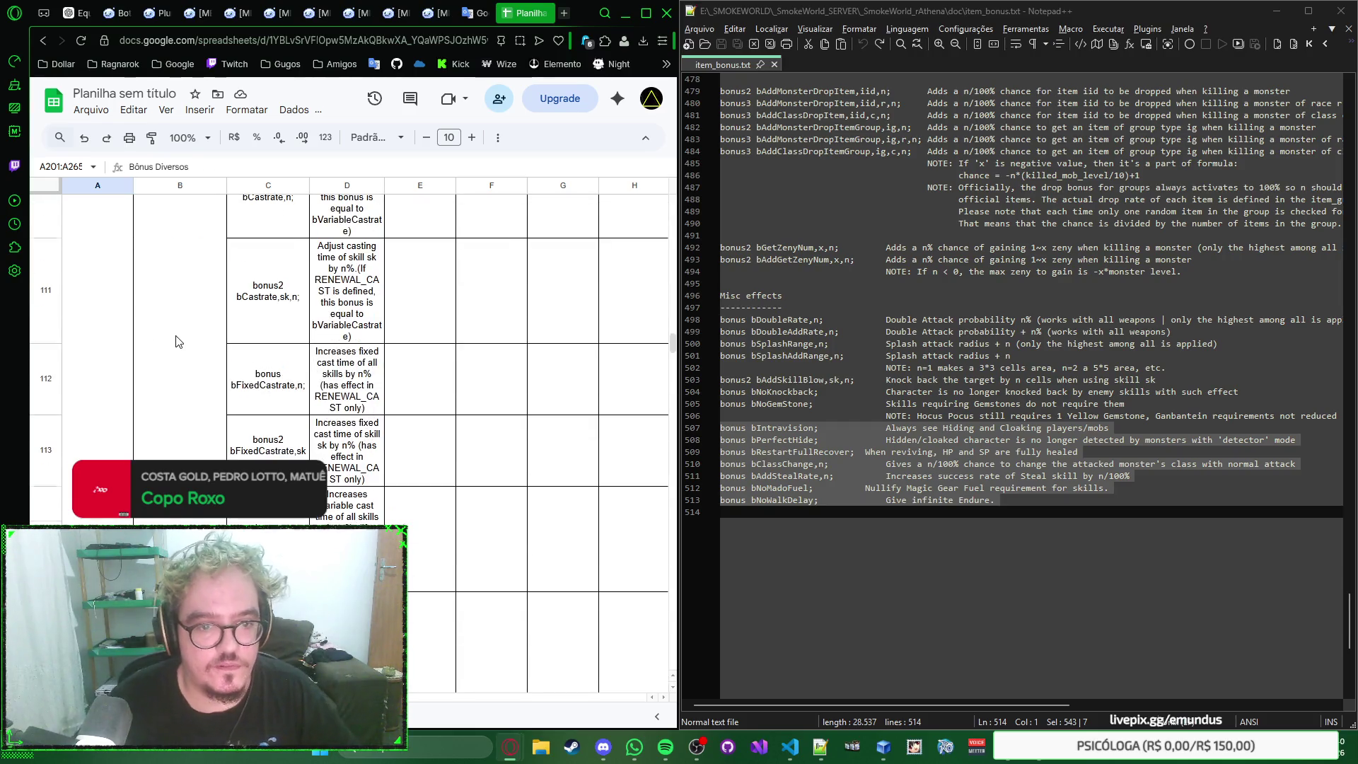
scroll(675, 332, up, 3)
drag(676, 332, 674, 180)
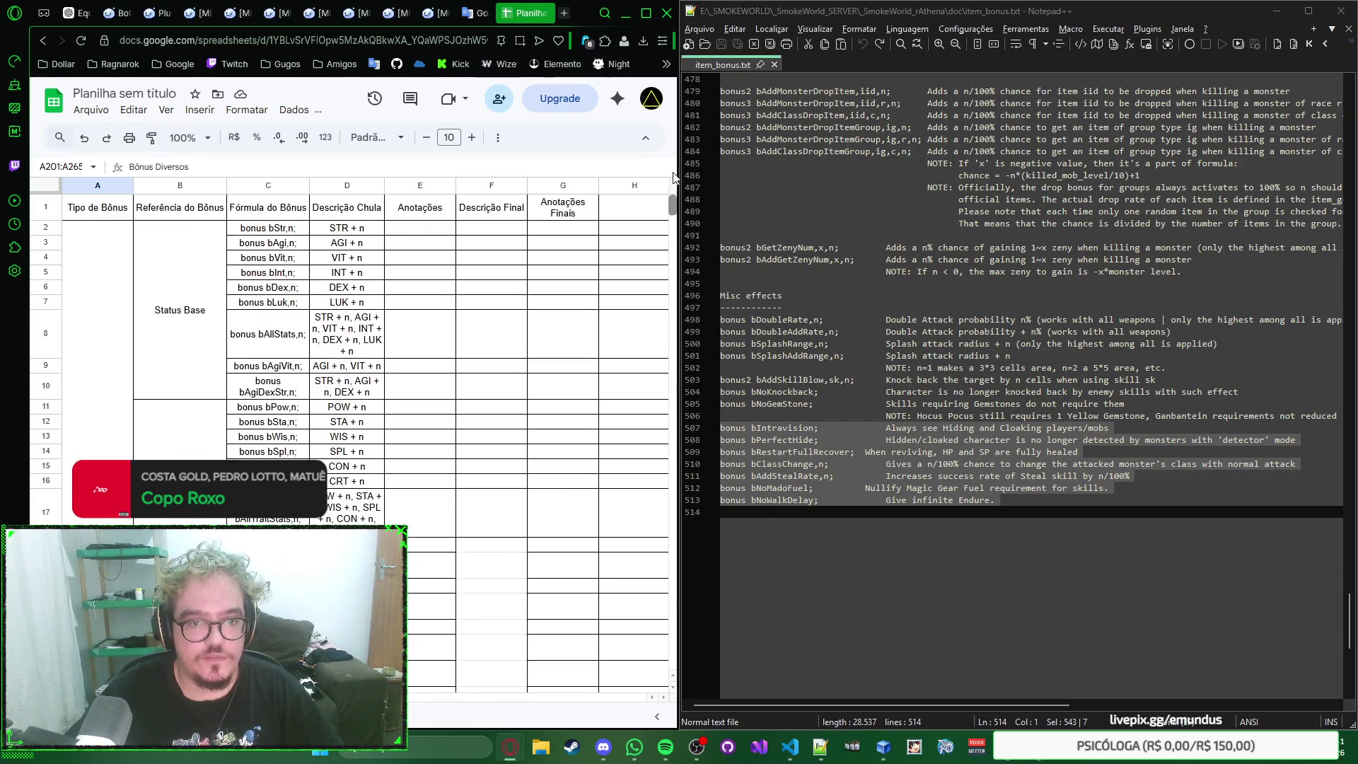
Step: Delete the empty columns H through Z so the sheet ends at column G
click(439, 232)
right_click(430, 234)
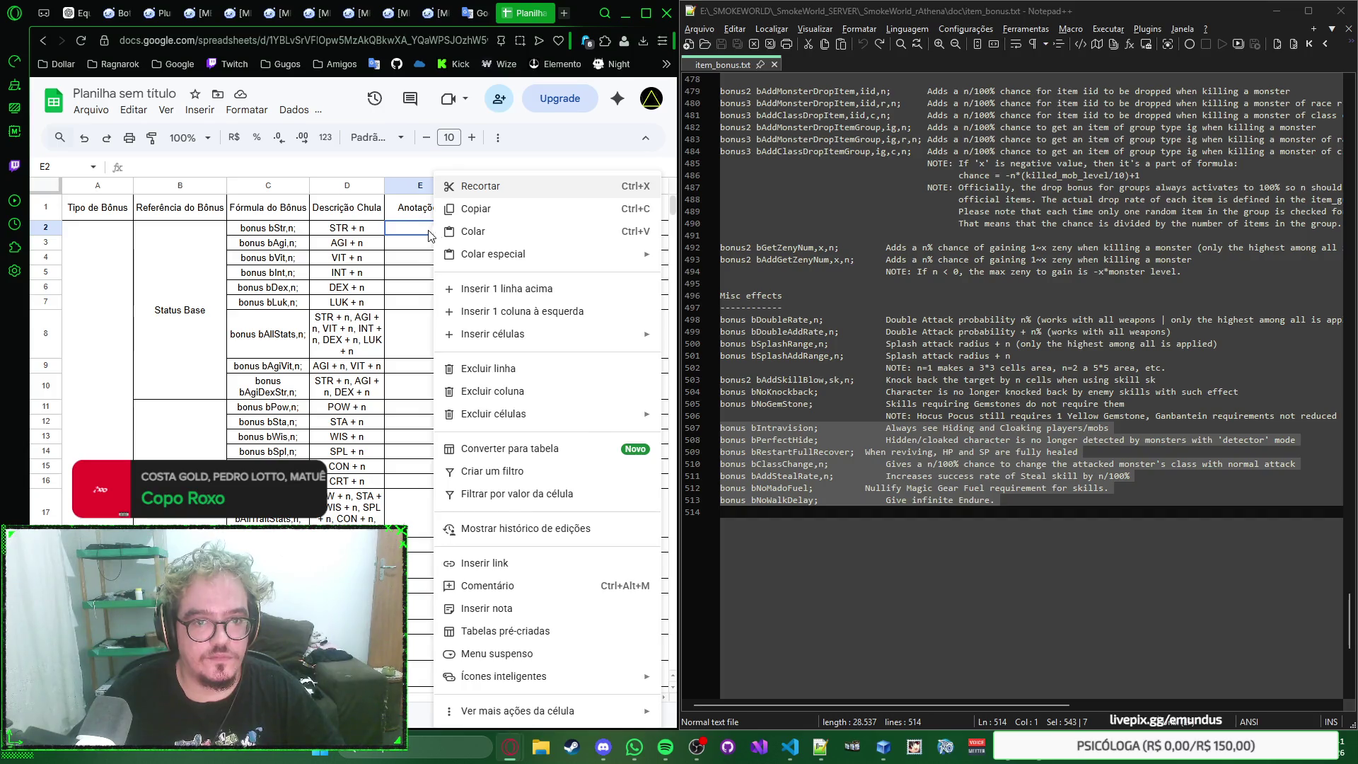
key(Escape)
click(616, 186)
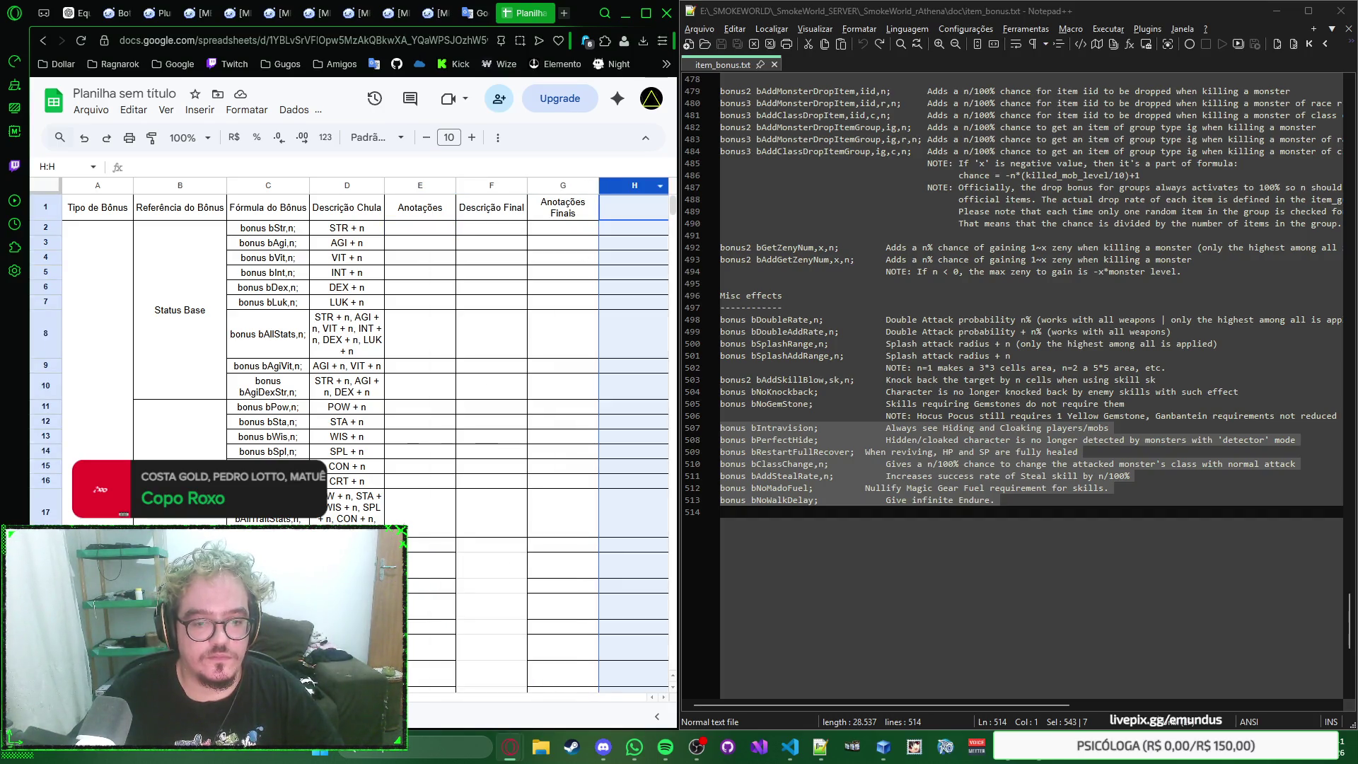
scroll(479, 673, right, 4)
scroll(478, 673, right, 4)
scroll(479, 673, right, 2)
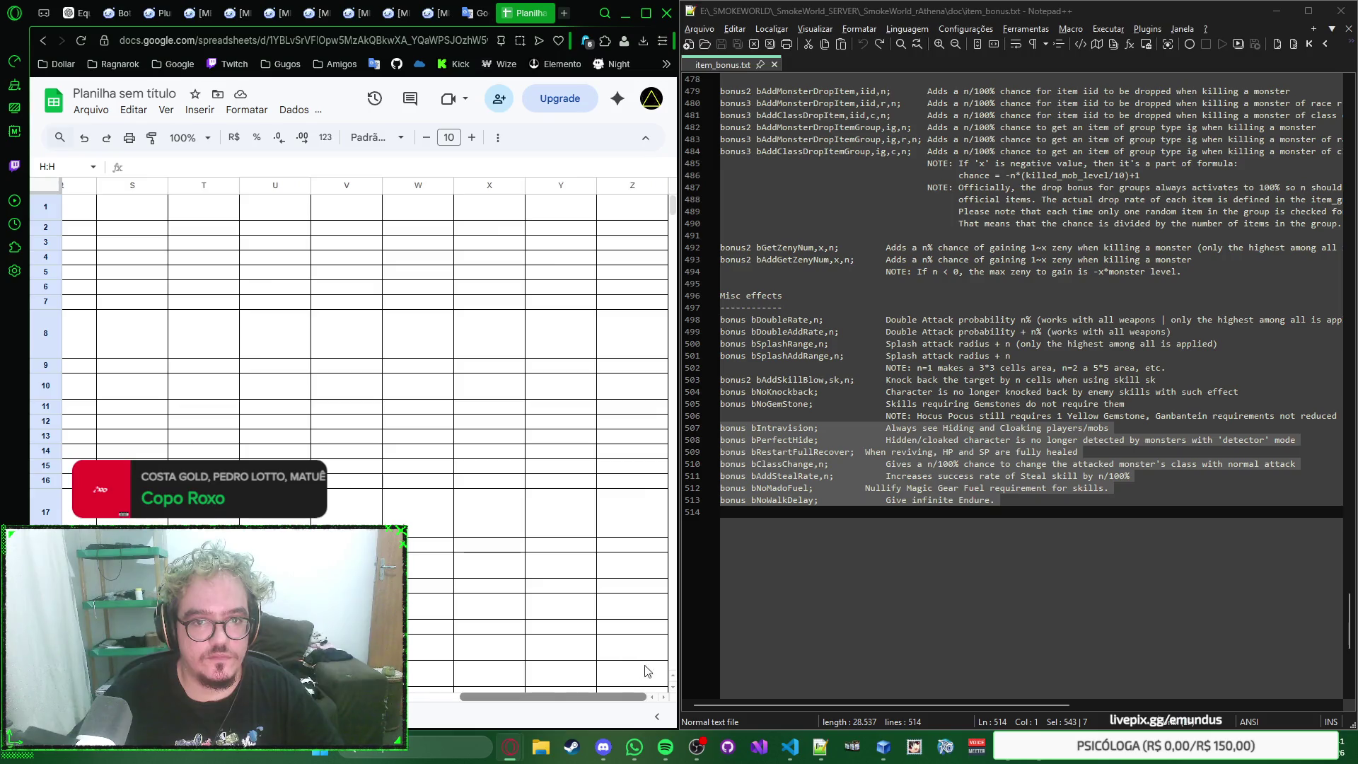
shift+click(653, 188)
right_click(652, 188)
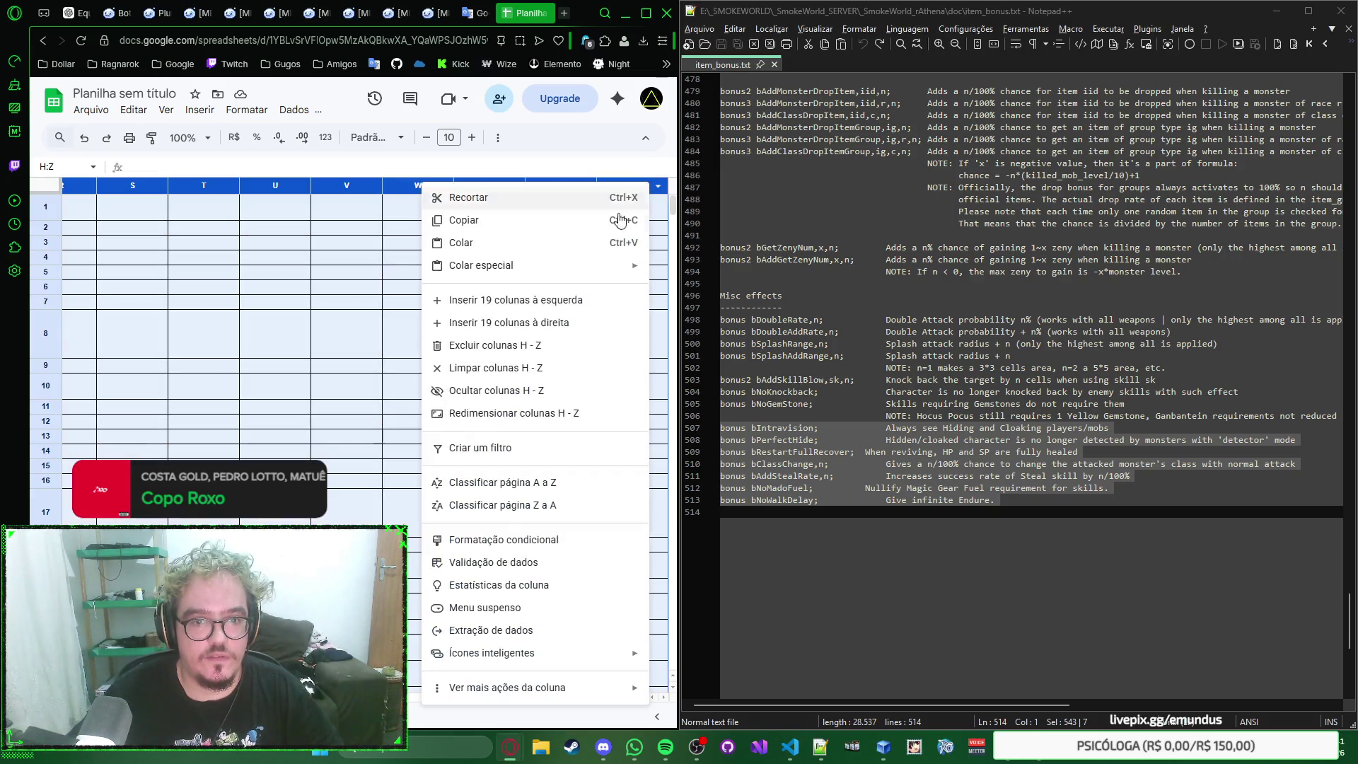
click(494, 346)
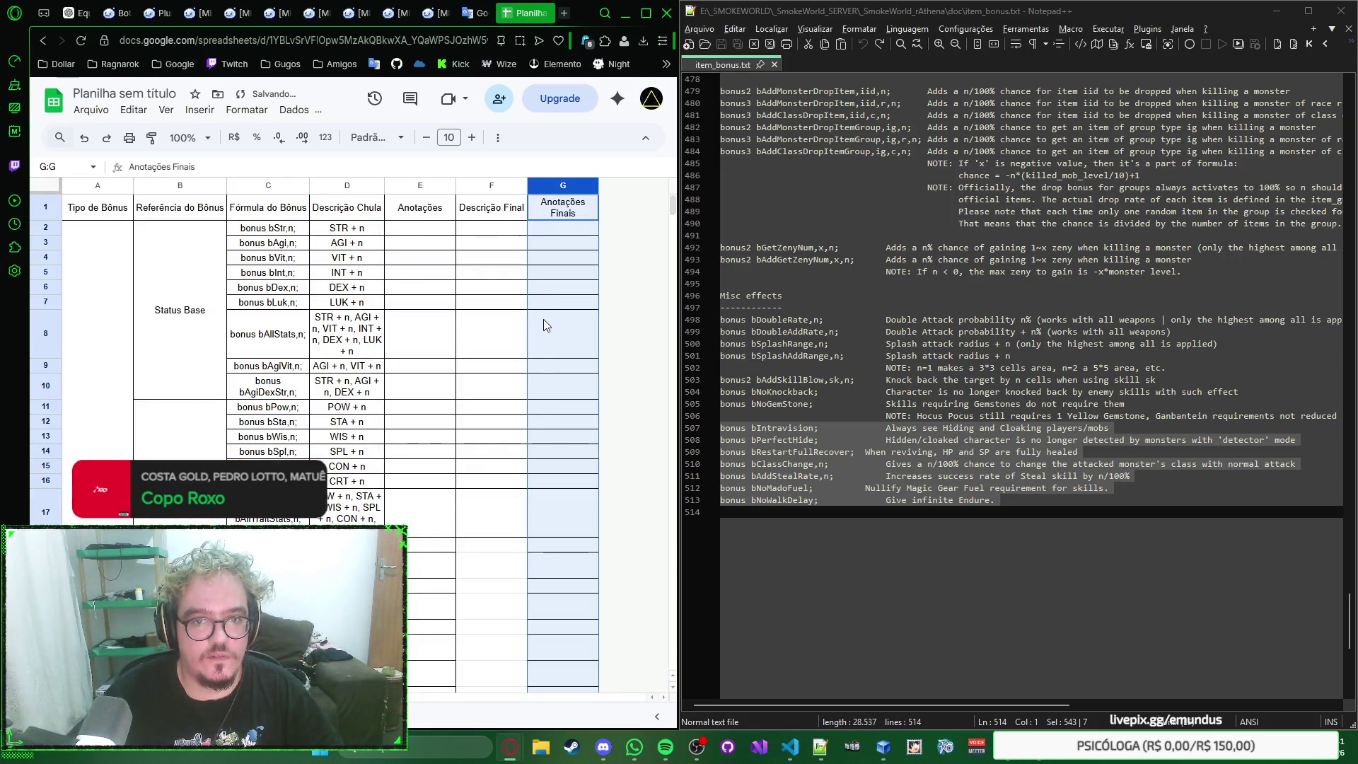
Step: Select the whole table range, columns A through G
click(433, 235)
right_click(433, 236)
click(433, 236)
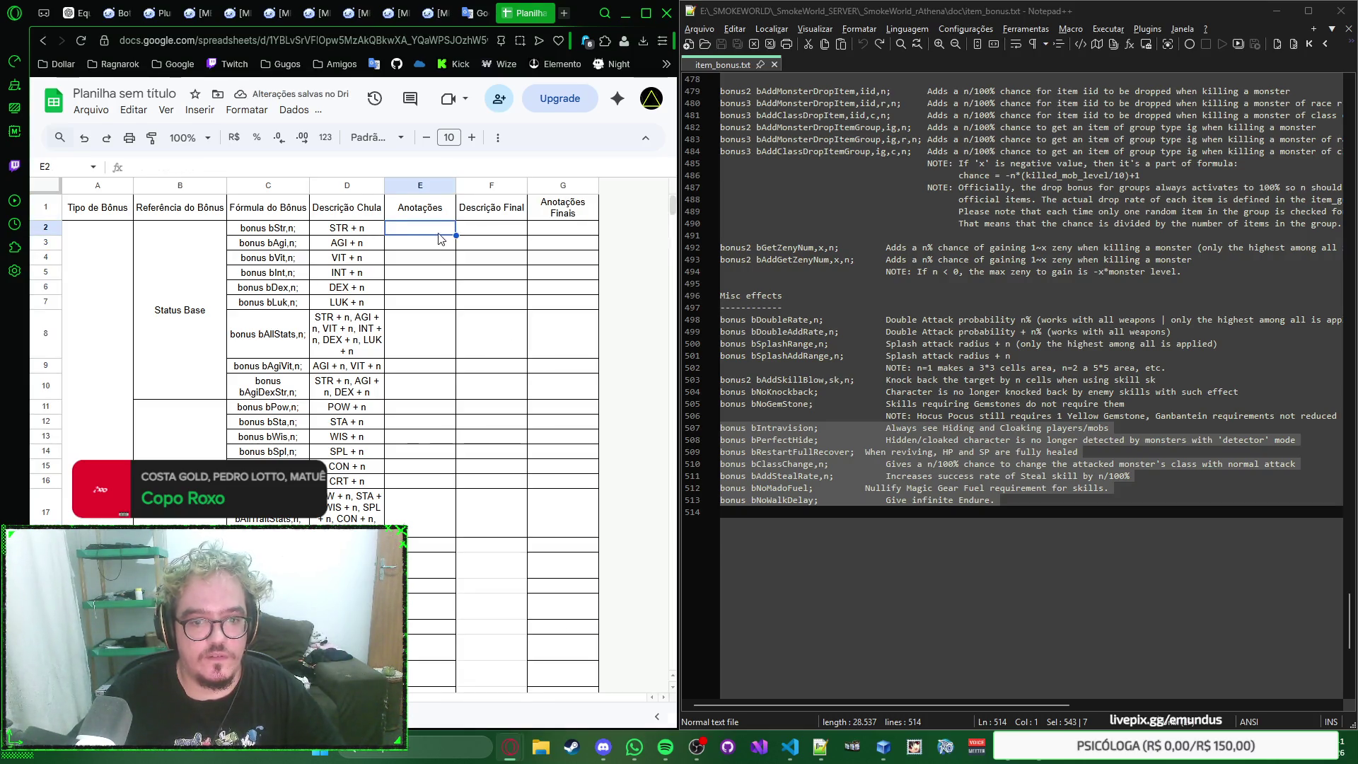
scroll(481, 442, down, 2)
scroll(495, 304, up, 2)
click(563, 185)
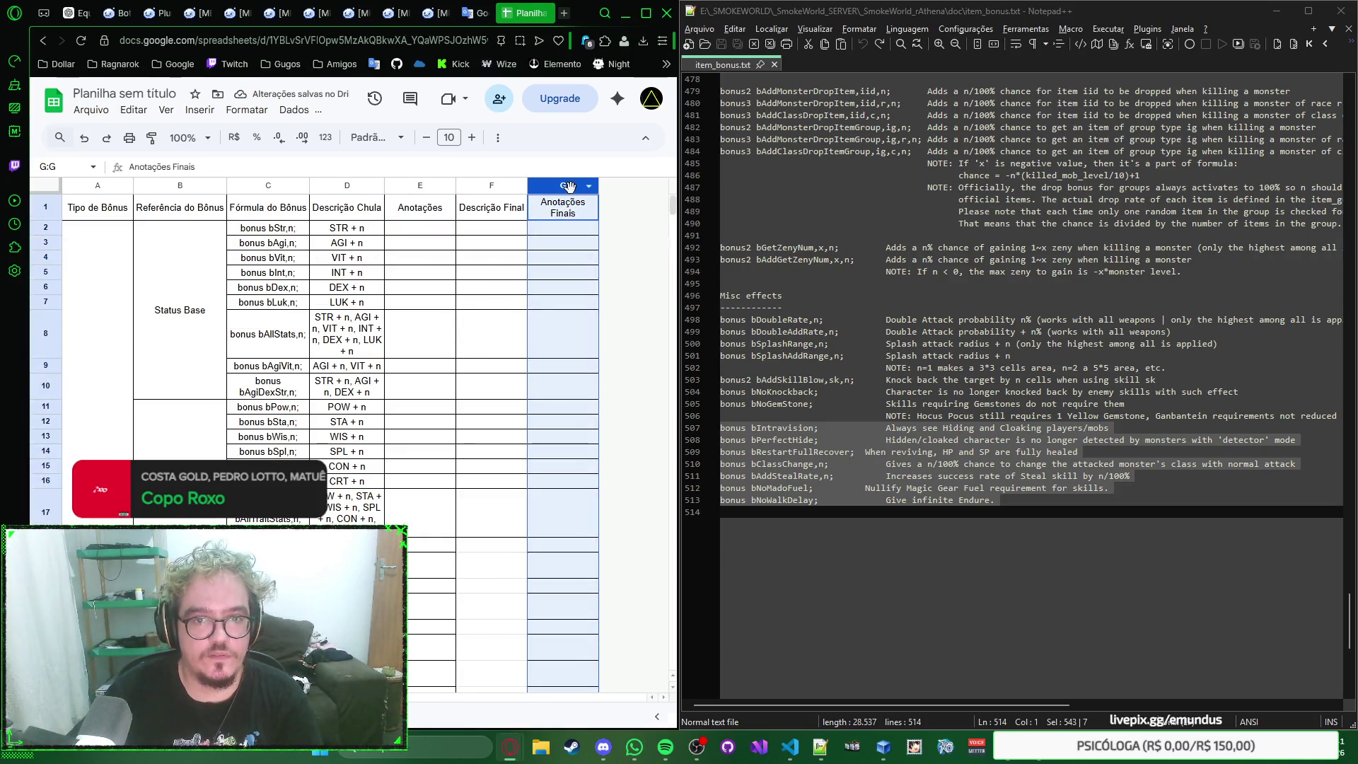
shift+click(109, 185)
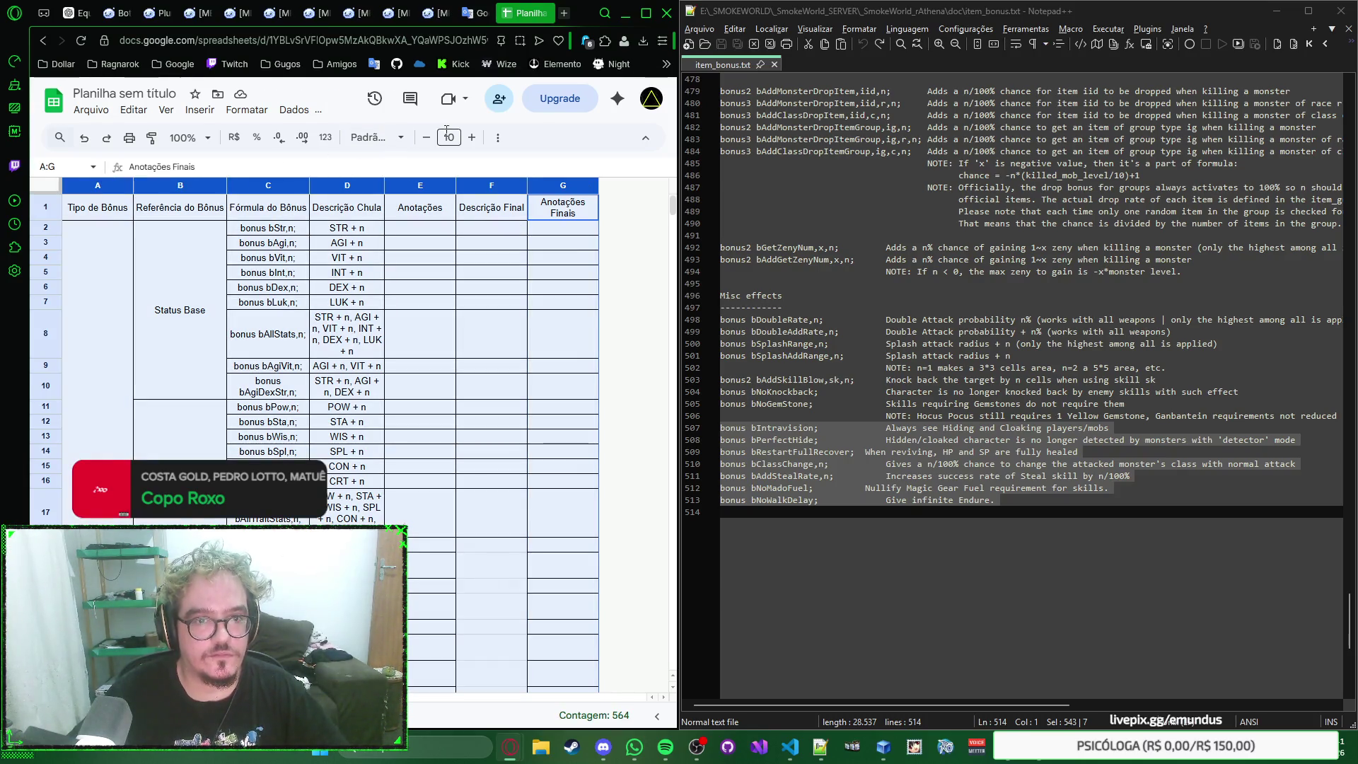
Step: Apply All borders to every cell in columns A through G
click(497, 137)
click(196, 165)
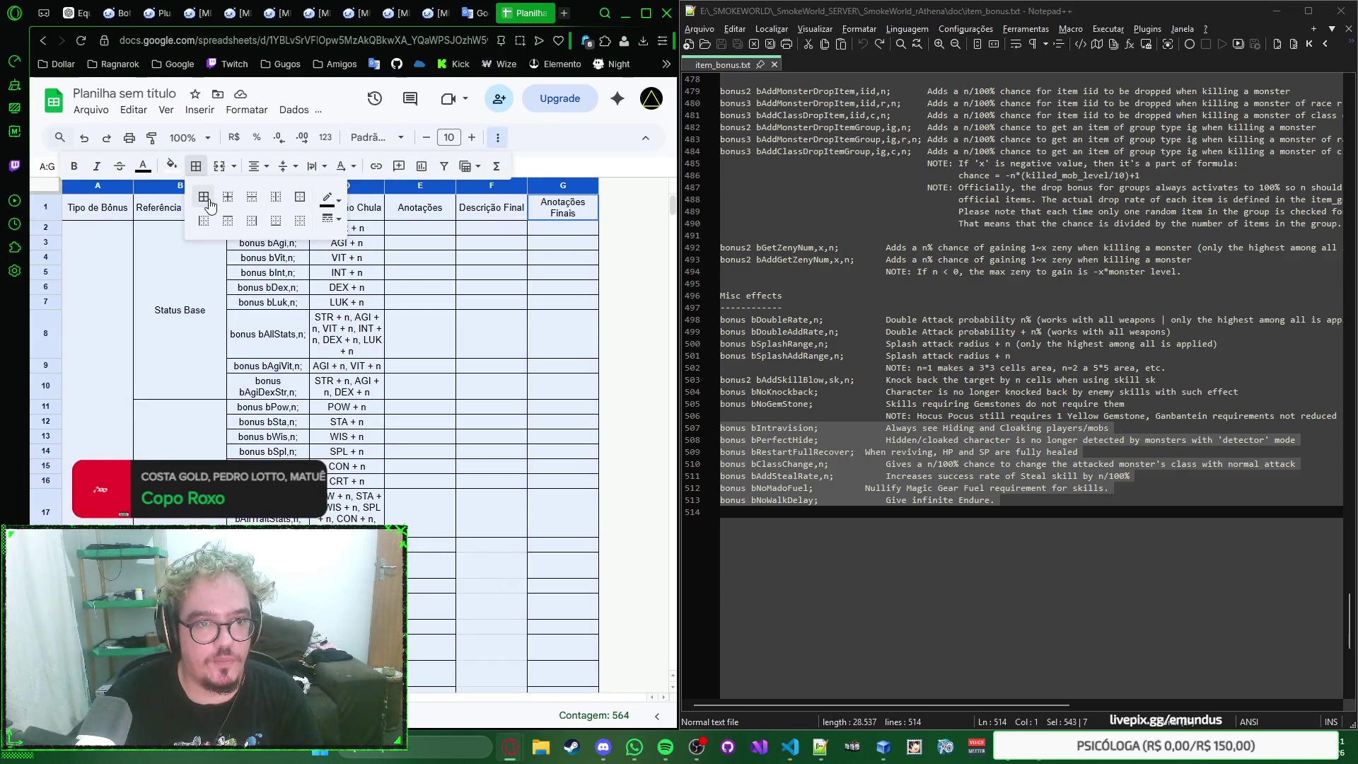
click(209, 205)
click(445, 255)
right_click(446, 254)
key(Escape)
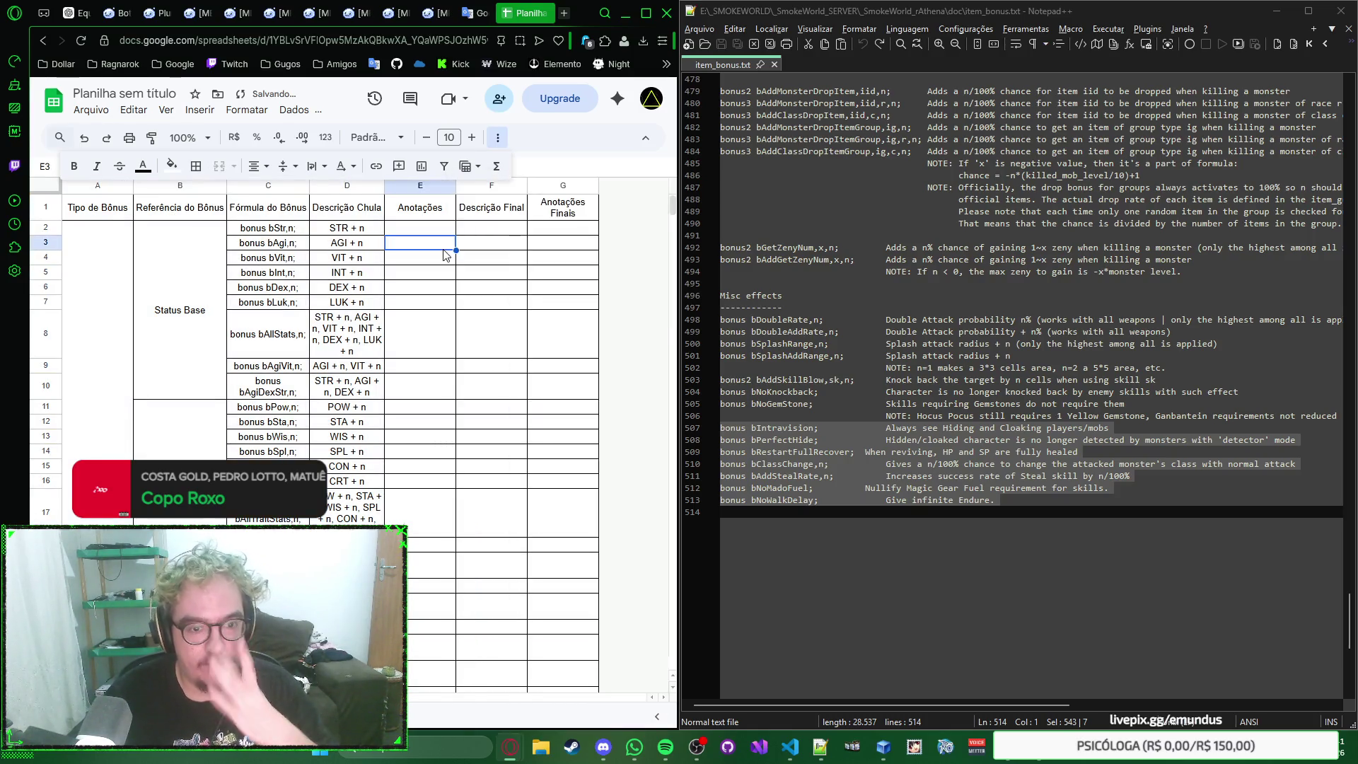
scroll(440, 265, down, 3)
scroll(422, 285, down, 2)
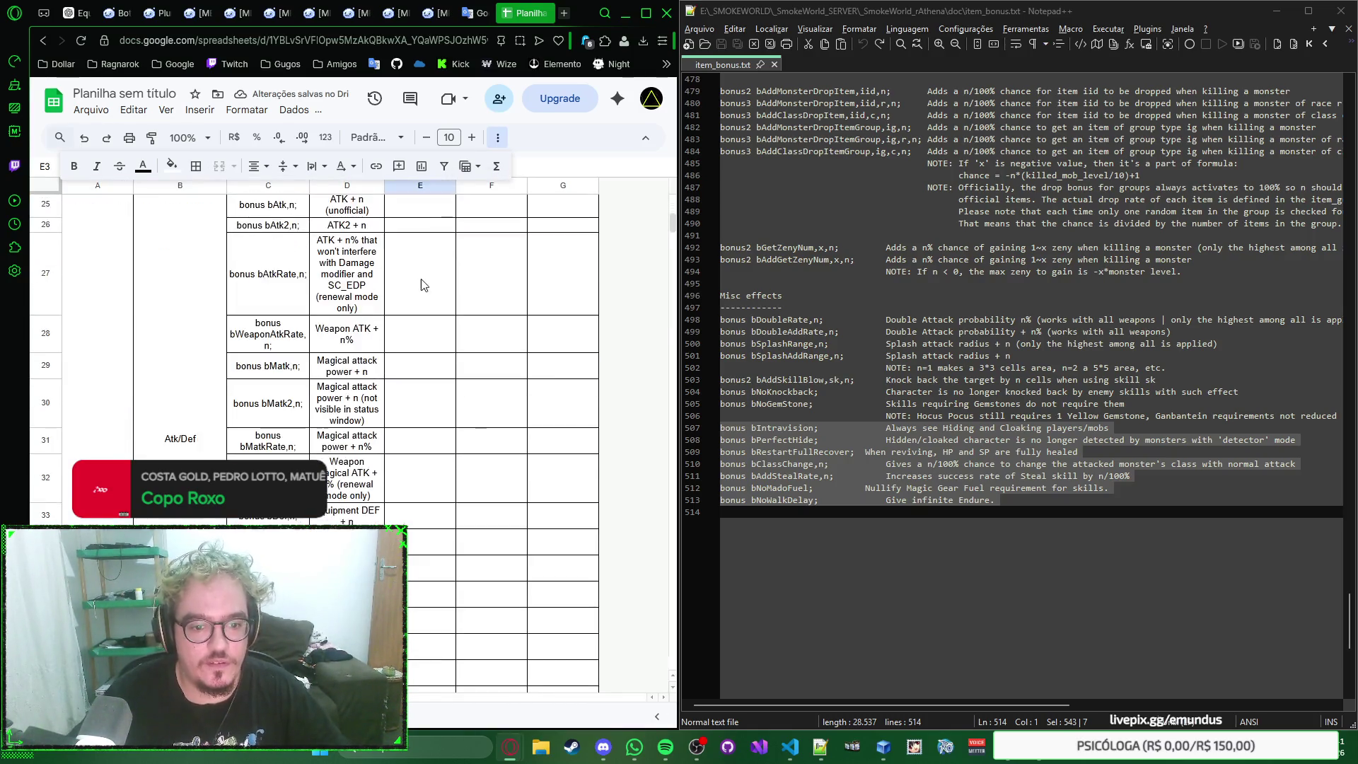
scroll(421, 285, down, 3)
scroll(435, 282, down, 3)
scroll(451, 281, down, 3)
scroll(471, 277, down, 3)
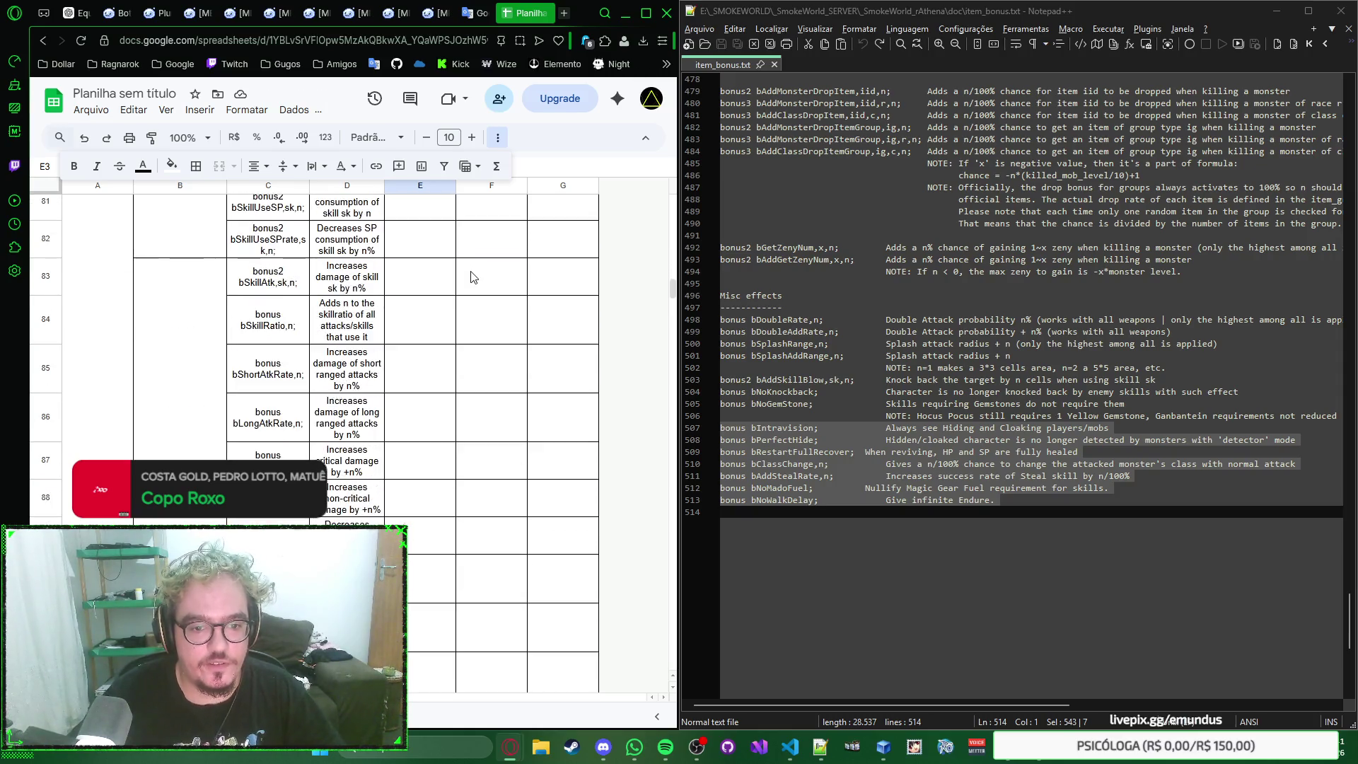
scroll(471, 278, down, 3)
scroll(469, 278, down, 3)
scroll(468, 281, down, 3)
scroll(463, 282, down, 3)
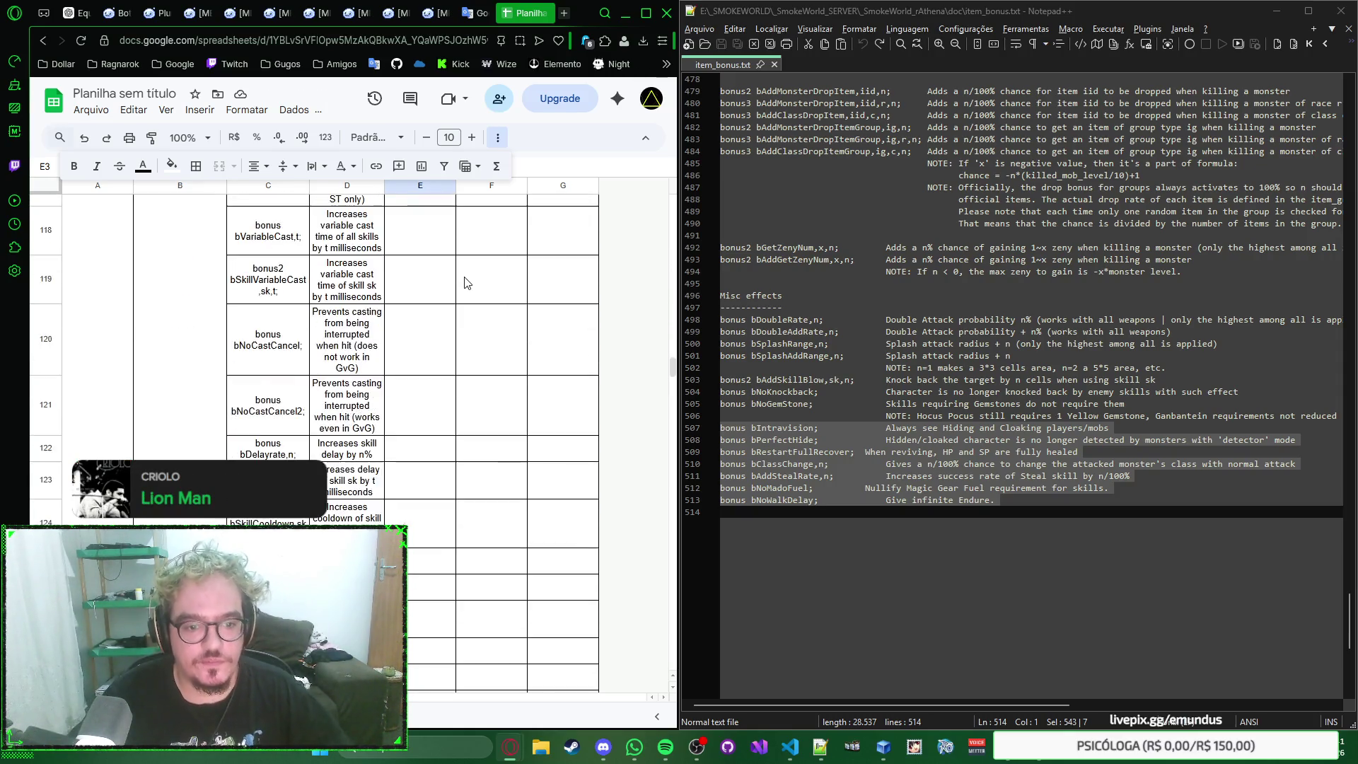
scroll(464, 283, down, 2)
scroll(464, 283, down, 2)
Step: Inspect the #ERROR! description in D125 and select column G
click(368, 358)
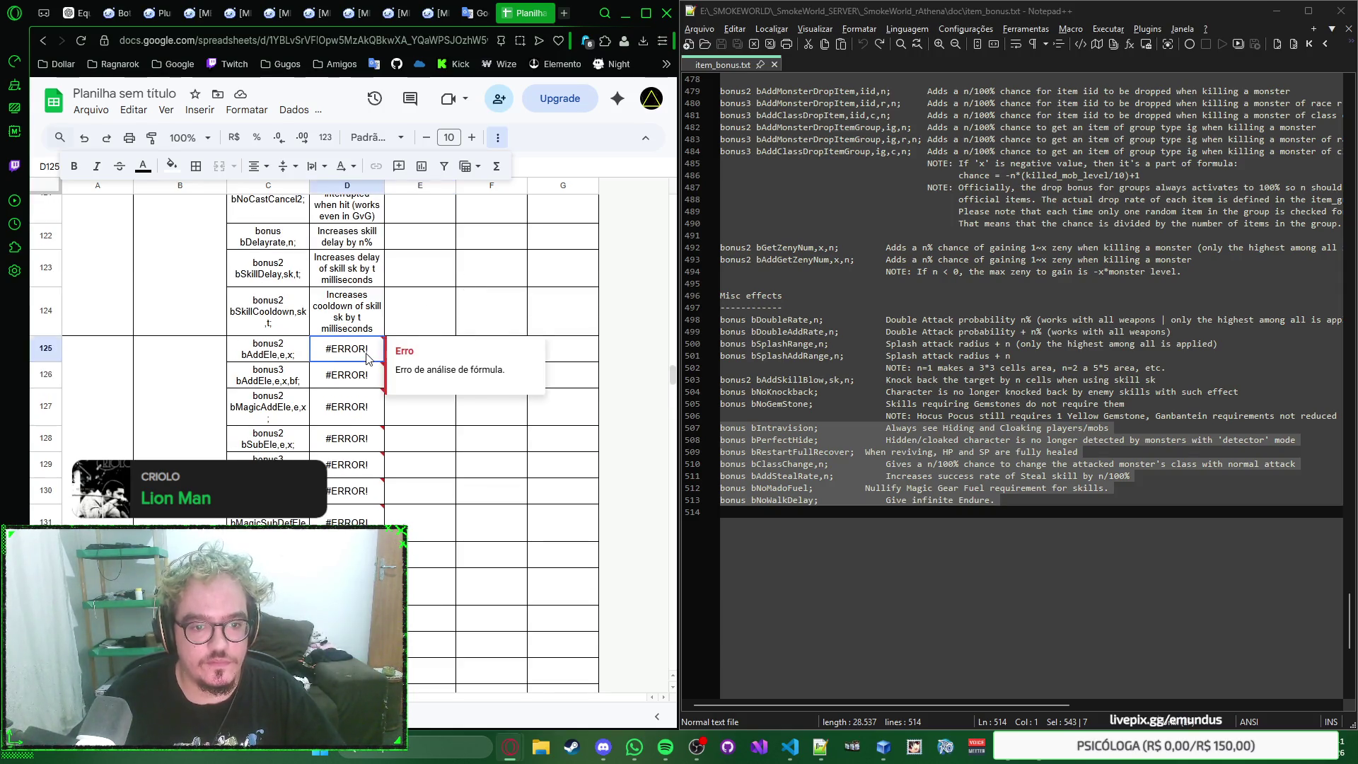
scroll(429, 273, up, 3)
scroll(451, 266, up, 3)
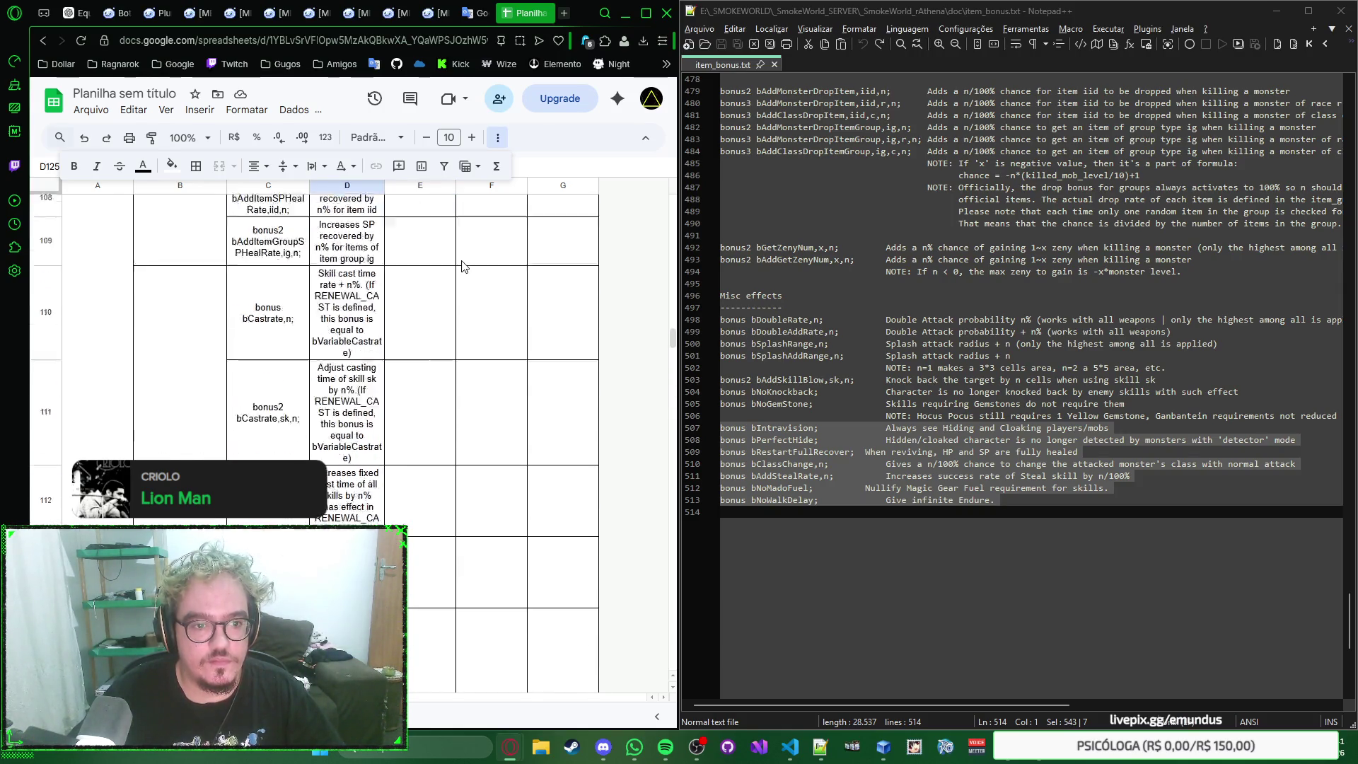
scroll(460, 267, up, 3)
scroll(462, 267, up, 5)
scroll(462, 267, up, 5)
scroll(461, 266, up, 5)
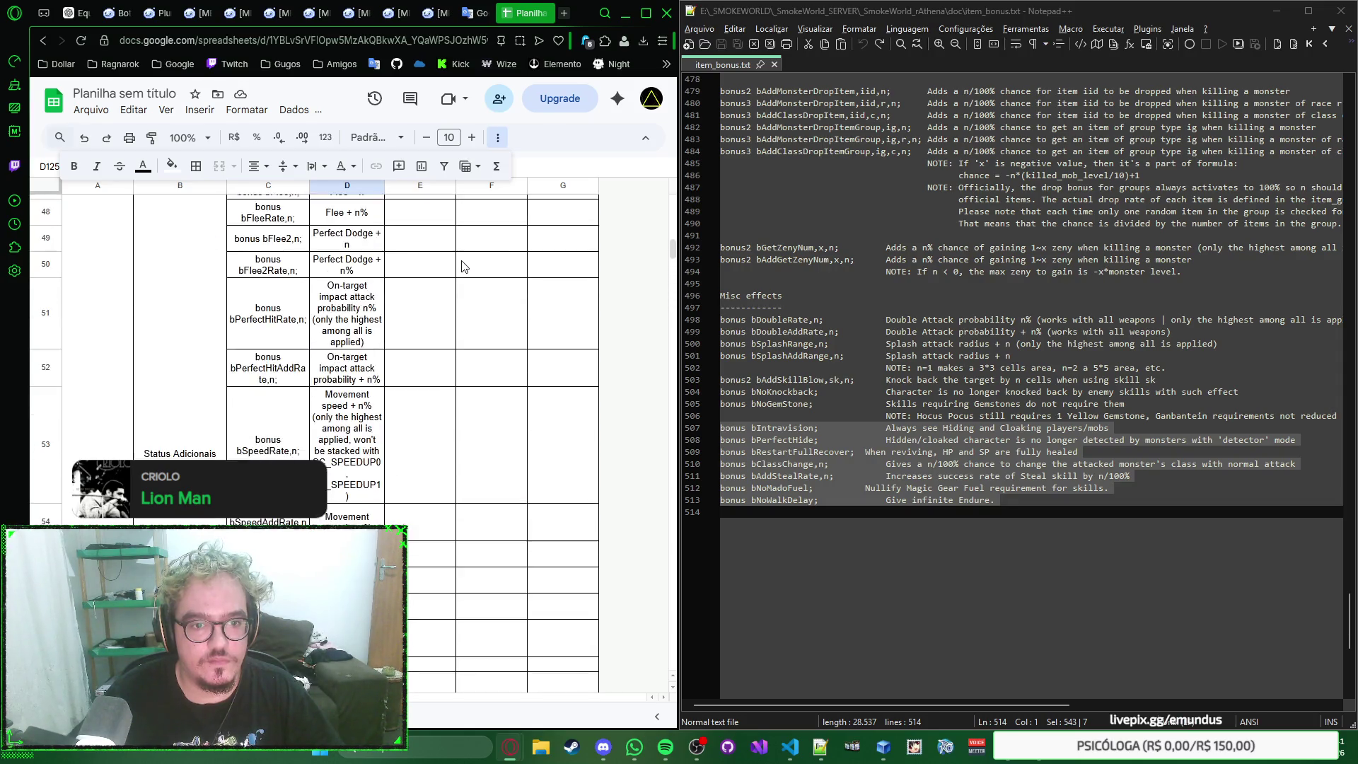
scroll(462, 266, up, 5)
scroll(462, 267, up, 5)
scroll(462, 267, up, 5)
click(589, 188)
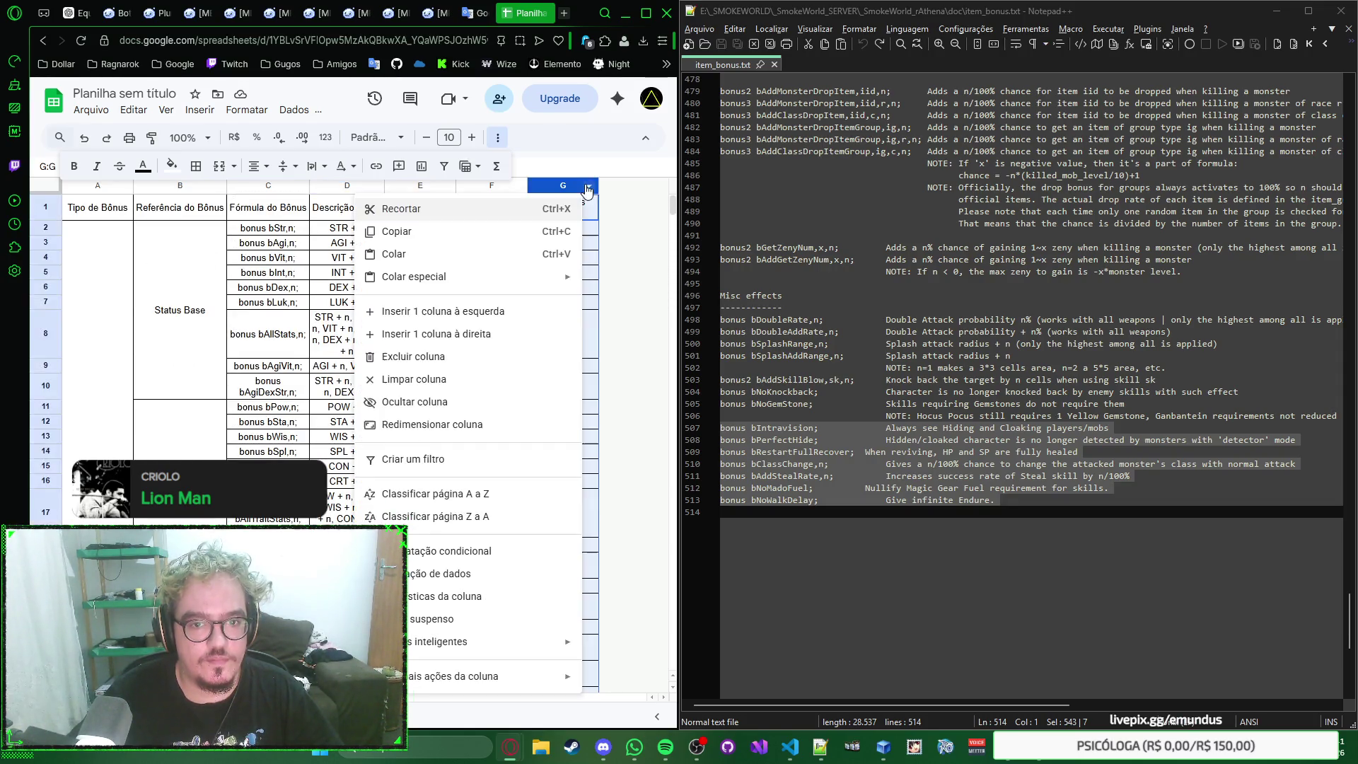
click(572, 188)
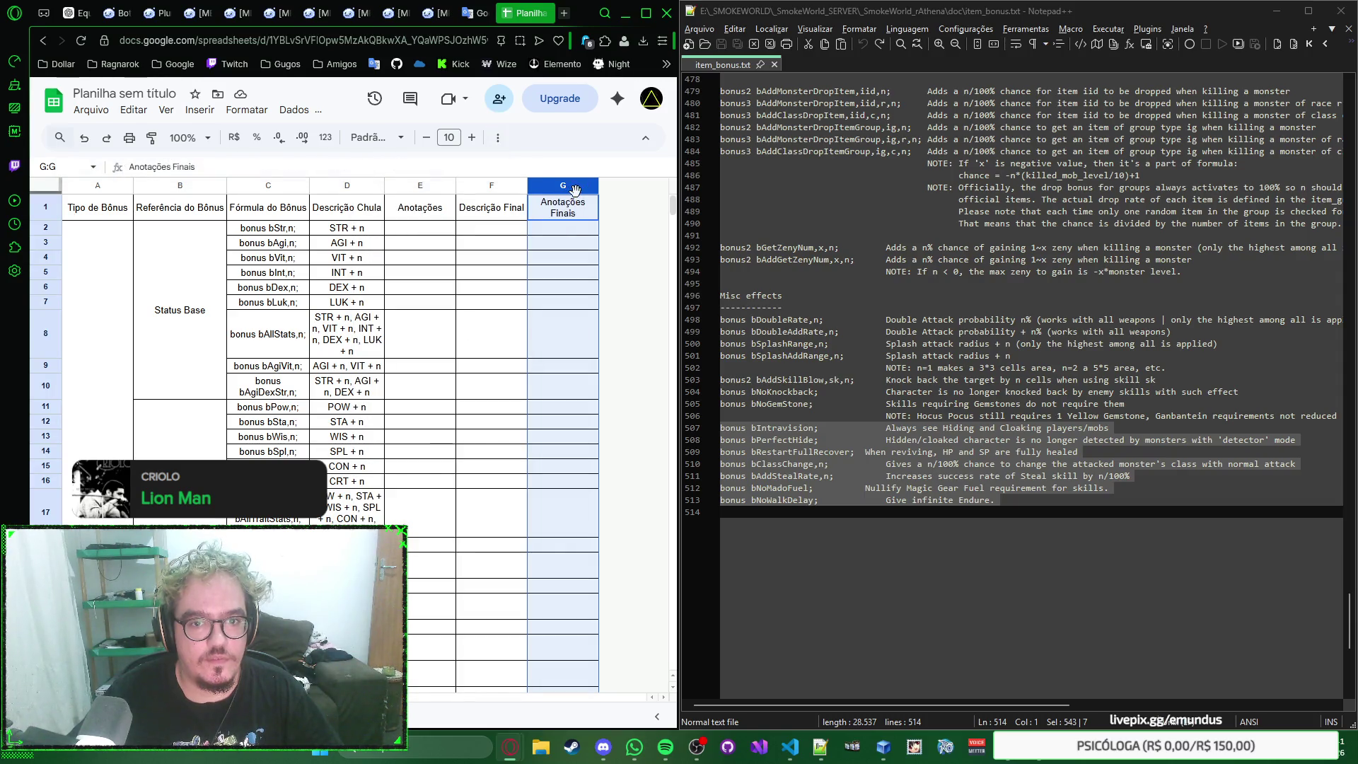
shift+click(102, 189)
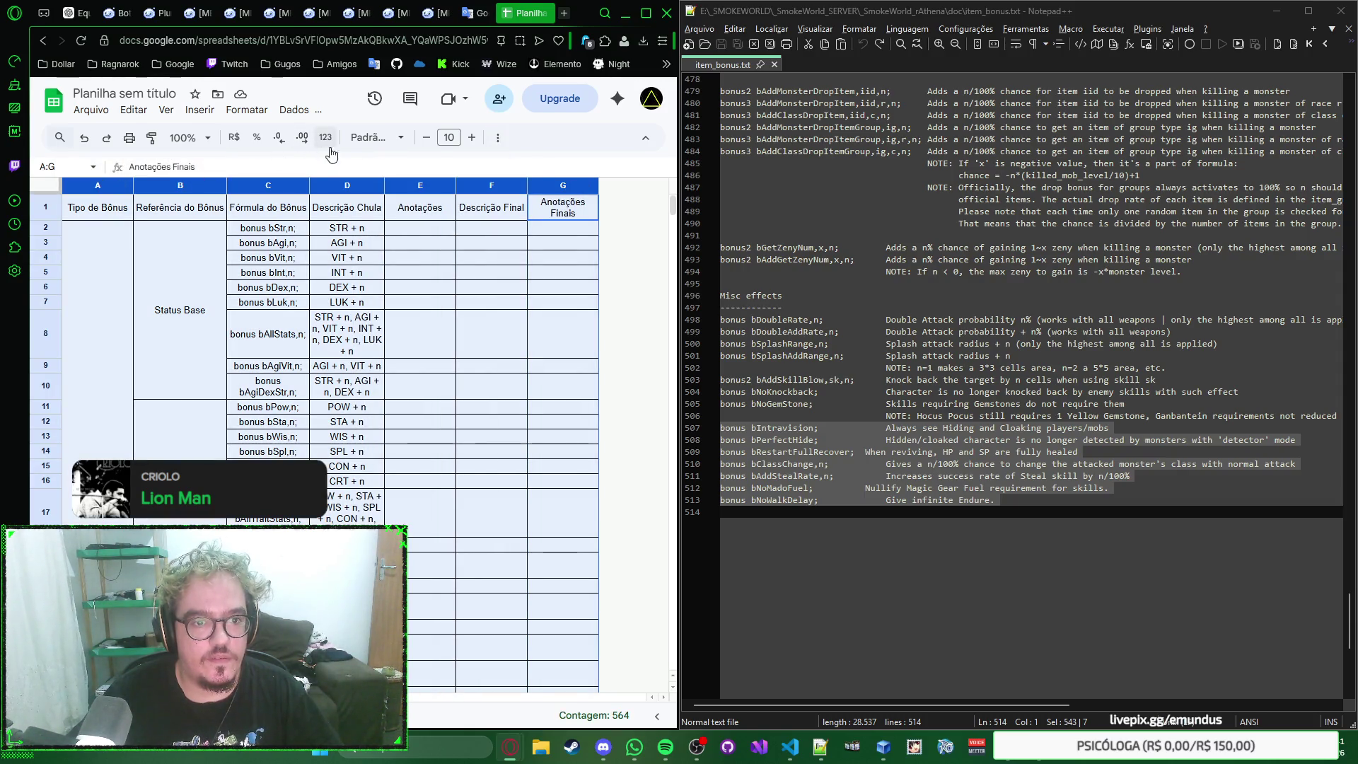
click(498, 137)
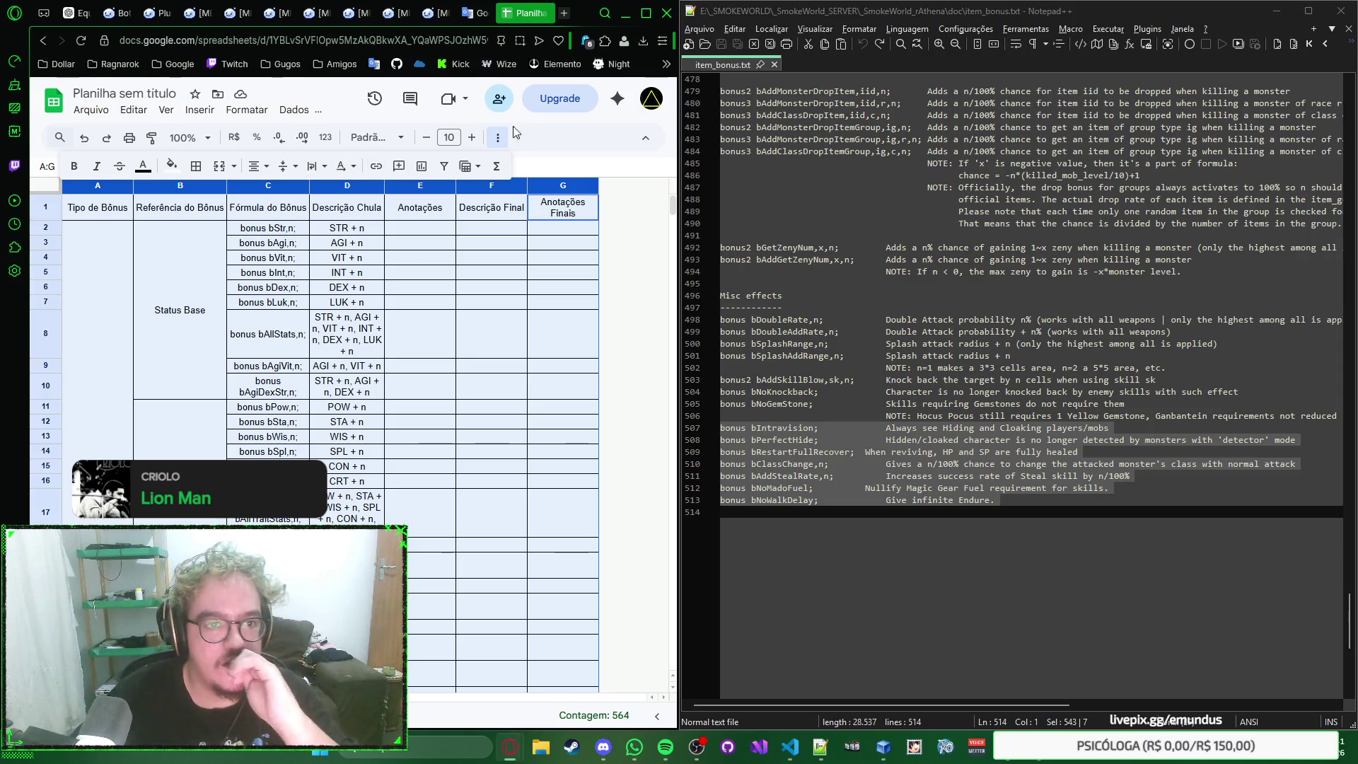
click(372, 137)
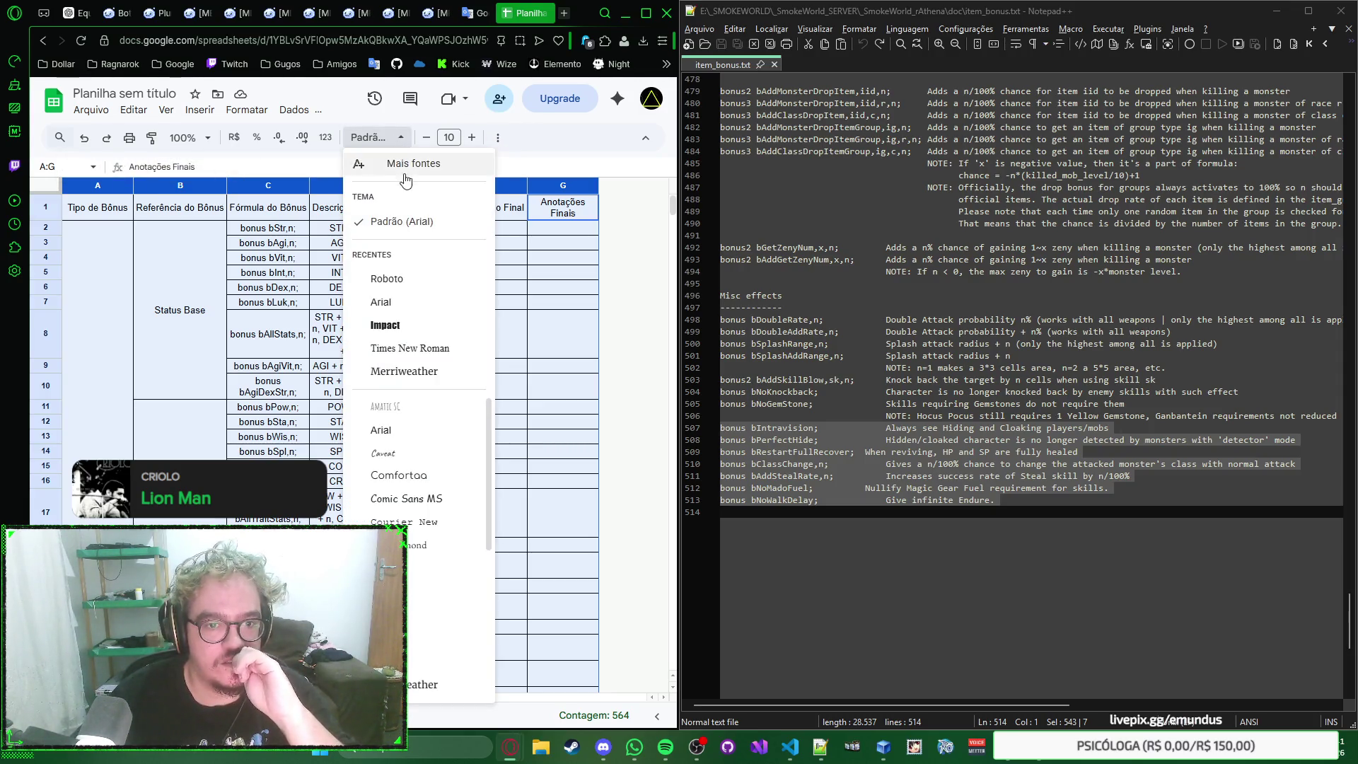
click(377, 136)
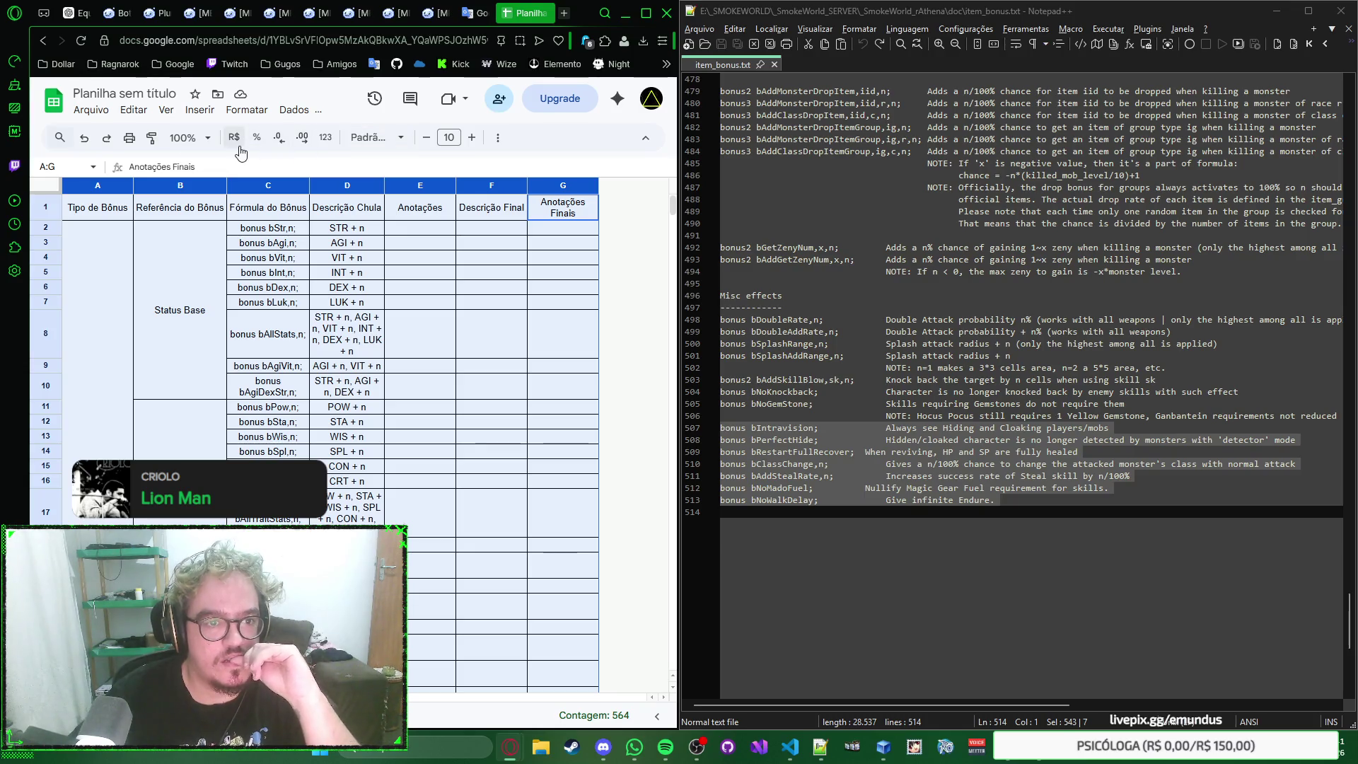
Step: Format columns A through G as Texto simples, then check E125 beside the first error
click(326, 138)
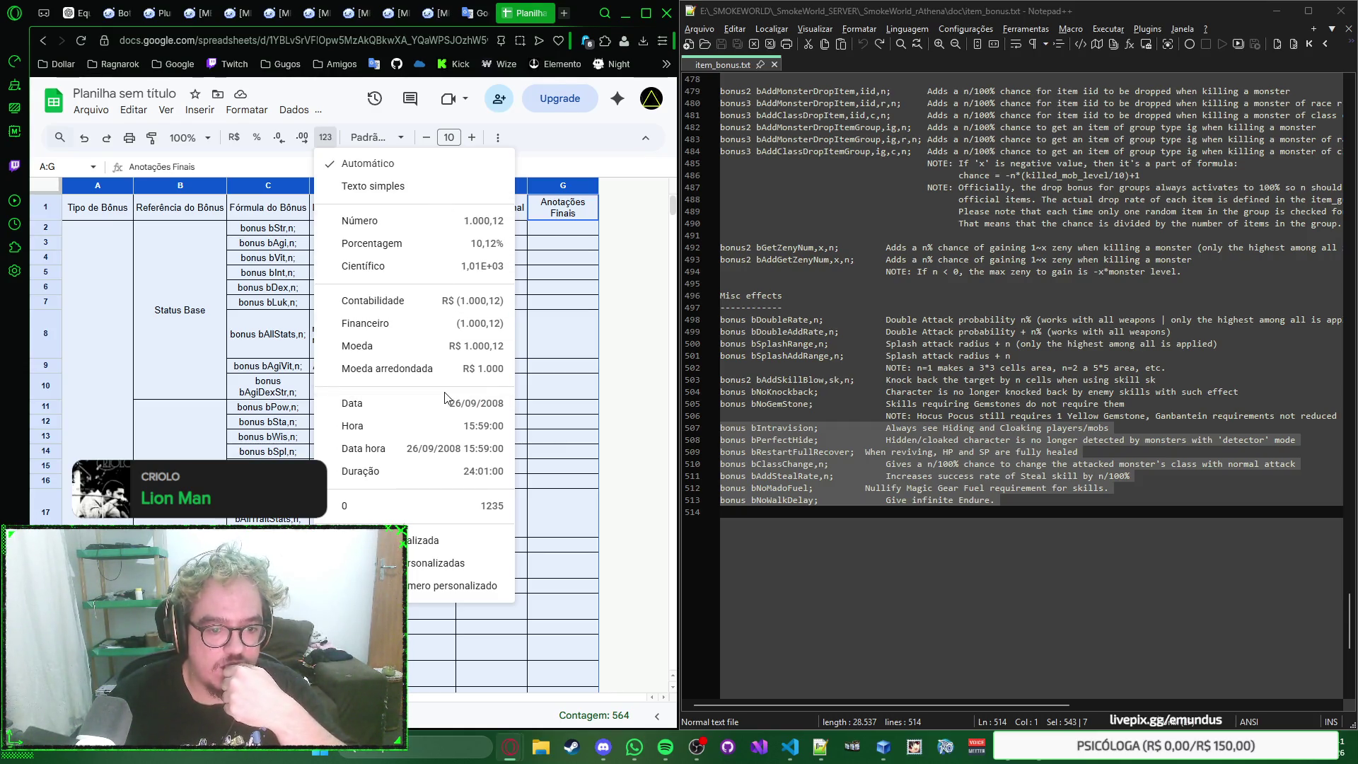
click(449, 187)
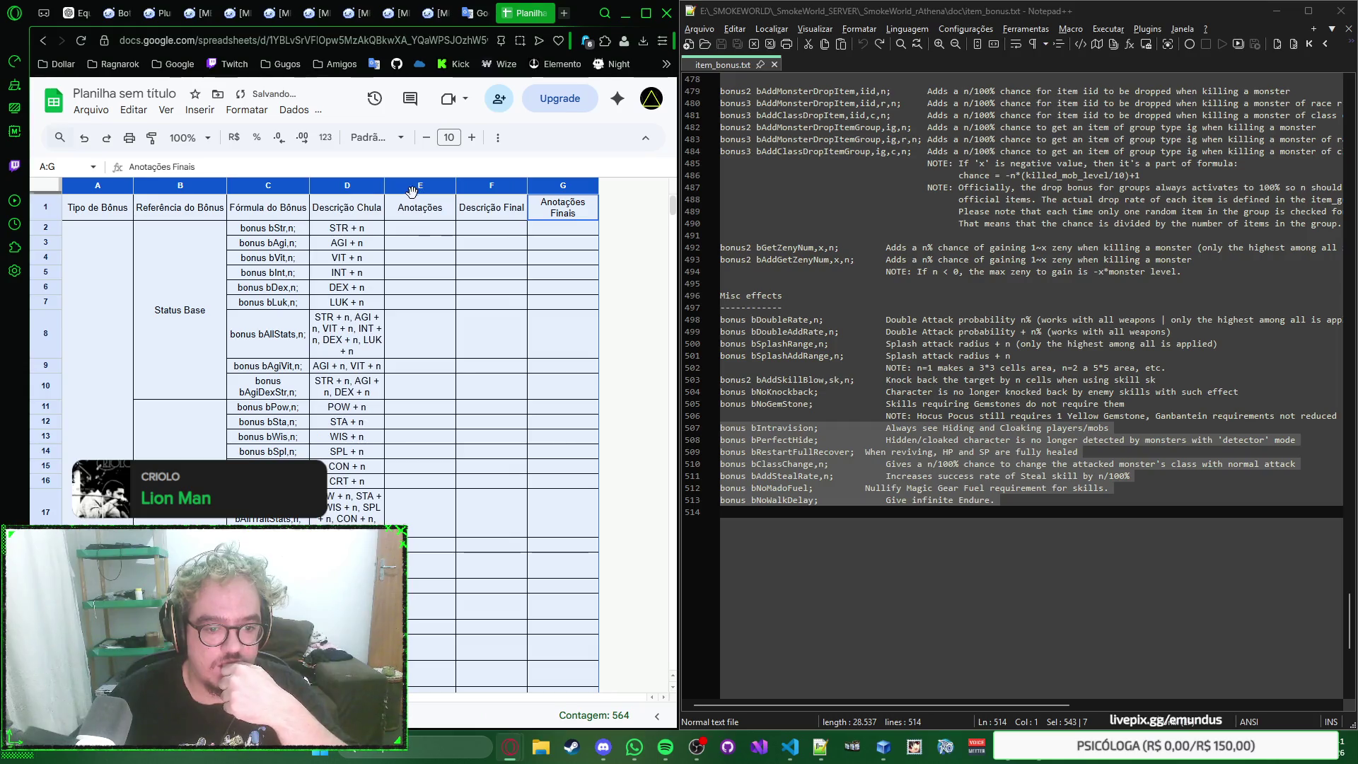
scroll(423, 234, down, 5)
scroll(435, 278, down, 5)
scroll(447, 323, down, 5)
scroll(458, 367, down, 4)
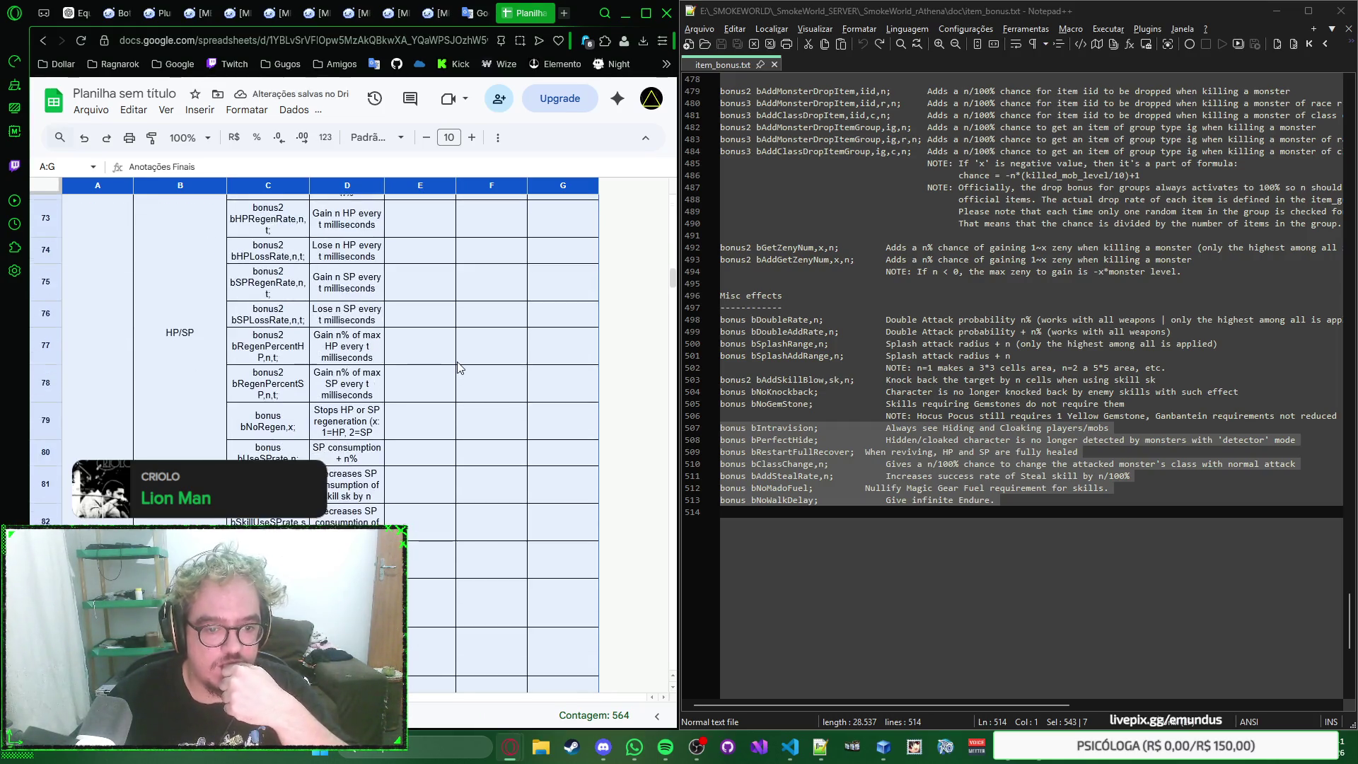
scroll(457, 367, down, 5)
scroll(458, 367, down, 5)
scroll(457, 367, down, 5)
scroll(457, 368, down, 5)
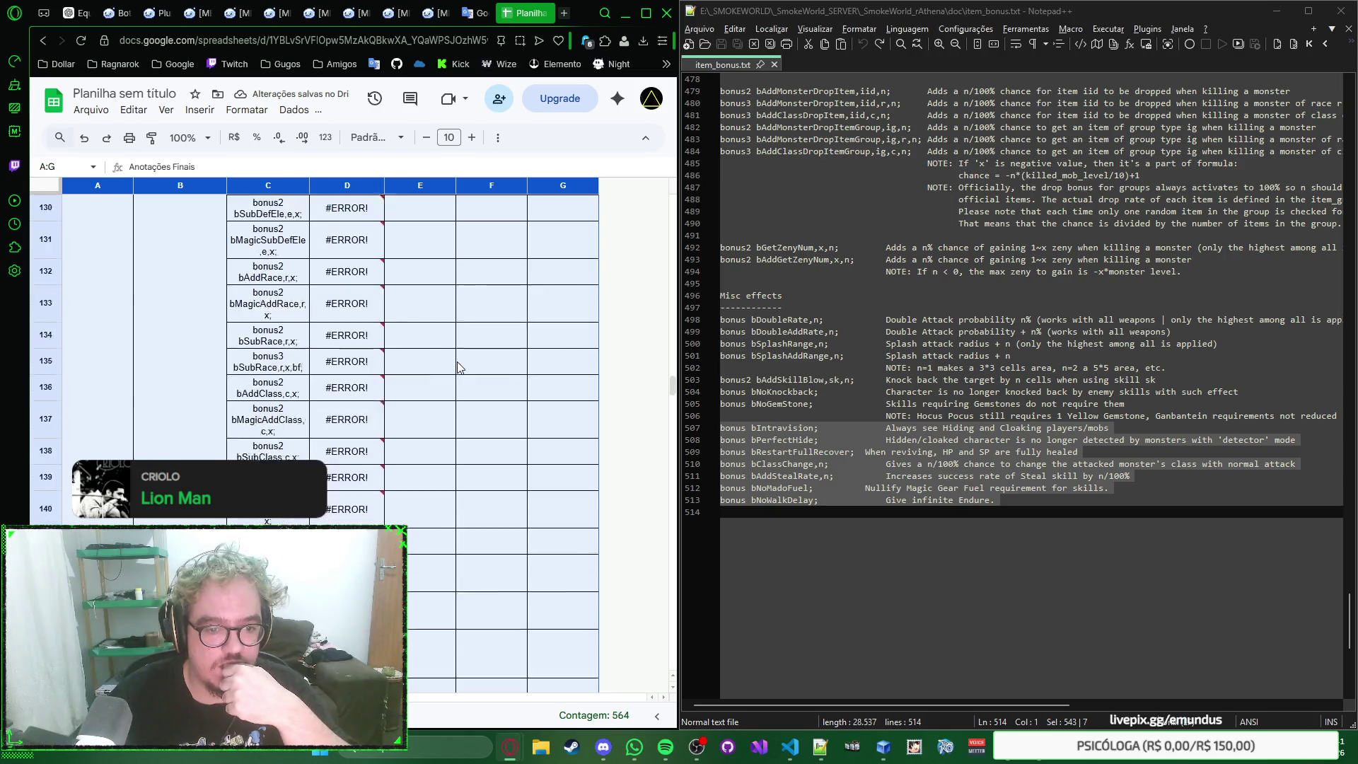
scroll(457, 367, up, 1)
scroll(449, 357, up, 1)
scroll(428, 329, up, 1)
click(430, 285)
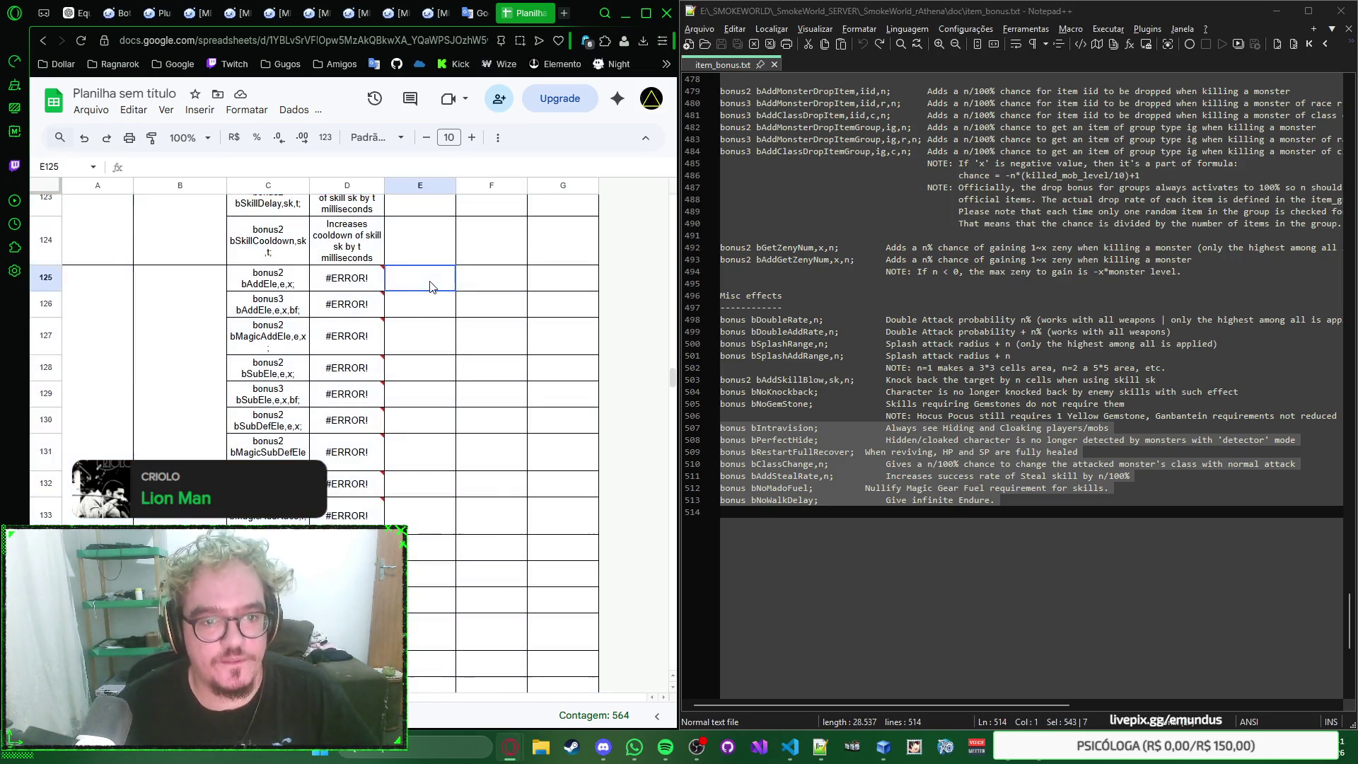
Step: Select the erroring D125:D143 cells and bring up the Número personalizado format dialog
click(367, 283)
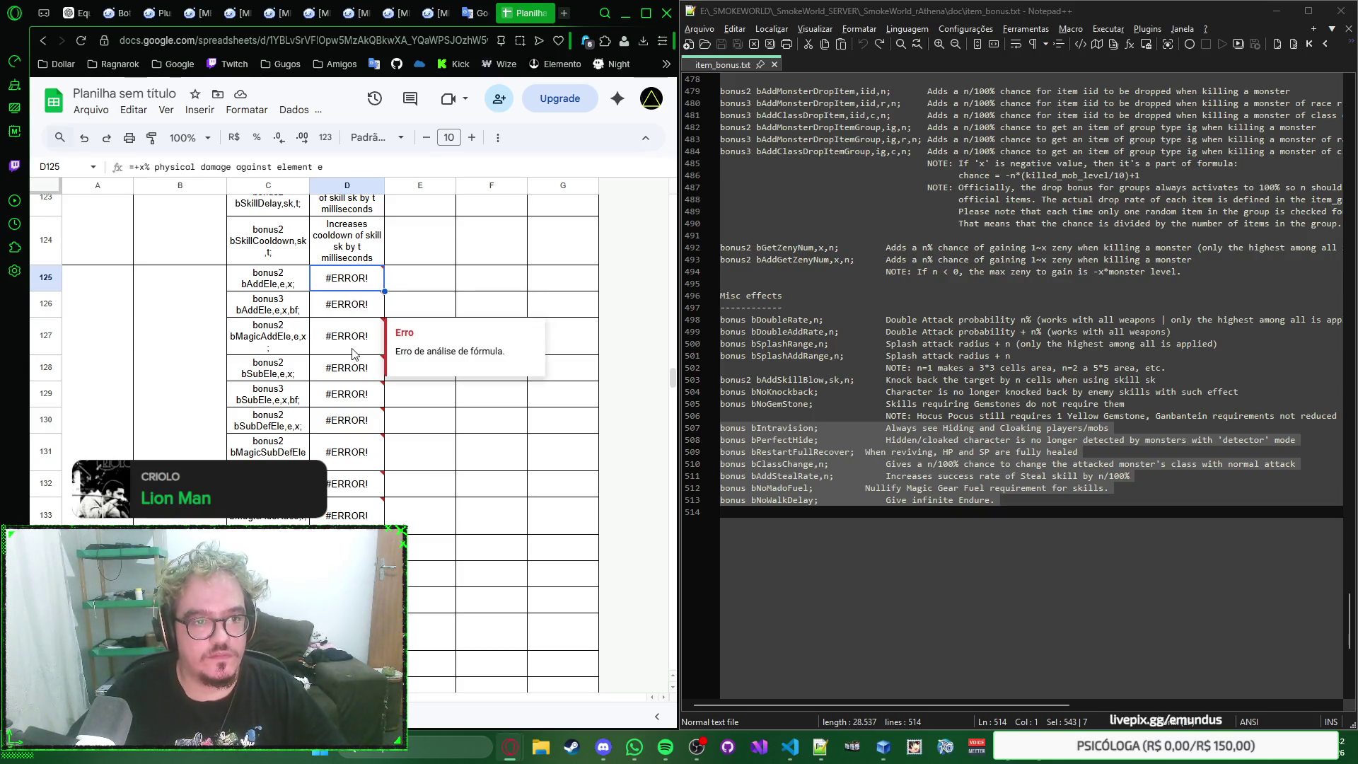
scroll(353, 352, down, 2)
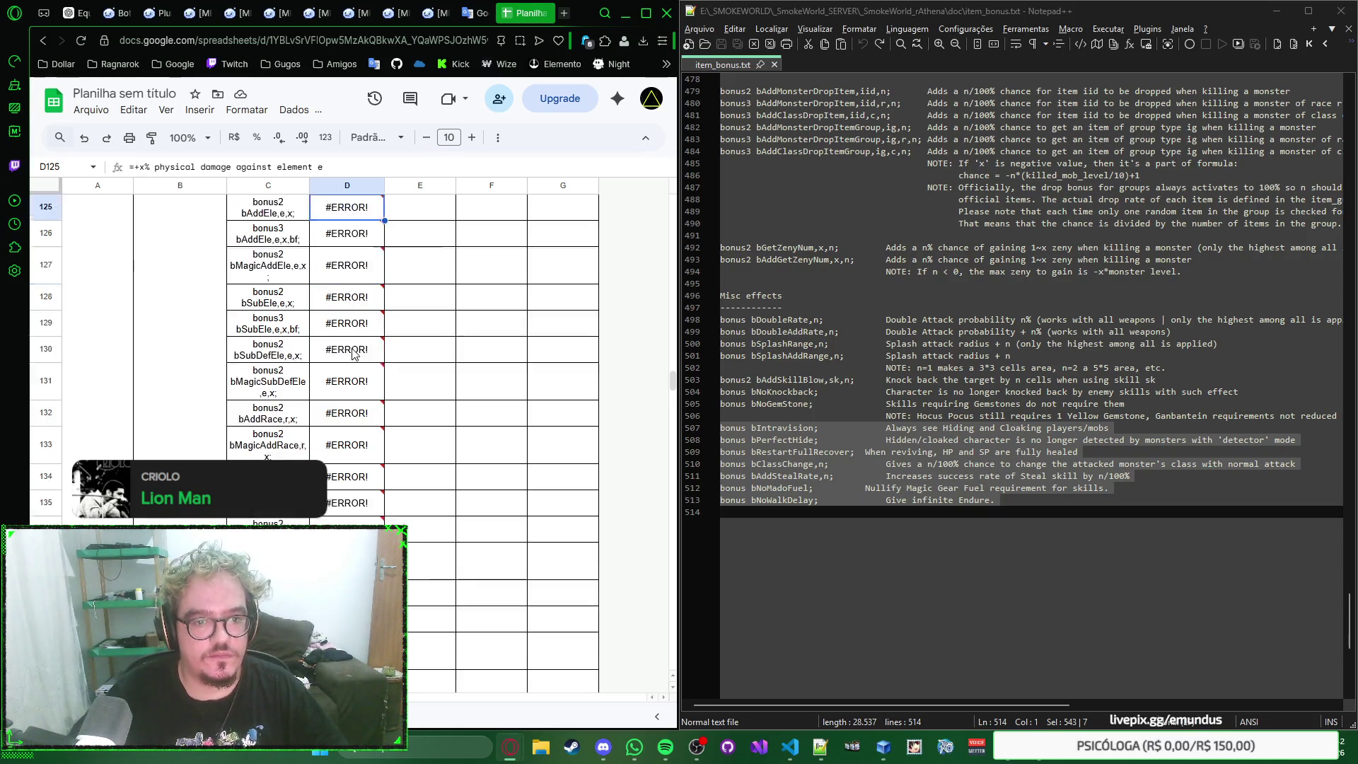
scroll(355, 361, down, 2)
shift+click(358, 470)
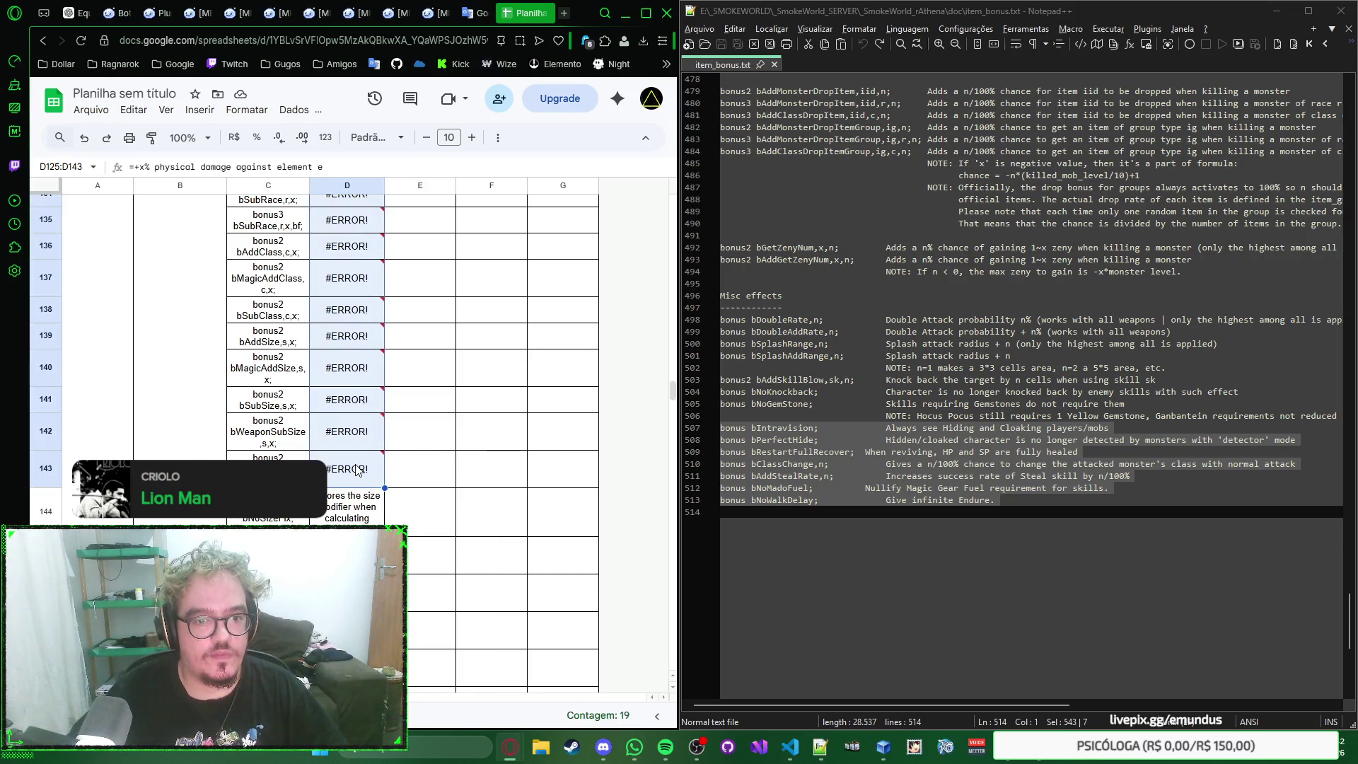
click(497, 137)
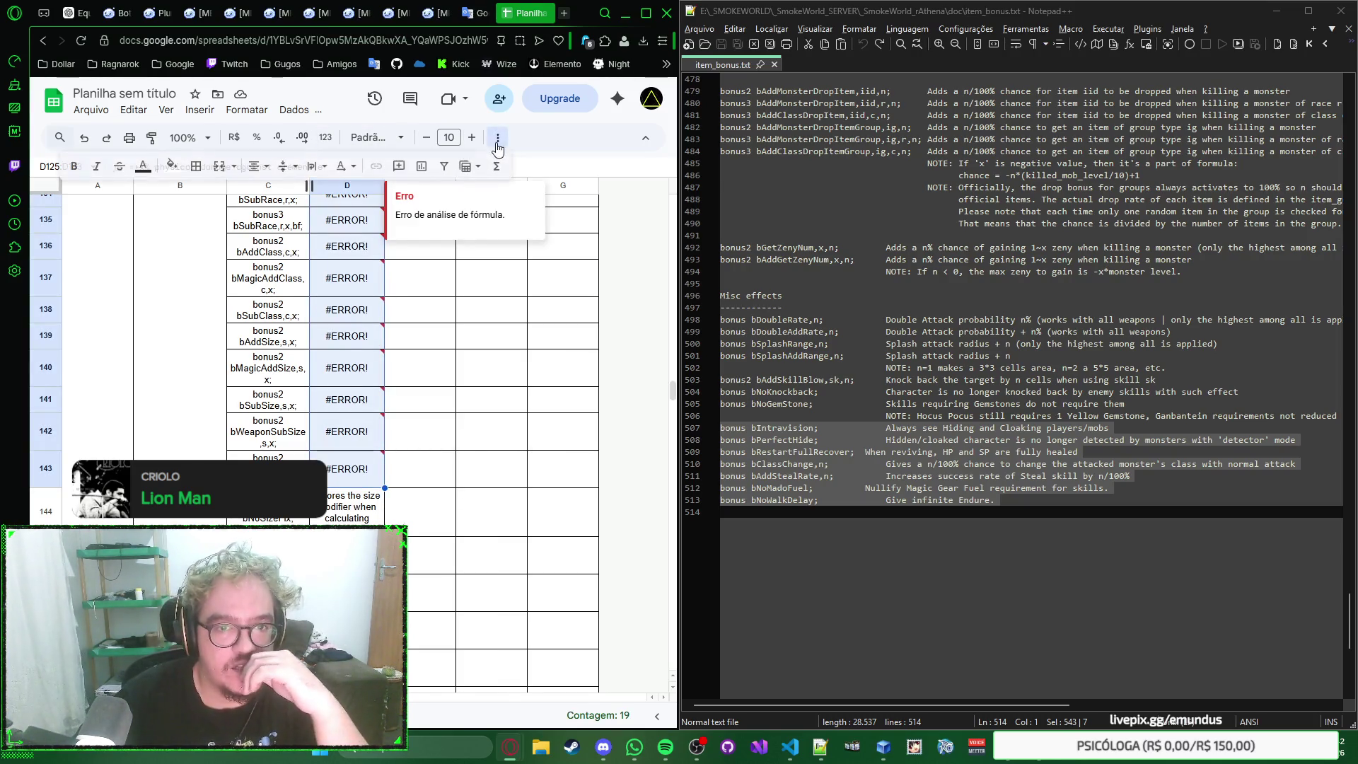
click(496, 137)
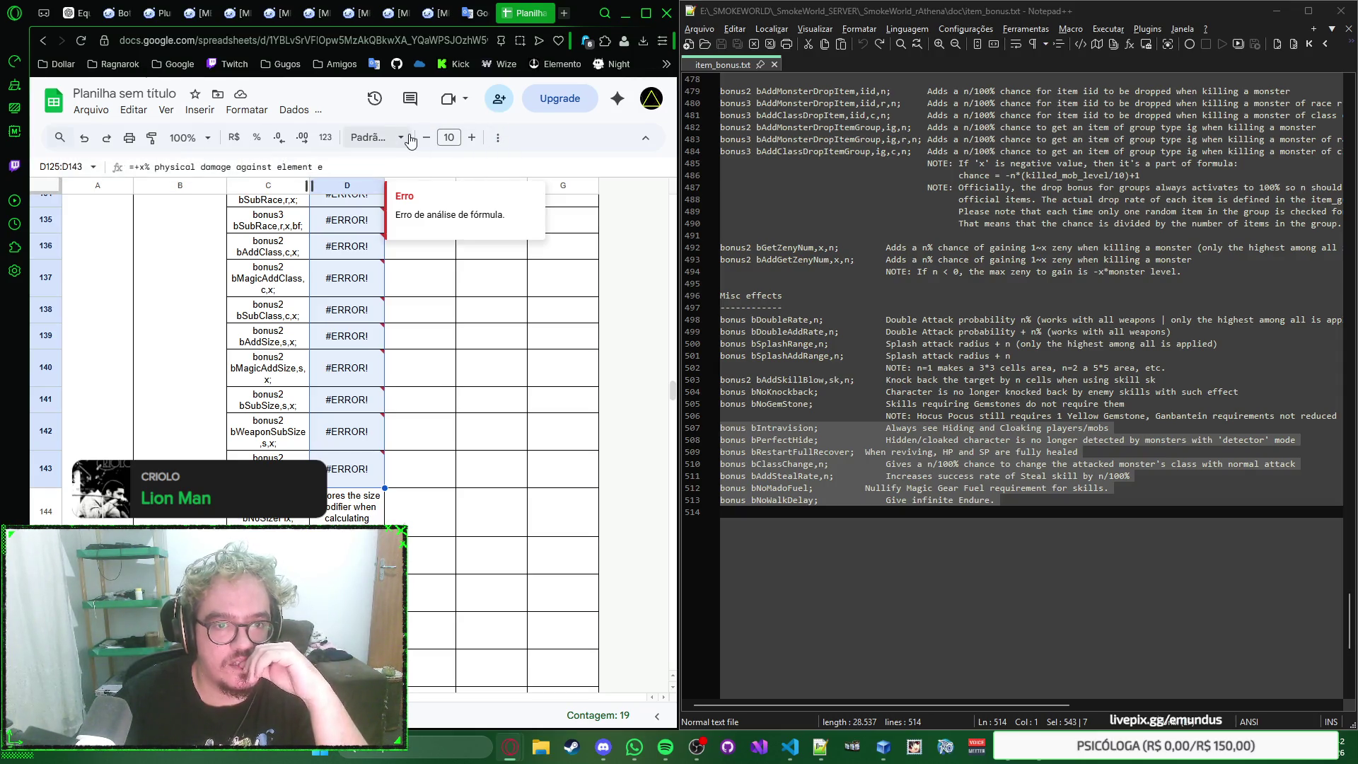
click(327, 138)
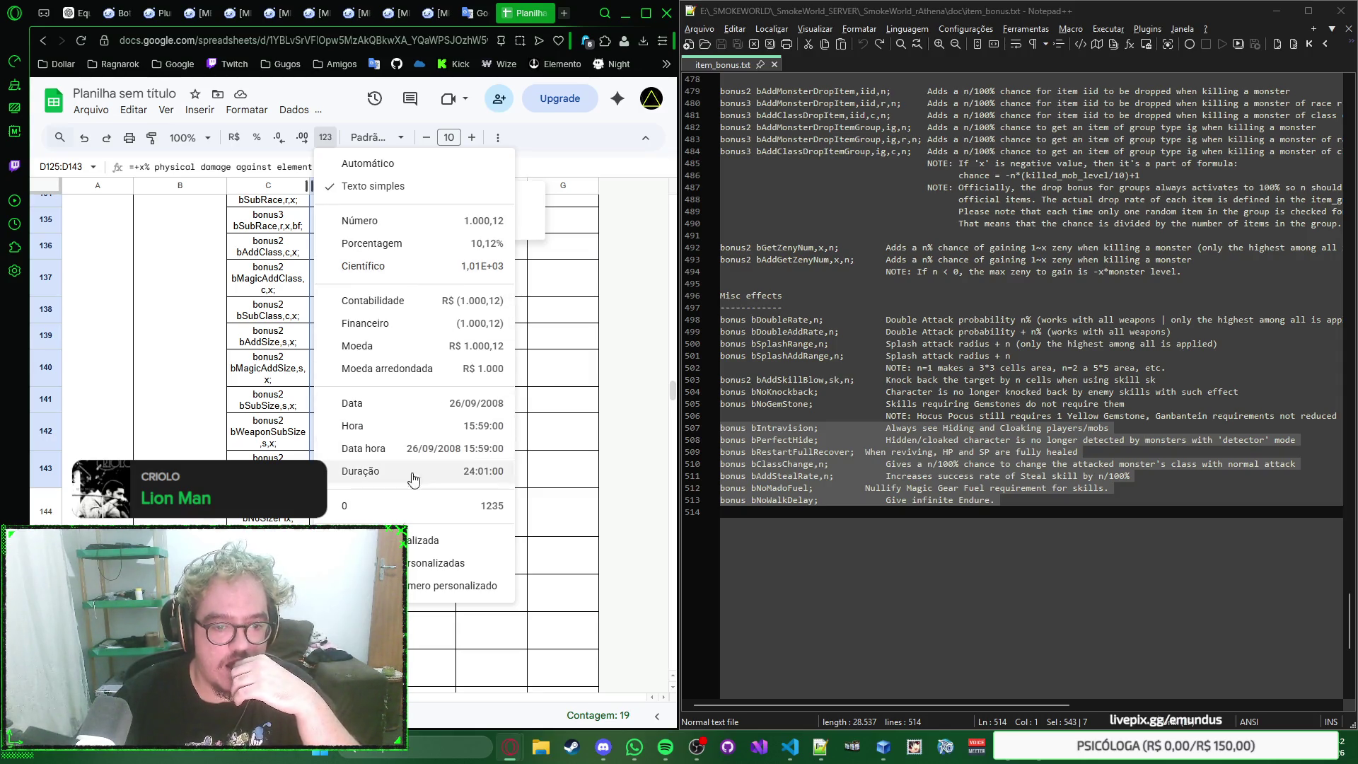
click(456, 591)
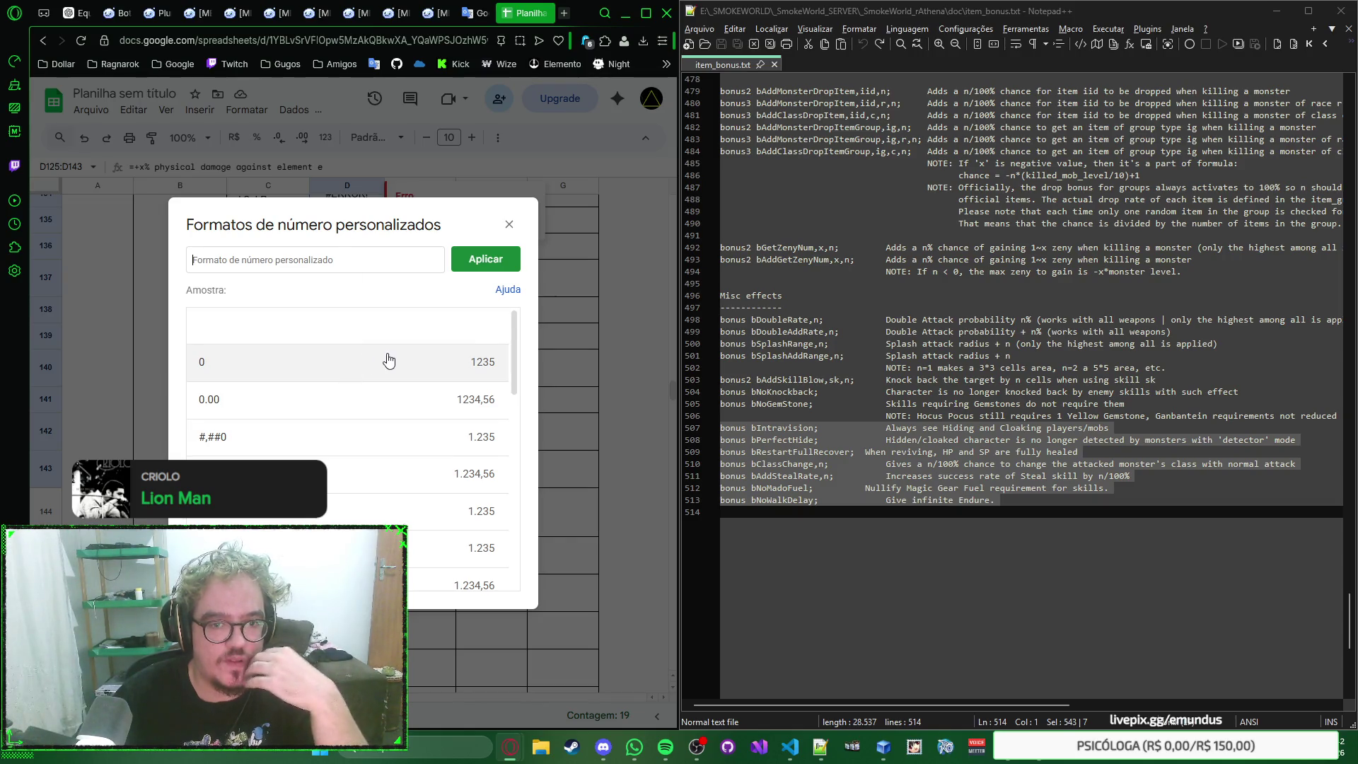
scroll(388, 361, down, 3)
scroll(389, 361, down, 2)
scroll(389, 361, down, 1)
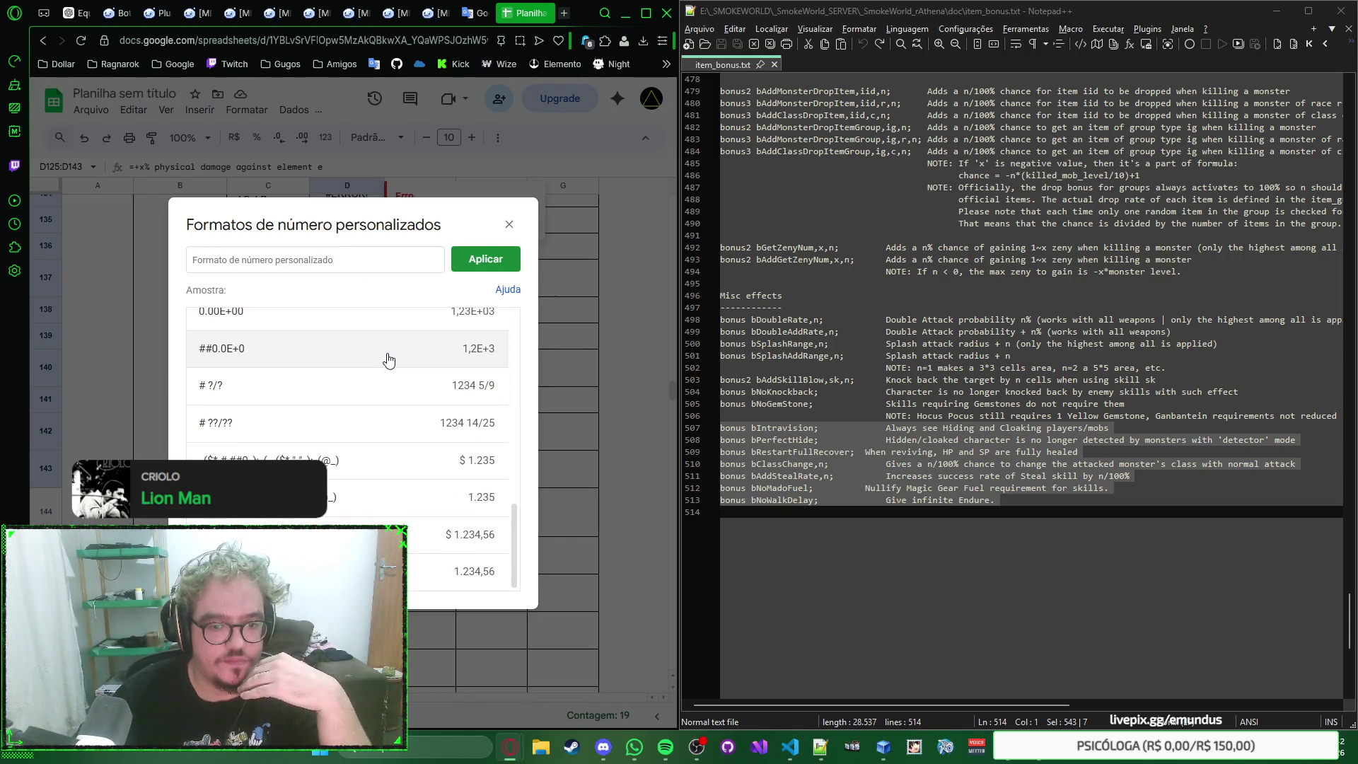
scroll(385, 357, up, 3)
scroll(385, 358, up, 3)
Step: Enter the whole-number custom format 0 in the custom number formats dialog
click(345, 261)
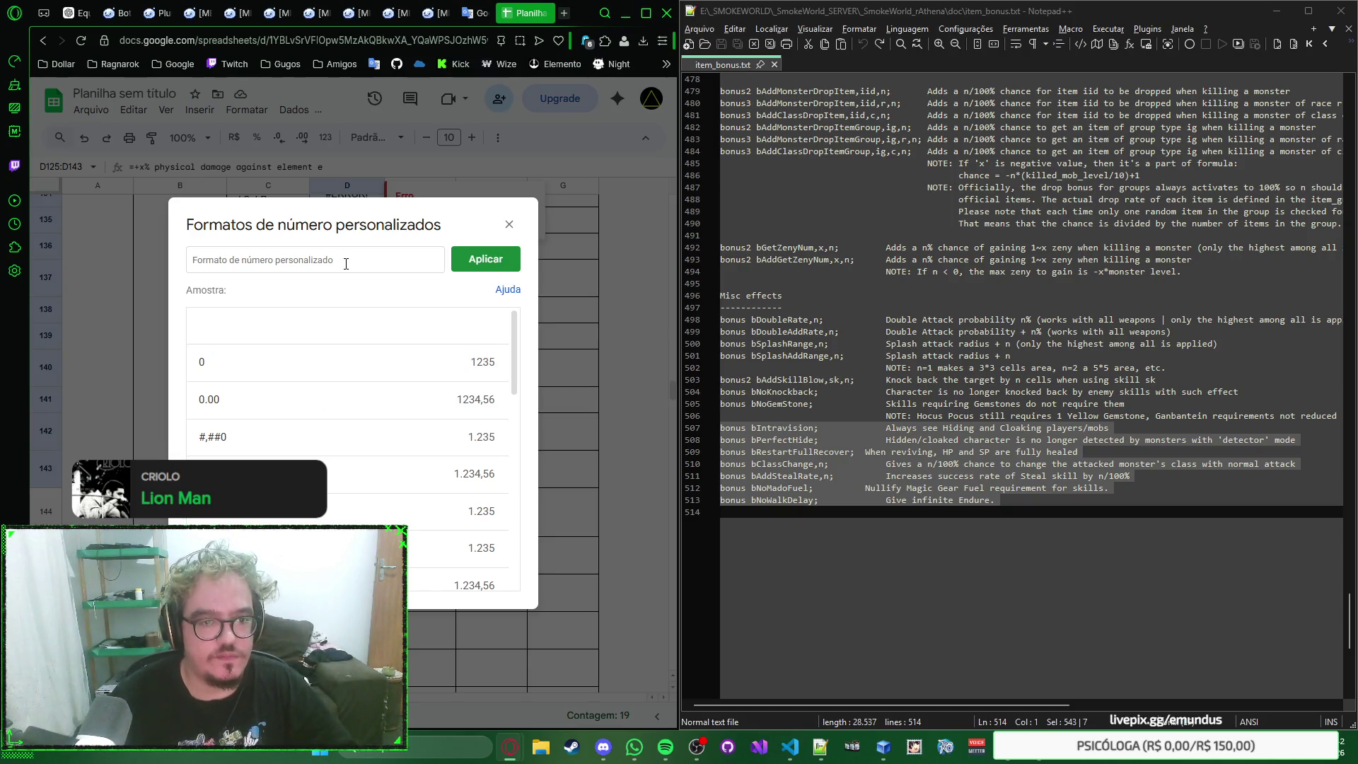
click(344, 262)
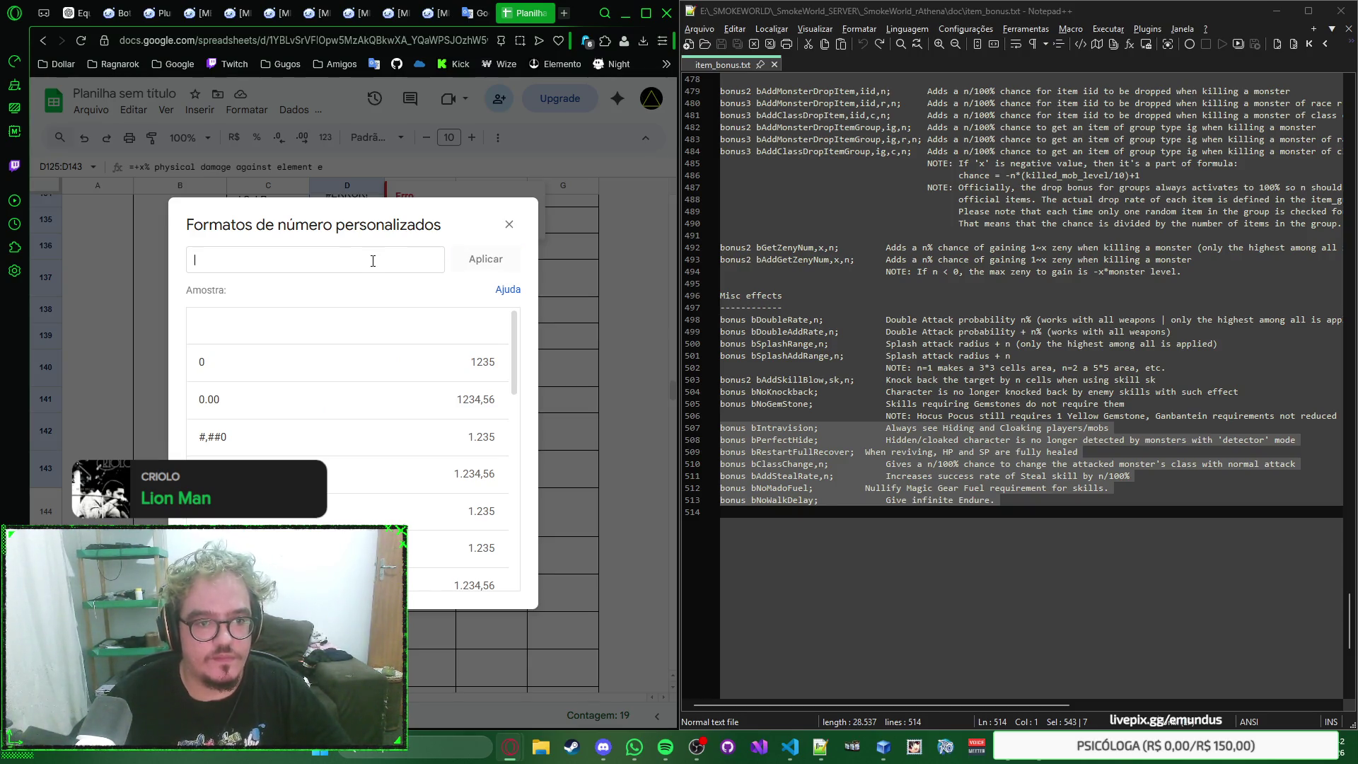
click(373, 261)
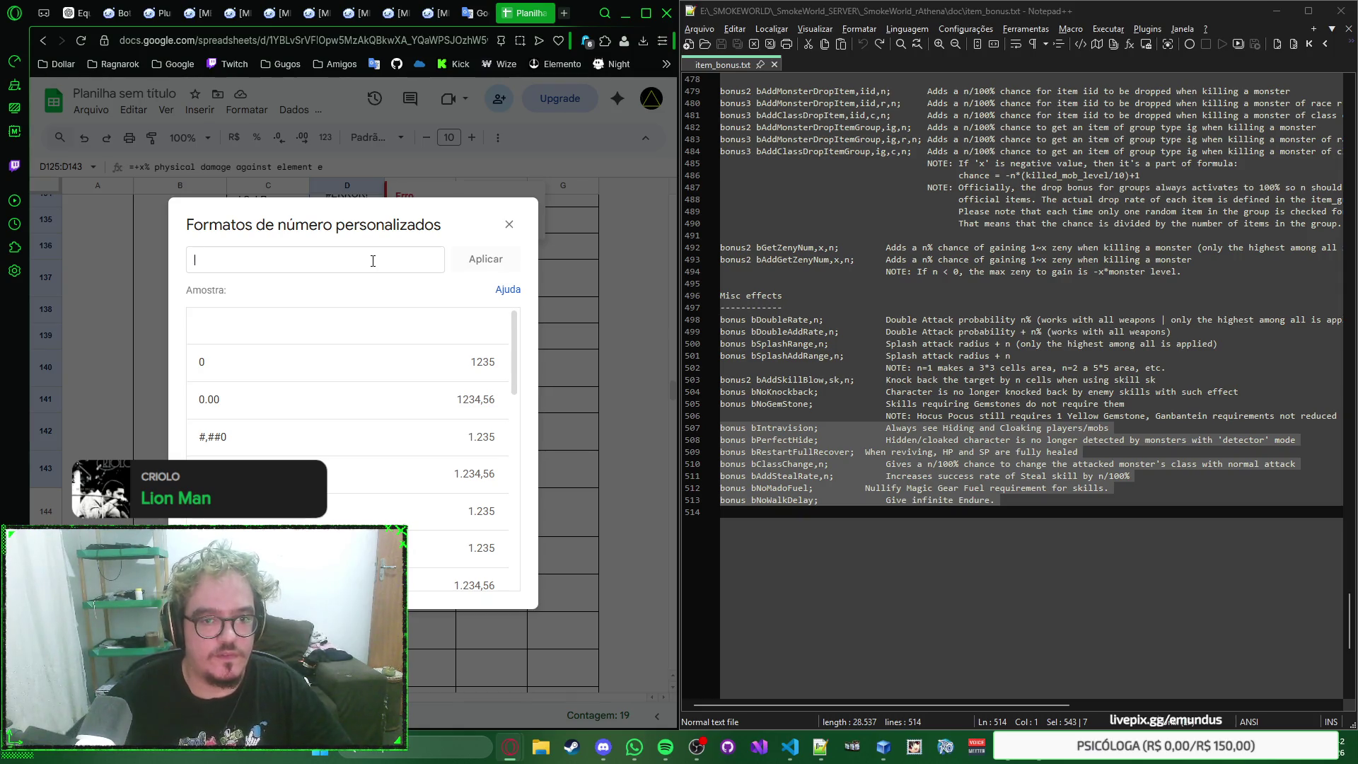
click(357, 308)
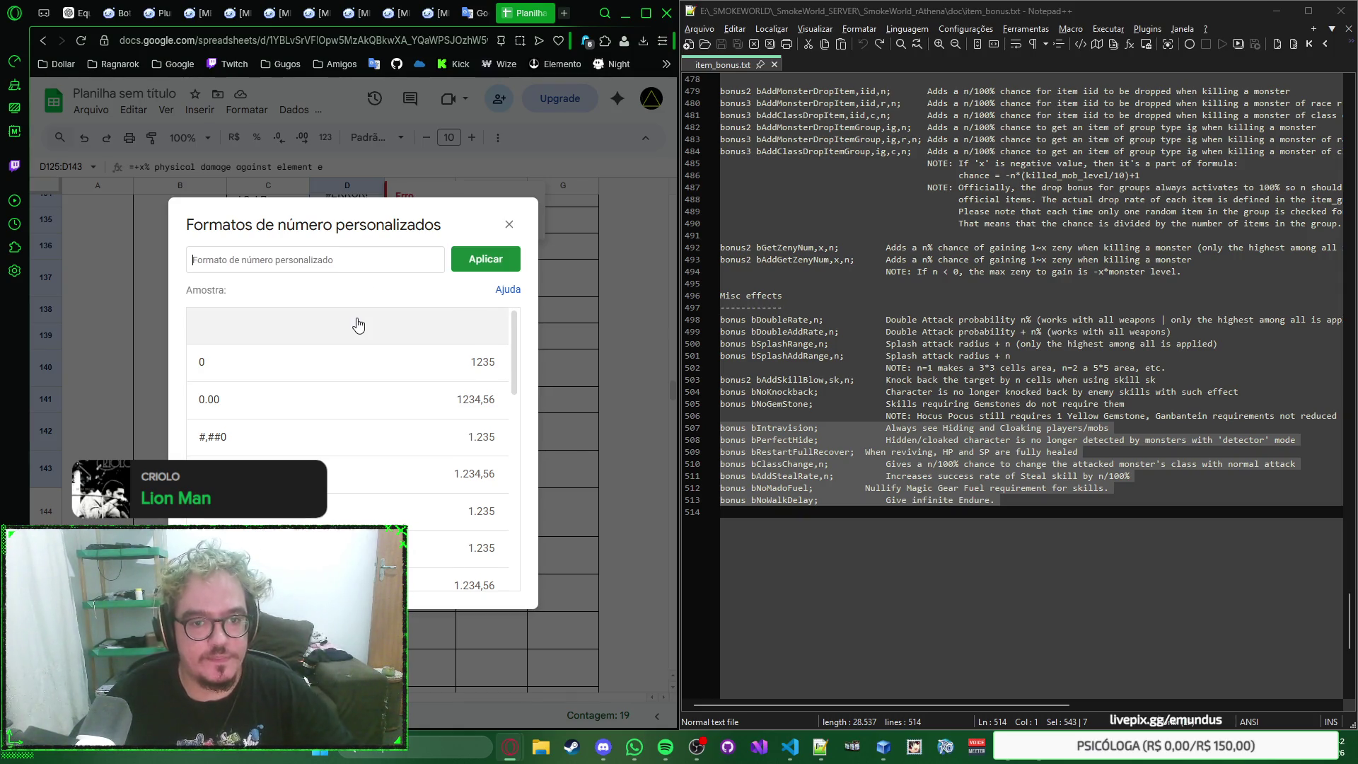
click(482, 263)
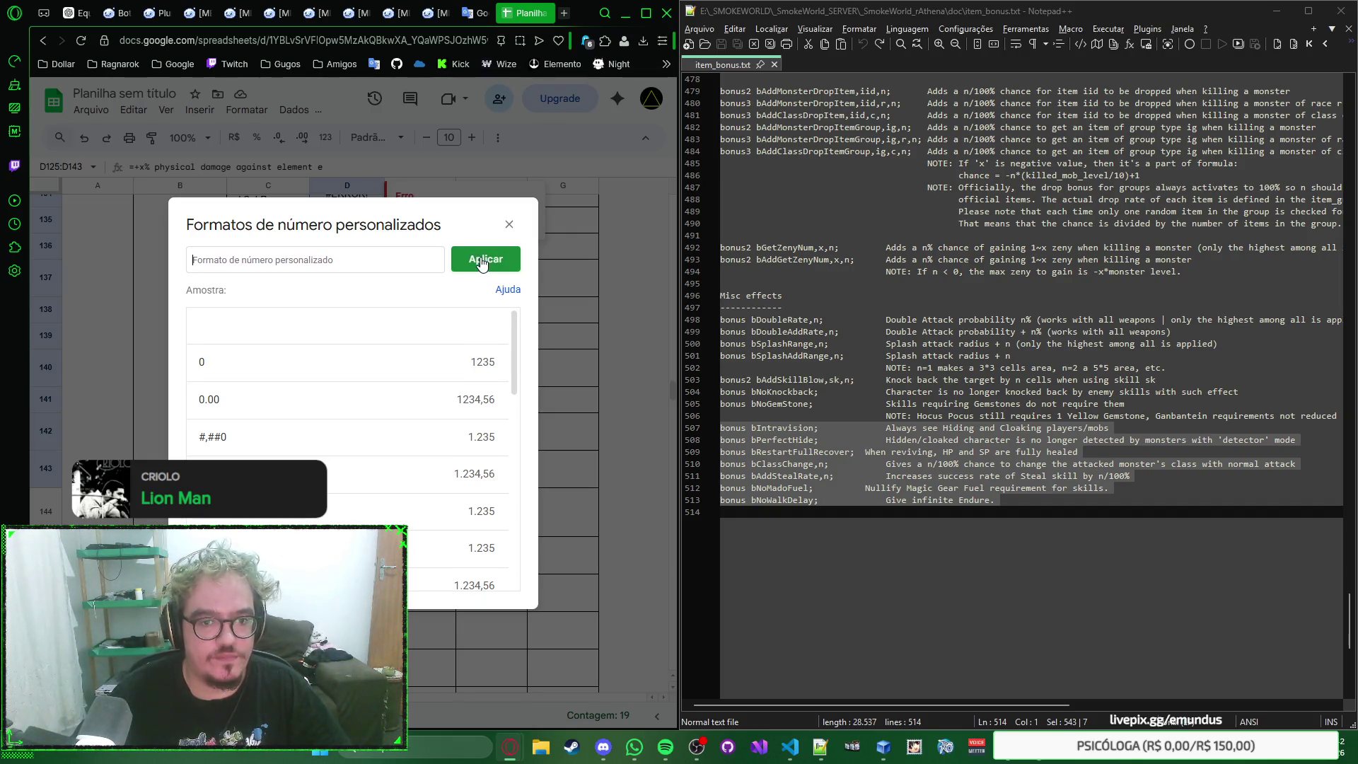
click(408, 362)
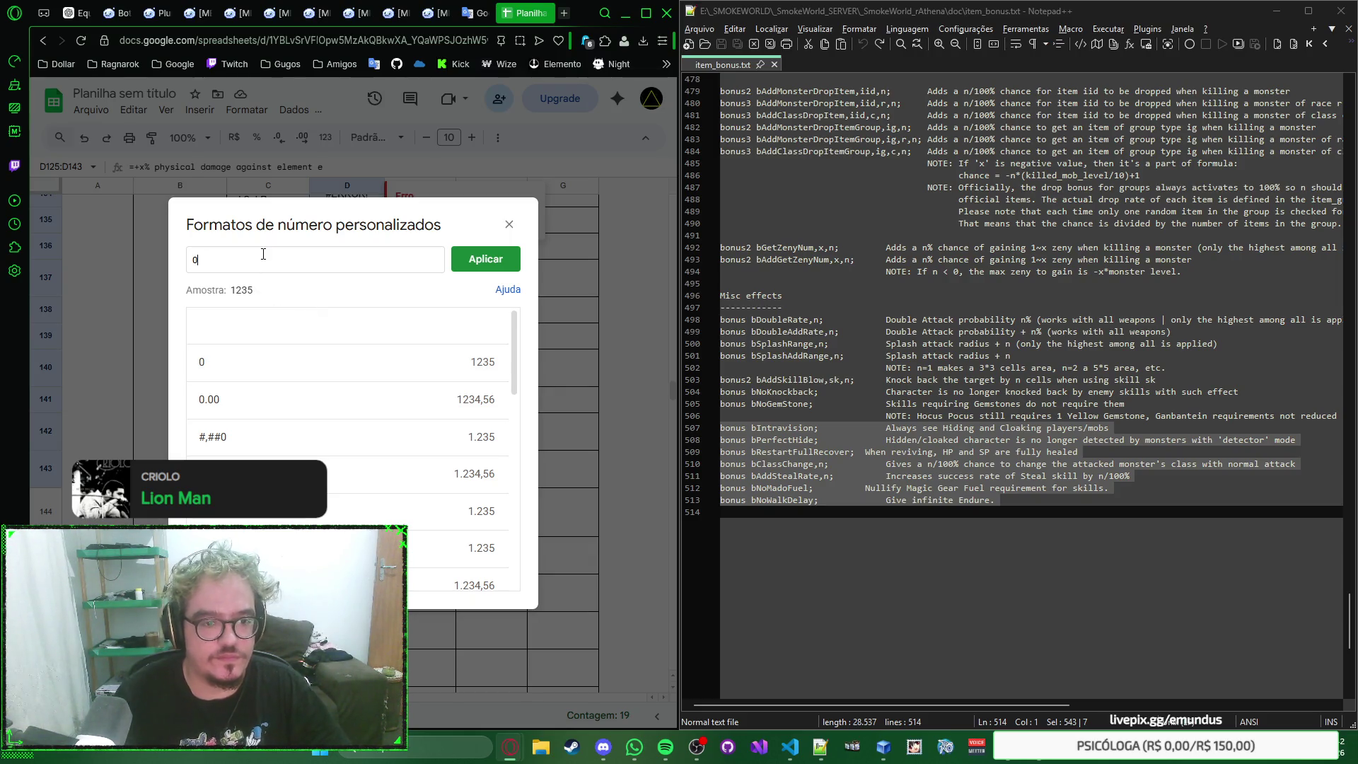
Step: Clear the entered format and close the dialog without applying anything
key(BackSpace)
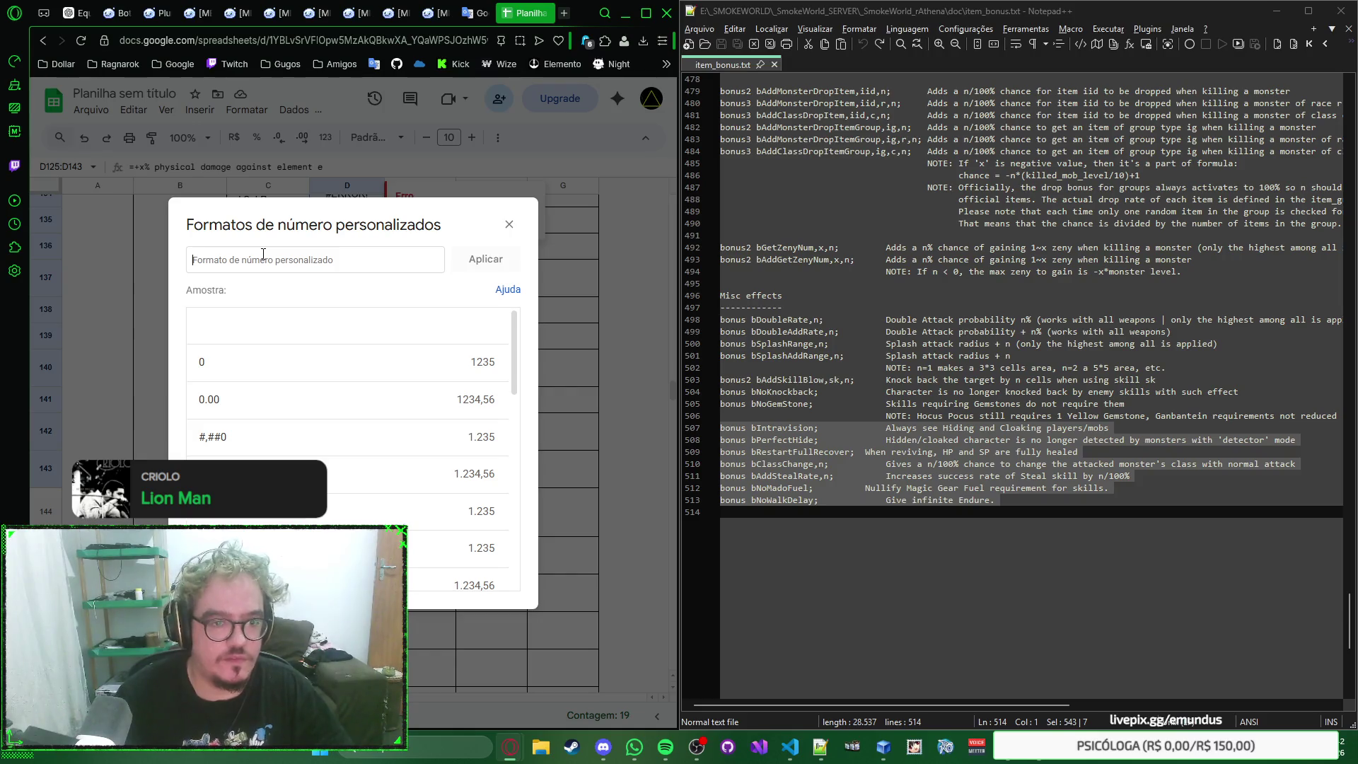
text(0)
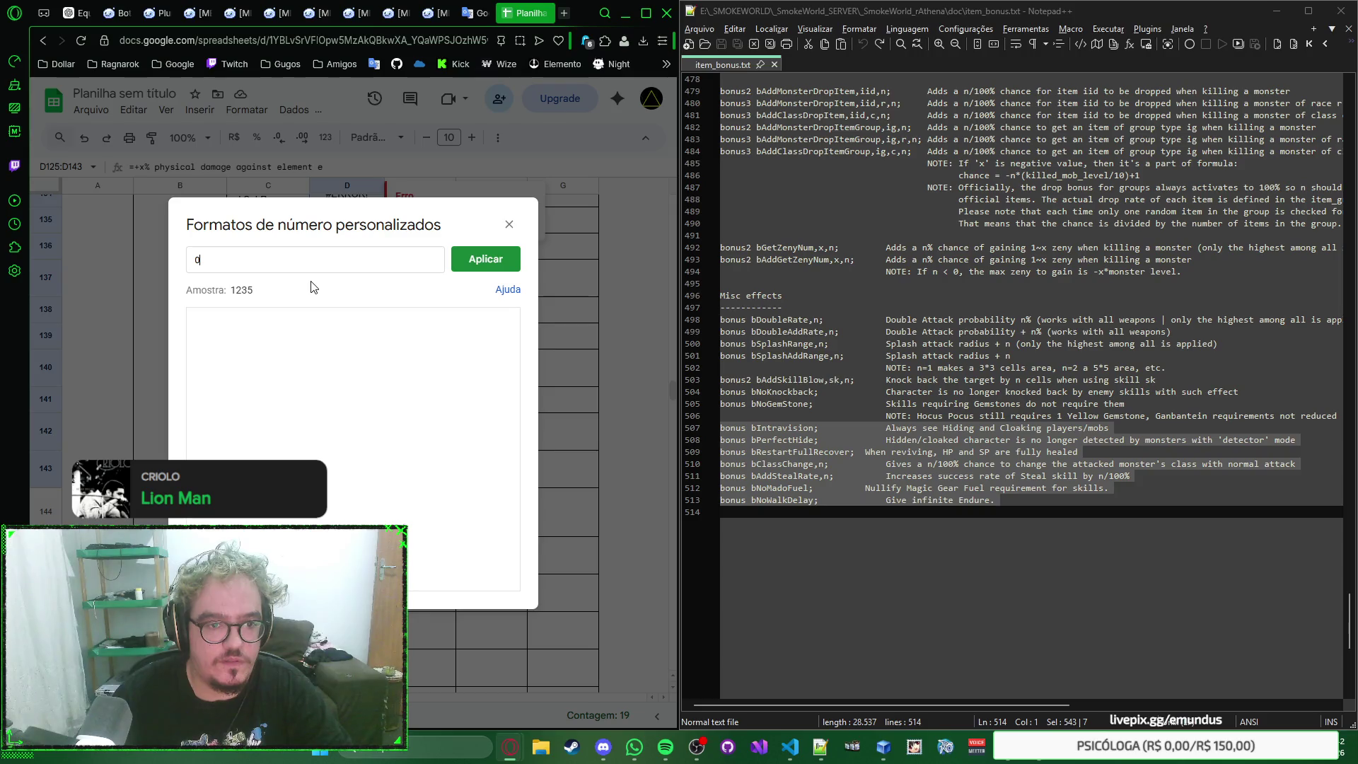
key(BackSpace)
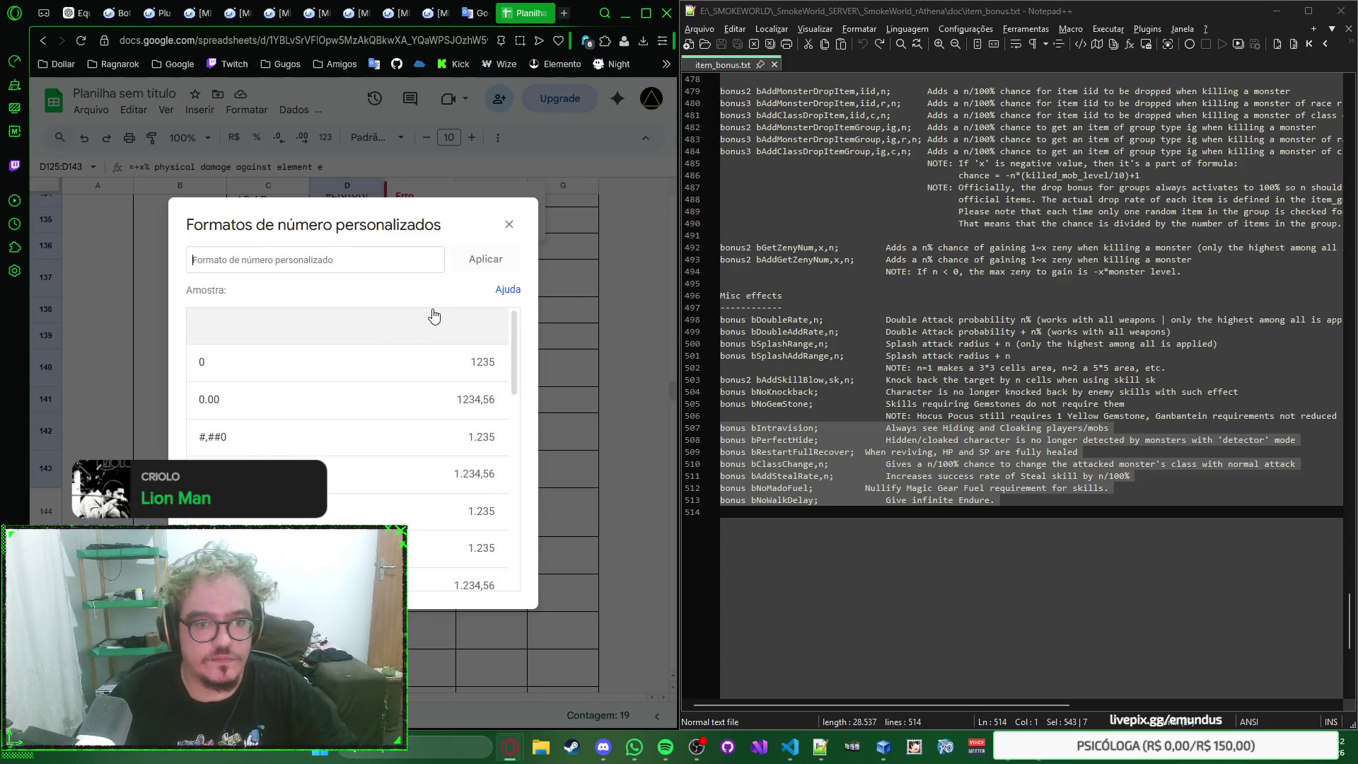
key(Escape)
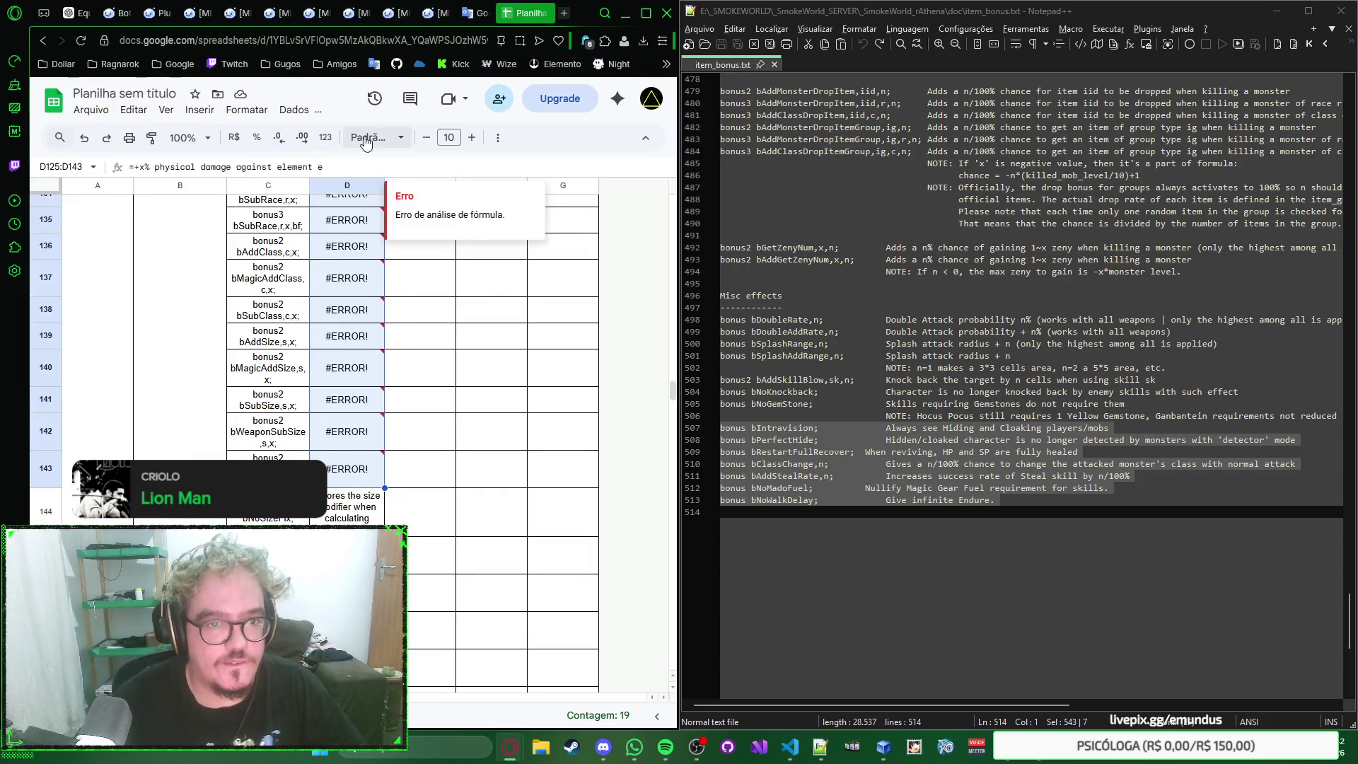
Step: Apply another number format to D125:D143 and verify the format on D135
click(326, 138)
click(328, 139)
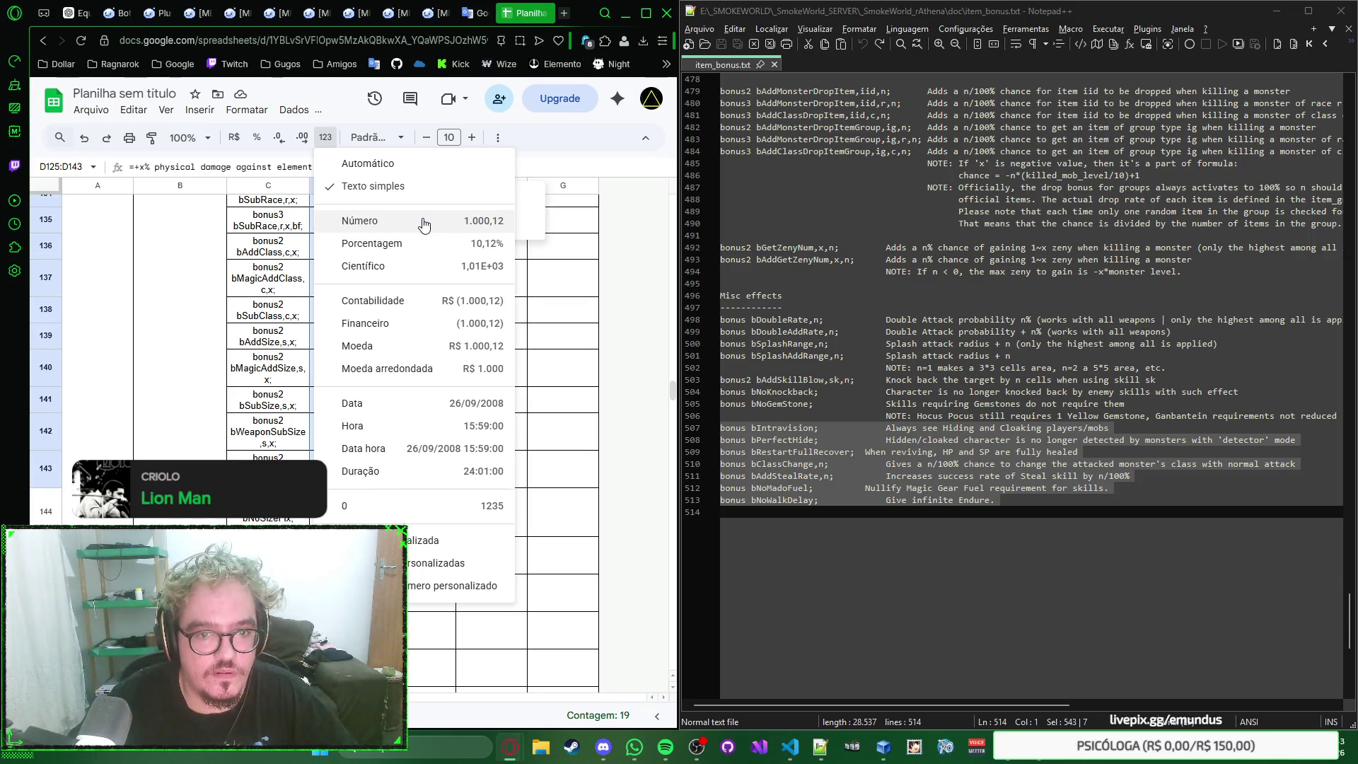
click(431, 279)
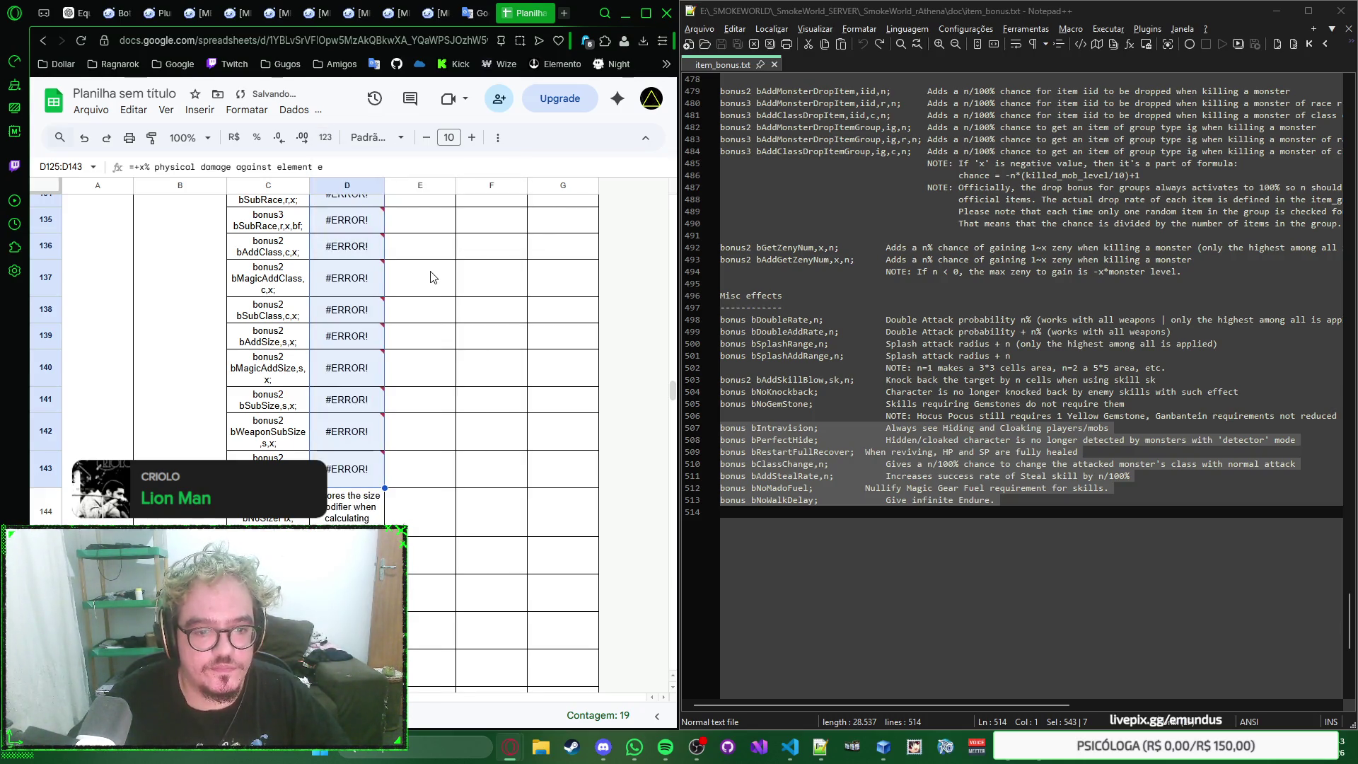
click(367, 223)
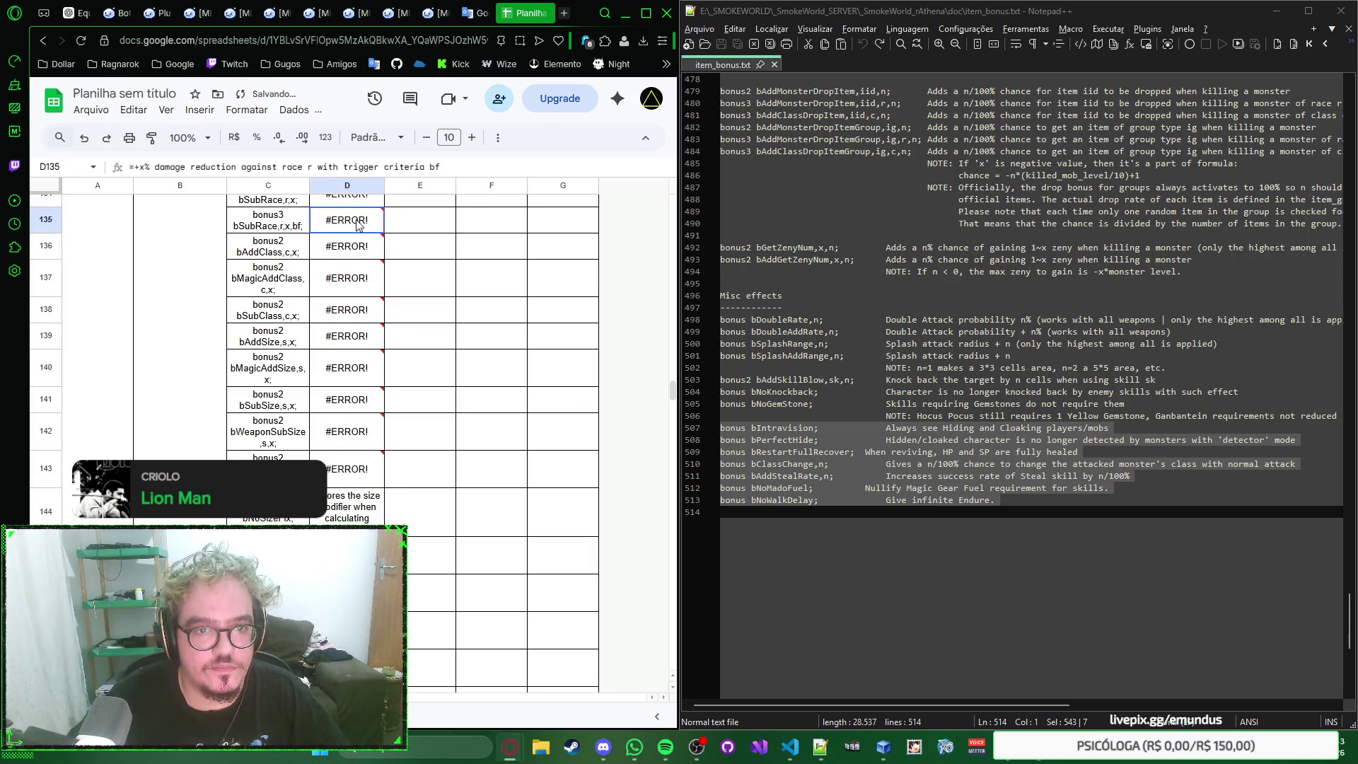
scroll(356, 225, up, 1)
scroll(357, 225, up, 3)
click(326, 137)
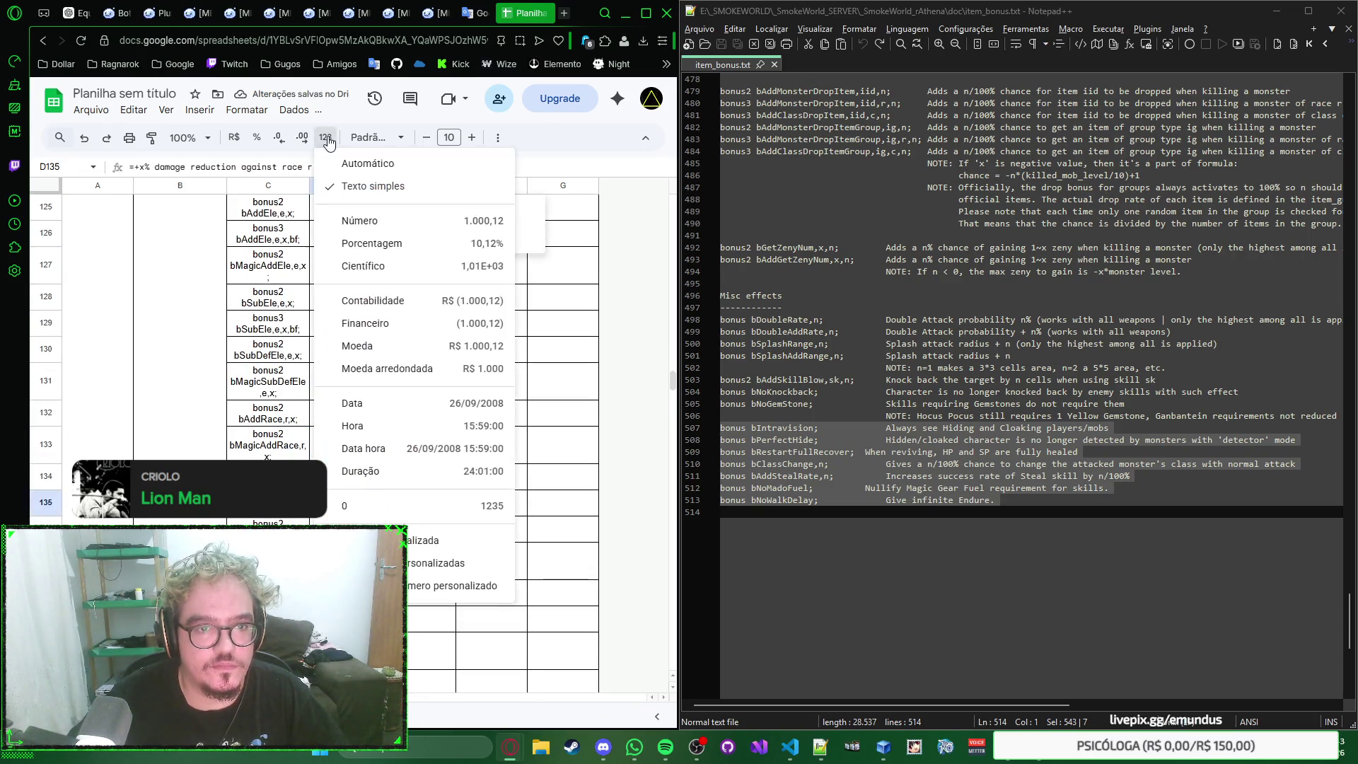
click(326, 137)
scroll(447, 319, up, 2)
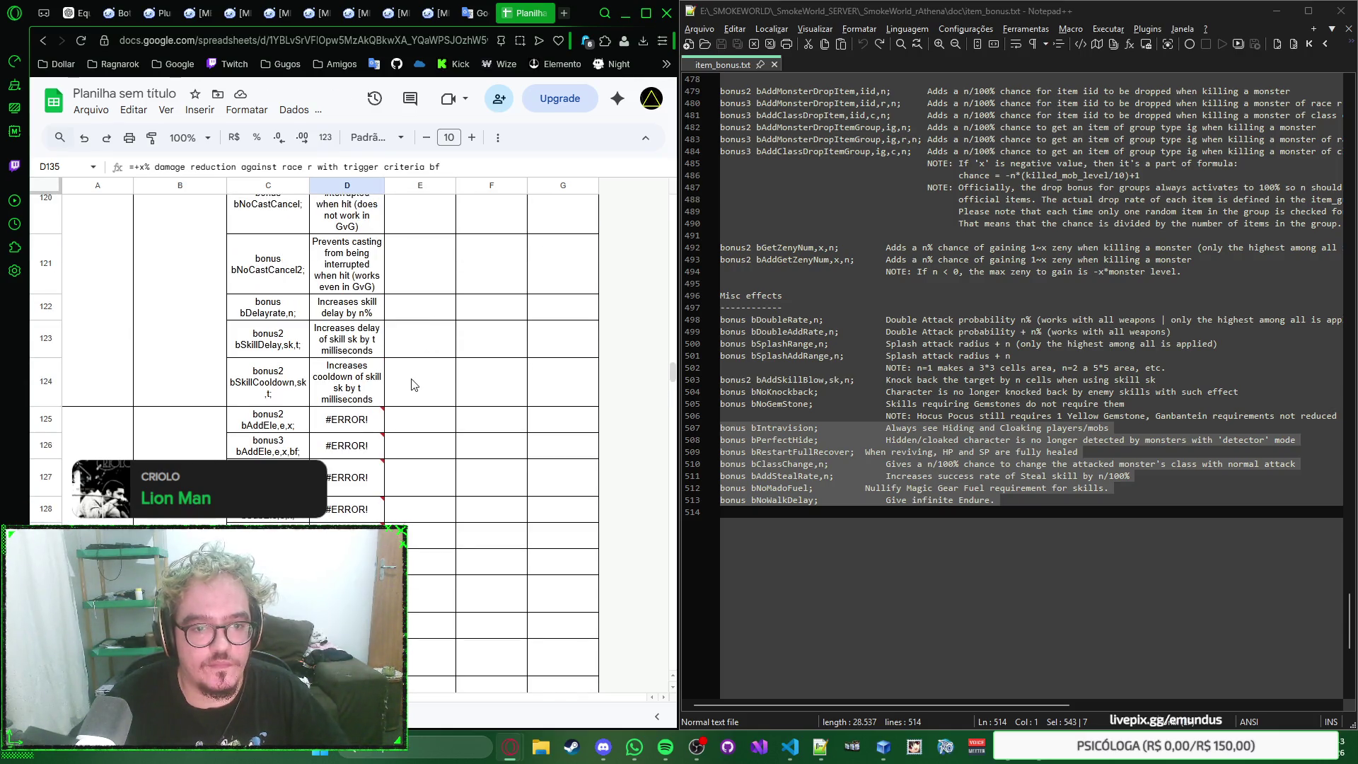
scroll(416, 380, down, 1)
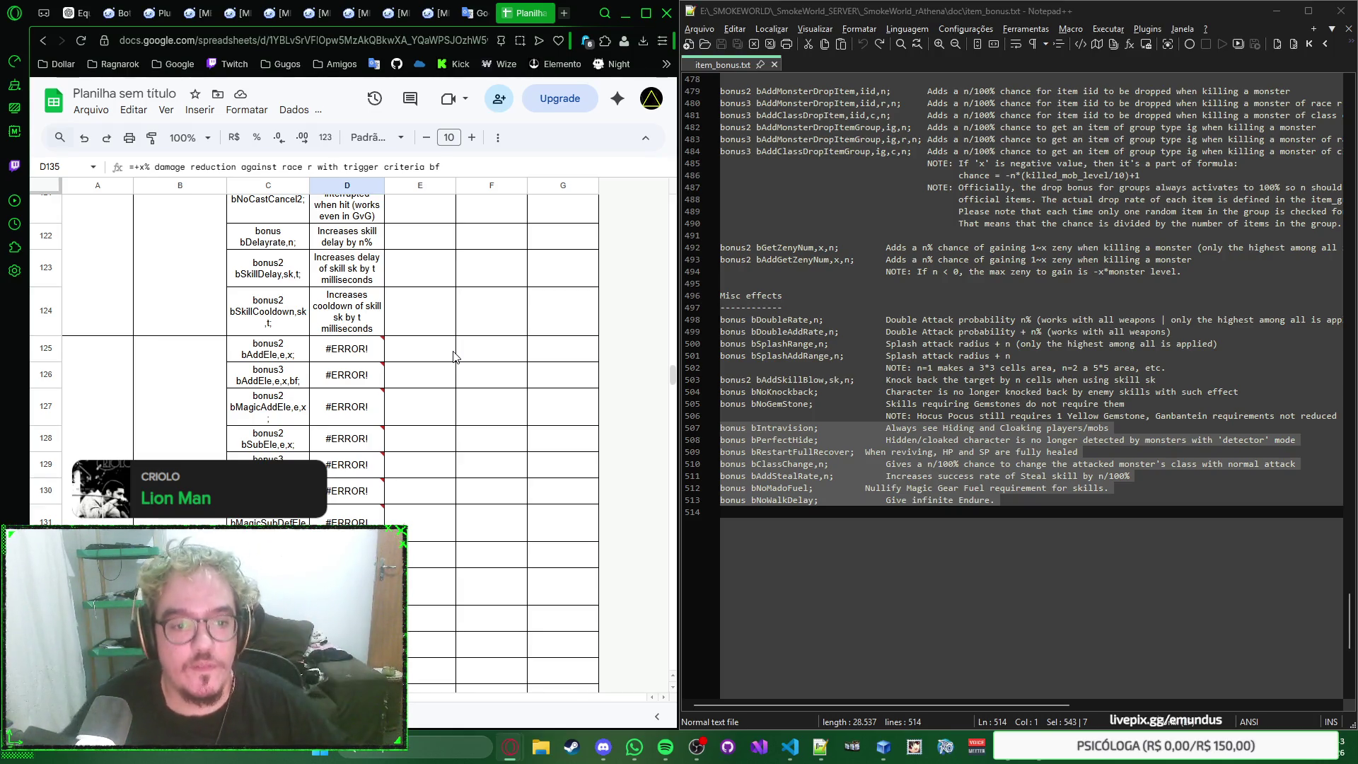
Step: Remove the leading character from D125's entry and commit the edit
click(351, 349)
scroll(361, 341, down, 1)
scroll(360, 342, down, 2)
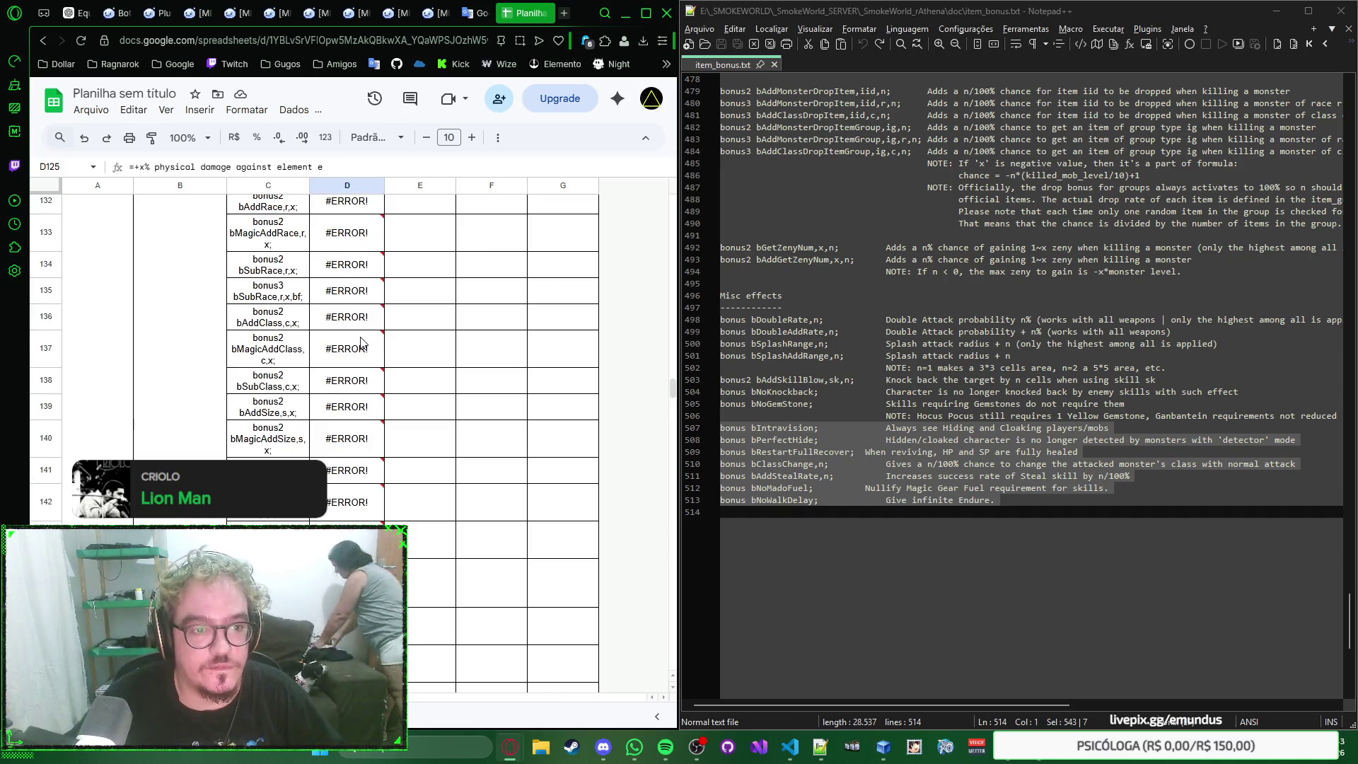
scroll(361, 342, down, 2)
scroll(361, 341, up, 3)
scroll(361, 342, down, 5)
scroll(362, 342, up, 5)
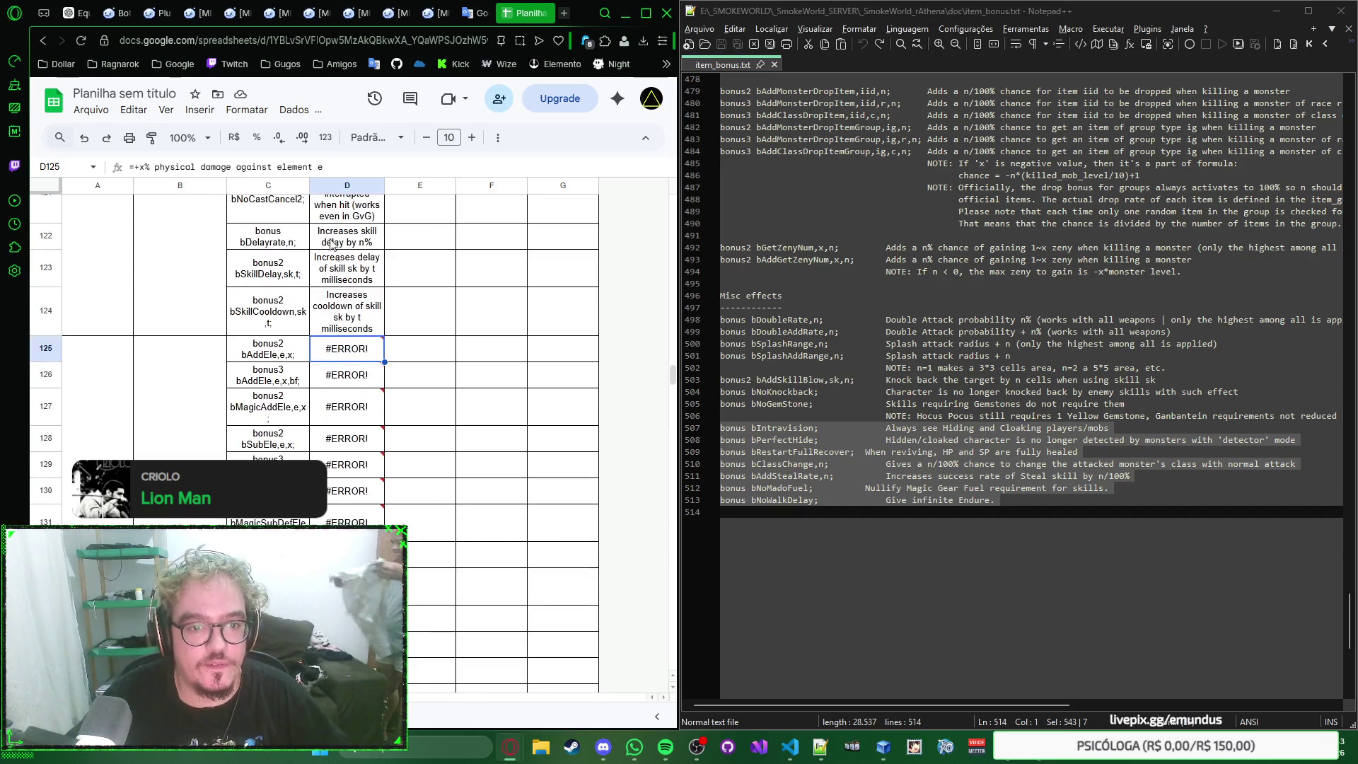
scroll(360, 341, up, 3)
scroll(360, 342, down, 5)
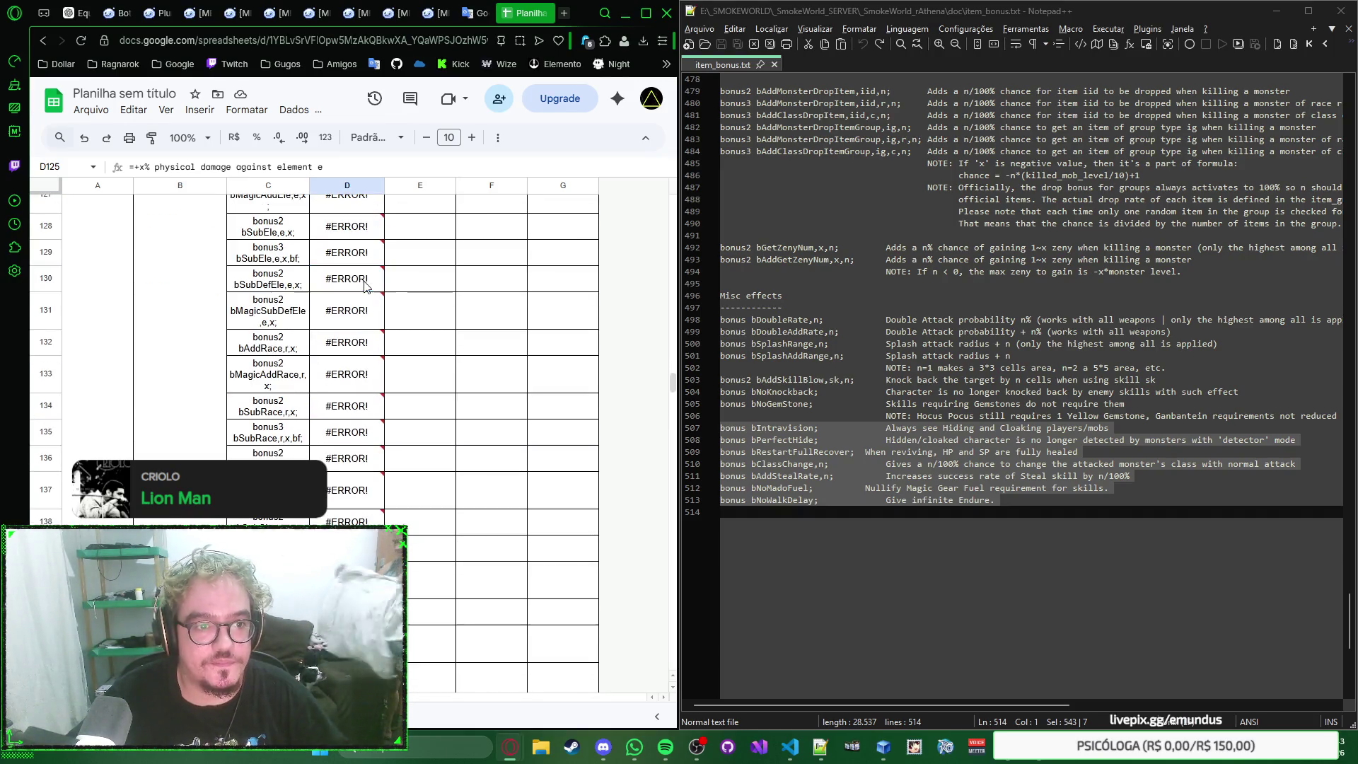
click(372, 165)
key(Home)
key(Delete)
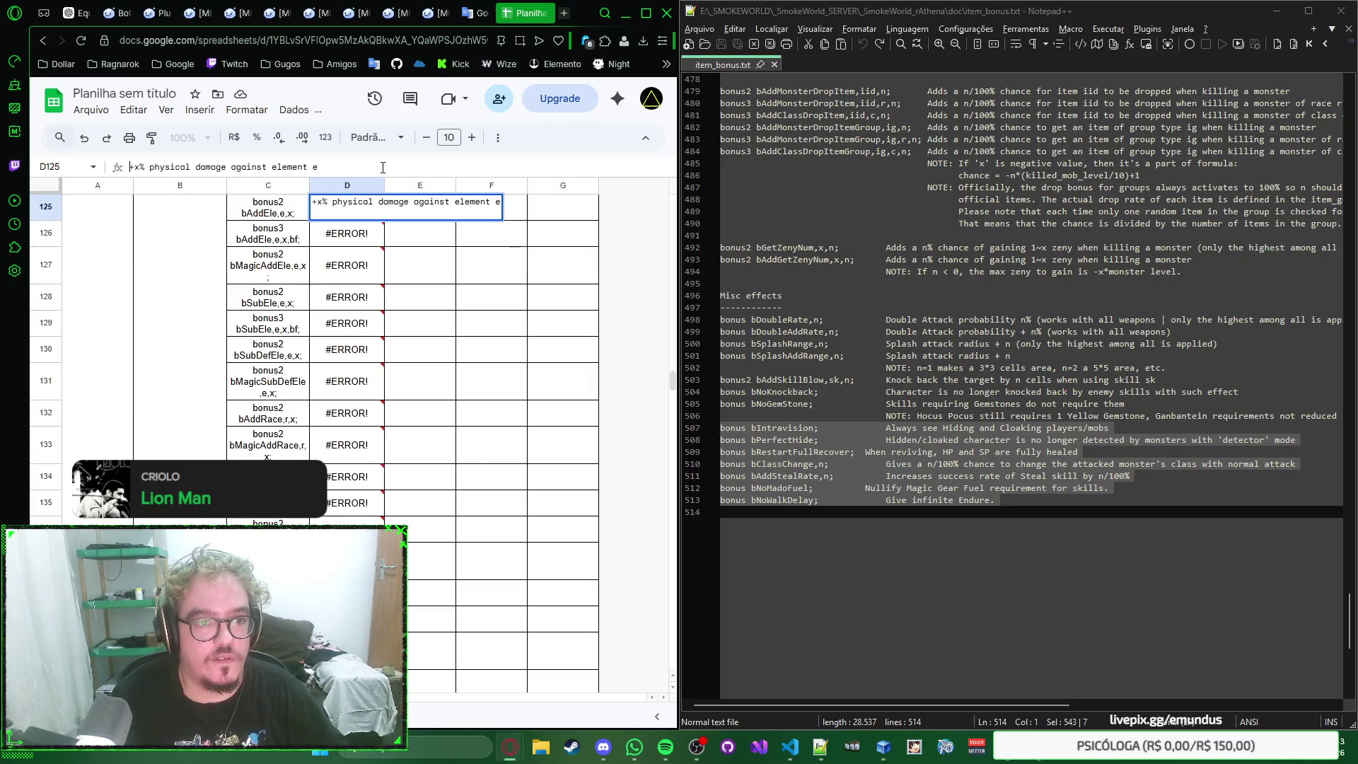
key(Return)
key(Up)
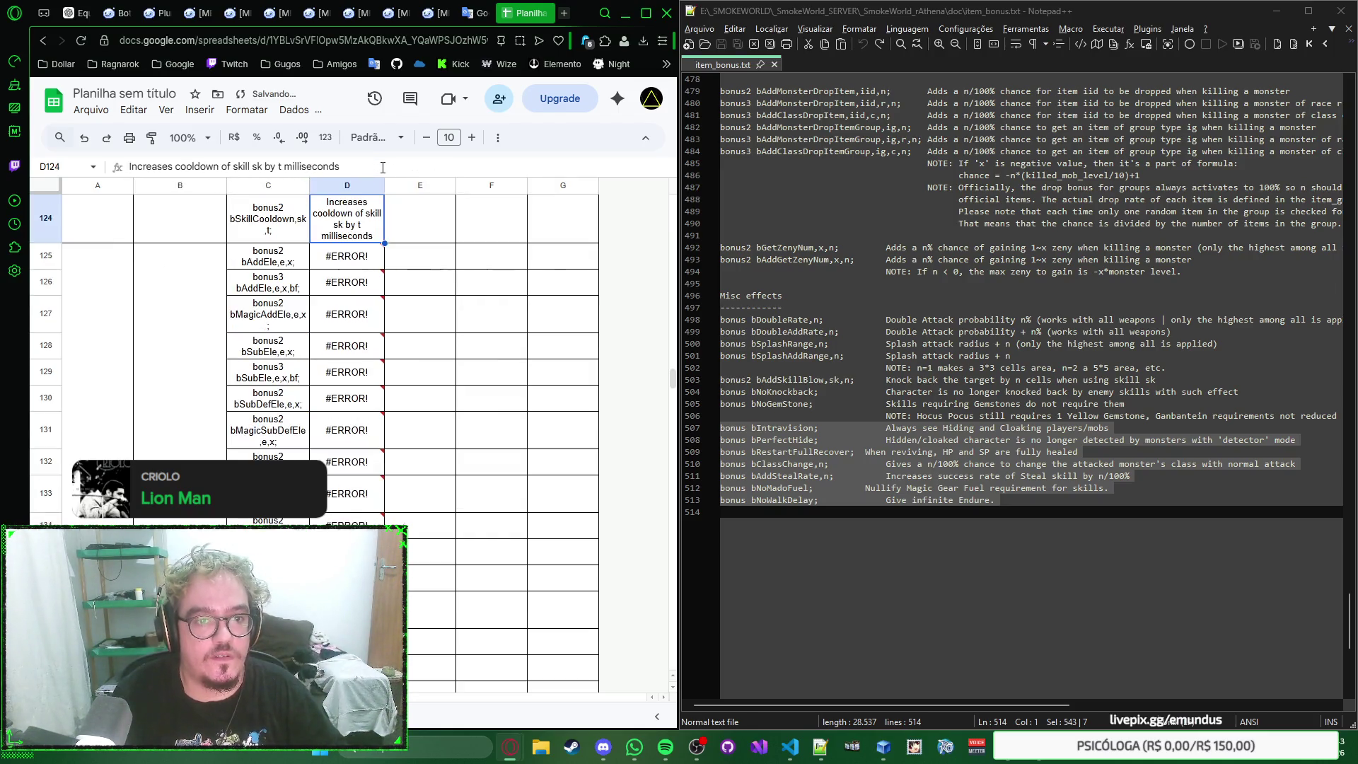
click(382, 167)
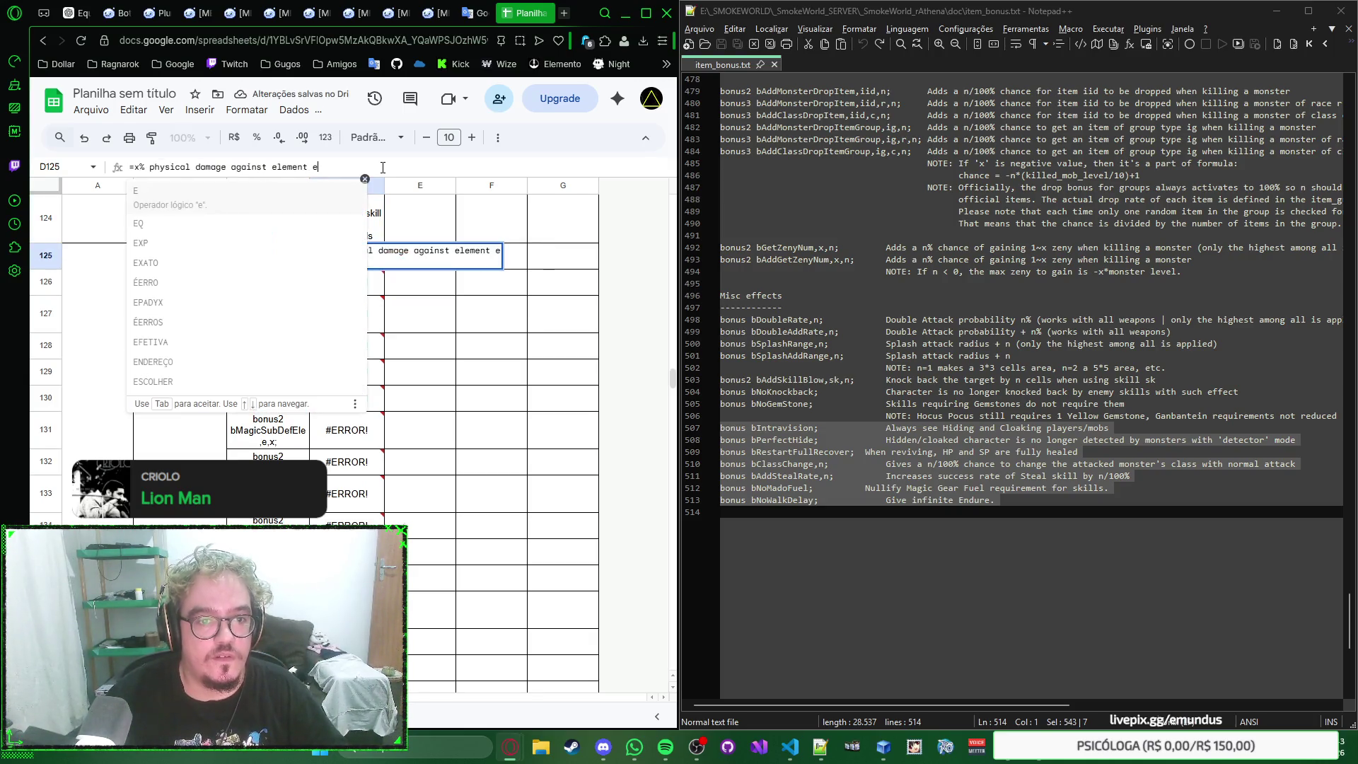
key(Escape)
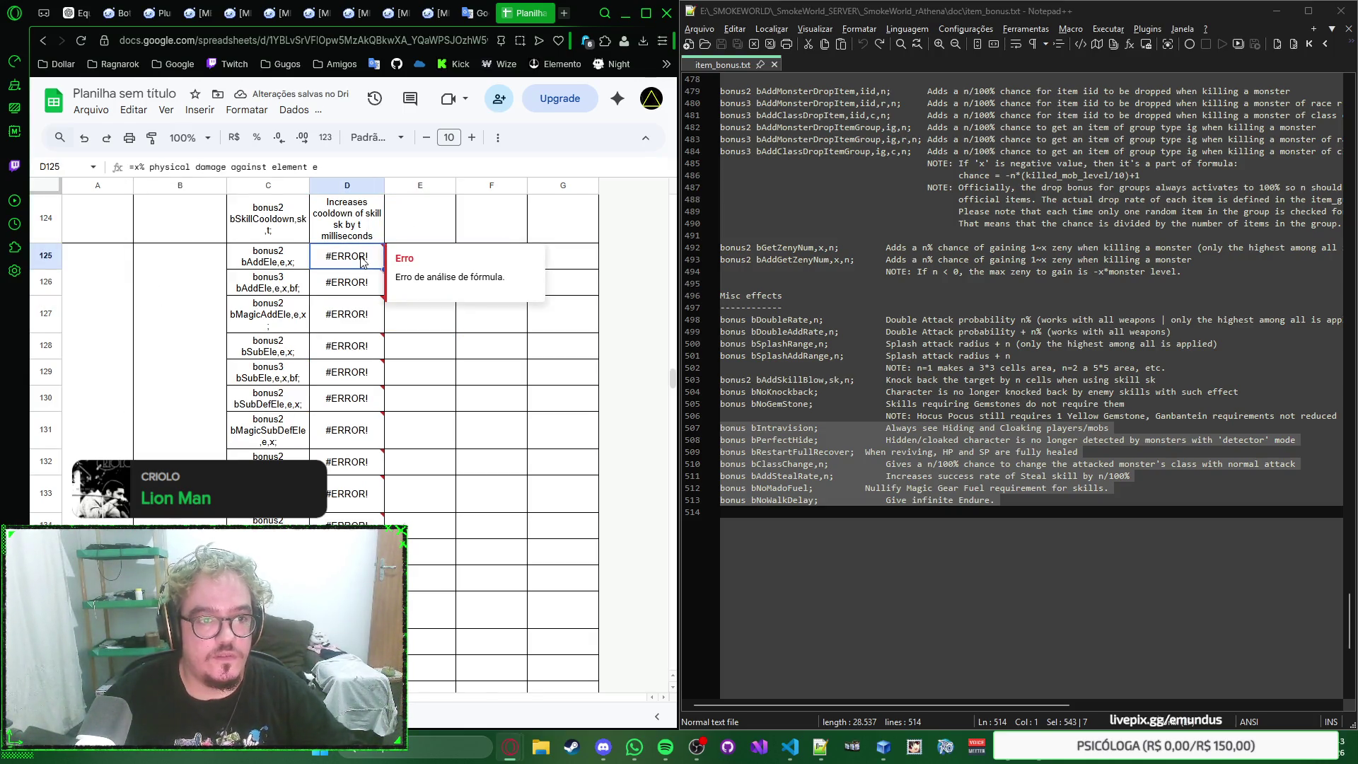
Step: Search the sheet for cells containing '='
key(ctrl+f)
text(=)
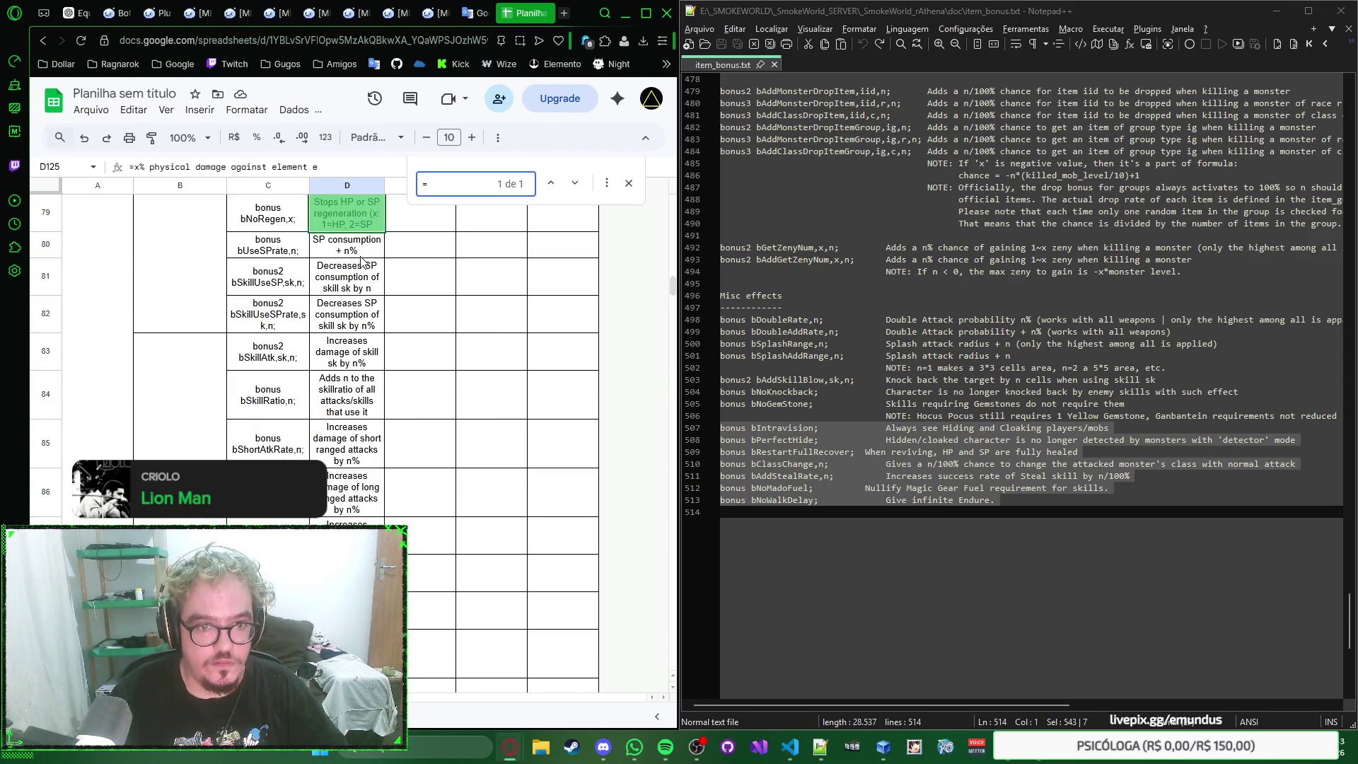
text(+)
scroll(360, 262, down, 2)
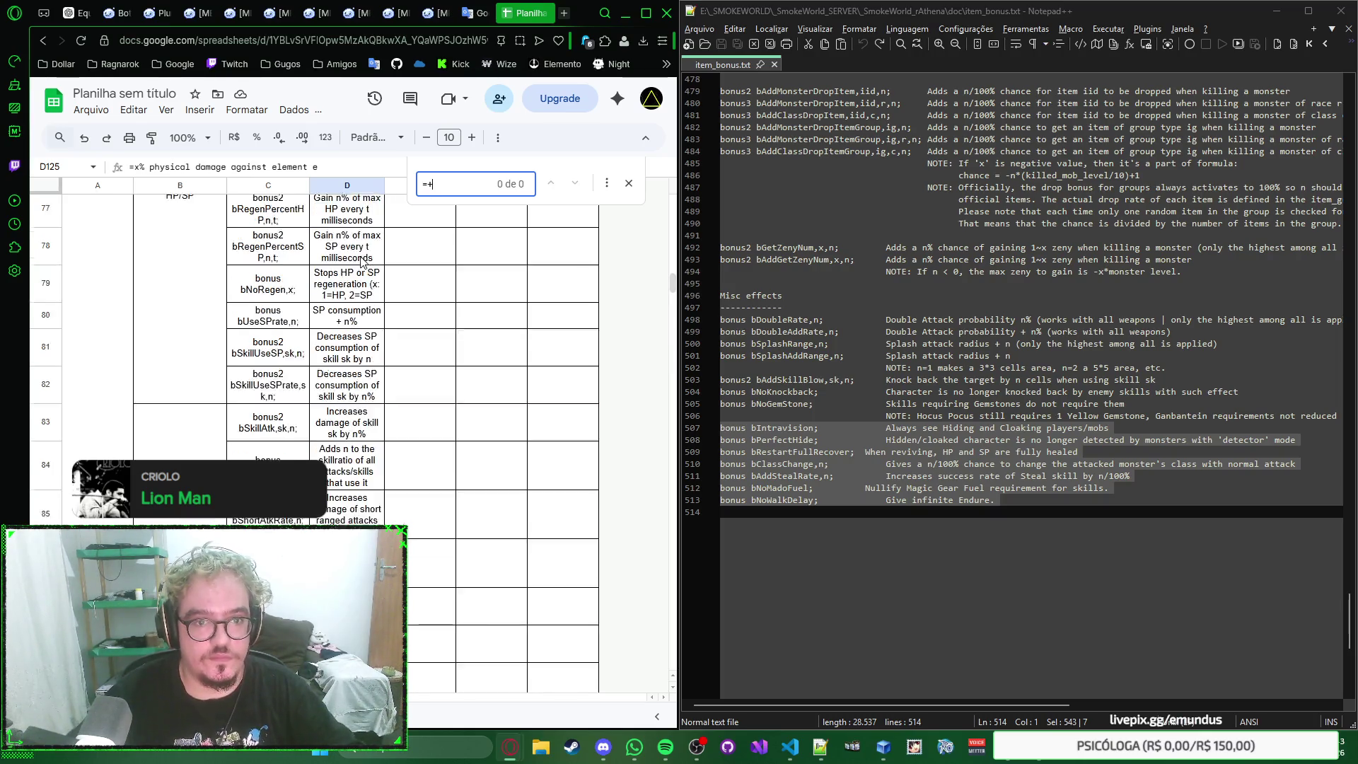
Step: Close the Find box to return to the #ERROR! rows around 125
key(Escape)
scroll(360, 258, up, 5)
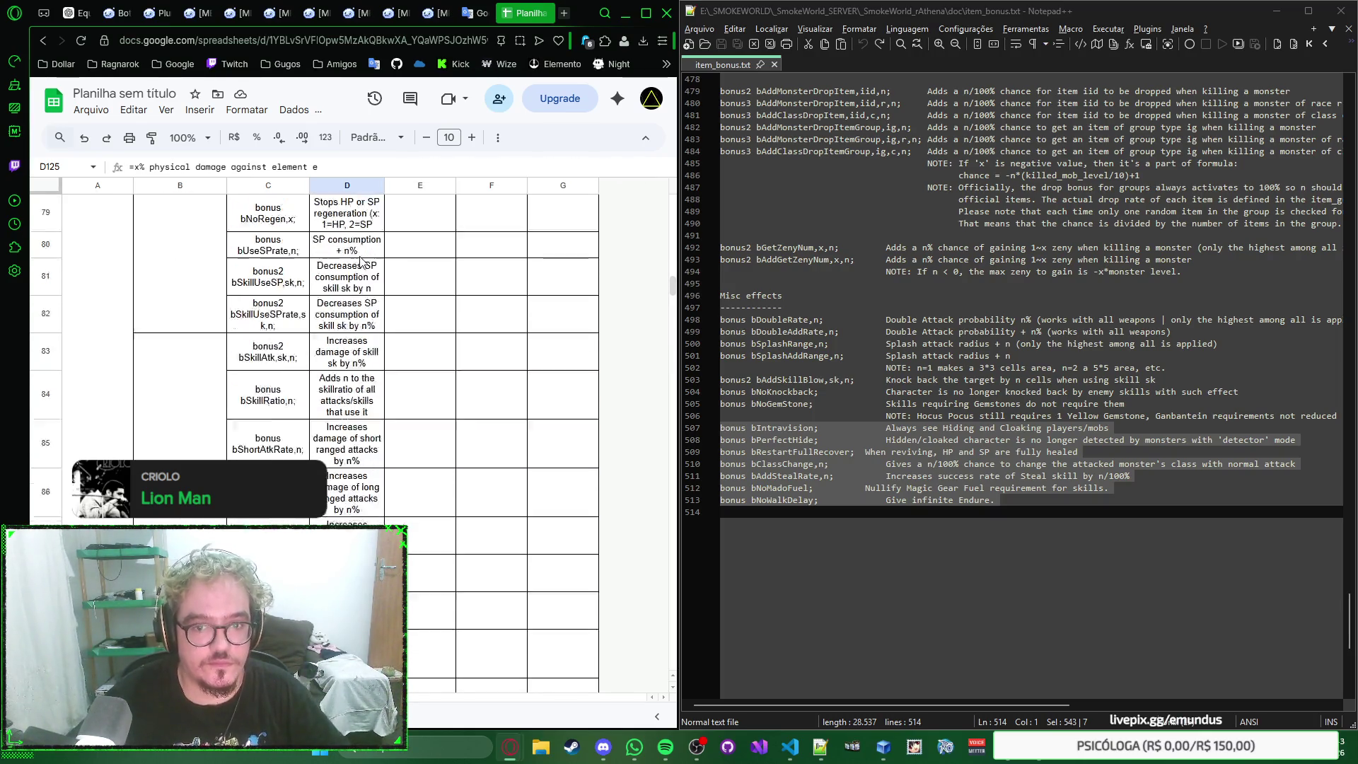
scroll(424, 287, up, 5)
scroll(499, 313, up, 5)
scroll(460, 316, up, 5)
scroll(460, 316, up, 5)
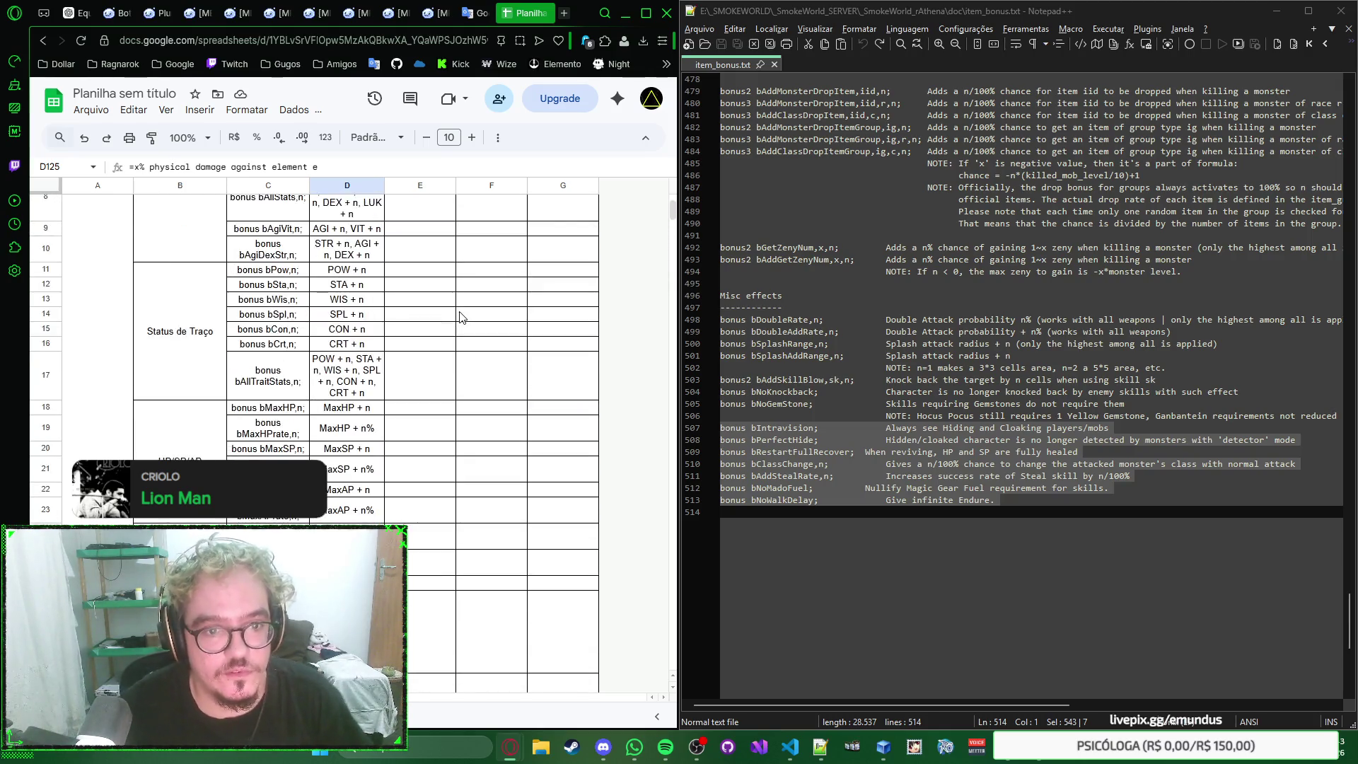
scroll(451, 316, up, 5)
scroll(449, 319, down, 5)
scroll(440, 312, down, 10)
scroll(441, 312, down, 5)
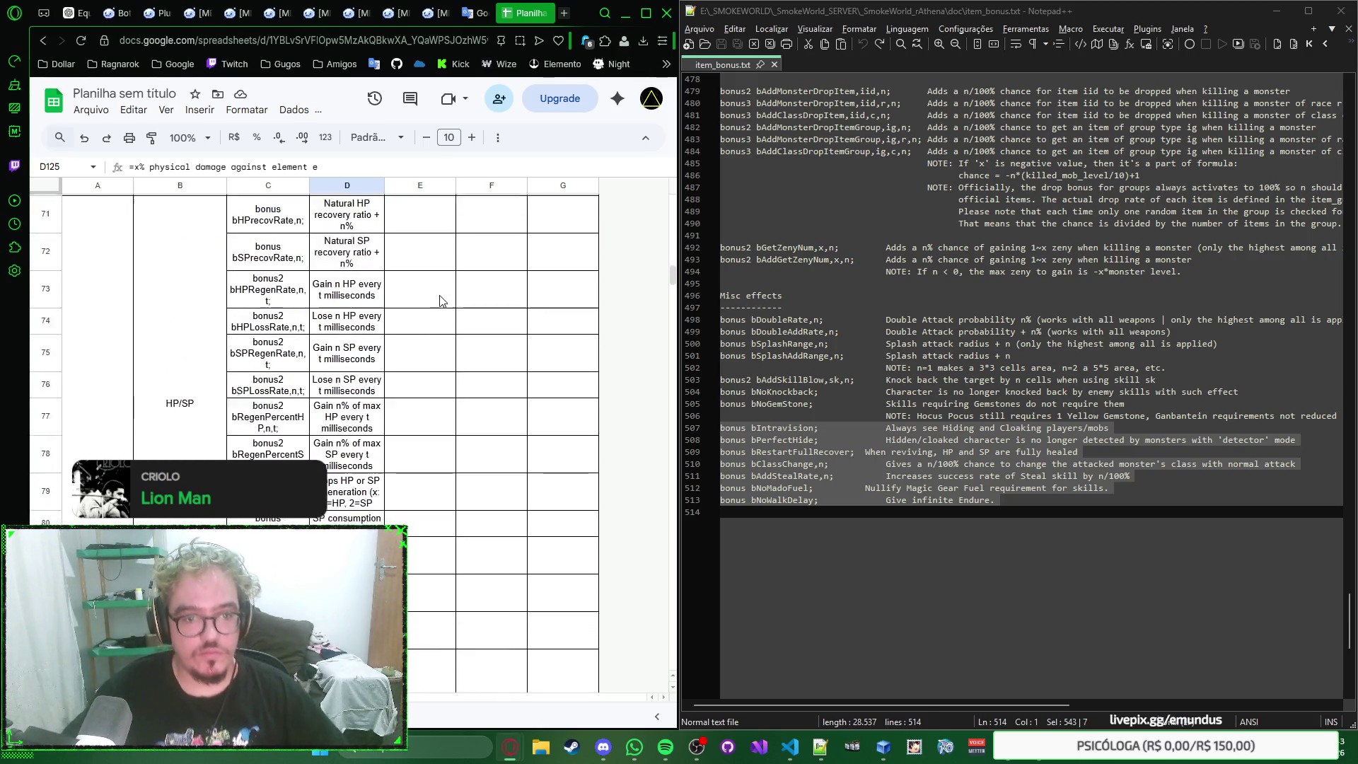
scroll(435, 298, down, 5)
scroll(430, 287, down, 5)
scroll(427, 275, down, 5)
scroll(428, 276, down, 5)
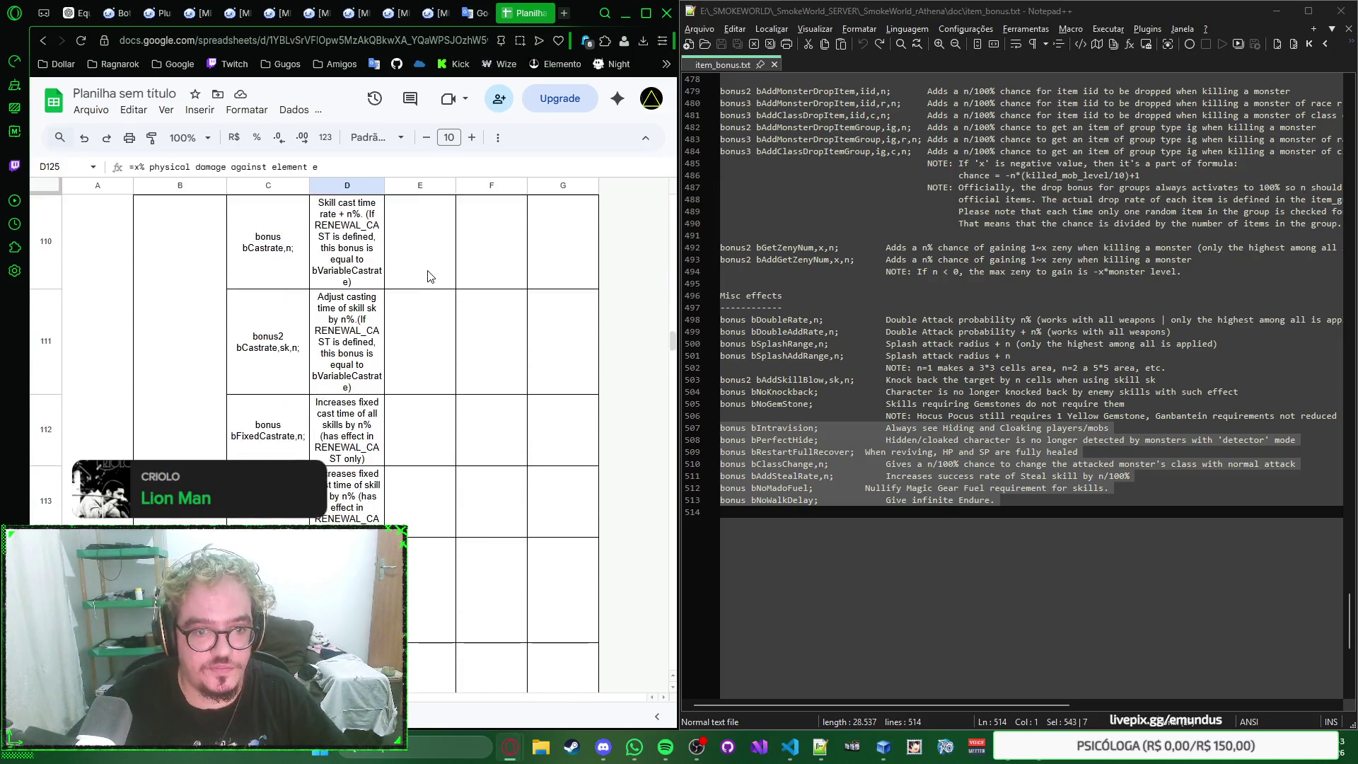
scroll(428, 276, down, 5)
scroll(428, 276, down, 5)
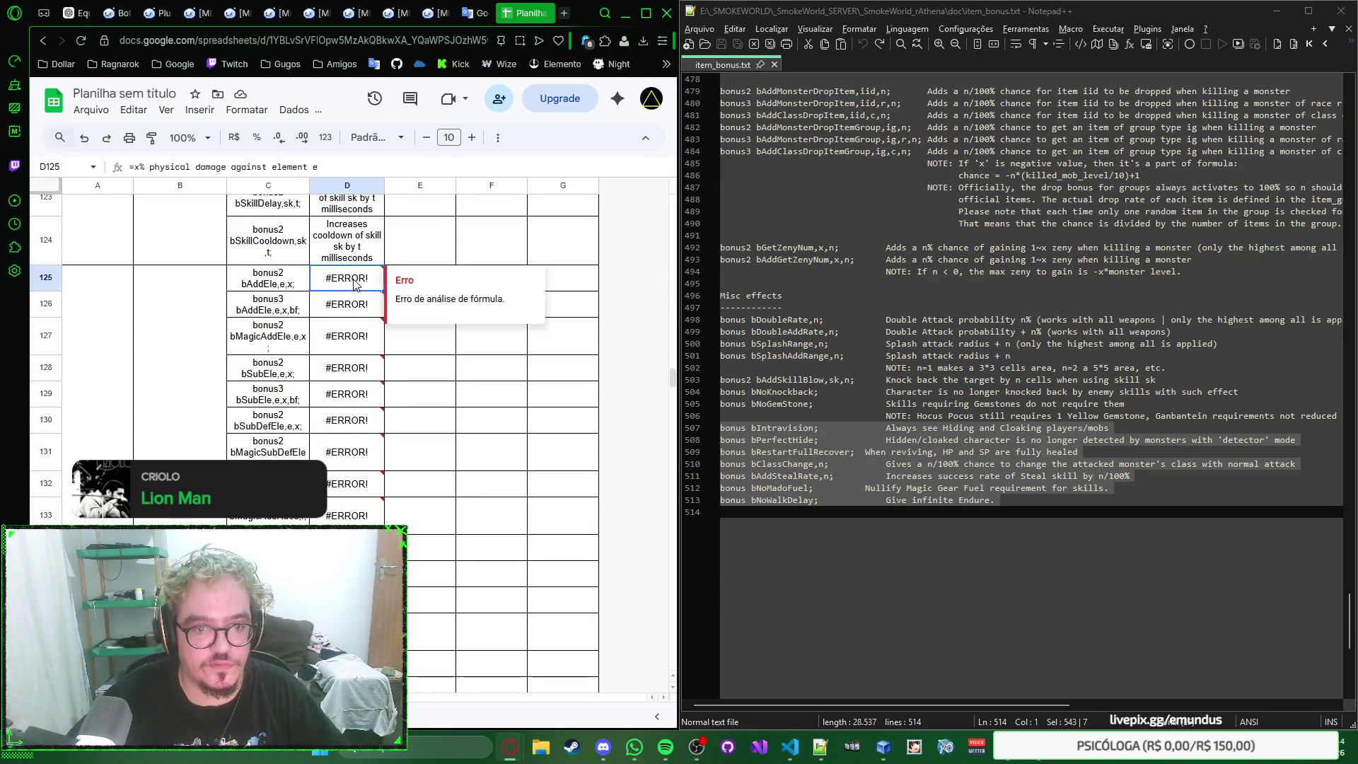
scroll(350, 284, down, 5)
scroll(356, 285, down, 5)
Step: Try stripping D125's leading equals sign in-cell, undoing and retrying while D126 still errors
shift+click(354, 480)
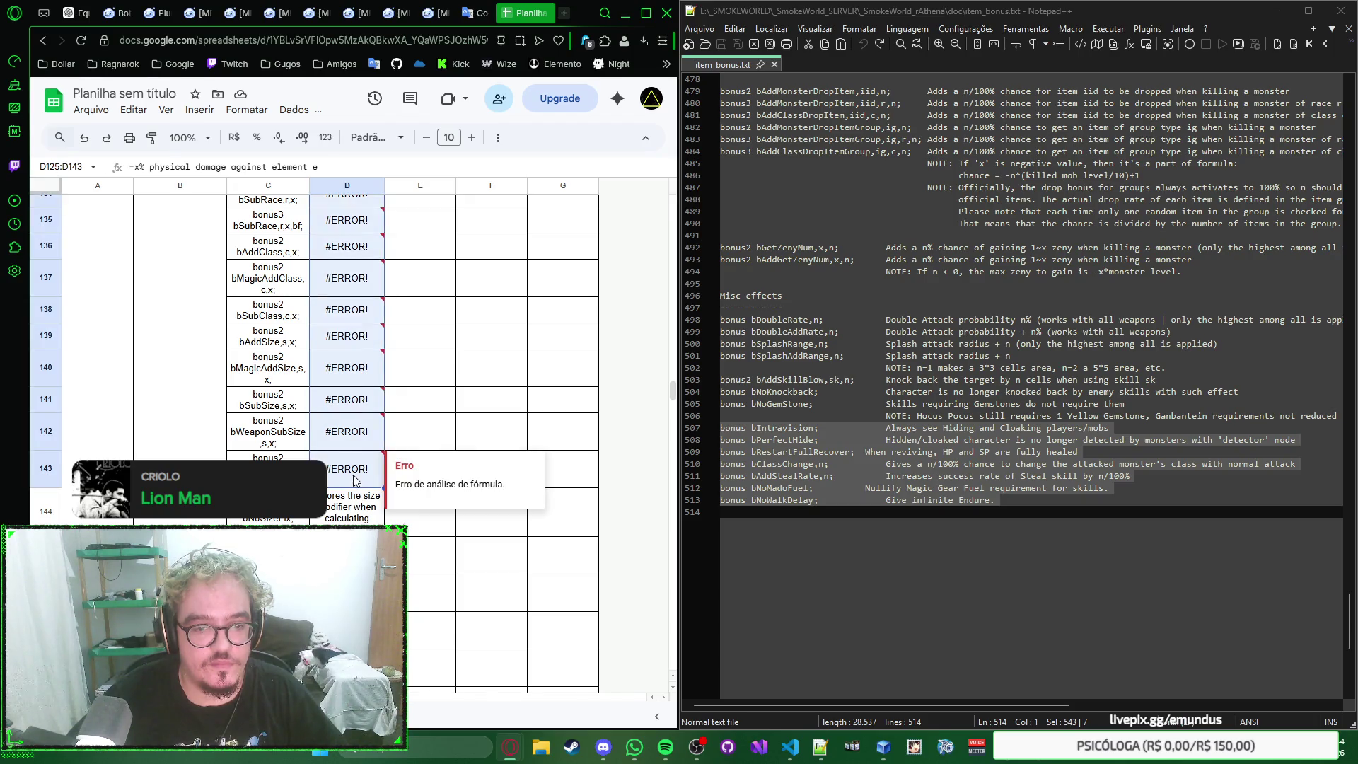
key(F2)
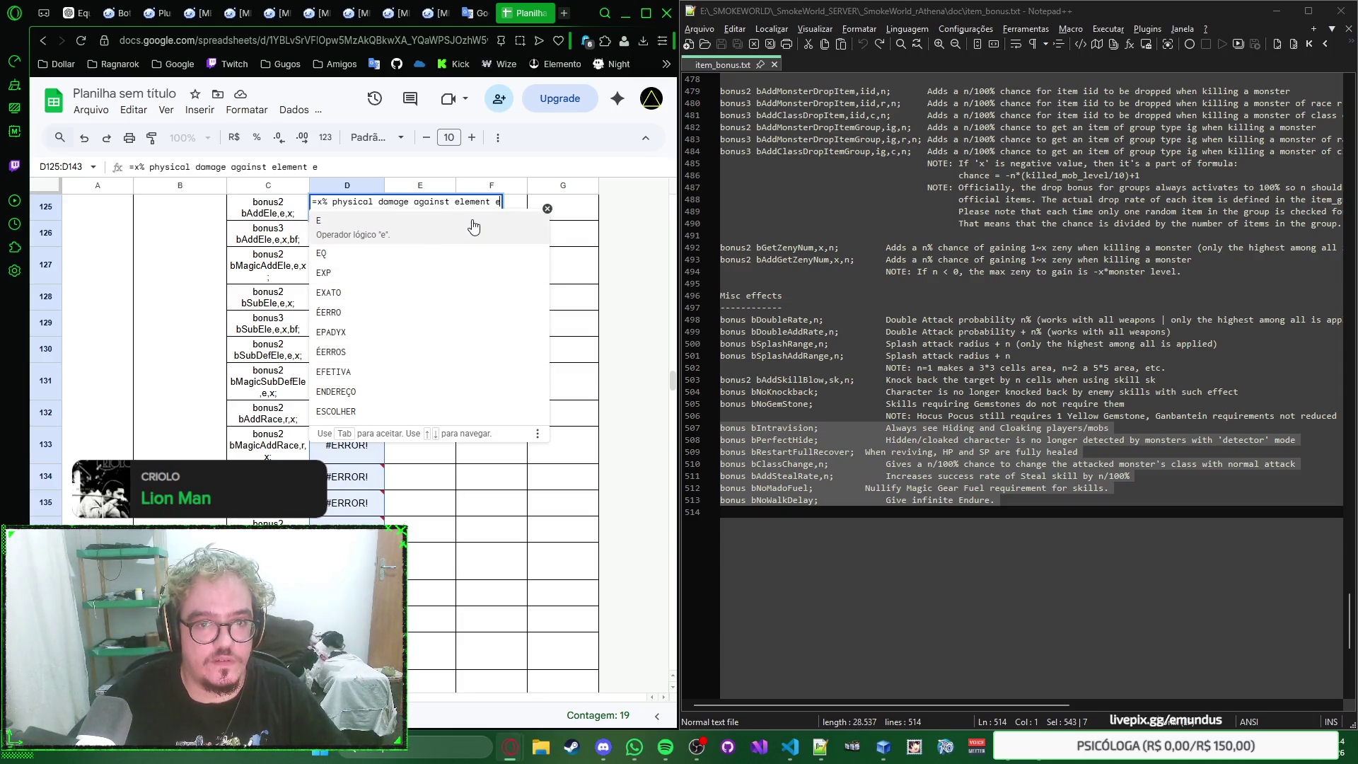
key(Home)
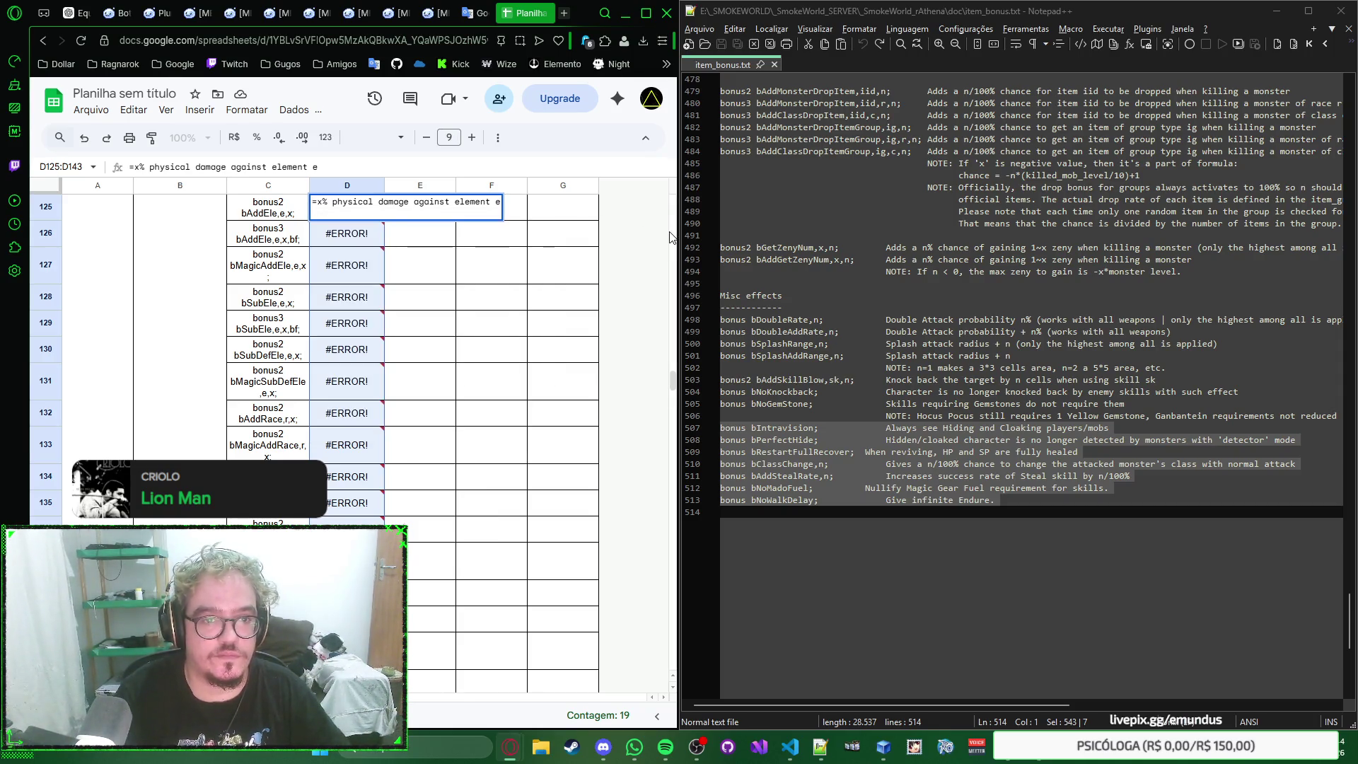
key(Delete)
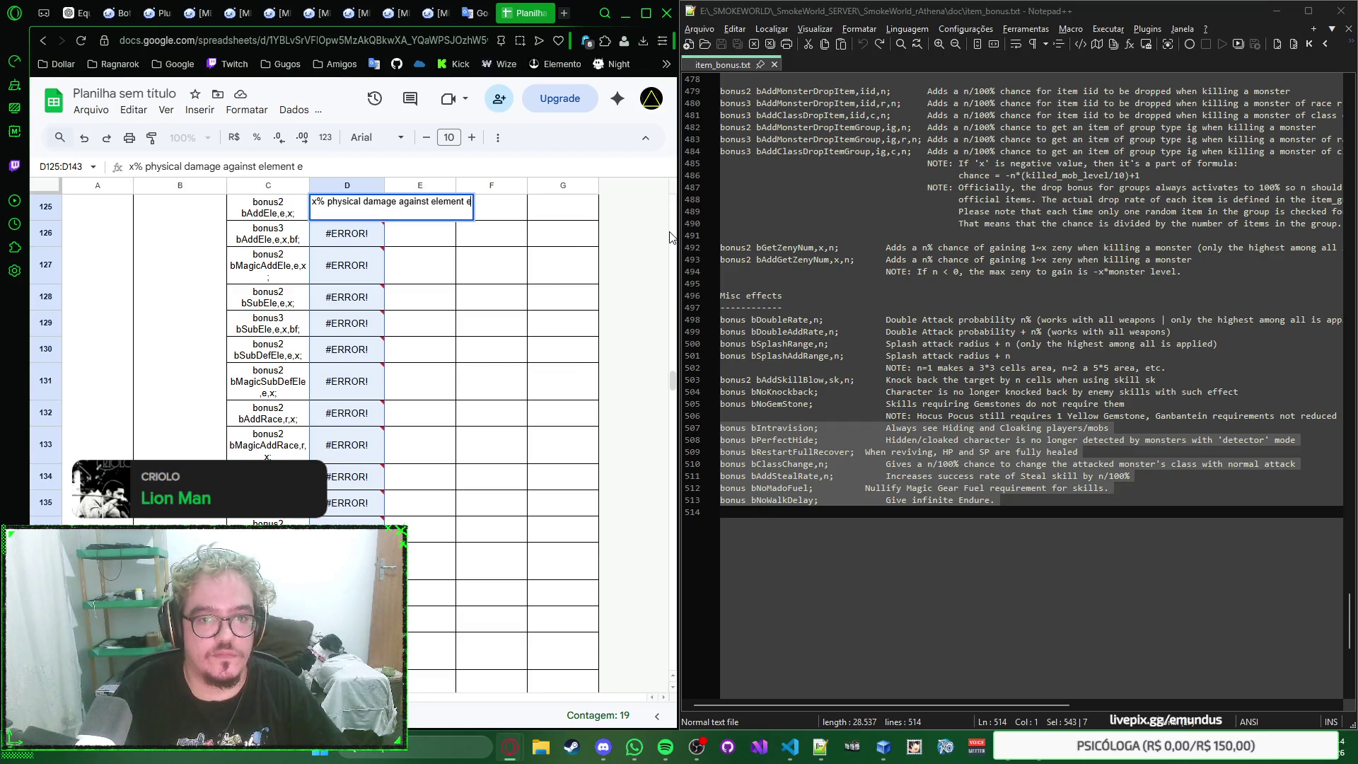
key(Return)
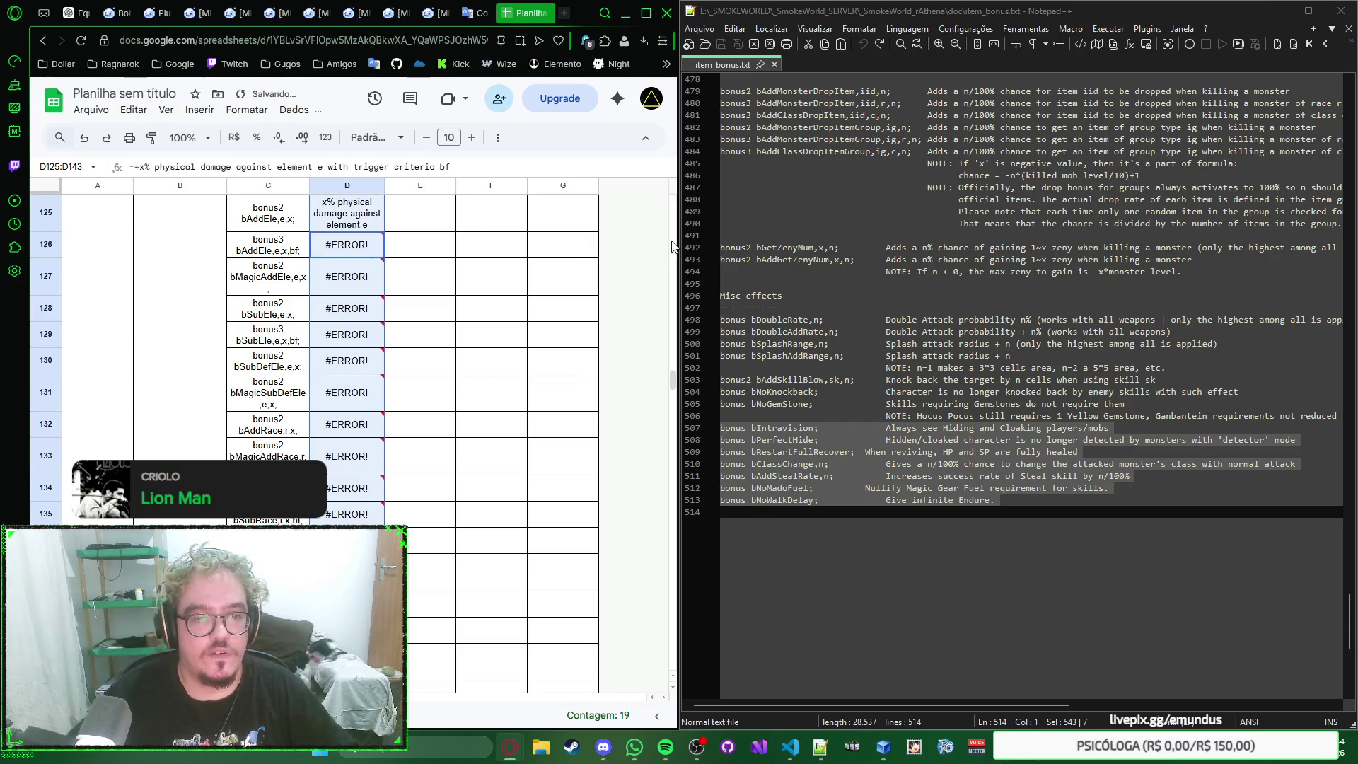
click(394, 247)
key(ctrl+z)
scroll(415, 318, up, 2)
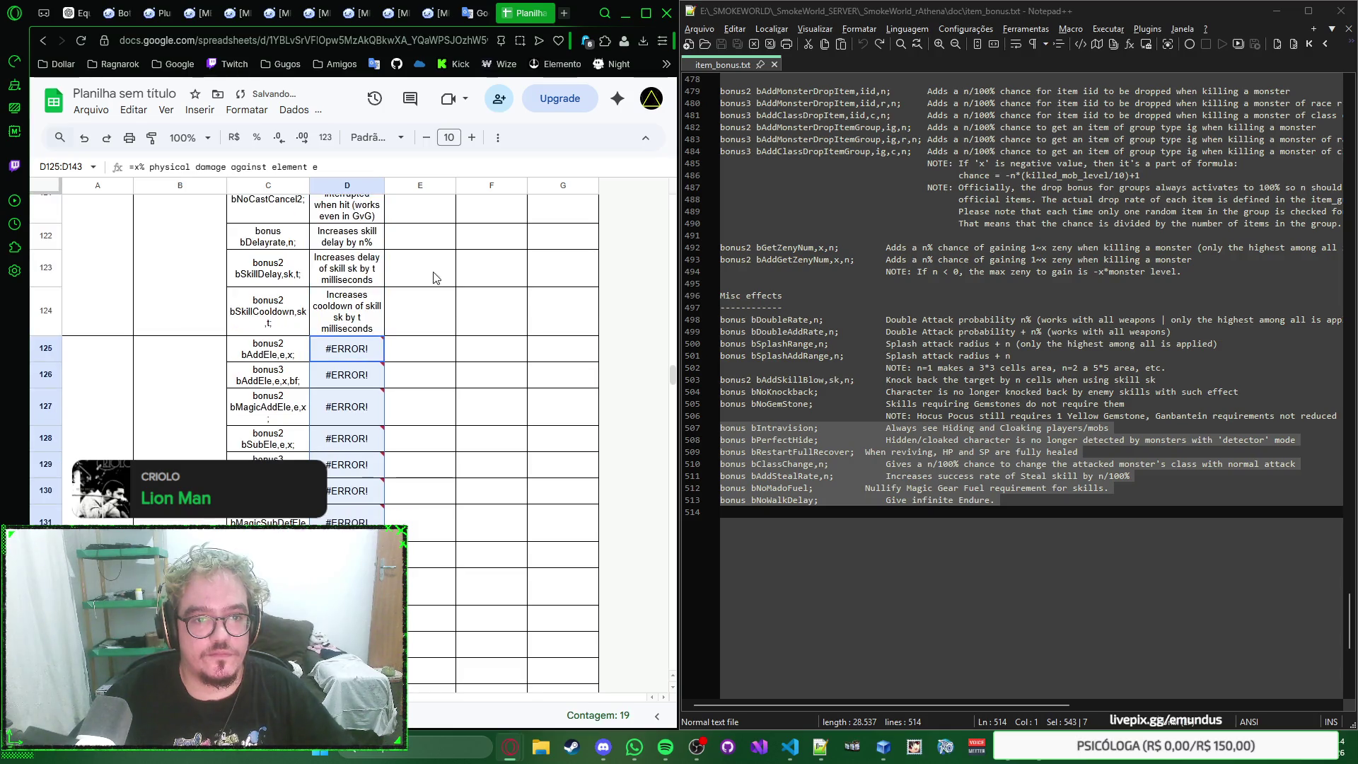
click(423, 358)
click(355, 355)
key(Home)
key(Delete)
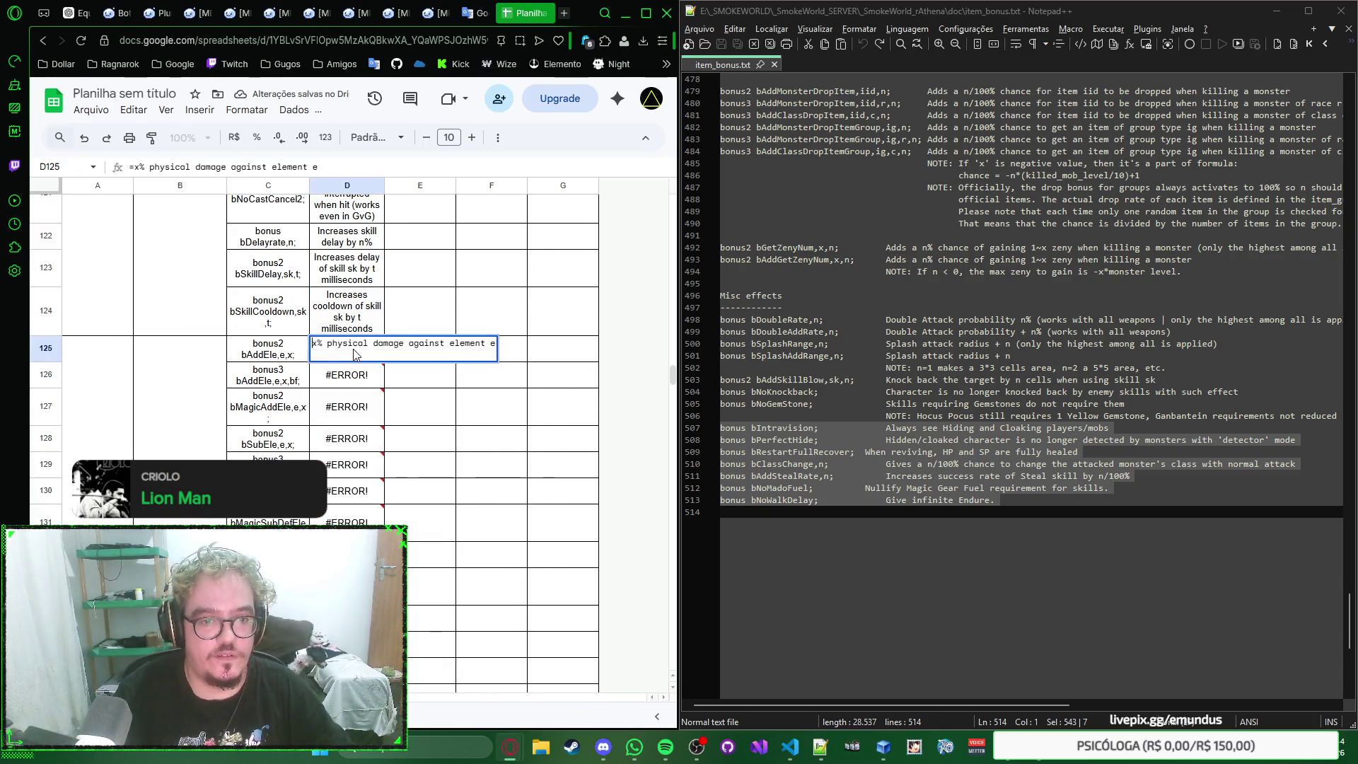
key(End)
key(Home)
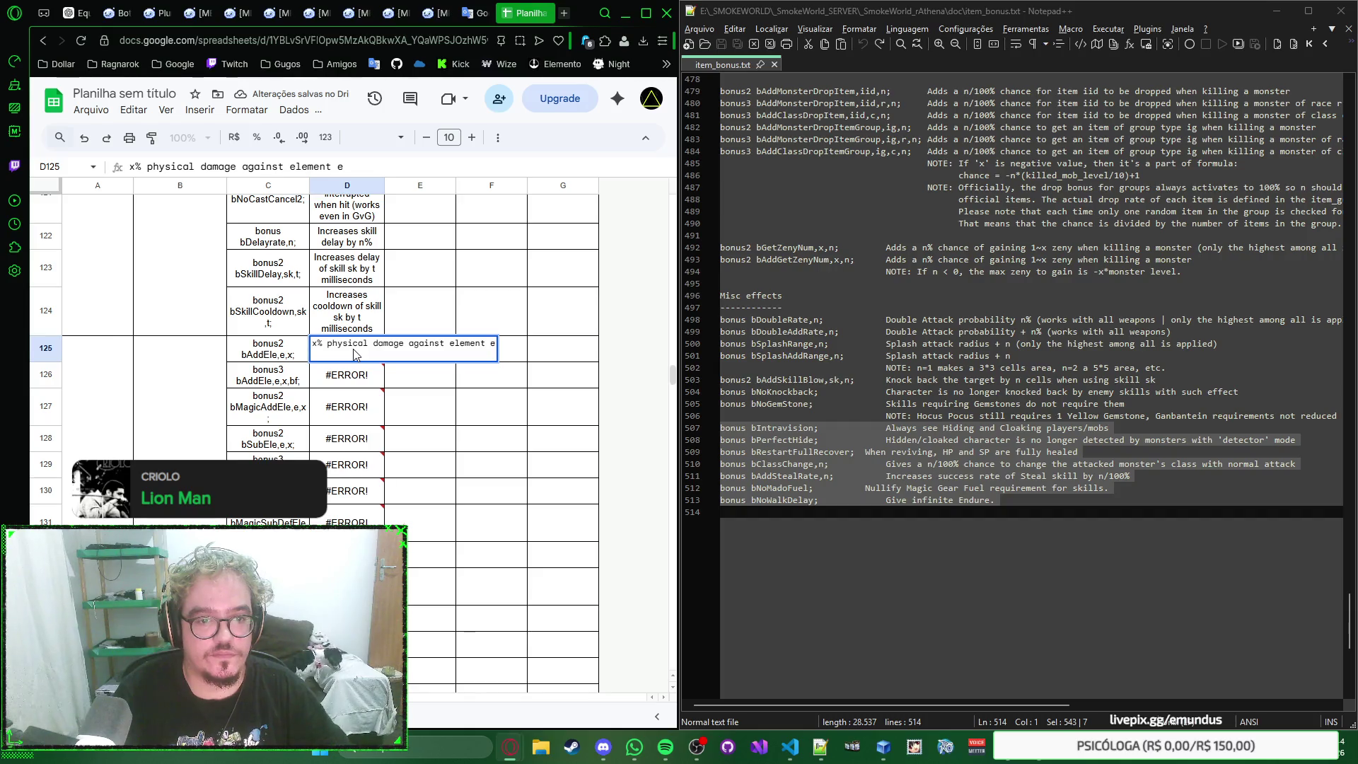
text(=)
text(+)
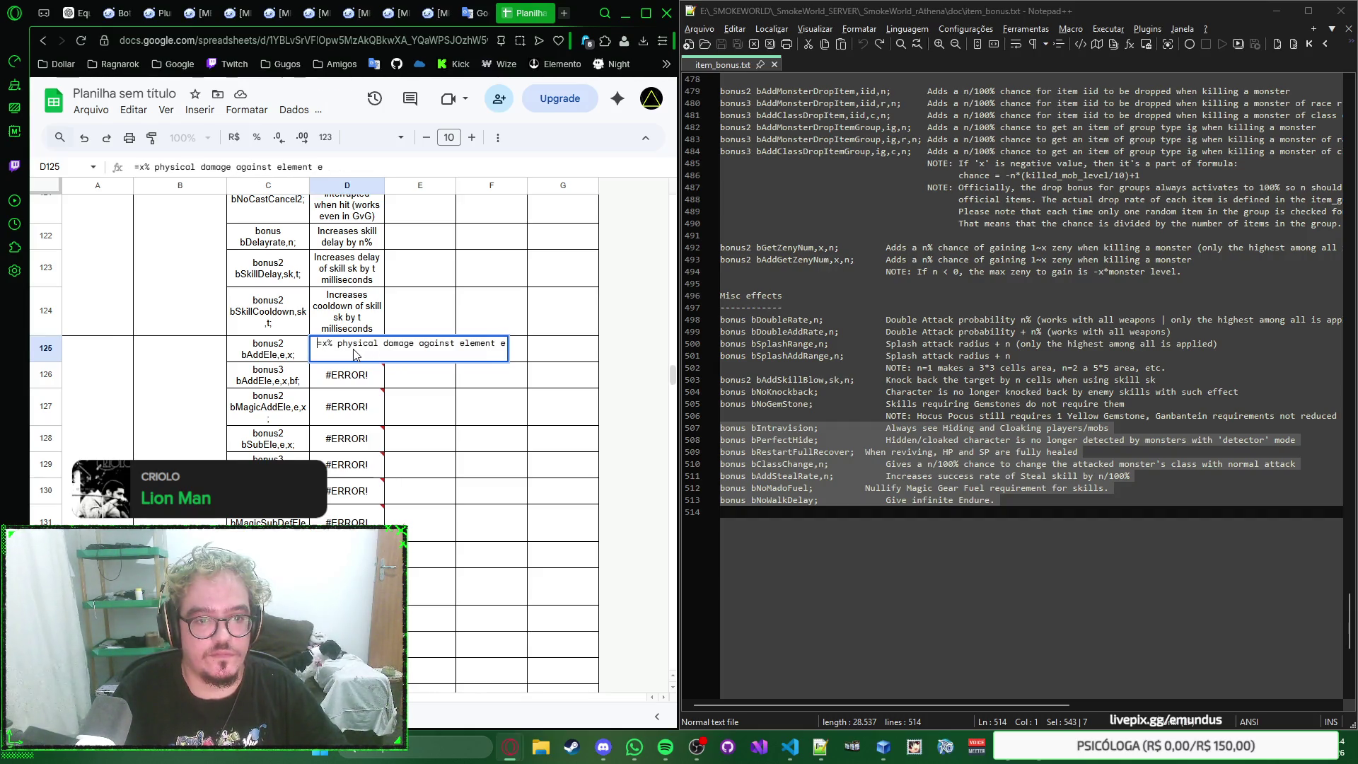
key(BackSpace)
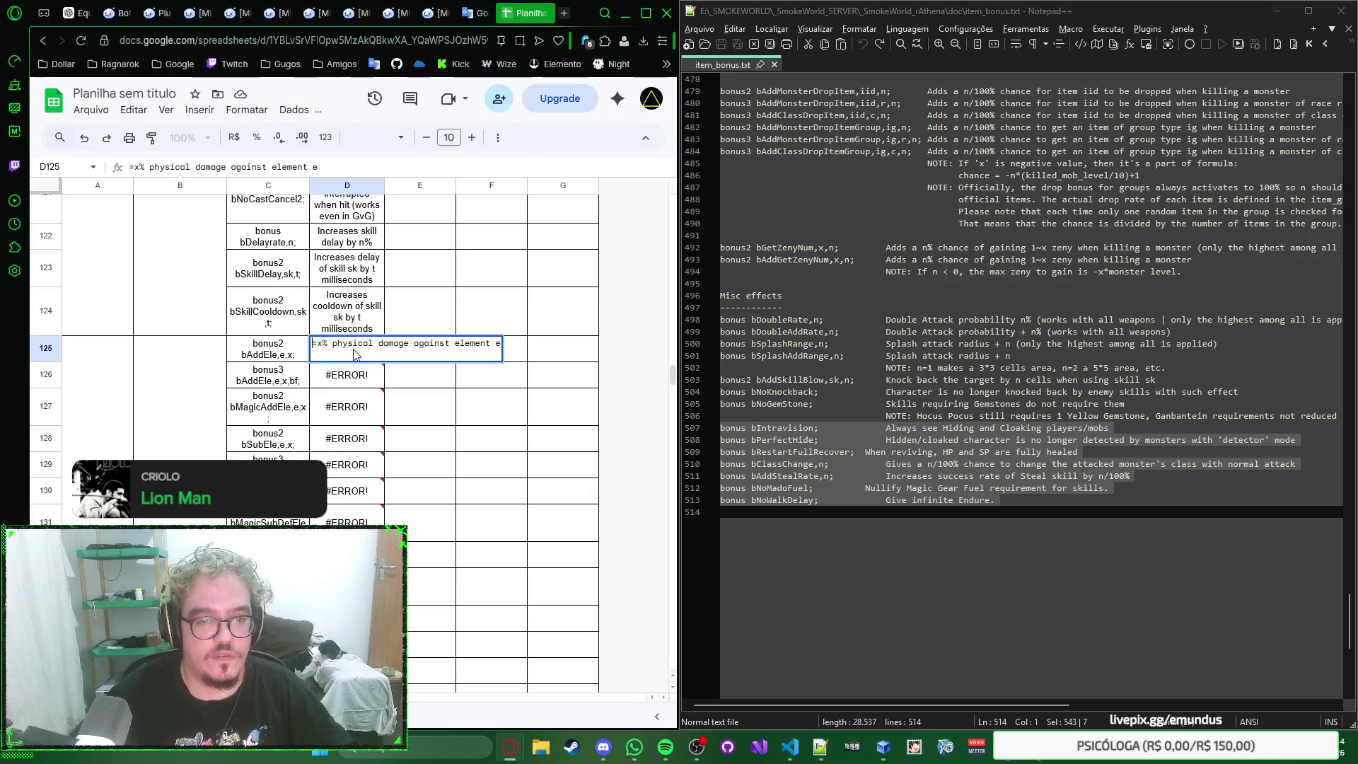
key(Return)
click(372, 356)
click(351, 378)
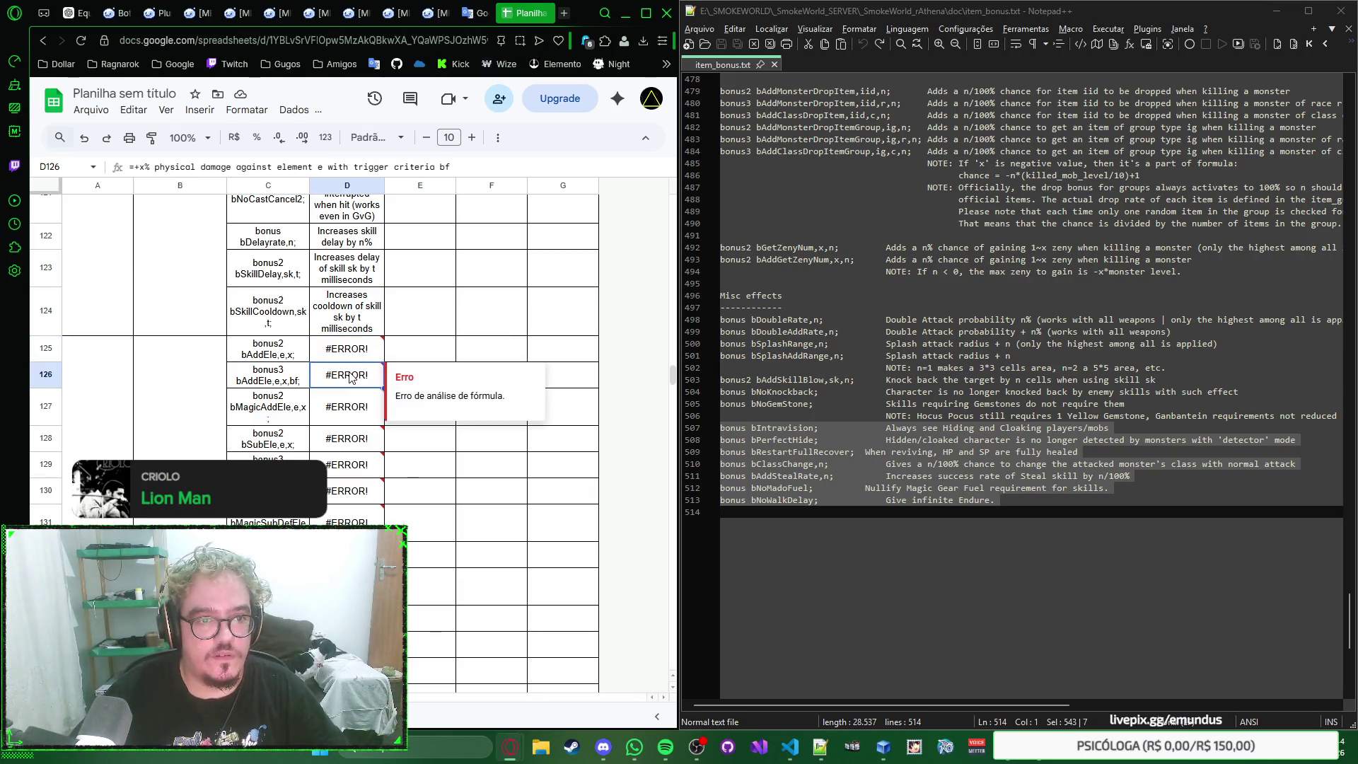
Step: Remove the leading =+ from D125 in the formula bar so it reads 'x% physical damage against element e'
click(352, 354)
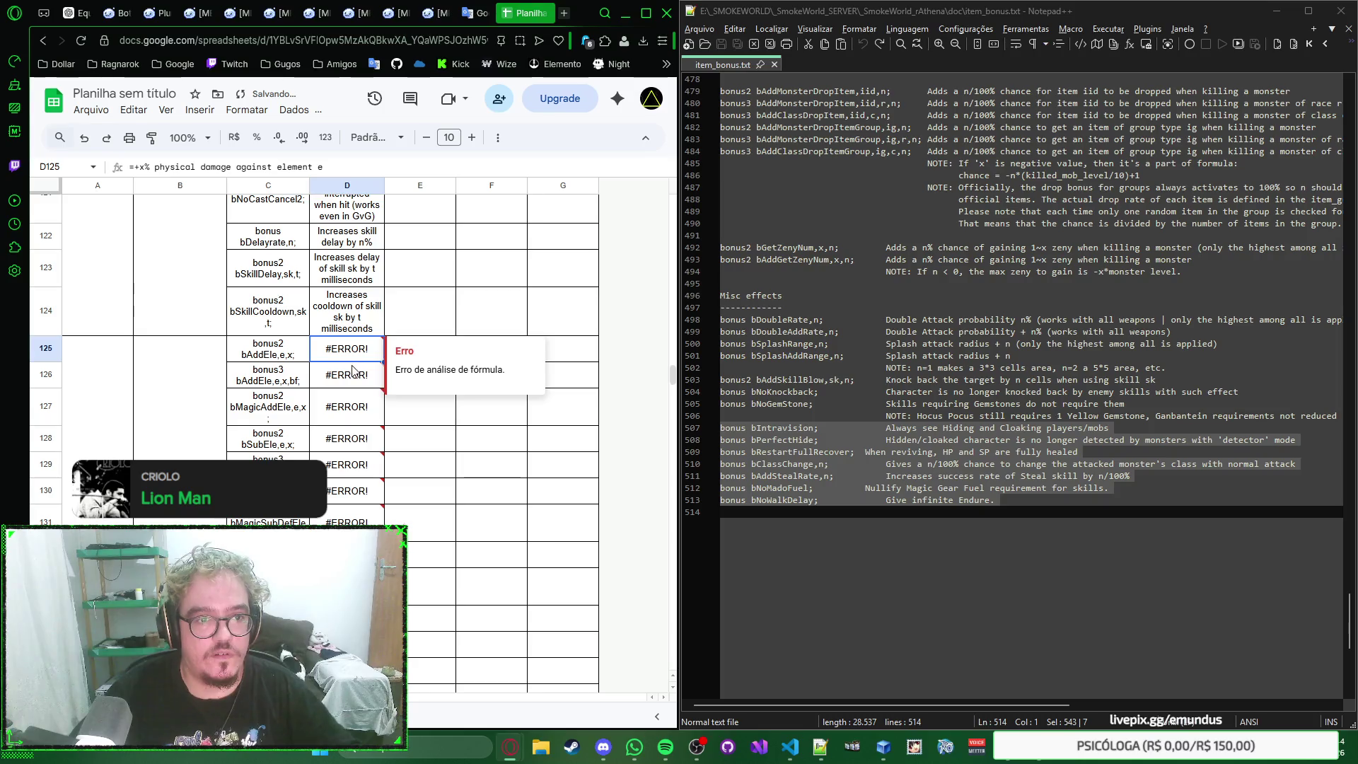
double_click(354, 359)
key(Escape)
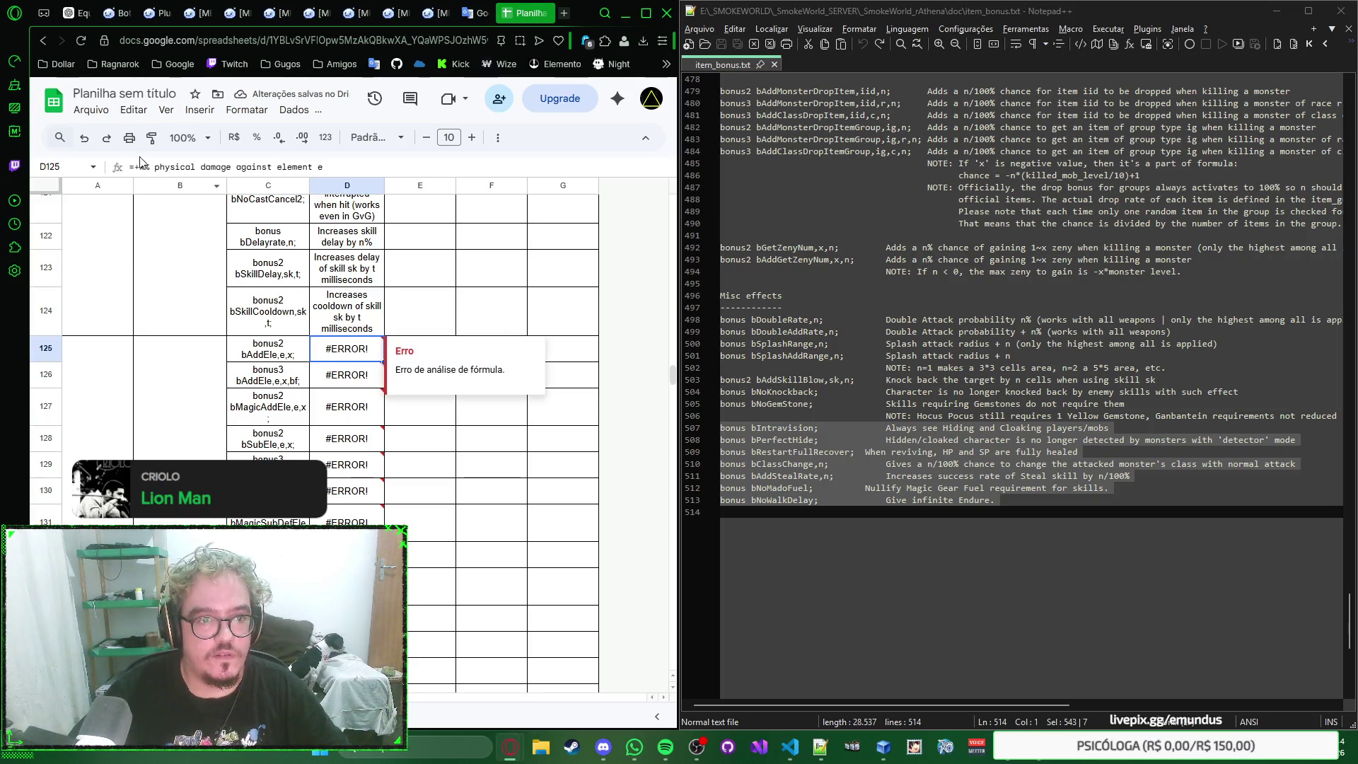
click(137, 167)
key(BackSpace)
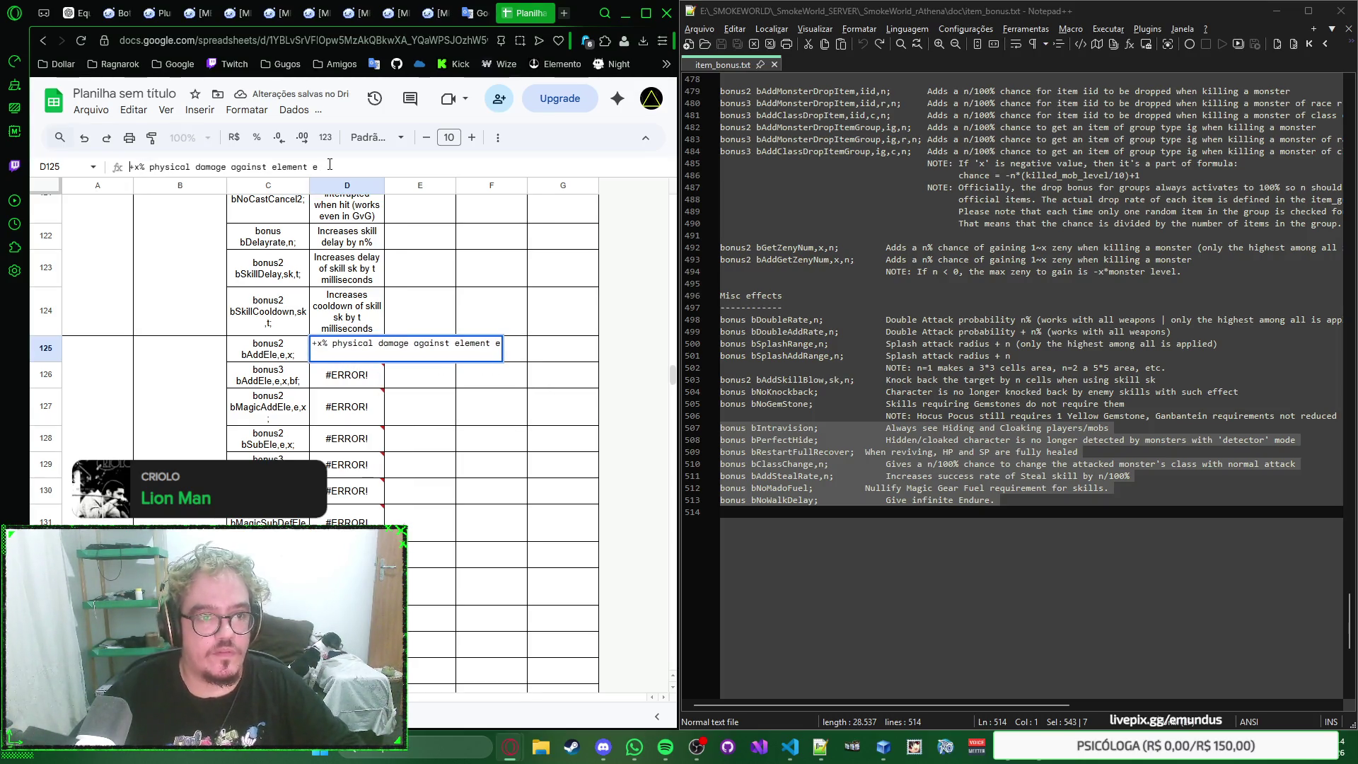
key(Return)
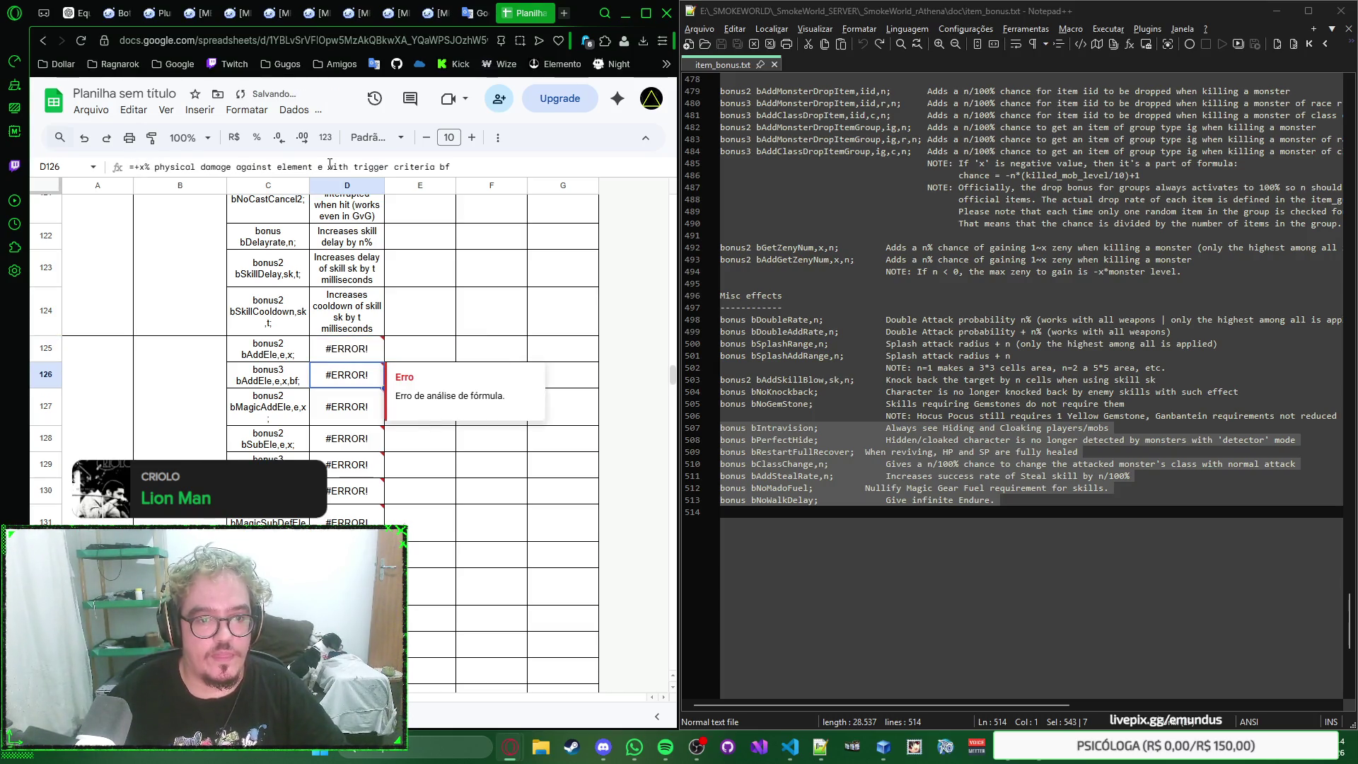
click(361, 353)
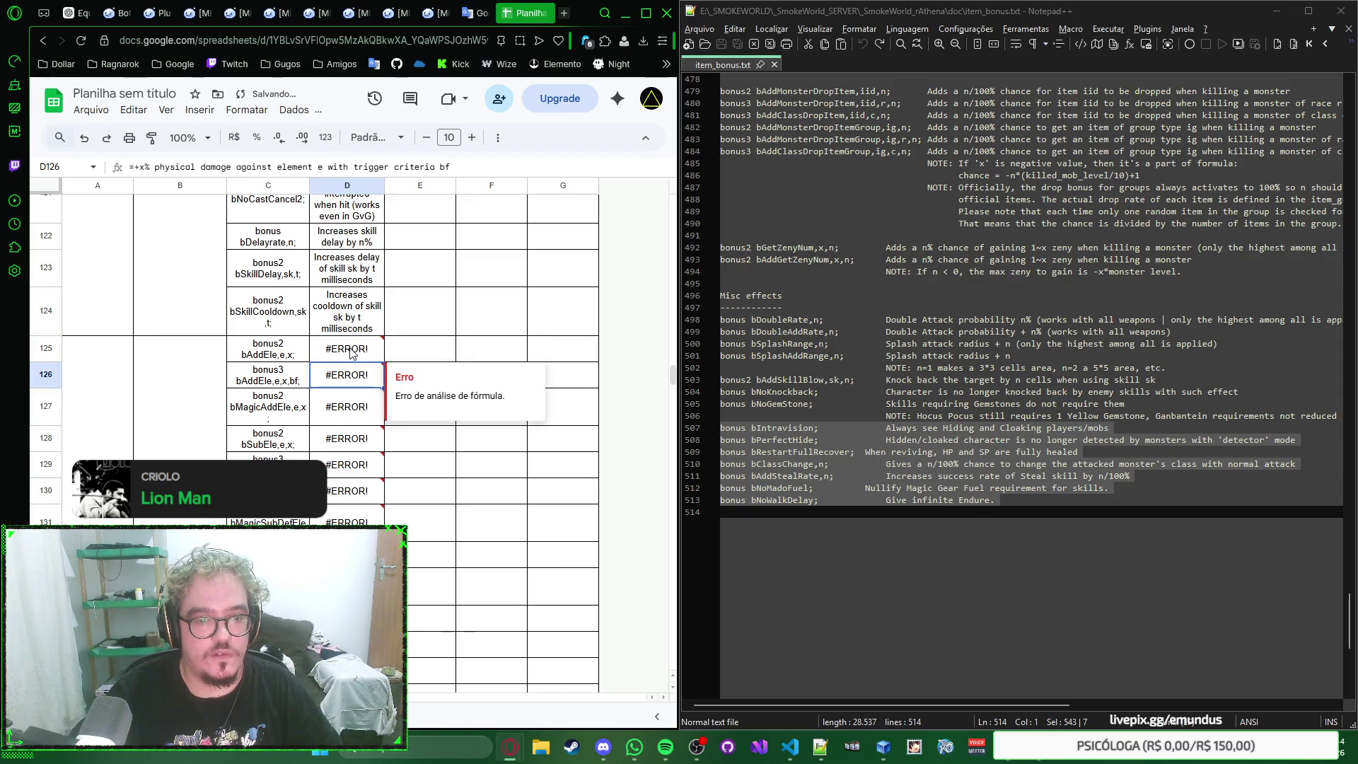
click(364, 167)
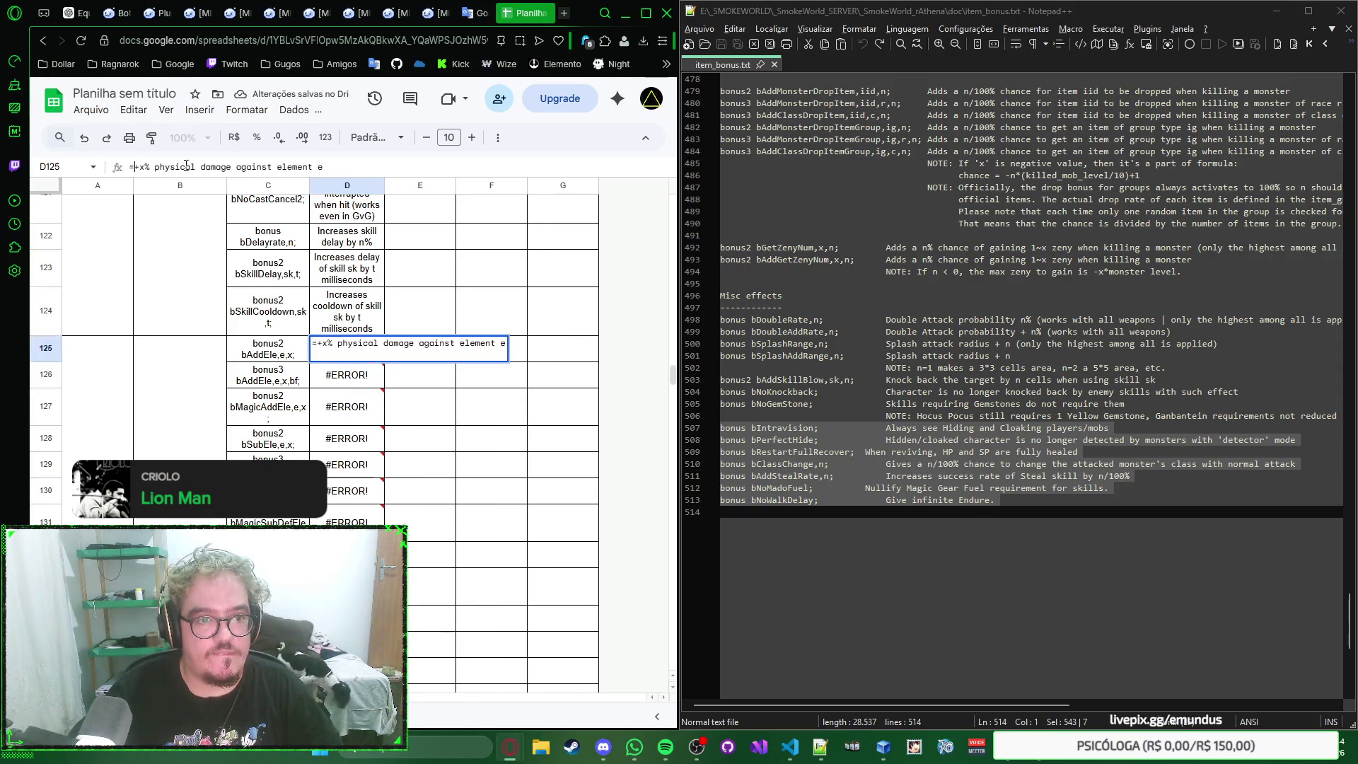
key(Home)
key(Delete)
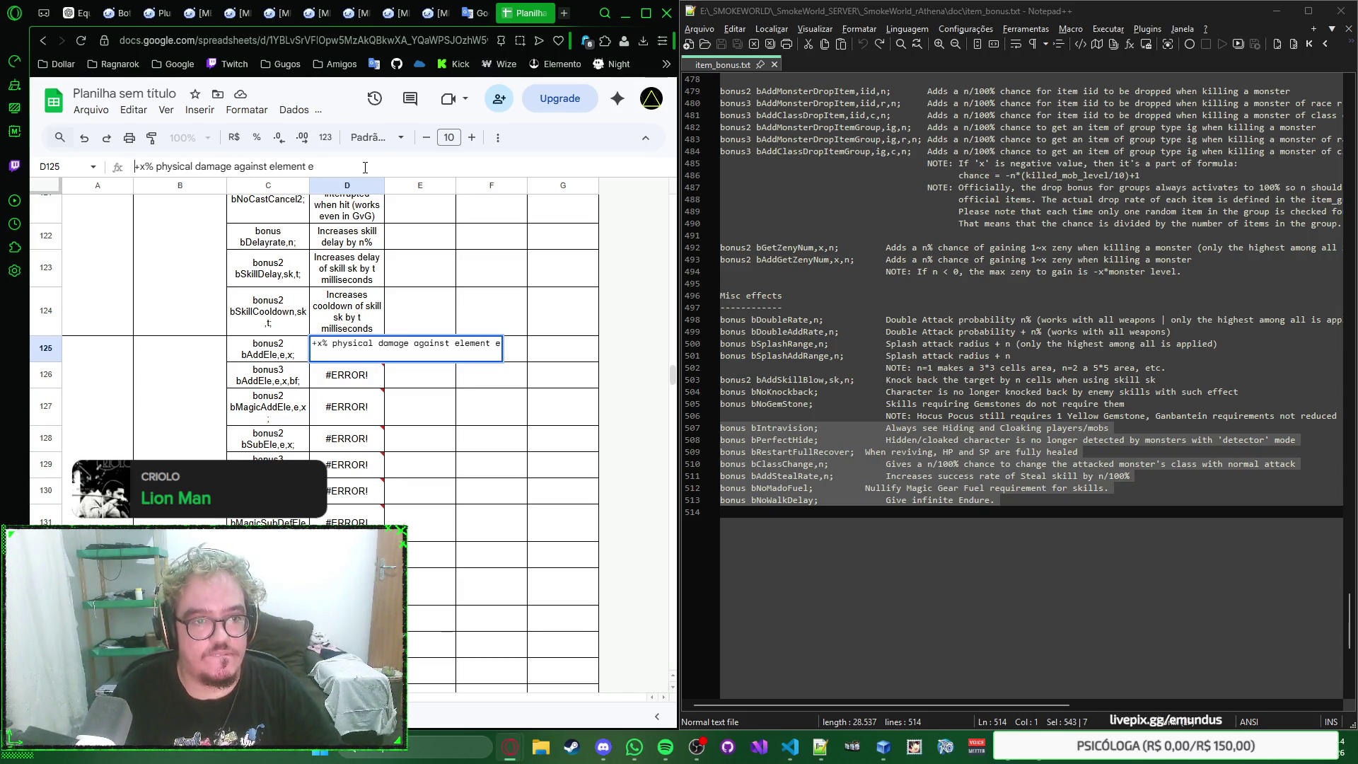
key(Return)
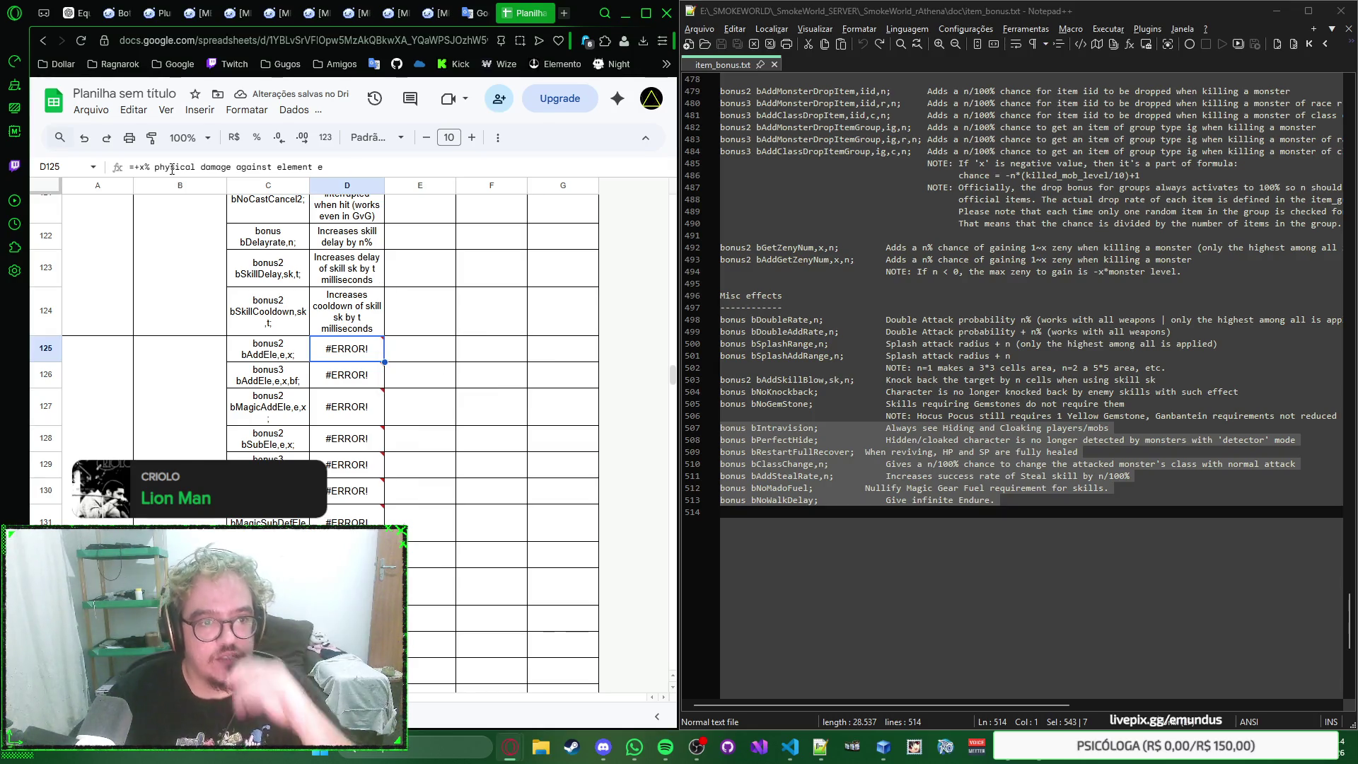
click(133, 167)
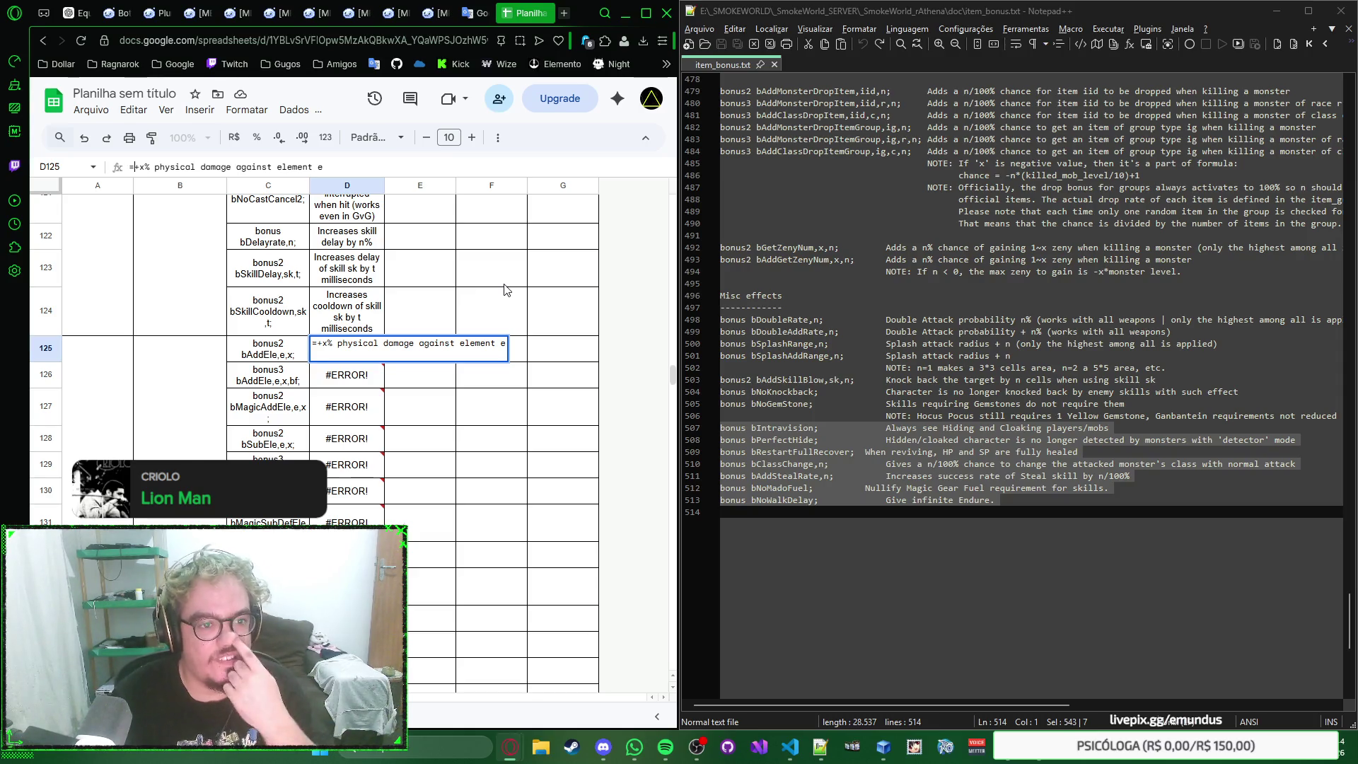
key(BackSpace)
key(BackSpace)
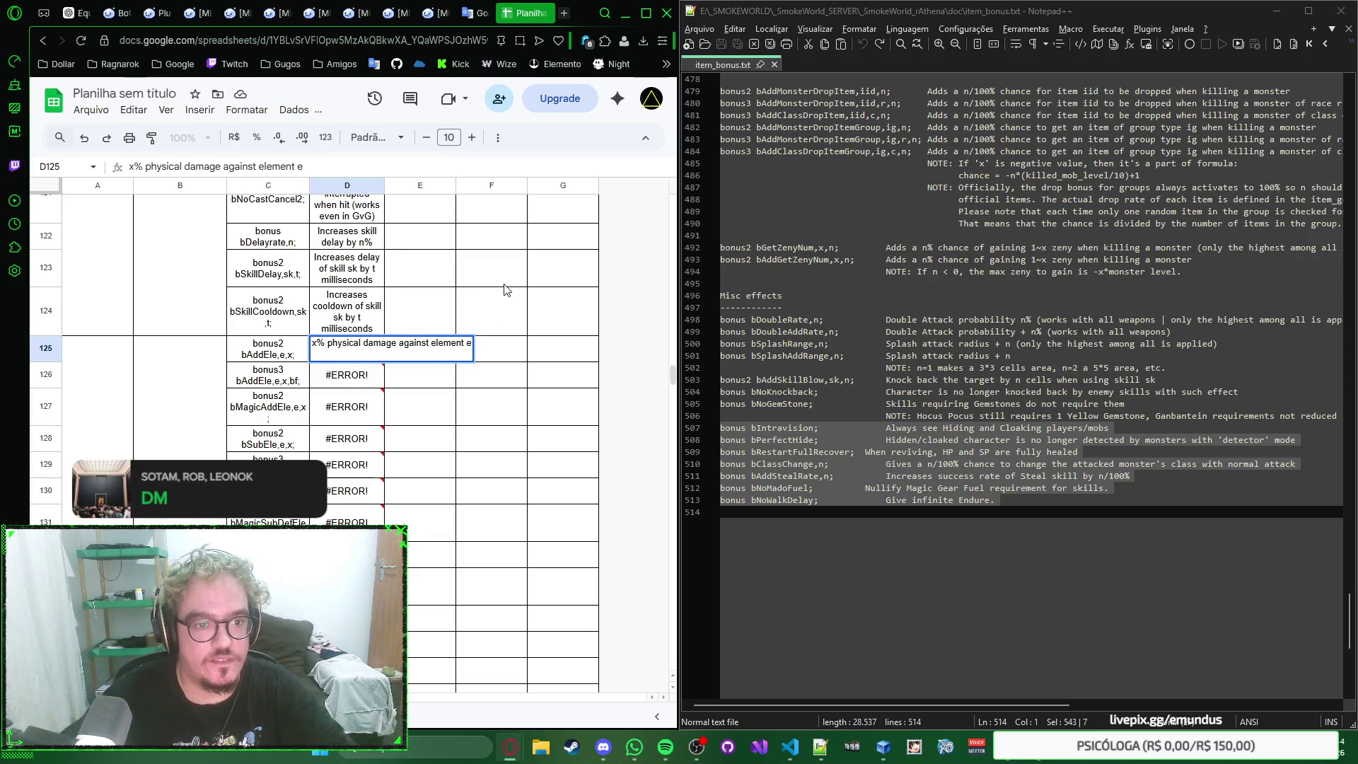
key(Return)
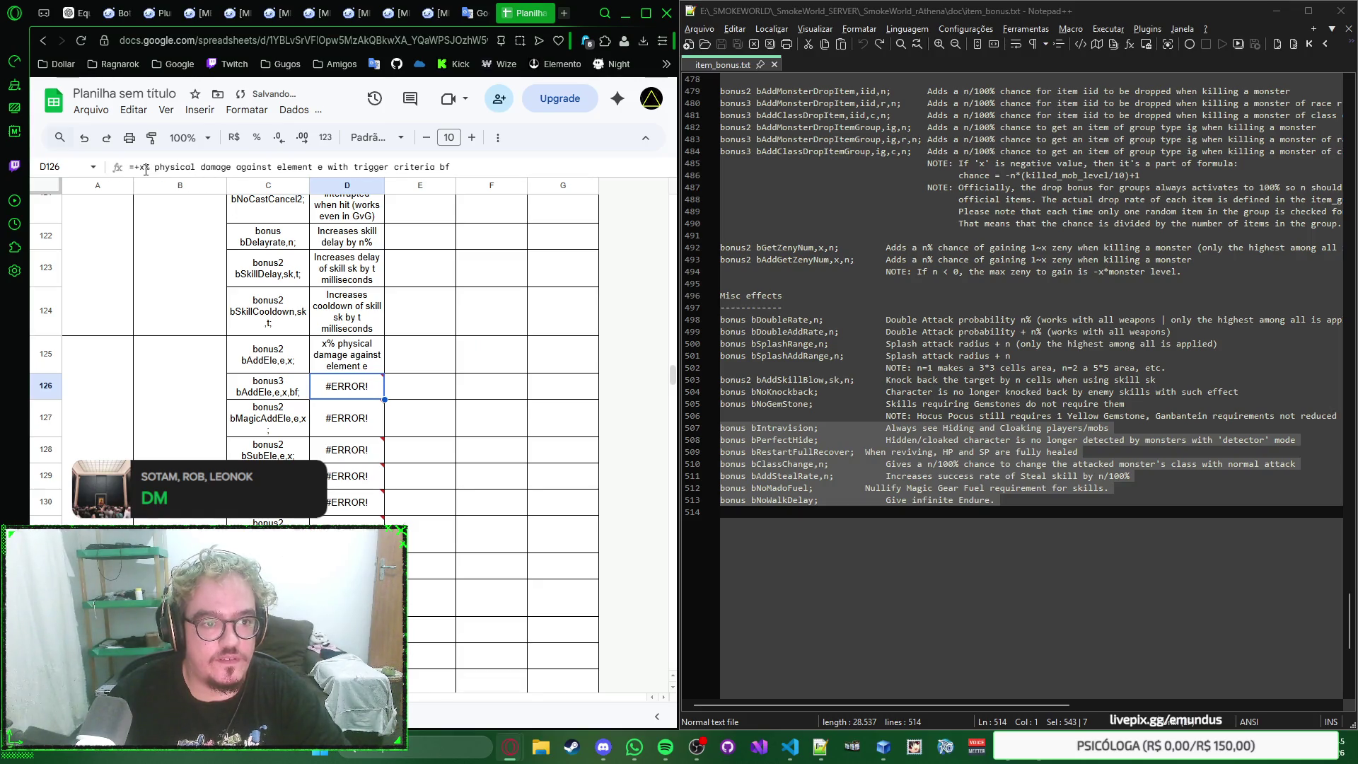
Step: Strip the leading =+ from D126 through D135 so their descriptions show as plain text
click(142, 168)
key(BackSpace)
key(BackSpace)
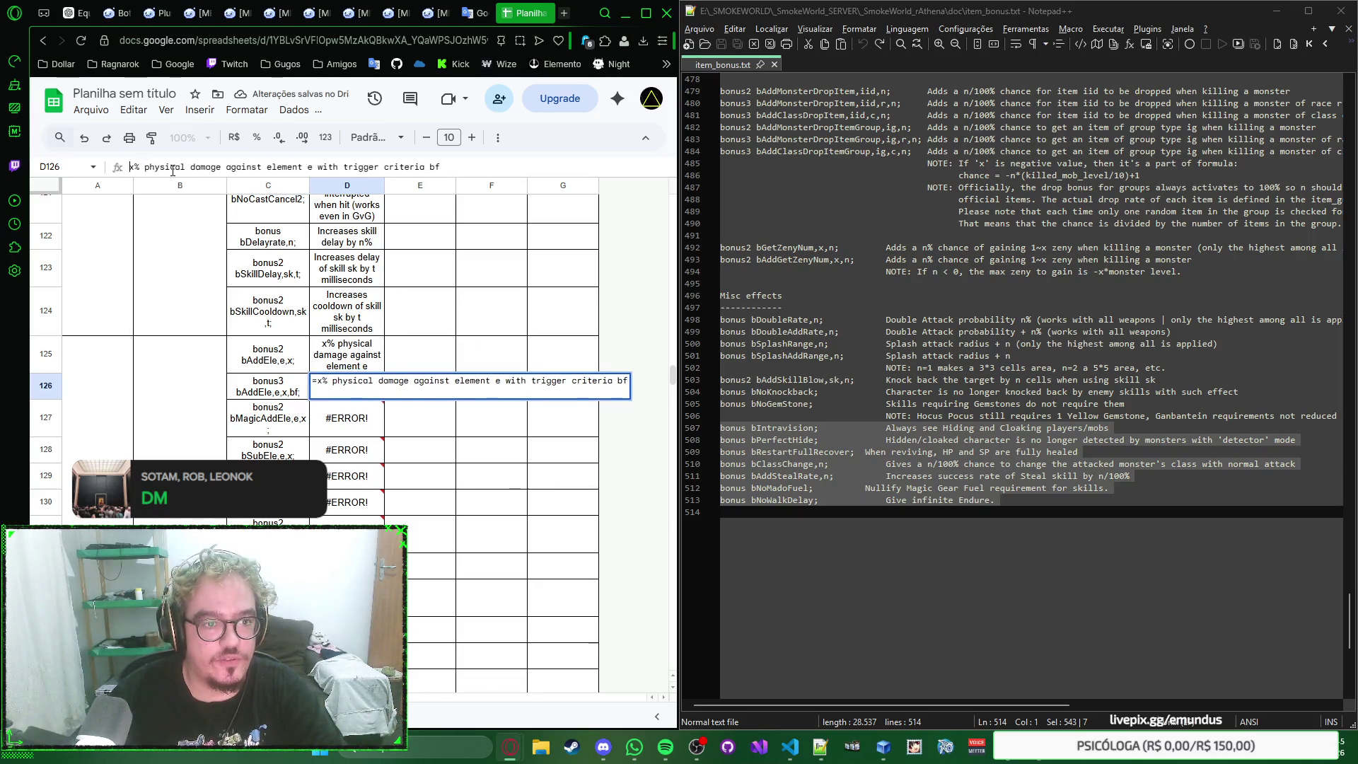
key(Return)
click(138, 168)
key(BackSpace)
key(BackSpace)
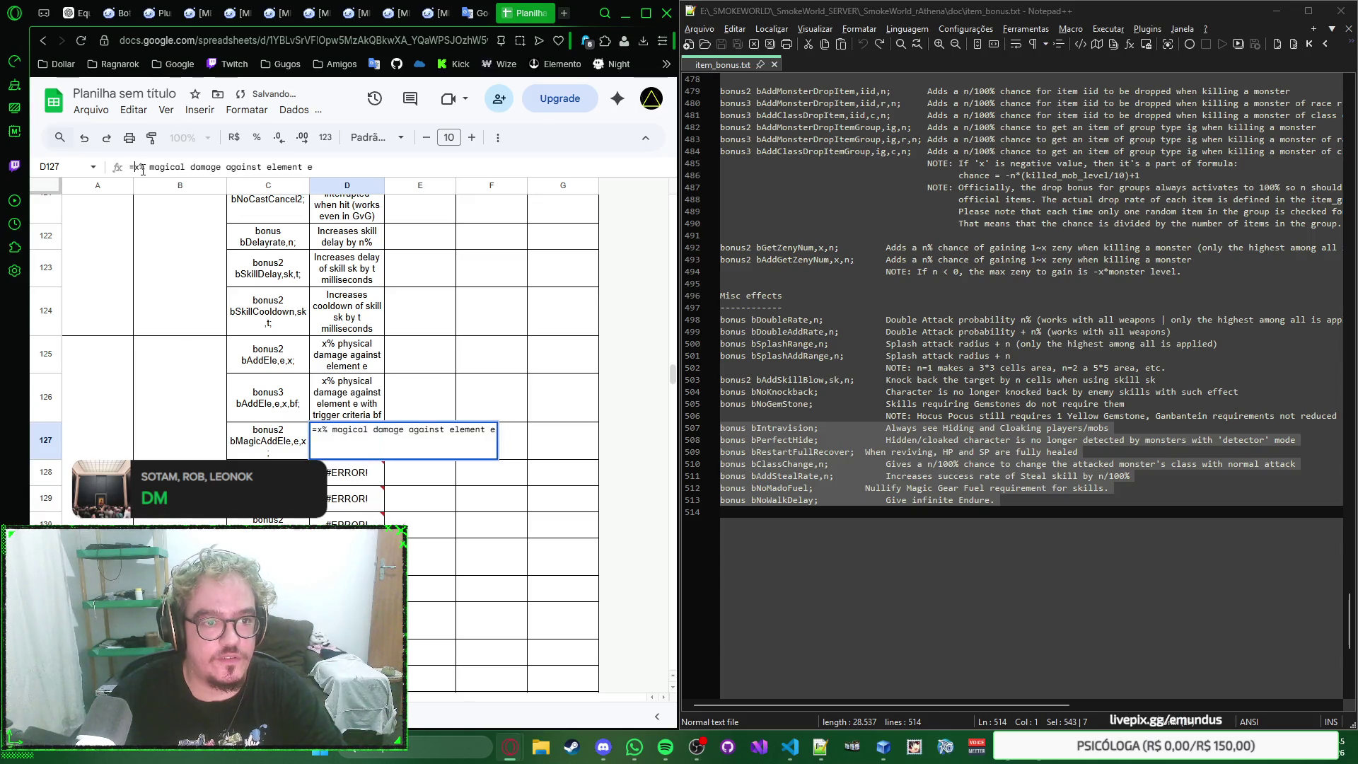
key(Return)
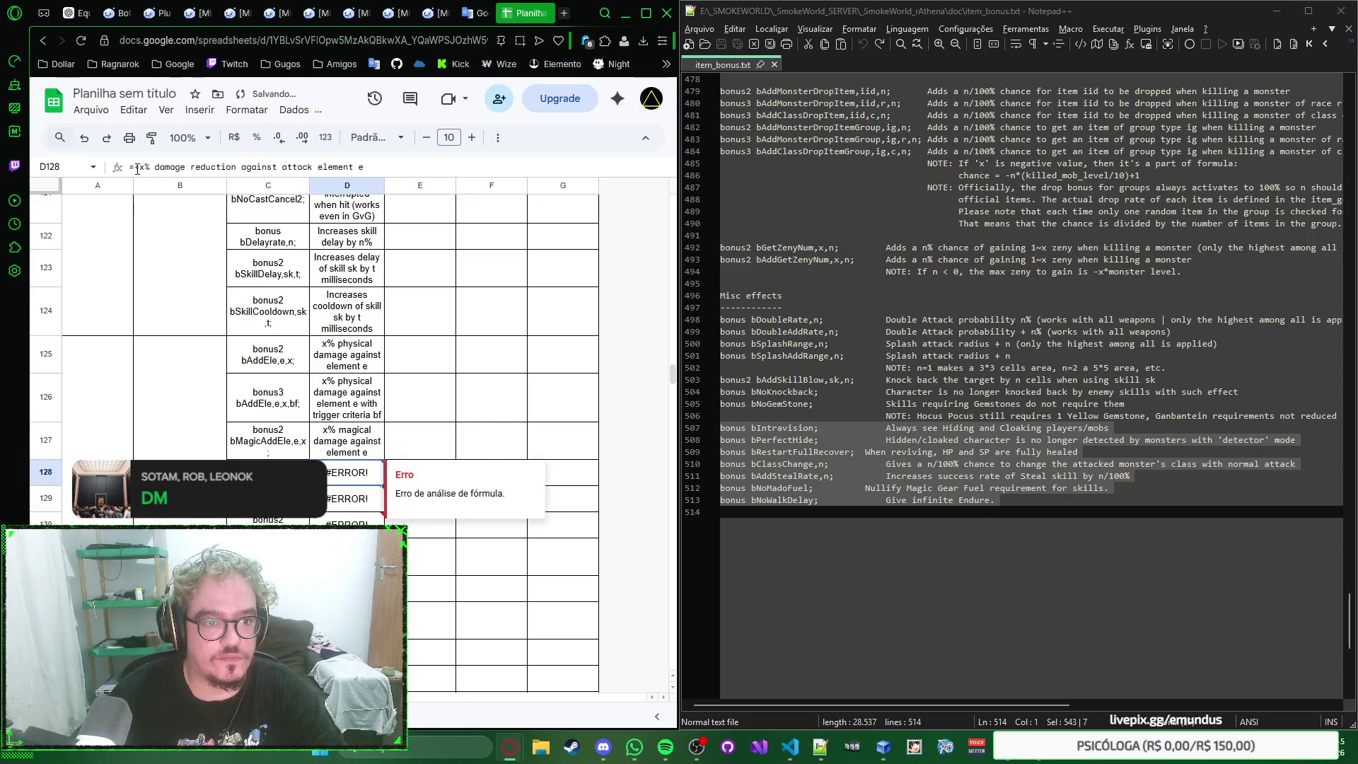
click(136, 168)
key(BackSpace)
key(BackSpace)
key(Return)
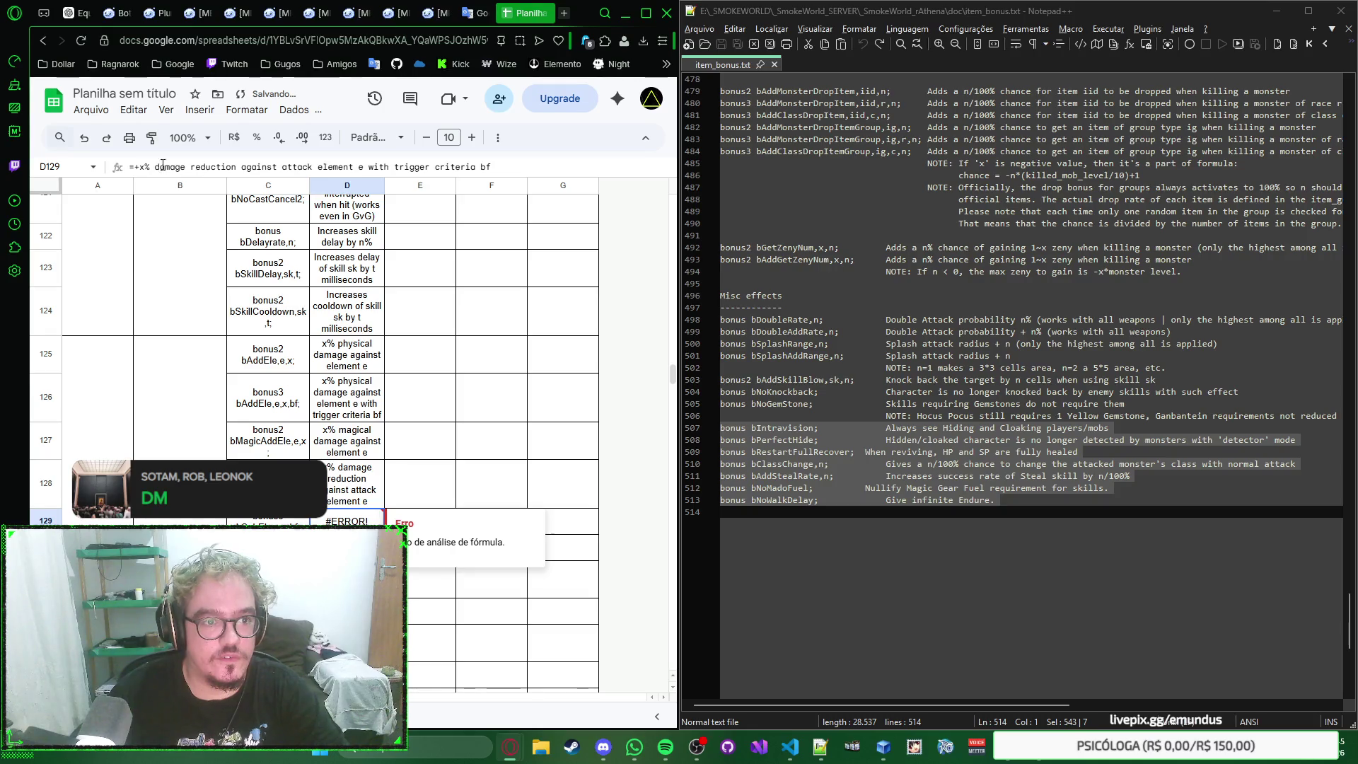
scroll(372, 293, down, 3)
scroll(386, 287, down, 2)
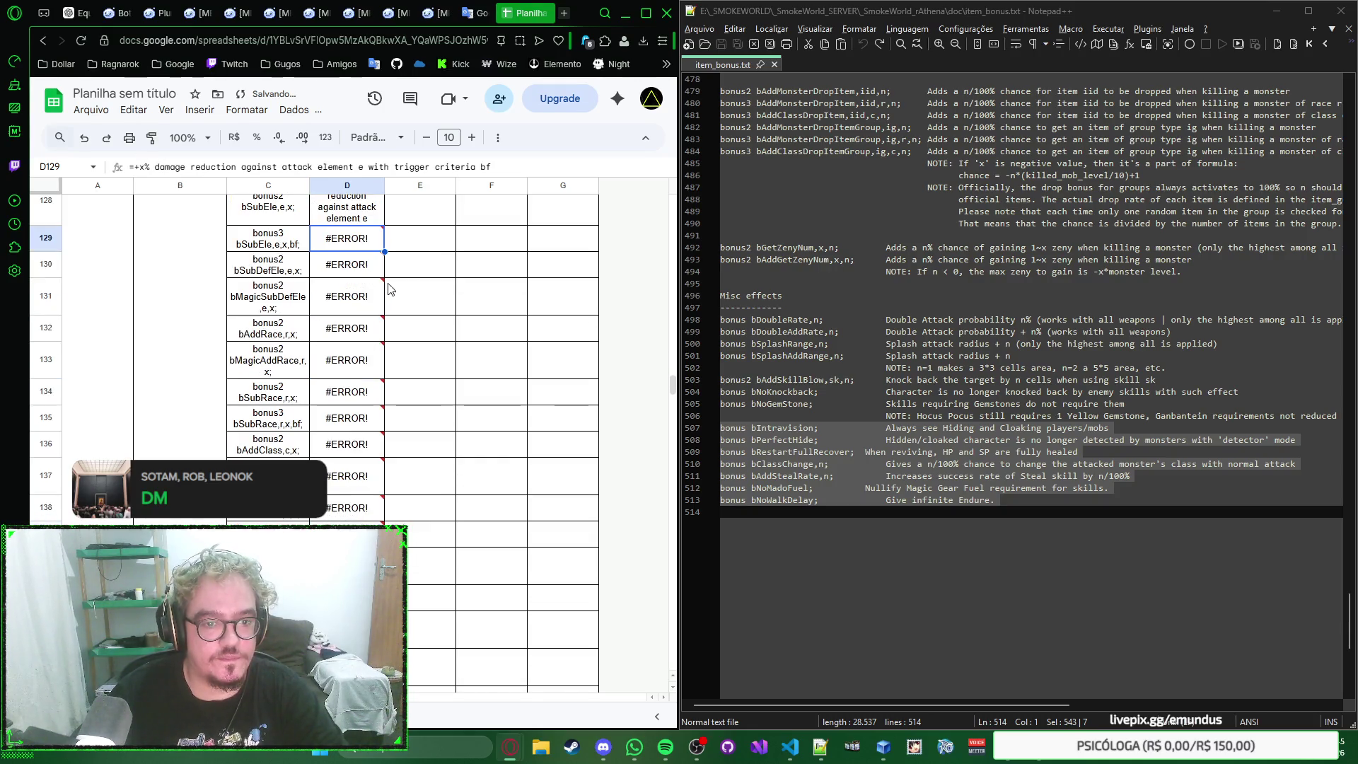
click(132, 168)
key(BackSpace)
key(BackSpace)
key(Return)
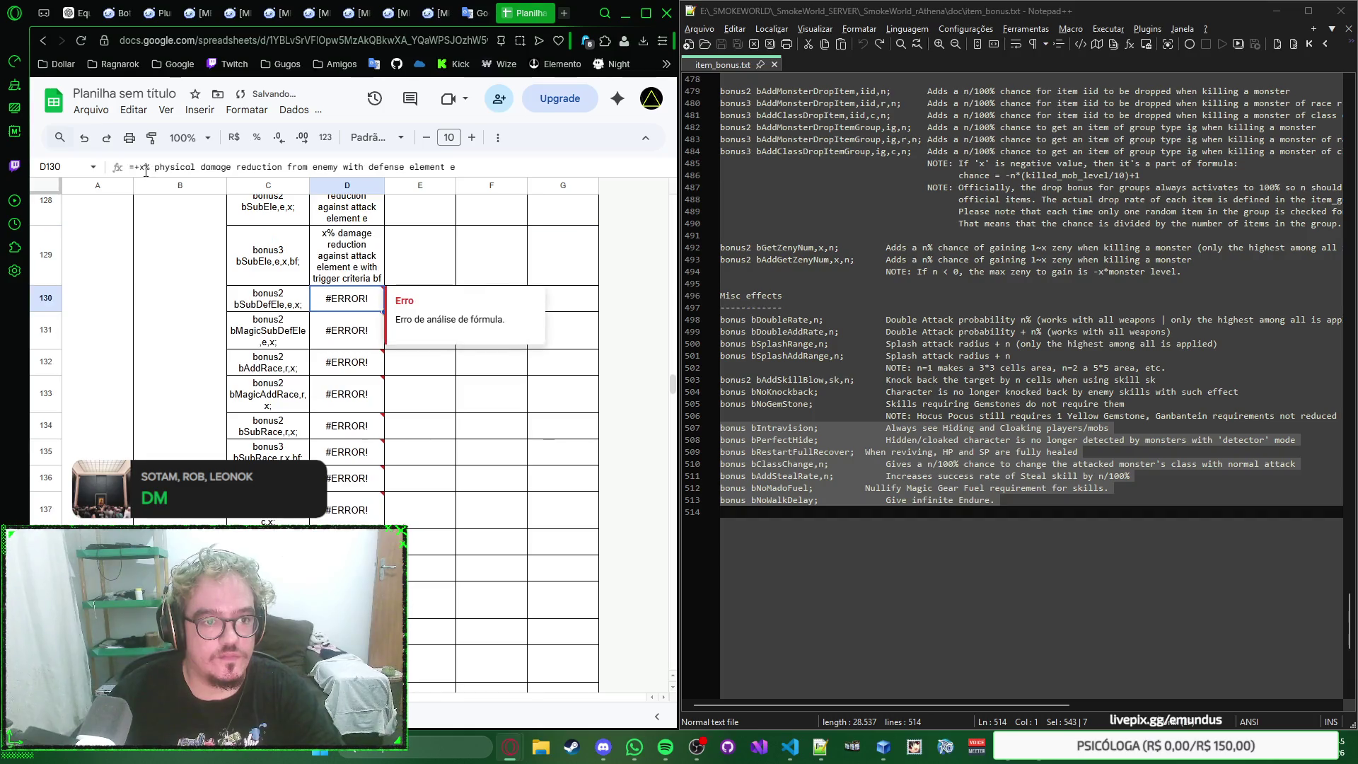
click(138, 168)
key(BackSpace)
key(BackSpace)
key(Return)
click(139, 167)
key(BackSpace)
key(BackSpace)
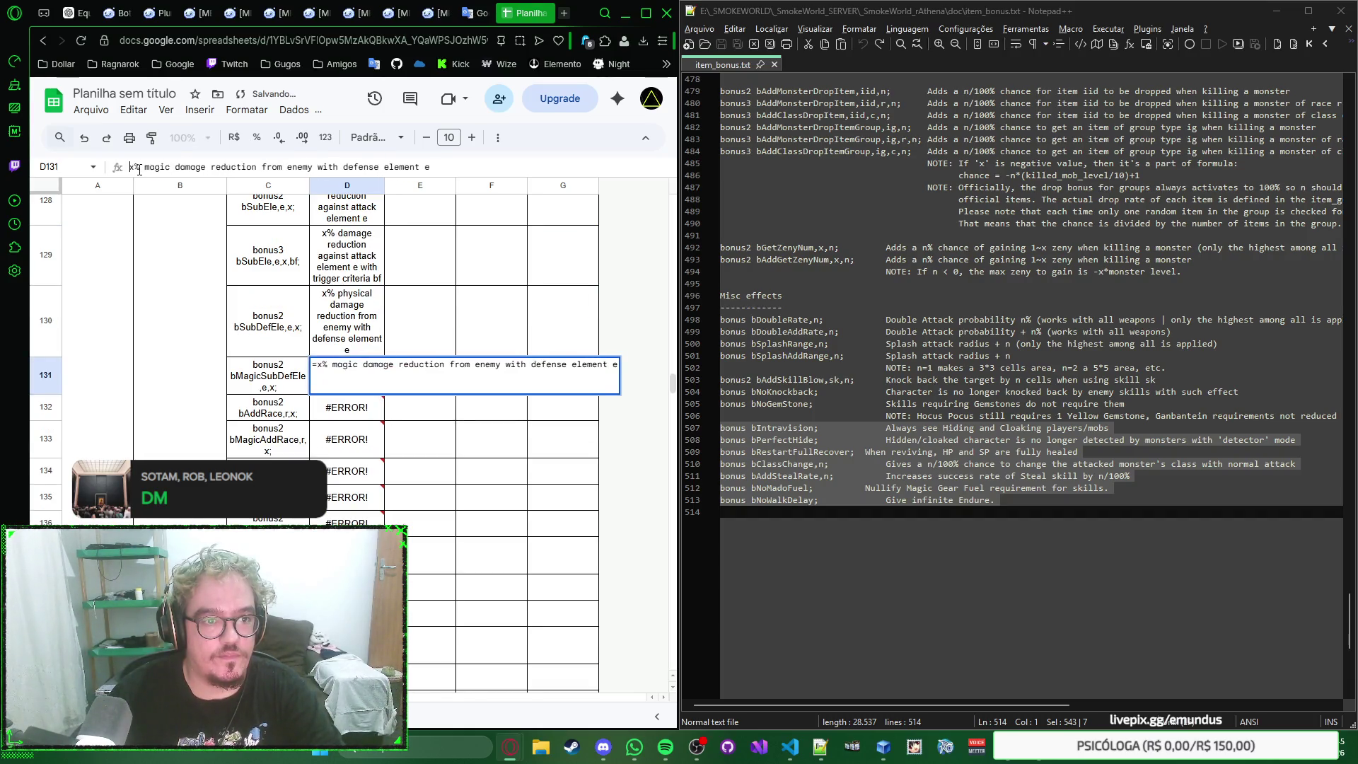
key(Return)
click(140, 168)
key(BackSpace)
key(BackSpace)
key(Return)
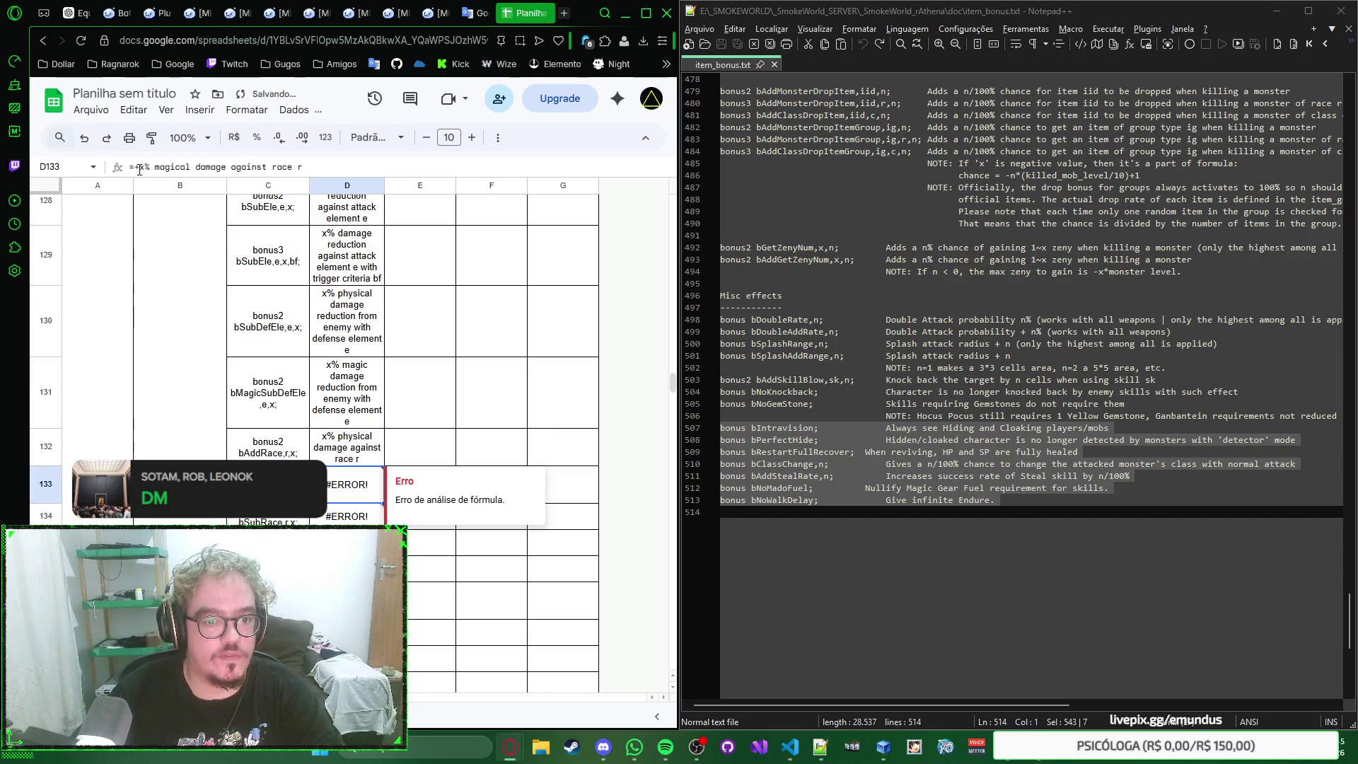
click(137, 167)
key(BackSpace)
key(BackSpace)
key(Return)
click(139, 167)
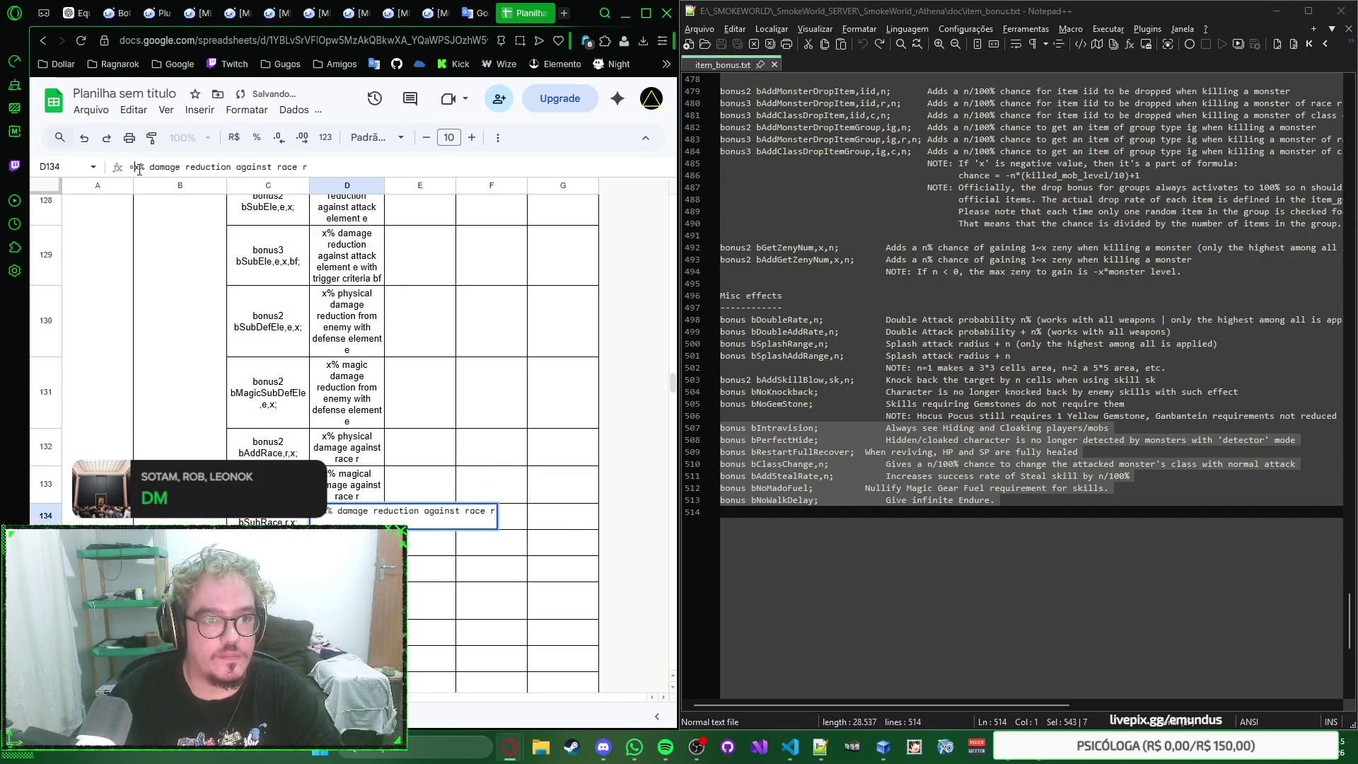
key(BackSpace)
key(BackSpace)
key(Return)
key(BackSpace)
key(BackSpace)
key(Return)
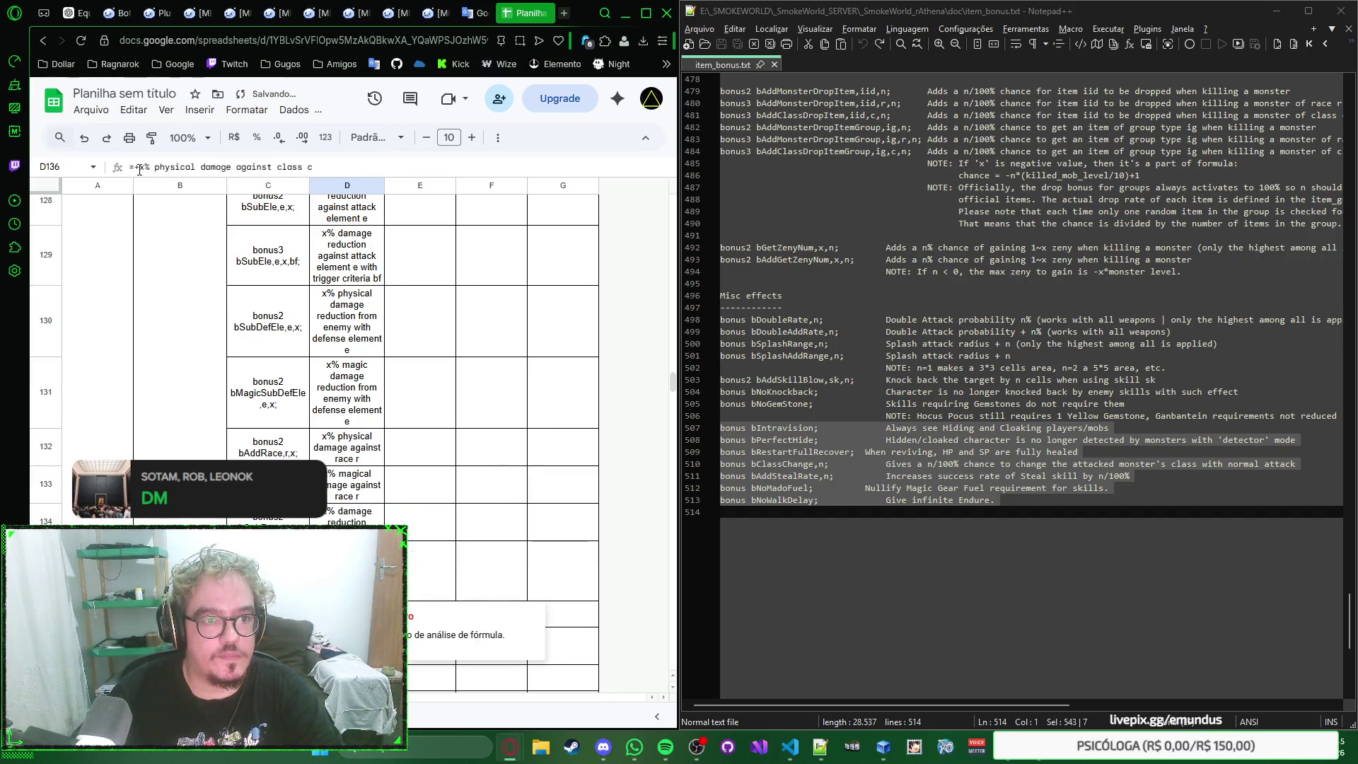
Step: Strip the leading formula characters from D136 through D144 so they read as plain text
click(138, 168)
key(BackSpace)
key(BackSpace)
key(Return)
click(138, 168)
key(BackSpace)
key(BackSpace)
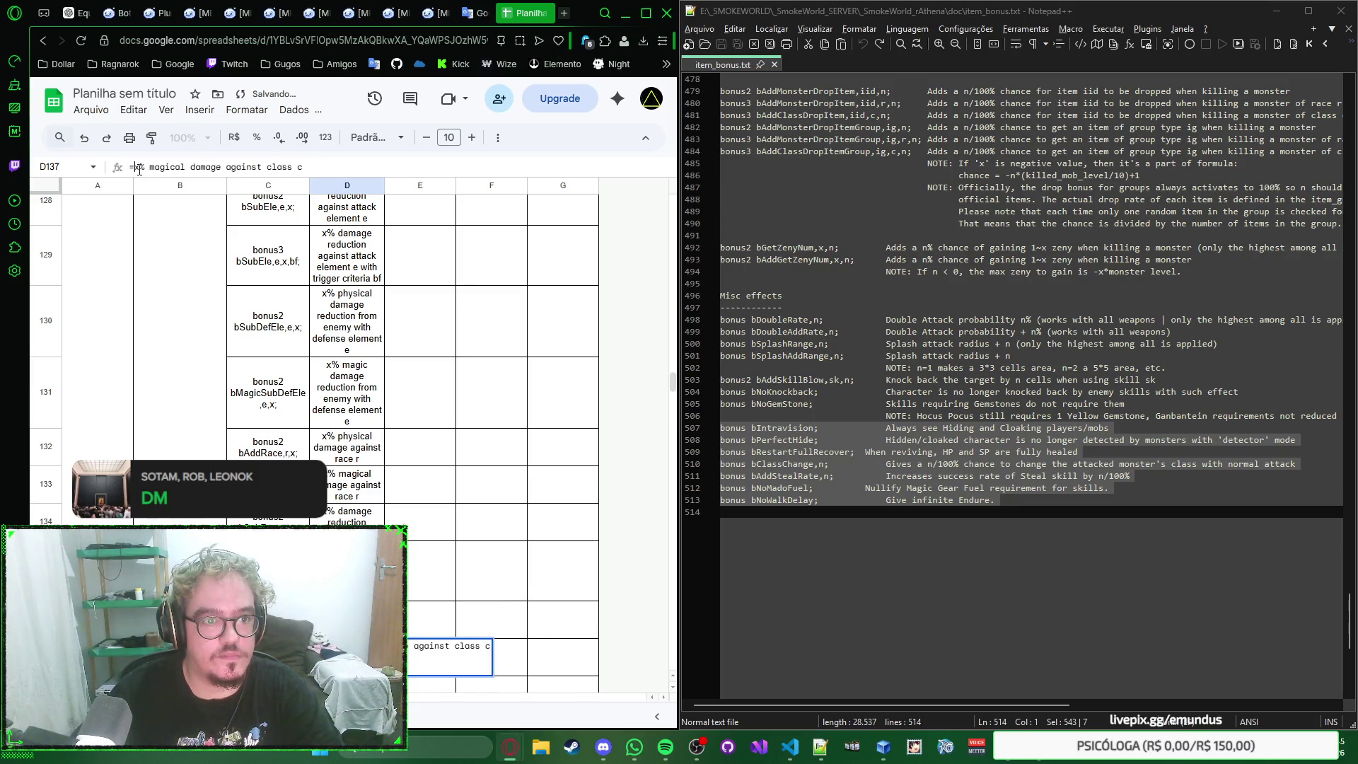
key(Return)
click(139, 168)
scroll(323, 312, down, 2)
scroll(324, 313, down, 3)
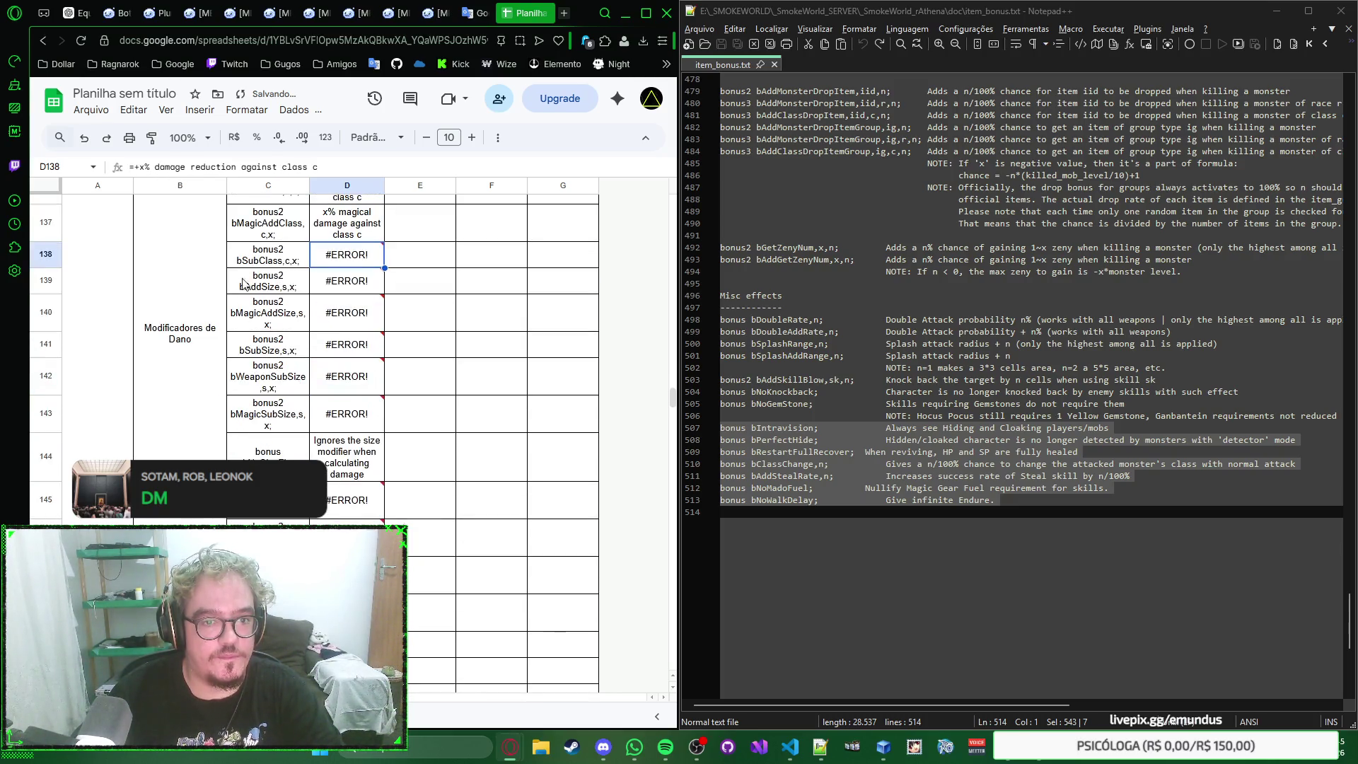
click(139, 167)
key(BackSpace)
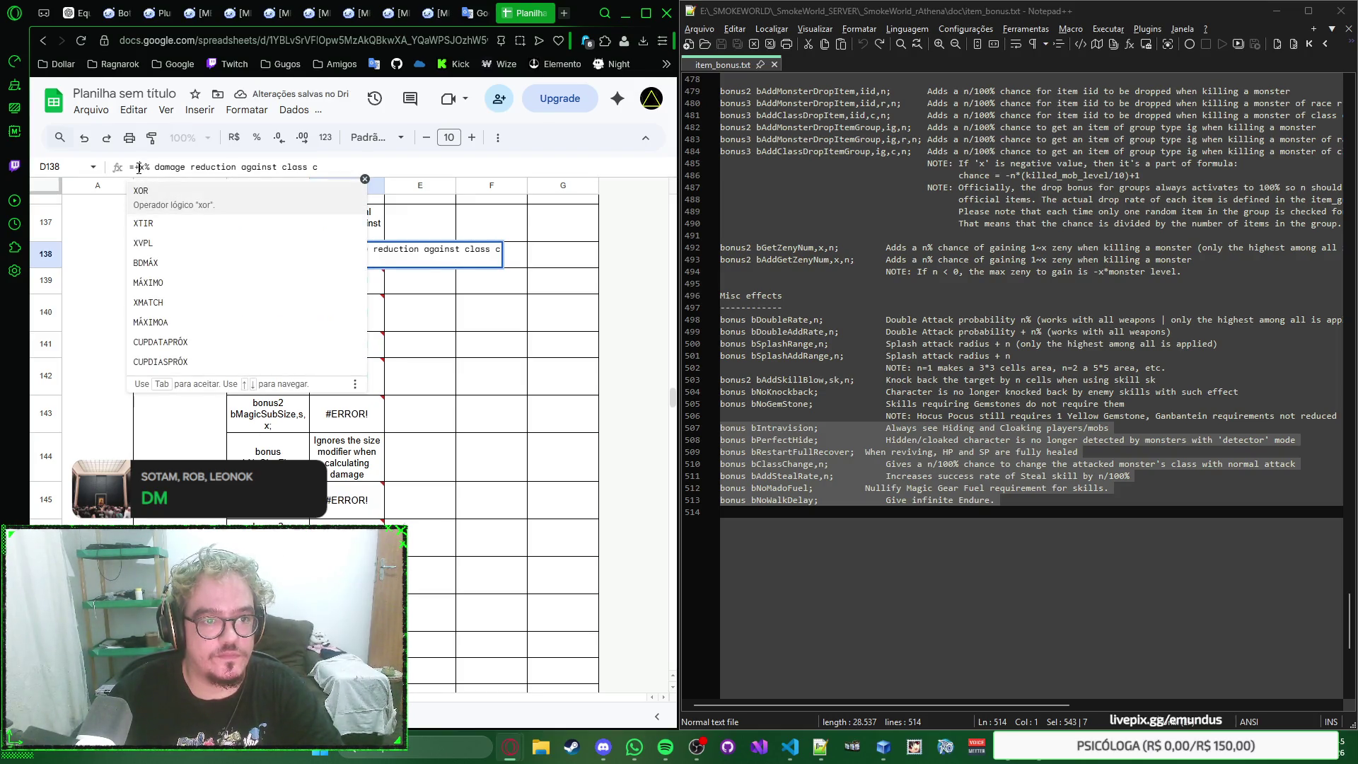
key(BackSpace)
key(Return)
click(149, 168)
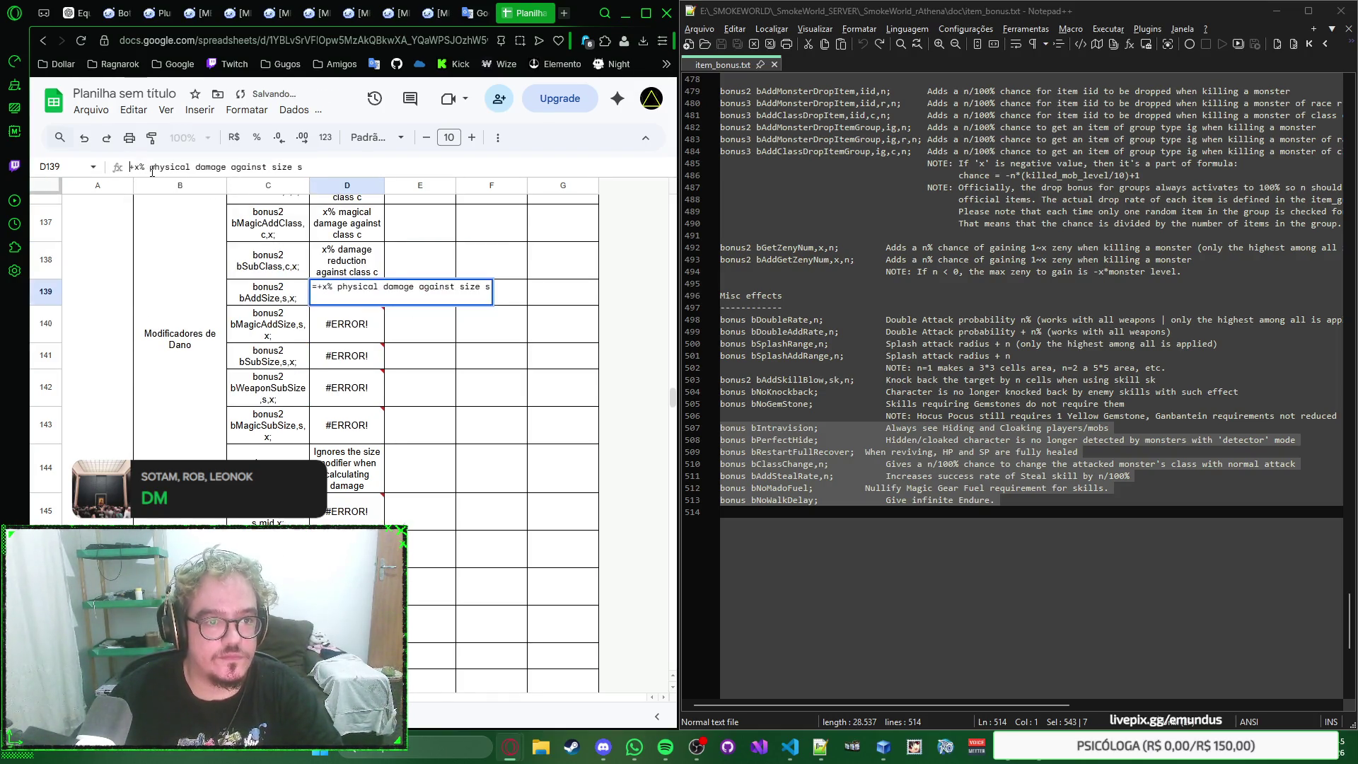
key(BackSpace)
key(Return)
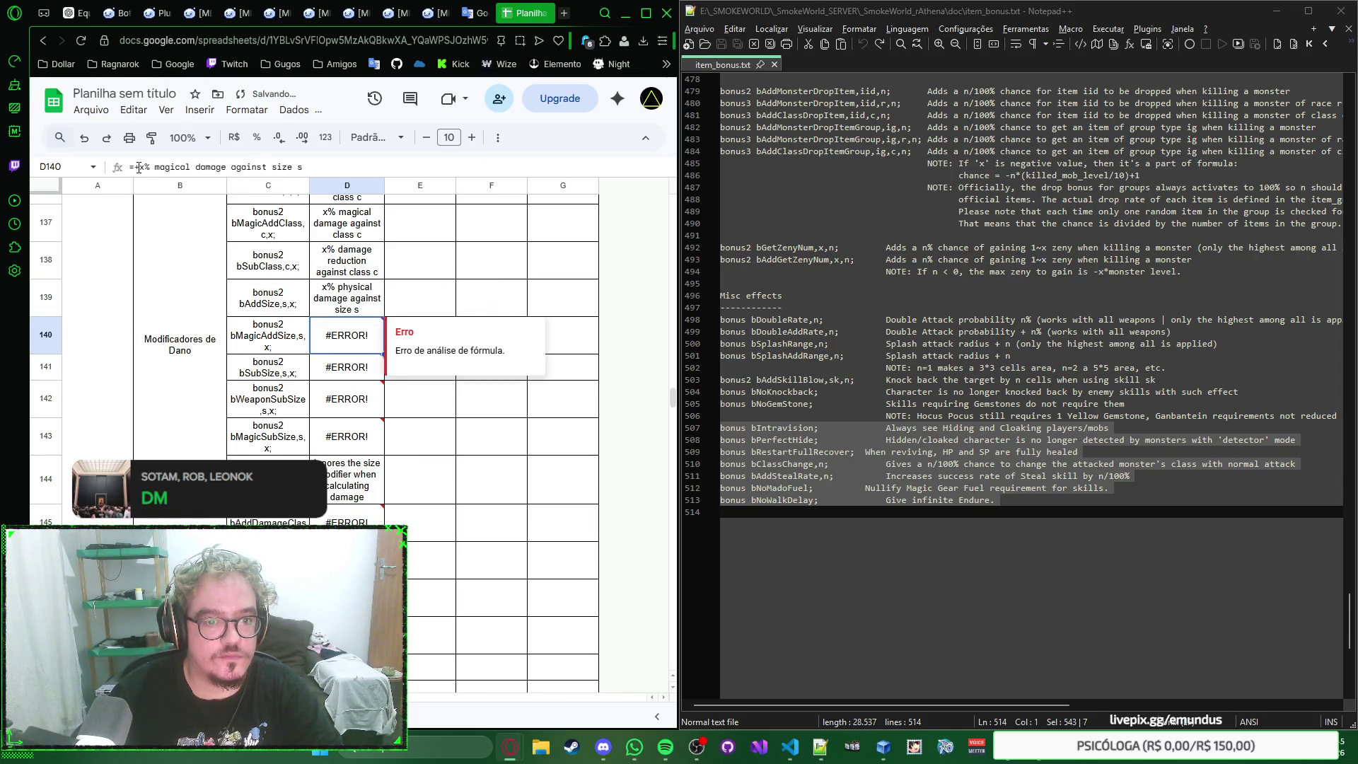
click(139, 167)
key(BackSpace)
key(Return)
click(137, 167)
key(BackSpace)
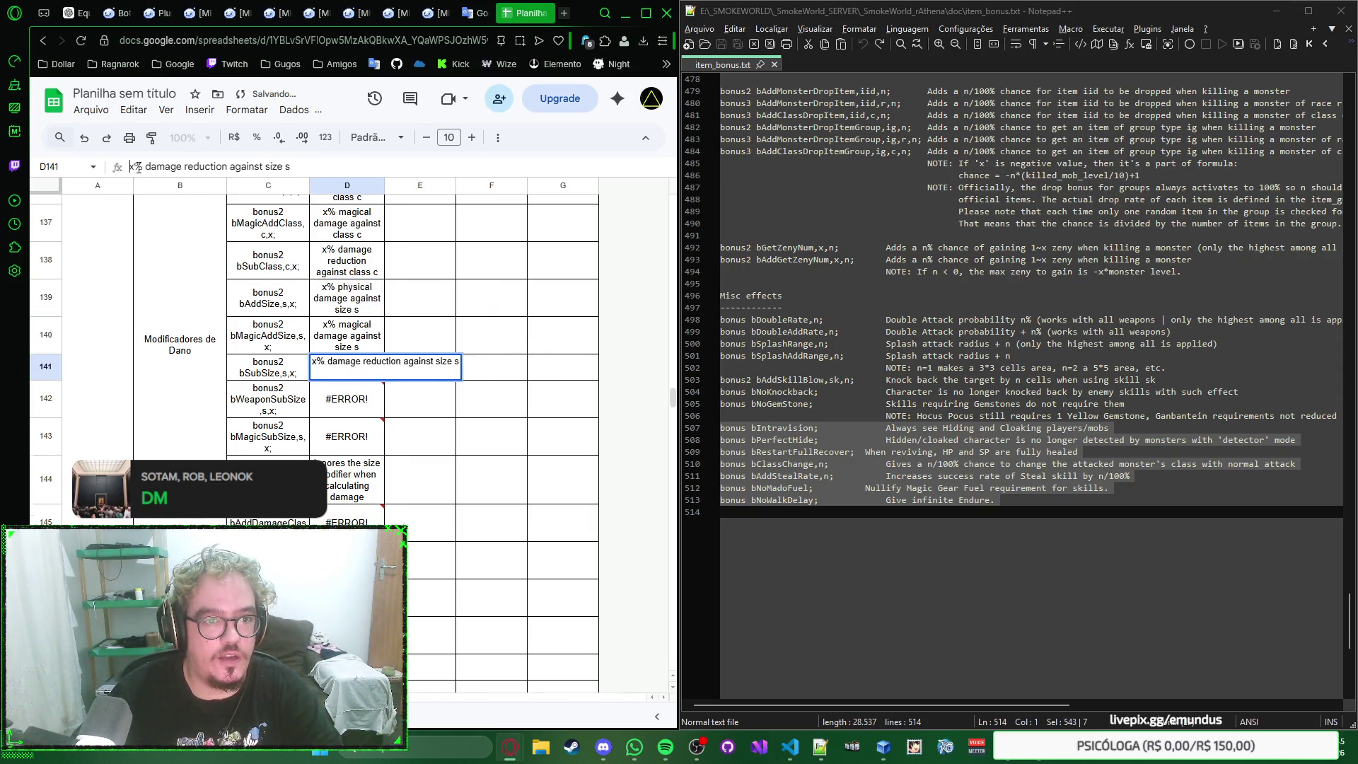
key(Return)
click(137, 168)
key(BackSpace)
key(Return)
click(137, 169)
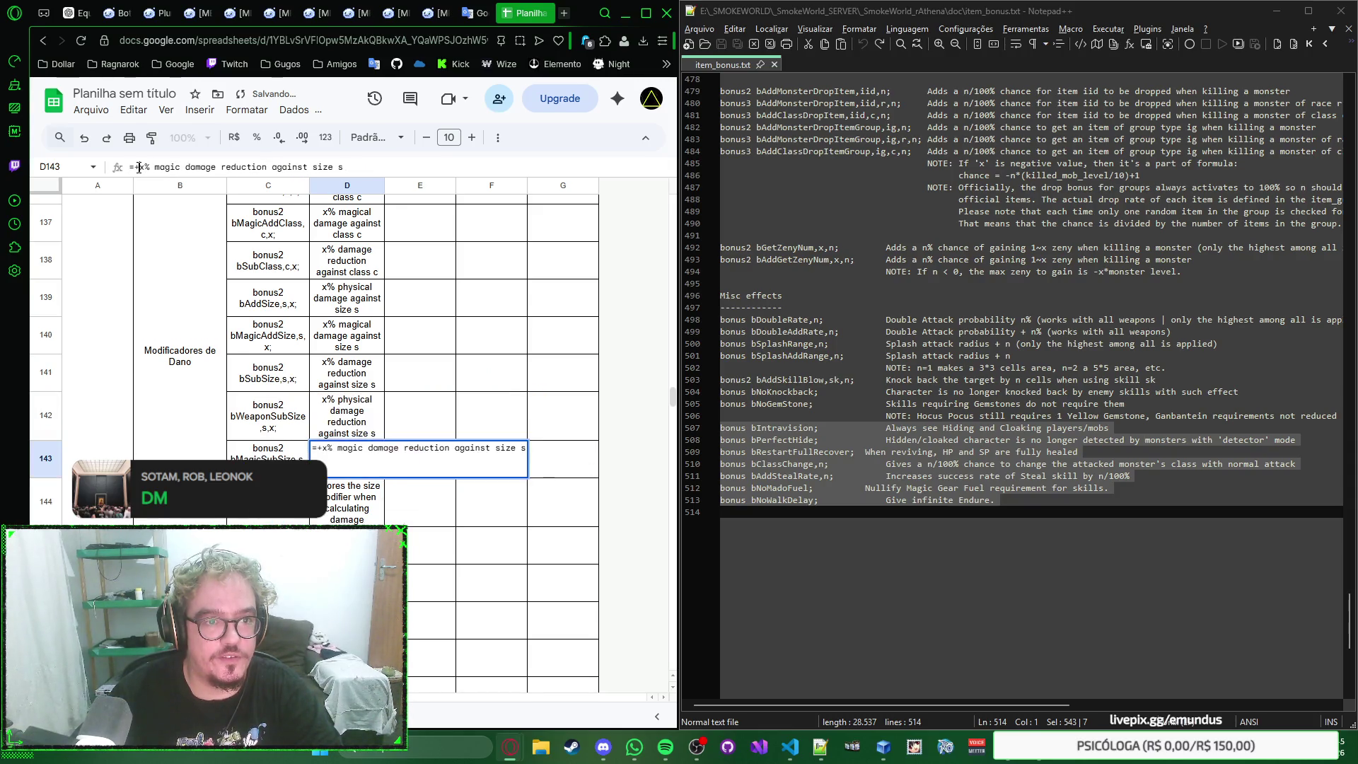
key(BackSpace)
key(BackSpace)
key(Return)
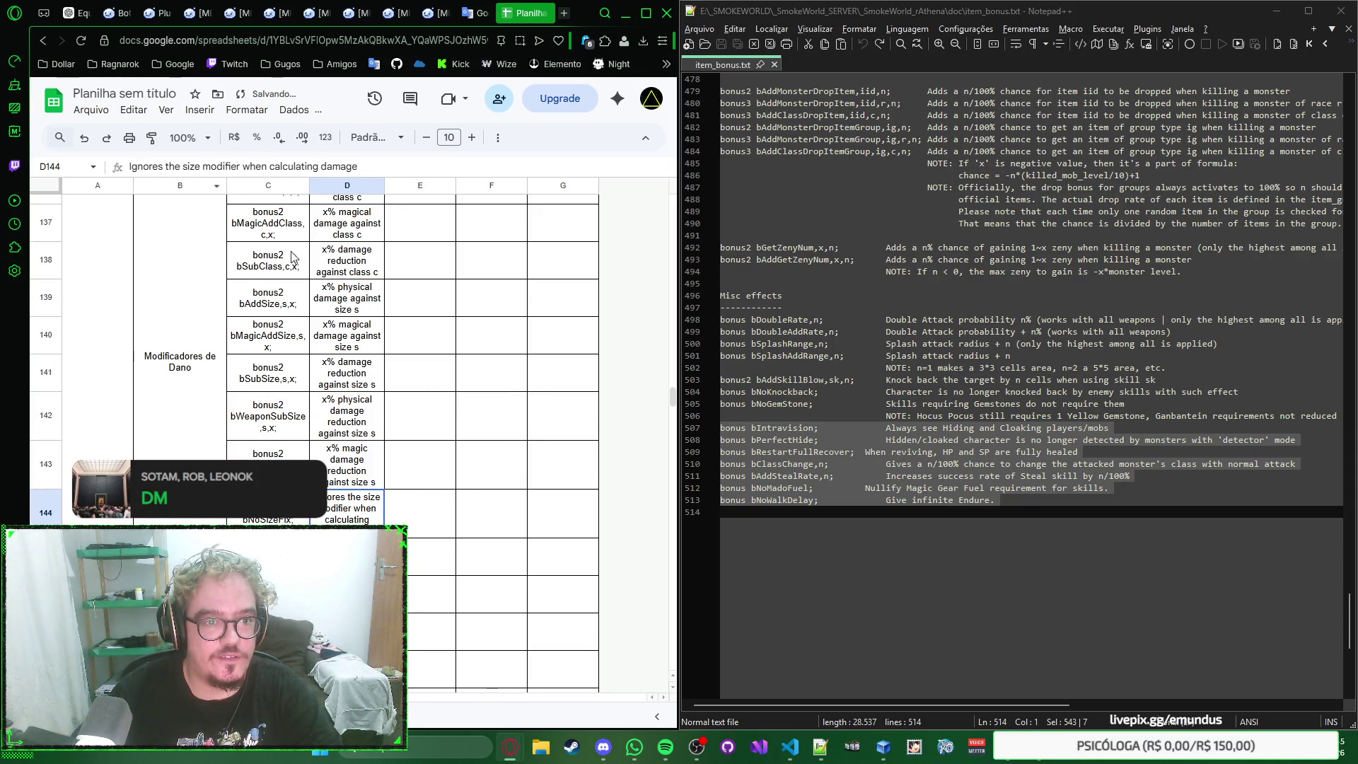
key(Return)
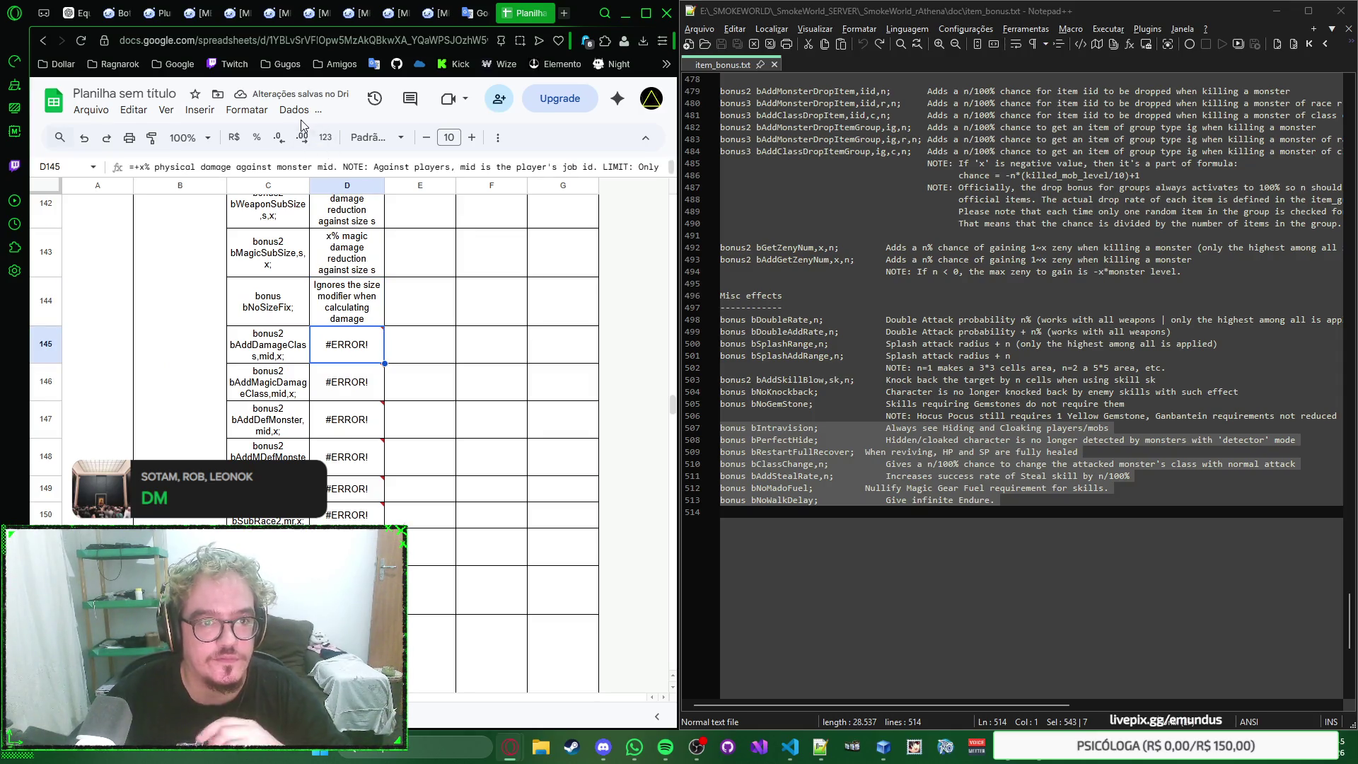
click(250, 111)
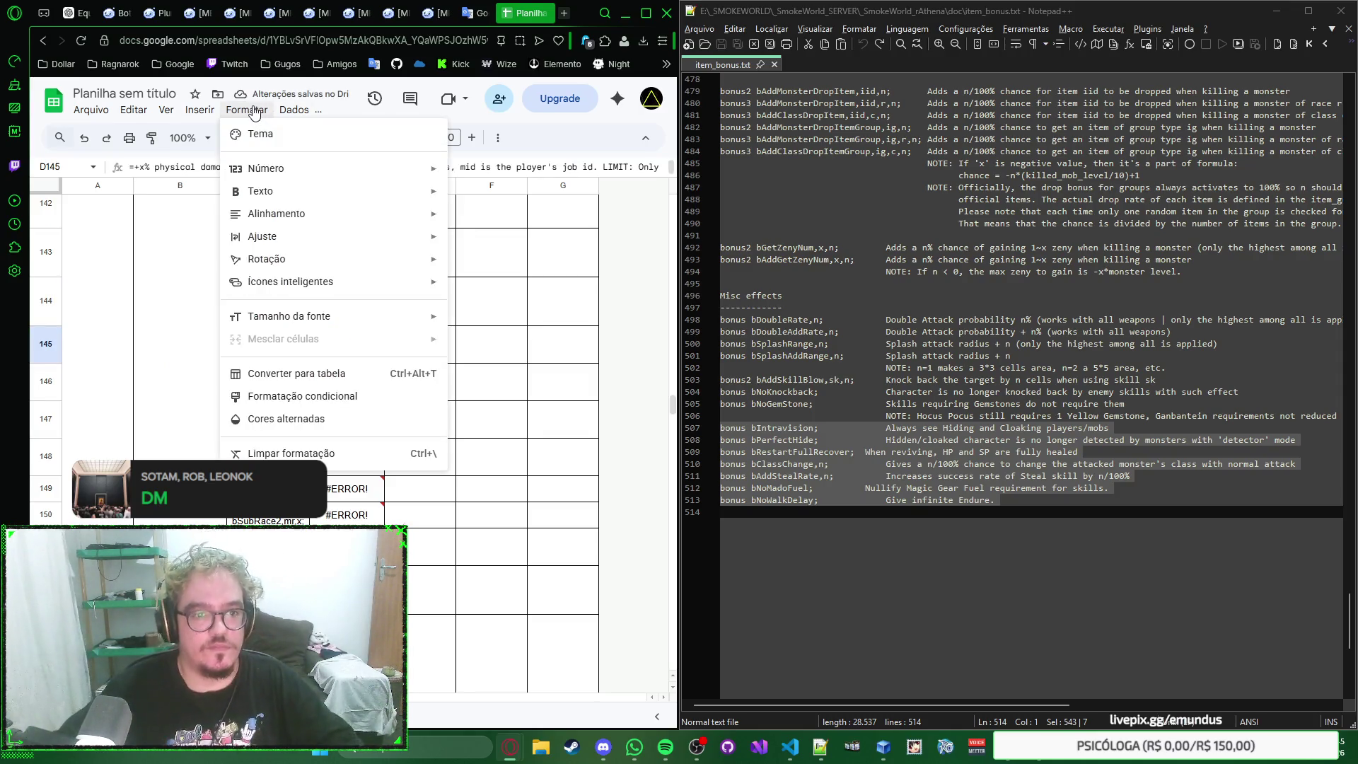
mouse_move(265, 168)
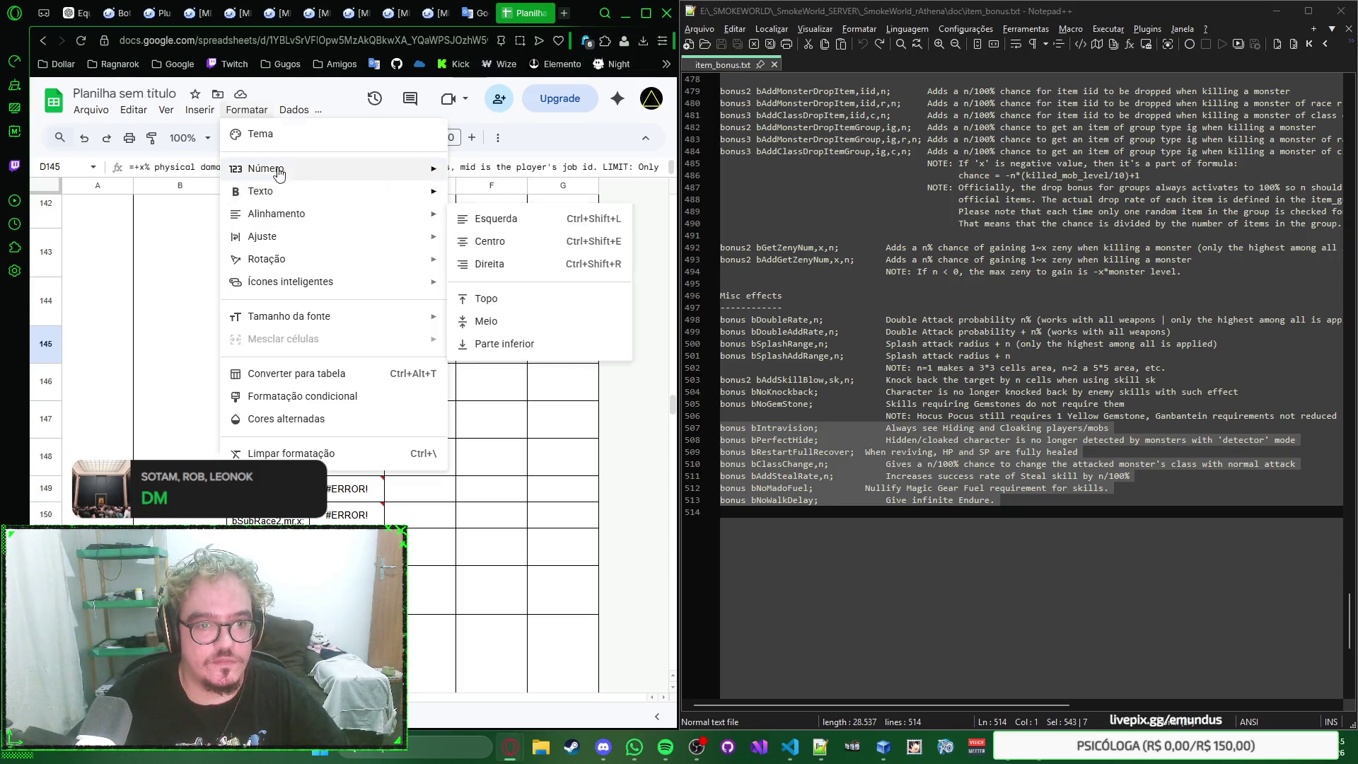
Step: Browse the Formatar, Dados and Inserir menus and D145's context menu without changing anything
click(252, 111)
click(287, 116)
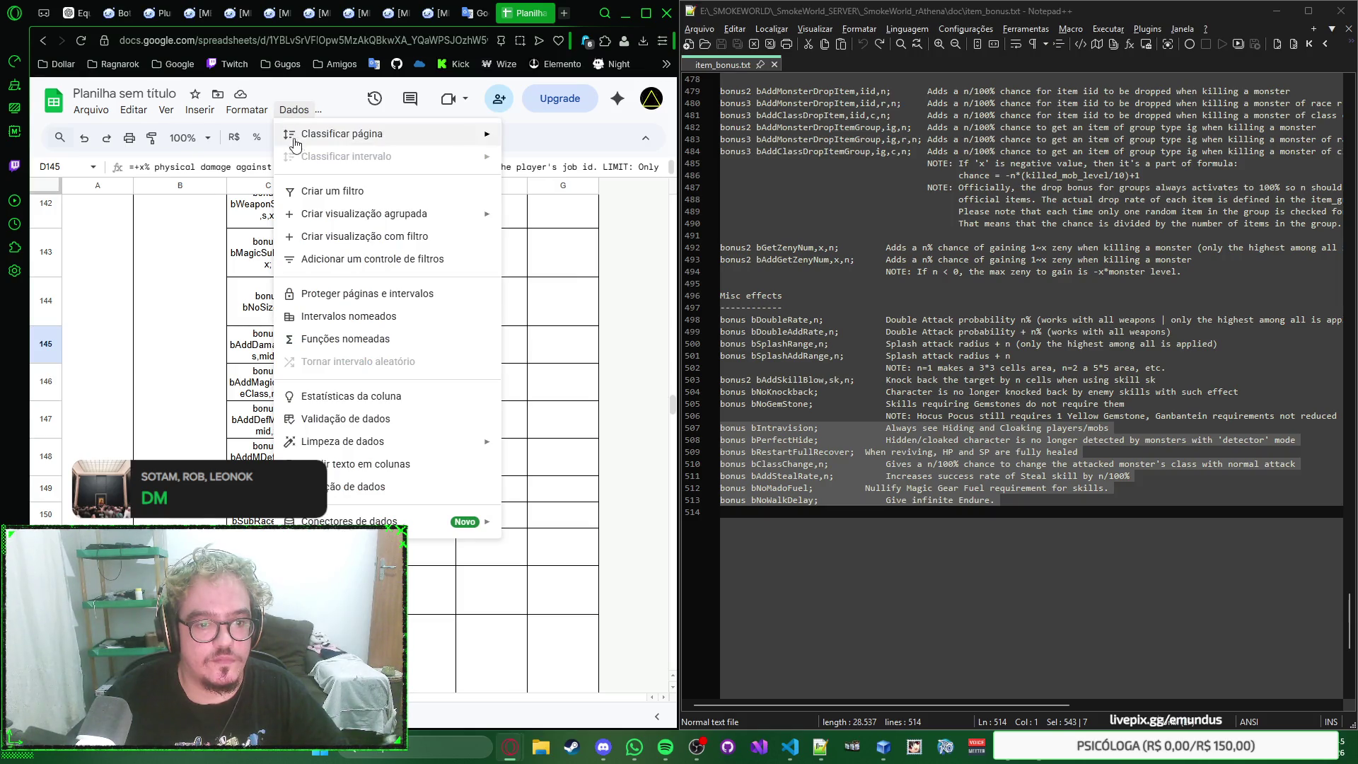
click(307, 194)
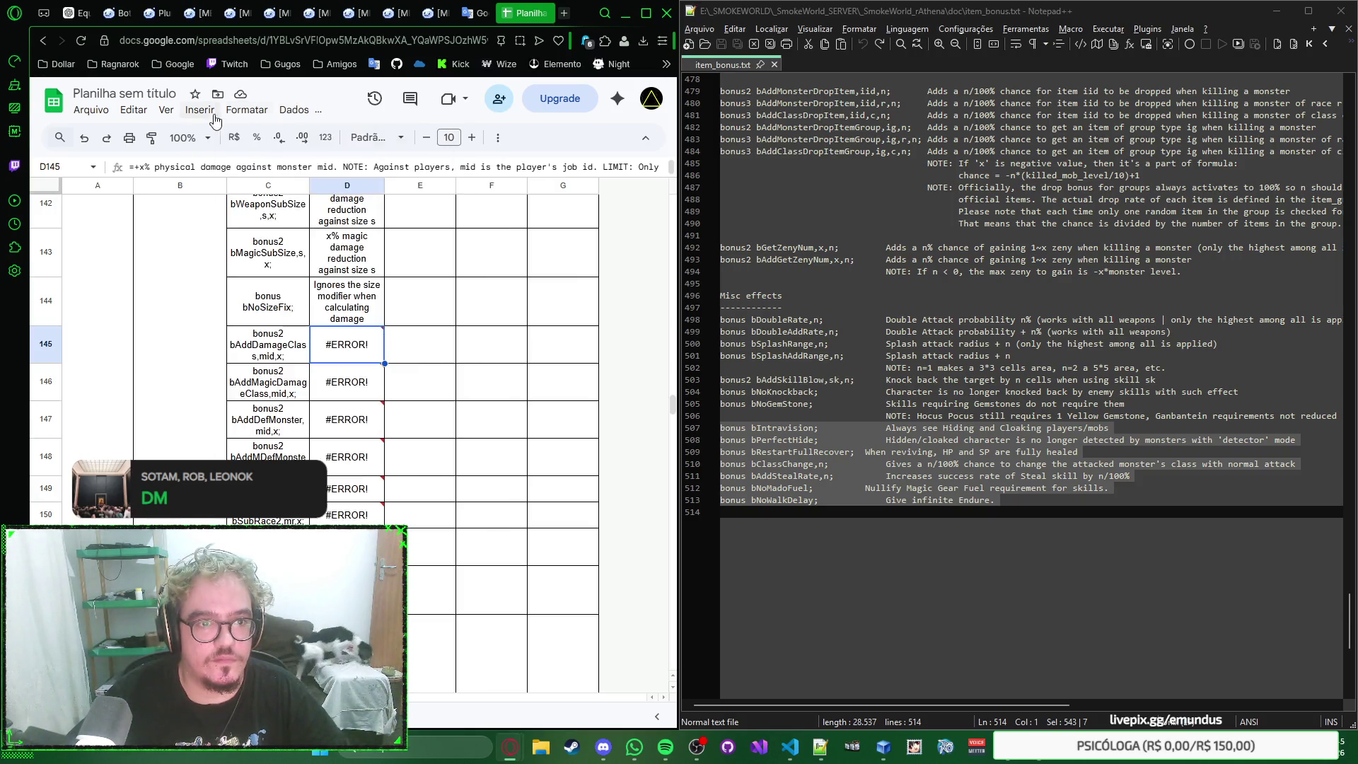
click(202, 110)
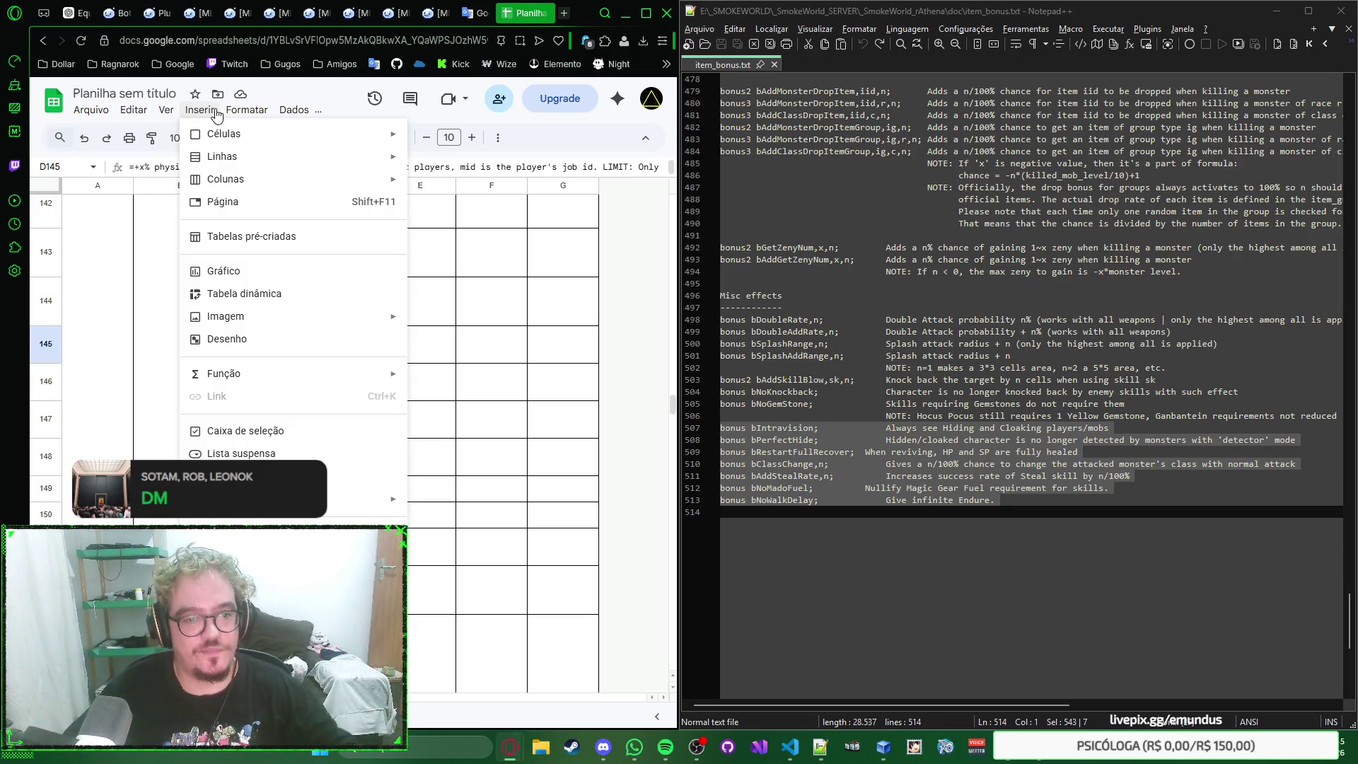
key(Escape)
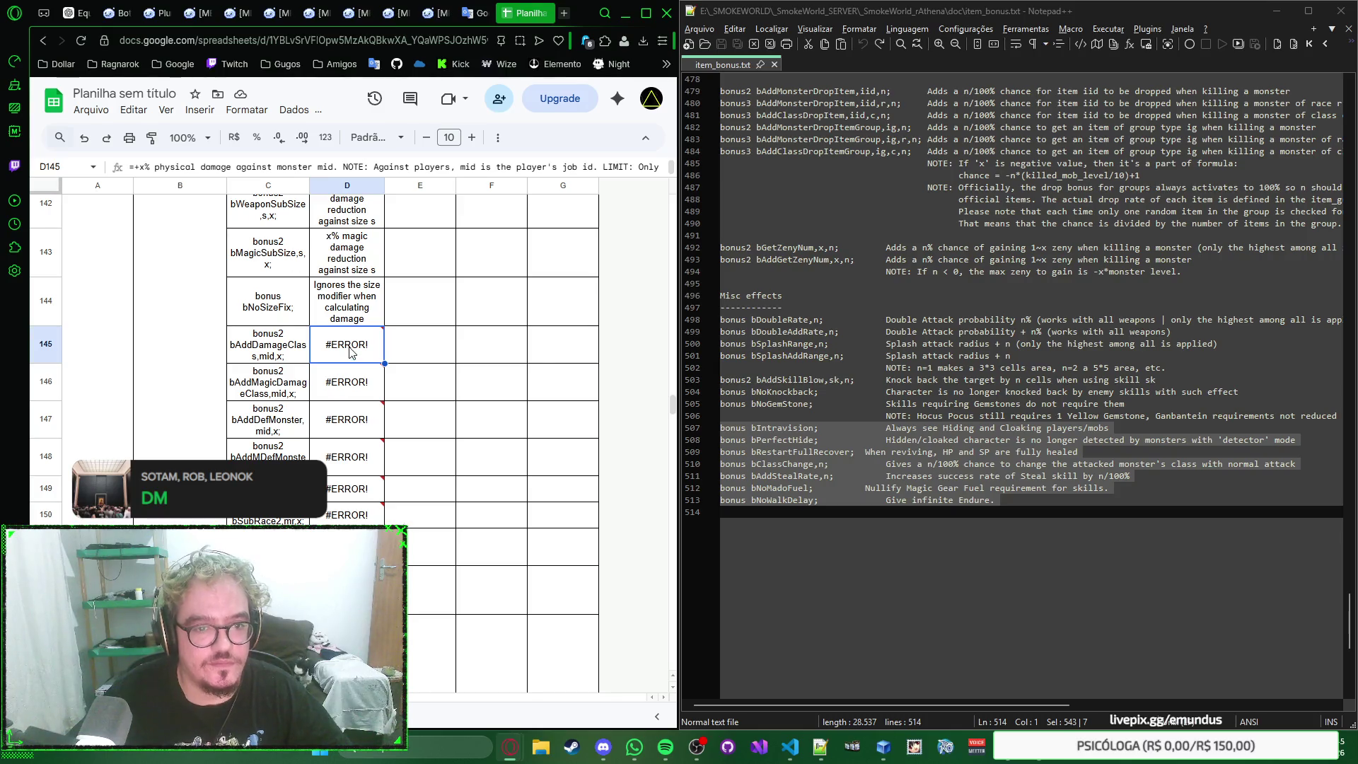
mouse_move(348, 344)
right_click(359, 350)
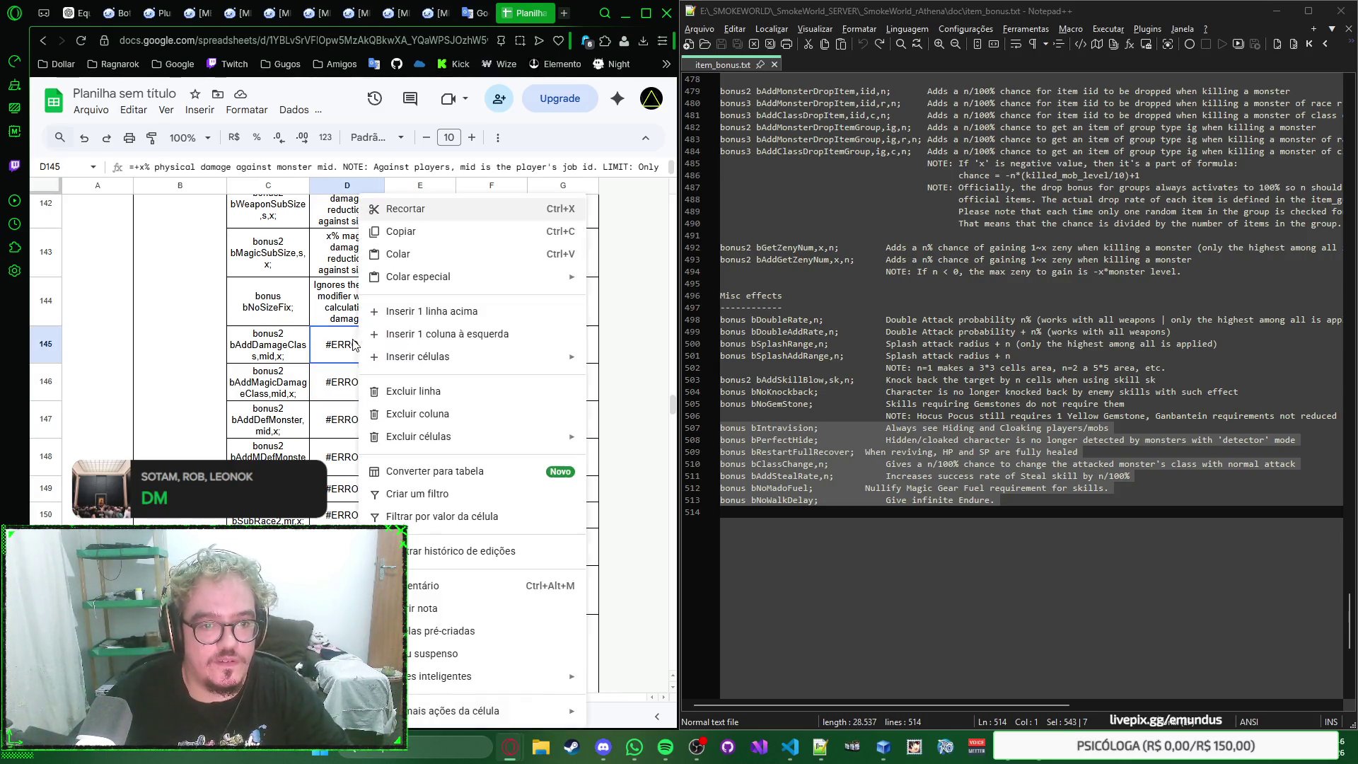
key(Escape)
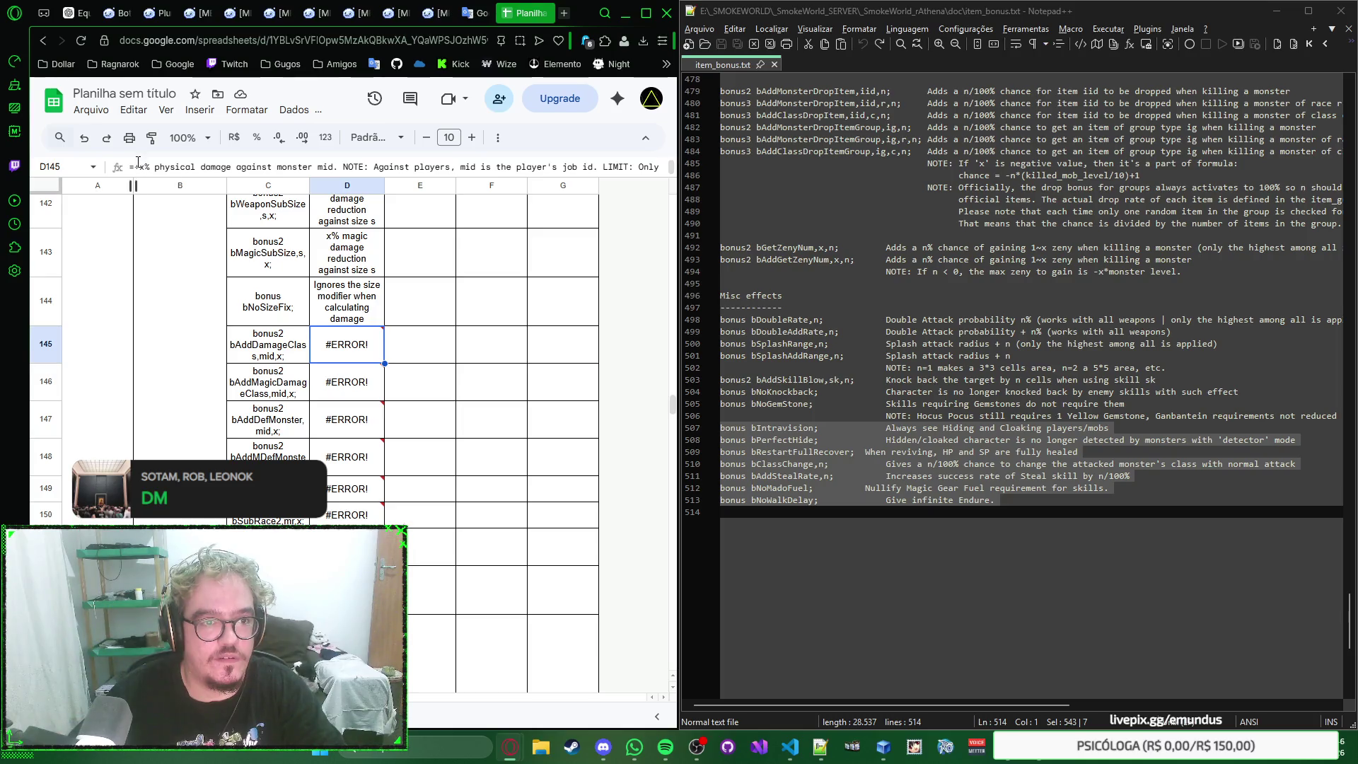
Step: Remove the leading equals sign from D145 through D151 so the long descriptions display as text
click(139, 167)
key(BackSpace)
key(Return)
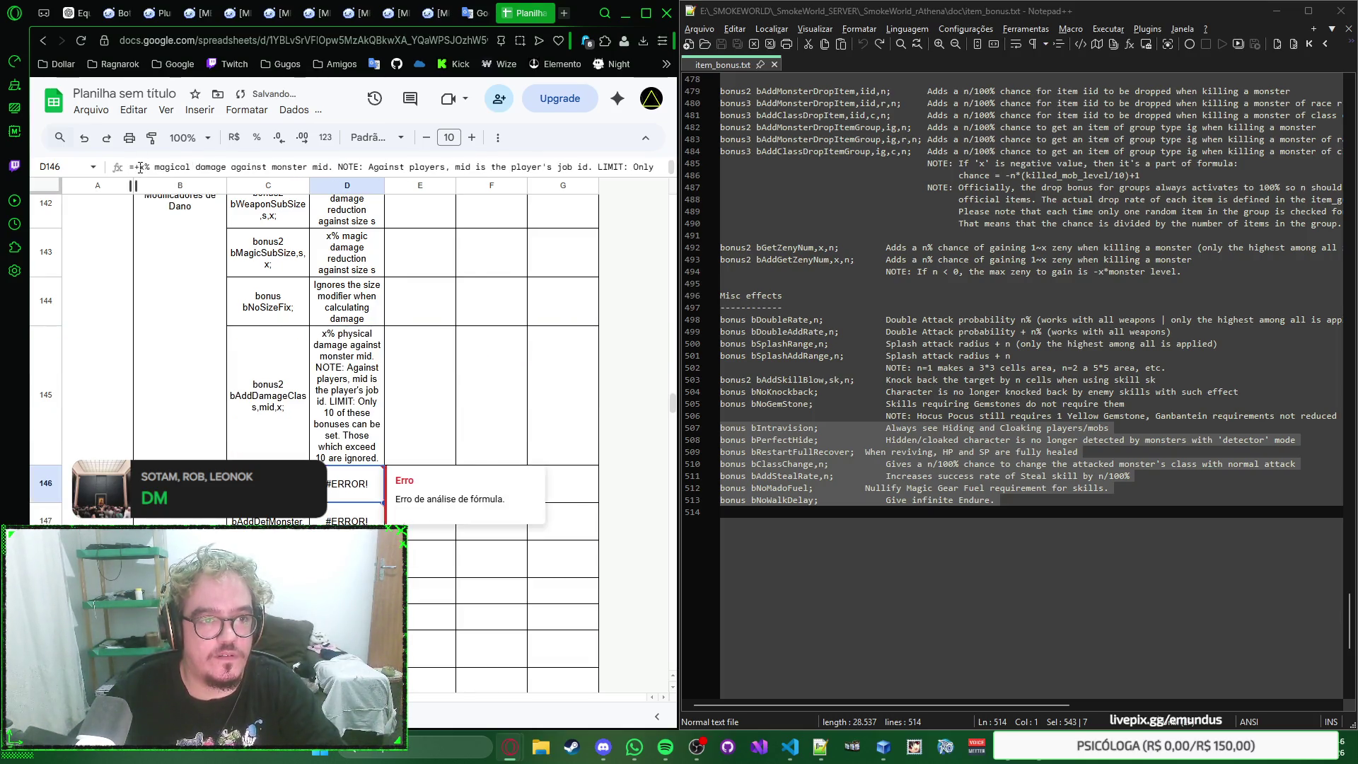
click(139, 167)
key(BackSpace)
key(Return)
click(138, 166)
key(BackSpace)
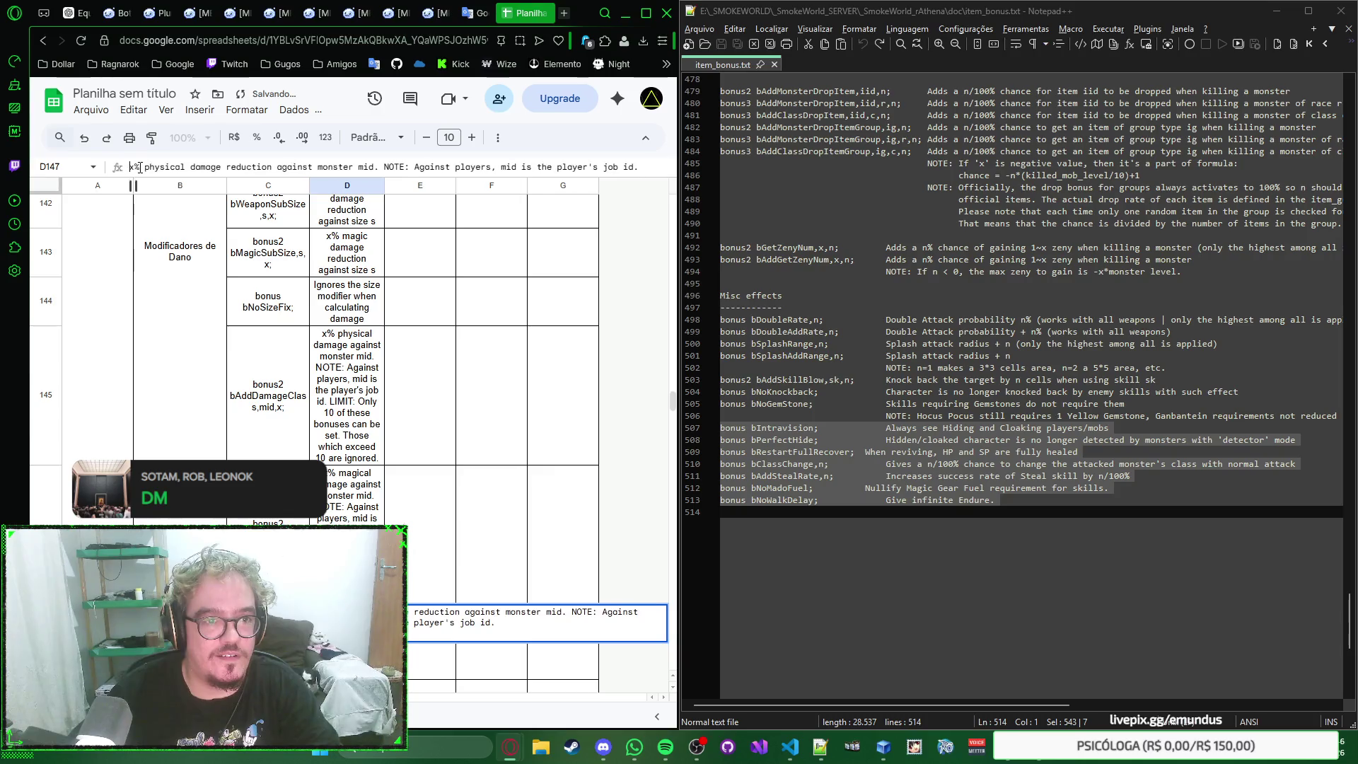
key(Return)
click(138, 167)
key(BackSpace)
key(Return)
click(138, 166)
key(BackSpace)
text(x% damage against monster race mr)
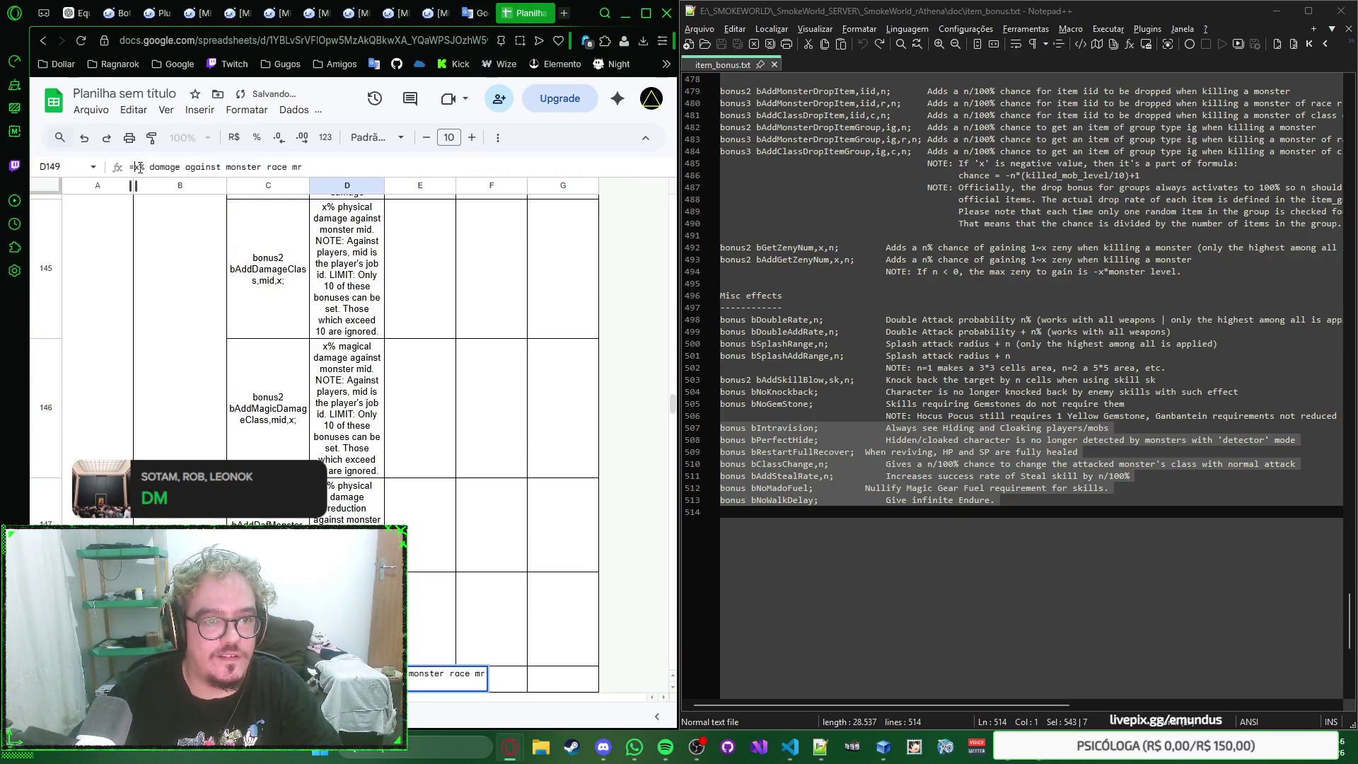
key(Return)
click(139, 166)
key(BackSpace)
key(Return)
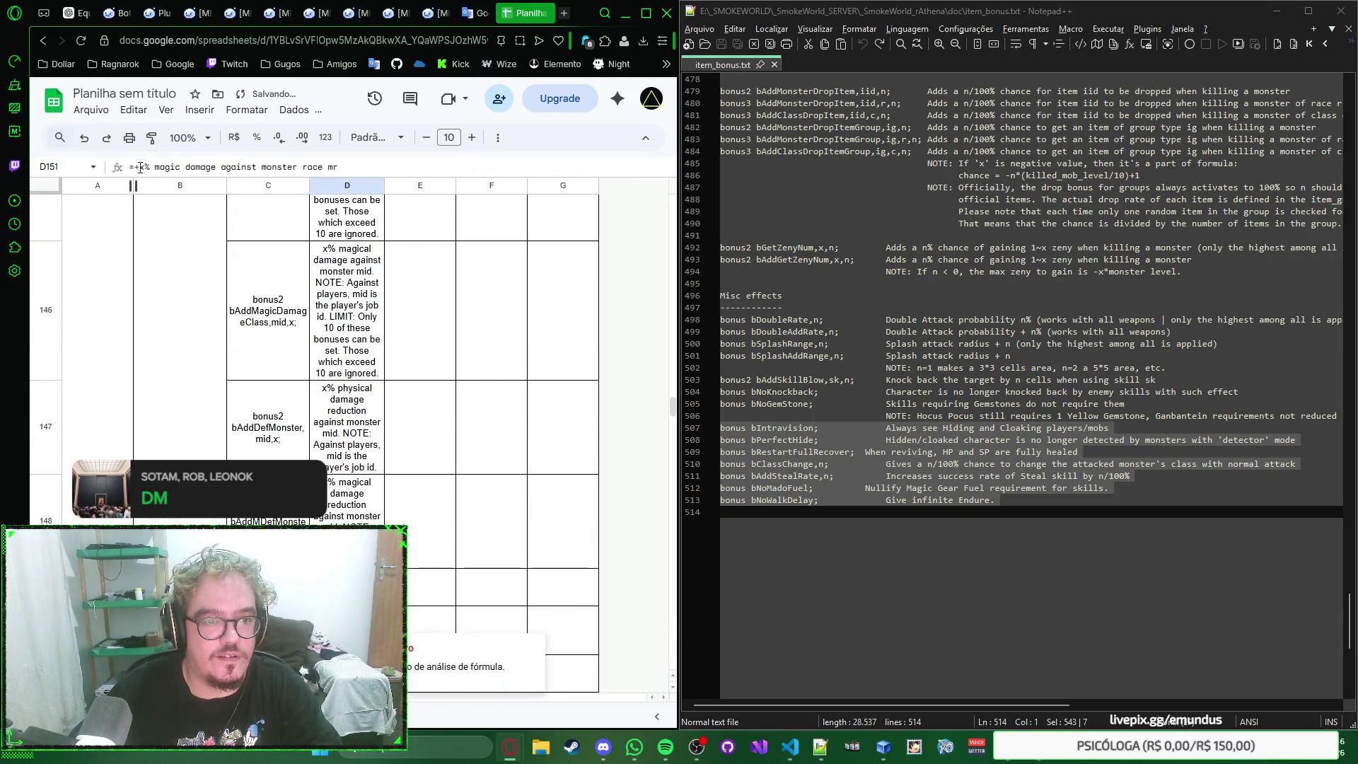
click(138, 167)
key(BackSpace)
key(Return)
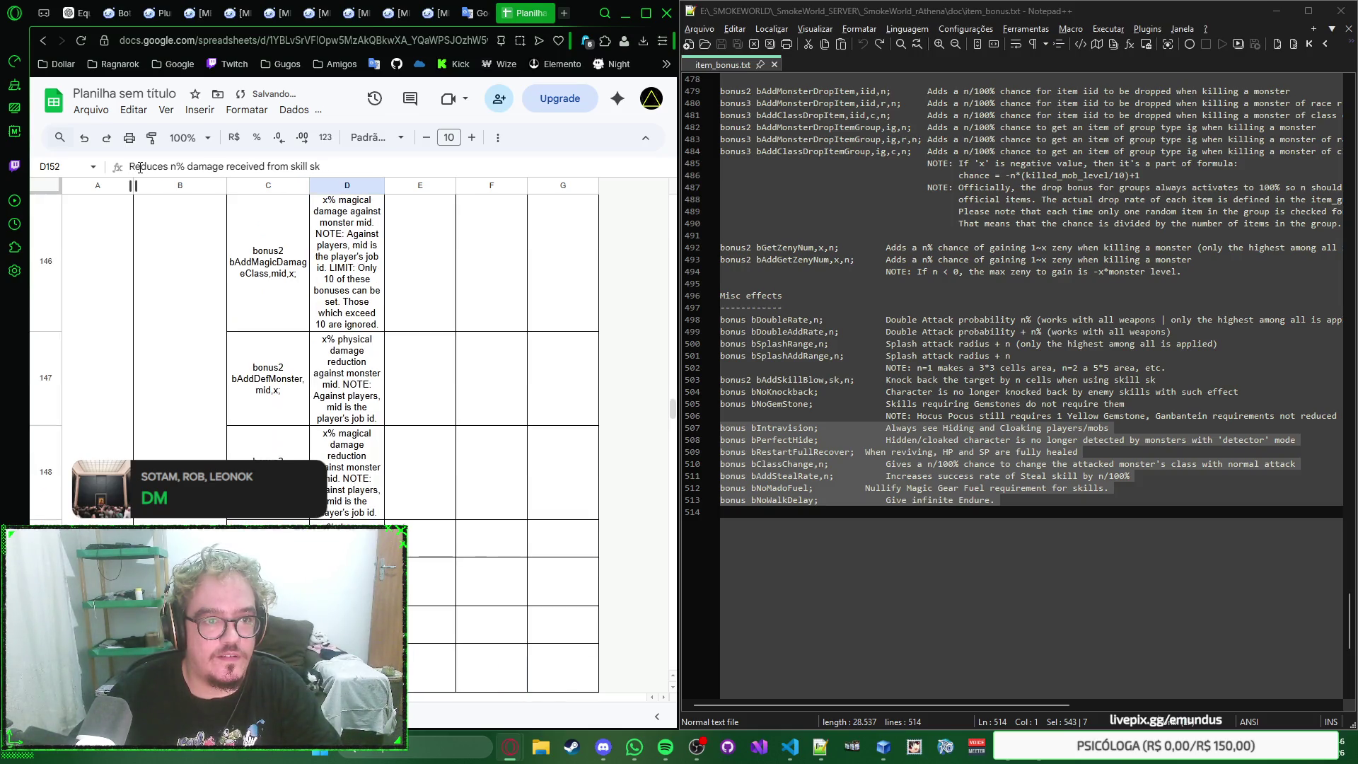
scroll(402, 359, down, 5)
scroll(404, 361, down, 5)
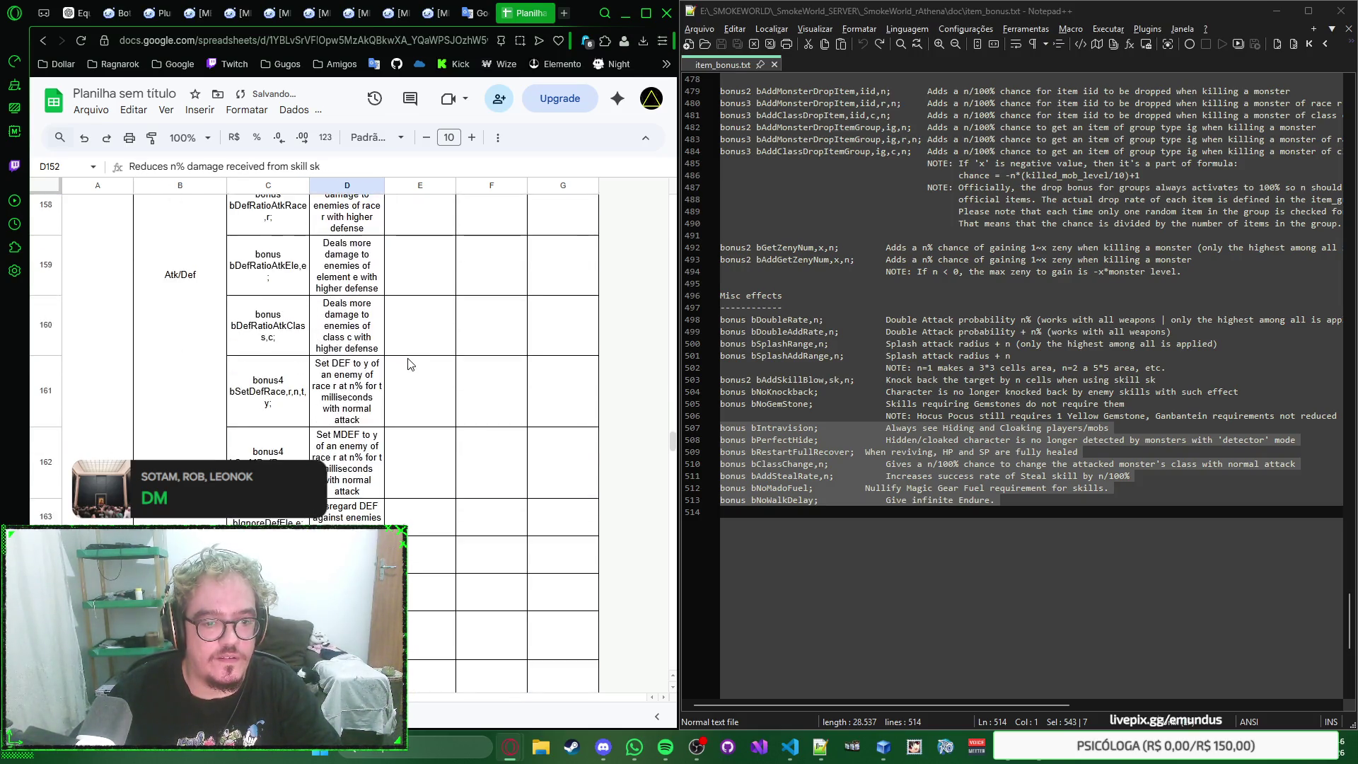
scroll(406, 362, down, 5)
scroll(408, 363, down, 5)
scroll(407, 364, down, 3)
scroll(407, 364, down, 3)
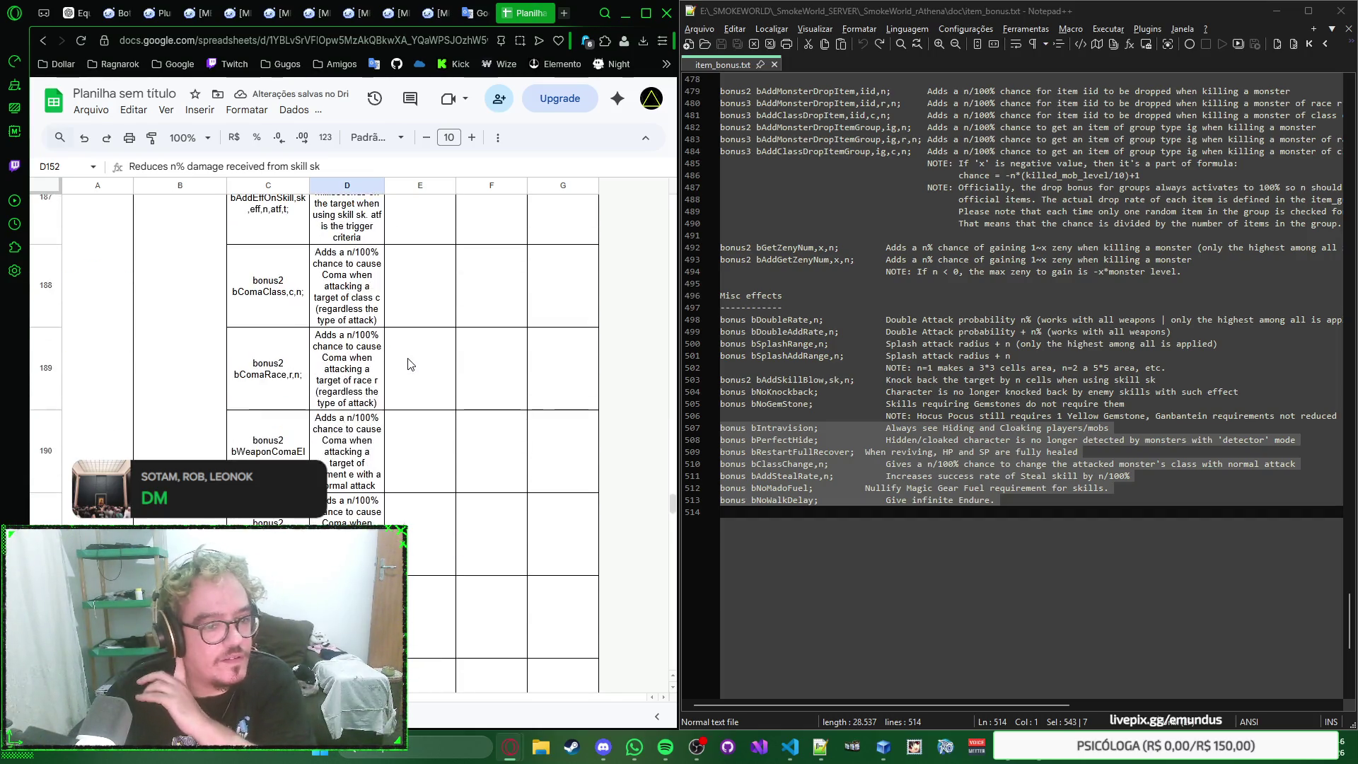
scroll(408, 363, down, 3)
scroll(407, 365, down, 3)
scroll(407, 364, down, 3)
scroll(408, 361, down, 3)
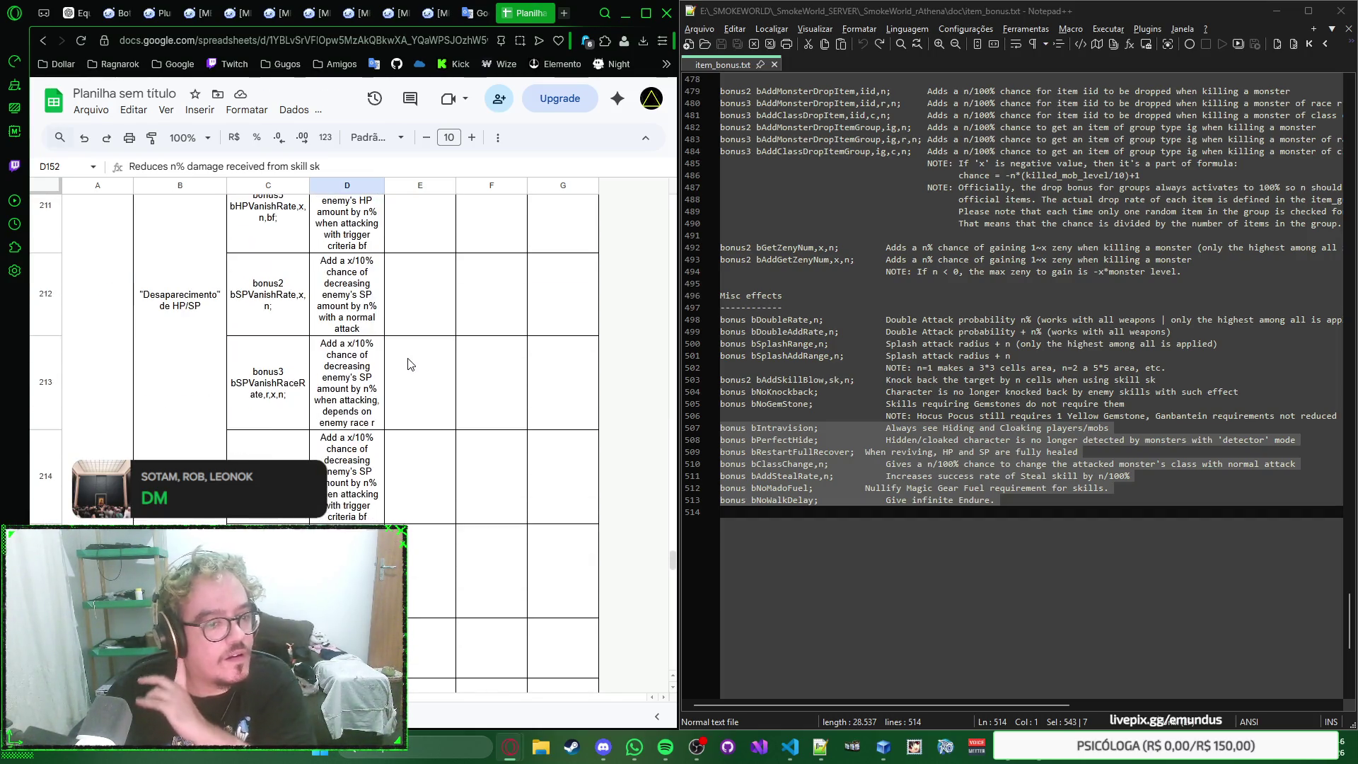
scroll(408, 350, down, 3)
scroll(408, 339, down, 3)
scroll(409, 337, down, 3)
scroll(424, 339, down, 3)
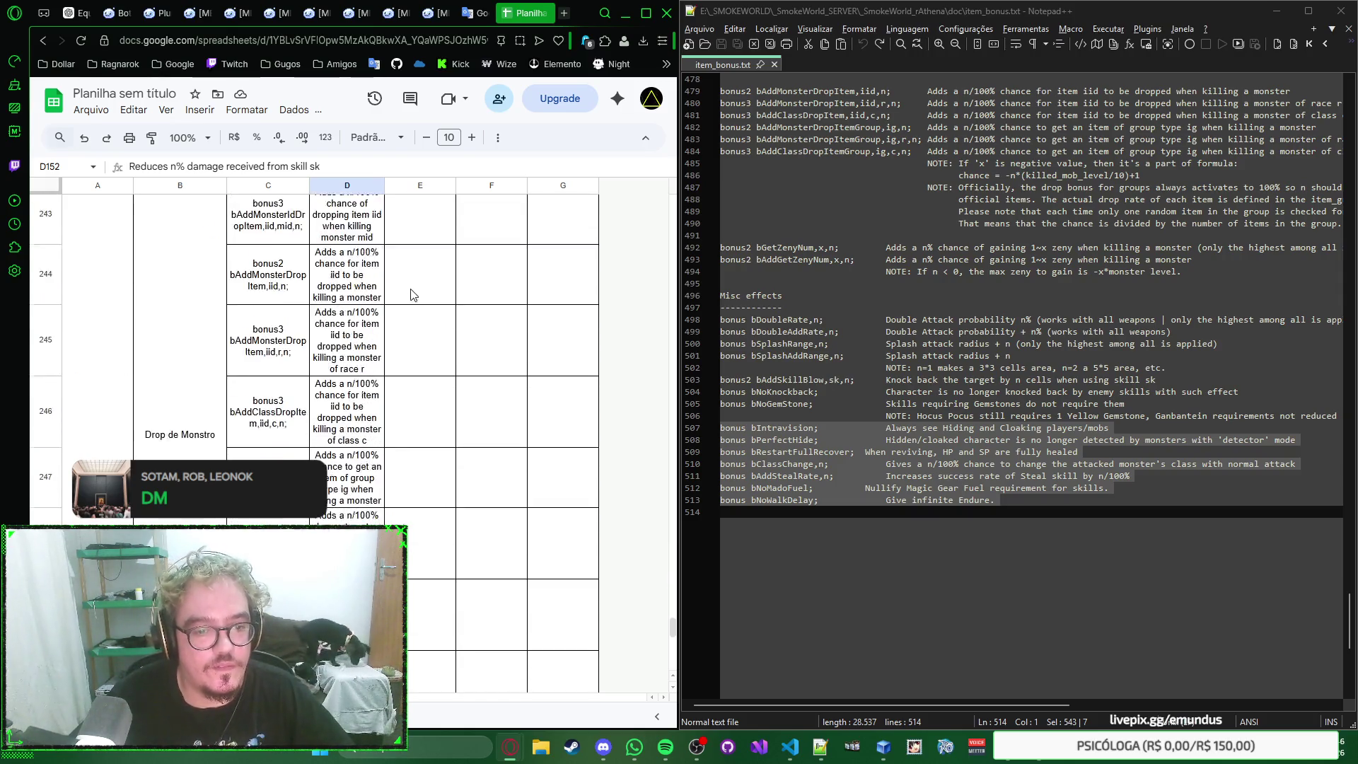
scroll(441, 339, down, 3)
scroll(457, 340, down, 3)
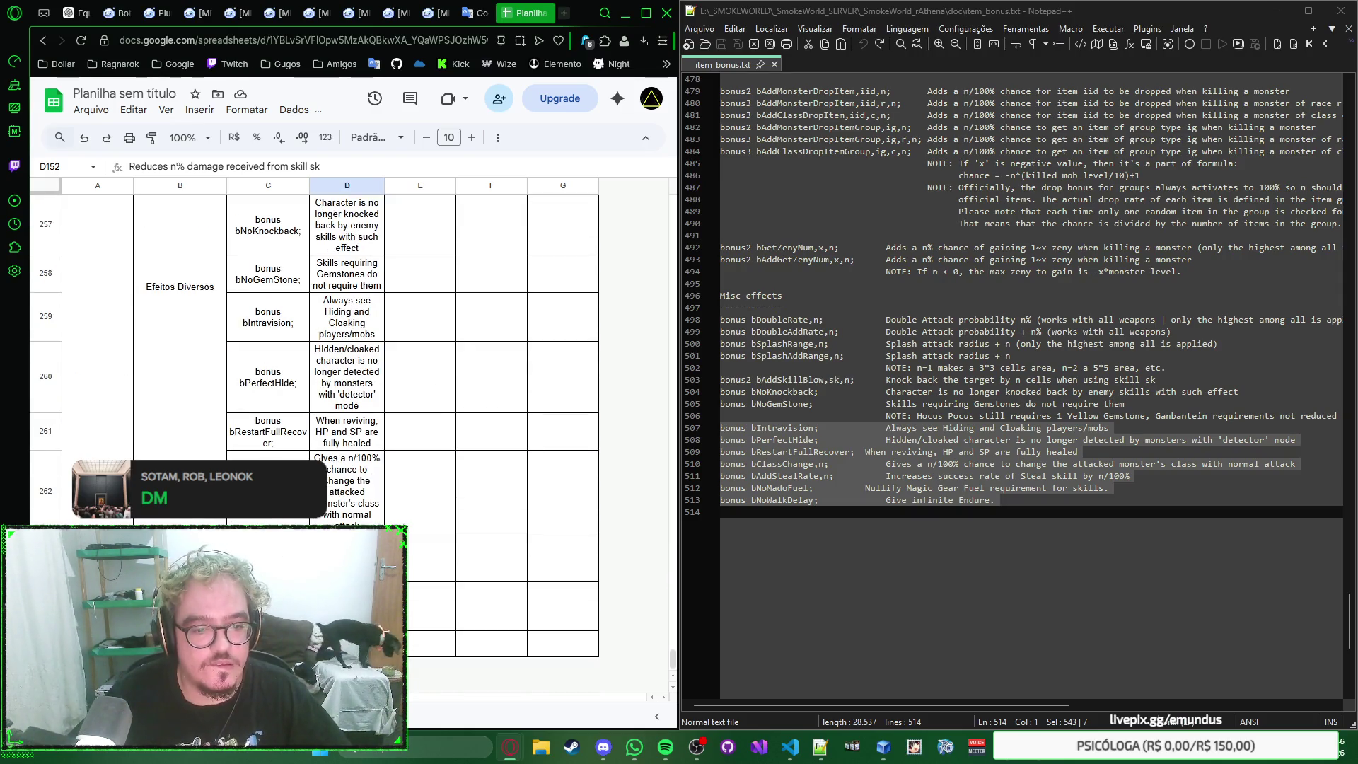
Step: Bring the Efeitos Diversos rows into view, highlight the Hocus Pocus note in Notepad++ and select D258
click(345, 644)
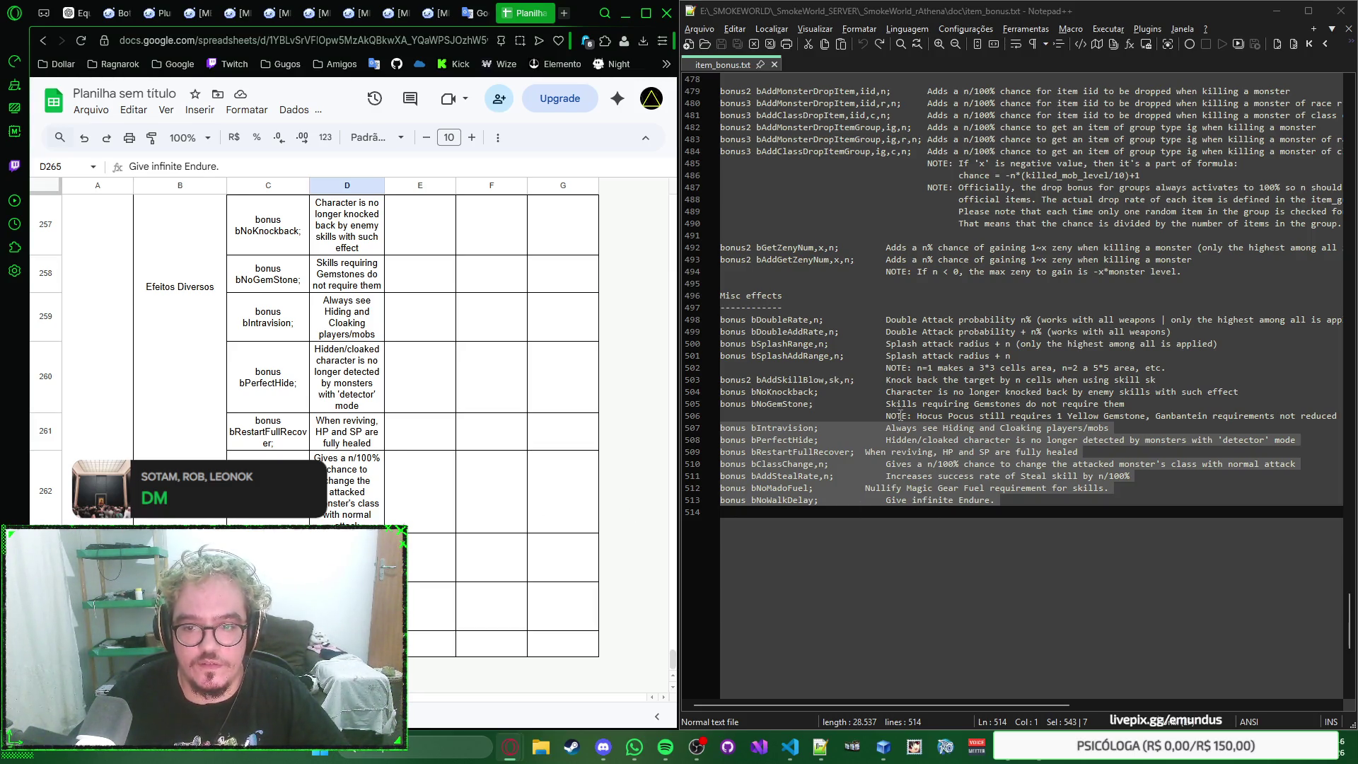
drag(887, 416, 1324, 413)
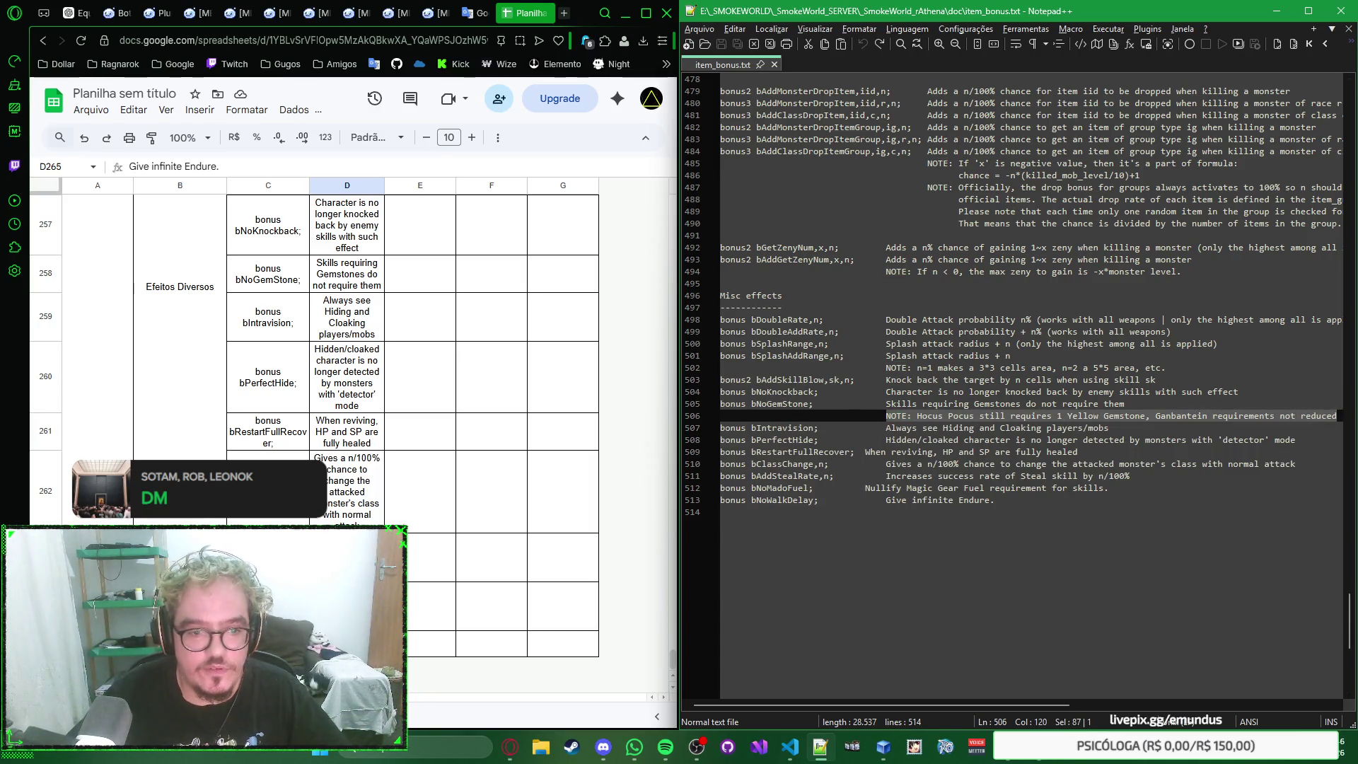
scroll(304, 421, up, 1)
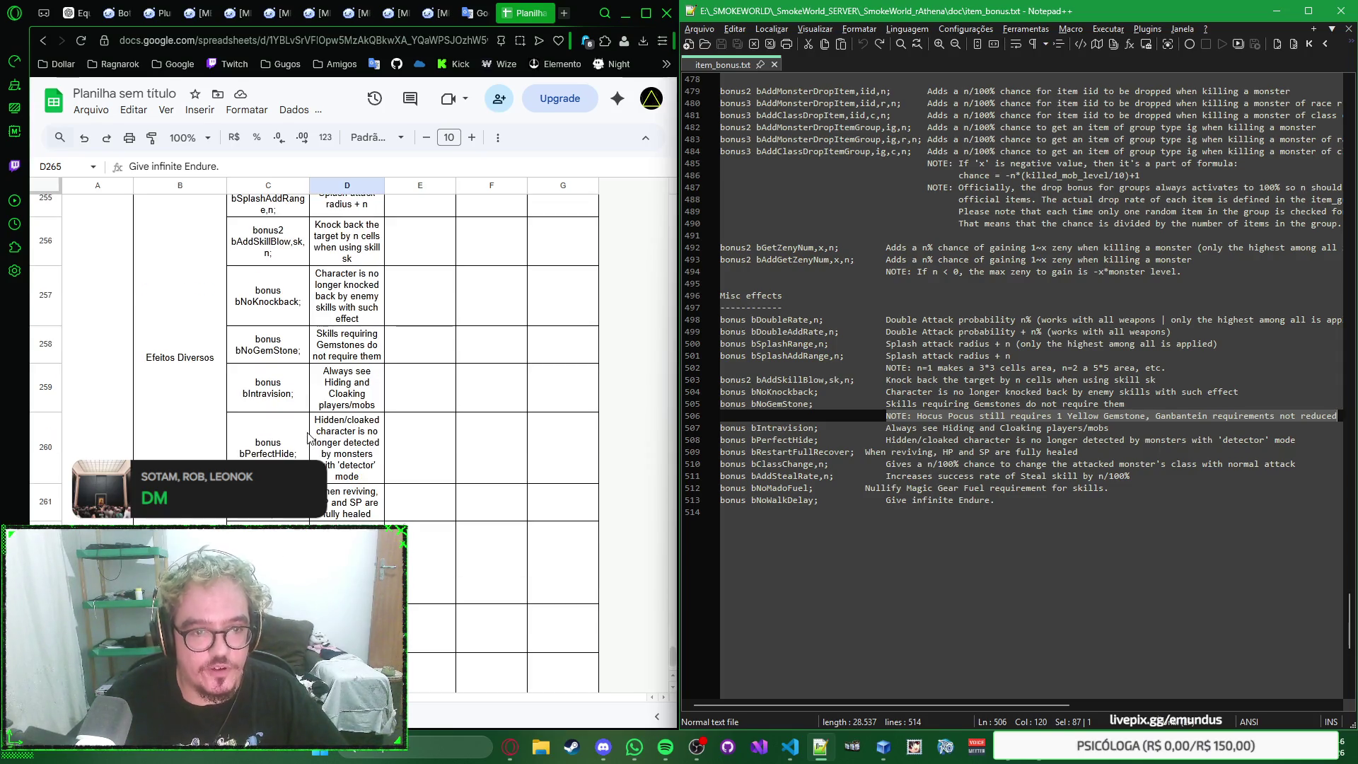
click(346, 358)
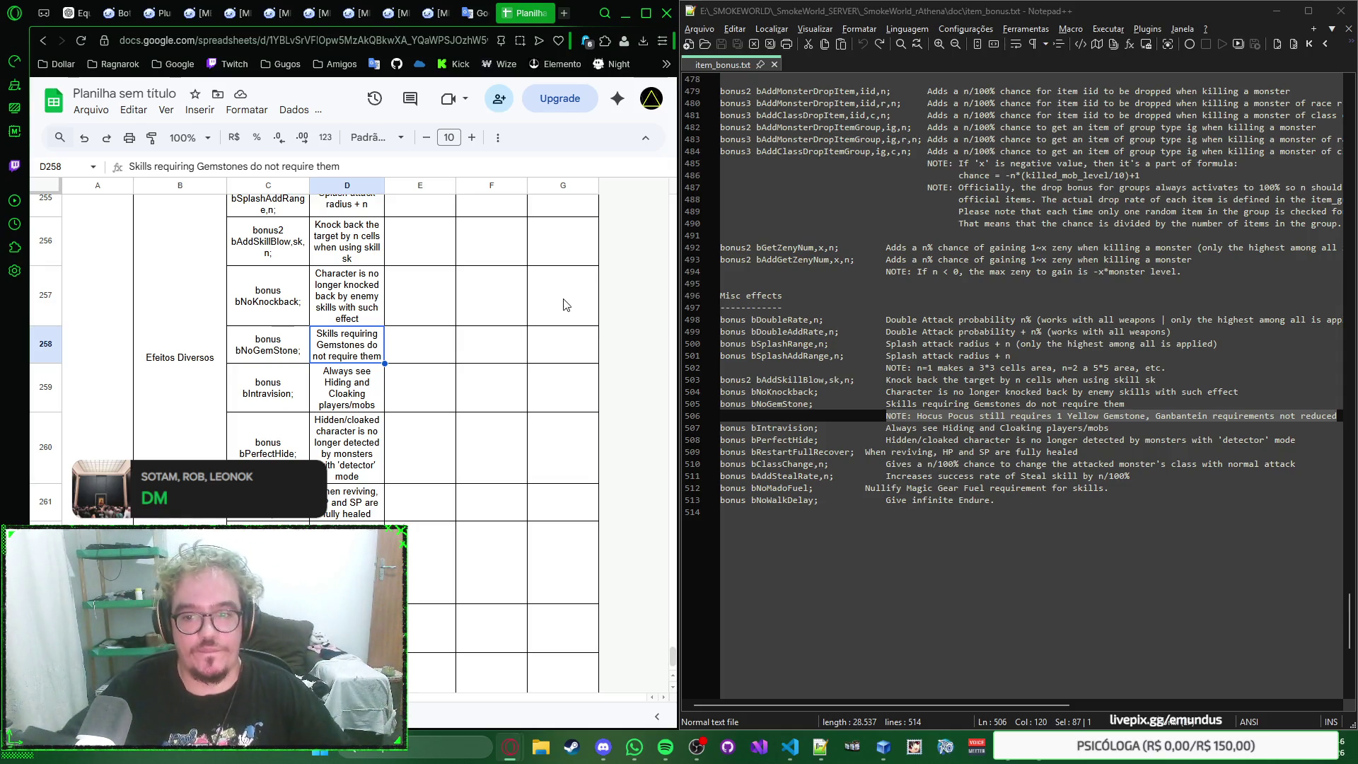
Step: Copy the Hocus Pocus gemstone note from Notepad++ into E258 beside bNoGemStone
click(1147, 417)
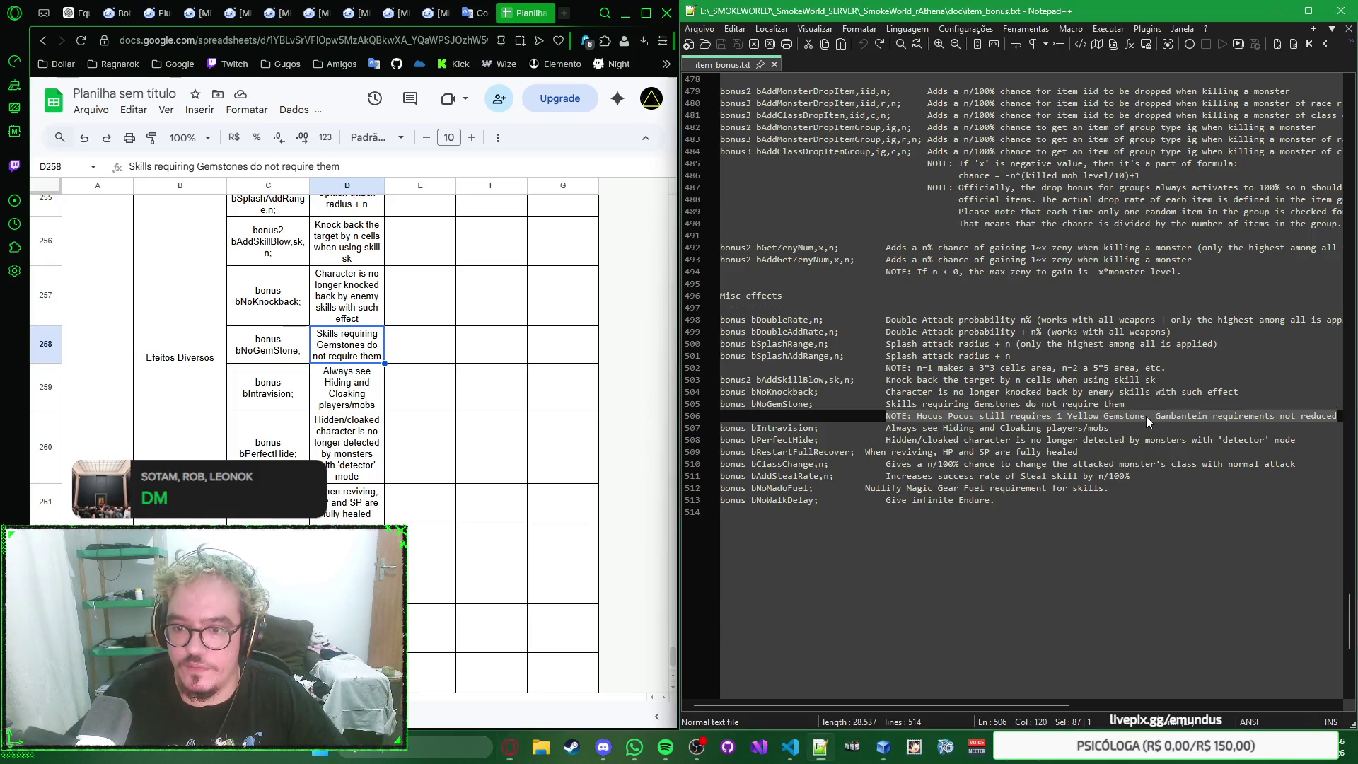
drag(889, 416, 1346, 416)
key(ctrl+c)
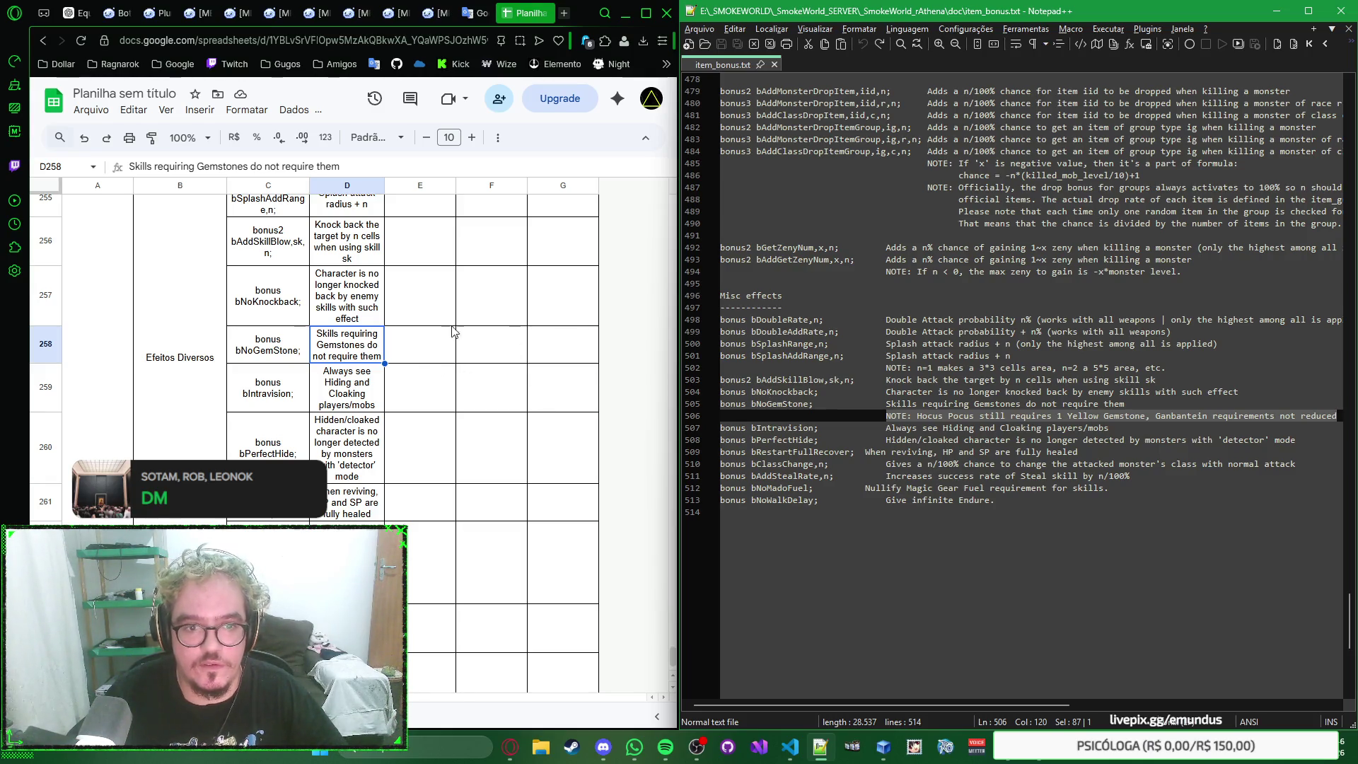
click(422, 339)
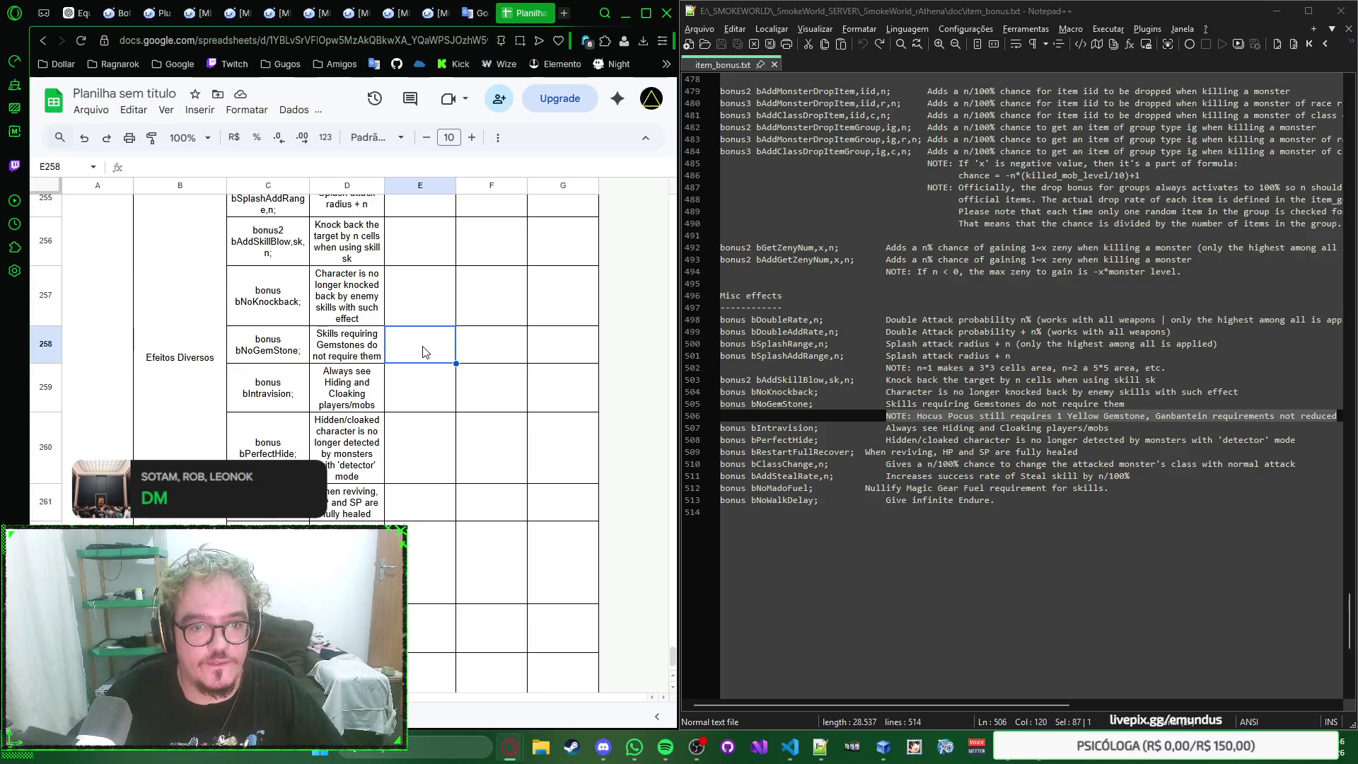
key(ctrl+v)
click(472, 435)
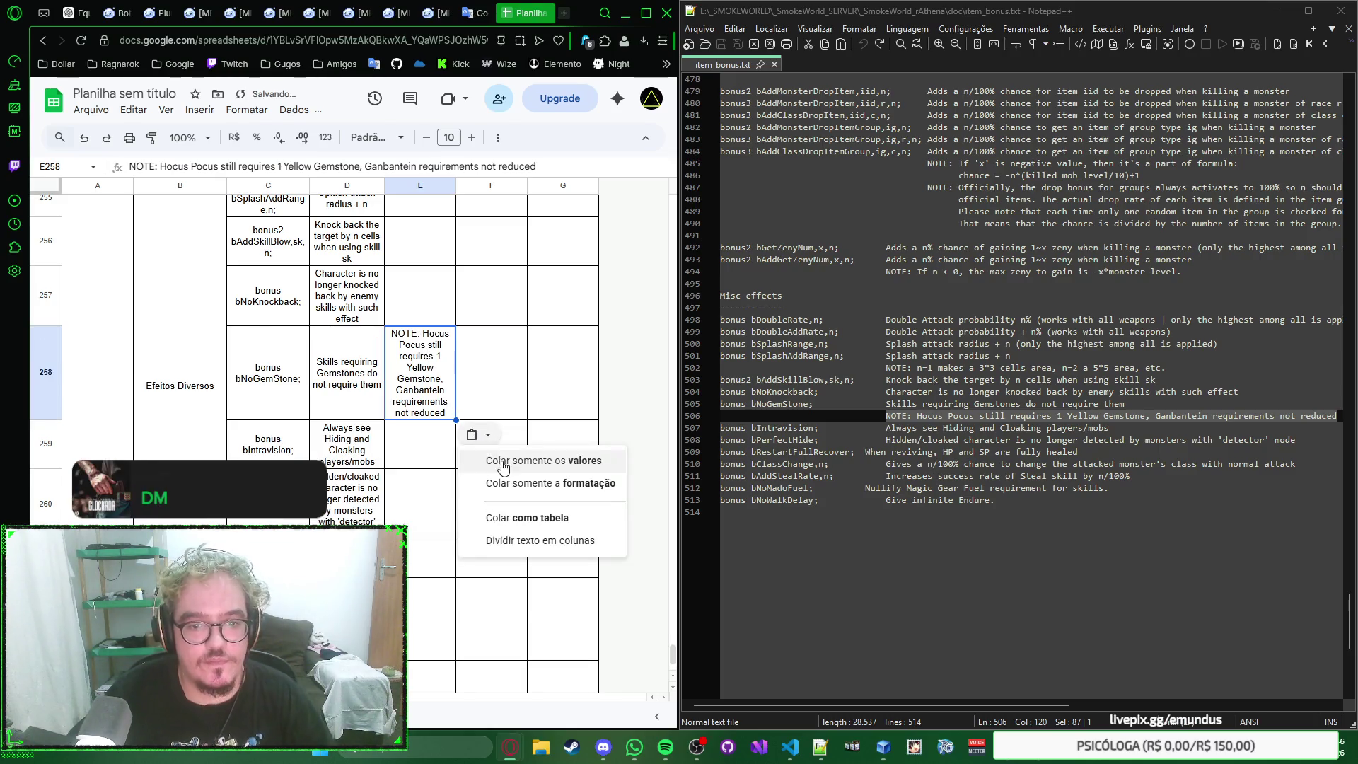
click(484, 357)
scroll(484, 356, up, 3)
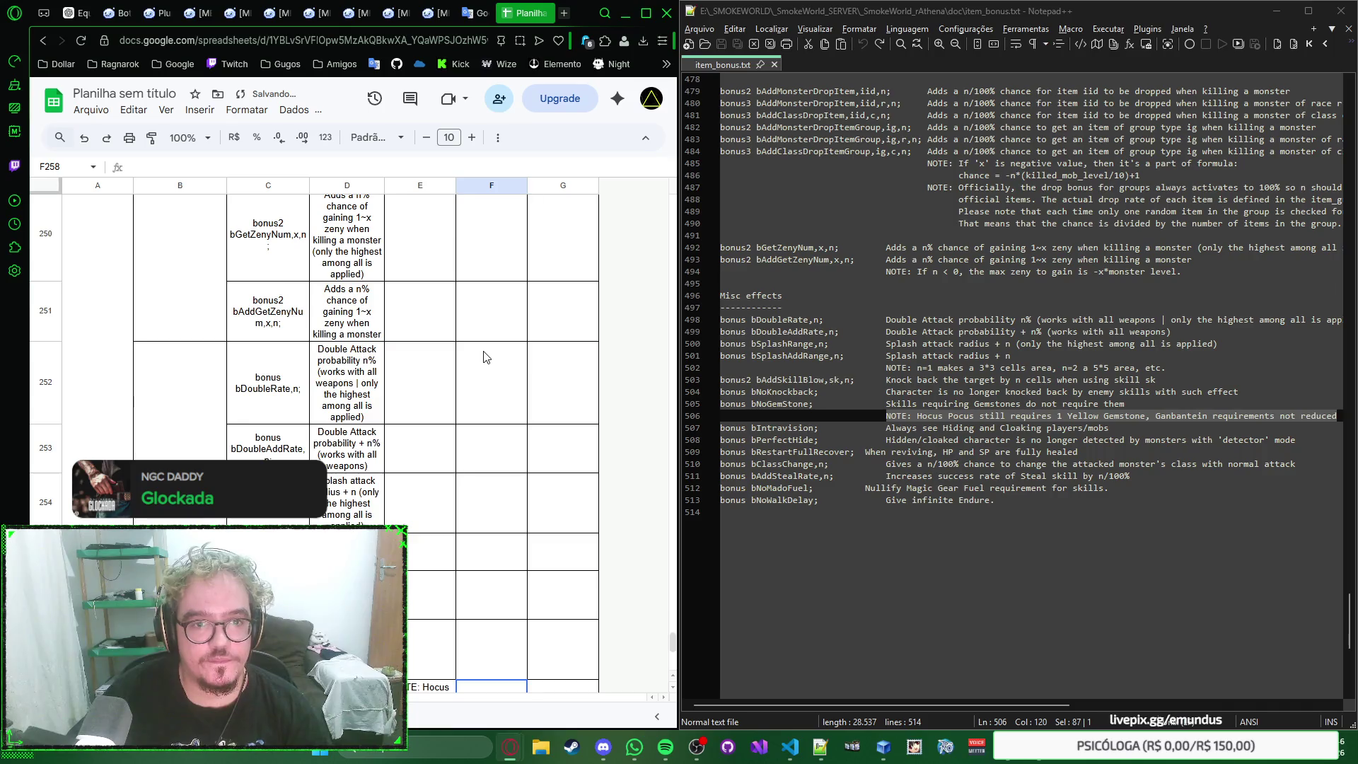
scroll(484, 357, up, 2)
scroll(484, 357, down, 3)
scroll(484, 357, down, 3)
scroll(483, 357, down, 2)
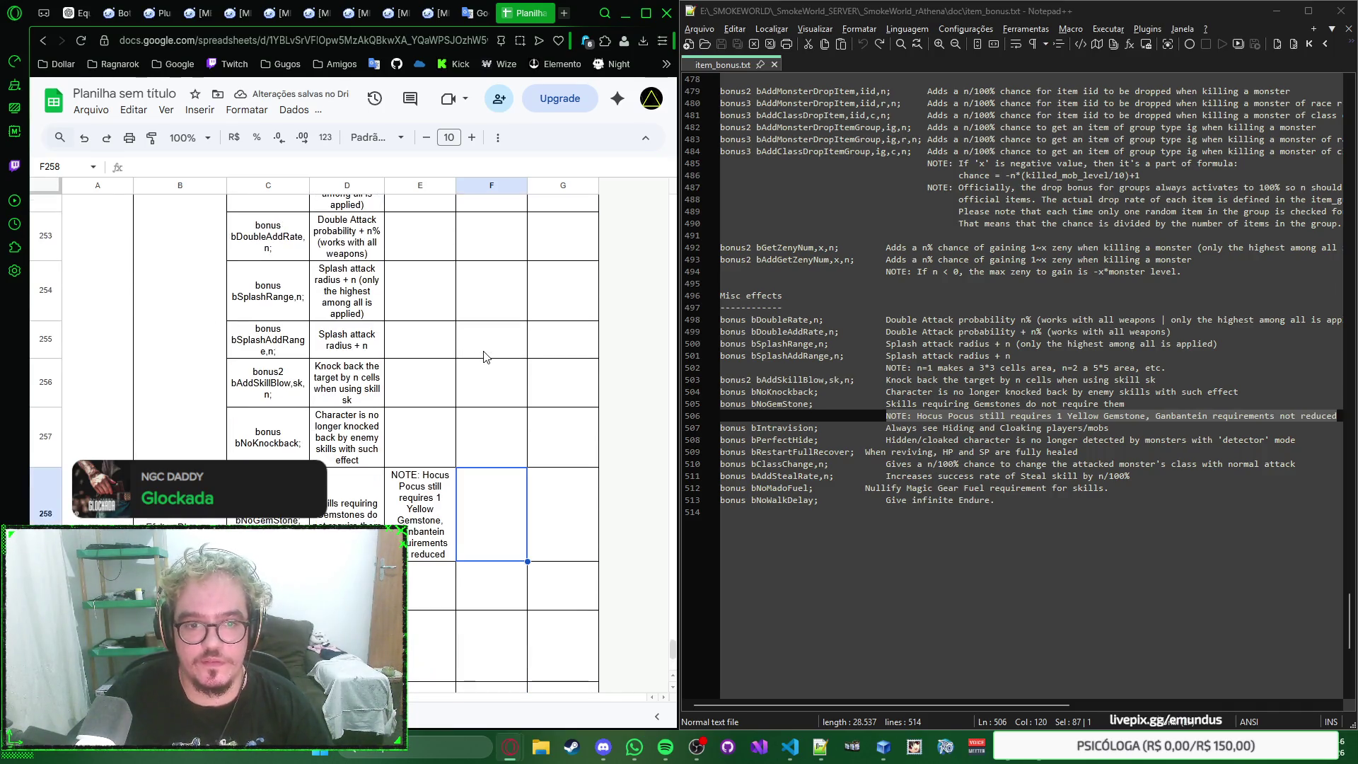
scroll(483, 356, up, 1)
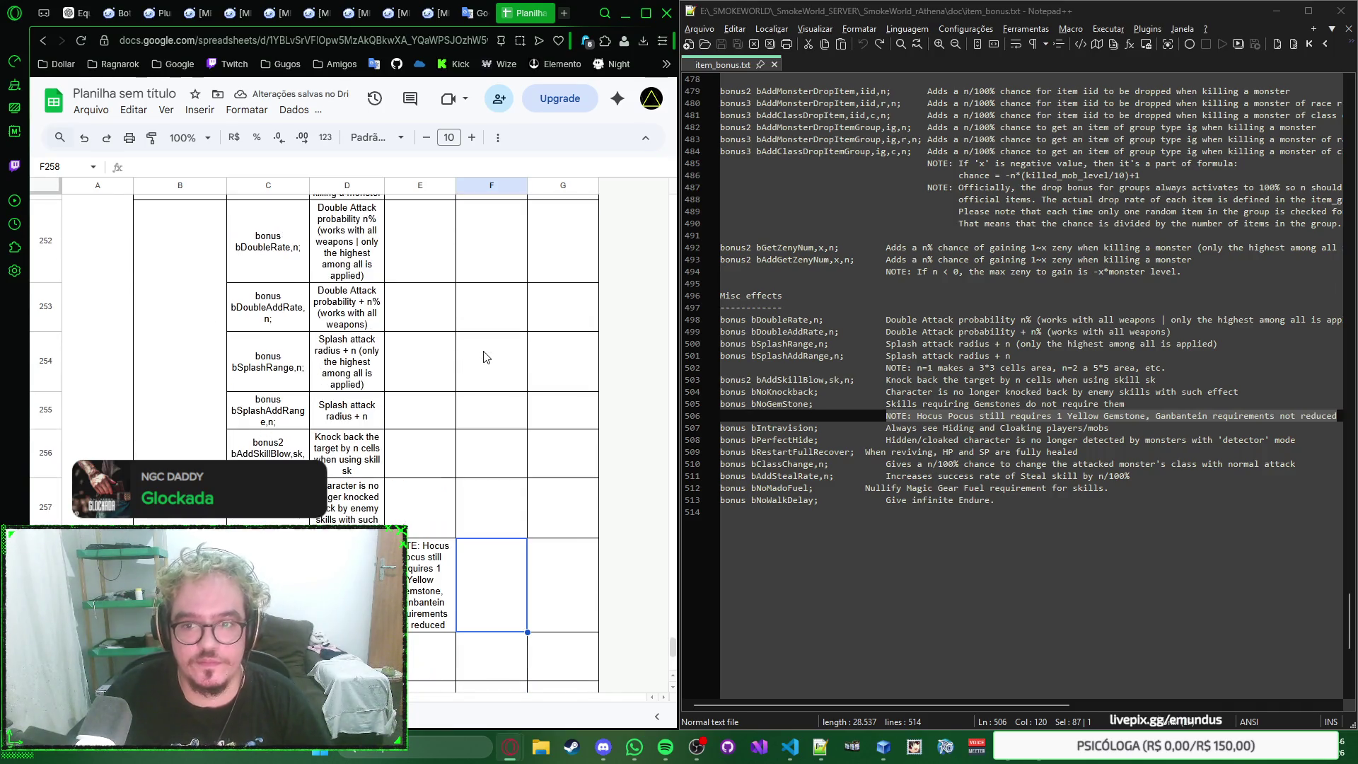
Step: Find bAddGetZenyNum in the sheet and select its note cell E251
double_click(793, 260)
key(ctrl+c)
click(584, 298)
key(ctrl+f)
key(ctrl+v)
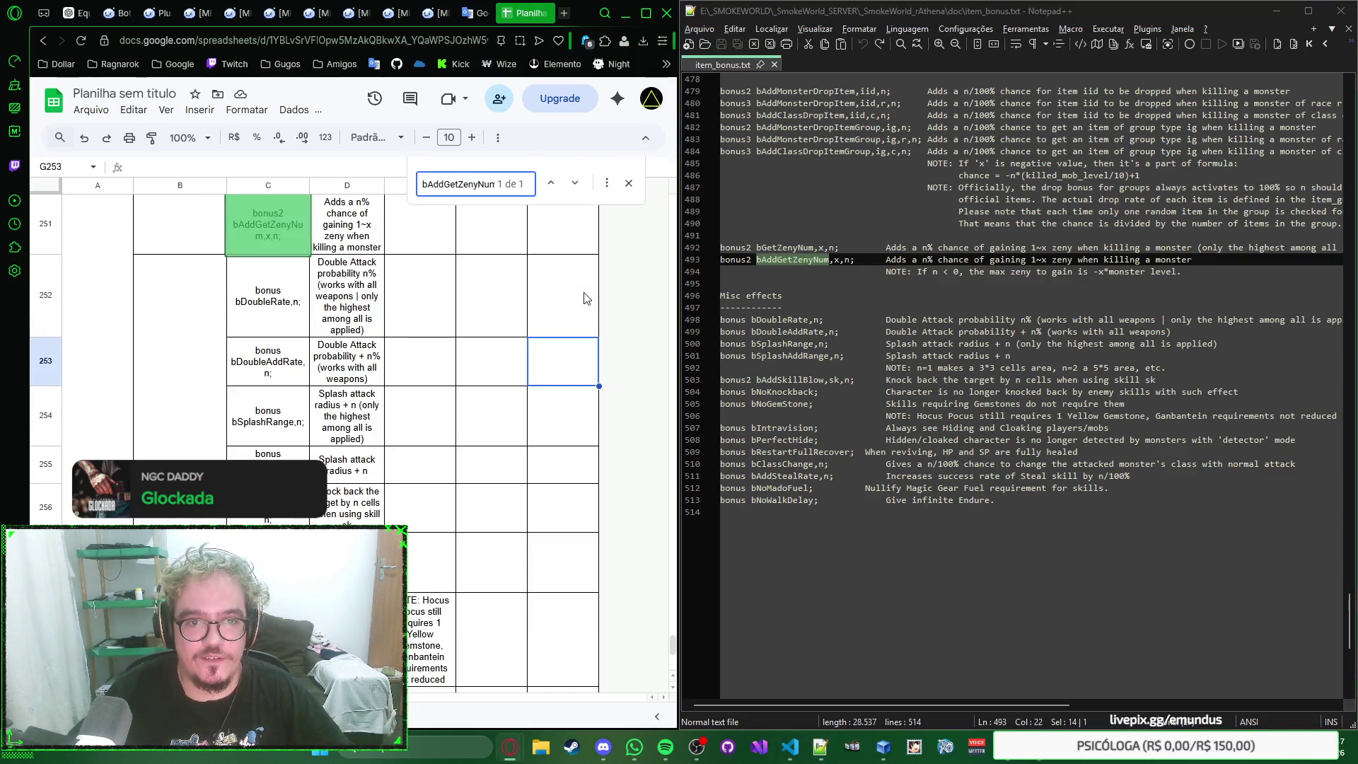
scroll(443, 295, up, 1)
click(418, 363)
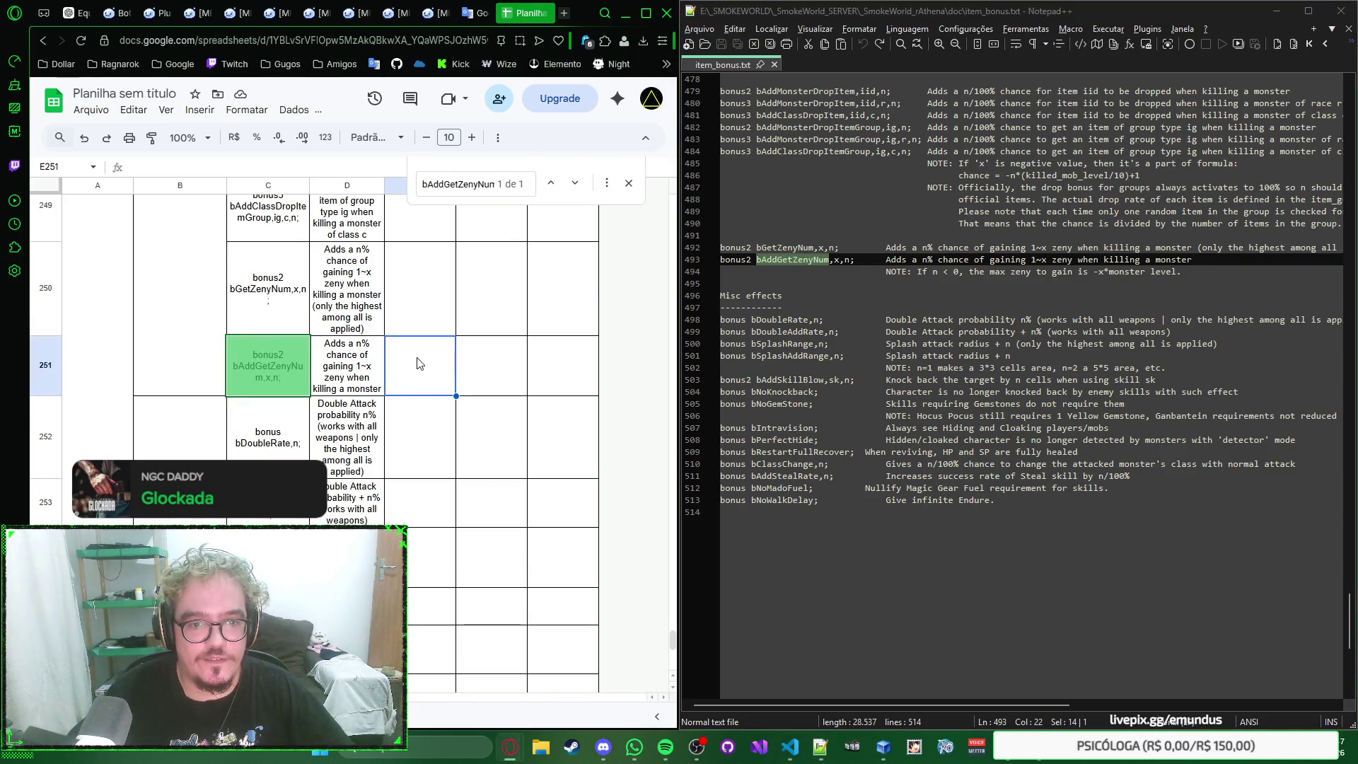
click(631, 187)
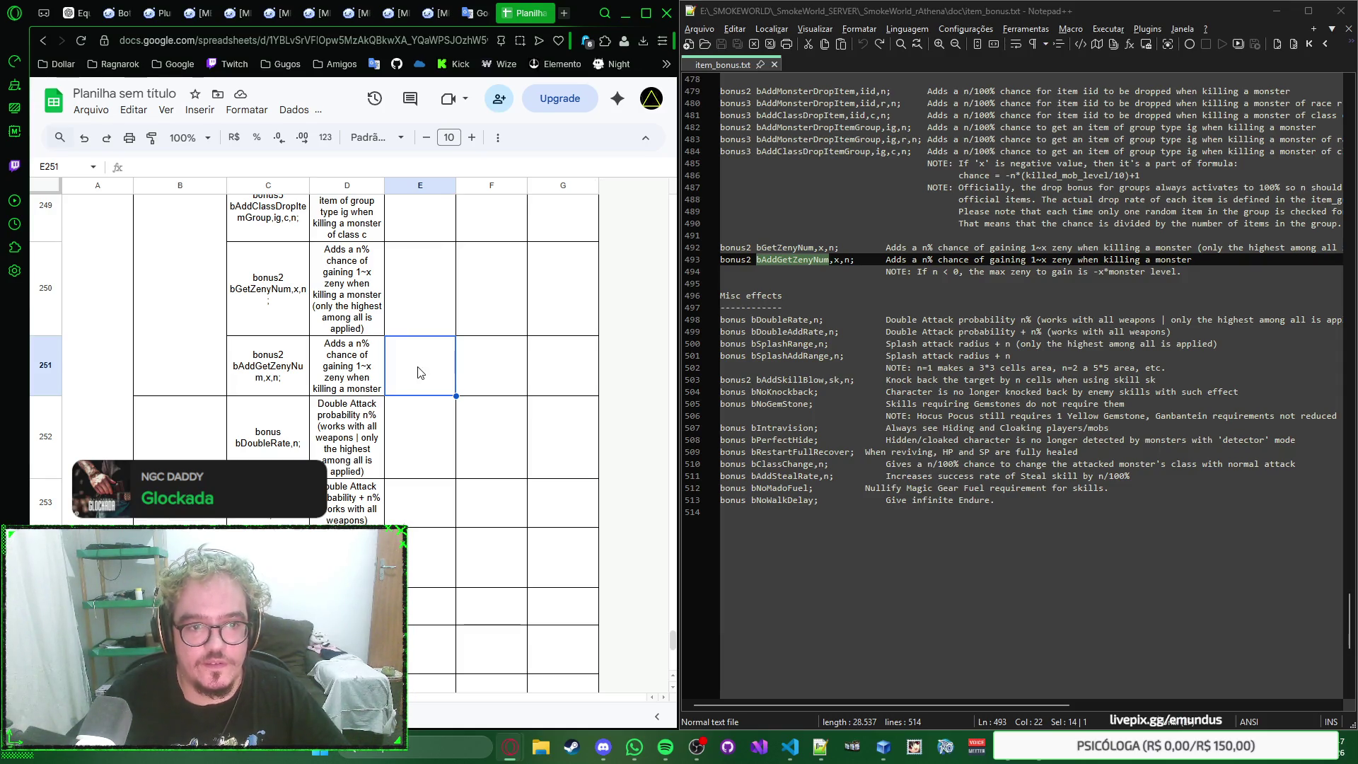
Step: Paste the note 'max zeny to gain is -x*monster level when n < 0' from Notepad++ into E251
drag(887, 272, 1185, 270)
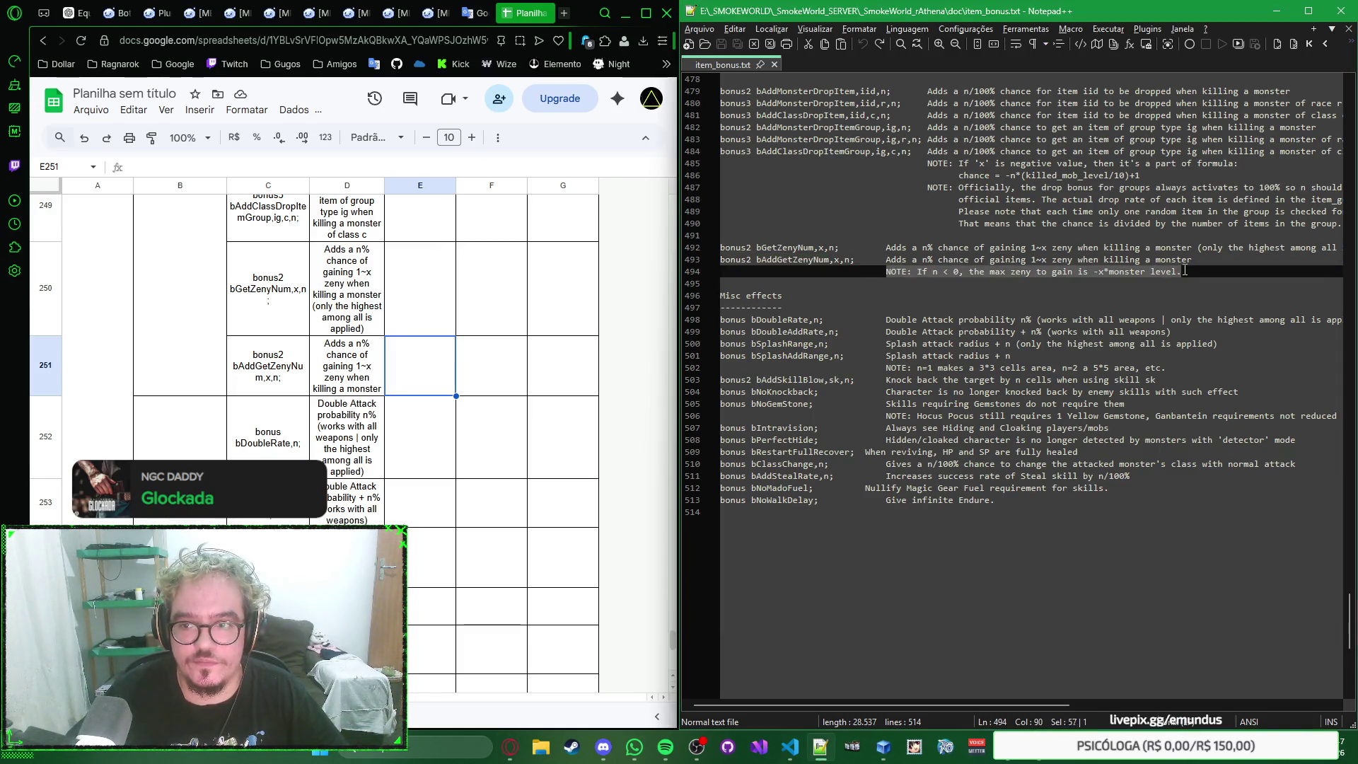
click(405, 364)
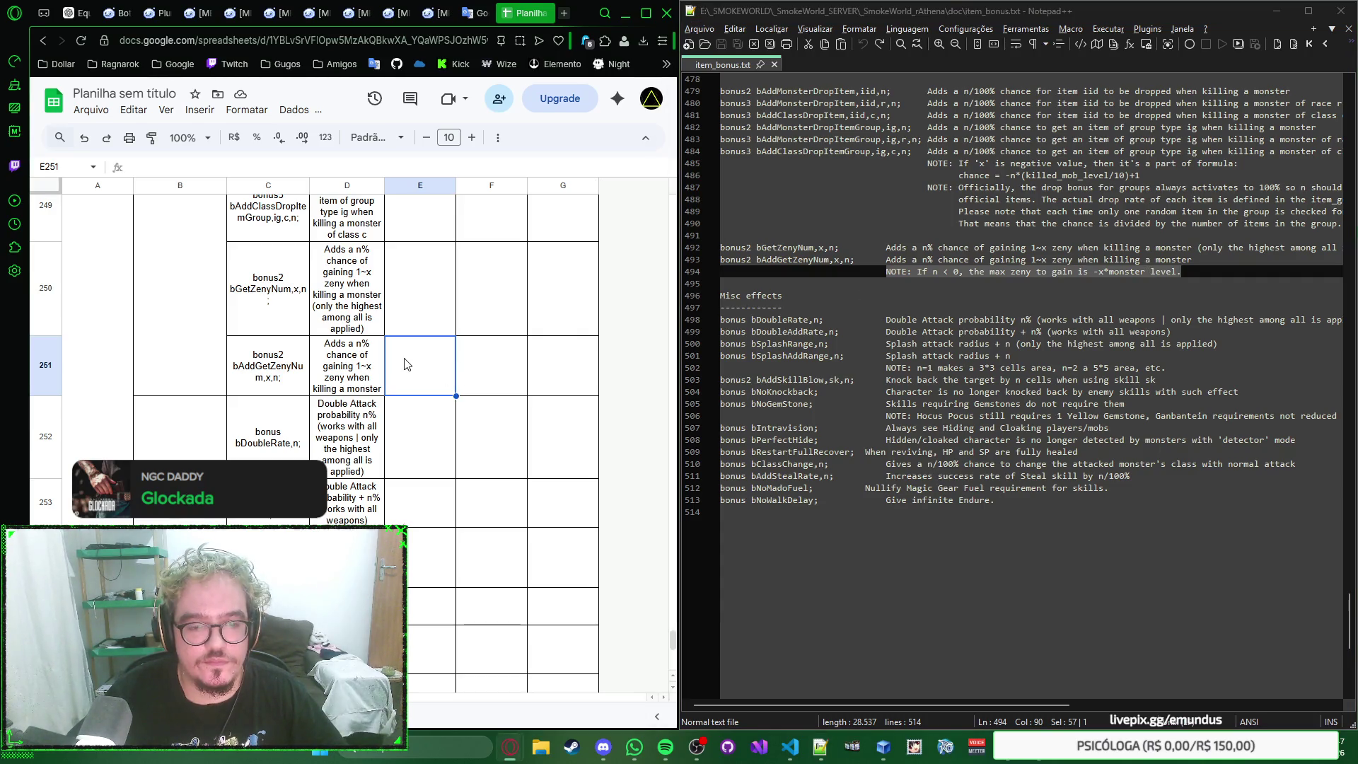
text(NOTE: If n < 0, the max zeny to gain is -x*monster level.)
key(Return)
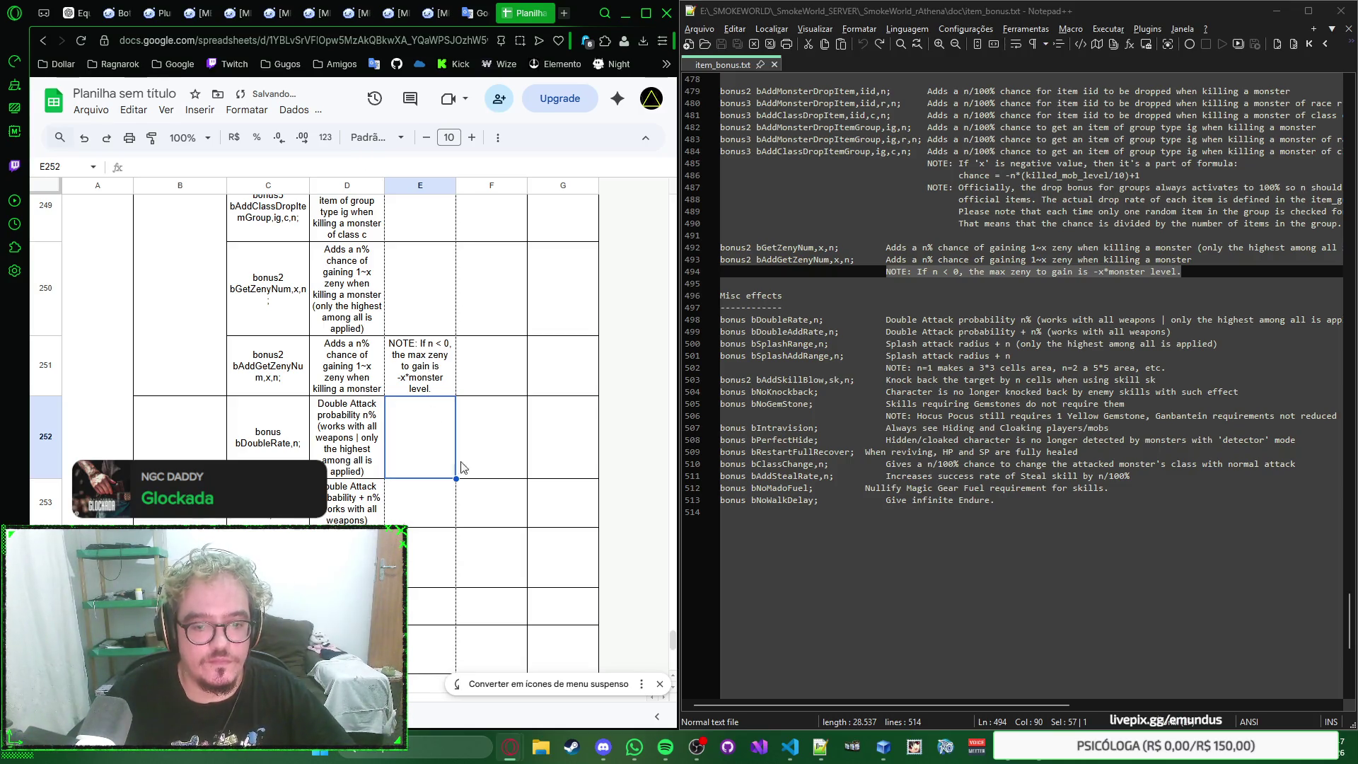
click(659, 684)
scroll(416, 367, up, 1)
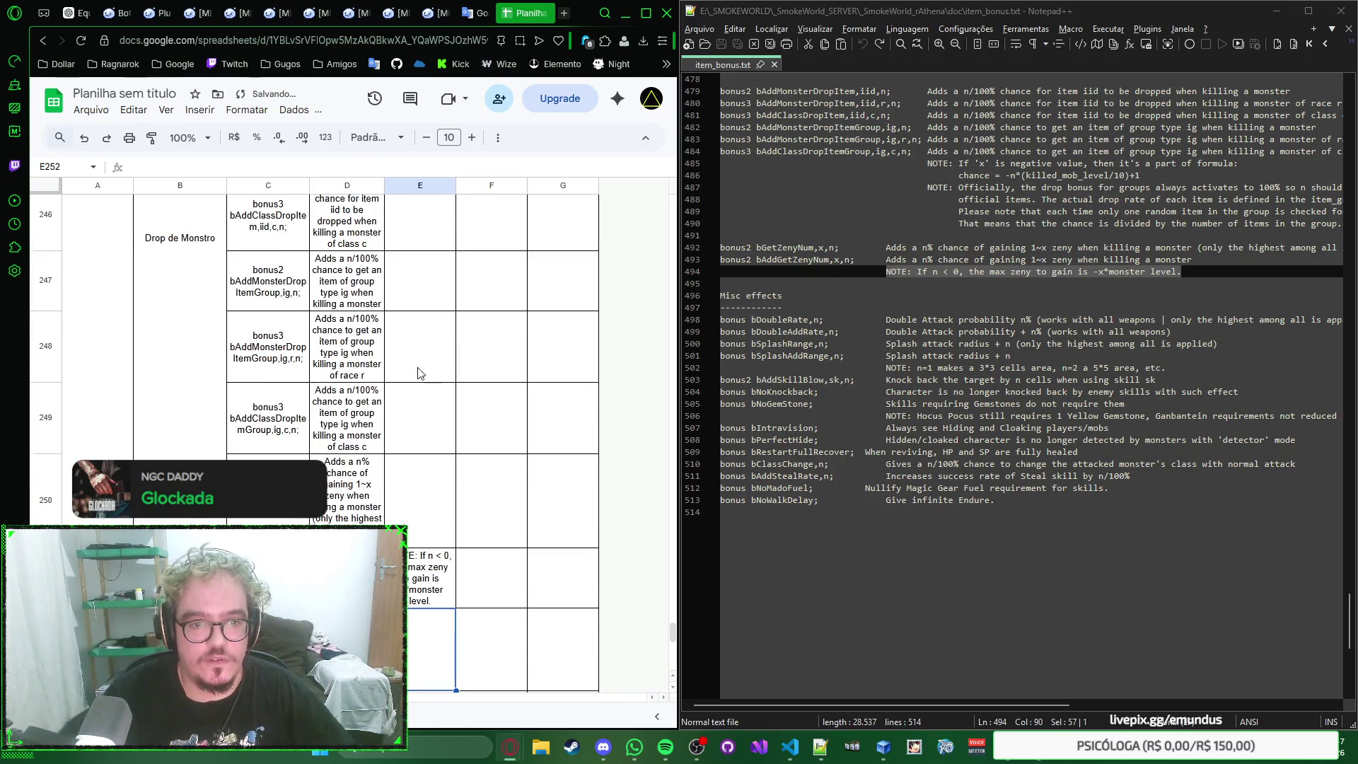
scroll(417, 368, up, 1)
scroll(914, 427, up, 3)
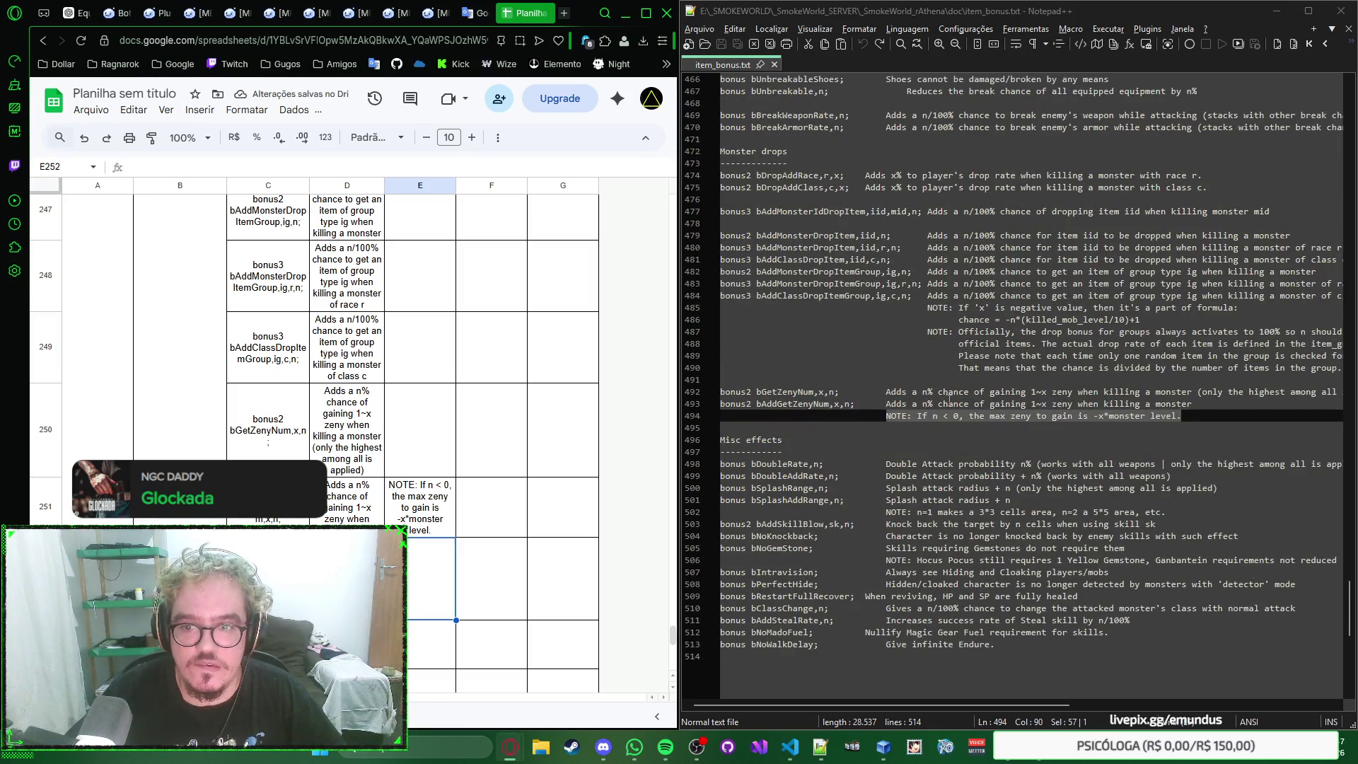
scroll(914, 427, up, 3)
scroll(924, 426, down, 1)
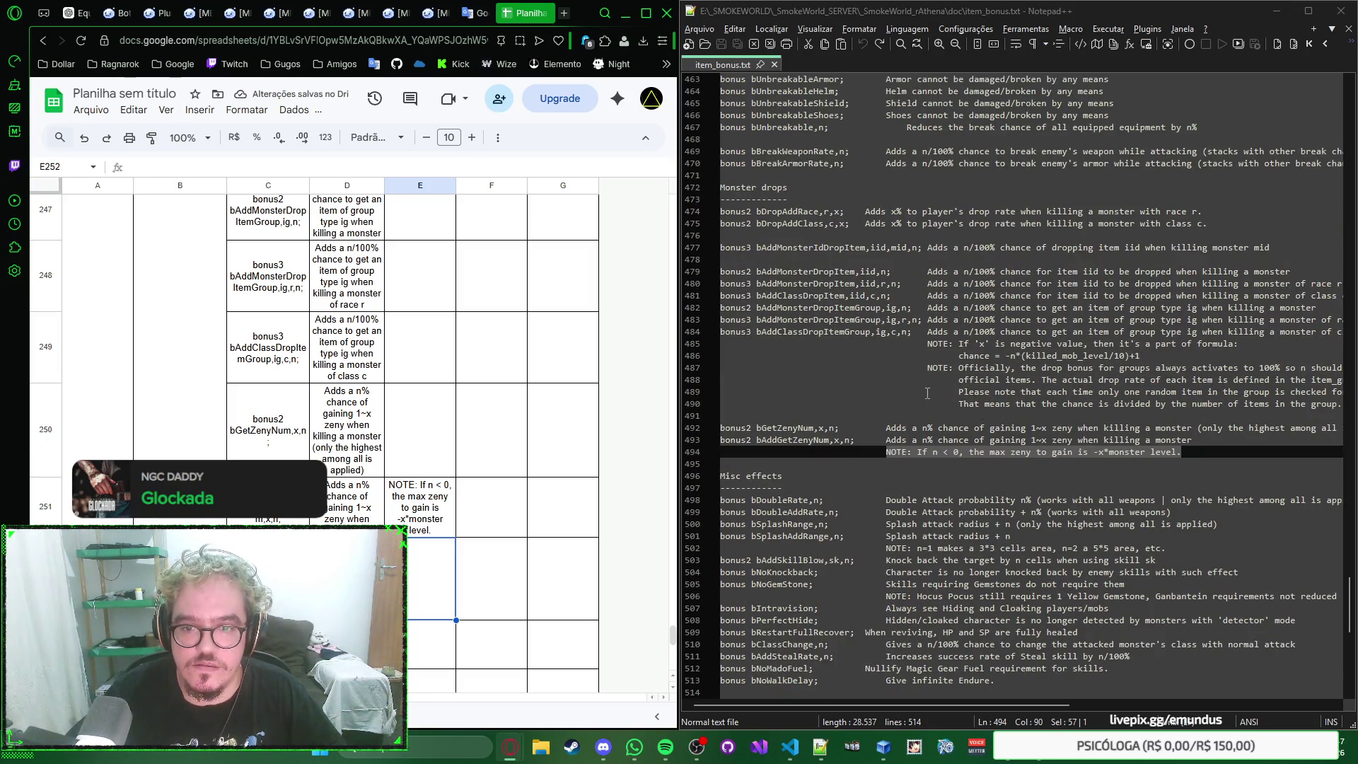
Step: Copy bAddClassDropItemGroup from Notepad++ and locate its row 249, selecting the empty note cell E249
double_click(822, 332)
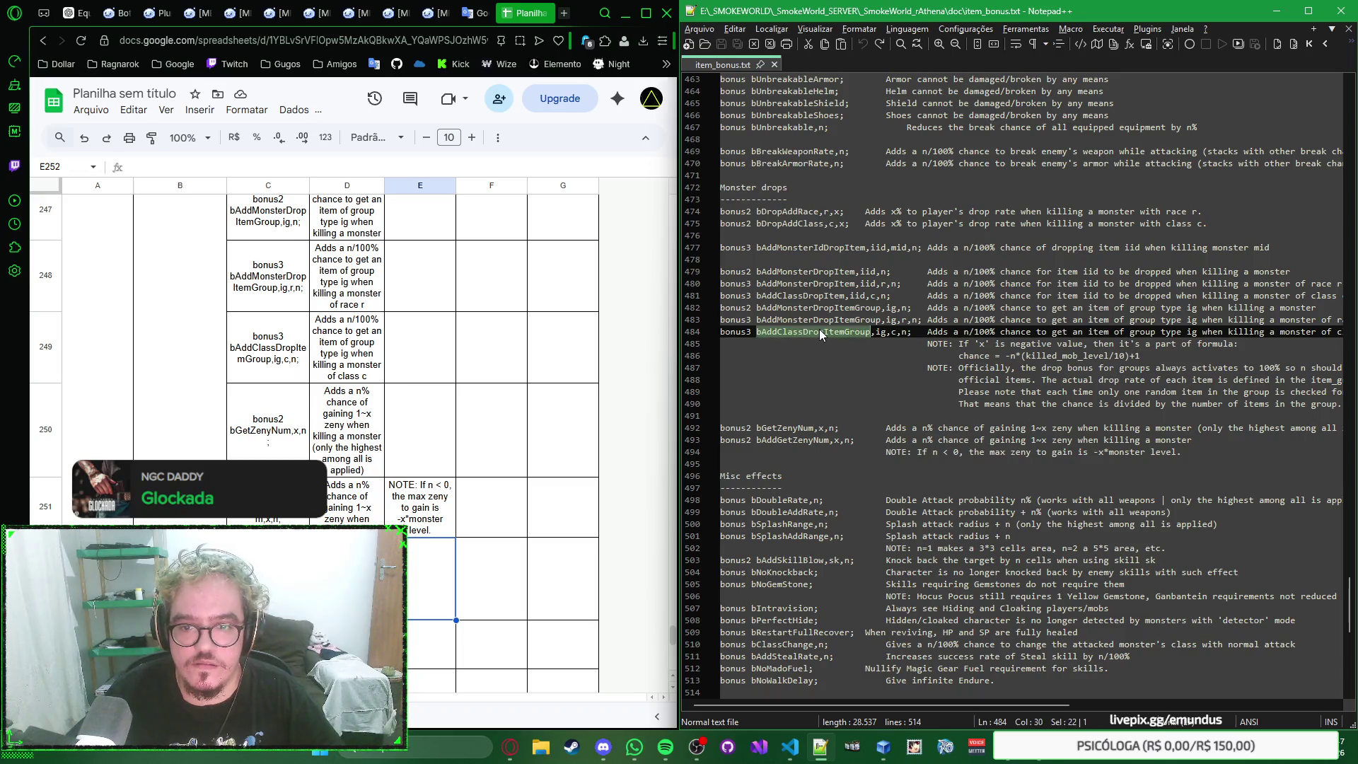
click(470, 375)
key(ctrl+f)
key(ctrl+v)
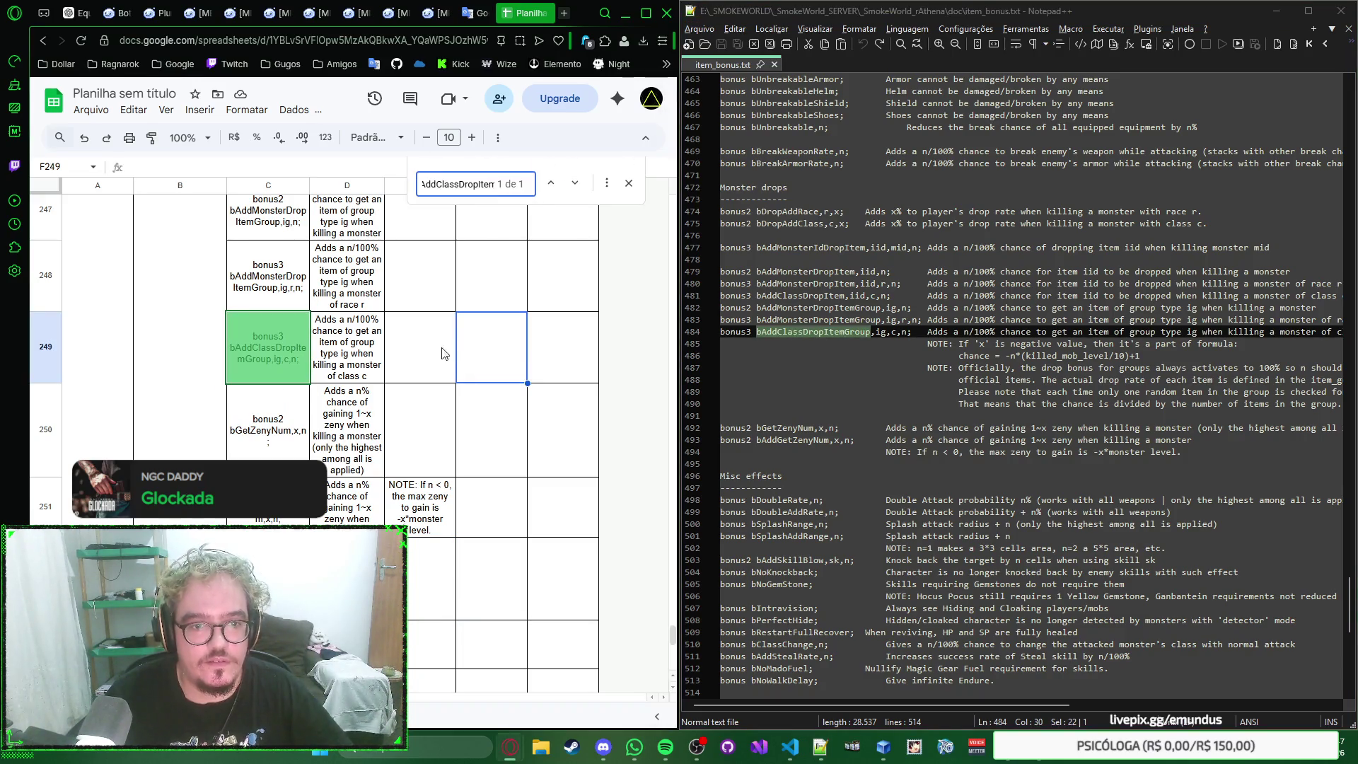
click(404, 356)
double_click(416, 347)
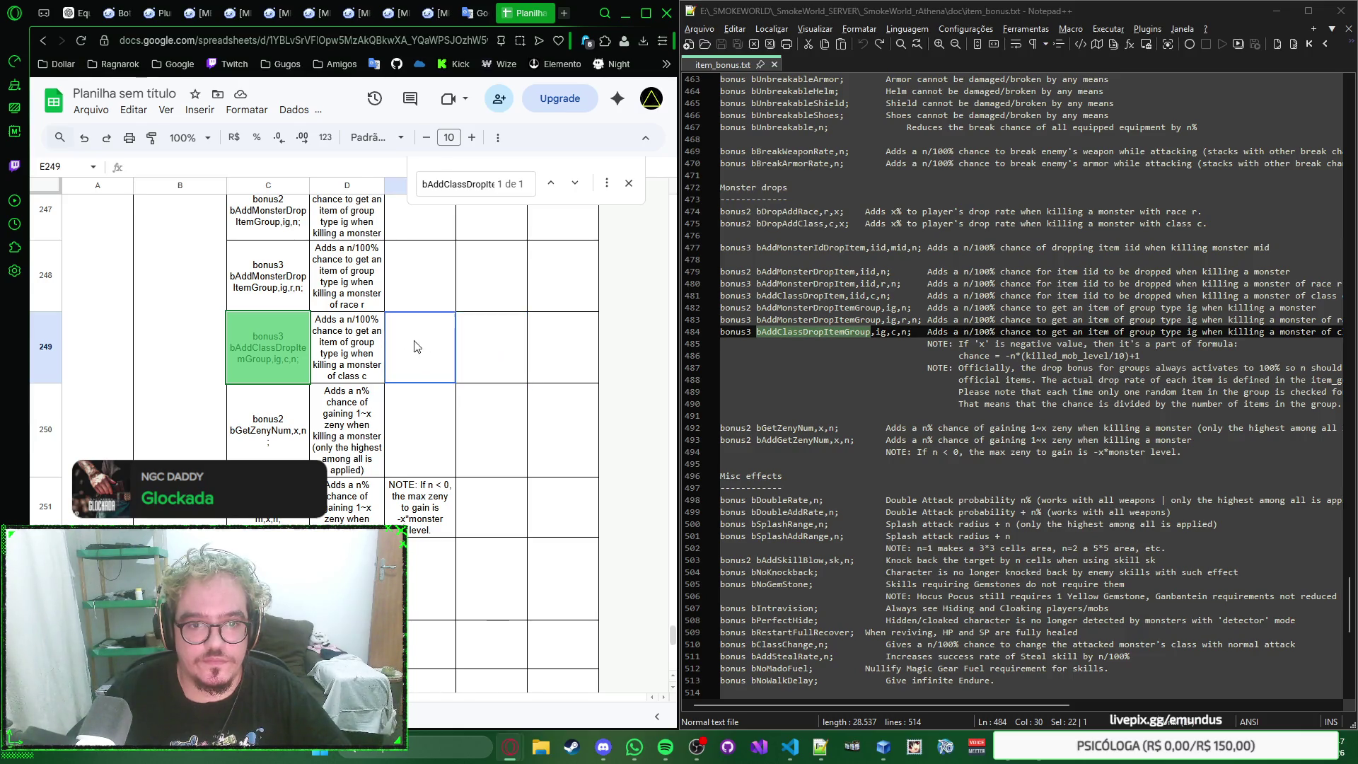
click(628, 184)
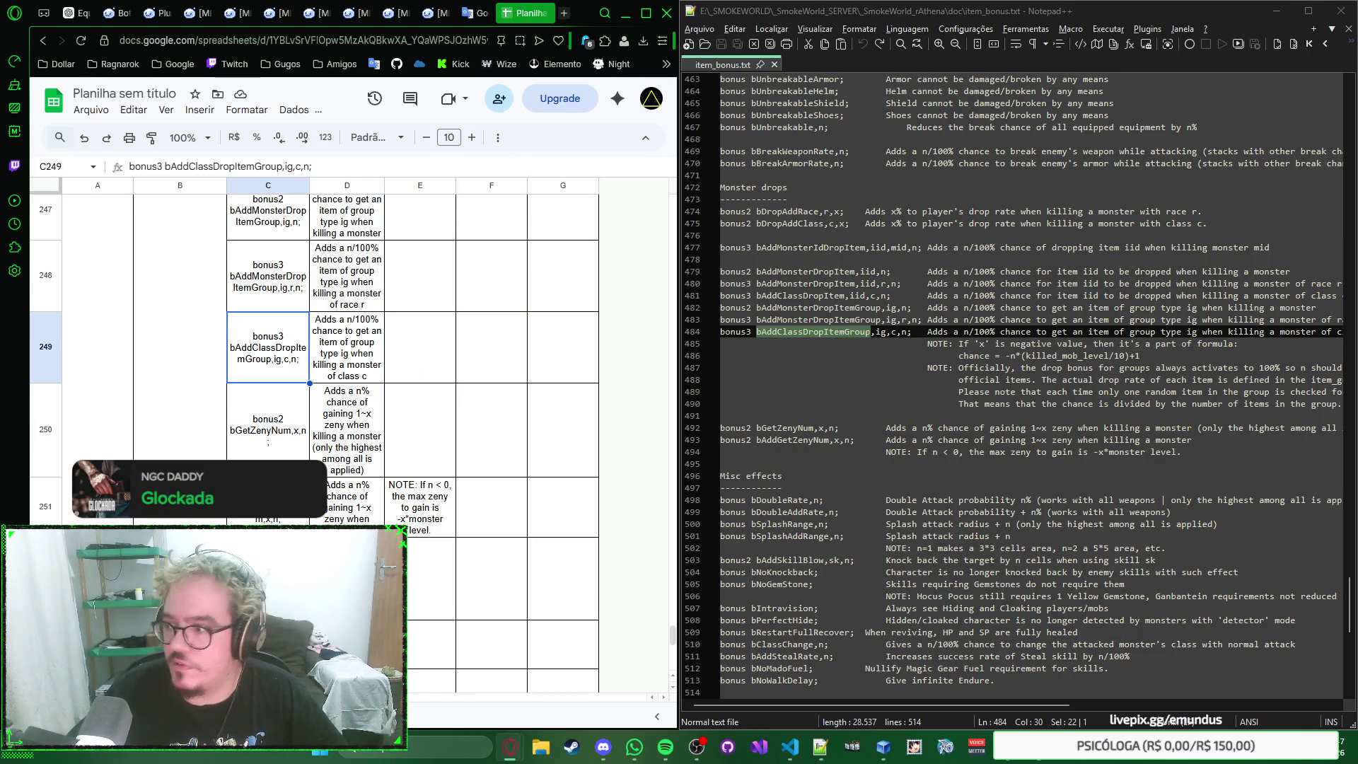
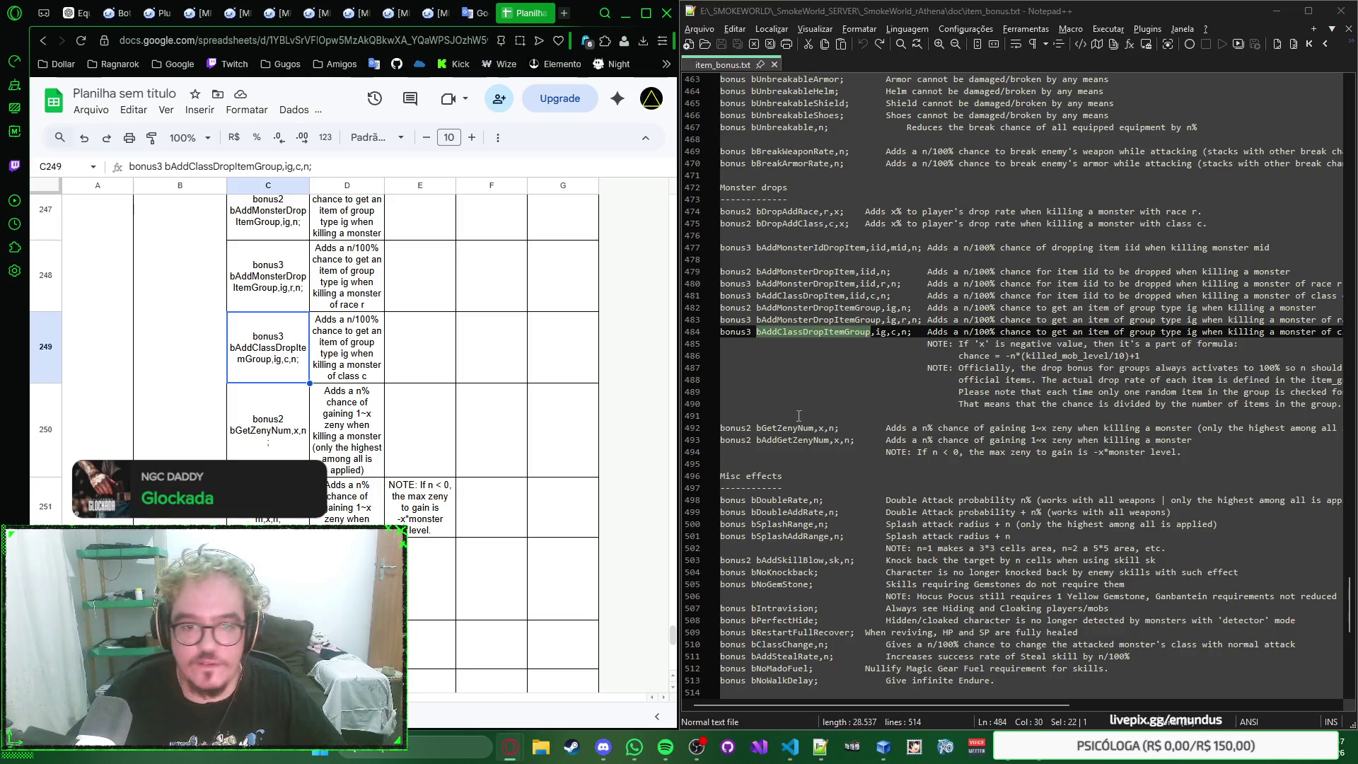
Step: Paste the negative-x / group drop rate NOTE into E249 for bAddClassDropItemGroup
click(417, 350)
text(NOTE: If 'x' is negative value, then it's a part of formula: chance = -n*(killed_mob_level/10)+1 NOTE: Officially, the drop bonus for groups always activates to 100% so n should be 10000 for all official items. The actual drop rate of each item is defined in the item_group_db instead. Please note that each time only one random item in the group is checked for its drop rate. That means that the chance is divided by the number of items in the group.)
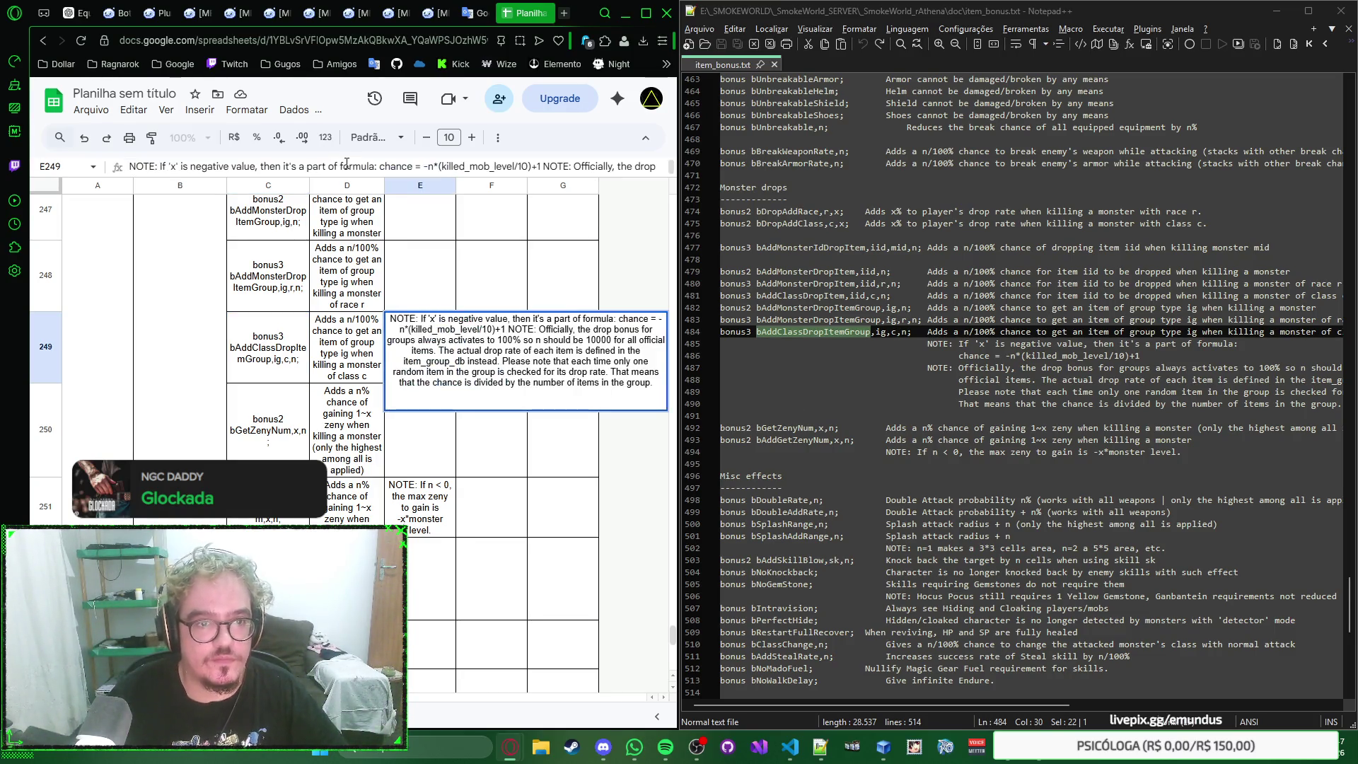
key(Return)
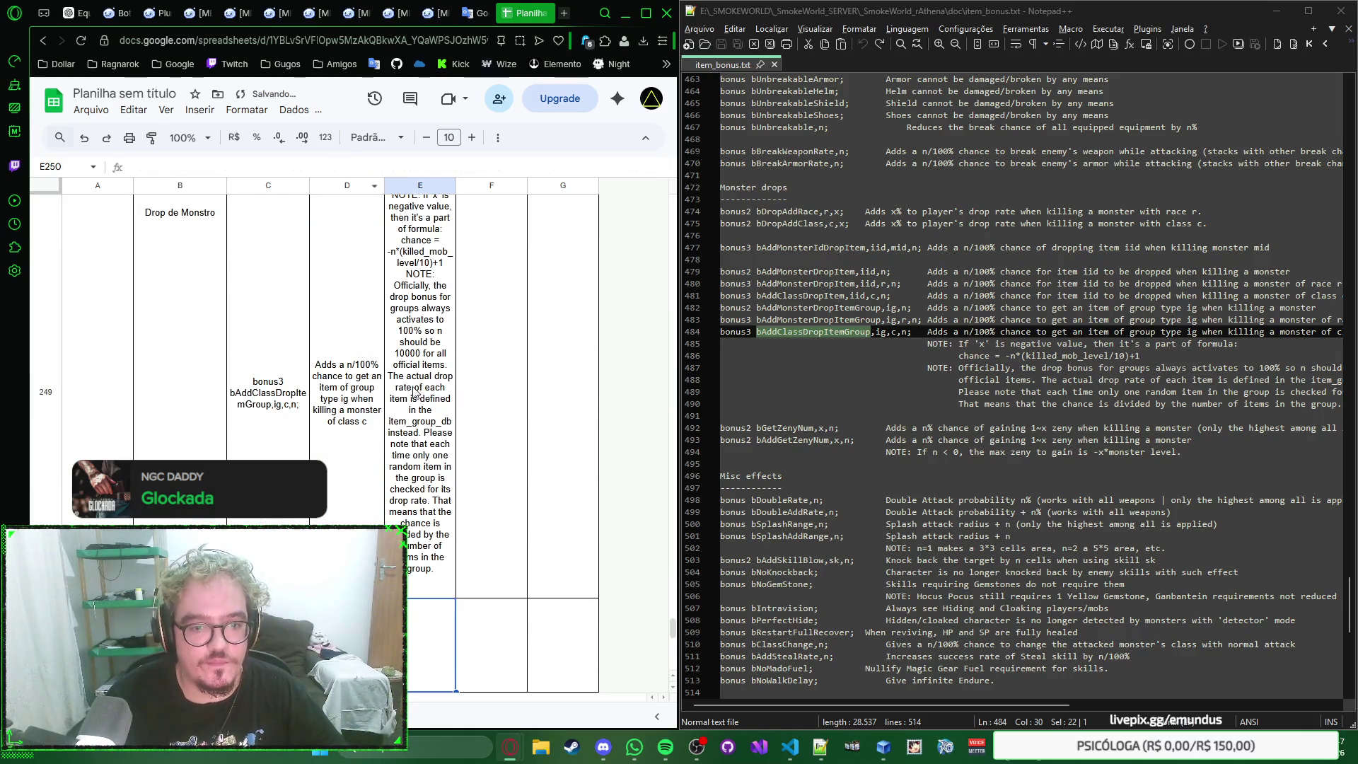
scroll(424, 381, down, 3)
scroll(436, 376, up, 3)
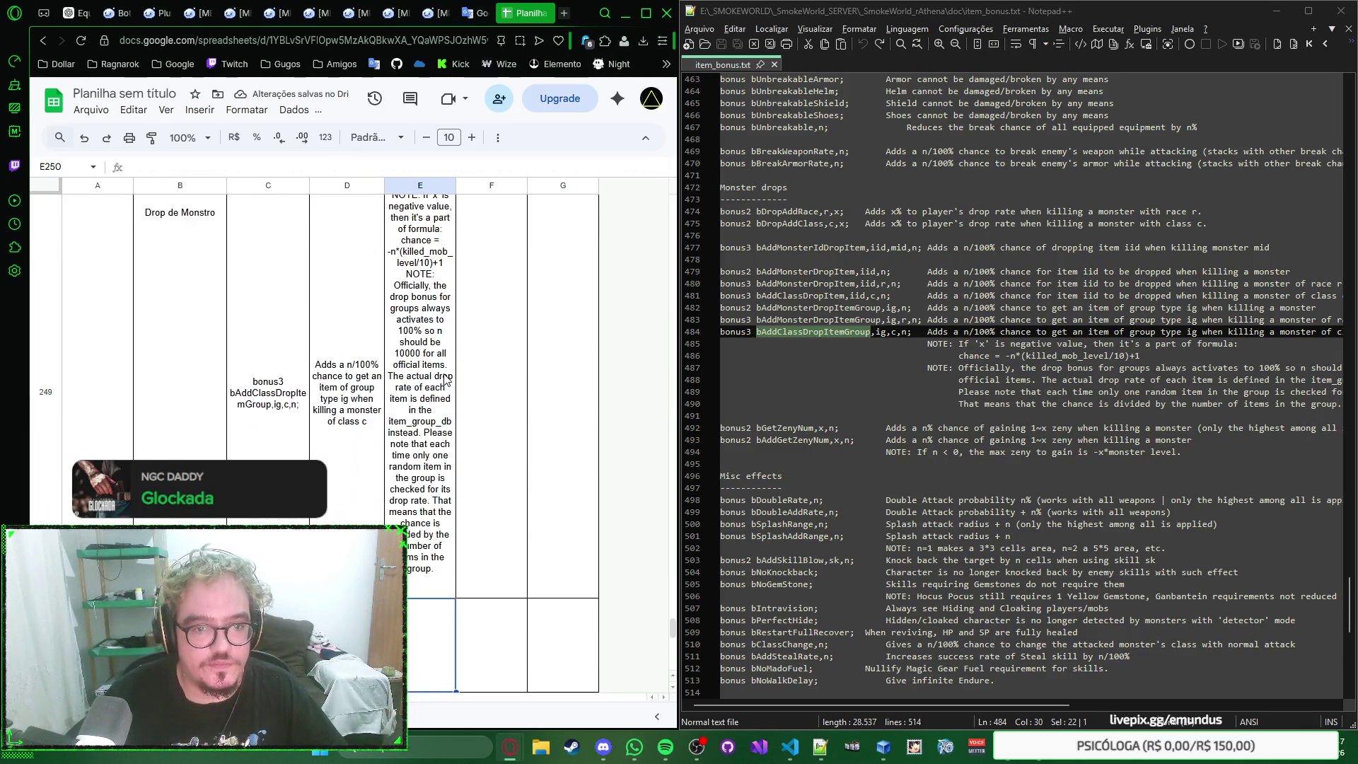
scroll(425, 403, up, 3)
scroll(410, 435, up, 1)
scroll(868, 375, up, 1)
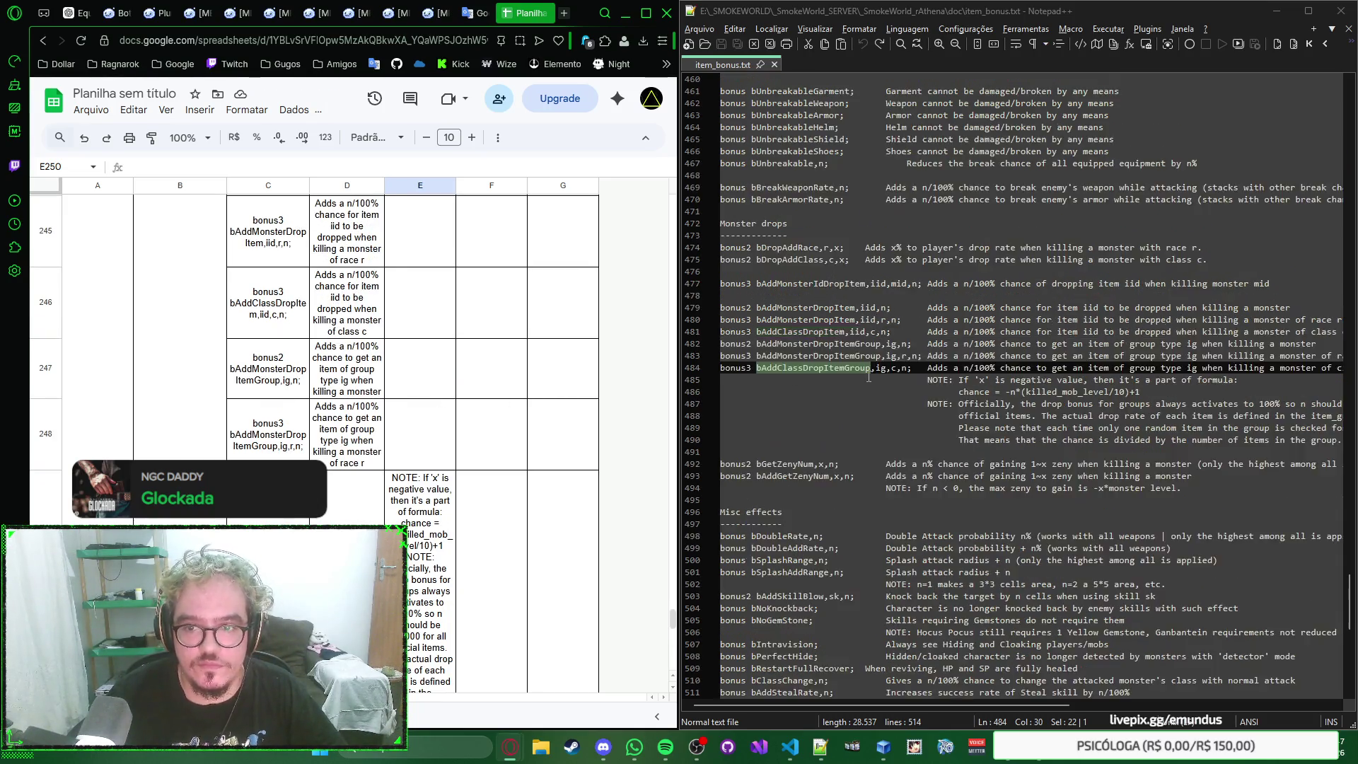
scroll(868, 376, up, 4)
scroll(868, 376, up, 6)
scroll(868, 376, up, 3)
scroll(867, 375, up, 3)
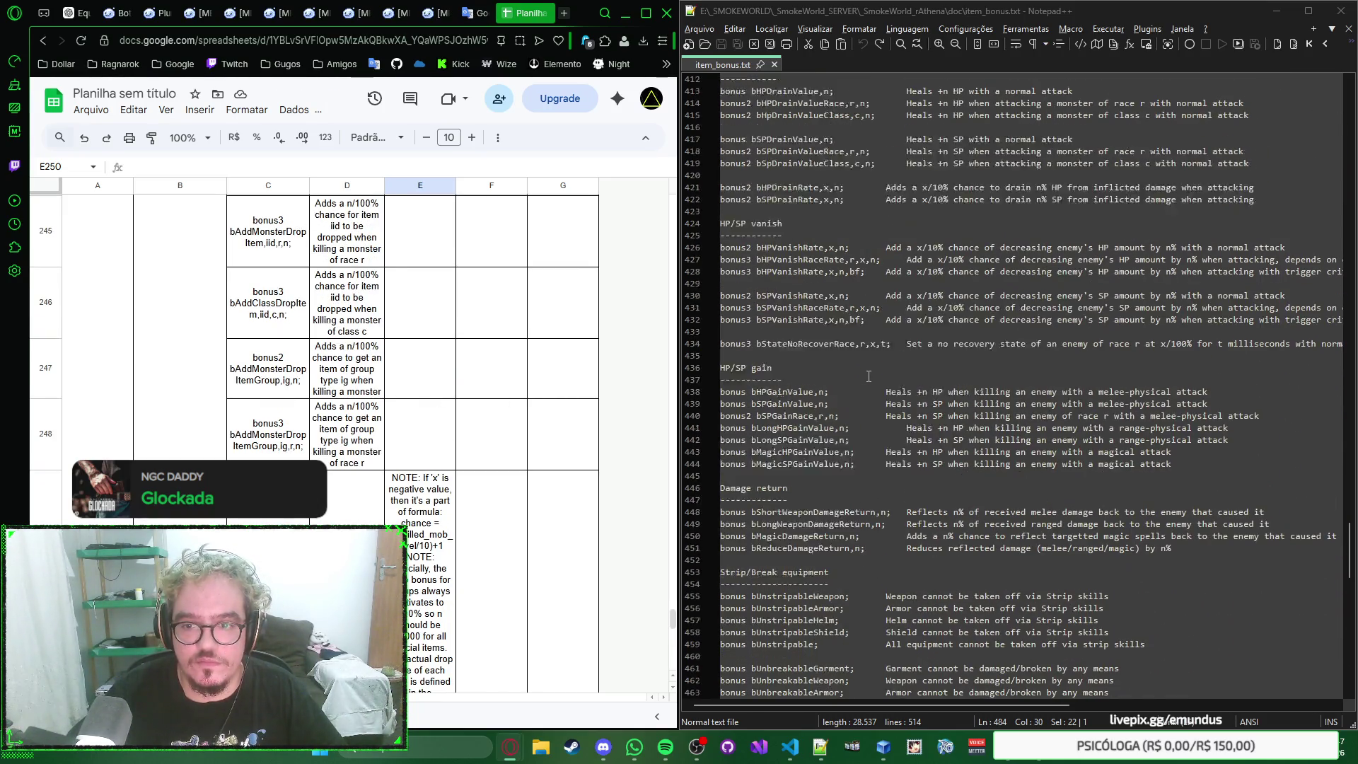
scroll(868, 376, up, 3)
scroll(868, 375, up, 2)
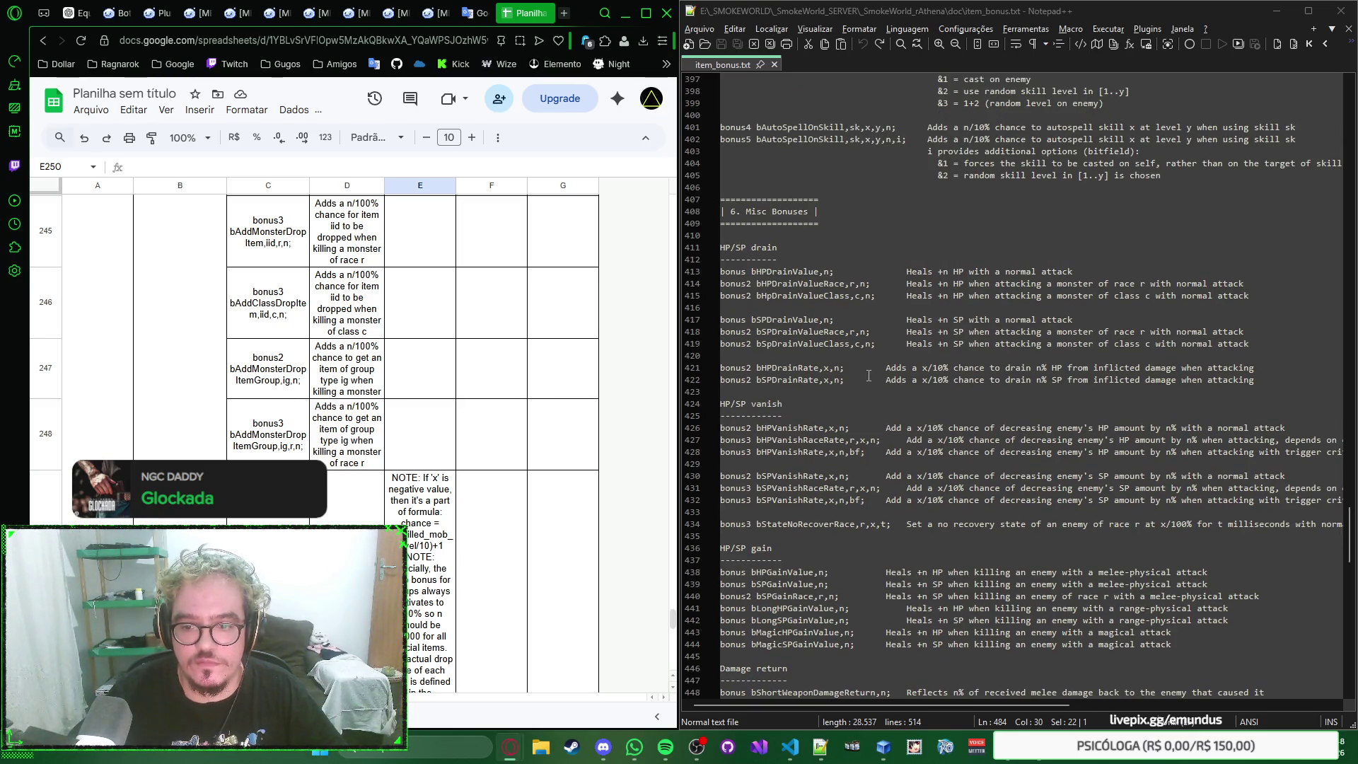
scroll(869, 375, down, 3)
scroll(868, 375, down, 2)
scroll(869, 375, down, 2)
scroll(868, 376, down, 1)
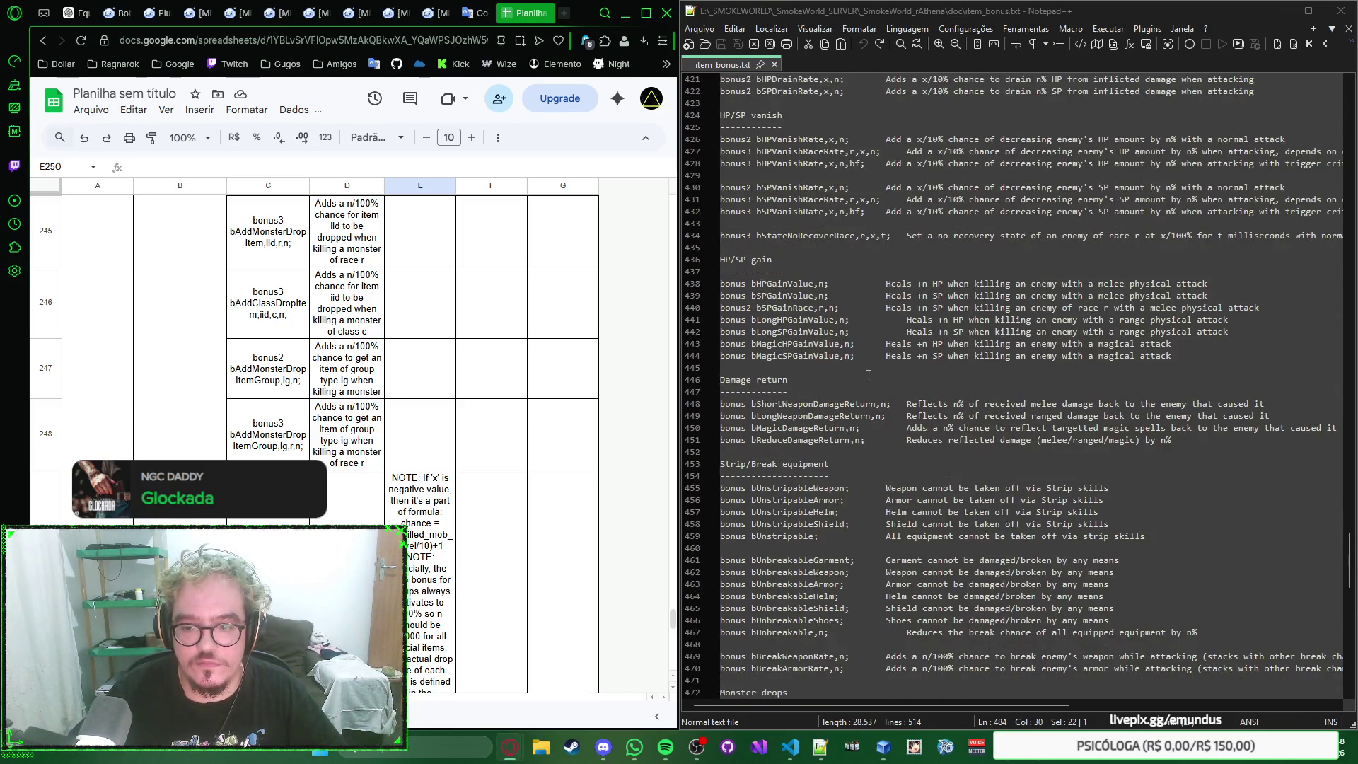
scroll(868, 375, up, 6)
scroll(869, 388, up, 5)
scroll(871, 400, up, 6)
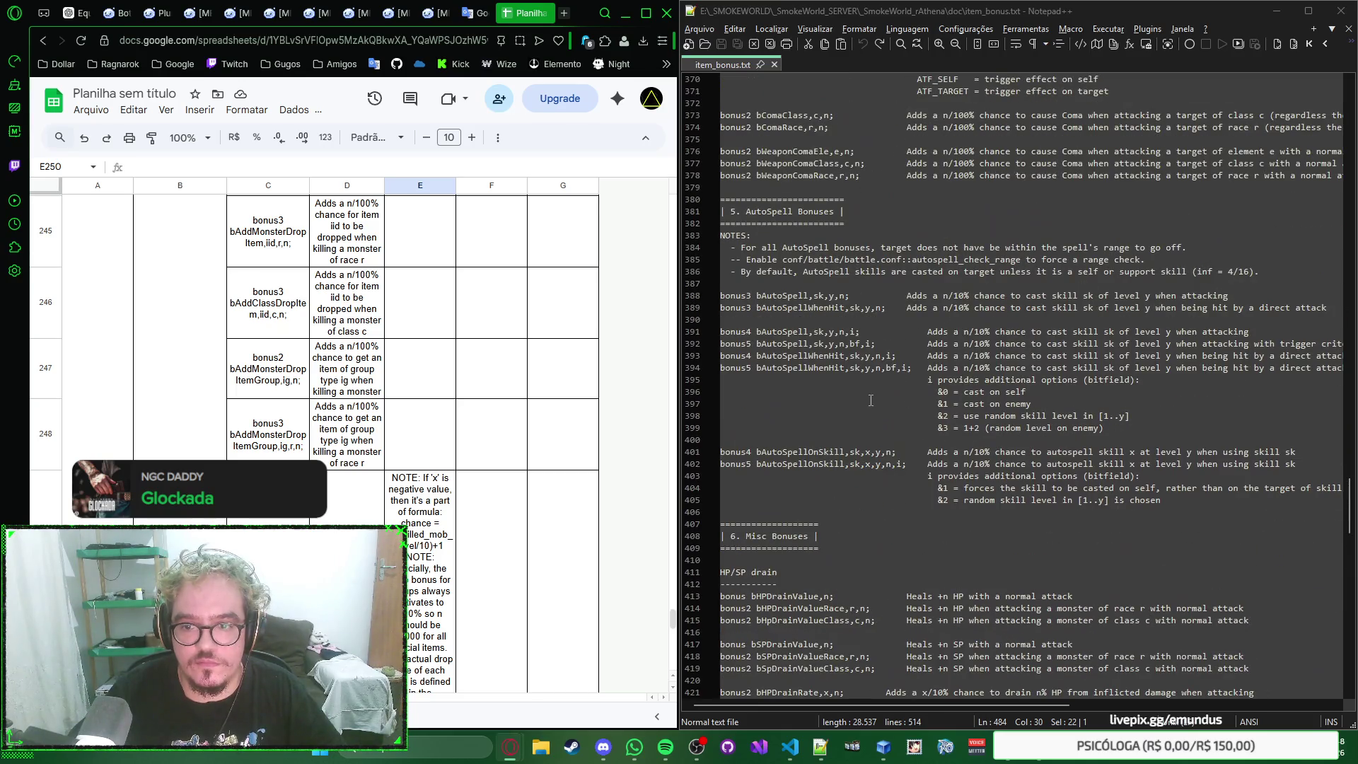
double_click(834, 464)
key(ctrl+c)
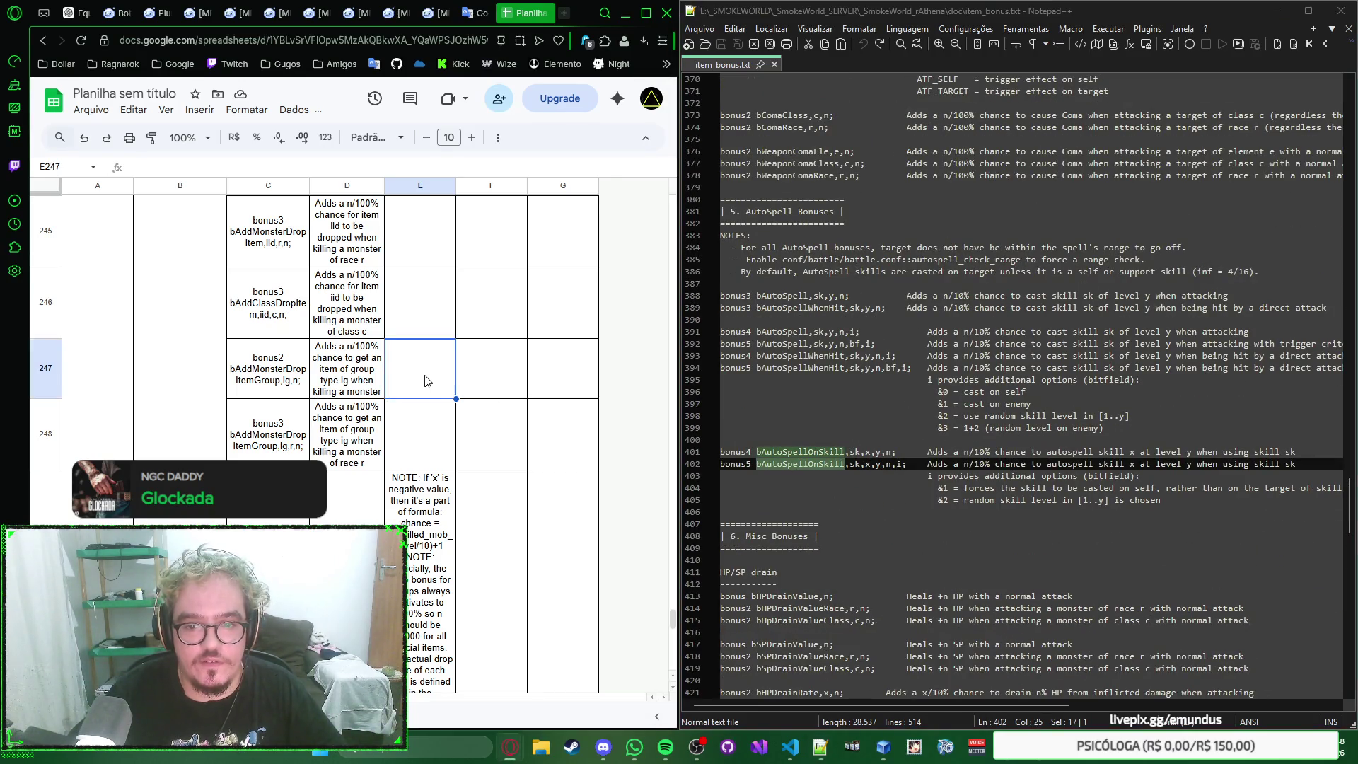
Step: Find the bAutoSpellOnSkill row in the sheet and select its notes cell E200
click(424, 381)
key(ctrl+f)
text(bonu)
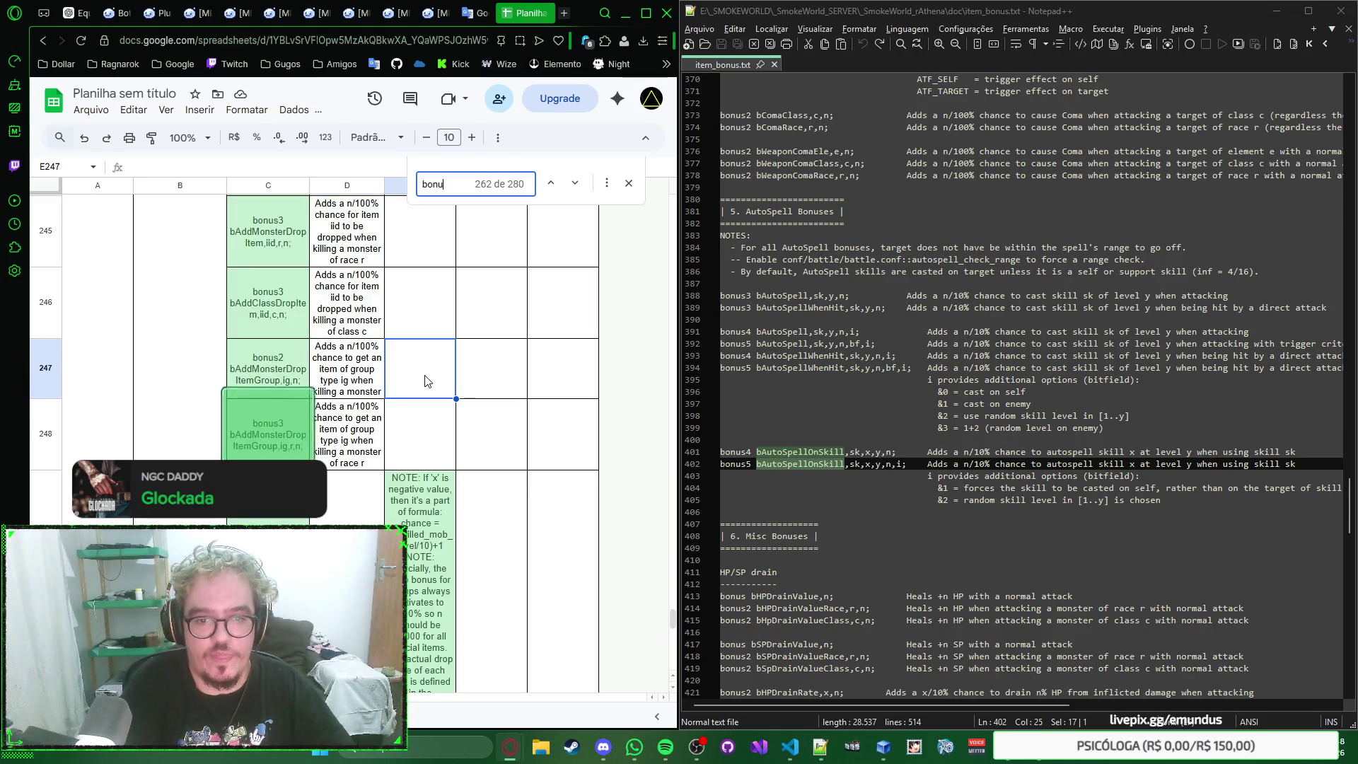
text(s5)
key(ctrl+a)
key(ctrl+v)
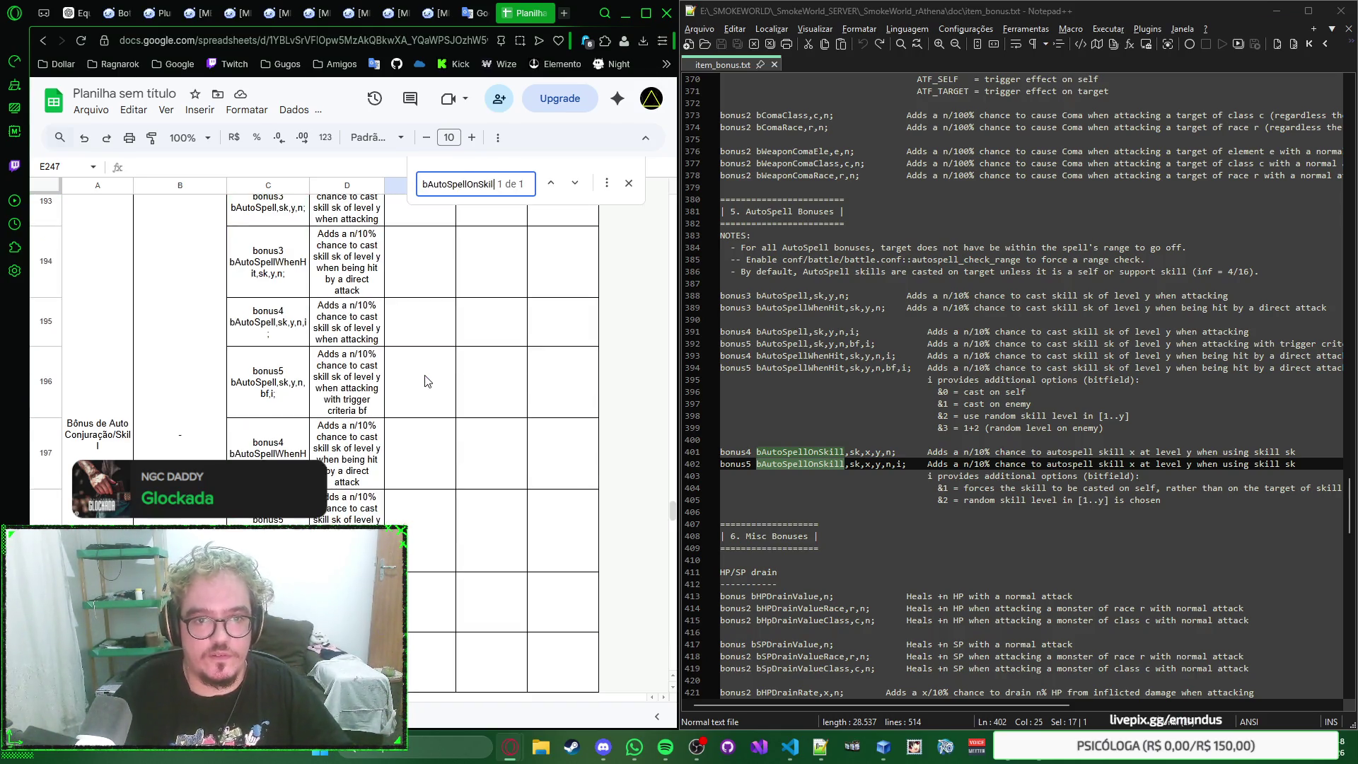
click(423, 319)
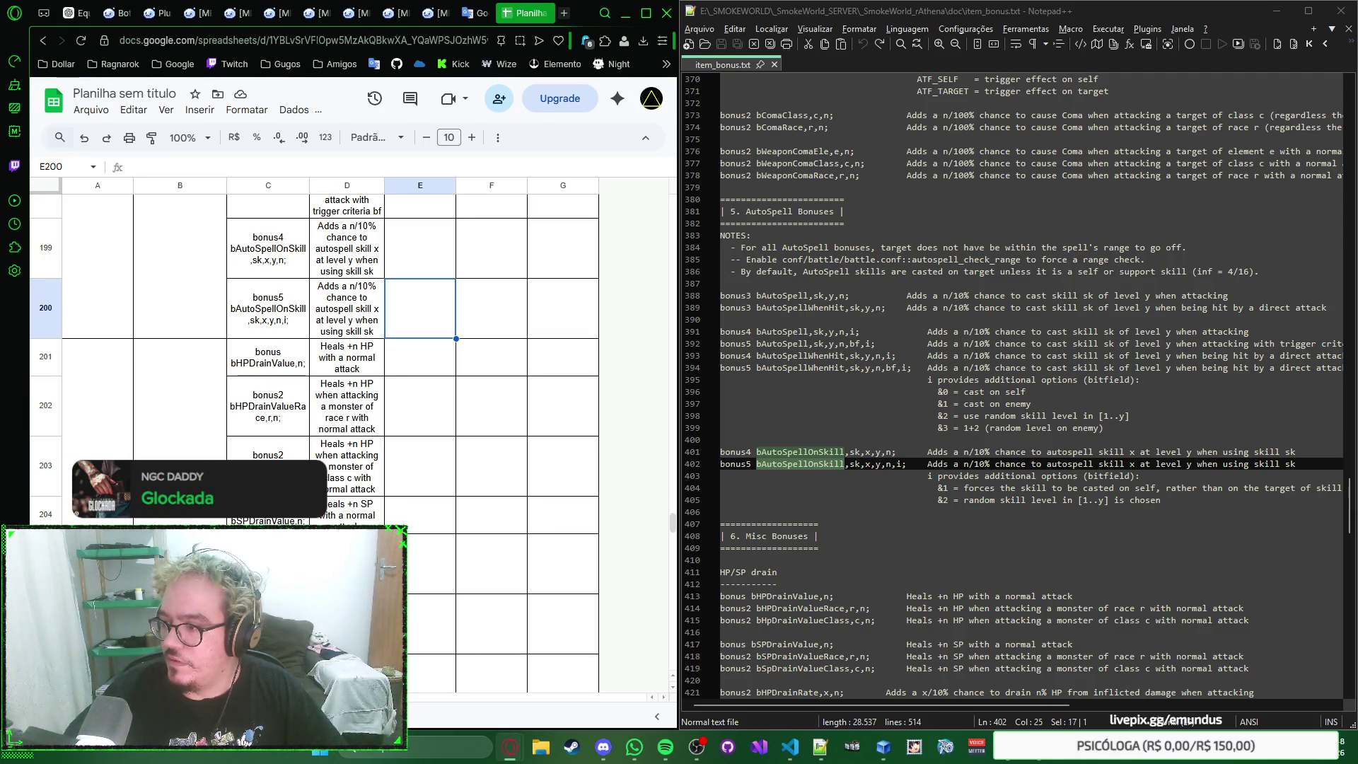
drag(845, 367, 721, 367)
Step: Copy bonus5 bAutoSpellWhenHit from the reference, locate row 198 and select E198
key(ctrl+c)
scroll(512, 330, up, 3)
click(513, 330)
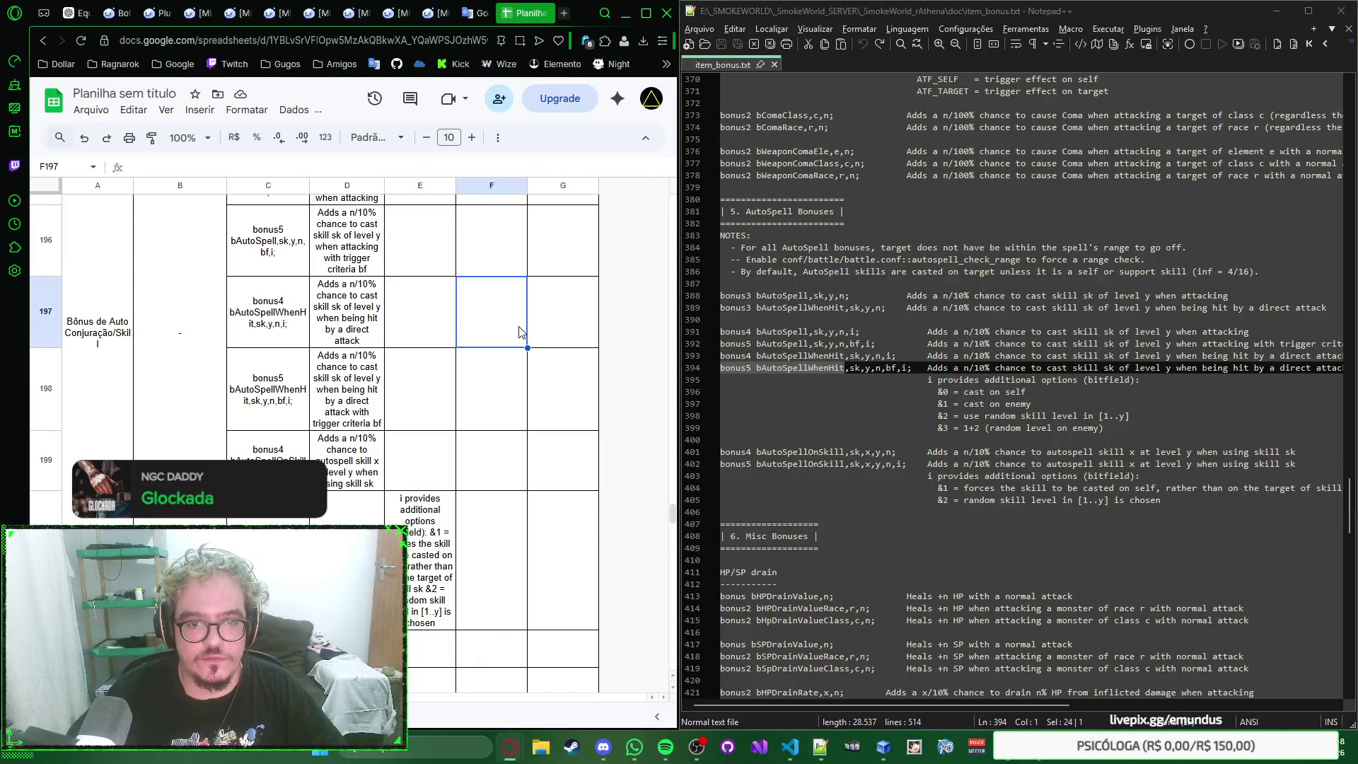
key(ctrl+f)
key(ctrl+v)
click(431, 395)
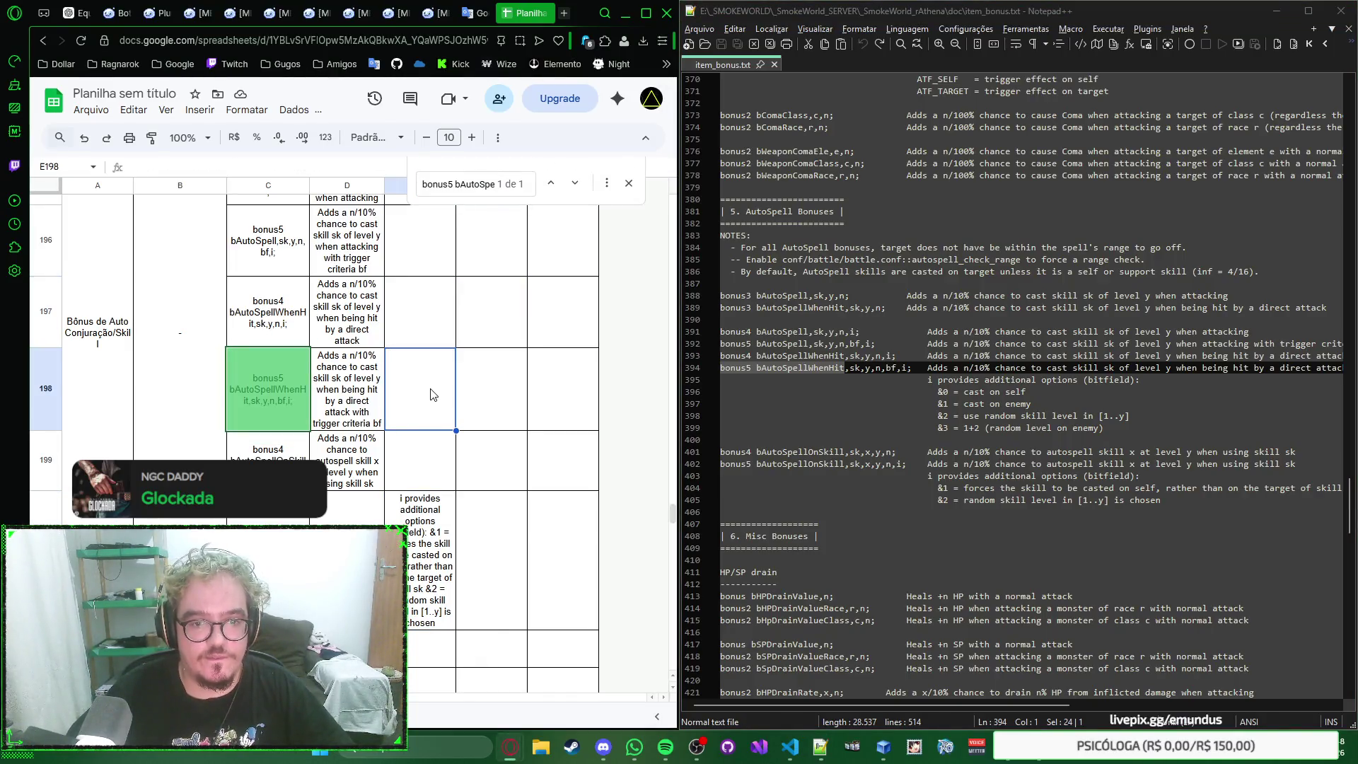
click(607, 183)
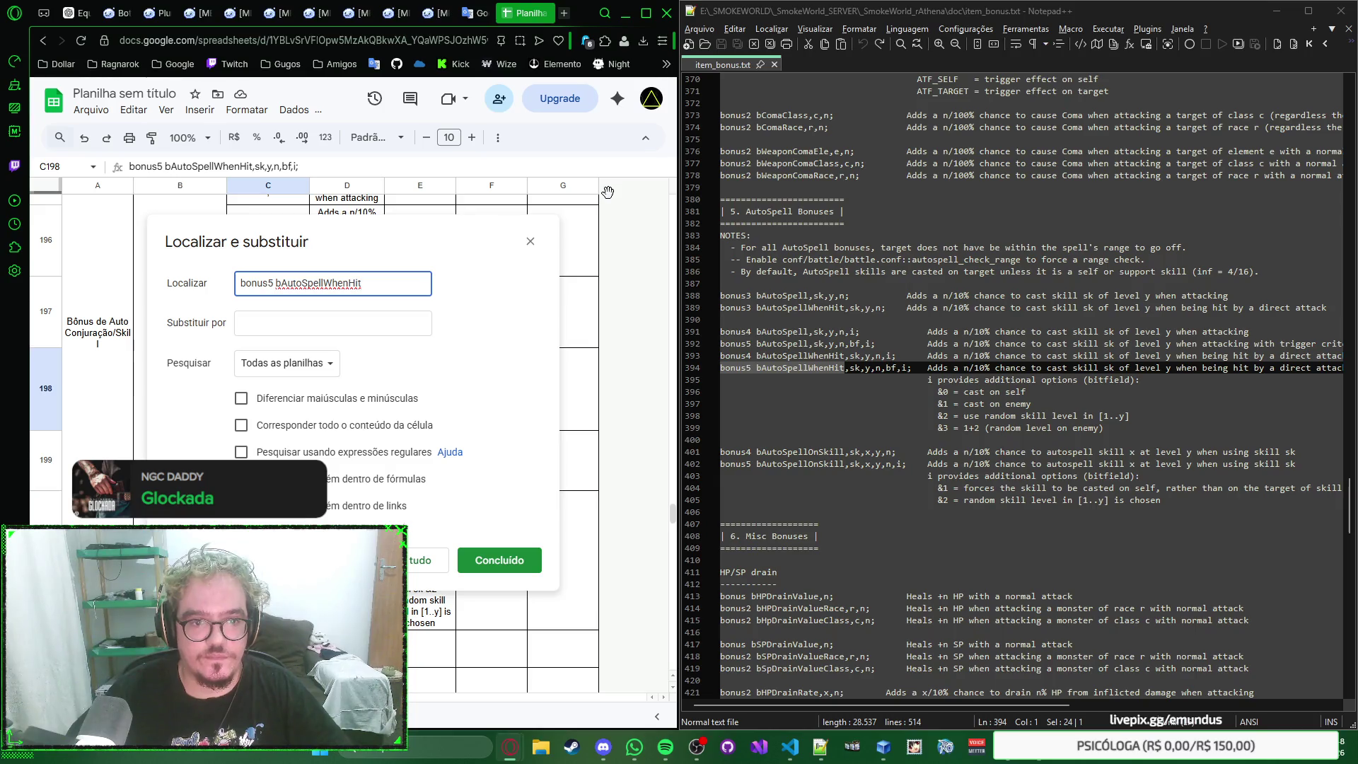
click(533, 245)
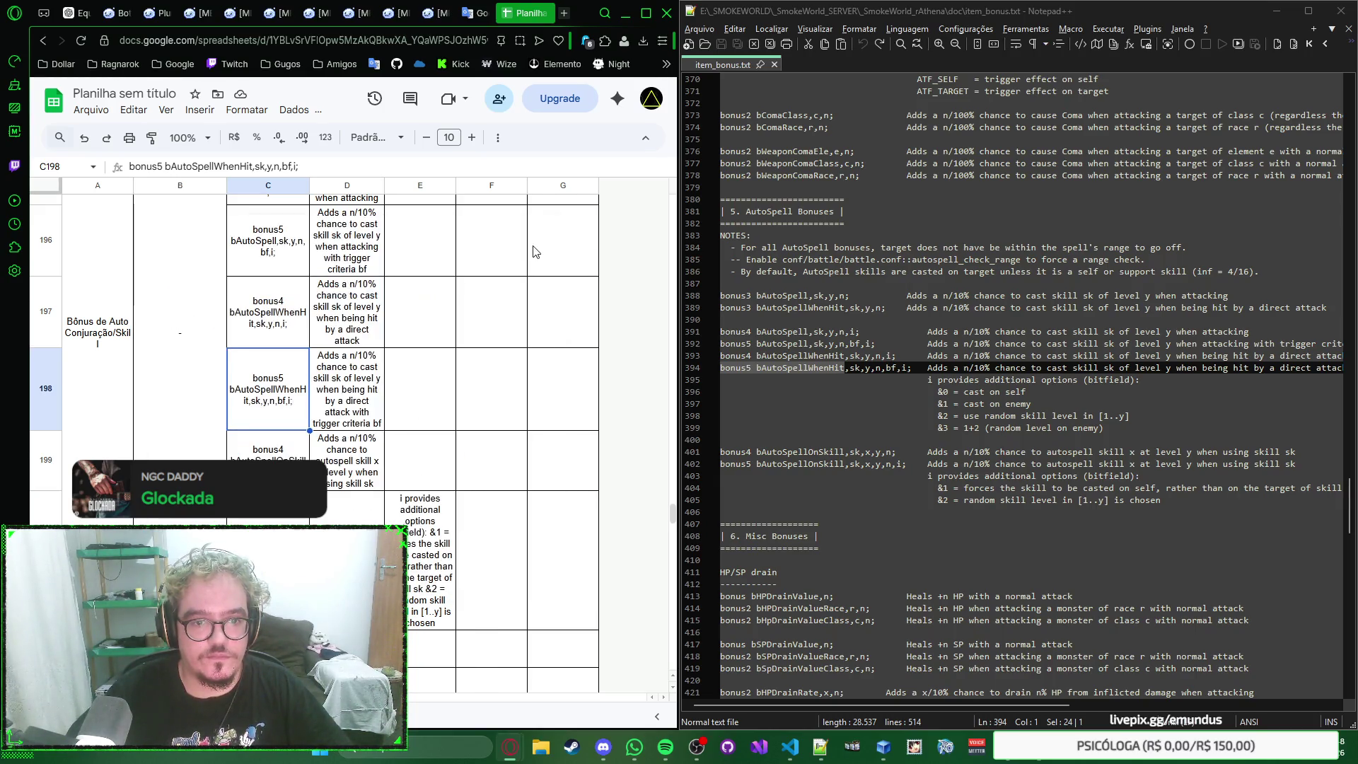
click(418, 391)
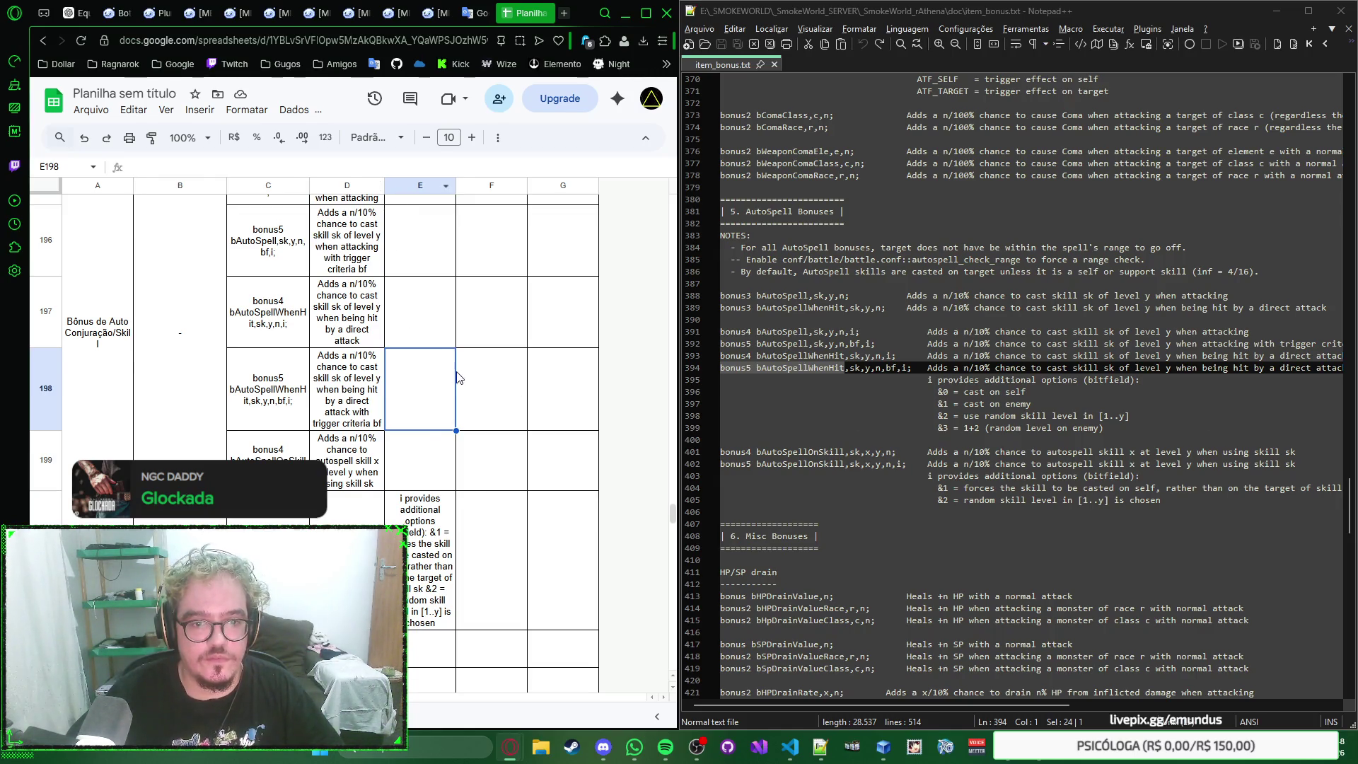
Step: Paste the bit-field options note into E198 as a single plain-text paragraph
key(ctrl+v)
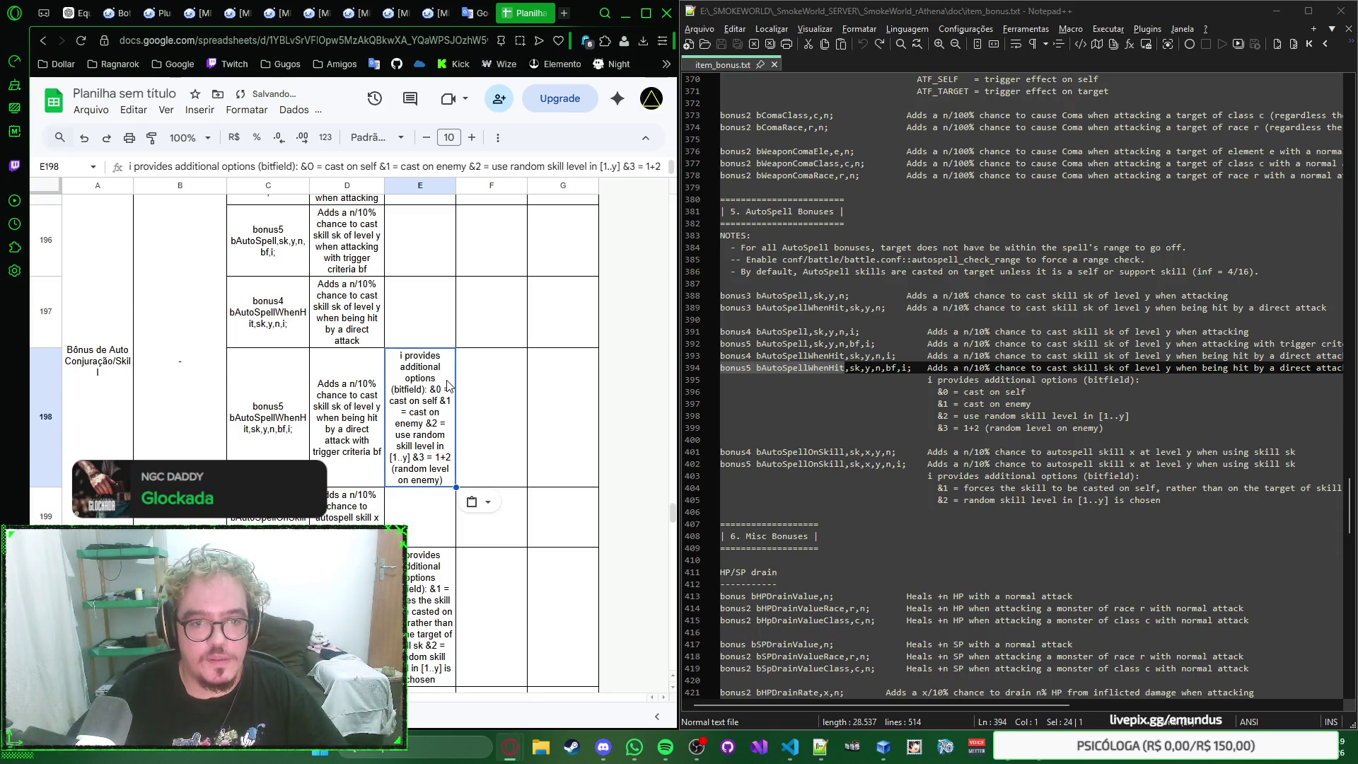
key(ctrl+z)
double_click(435, 364)
key(ctrl+v)
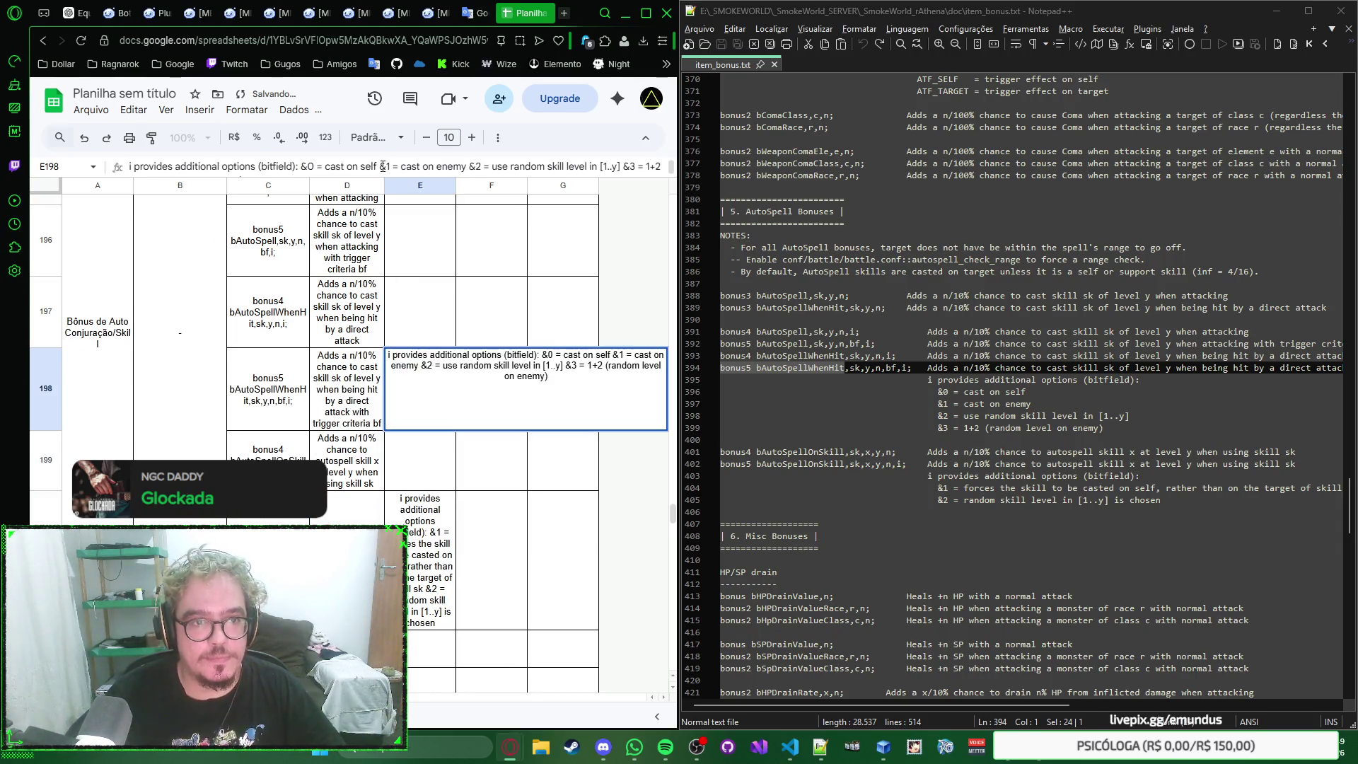
key(Return)
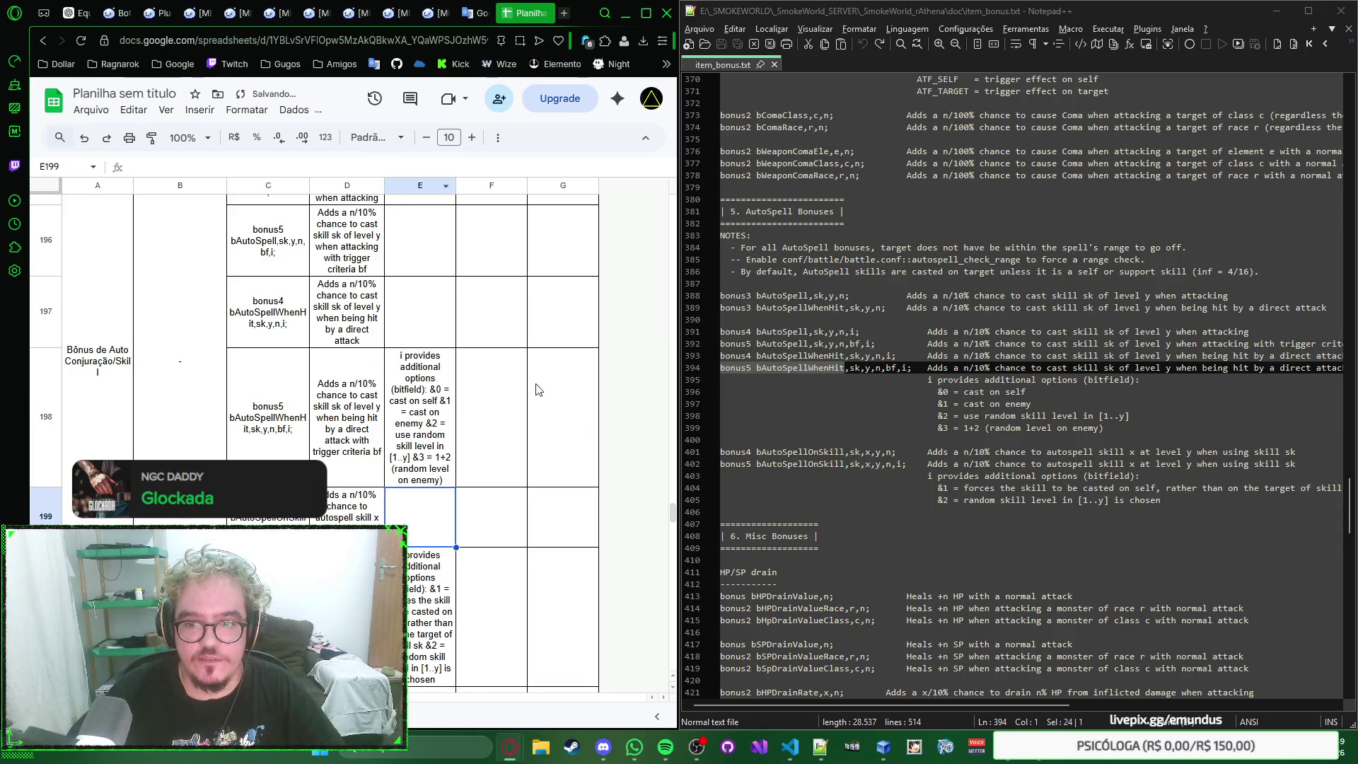
scroll(934, 362, up, 3)
scroll(934, 361, up, 3)
scroll(933, 361, up, 4)
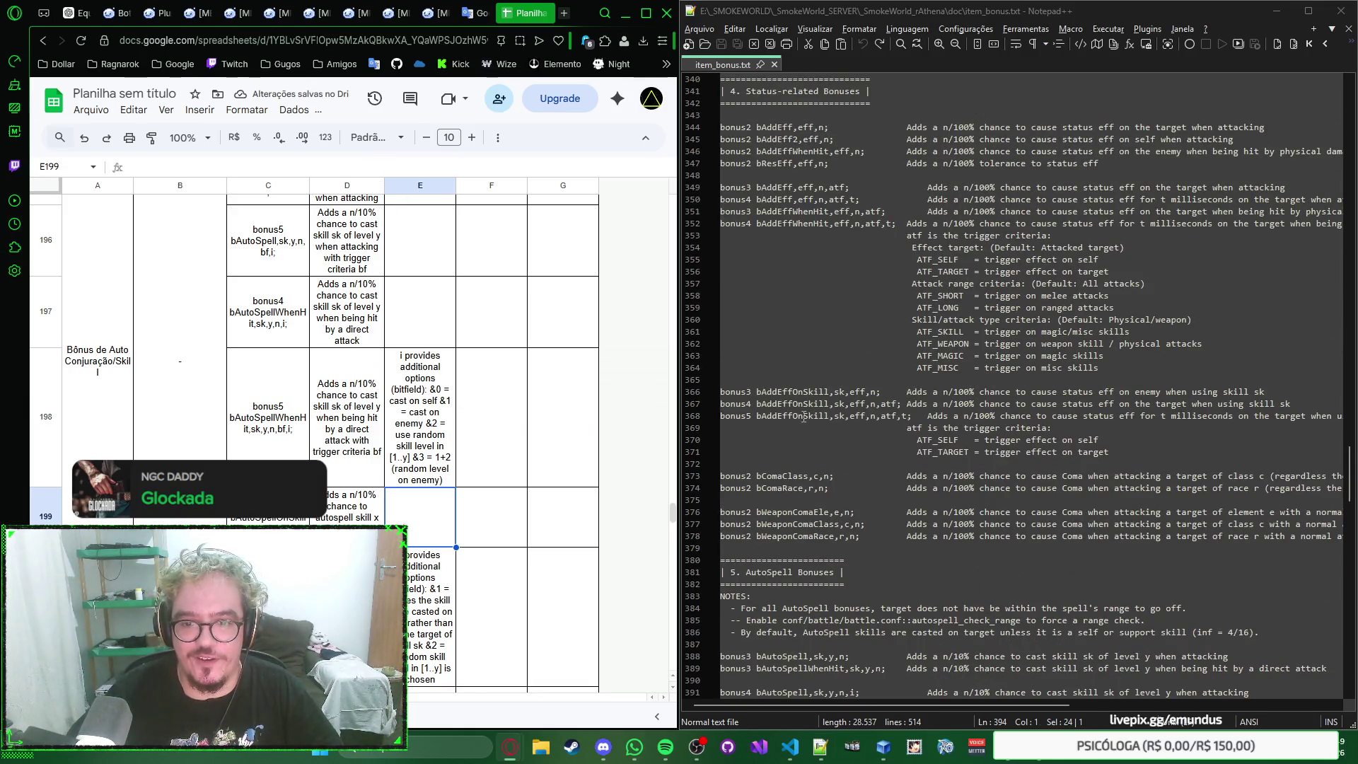
Step: Find bonus5 bAddEffOnSkill in the sheet and select its notes cell E187
drag(828, 416, 722, 416)
click(505, 357)
key(ctrl+f)
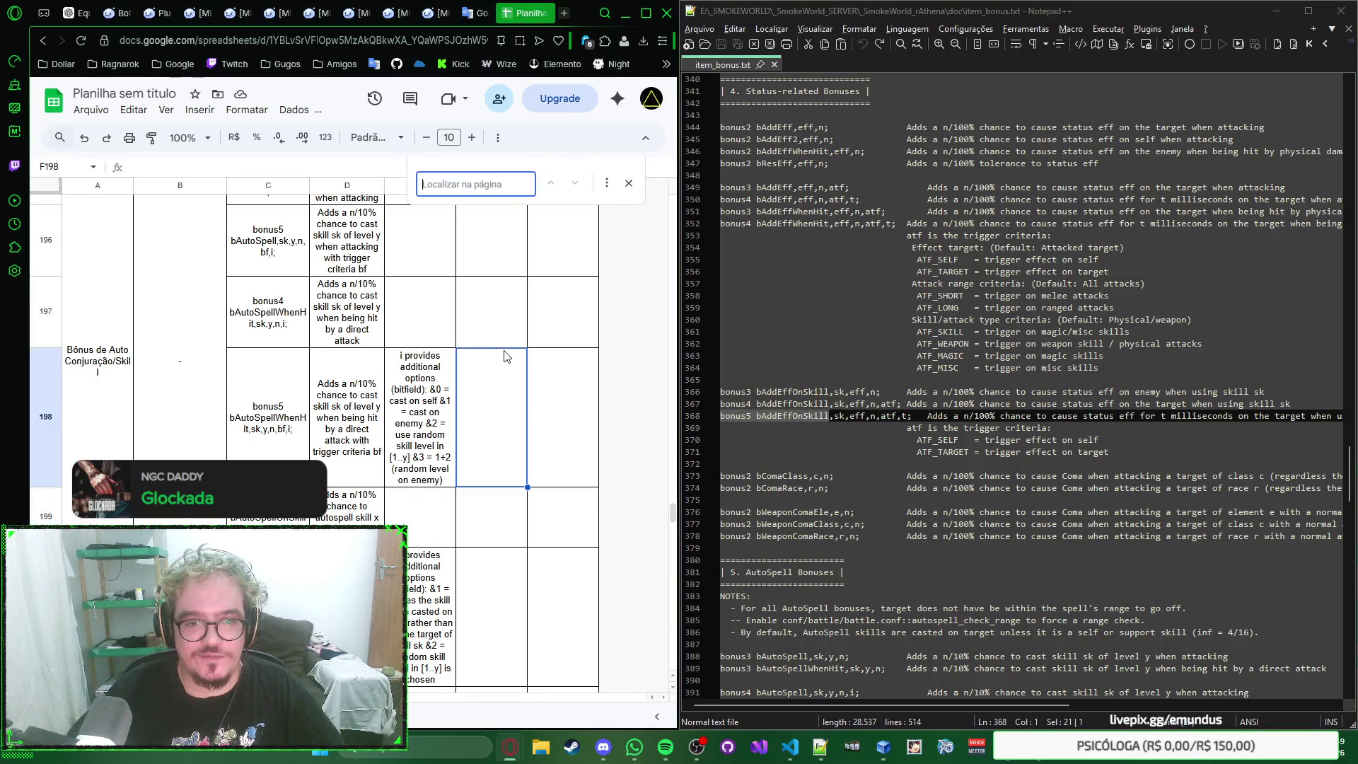
key(ctrl+v)
key(Escape)
click(441, 241)
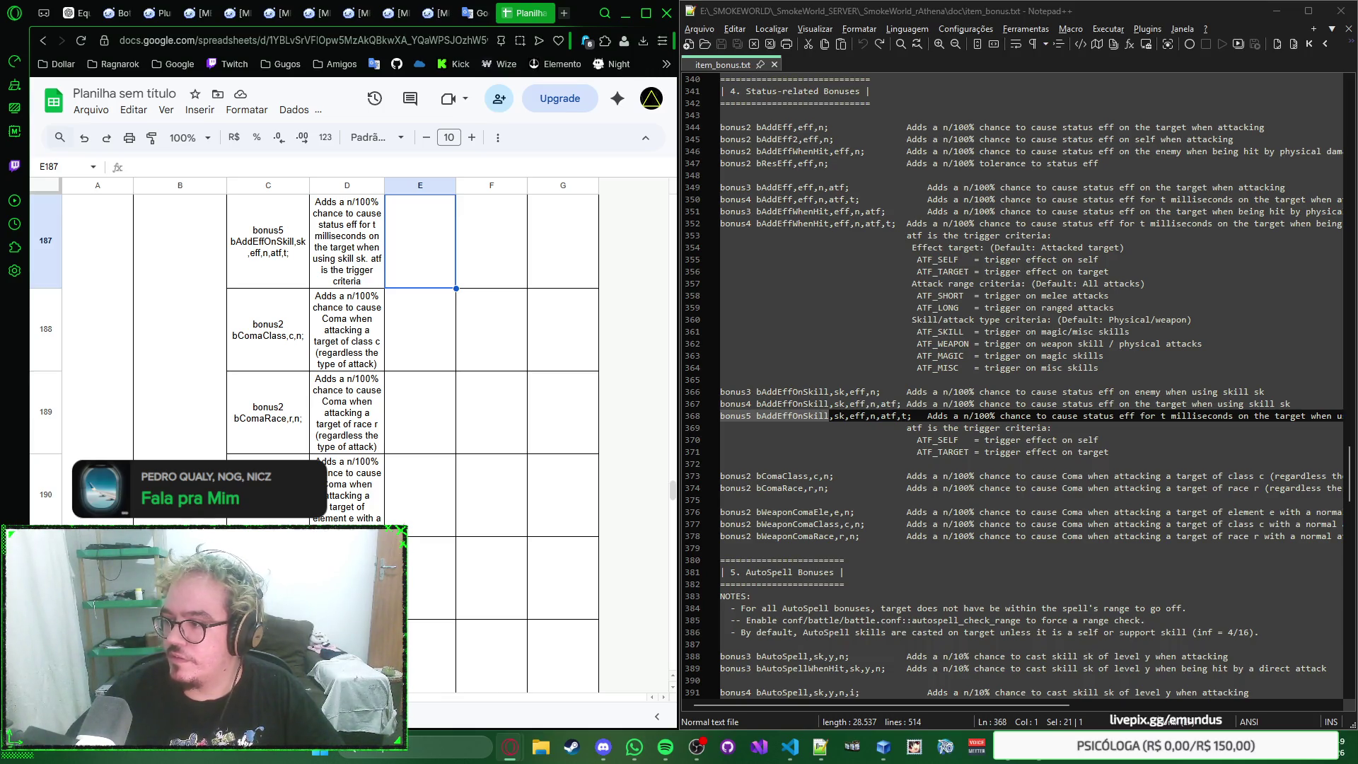
Step: Paste 'ATF_SELF = trigger effect on self ATF_TARGET = ...' into E187 as plain text
text(ATF_SELF = trigger effect on self ATF_TARGET = trigger effect on target)
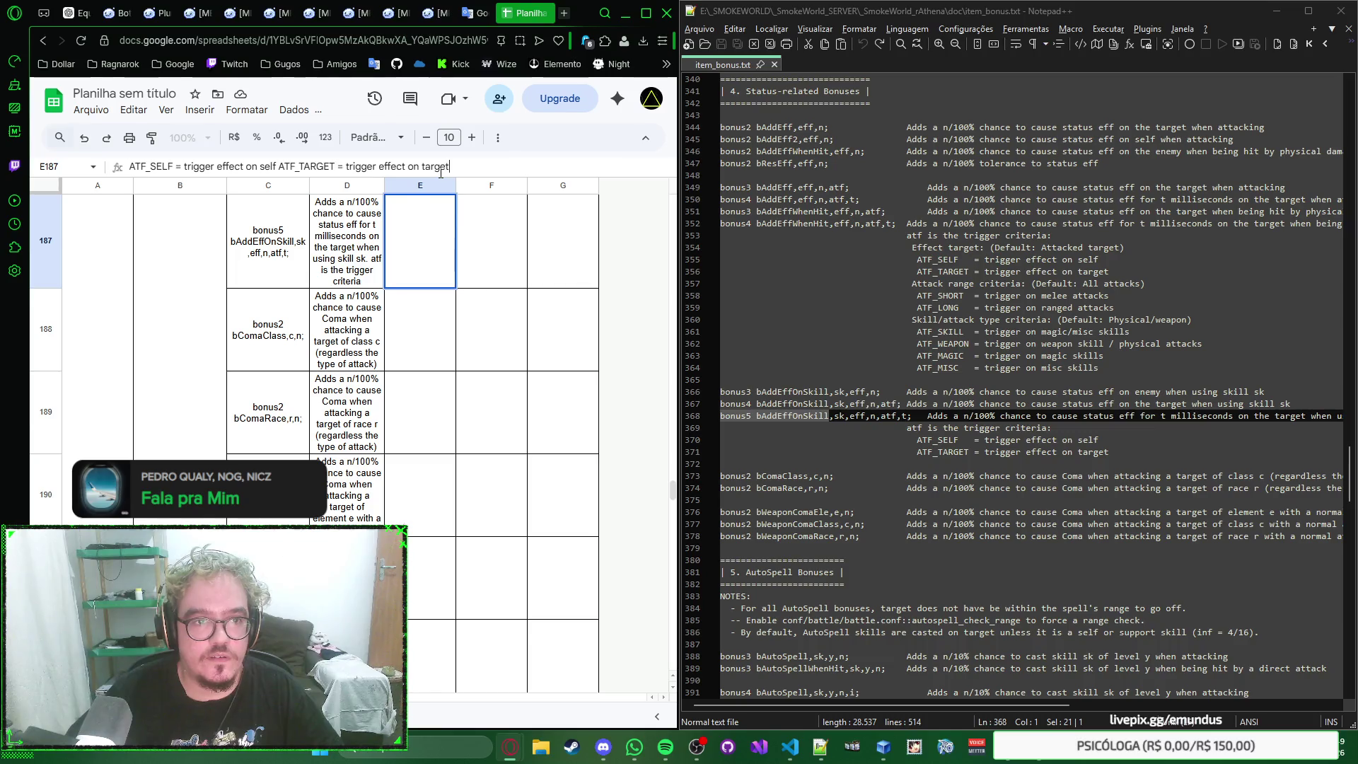
key(ctrl+z)
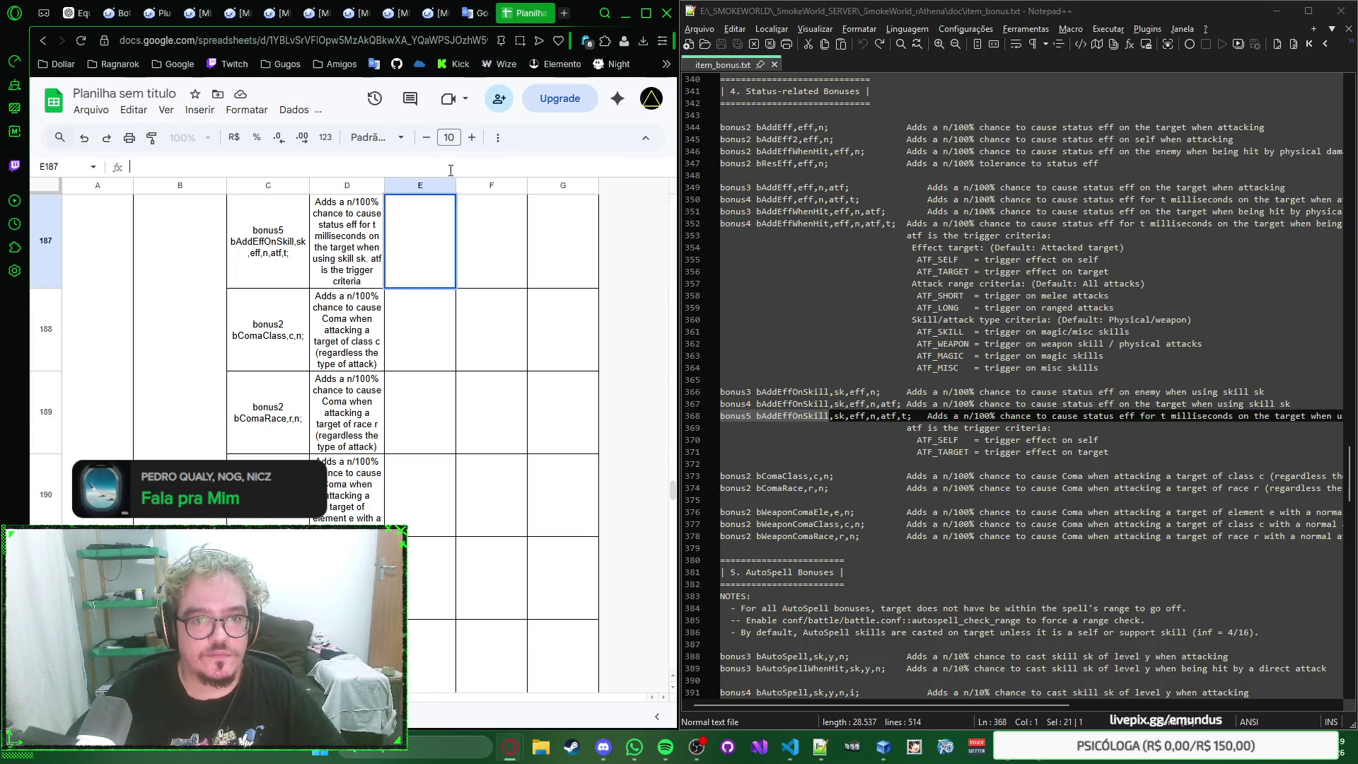
text(ATF_SELF = trigger effect on self ATF_TARGET = trigger effect on target)
key(Return)
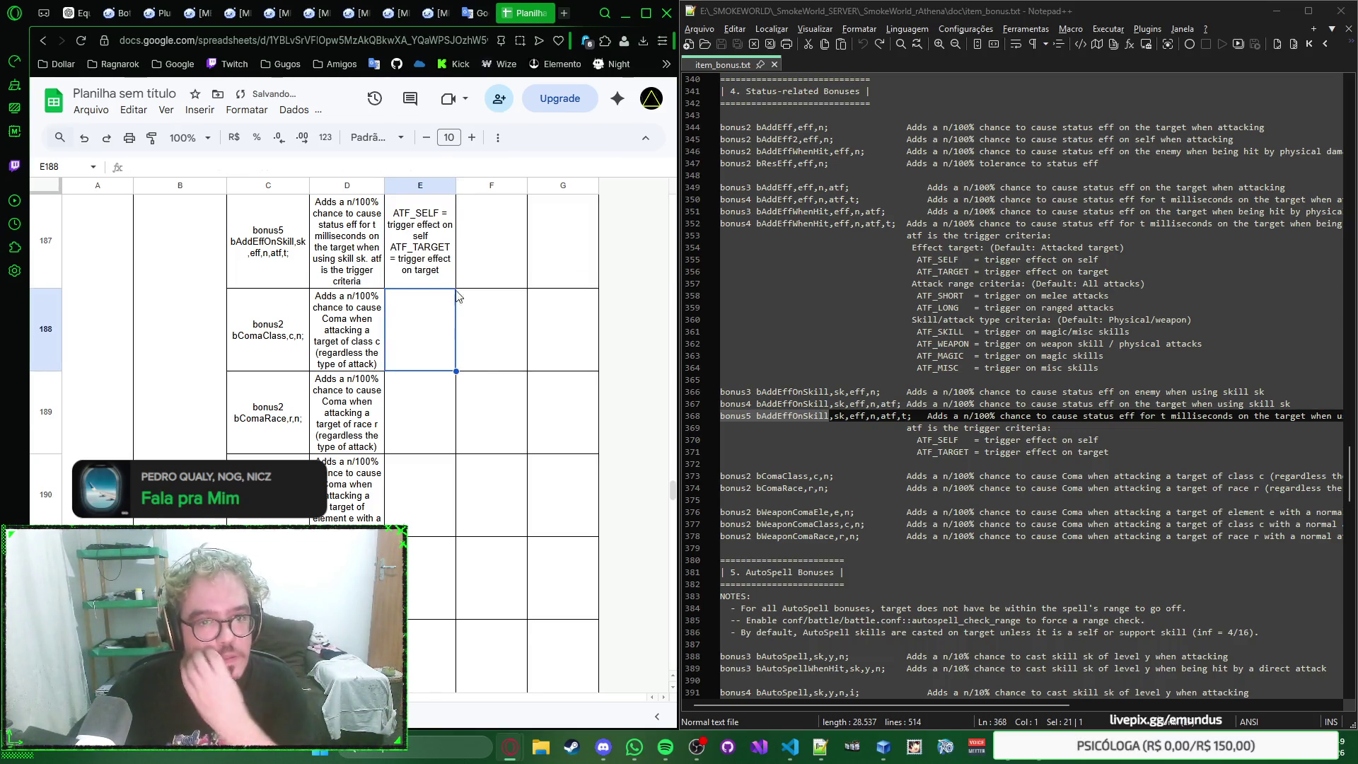
scroll(425, 355, up, 3)
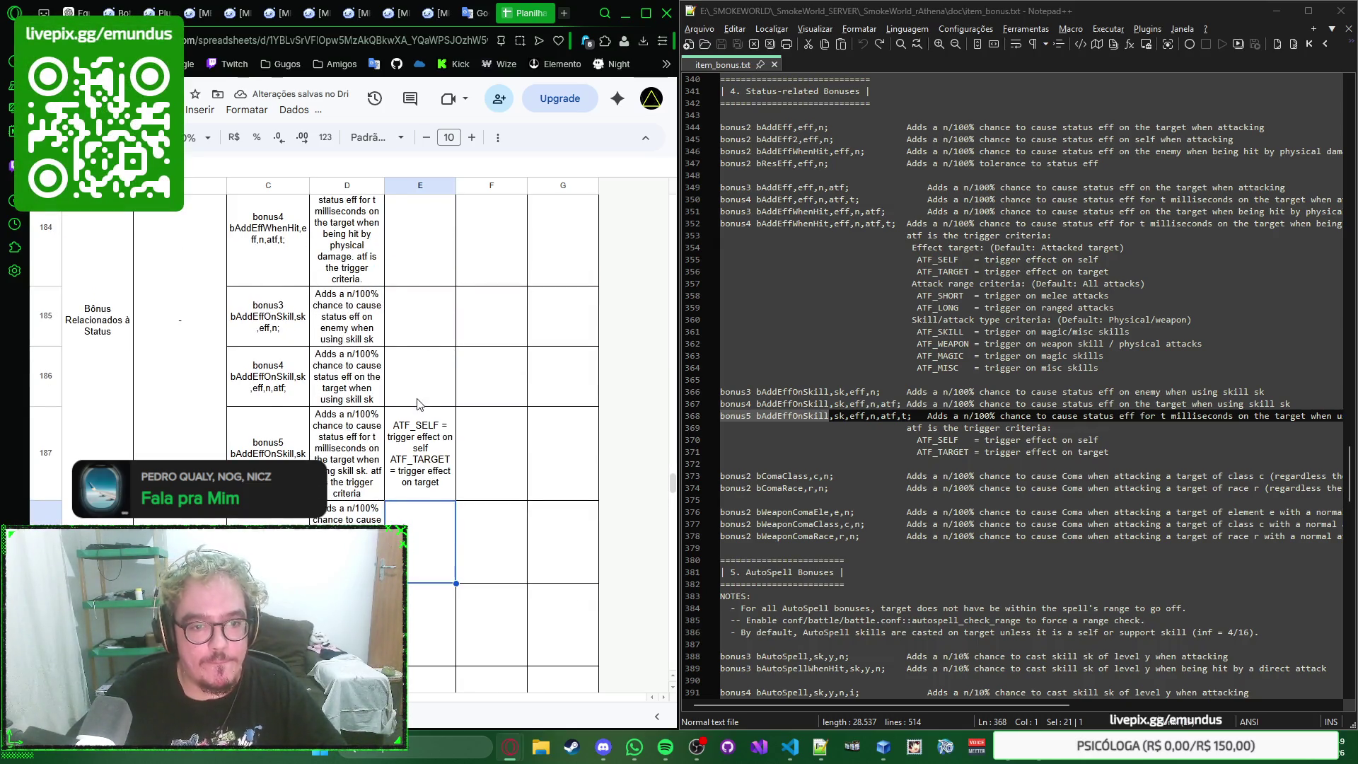
scroll(427, 403, up, 1)
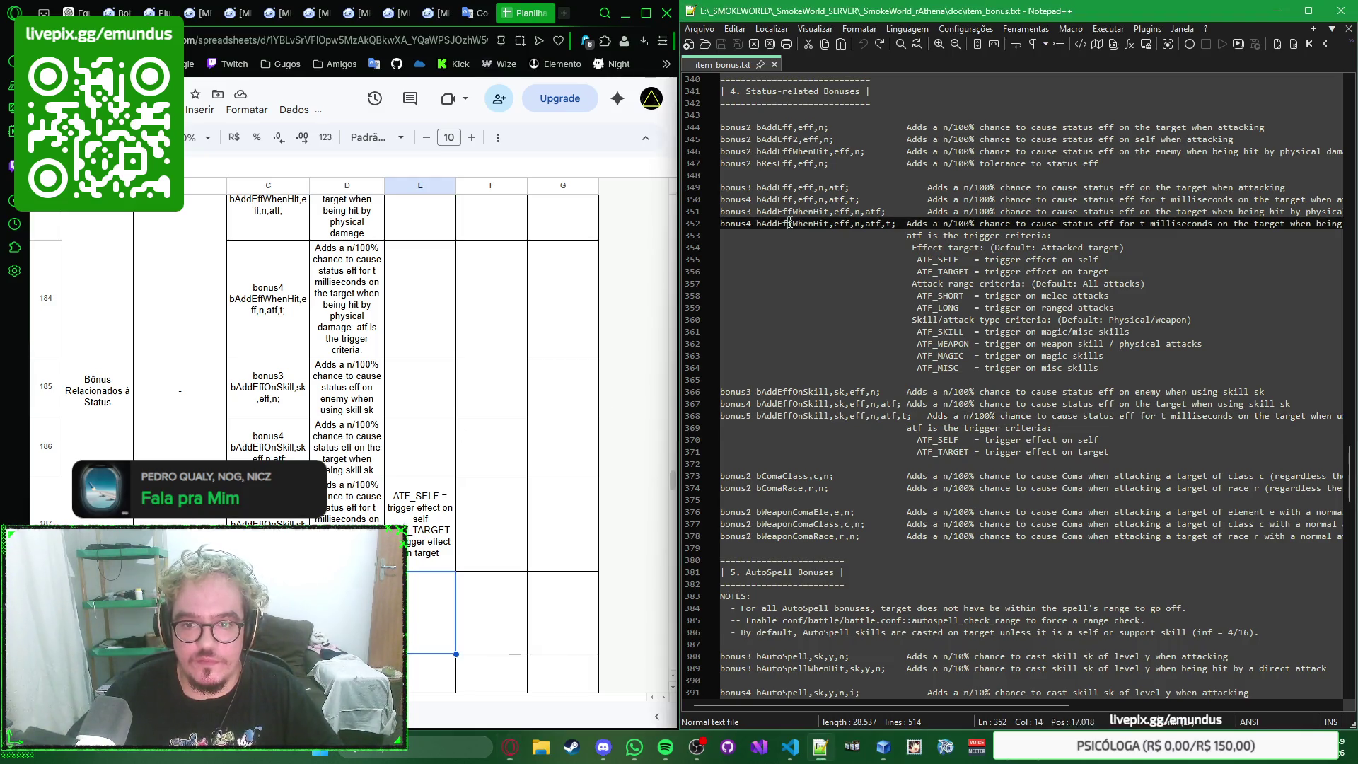
Step: Find the bonus4 bAddEffWhenHit row 184 via search and close the search
drag(829, 222, 721, 223)
click(419, 291)
key(ctrl+f)
key(ctrl+v)
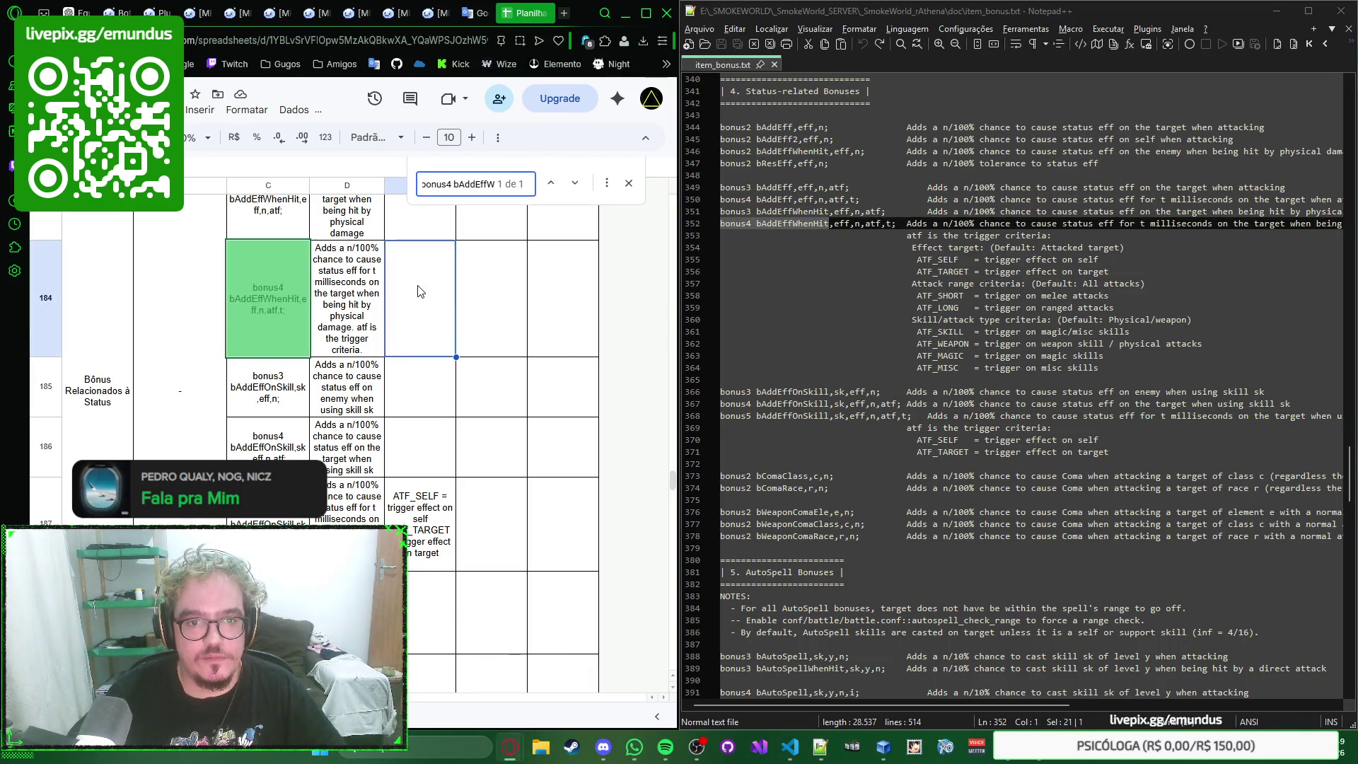
key(Escape)
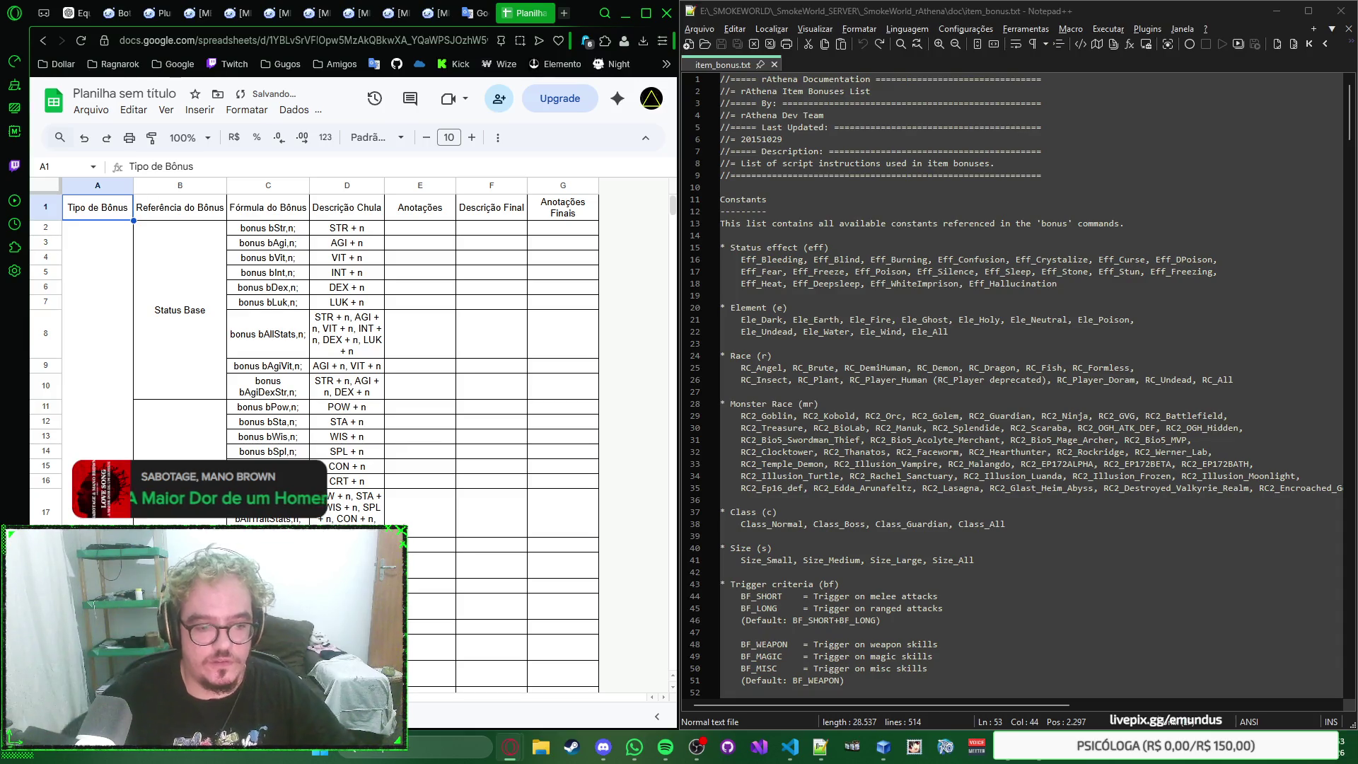
Step: Clear all contents of the old bonus table, keeping its formatting
click(492, 227)
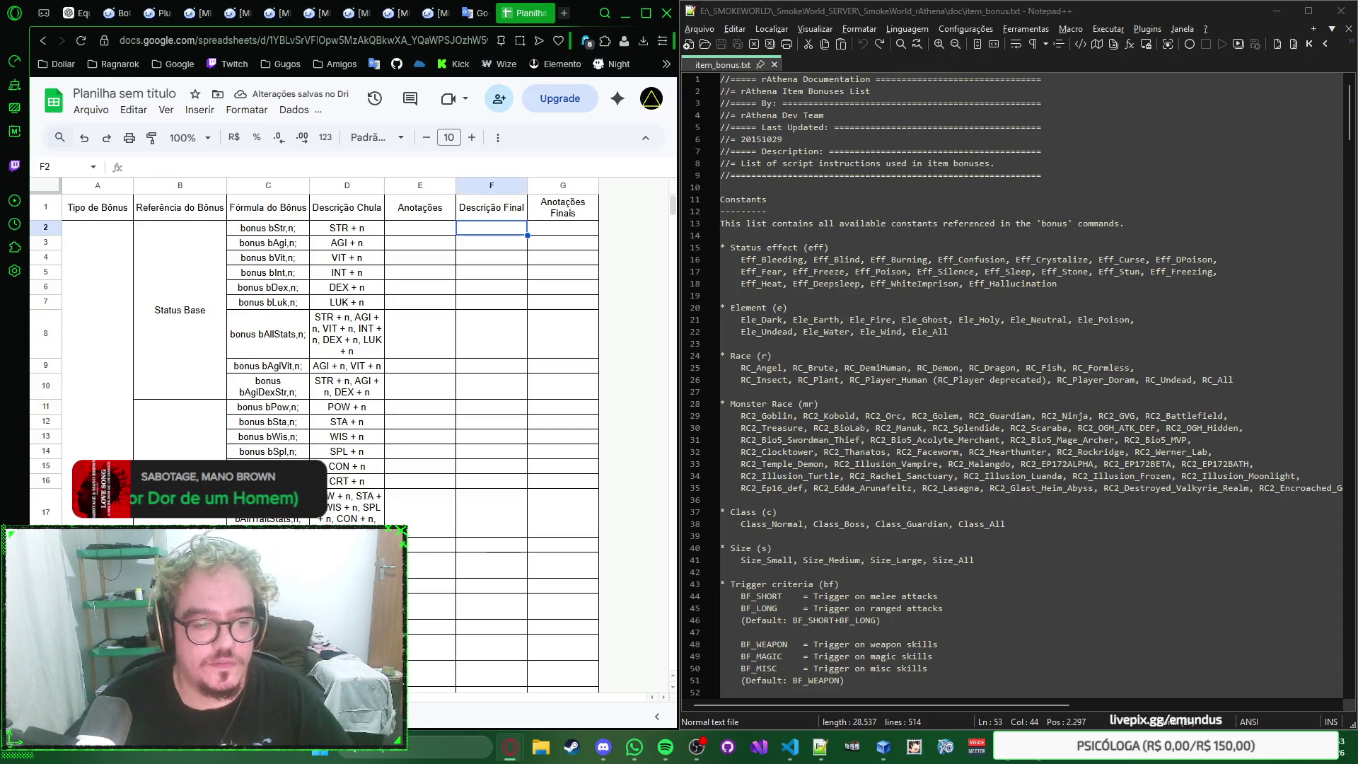
key(ctrl+Home)
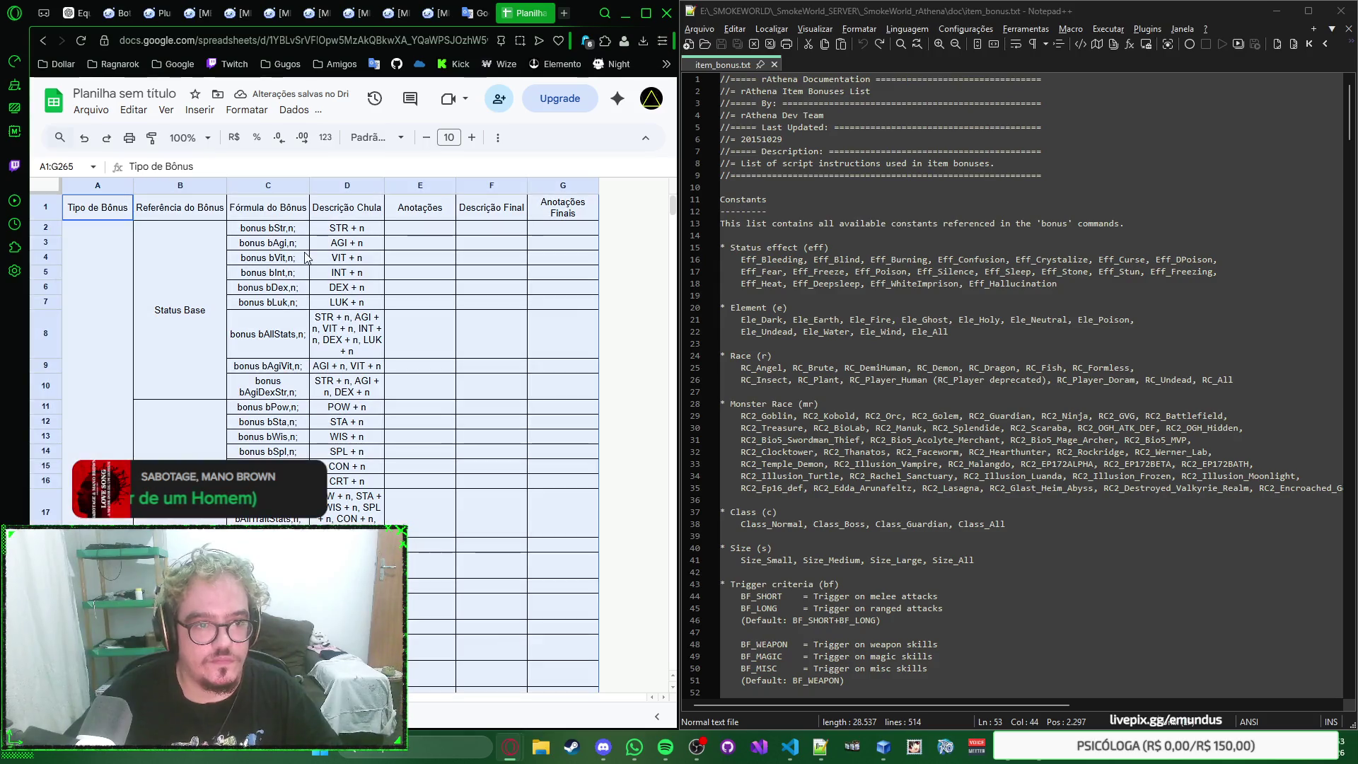
key(ctrl+a)
key(Delete)
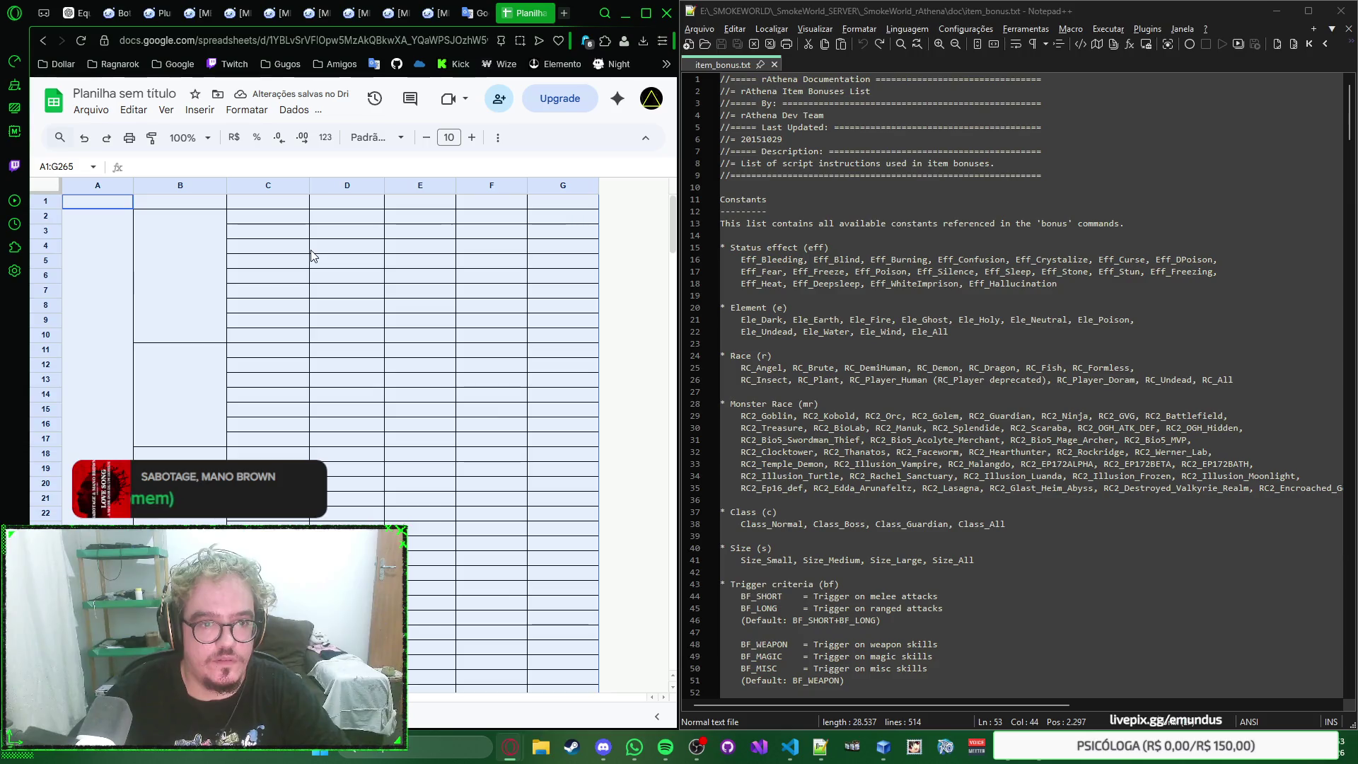
key(ctrl+z)
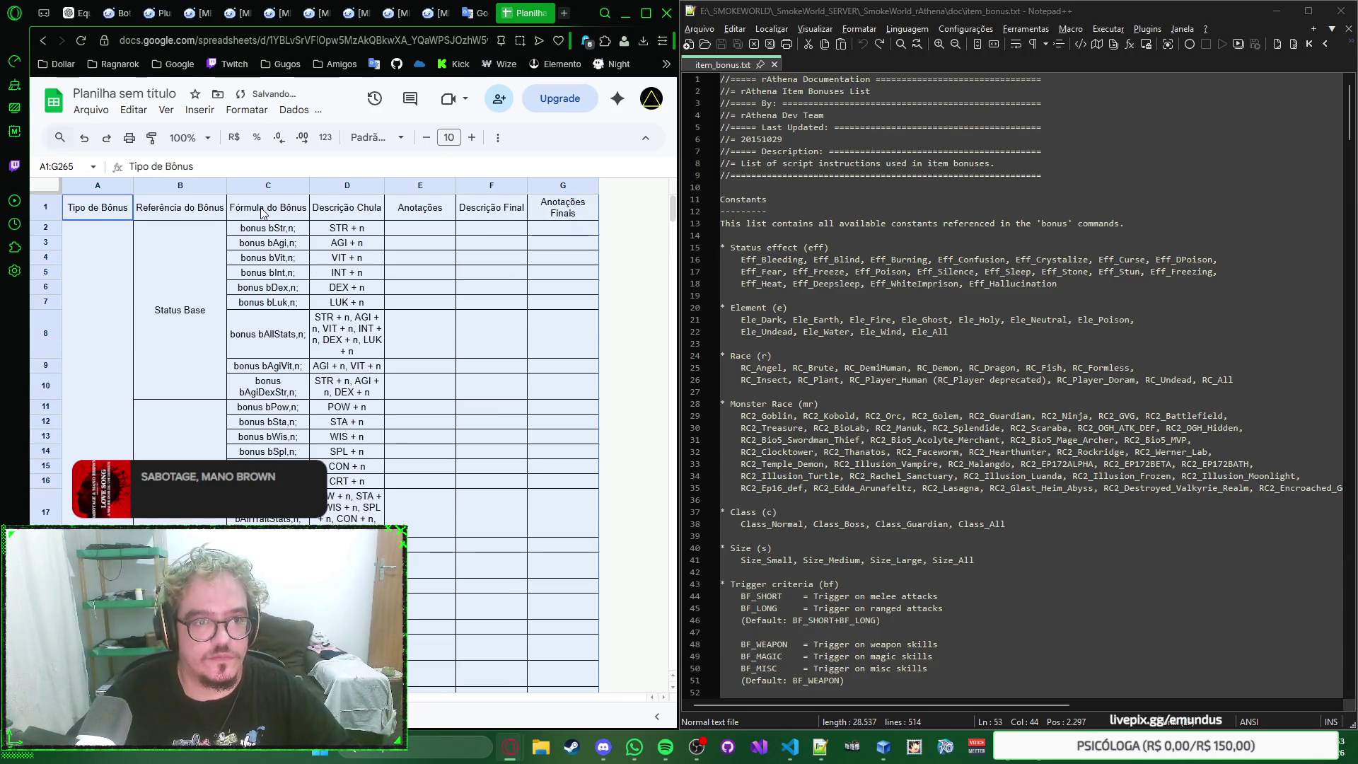
key(Delete)
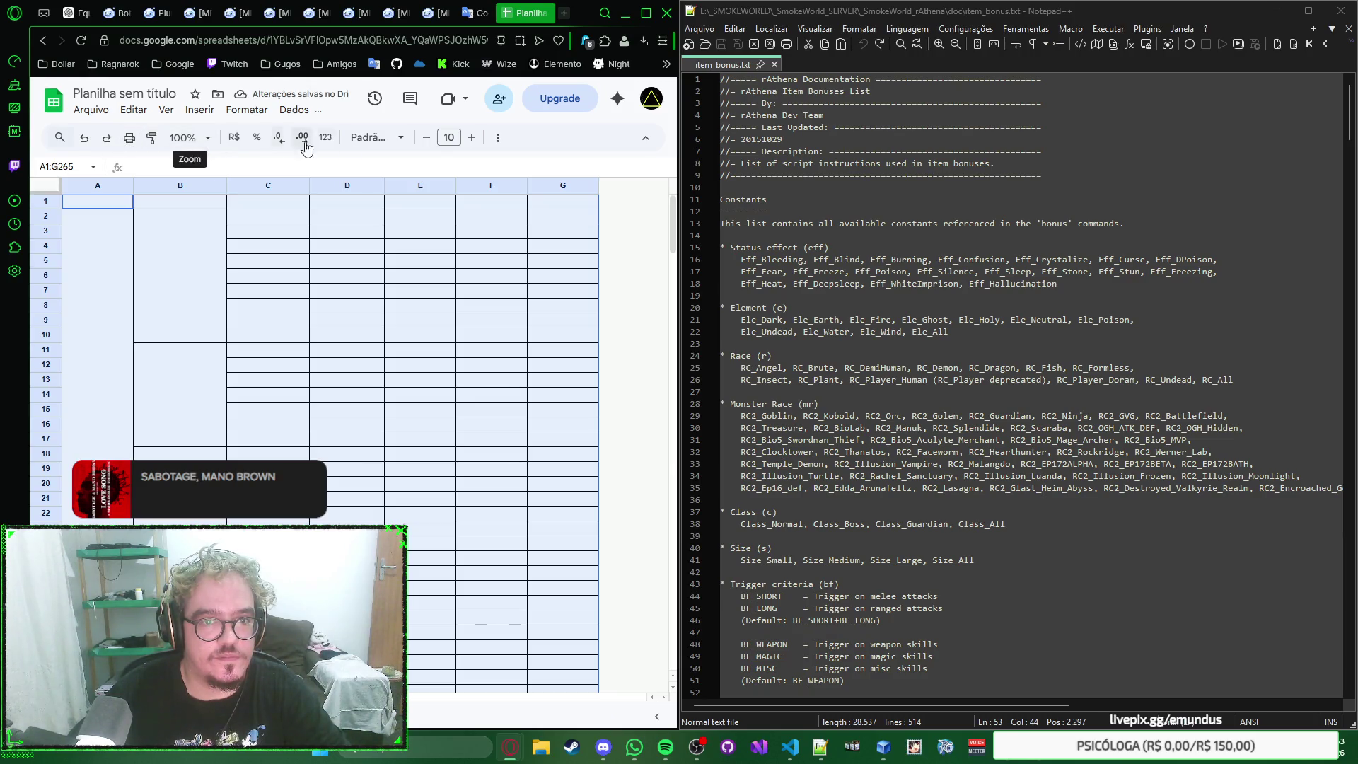
Step: Try Merge all then unmerge, apply All borders to the grid, and go to A1
click(495, 138)
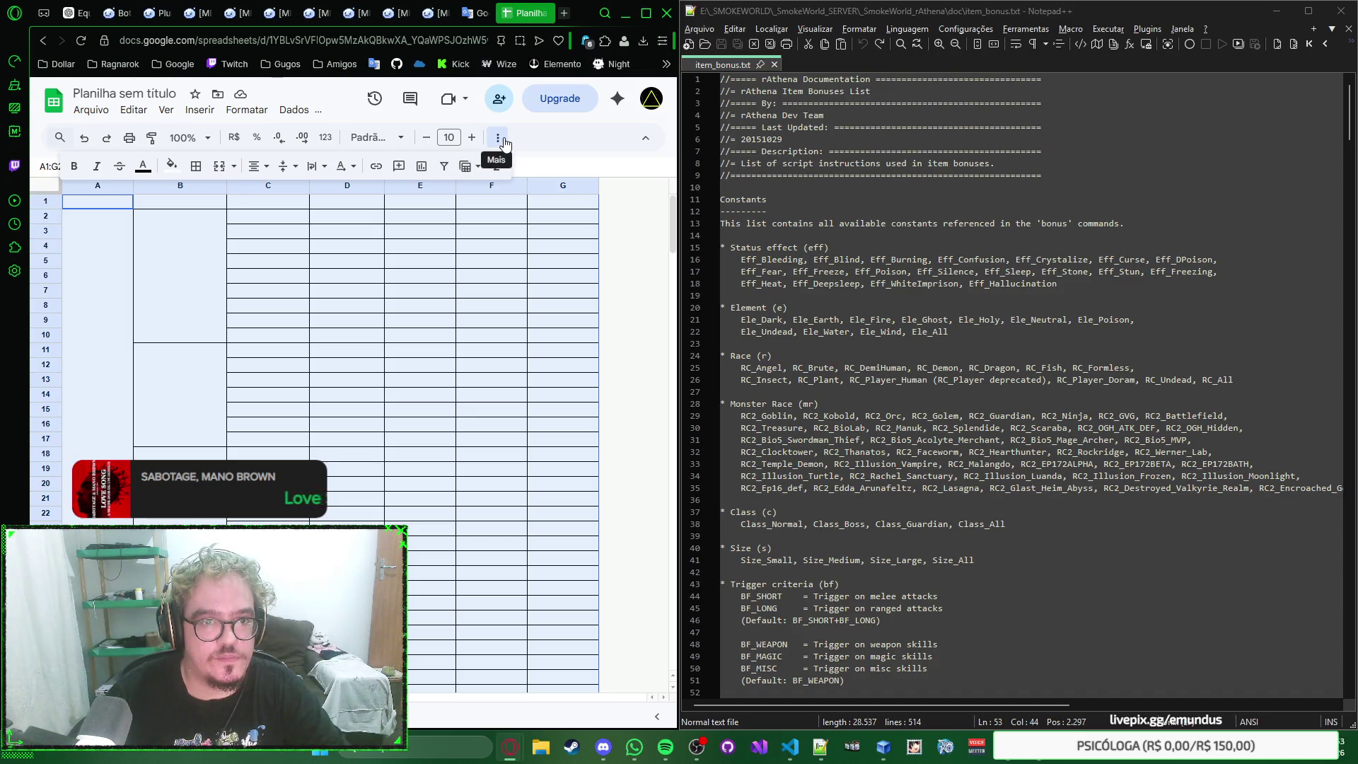
click(237, 169)
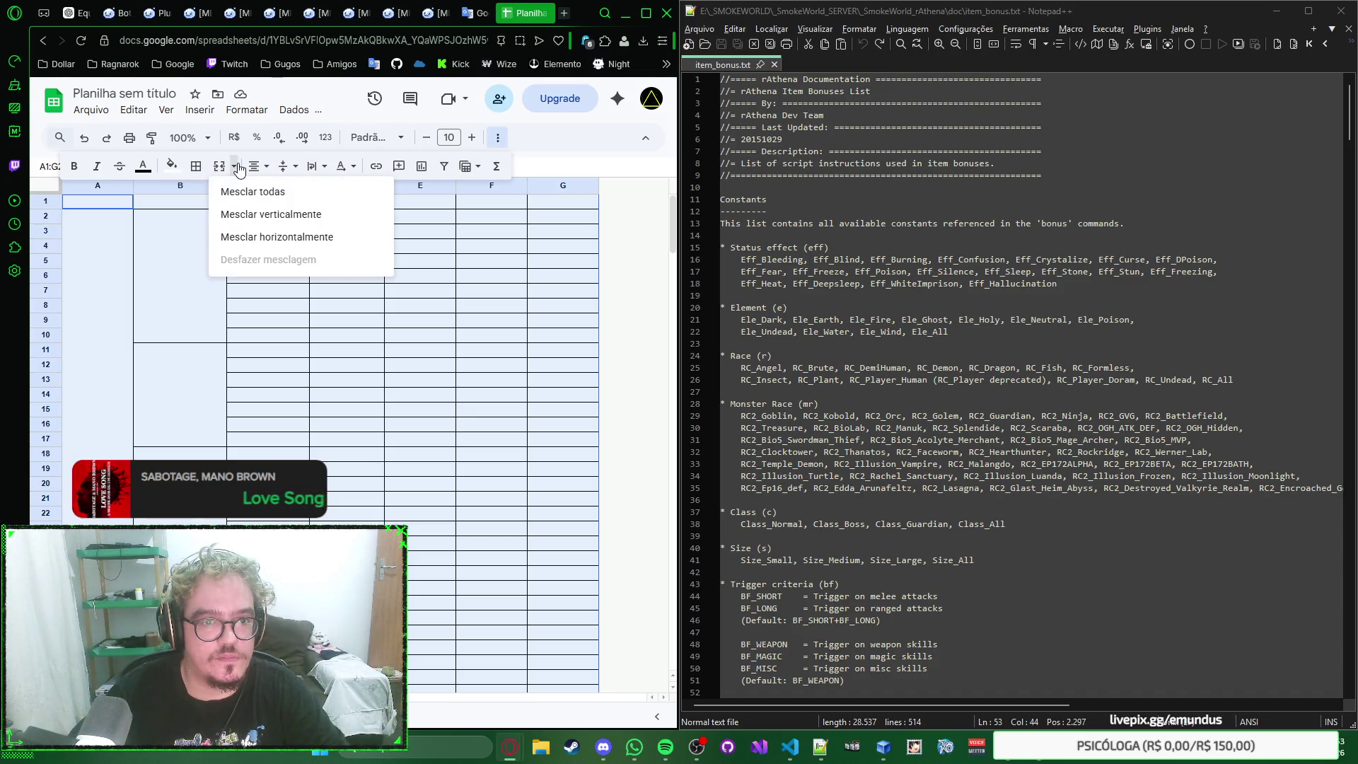
click(243, 191)
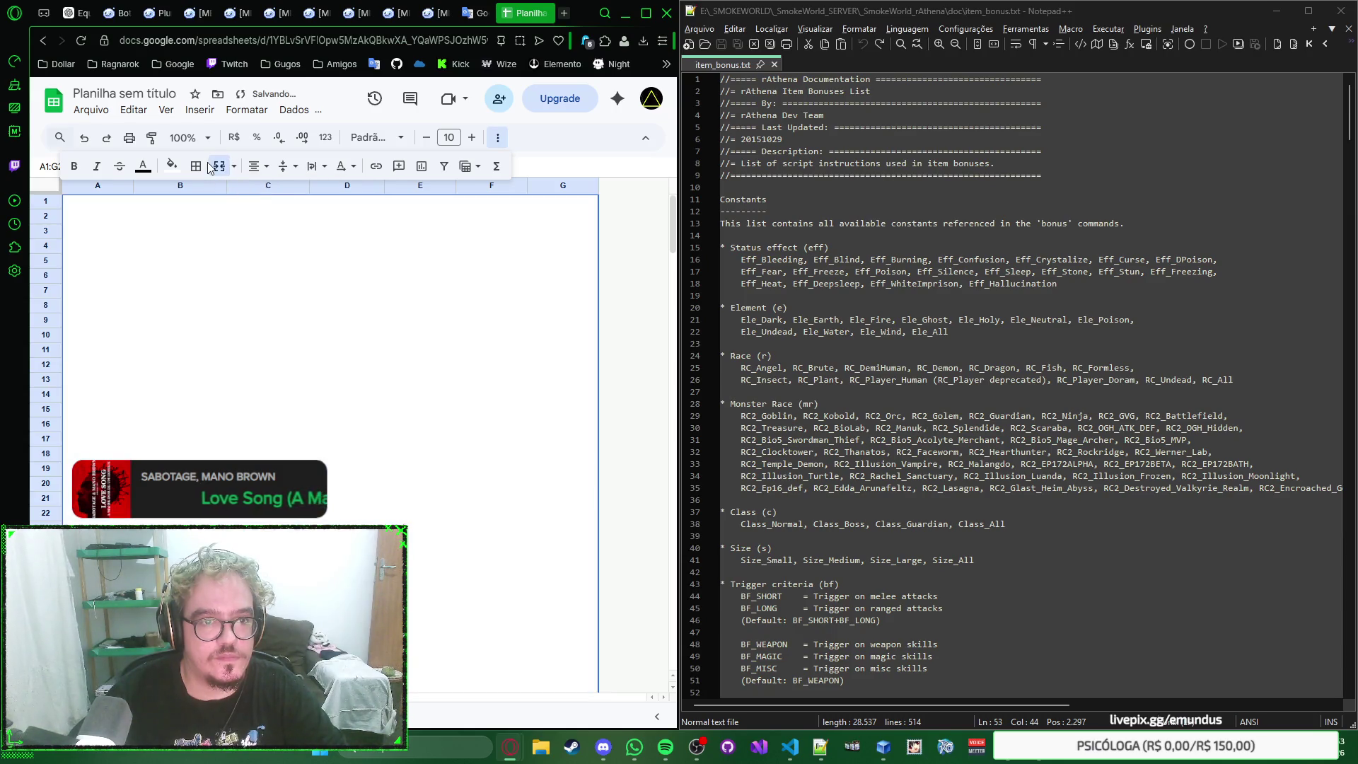
click(219, 167)
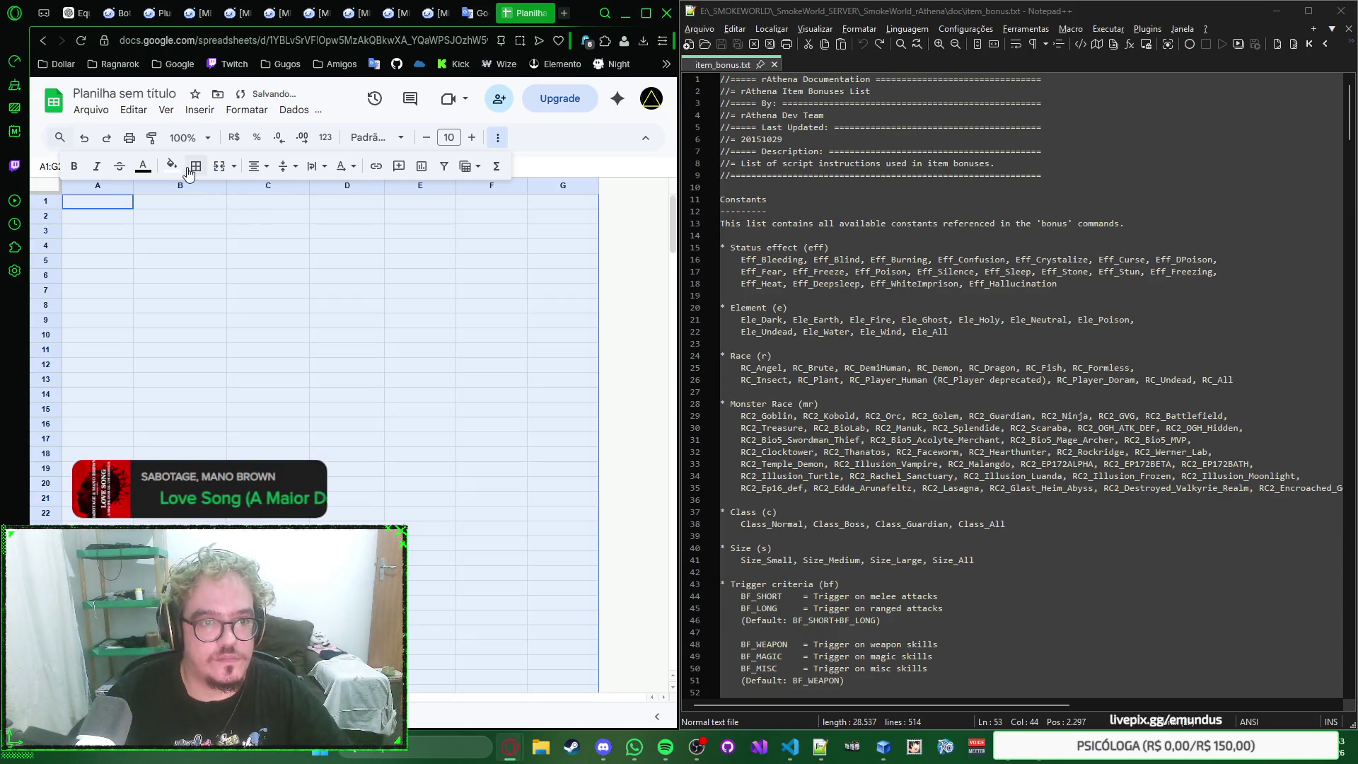
click(195, 167)
click(205, 197)
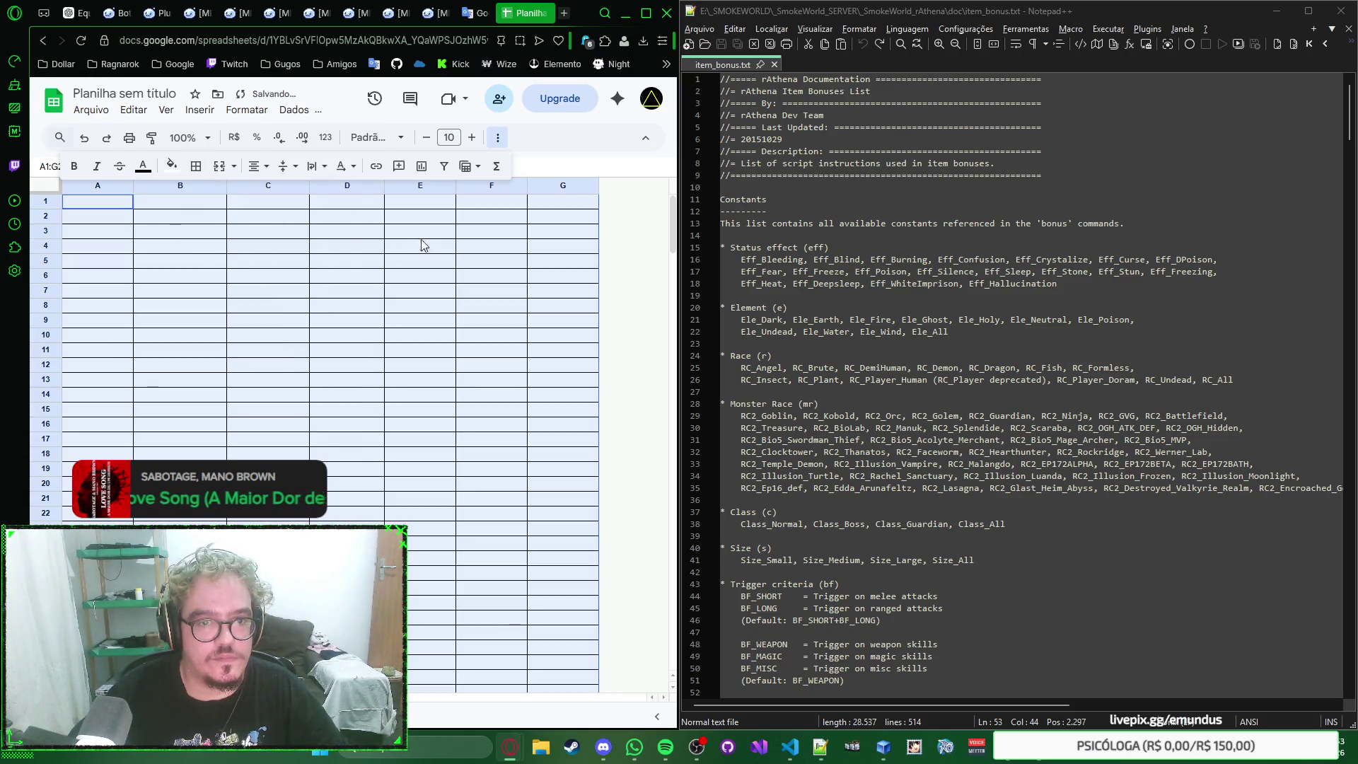
click(348, 217)
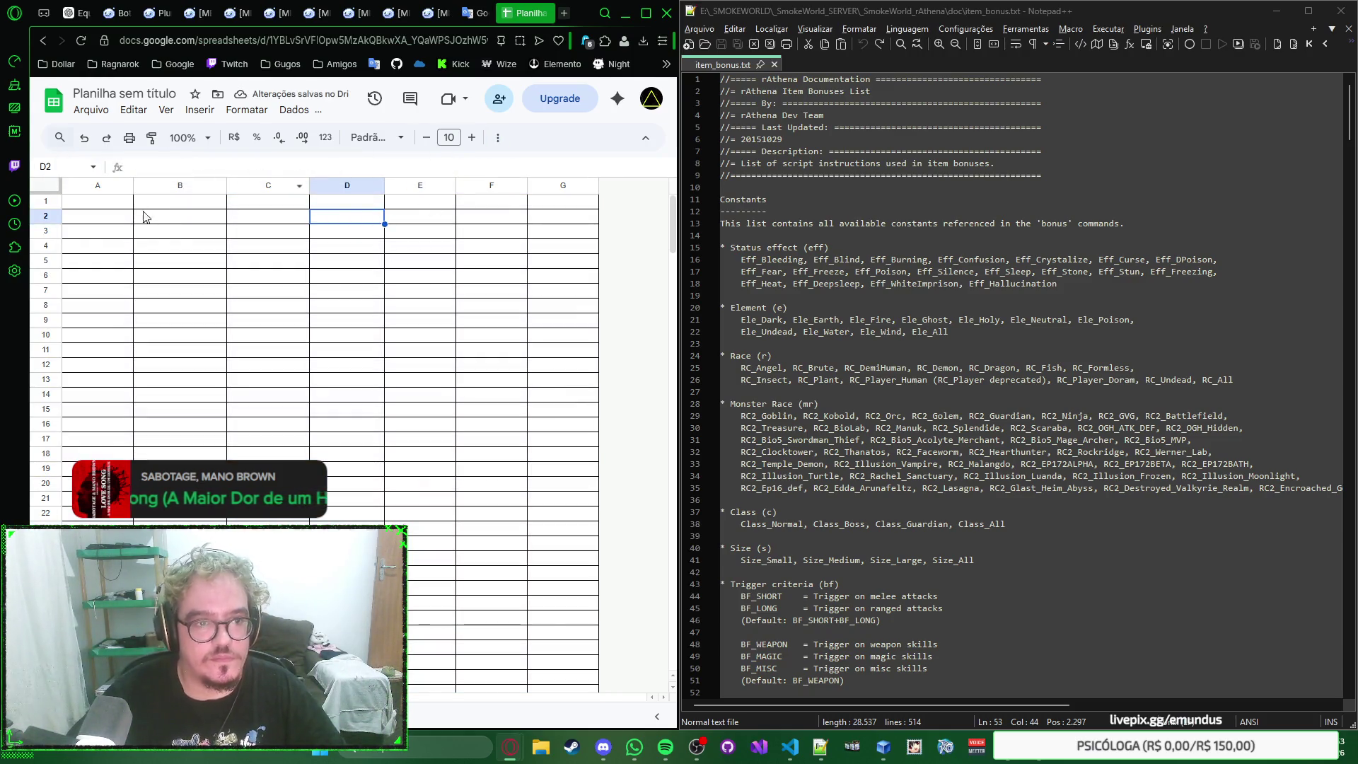
click(109, 203)
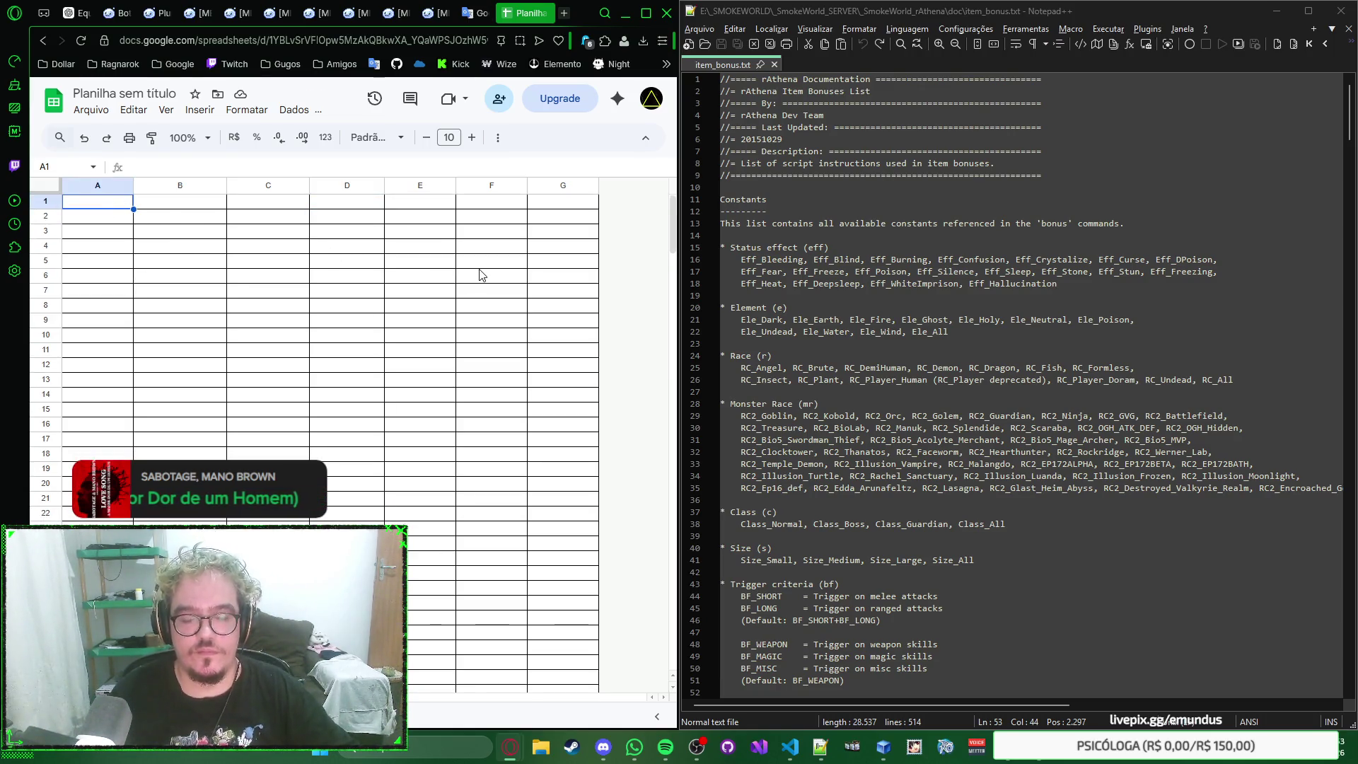
text(Status)
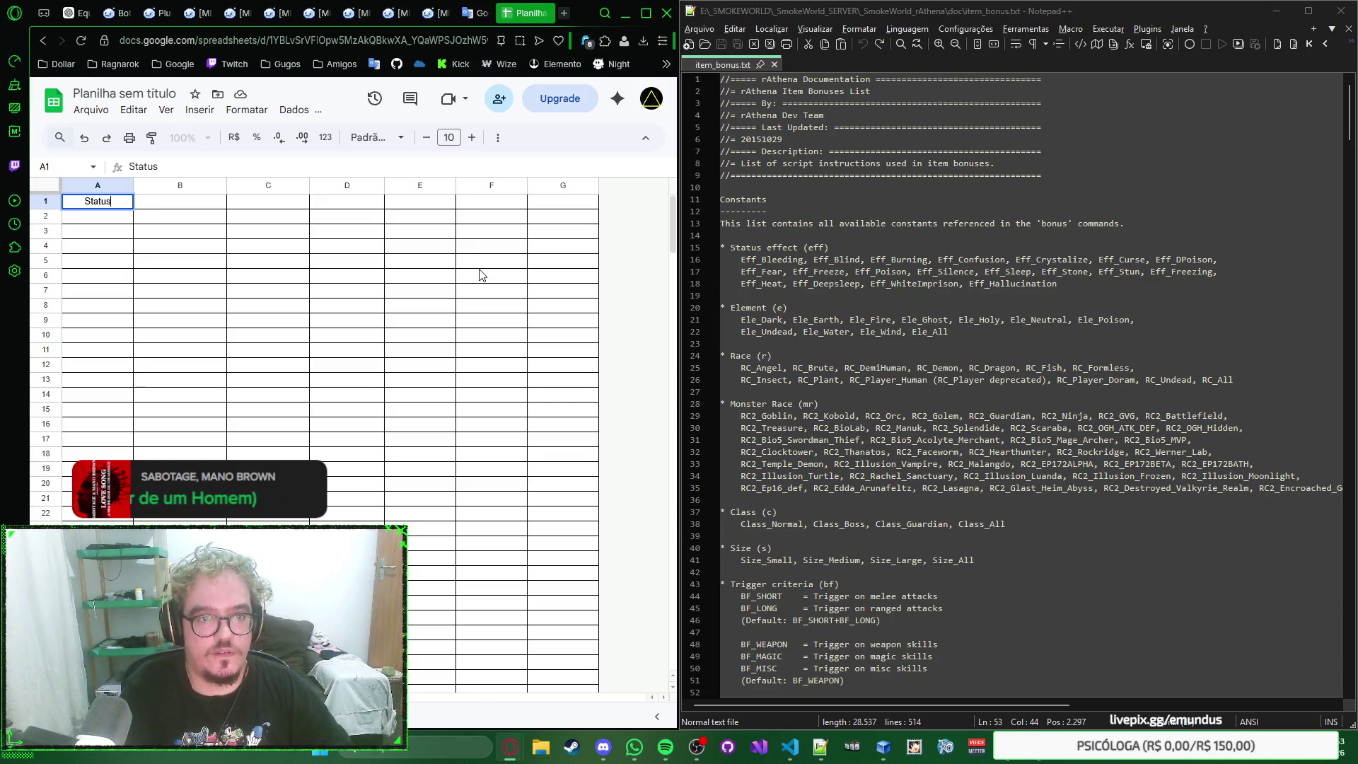
Step: Enter the headers Constante in A1 and Referência in B1
key(ctrl+a)
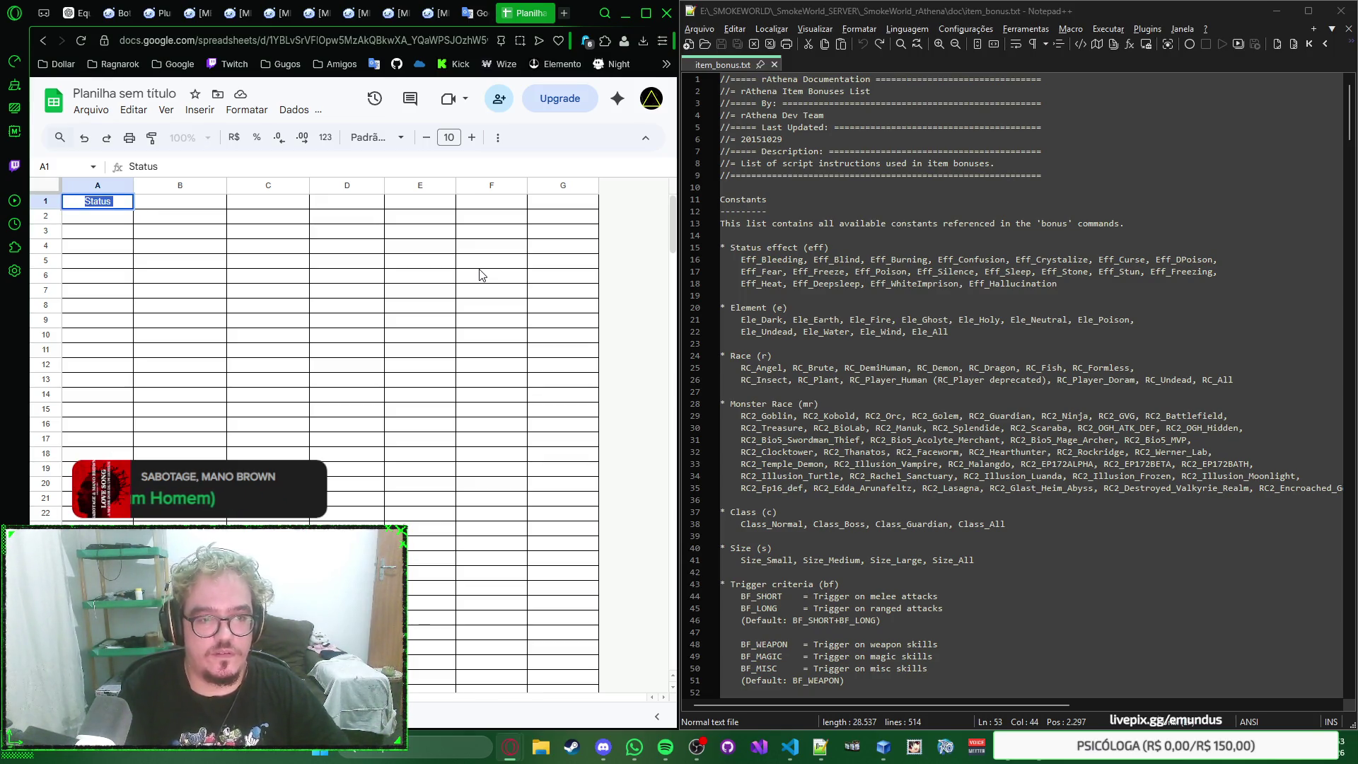
text(Nome)
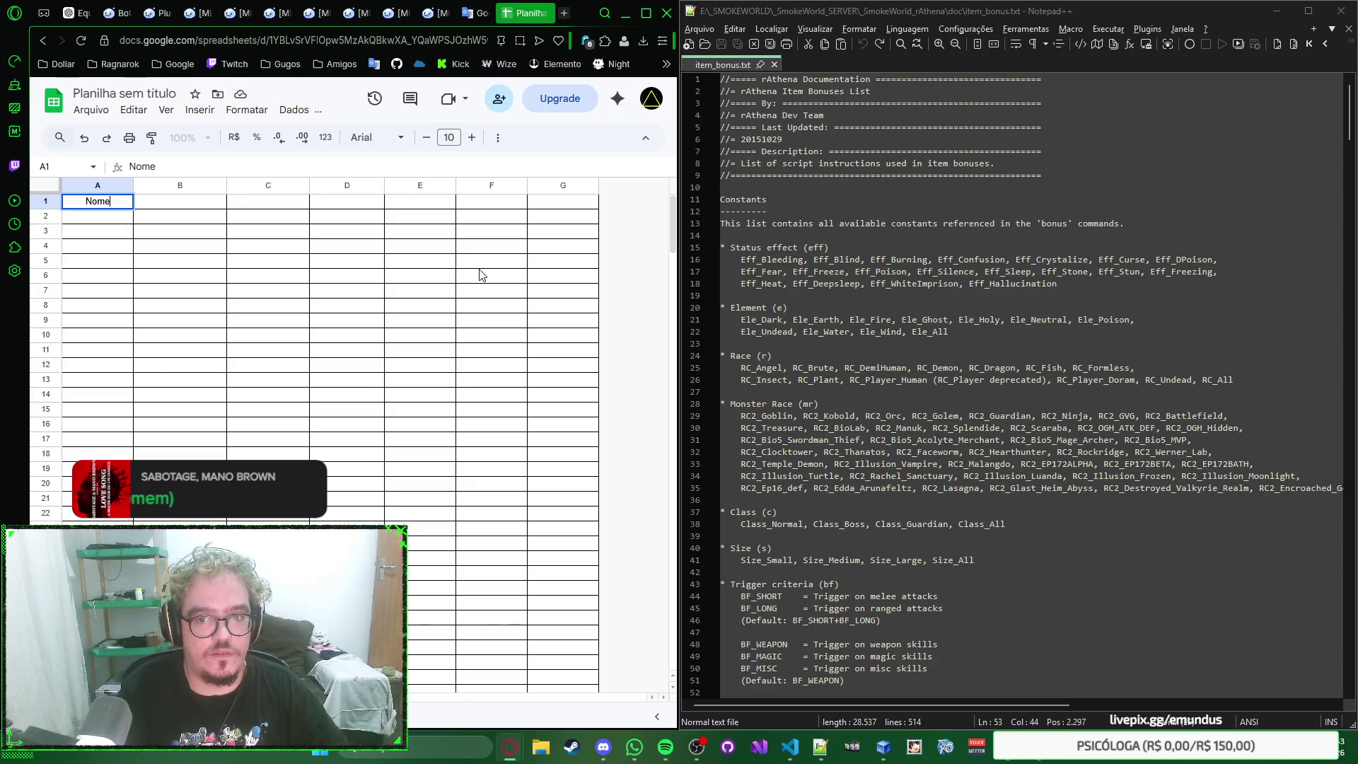
key(ctrl+a)
text(Cons)
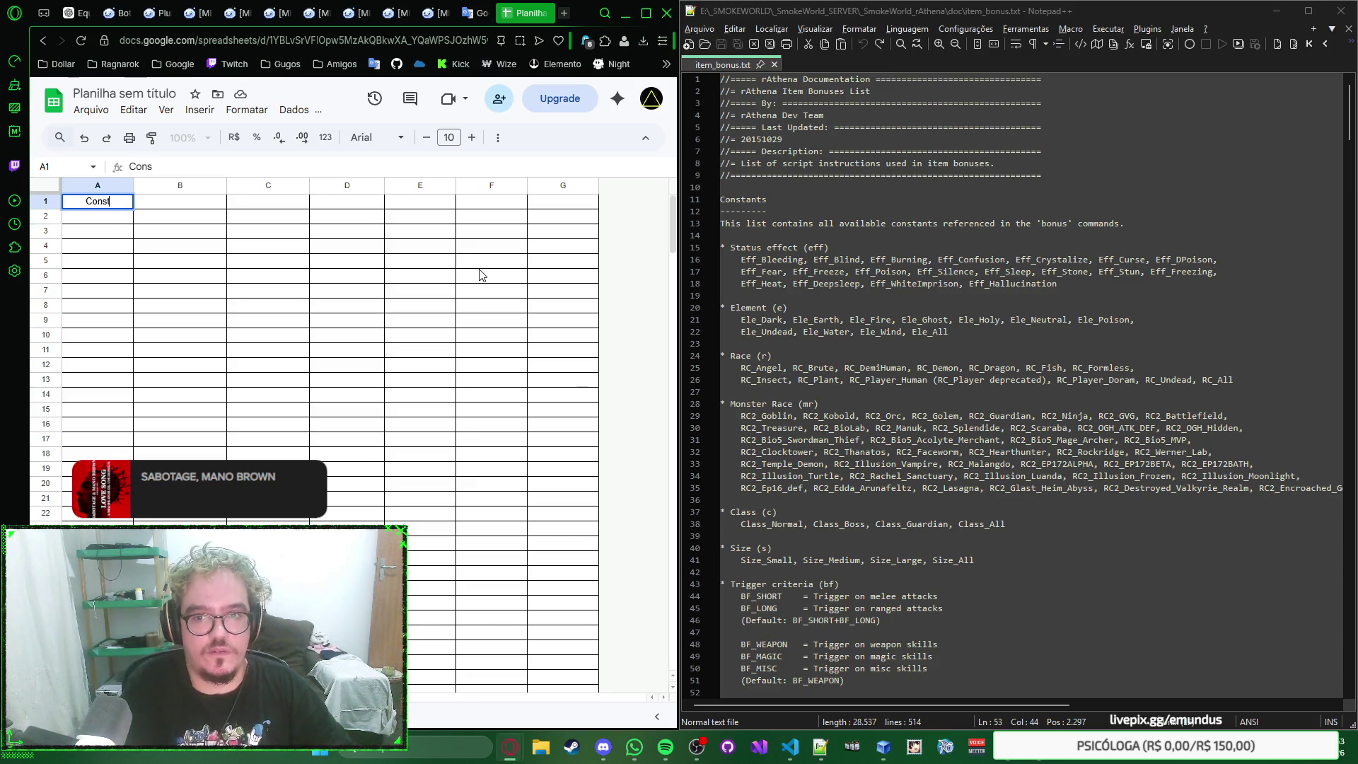
text(tante)
key(Tab)
text(Ref)
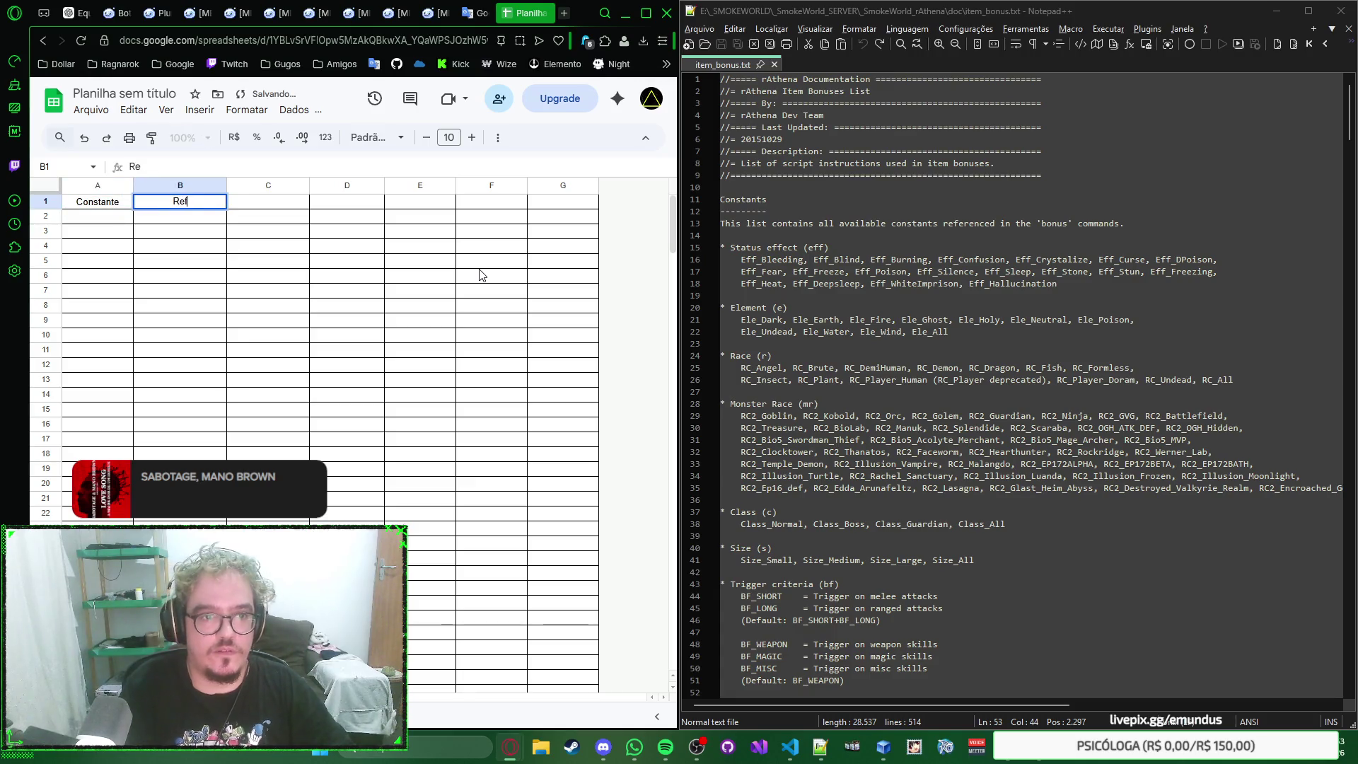
text(erência)
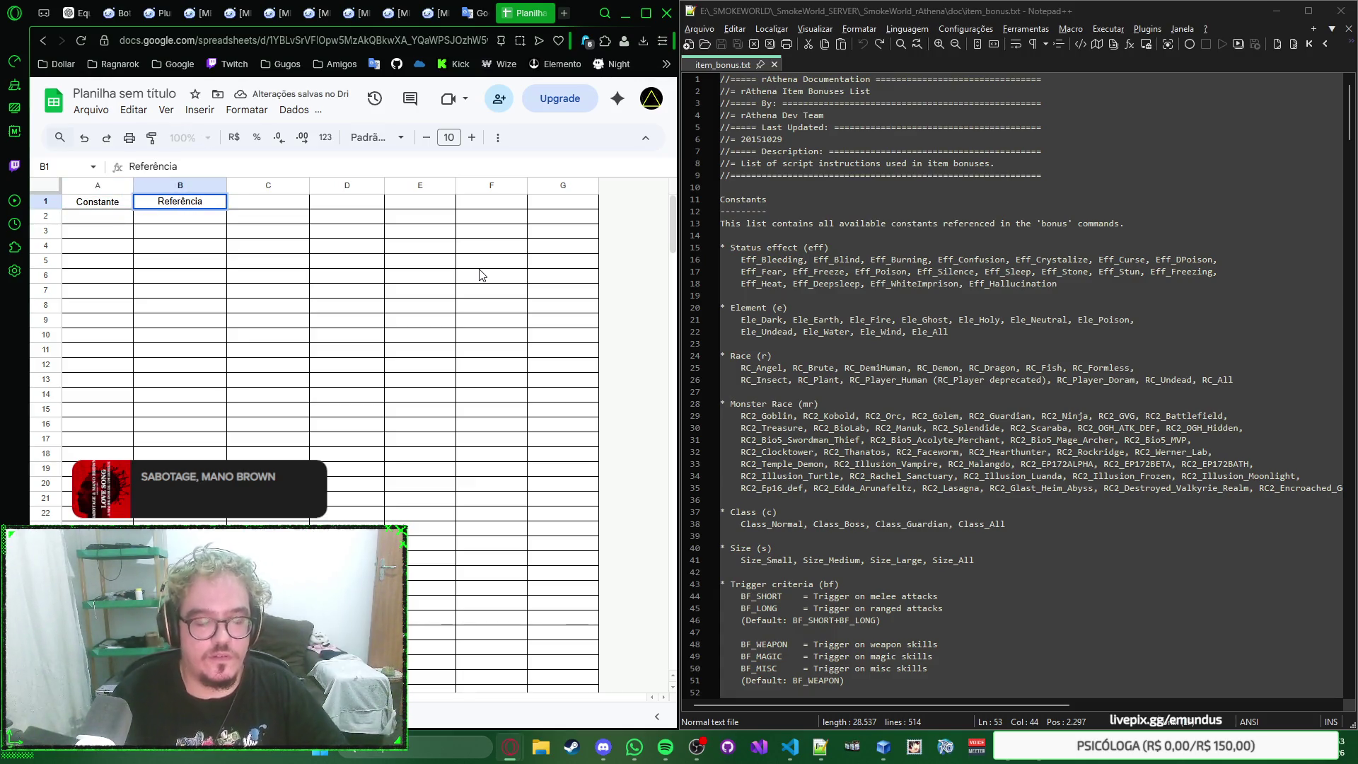
key(Return)
key(Up)
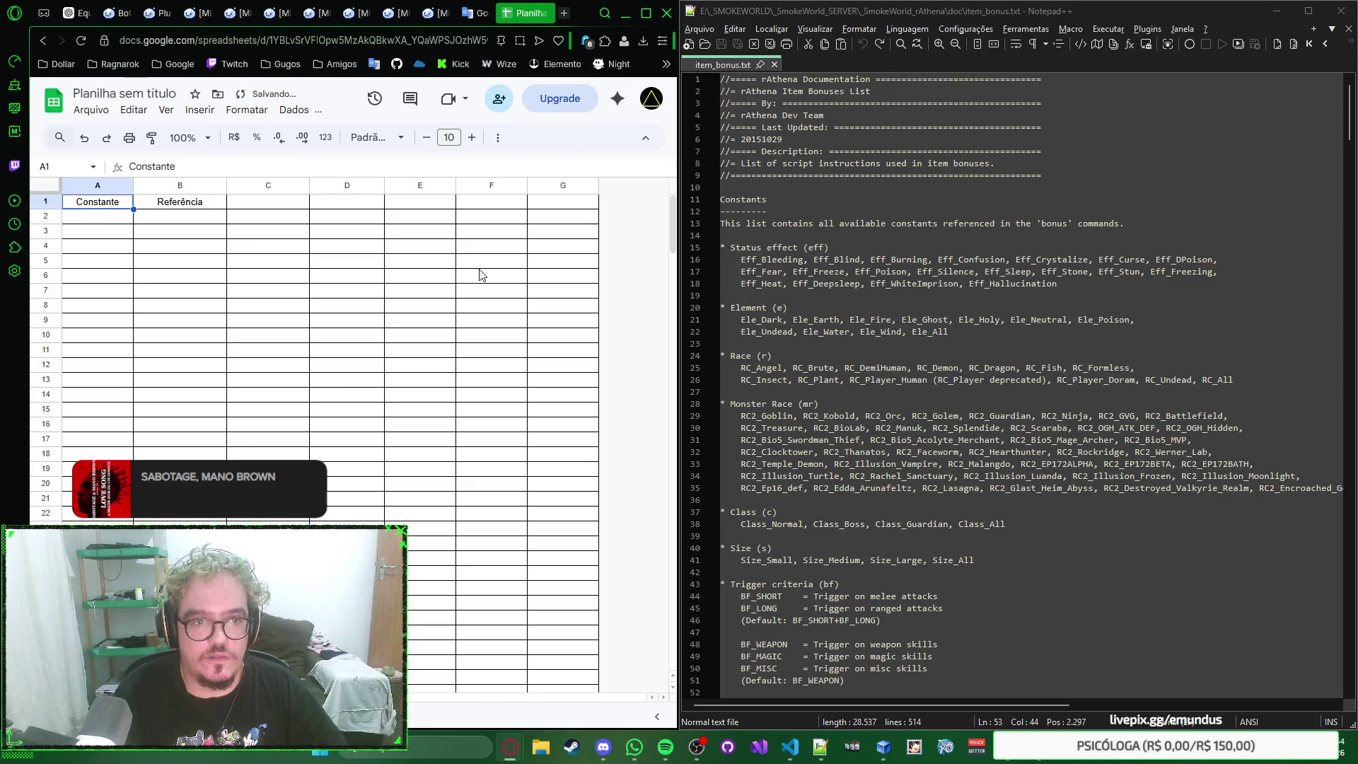
key(Right)
key(Down)
key(Left)
text(eff)
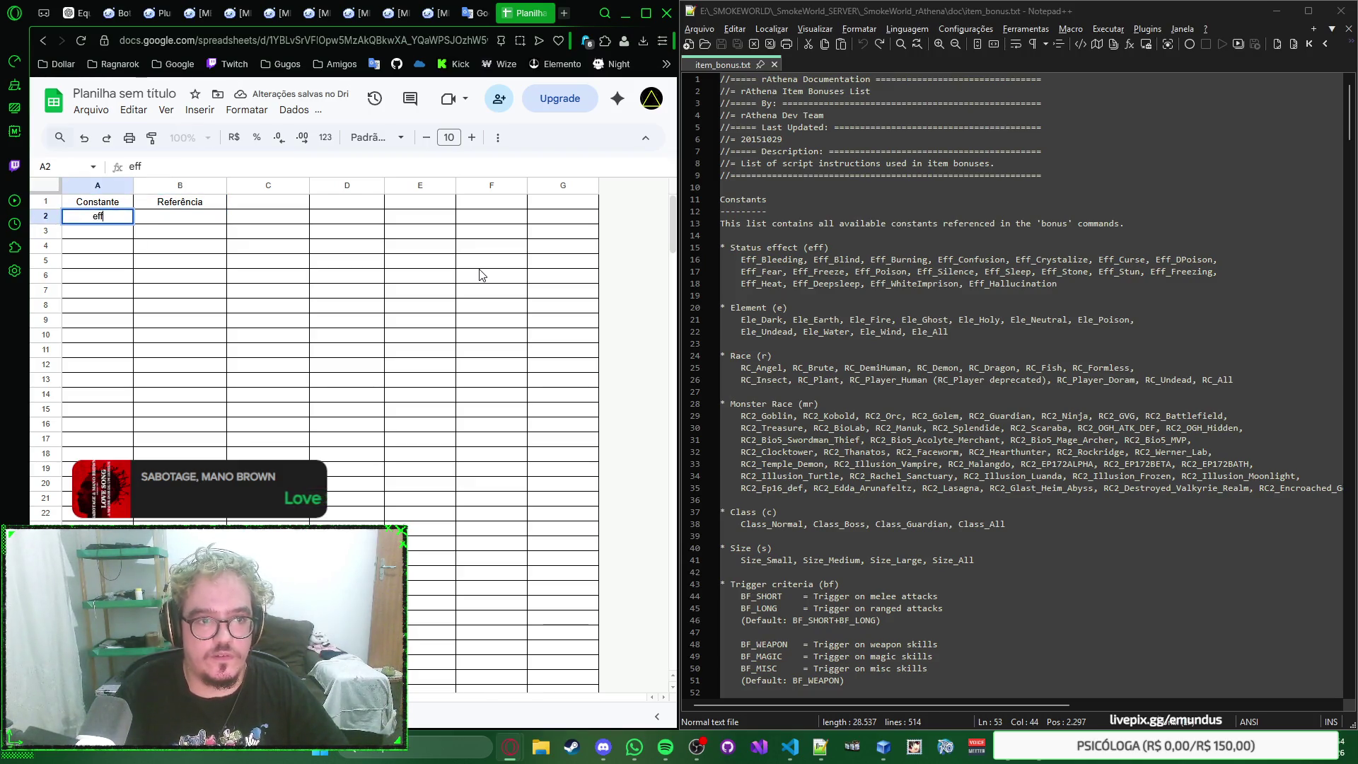
Step: Enter eff in A2 and e in A3, correcting the mistyped entries
key(Return)
text(eff)
key(Return)
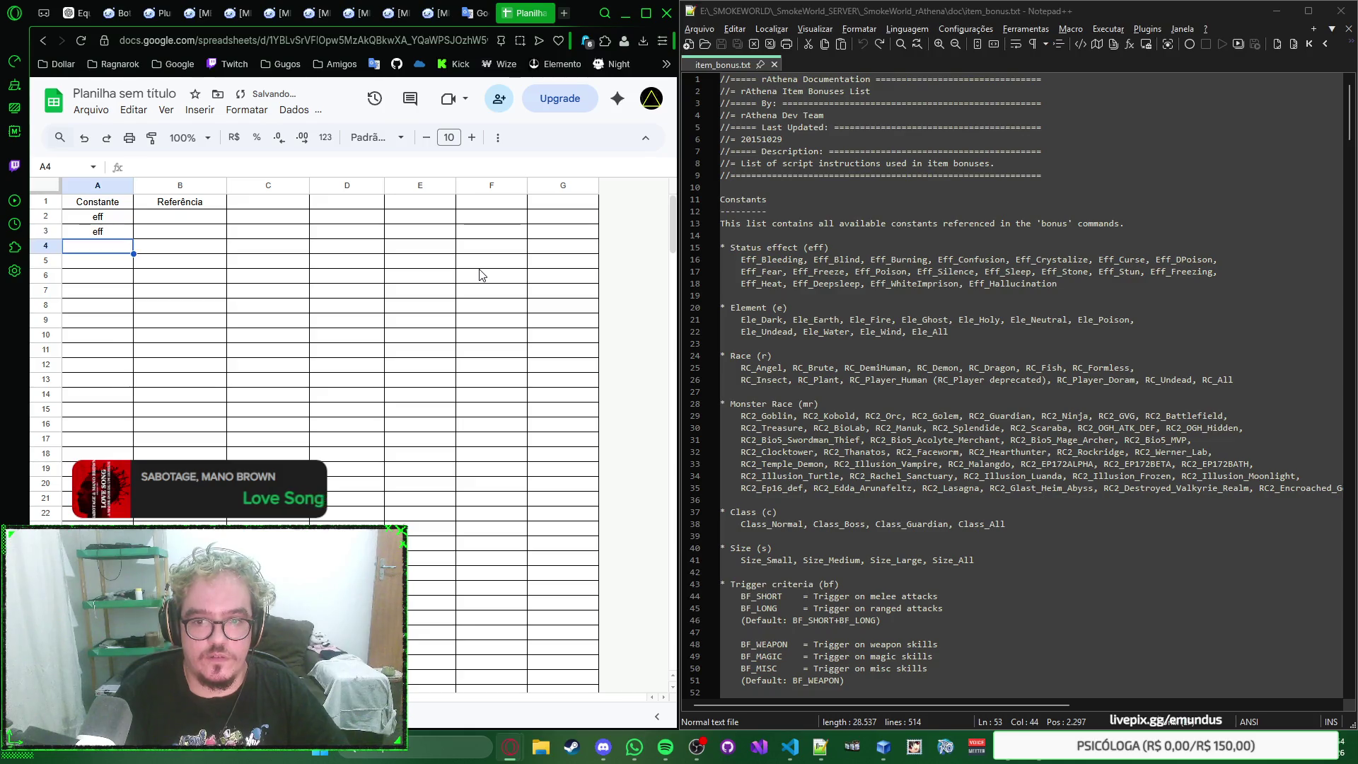
text(rac)
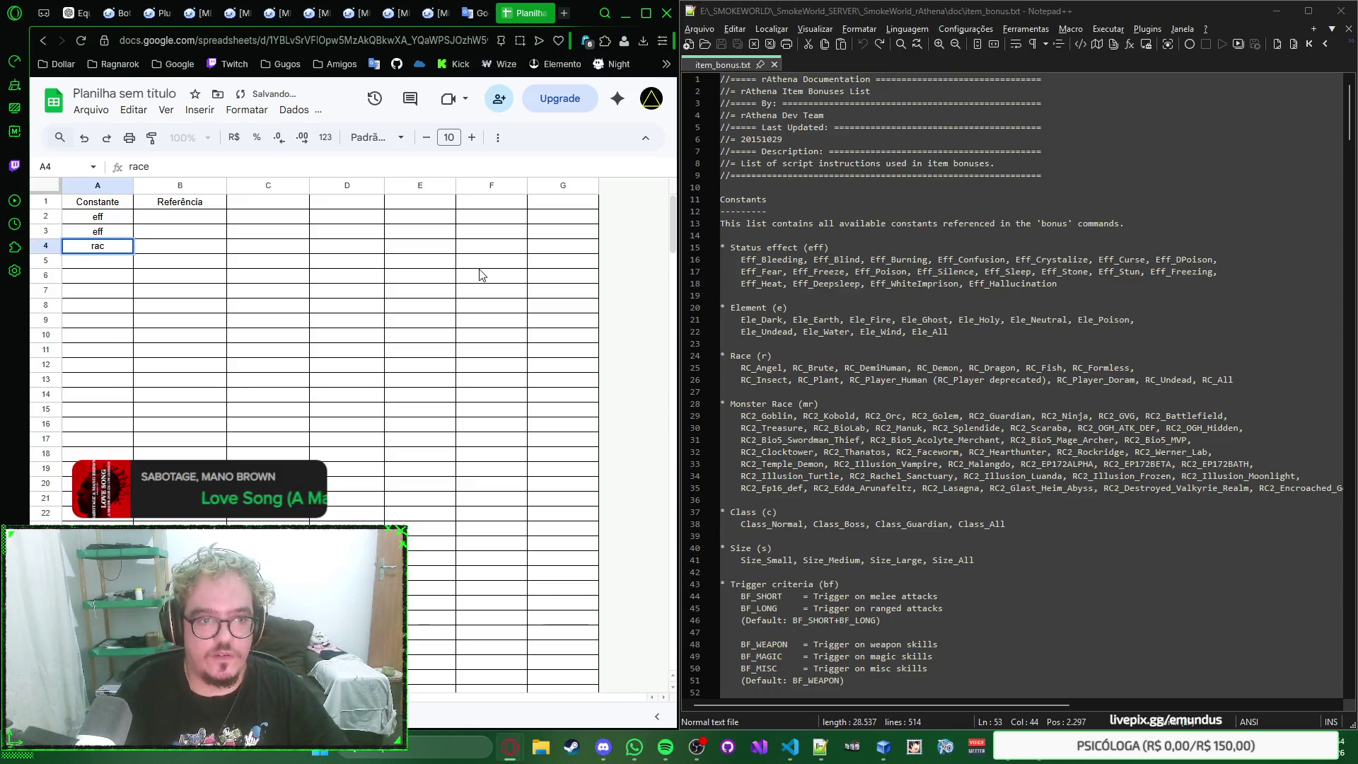
key(BackSpace)
key(BackSpace)
key(BackSpace)
key(Up)
key(Up)
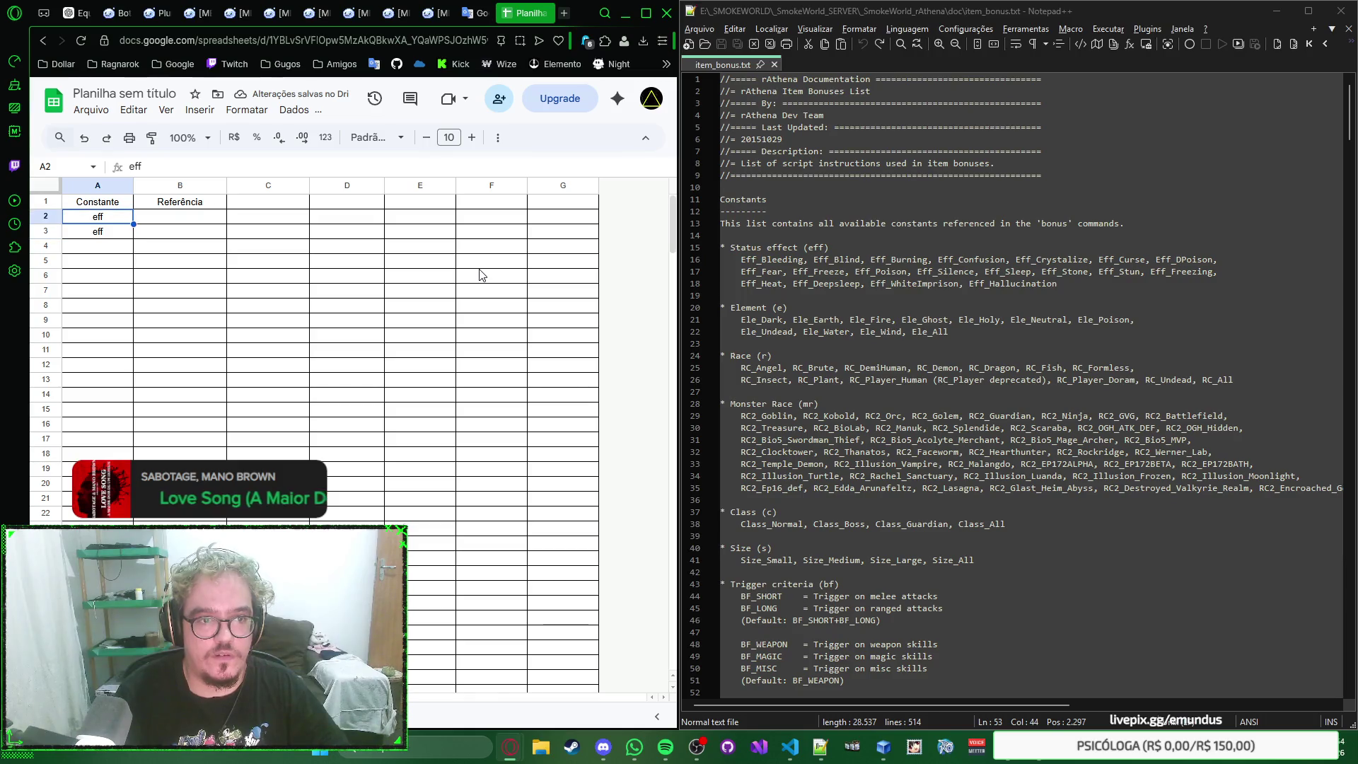
key(Down)
key(Return)
key(BackSpace)
key(BackSpace)
key(Return)
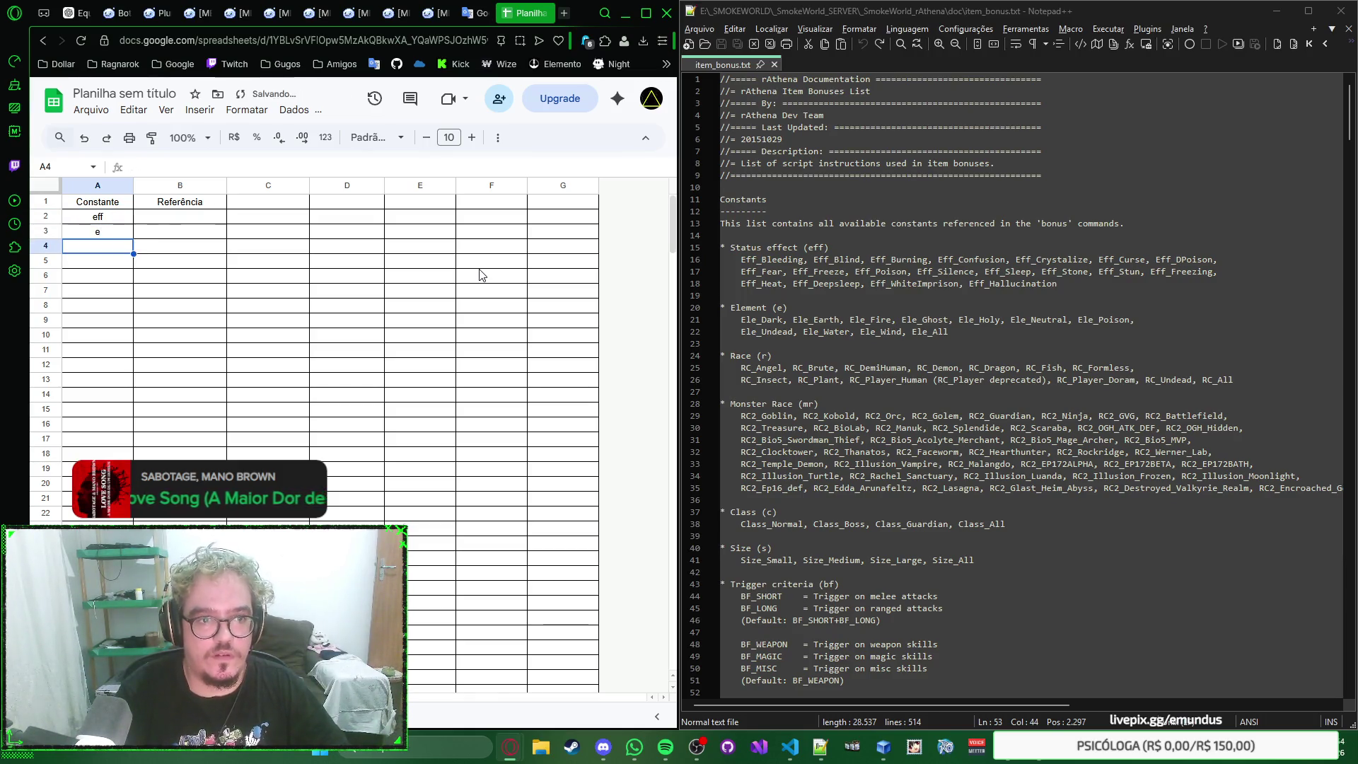
text(r)
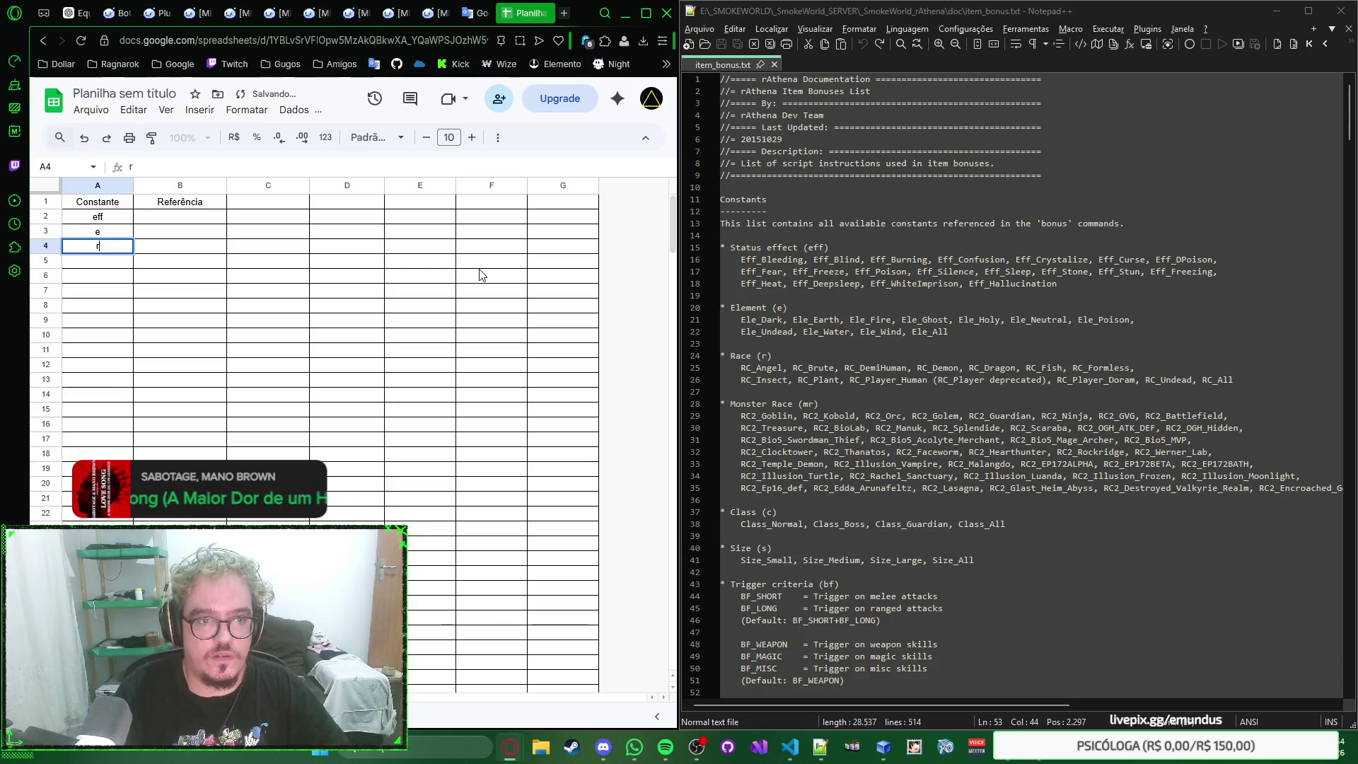
Step: Enter r, mr, c, s and bf down A4 through A8
key(Return)
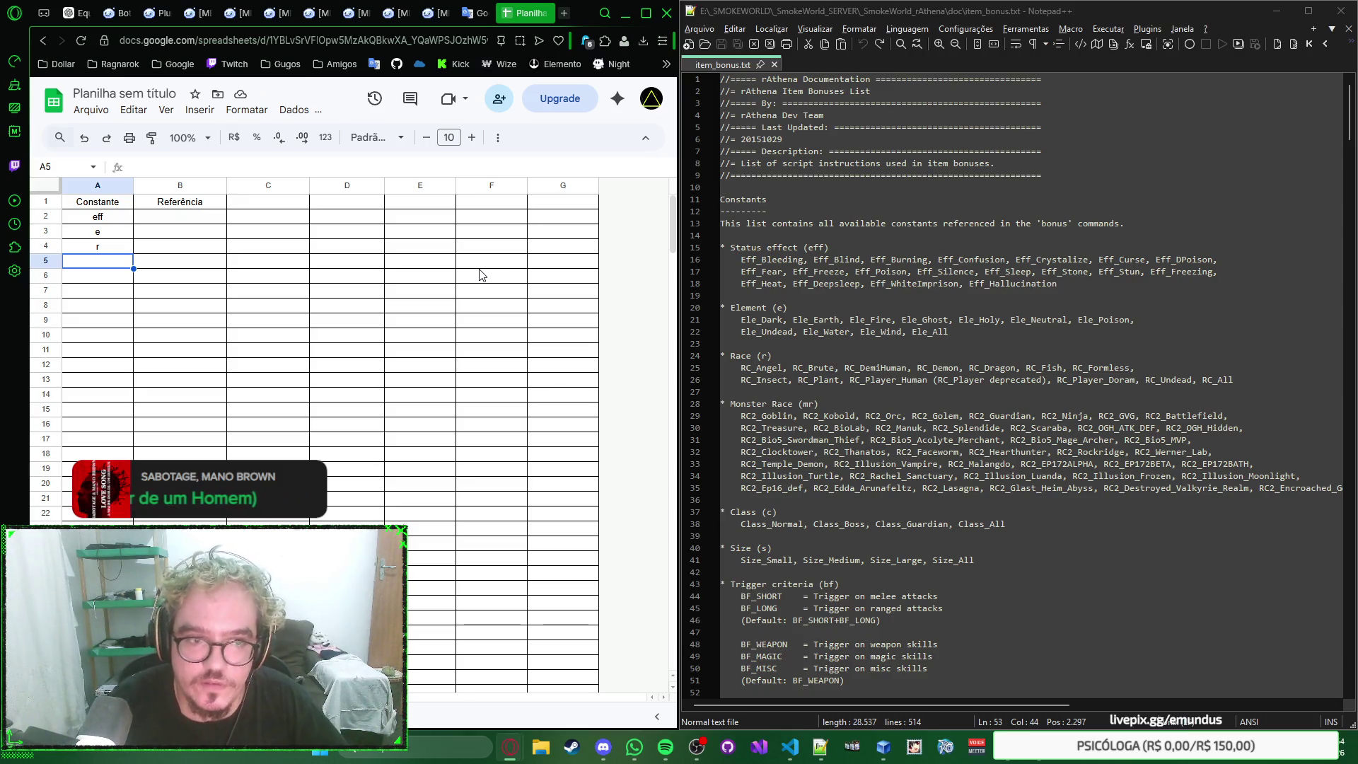
text(mr)
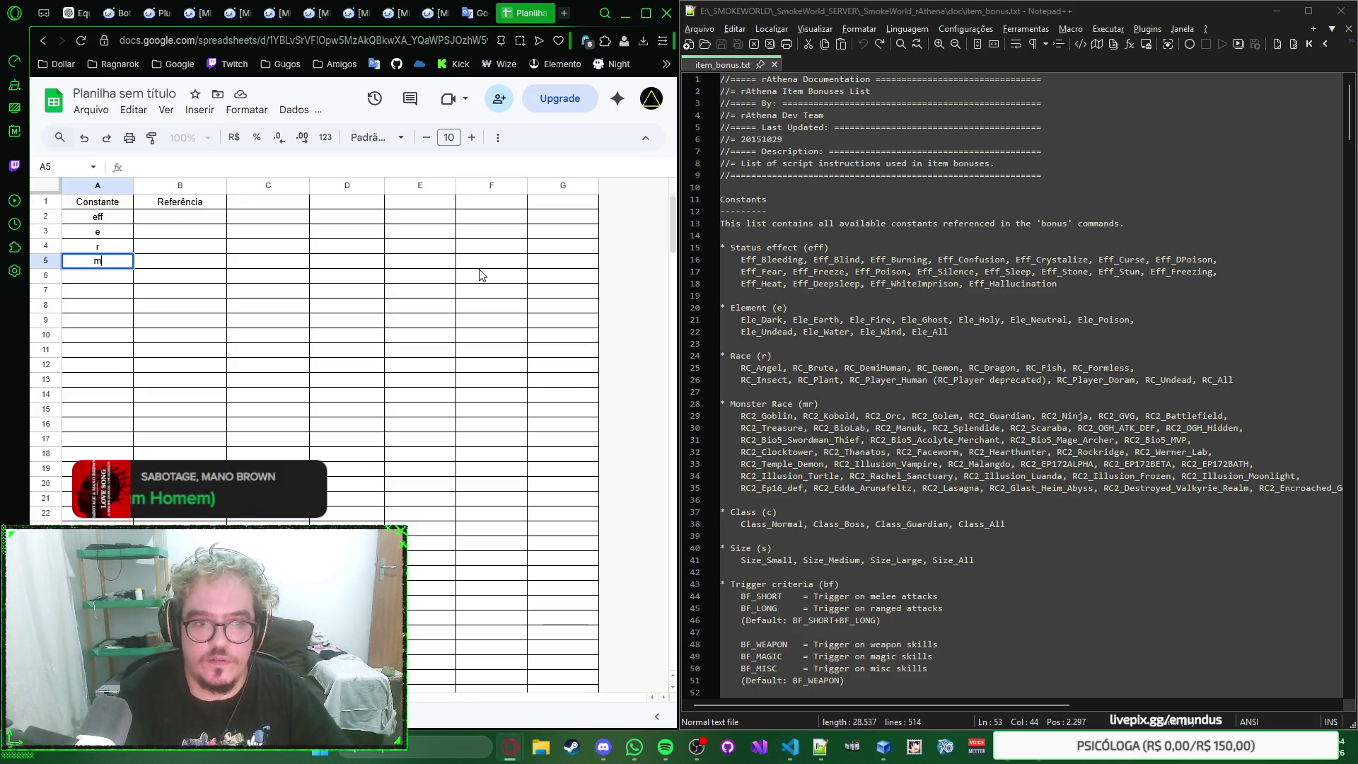
key(Return)
text(c)
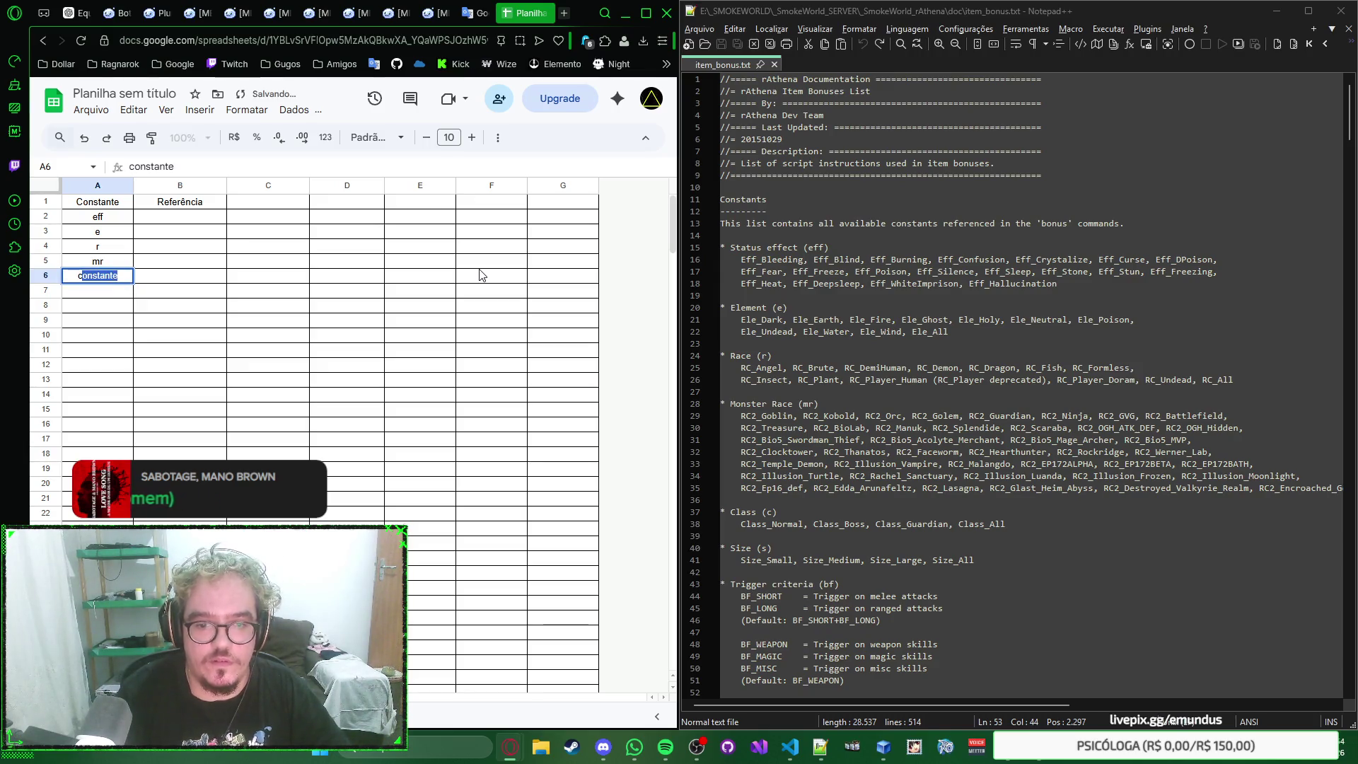
key(Return)
text(s)
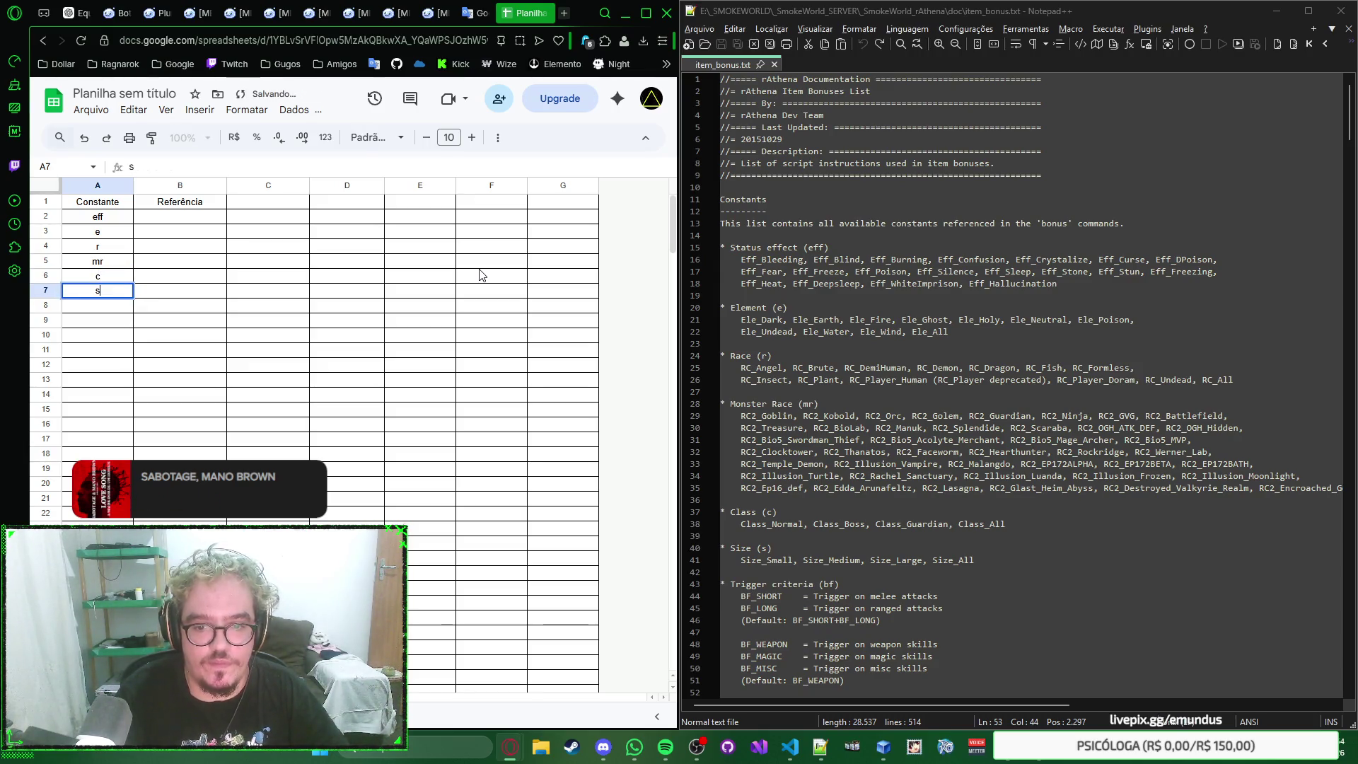
key(Return)
text(bf)
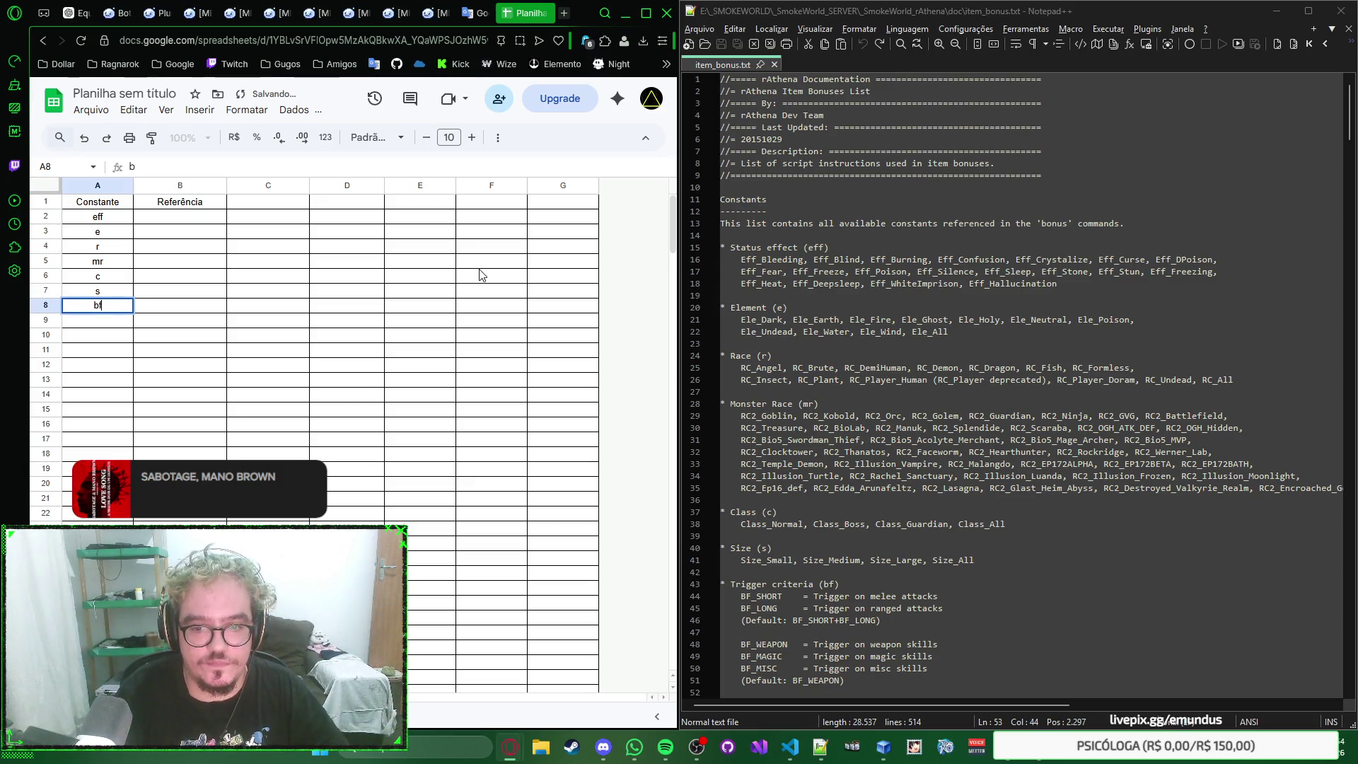
key(Return)
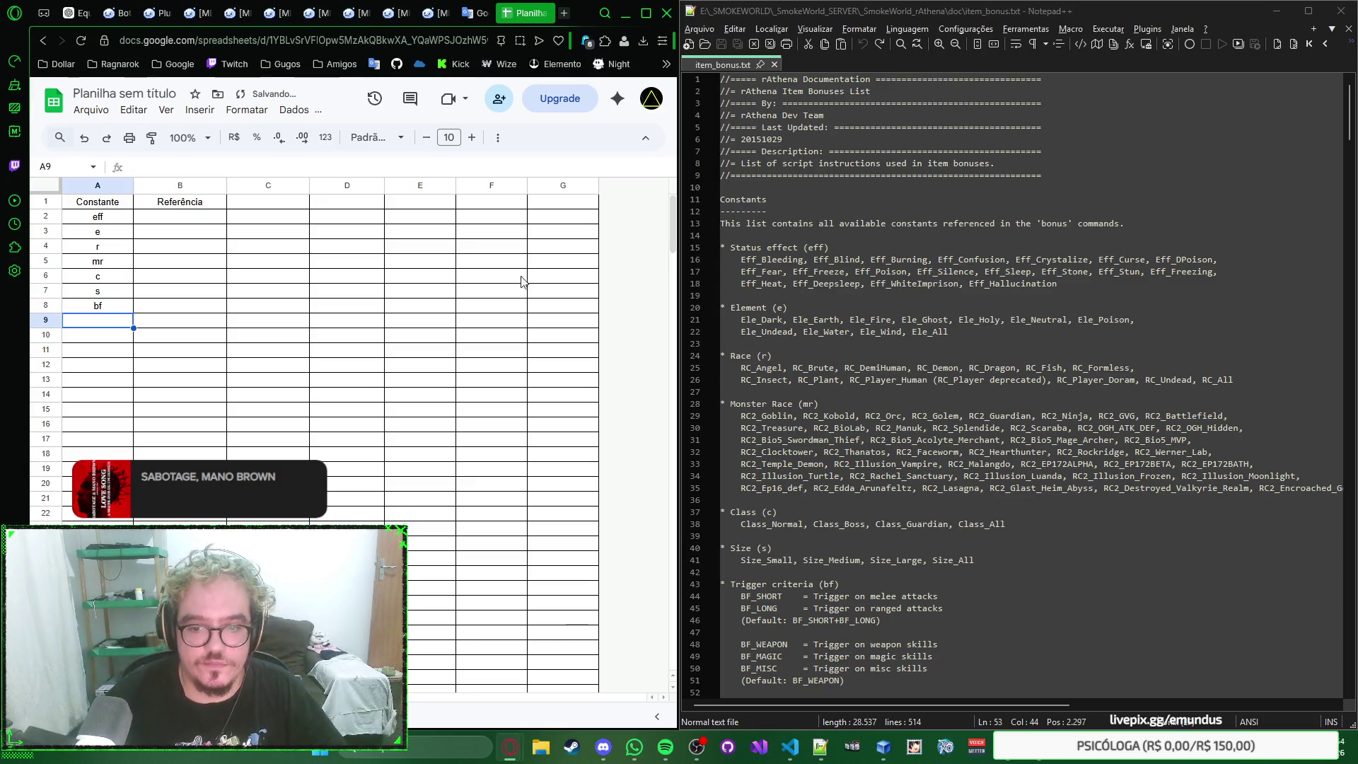
scroll(976, 337, down, 5)
scroll(977, 338, down, 3)
scroll(1045, 262, down, 4)
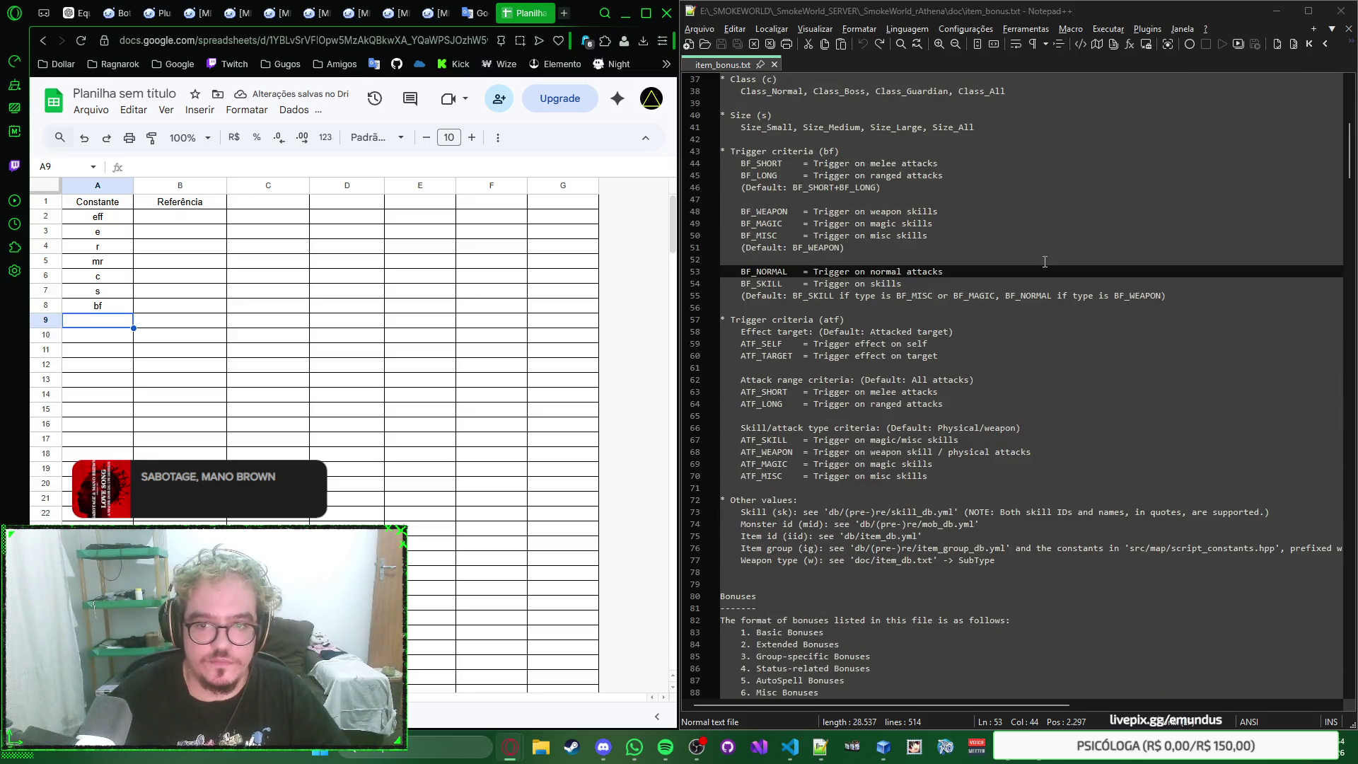
text(atf)
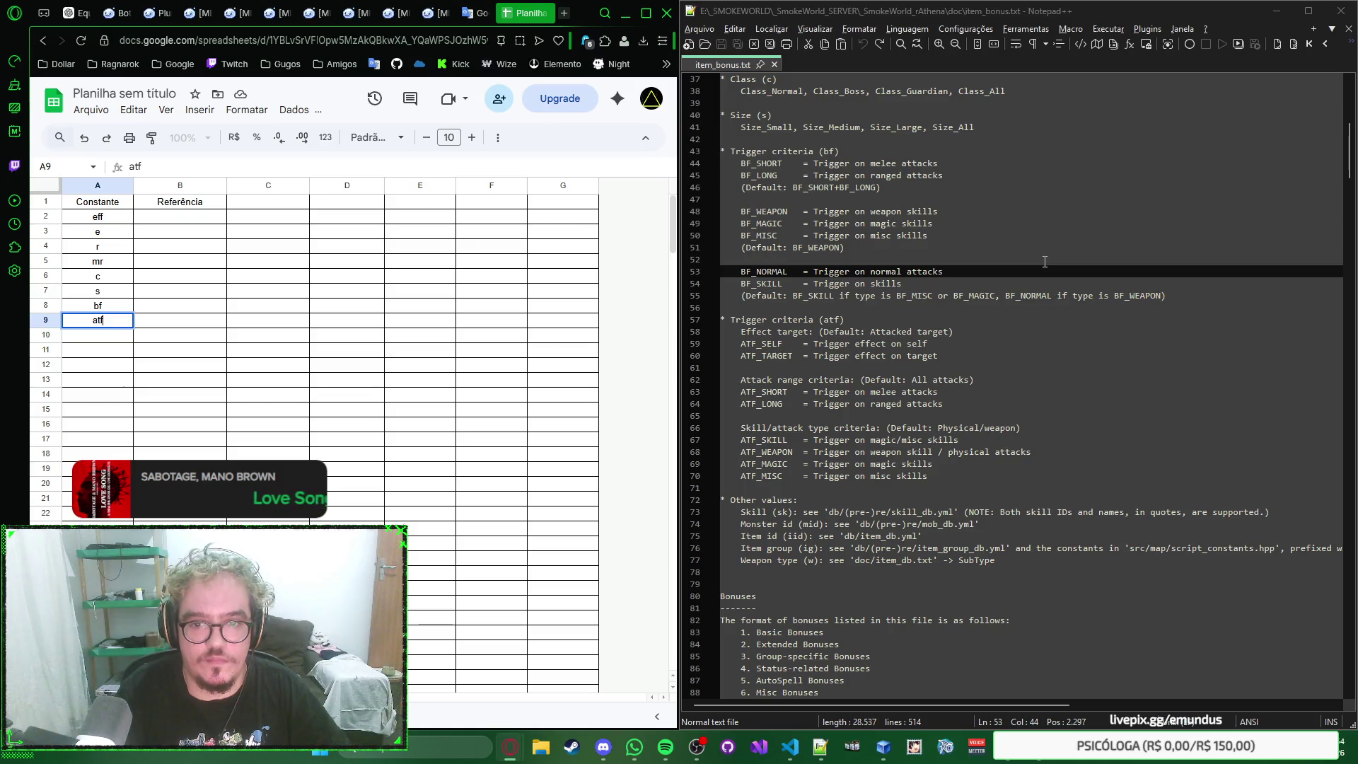
Step: Enter atf, sk, mid, iid, ig and w down A9 through A14
key(Return)
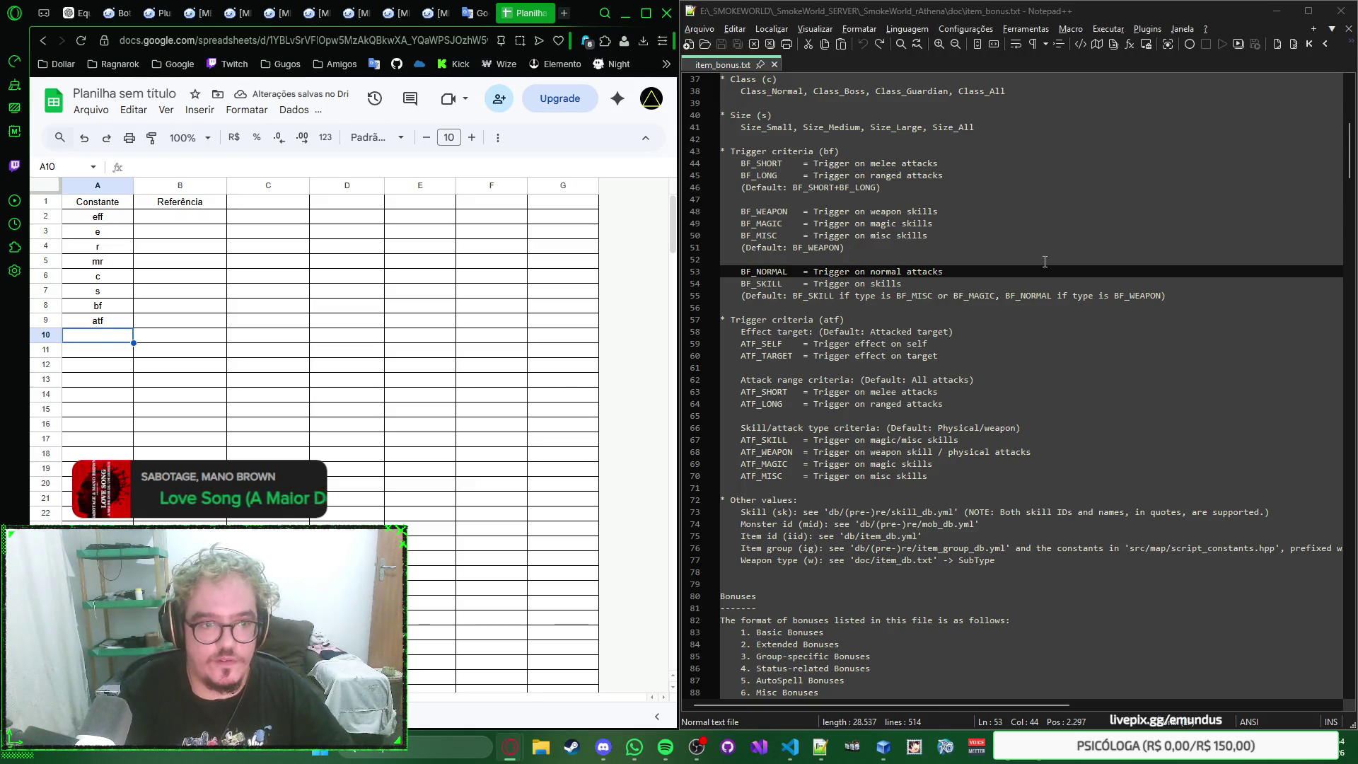
text(sk)
key(Return)
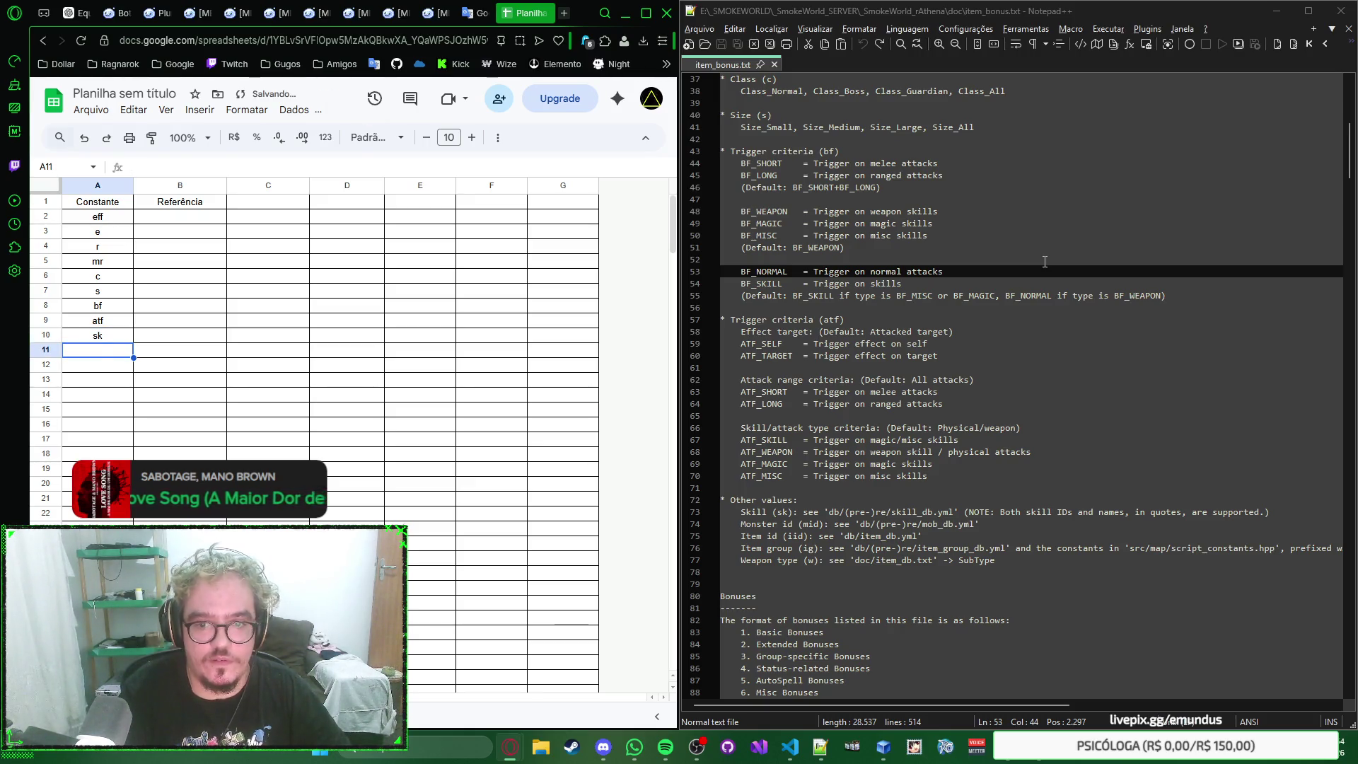
text(mid)
key(Return)
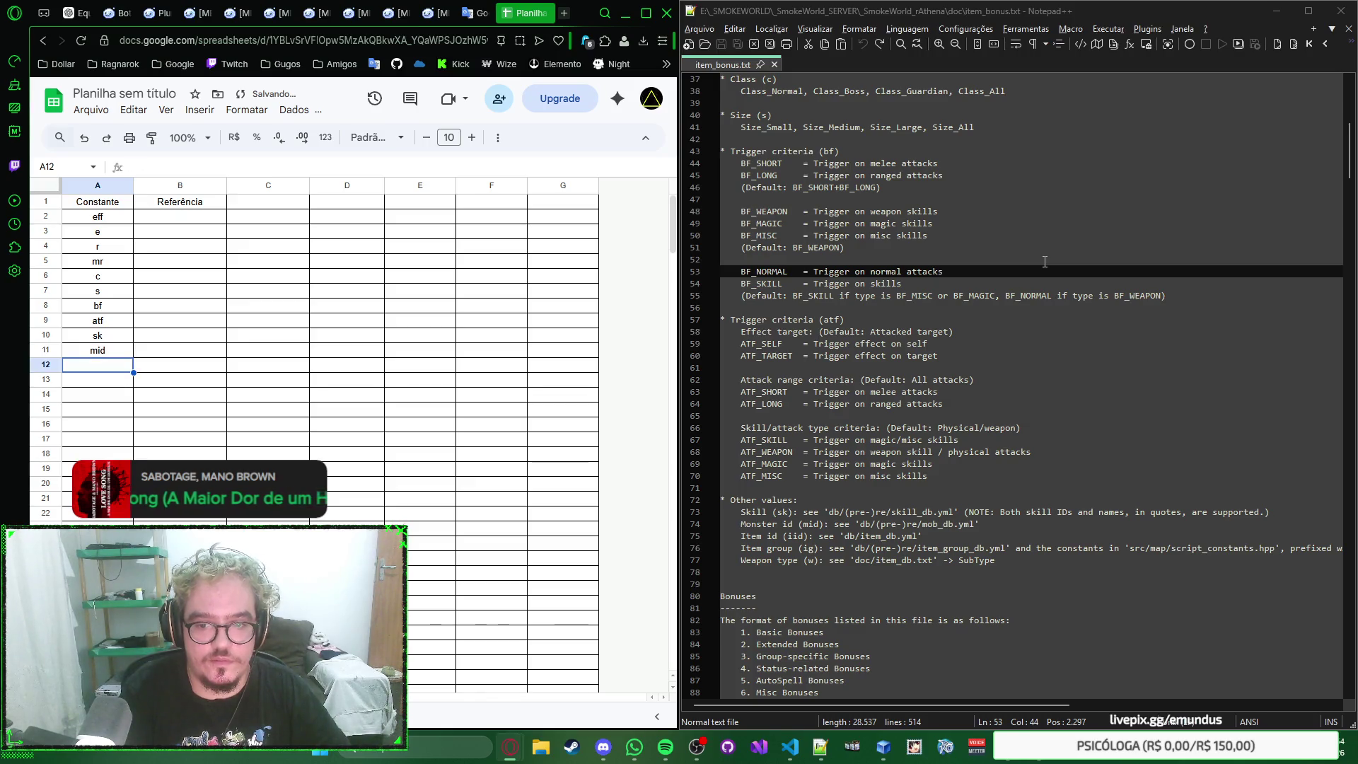
text(iid)
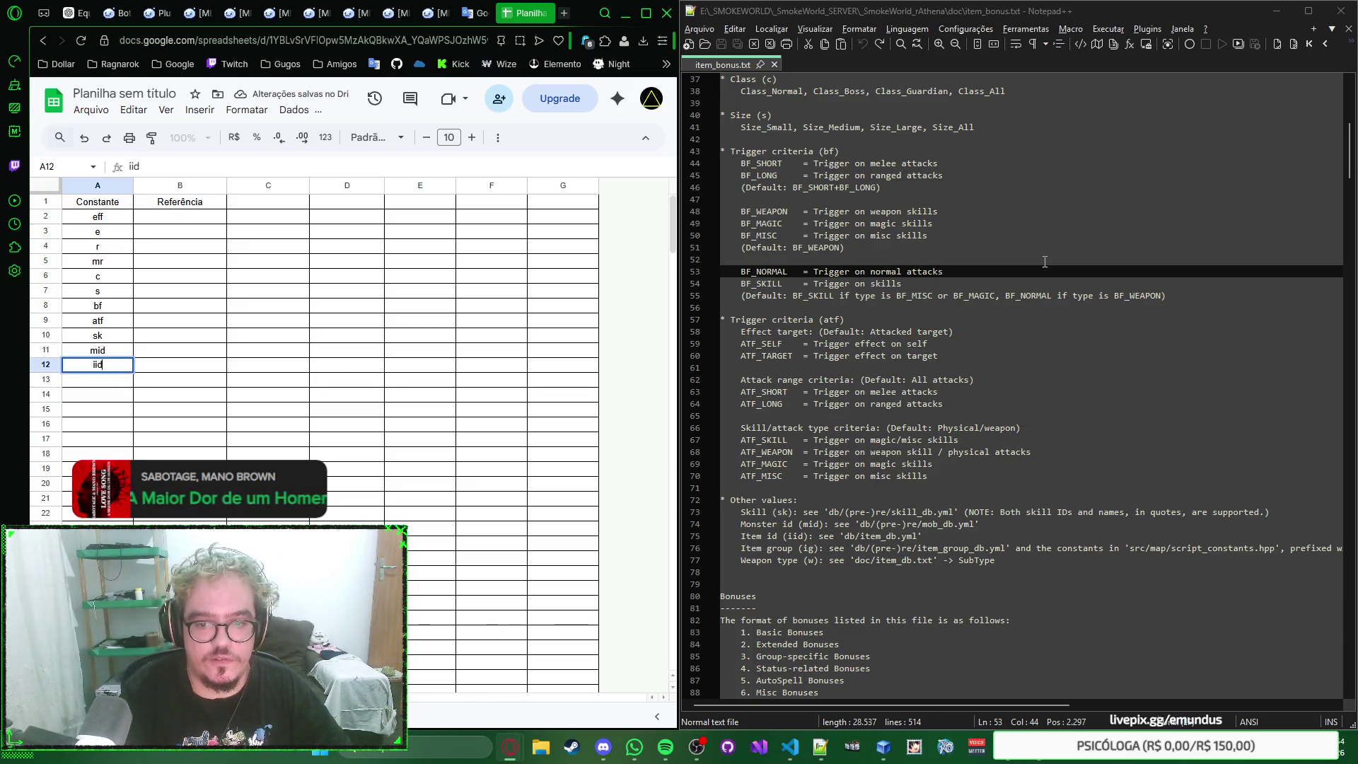
key(Return)
text(ig)
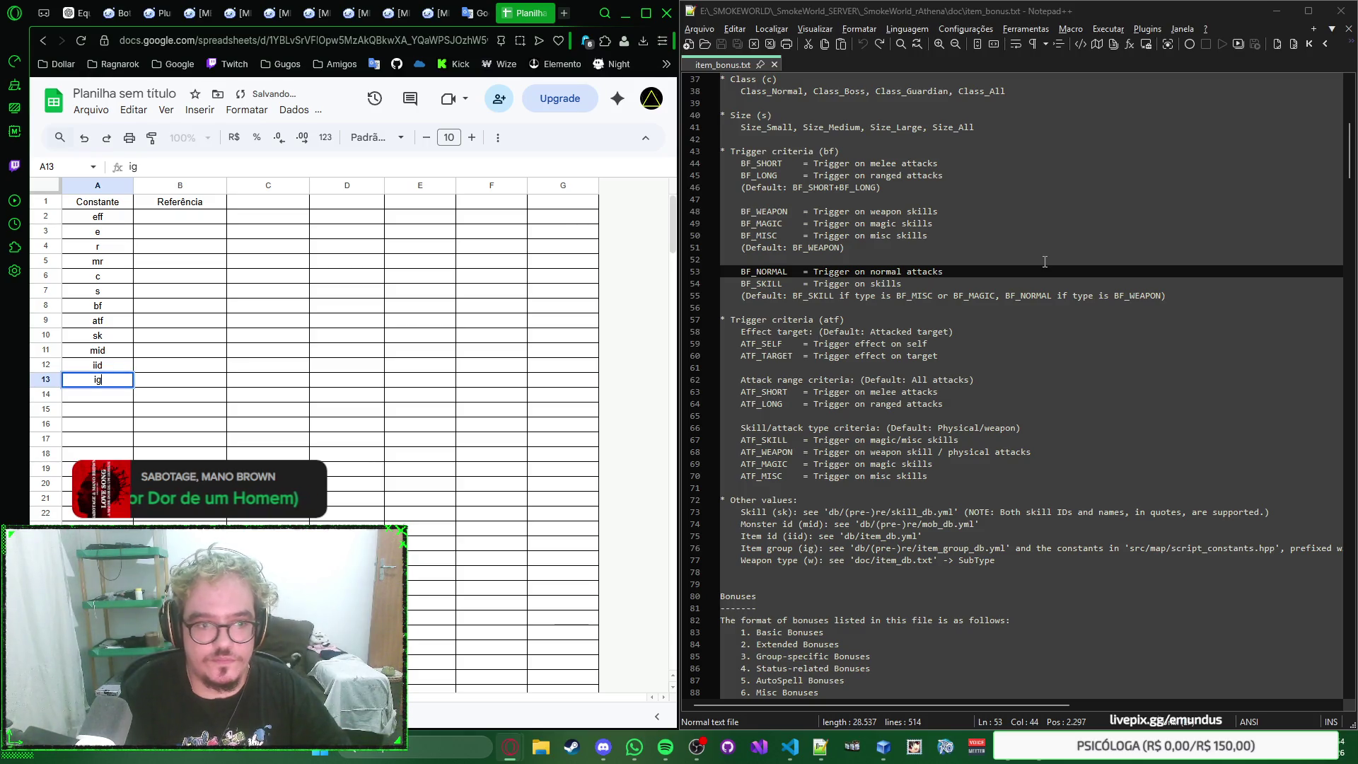
key(Return)
text(w)
key(Return)
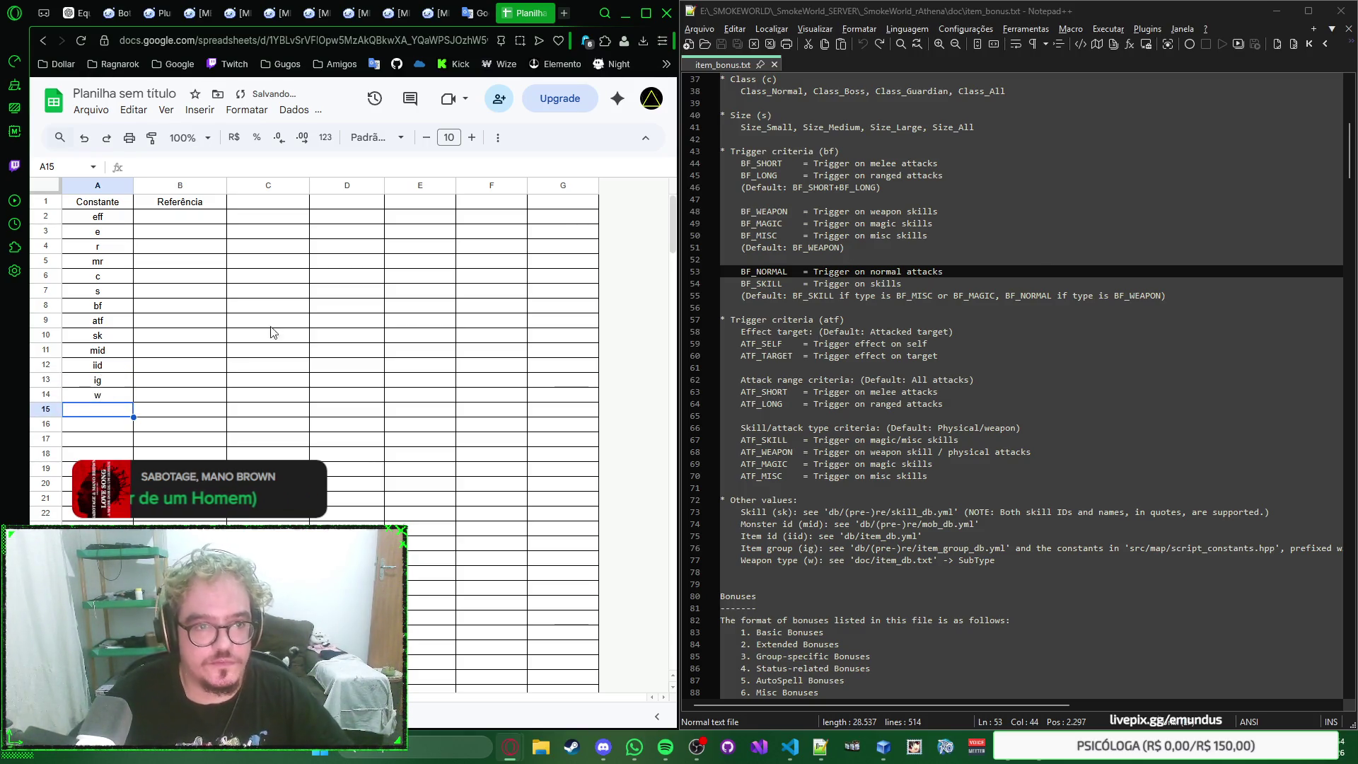
Step: Delete the empty rows 15–265 so the sheet ends at row 14
click(46, 412)
scroll(48, 446, down, 5)
scroll(48, 446, down, 10)
scroll(48, 445, down, 5)
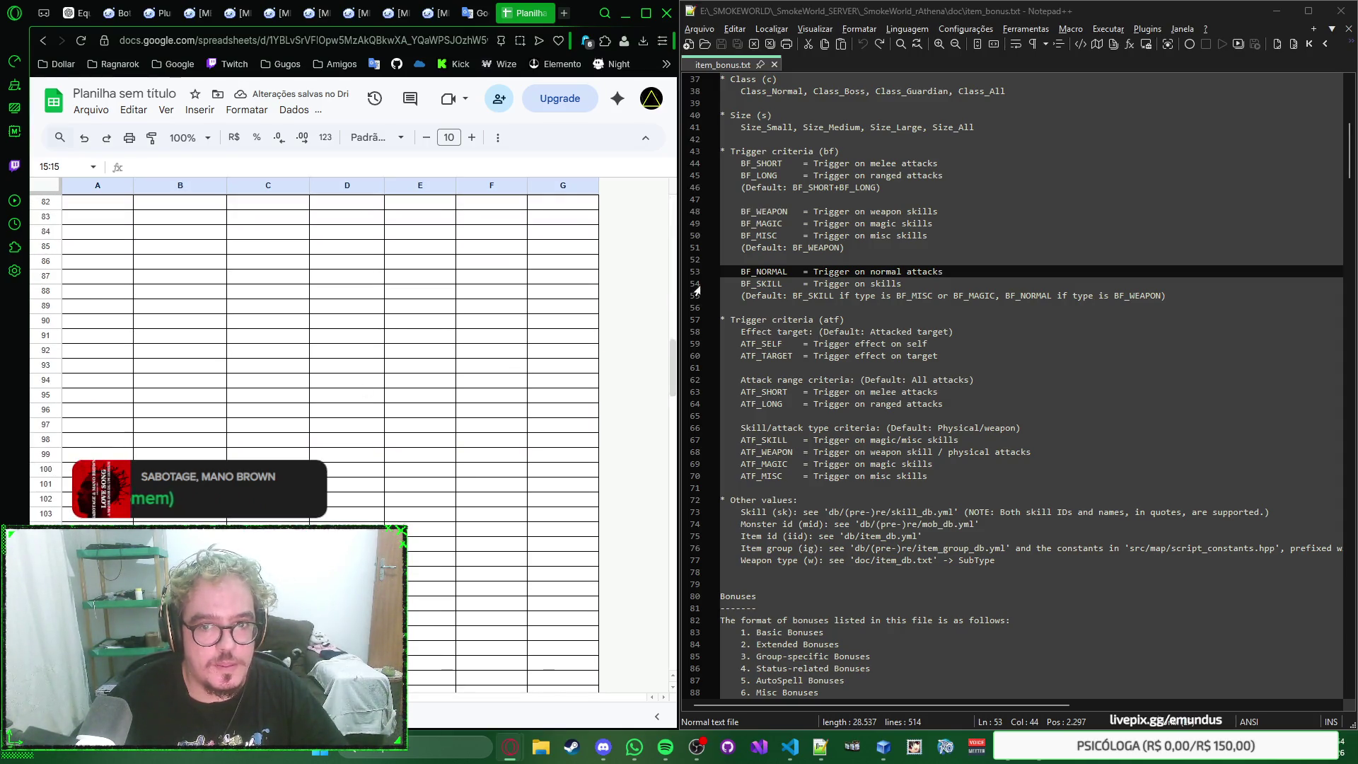
drag(672, 367, 671, 637)
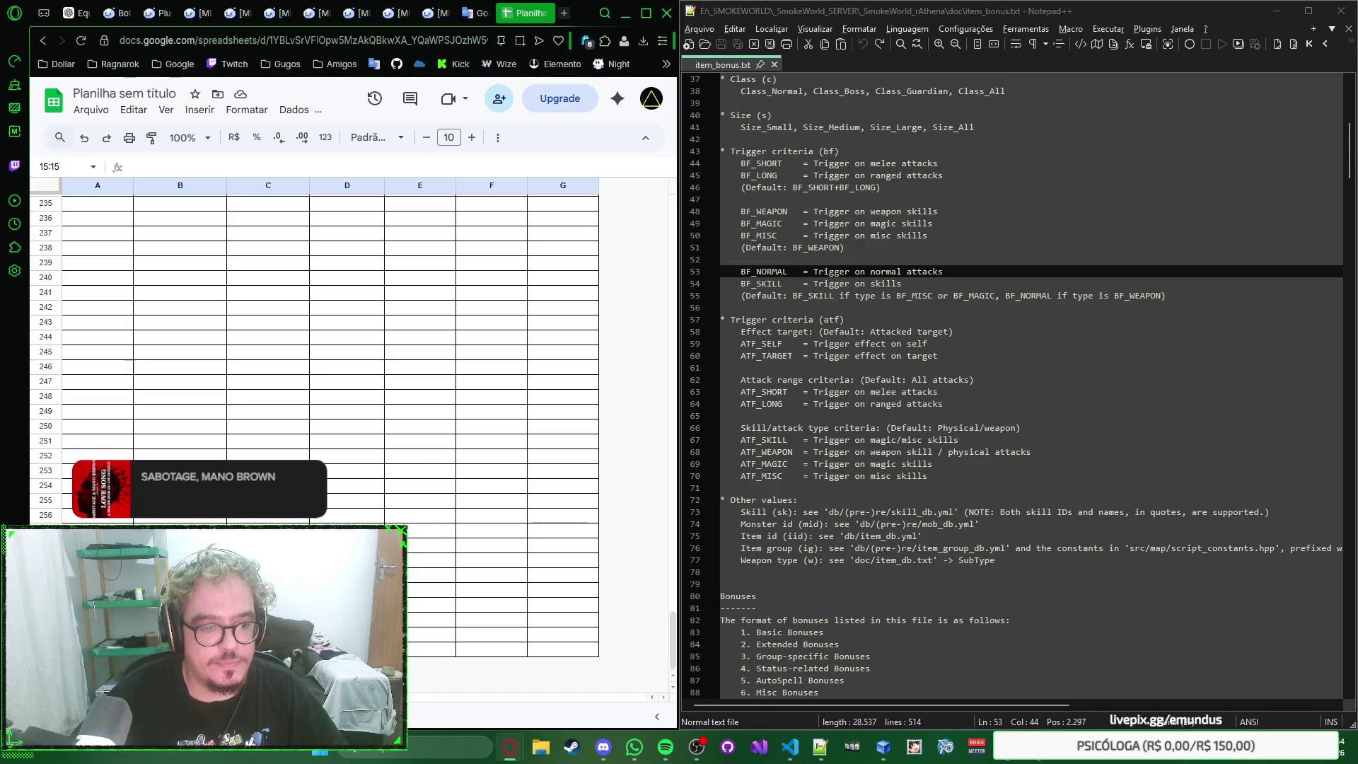
shift+click(46, 650)
right_click(46, 651)
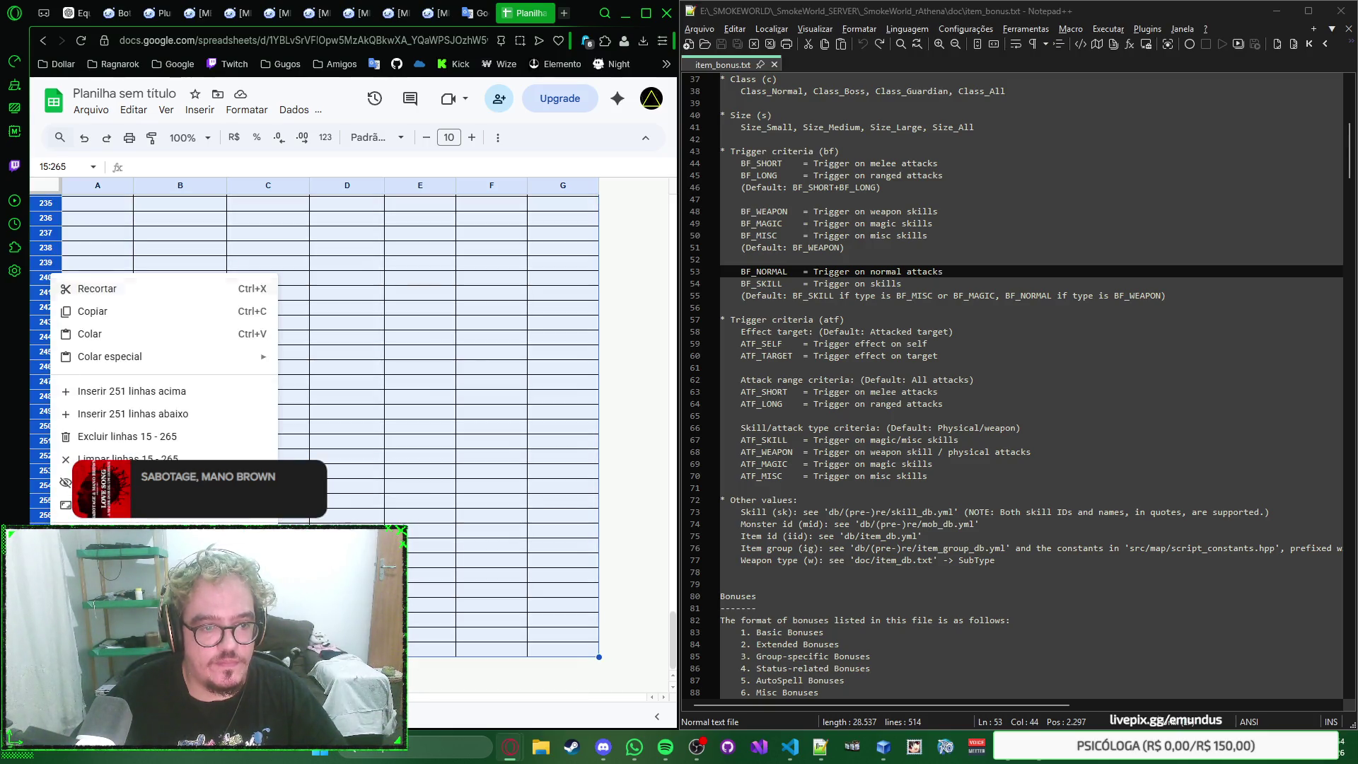
click(219, 437)
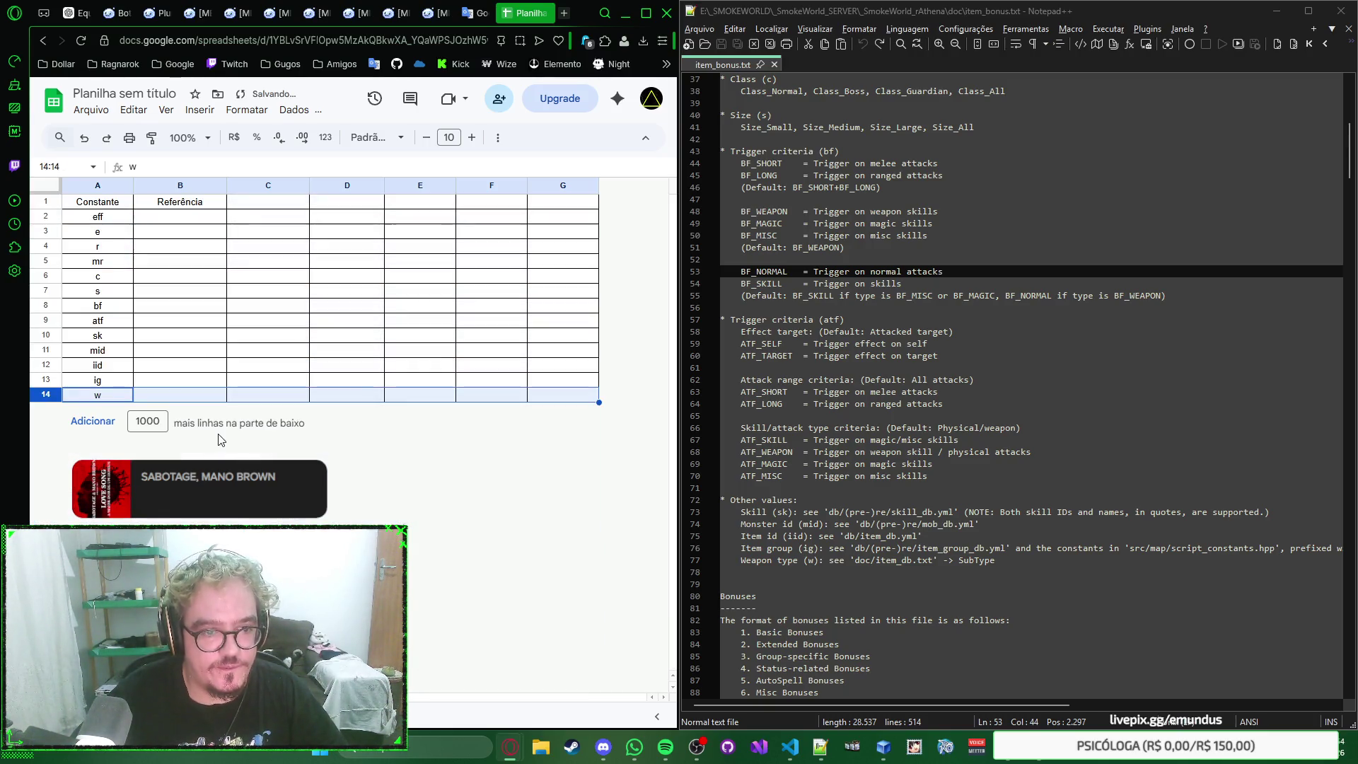
click(261, 221)
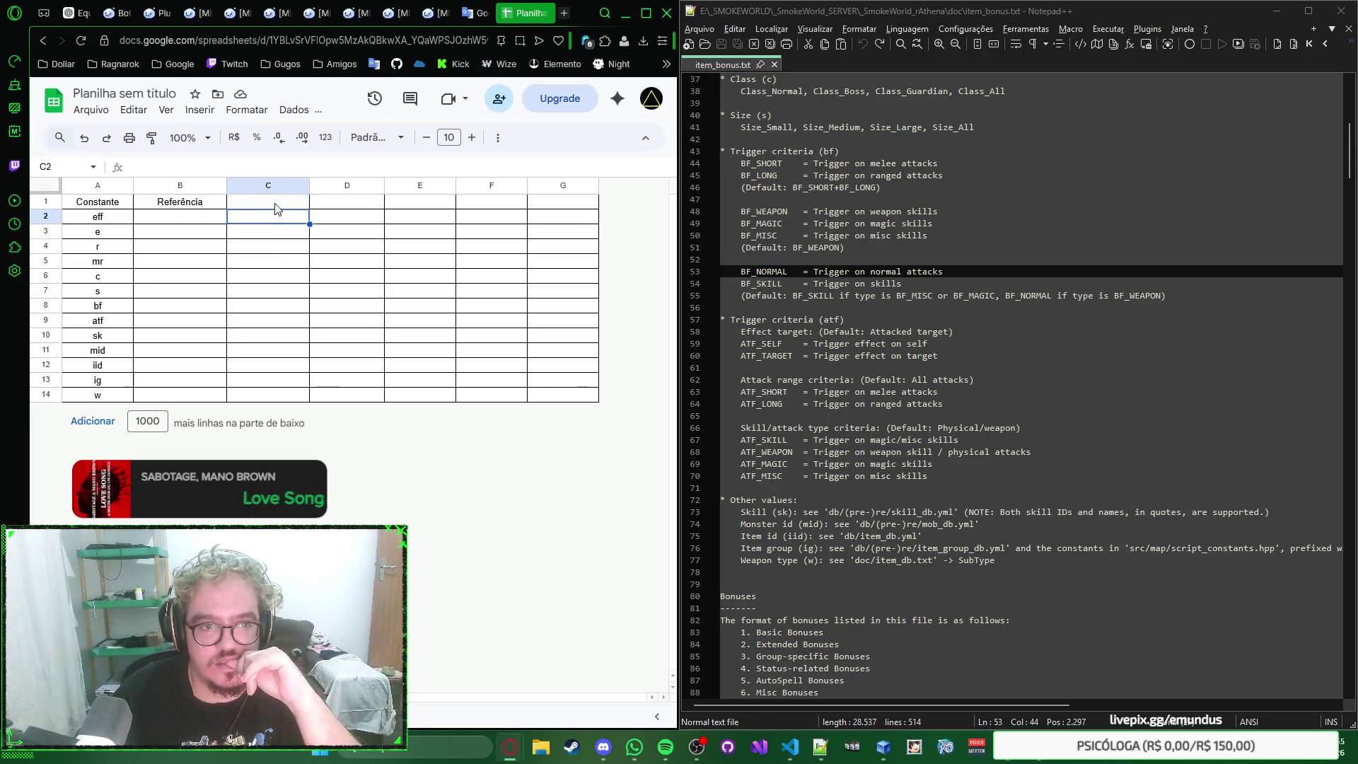
click(273, 184)
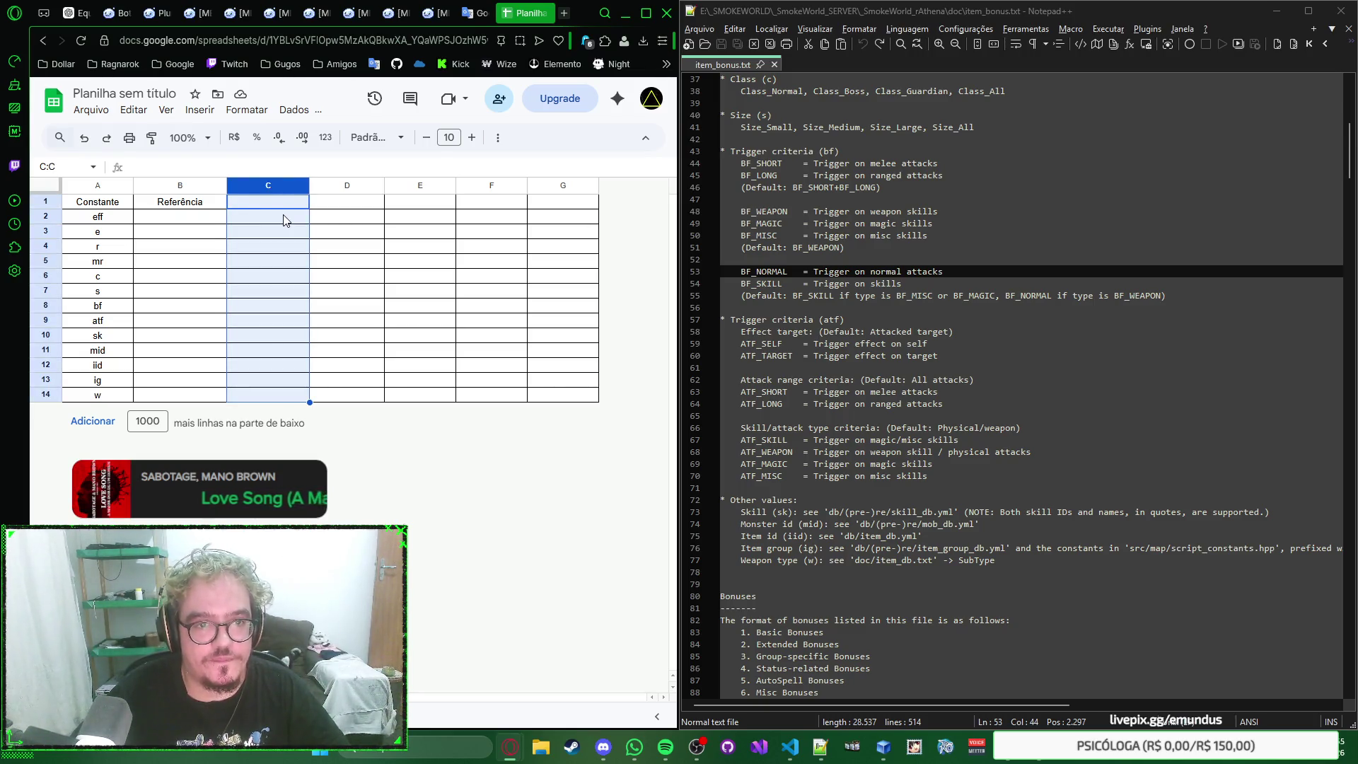
right_click(282, 218)
click(268, 219)
click(278, 201)
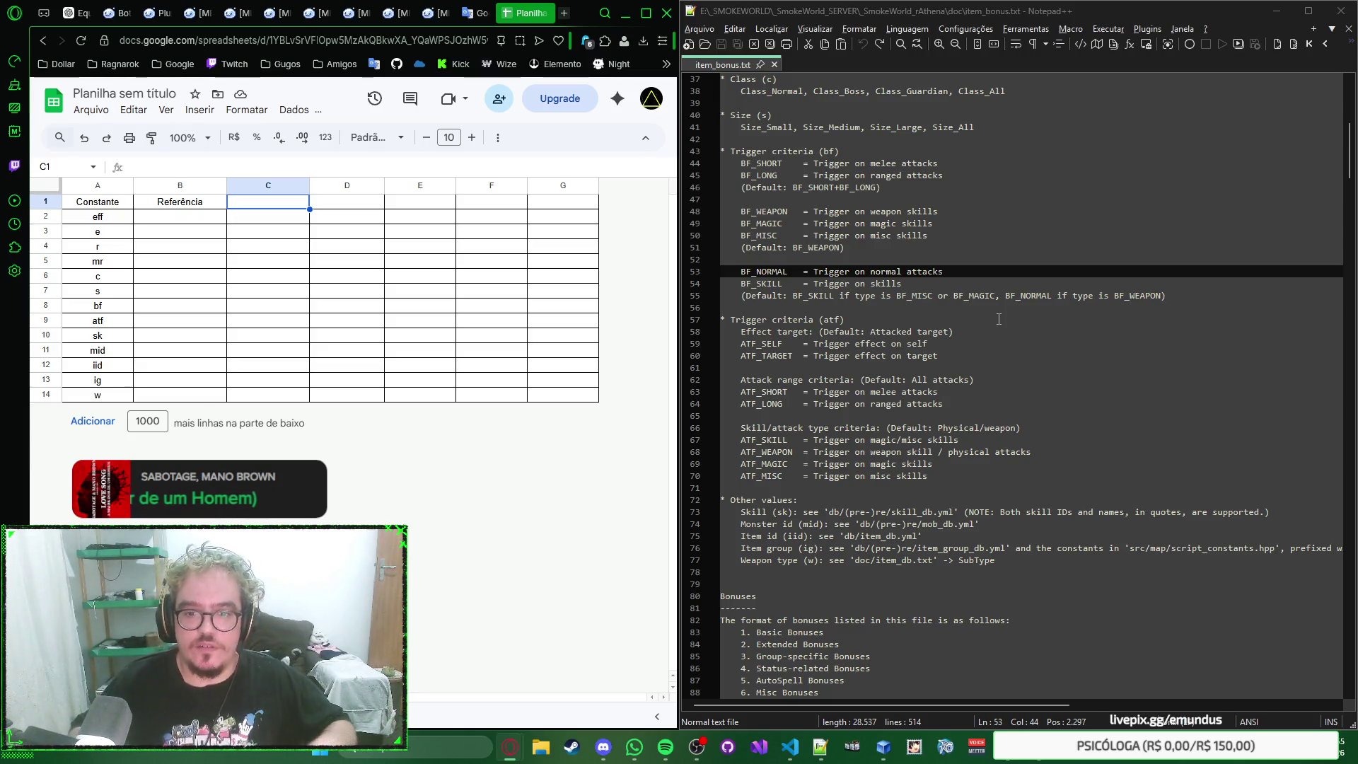
scroll(997, 319, up, 1)
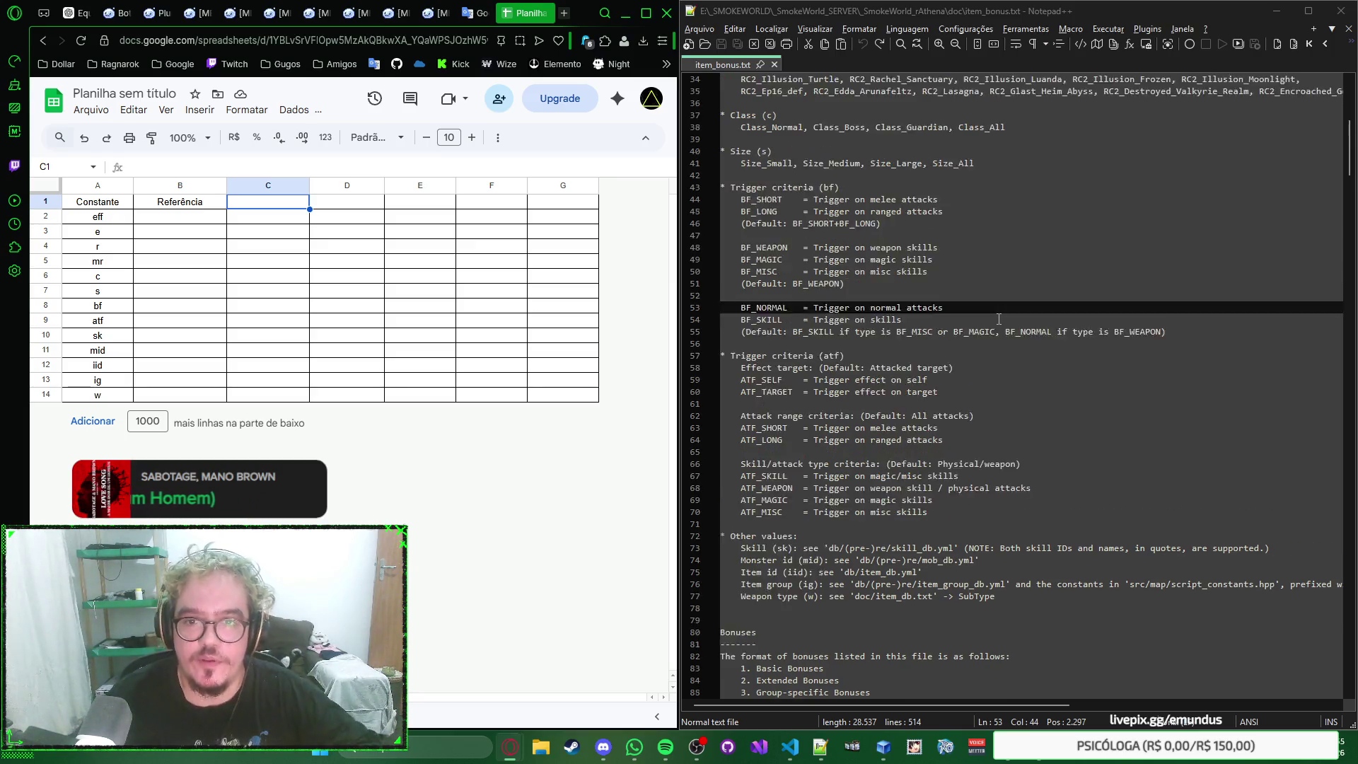
scroll(997, 318, up, 1)
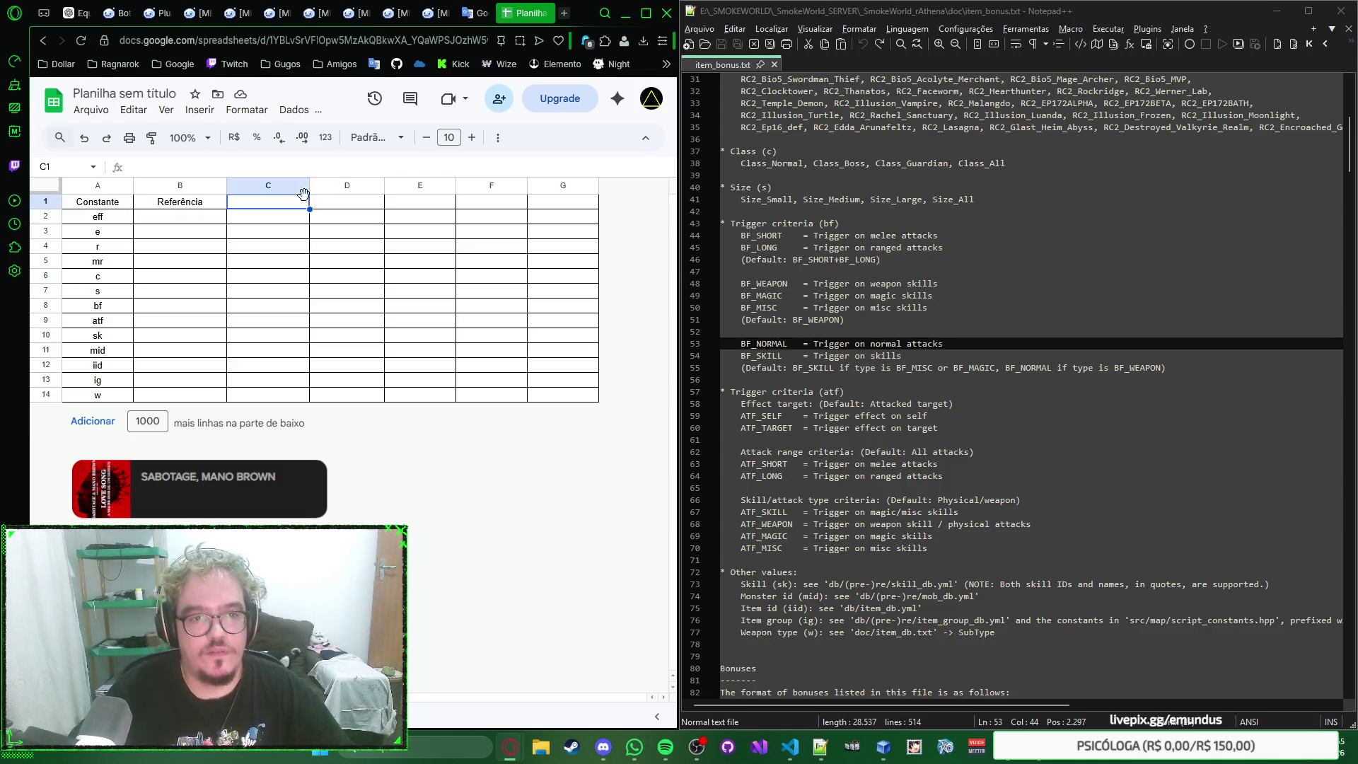
click(284, 216)
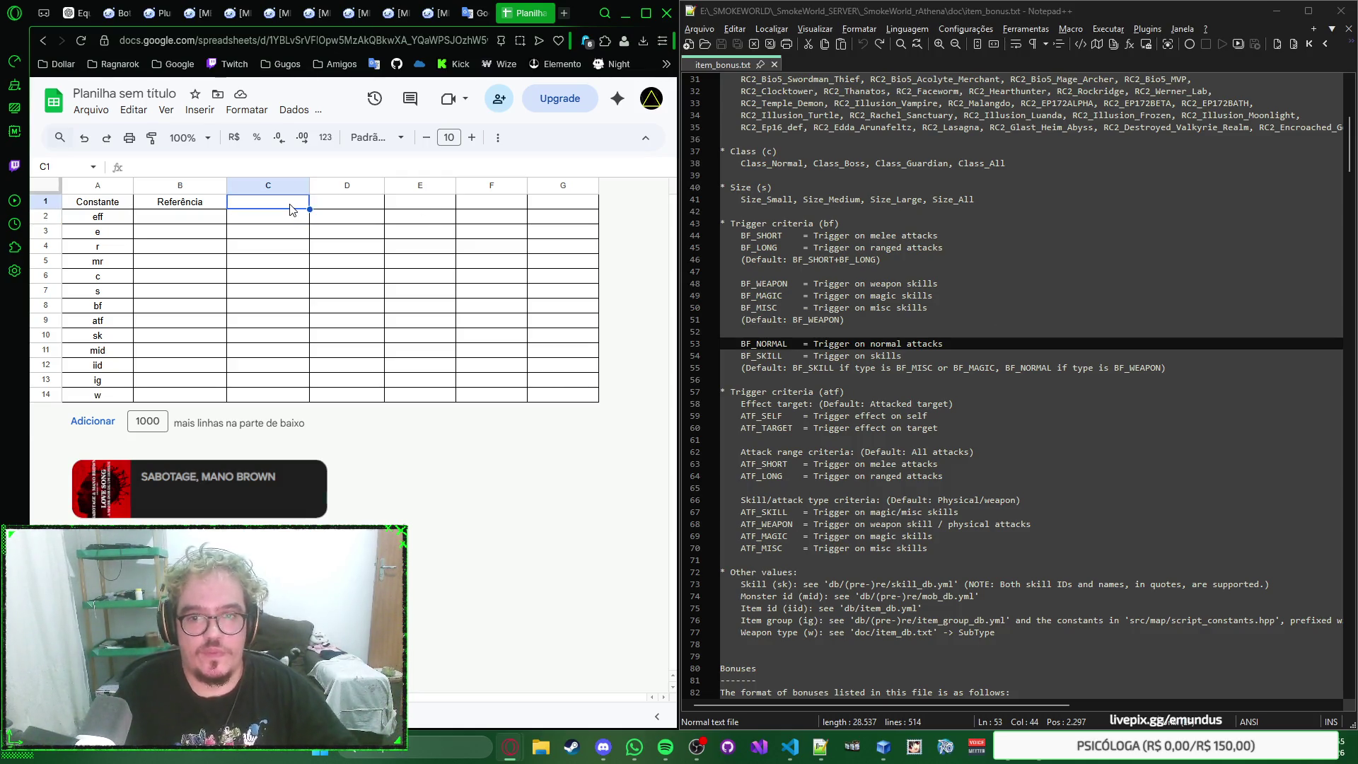
Step: Enter Efeito de Status, Elemento, Raça, Raça de Monstro, Classe, Tamanho in B2–B7
key(Left)
key(Left)
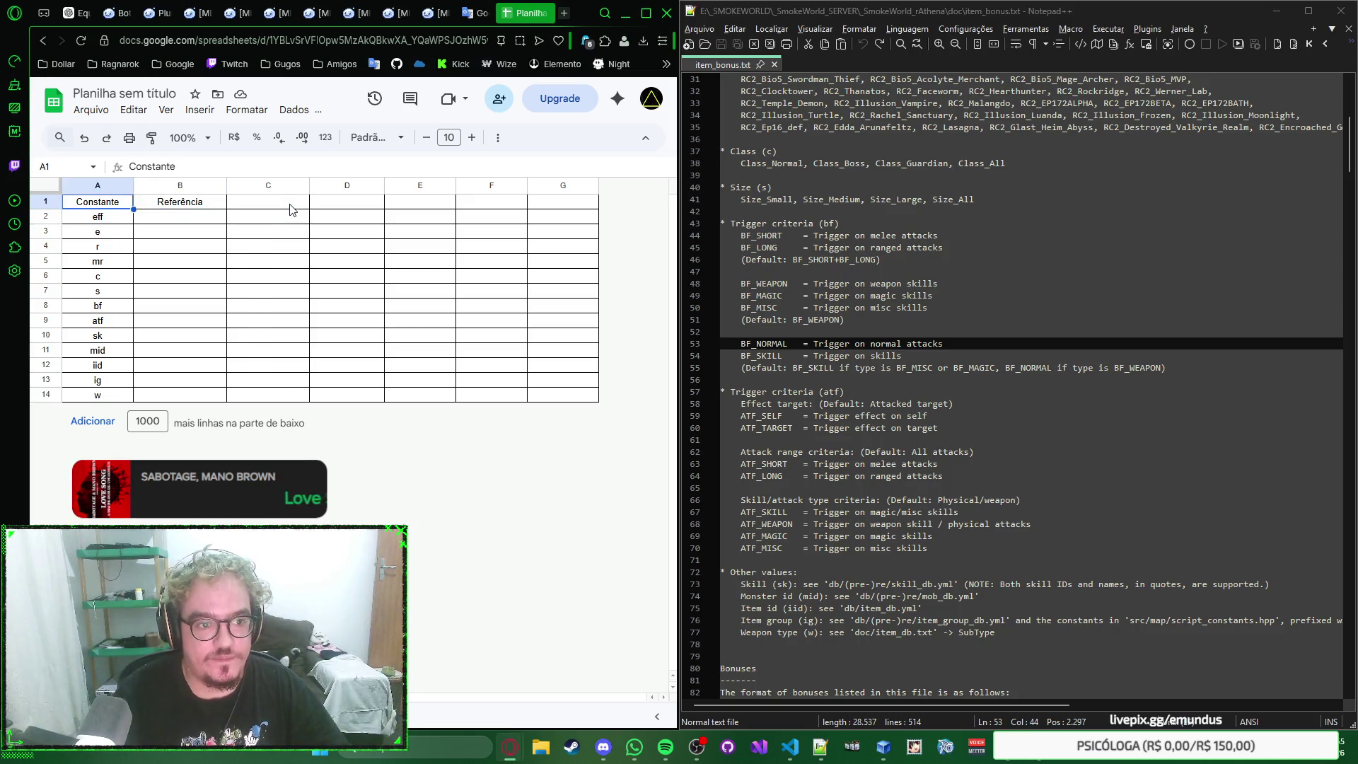
key(Right)
key(Down)
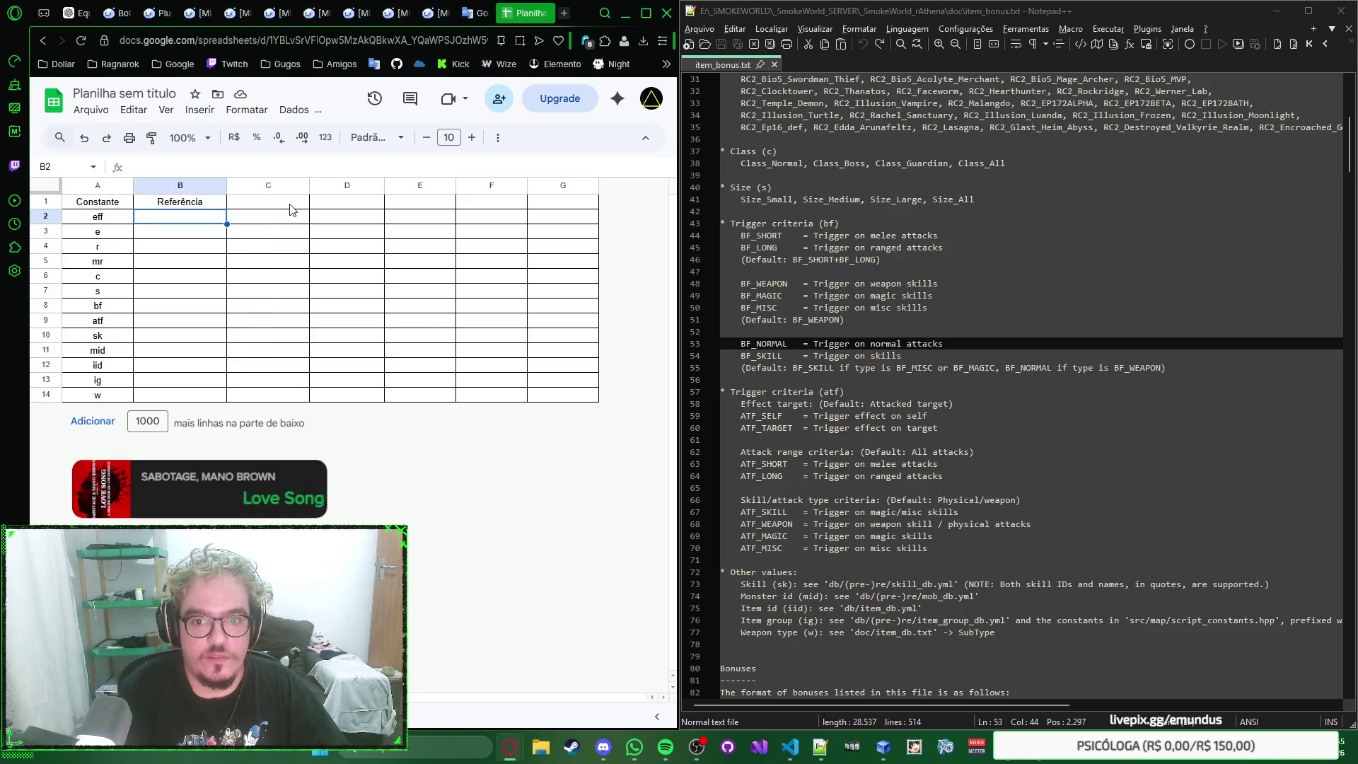
text(Trigger)
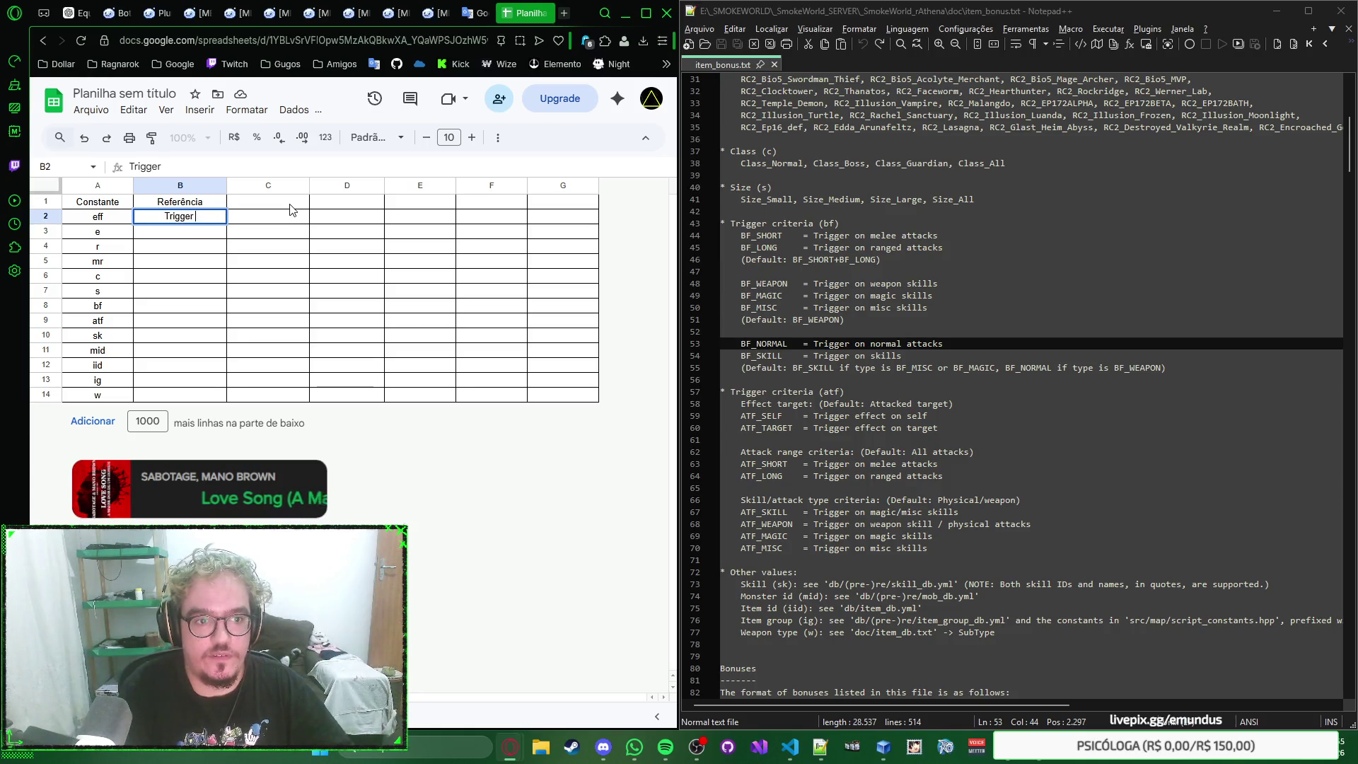
key(BackSpace)
key(BackSpace)
key(BackSpace)
key(BackSpace)
key(BackSpace)
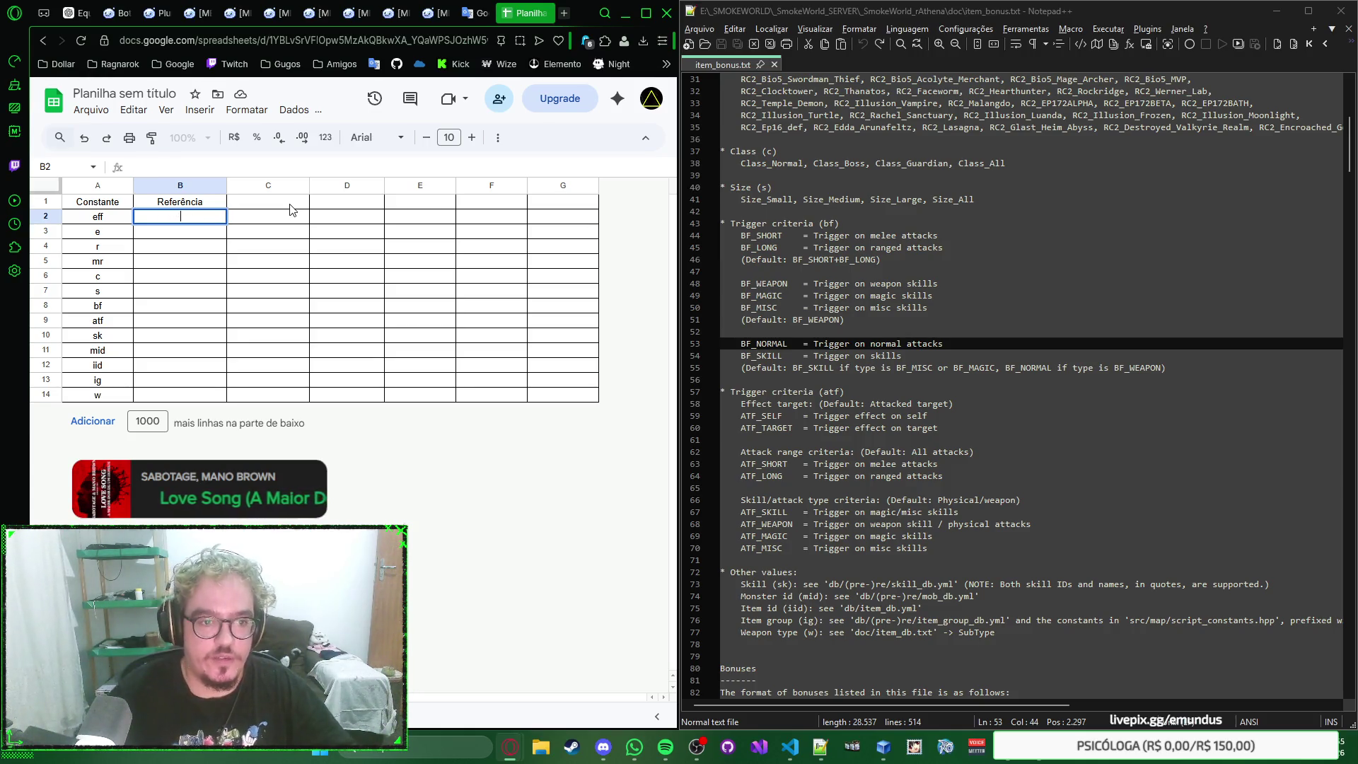
key(BackSpace)
scroll(1057, 328, up, 5)
scroll(1058, 328, up, 5)
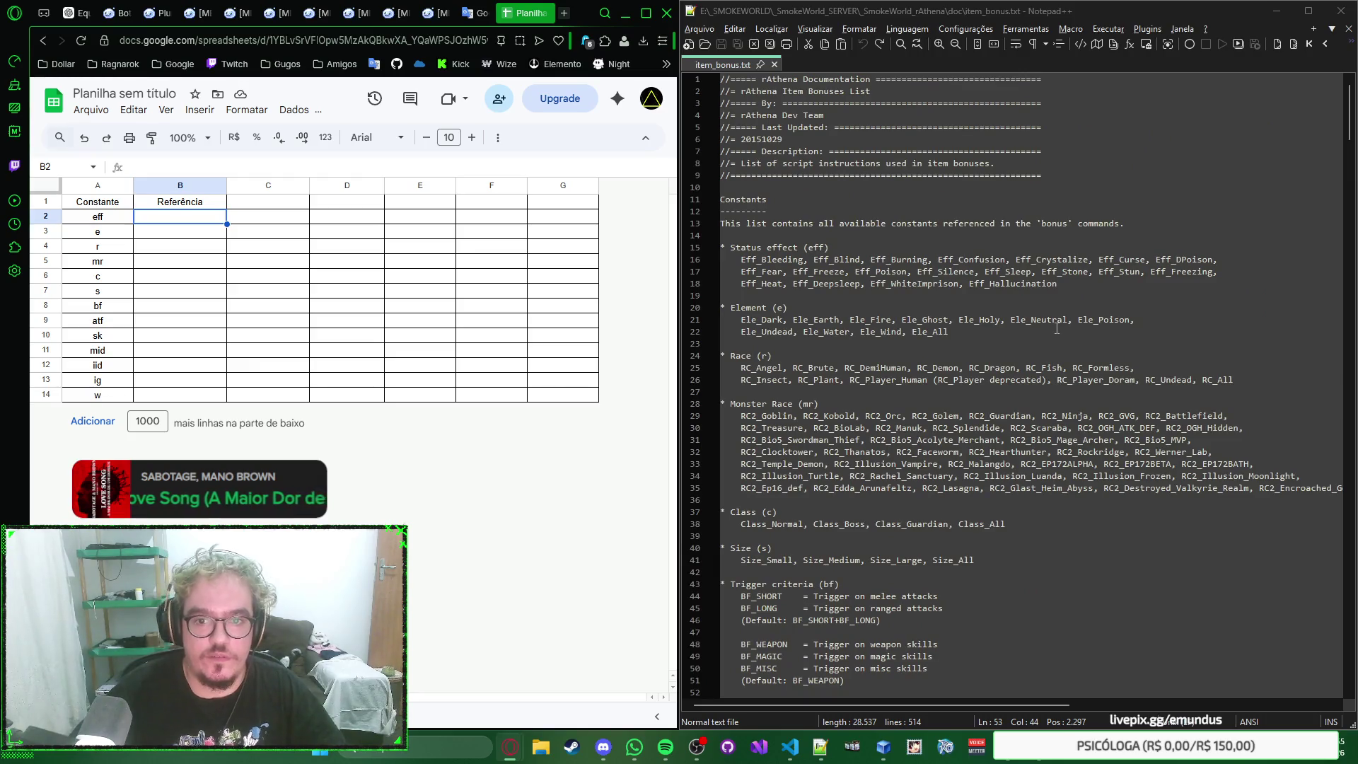
text(Status Effec)
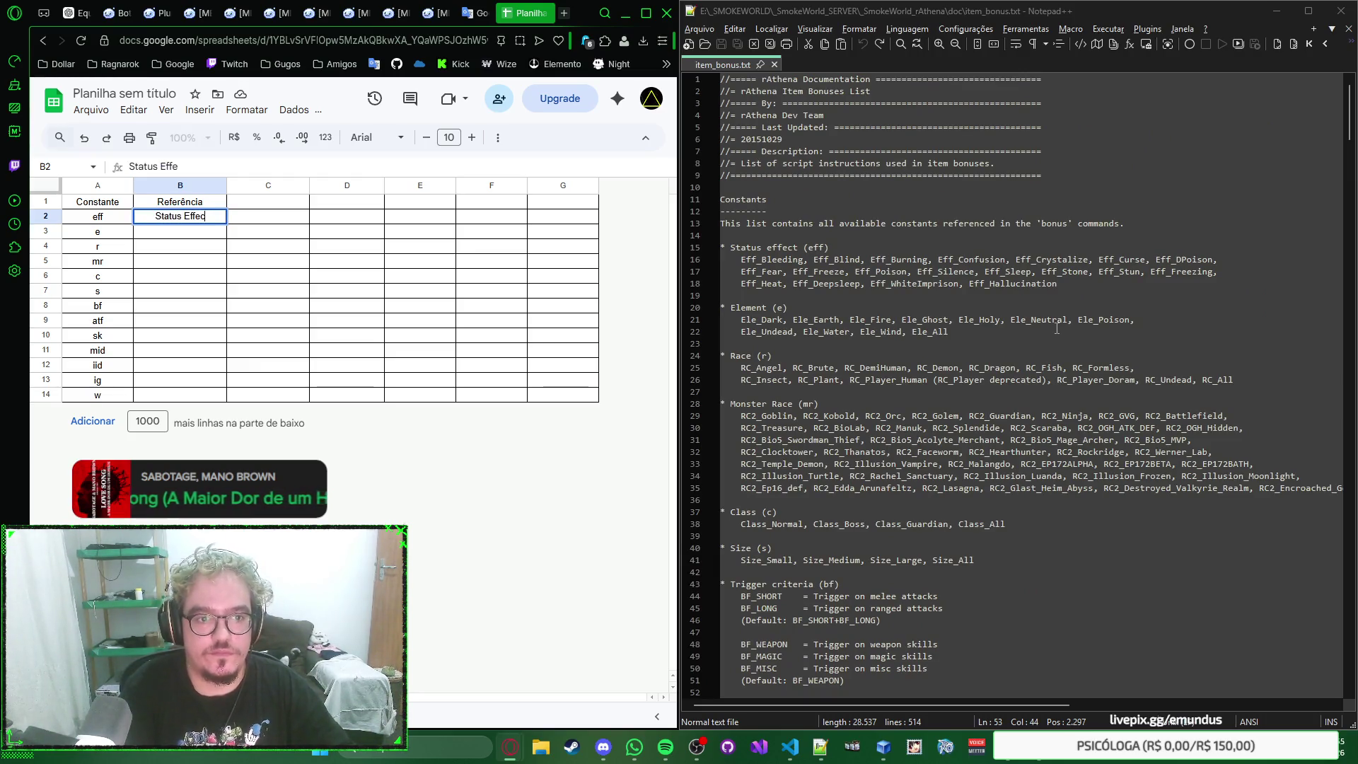
text(t)
key(ctrl+a)
text(Ef)
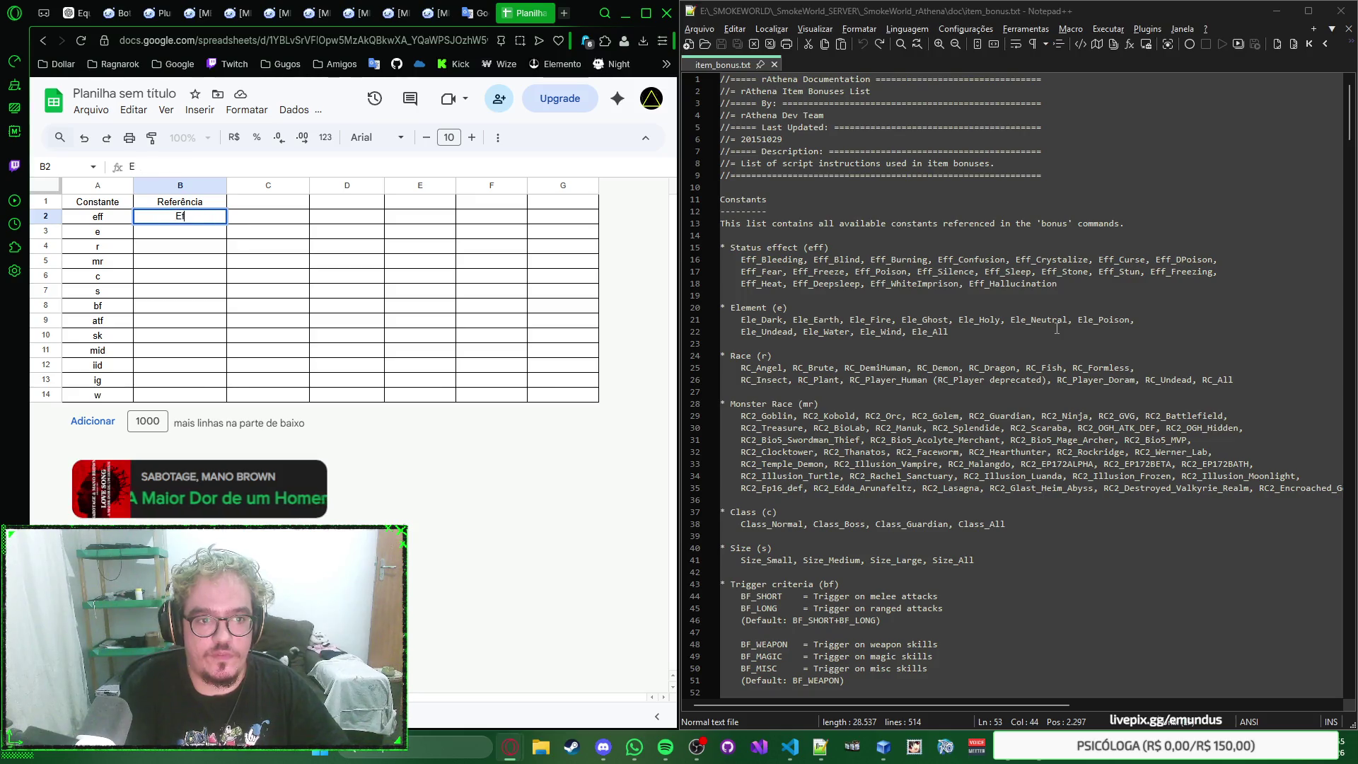
text(eito de Status)
key(Return)
text(Ele)
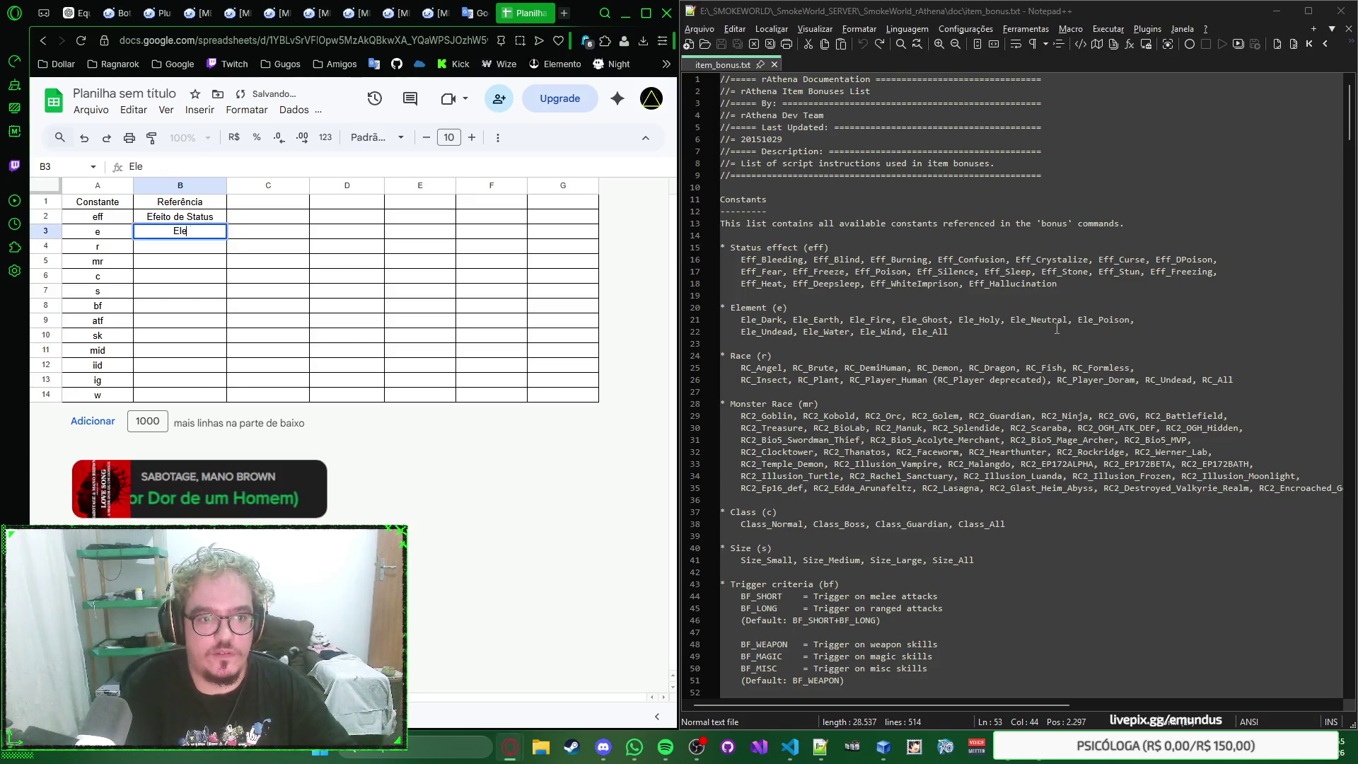
text(mento)
key(Return)
text(Raça)
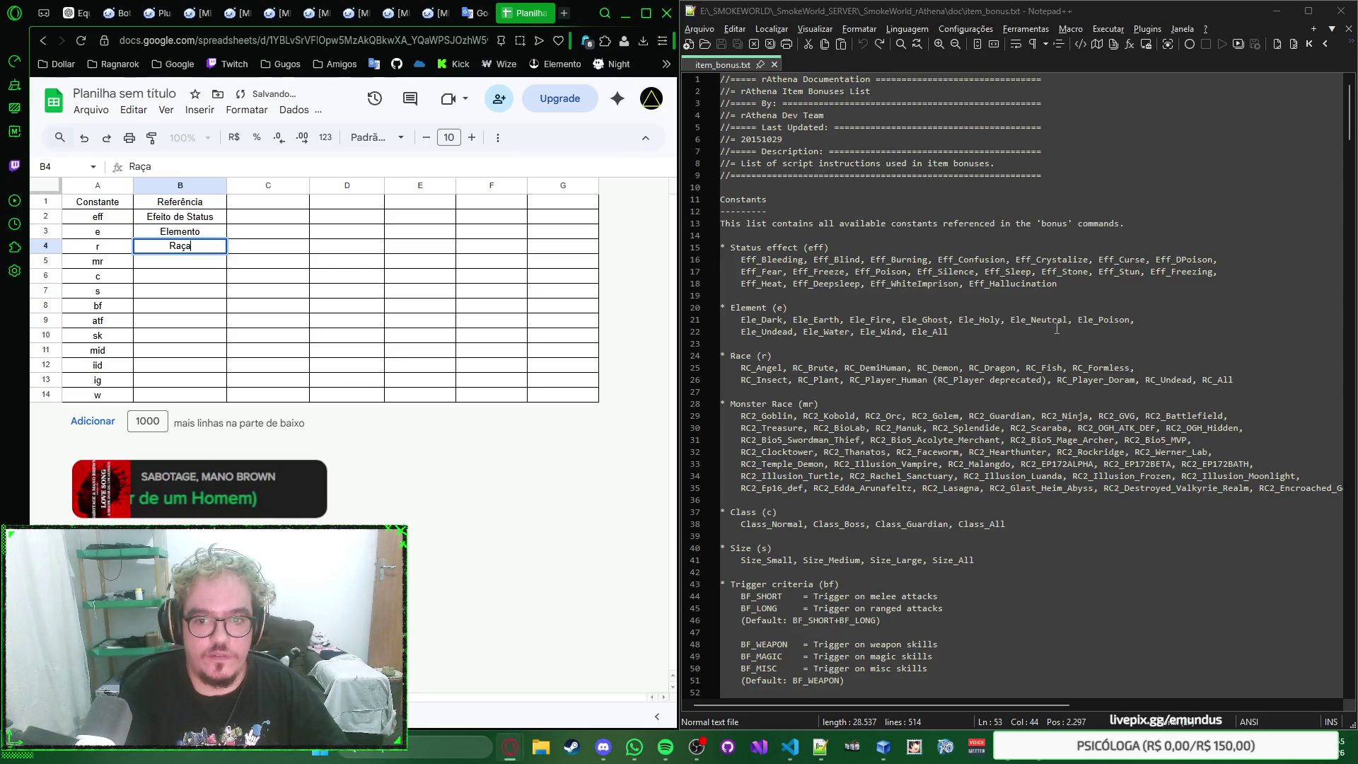
key(Return)
text(Raça de Mons)
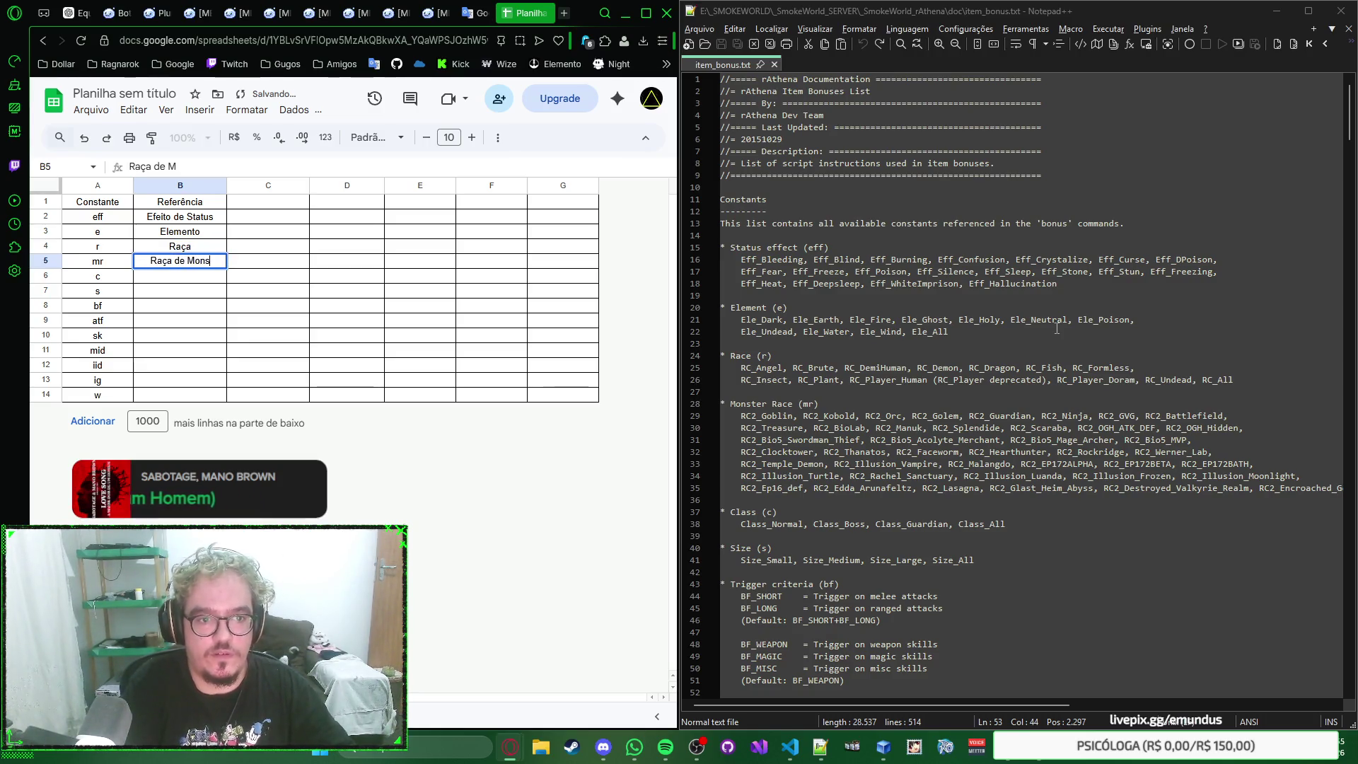
text(tro)
key(Return)
text(Classe)
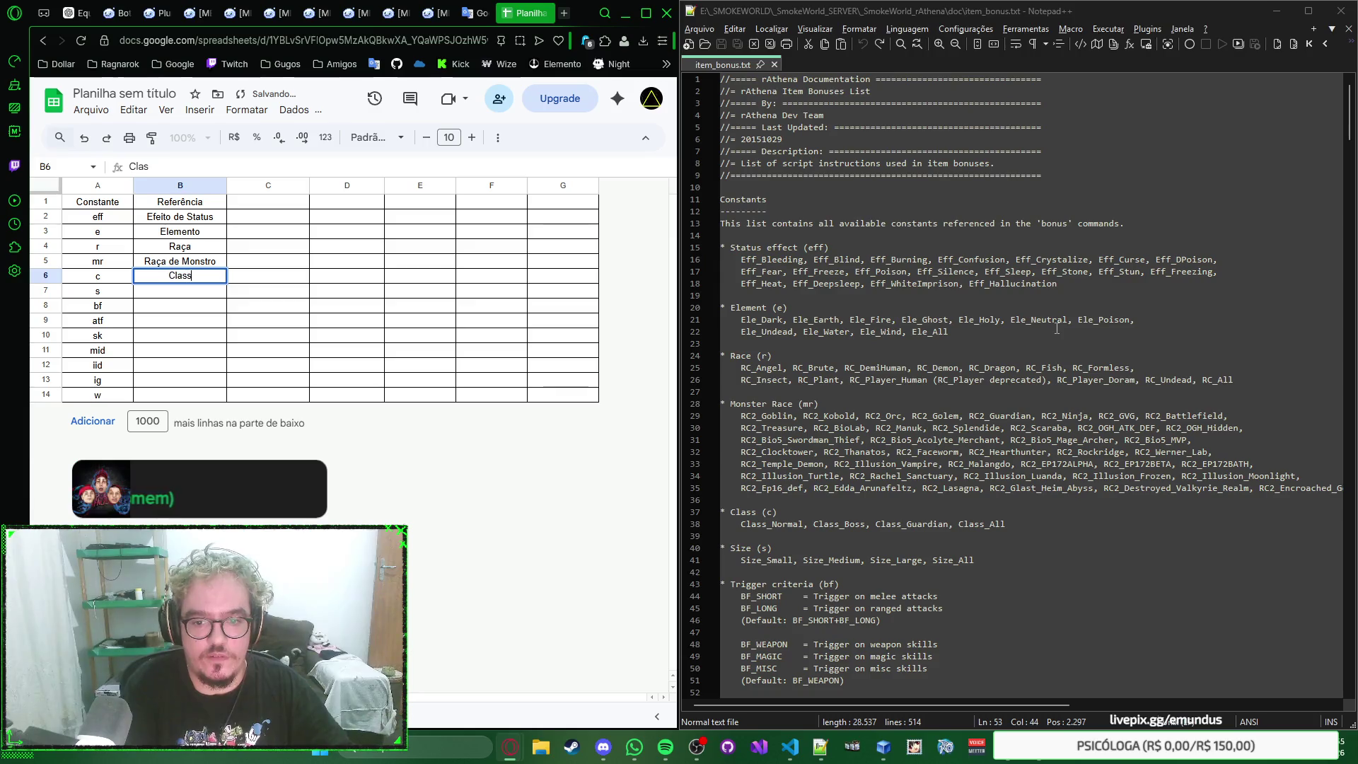
key(Return)
text(Tamanho)
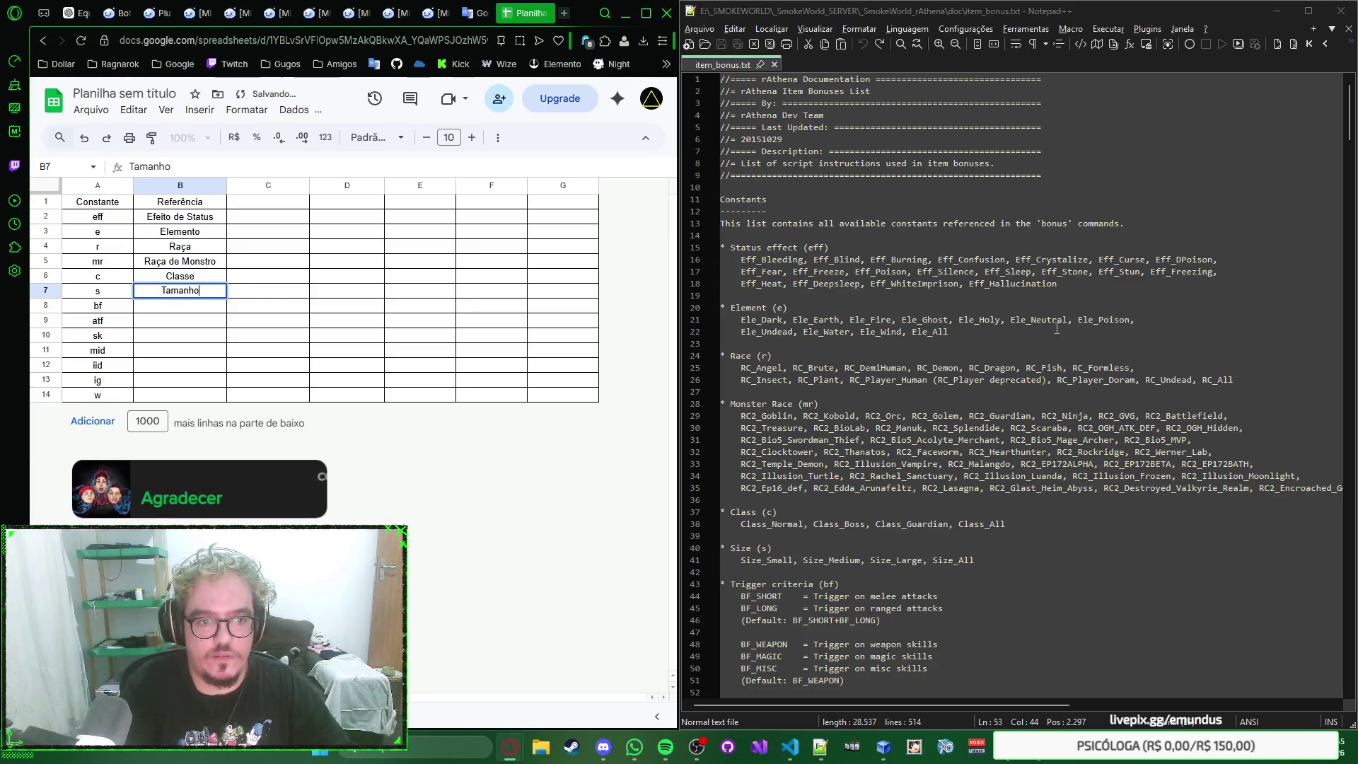
key(Return)
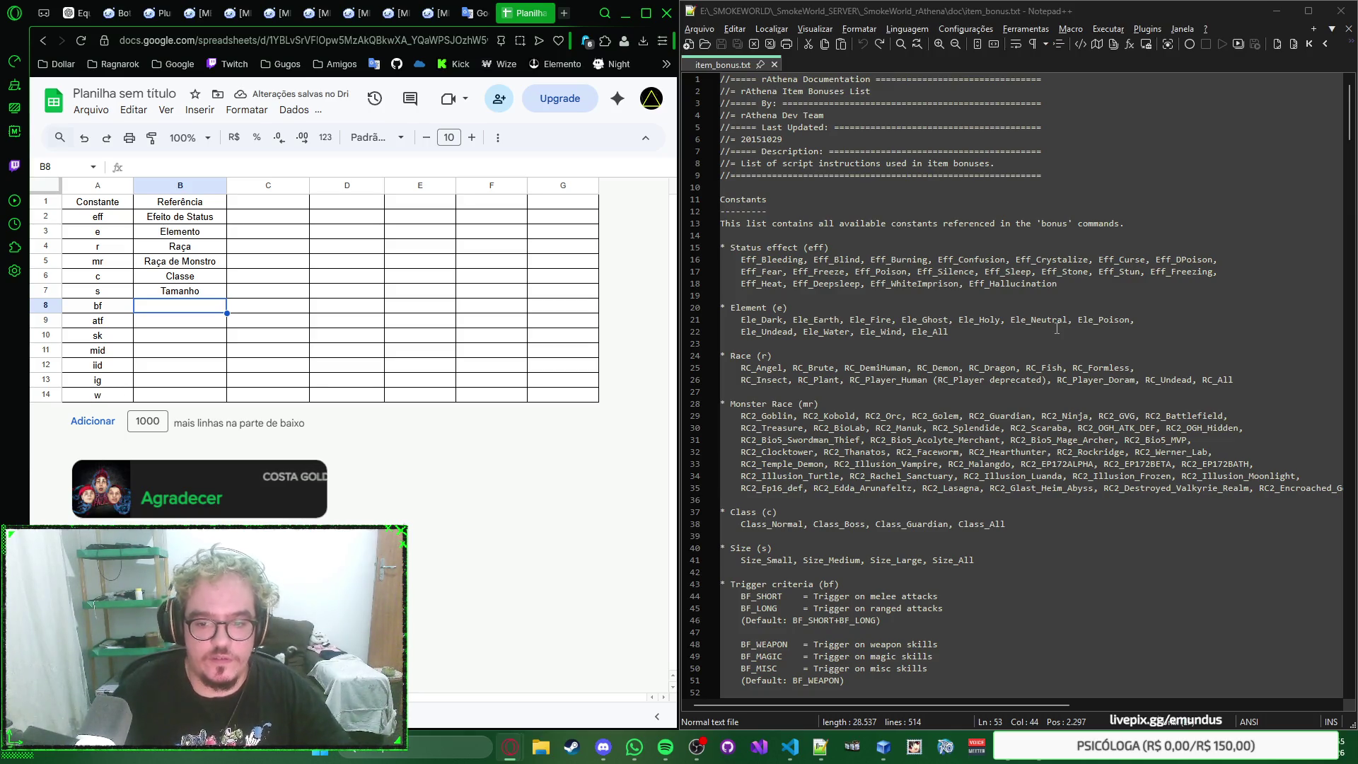
scroll(1057, 329, down, 3)
text(Cl)
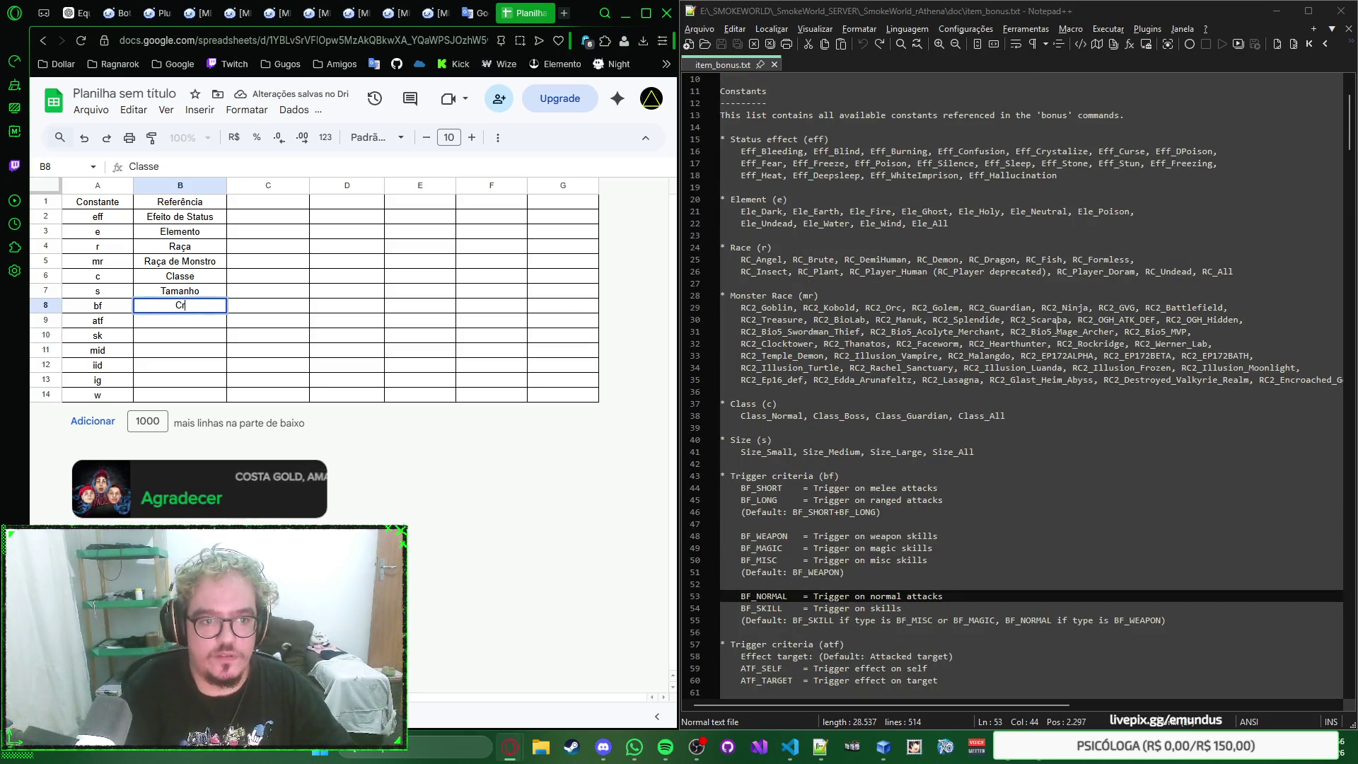
Step: Enter Critério de Trigger for the bf and atf rows B8–B9
key(BackSpace)
key(BackSpace)
text(Critér)
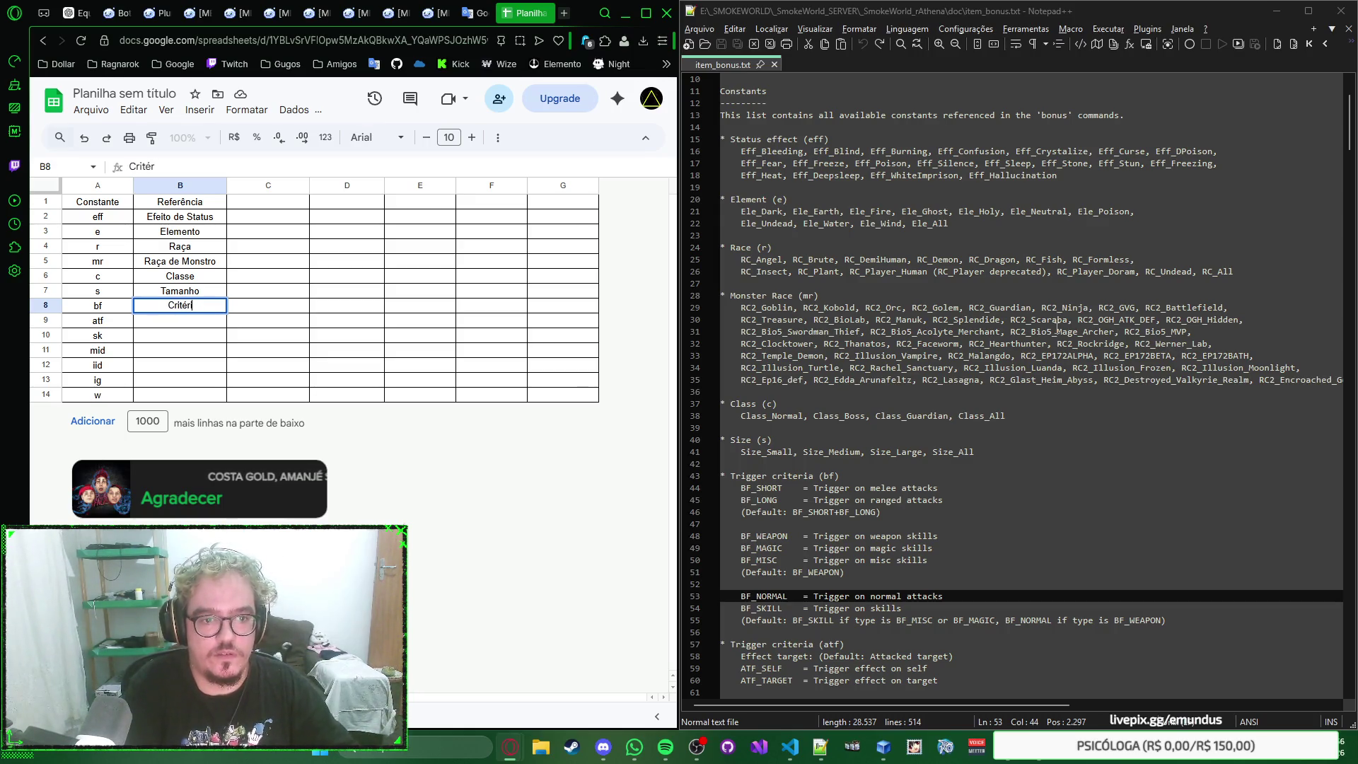
text(io de Trigger)
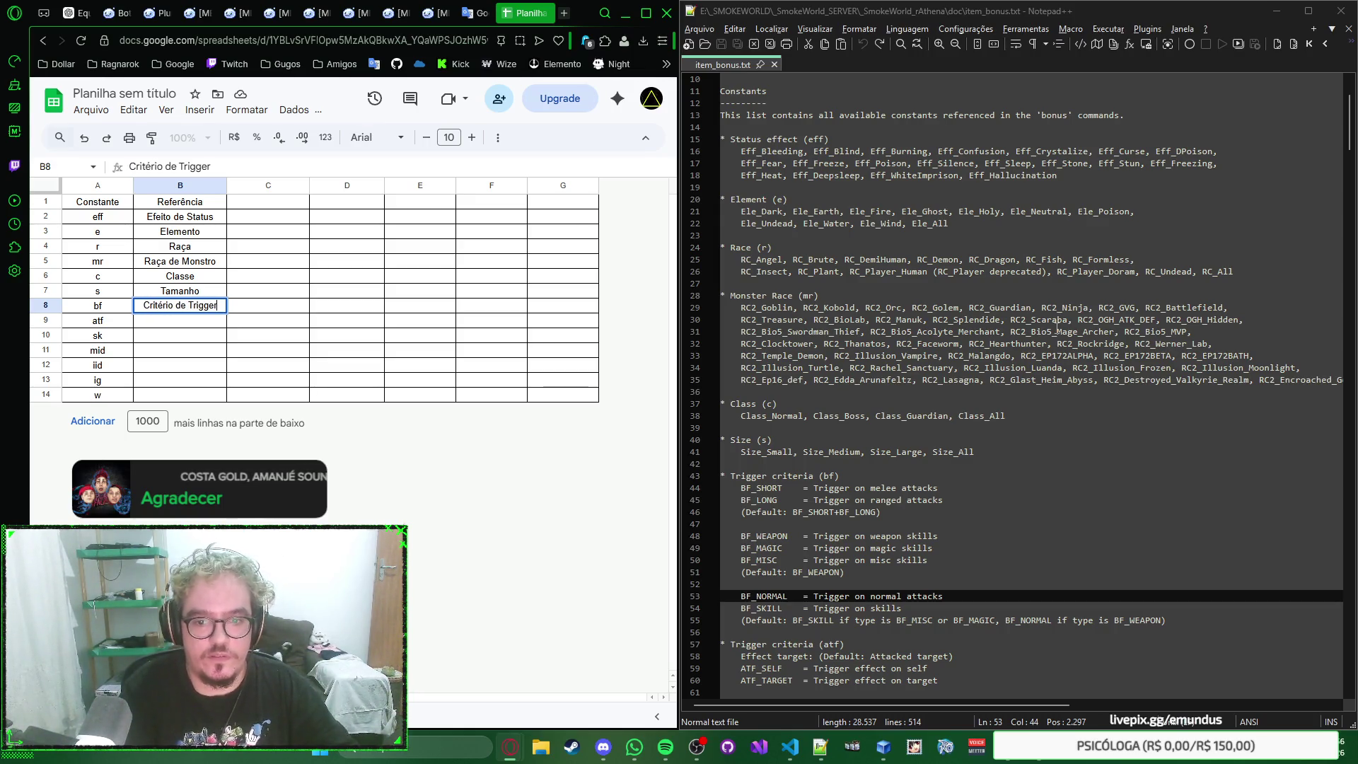
key(Return)
text(Crit)
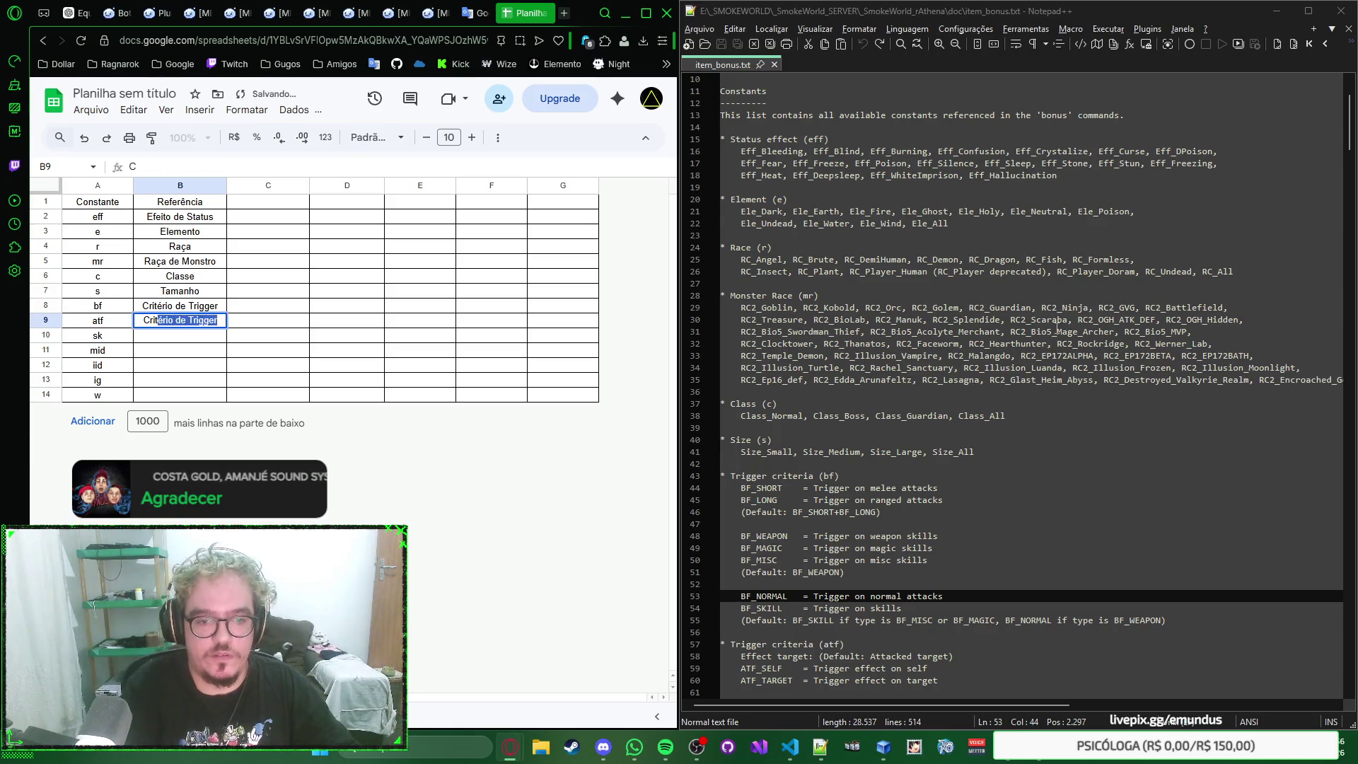
text(ério de)
key(Return)
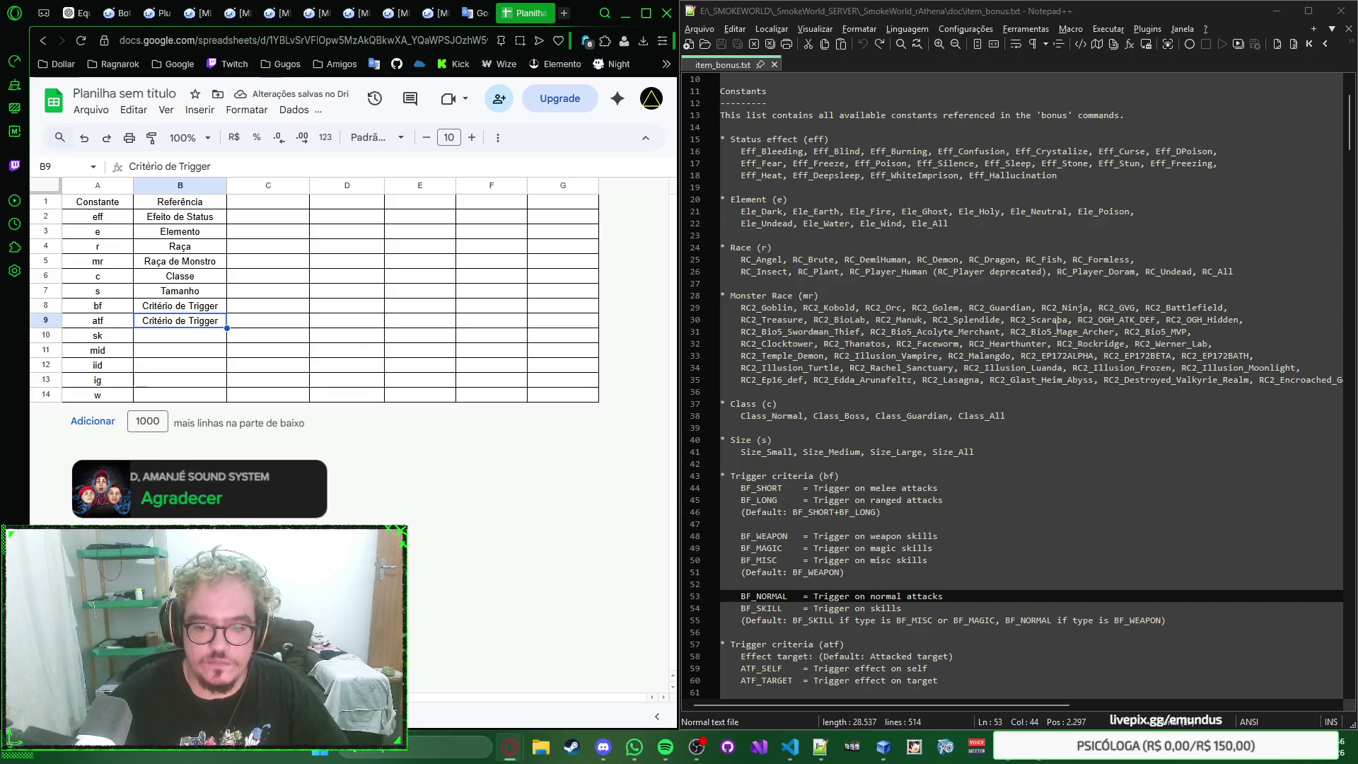
scroll(1037, 330, down, 5)
scroll(1036, 329, down, 3)
scroll(1037, 331, up, 1)
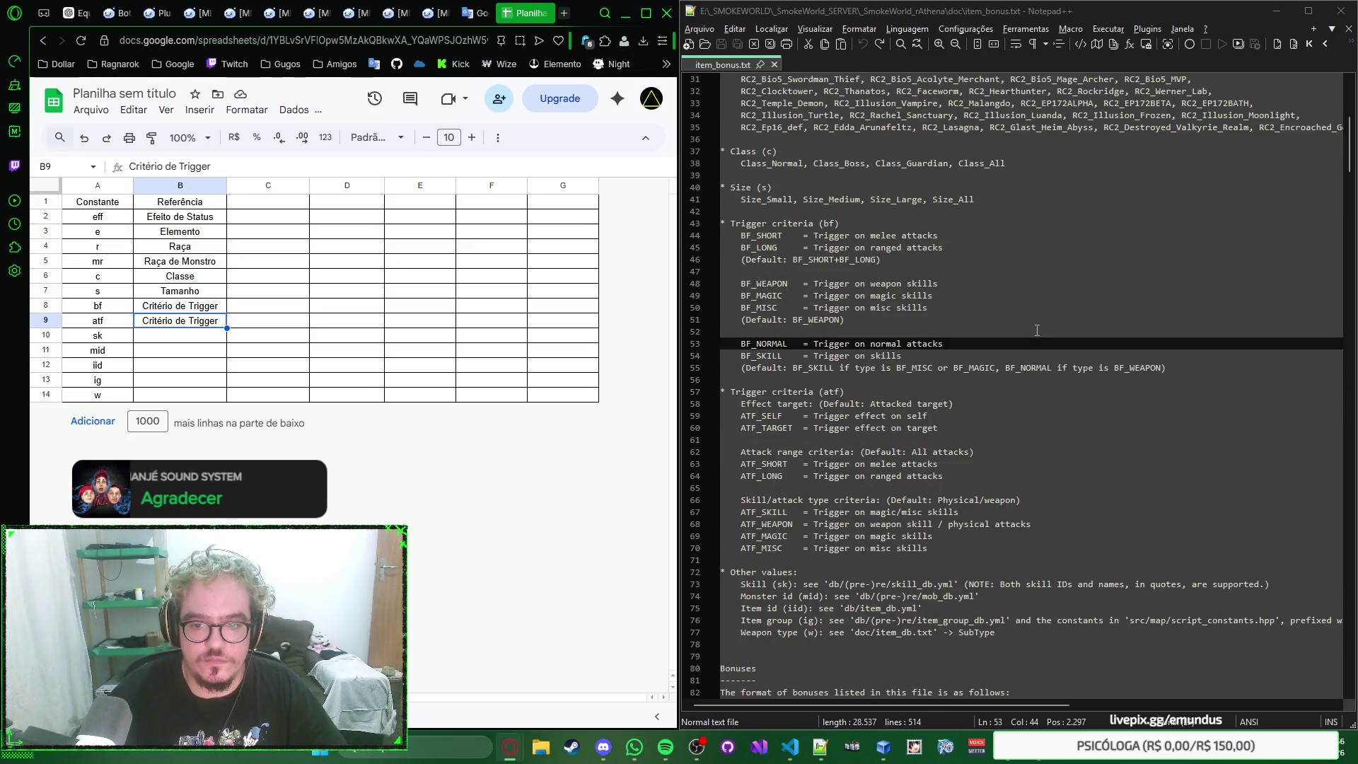
key(Return)
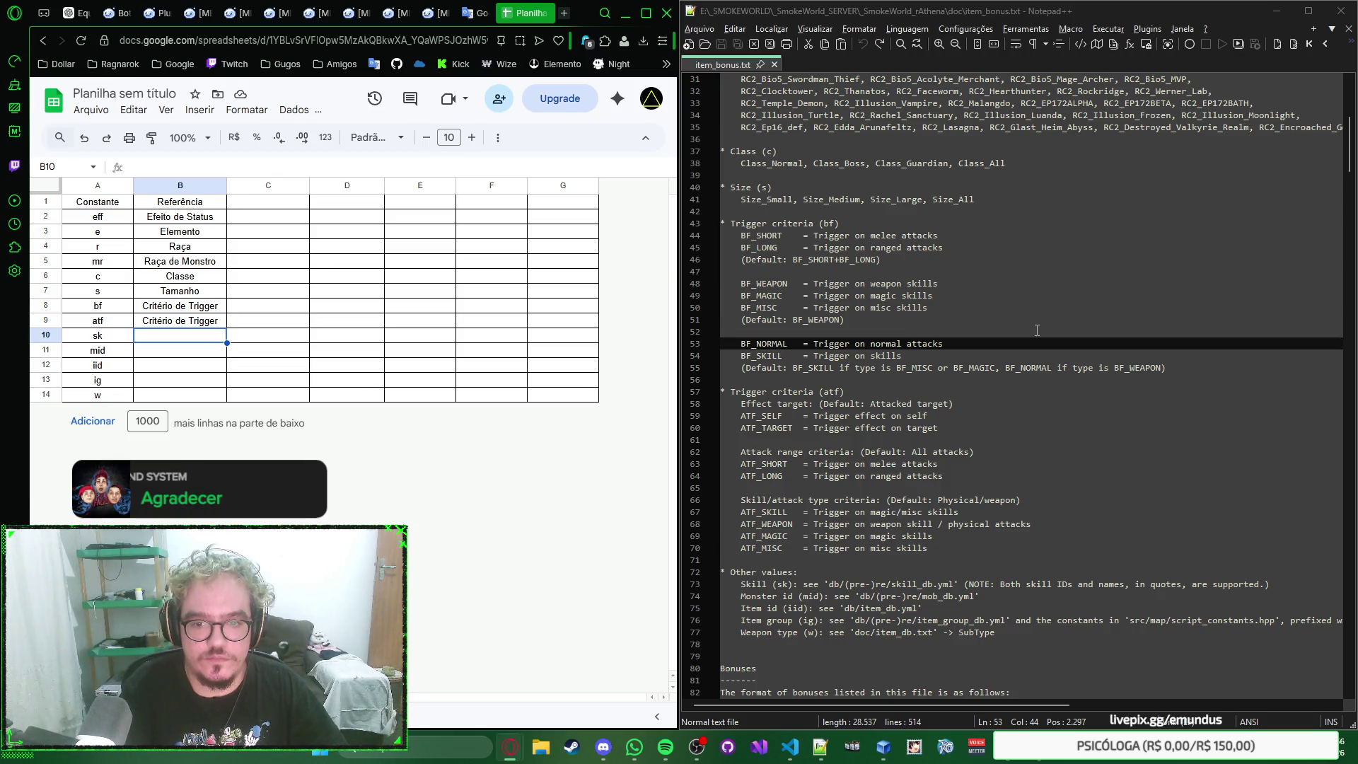
text(Outros)
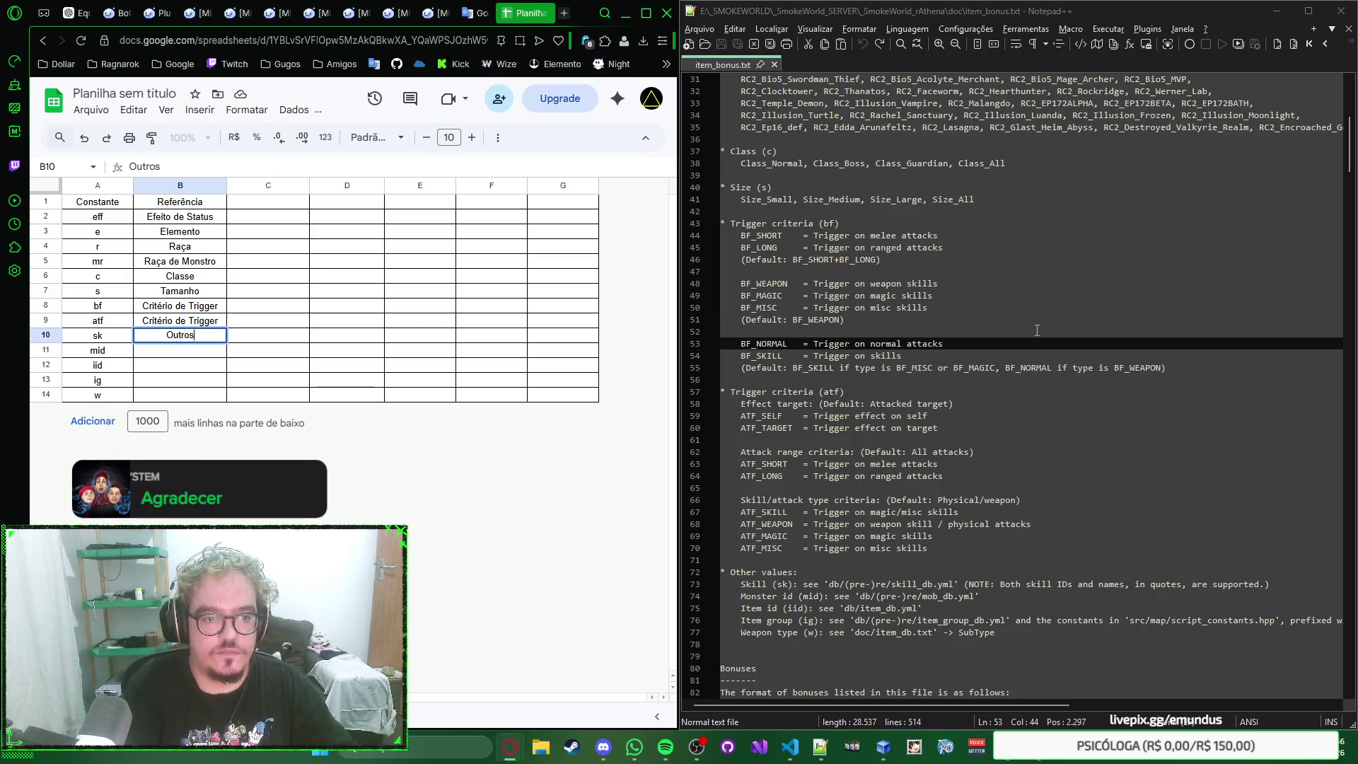
Step: Replace Outros with Skill/Habilidade as the sk description in B10
key(BackSpace)
key(BackSpace)
key(BackSpace)
text(Ski)
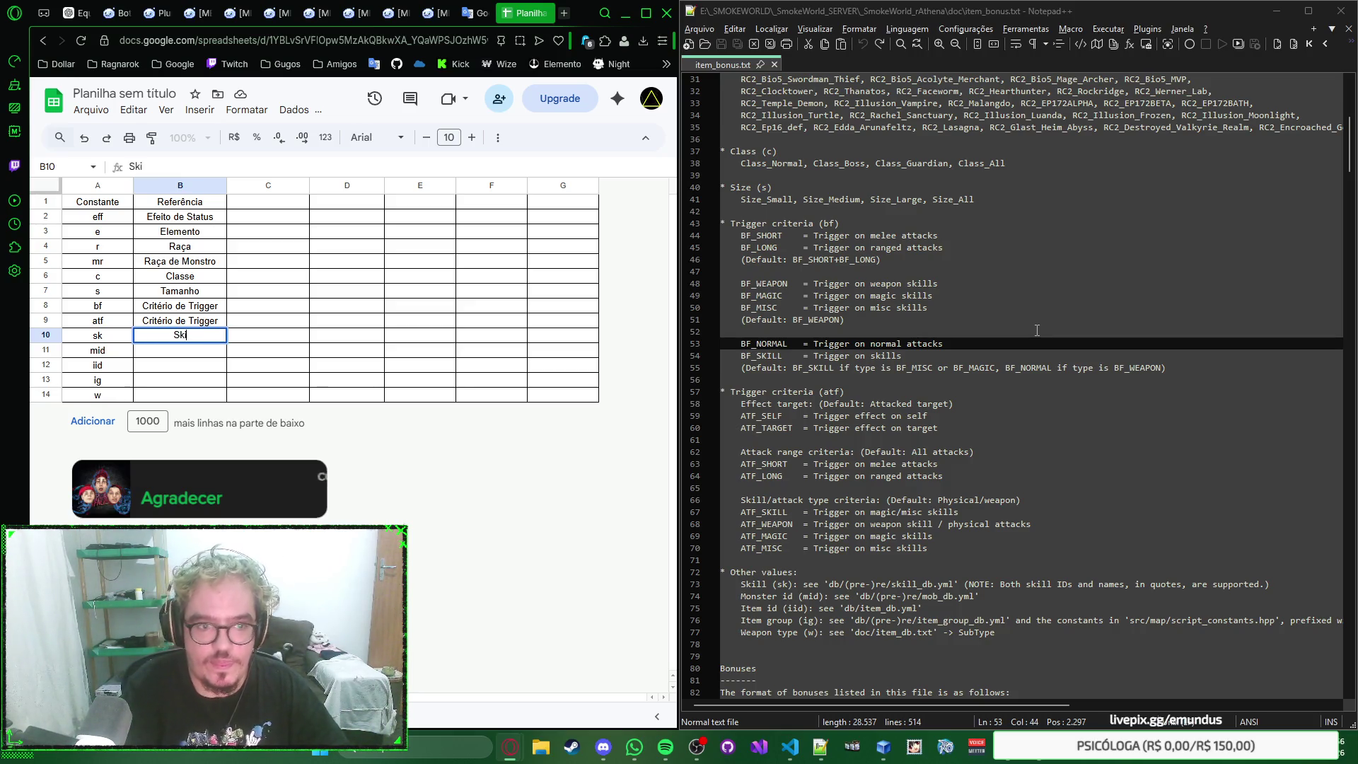
text(ll)
key(Return)
key(Up)
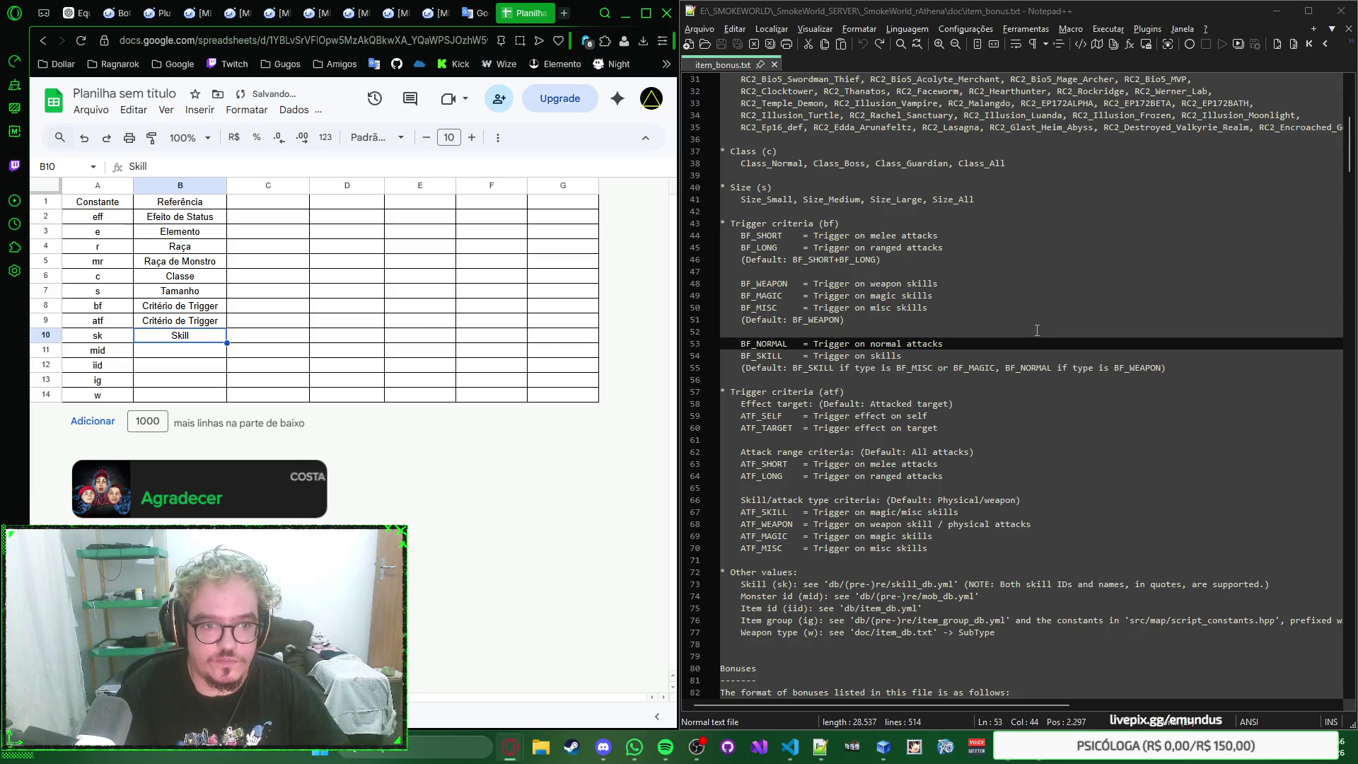
text(/)
text(Habilidade)
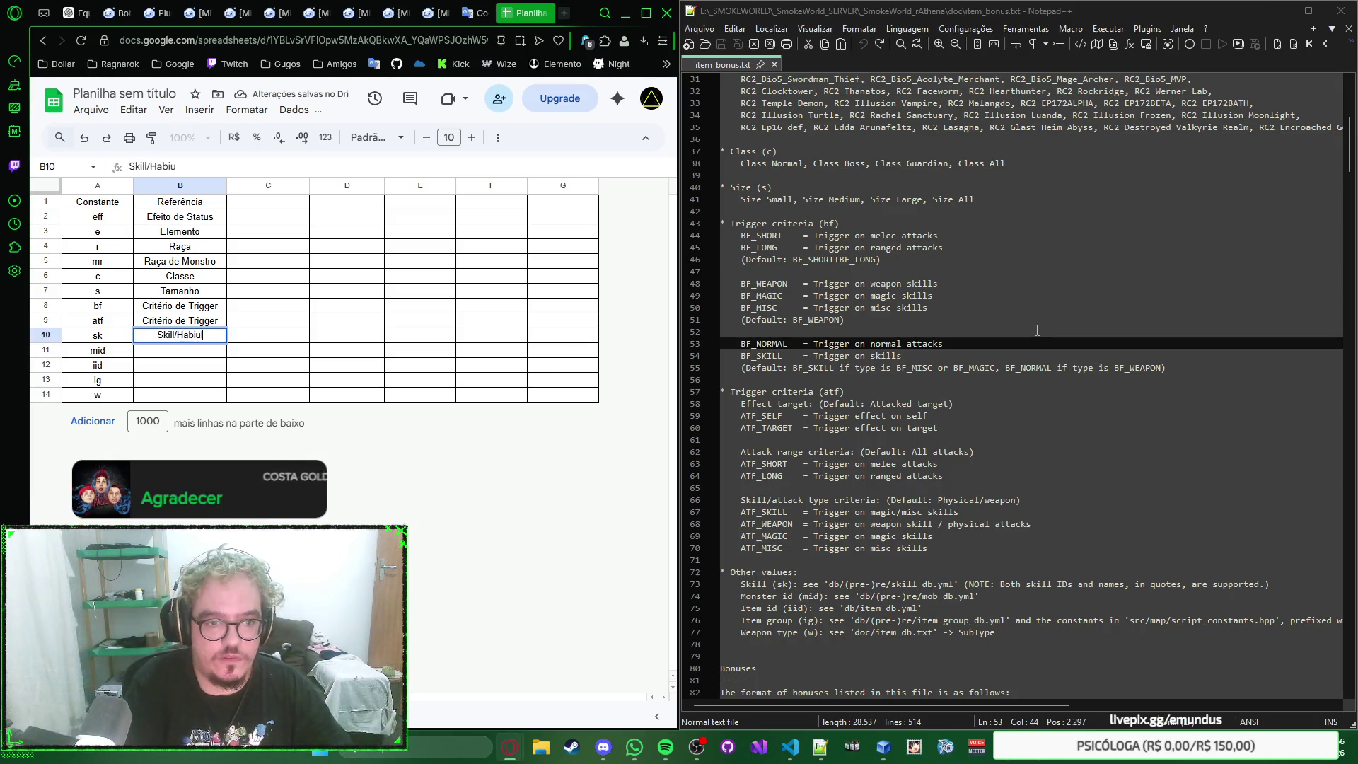
key(Return)
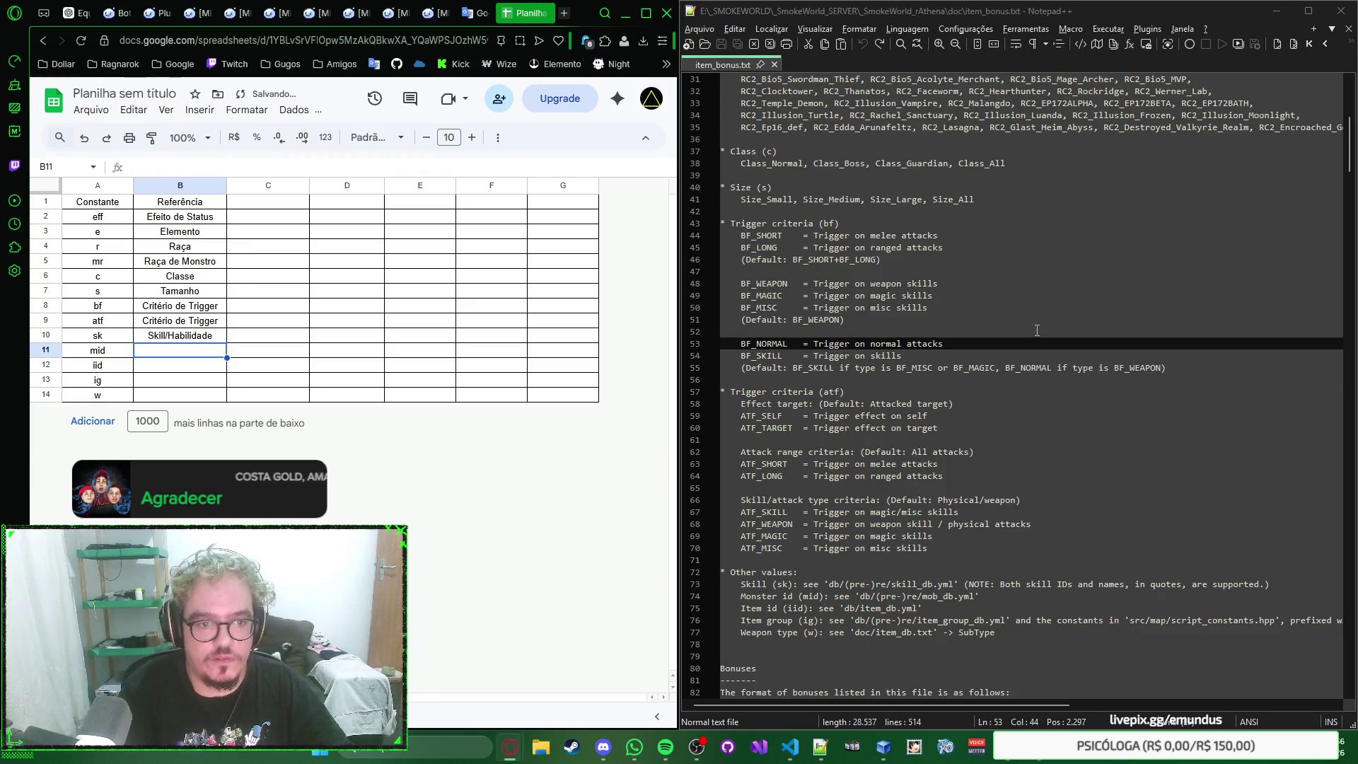
text(Monstro)
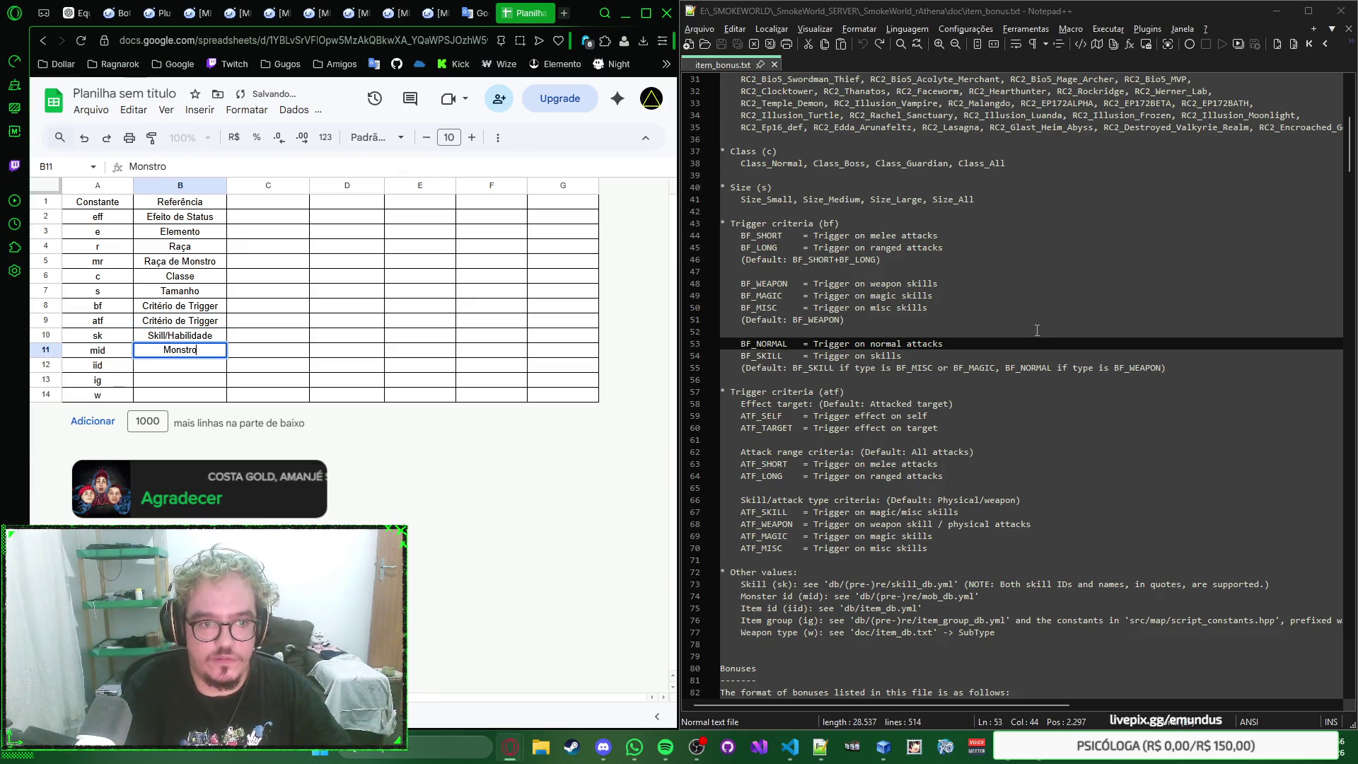
Step: Enter ID do Monstro and ID do Item for the mid and iid rows
key(Return)
key(Up)
key(BackSpace)
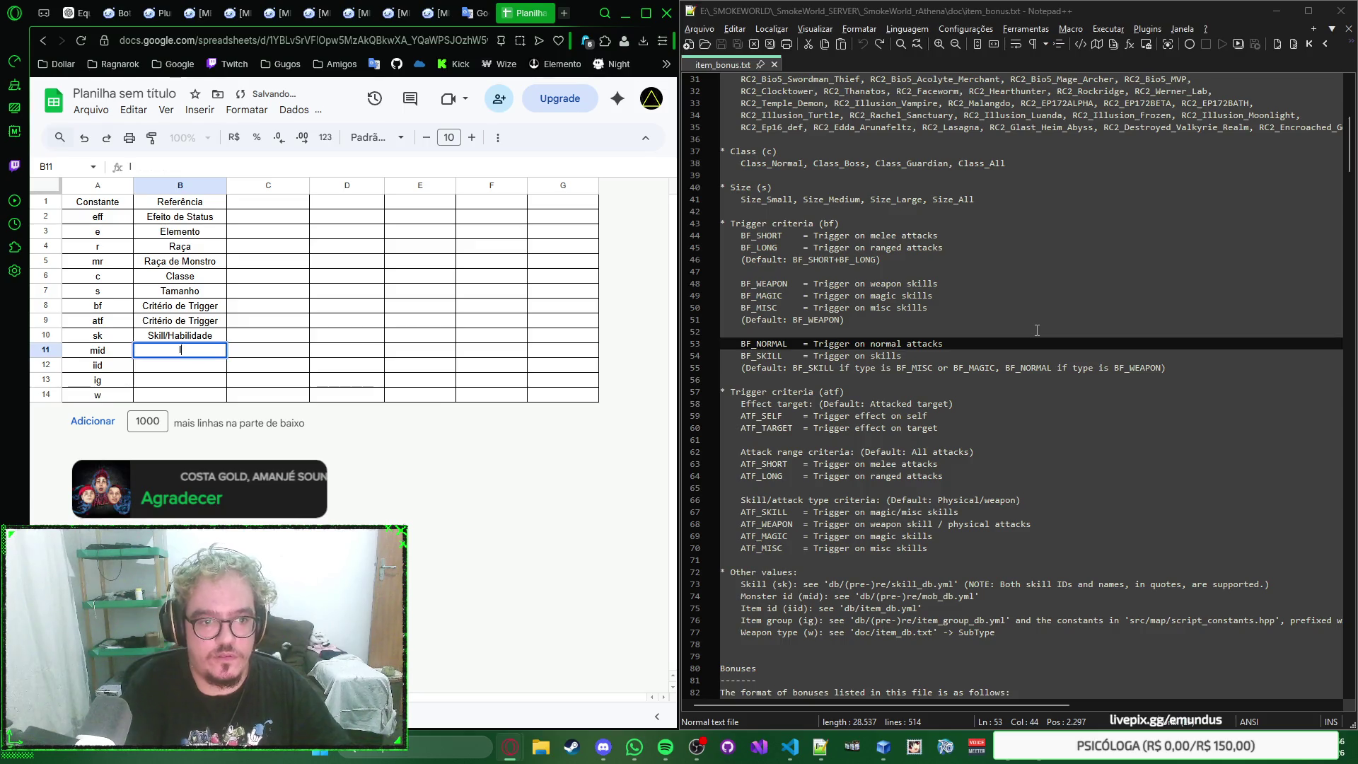
text(Monstro)
key(Return)
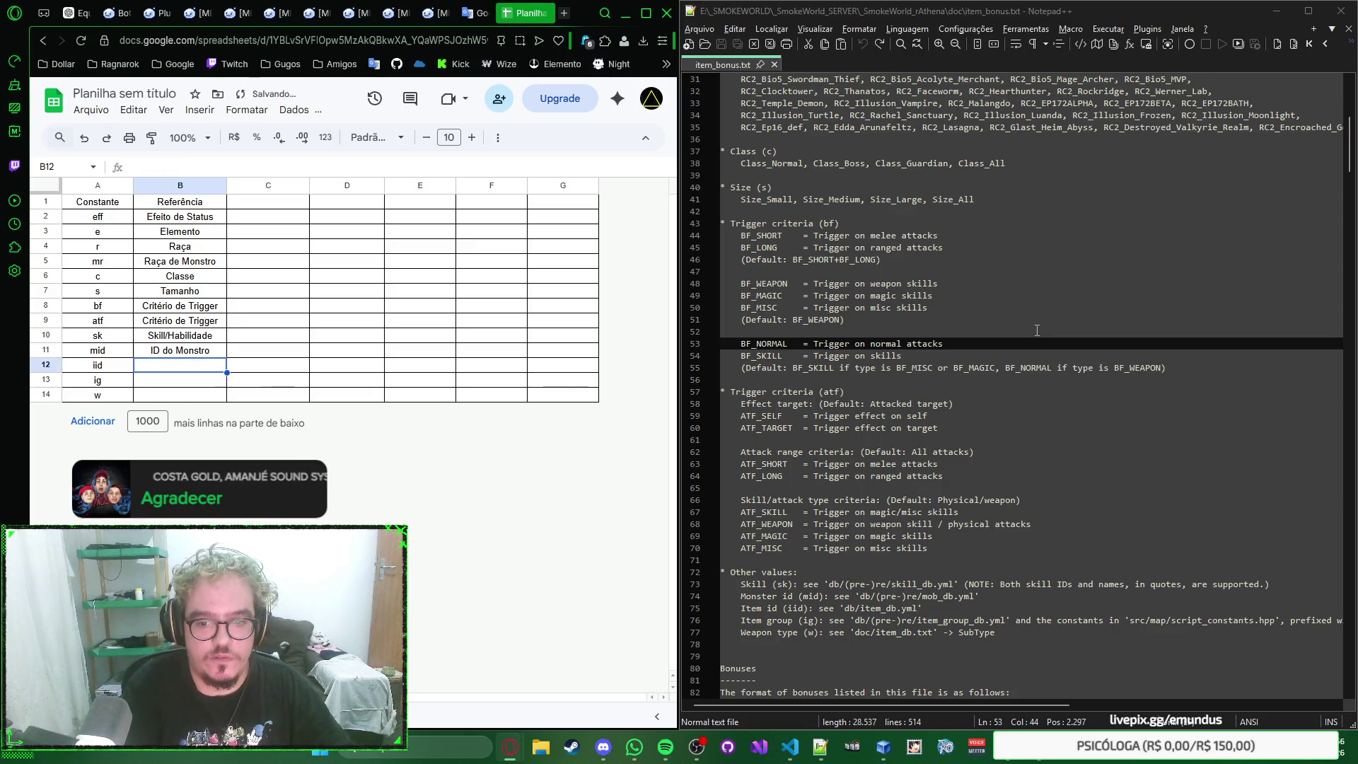
text(ID do Item)
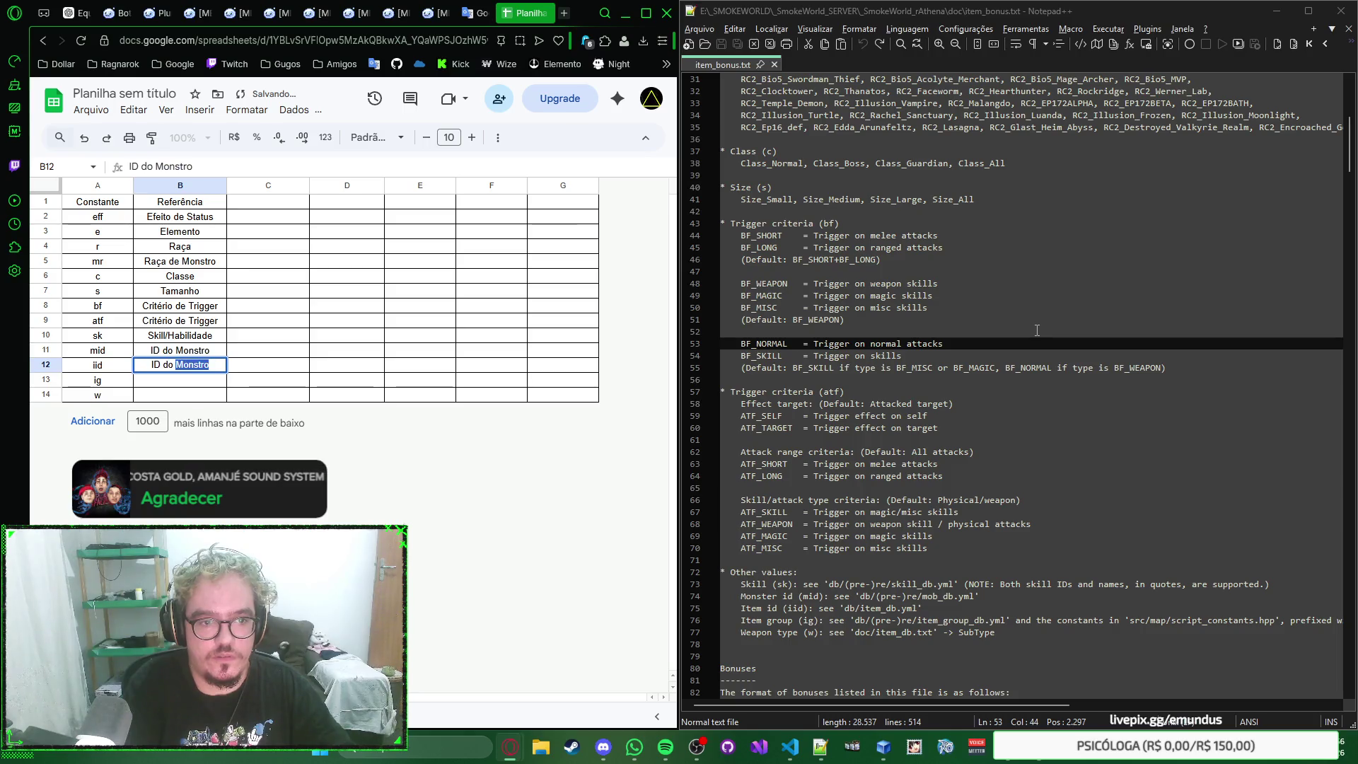
key(Return)
key(Return)
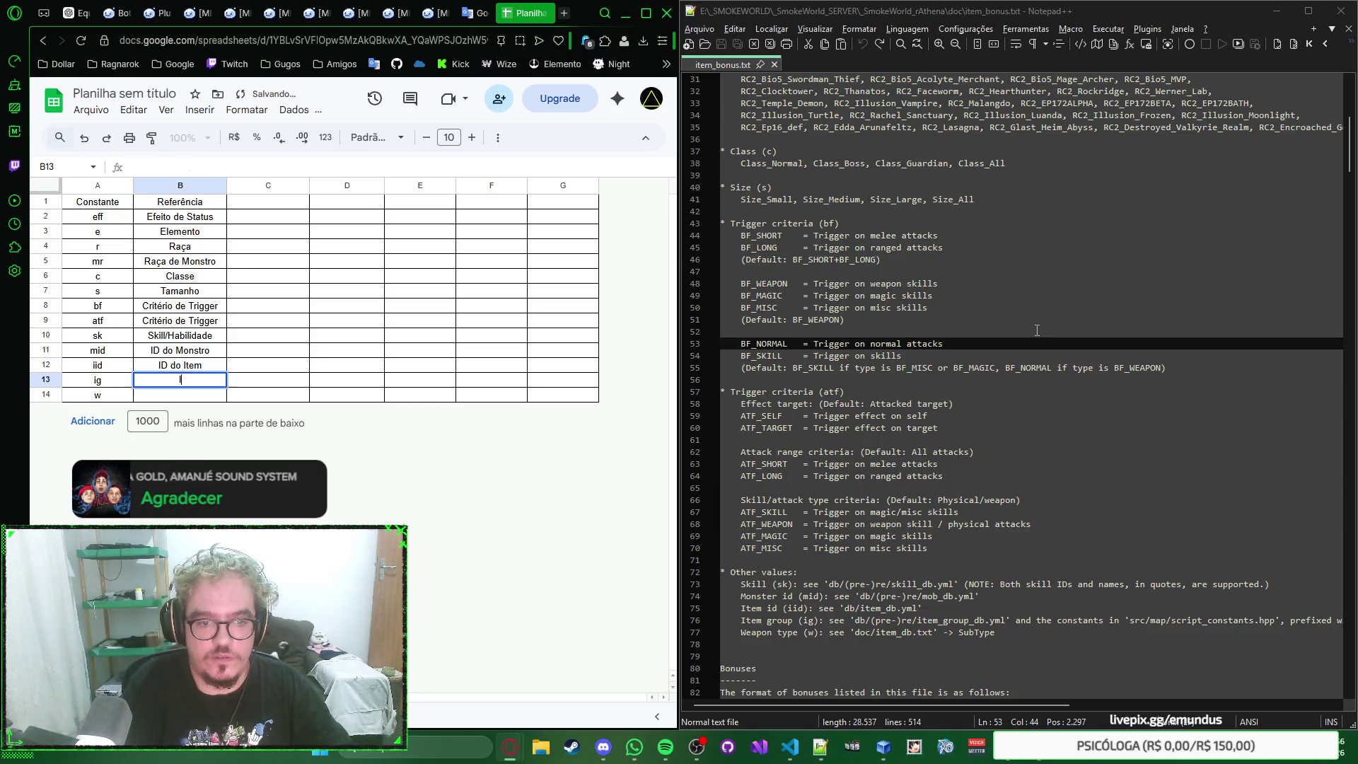
text(Grupo de ite)
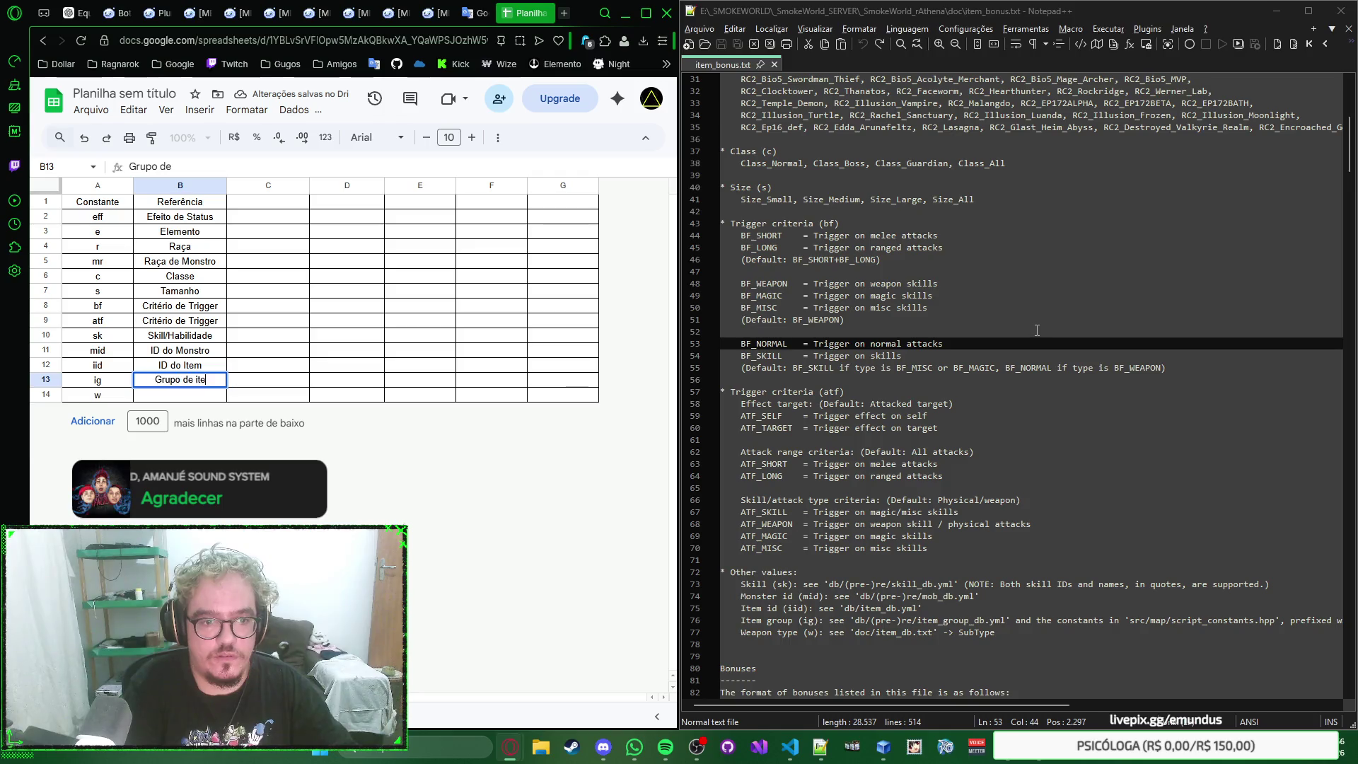
text(m)
Step: Set the ig description to 'Grupo de Item (Item Group)'
key(BackSpace)
key(BackSpace)
key(BackSpace)
text(Itens)
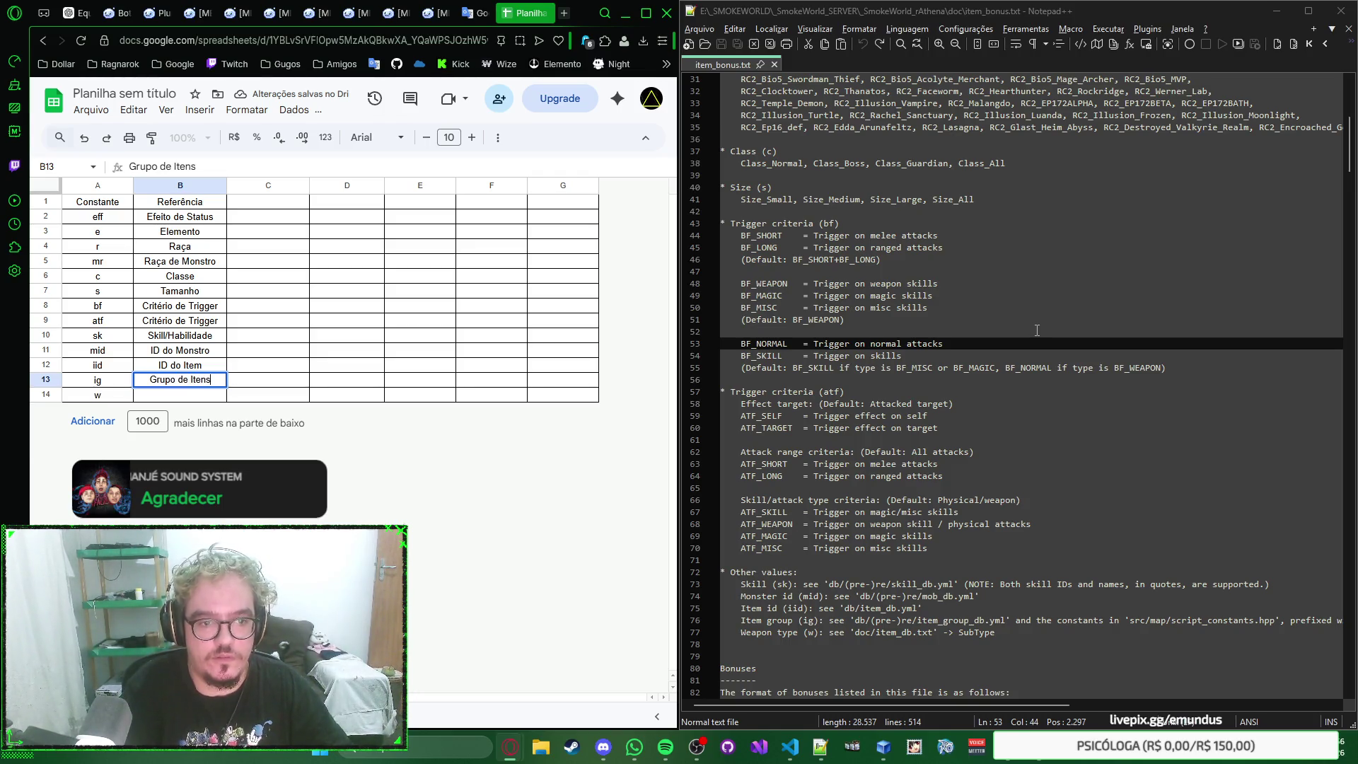
key(Return)
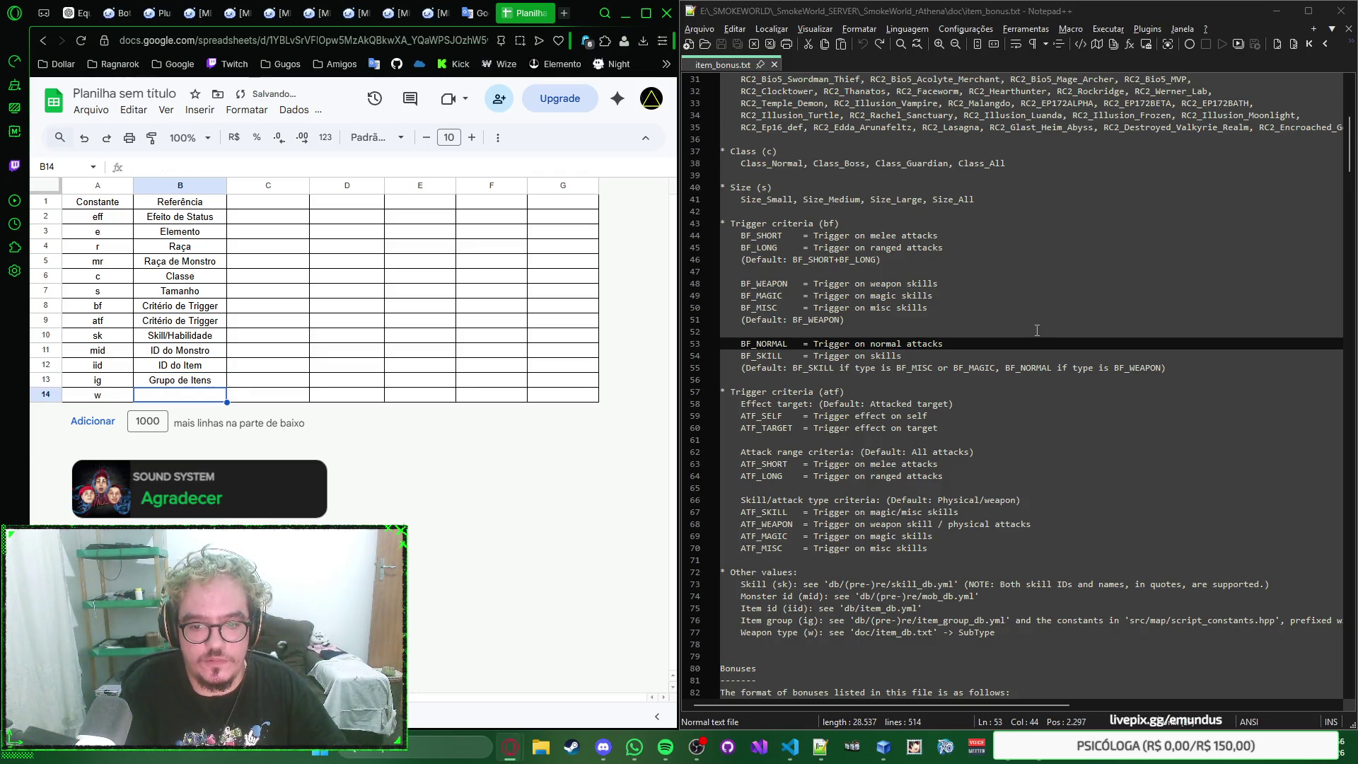
key(Up)
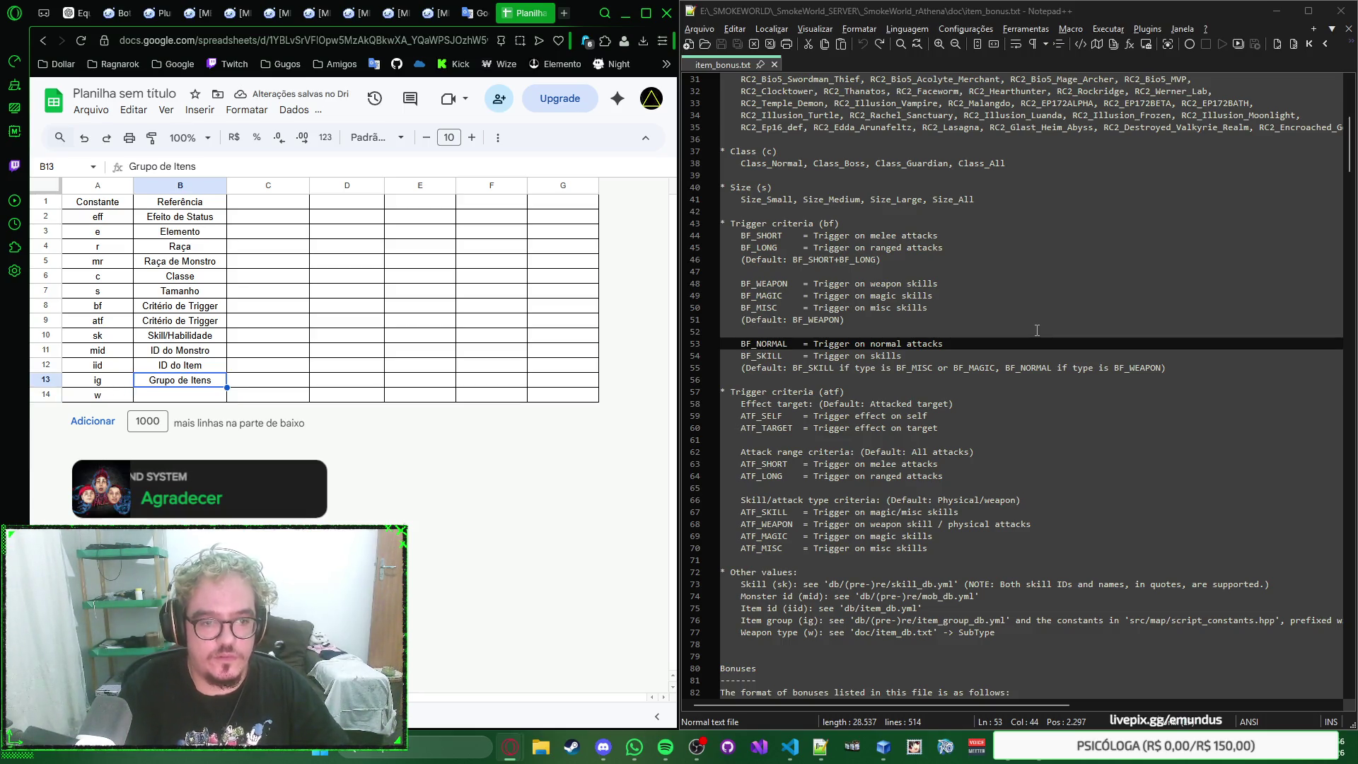
key(Return)
key(BackSpace)
key(BackSpace)
text(m )
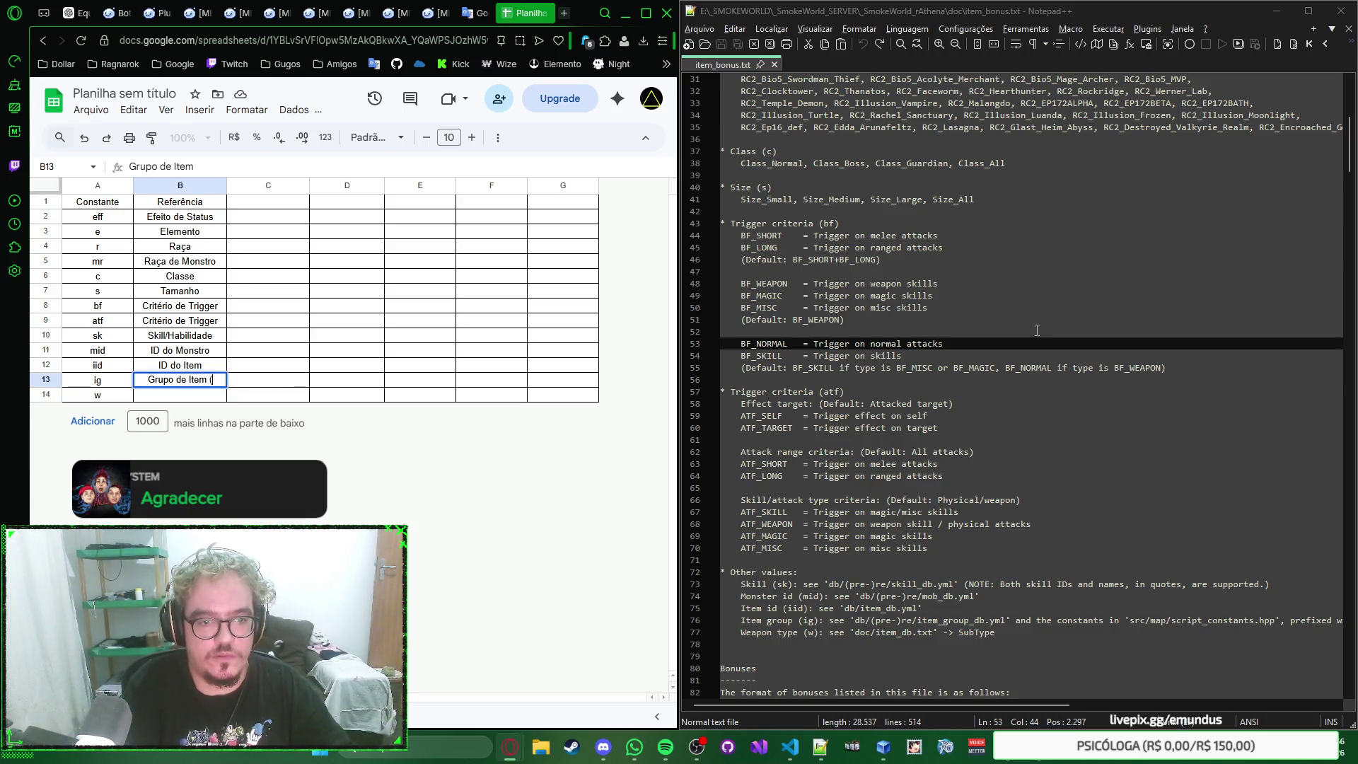
text((ItemGroup)
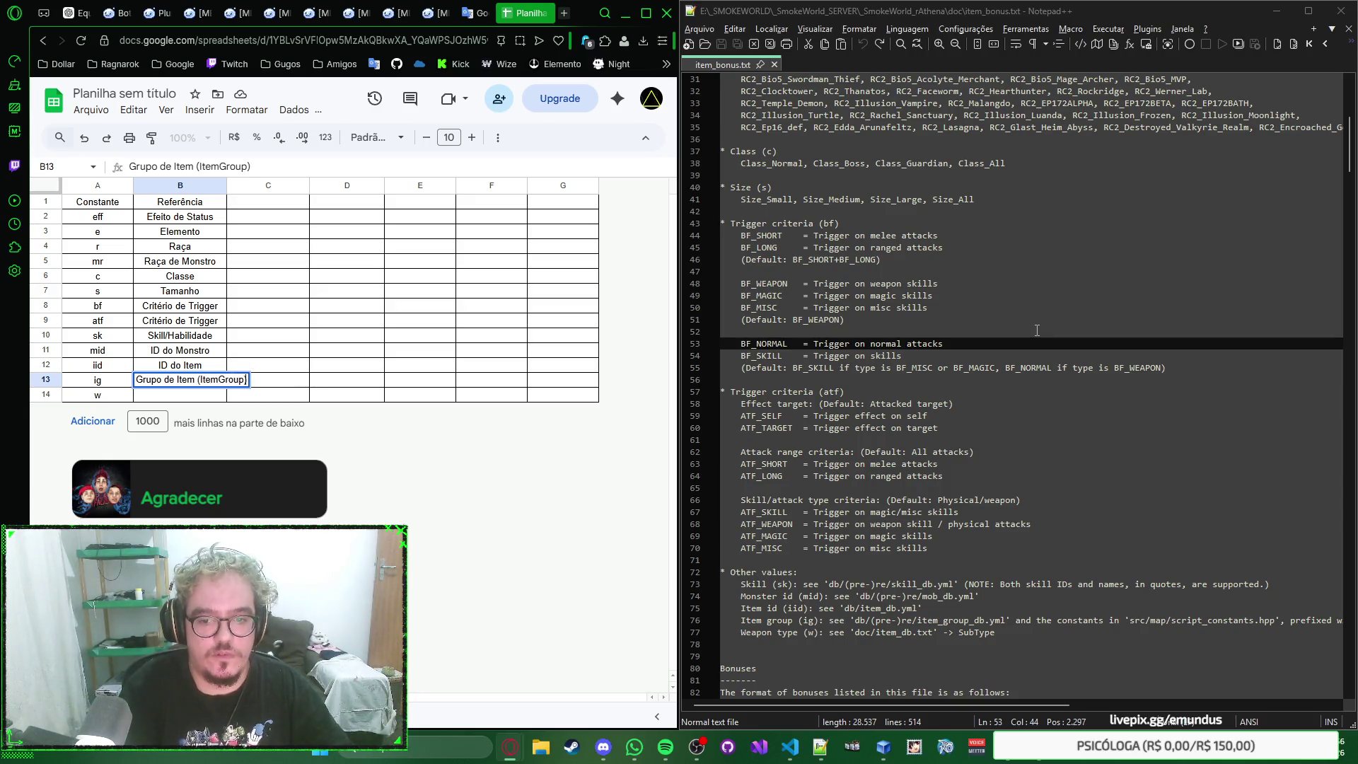
key(Return)
key(Up)
key(Return)
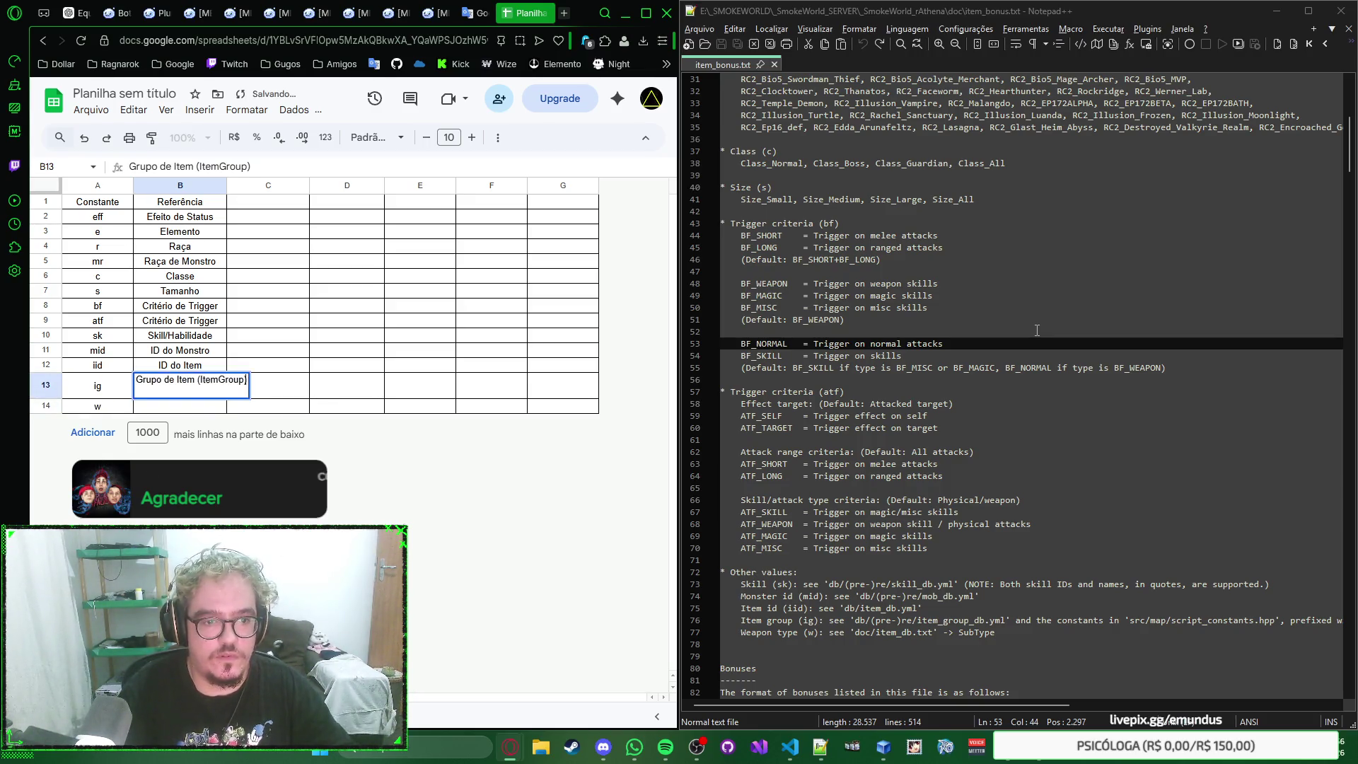
key(Right)
key(Right)
key(Right)
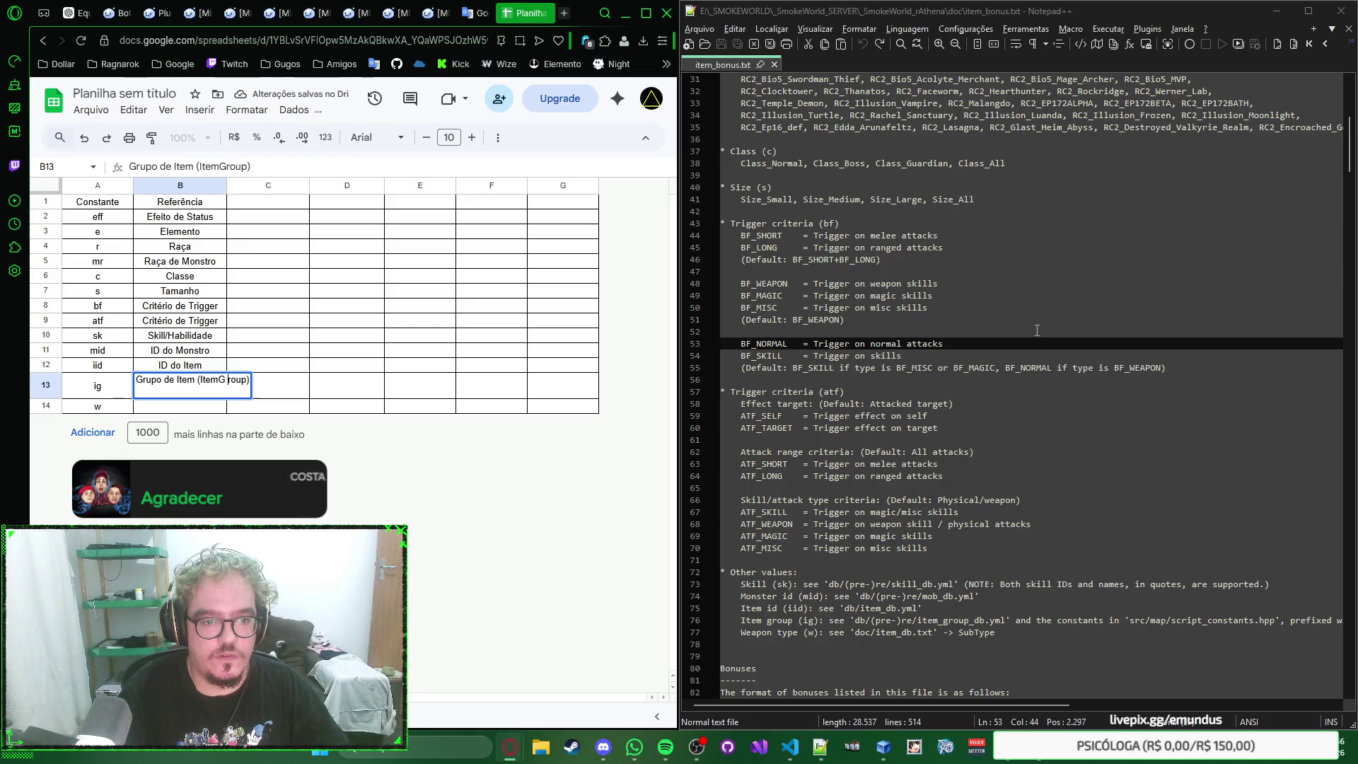
key(Return)
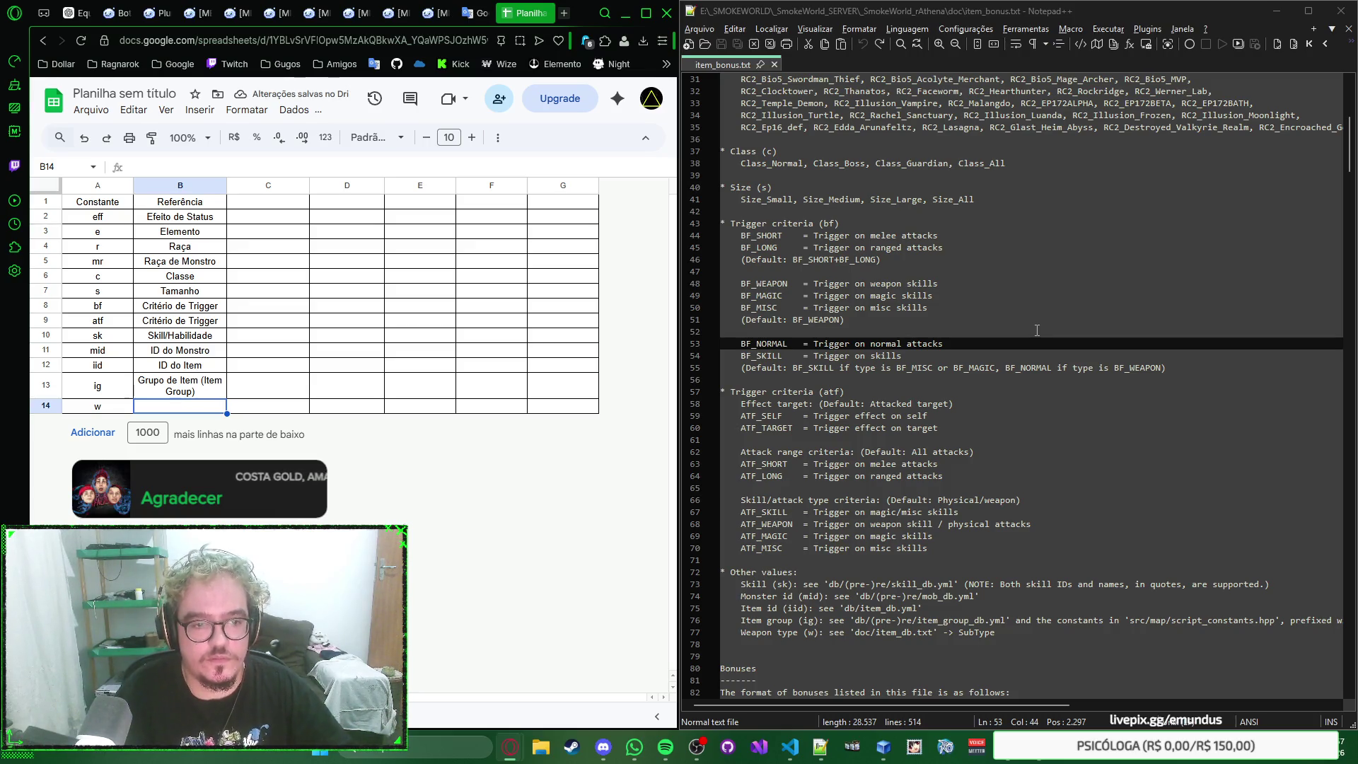
Step: Rewrite B10 as Habilidade (Skill)
key(Up)
key(Up)
key(Up)
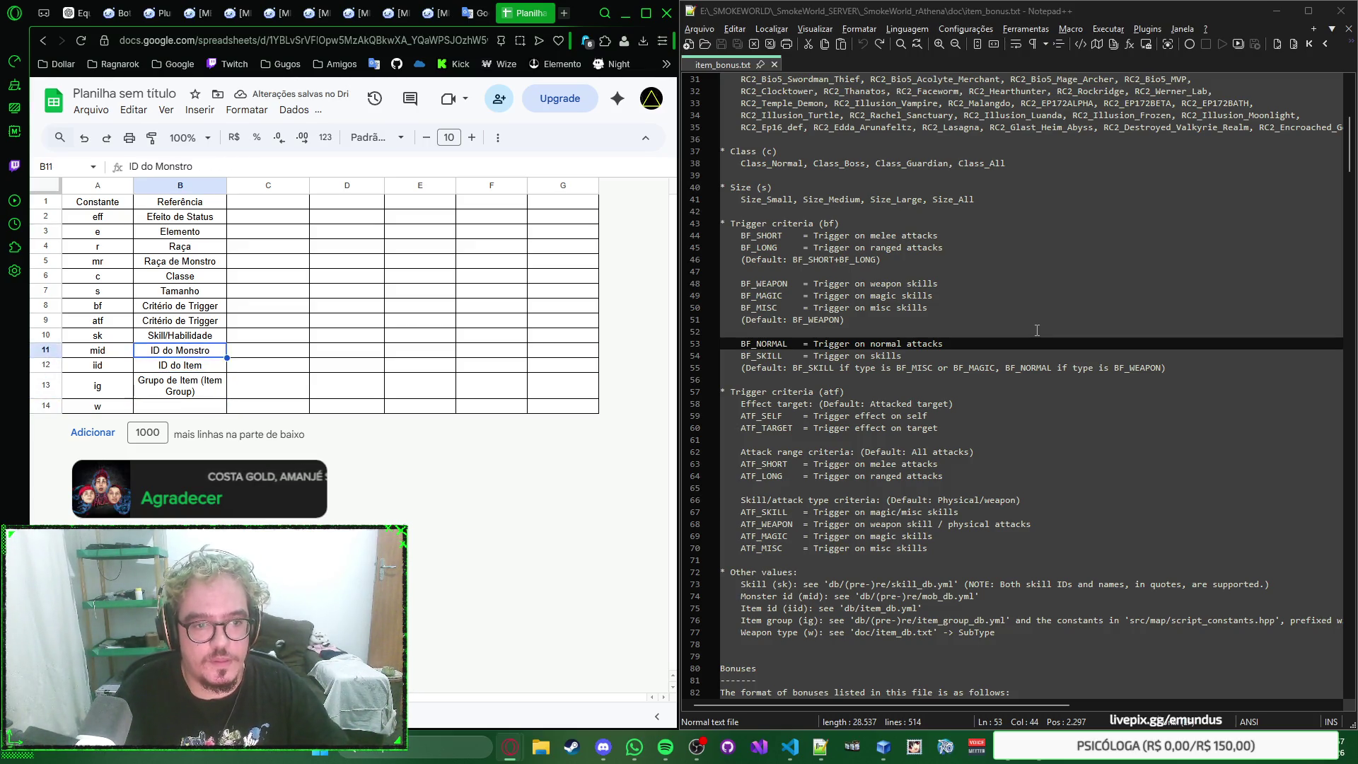
key(Up)
text(S)
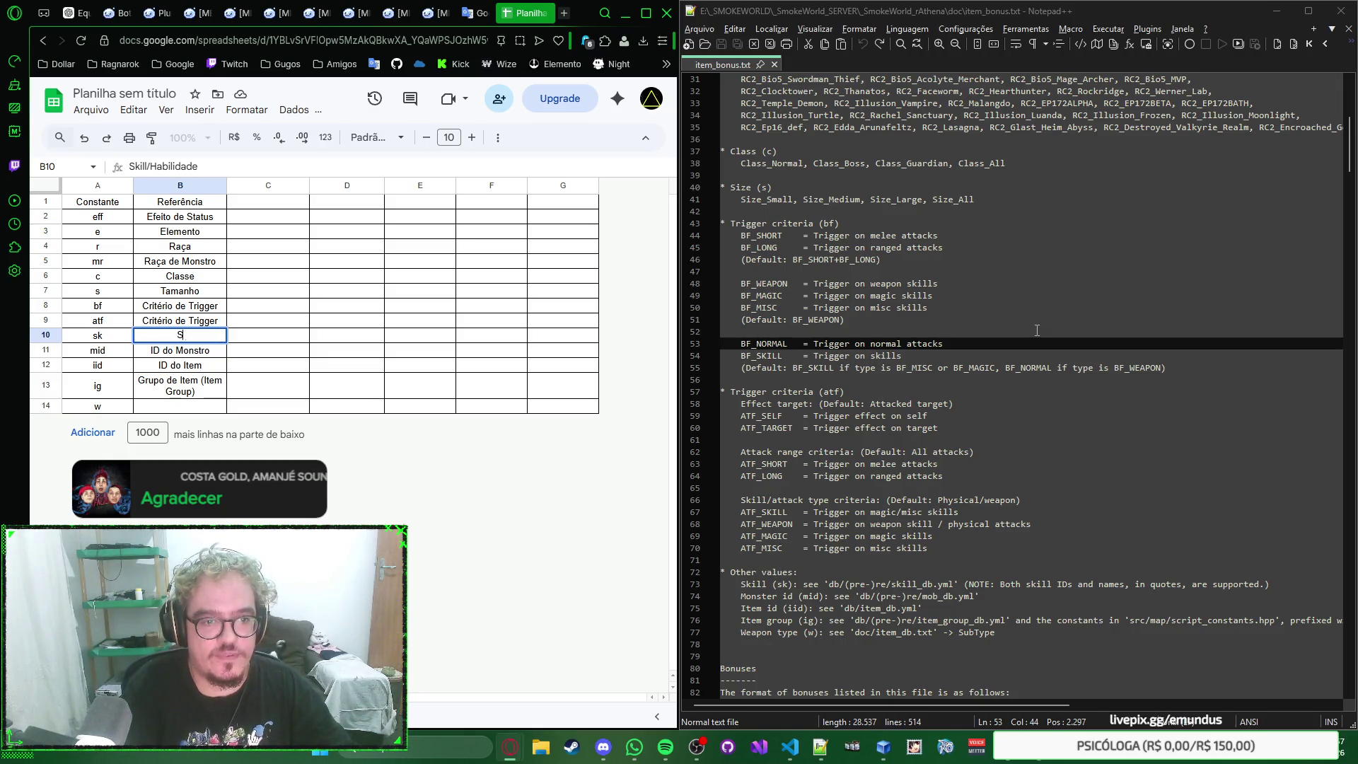
text(kill (Habilida)
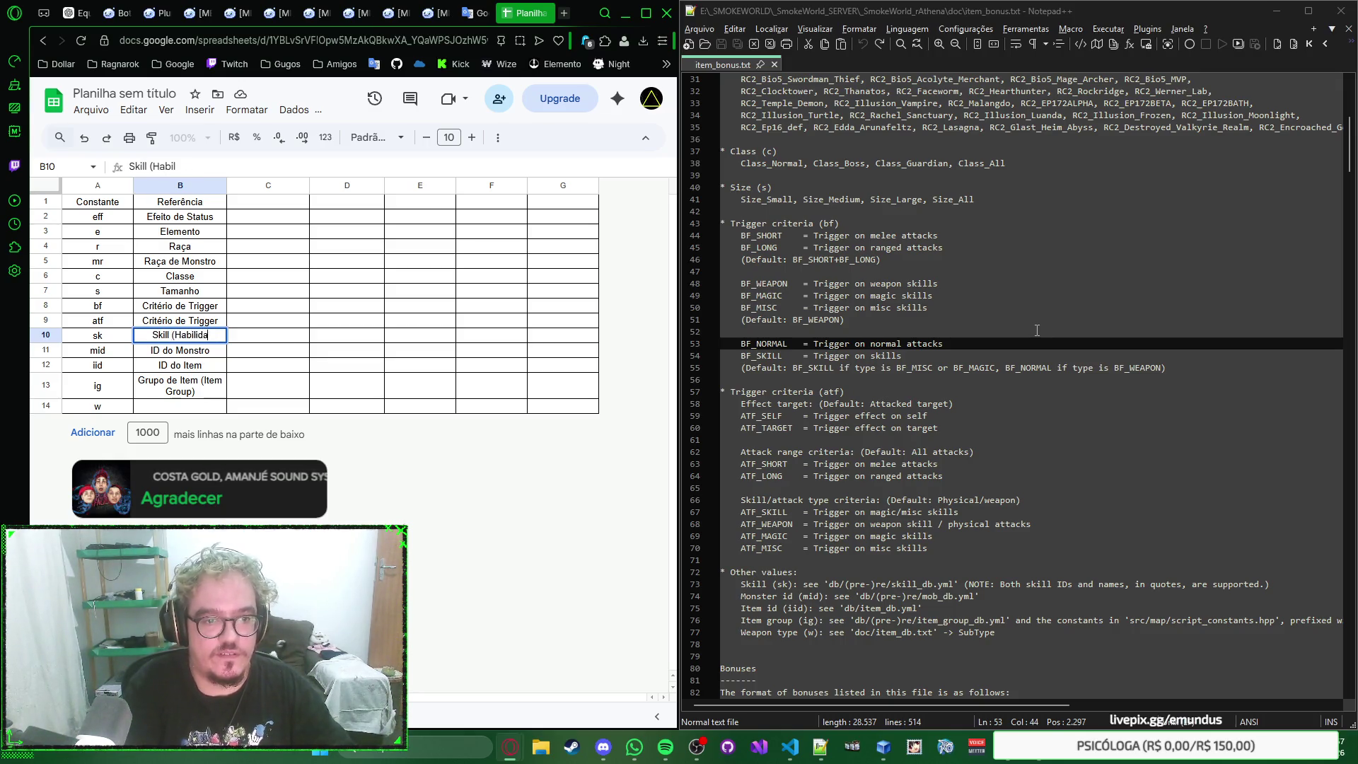
text(de)
key(ctrl+a)
text(Habil)
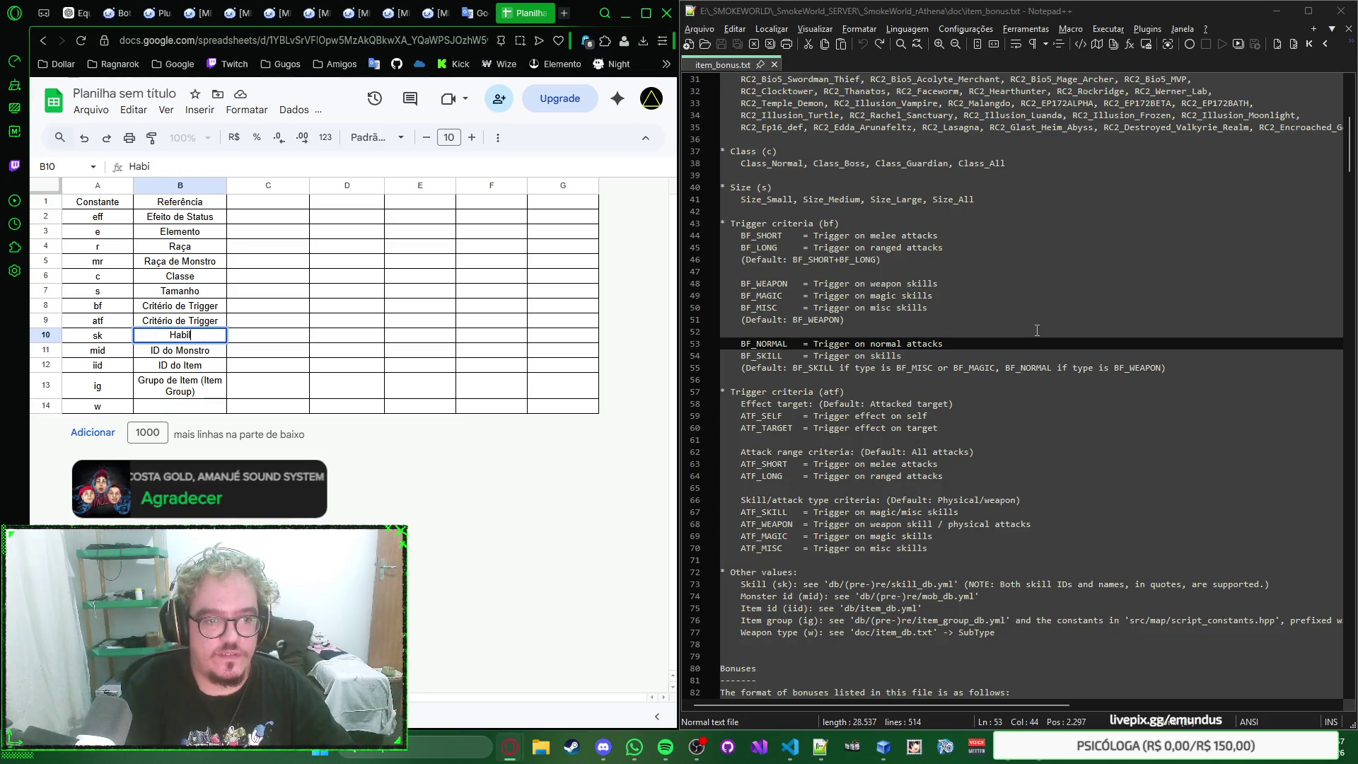
text(idade (skil)
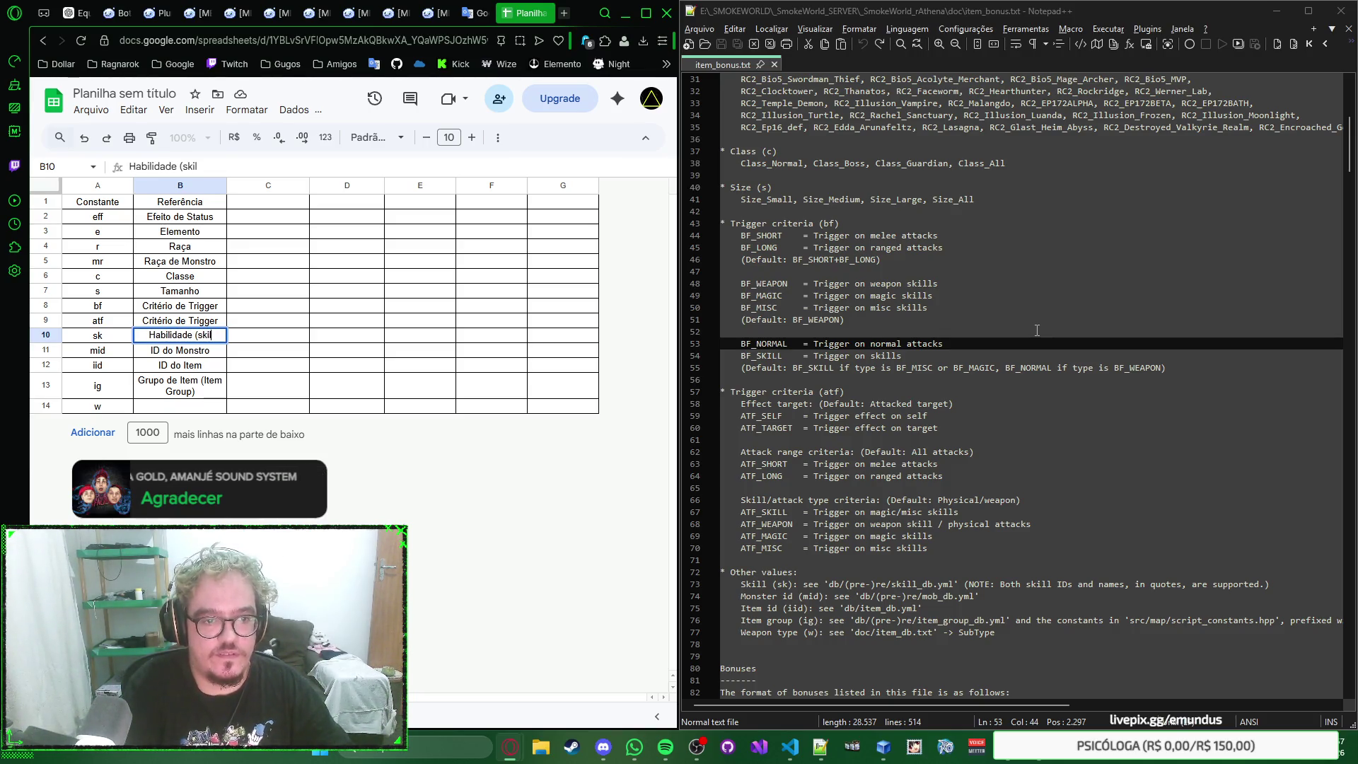
text(l))
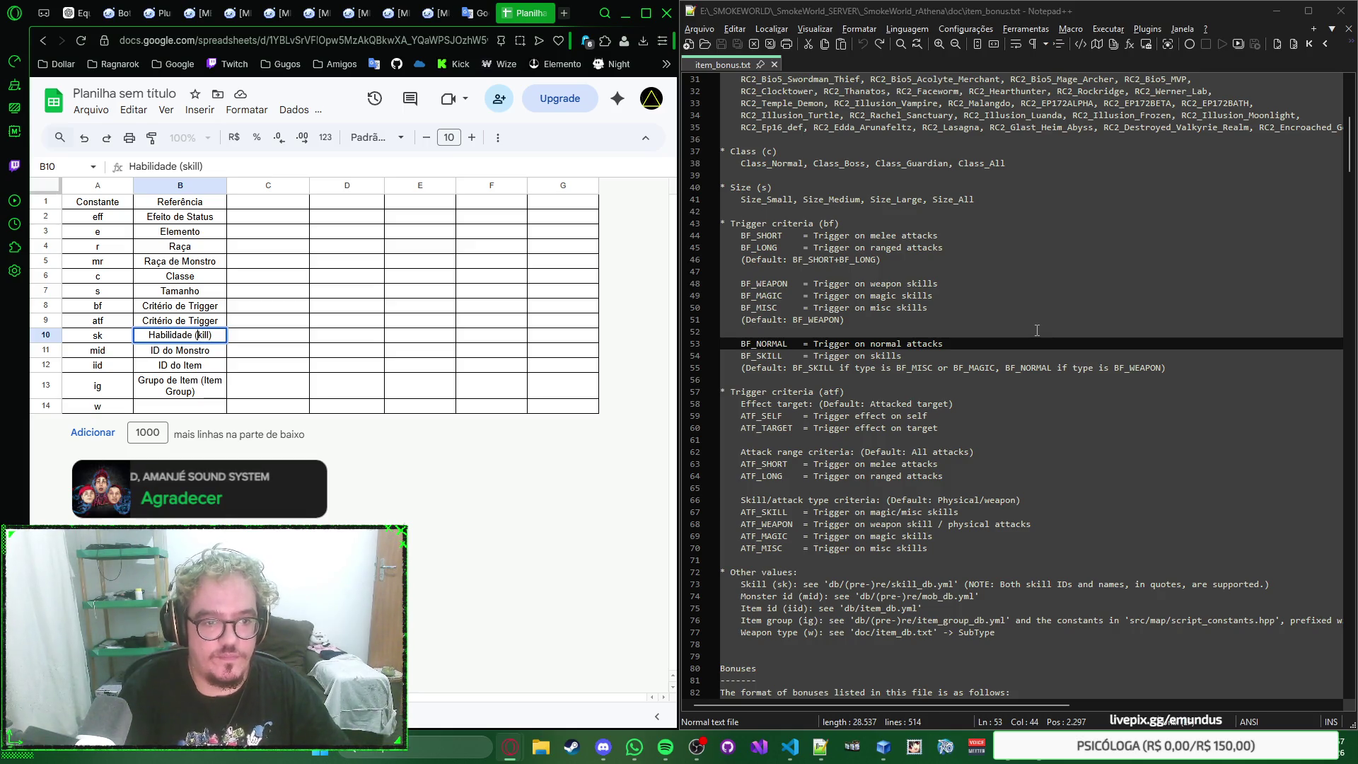
key(Return)
Step: Enter Tipo de Arma (Weapon Type) in B14 with a capital W
key(Left)
key(Down)
key(Down)
key(Down)
key(Right)
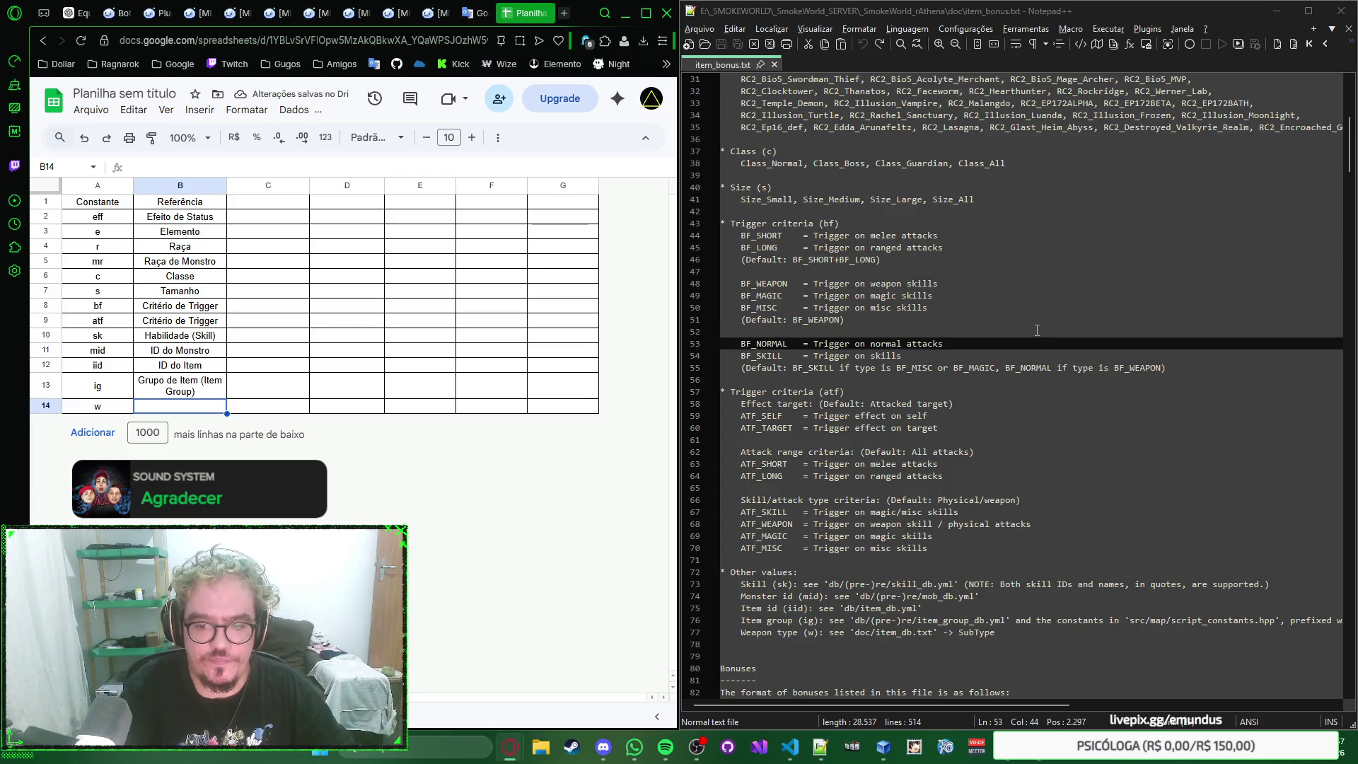
text(Tipo de Arma)
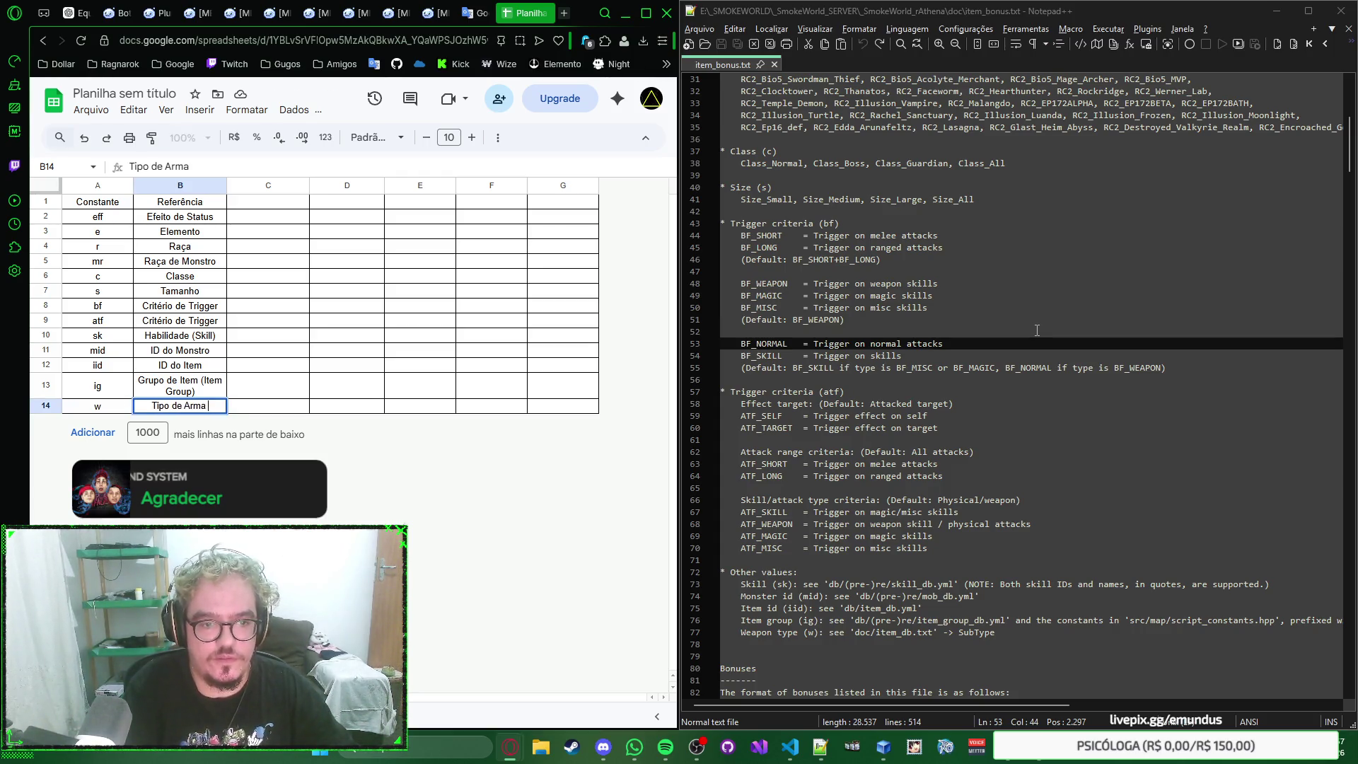
text( (weapo)
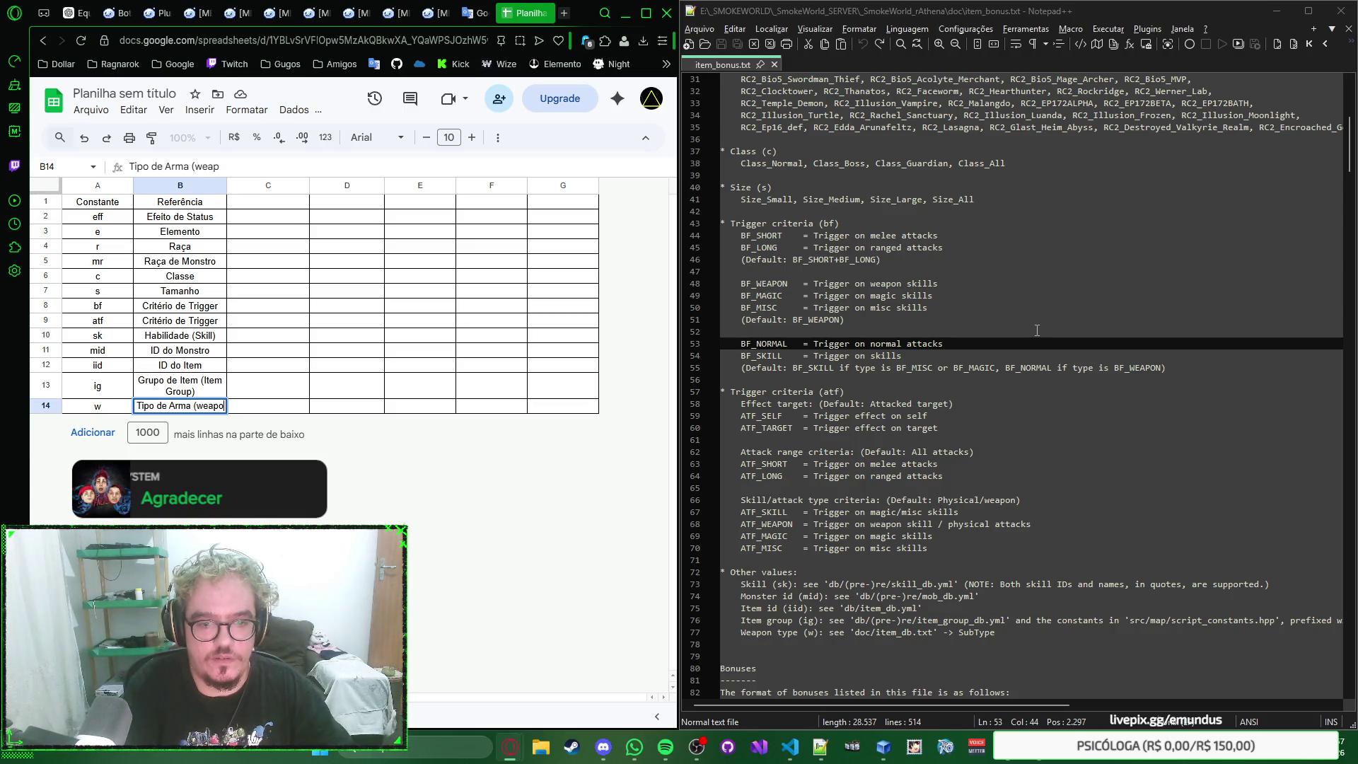
text(n Type)
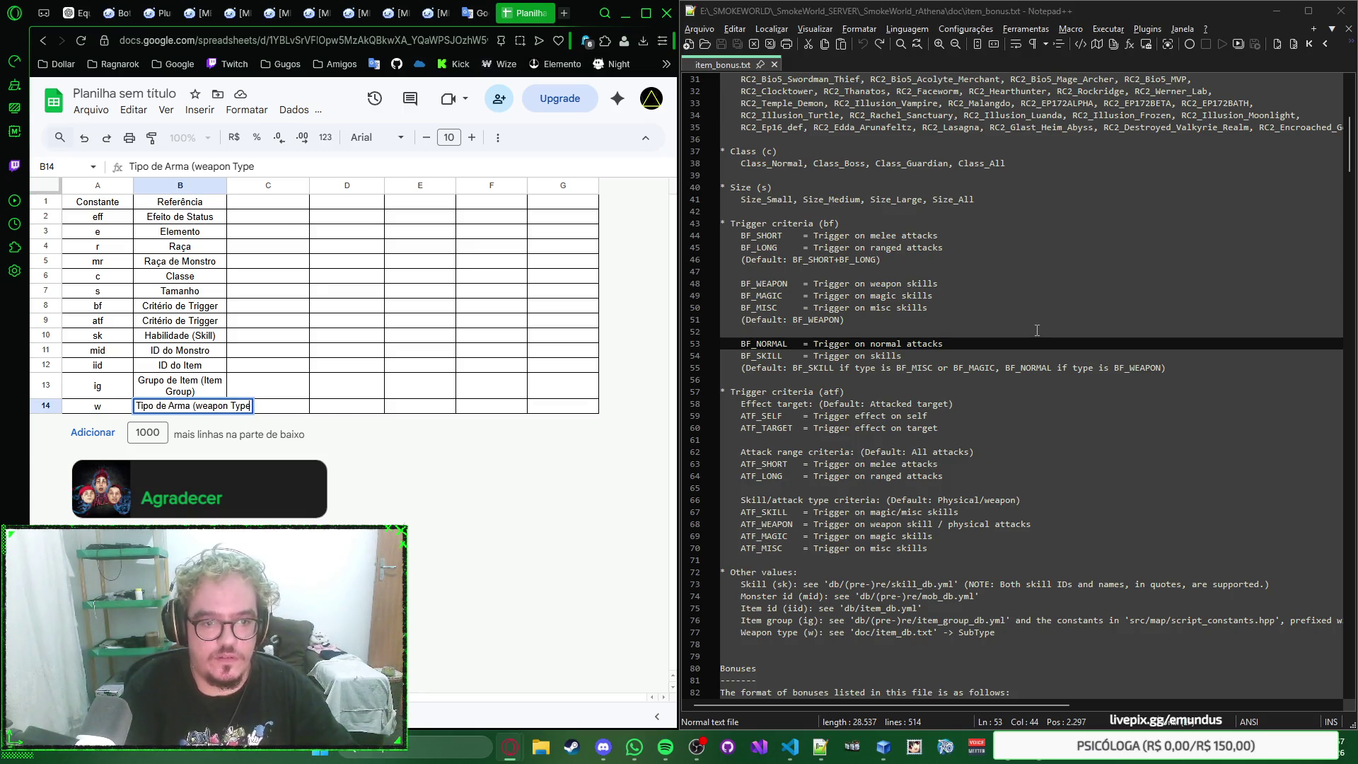
key(Return)
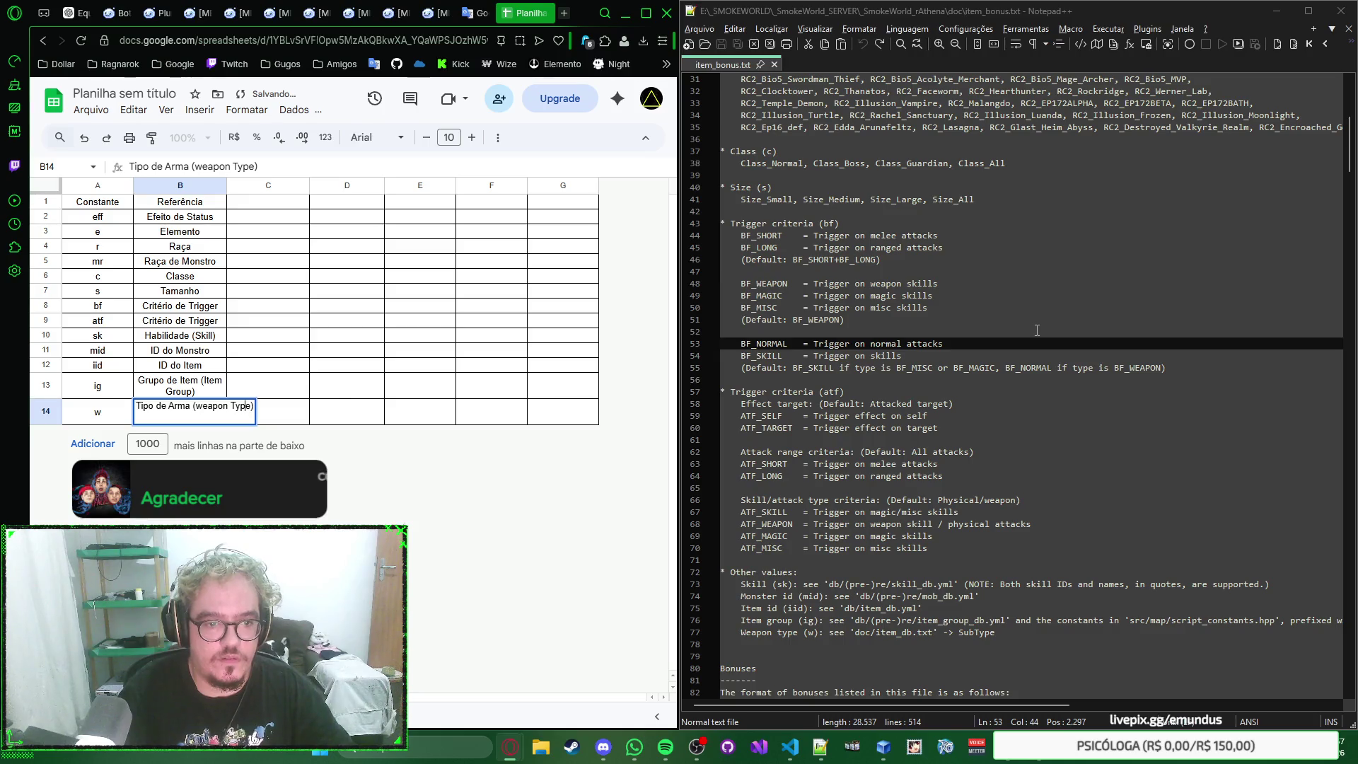
key(Delete)
text(W)
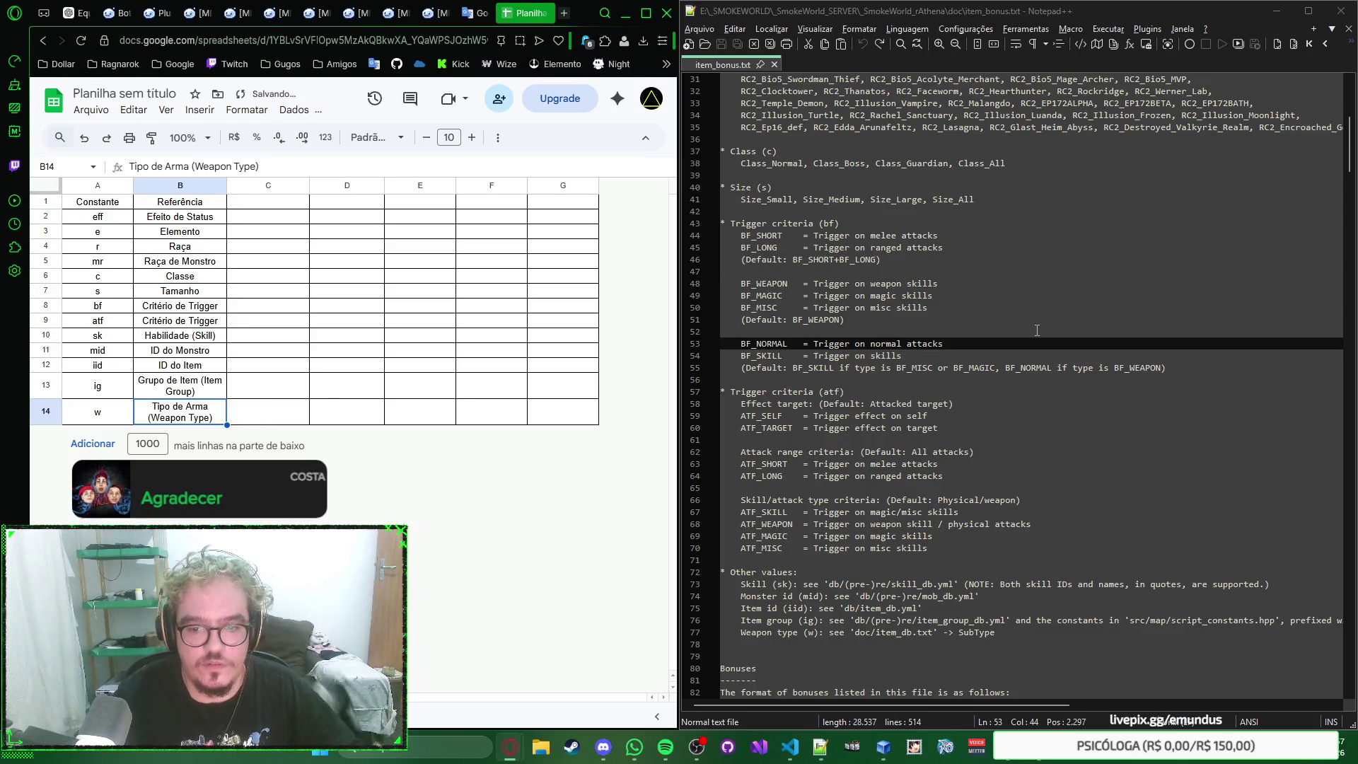
key(Up)
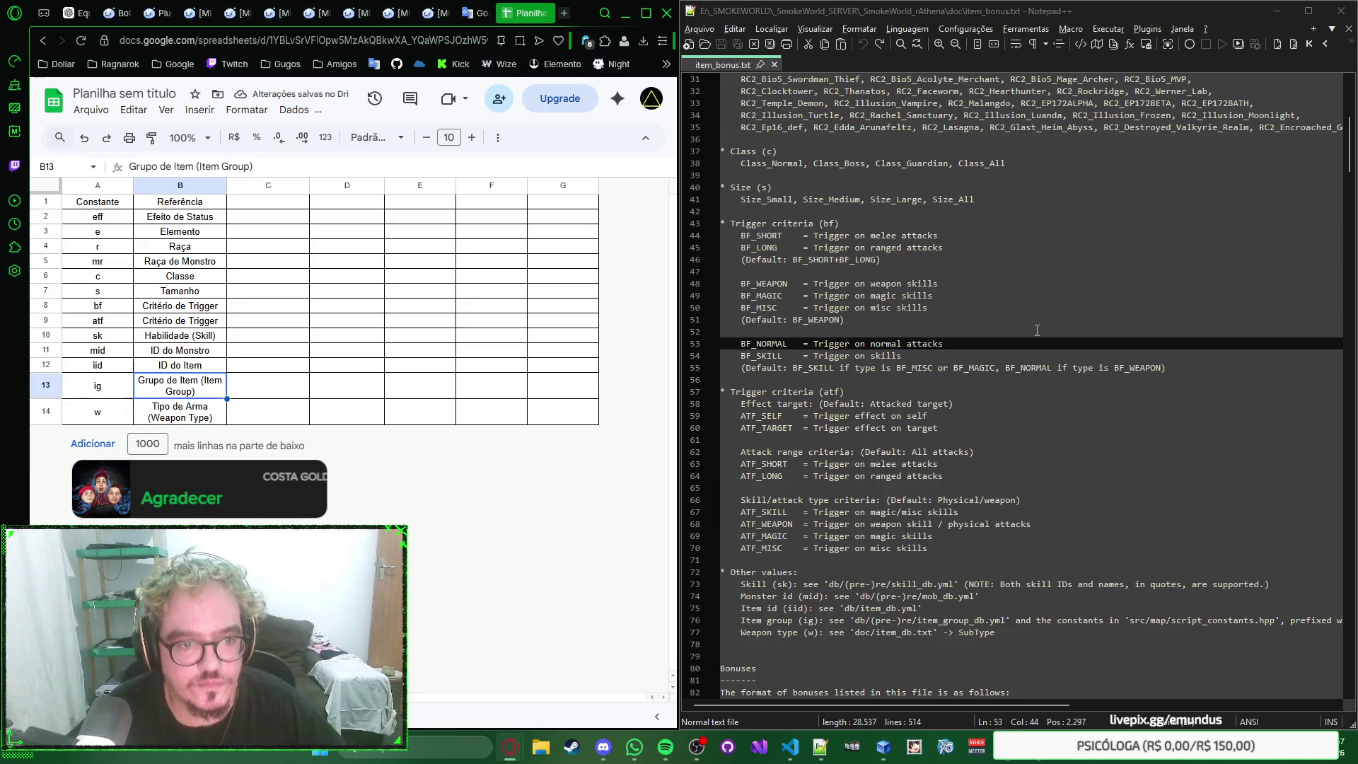
key(Up)
key(Up)
key(Up)
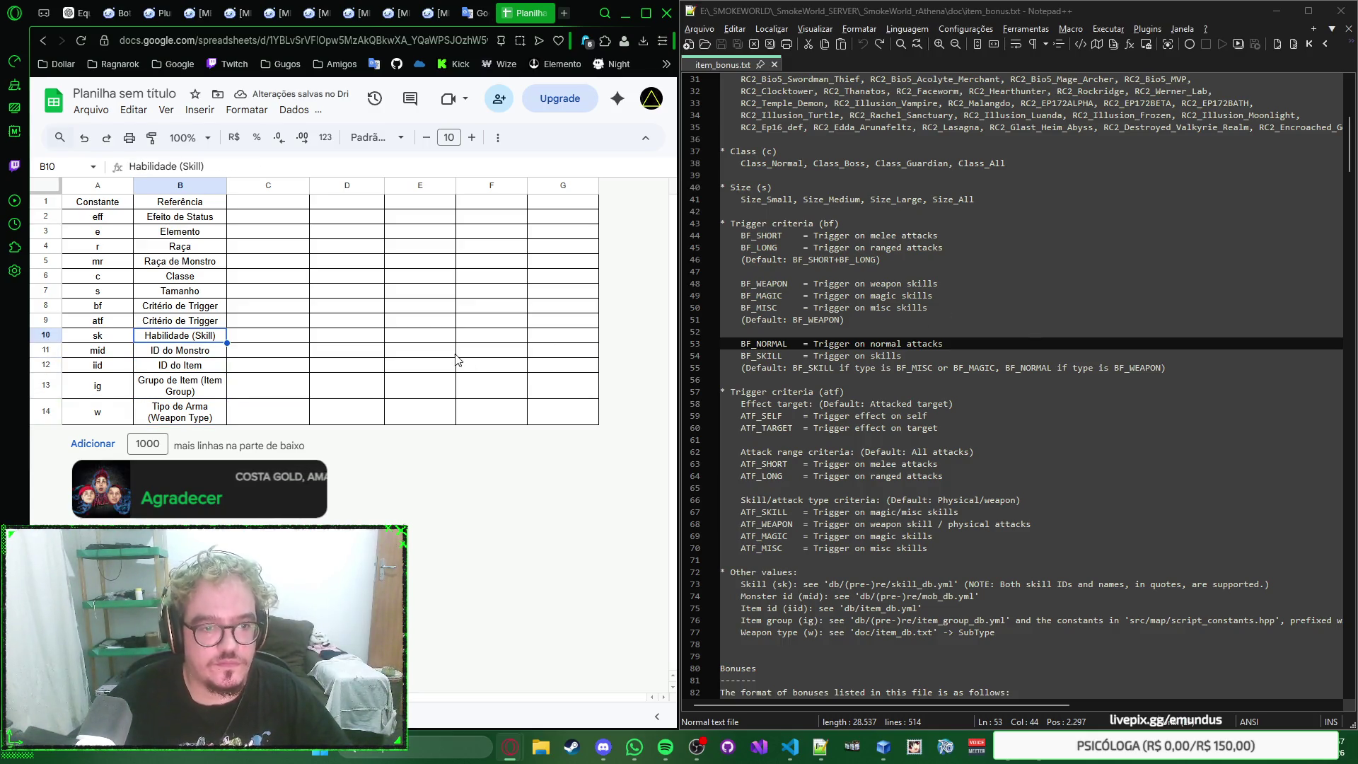
click(343, 293)
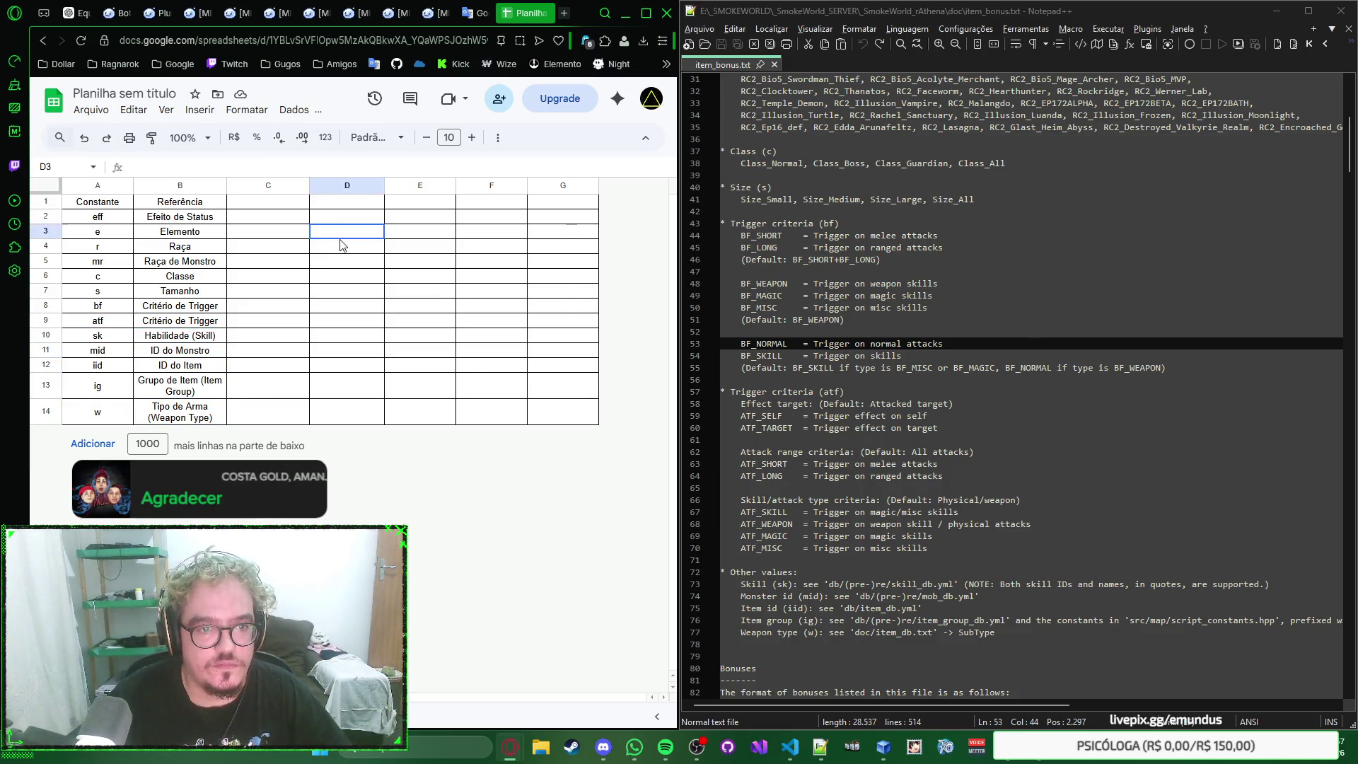
Step: Add a Valores header in C1 and paste the Eff_ status effect list into C2
click(286, 202)
scroll(883, 354, up, 5)
scroll(883, 354, up, 5)
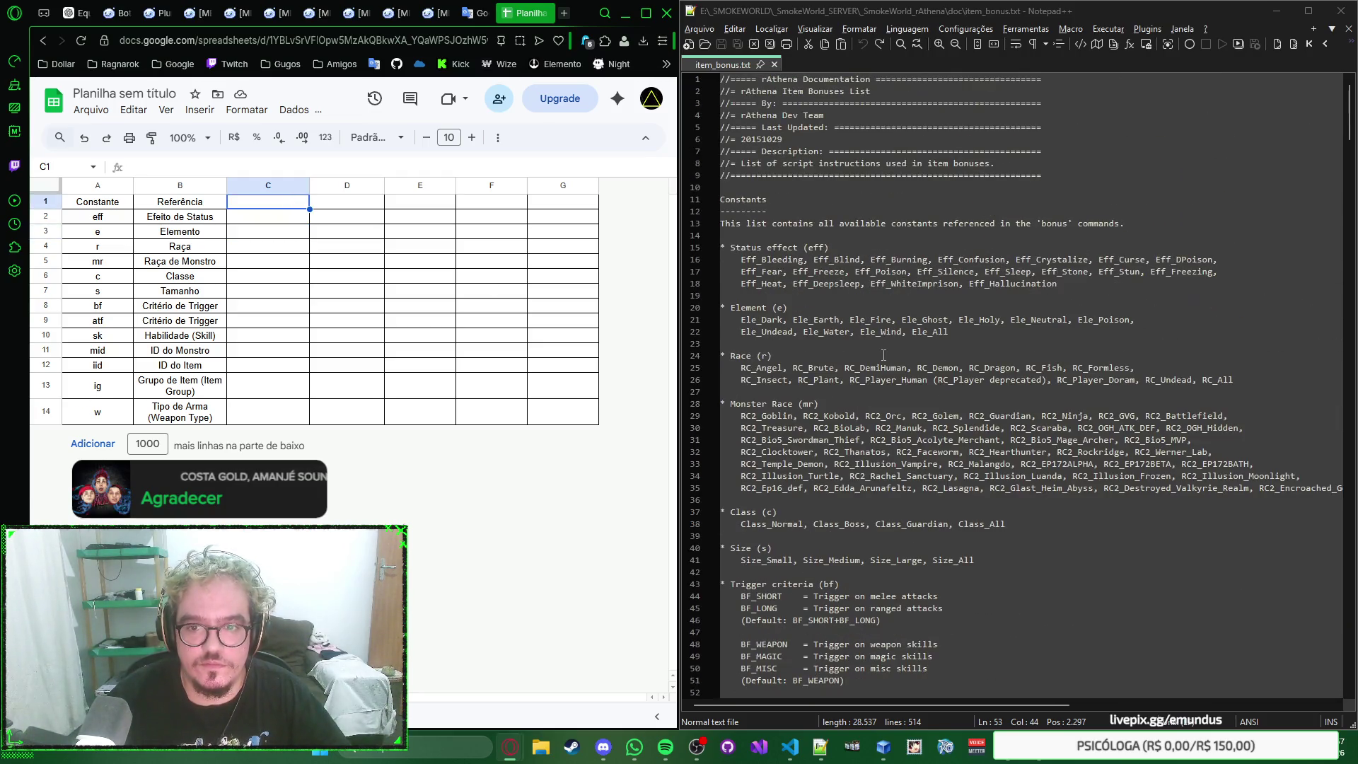
text(Valor)
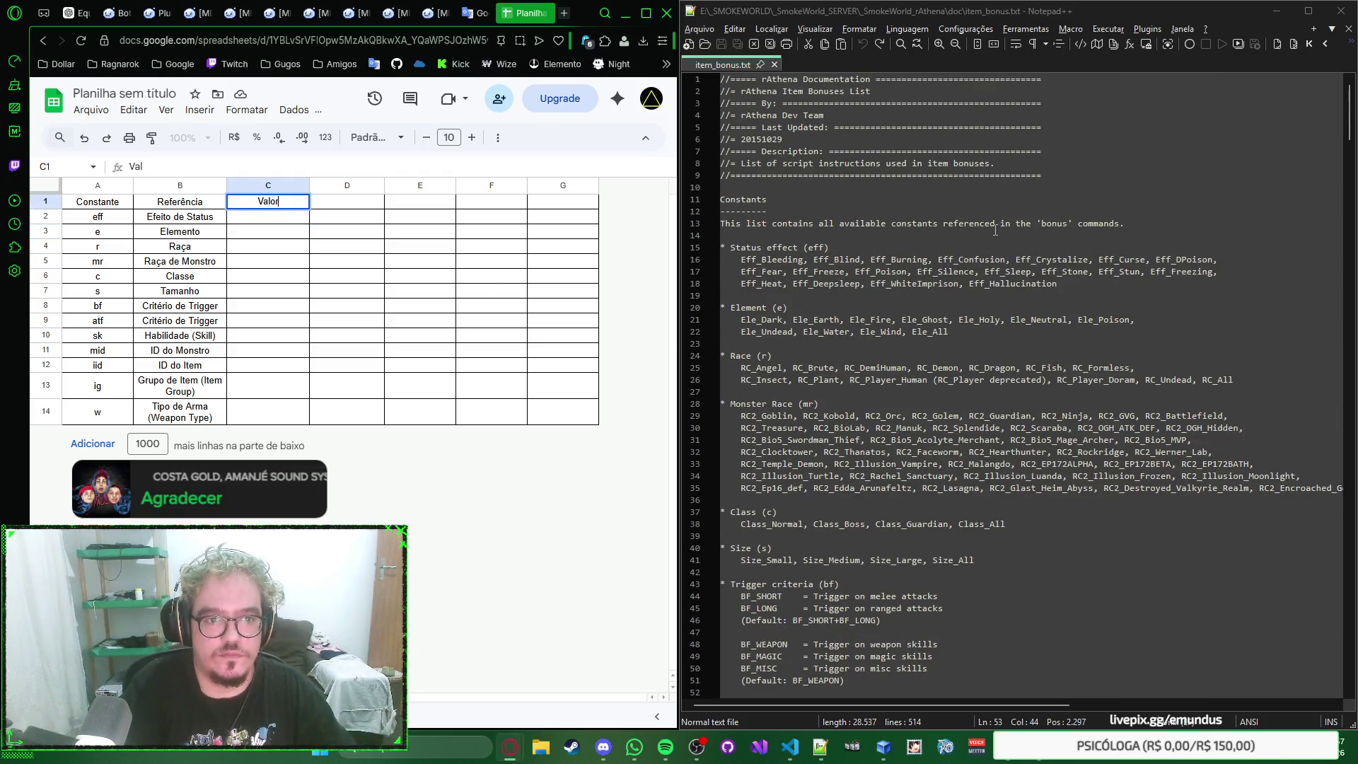
text(es)
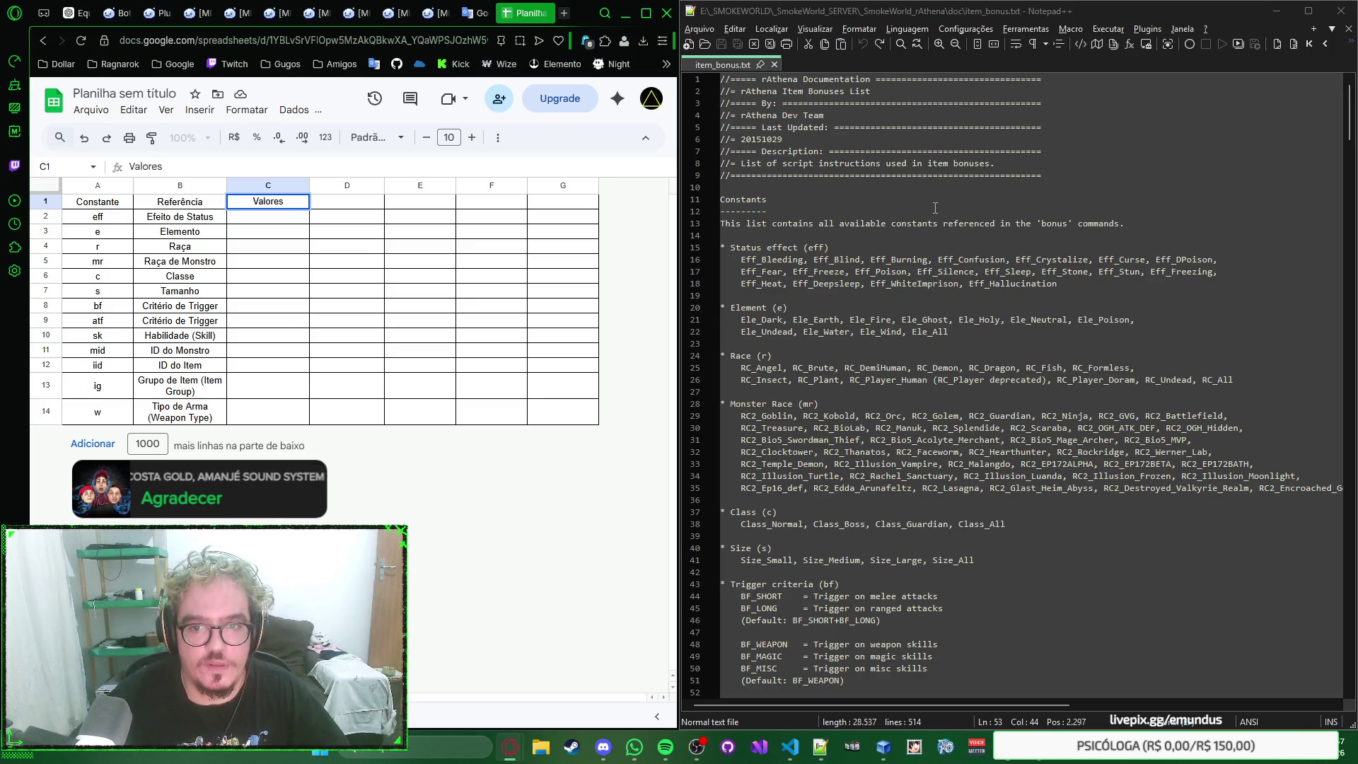
click(287, 222)
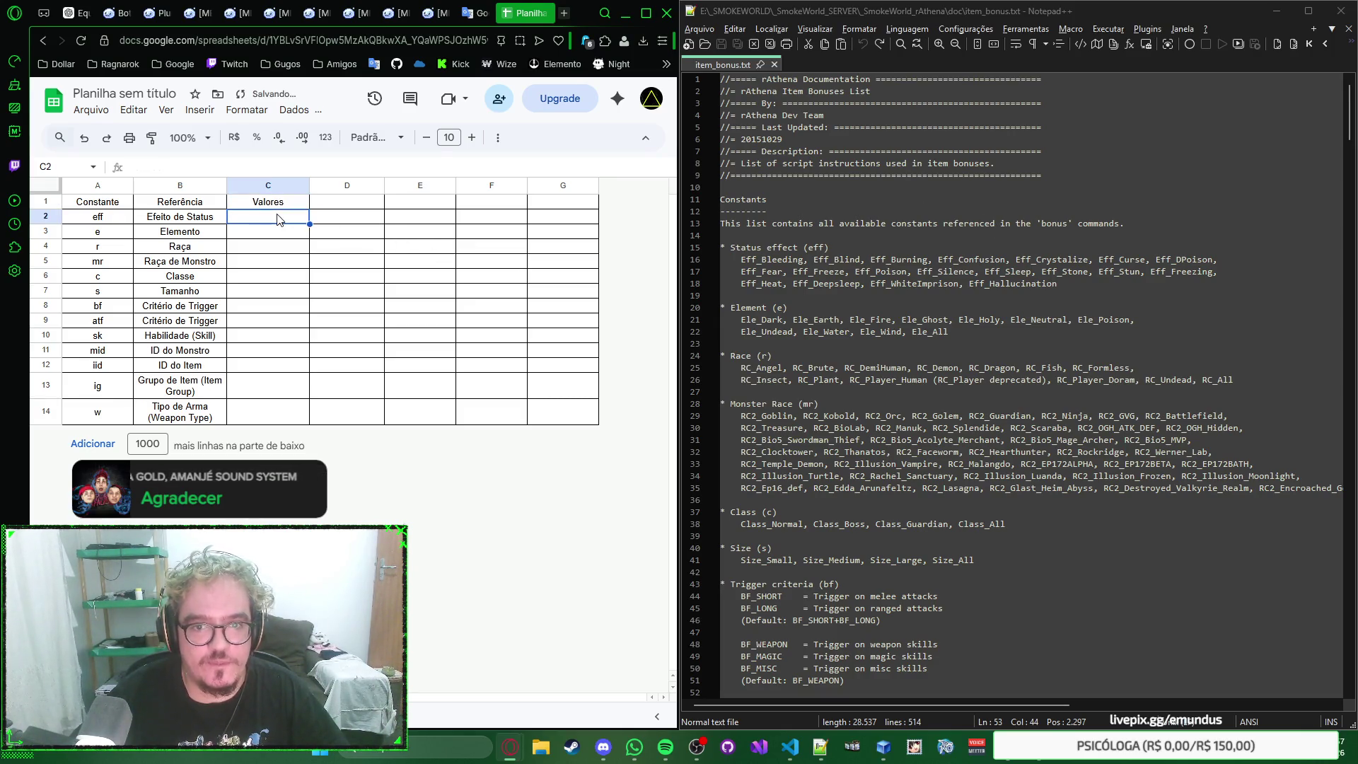
drag(742, 259, 1072, 284)
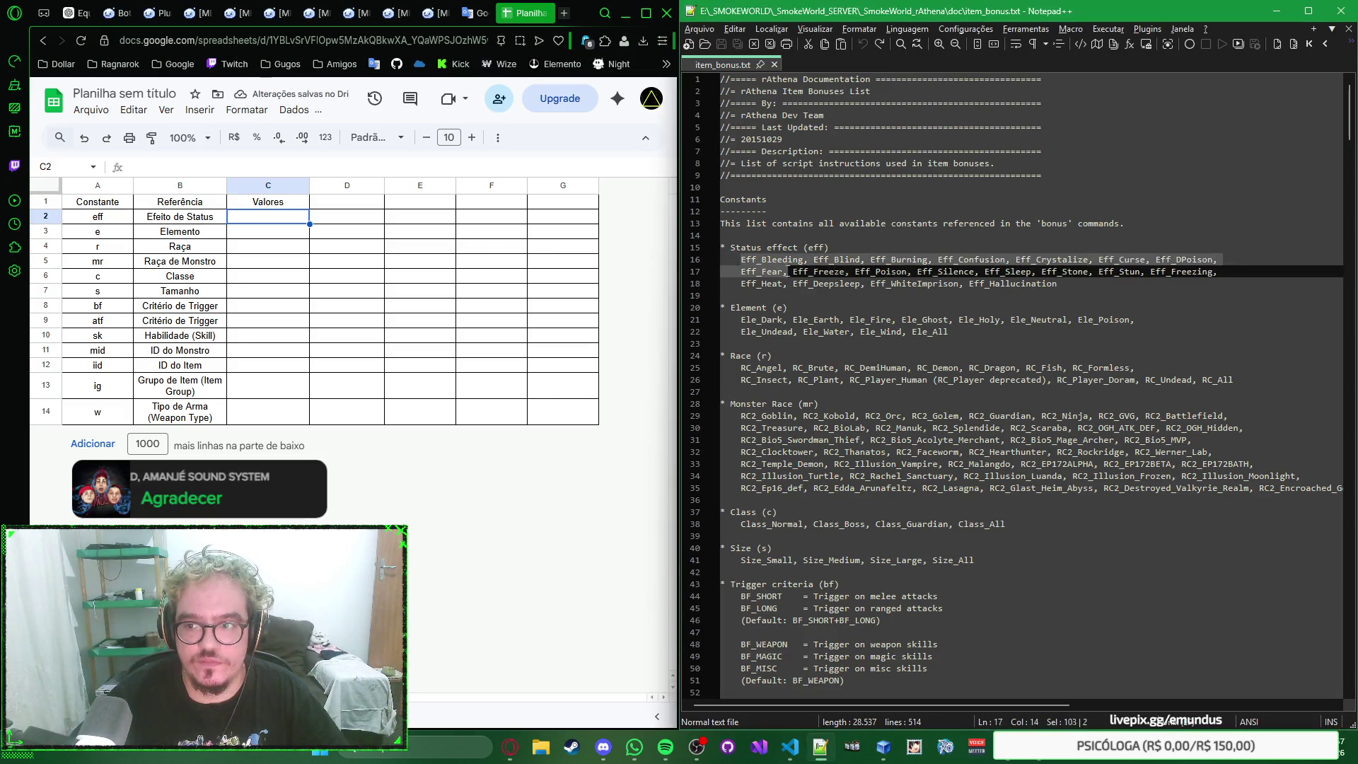
key(ctrl+c)
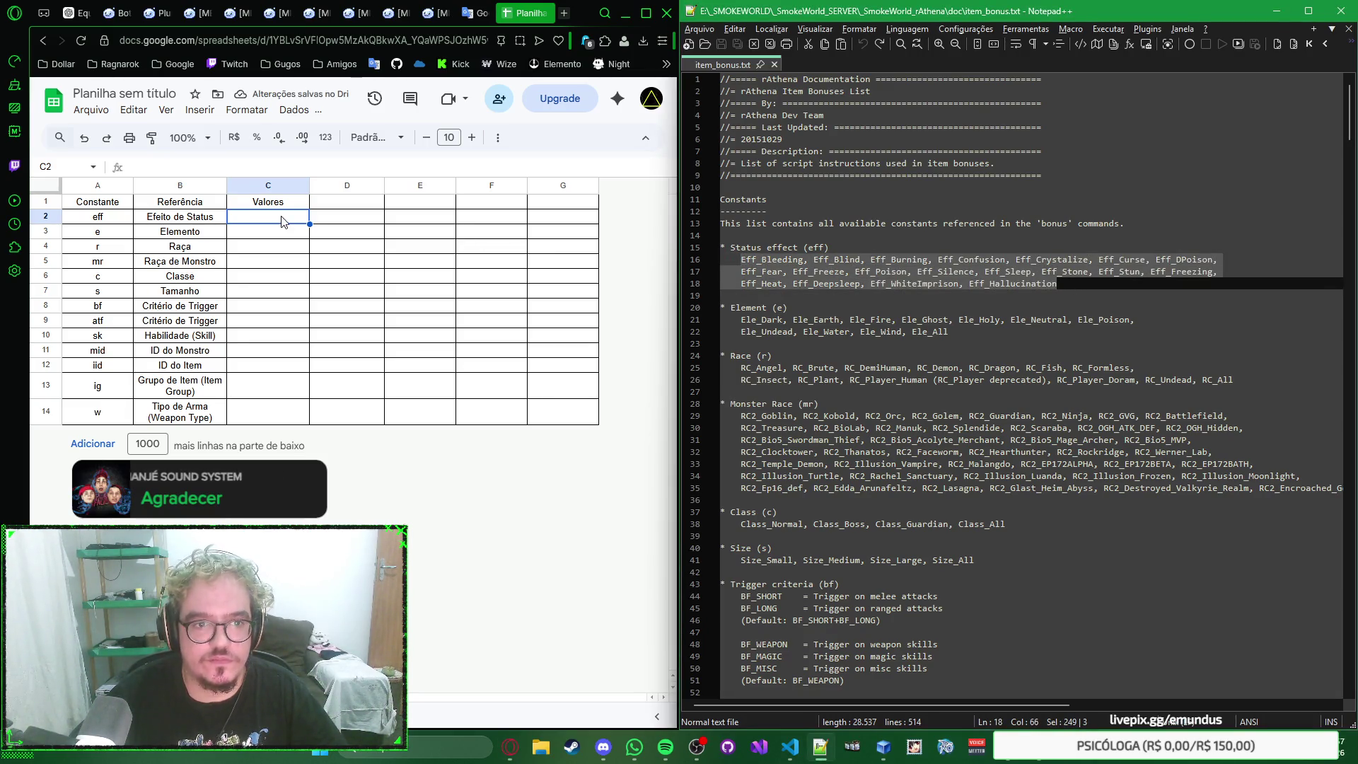
click(285, 222)
key(ctrl+v)
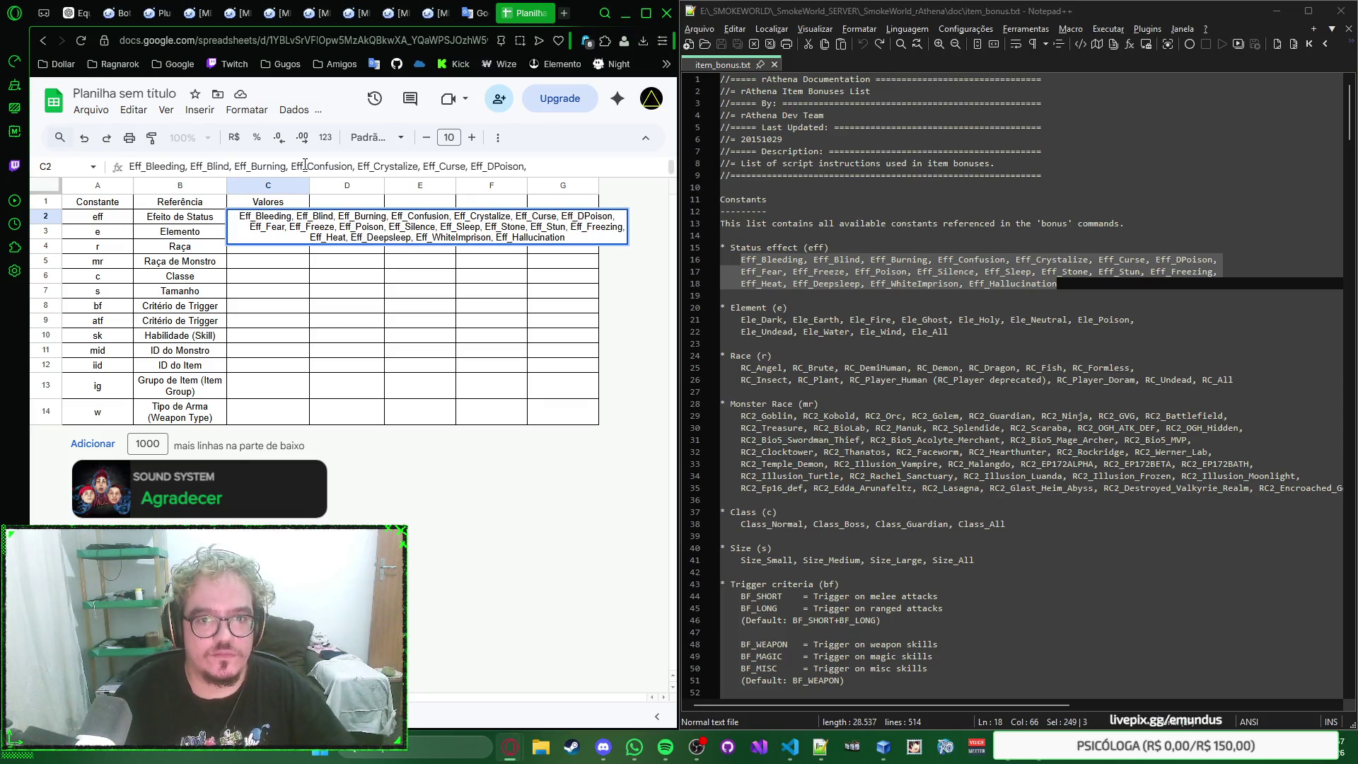
key(Return)
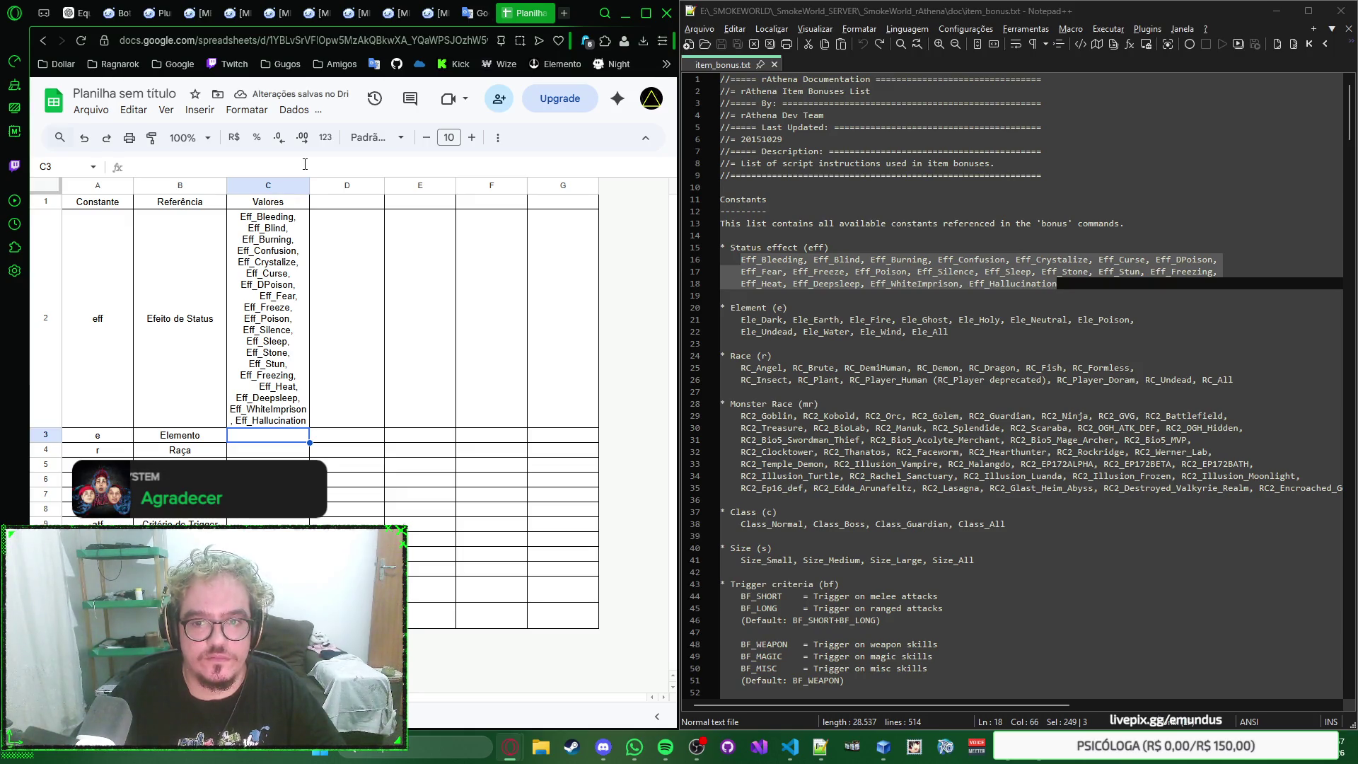
Step: Join the Eff_ list in C2 into one paragraph, trimming extra spaces before Eff_Fear, Eff_Poison and Eff_Heat
click(287, 255)
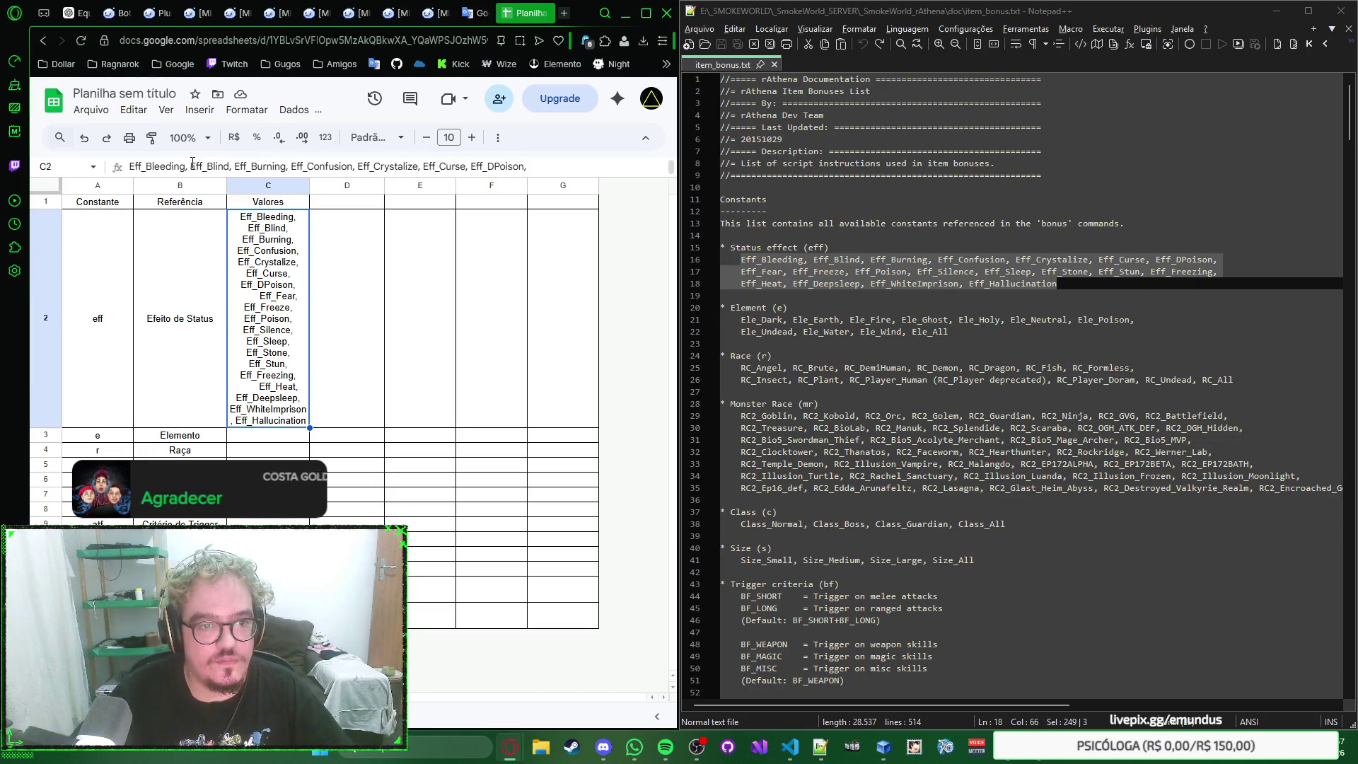
click(525, 166)
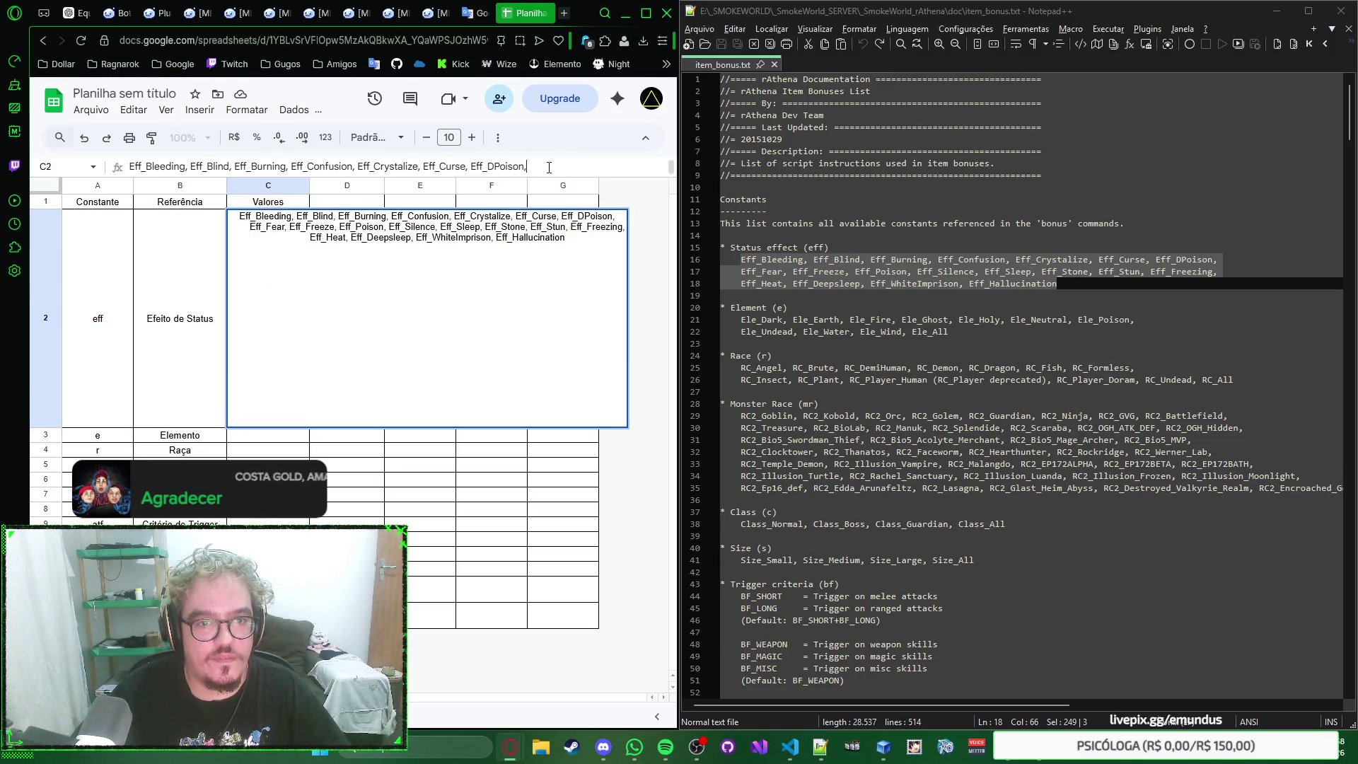
key(Delete)
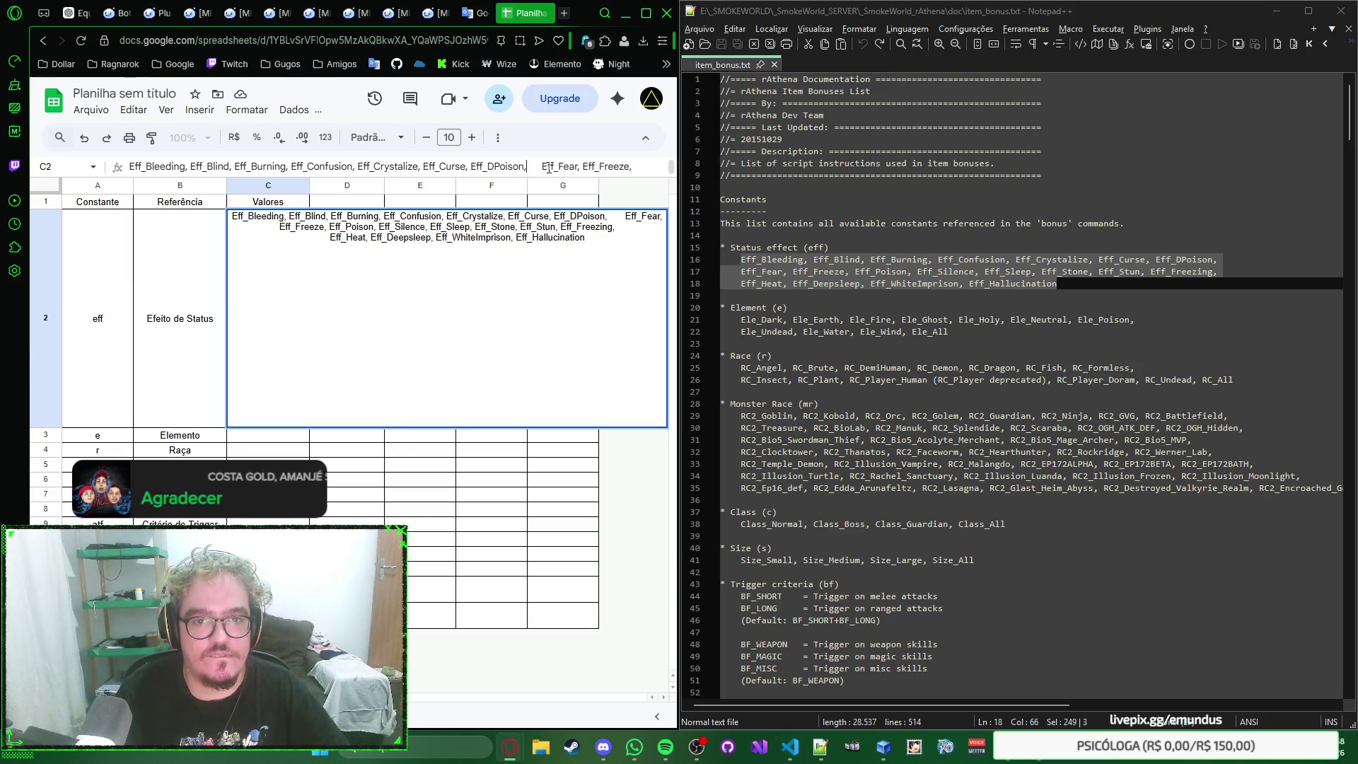
key(Delete)
key(Delete)
key(Delete)
key(Delete)
key(Delete)
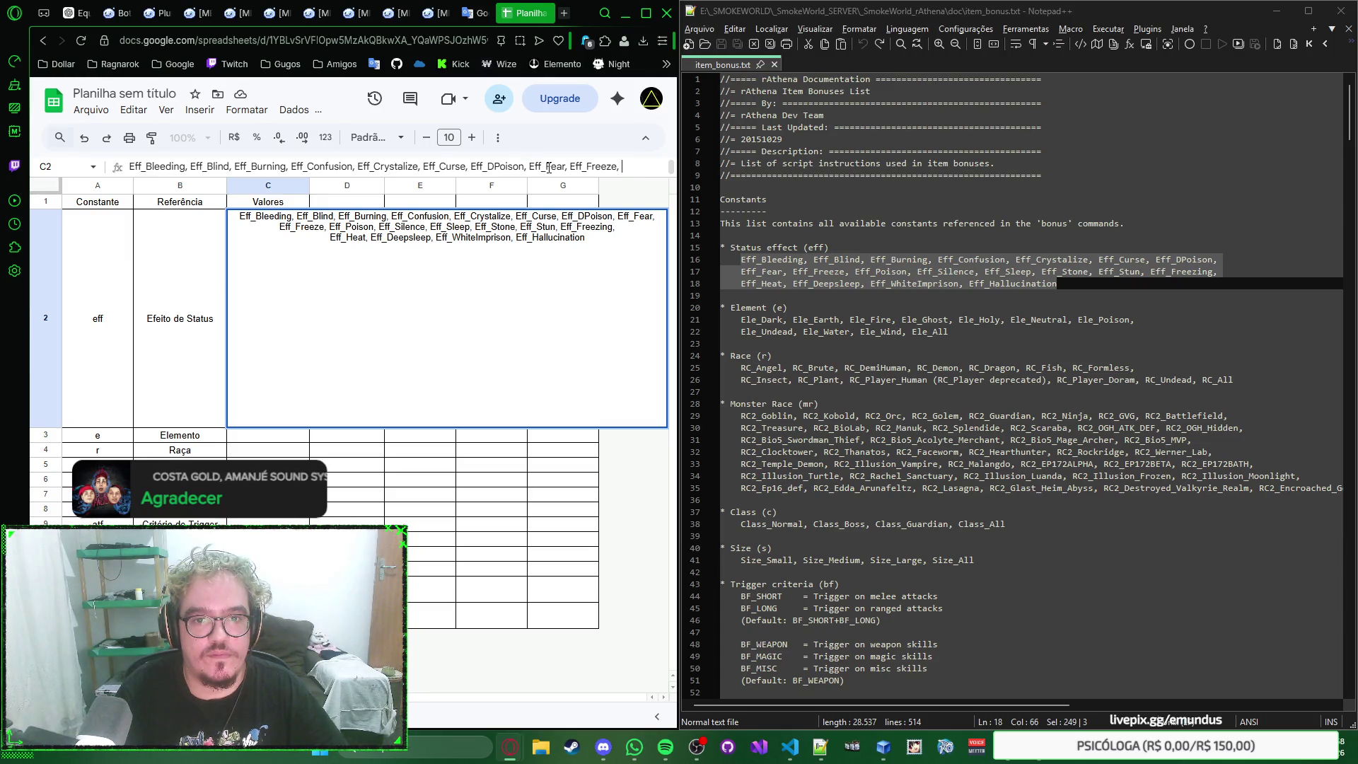
key(Delete)
text(E)
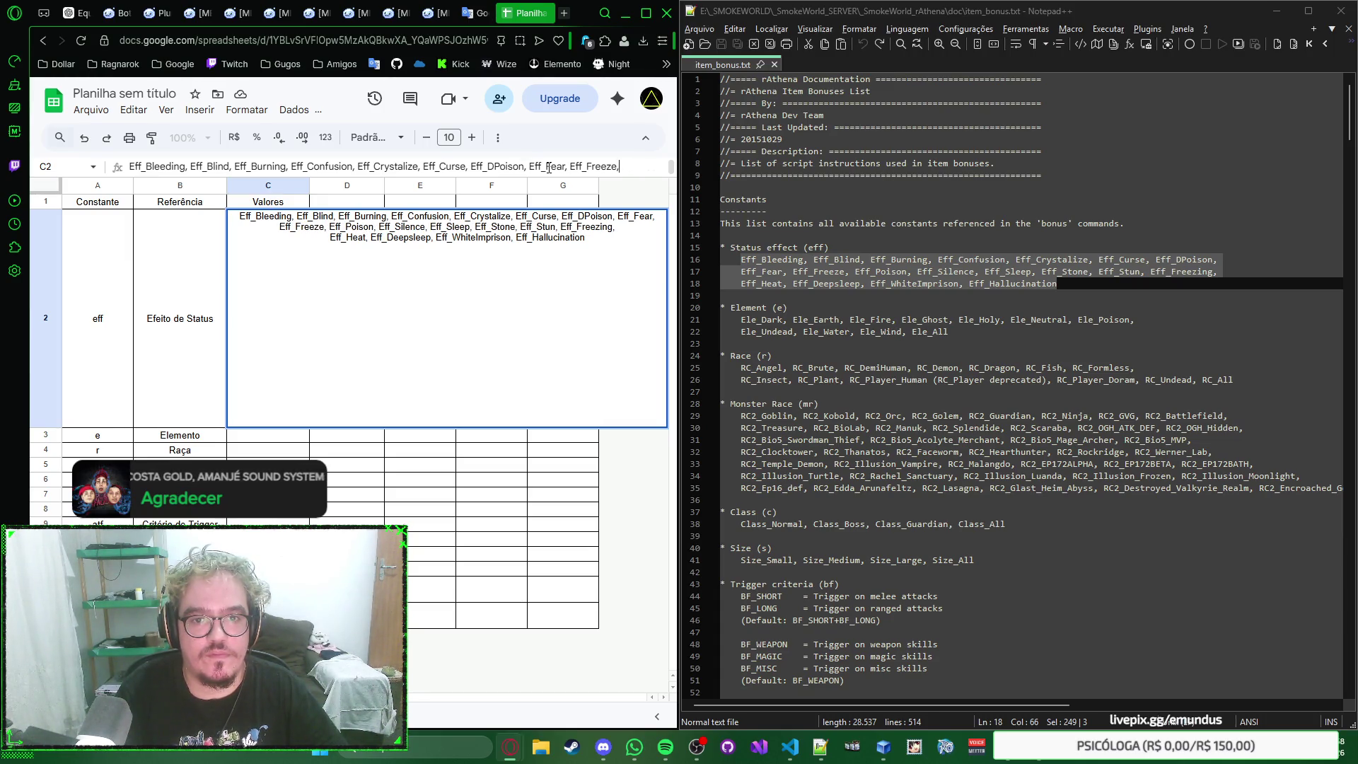
key(Delete)
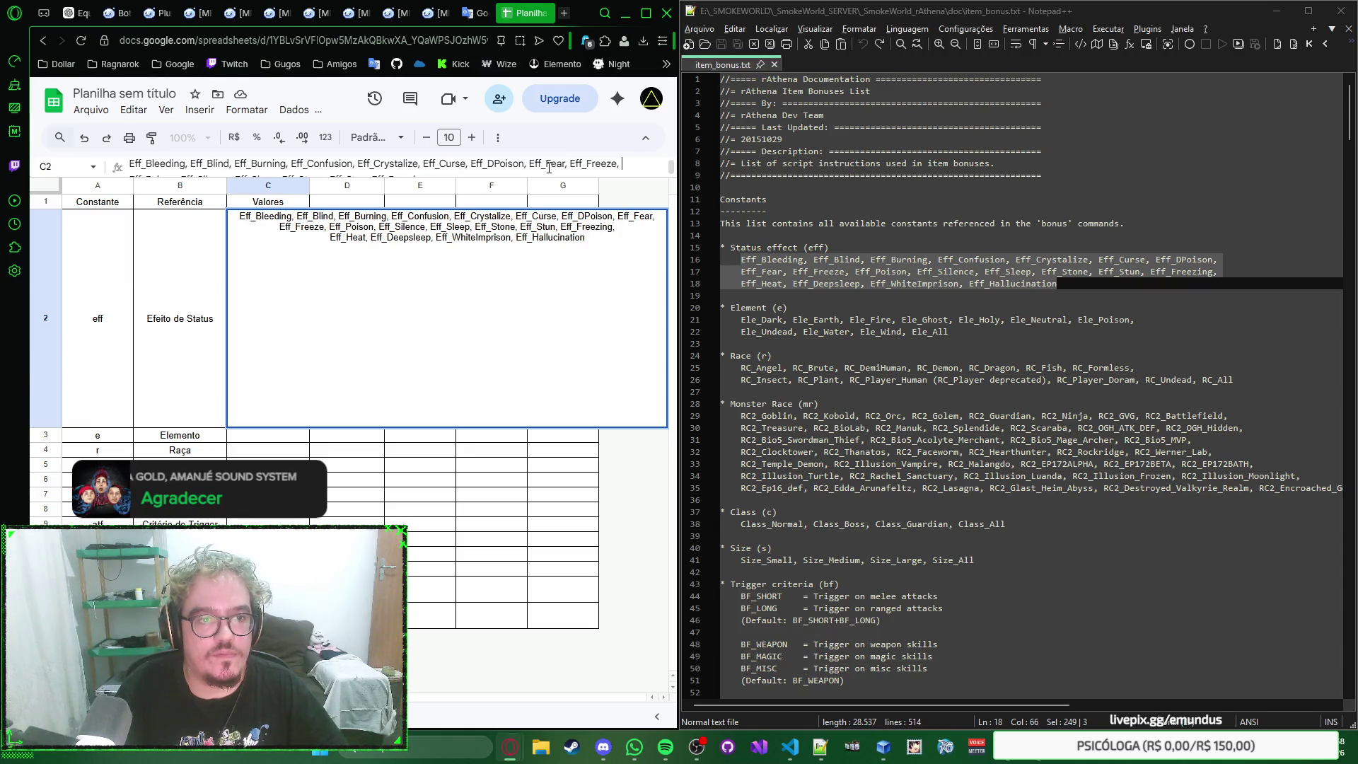
key(ctrl+End)
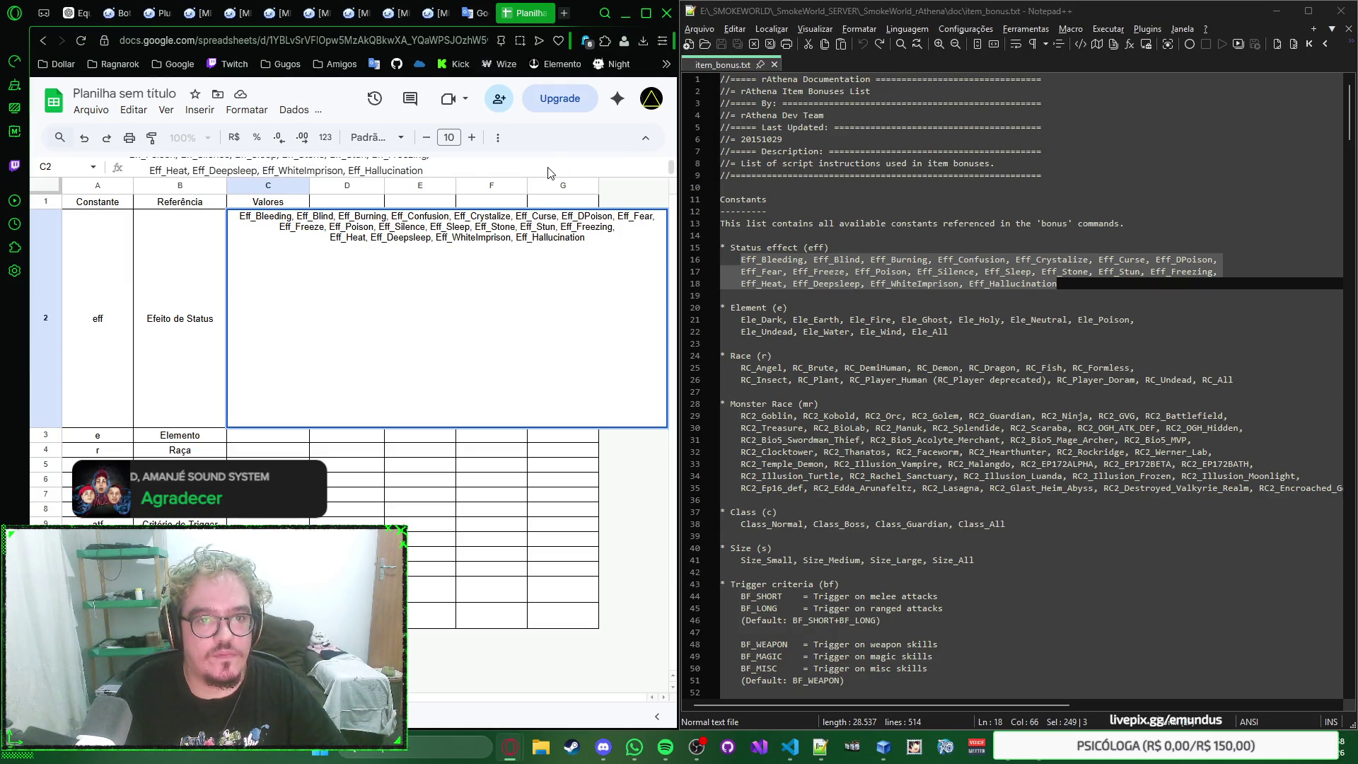
key(Home)
key(Delete)
key(Delete)
key(Delete)
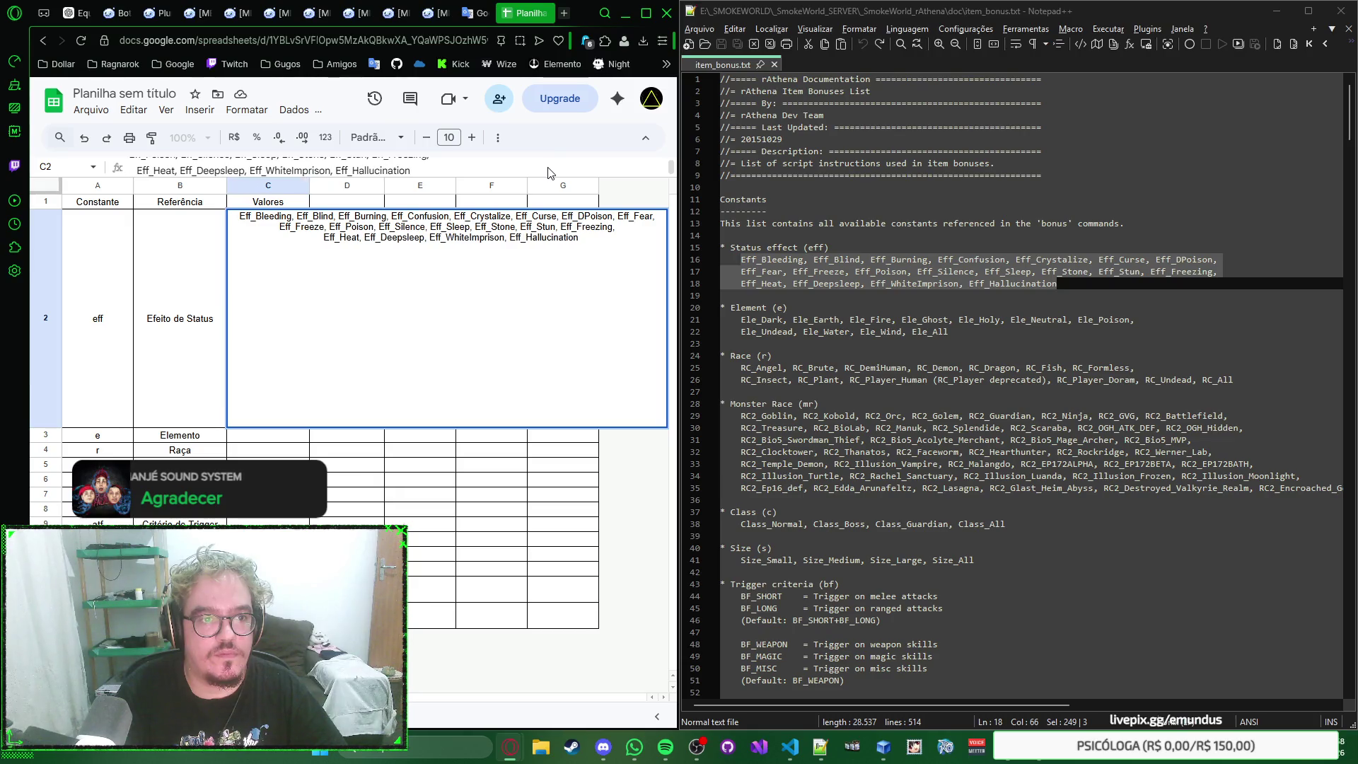
key(BackSpace)
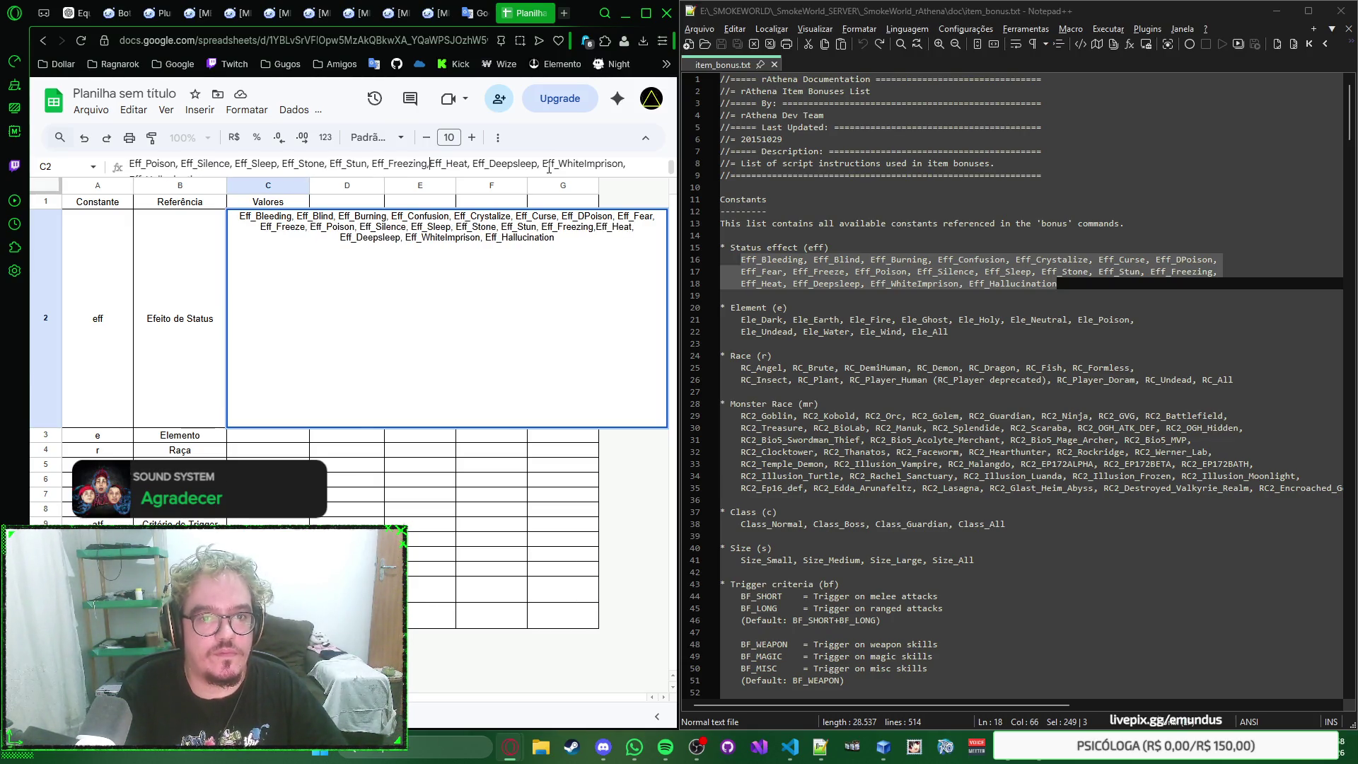
key(ctrl+End)
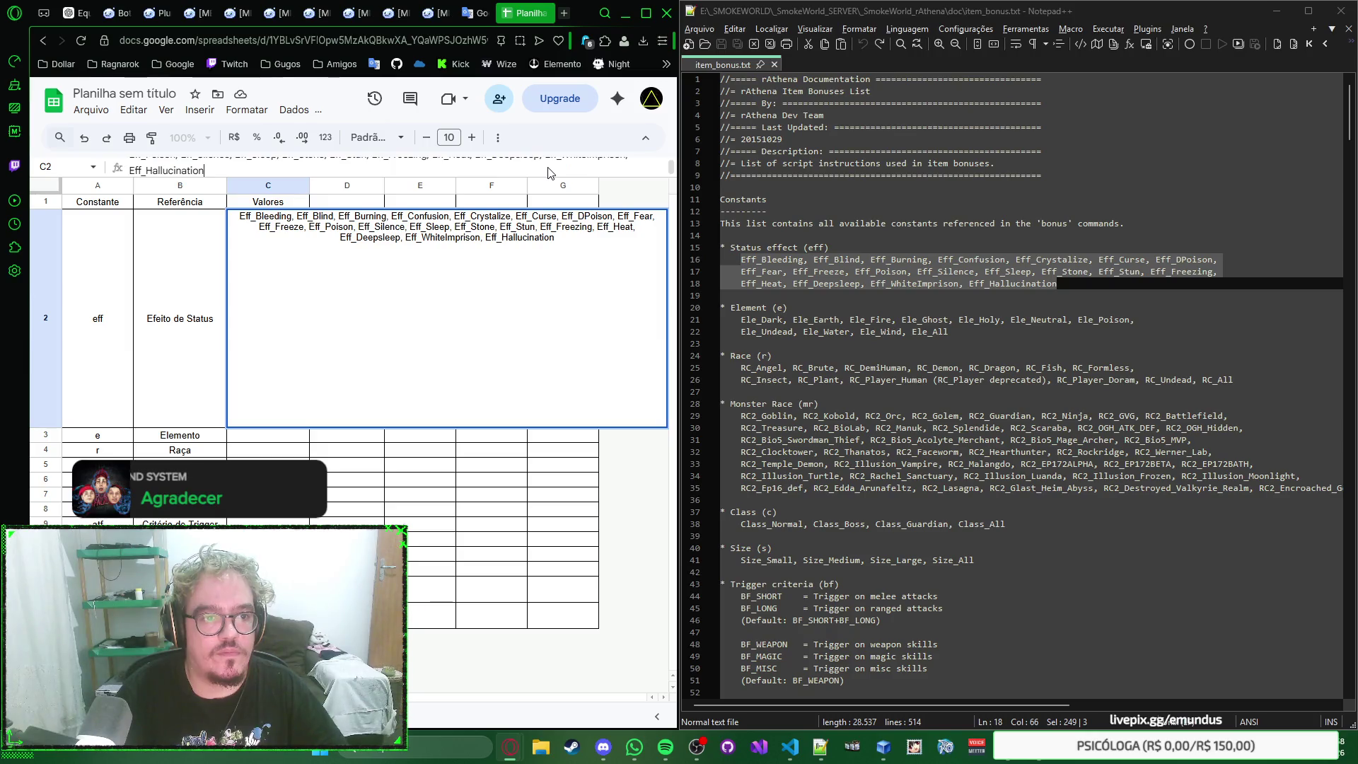
key(Home)
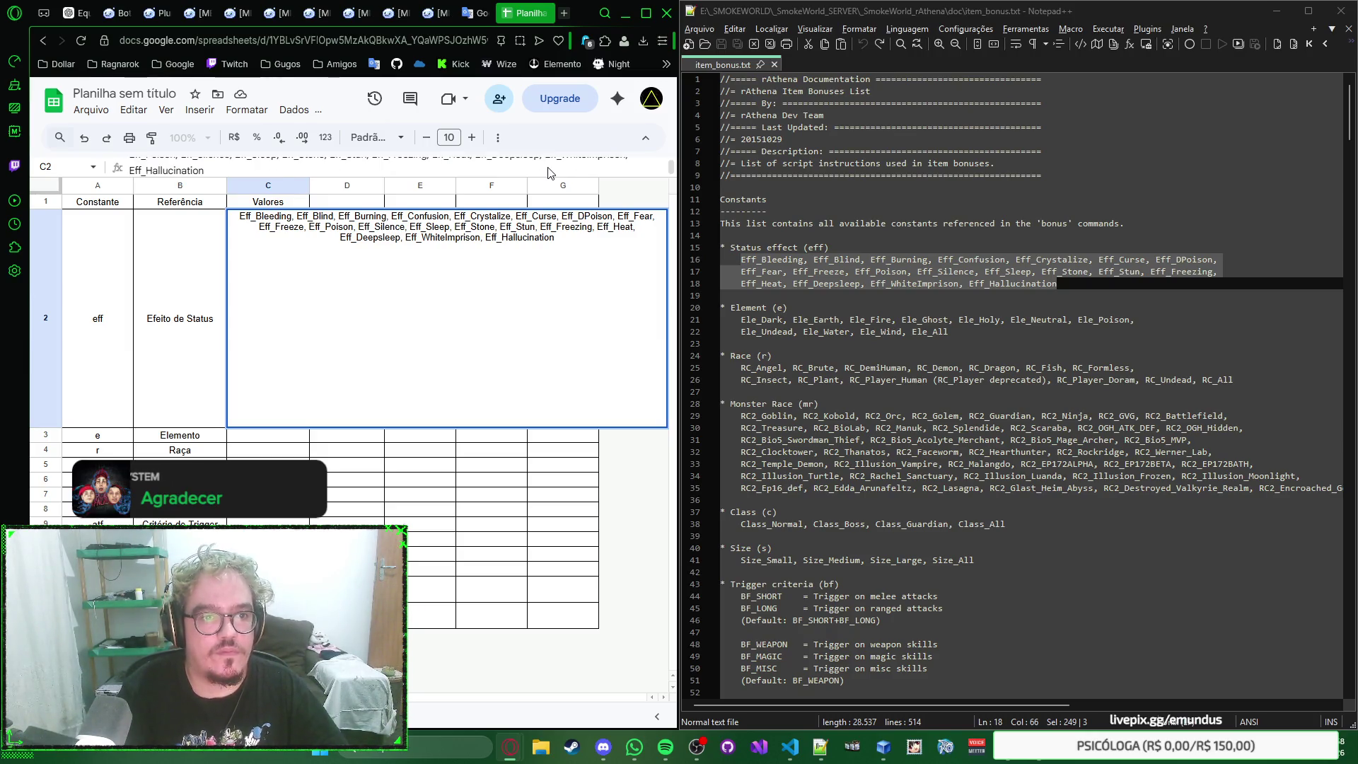
key(BackSpace)
key(Home)
key(BackSpace)
key(Home)
key(BackSpace)
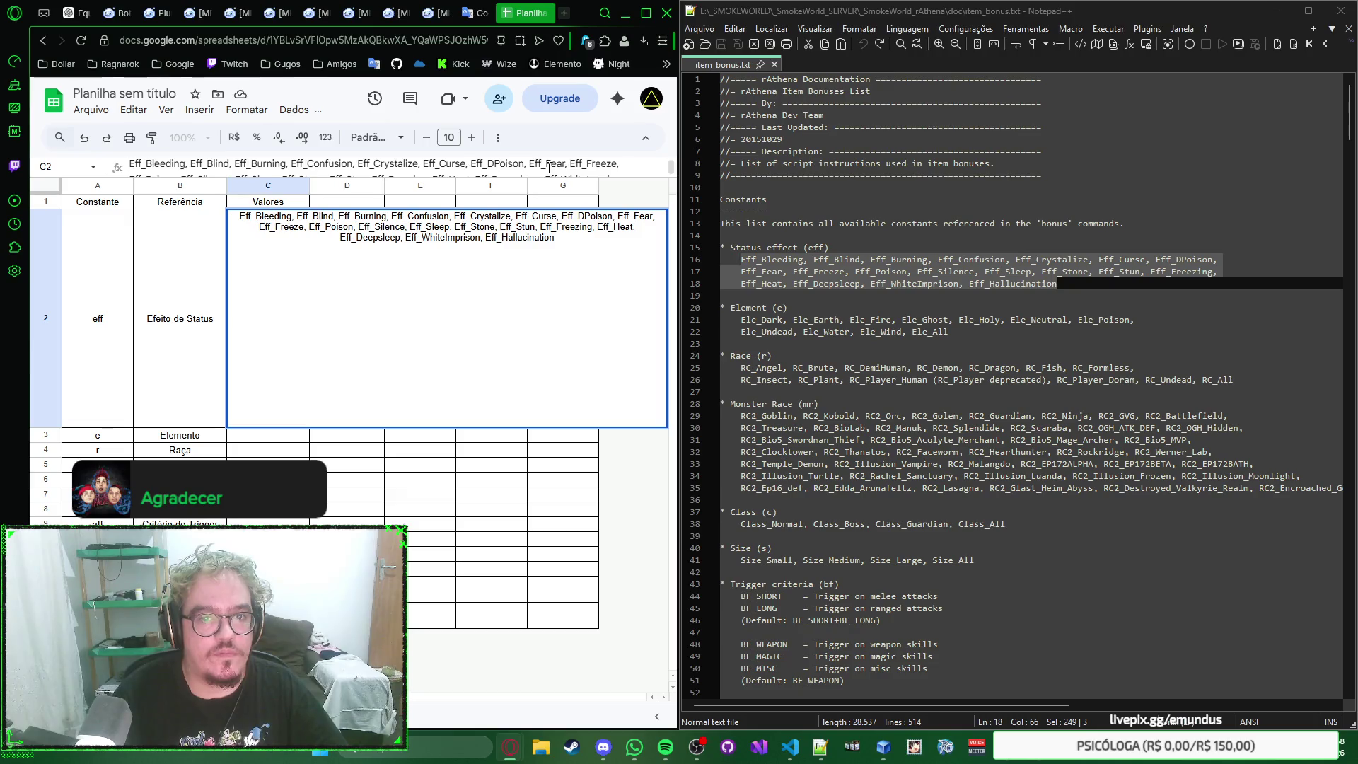
key(BackSpace)
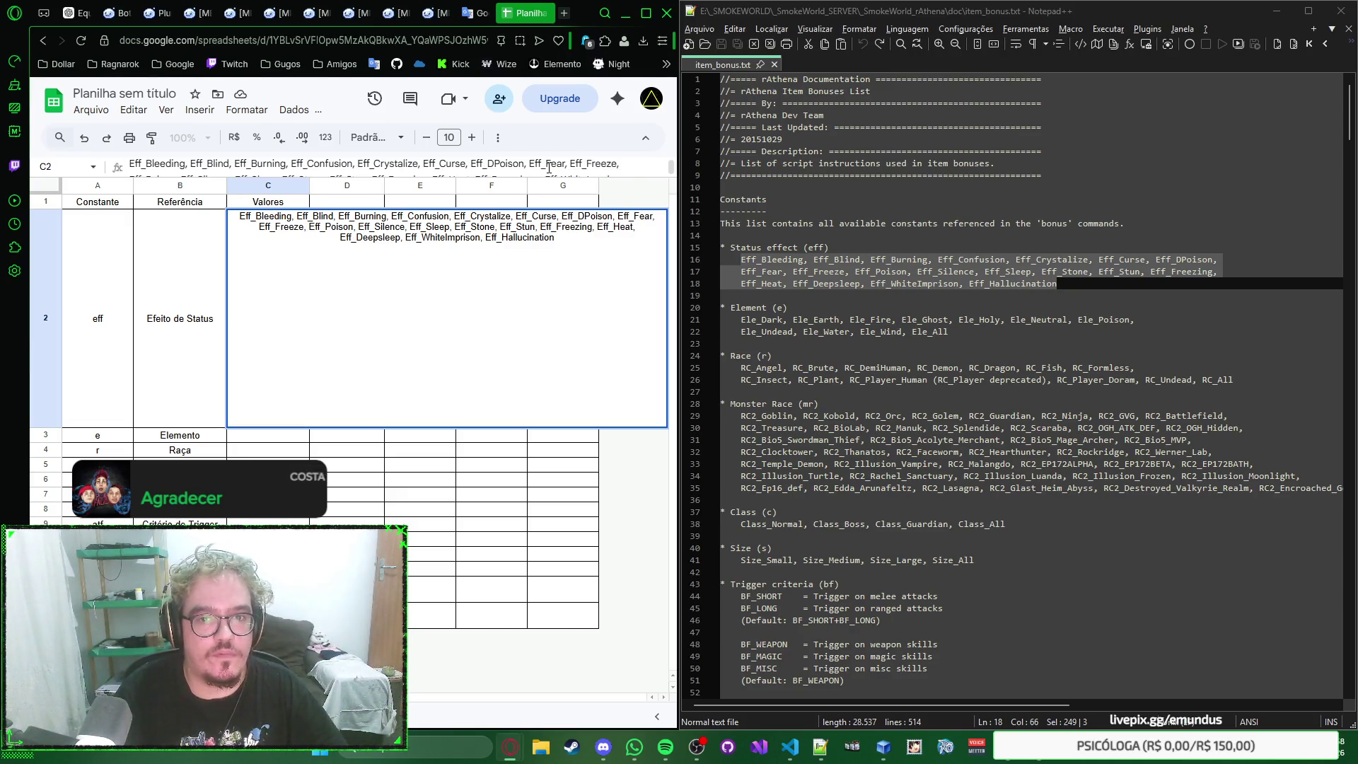
key(Return)
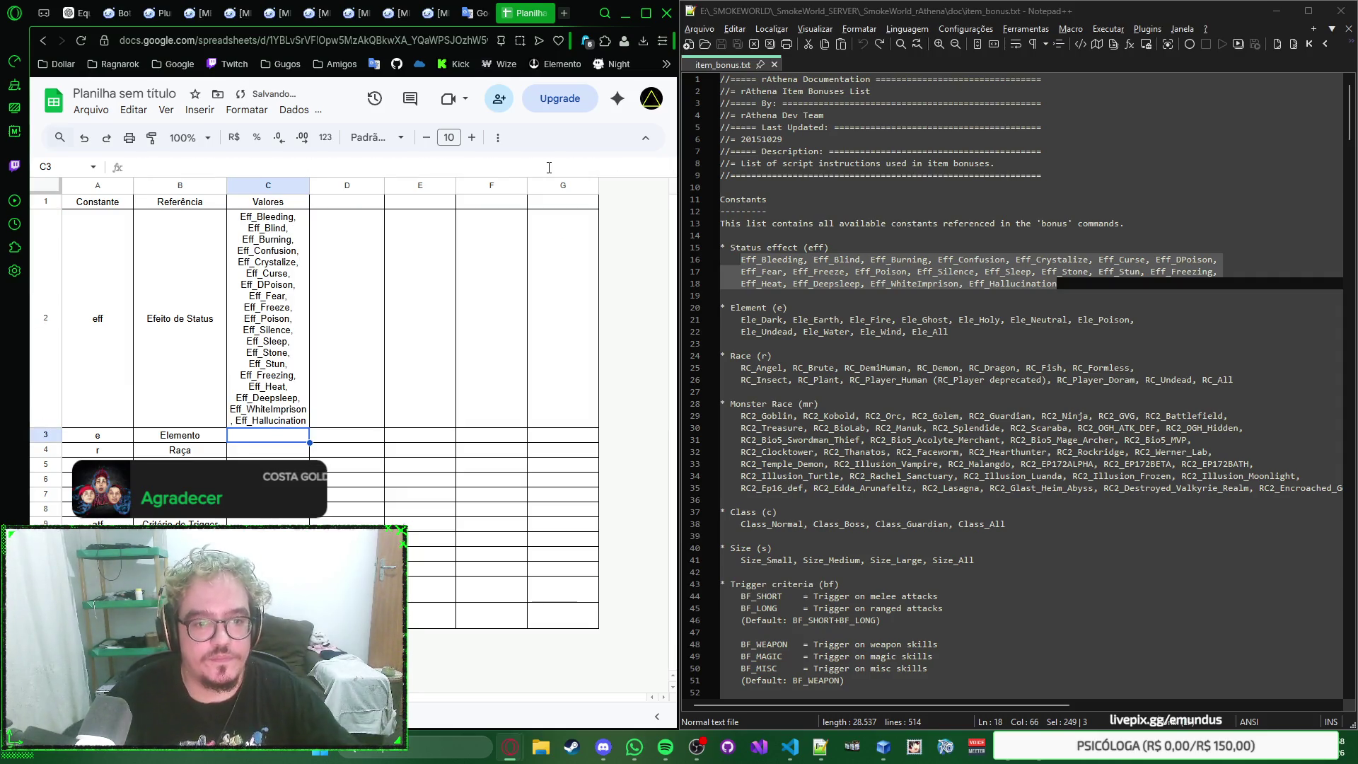
Step: Fix the separator spacing after Eff_Heat in C2 and recommit the cell
key(Up)
key(Return)
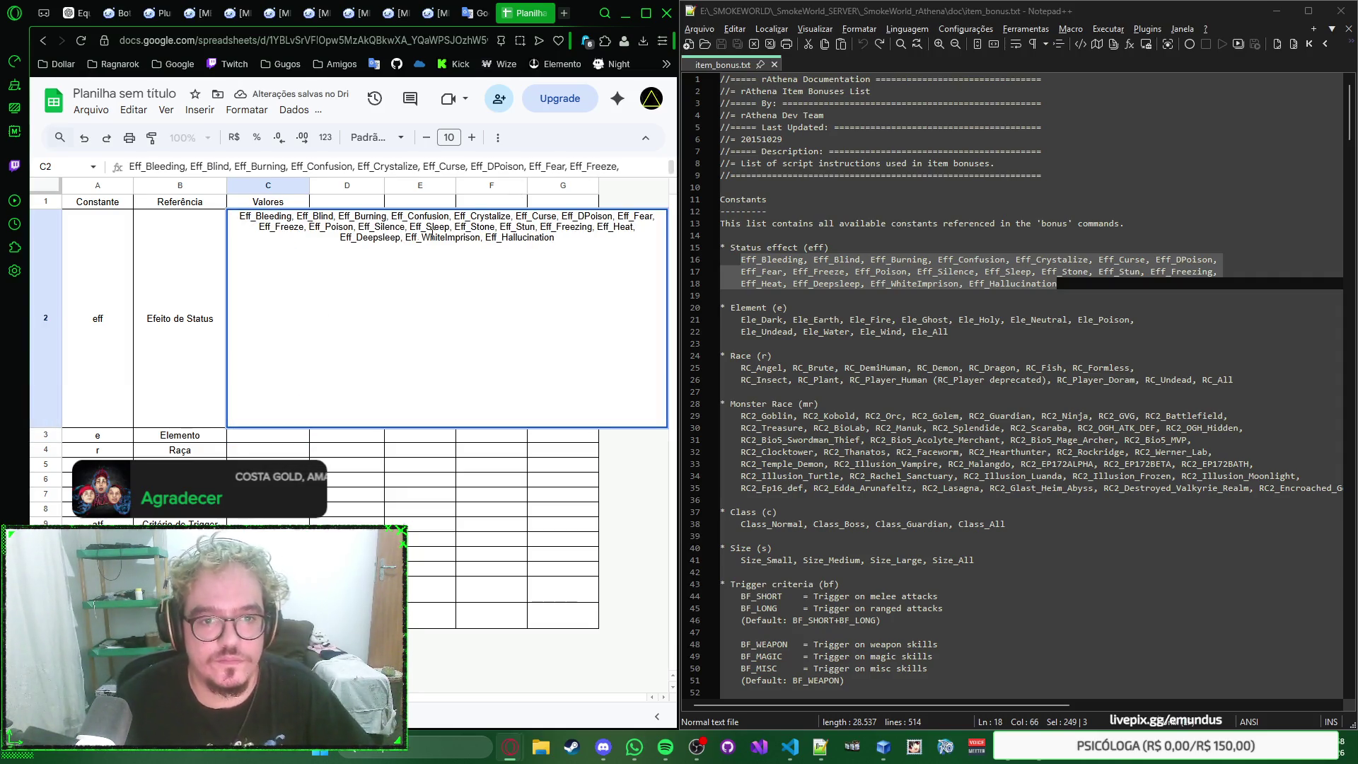
click(341, 237)
key(BackSpace)
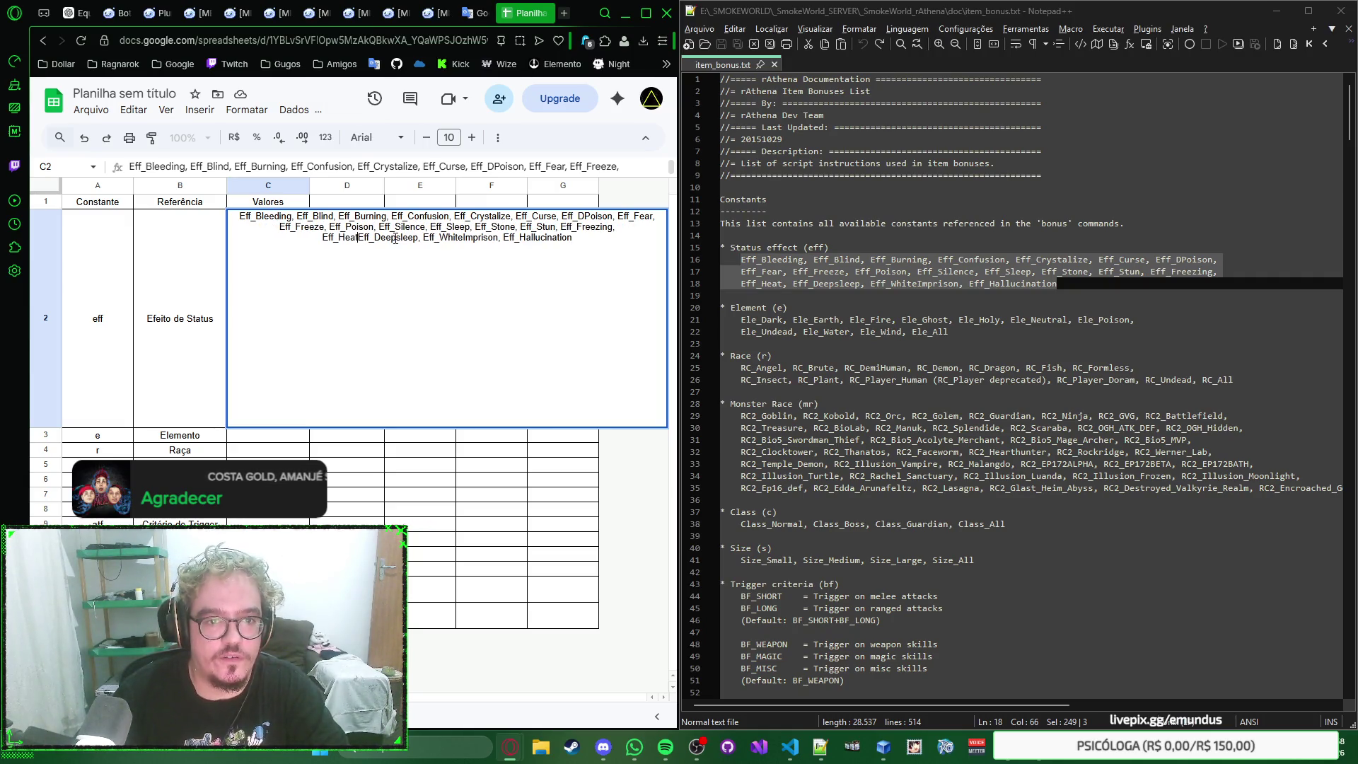
text(,)
key(End)
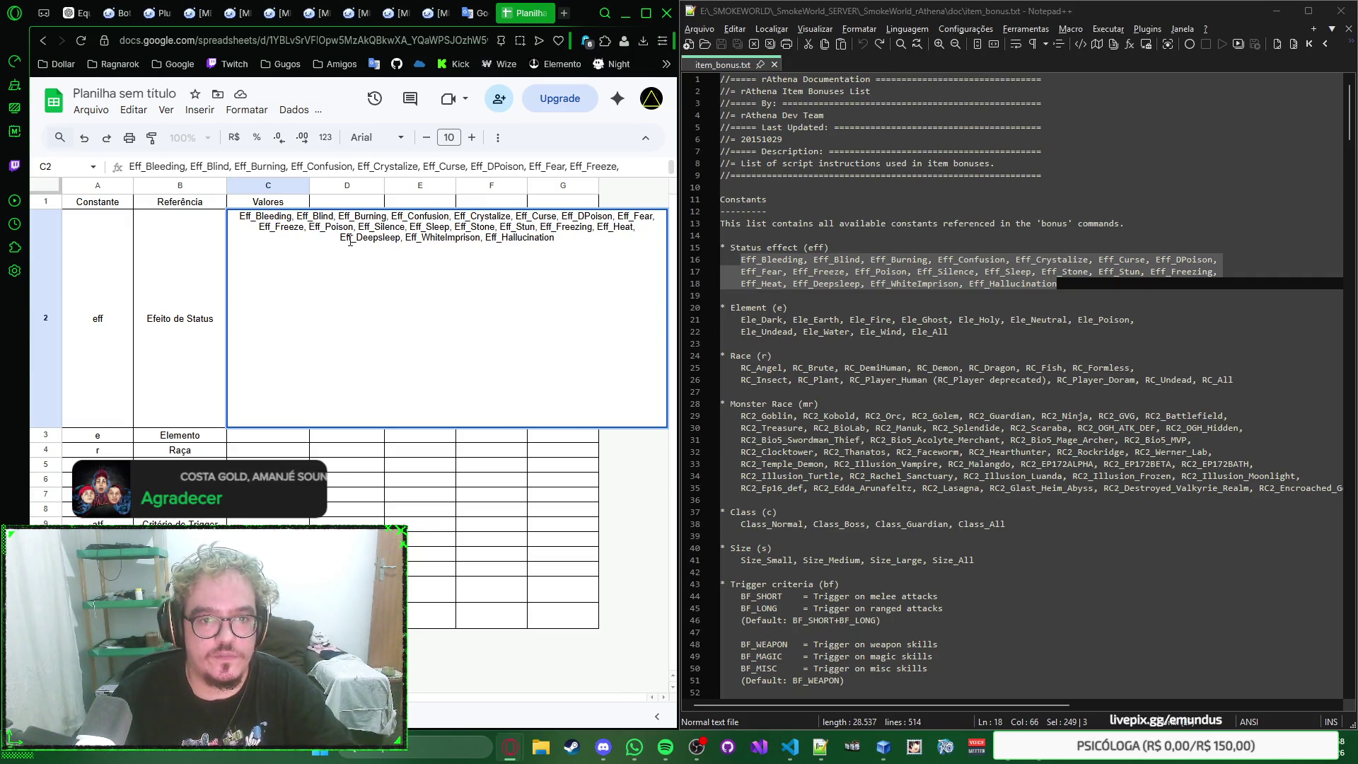
key(Return)
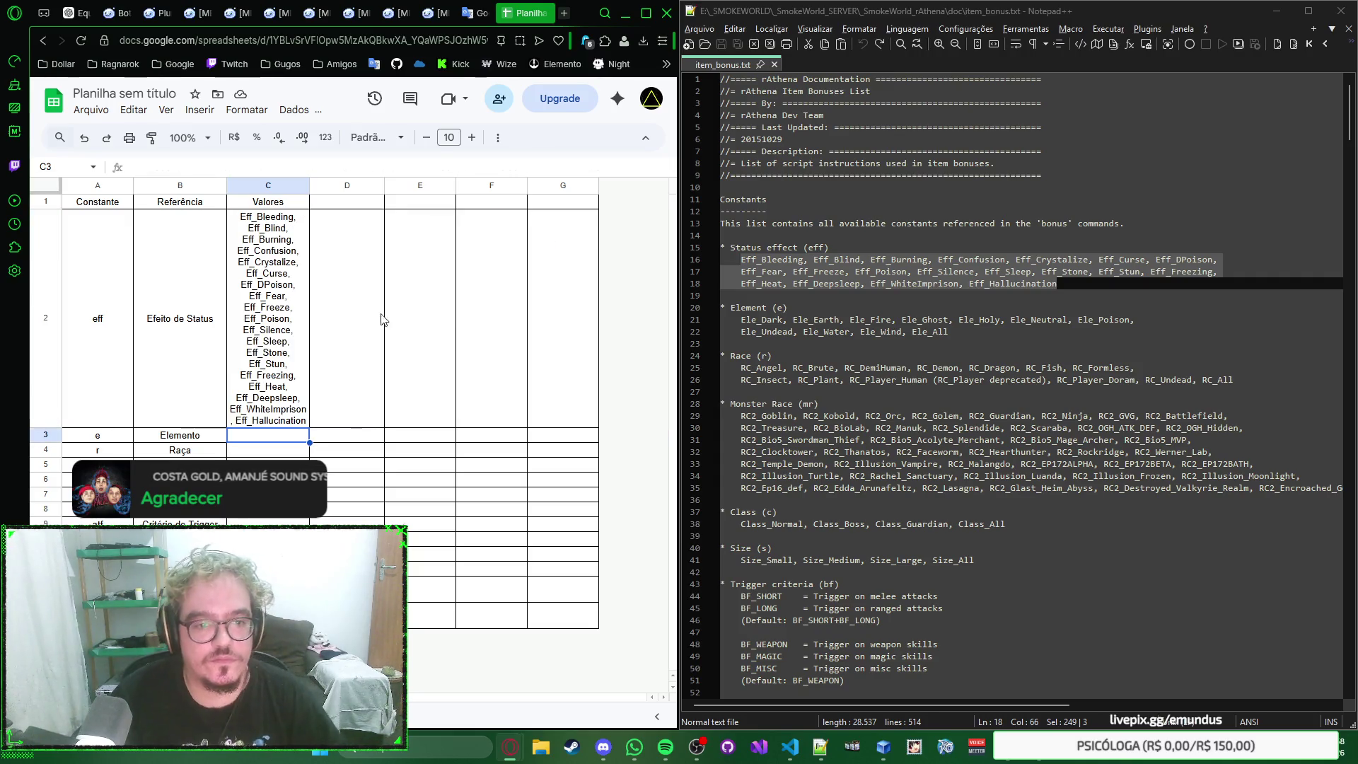
Step: Paste the Ele_ element list, Ele_Dark through Ele_All, into C3 beside Elemento
click(409, 320)
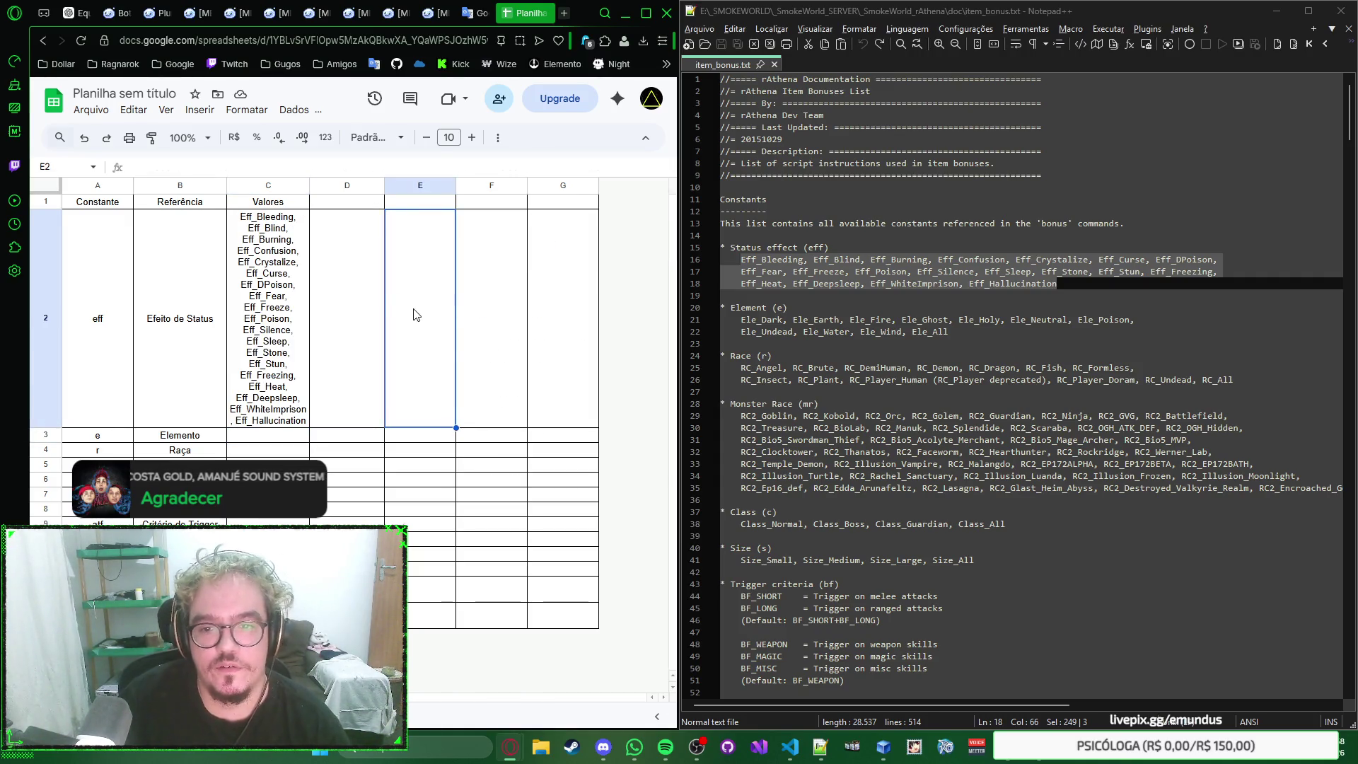
key(Left)
key(Left)
key(Down)
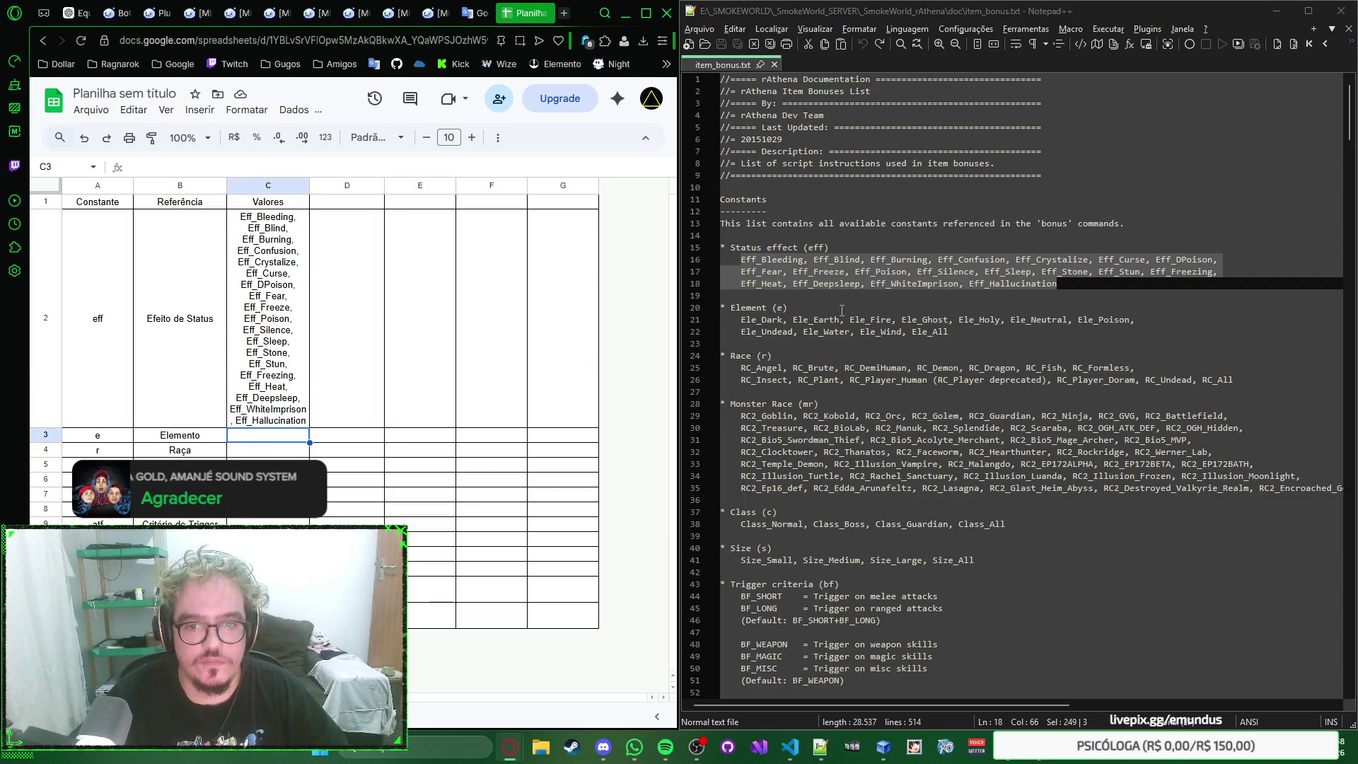
drag(949, 332, 741, 319)
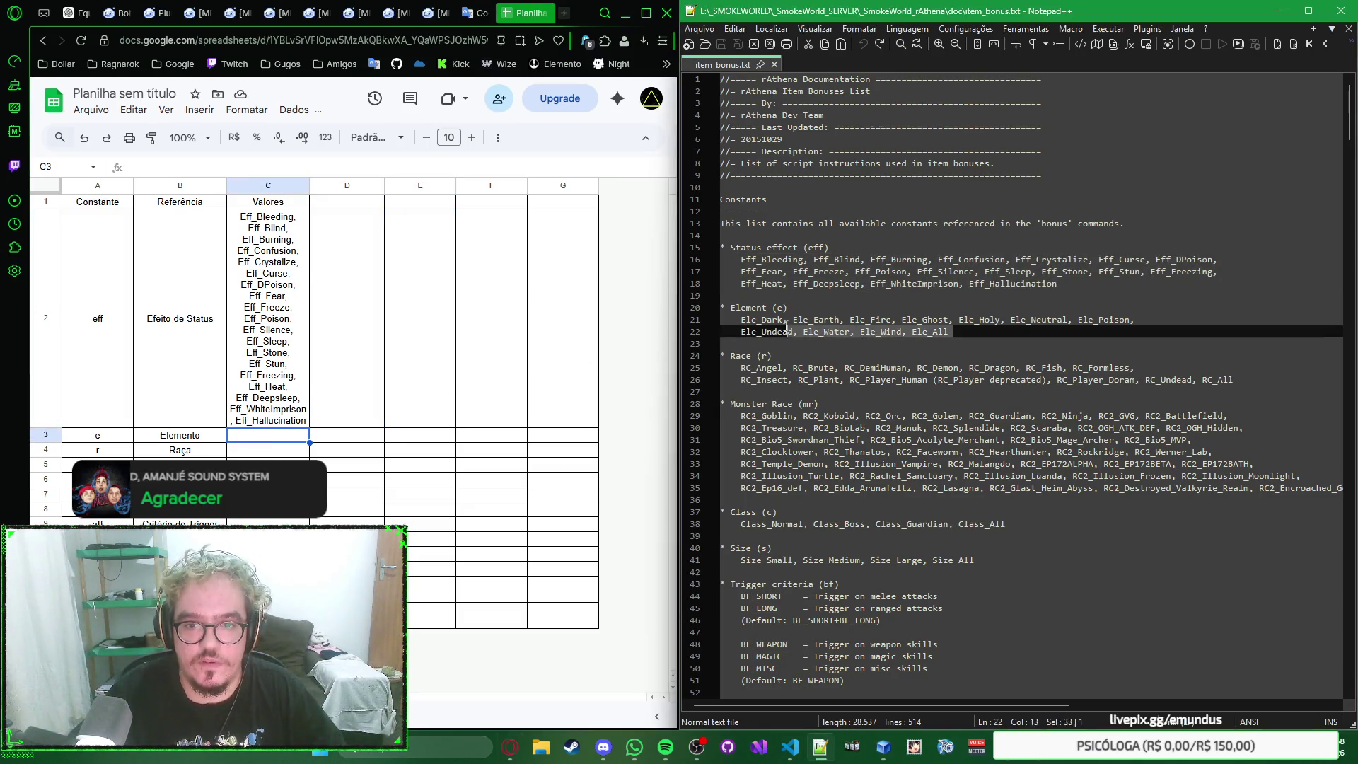
click(264, 436)
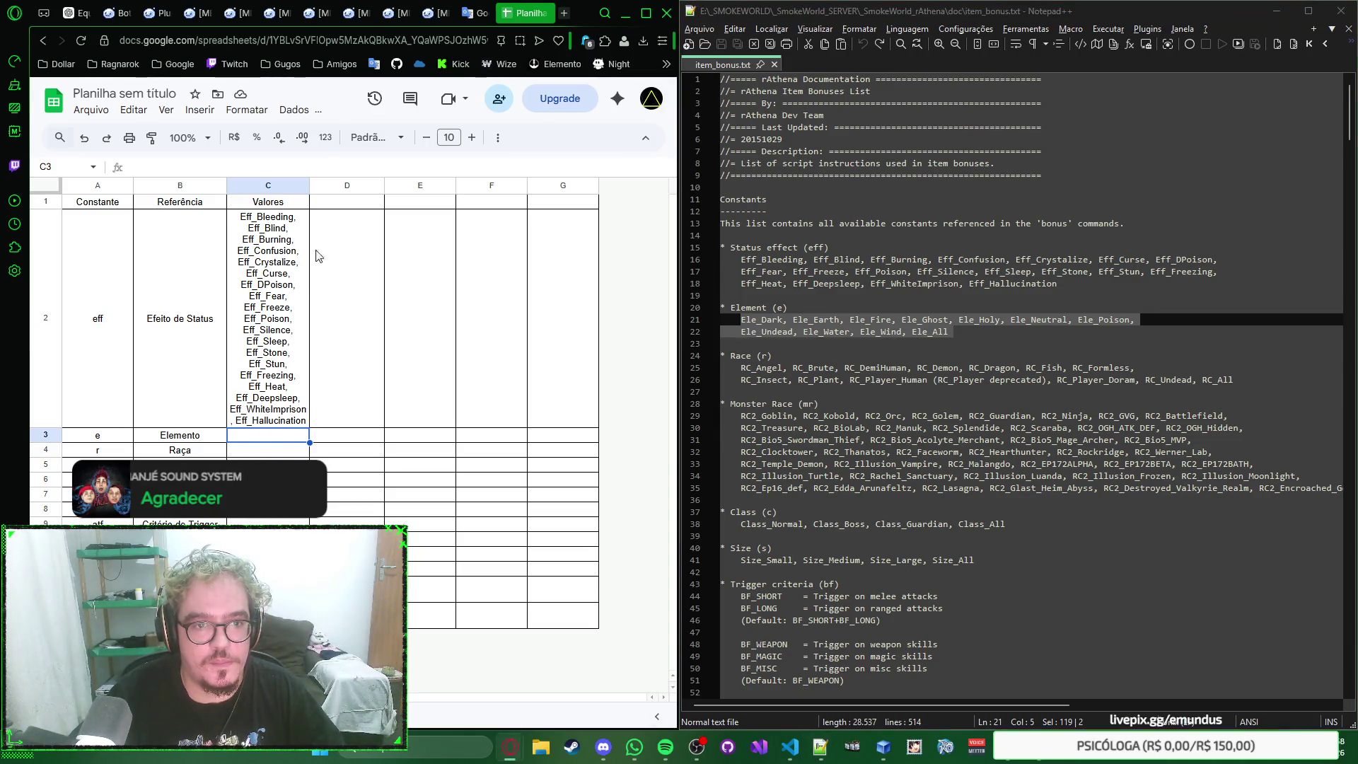
text(Ele_Dark, Ele_Earth, Ele_Fire, Ele_Ghost, Ele_Holy, Ele_Neutral, Ele_Poison, 	Ele_Undead, Ele_Water, Ele_Wind, Ele_All)
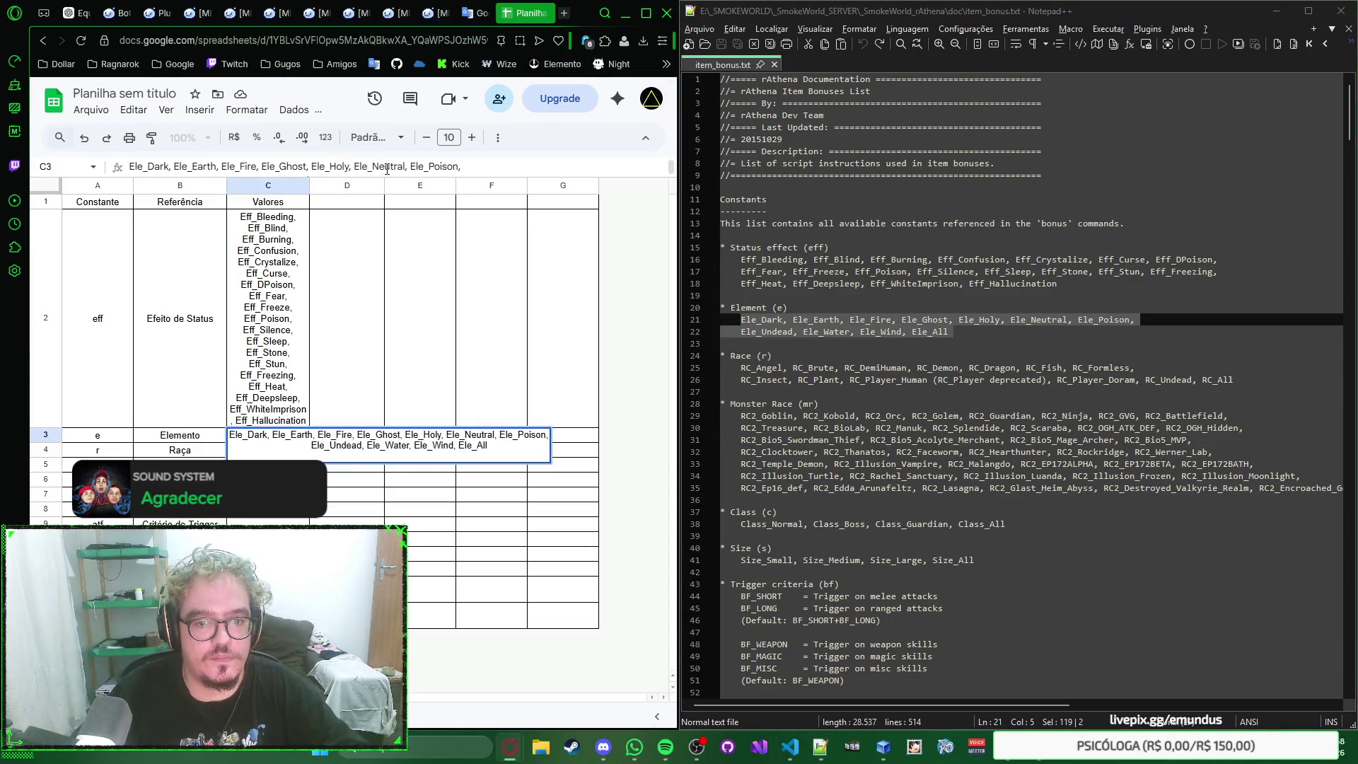
key(Return)
scroll(367, 353, down, 2)
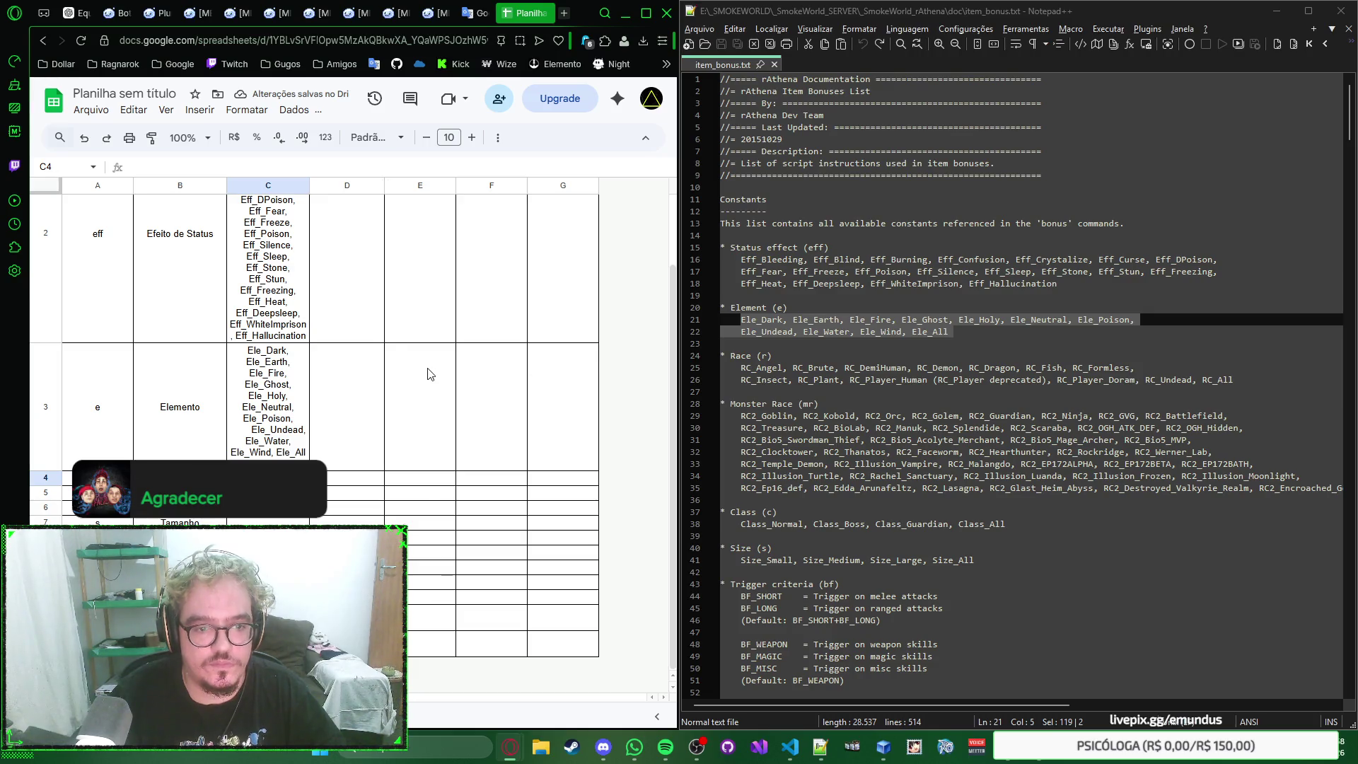
drag(740, 368, 1234, 380)
key(ctrl+c)
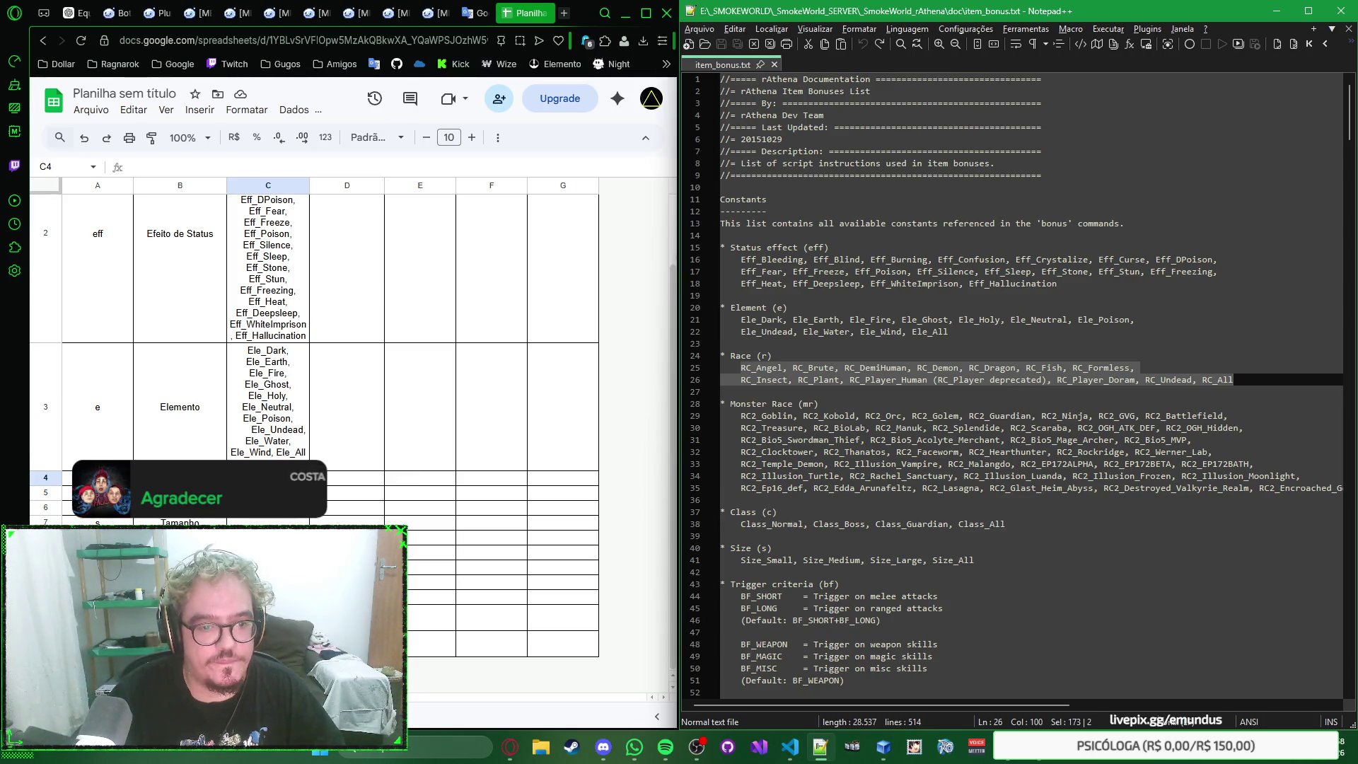
Step: Paste the RC_ race list into C4 and the RC2_ monster race list into C5
key(alt+Tab)
key(ctrl+v)
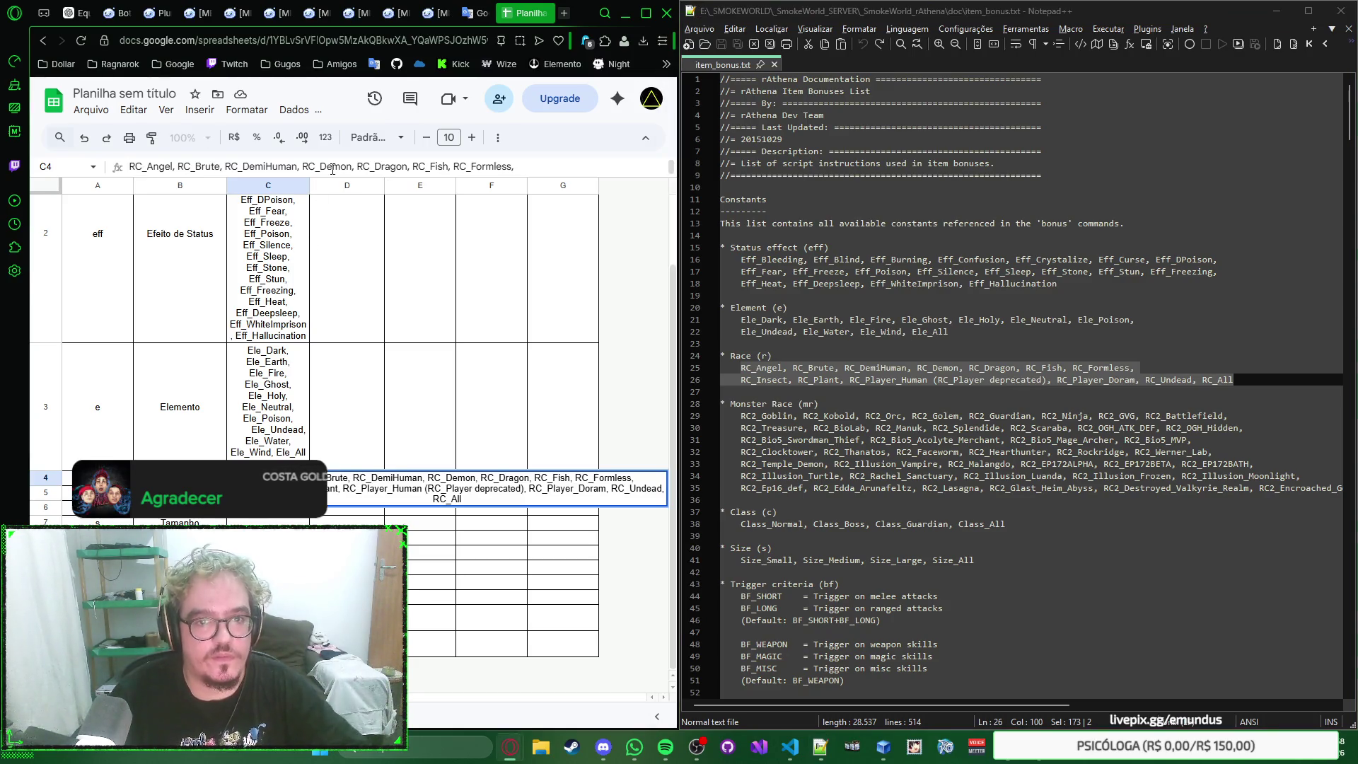
key(Return)
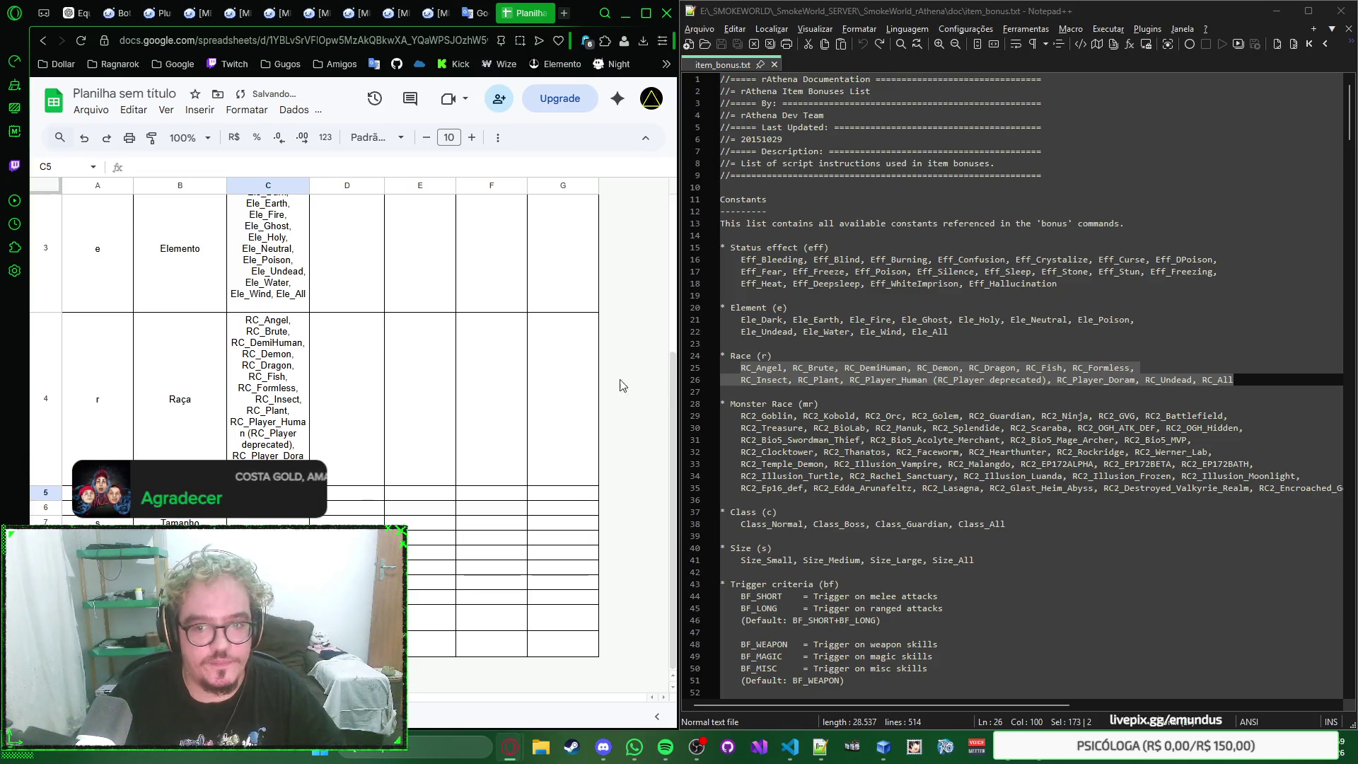
drag(740, 416, 1344, 488)
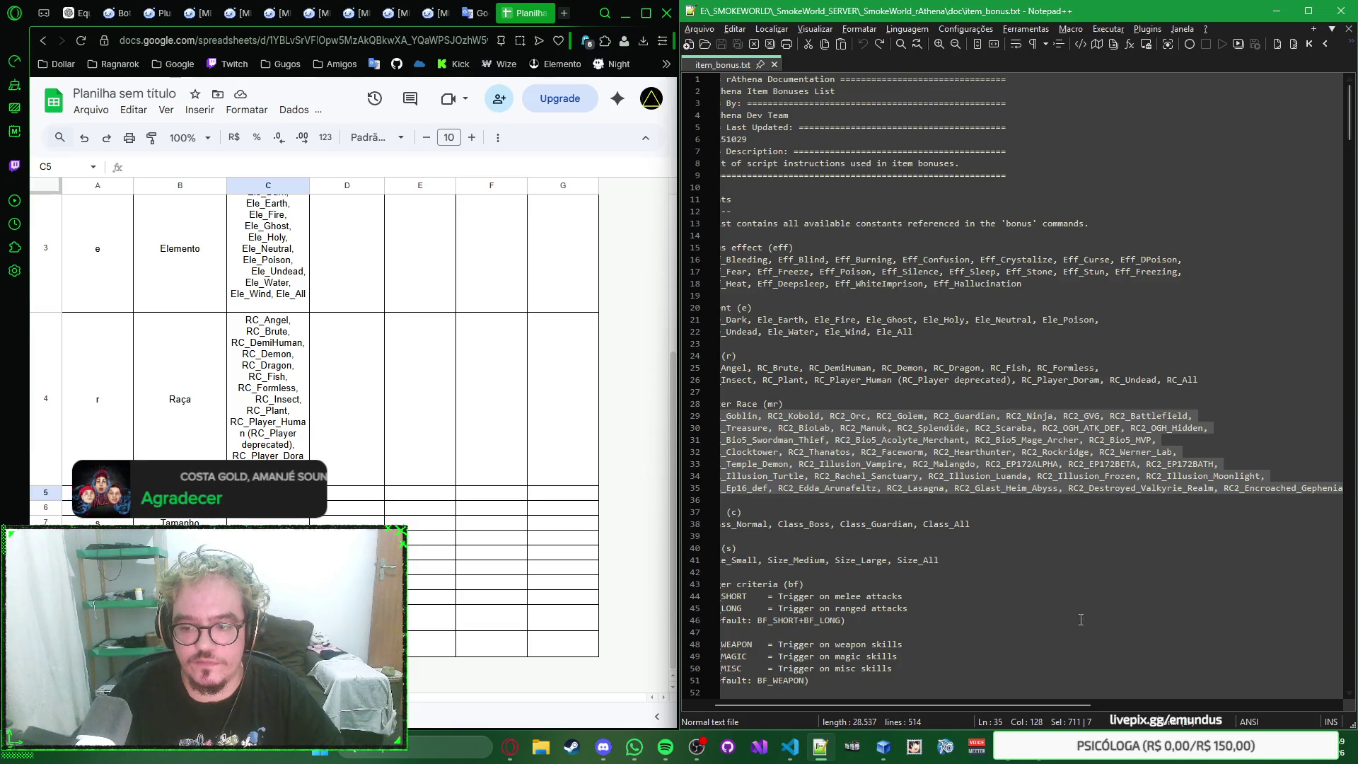
drag(971, 706, 938, 706)
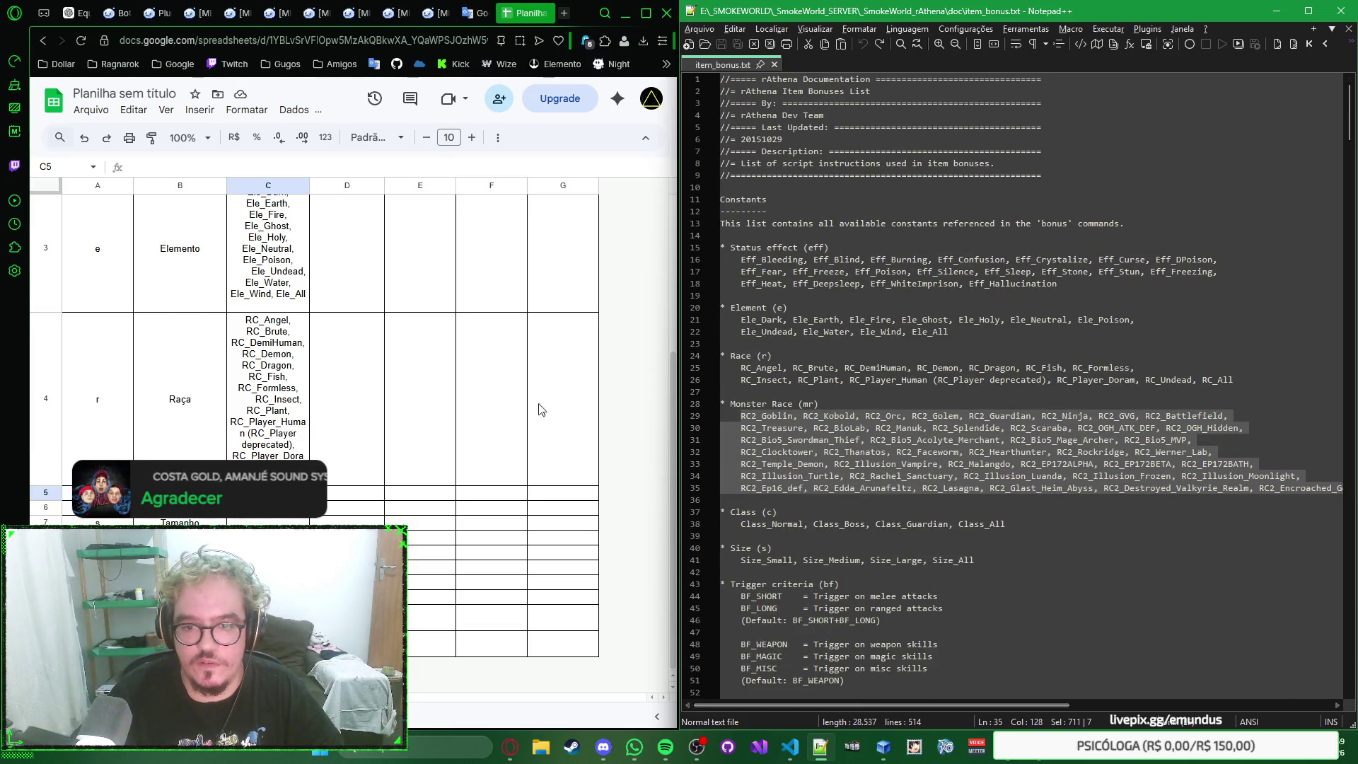
click(268, 508)
key(Up)
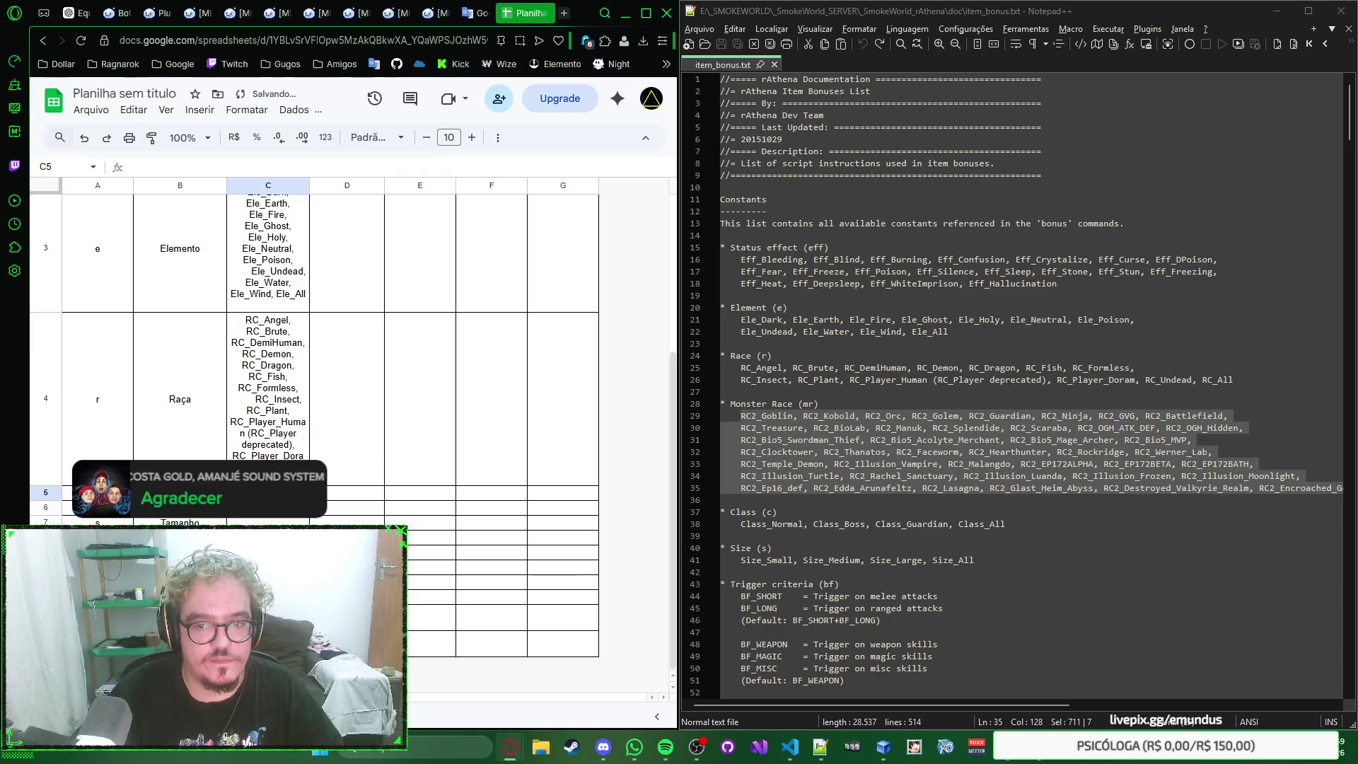
key(ctrl+v)
key(Return)
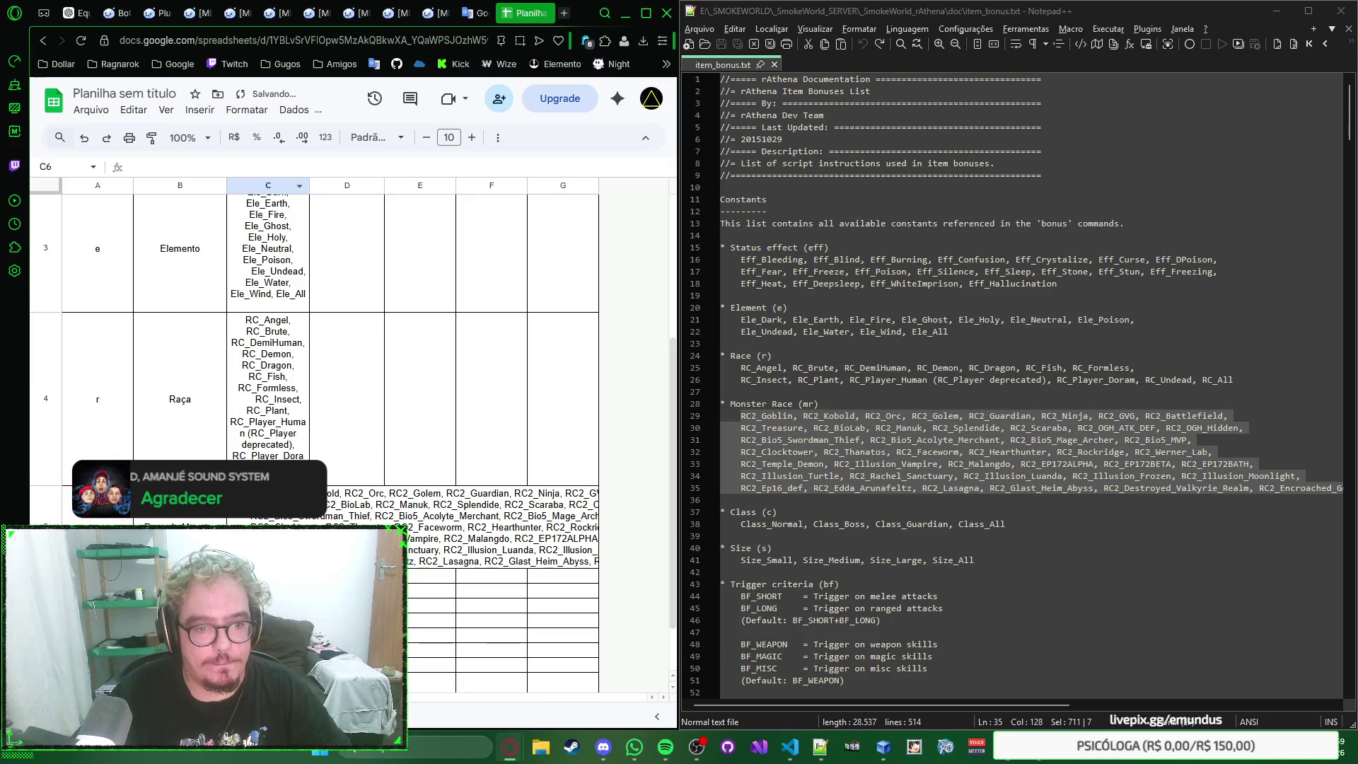
Step: Try removing the blank line in the C5 monster race list, undo it and recommit the cell
key(Up)
click(608, 166)
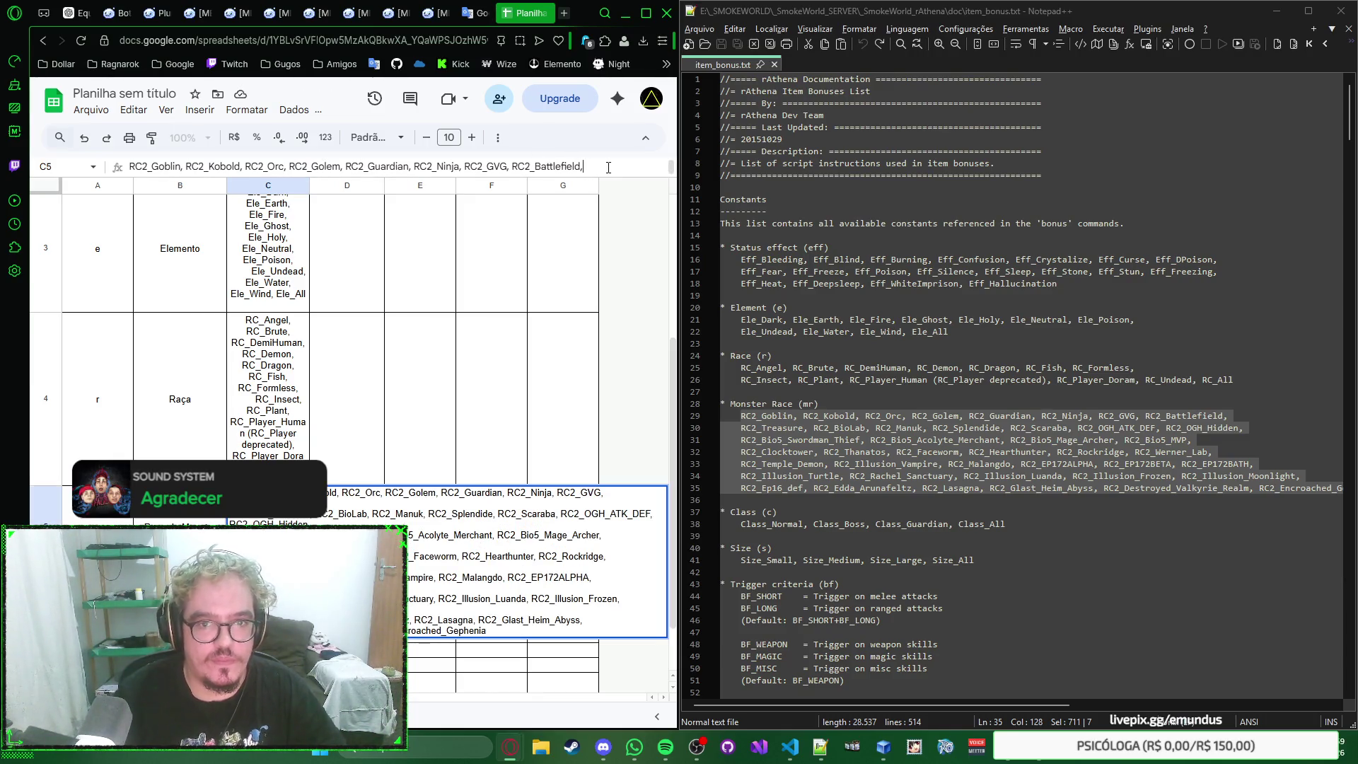
key(Delete)
key(ctrl+z)
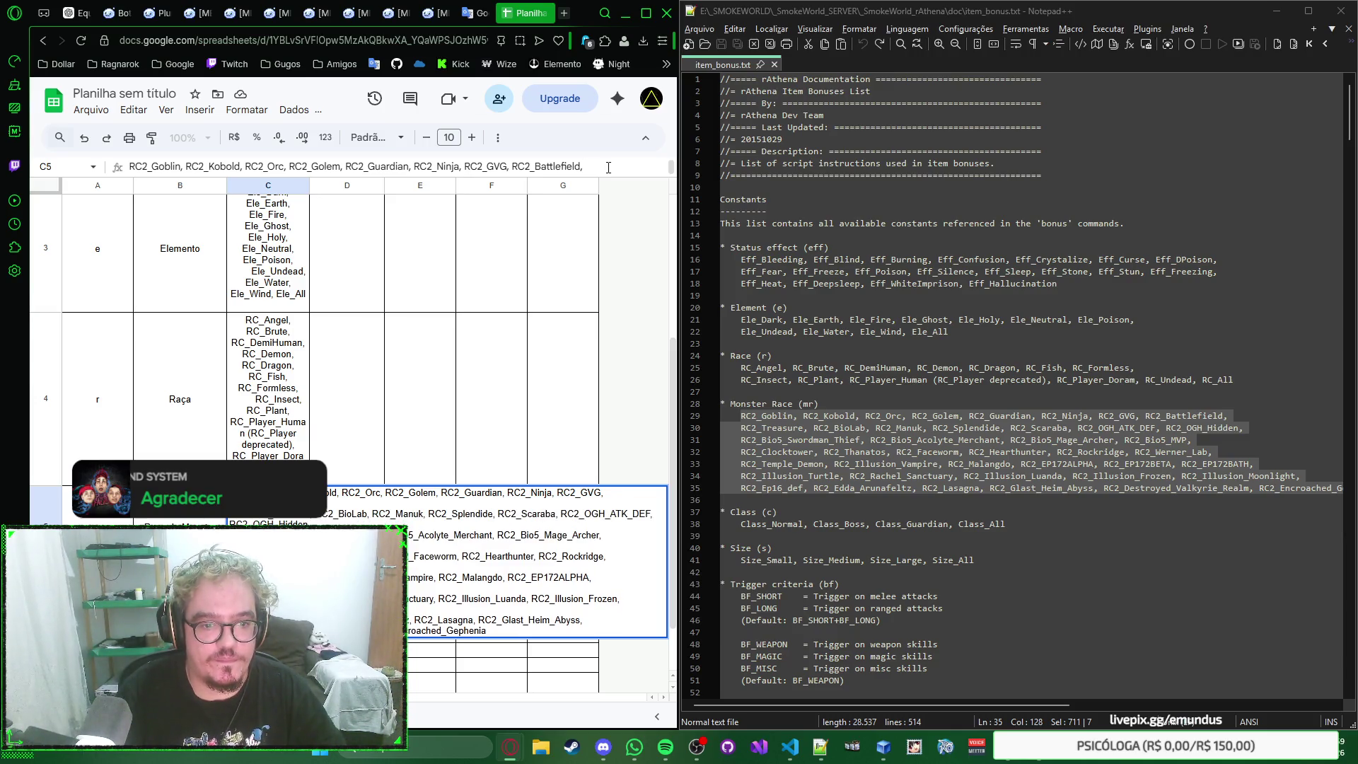
key(Return)
scroll(252, 517, down, 1)
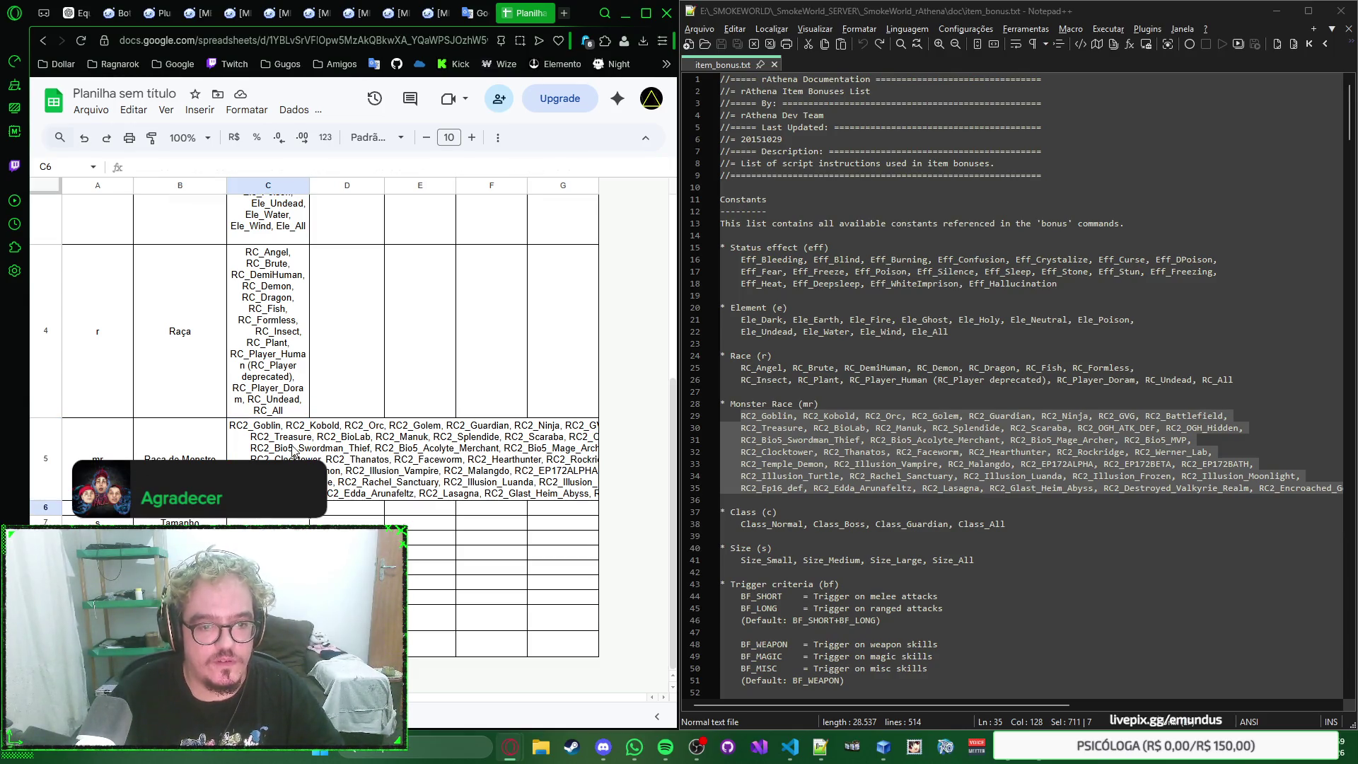
scroll(766, 517, down, 3)
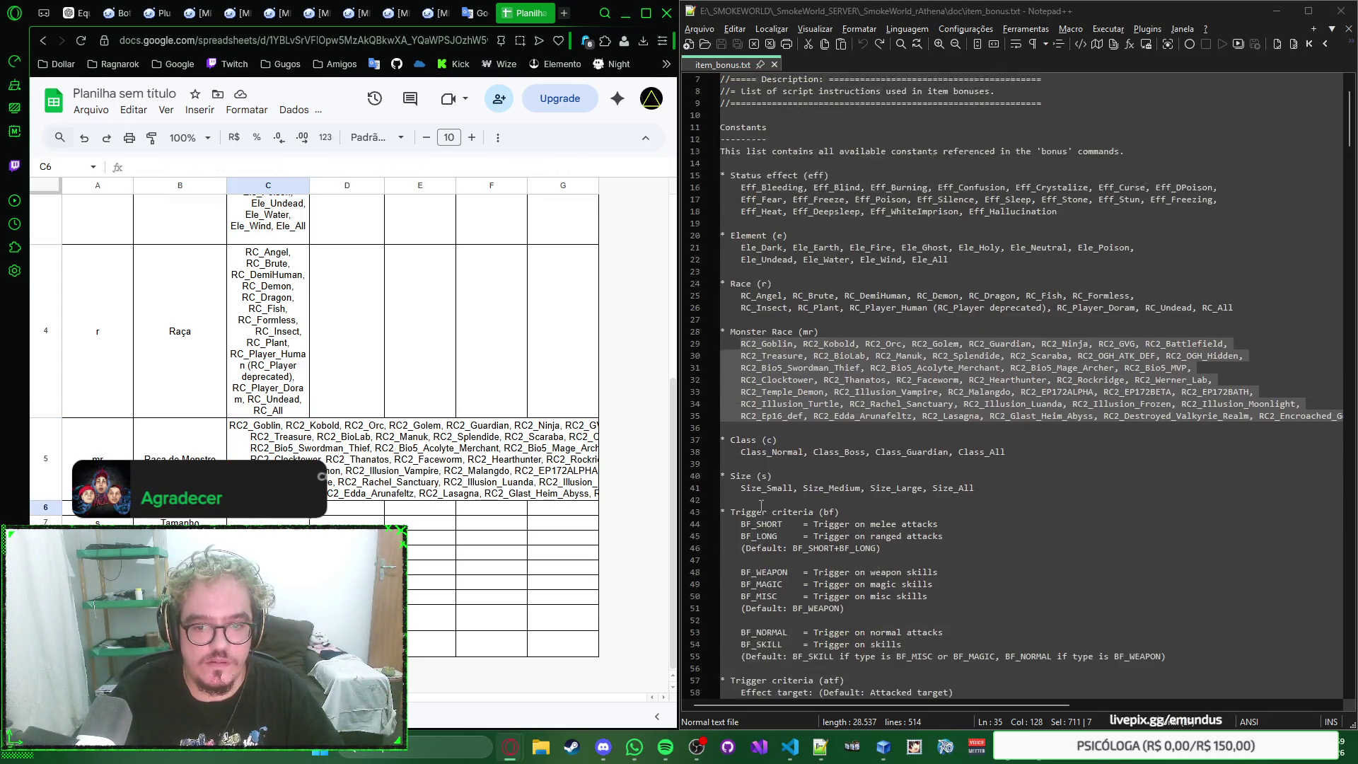
drag(740, 416, 1005, 414)
key(ctrl+c)
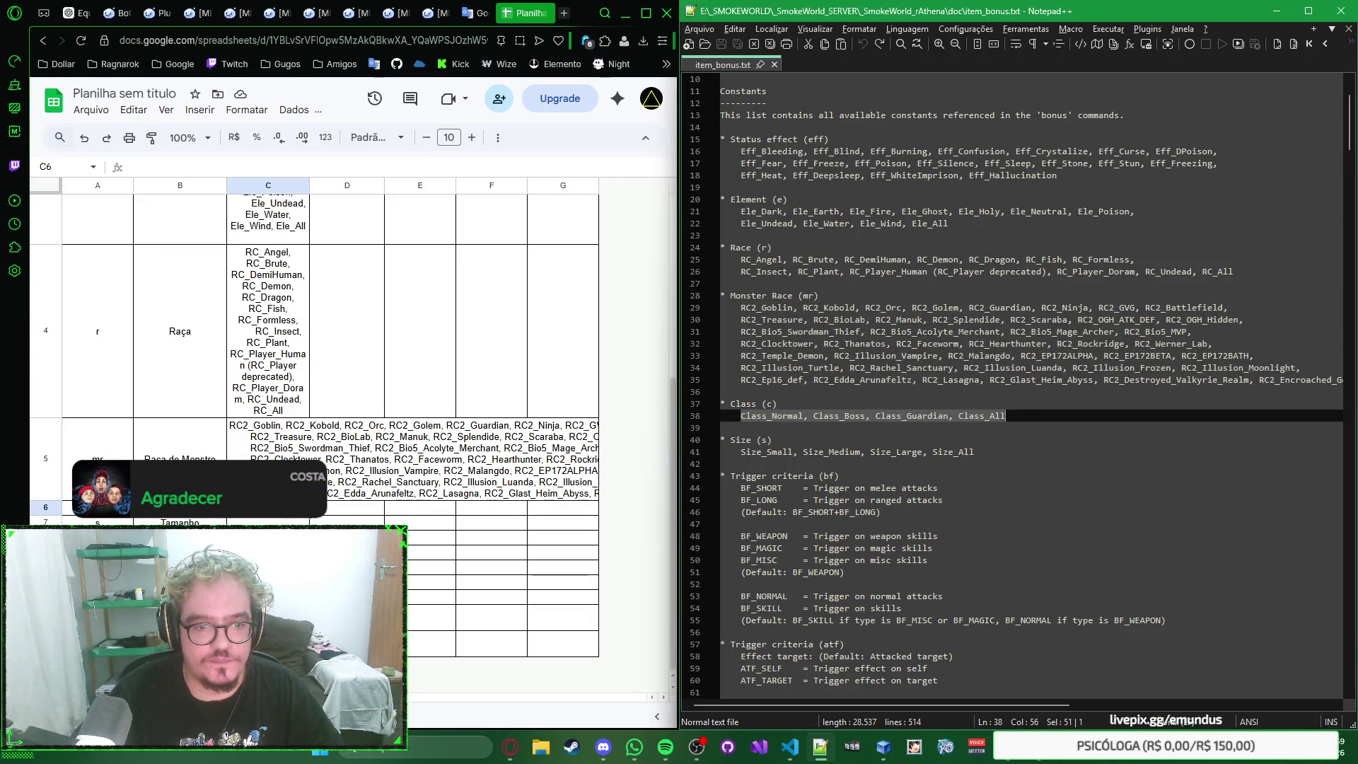
Step: Paste the class list into C6 and the size list into C7
click(267, 507)
key(ctrl+v)
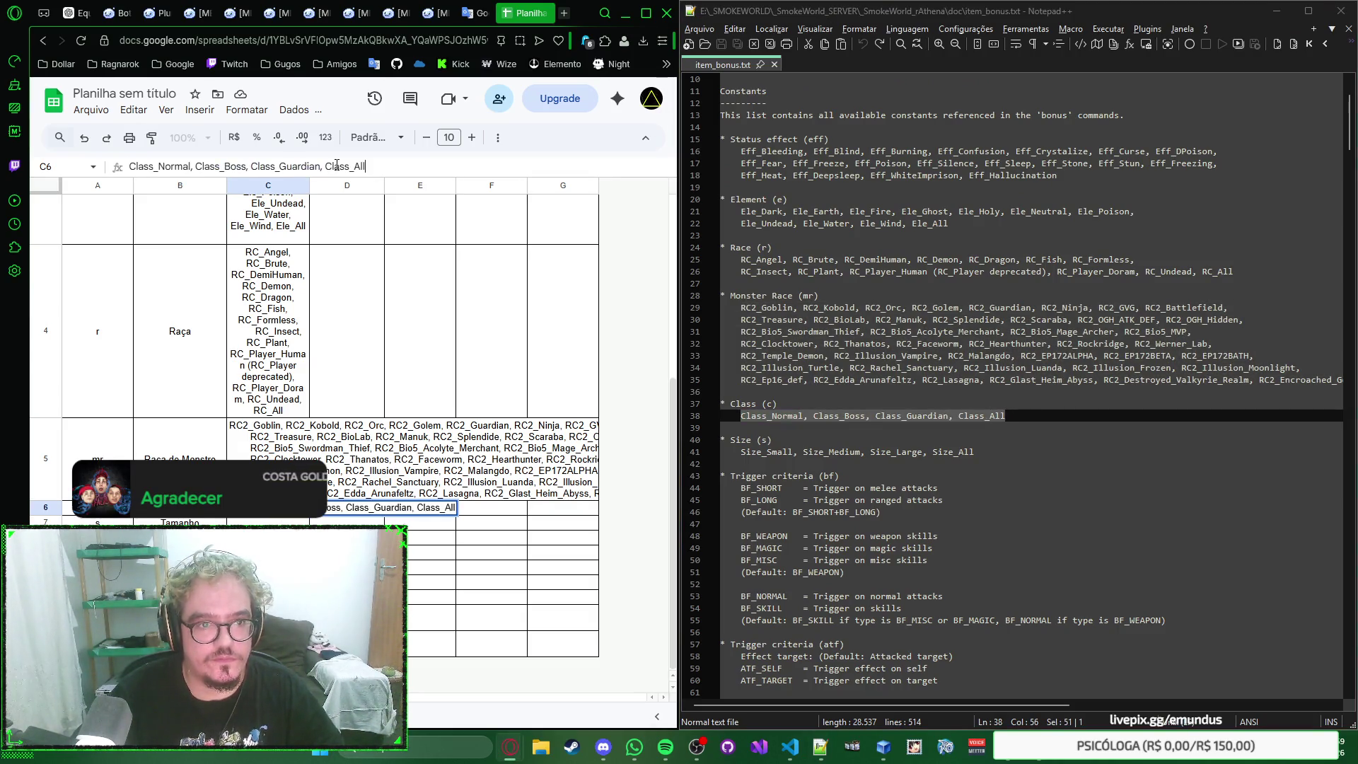
key(Return)
scroll(809, 452, down, 1)
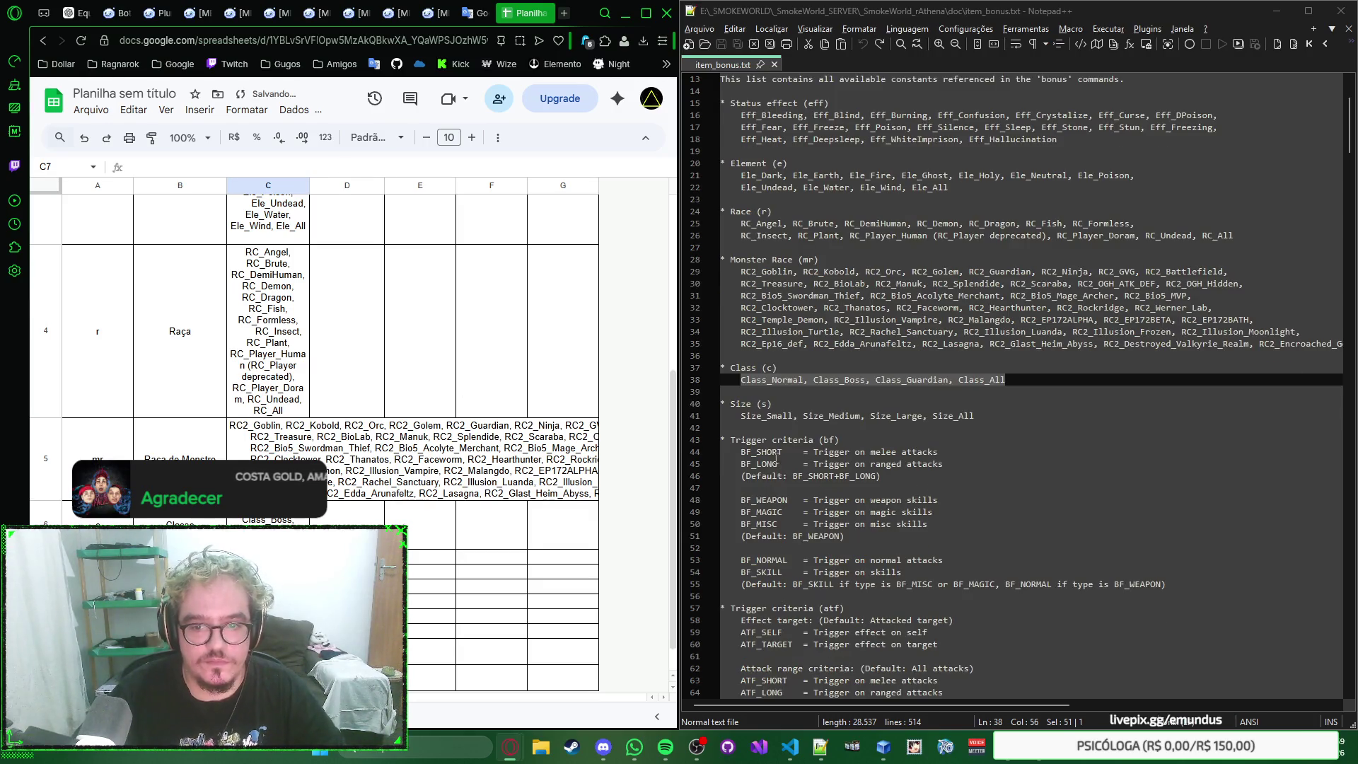
drag(741, 416, 989, 417)
key(ctrl+c)
click(268, 558)
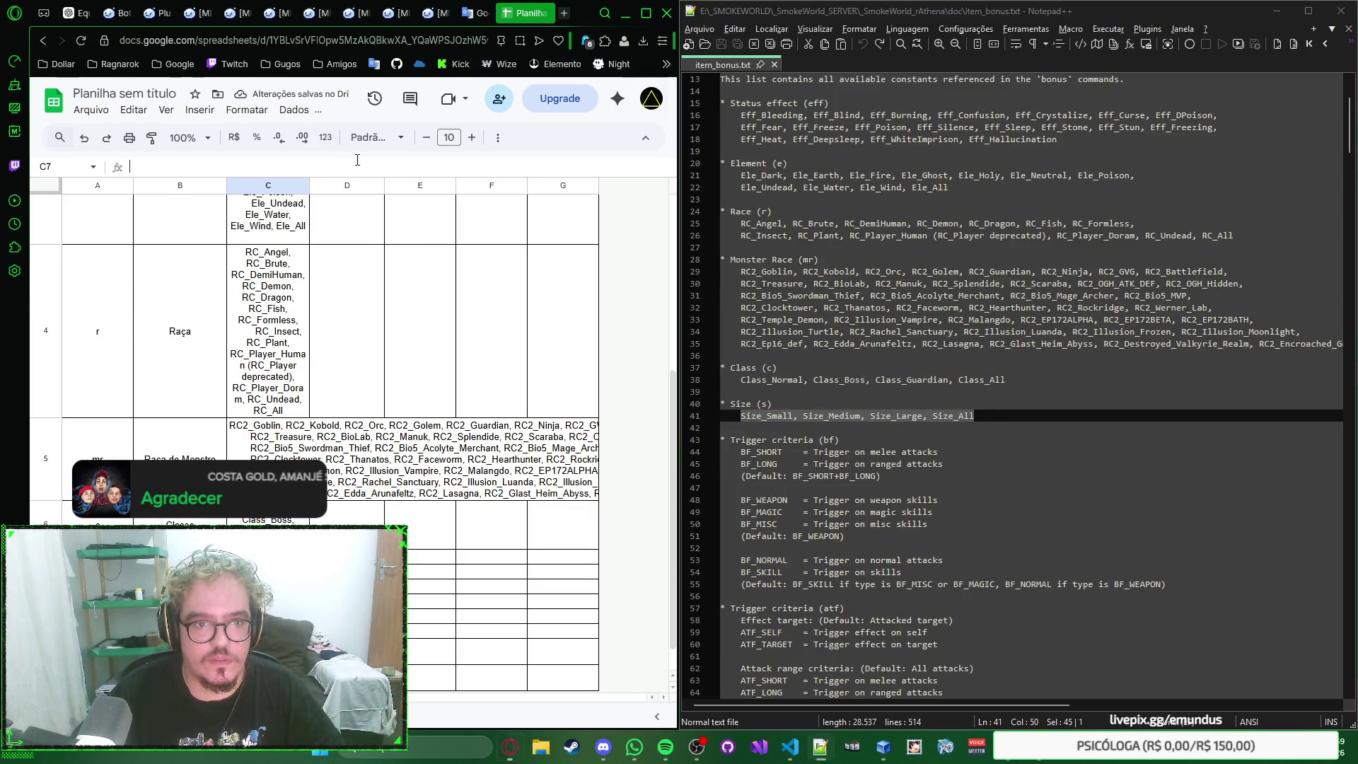
key(ctrl+v)
key(Return)
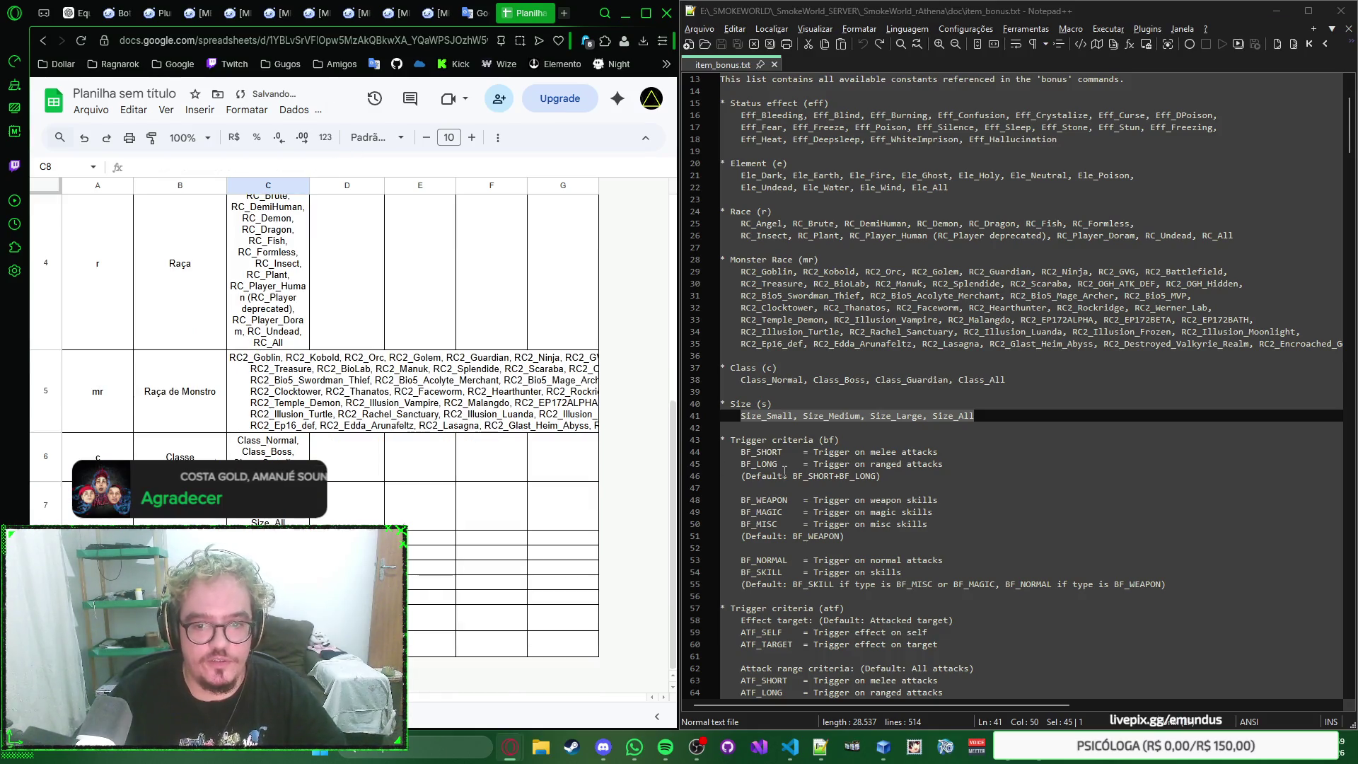
Step: Paste the BF_ trigger criteria text from item_bonus.txt into C8 beside bf
drag(740, 452, 882, 476)
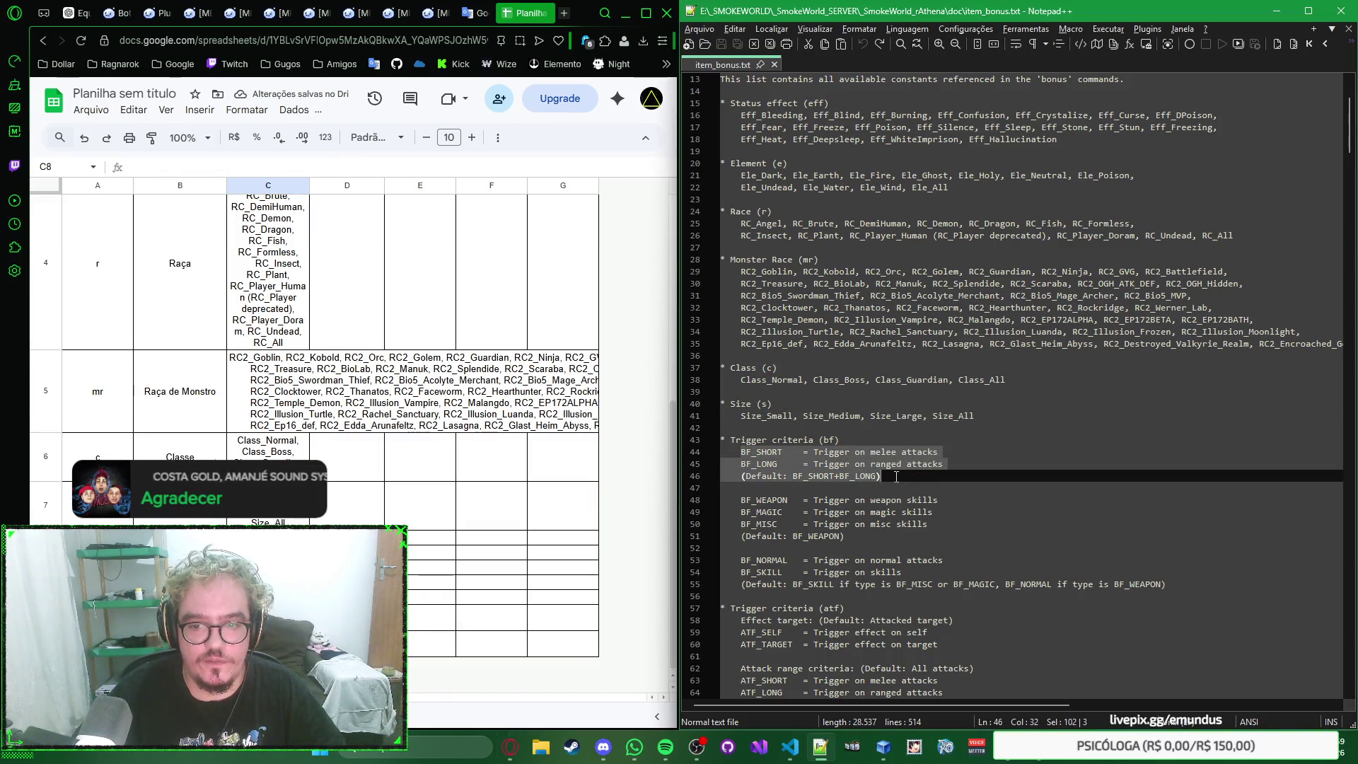
click(416, 158)
key(ctrl+v)
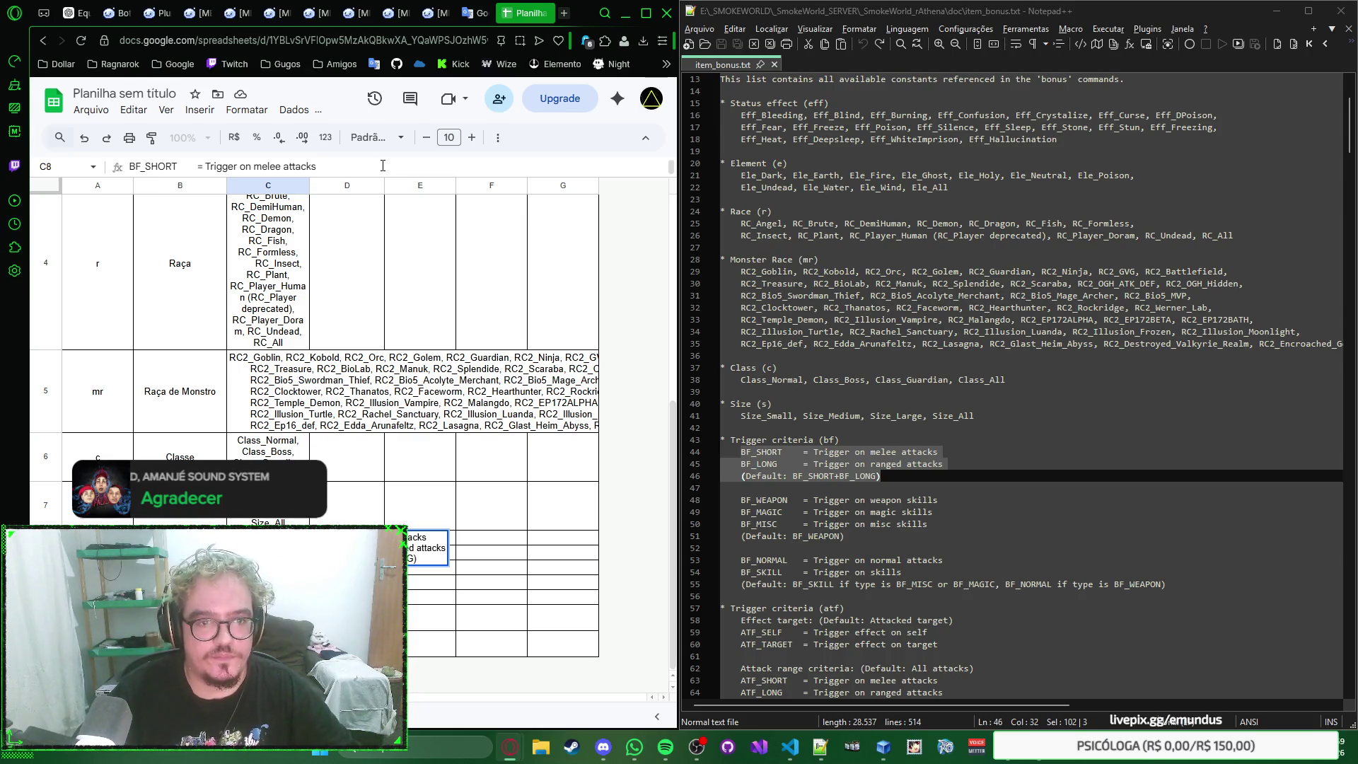
click(416, 275)
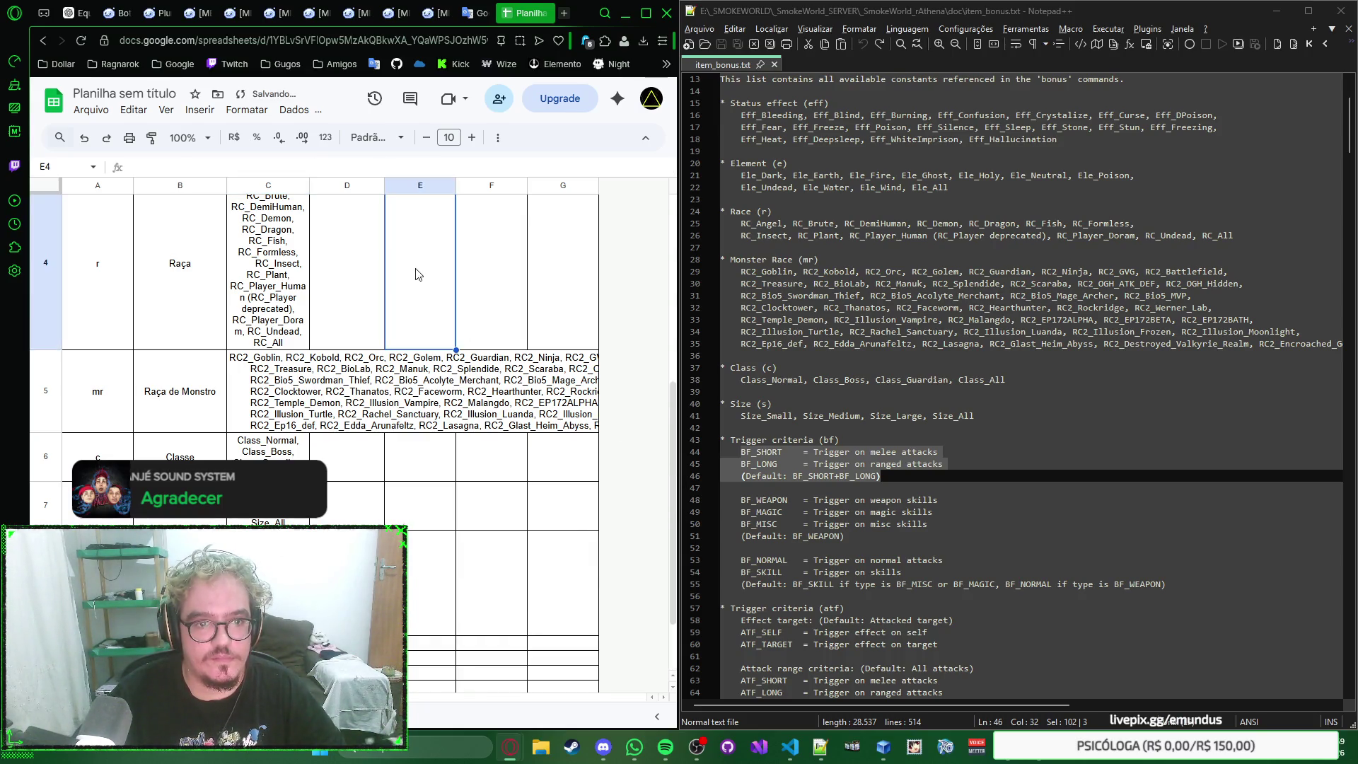
click(745, 452)
scroll(745, 452, down, 3)
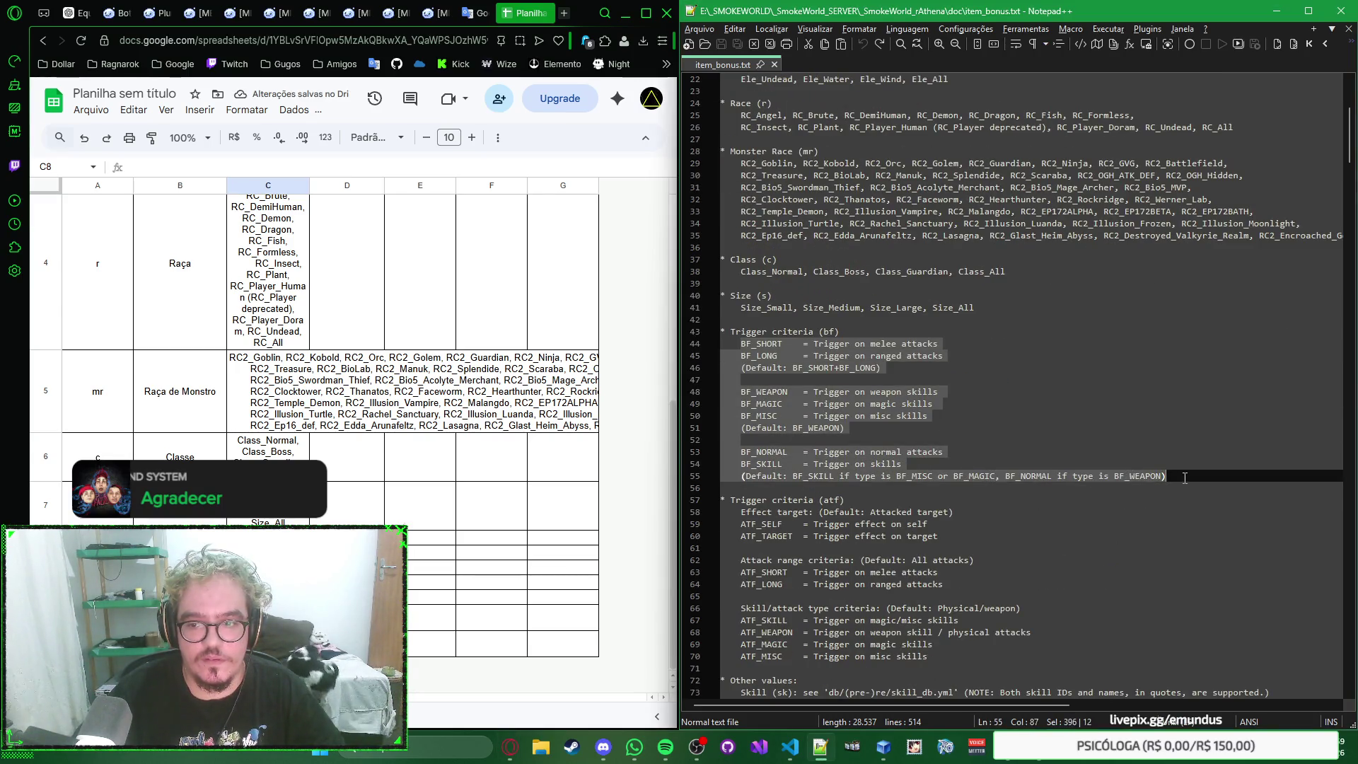
drag(746, 452, 1189, 476)
click(325, 169)
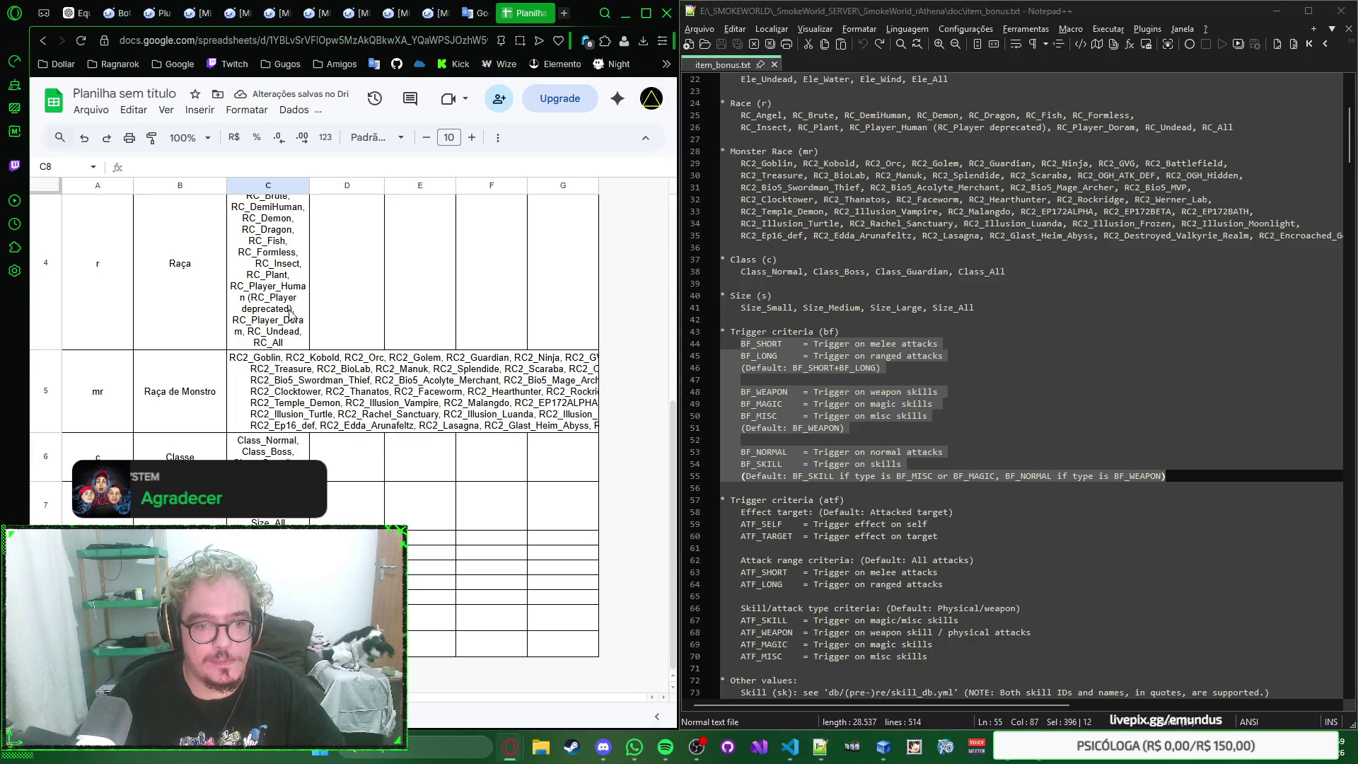
key(ctrl+v)
key(Return)
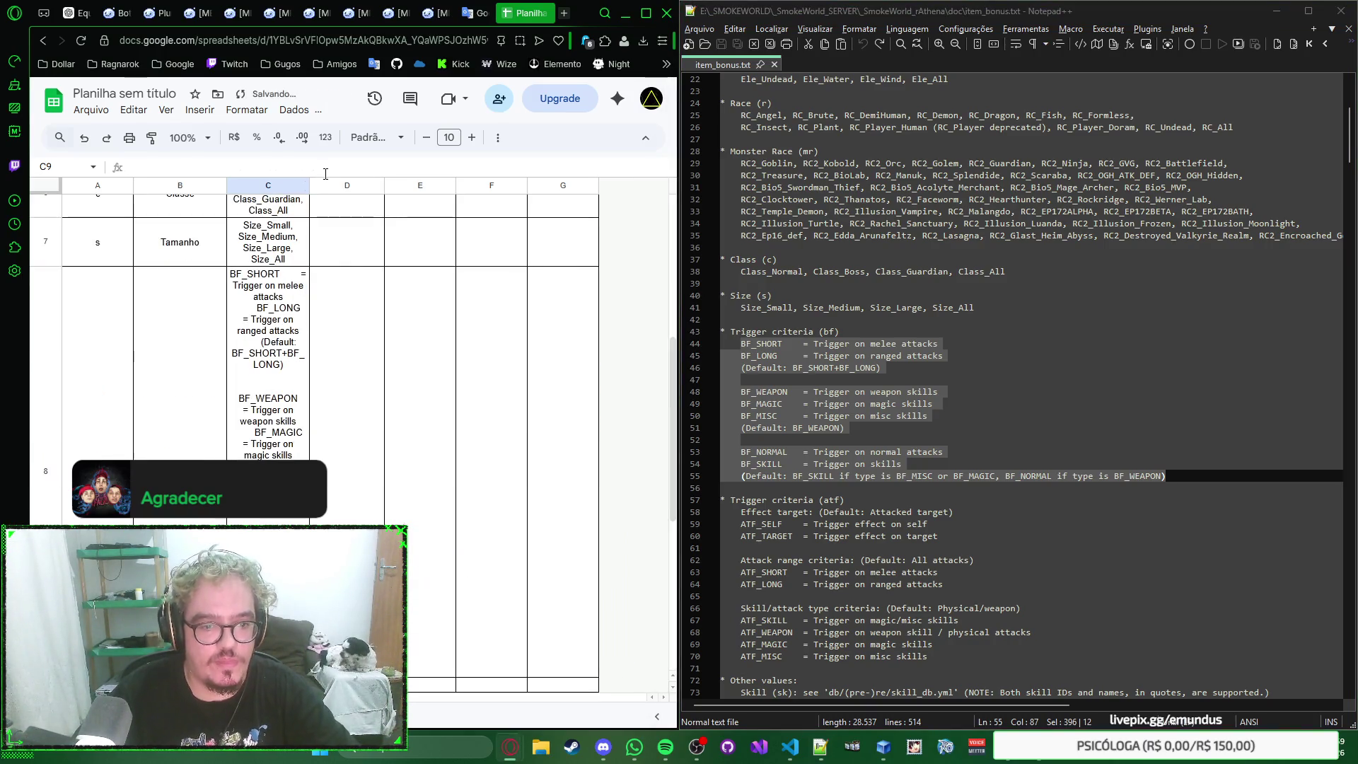
scroll(356, 324, down, 2)
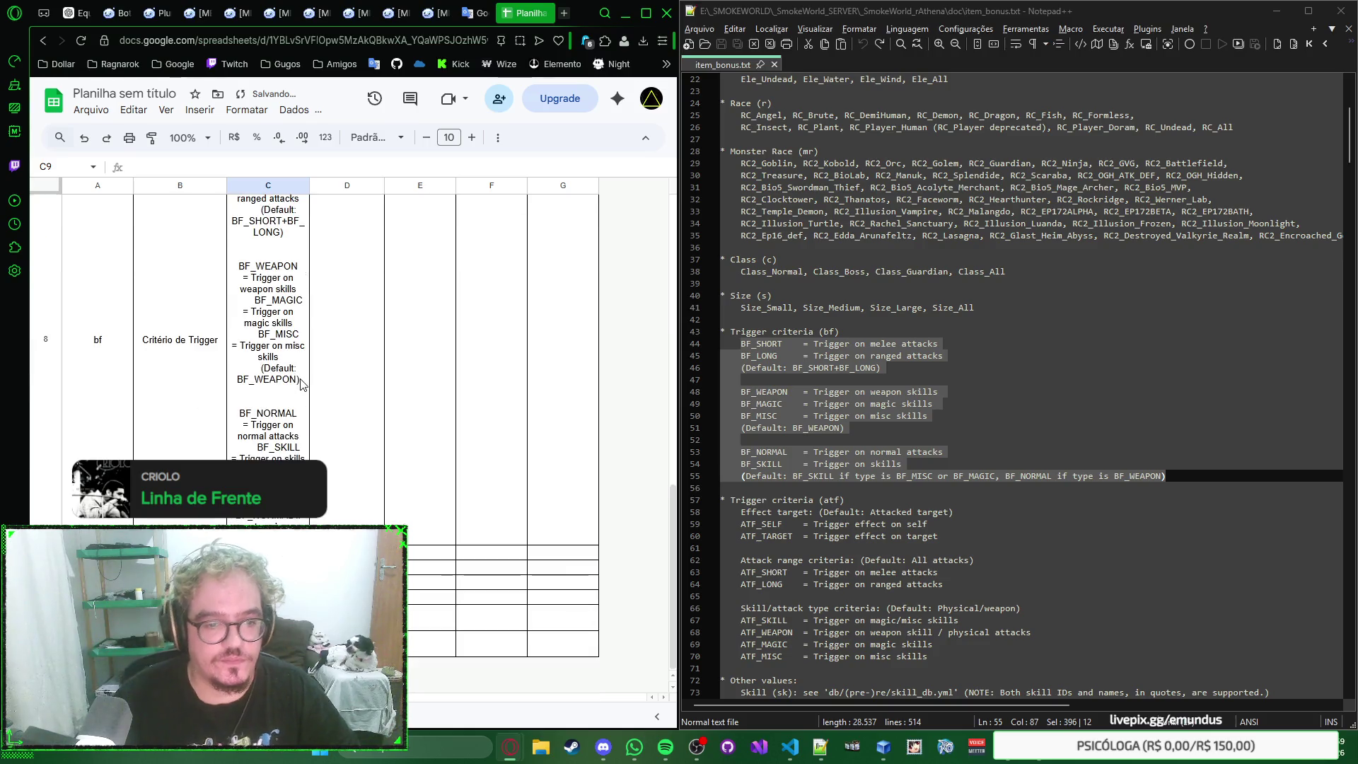
scroll(940, 470, down, 1)
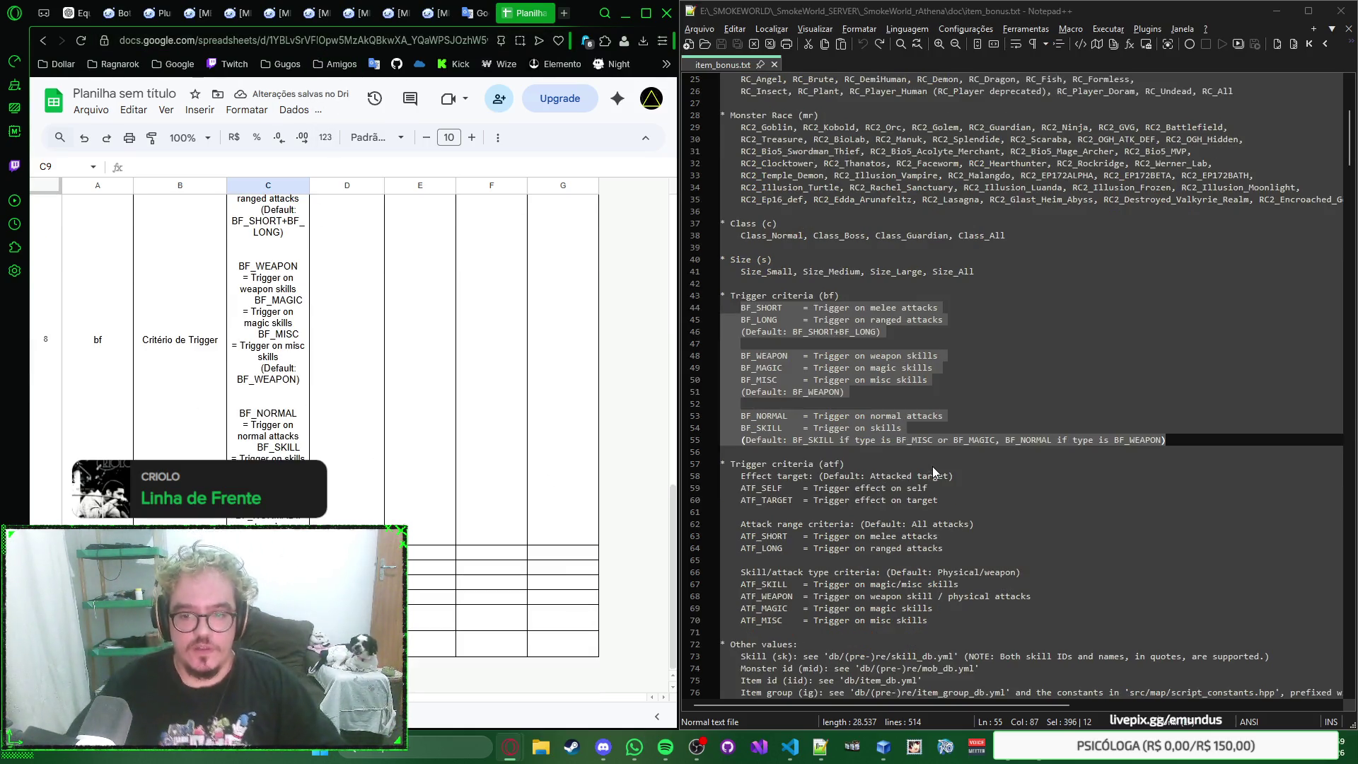
scroll(897, 308, down, 3)
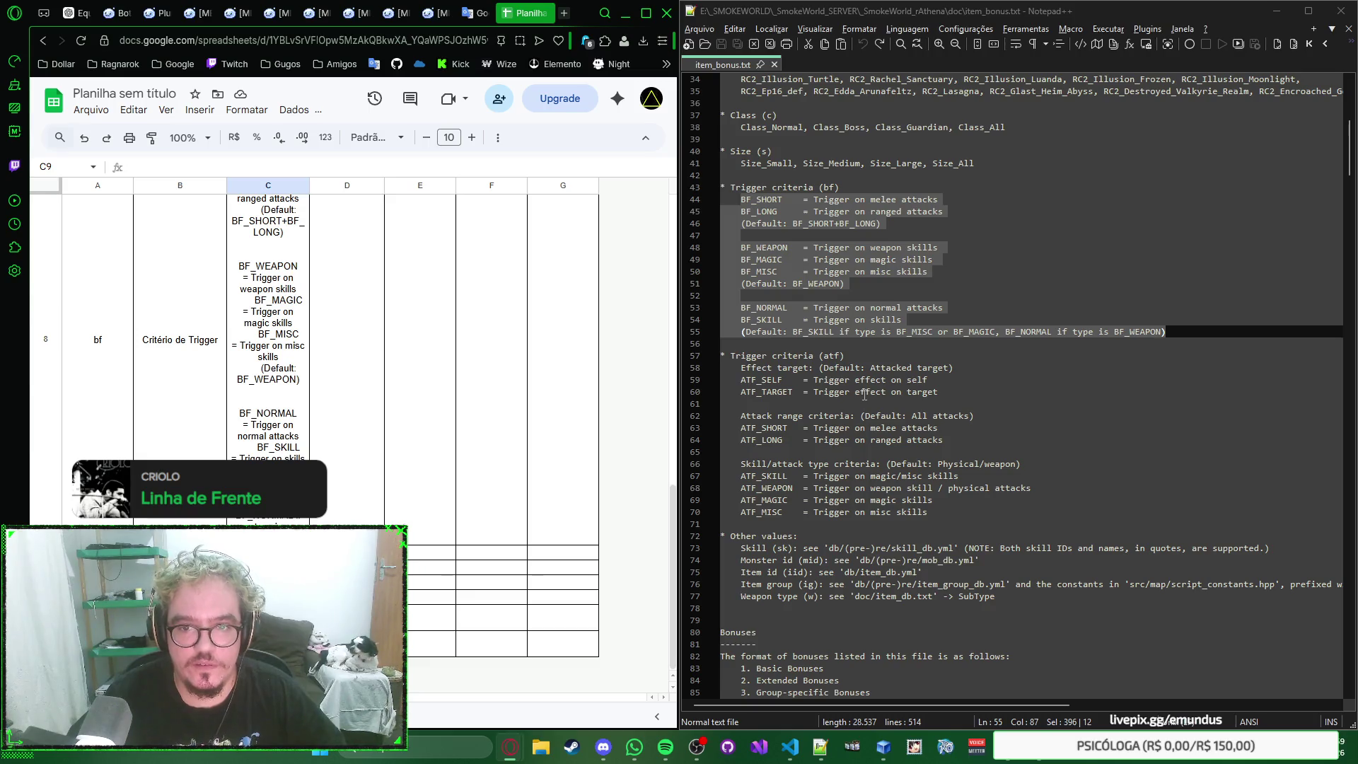
Step: Paste the ATF_ trigger criteria text into C9 beside atf
drag(741, 367, 941, 512)
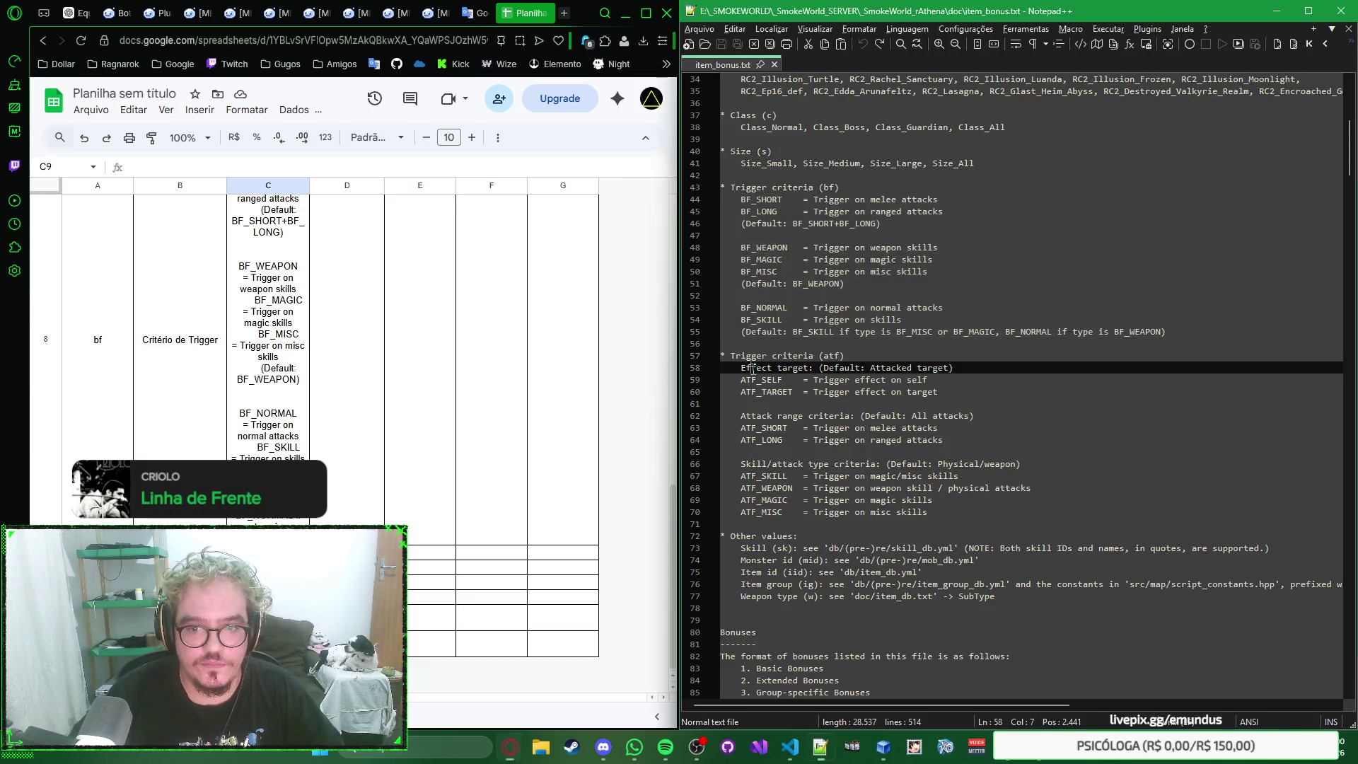
key(ctrl+c)
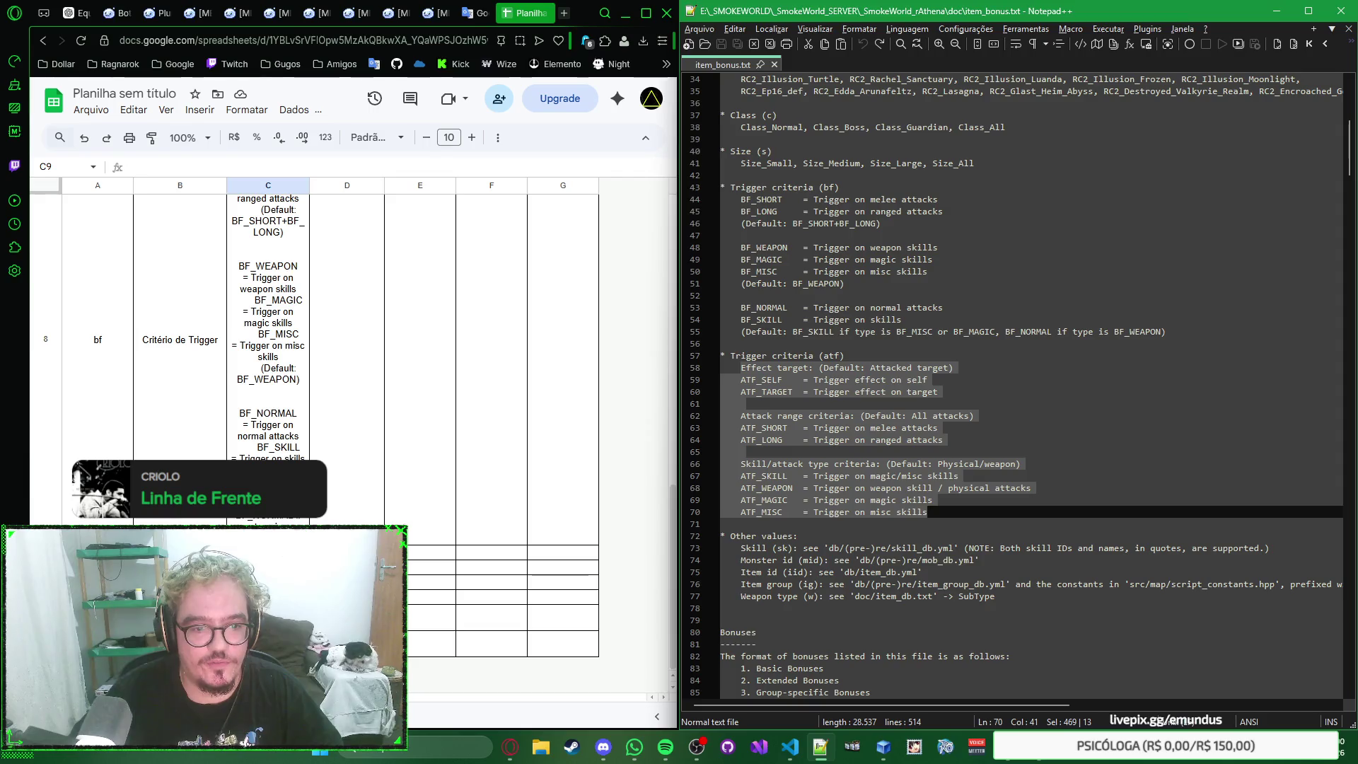
click(307, 161)
key(ctrl+v)
key(Return)
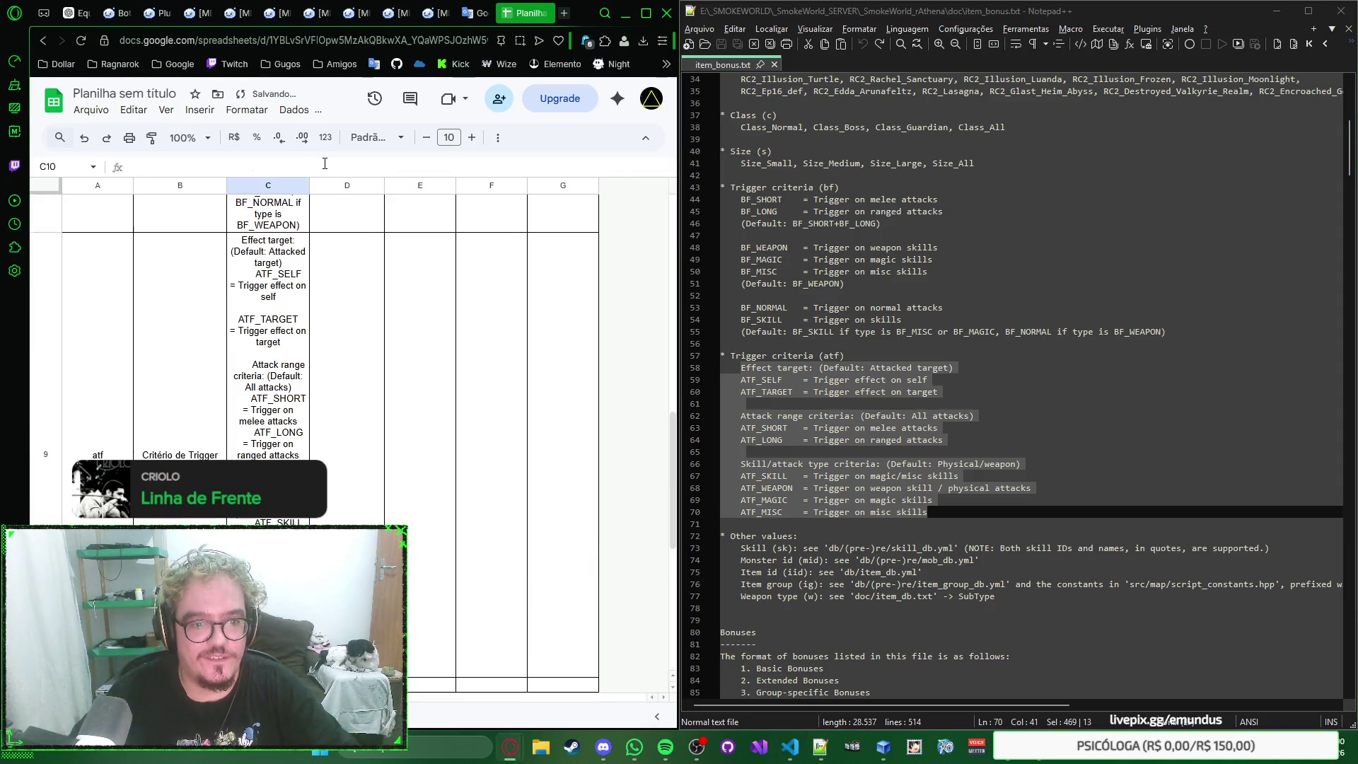
scroll(364, 328, down, 2)
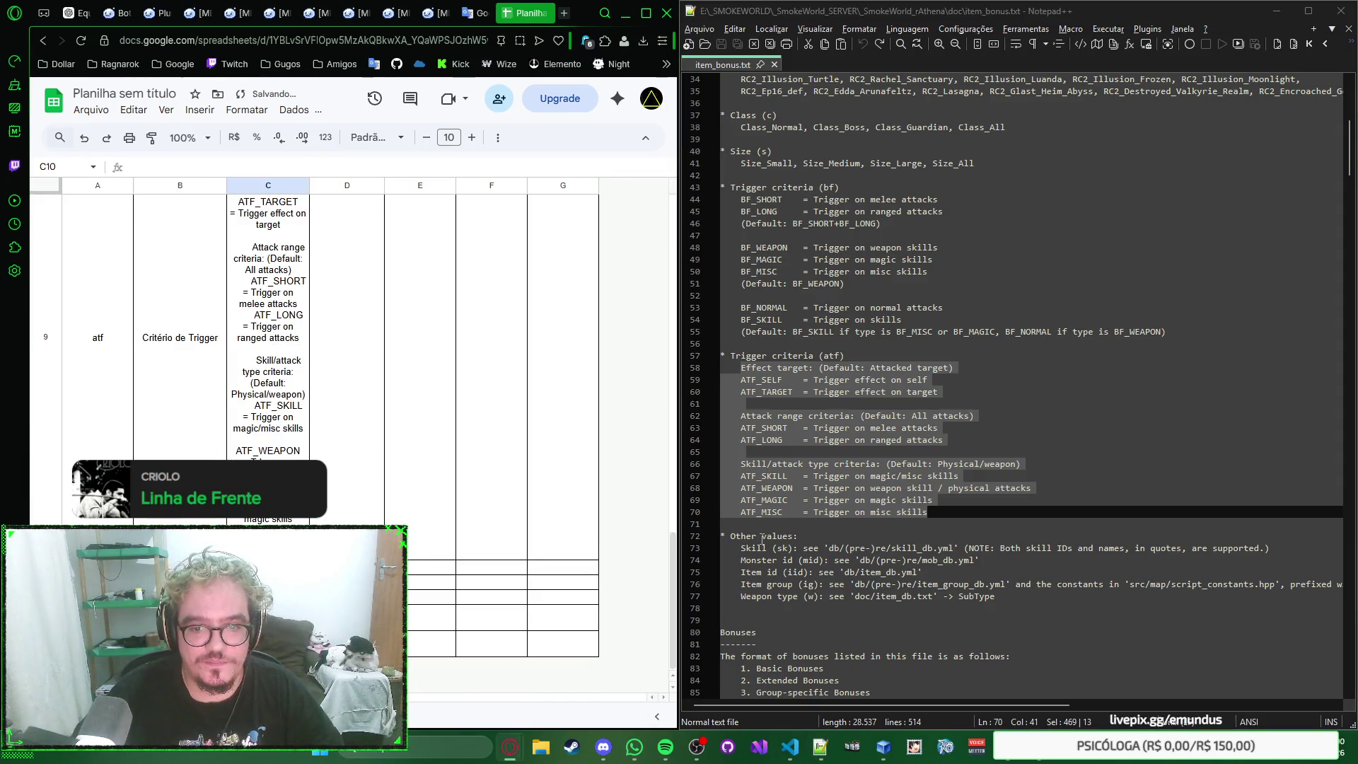
scroll(797, 487, down, 2)
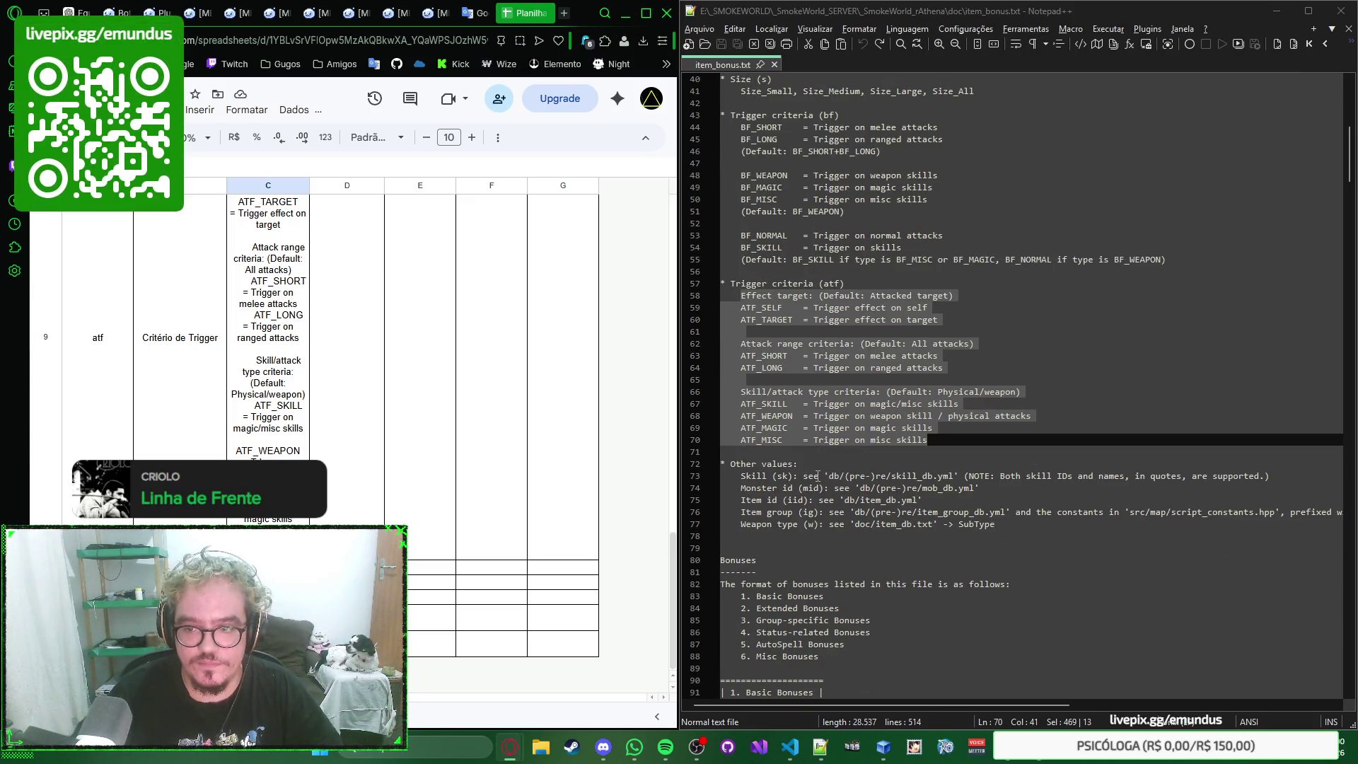
drag(804, 476, 1263, 477)
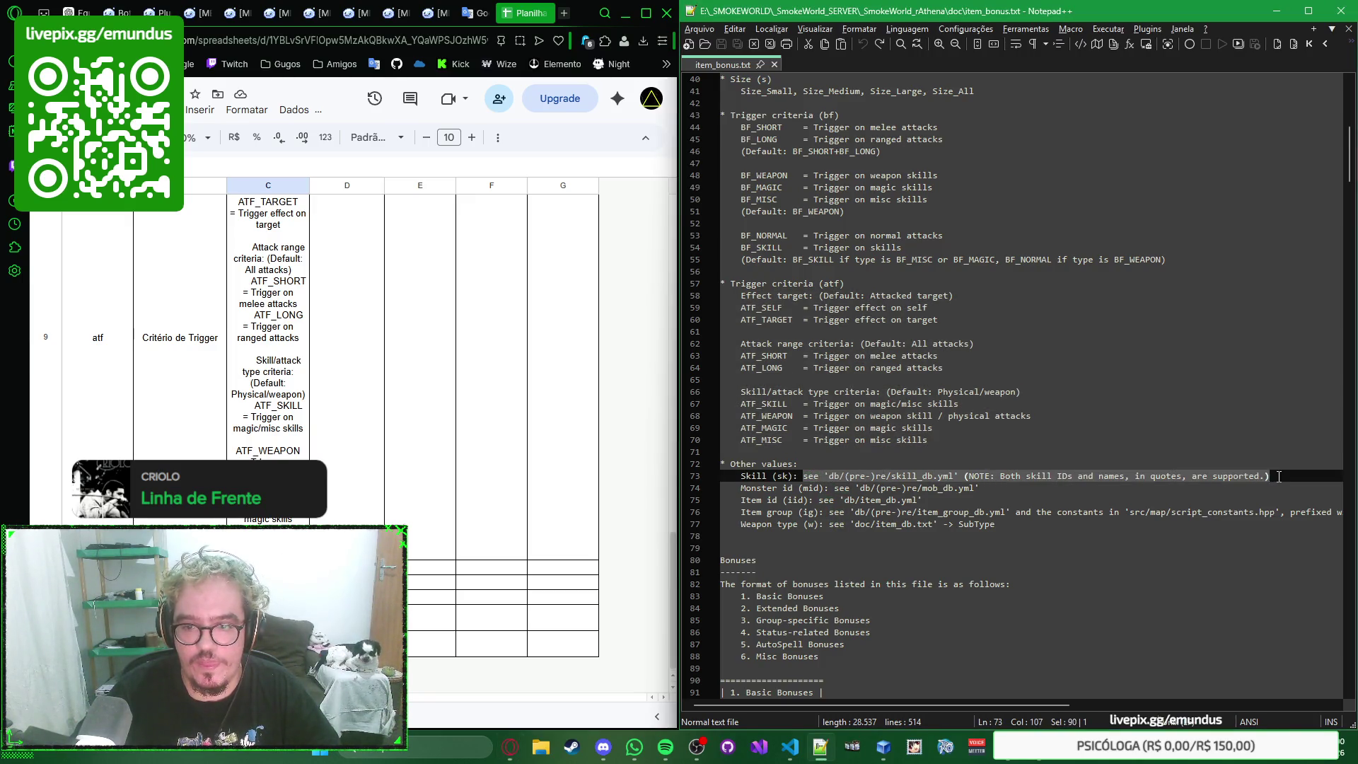
click(284, 454)
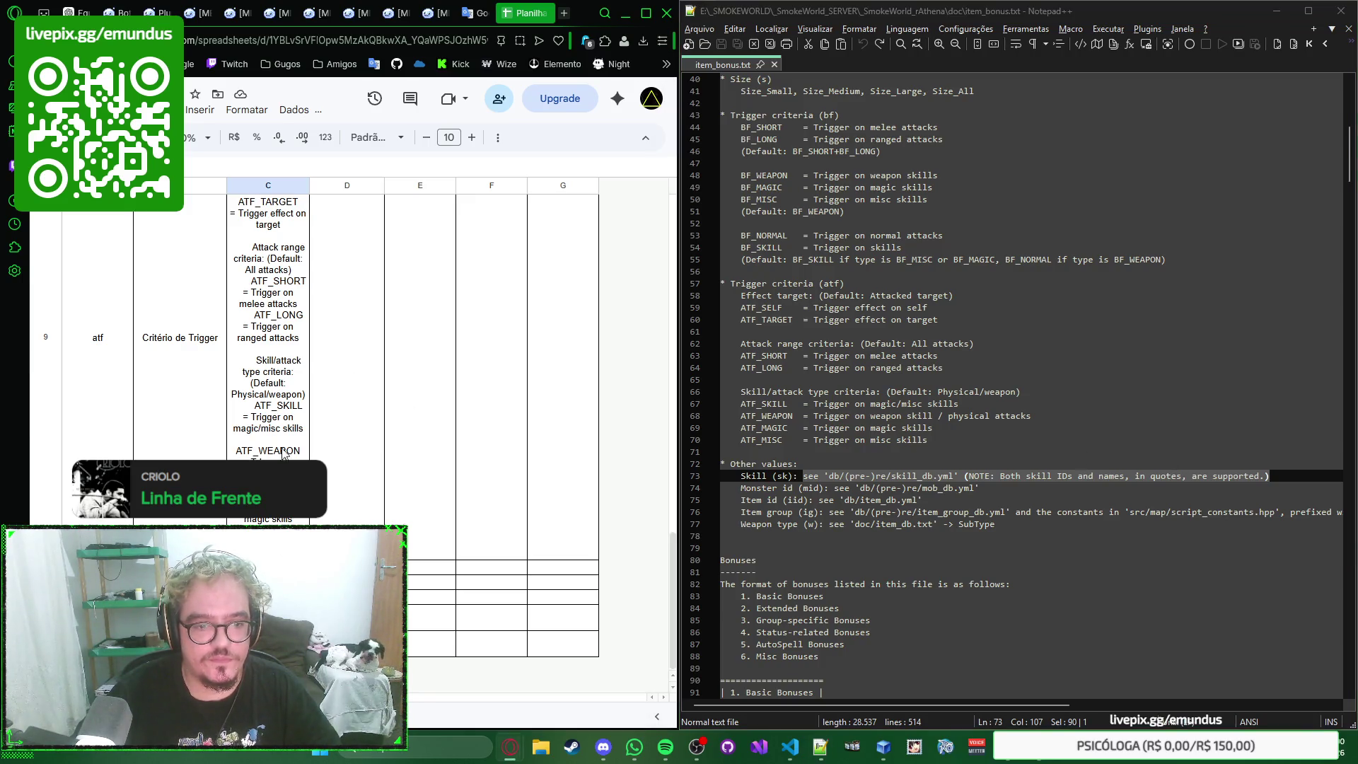
Step: Paste the 'see …' reference notes for skill, monster and item id into C10–C12
key(ctrl+v)
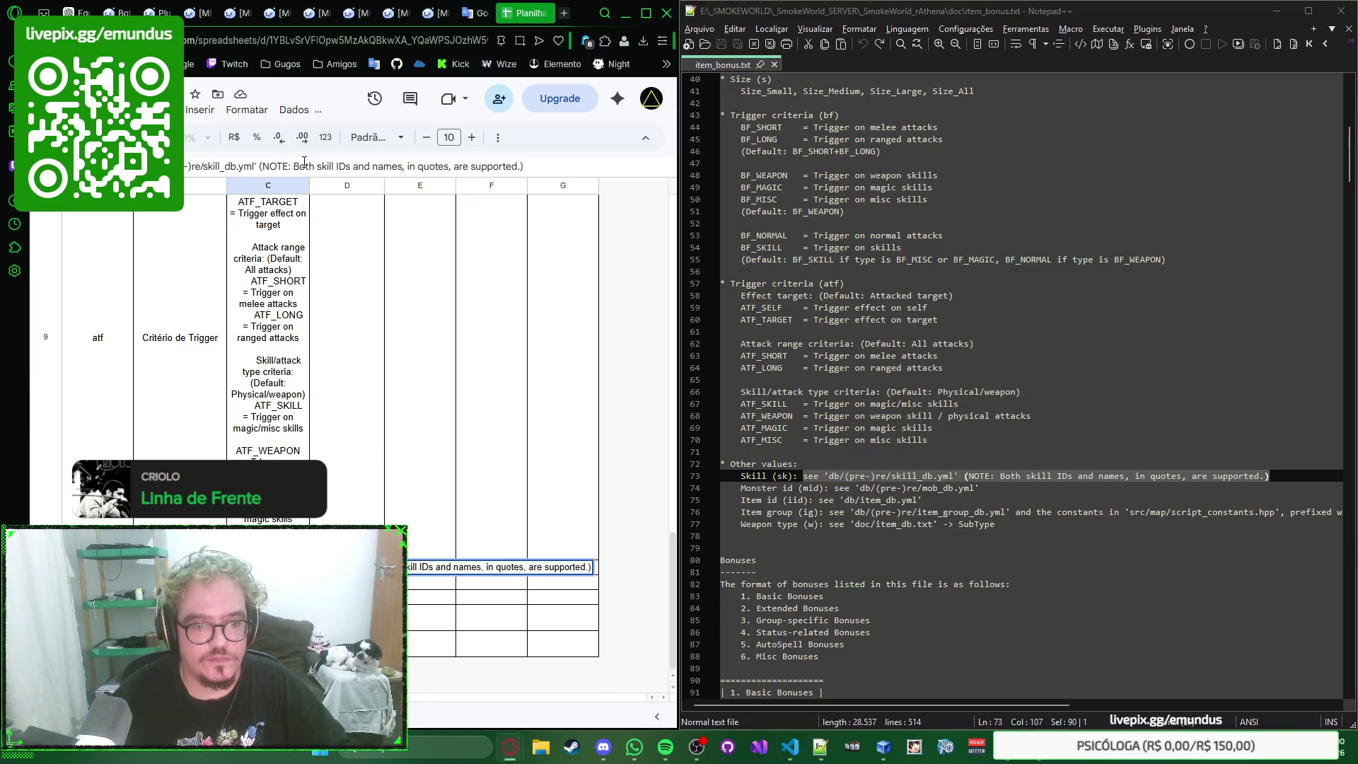
key(Return)
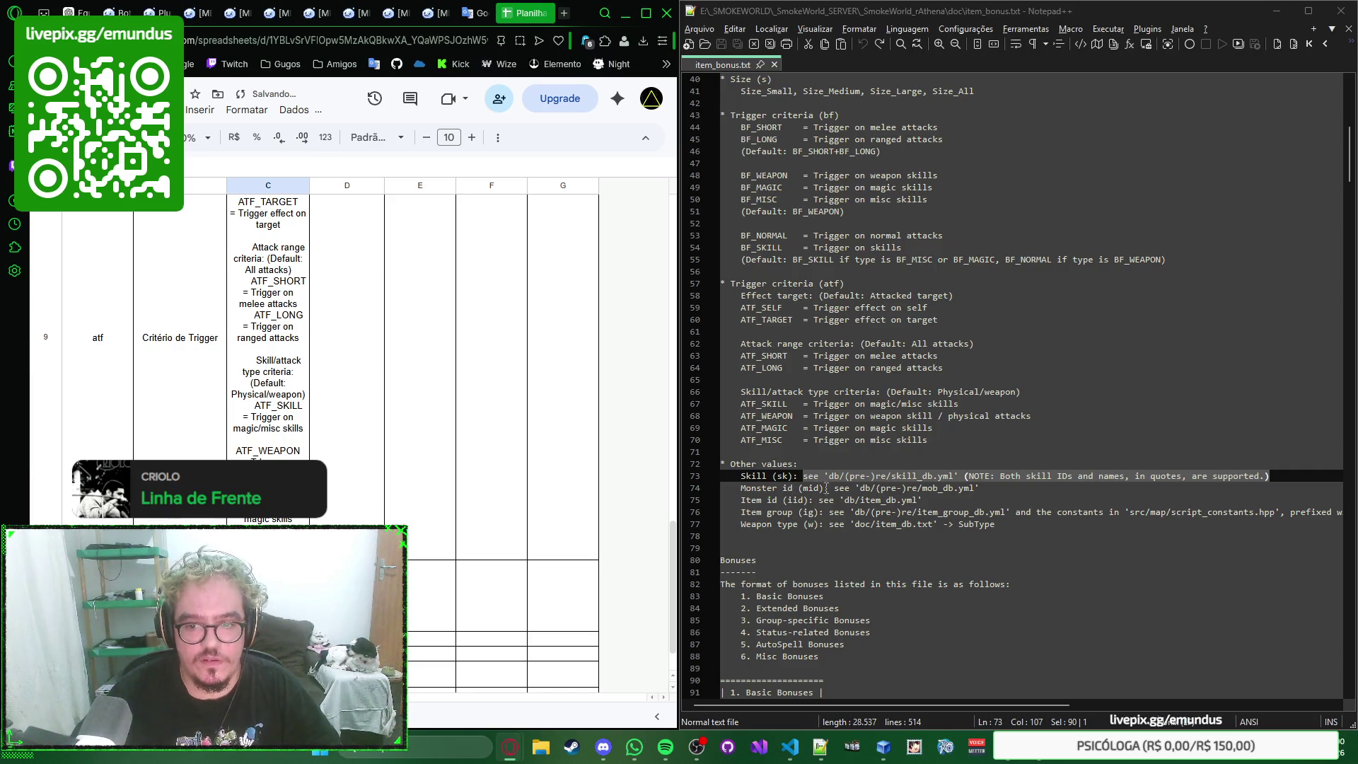
drag(832, 489, 976, 488)
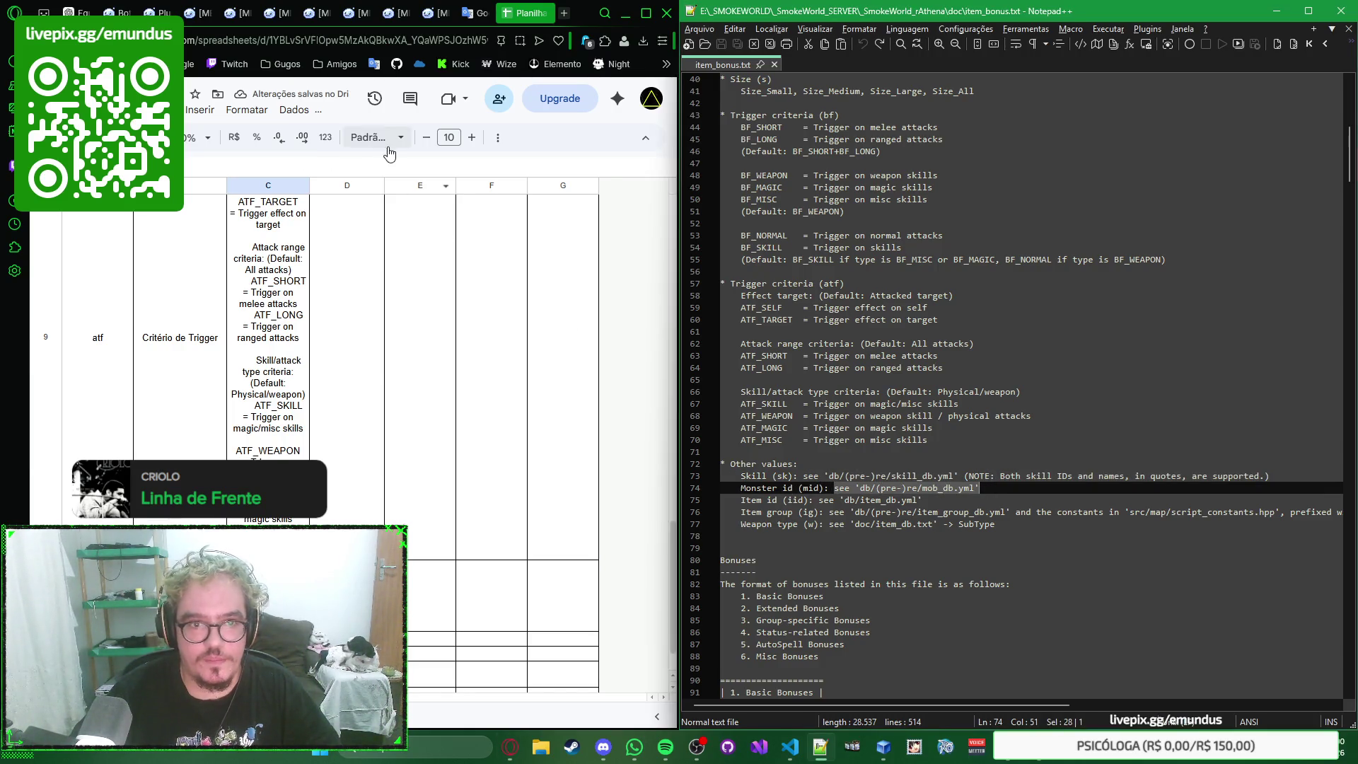
click(429, 161)
scroll(432, 349, down, 1)
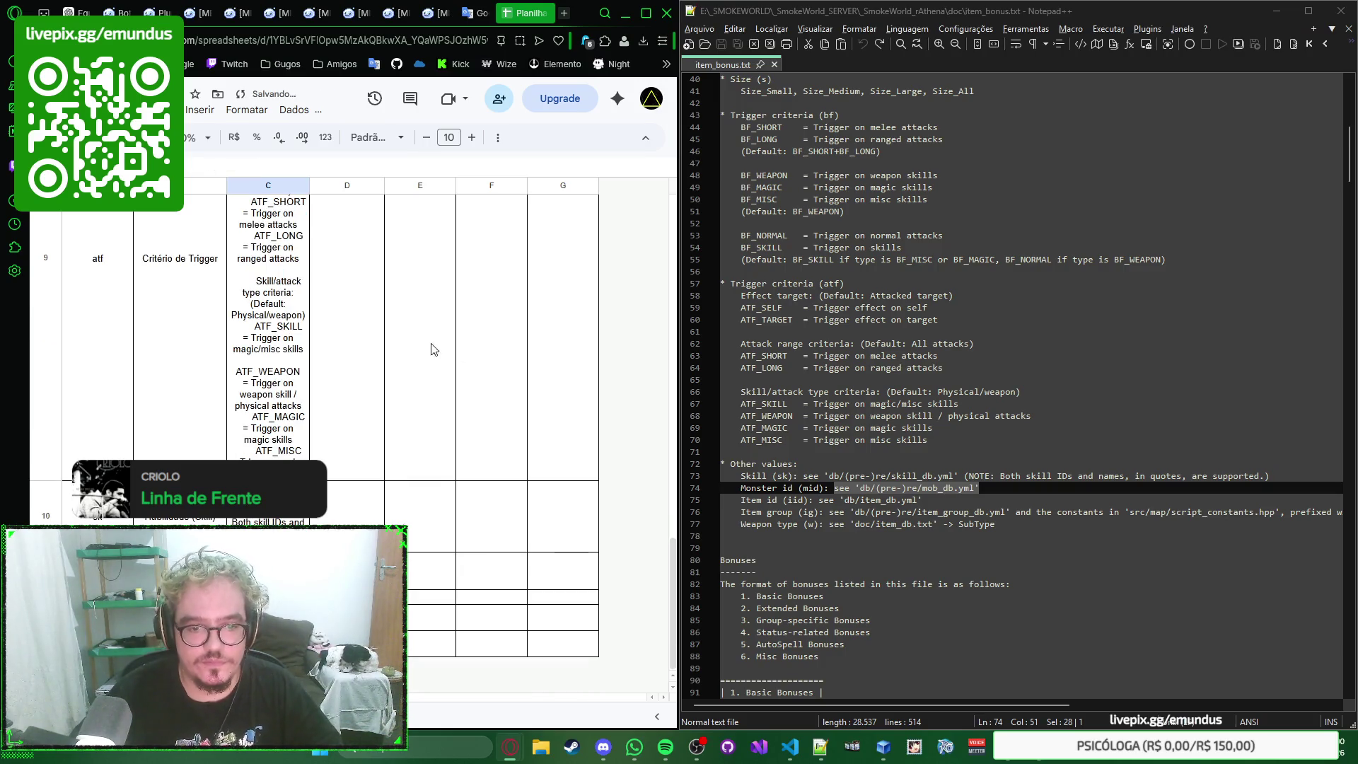
drag(819, 500, 923, 500)
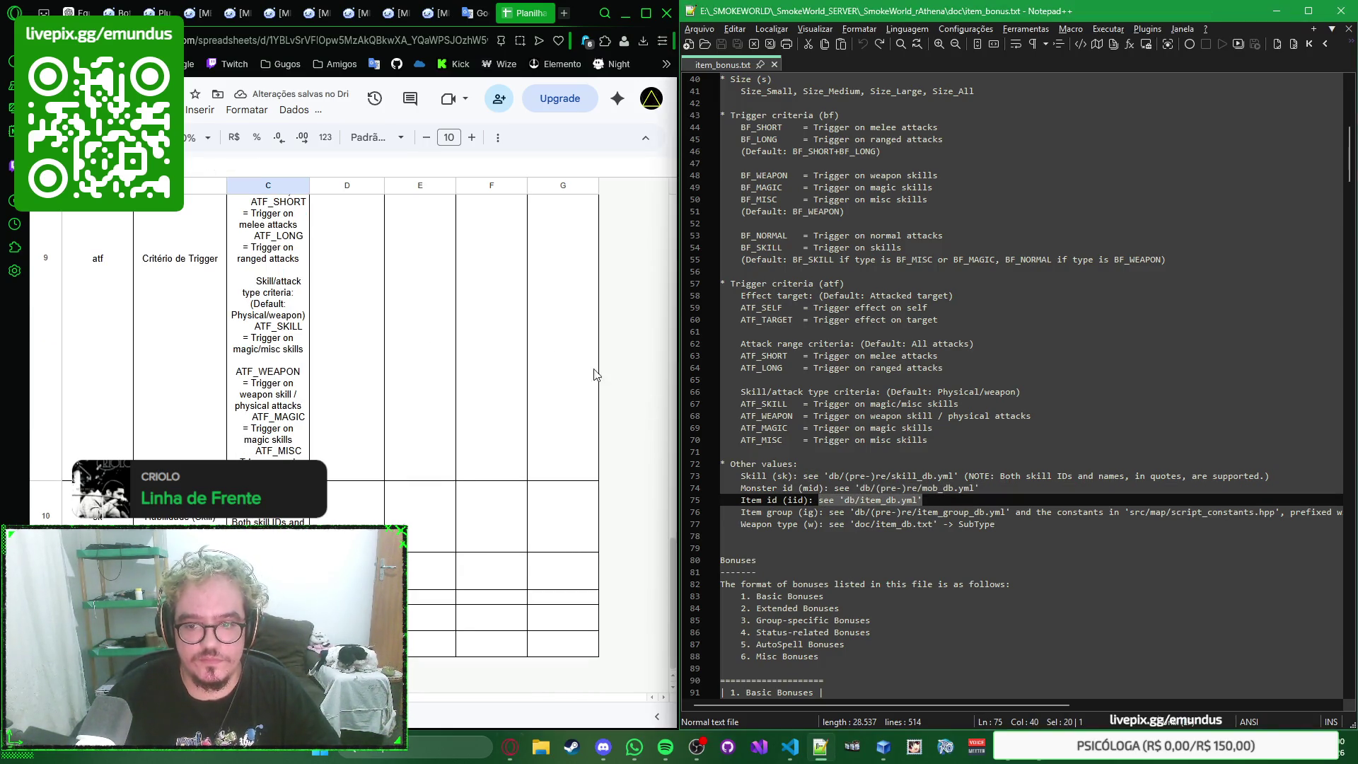
click(444, 168)
key(ctrl+v)
key(Return)
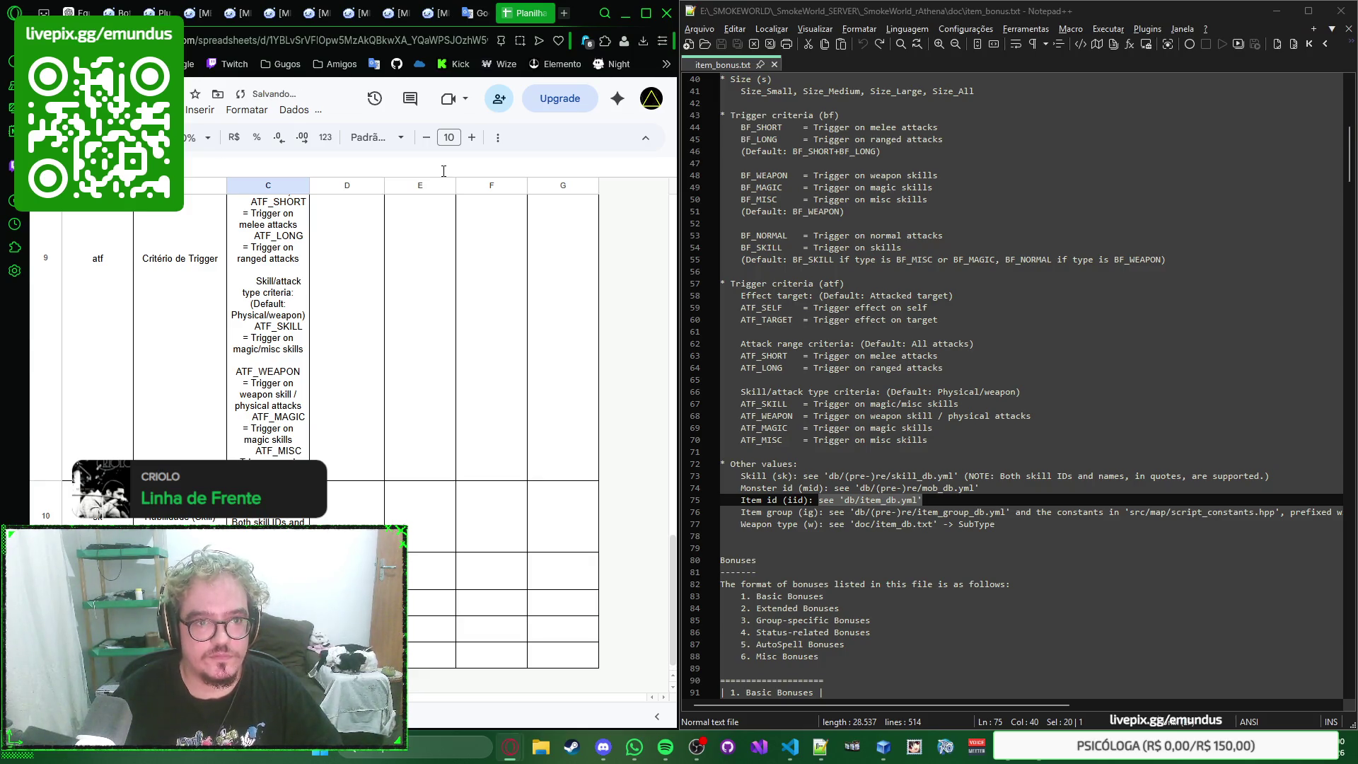
Step: Paste the item group and weapon type (SubType) reference notes into C13 and C14
drag(832, 512, 1316, 511)
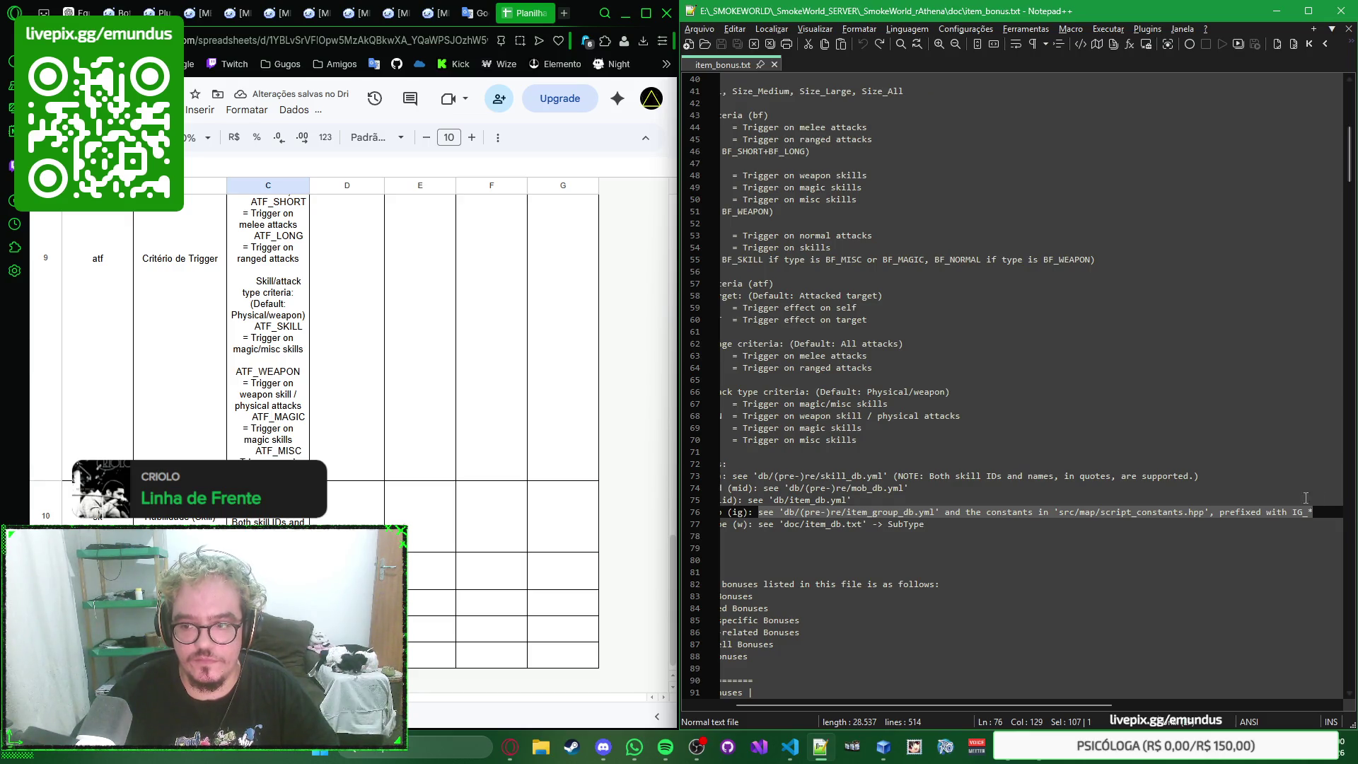
click(408, 161)
text(see 'db/(pre-)re/item_group_db.yml' and the constants in 'src/map/script_constants.hpp', prefixed with IG_*)
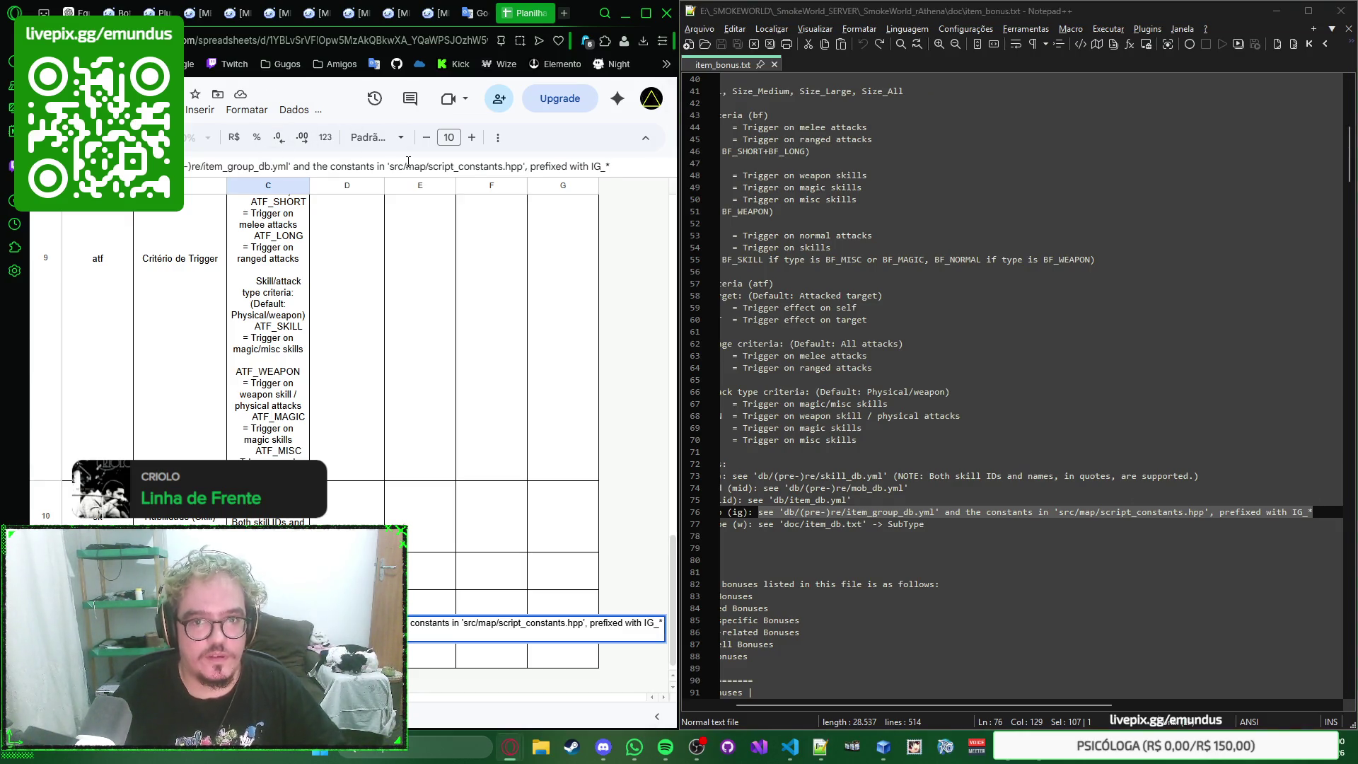
key(Return)
scroll(461, 362, down, 1)
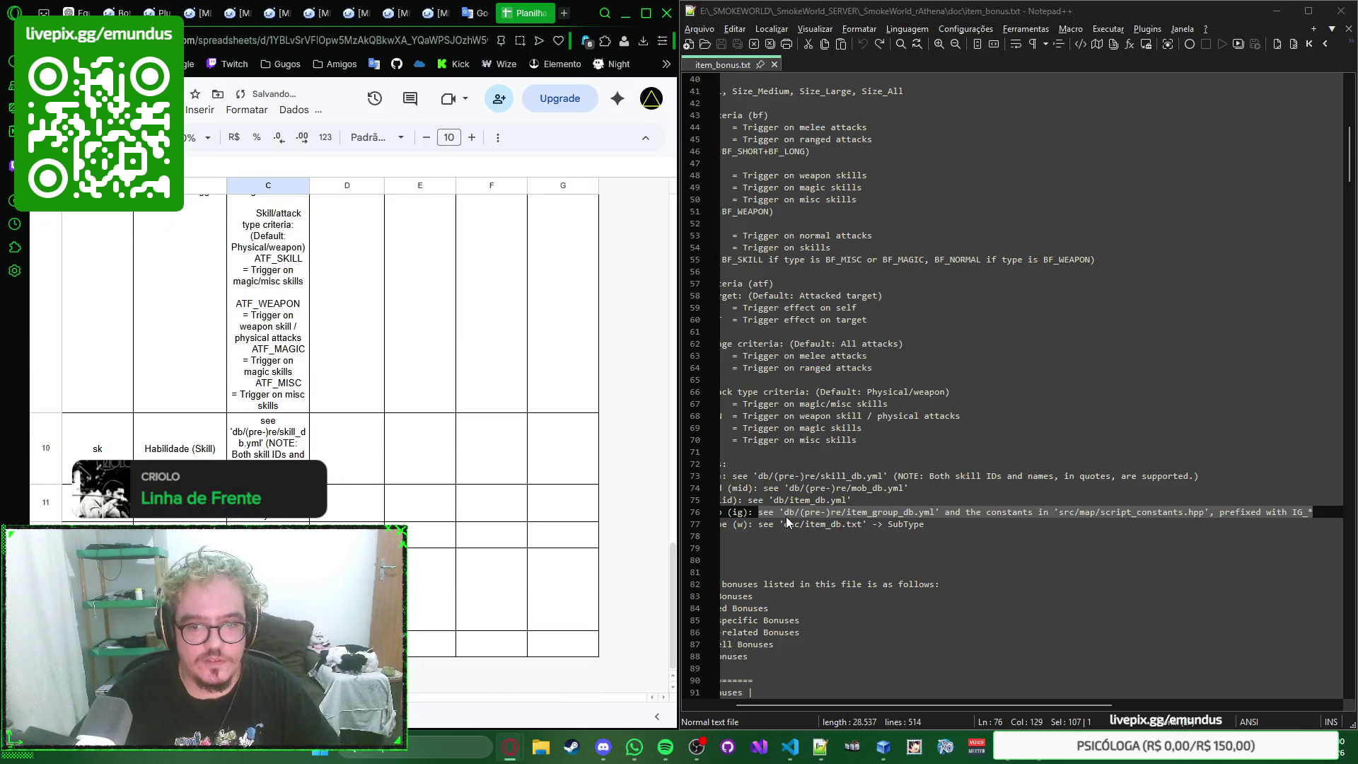
drag(757, 524, 958, 525)
key(ctrl+c)
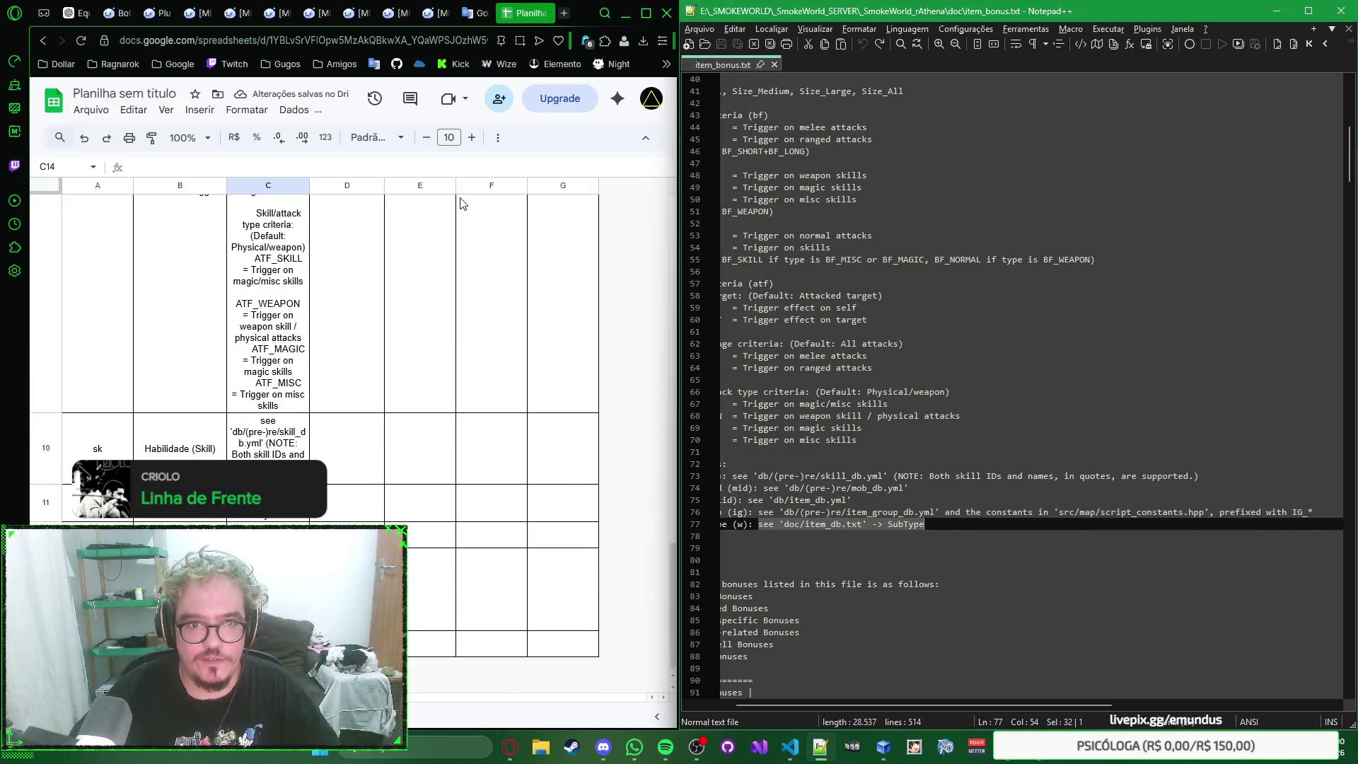
click(461, 166)
key(ctrl+v)
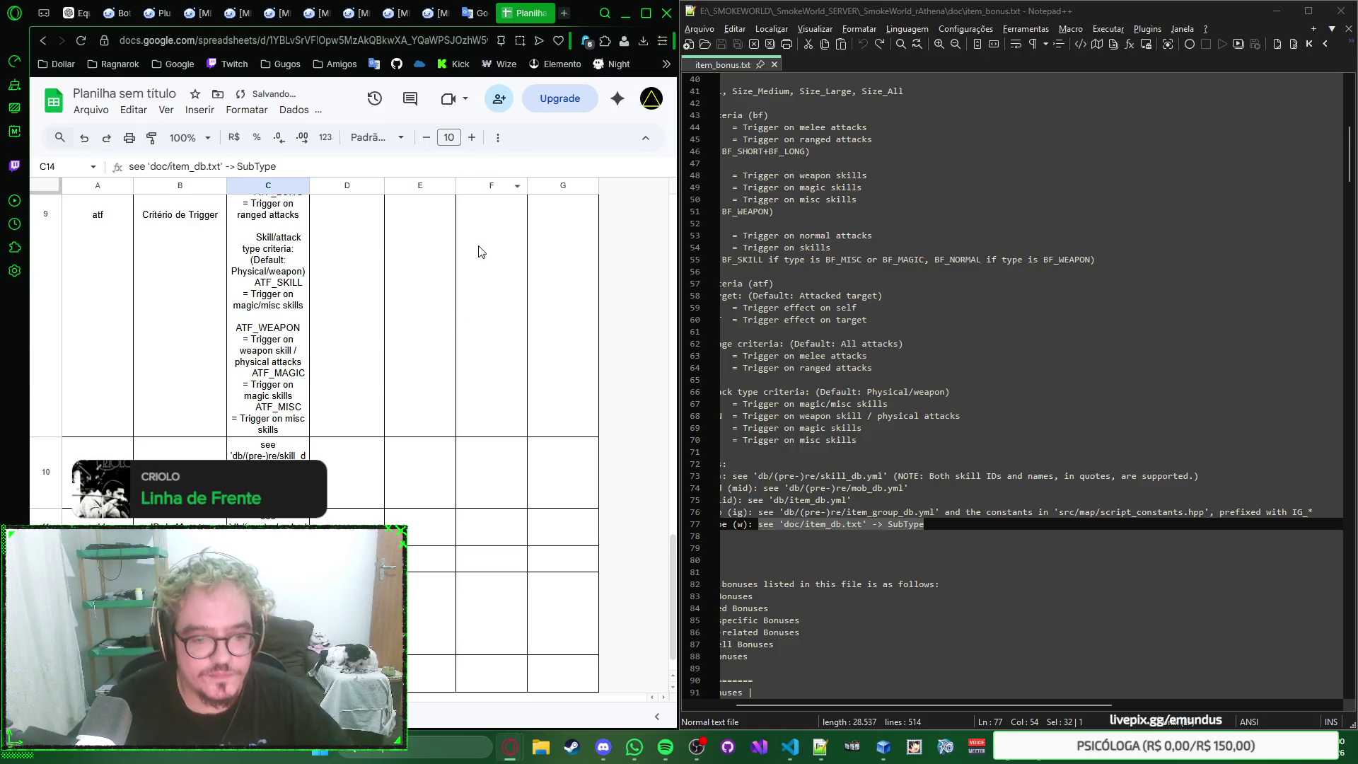
scroll(440, 539, down, 1)
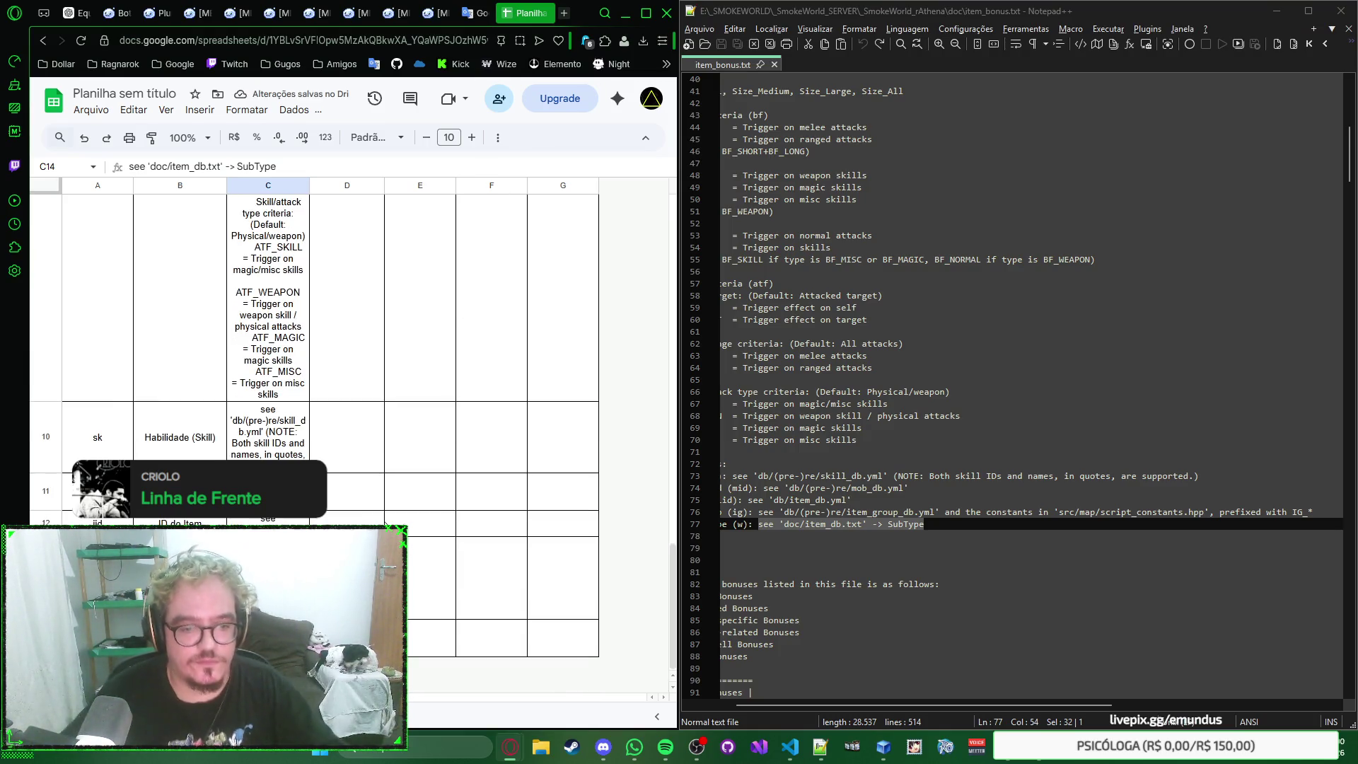
click(428, 563)
scroll(428, 562, up, 2)
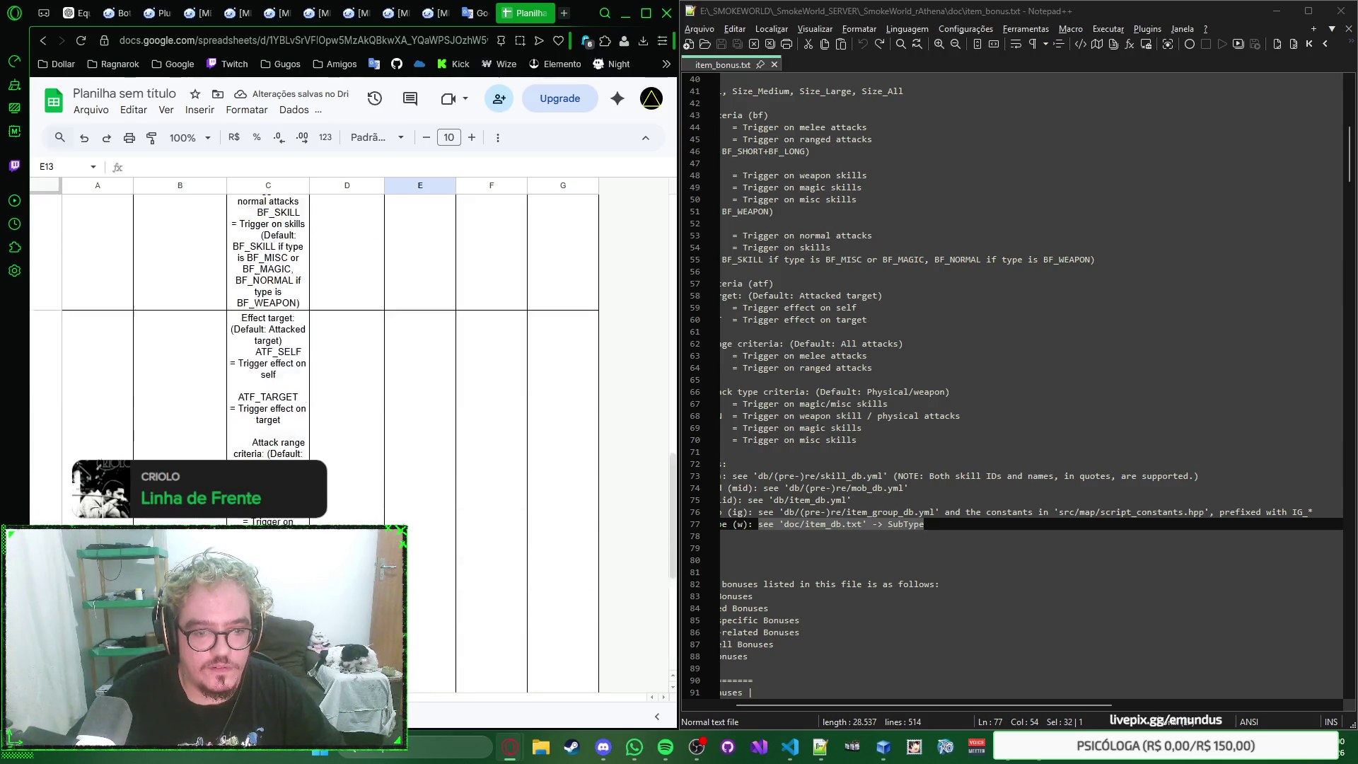
scroll(363, 393, up, 2)
scroll(363, 393, up, 2)
scroll(357, 392, down, 3)
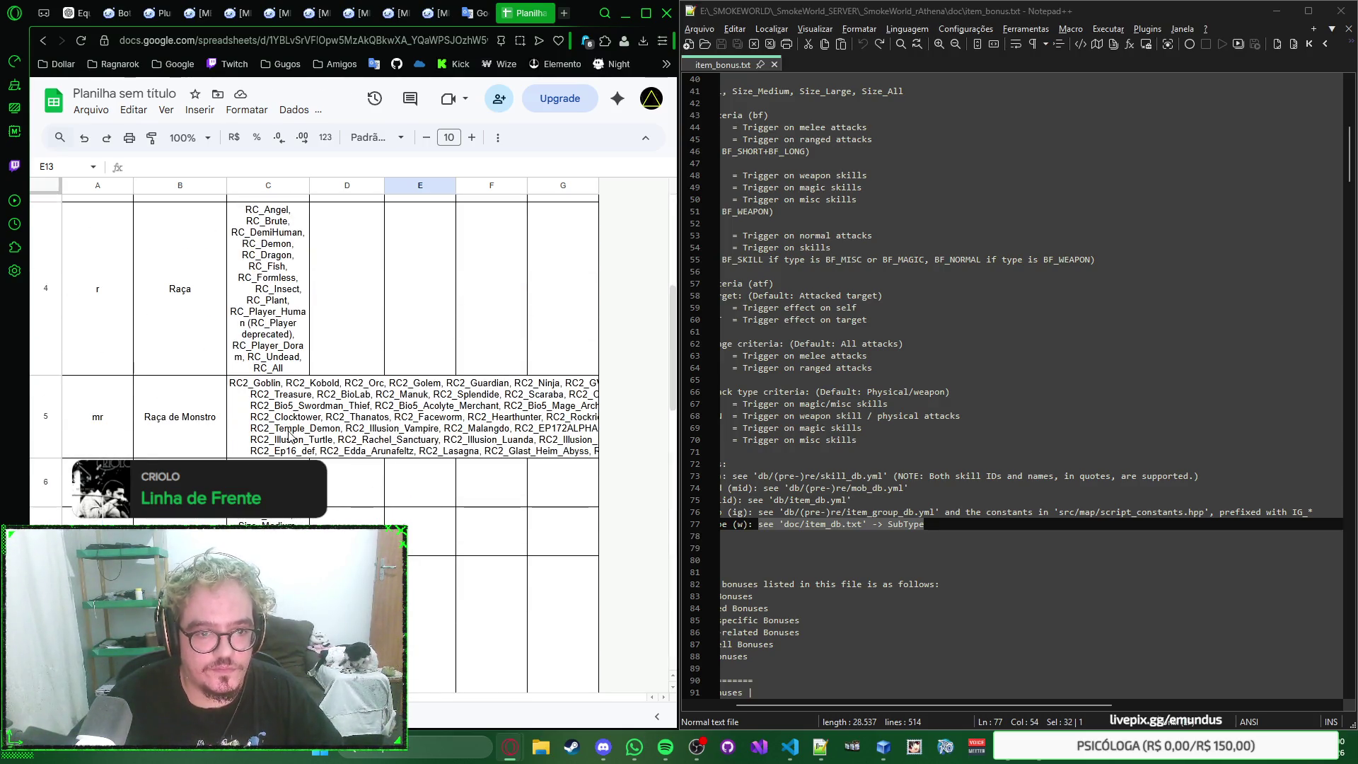
scroll(367, 350, up, 3)
Step: Apply a text-wrapping setting to the whole table A1:D14
click(367, 339)
key(ctrl+a)
click(497, 137)
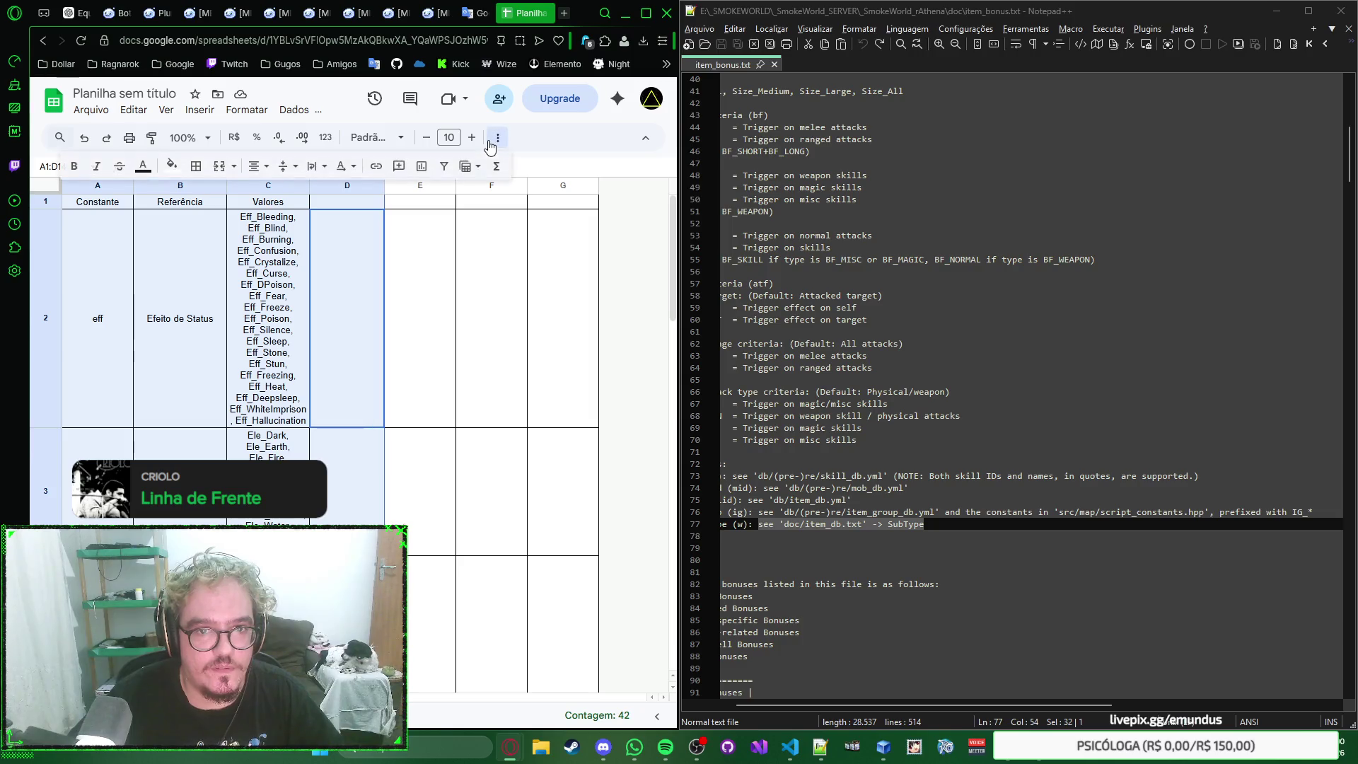
click(316, 166)
click(333, 192)
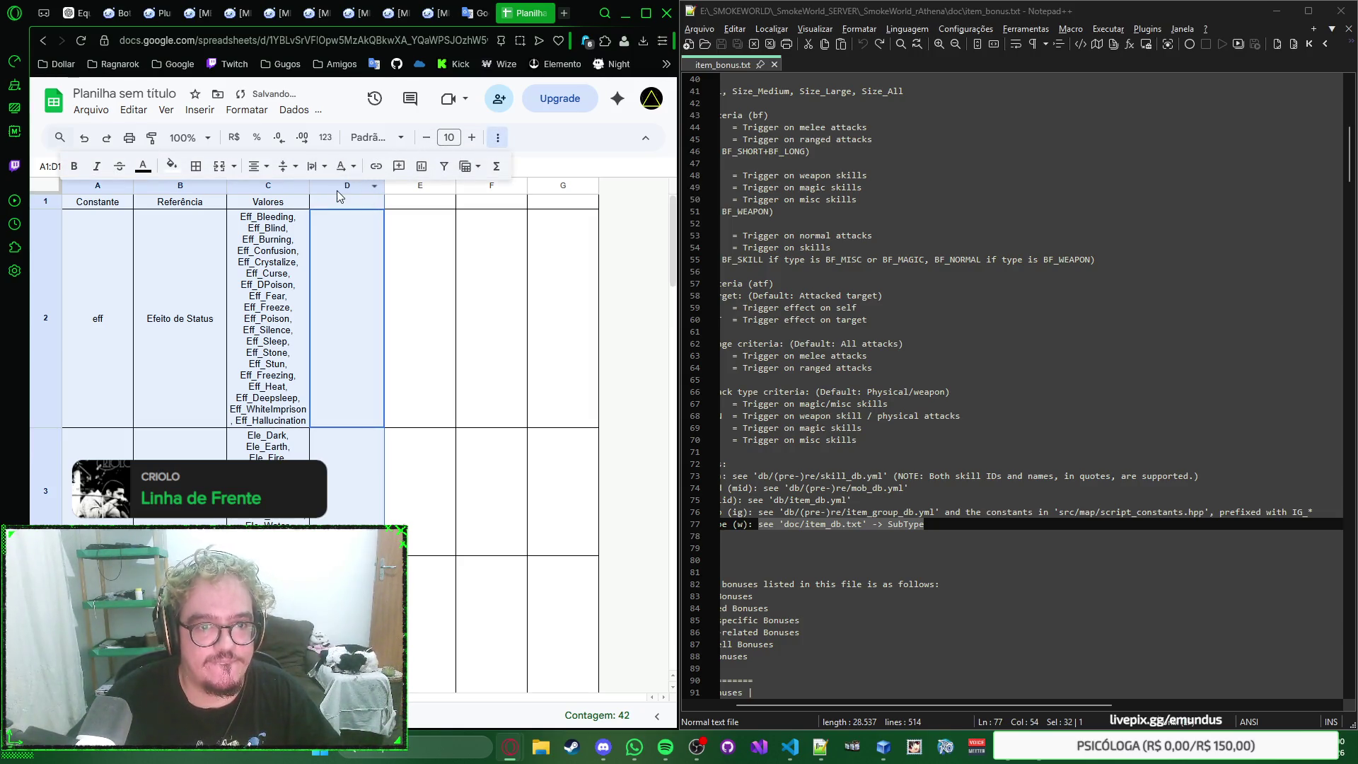
click(316, 165)
click(331, 193)
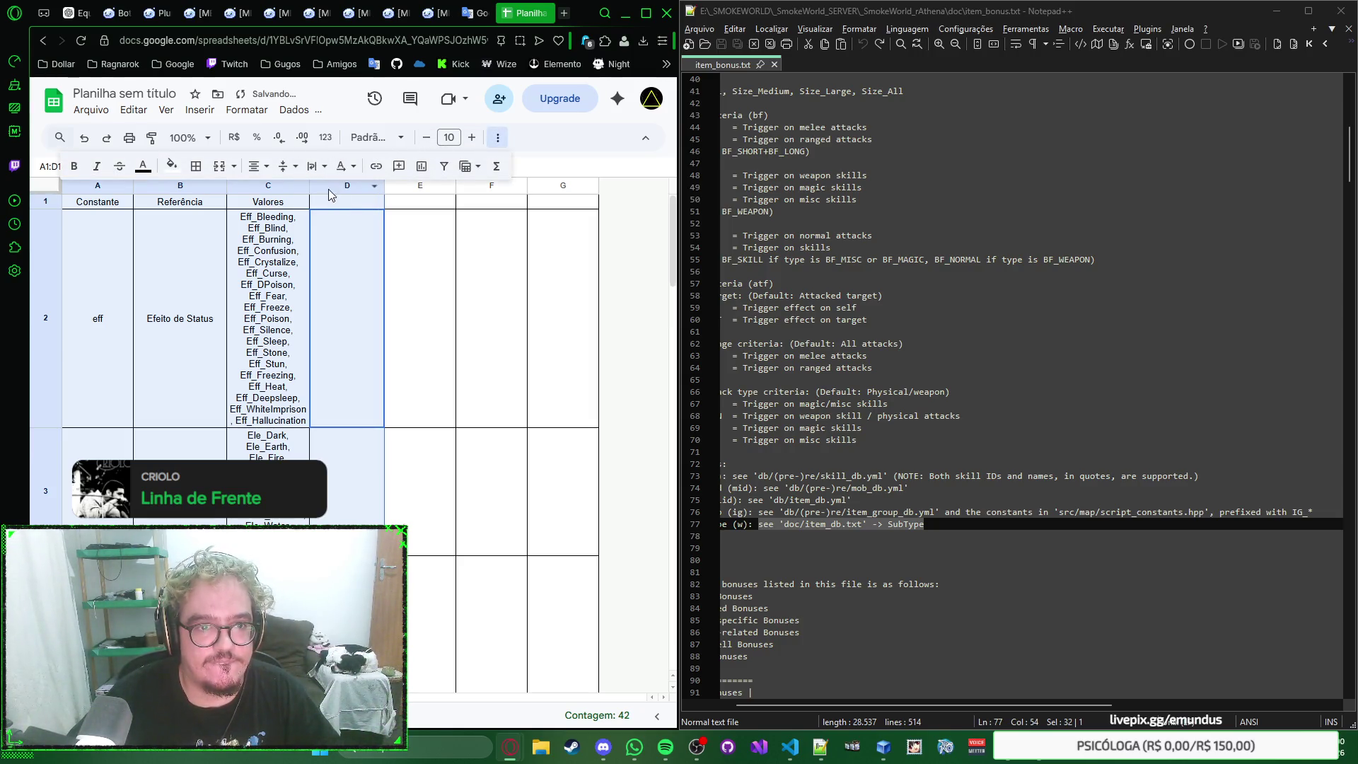
click(361, 318)
scroll(357, 299, down, 2)
scroll(358, 298, down, 3)
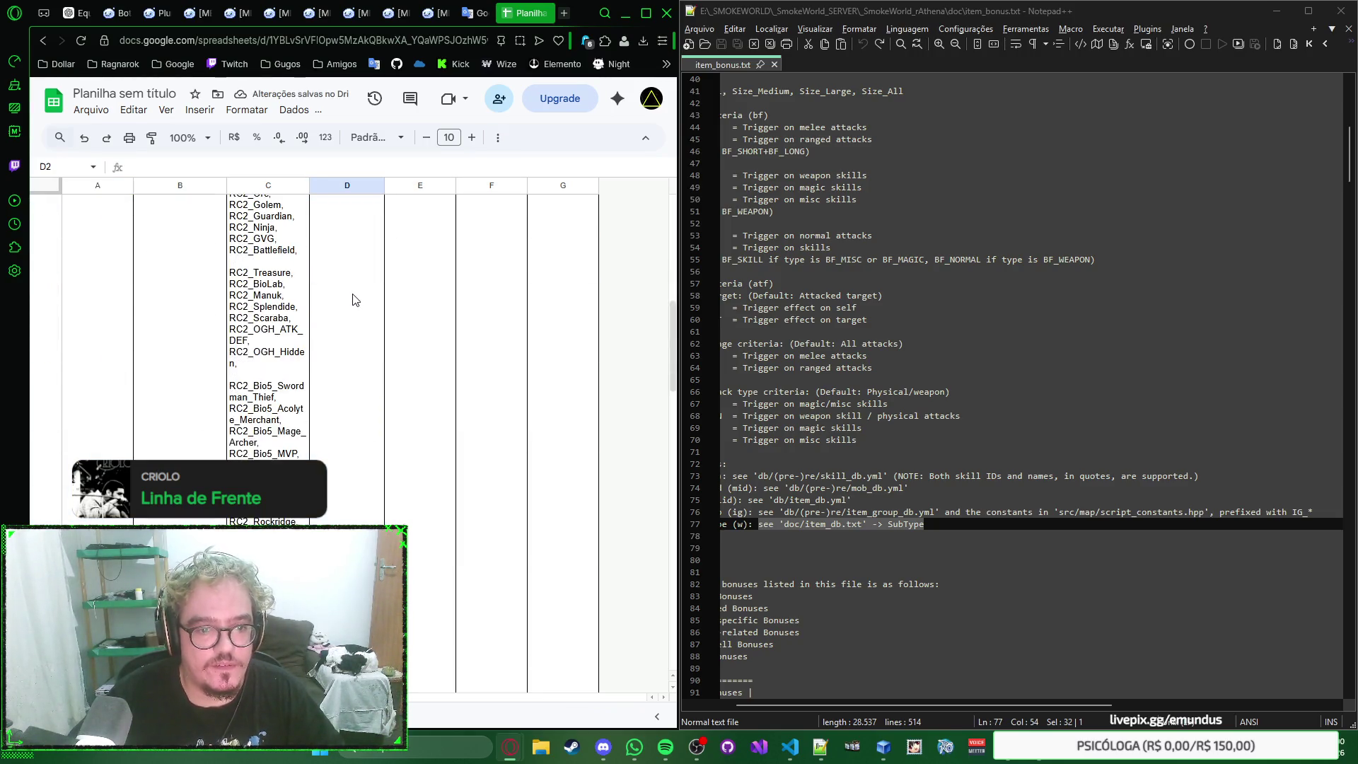
scroll(357, 299, down, 3)
scroll(356, 299, down, 3)
scroll(353, 300, down, 2)
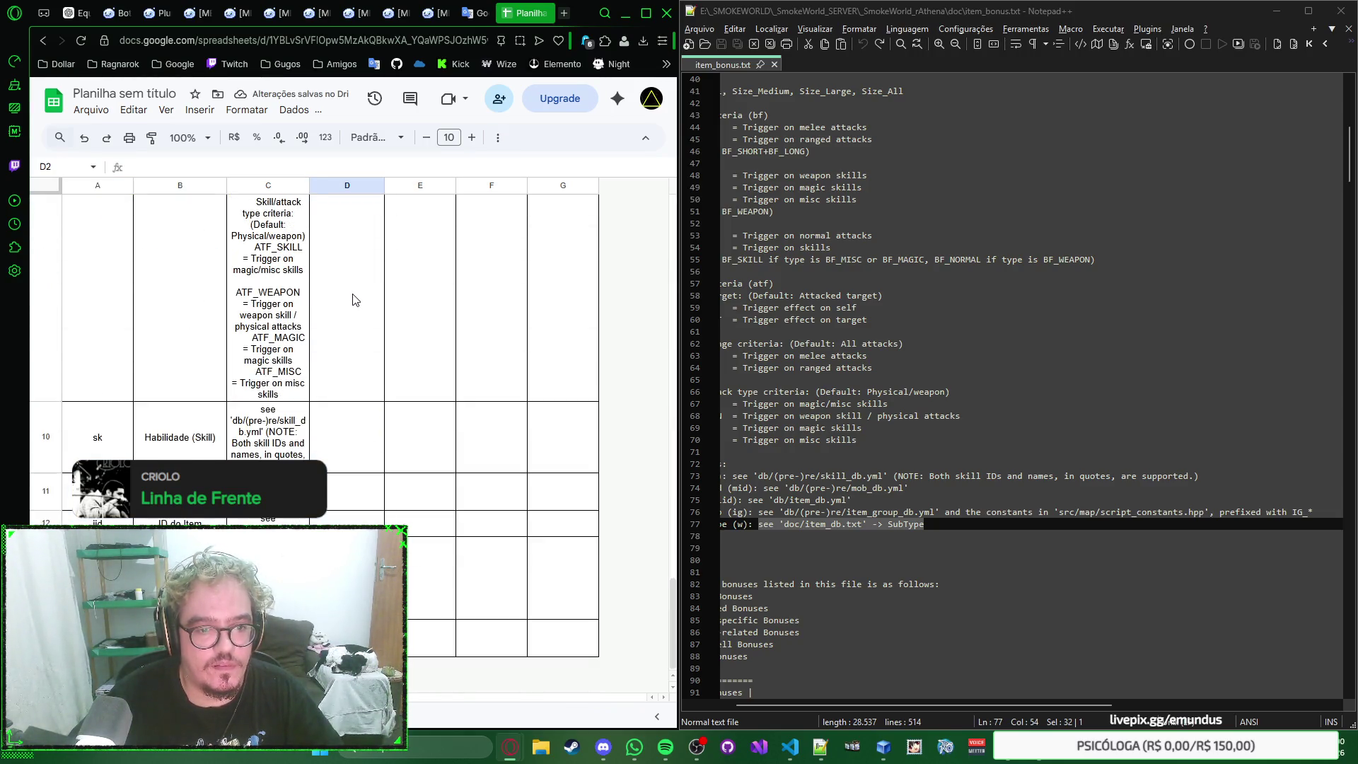
scroll(350, 298, up, 3)
scroll(344, 292, up, 3)
scroll(337, 285, up, 3)
scroll(337, 285, up, 3)
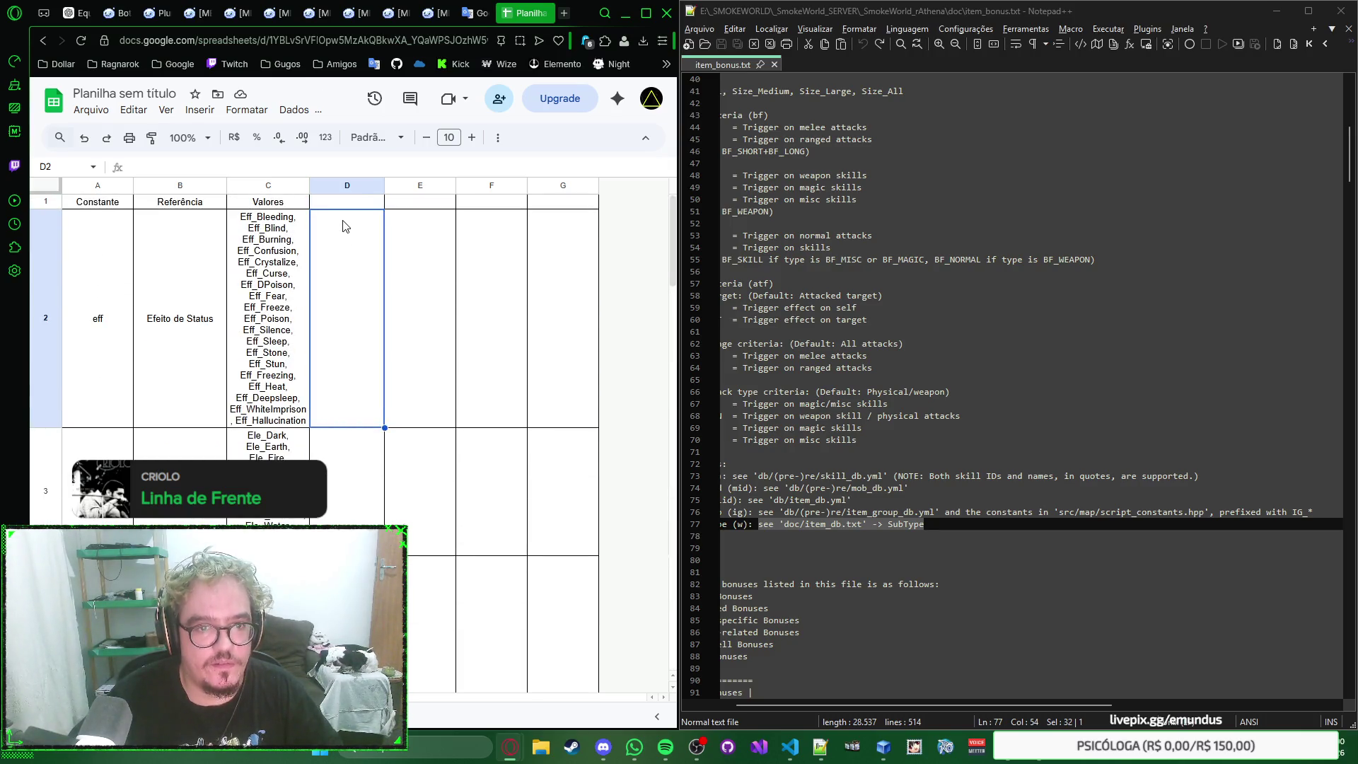
Step: Select the empty columns D through G and bring up their column options
click(352, 186)
click(361, 224)
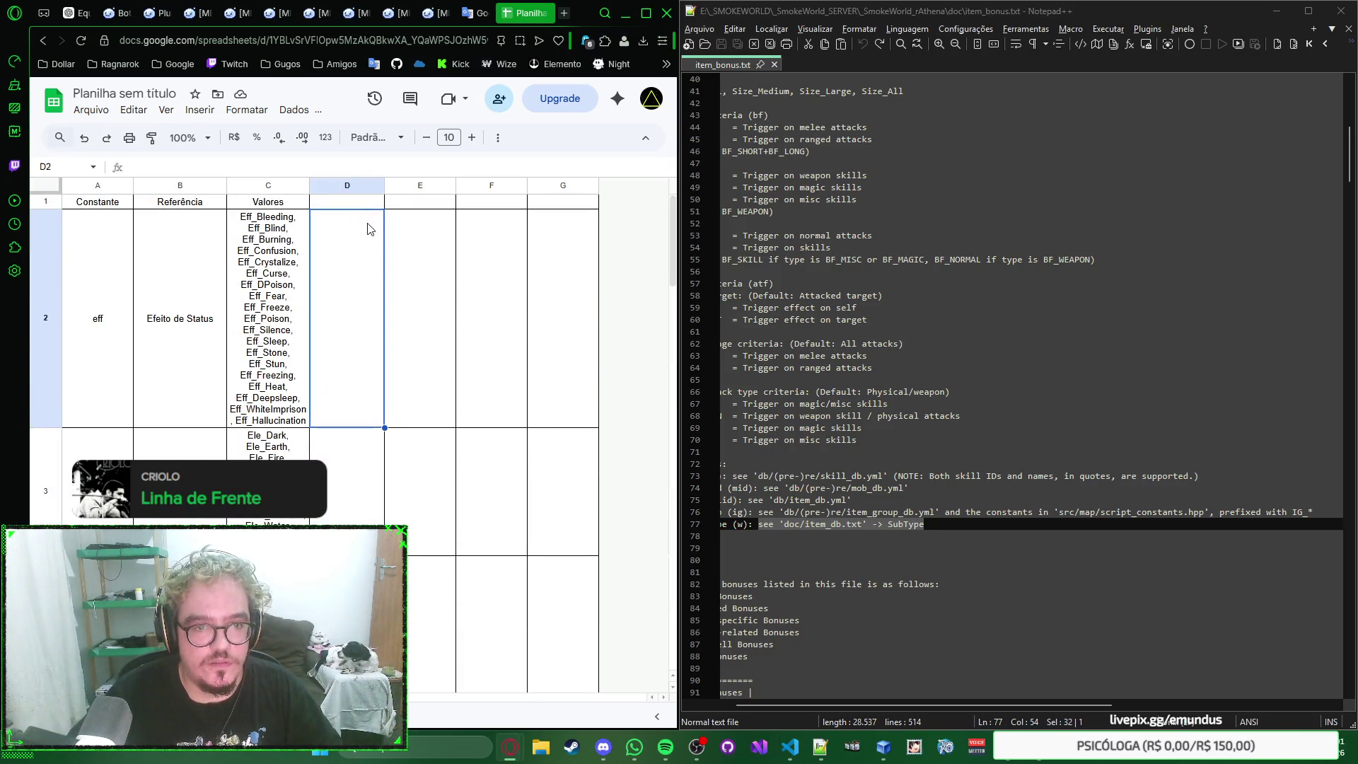
right_click(372, 228)
click(355, 237)
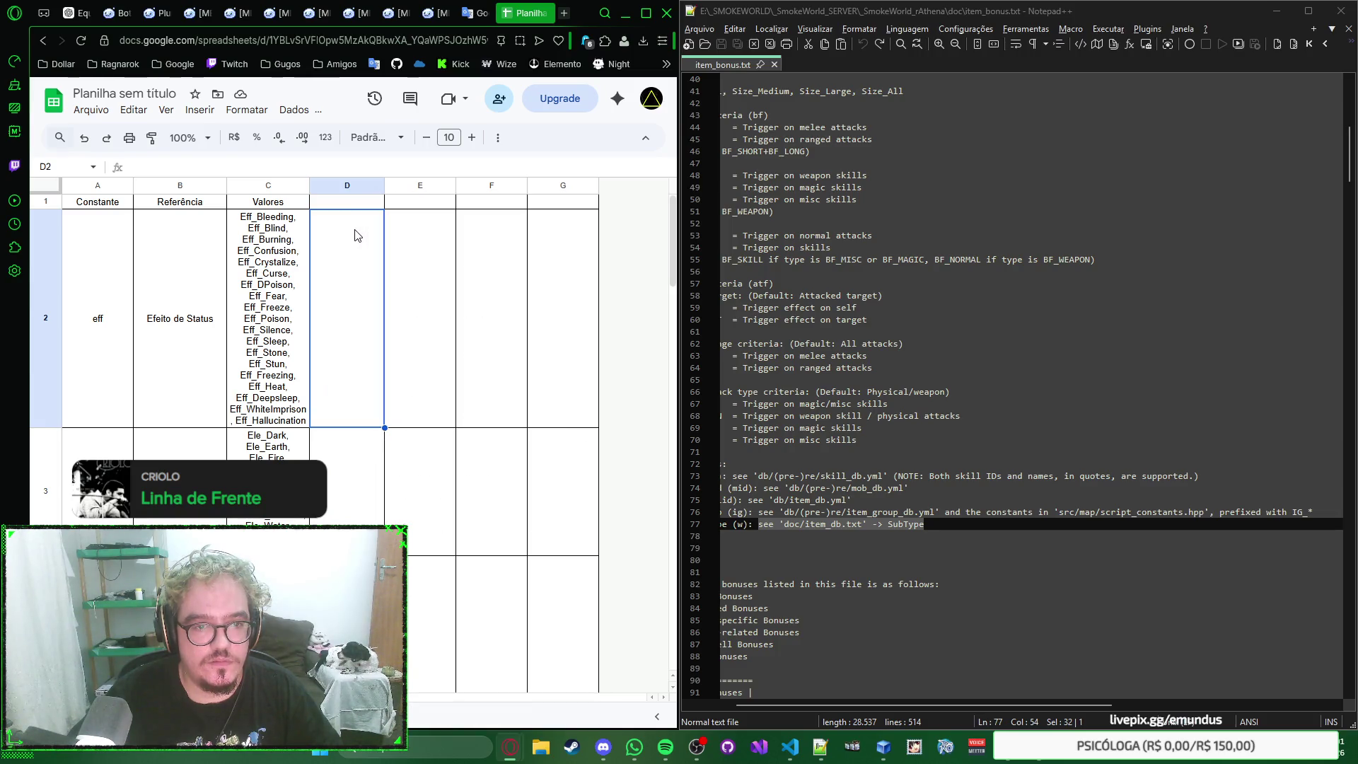
right_click(359, 189)
click(353, 186)
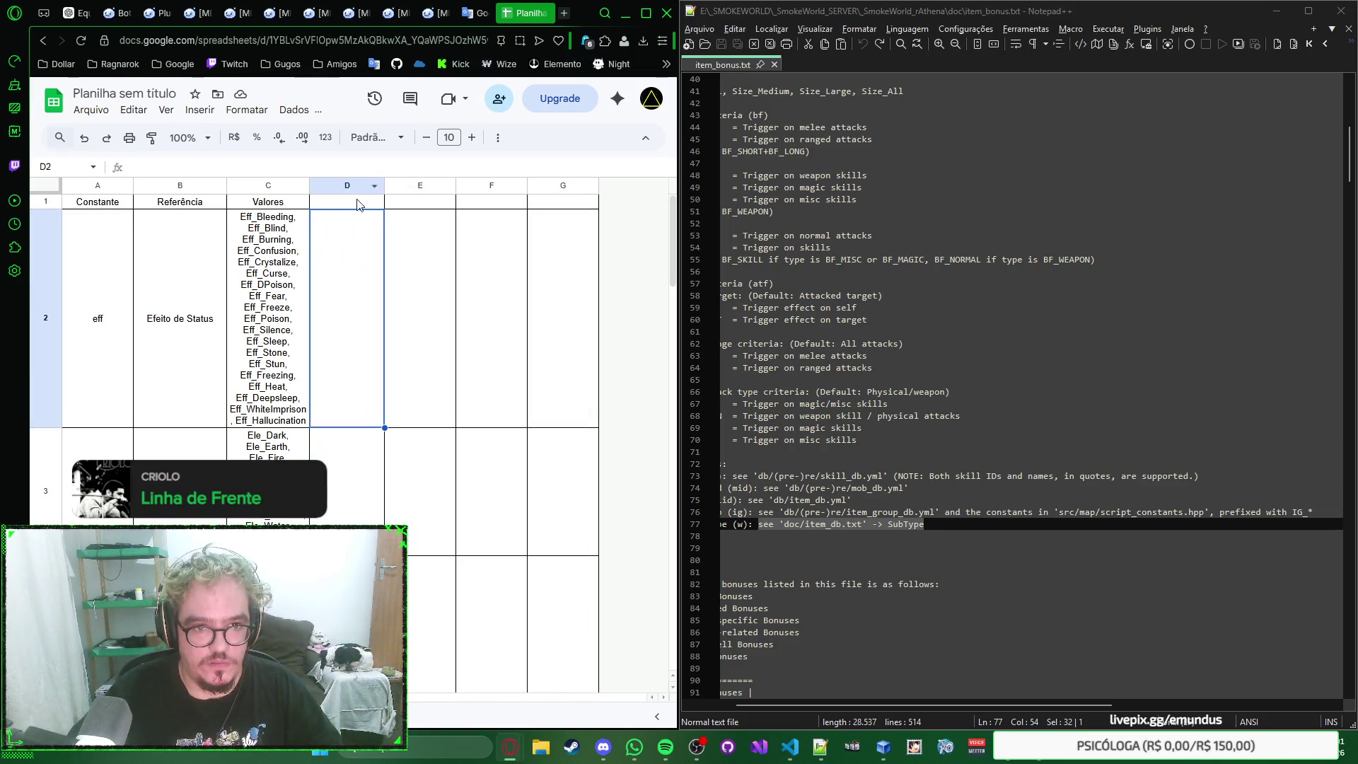
click(353, 186)
shift+click(564, 187)
right_click(558, 188)
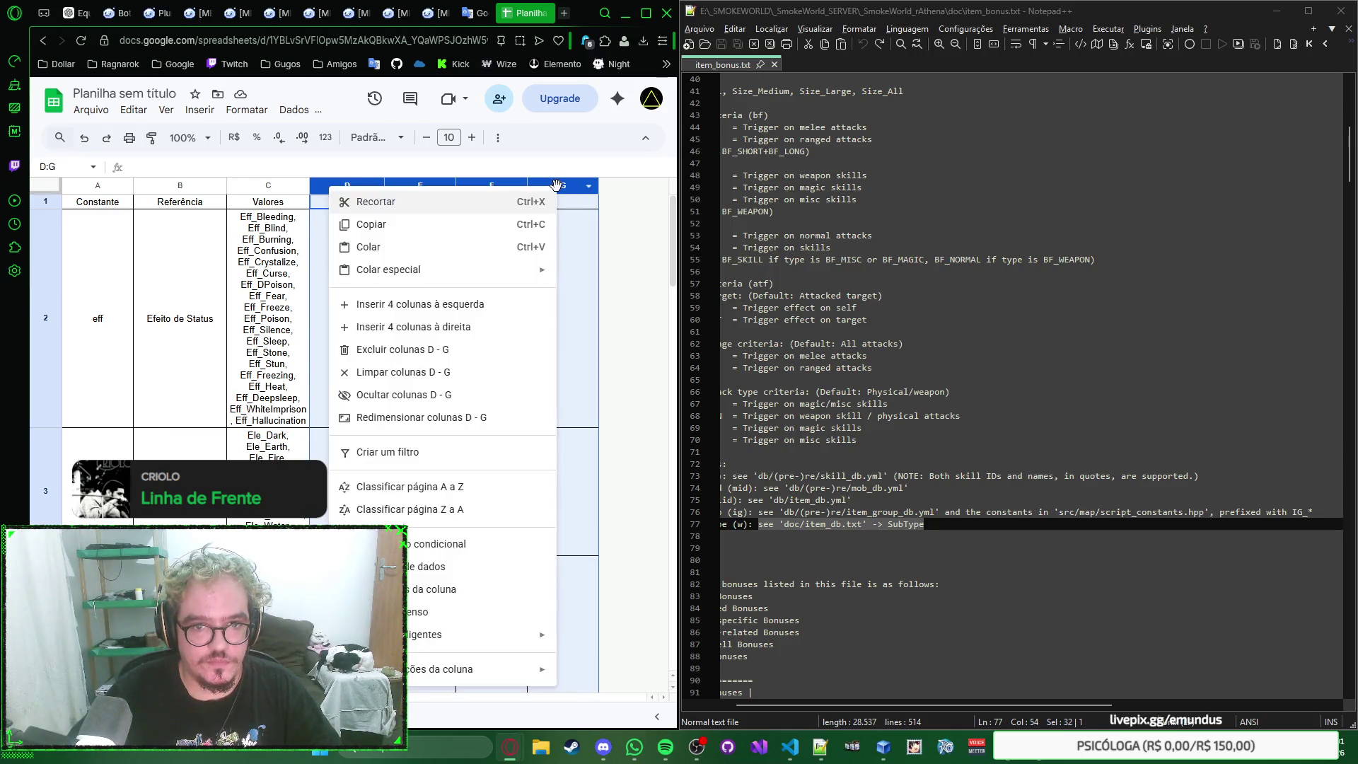
Step: Delete the empty columns D–G, leaving Constante, Referência and Valores, and return to item_bonus.txt
click(440, 348)
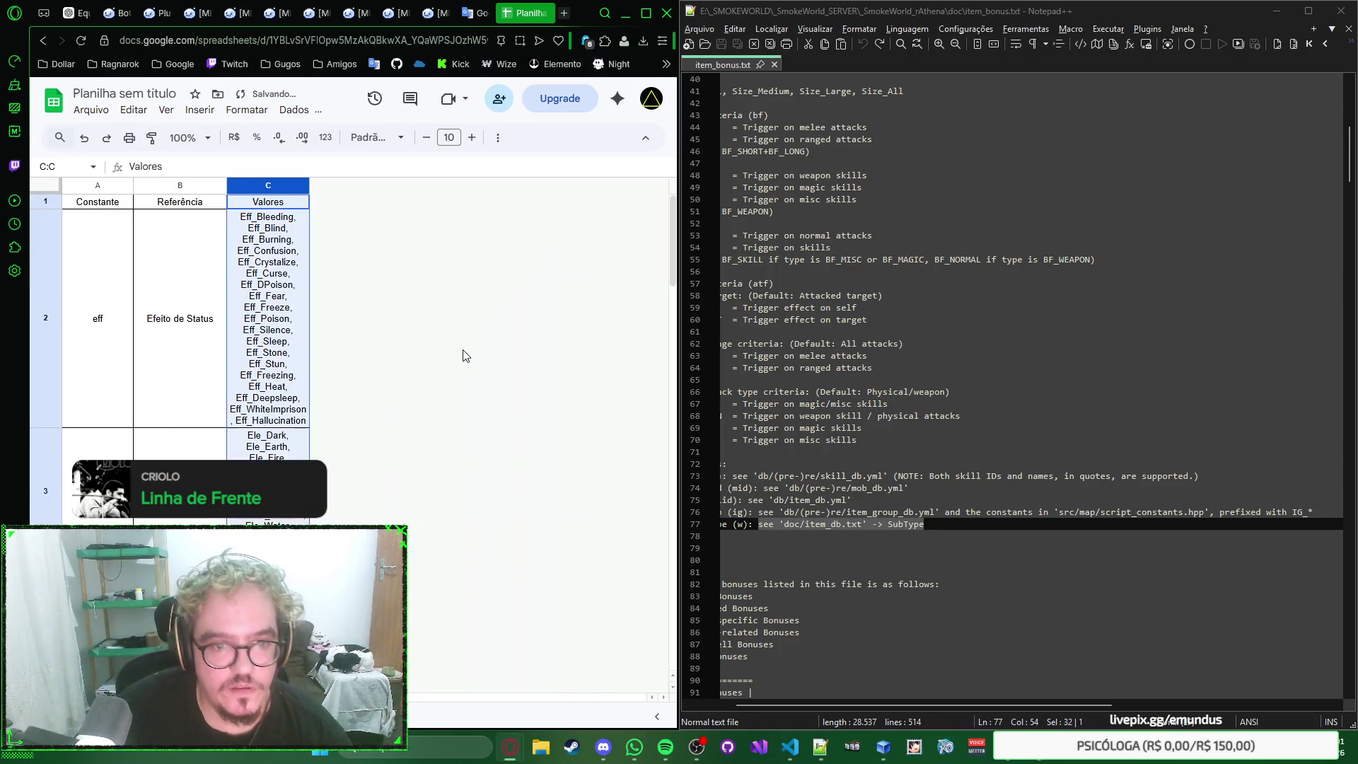
scroll(463, 356, down, 1)
scroll(463, 355, up, 1)
key(Down)
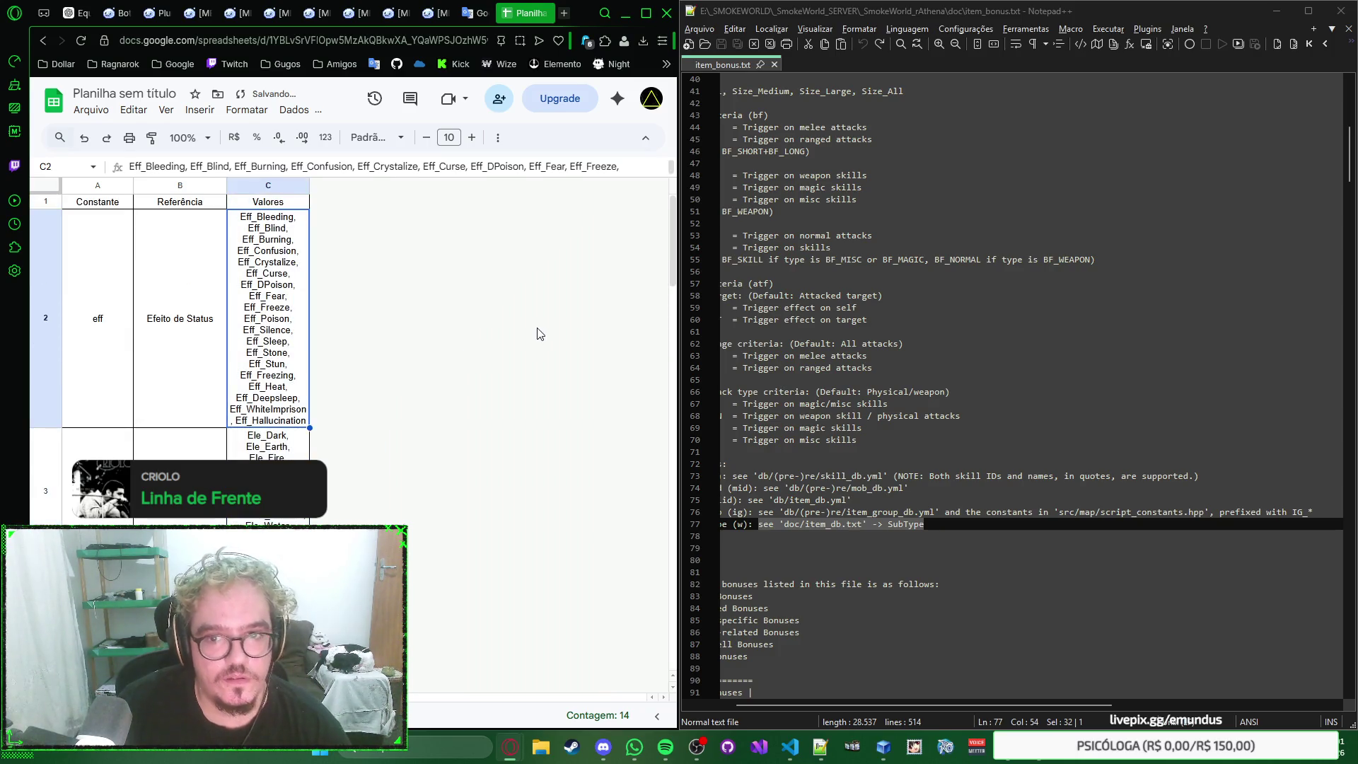
right_click(513, 324)
click(440, 309)
Step: Pull the Notepad++ window free from its docked position
right_click(946, 325)
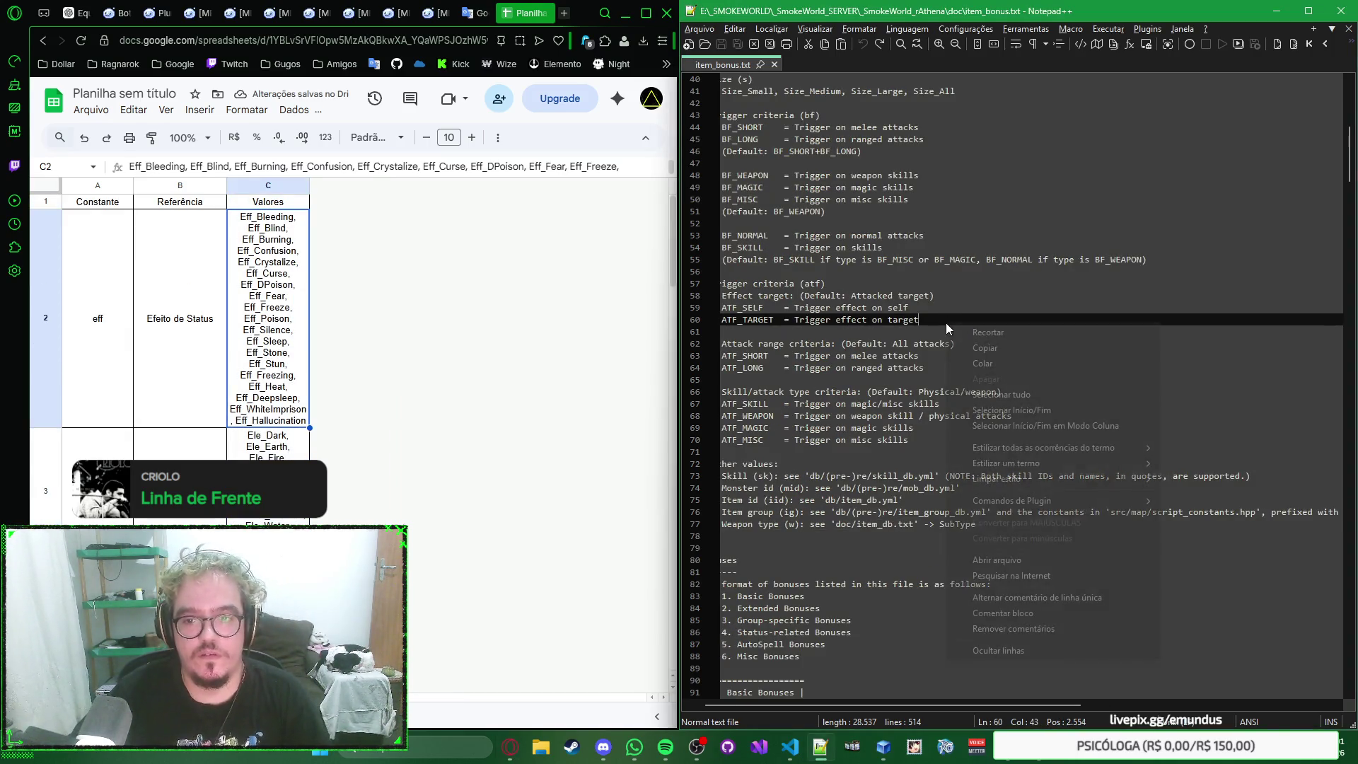
click(899, 321)
drag(1125, 11, 783, 159)
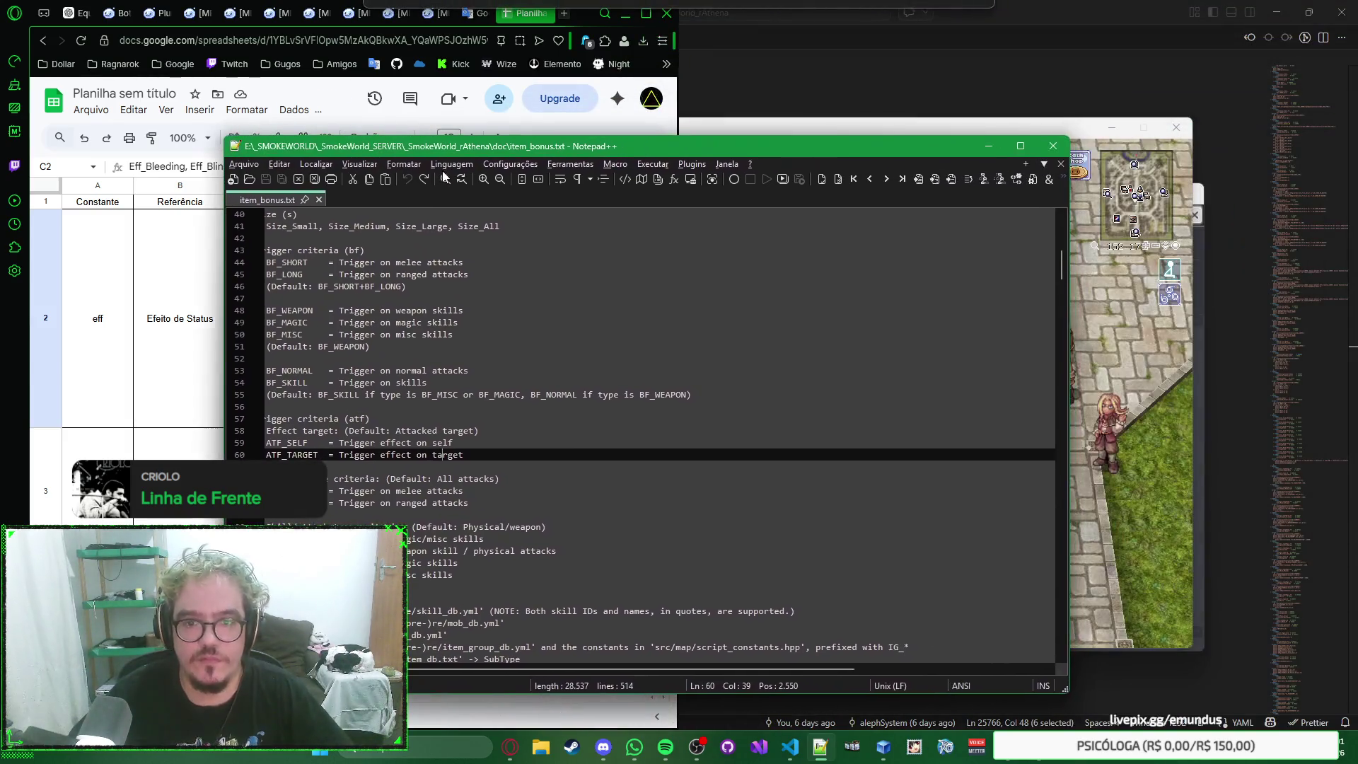
Step: Close Notepad++ and maximize the Chrome window so the spreadsheet fills the screen
click(1053, 145)
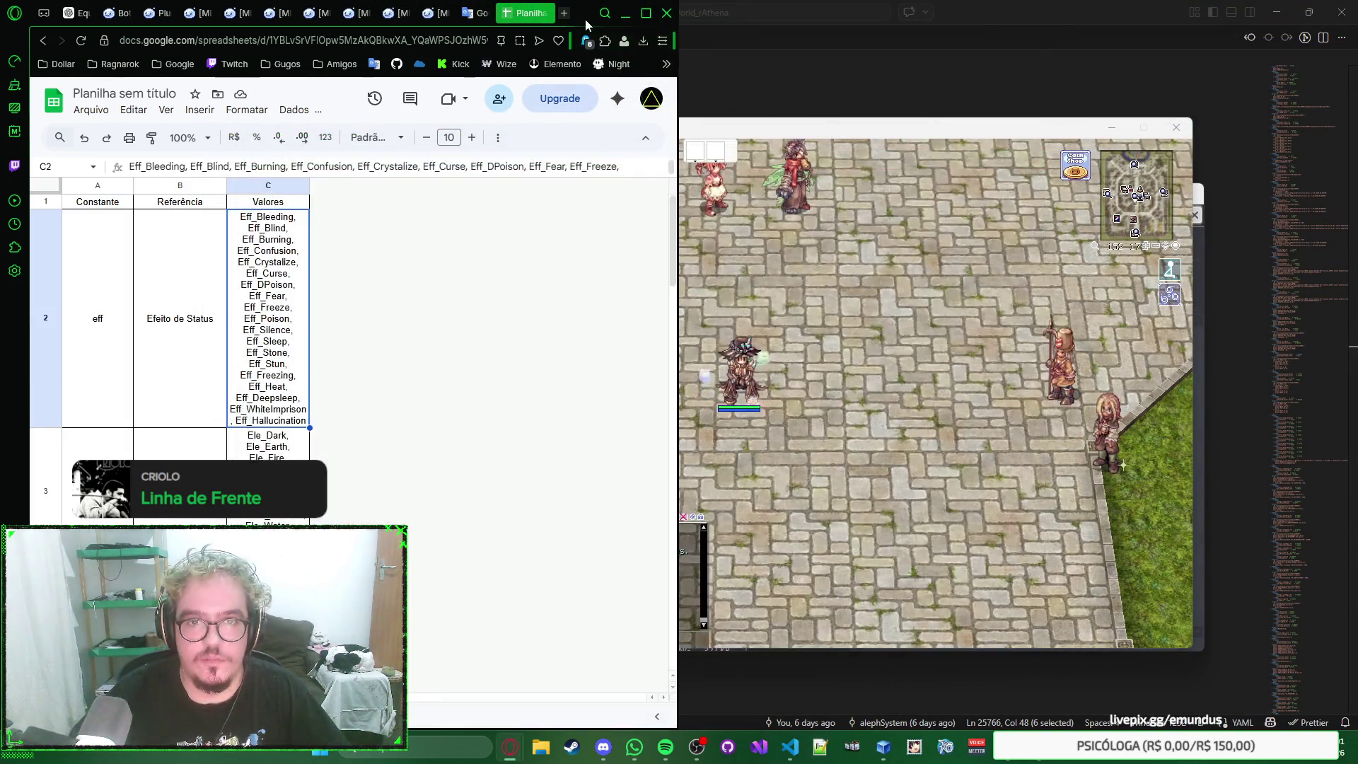
drag(627, 92, 1072, 133)
click(1114, 101)
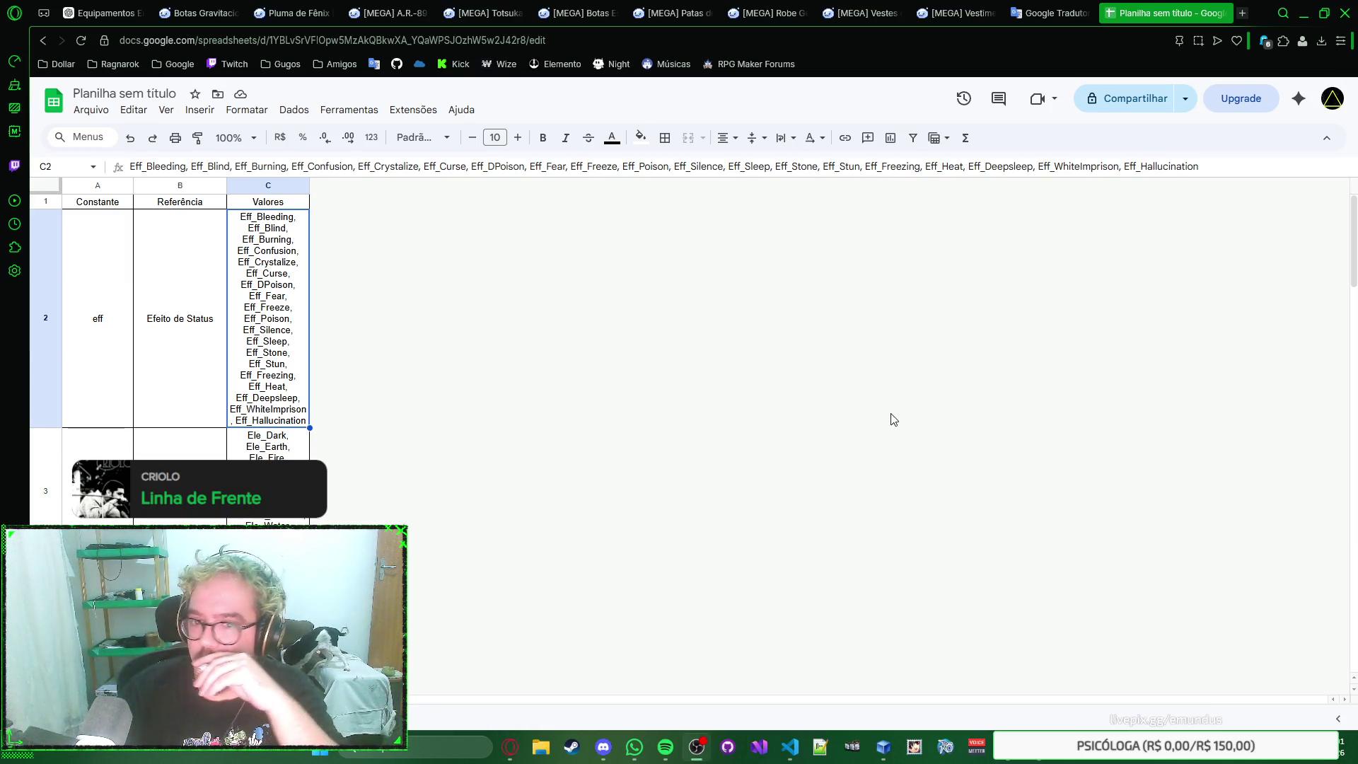
right_click(702, 360)
click(605, 358)
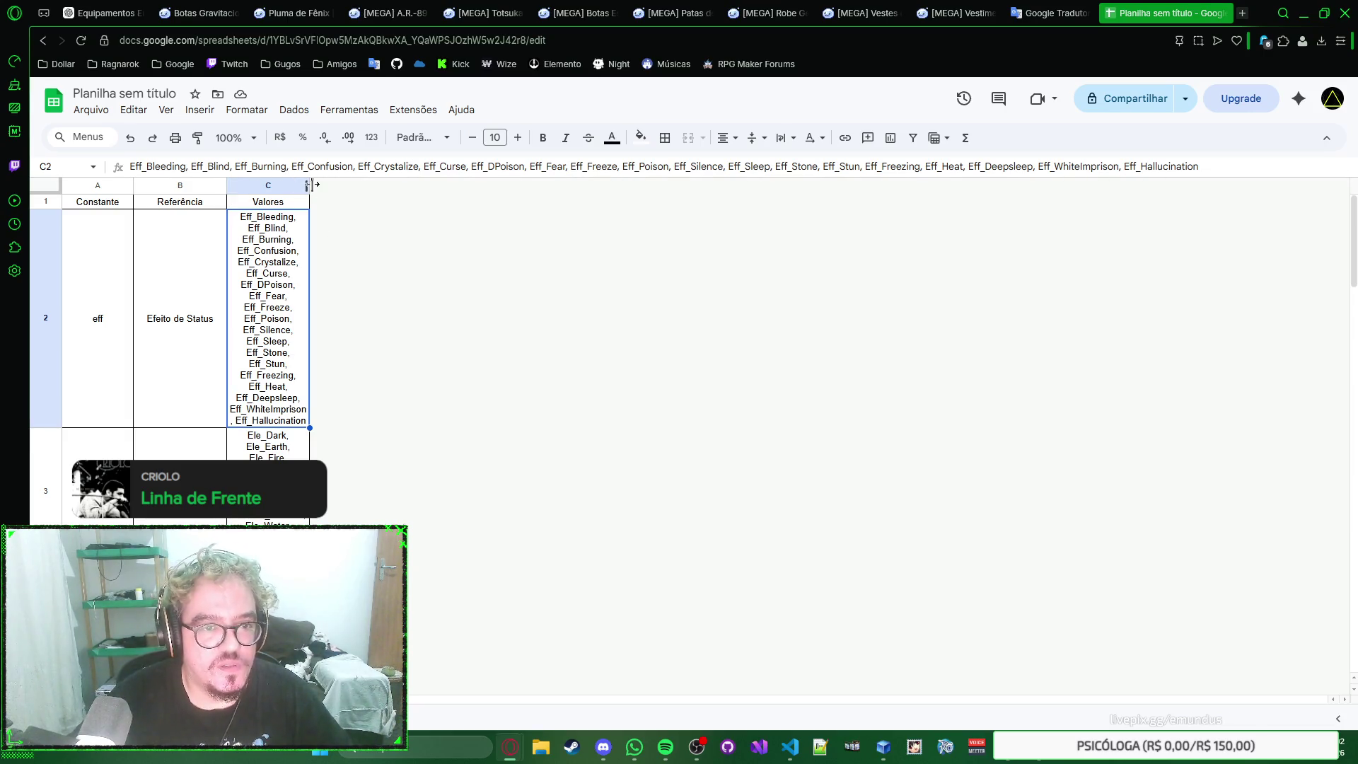
drag(307, 185, 311, 186)
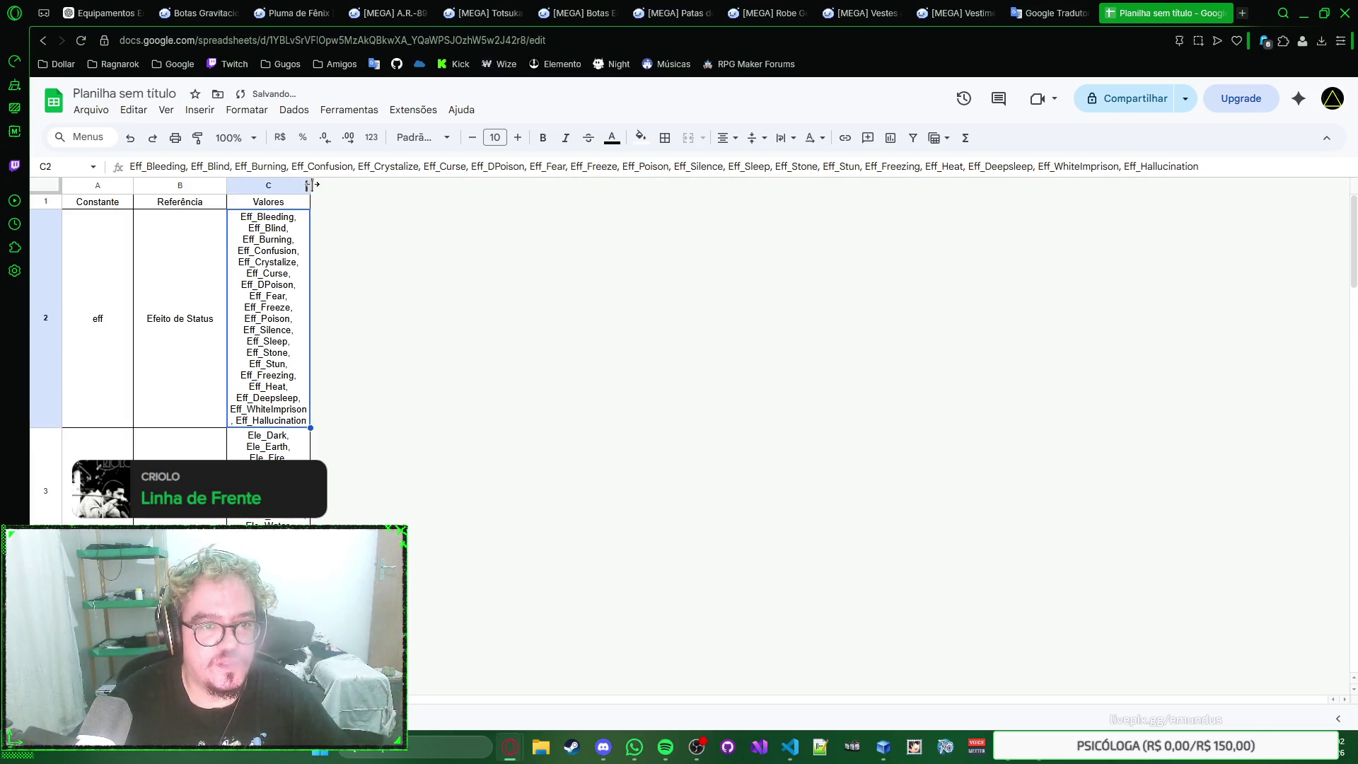
double_click(133, 188)
key(ctrl+z)
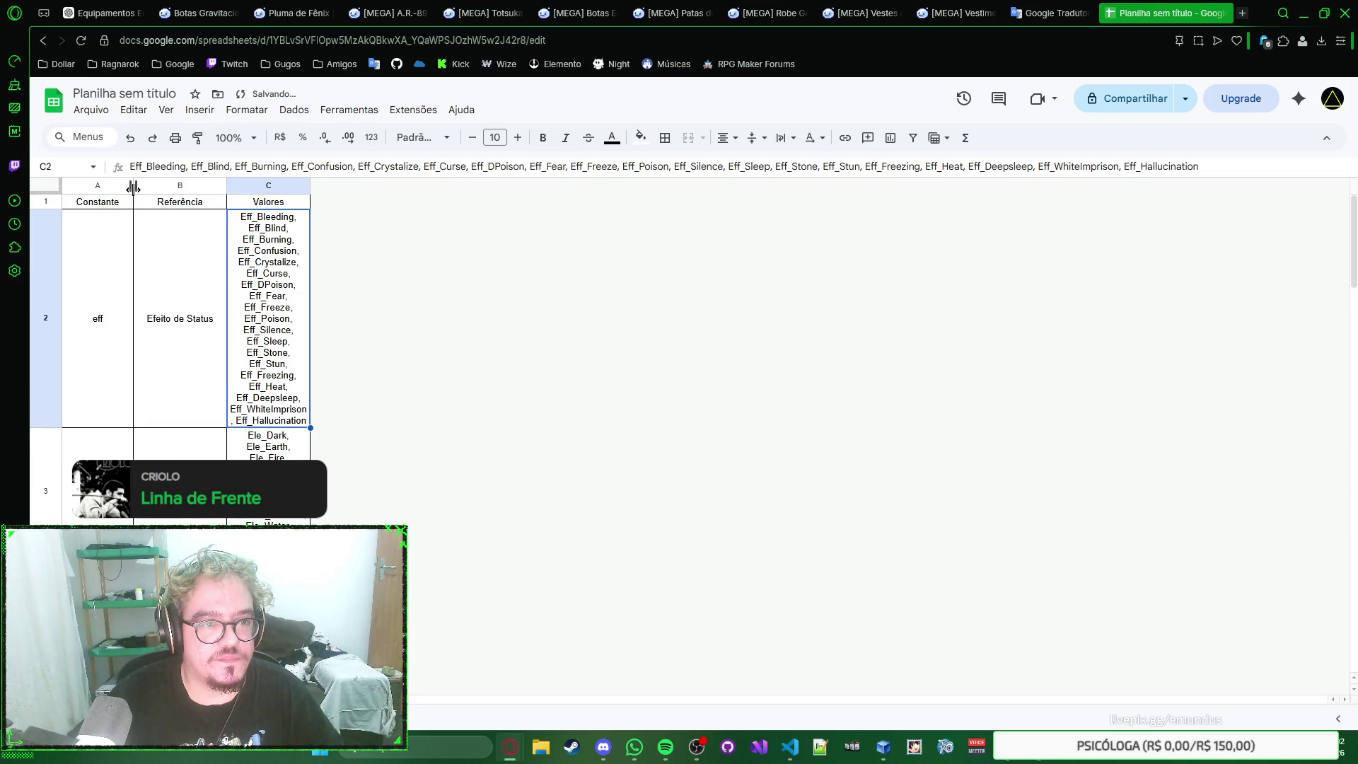
Step: Undo a slight Referência narrowing and widen the Valores column considerably
drag(226, 186, 222, 185)
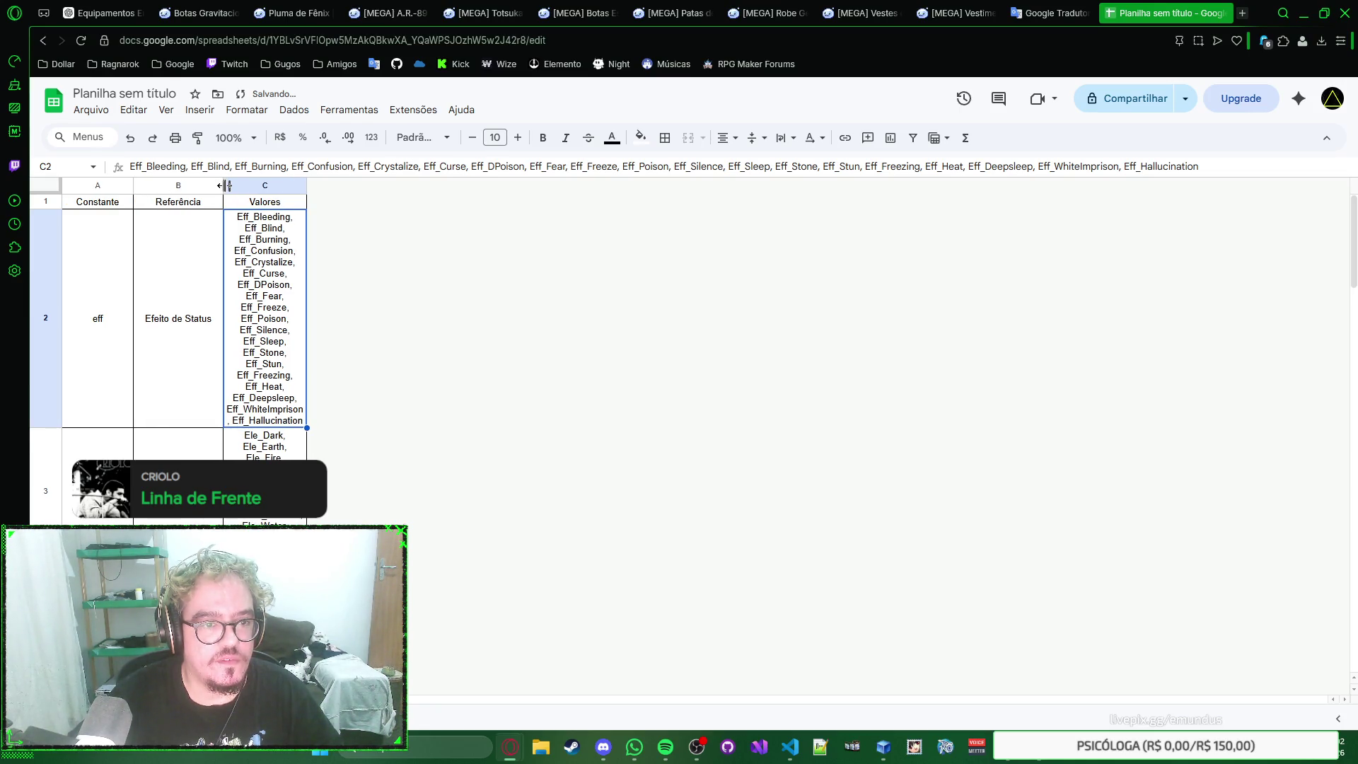
scroll(212, 311, down, 3)
scroll(214, 310, down, 3)
scroll(213, 311, down, 3)
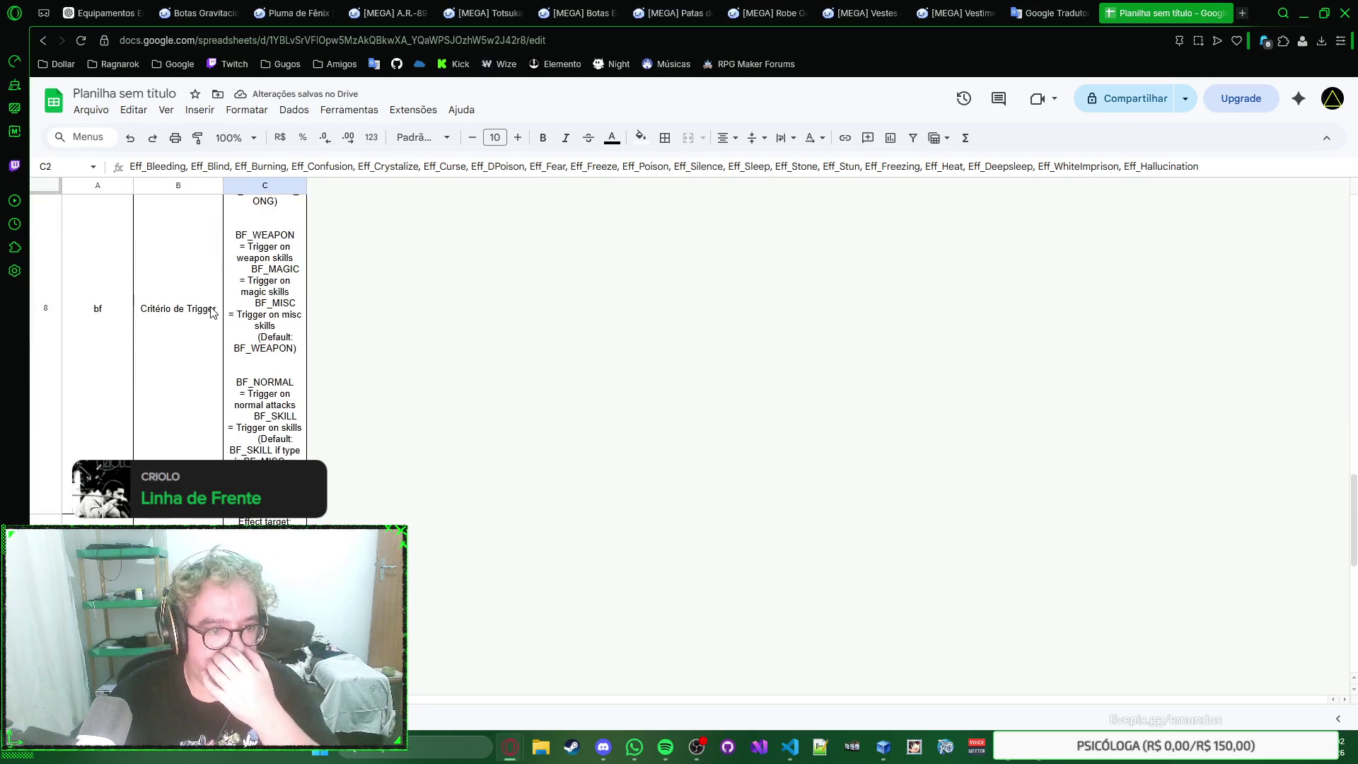
scroll(213, 312, down, 3)
scroll(213, 311, up, 5)
scroll(213, 311, up, 5)
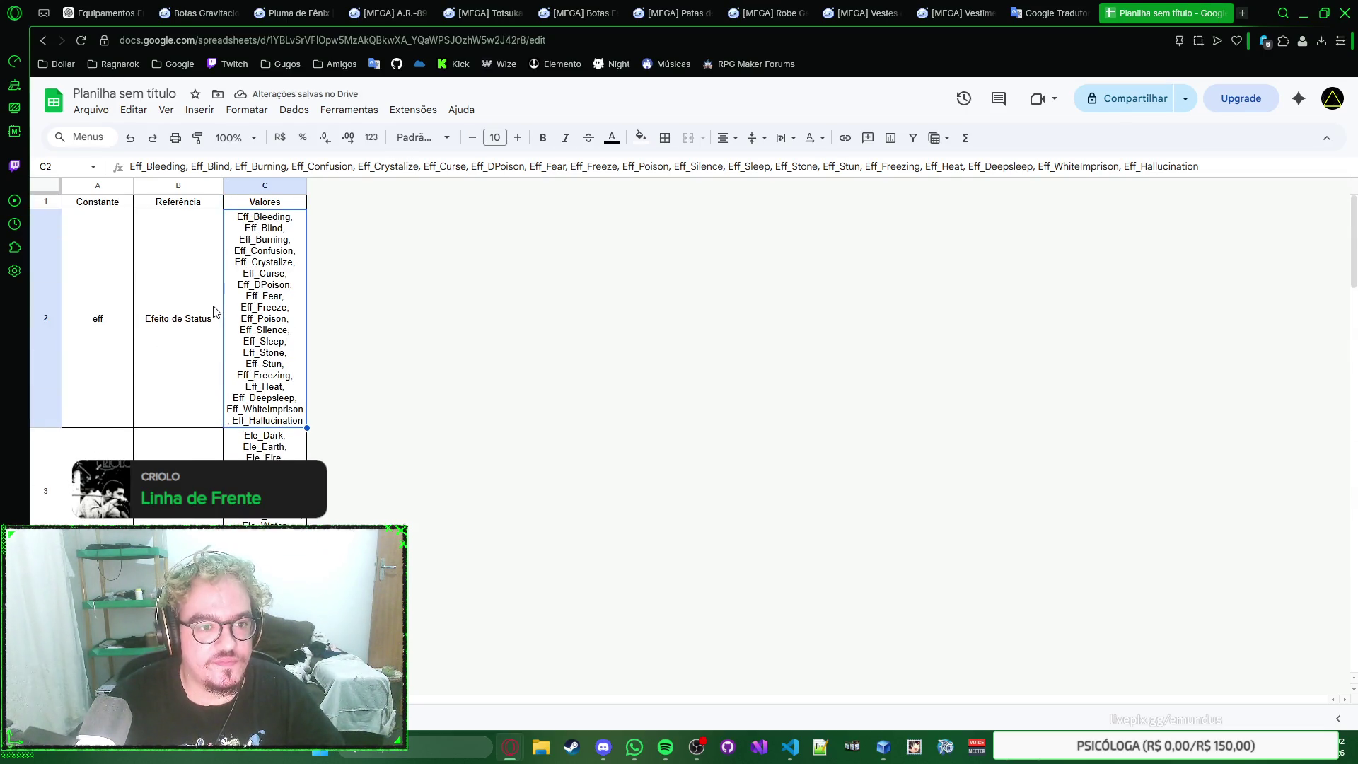
key(ctrl+z)
drag(311, 188, 626, 188)
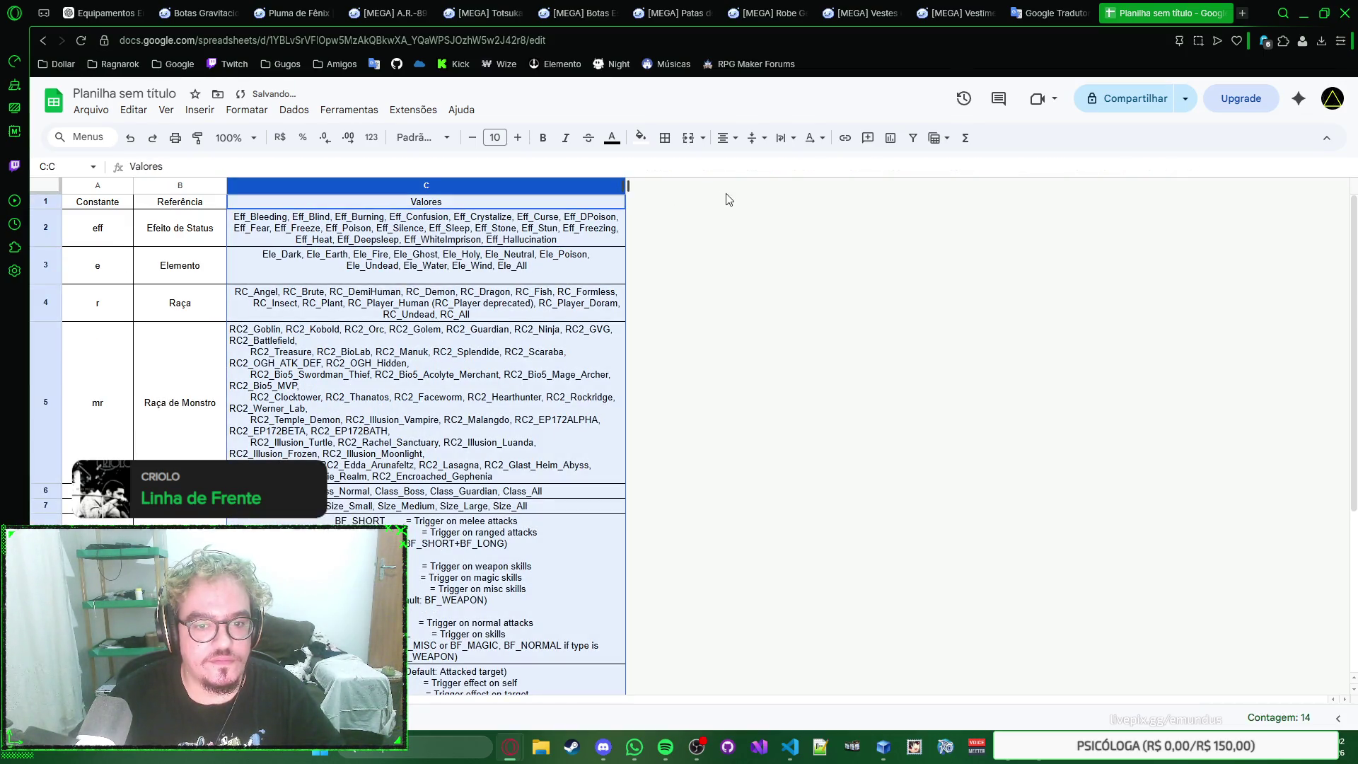
key(Down)
key(Down)
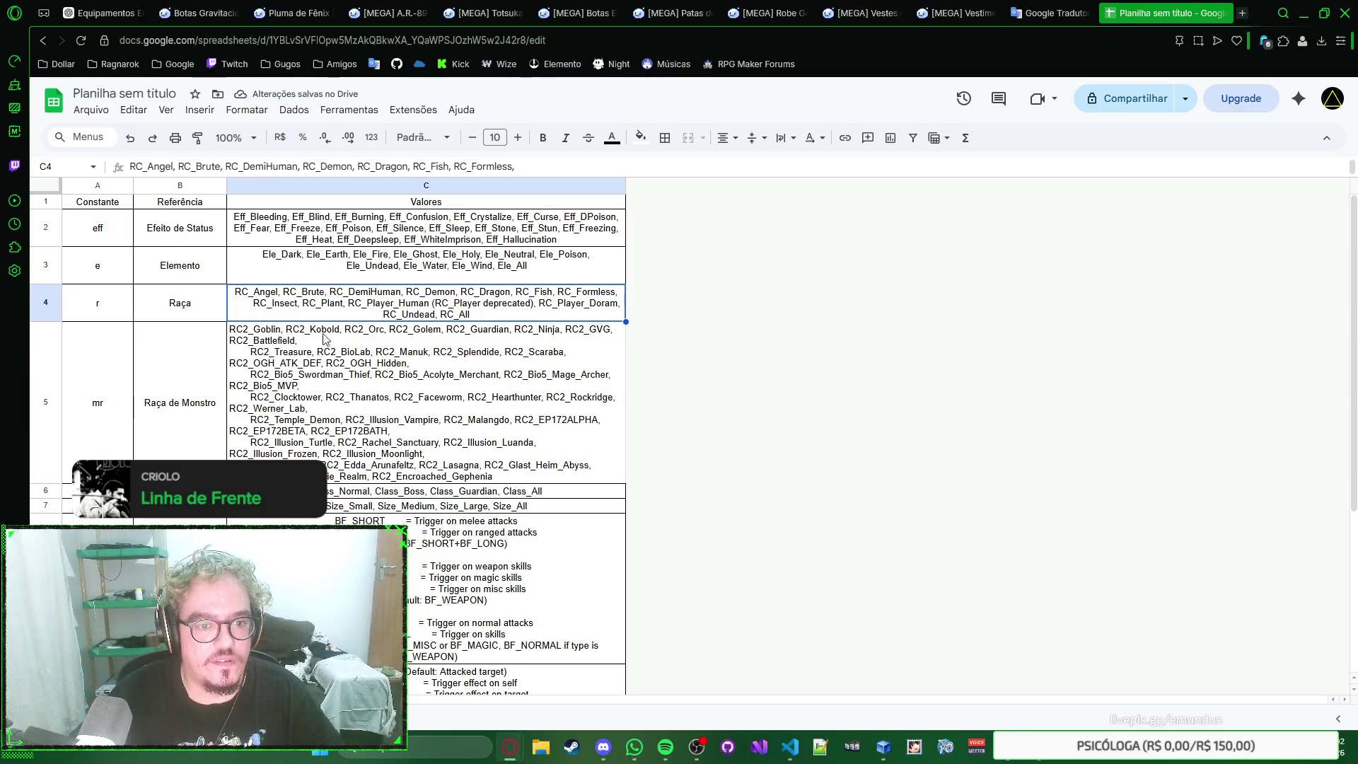
Step: Put borders on every cell of the table A1:C14
click(348, 357)
click(287, 265)
key(ctrl+a)
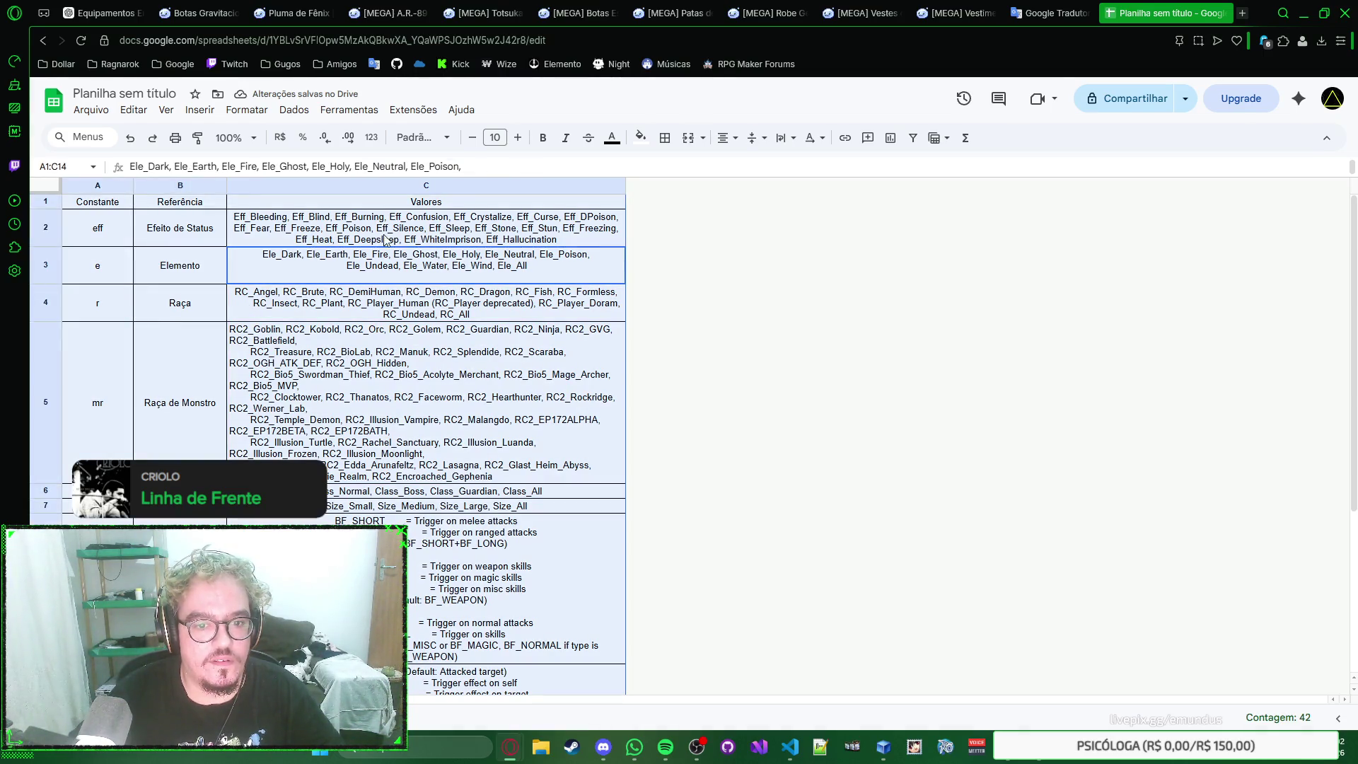
click(664, 137)
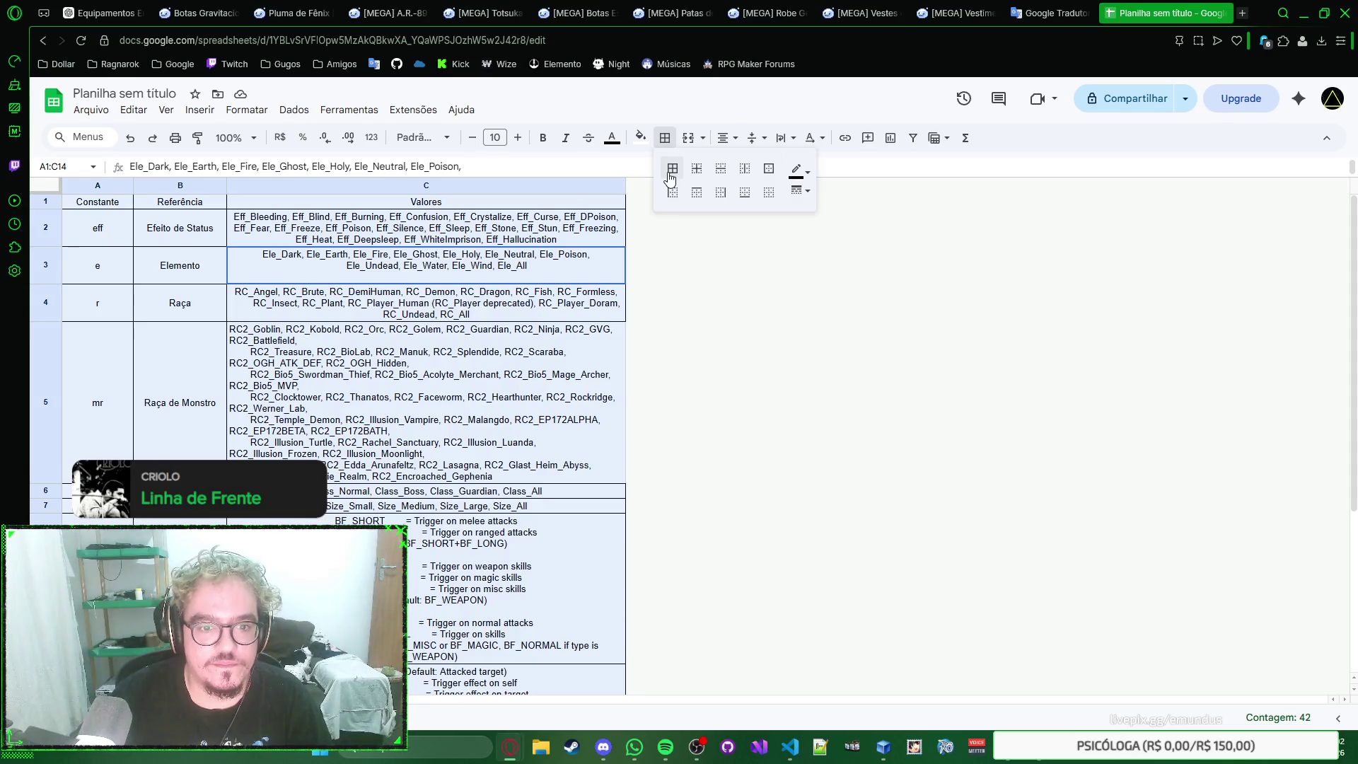
click(671, 172)
Step: Start editing the RC2_ monster race values in C5
click(536, 242)
right_click(535, 252)
key(Escape)
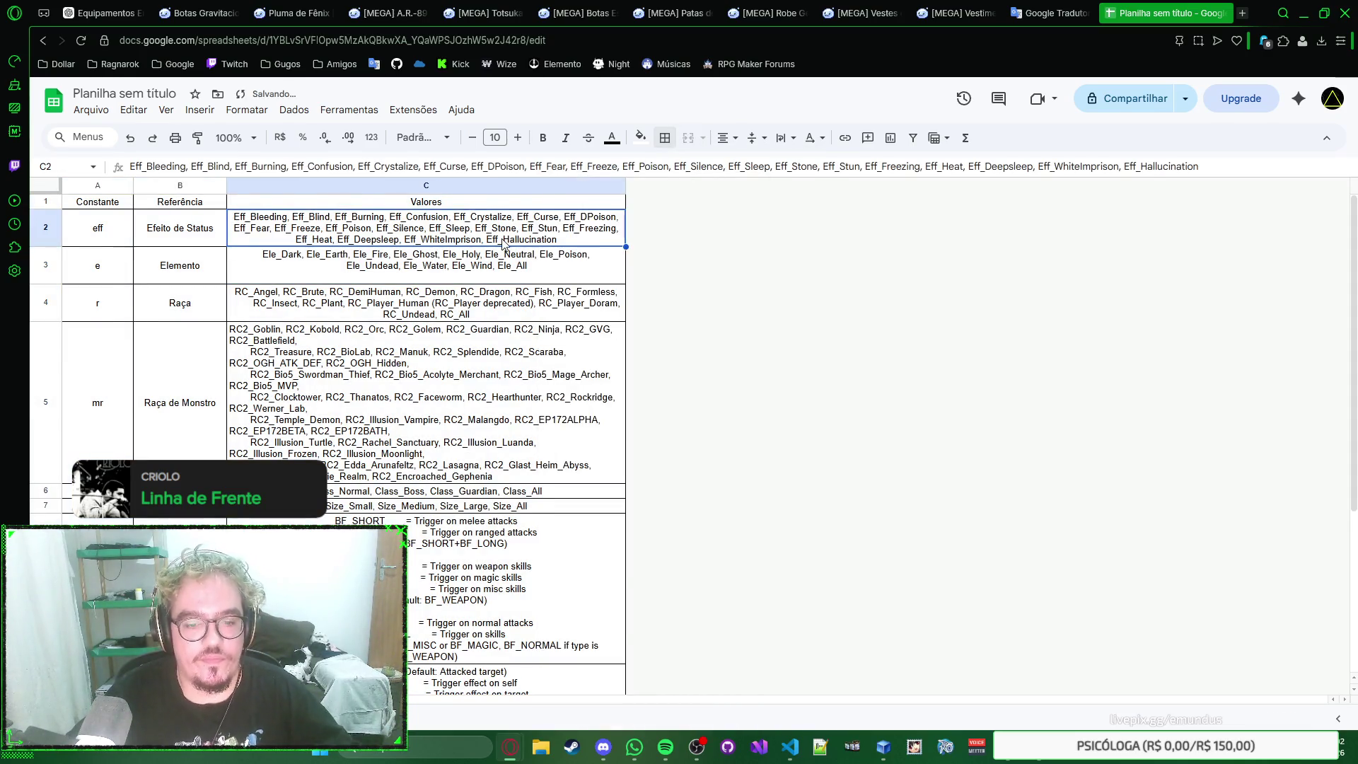
scroll(520, 246, down, 3)
scroll(502, 241, up, 3)
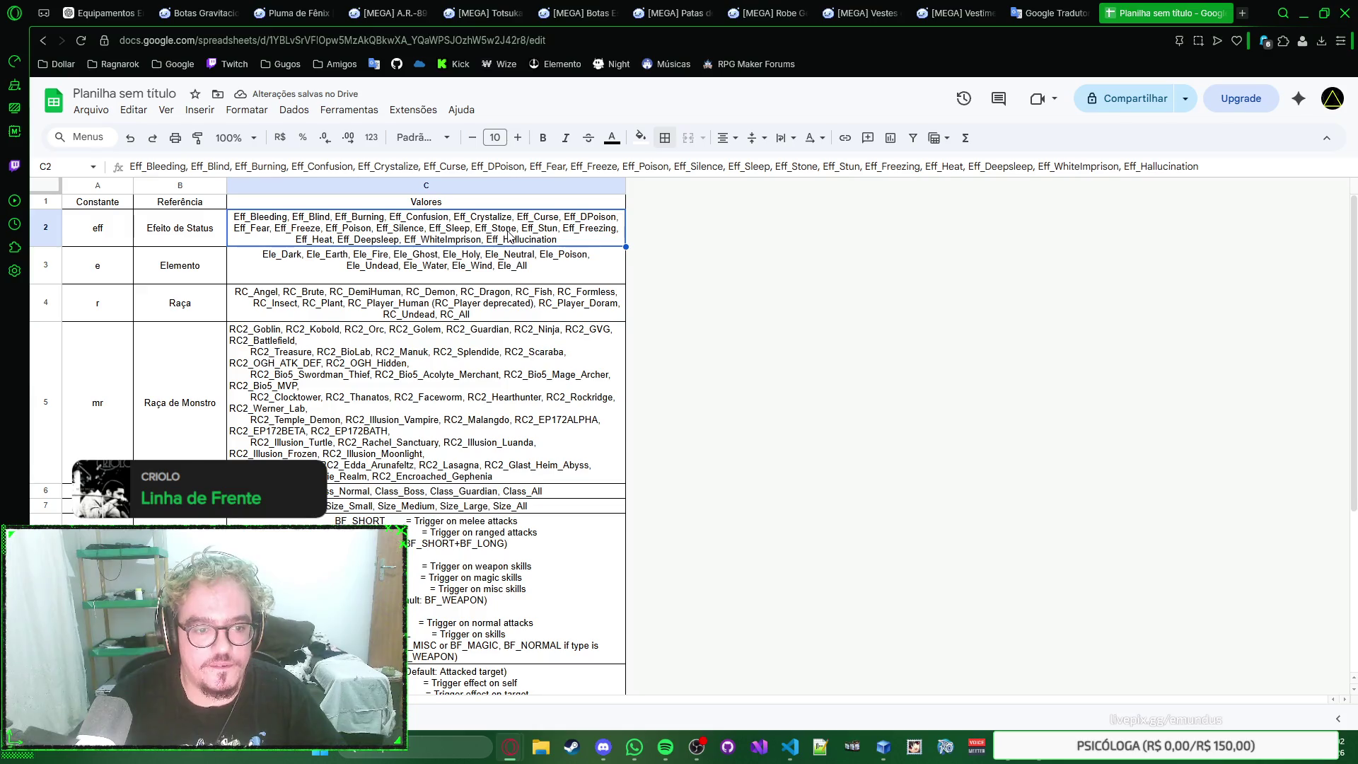
click(486, 361)
double_click(487, 356)
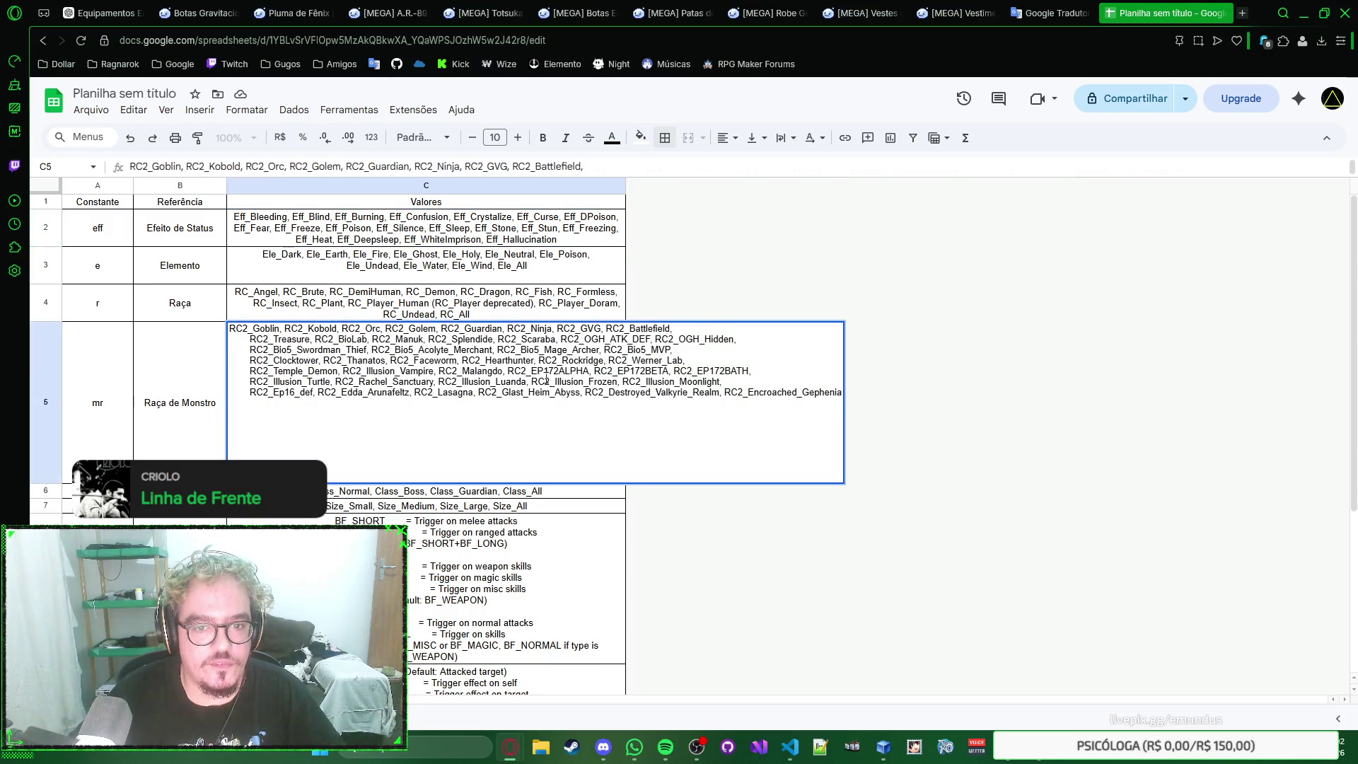
Step: Leave C5 and set its text wrapping to Overflow
key(Escape)
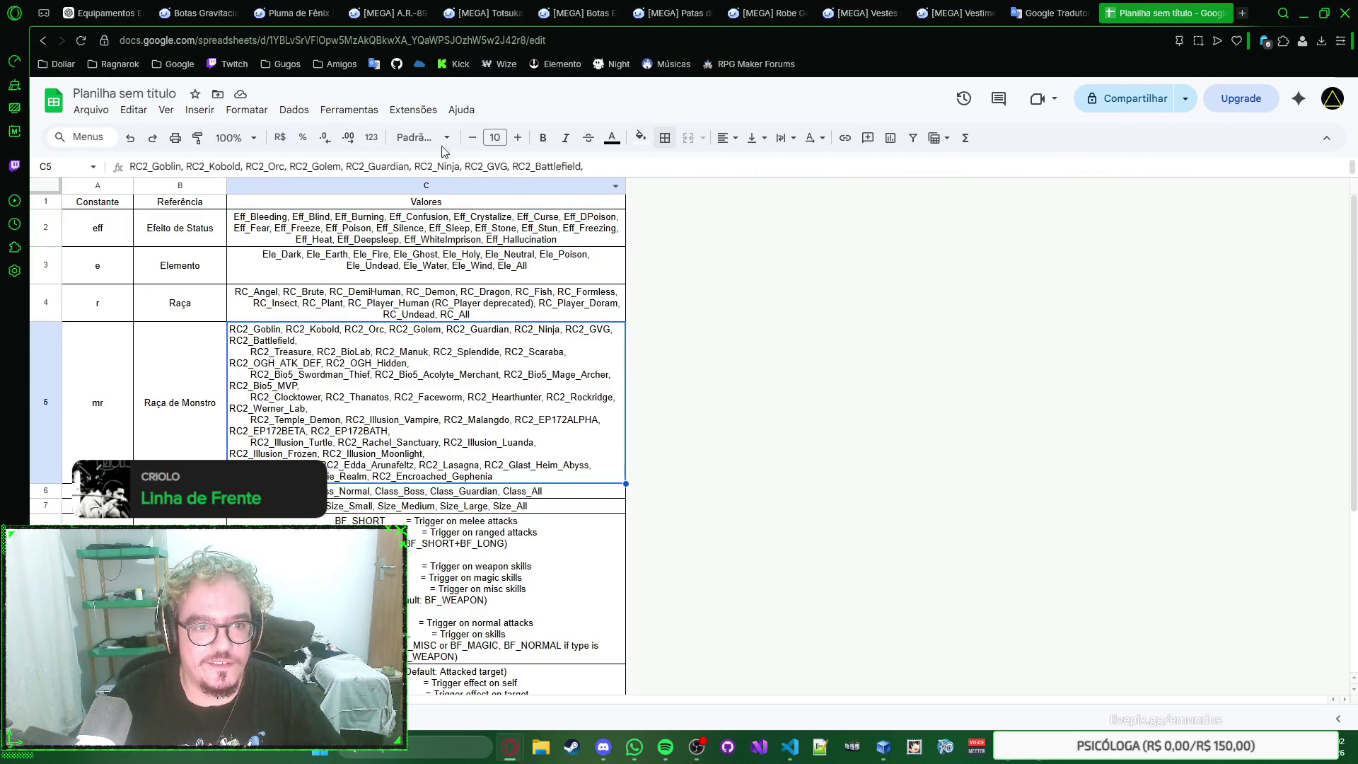
click(784, 138)
click(782, 164)
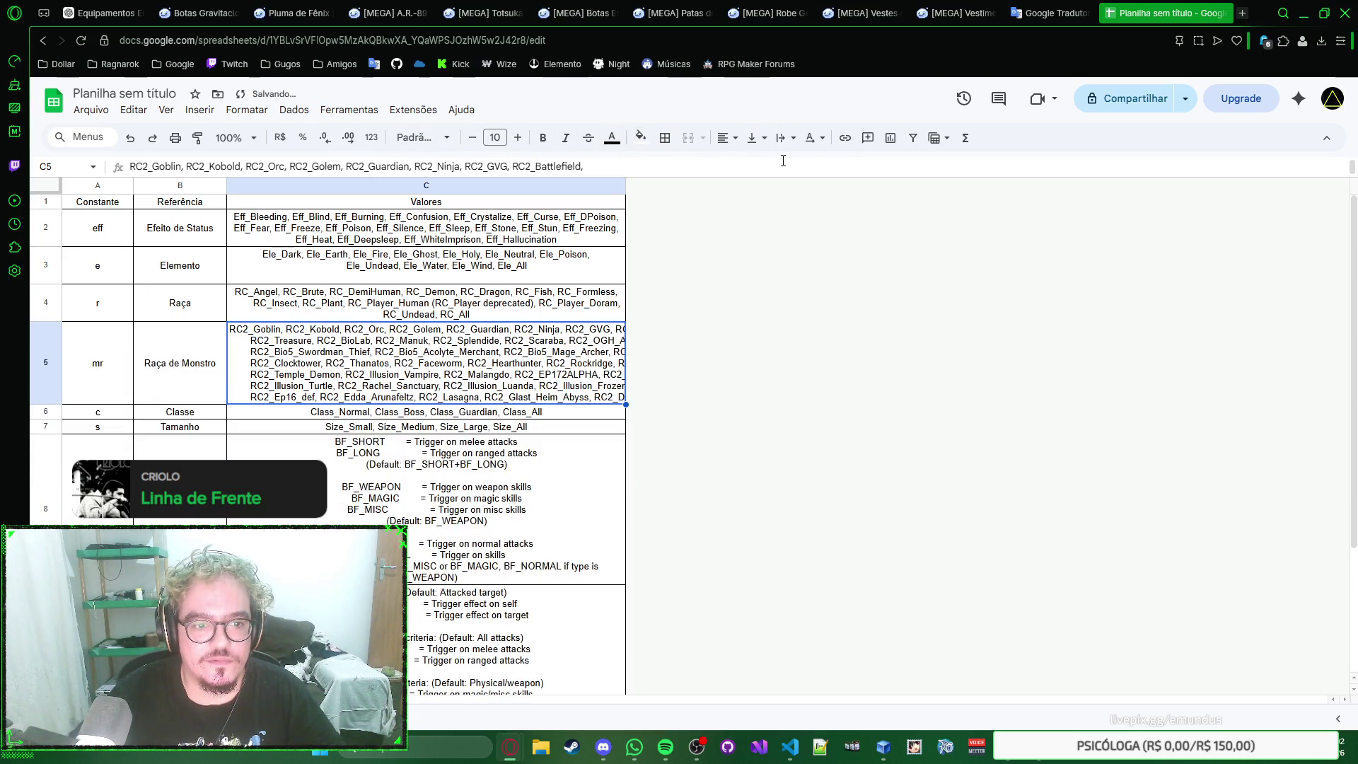
Step: Join the RC2_ entries in C5 by removing the first line breaks, extra space and trailing comma
double_click(475, 392)
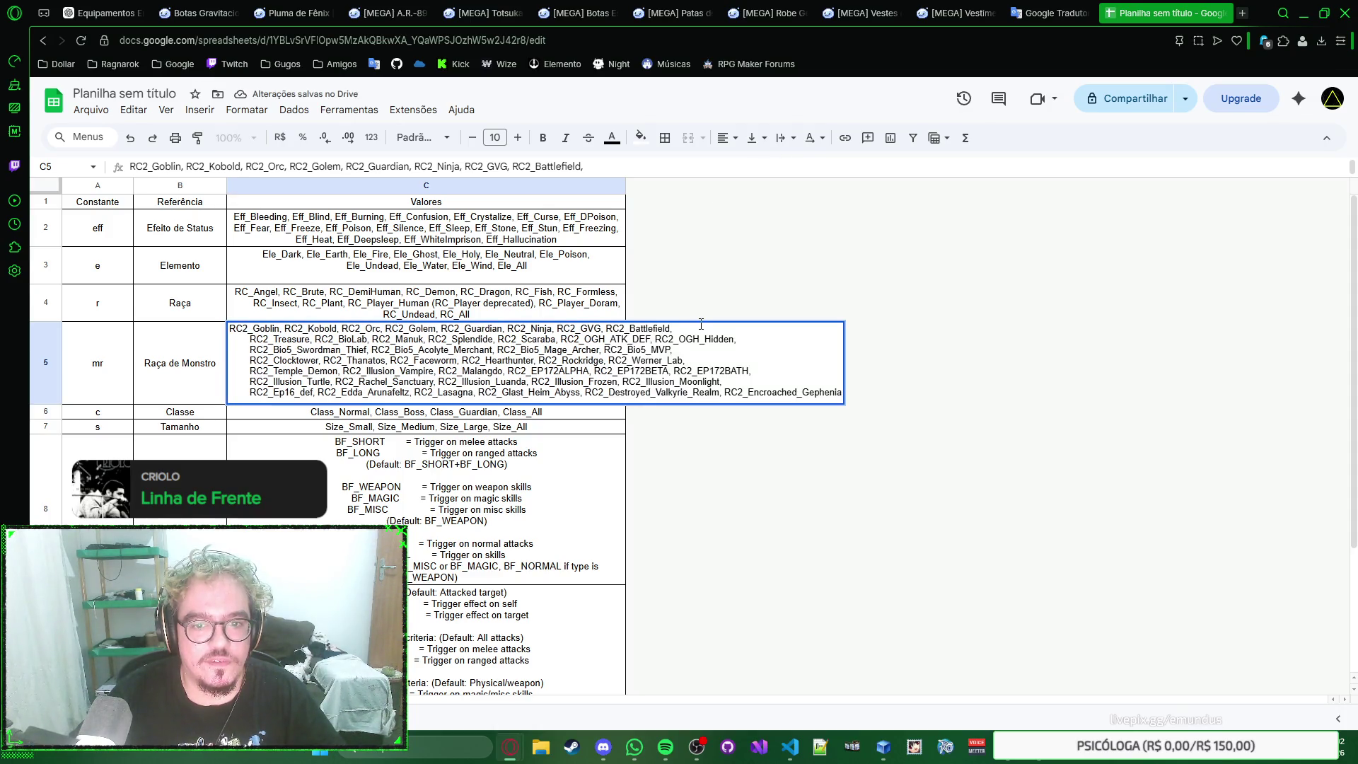
key(Delete)
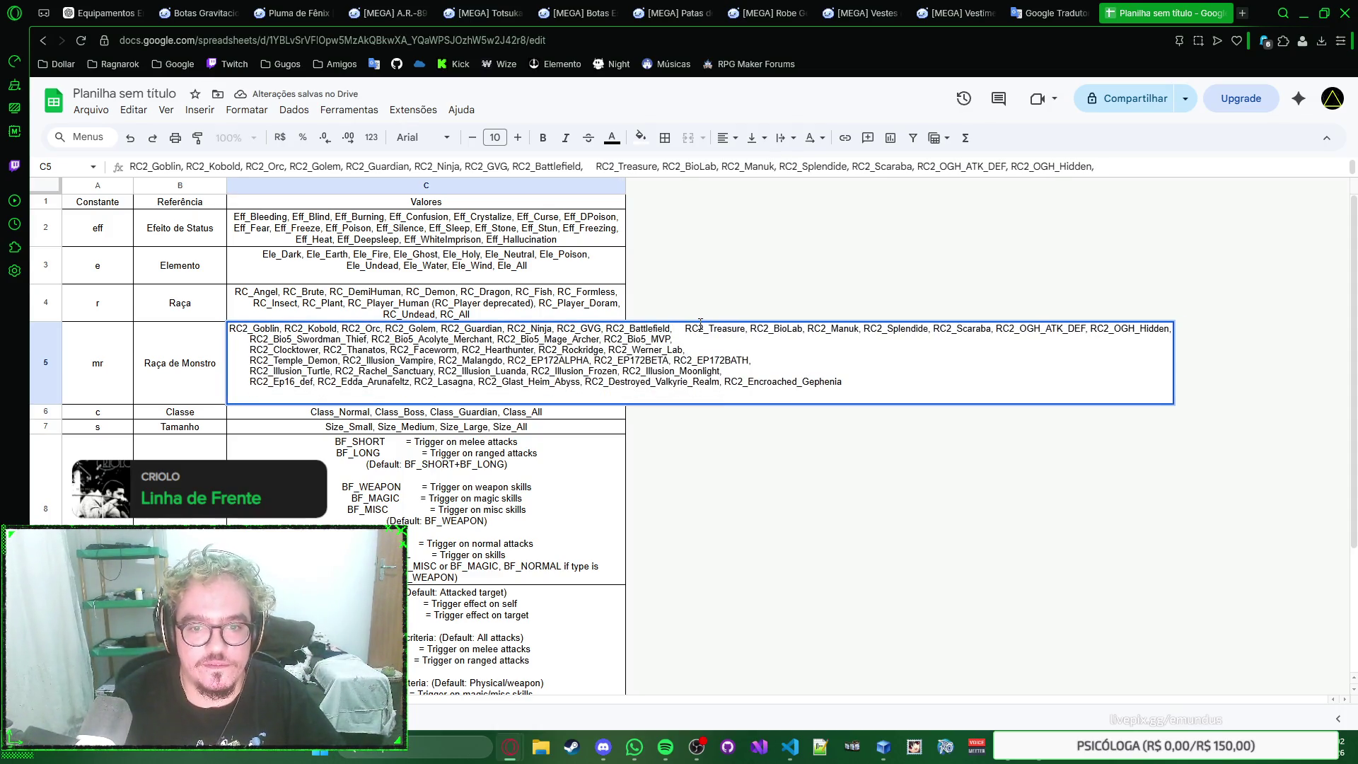
key(Delete)
key(ctrl+Right)
key(ctrl+Right)
key(ctrl+Right)
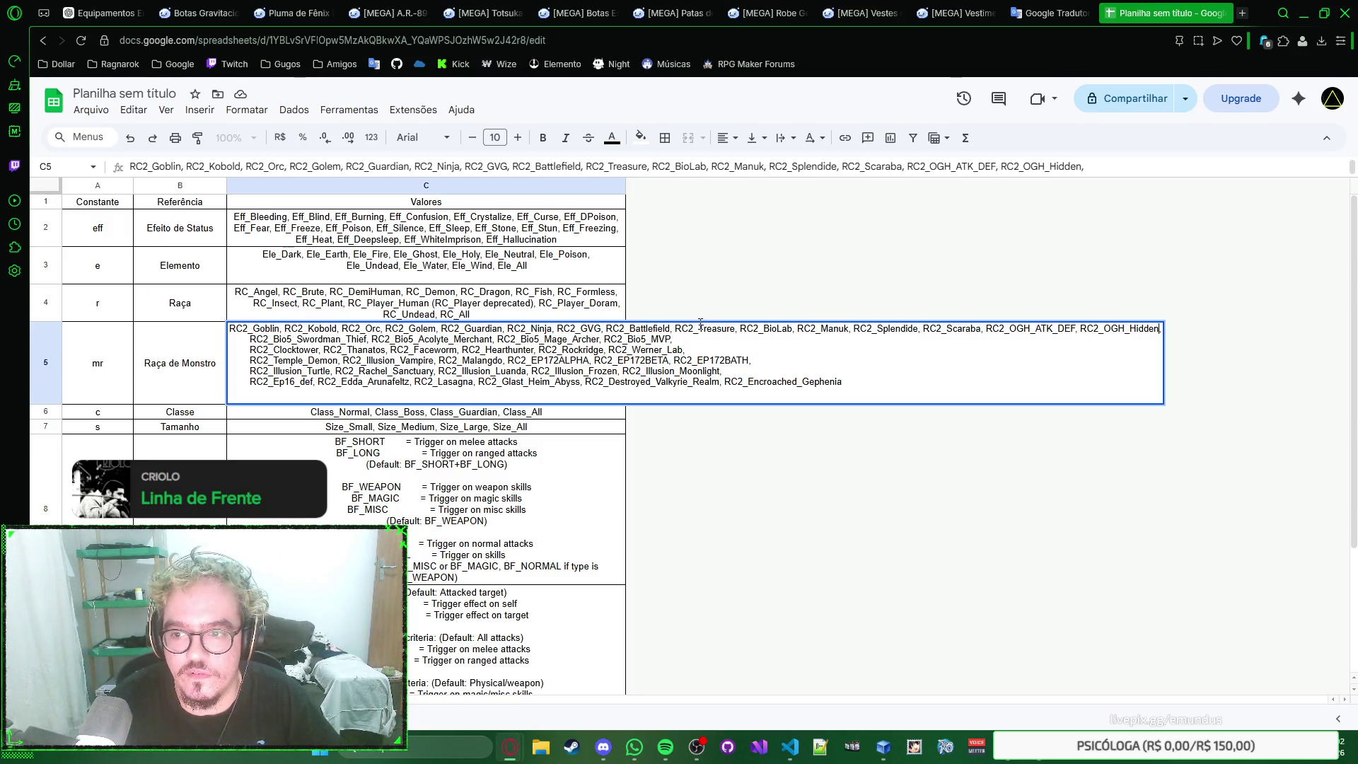
key(BackSpace)
text(,)
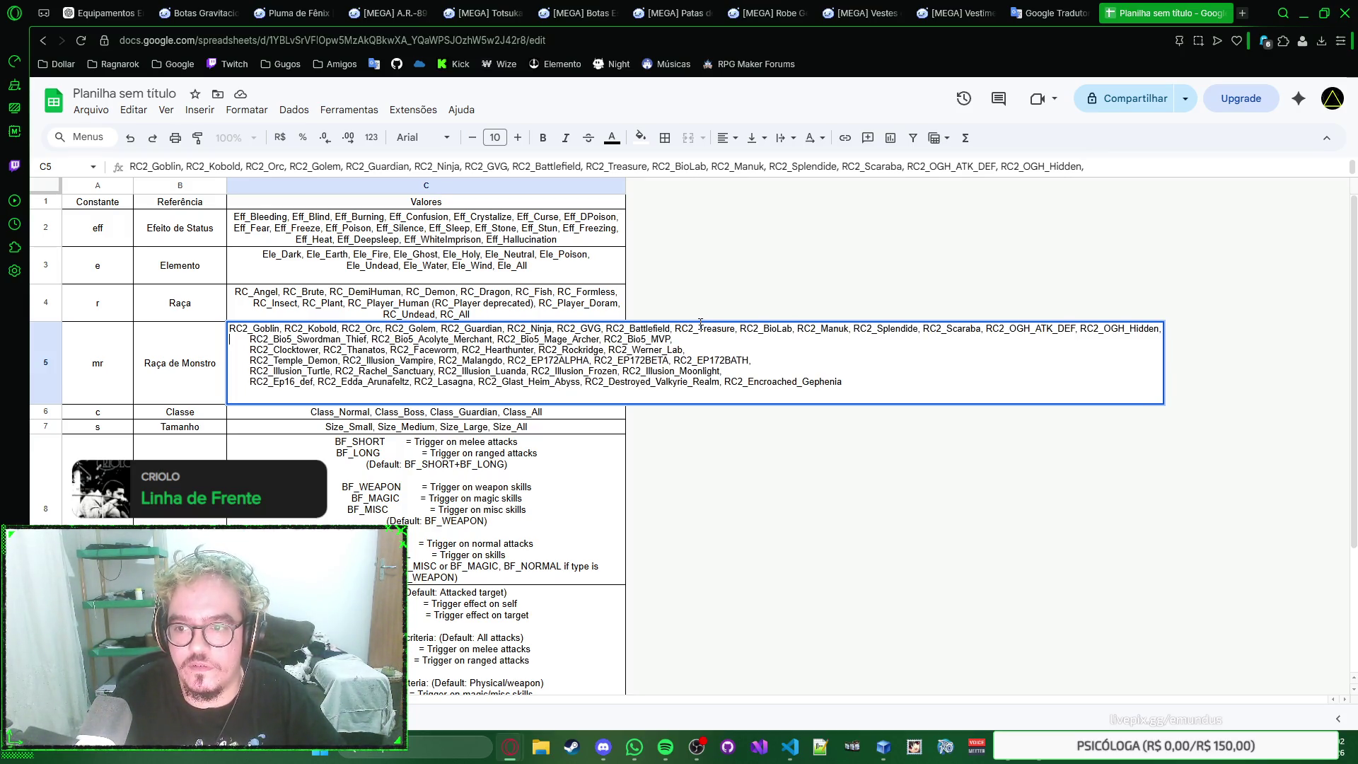
key(Right)
key(Right)
key(Right)
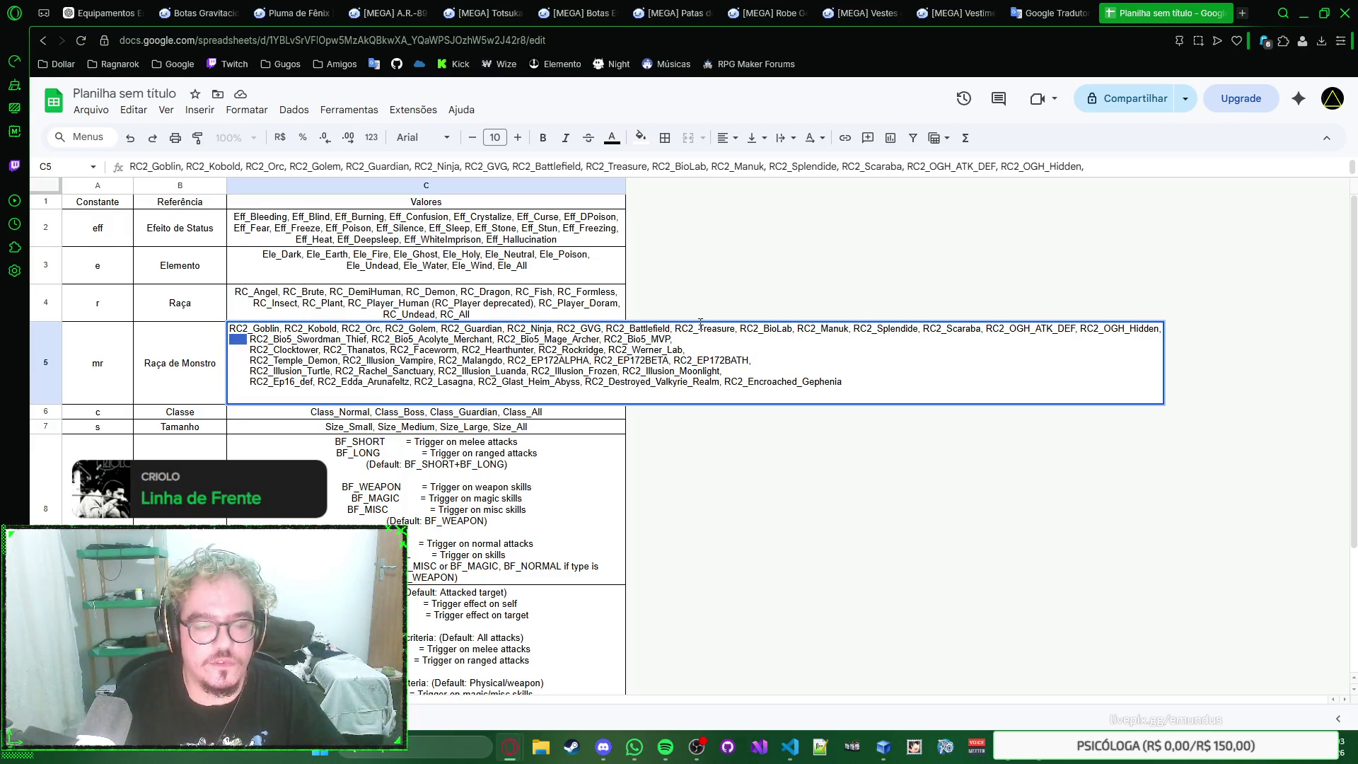
key(BackSpace)
key(BackSpace)
key(BackSpace)
key(BackSpace)
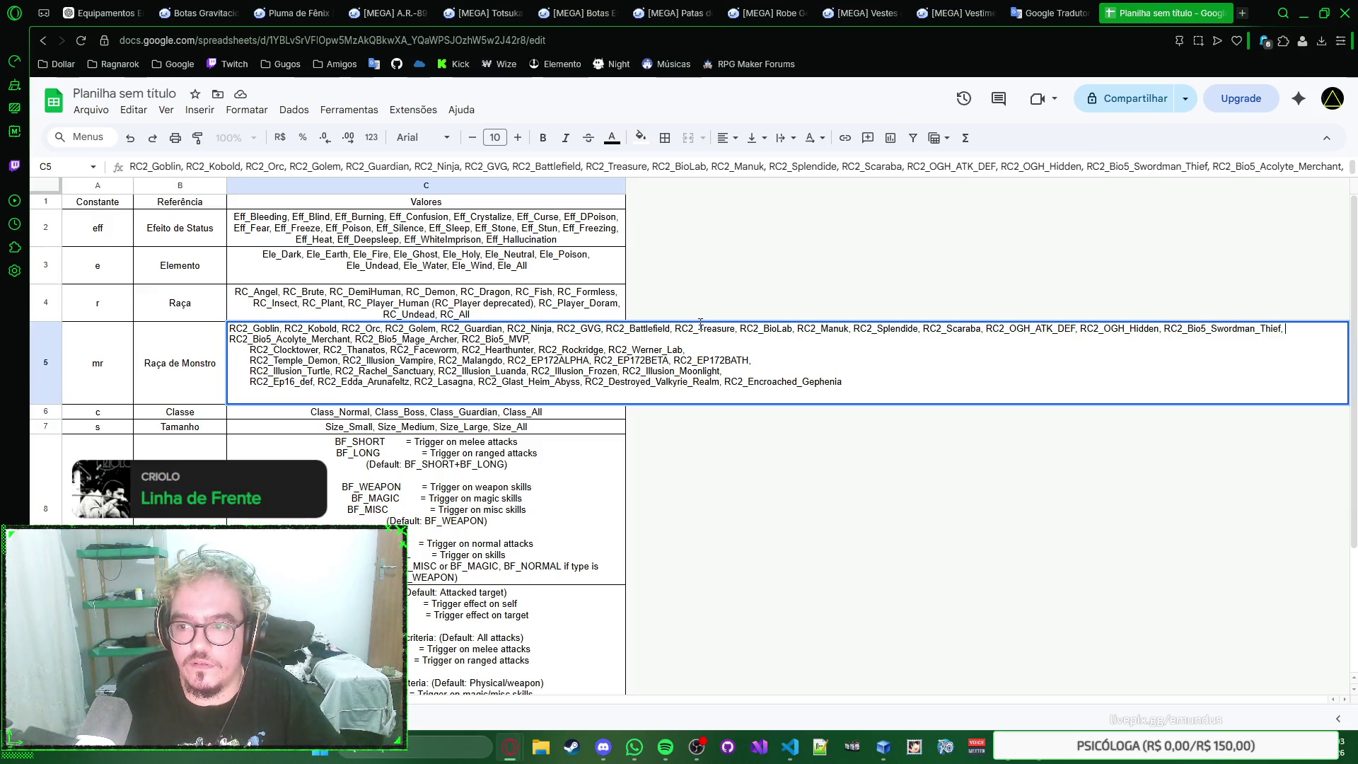
Step: Remove the remaining breaks after RC2_Bio5_Swordman_Thief and RC2_EP172BATH, then commit C5 as one paragraph
key(ctrl+Left)
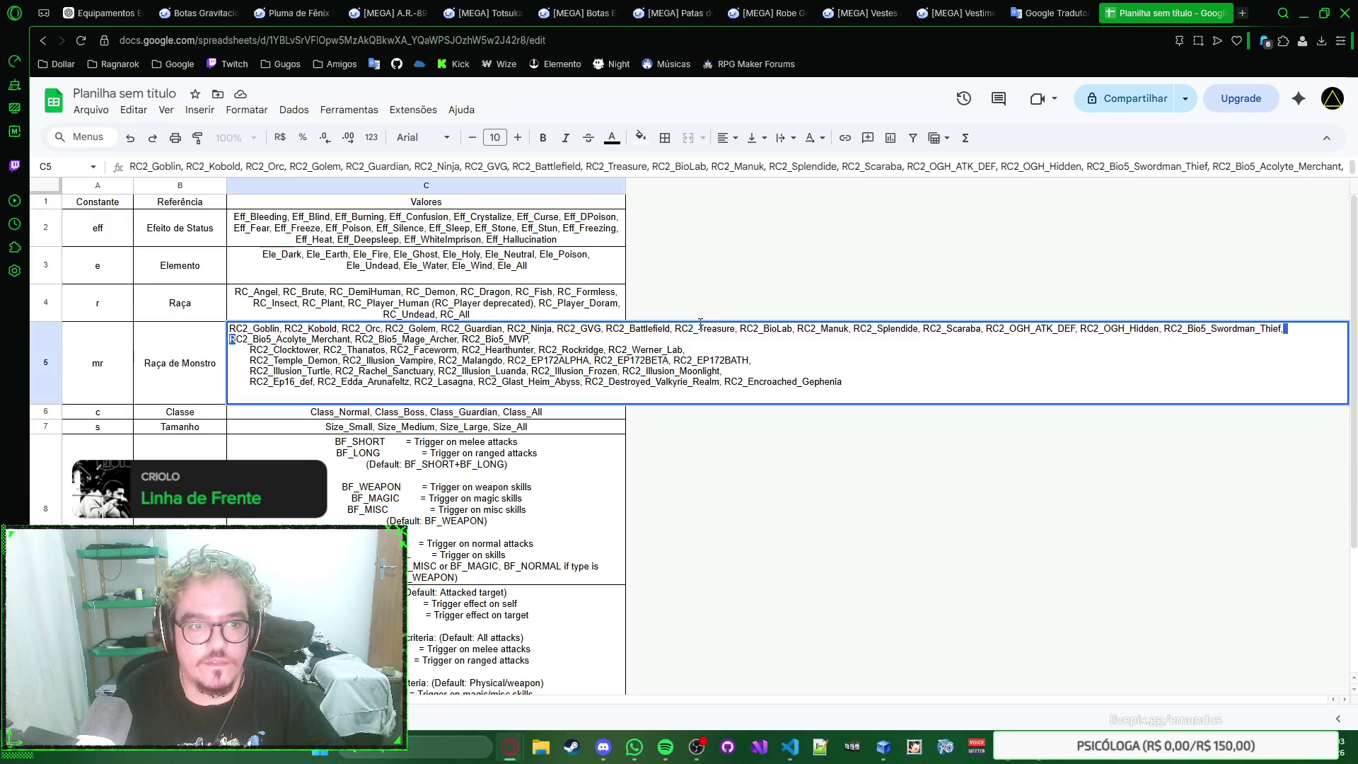
key(shift+Right)
key(shift+Right)
key(shift+Right)
key(End)
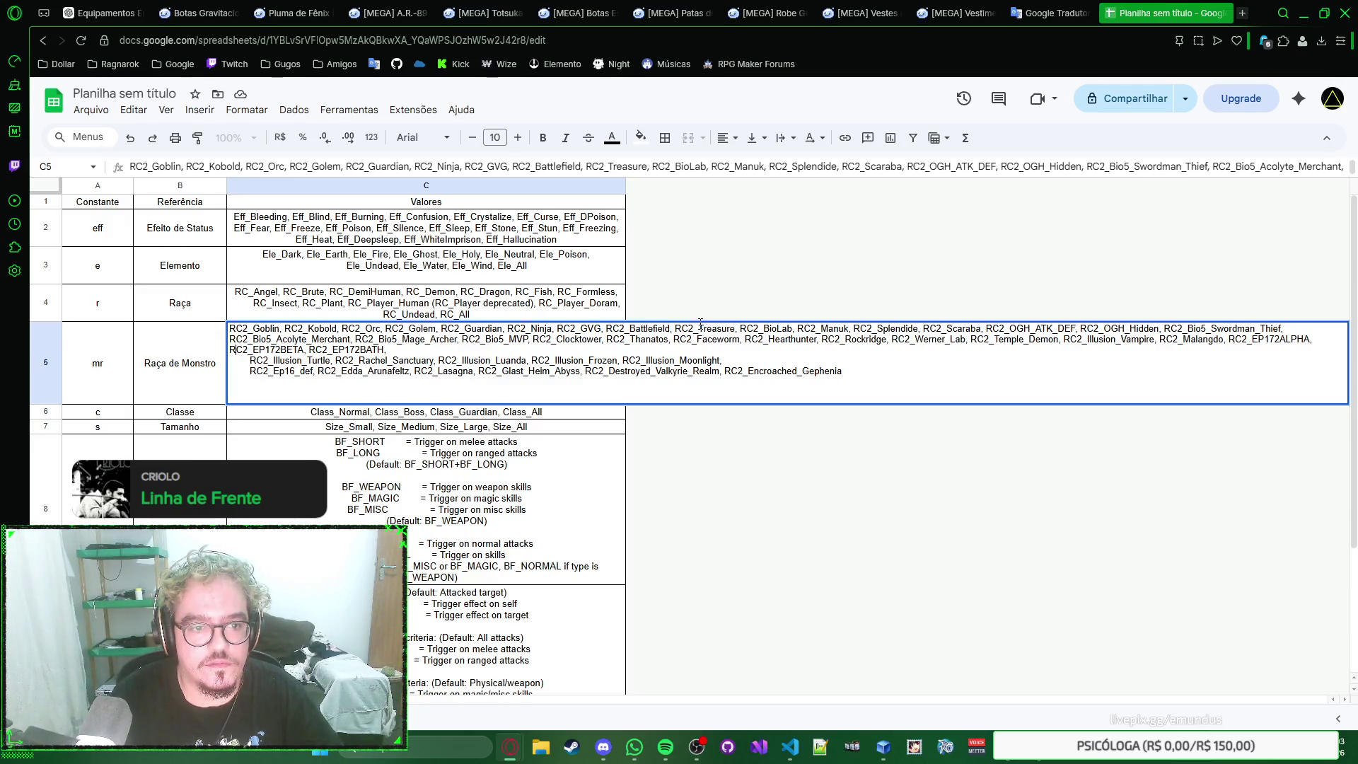
key(Down)
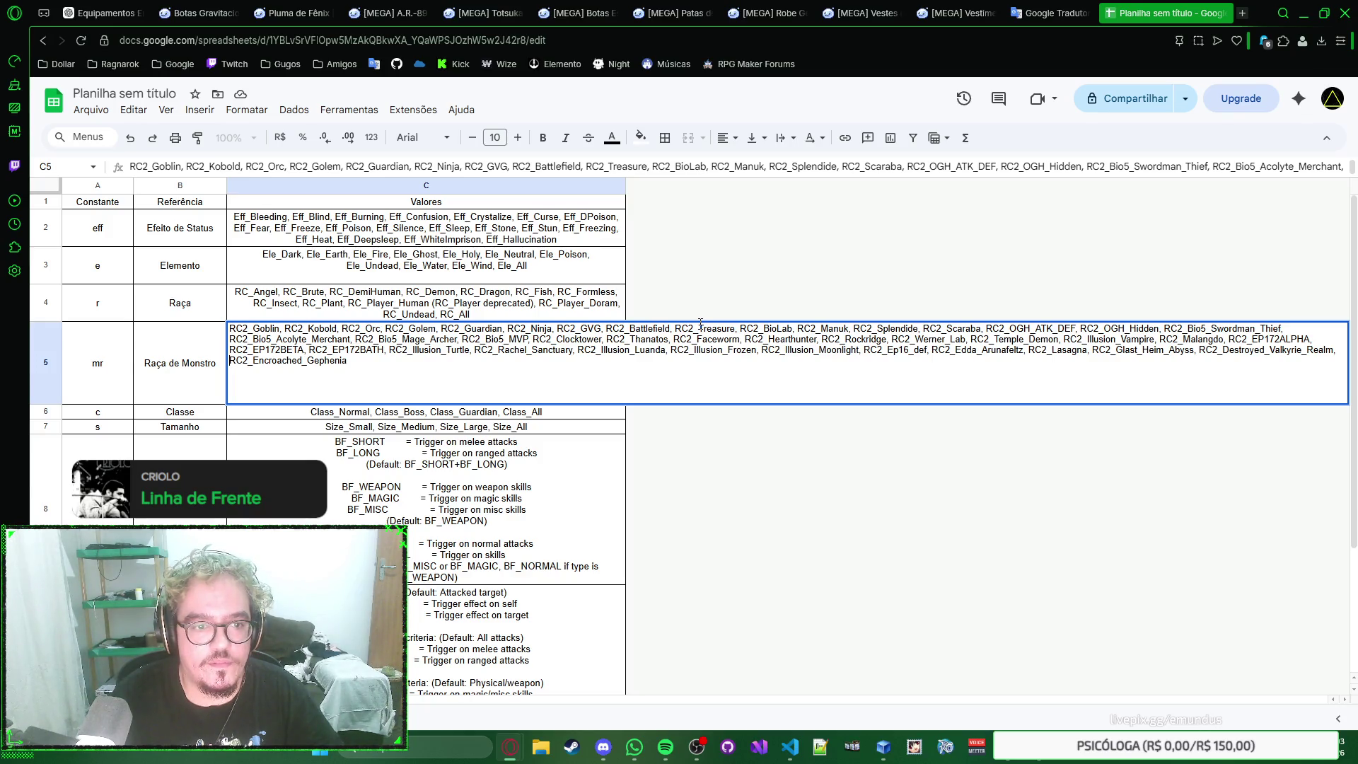
key(Left)
key(Return)
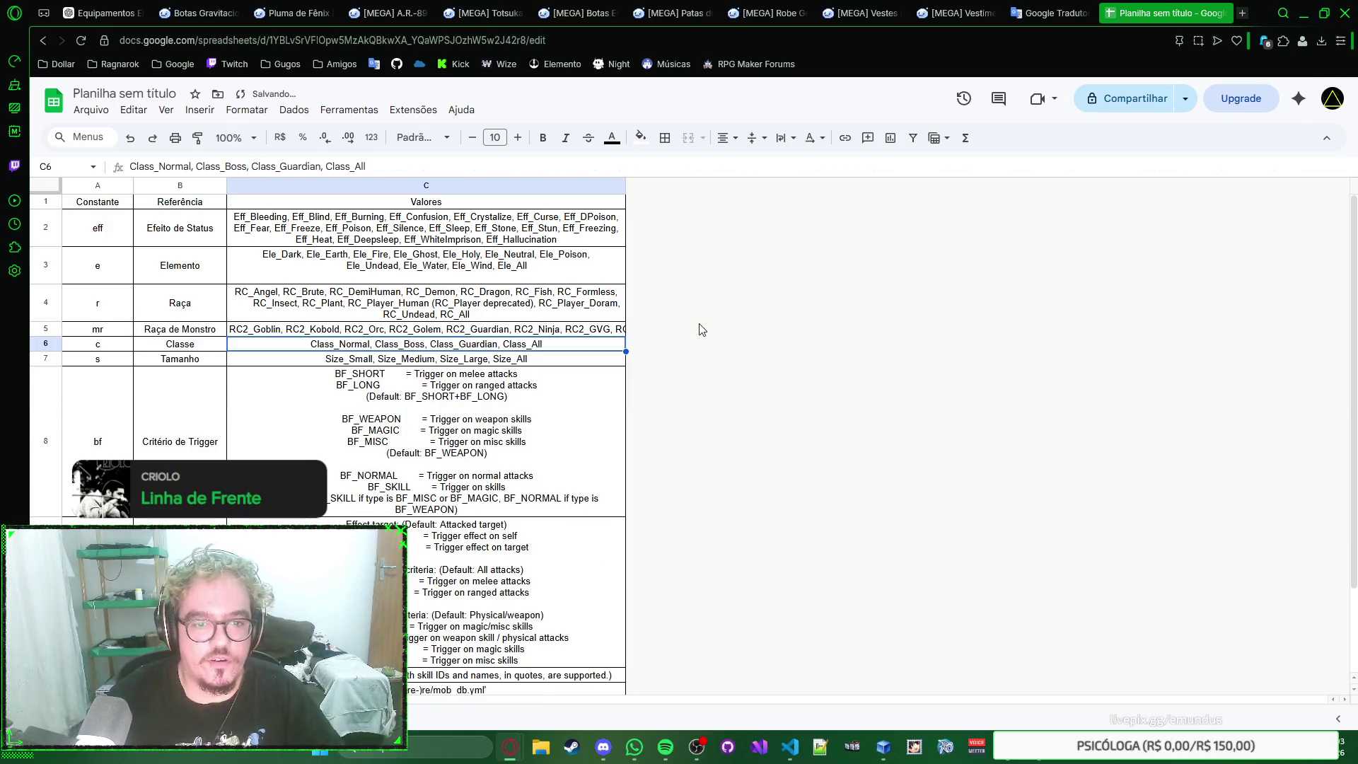
Step: Select the whole table and set Center alignment, Middle vertical alignment and Wrap text
click(577, 331)
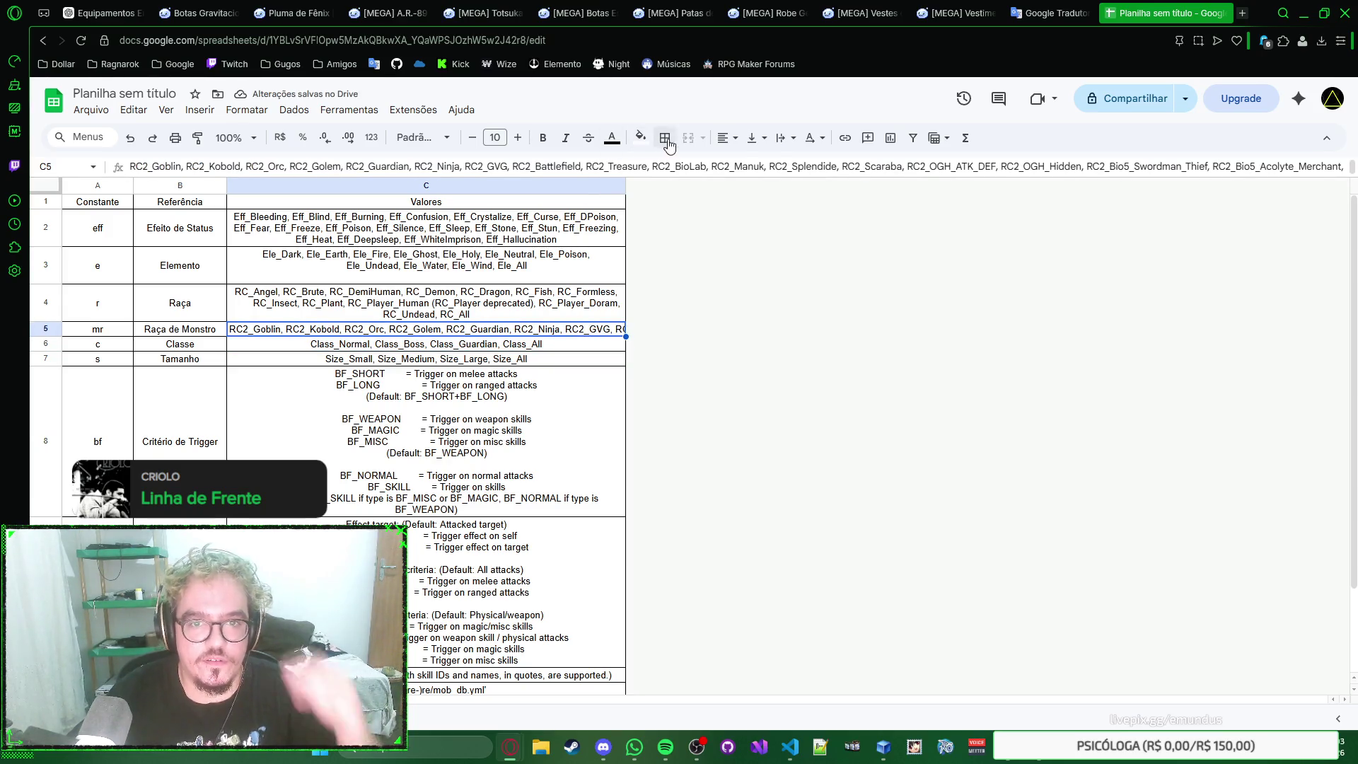
click(757, 144)
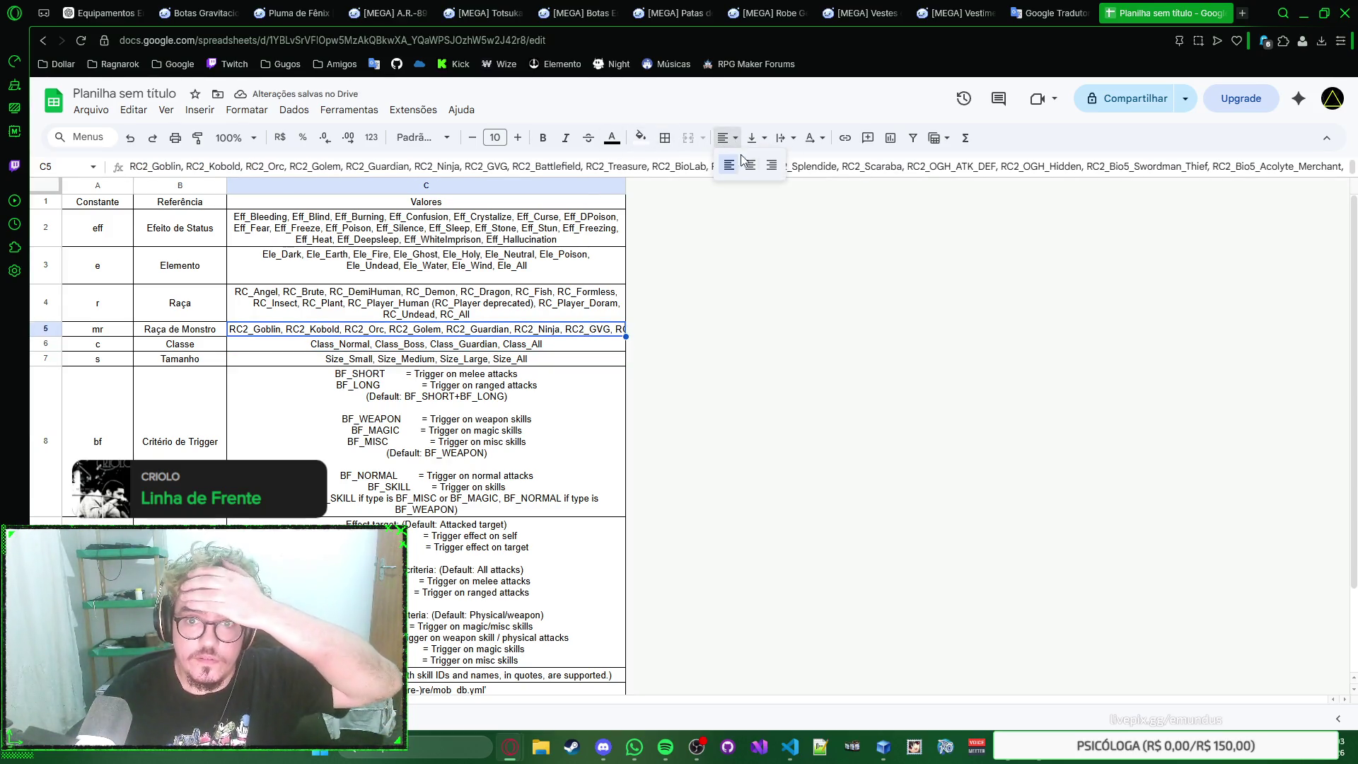
click(568, 279)
key(ctrl+a)
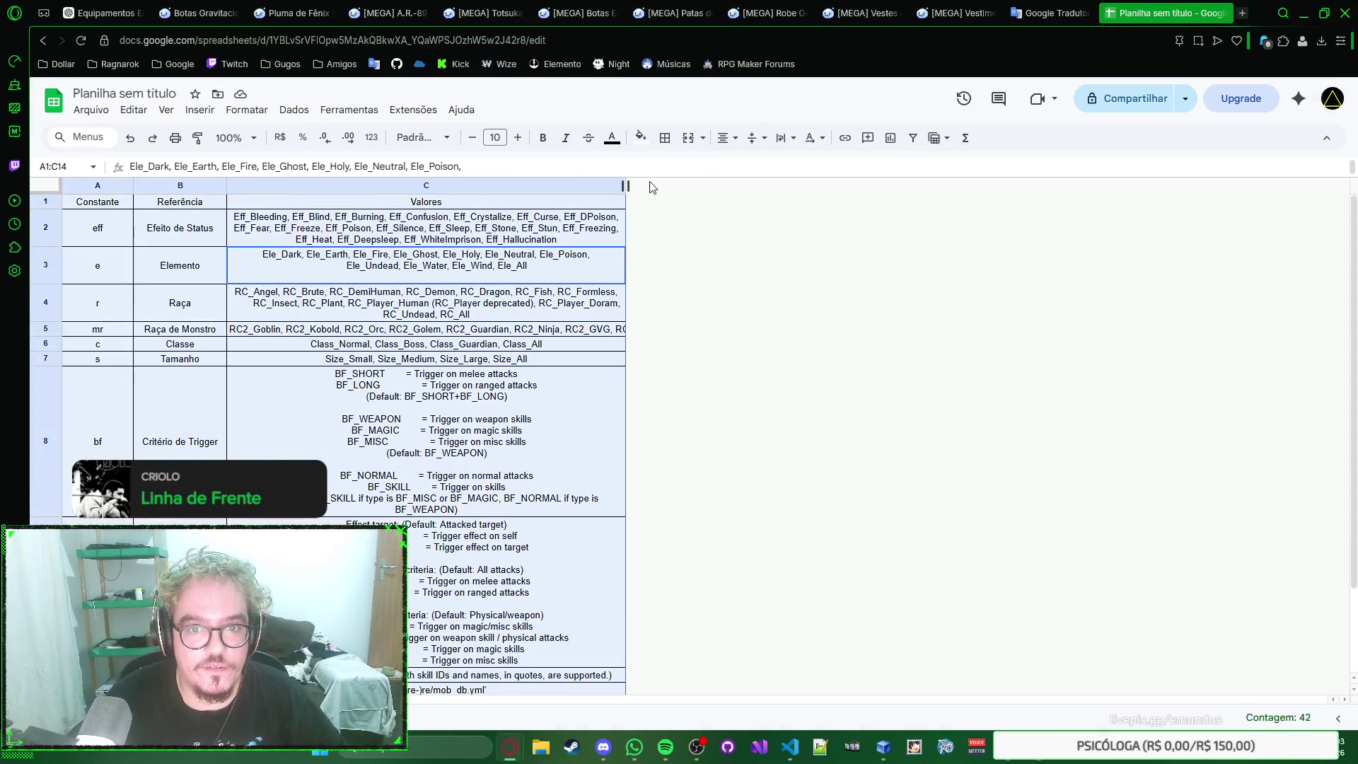
click(724, 138)
click(750, 168)
click(756, 138)
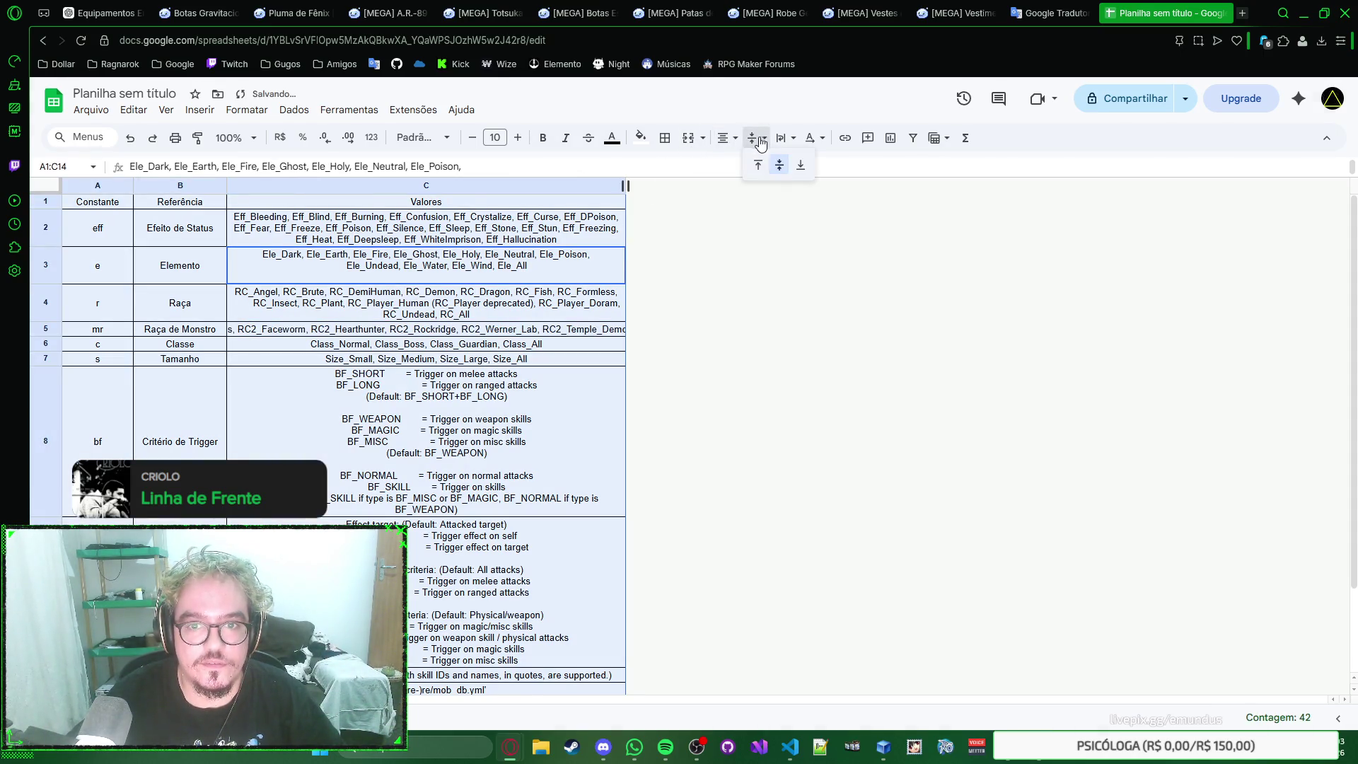
click(780, 169)
click(785, 138)
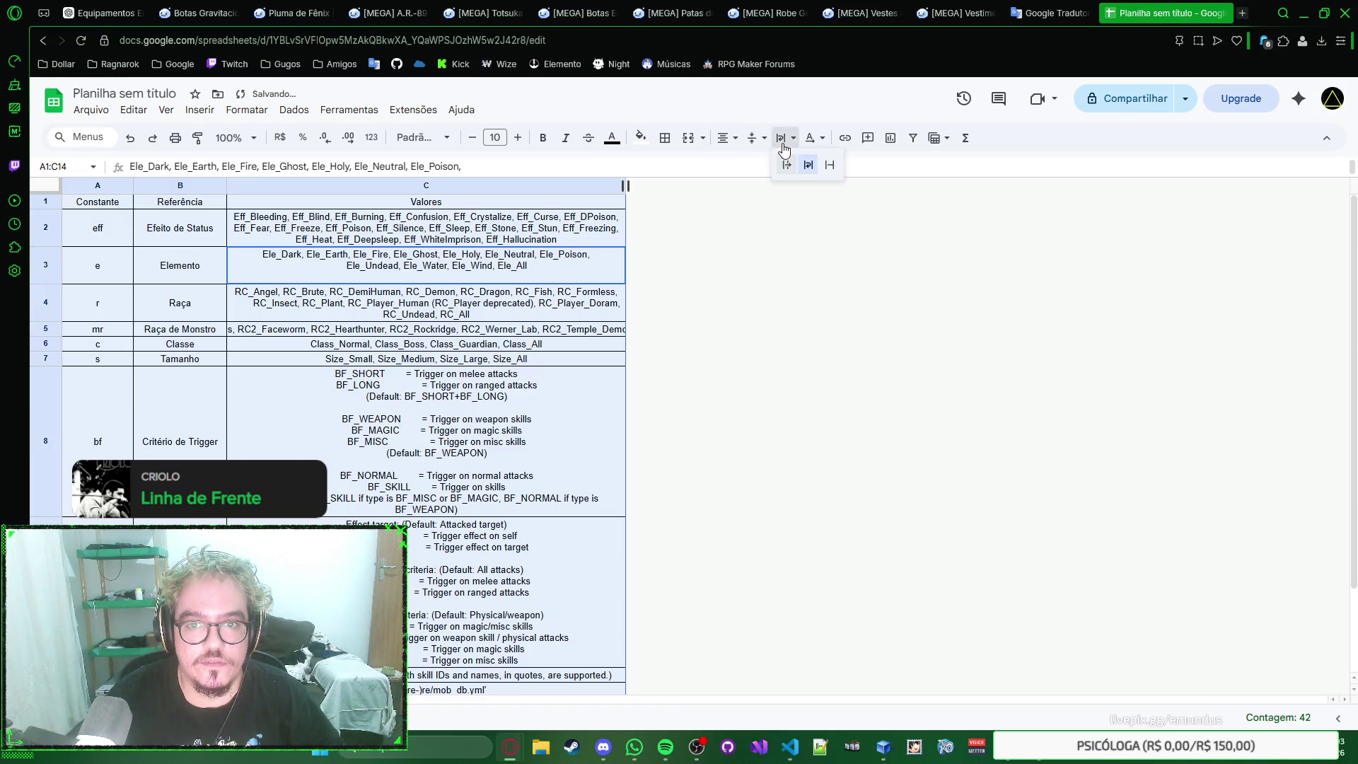
click(805, 167)
Step: Bring up the cell actions menu on C5 and then on C2
right_click(592, 364)
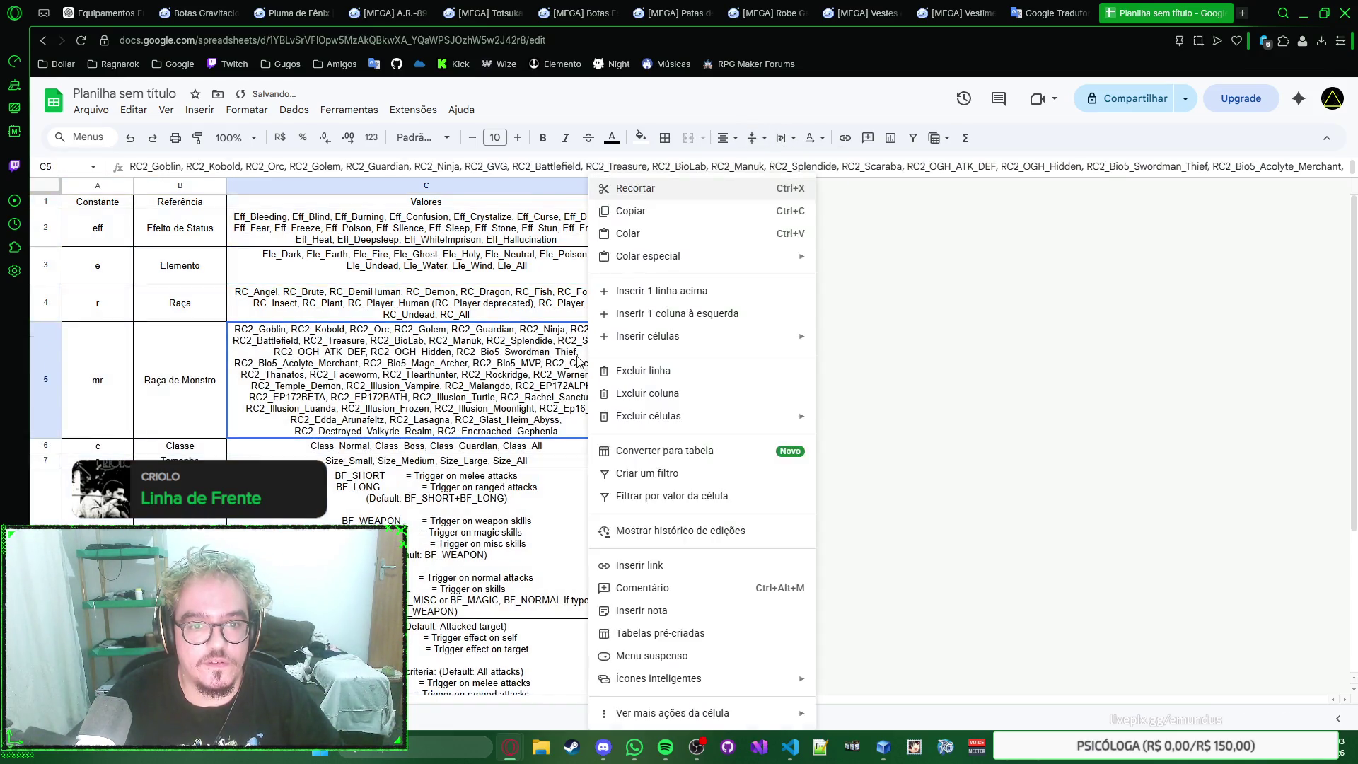
key(Escape)
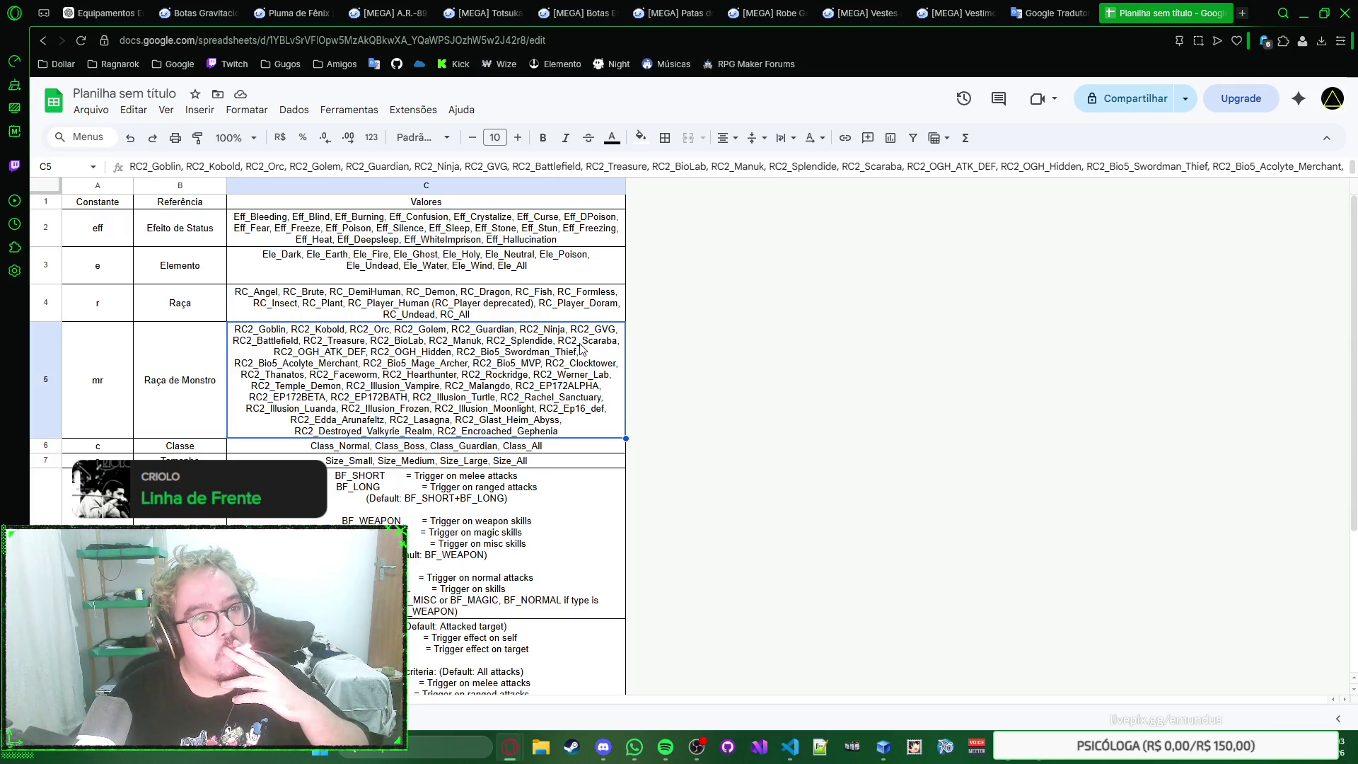
right_click(552, 229)
click(526, 229)
right_click(528, 230)
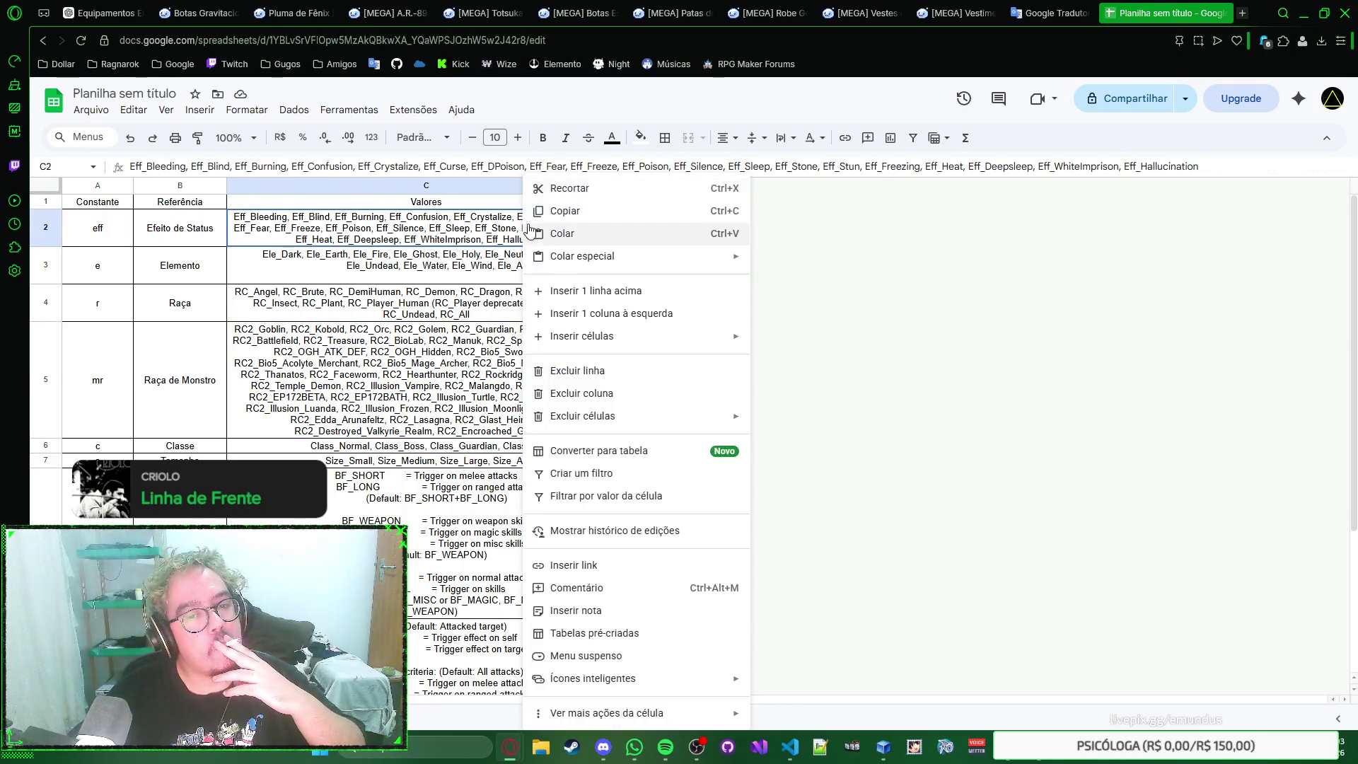
click(637, 656)
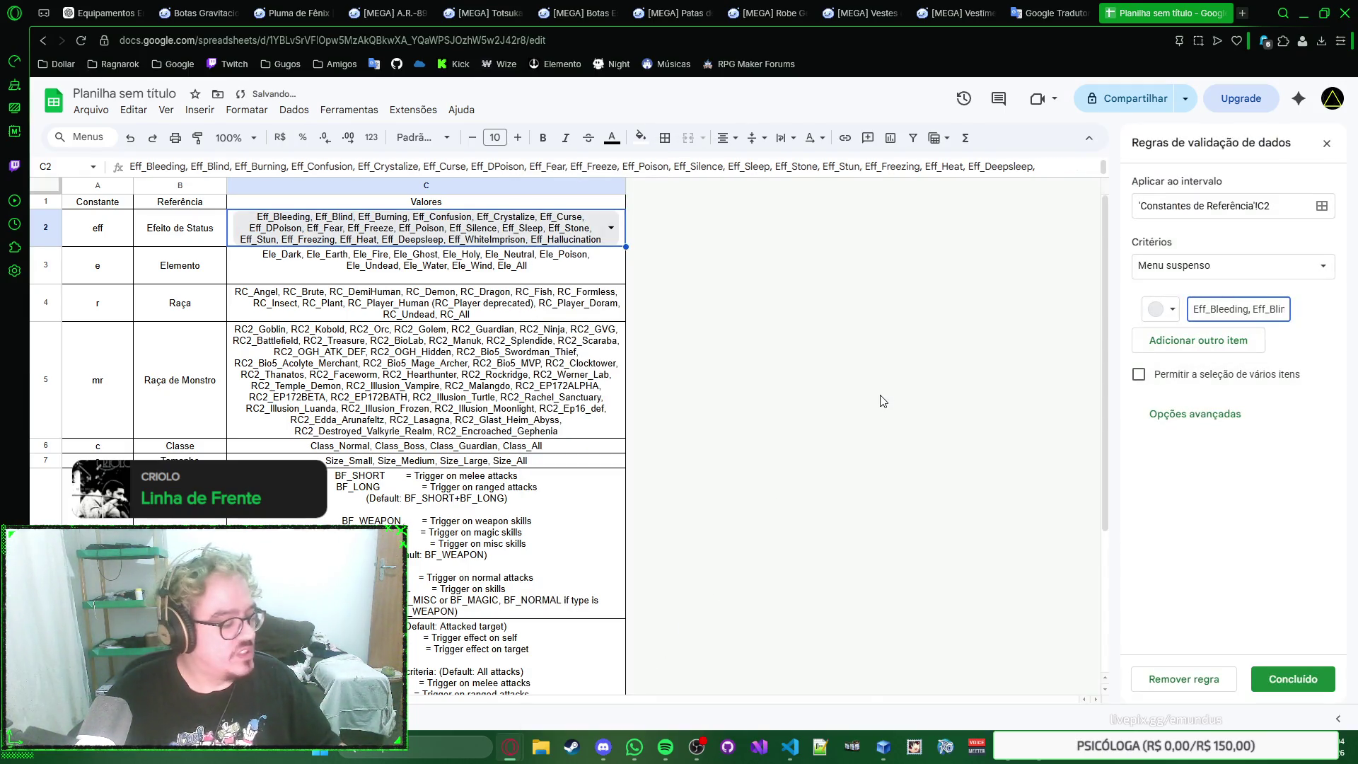
click(1303, 307)
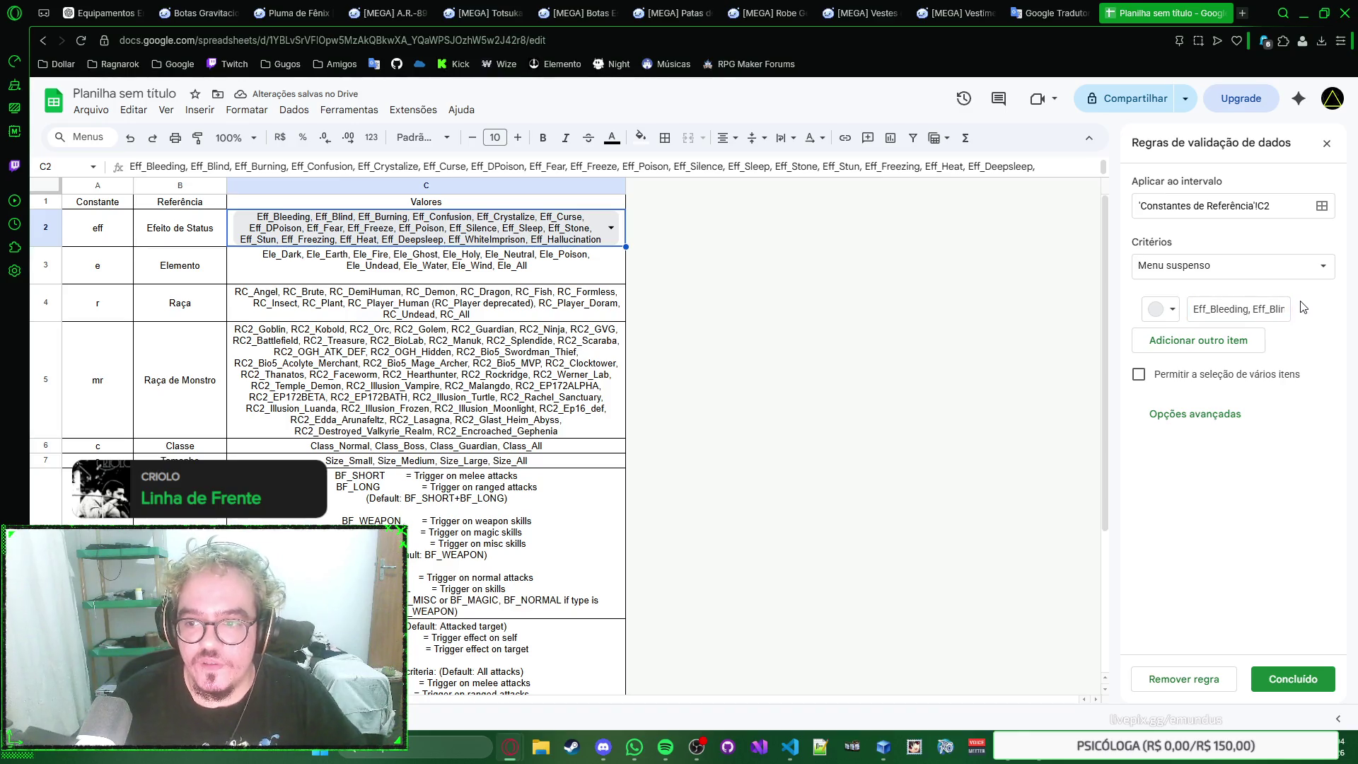
key(ctrl+z)
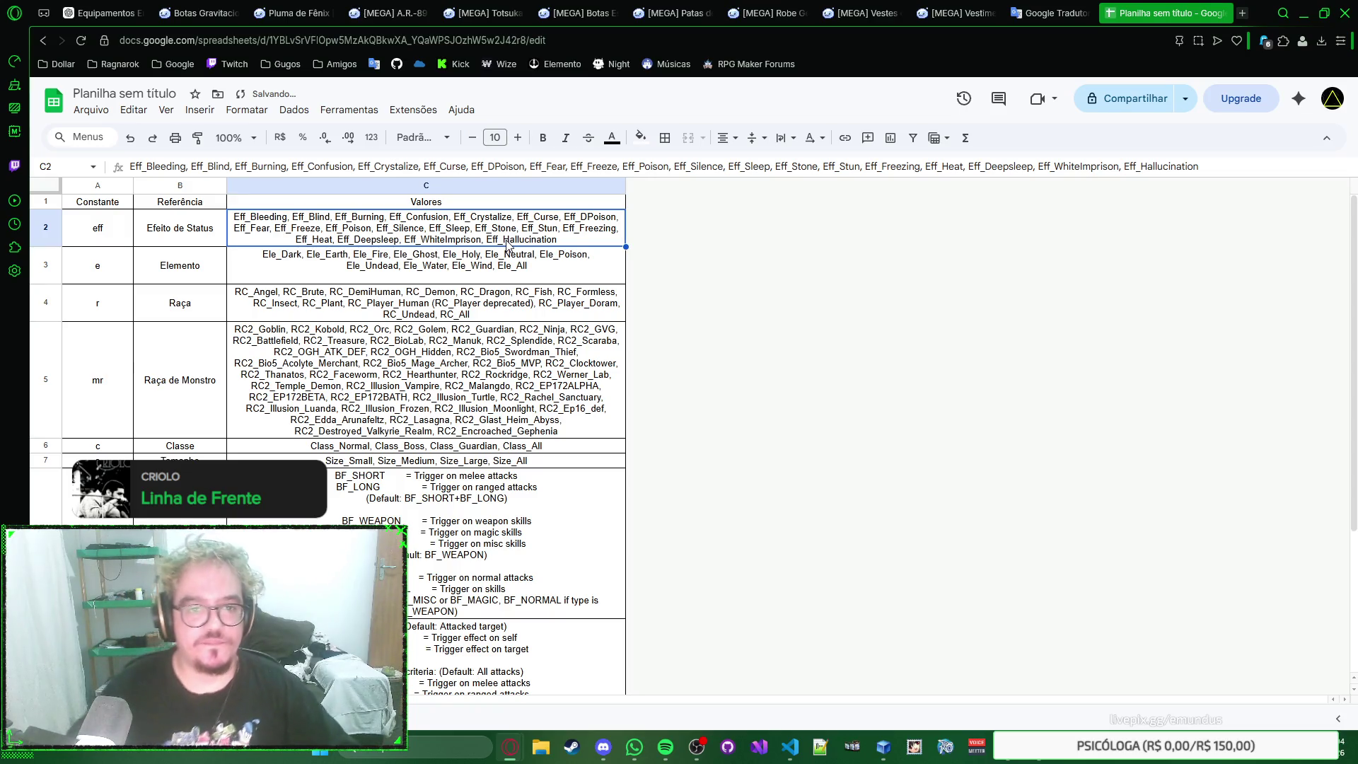
double_click(569, 242)
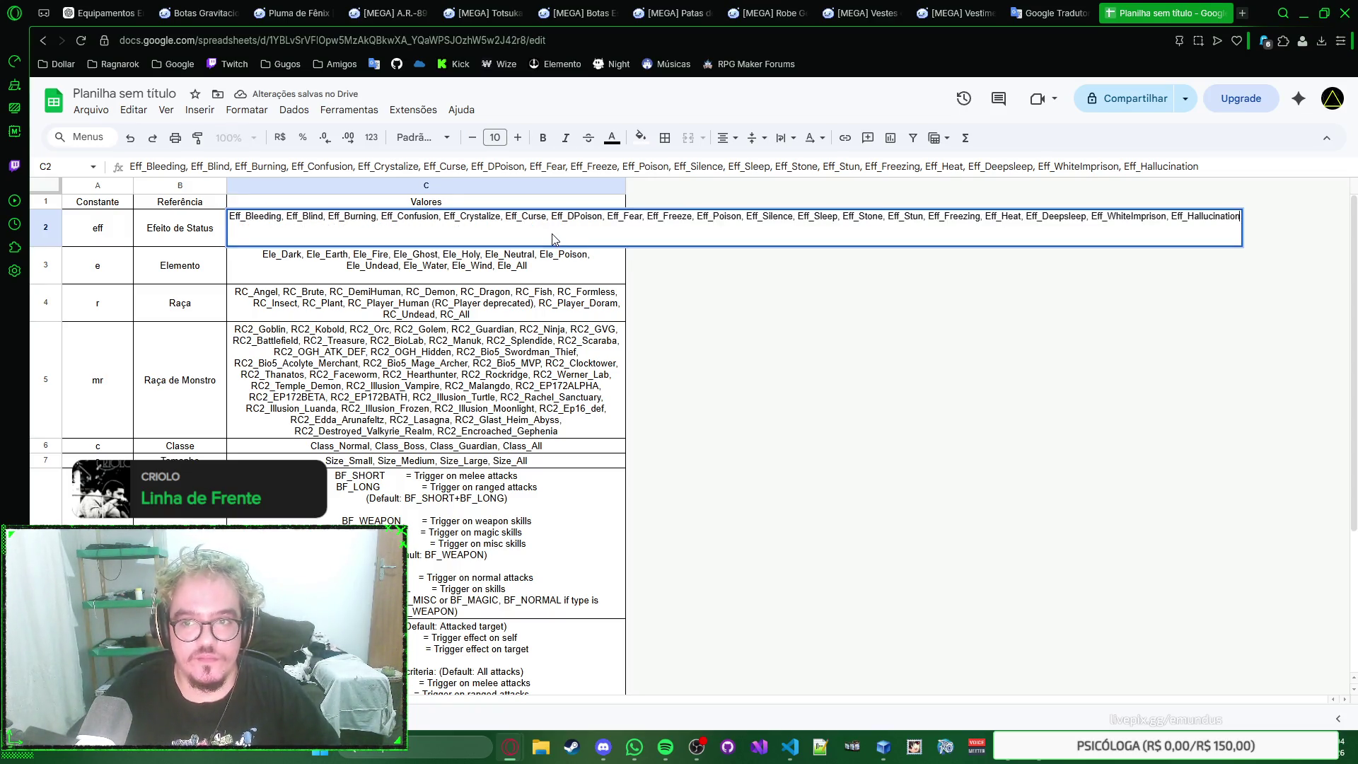
key(ctrl+a)
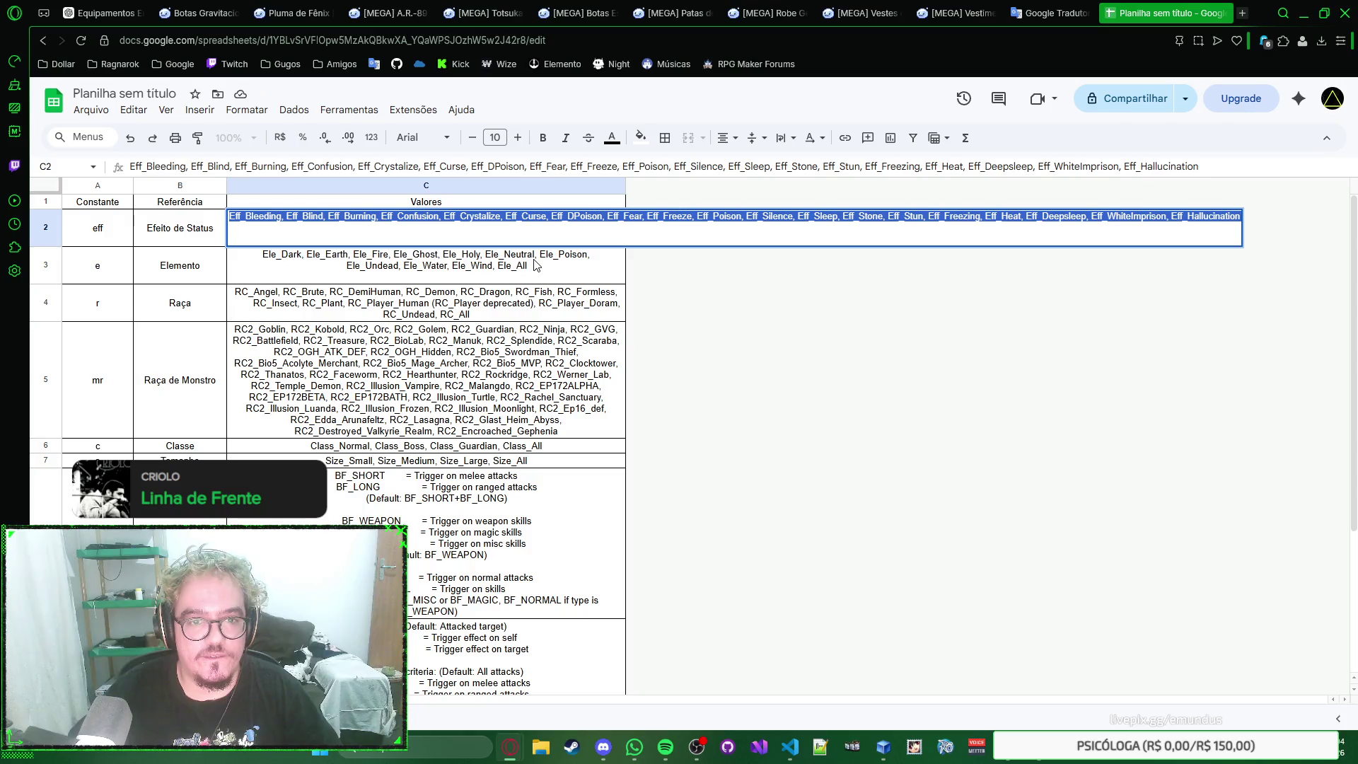
key(Return)
click(547, 240)
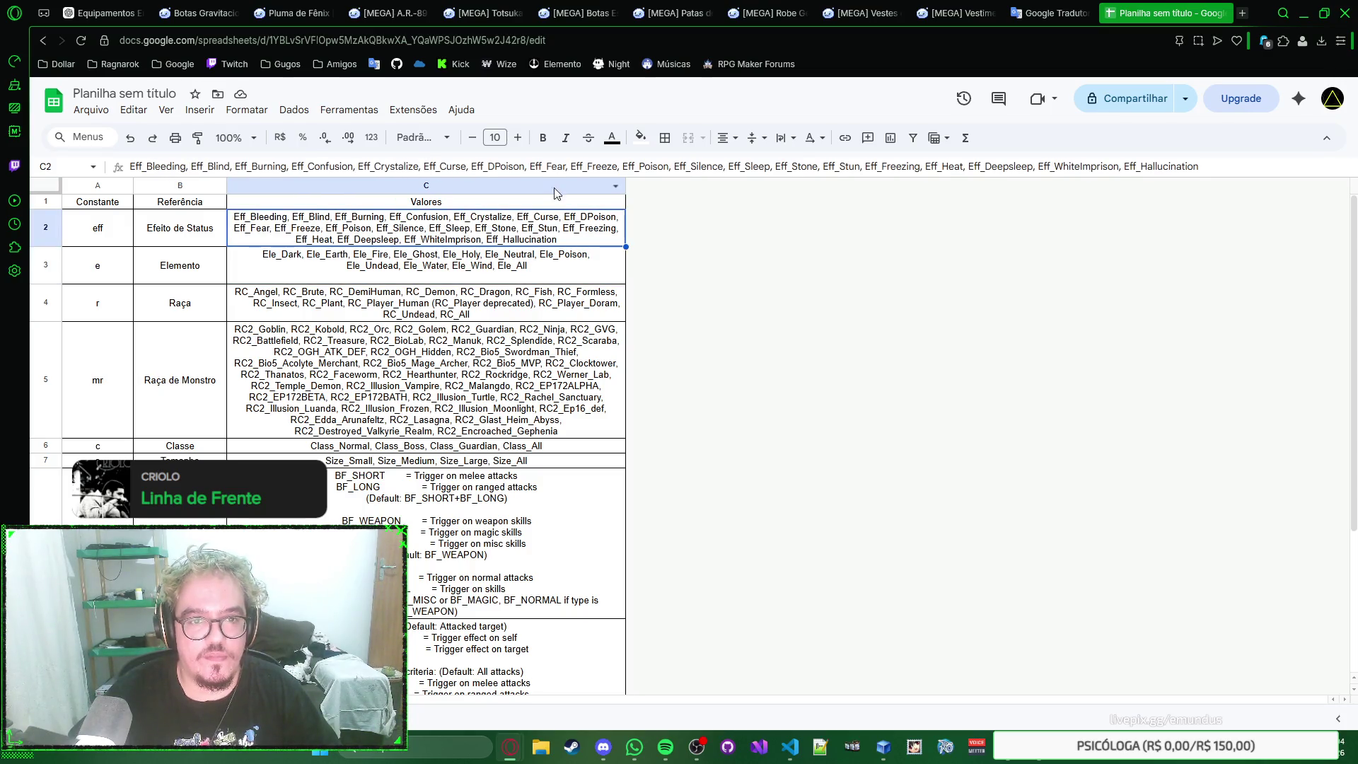
right_click(513, 218)
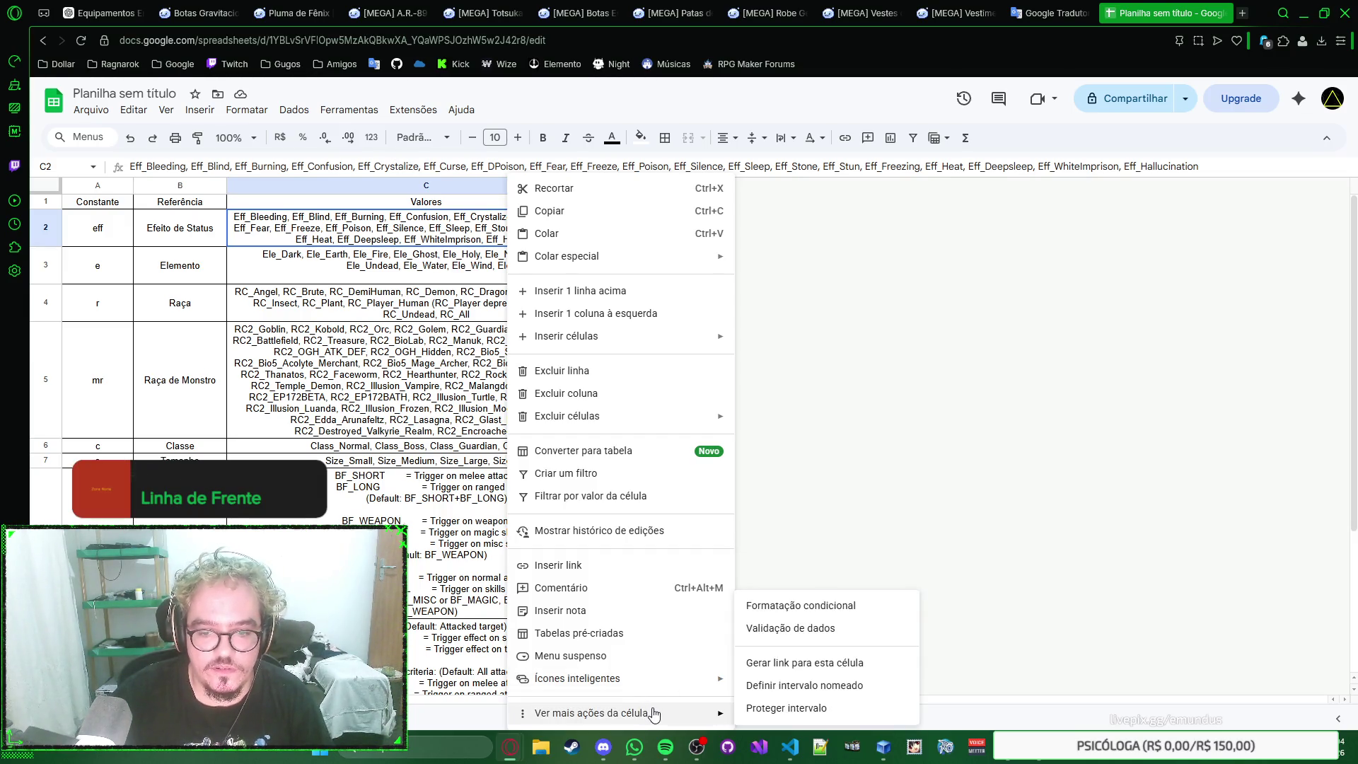
mouse_move(591, 713)
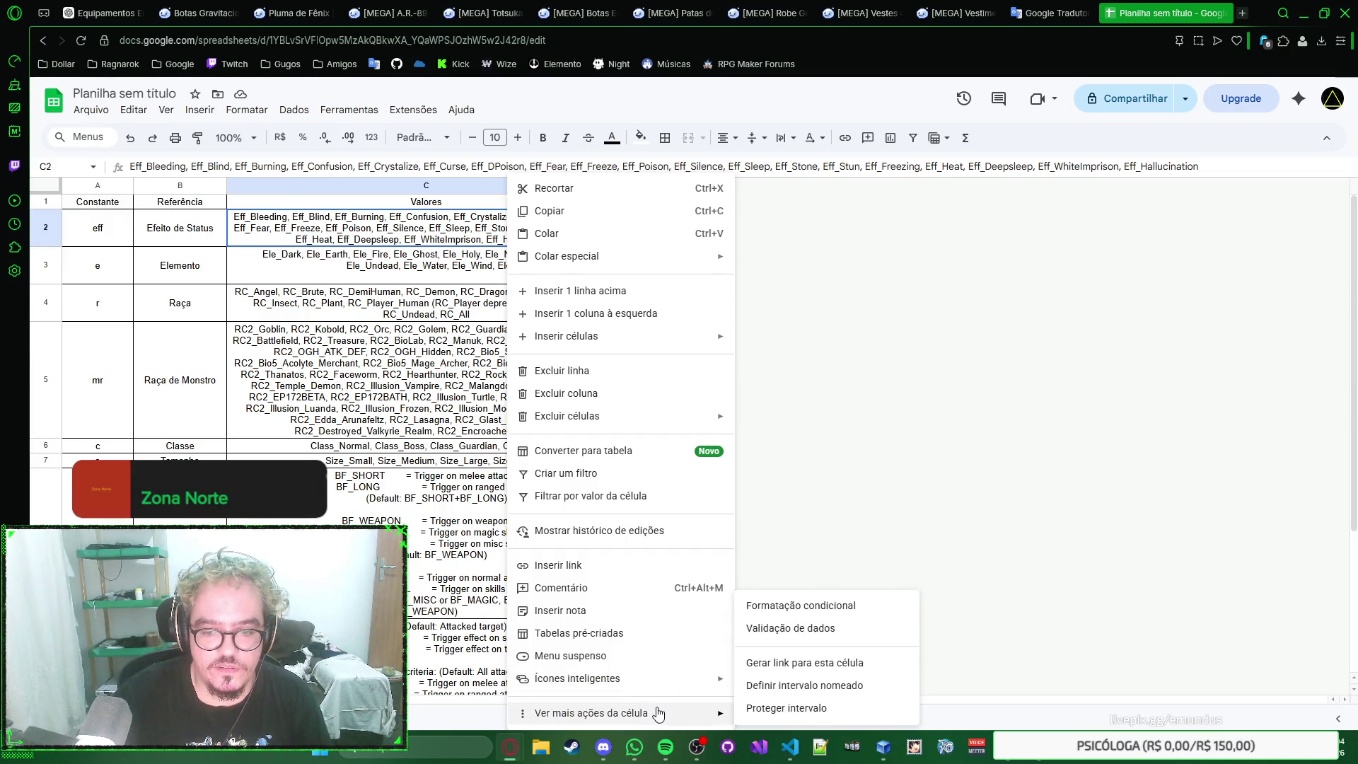
click(790, 686)
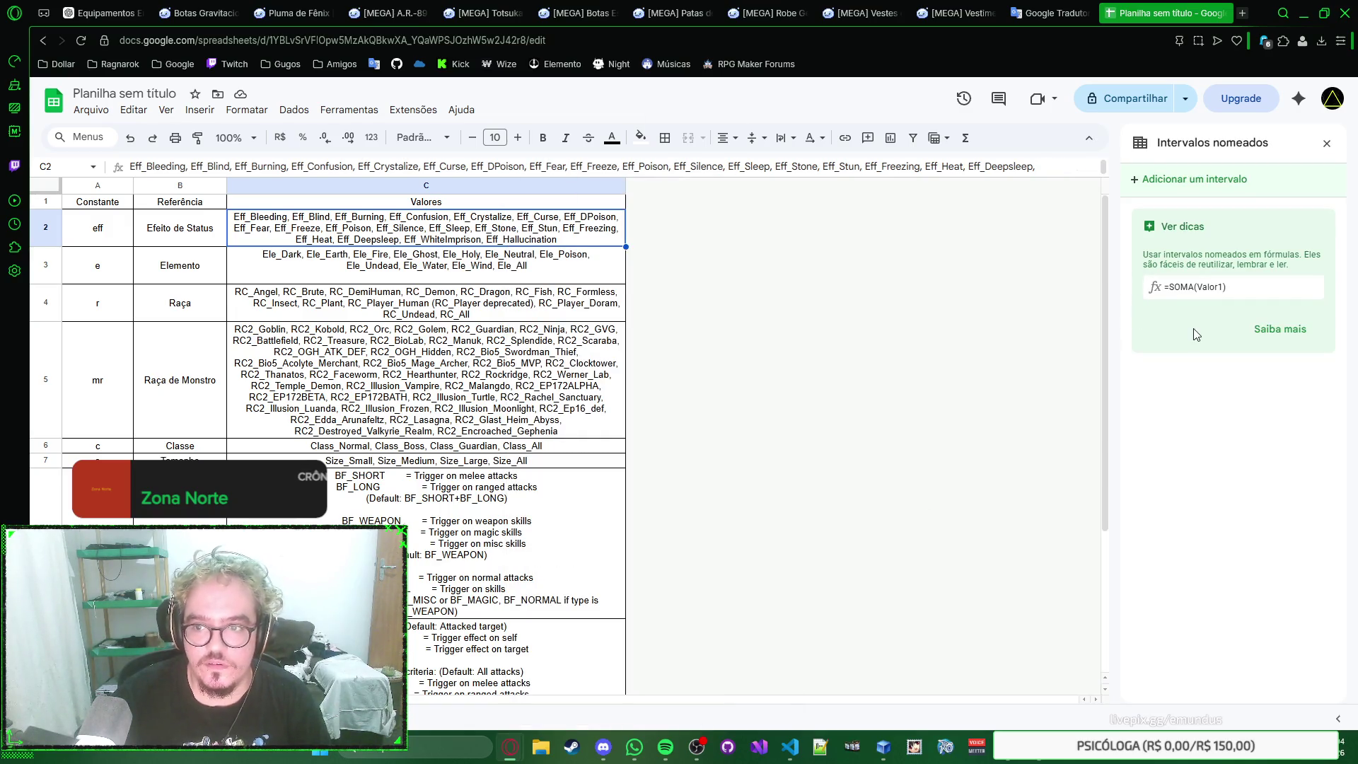
click(1327, 143)
key(Down)
click(481, 237)
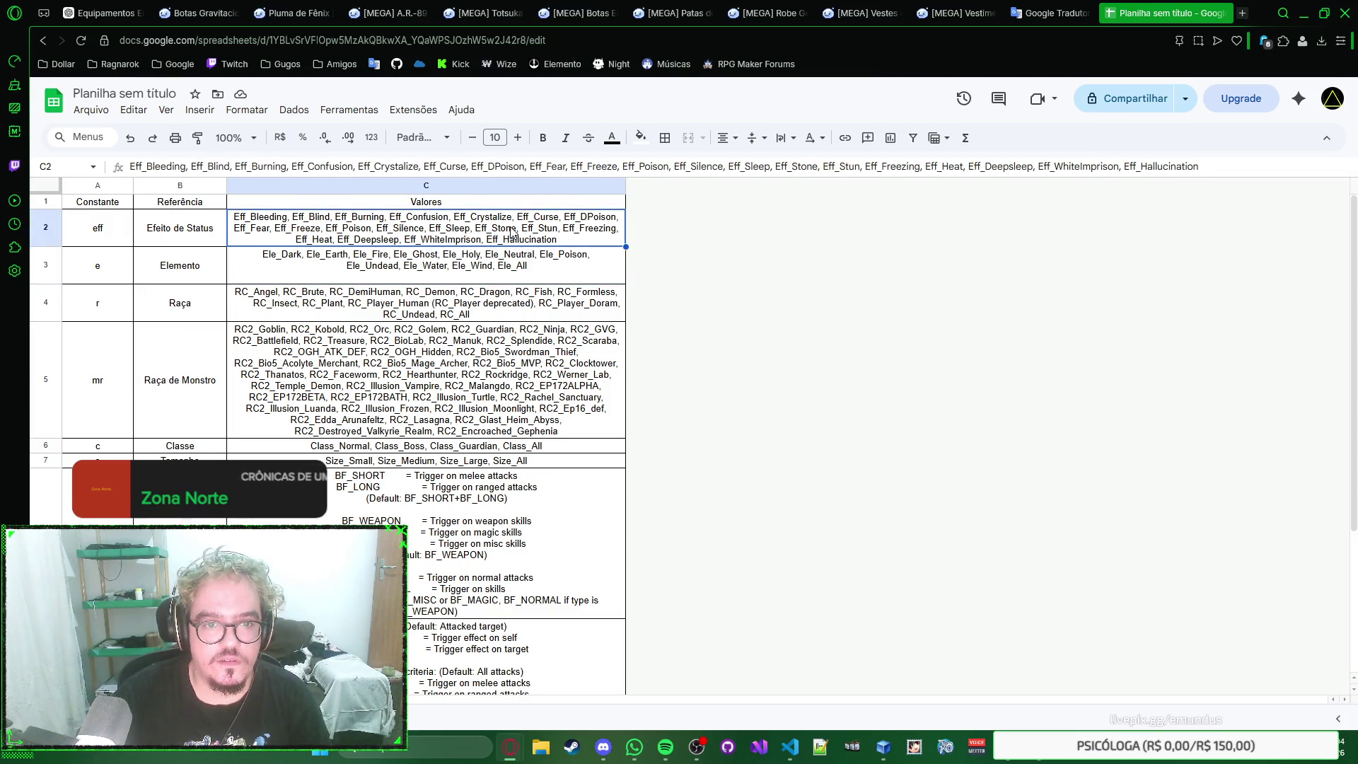
triple_click(505, 170)
click(468, 265)
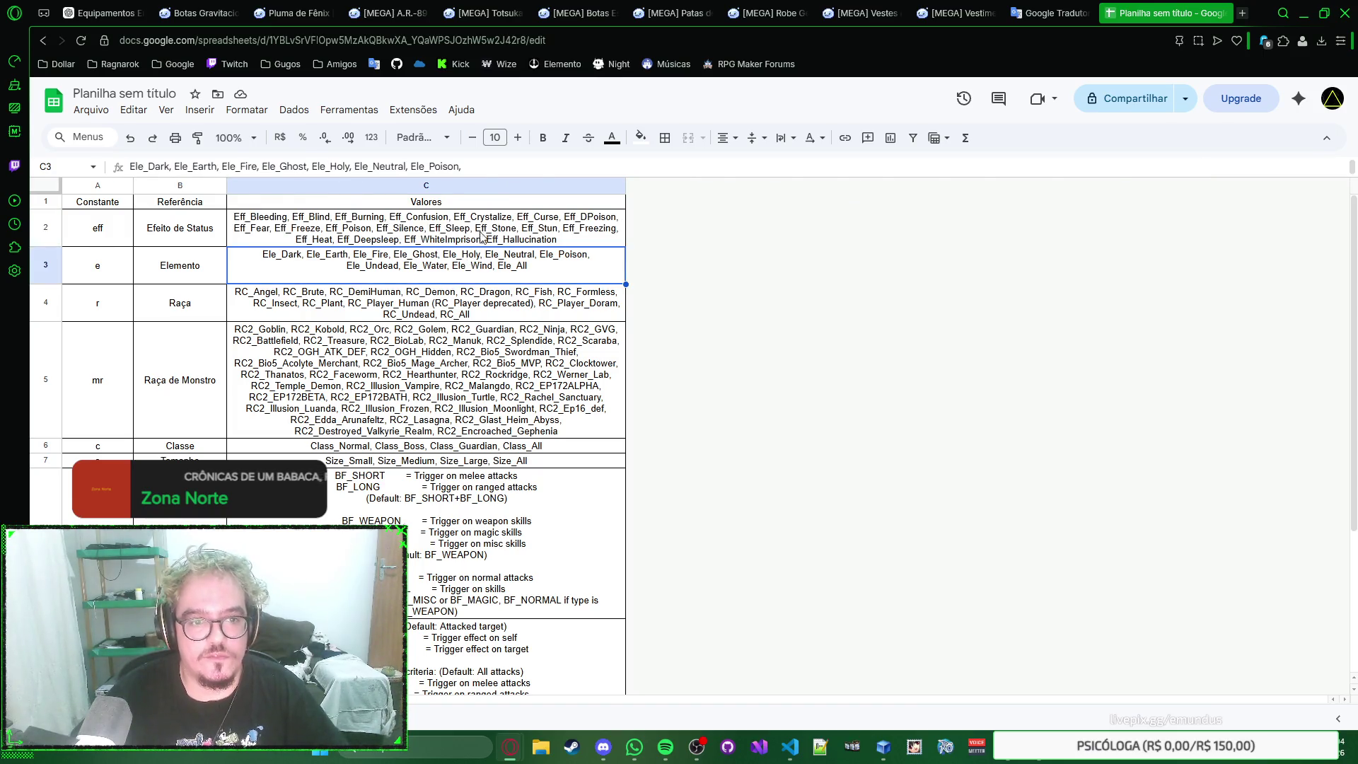
click(480, 236)
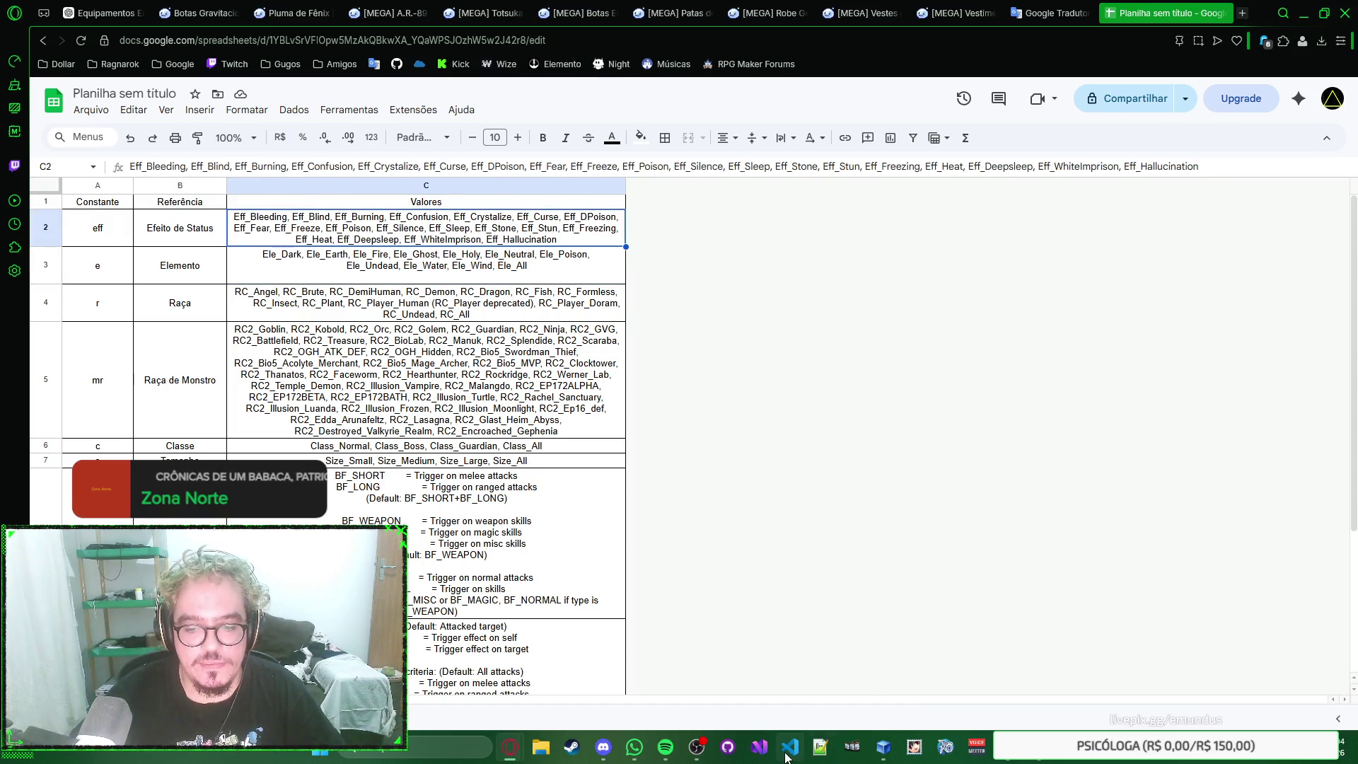
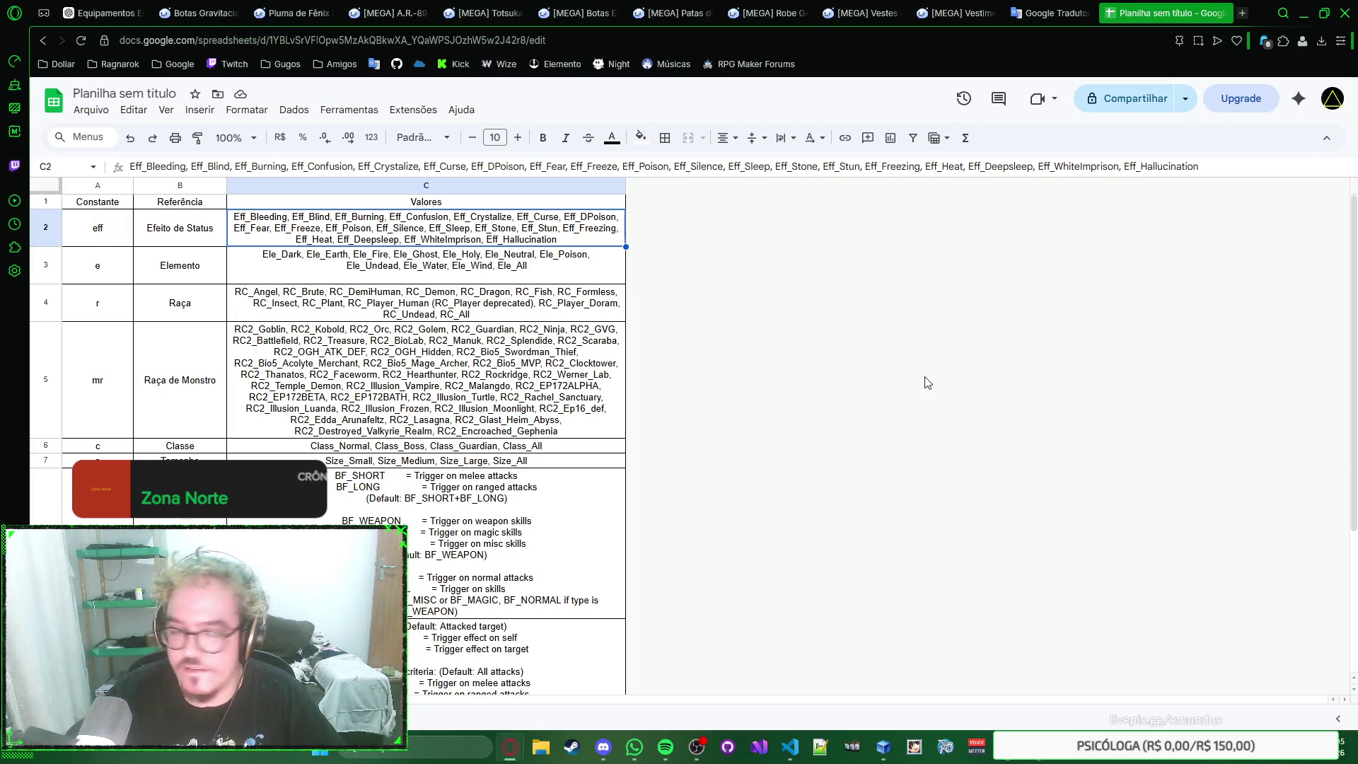
Step: Try splitting the C2 status-effect list one per line and making it a dropdown, then undo it
click(498, 266)
click(439, 237)
key(Return)
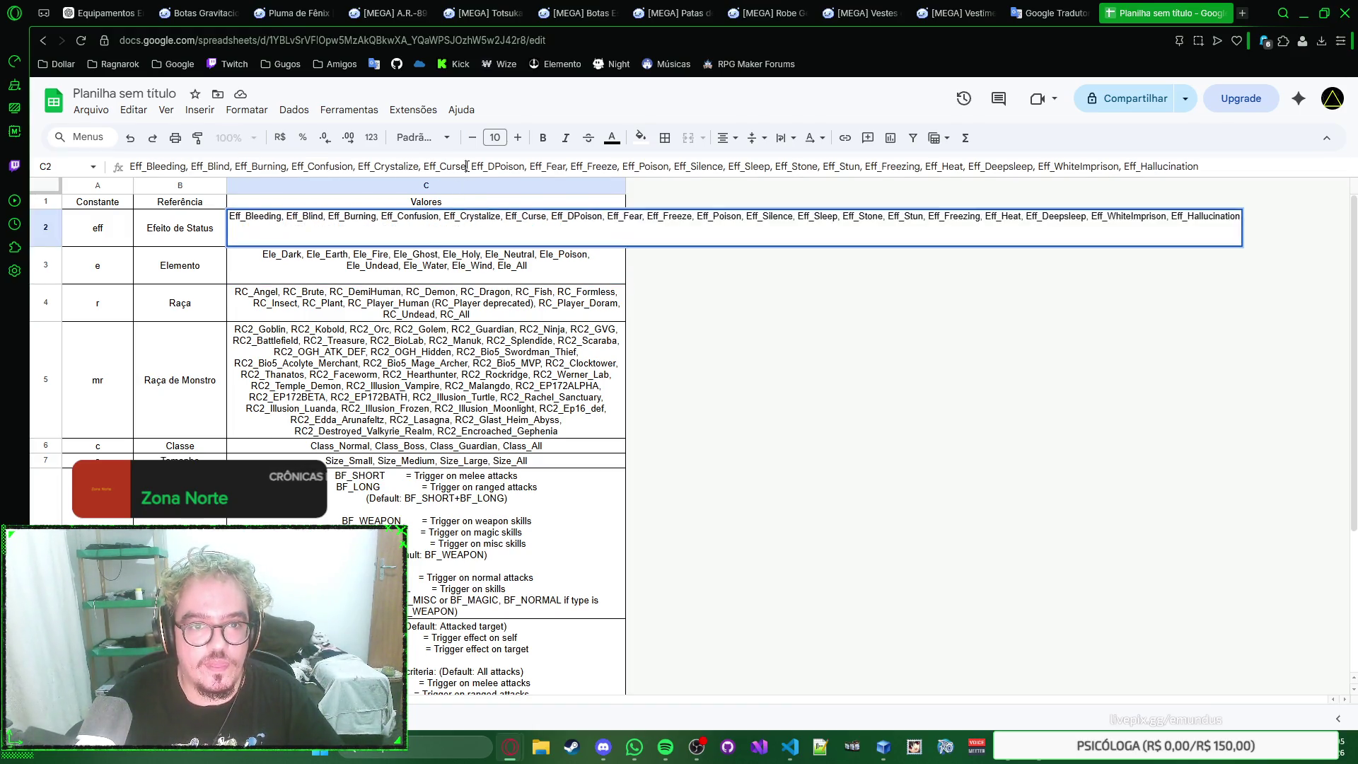
text(Eff_Bleeding Eff_Blind Eff_Burning Eff_Confusion Eff_Crystalize Eff_Curse Eff_DPoison Eff_Fear Eff_Freeze Eff_Poison Eff_Silence Eff_Sleep Eff_Stone Eff_Stun Eff_Freezing Eff_Heat Eff_Deepsleep Eff_WhiteImprison Eff_Hallucination)
key(Return)
click(467, 305)
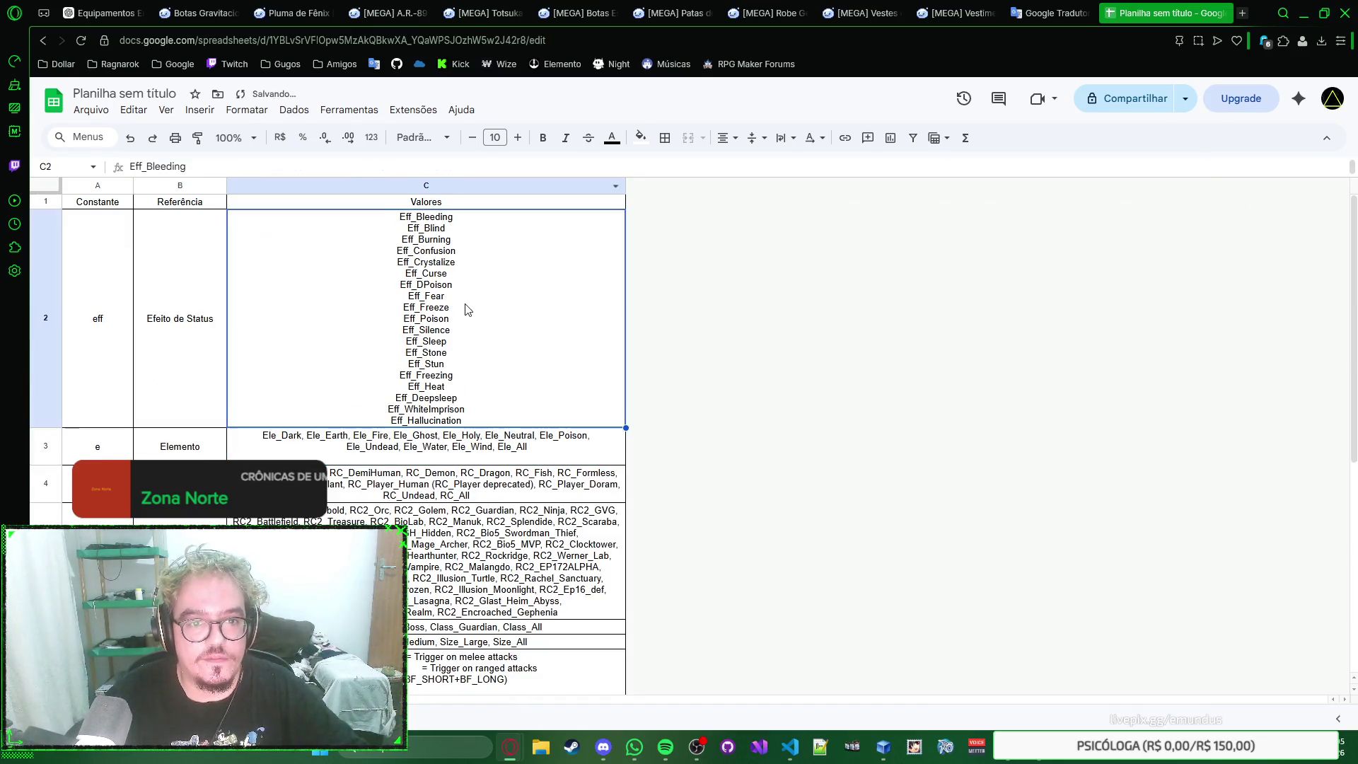
right_click(467, 310)
click(527, 656)
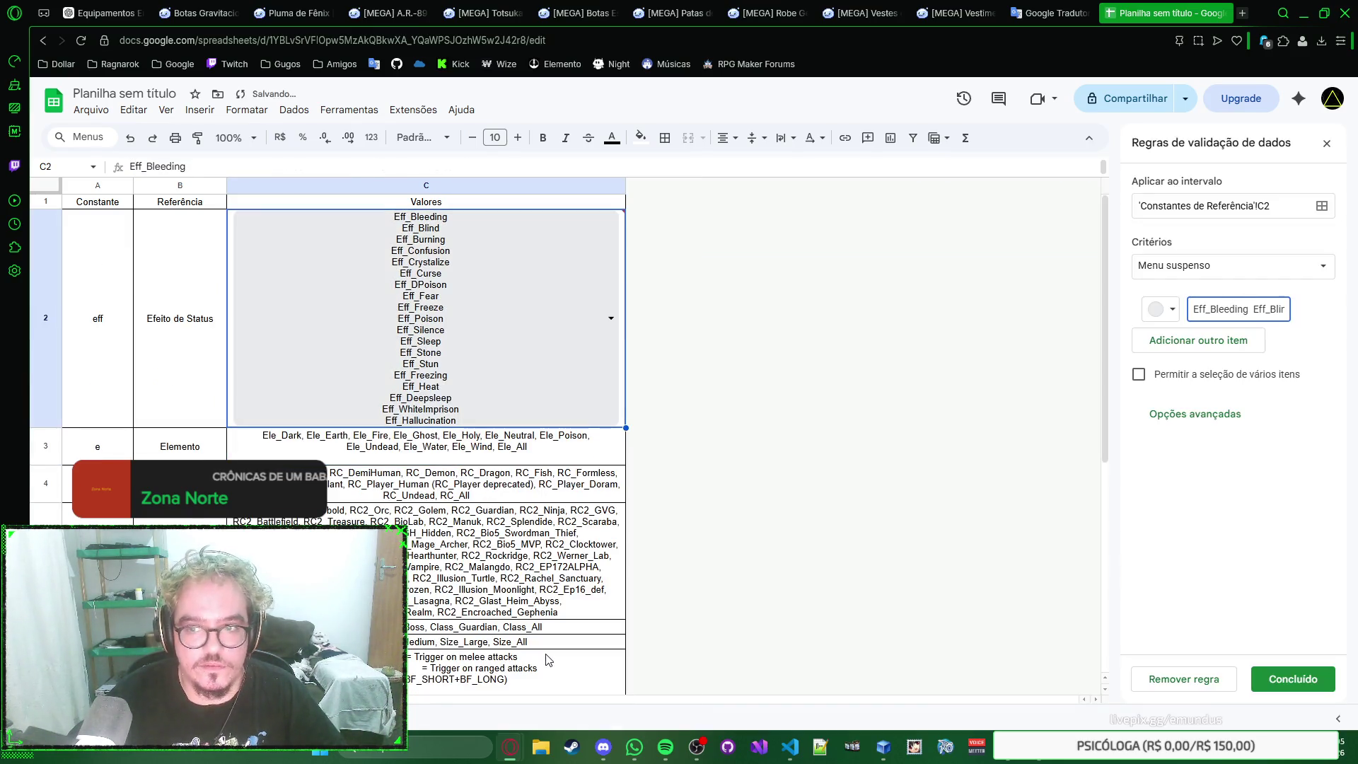
key(Escape)
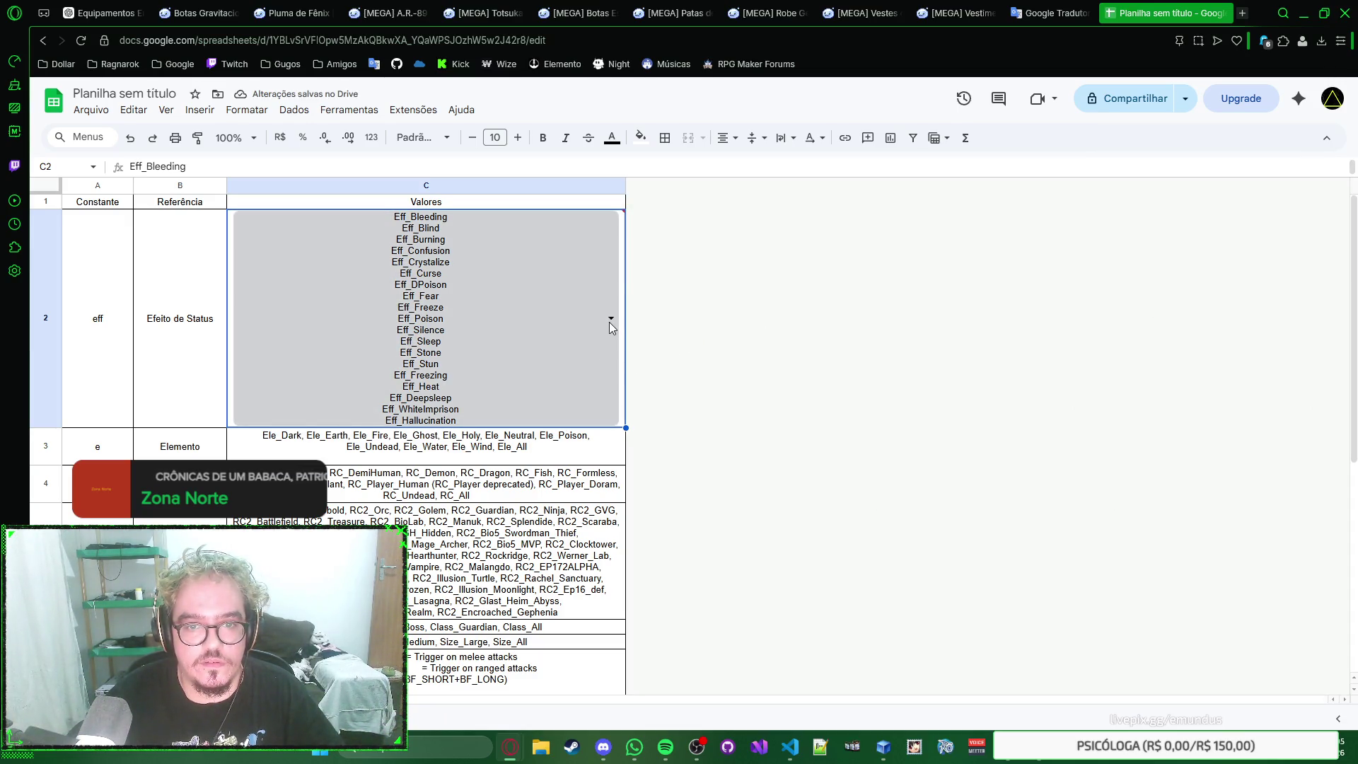
key(ctrl+z)
key(ctrl+z)
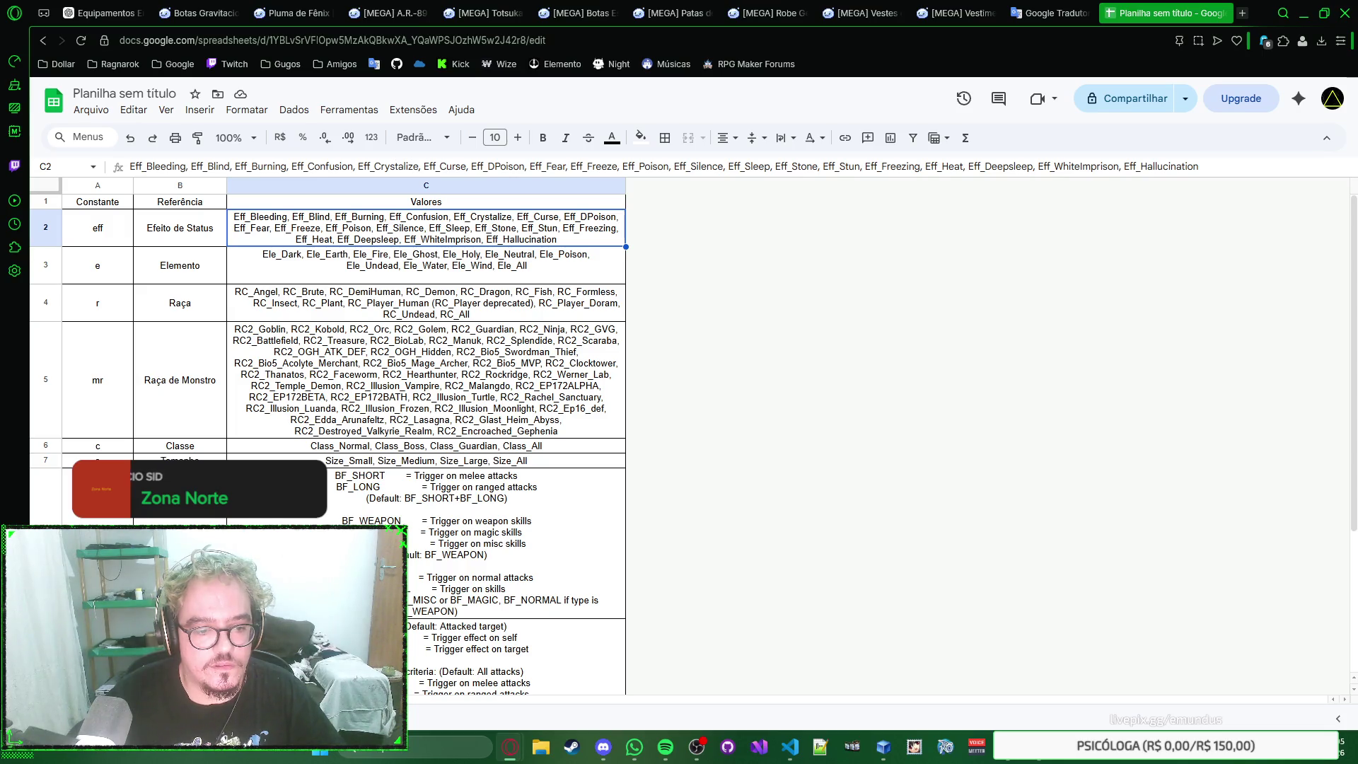
Step: Add a new blank sheet and start an Efeitos de Status heading on it
right_click(170, 722)
key(Escape)
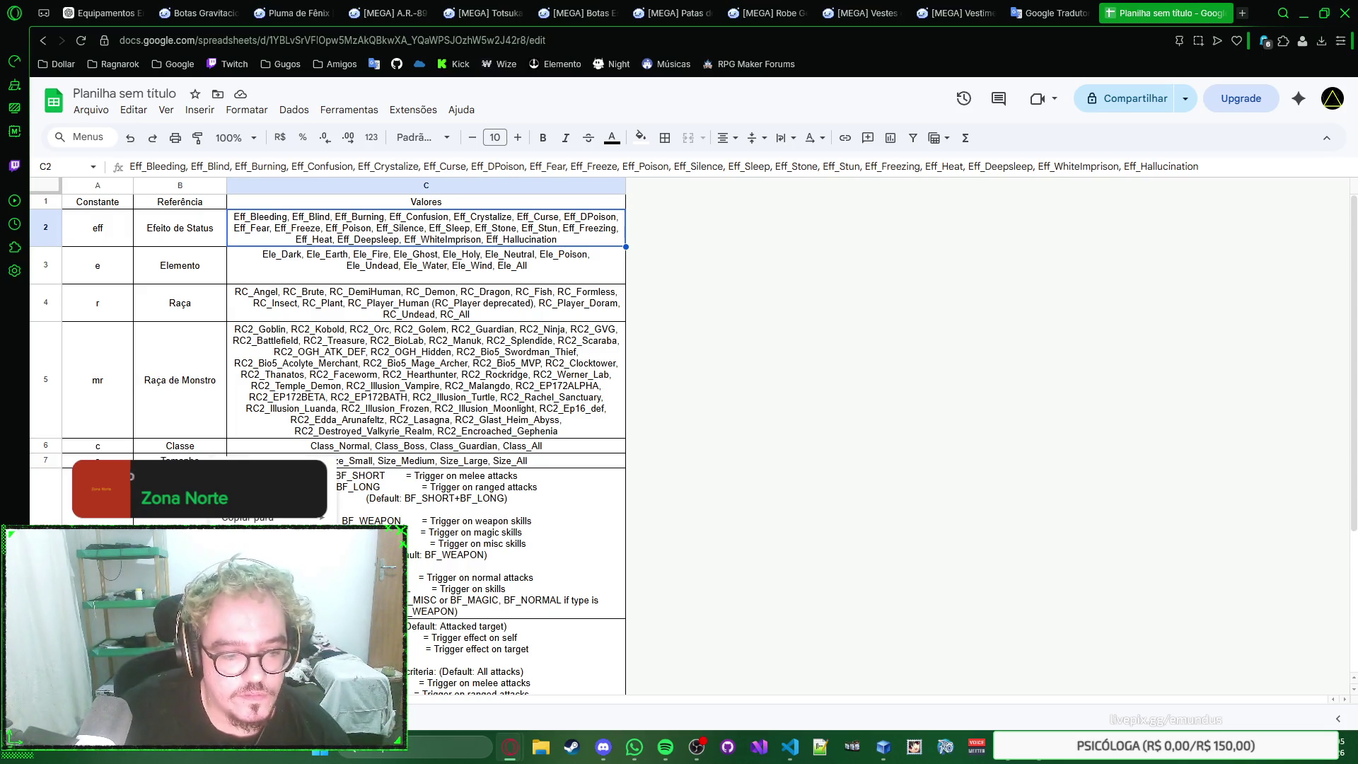
click(47, 718)
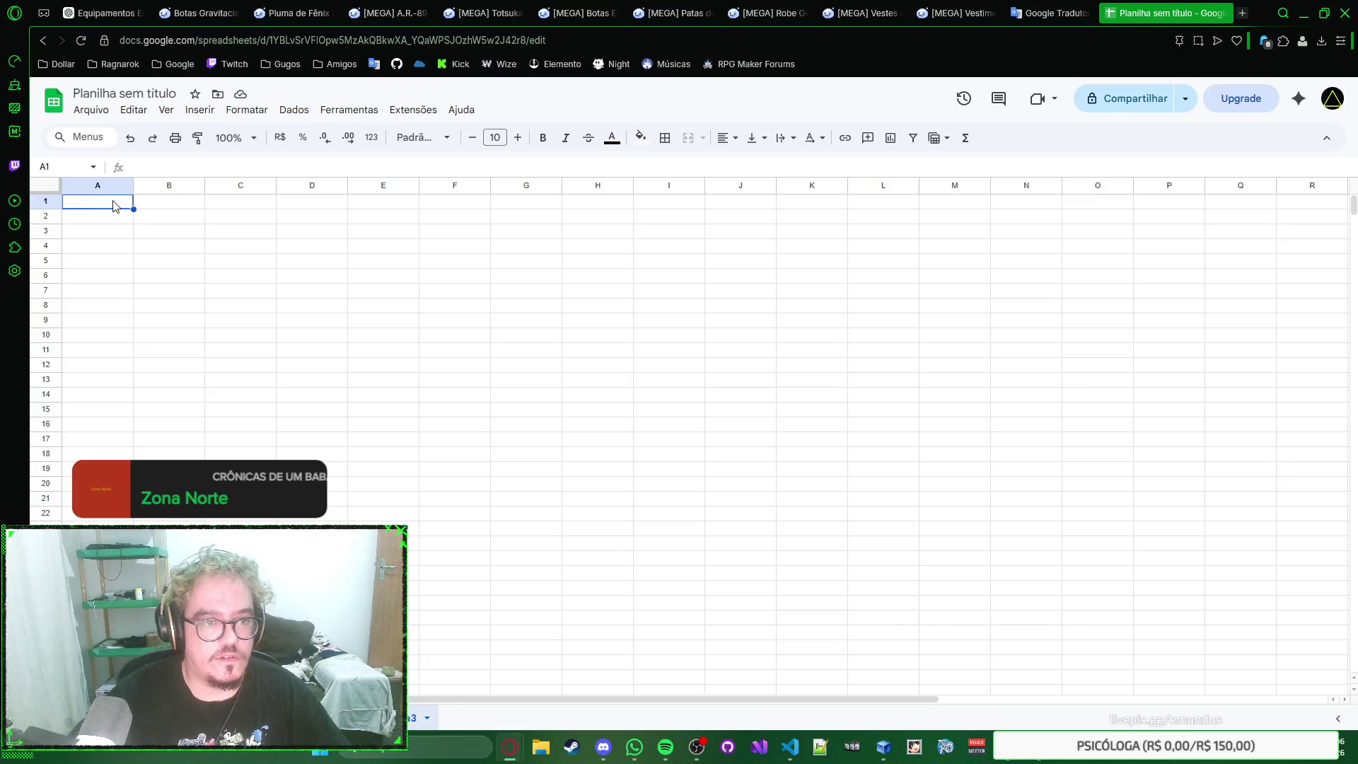
text(Efeitos de Statu)
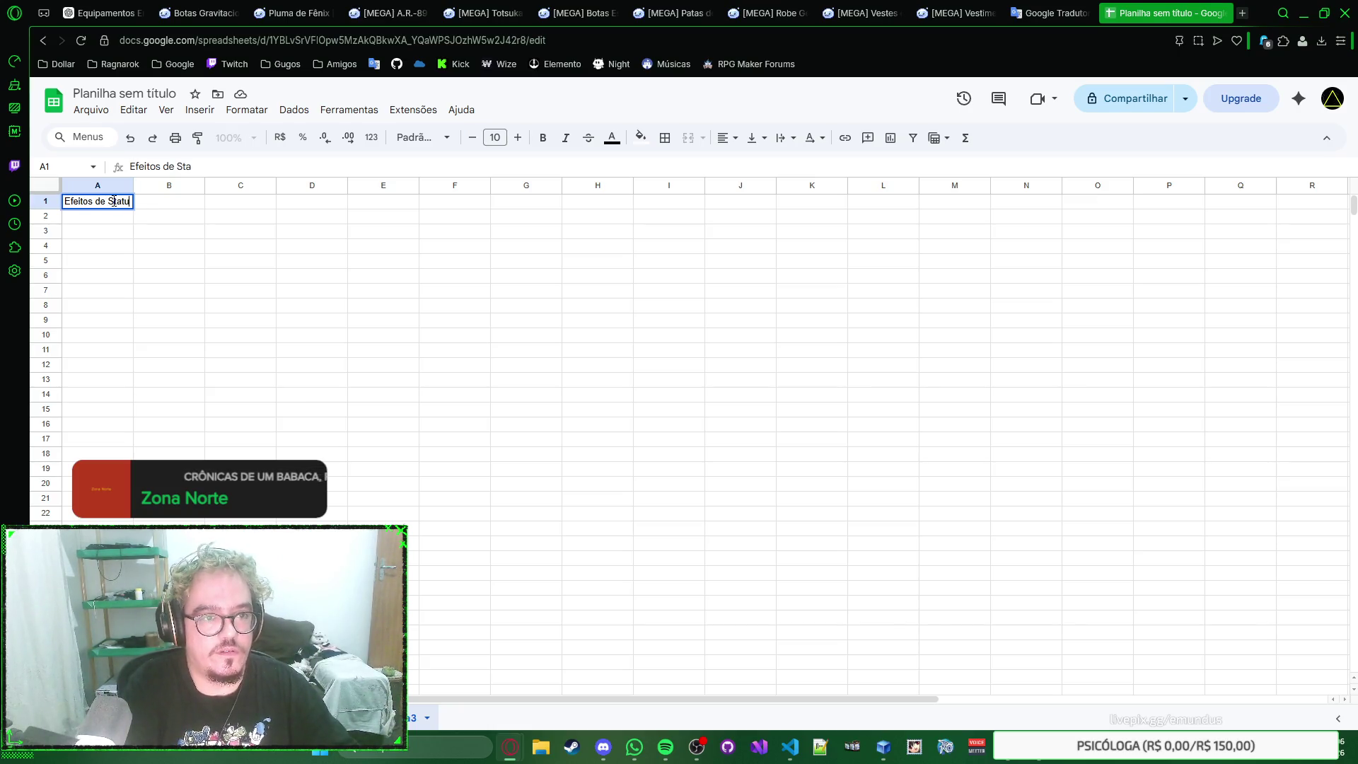
text(s)
key(Tab)
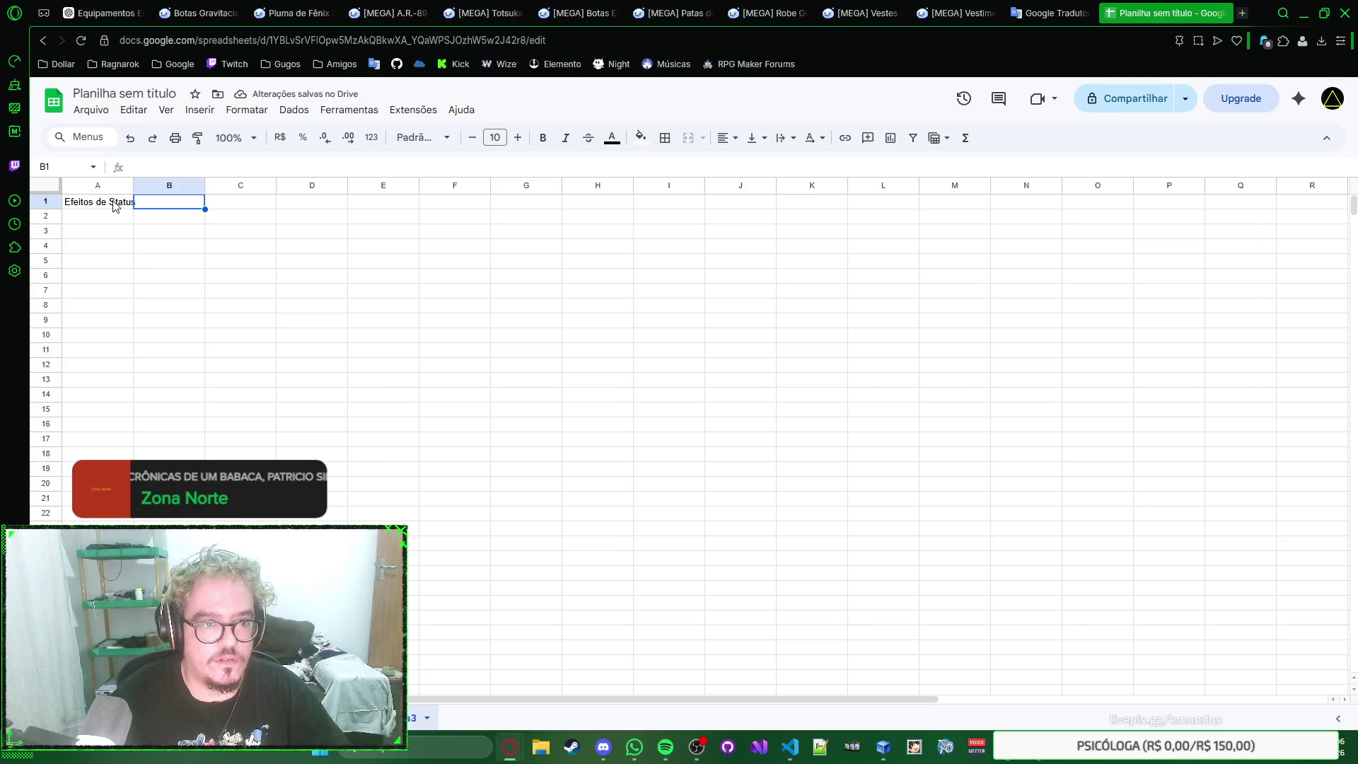
key(ctrl+2)
key(ctrl+9)
key(ctrl+shift+Page_Up)
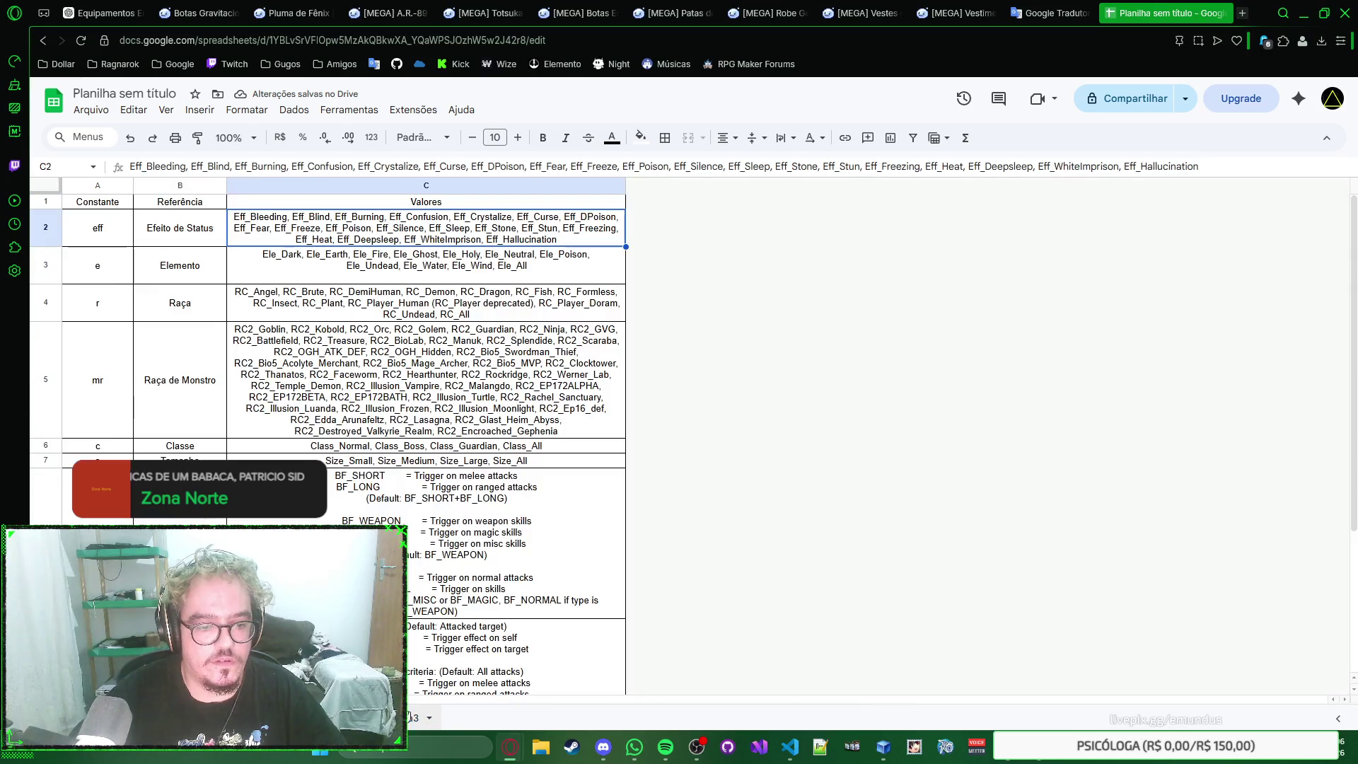
key(ctrl+shift+Page_Down)
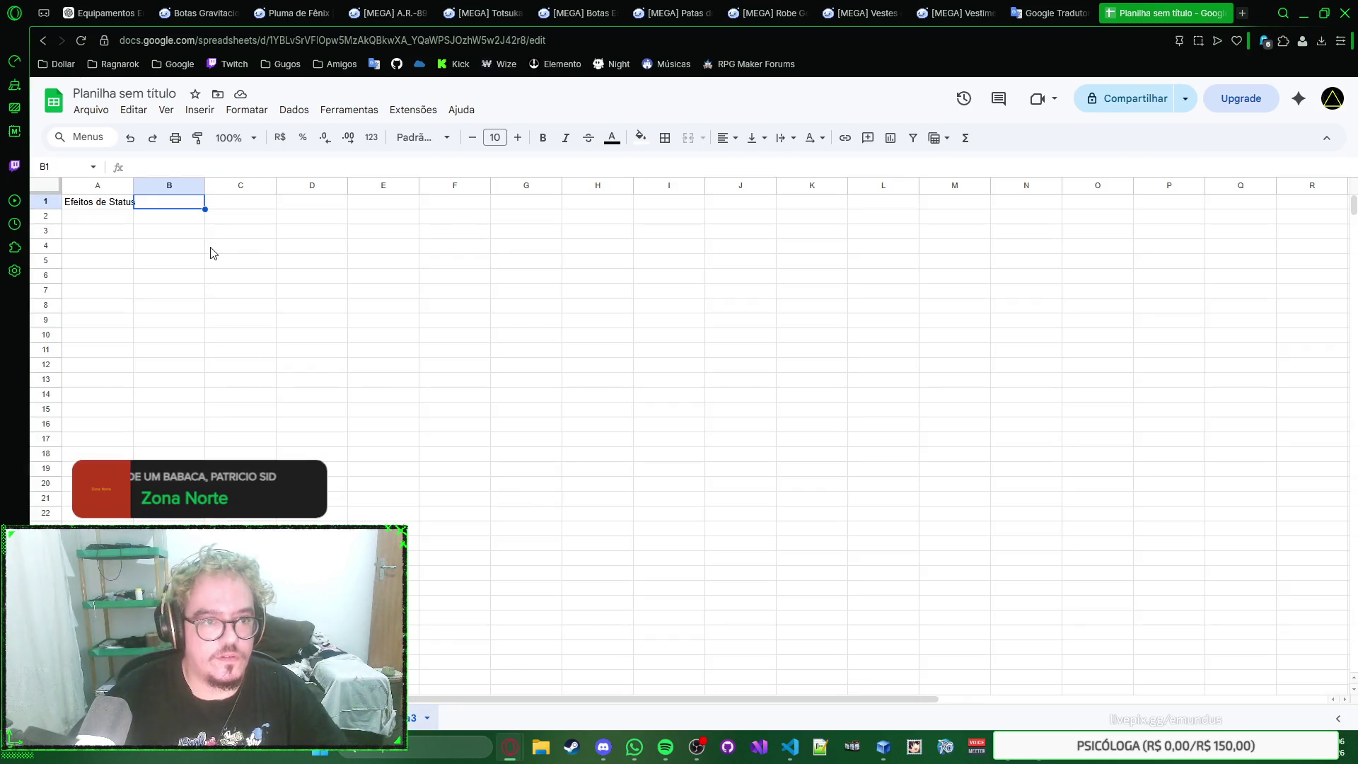
text(Valores)
Step: Head A1:B1 Referência and Valores, label A2 Efeitos de Status, and paste the Eff_ values down column B
key(Left)
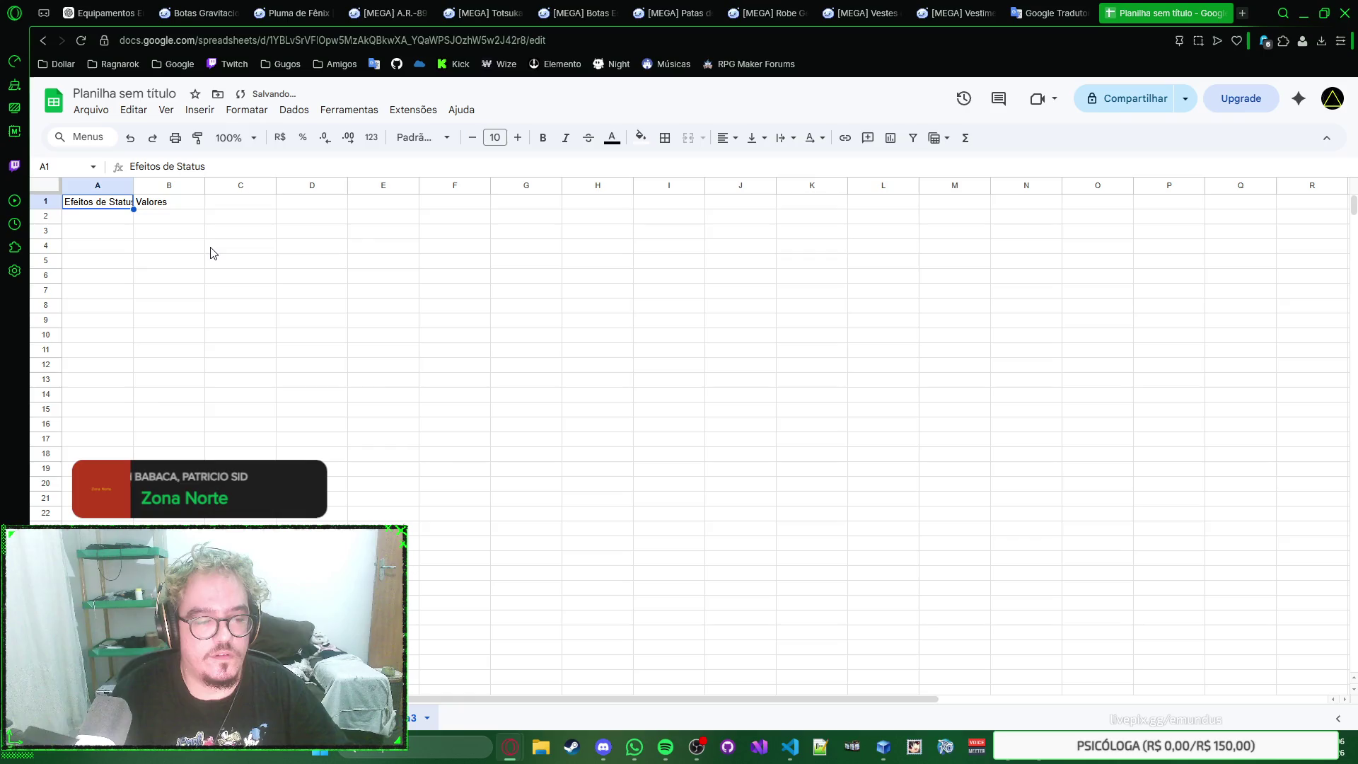
text(Nome)
key(Right)
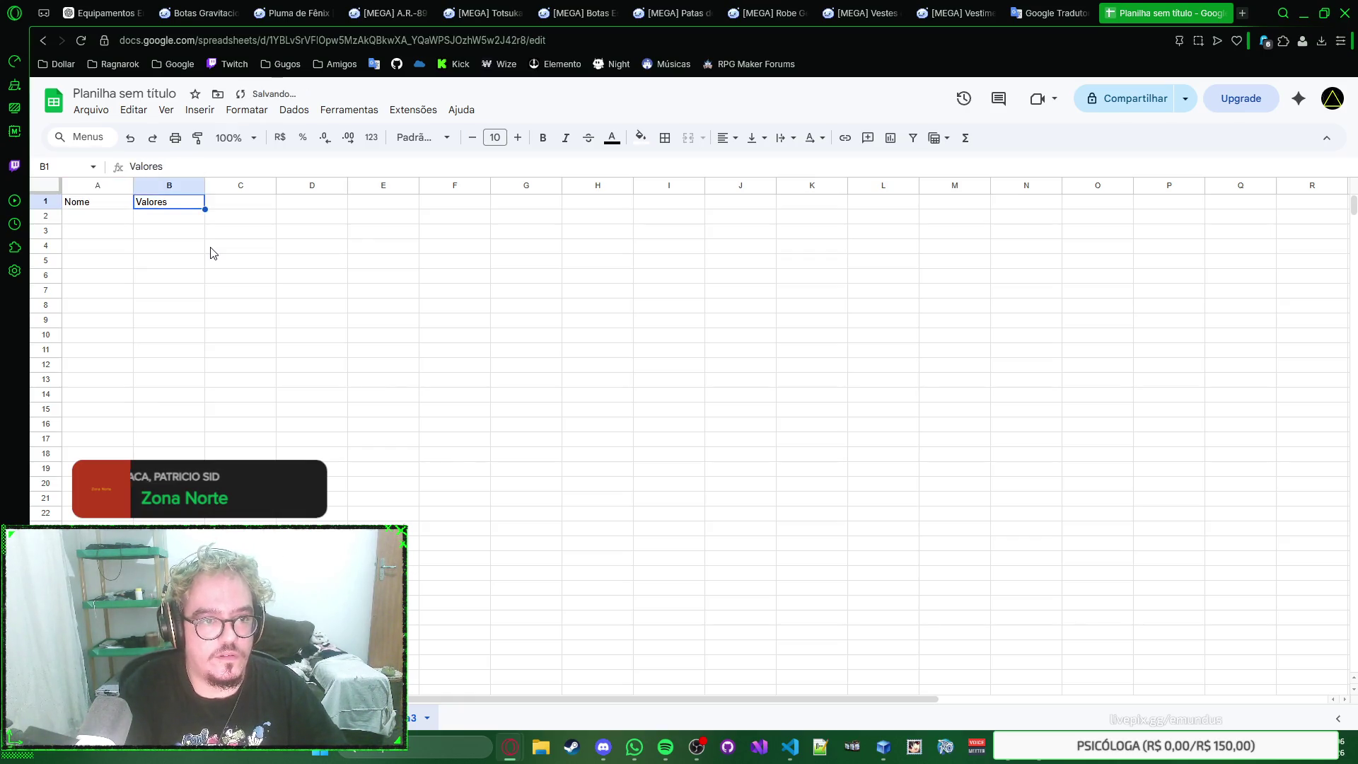
key(Left)
key(ctrl+v)
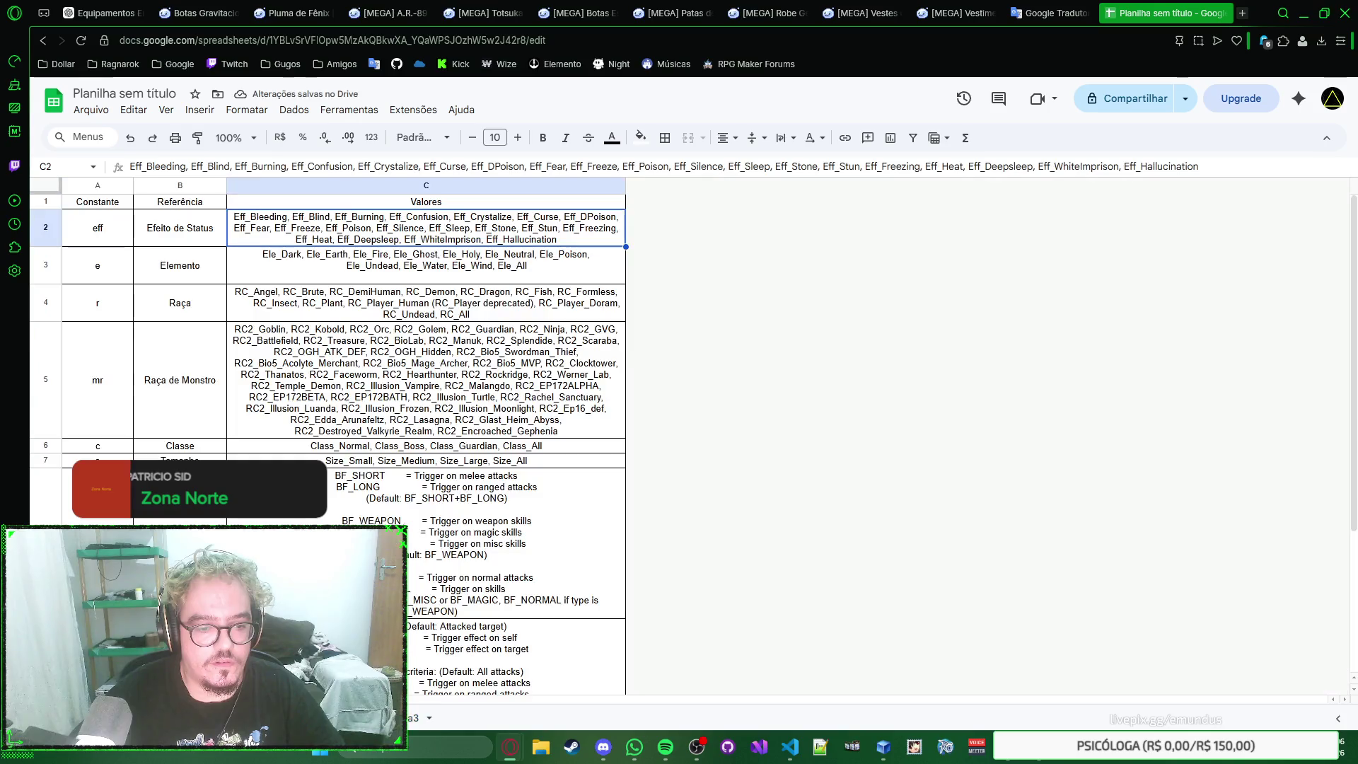
key(ctrl+z)
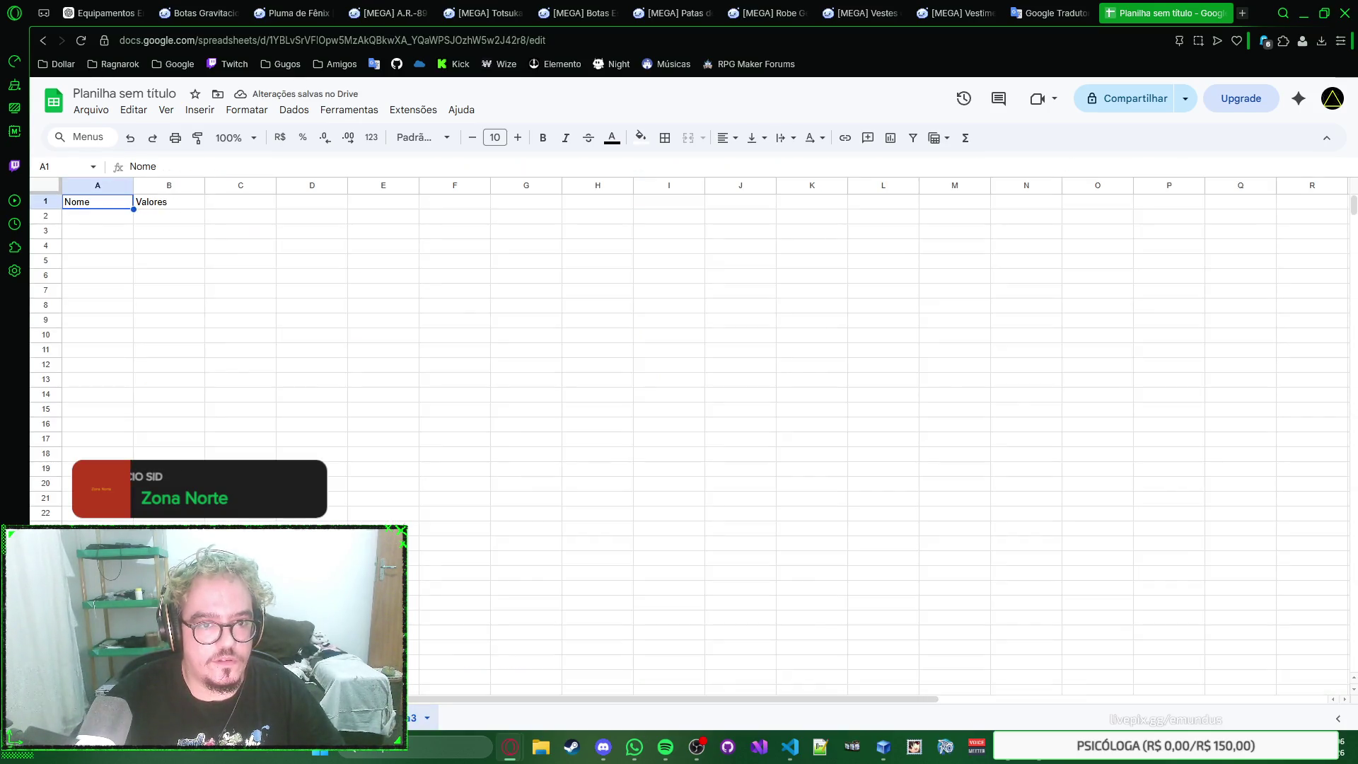
text(Referência)
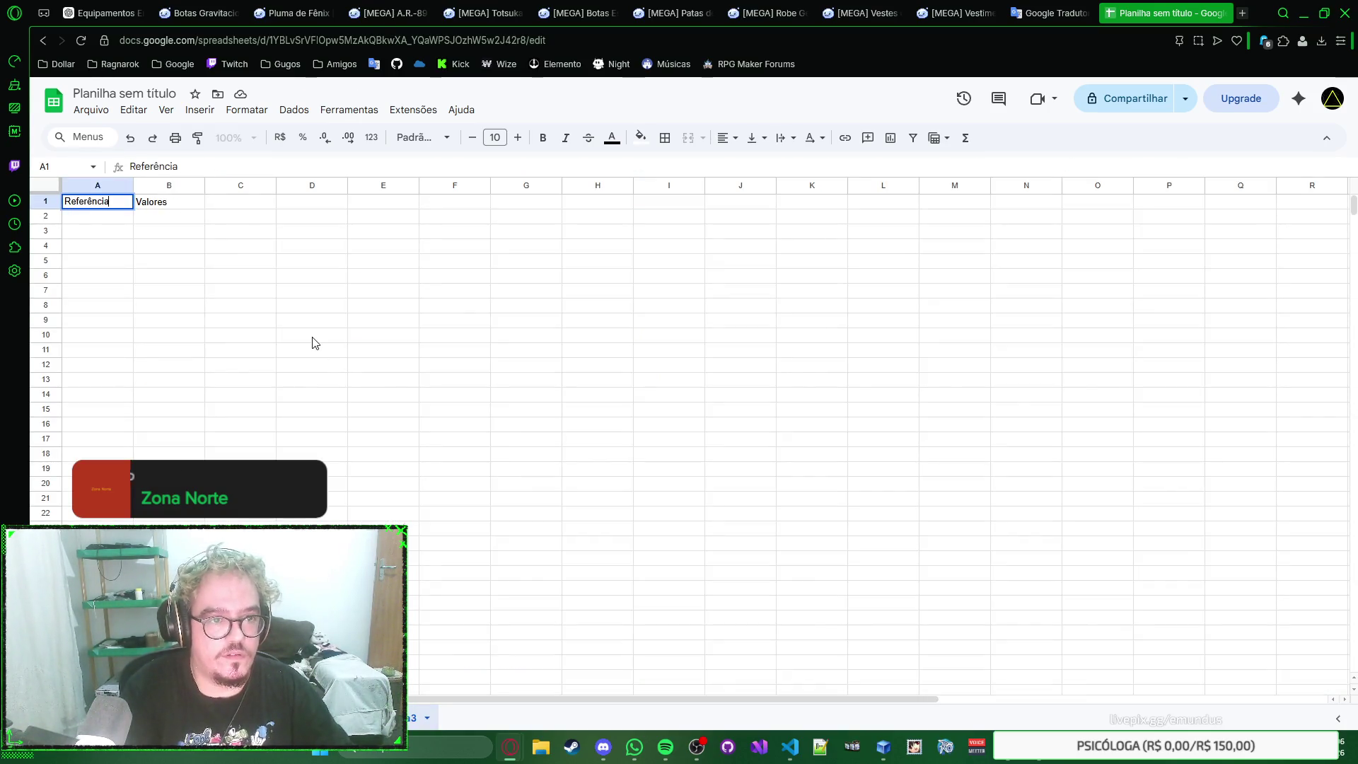
key(Tab)
text(V)
text(s)
key(Return)
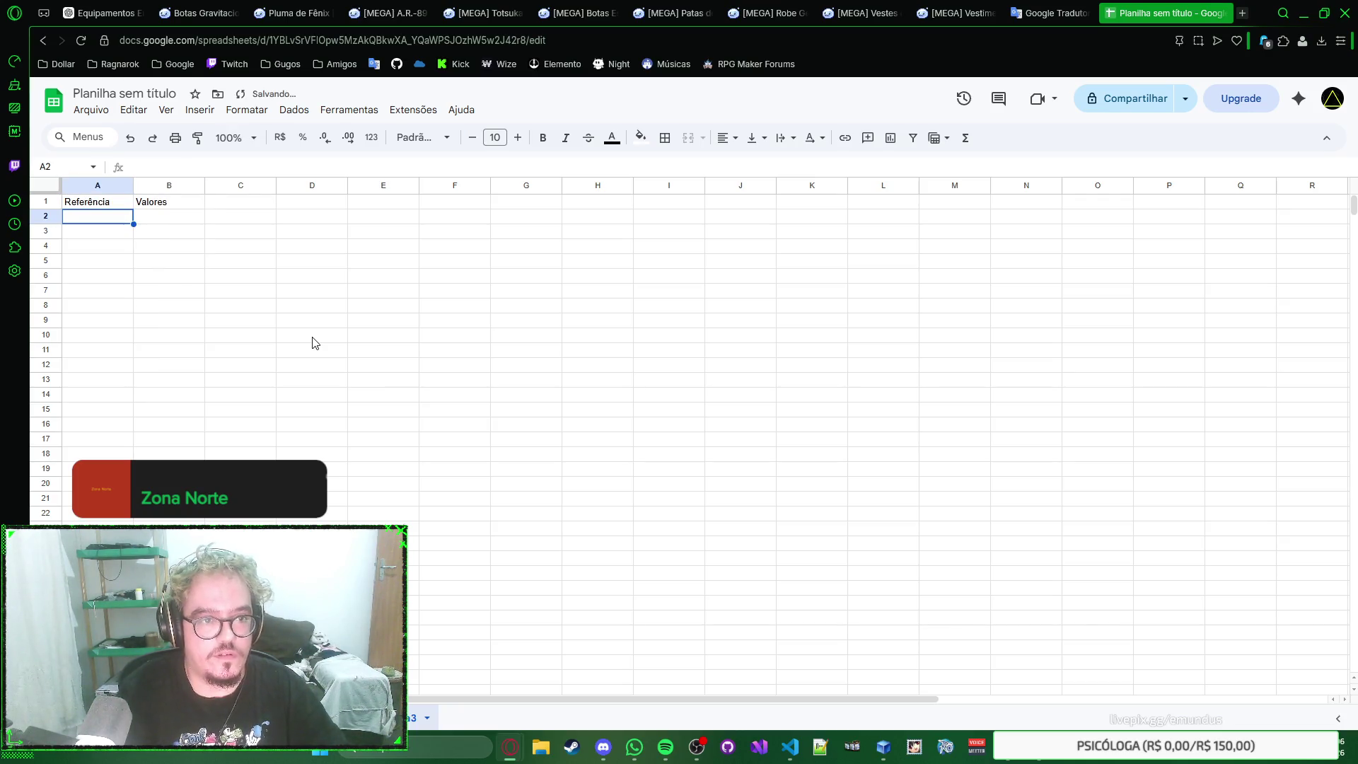
text(Efeitos de Status)
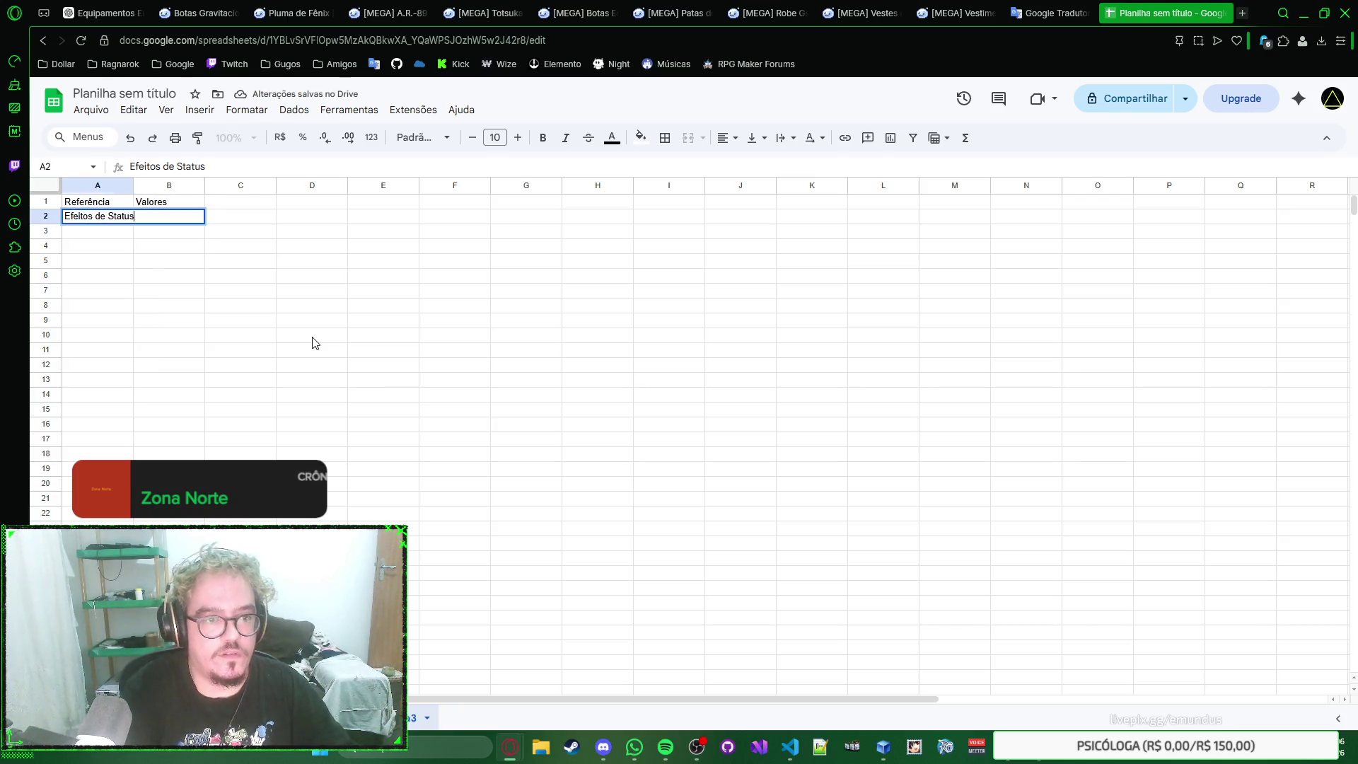
key(Tab)
key(ctrl+v)
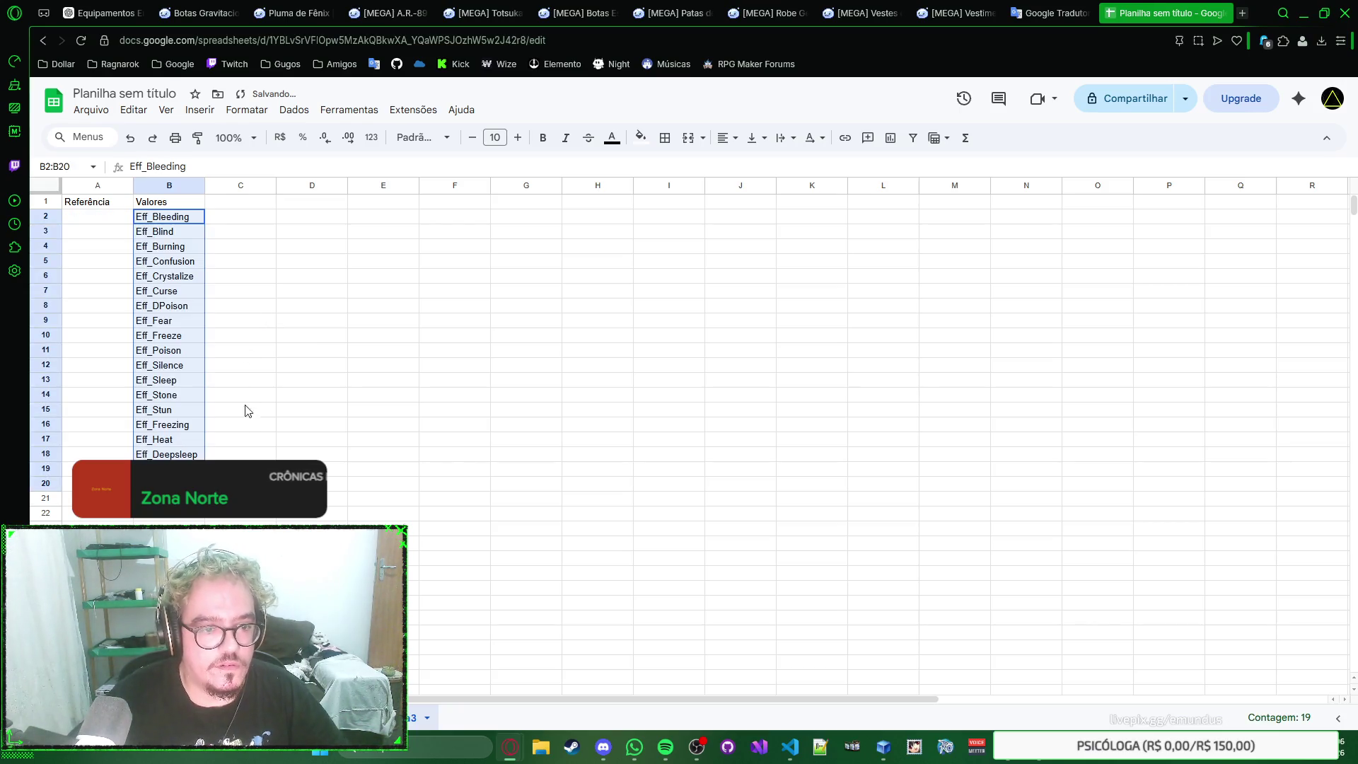
Step: Turn the Eff_ values in B2:B20 into dropdown chips and close the validation rules
click(227, 450)
click(167, 221)
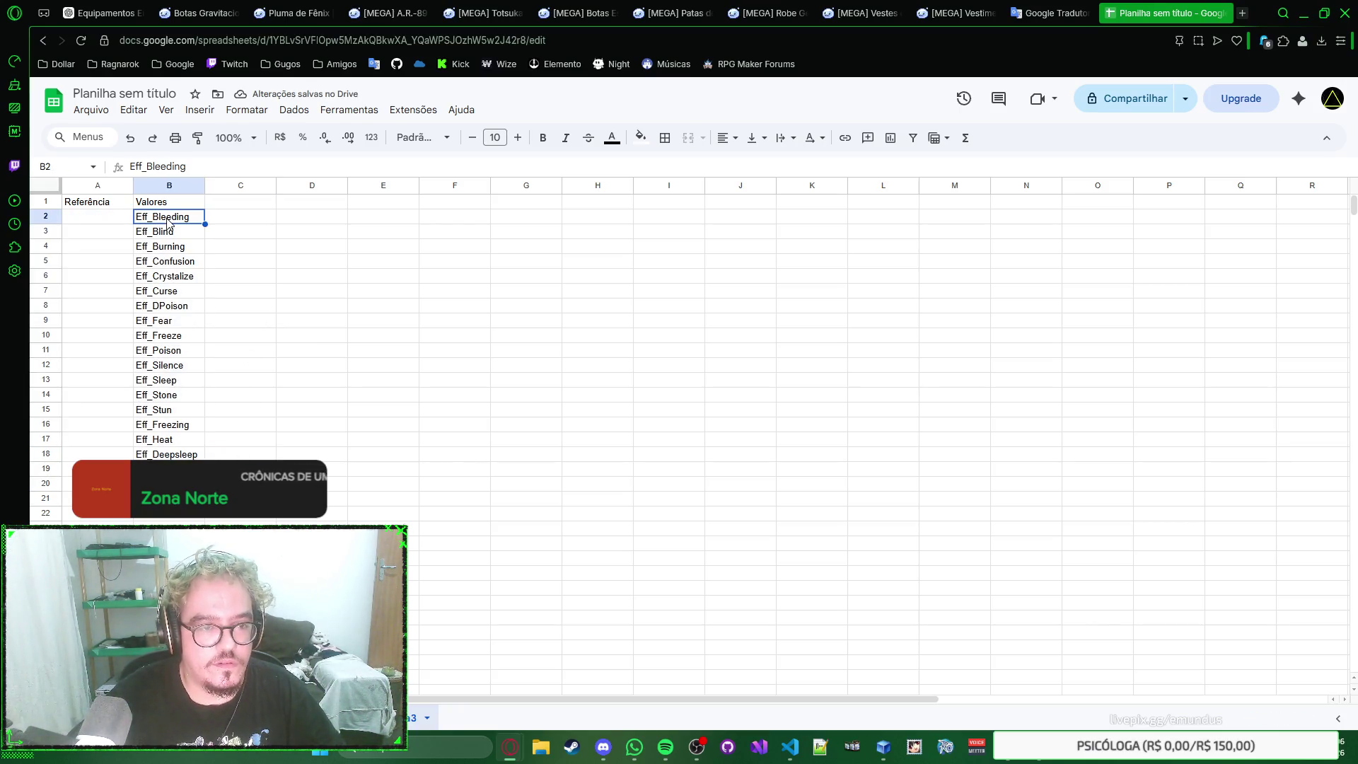
key(ctrl+shift+Down)
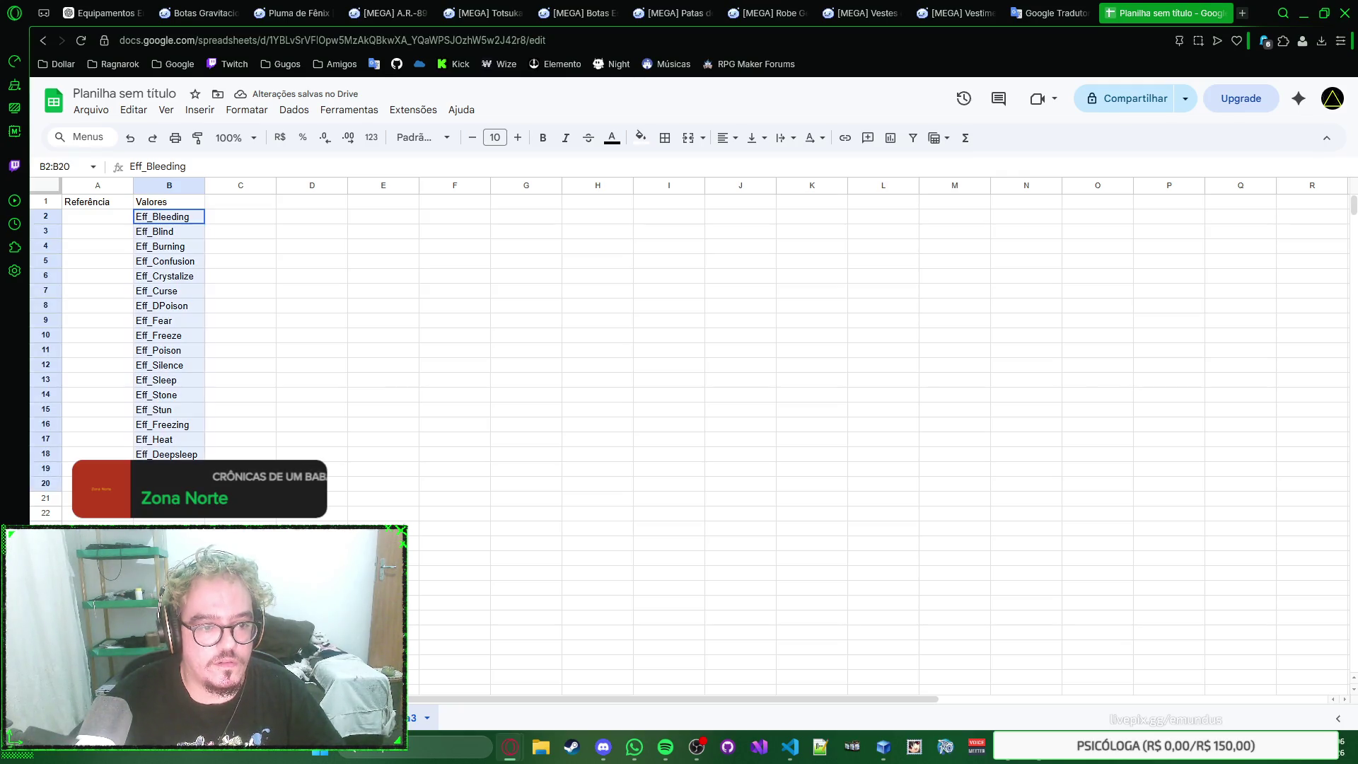
right_click(159, 229)
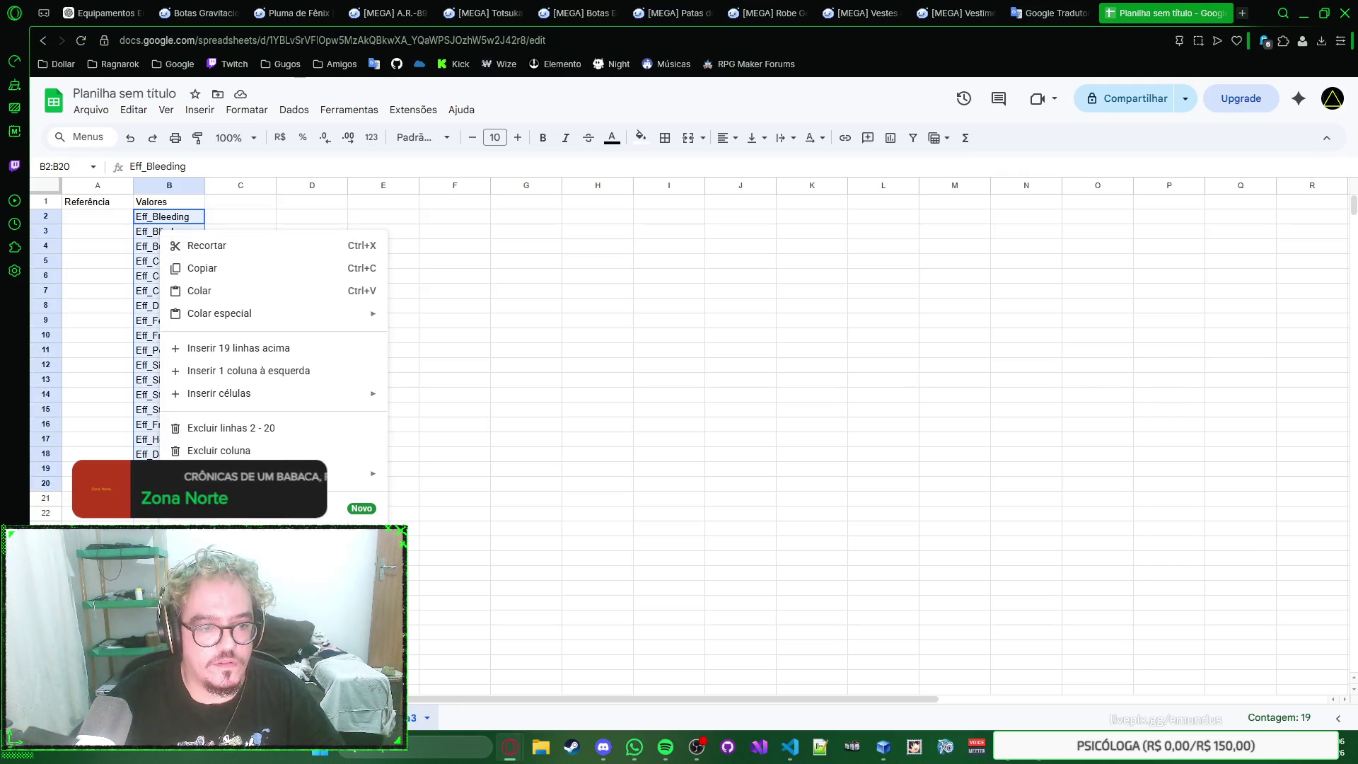
click(212, 530)
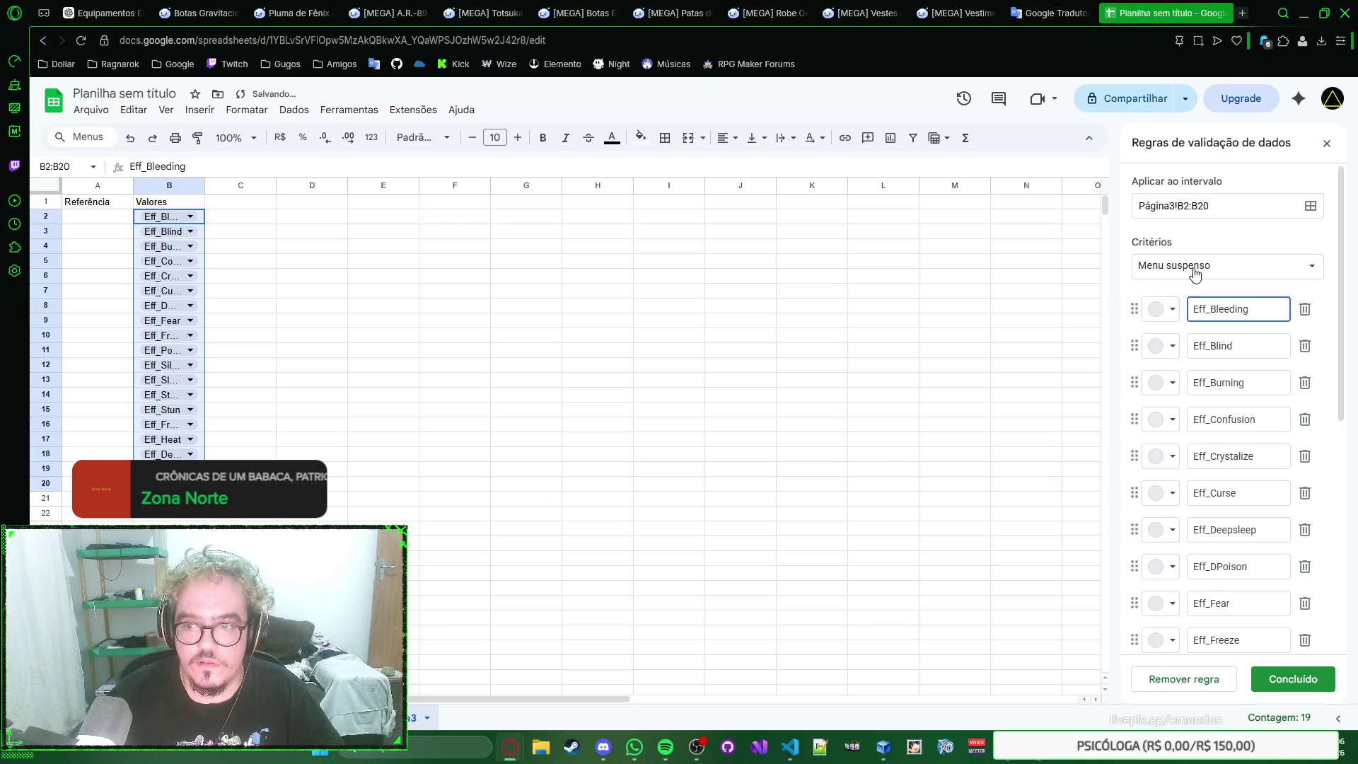
click(1297, 684)
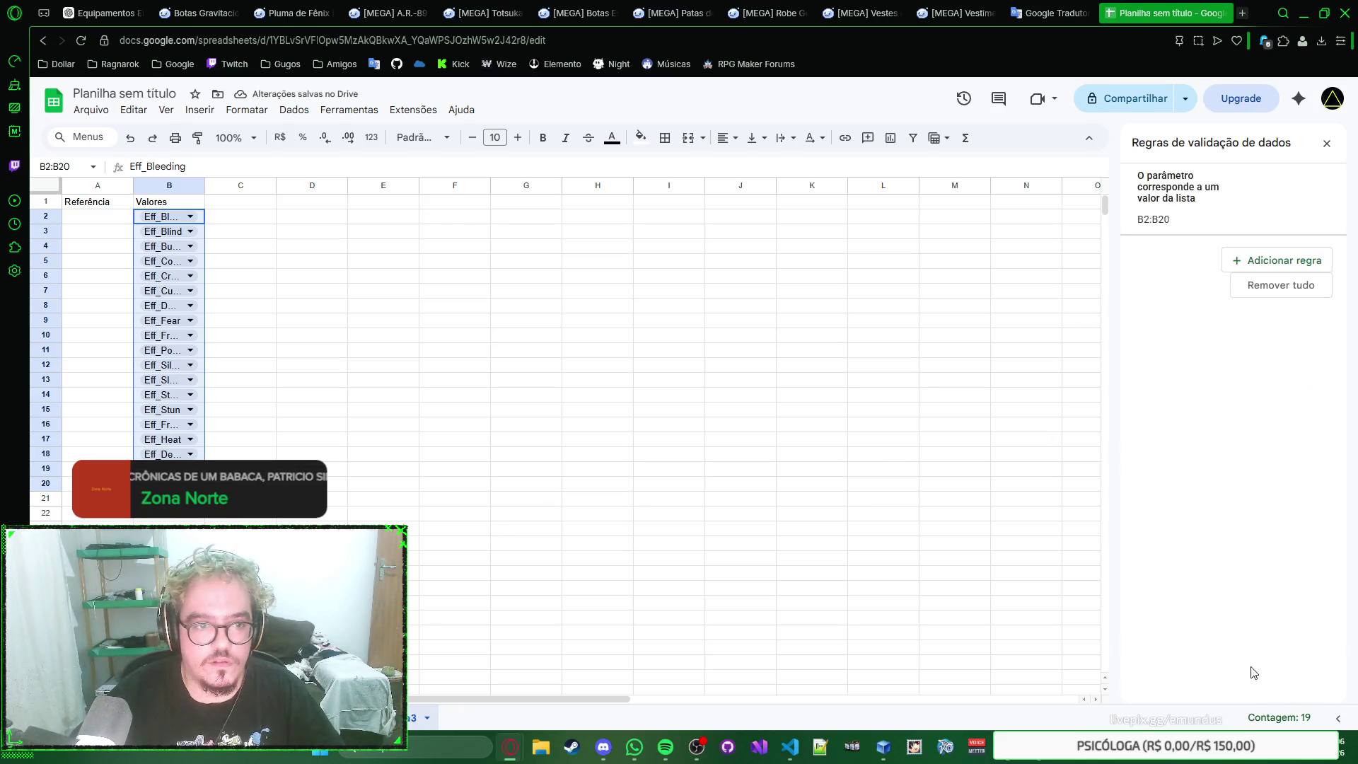
click(1326, 143)
Step: Select A2 and switch back to the original reference sheet
click(417, 280)
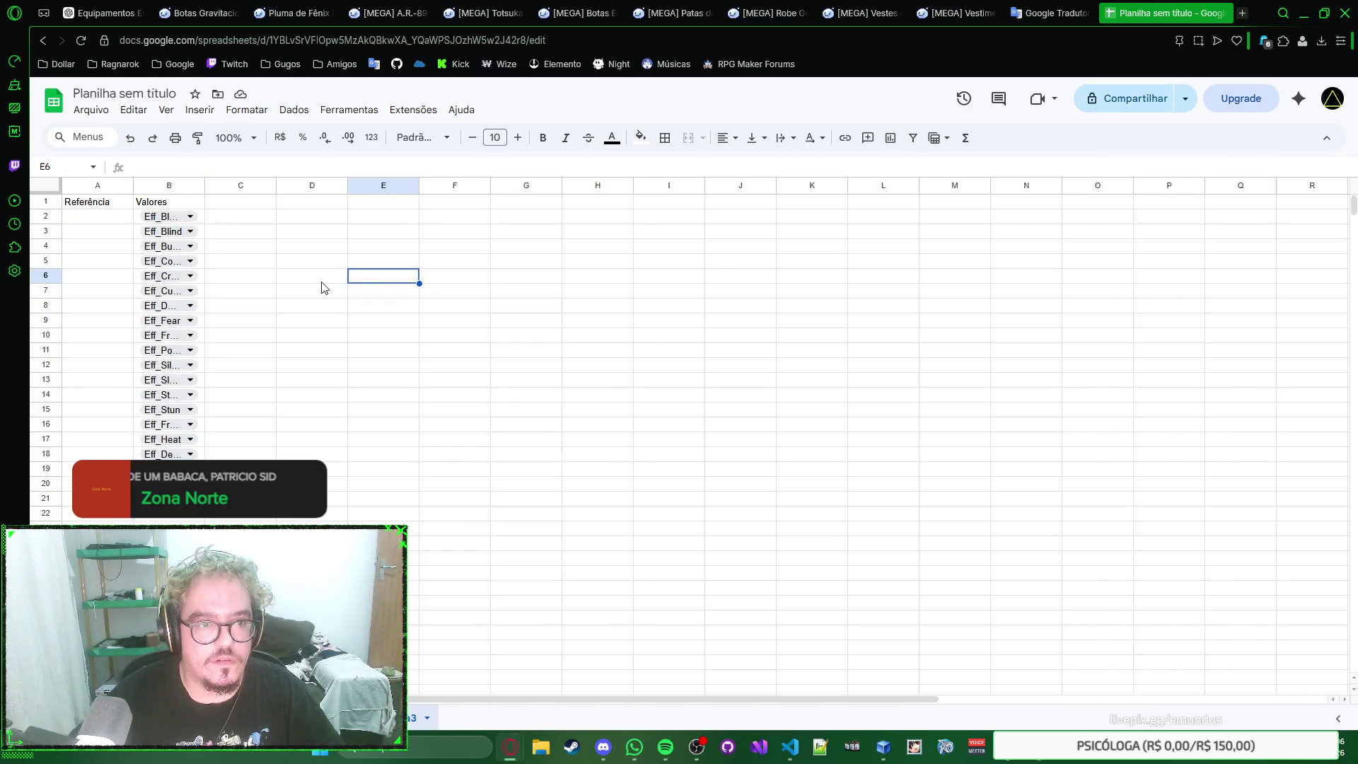
click(109, 217)
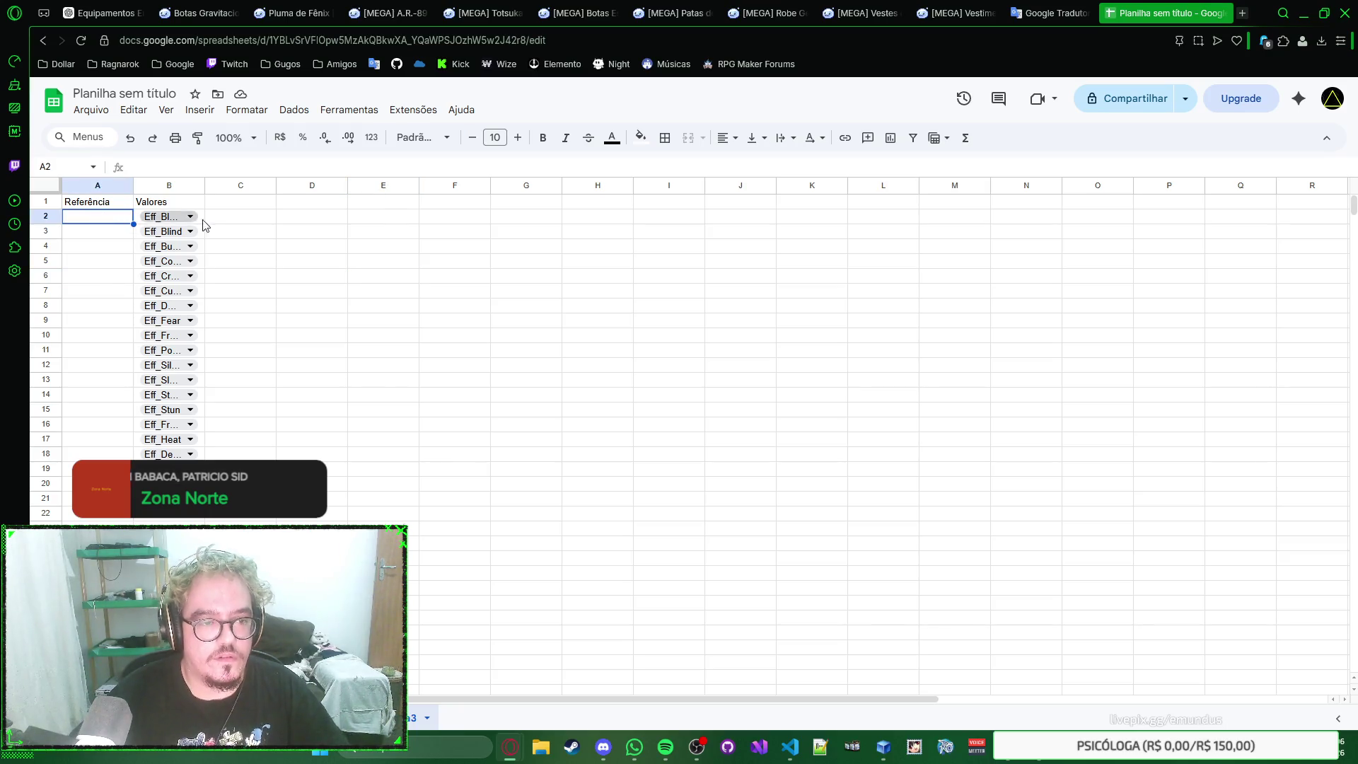
key(ctrl+shift+Page_Down)
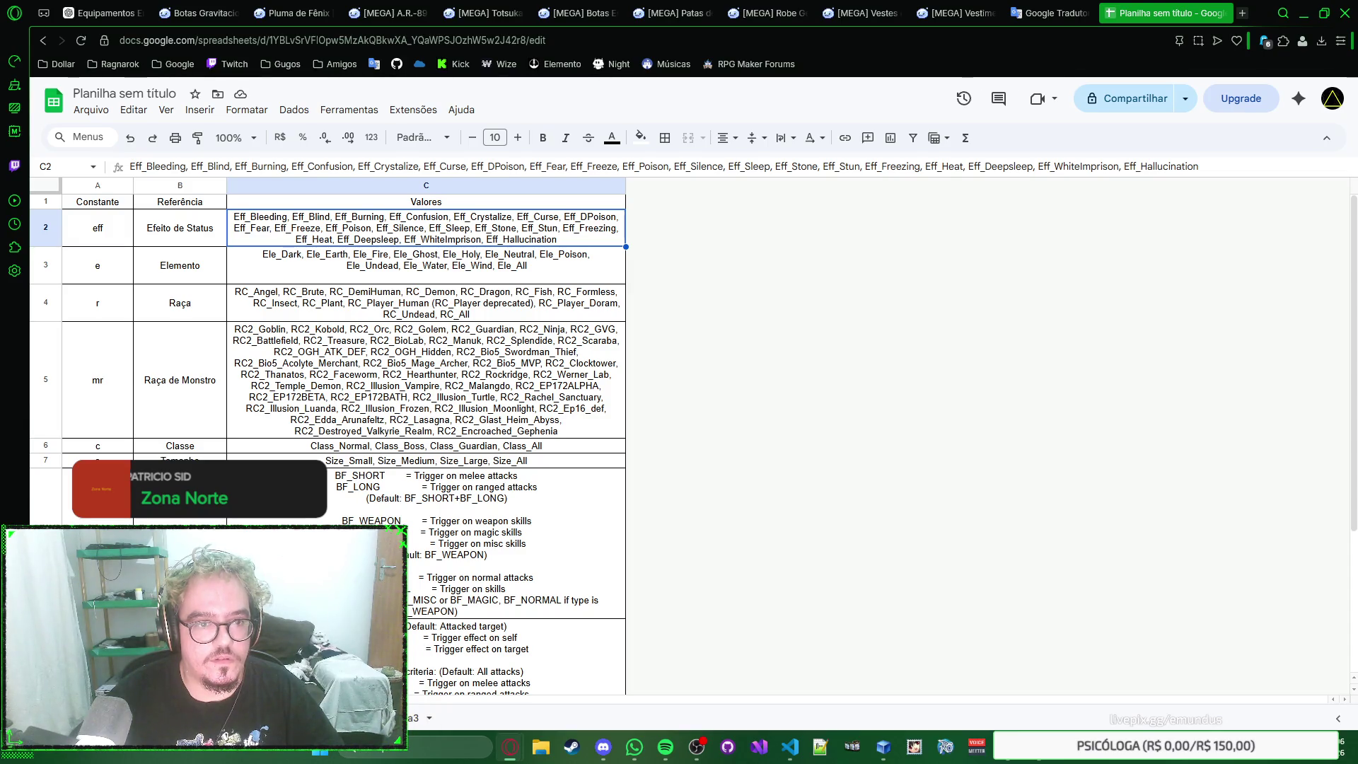
Step: On the list sheet enter Efeito de Status in A2 and start the next label in A21
click(413, 269)
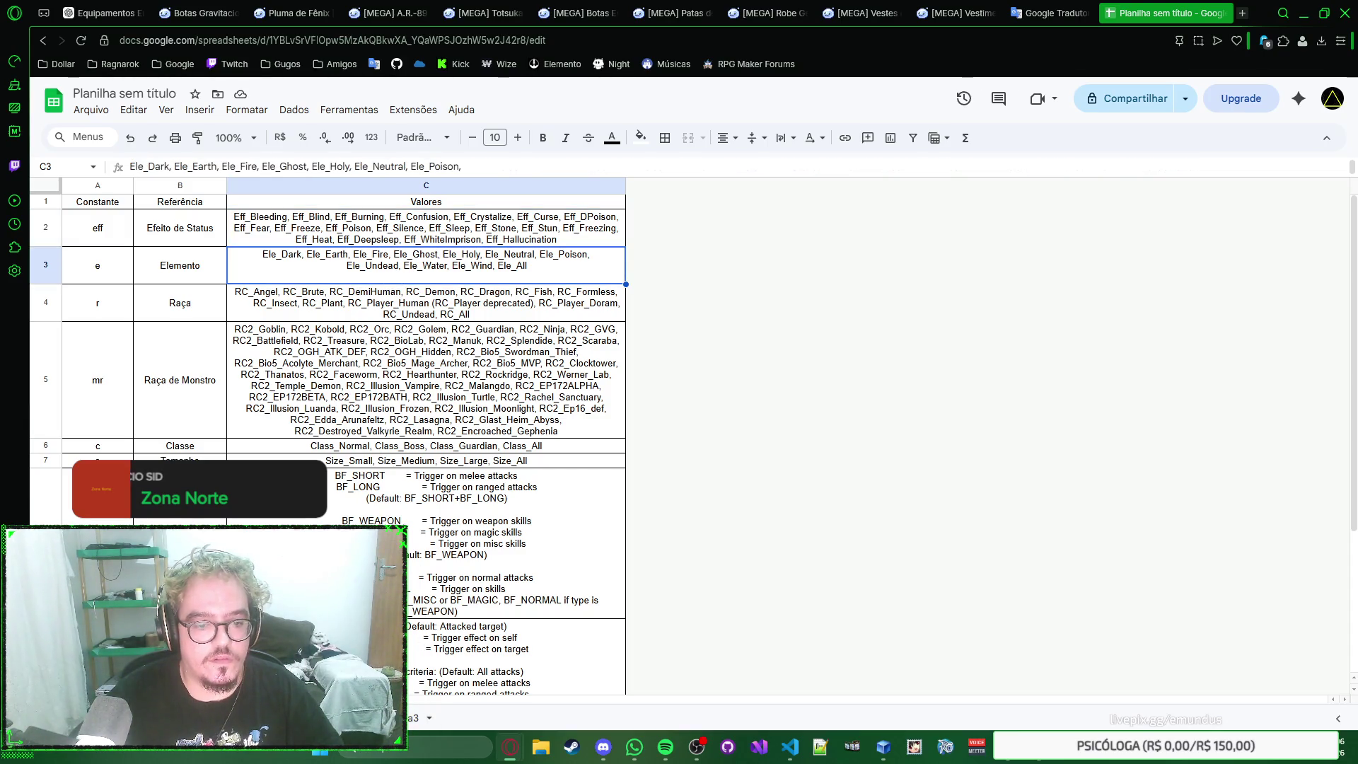
scroll(407, 274, down, 2)
scroll(443, 498, down, 2)
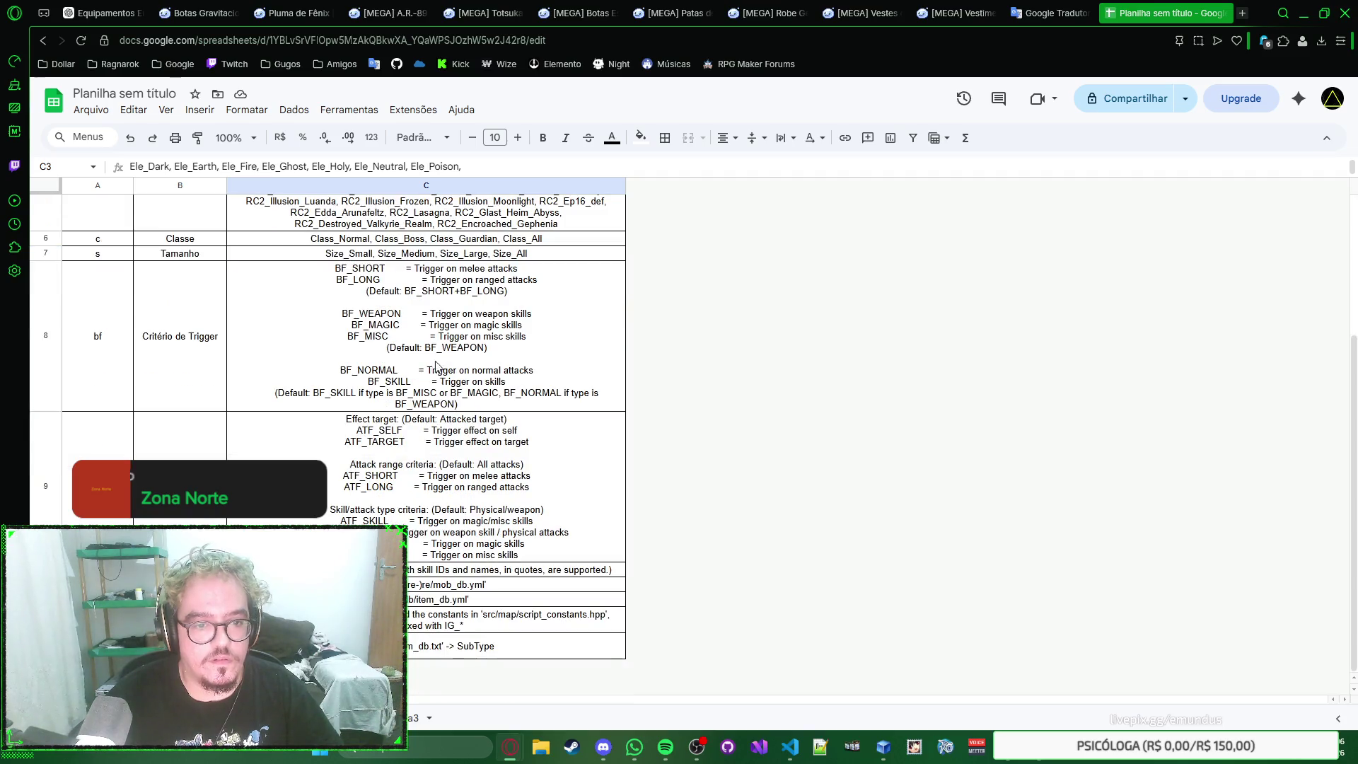
scroll(463, 478, up, 4)
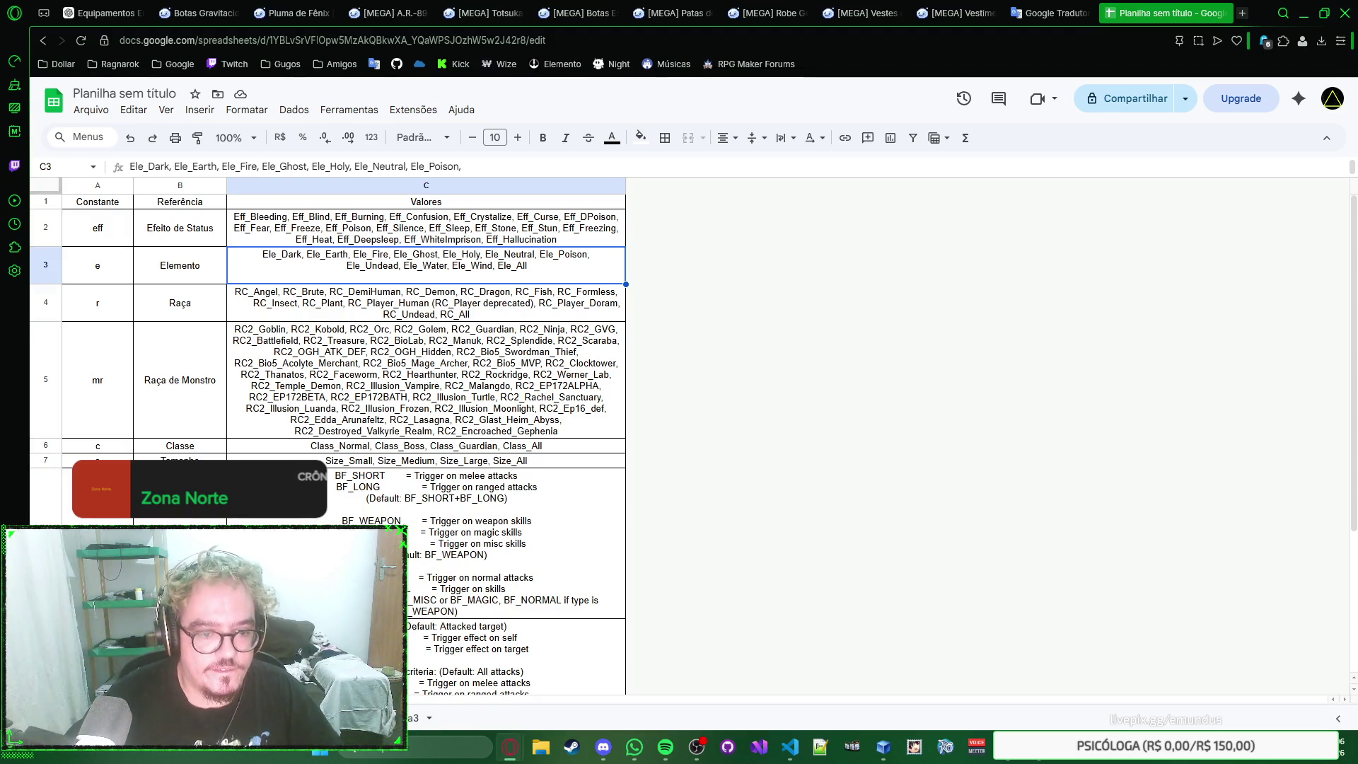
click(350, 717)
text(Ef)
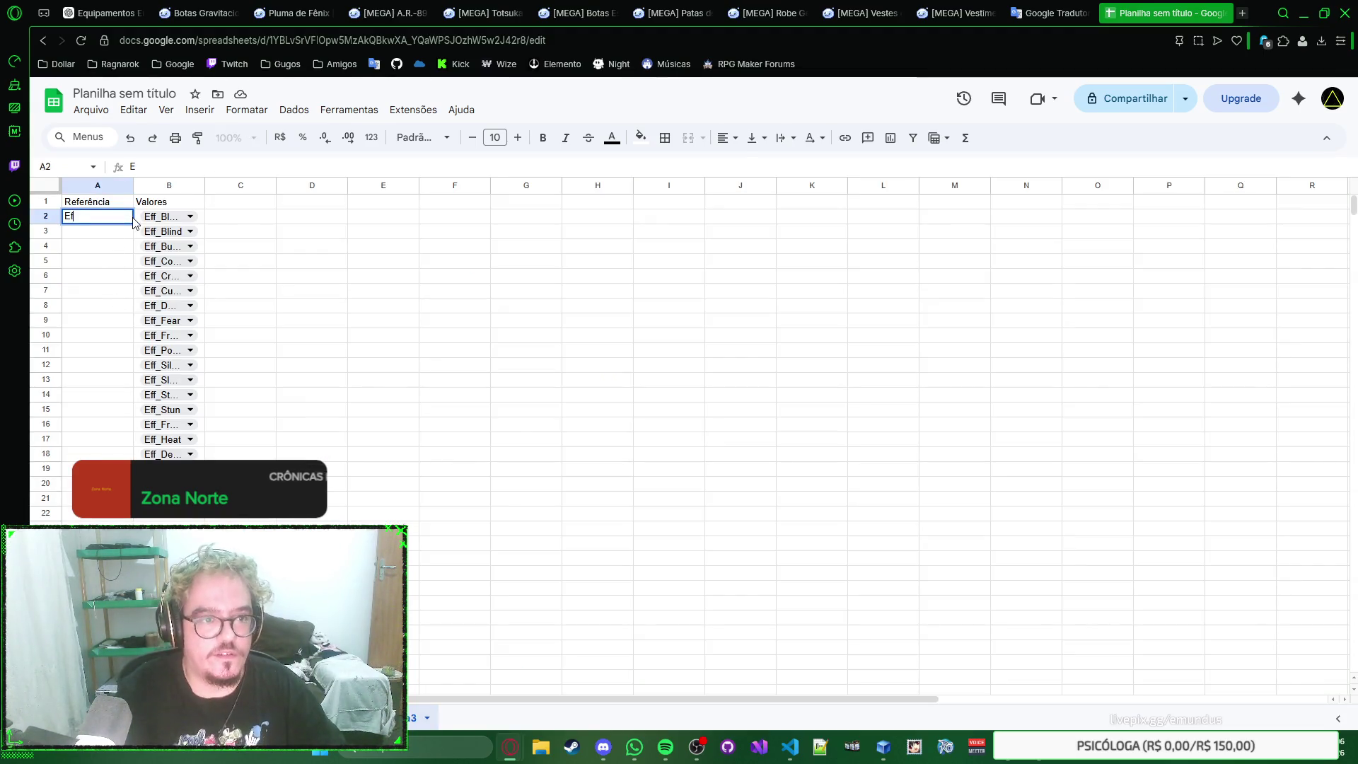
text(eito de Status)
key(Return)
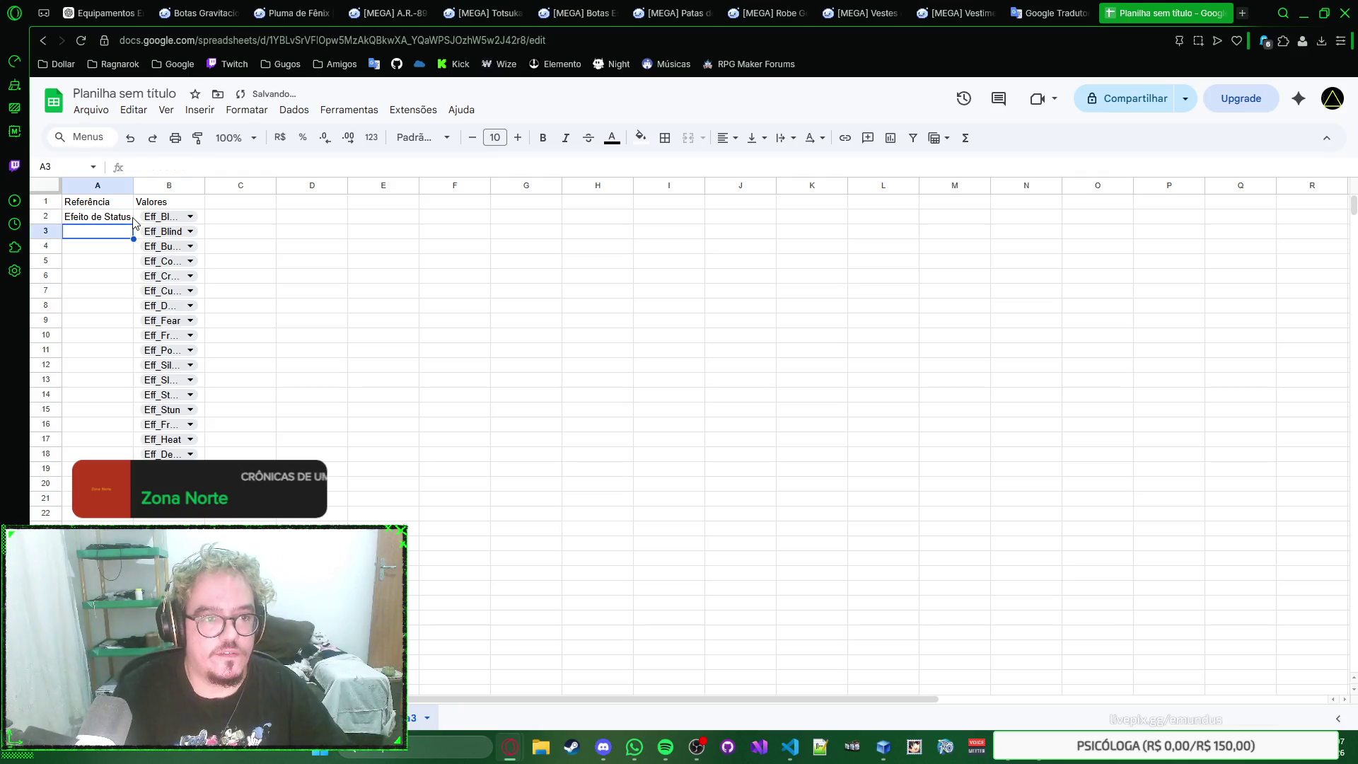
click(53, 498)
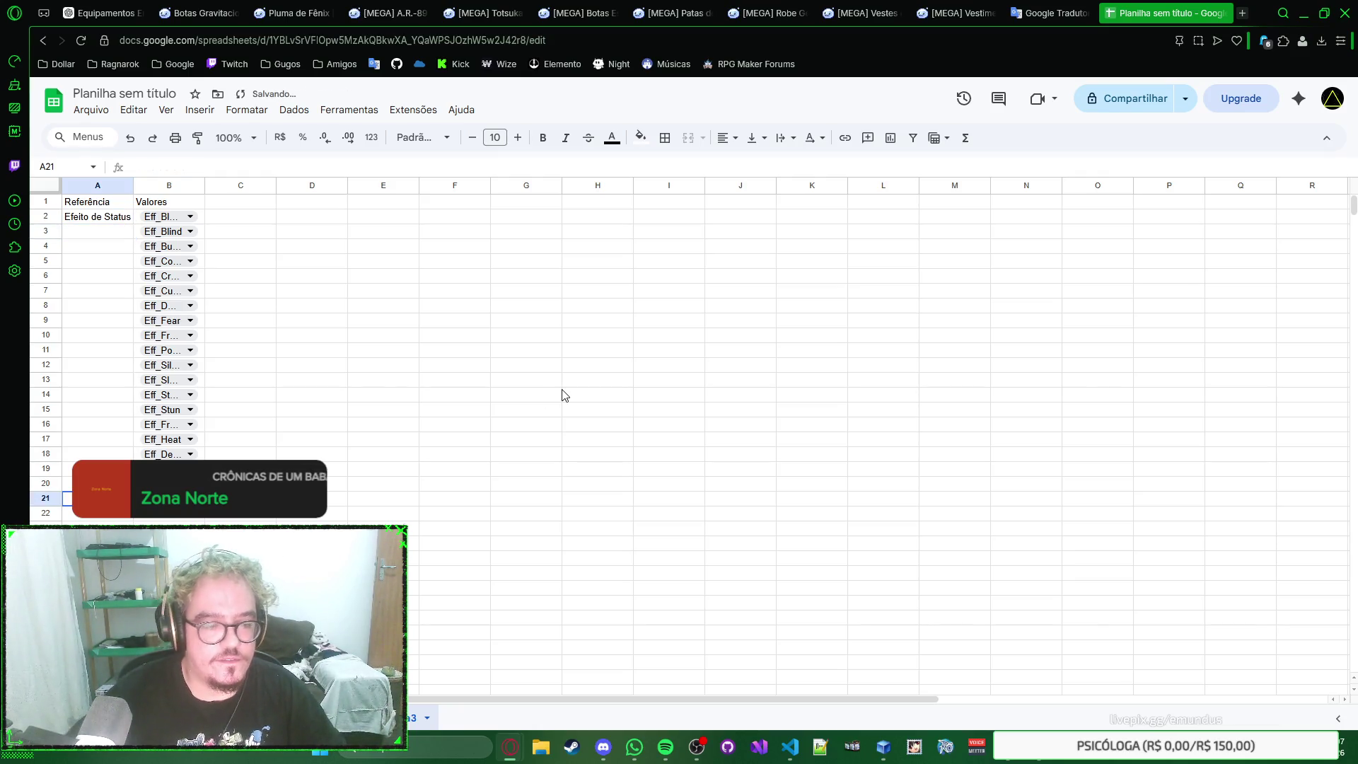
text(Eleme)
key(Return)
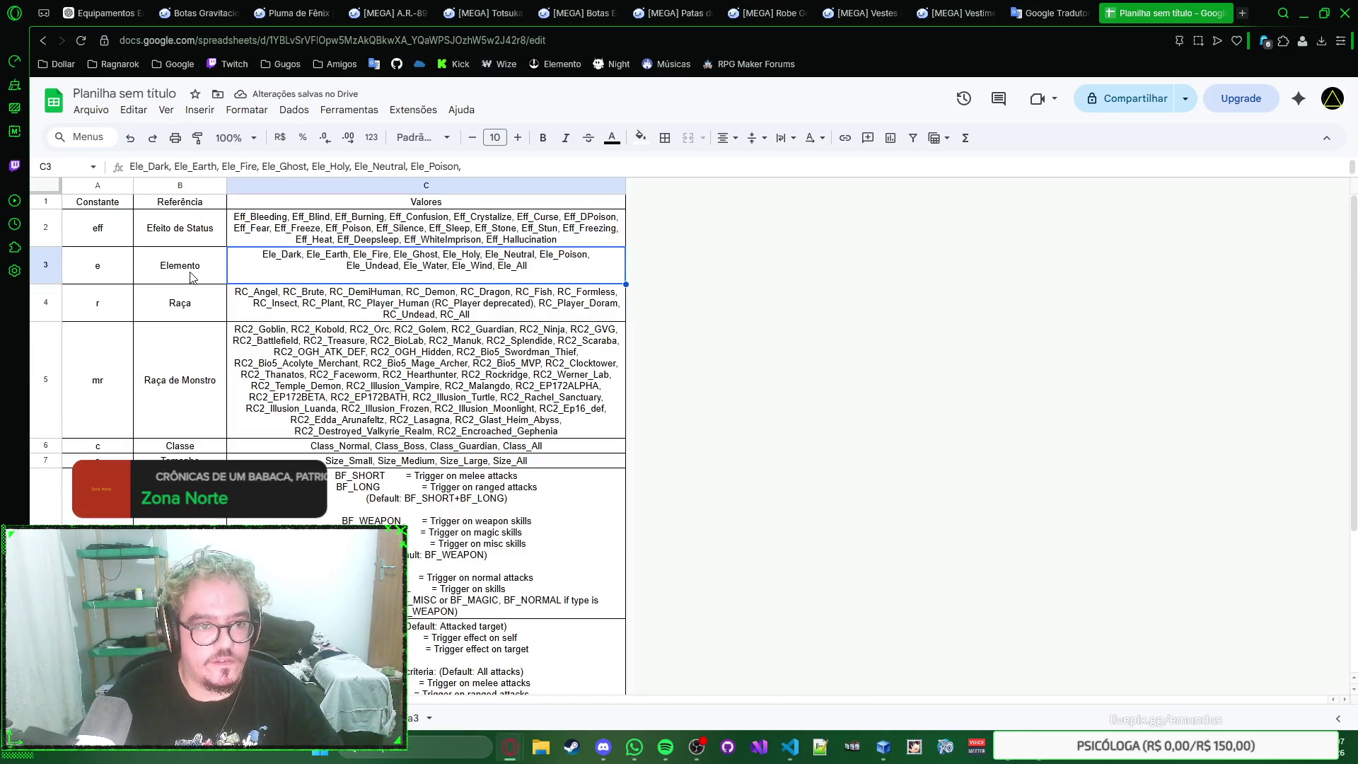
Step: Remove the trailing blank line from the Elemento values in C3
click(198, 304)
scroll(207, 335, down, 1)
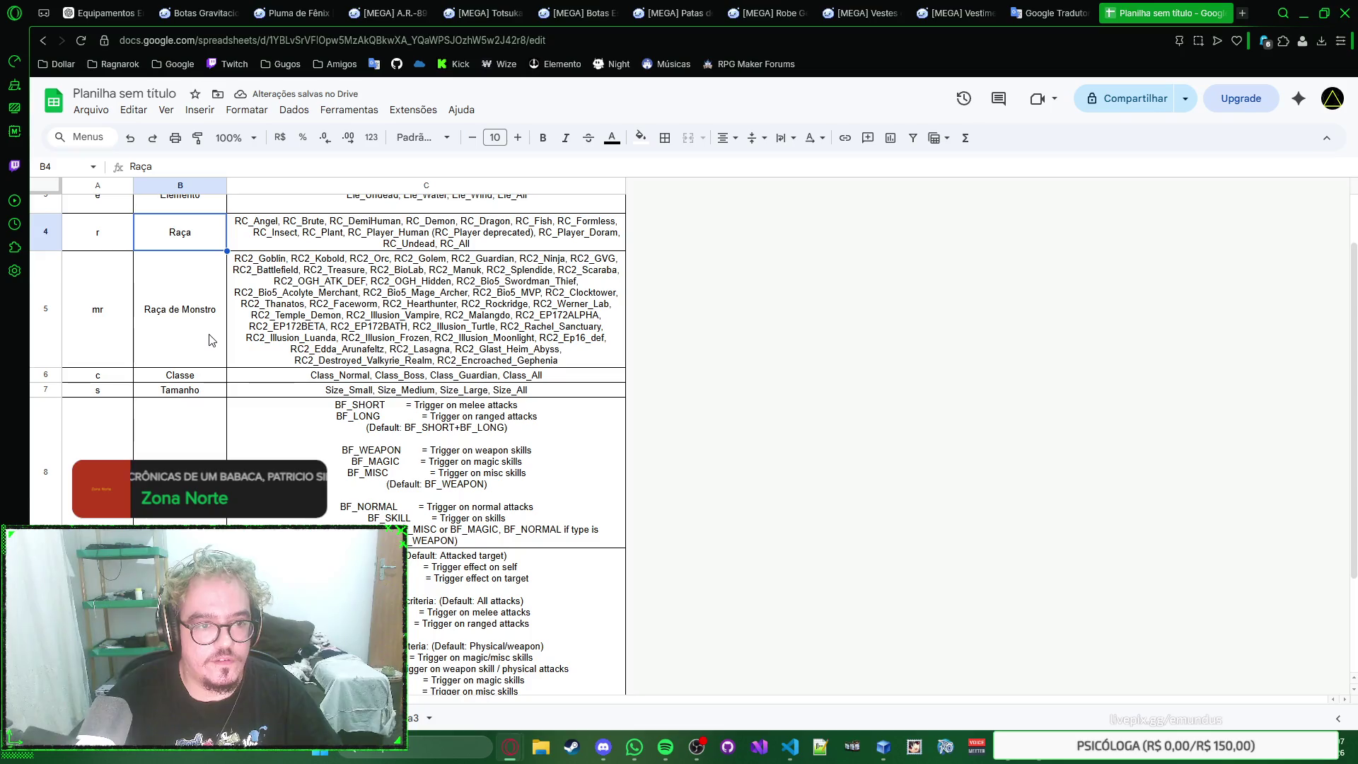
drag(209, 340, 206, 442)
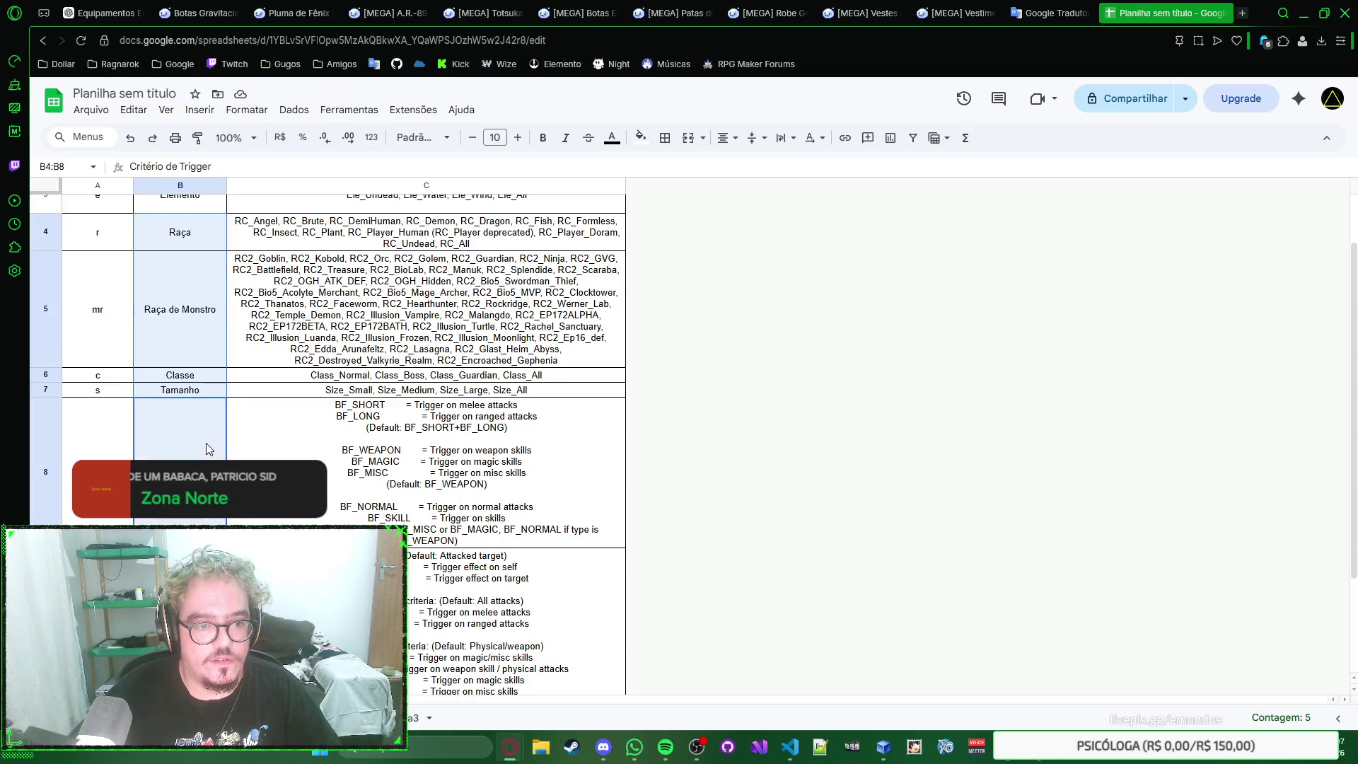
scroll(206, 442, up, 2)
click(269, 308)
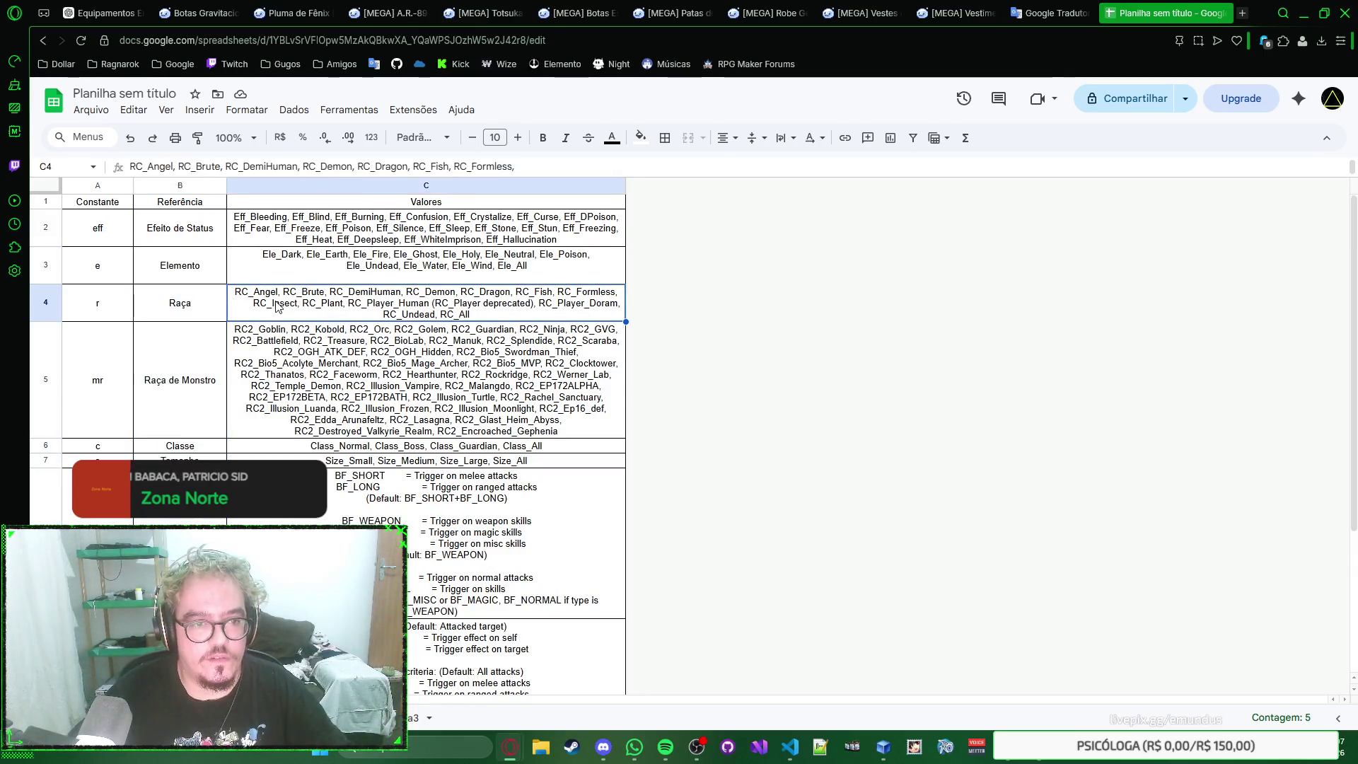
click(286, 271)
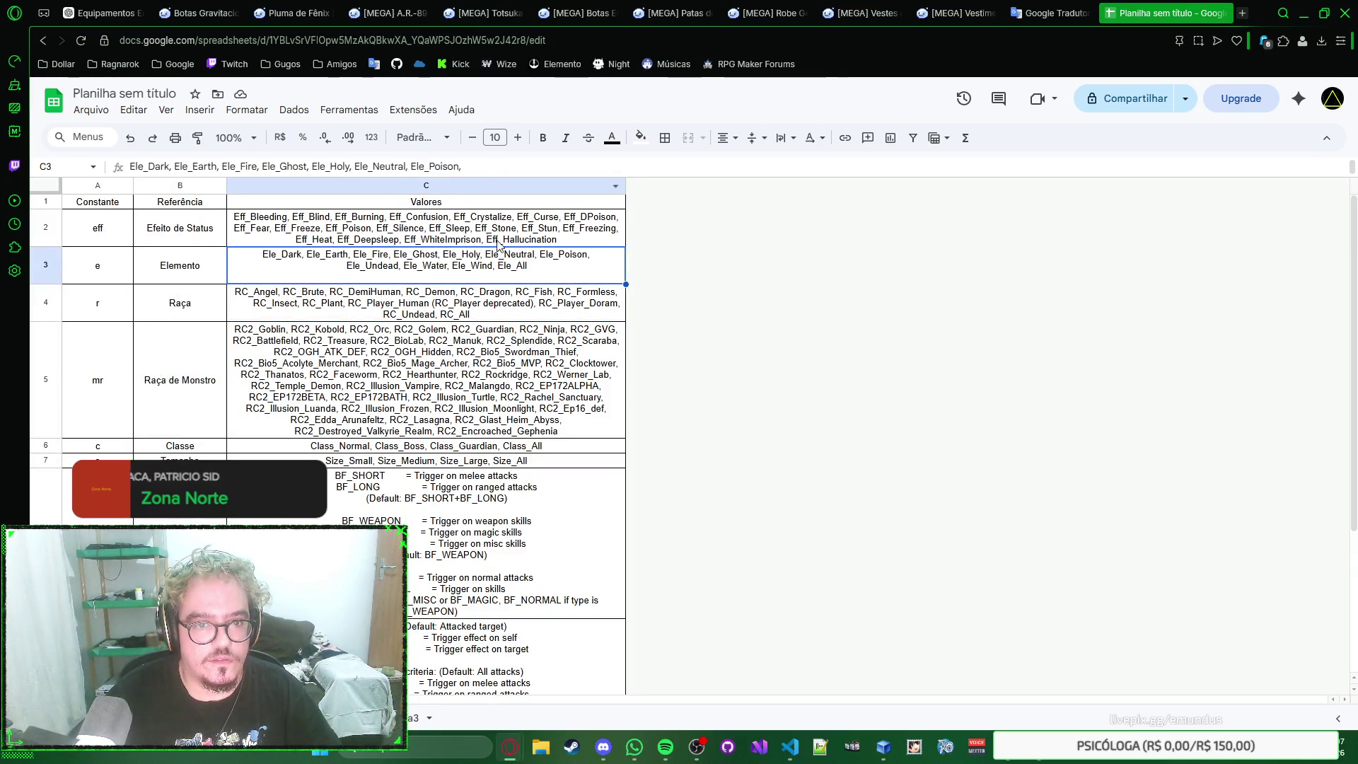
key(Down)
double_click(561, 272)
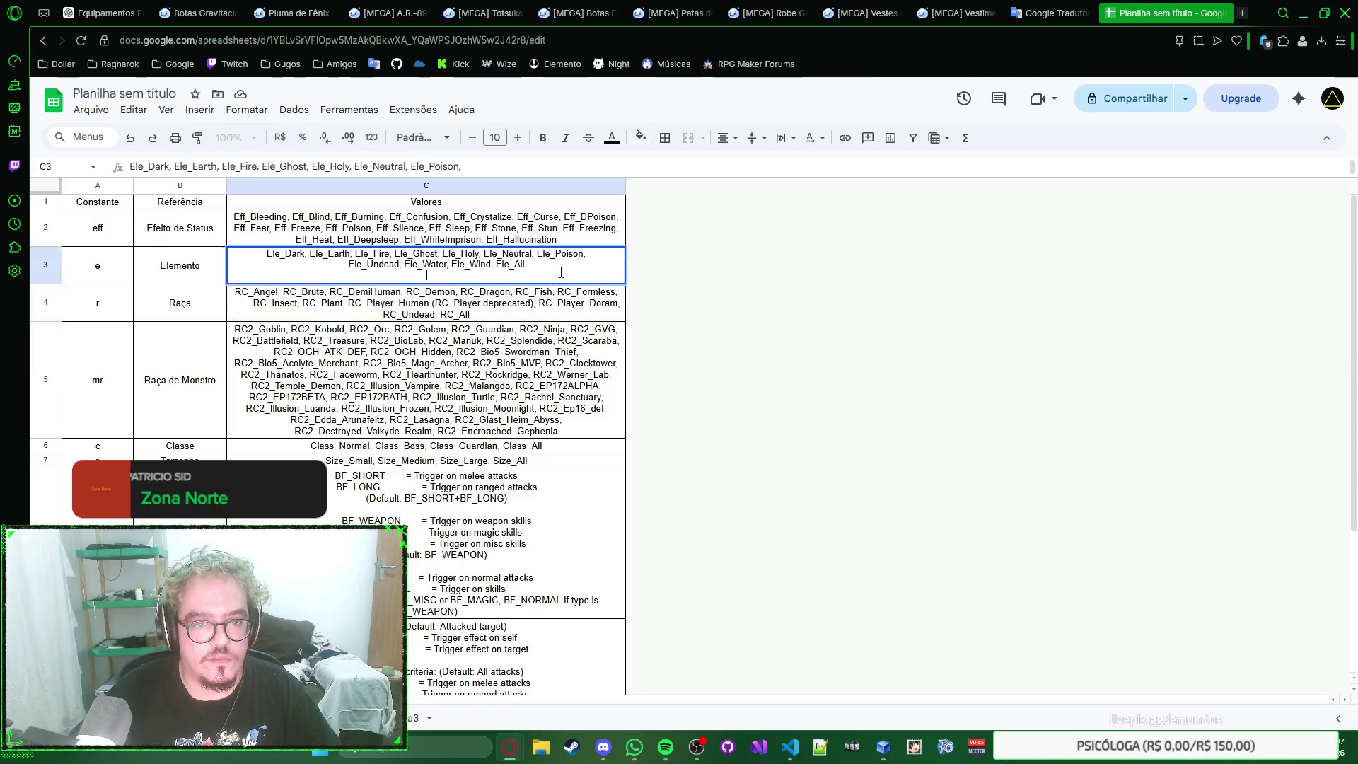
key(Return)
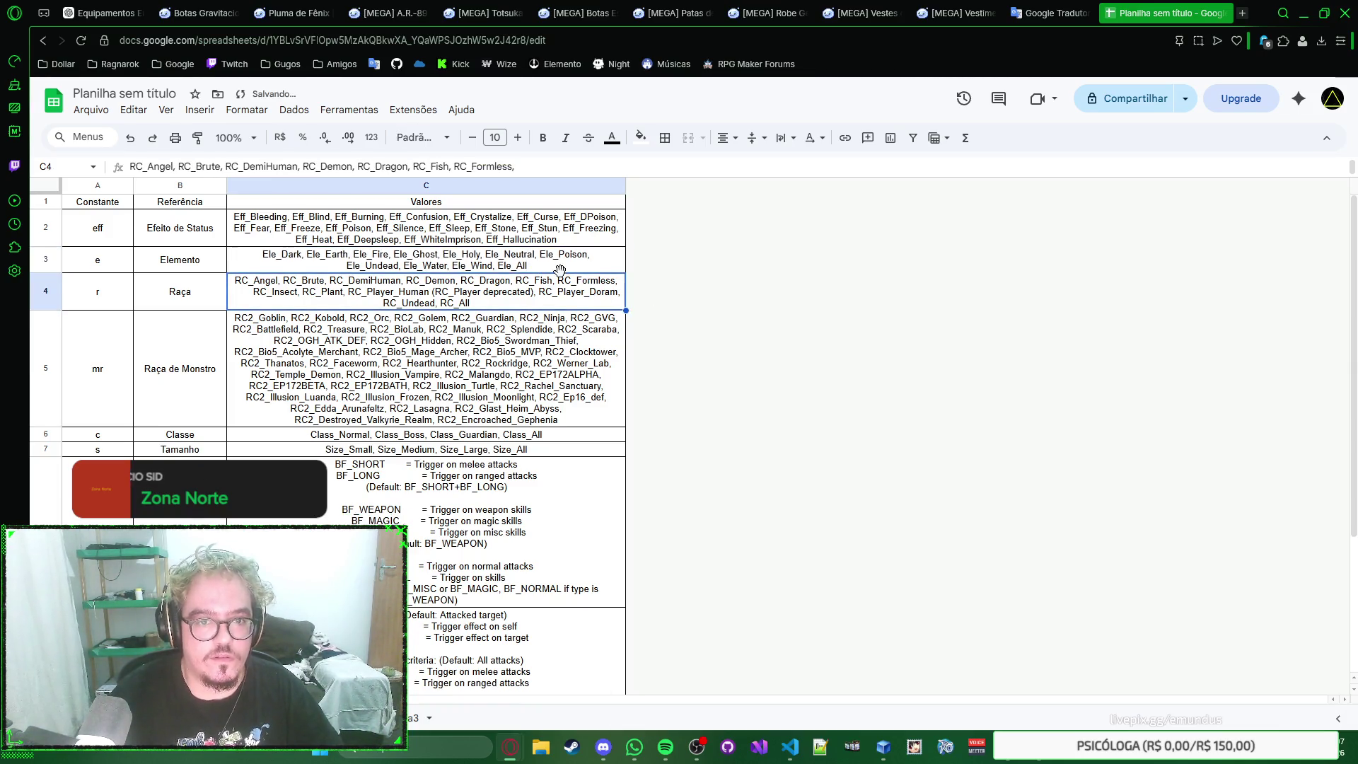
key(Return)
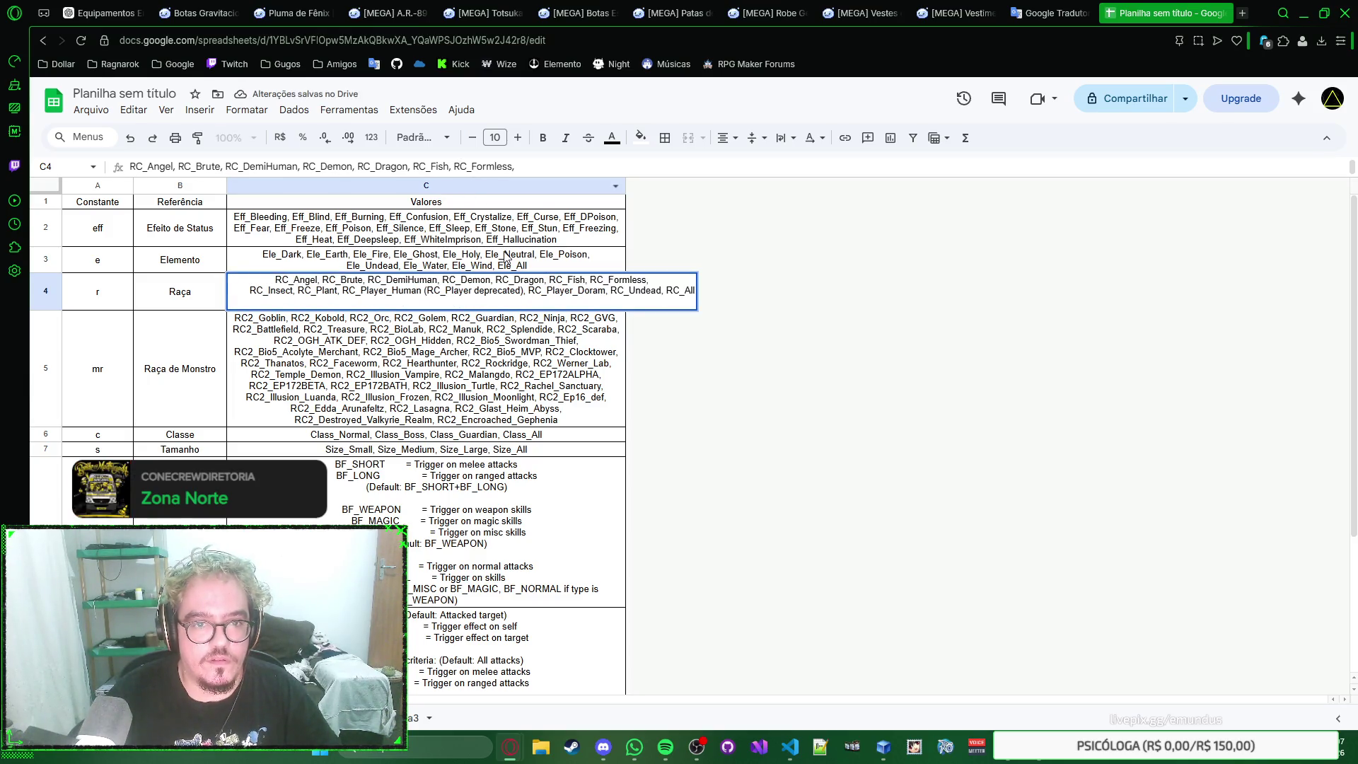
Step: Copy C3's Elemento text and move to B21 on the list sheet
click(509, 259)
click(505, 160)
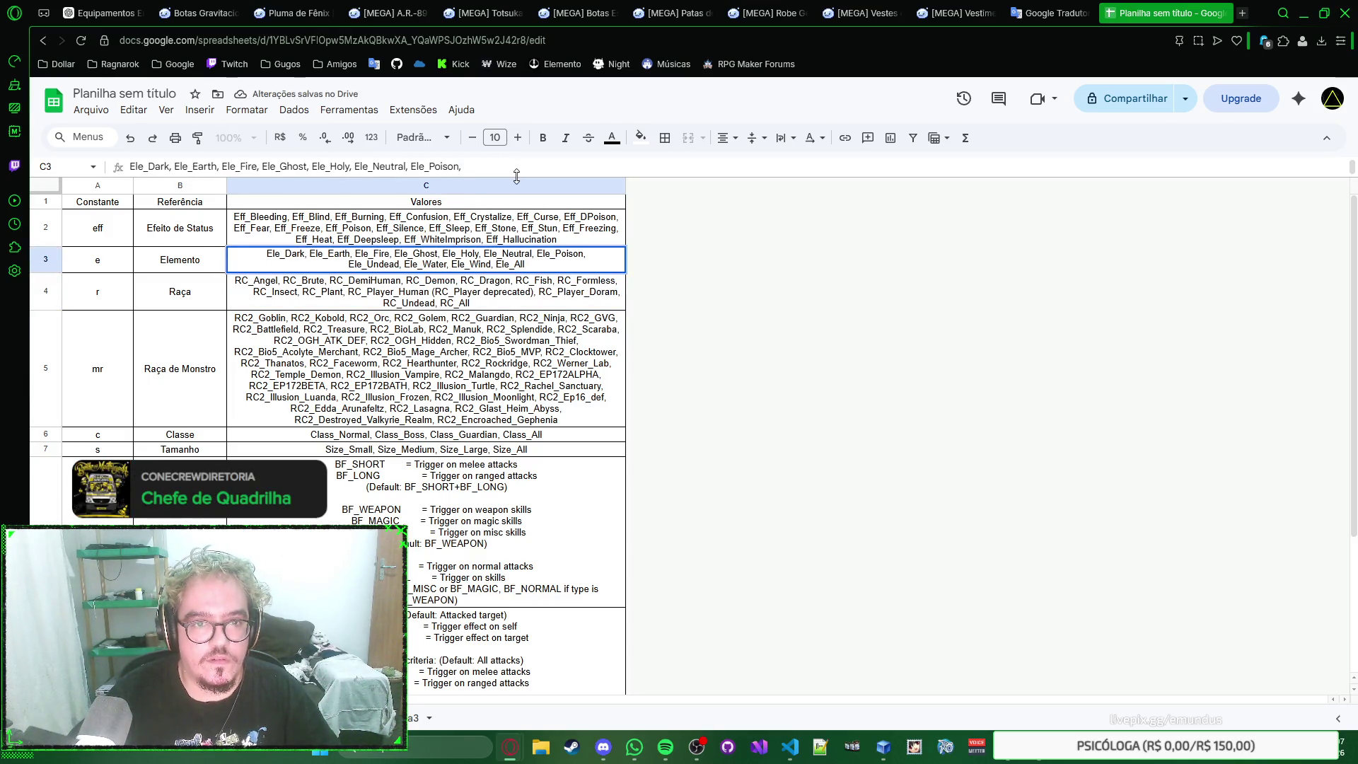
key(ctrl+a)
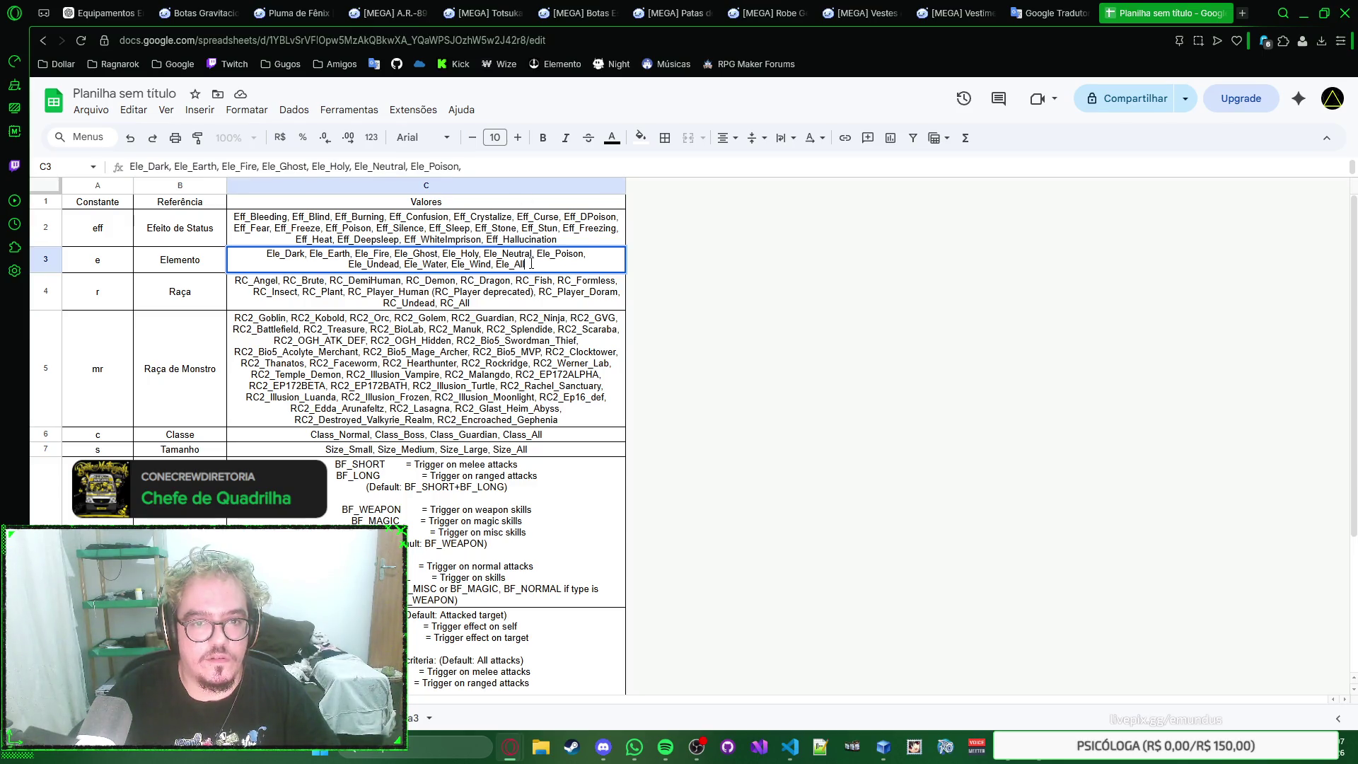
click(545, 301)
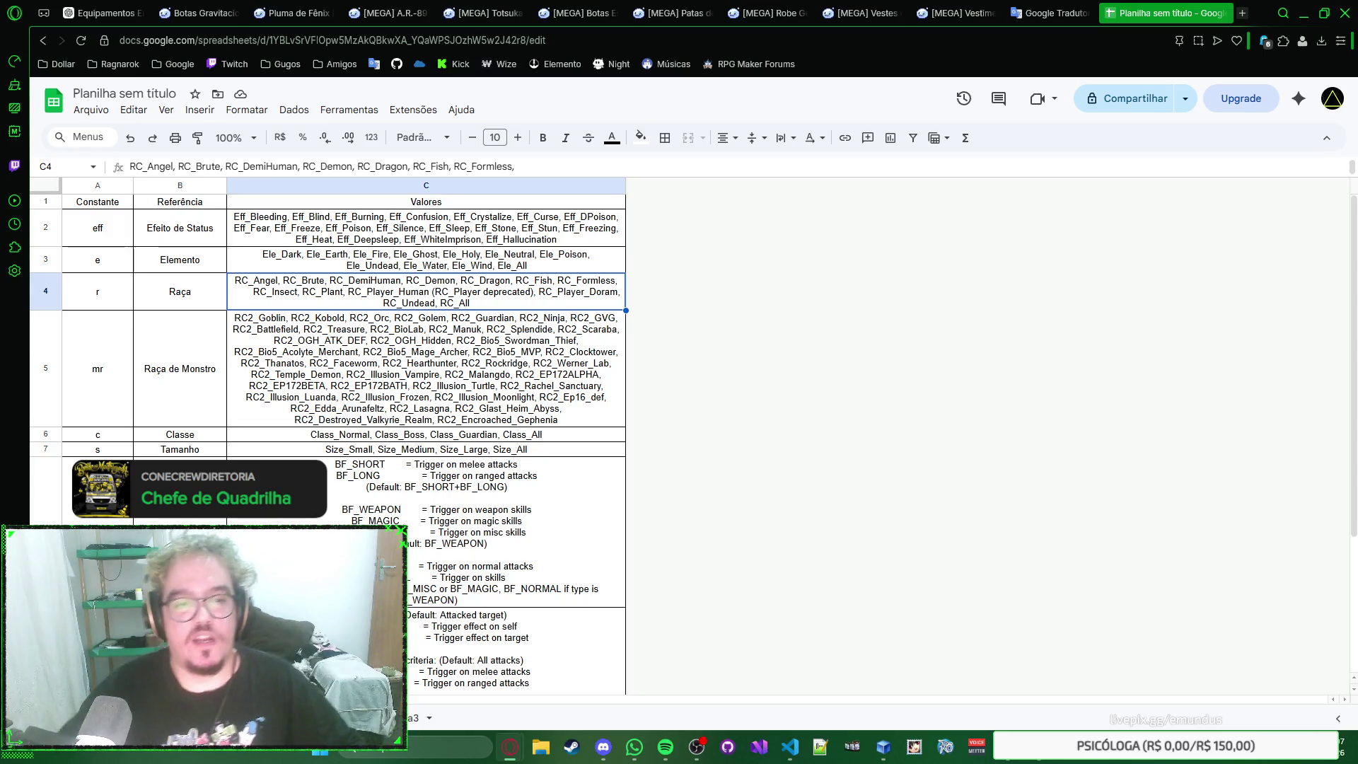
click(567, 261)
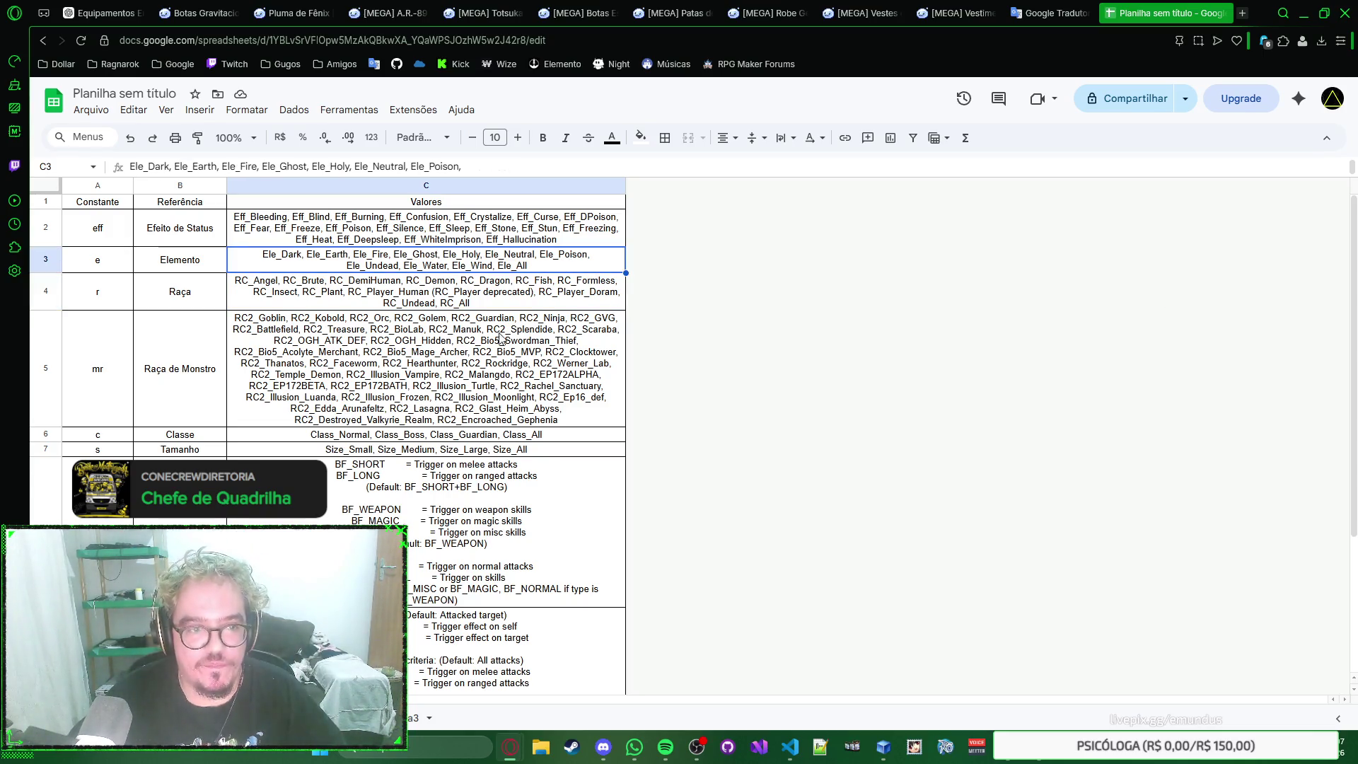
click(393, 718)
key(Up)
key(Right)
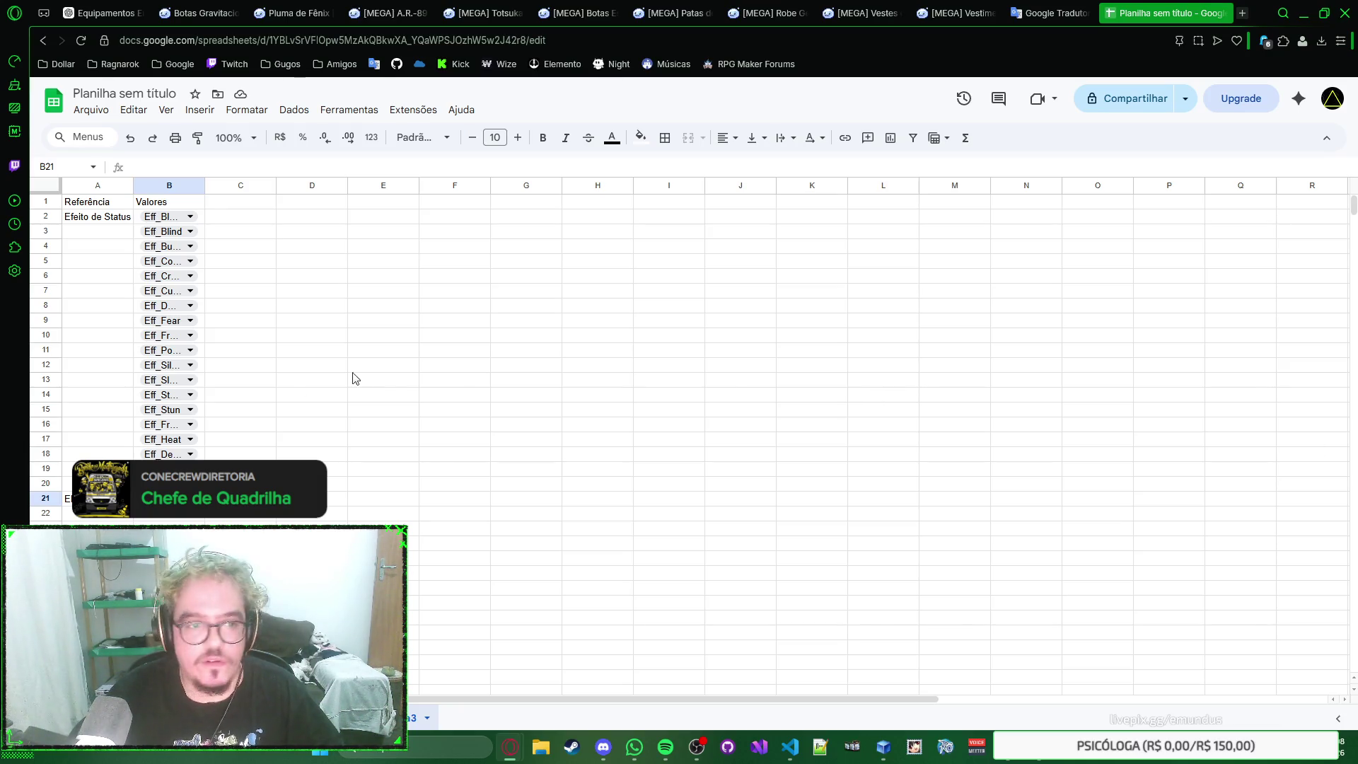
Step: Fill B21:B31 with the Elemento values as dropdown chips and return to the reference sheet
key(ctrl+shift+Down)
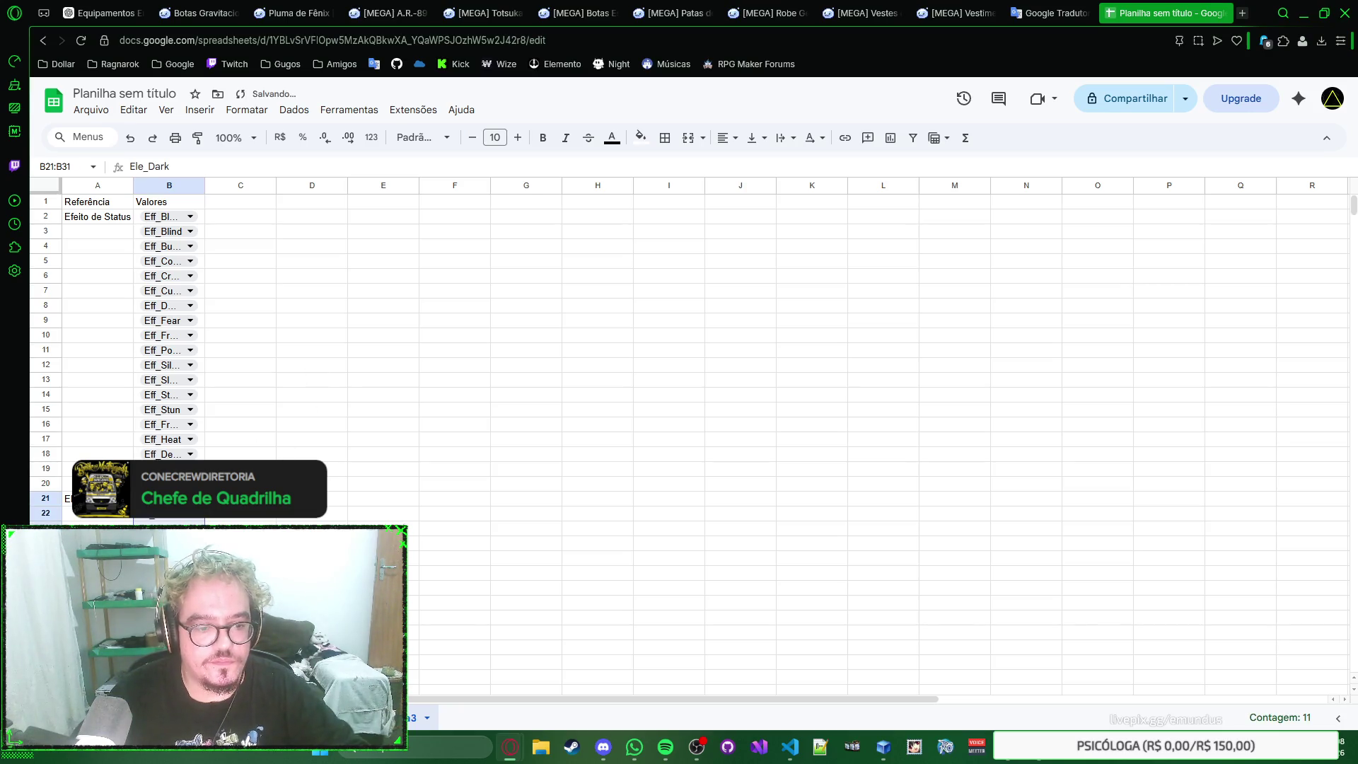
right_click(170, 520)
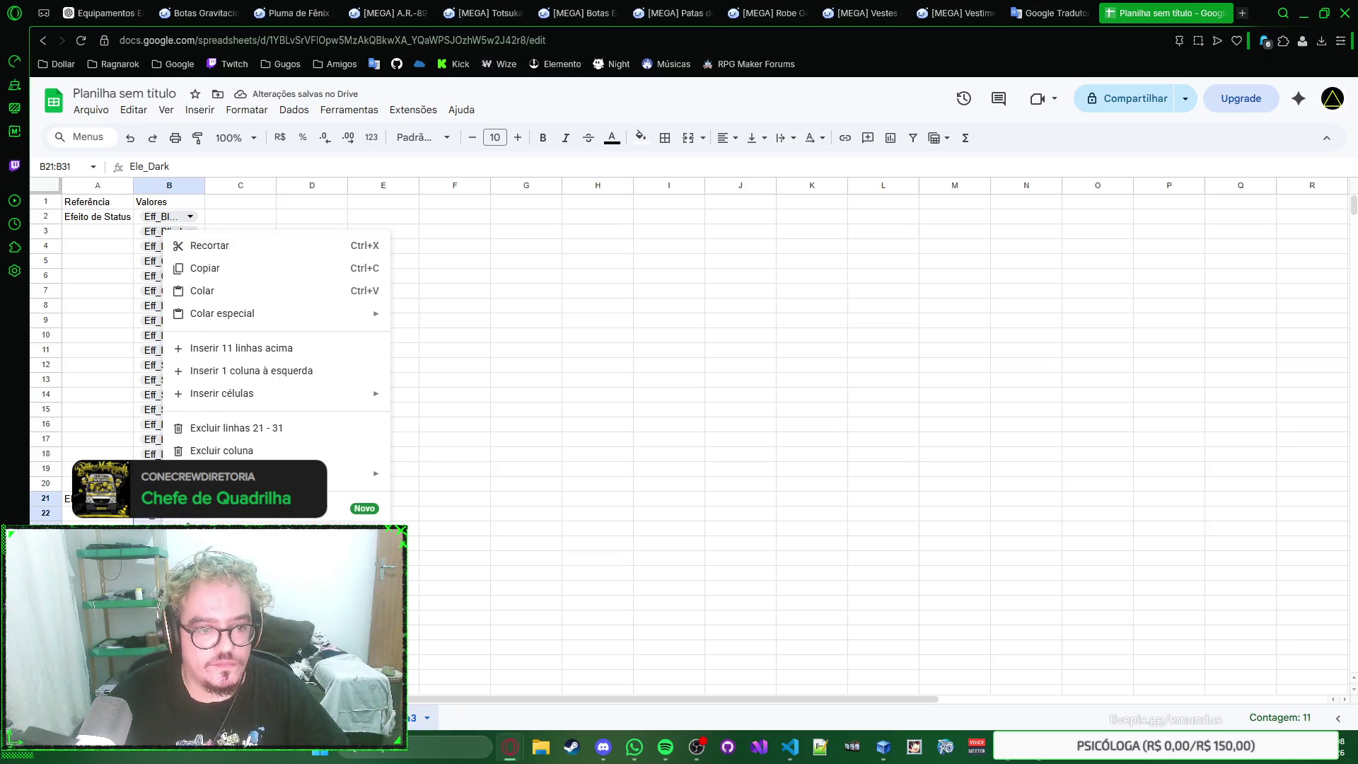
click(234, 506)
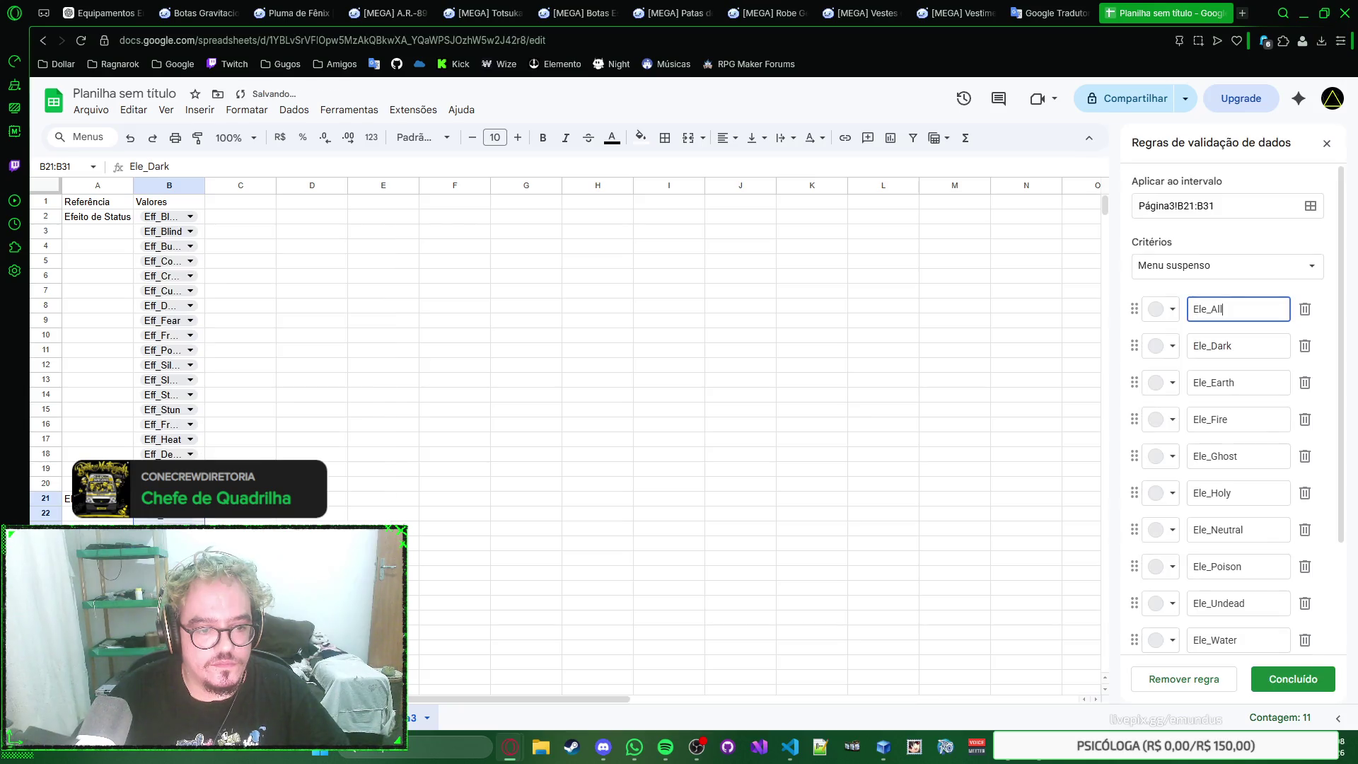
click(1307, 682)
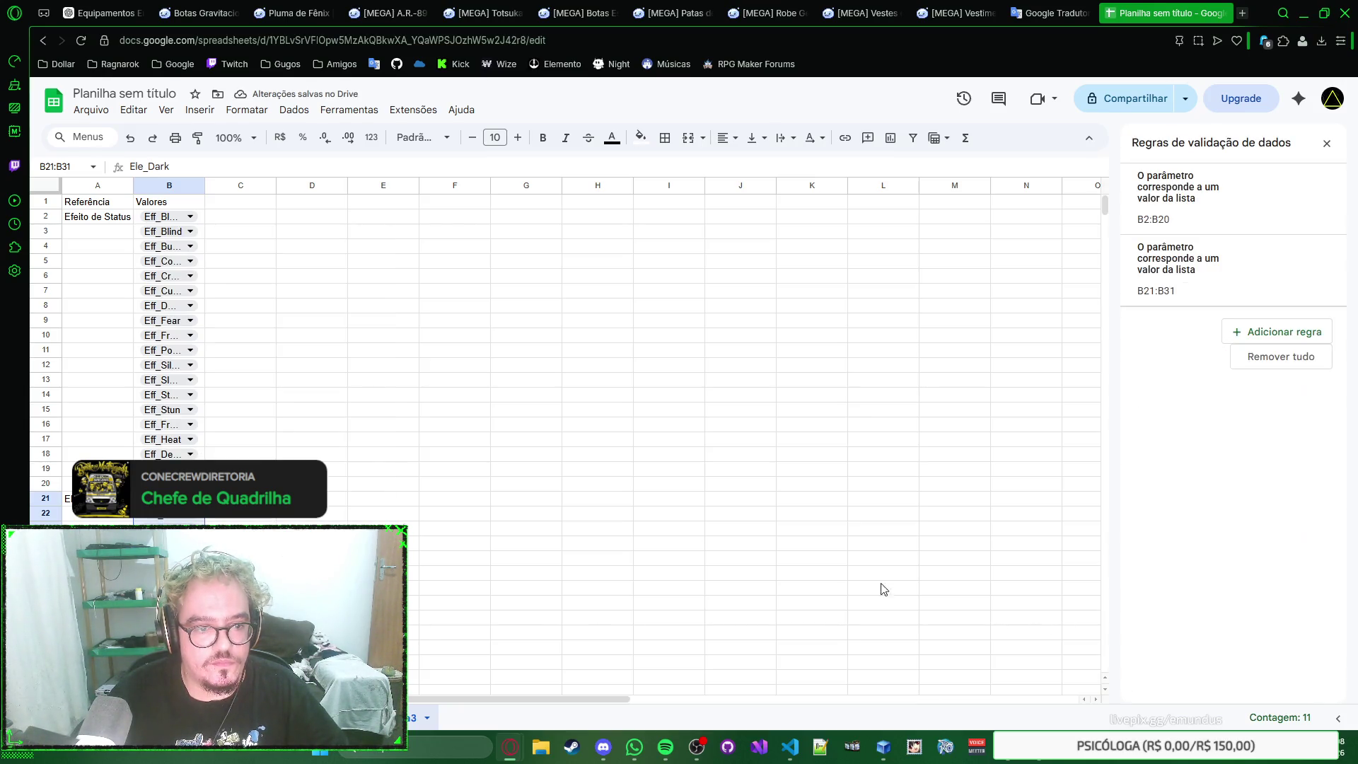
click(1326, 142)
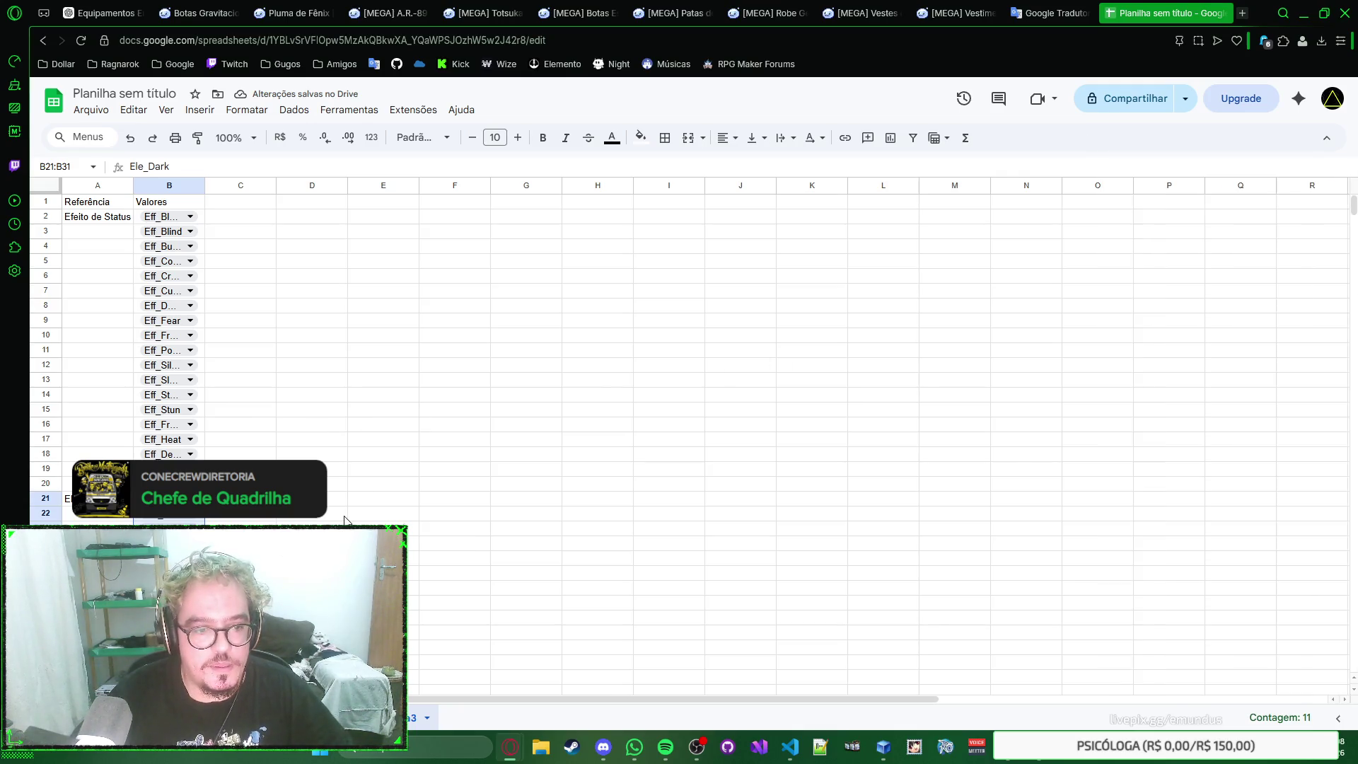
scroll(679, 424, down, 3)
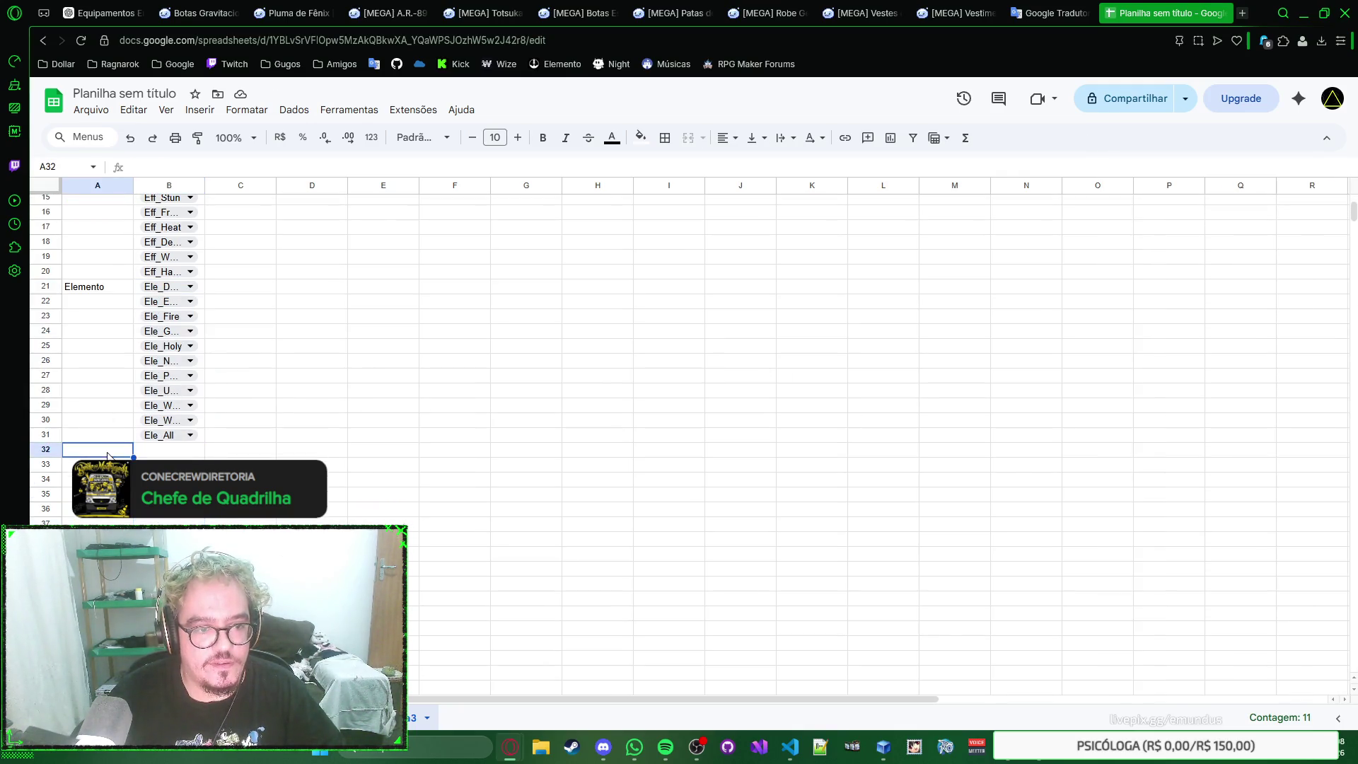
key(ctrl+shift+Page_Up)
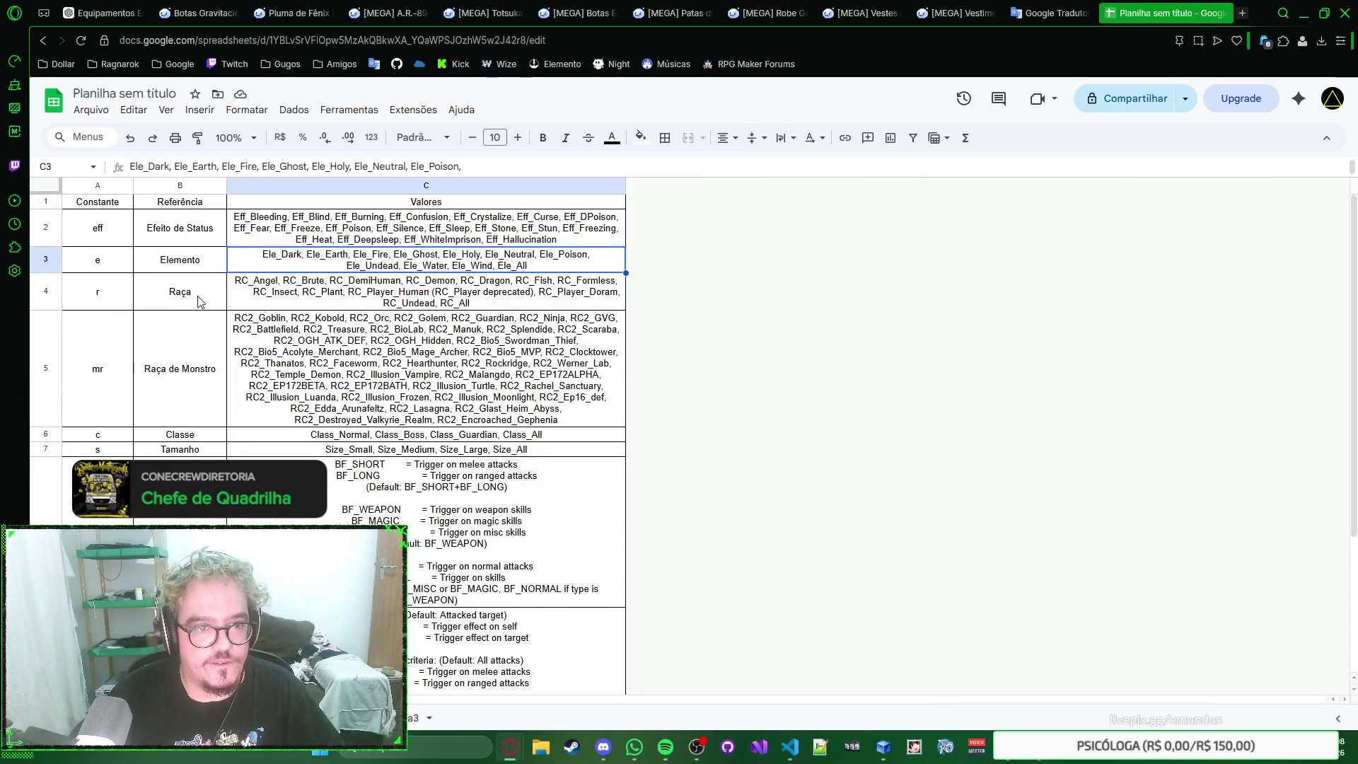
Step: Enter the Raça label in A32 on the list sheet
click(199, 301)
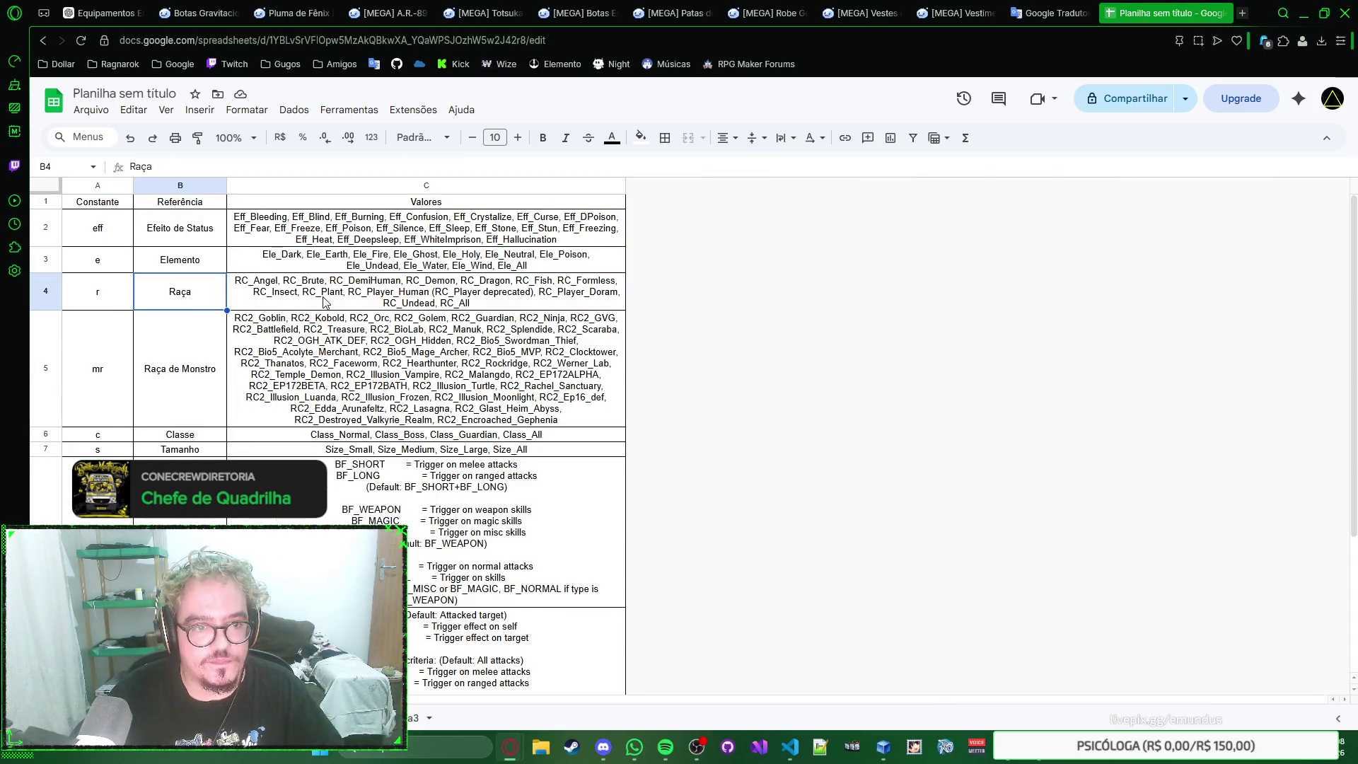
key(ctrl+shift+Page_Down)
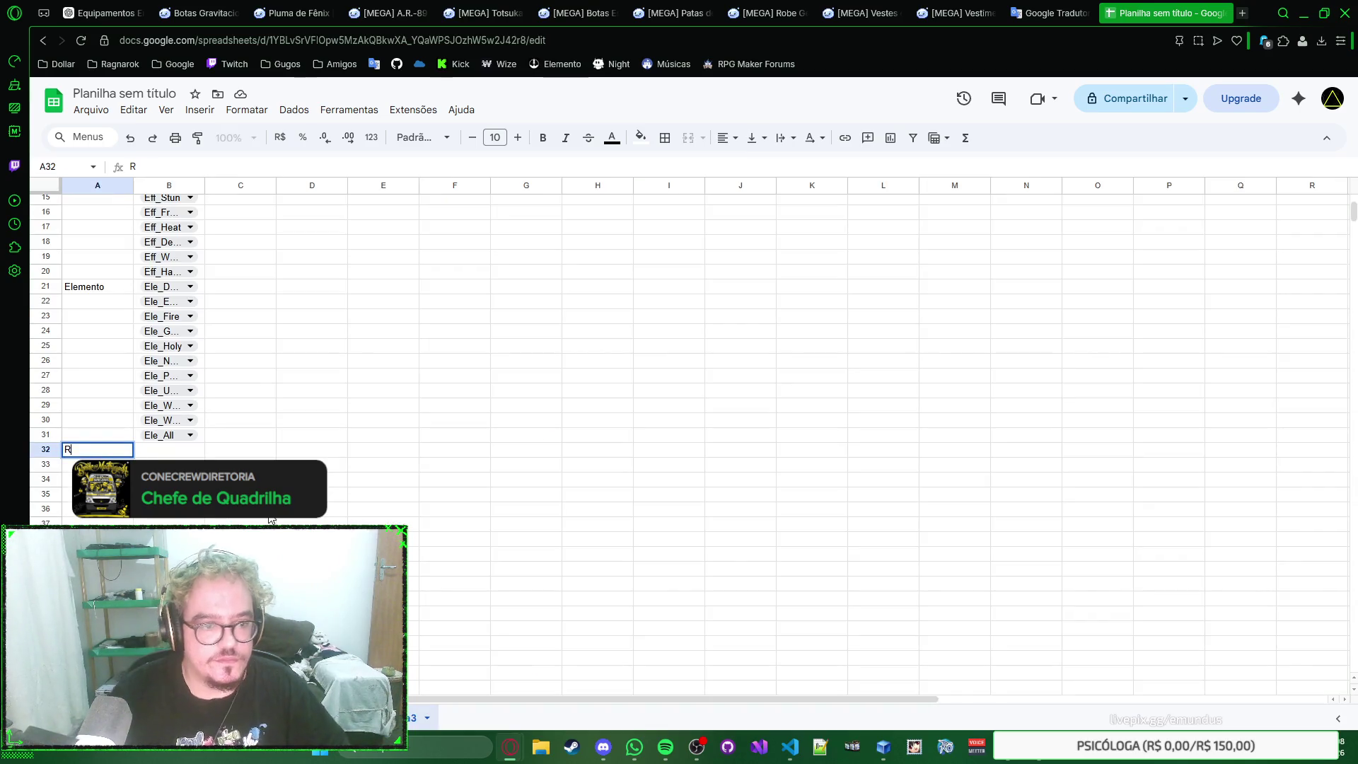
text(Raça)
key(Tab)
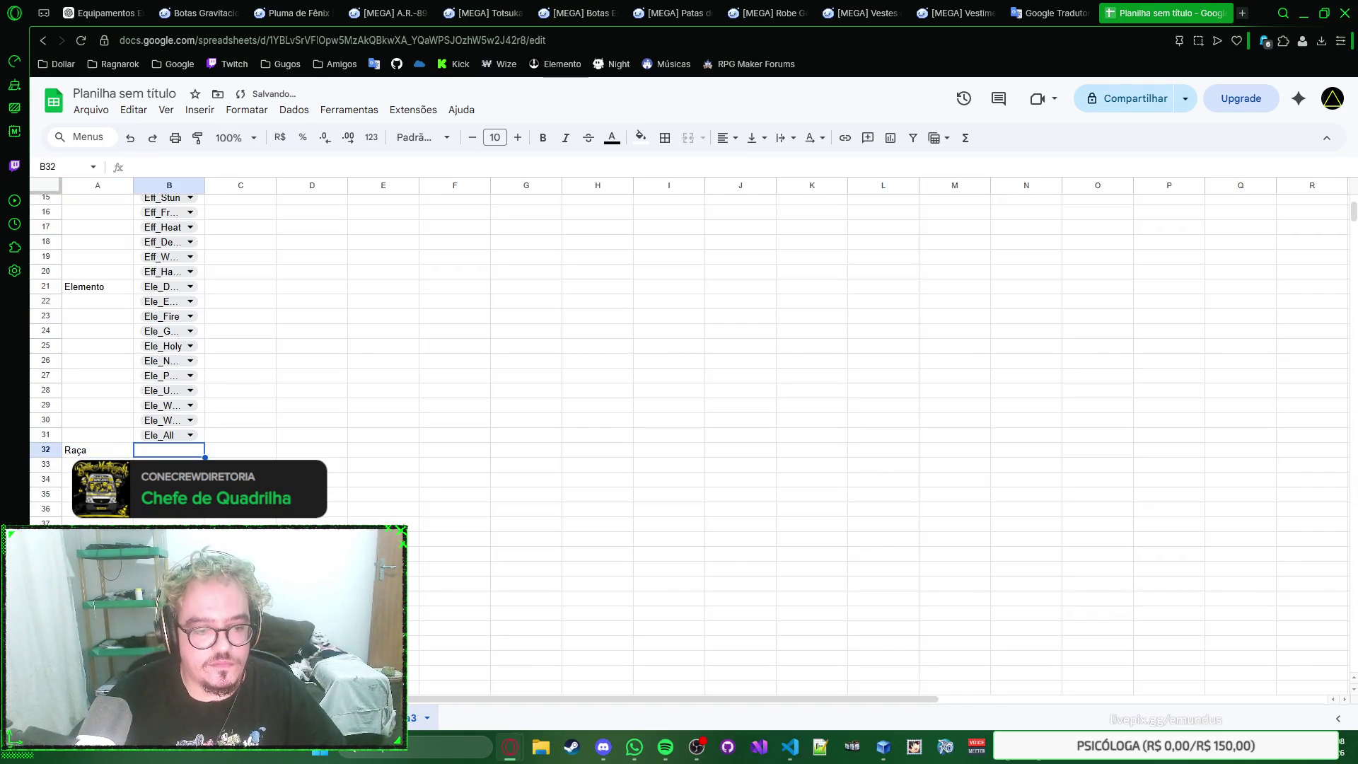
Step: Copy the Raça values text from C4 on the reference sheet and return to the list sheet
key(ctrl+shift+Page_Up)
double_click(318, 299)
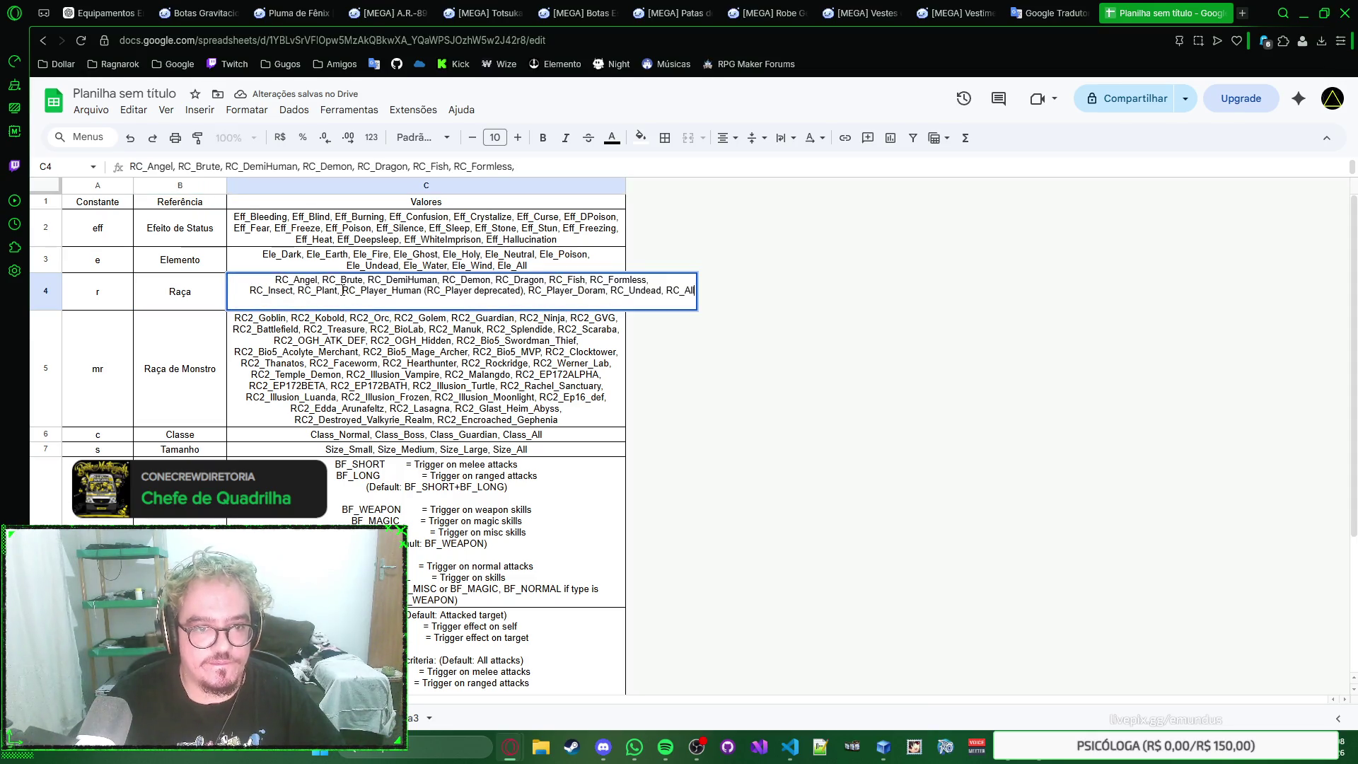
key(ctrl+a)
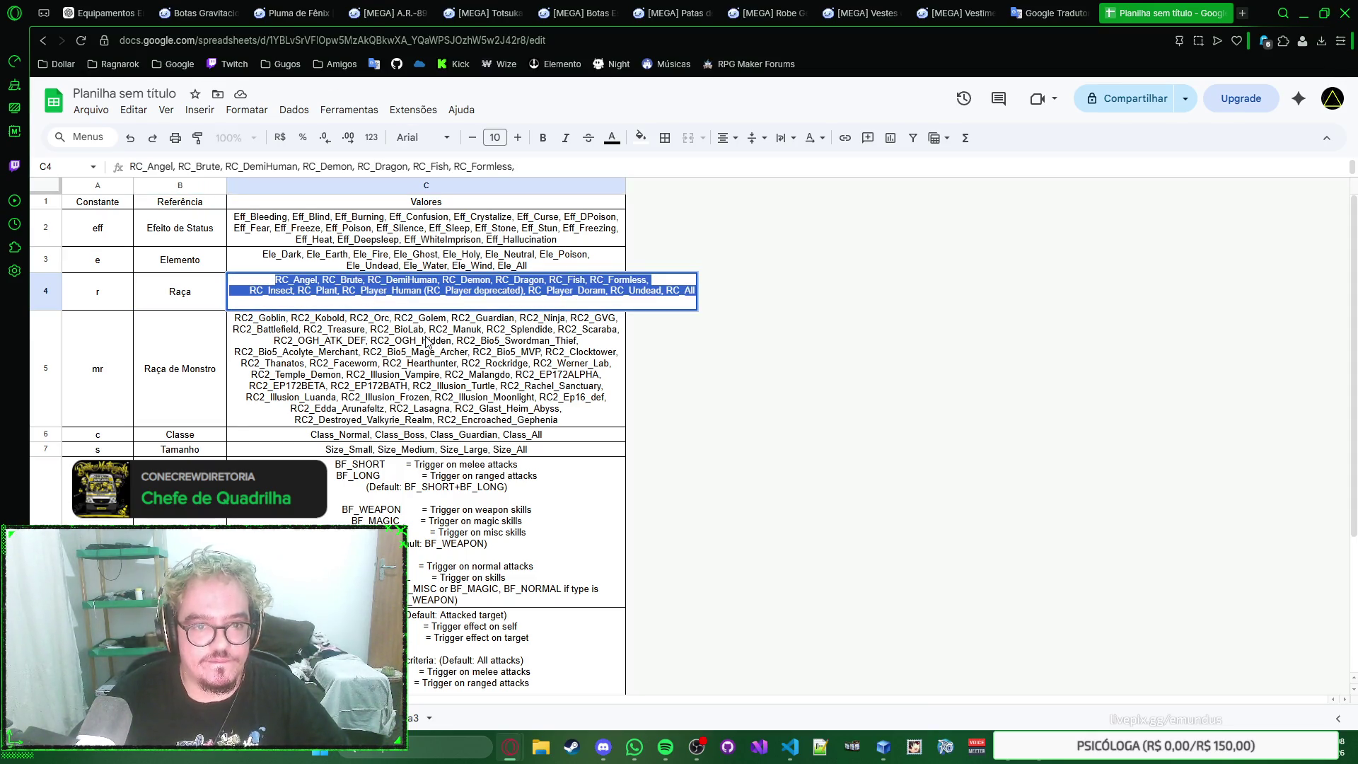
key(Escape)
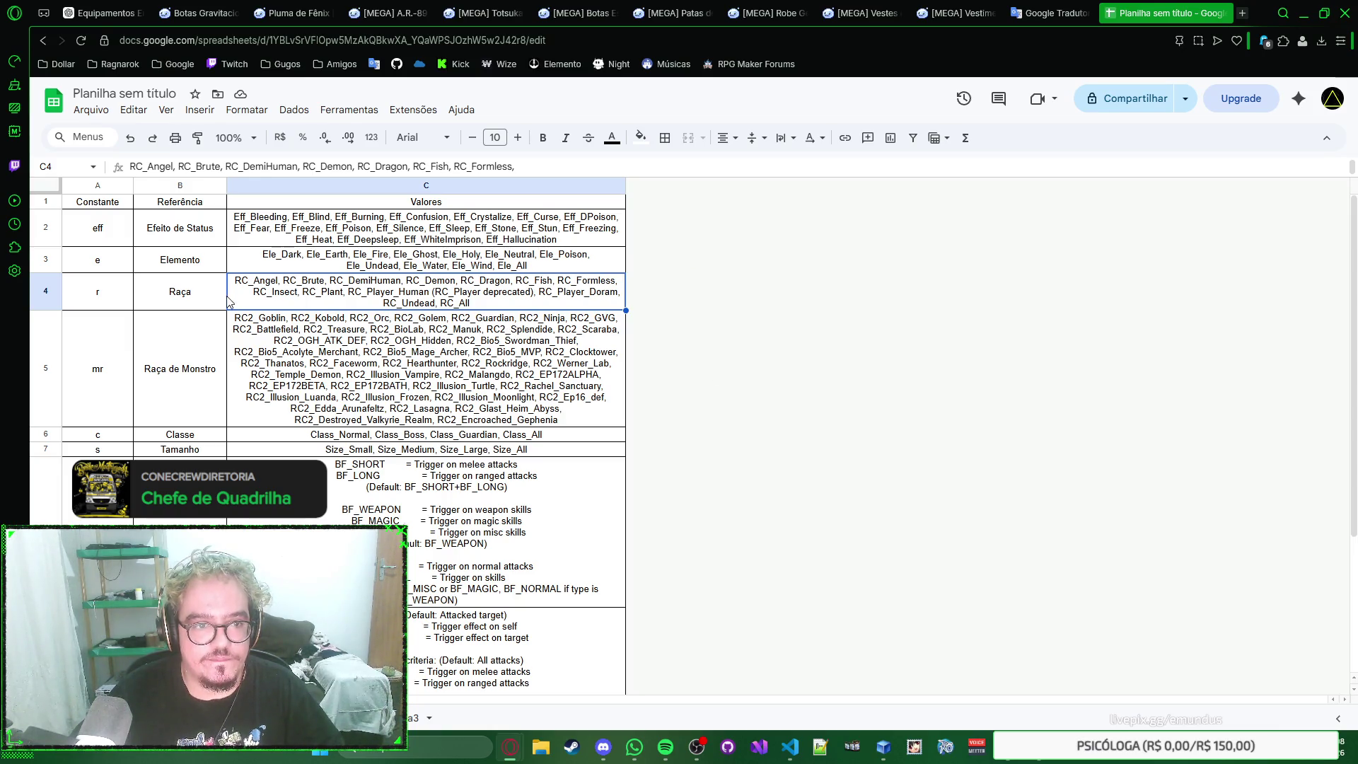
key(Left)
click(415, 719)
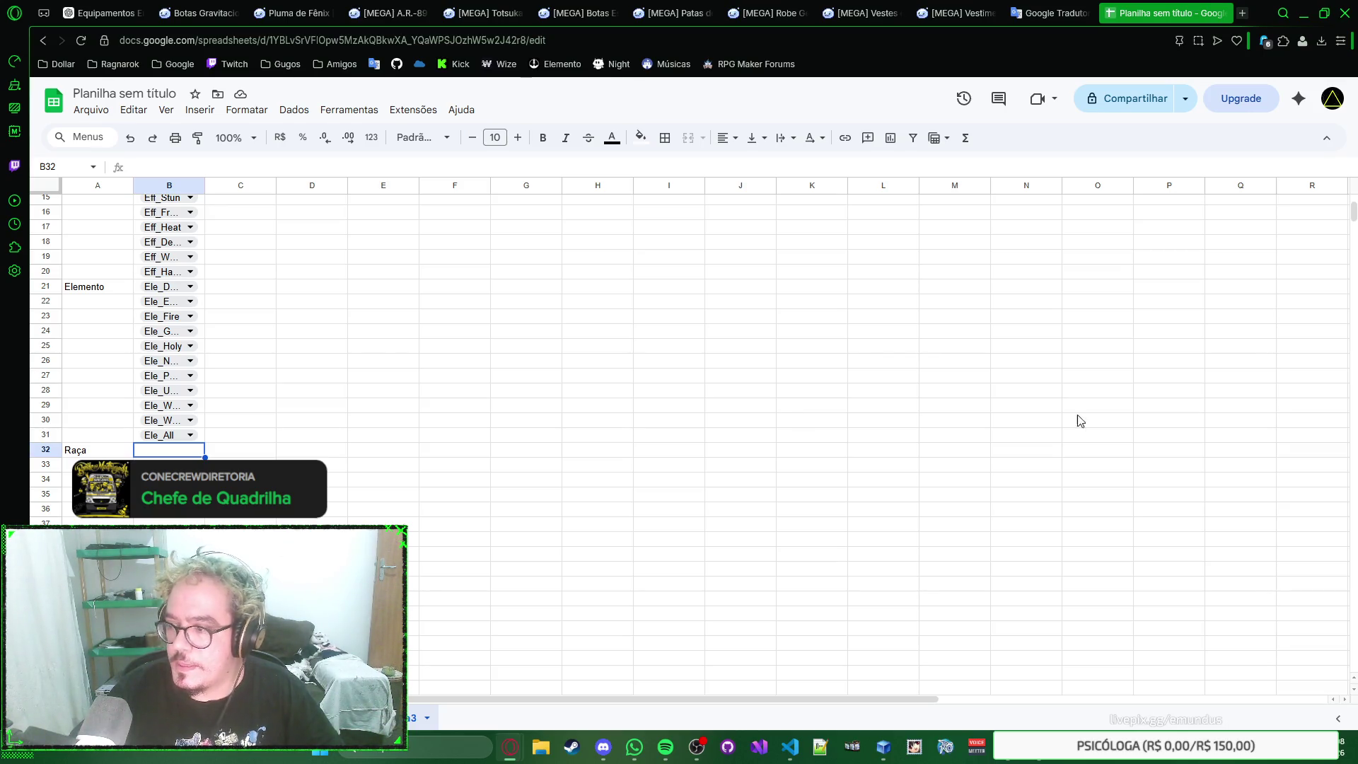
Step: Paste the RC_ race values into B32:B44 and make them dropdown chips
key(ctrl+v)
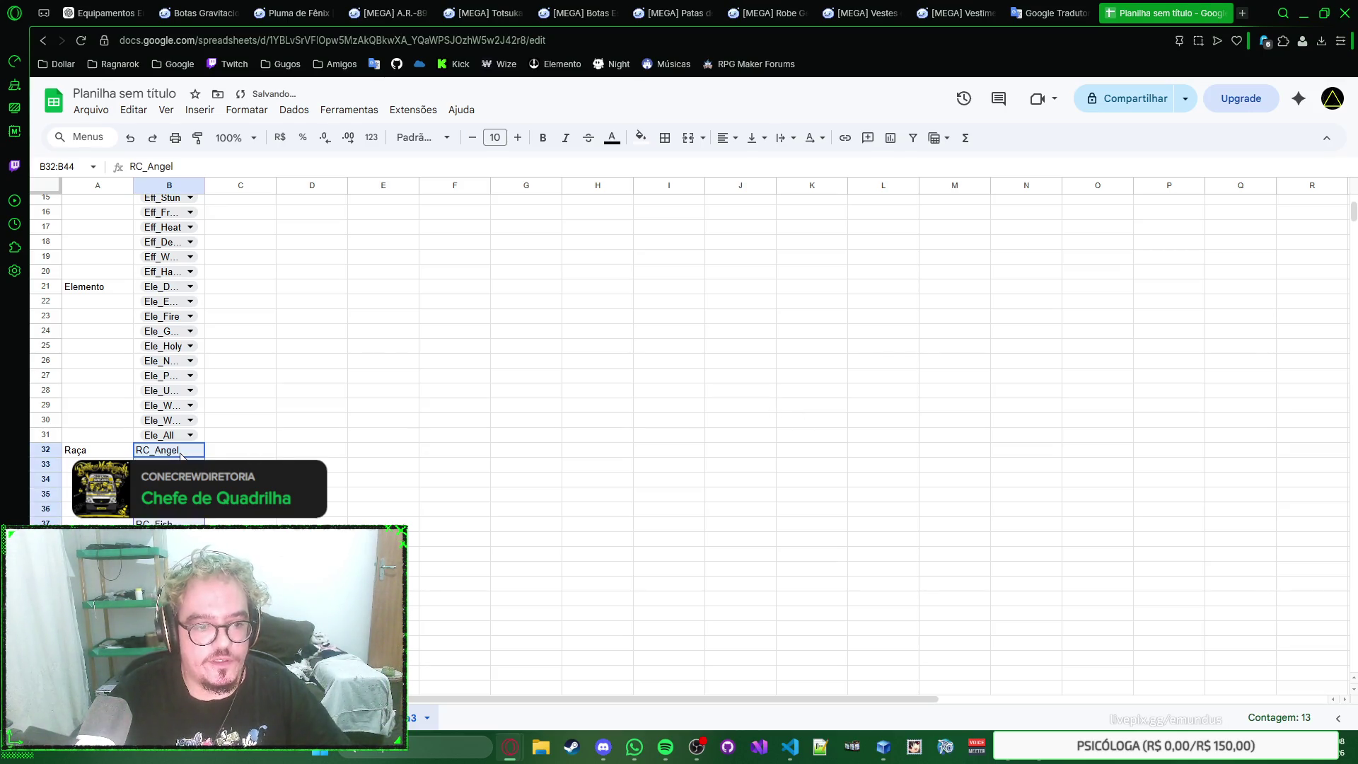
right_click(186, 488)
click(266, 658)
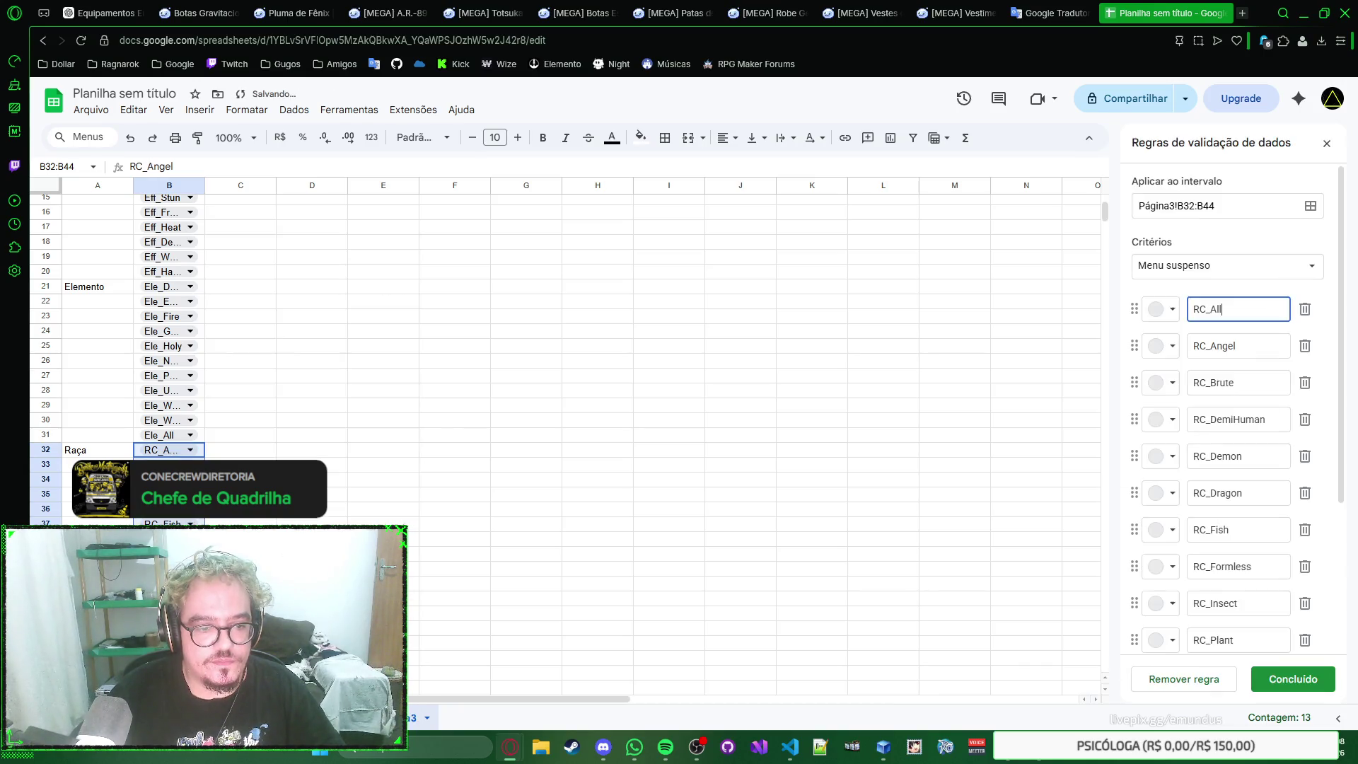
click(1265, 677)
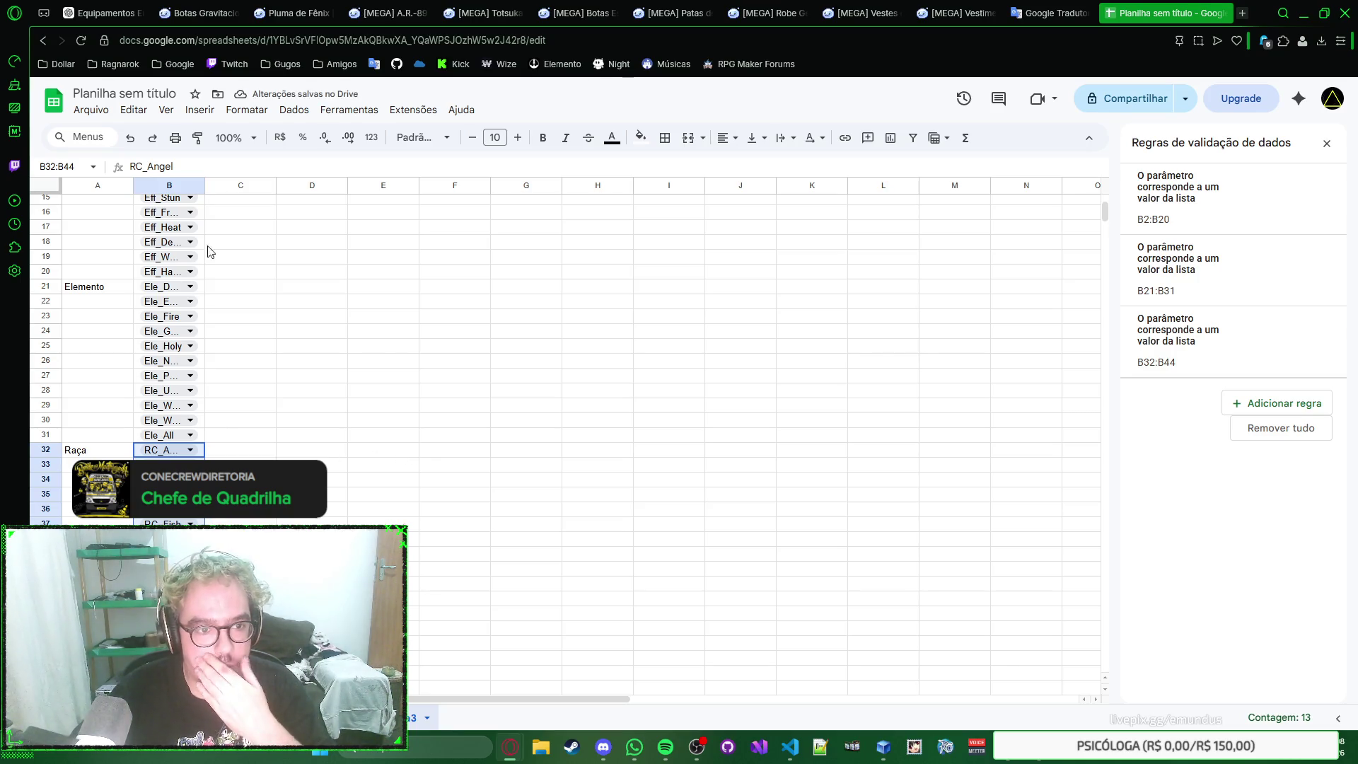
Step: Check cells C18 and C32, select A45 below the race list, and show the reference sheet
click(242, 243)
right_click(242, 246)
key(Escape)
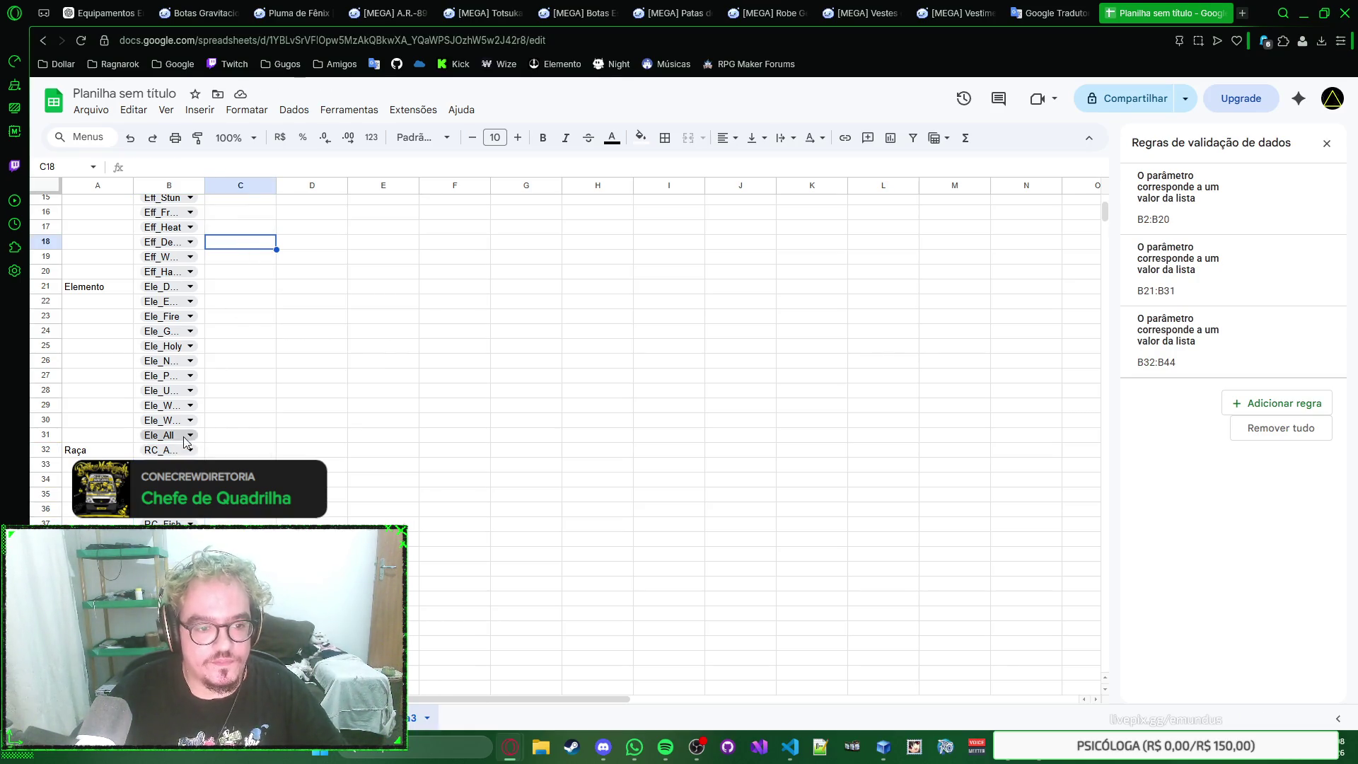
click(244, 455)
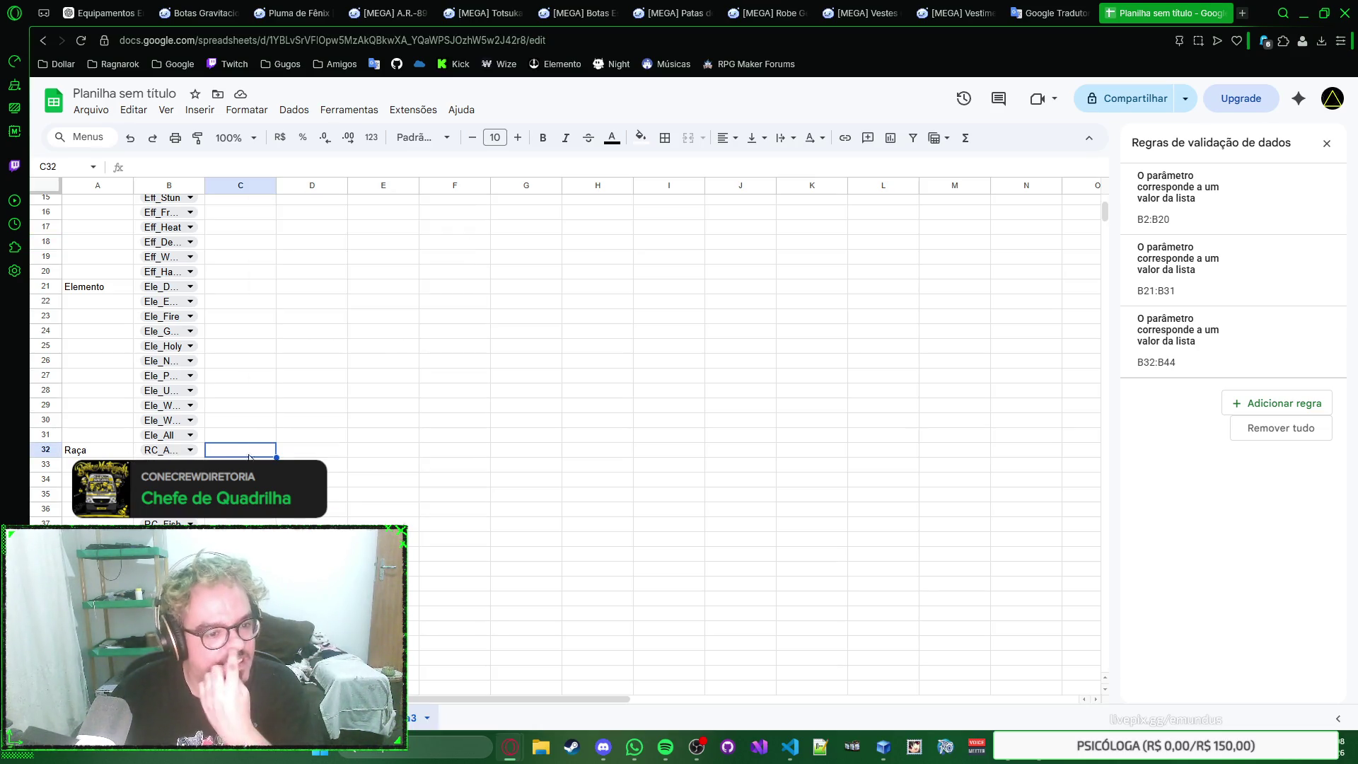
right_click(249, 455)
key(Escape)
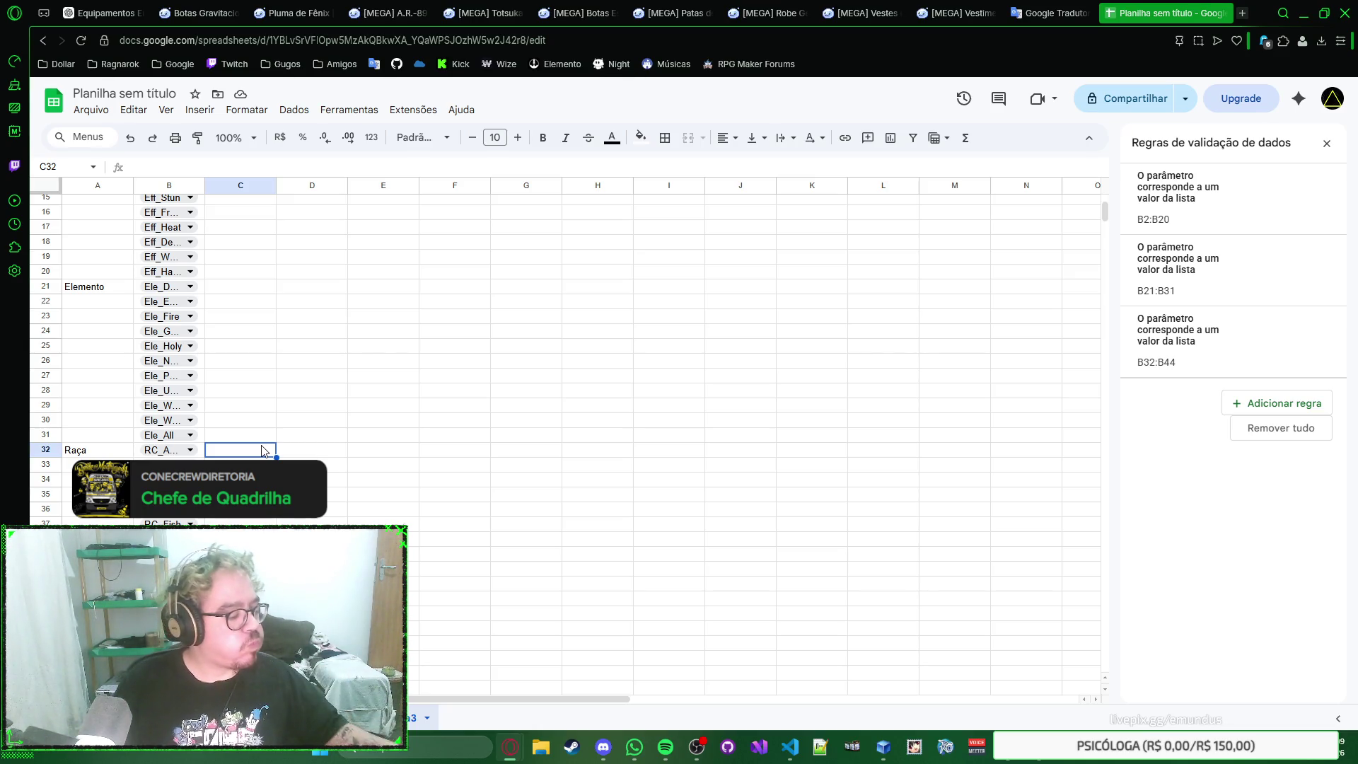
scroll(263, 450, down, 5)
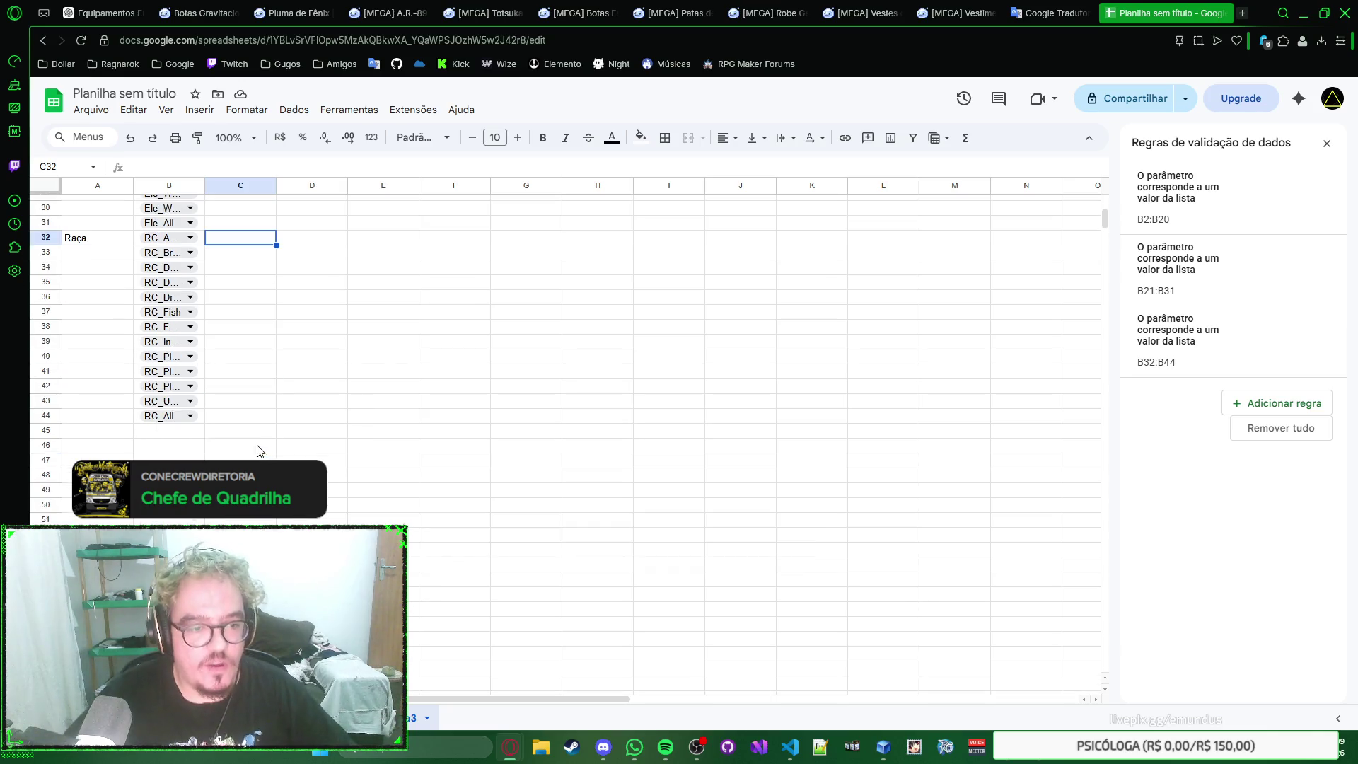
click(125, 435)
click(318, 717)
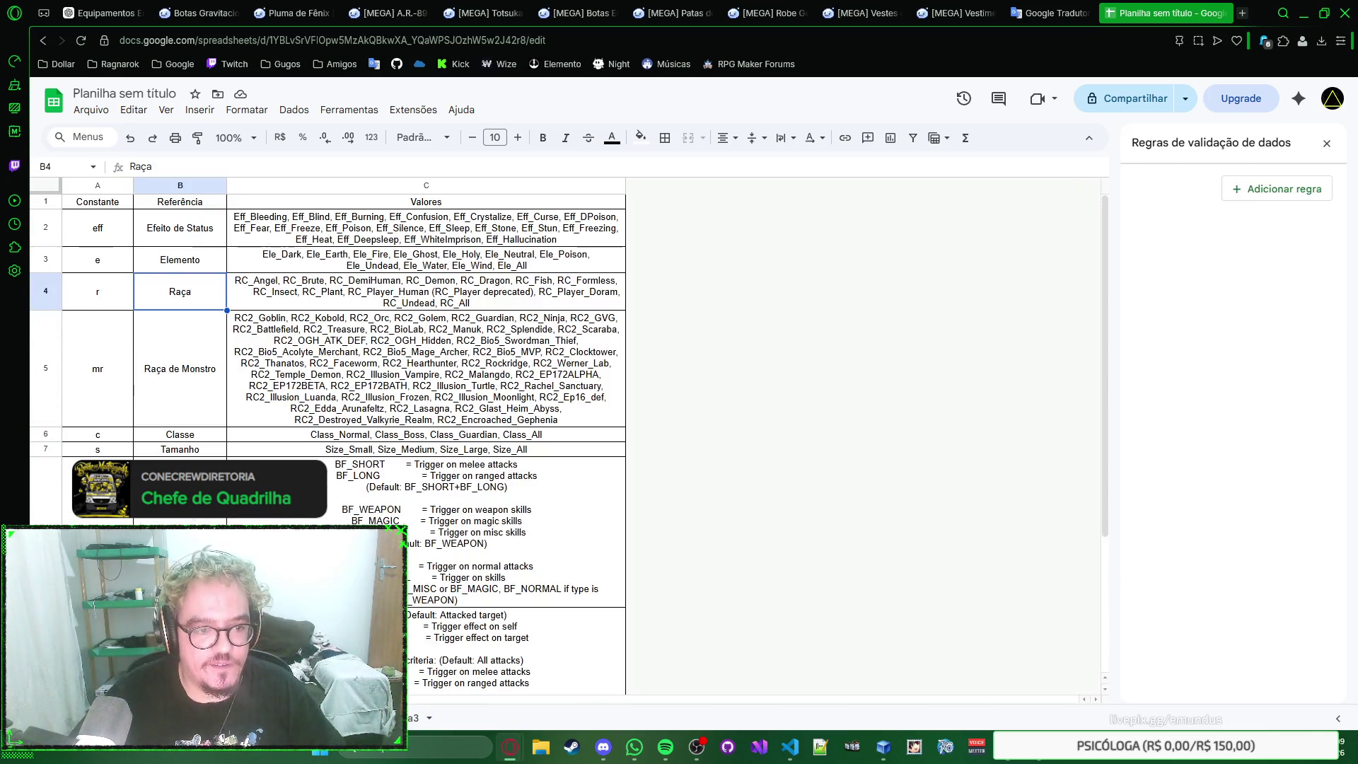
Step: Enter the Raça de Monstro label in A45 on the list sheet
click(183, 355)
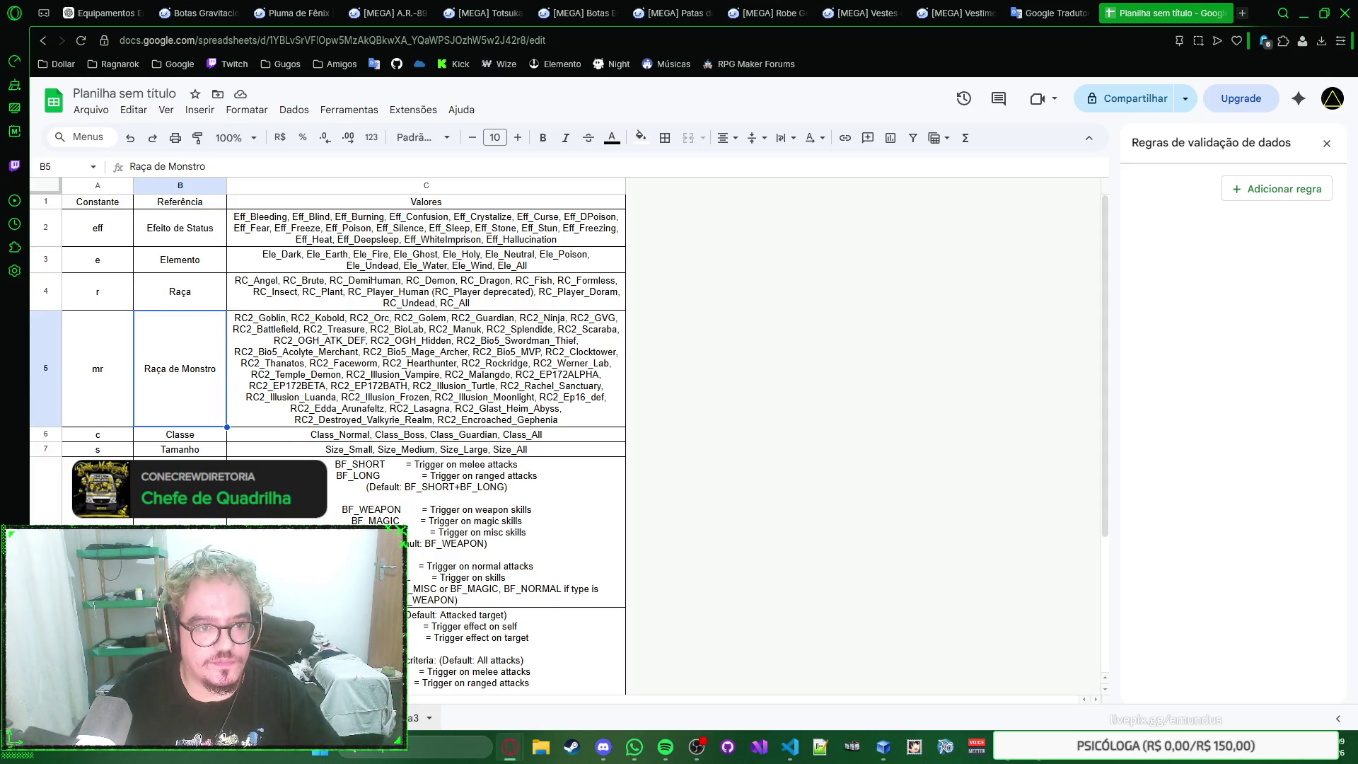
key(ctrl+shift+Page_Up)
text(Raça de)
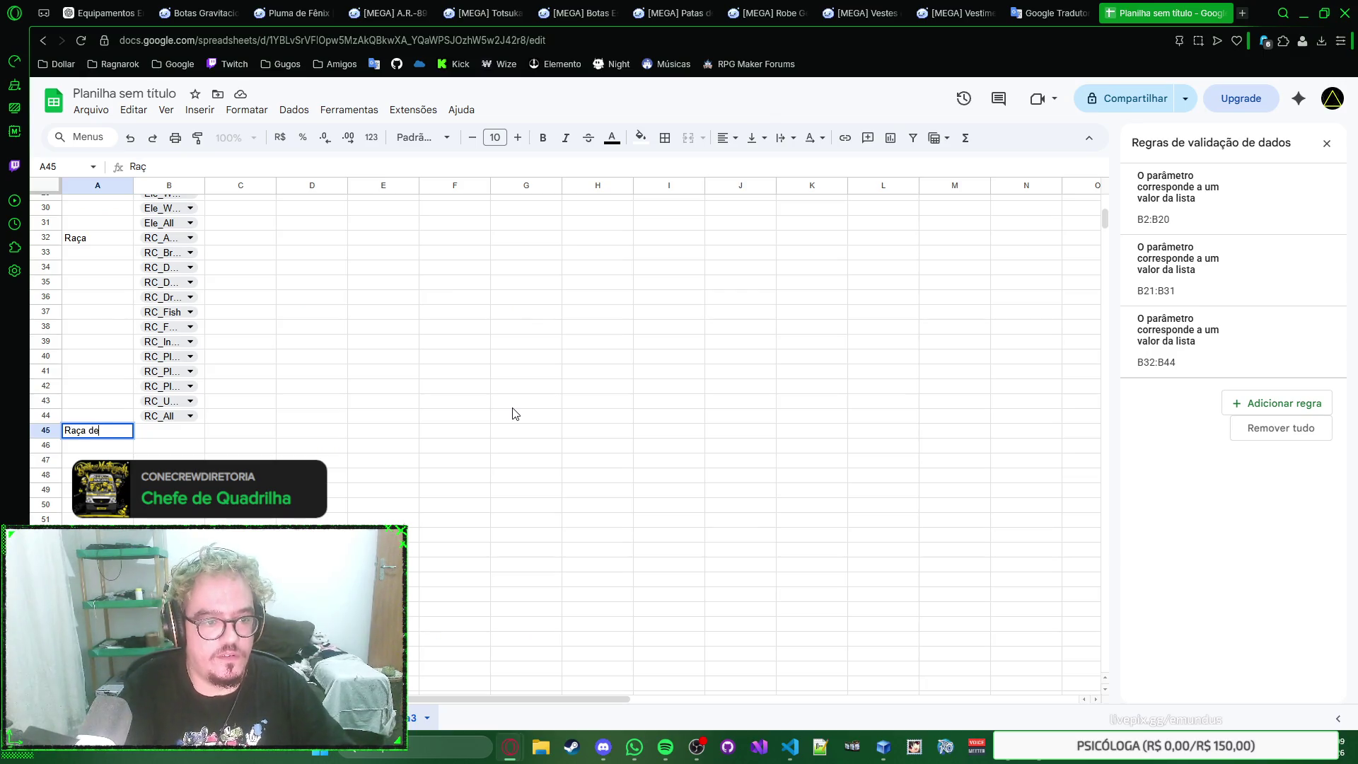
text( Monstro)
key(Tab)
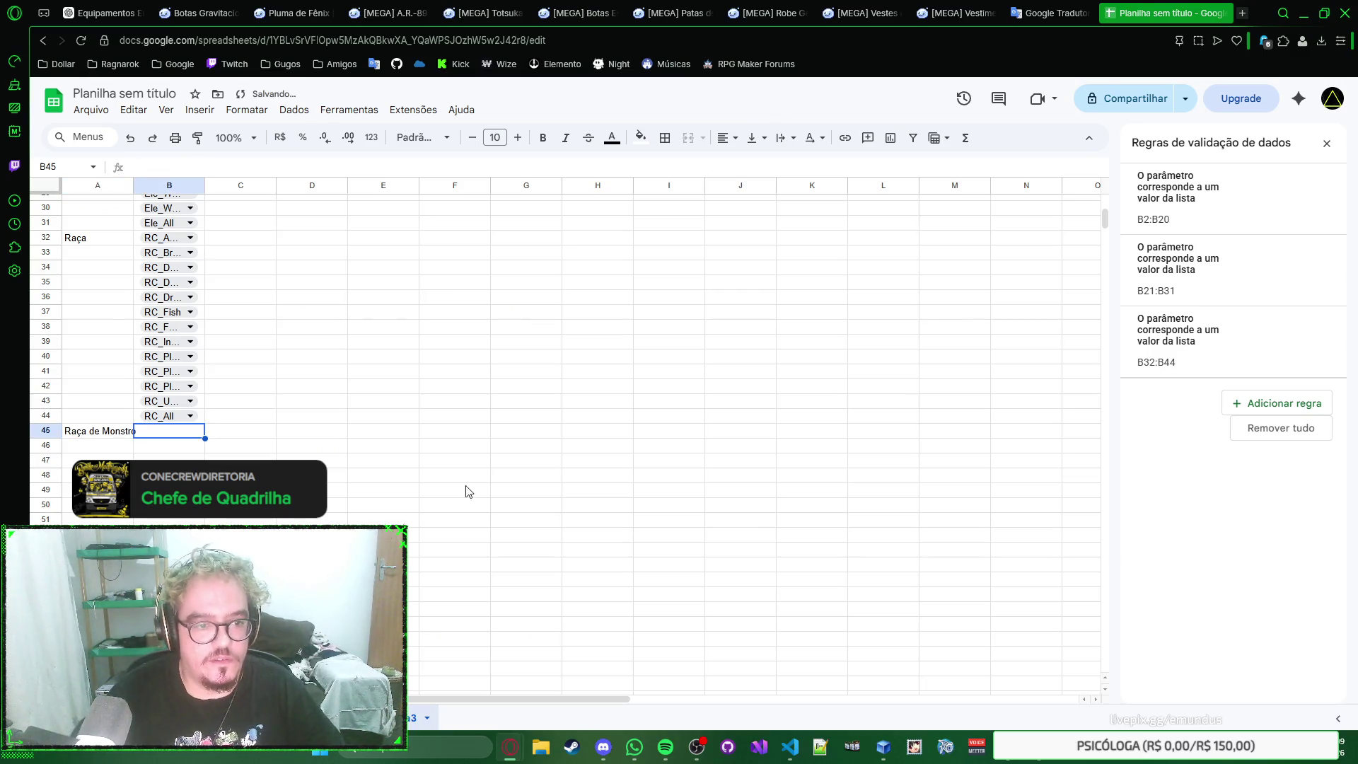
Step: Copy the monster race values from C5 and paste them into B45 downward
key(ctrl+shift+Page_Down)
click(373, 370)
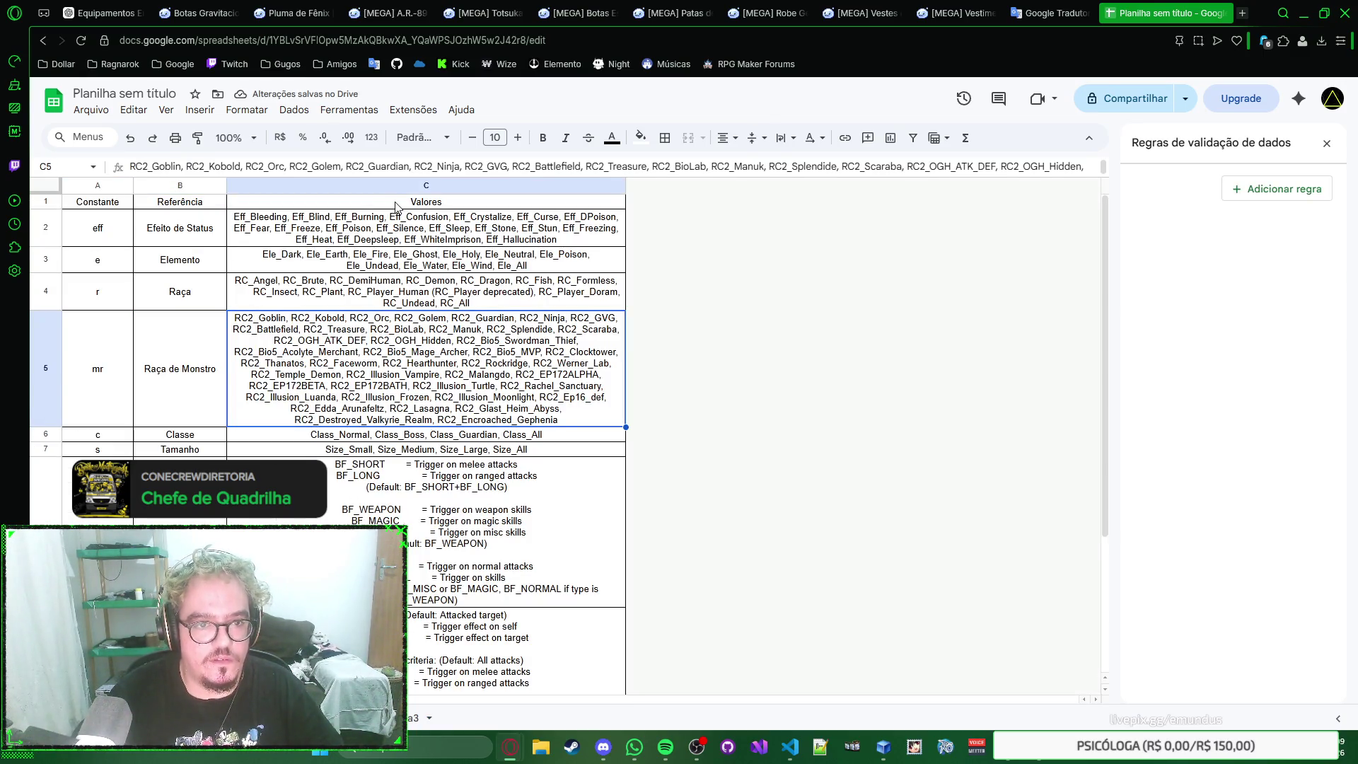
double_click(417, 378)
key(ctrl+a)
key(Escape)
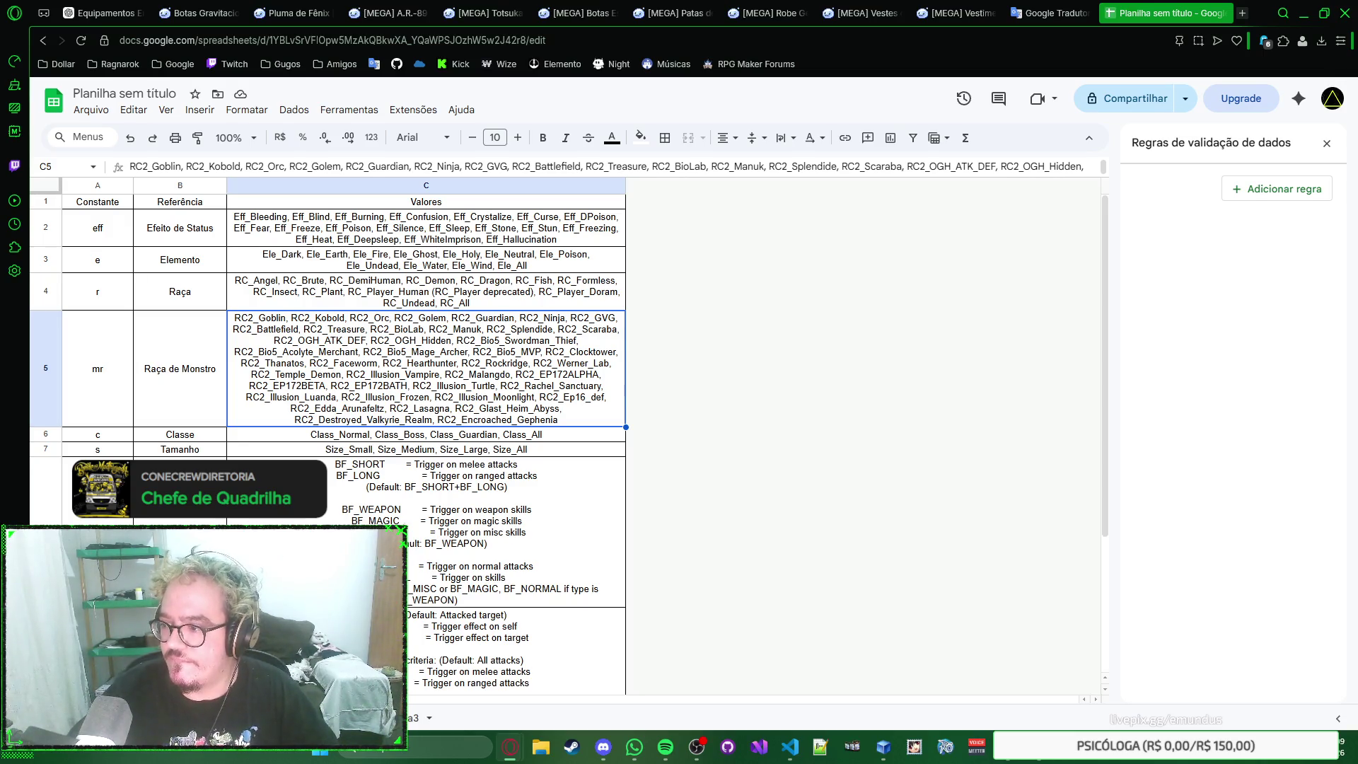
click(416, 717)
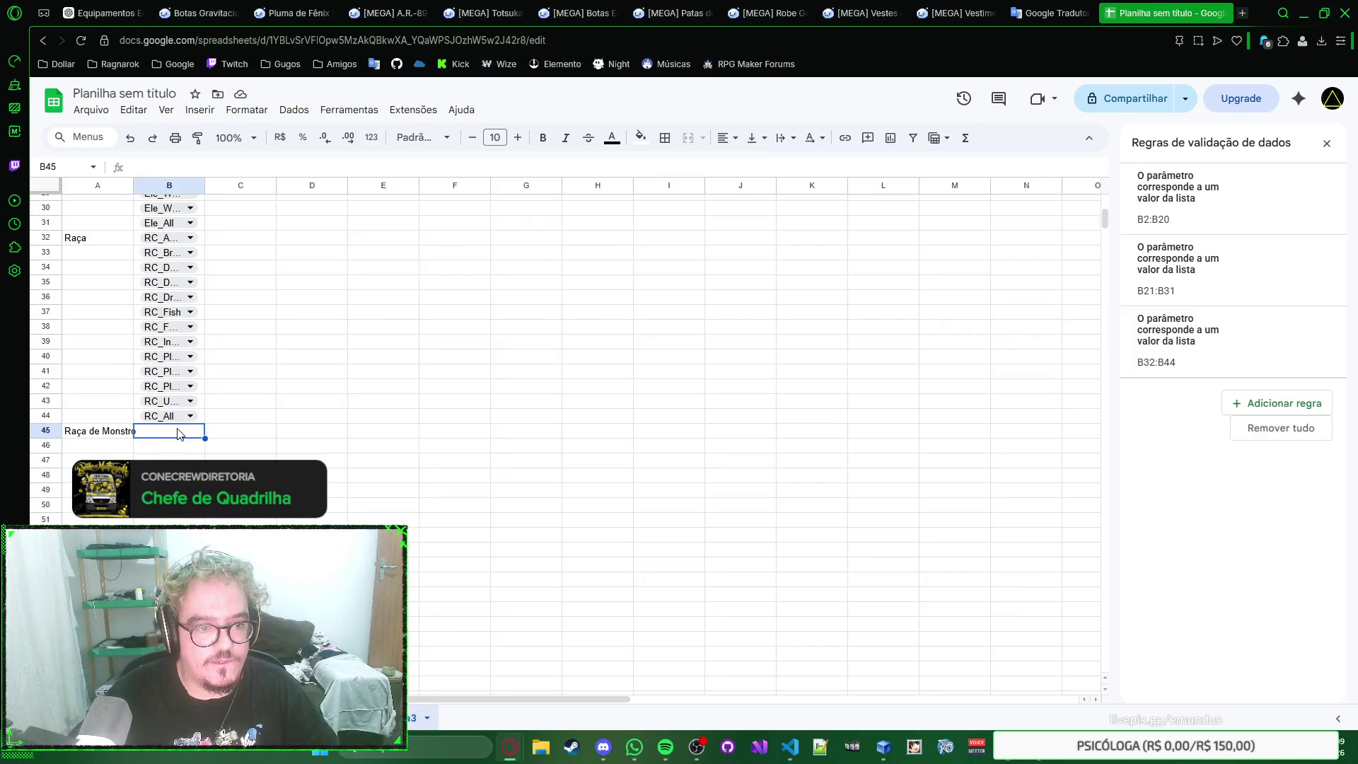
key(ctrl+v)
scroll(192, 445, down, 5)
scroll(213, 445, down, 5)
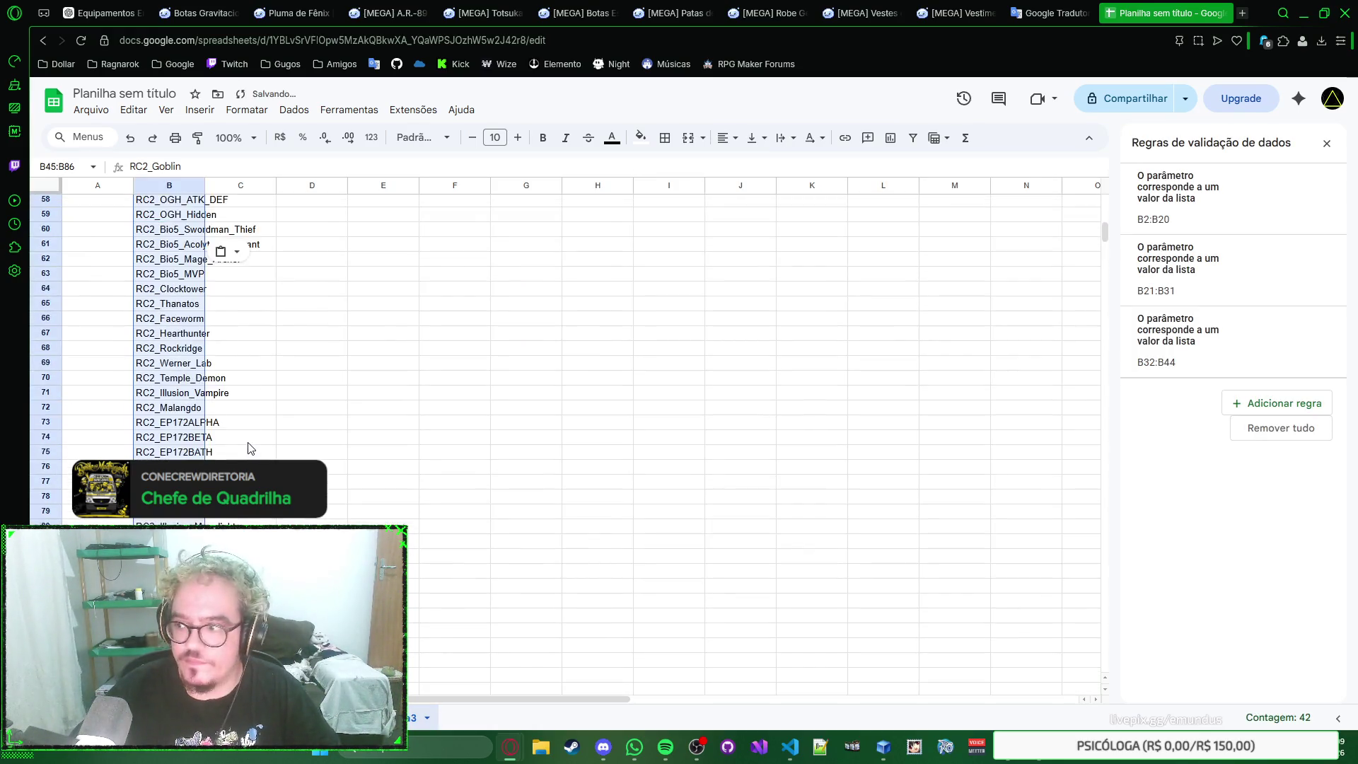
scroll(229, 448, down, 3)
scroll(243, 449, up, 3)
scroll(242, 448, down, 3)
Step: Make the RC2_ monster race values in B45:B86 dropdown chips, select A87, and show the reference sheet
click(174, 467)
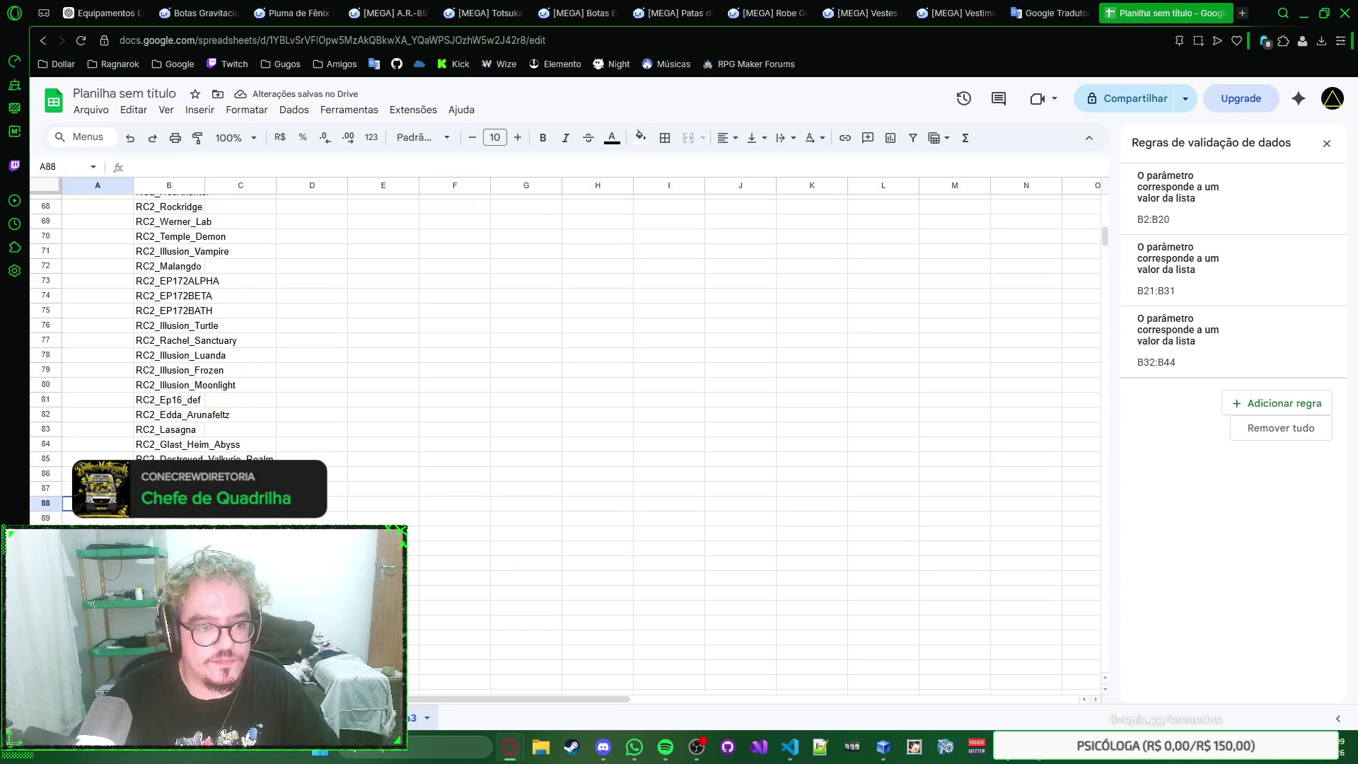
scroll(251, 458, up, 10)
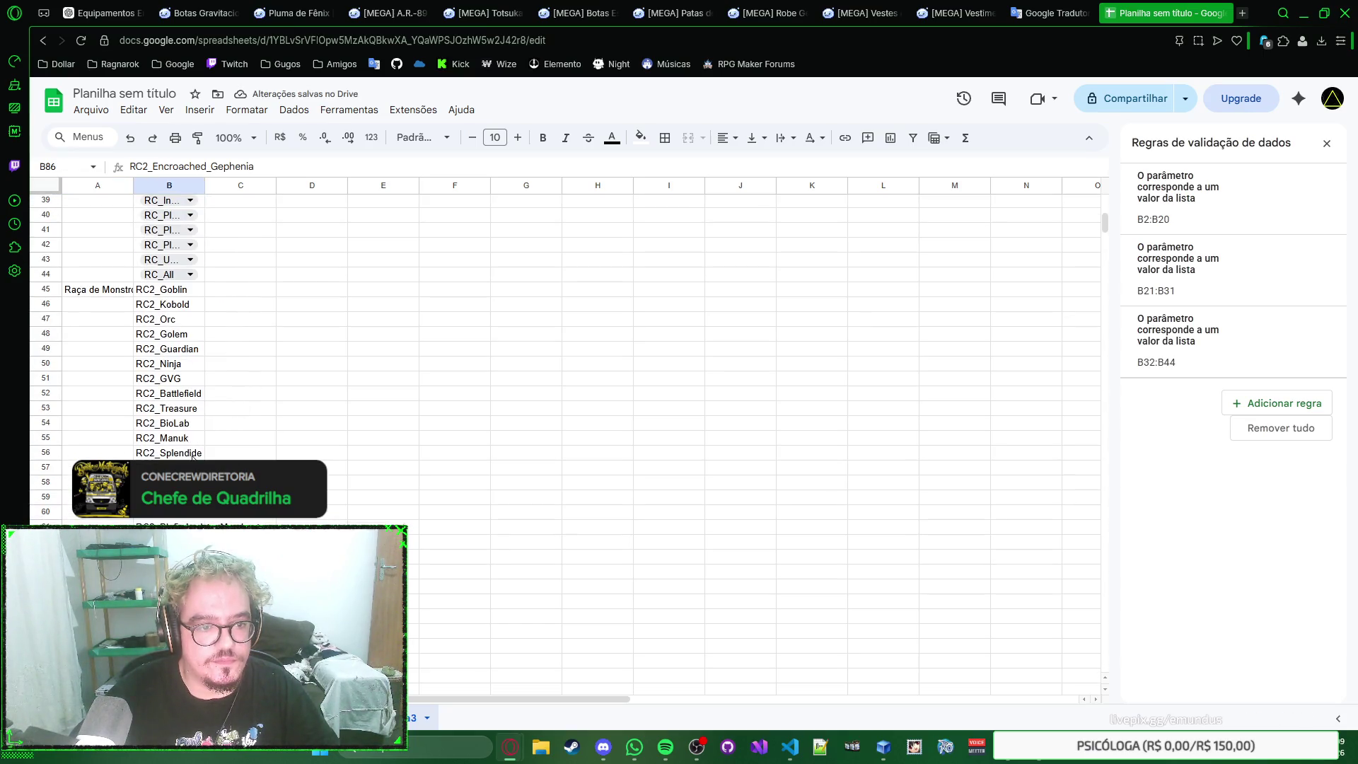
click(161, 292)
scroll(178, 433, down, 10)
shift+click(169, 474)
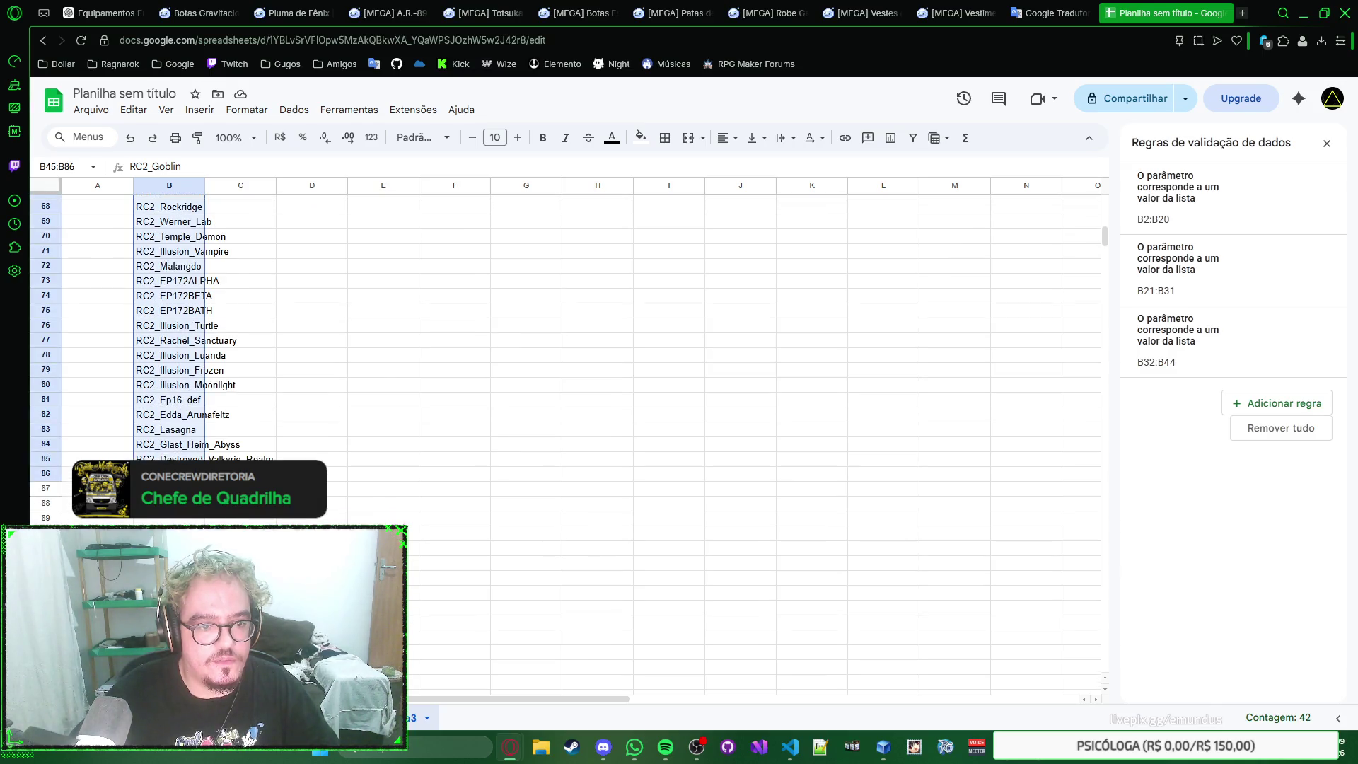
right_click(156, 230)
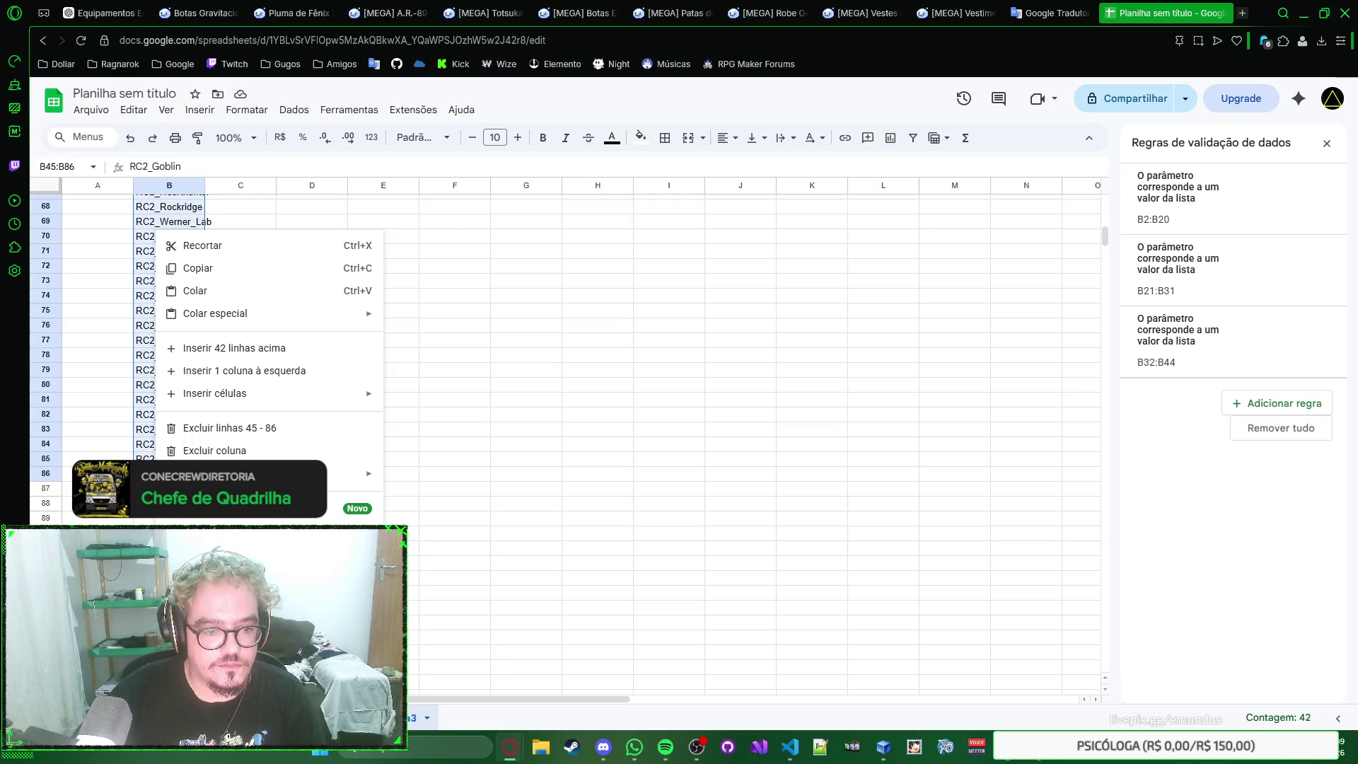
click(266, 508)
scroll(1268, 573, down, 5)
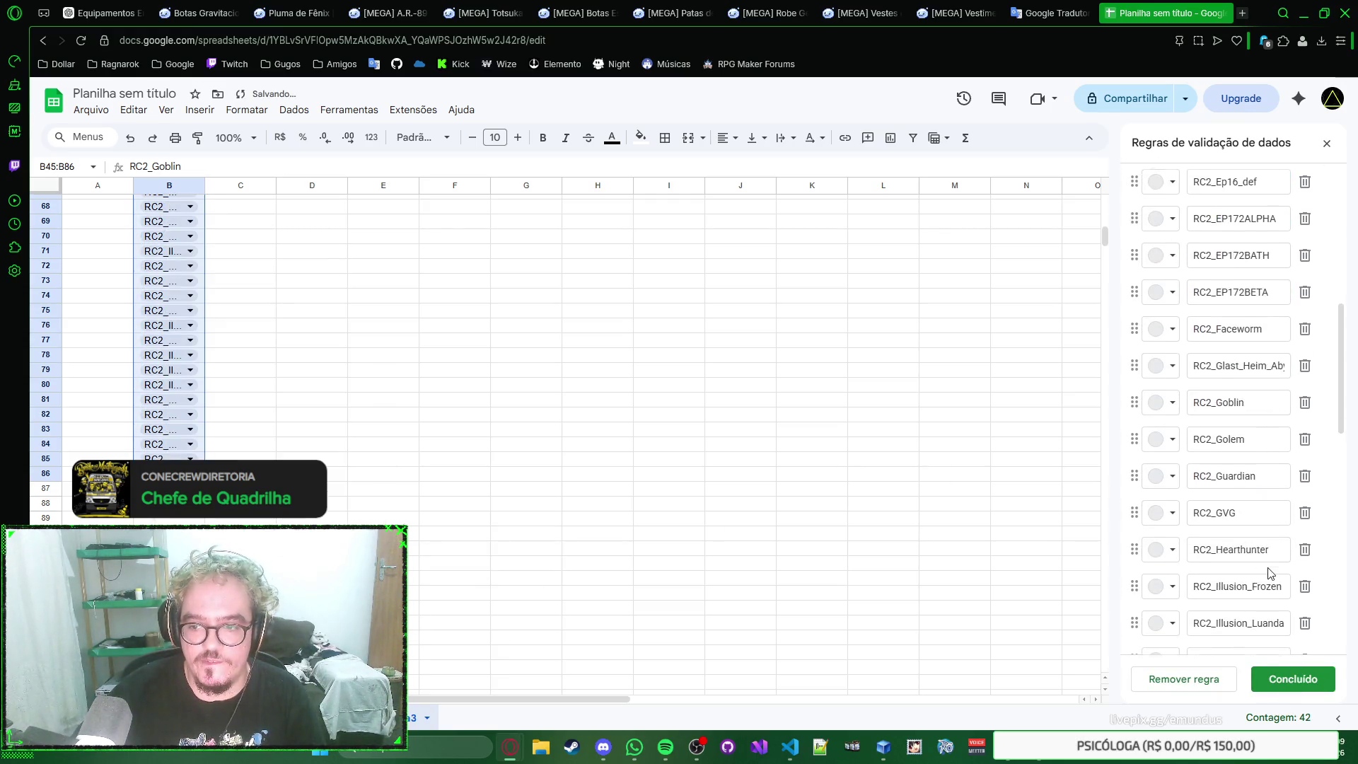
scroll(1267, 572, down, 5)
click(1279, 678)
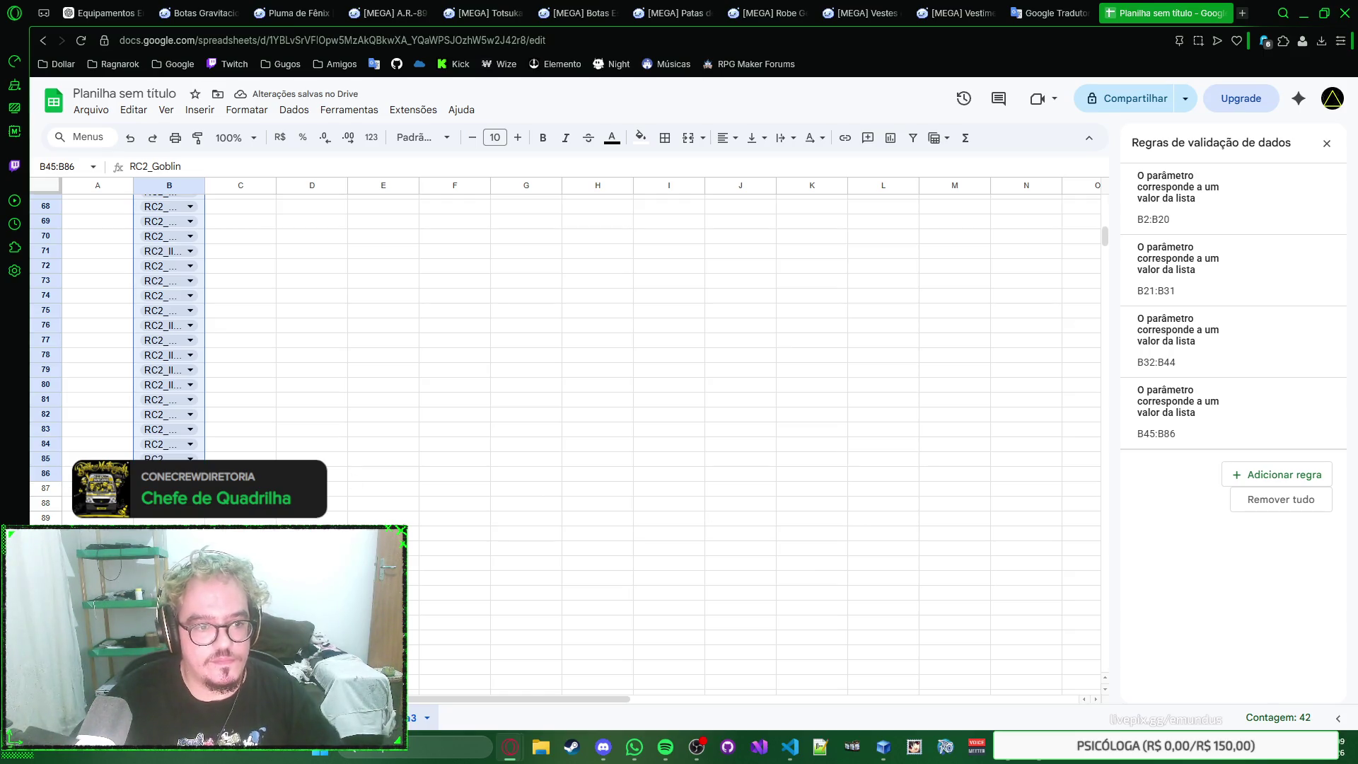
click(97, 489)
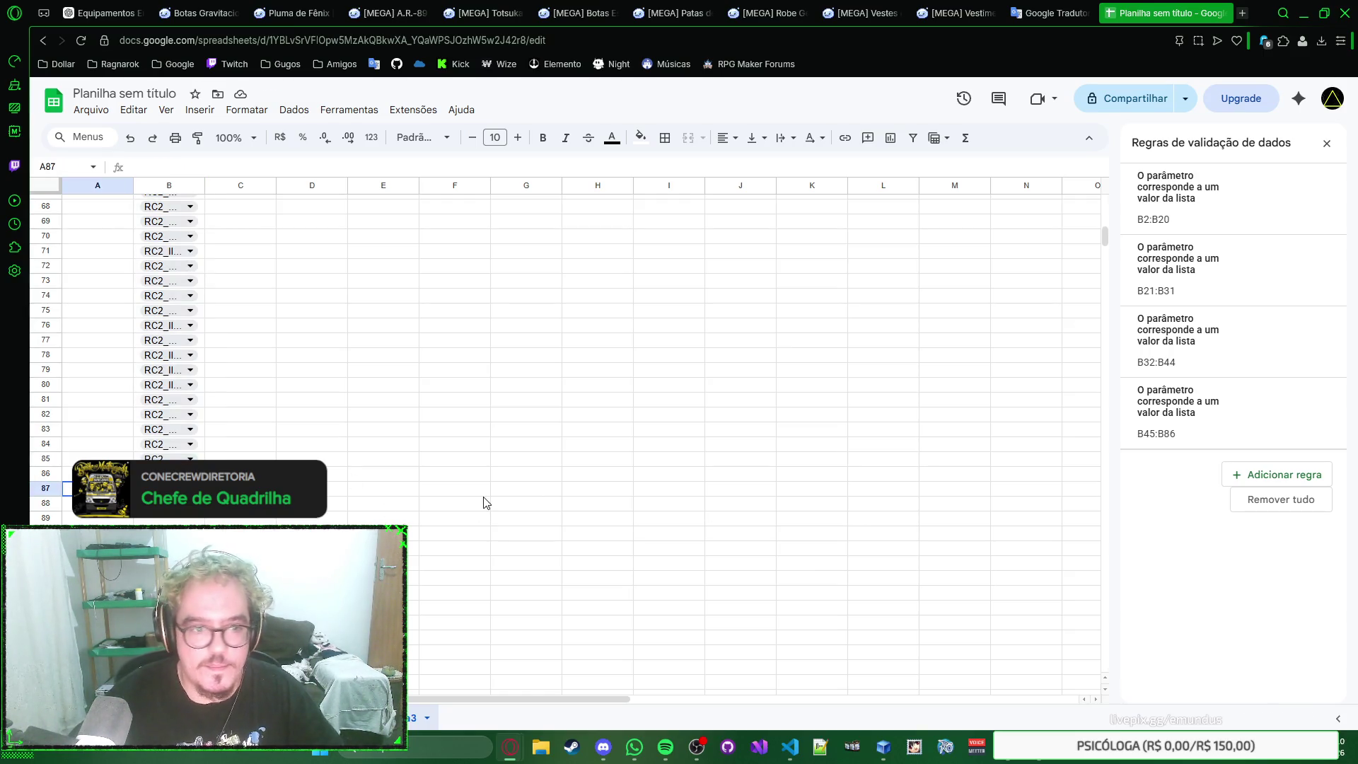
click(351, 718)
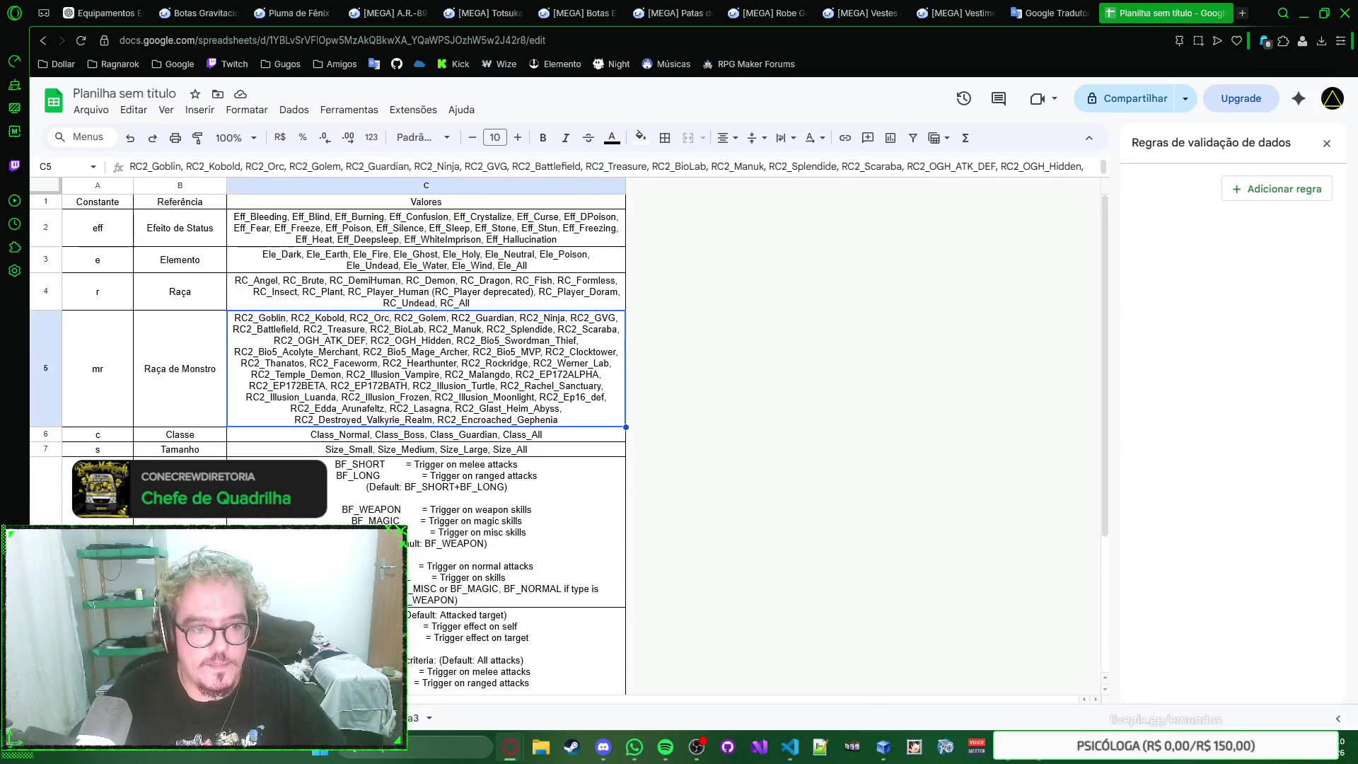
Step: Copy the Classe name and its values from row 6 and enter Classe in A87
click(214, 437)
key(ctrl+c)
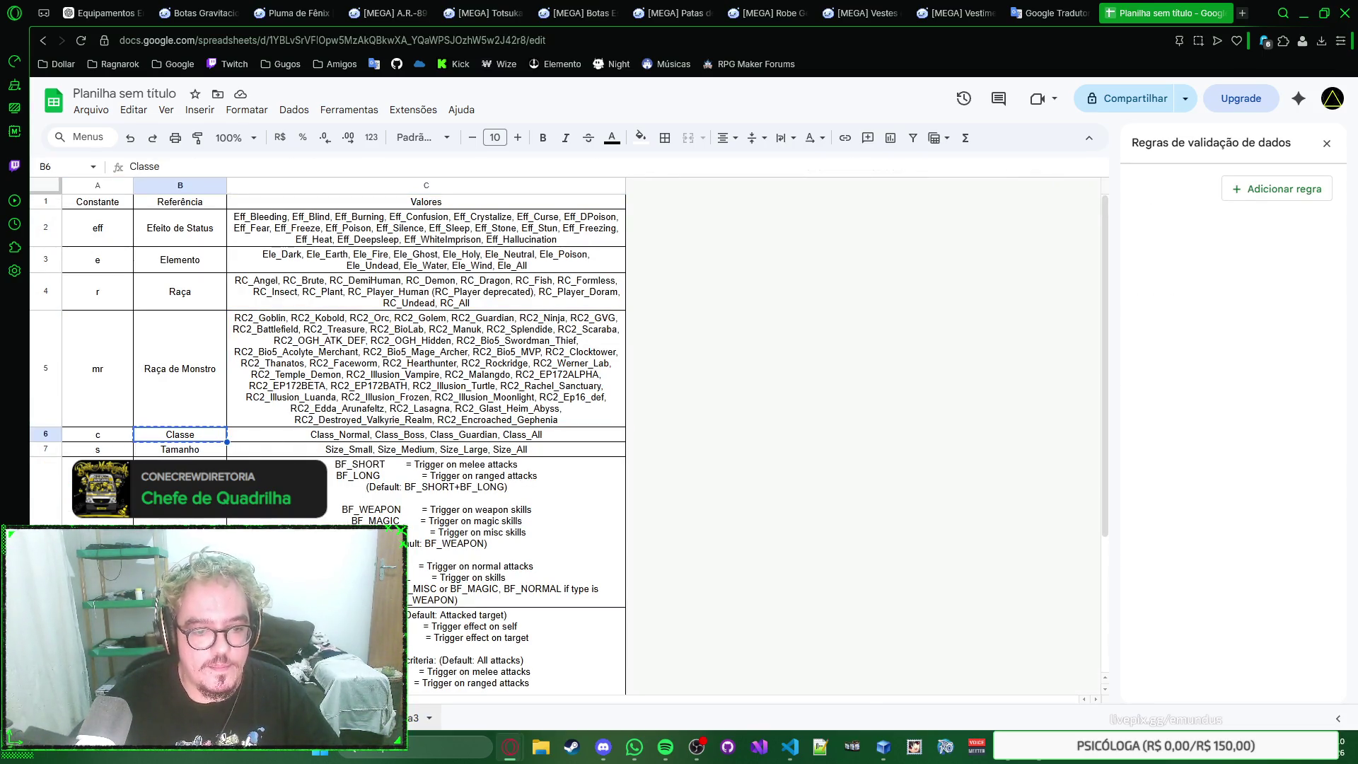
click(438, 437)
double_click(438, 437)
key(ctrl+a)
click(416, 717)
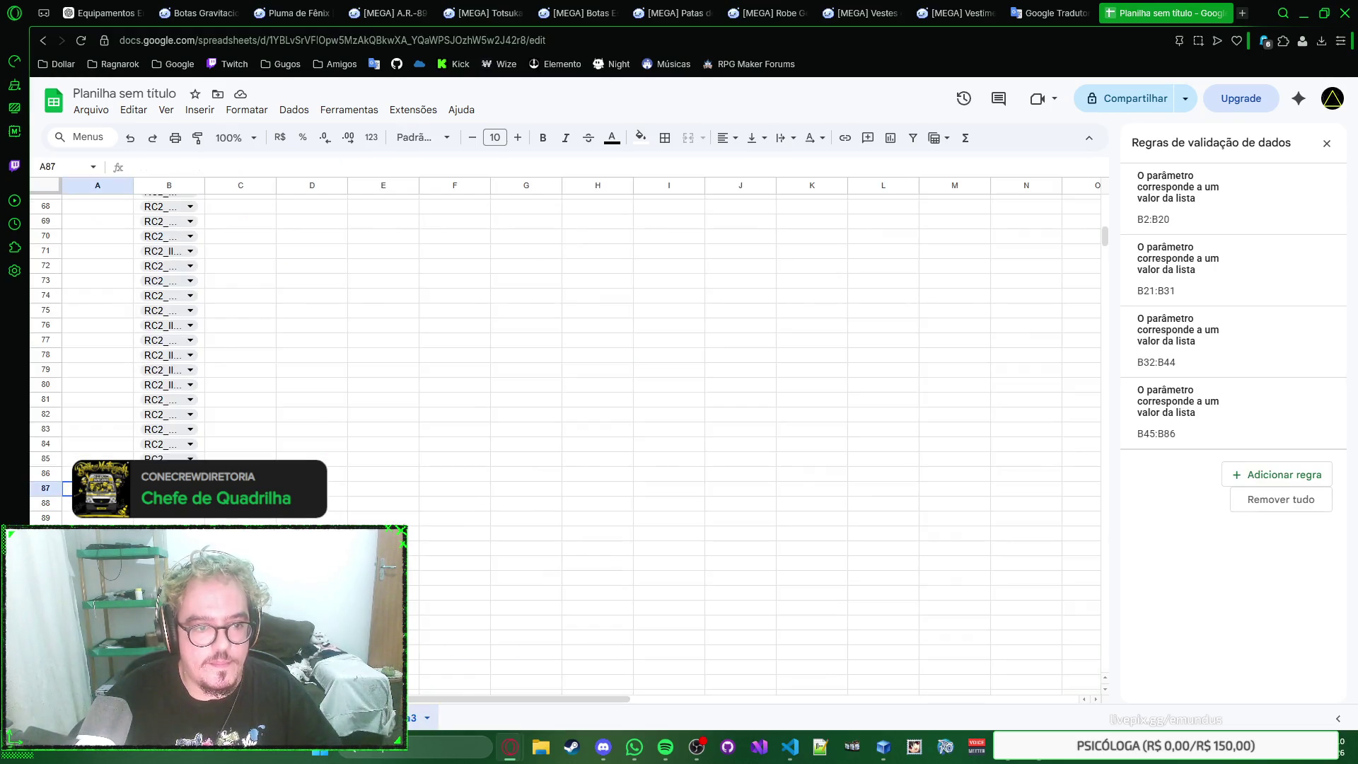
text(Classe)
key(Tab)
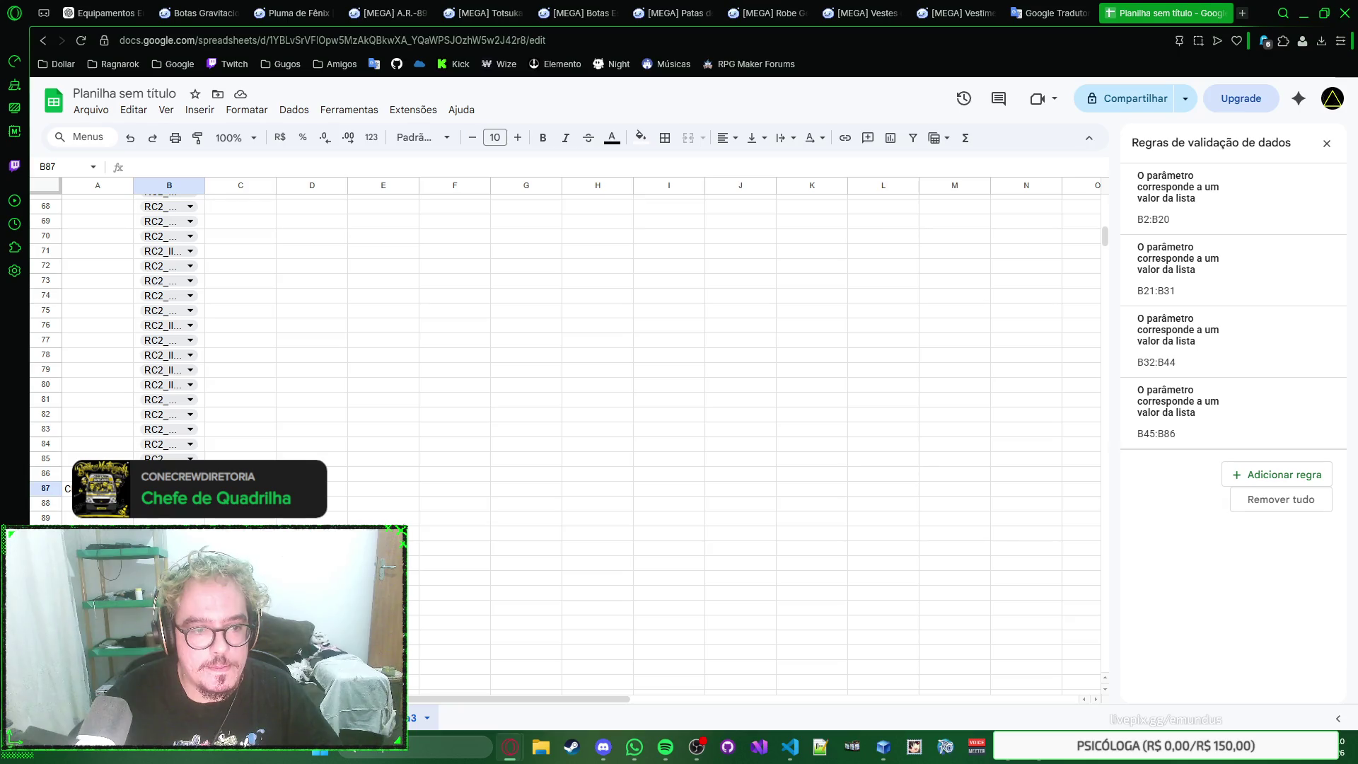
Step: Paste the four Class_ values into B87:B90 as dropdown chips
key(ctrl+v)
right_click(168, 507)
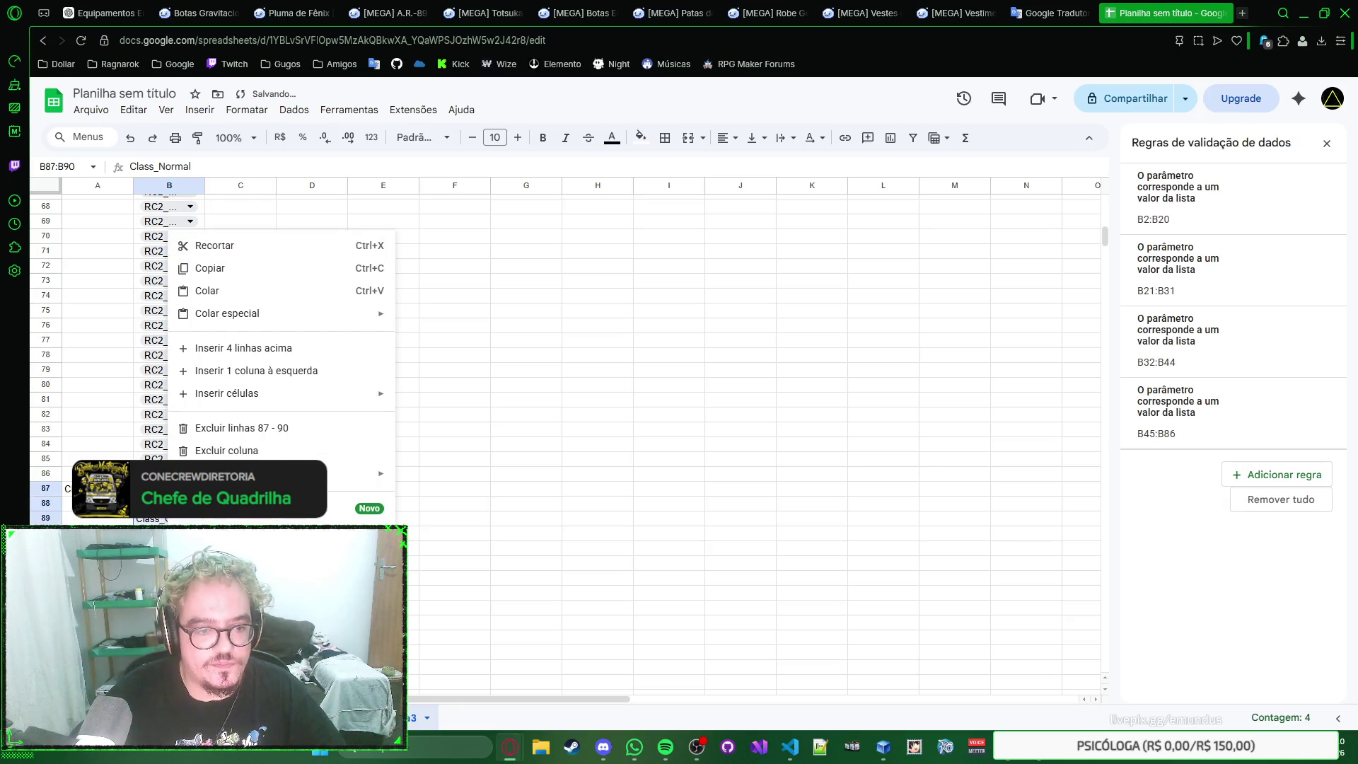
click(266, 508)
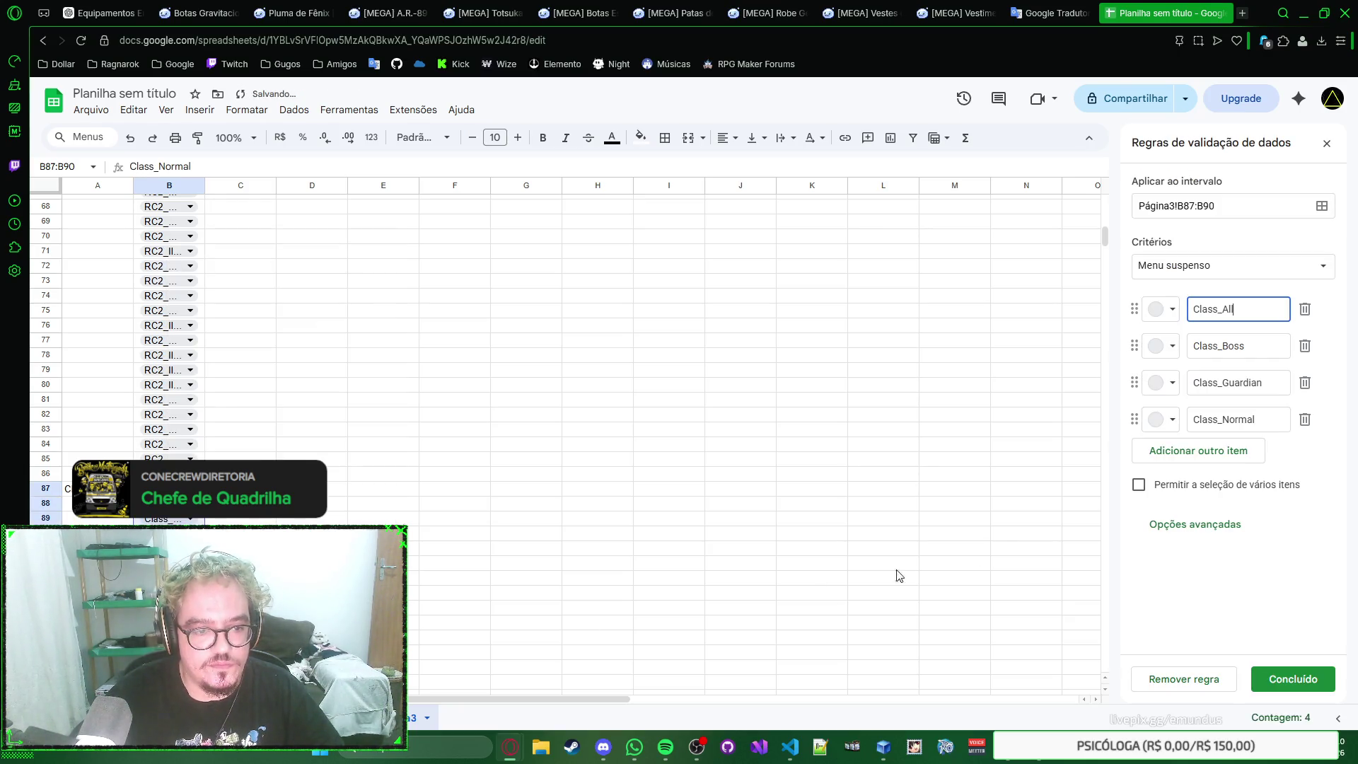
click(1275, 687)
key(Escape)
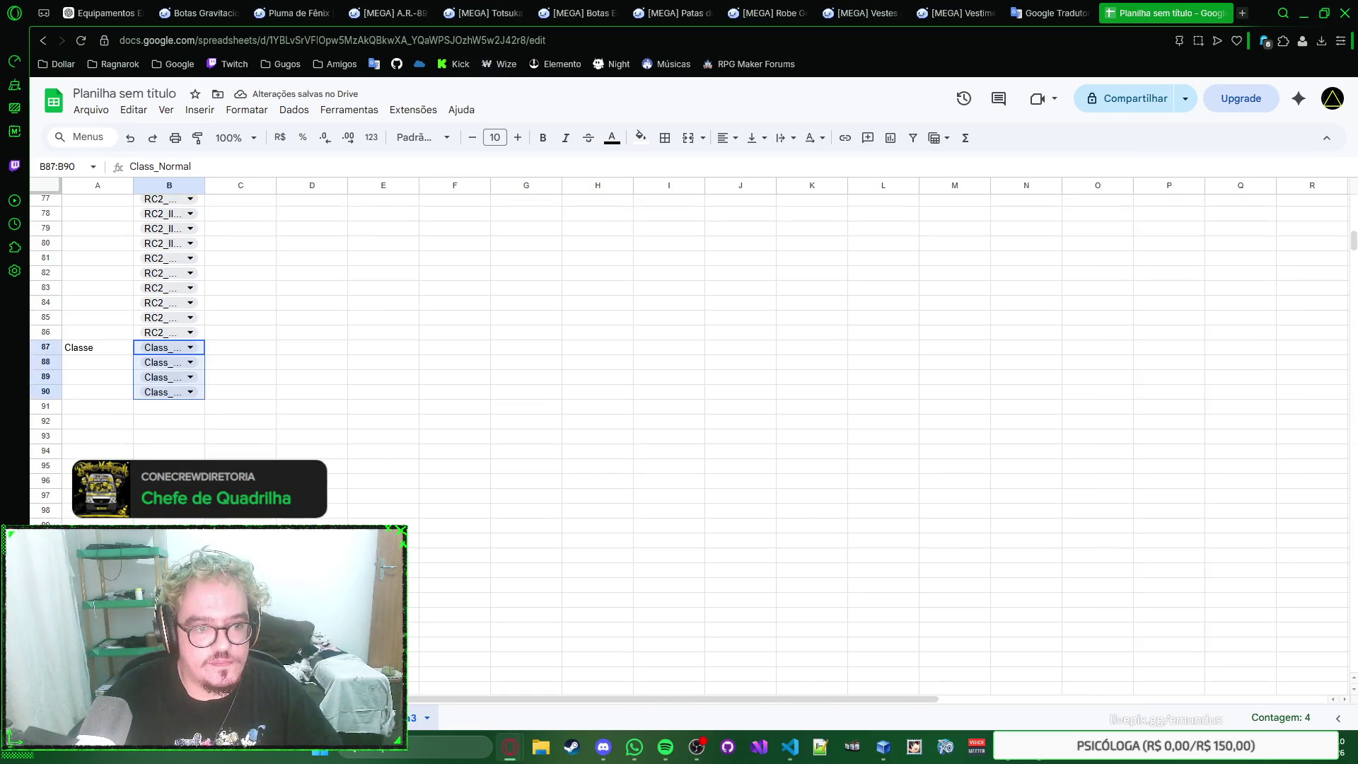
Step: Select A91 below the class list and look at the Size values row on the reference sheet
click(125, 408)
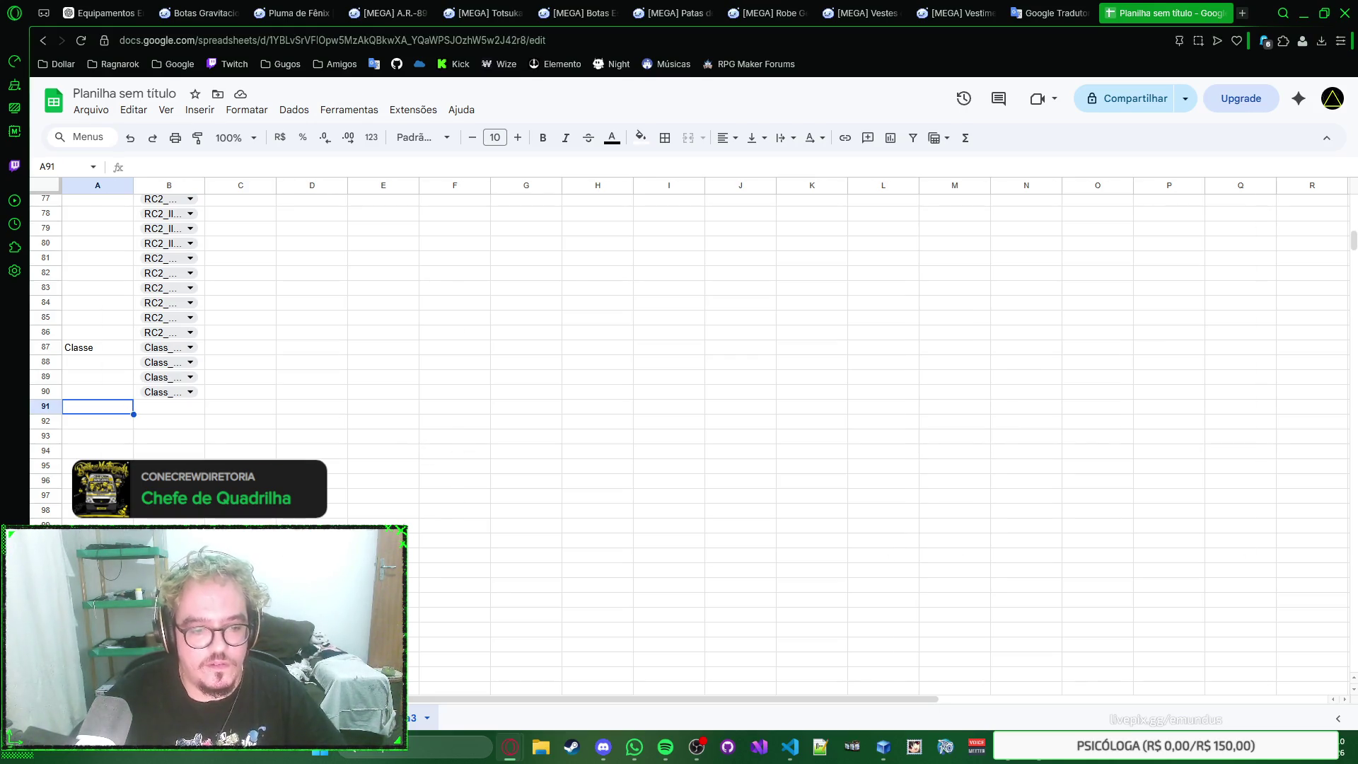
key(ctrl+Page_Up)
scroll(295, 377, down, 3)
click(289, 309)
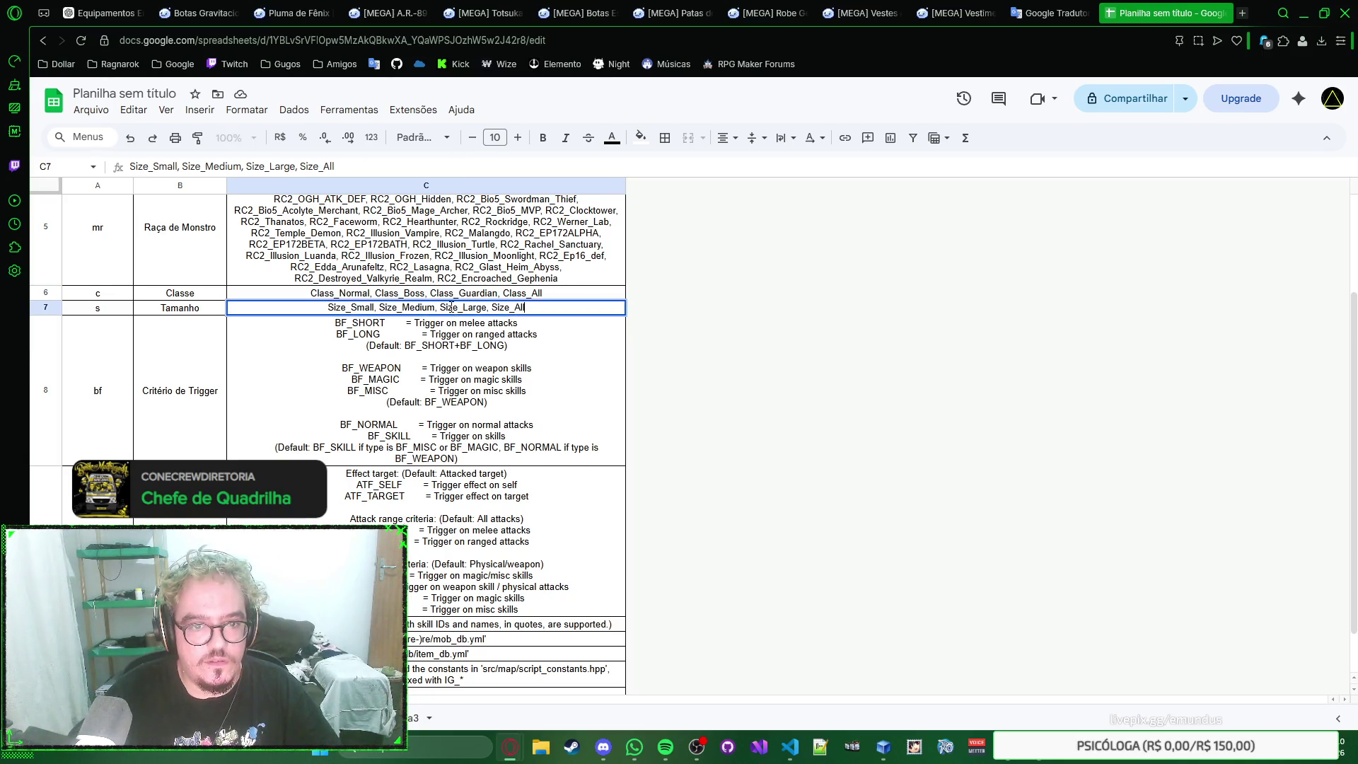
Step: Enter the Tamanho label in A91 after checking the reference sheet's C8 notes
click(492, 332)
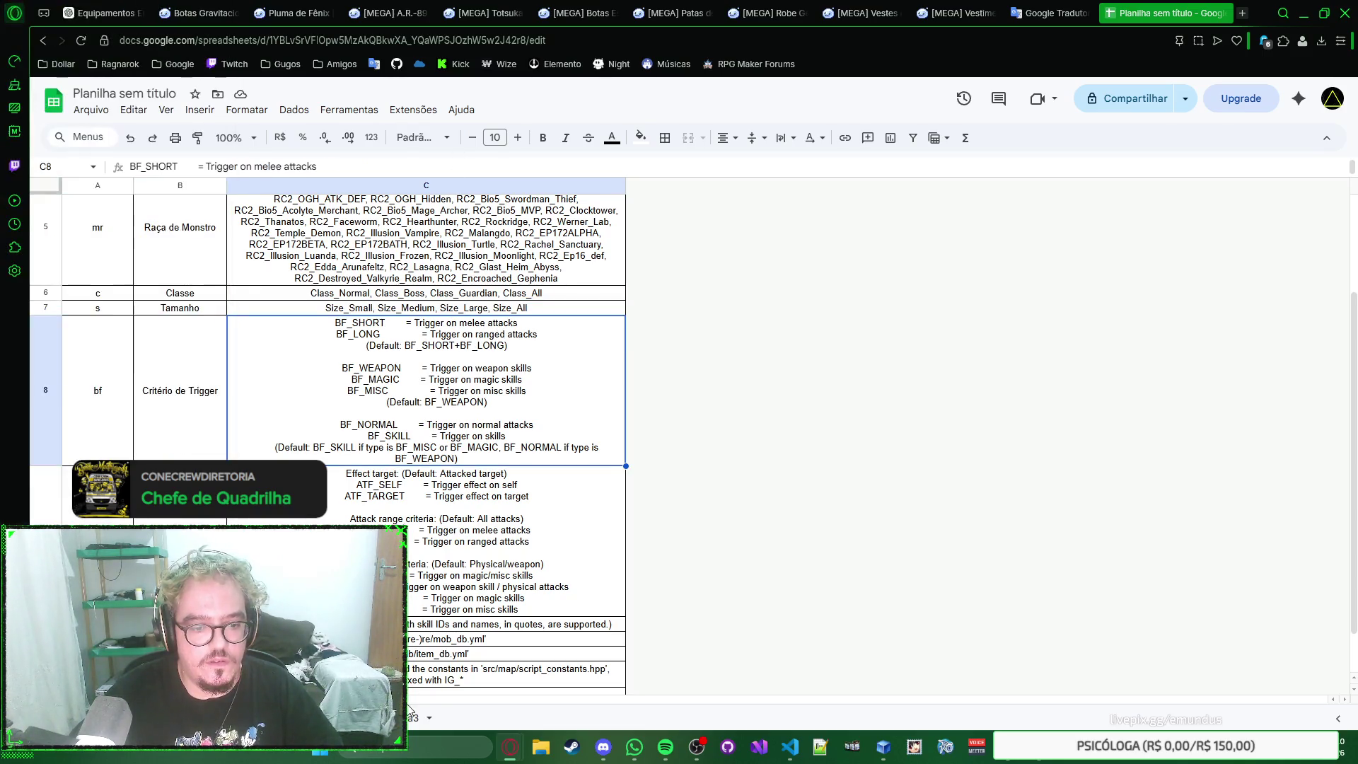
key(ctrl+Page_Down)
text(Tamanho)
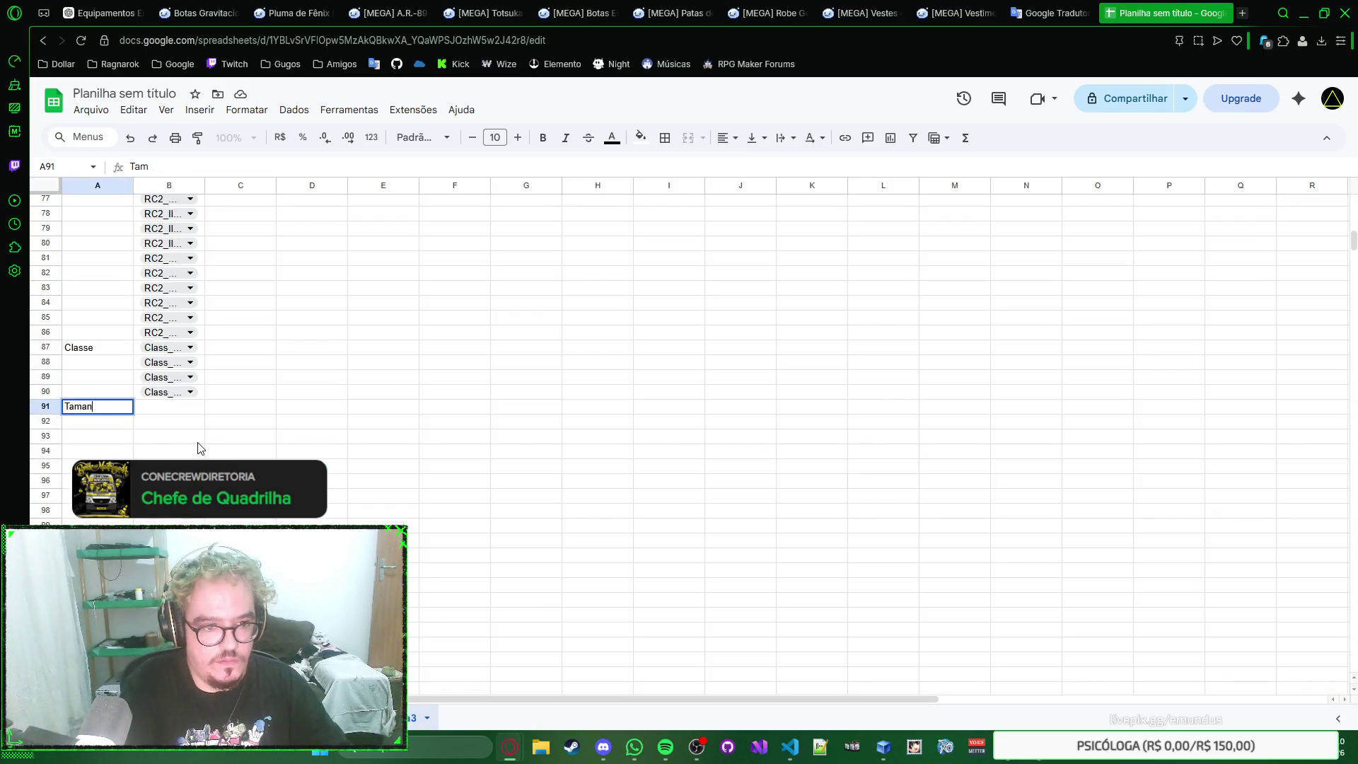
key(Return)
key(Up)
key(Right)
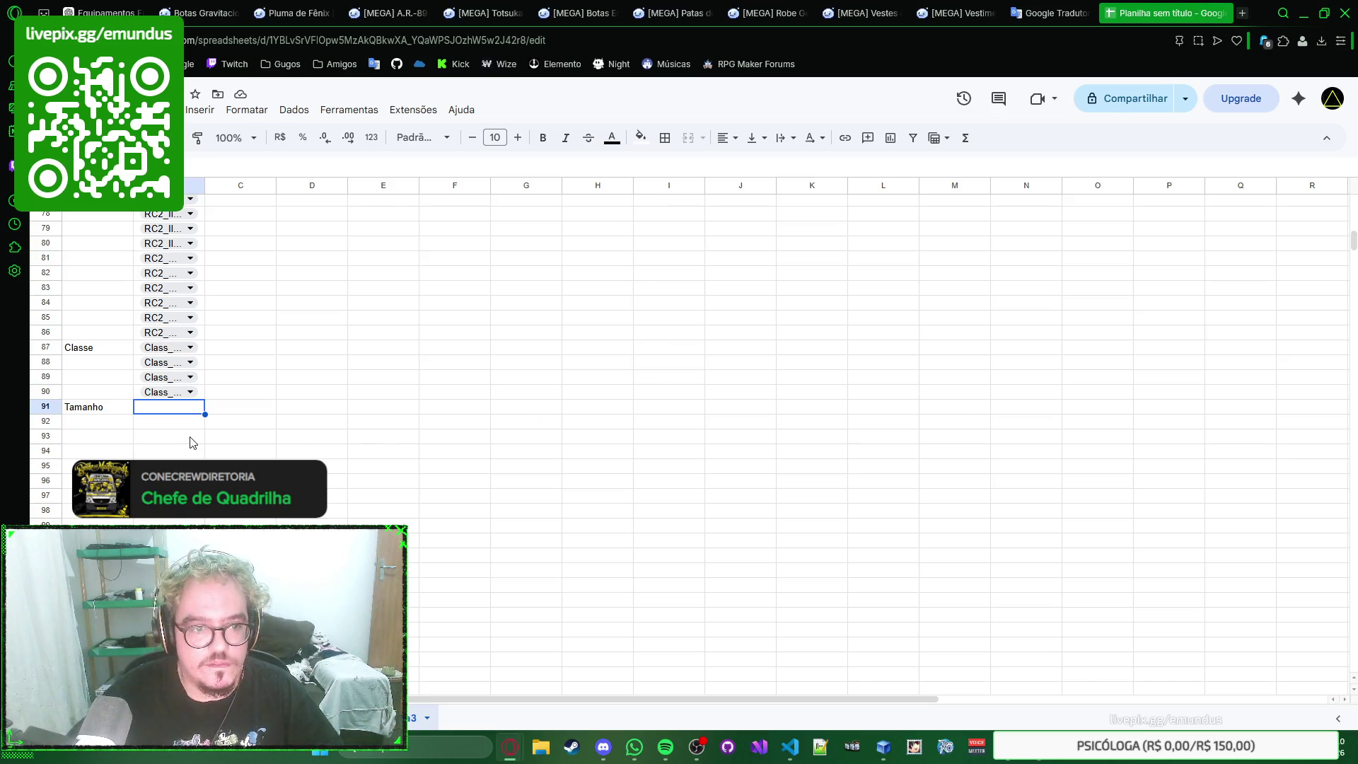
Step: Paste Size_Small, Size_Medium, Size_Large, Size_All into B91:B94 and convert them to dropdown chips
text(Size_Small Size_Medium Size_Large Size_All)
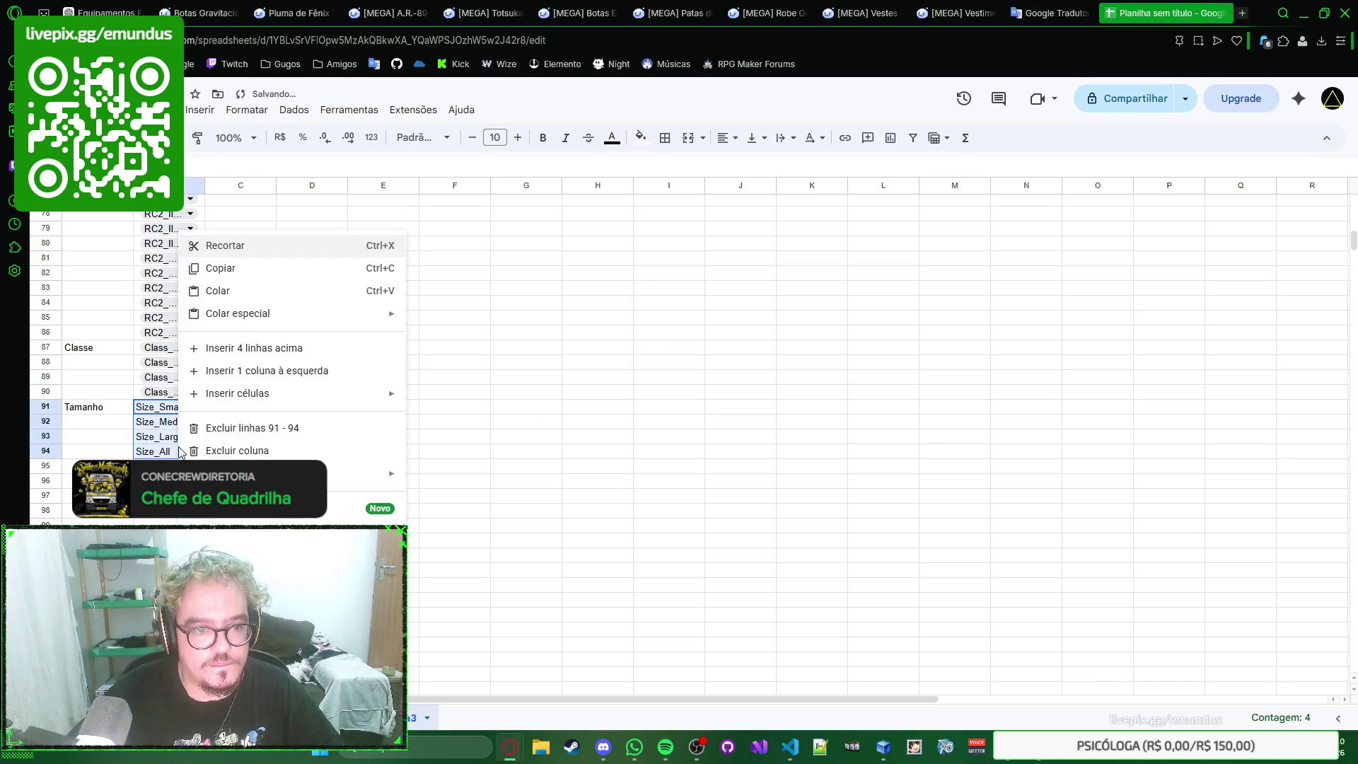
right_click(180, 452)
click(245, 508)
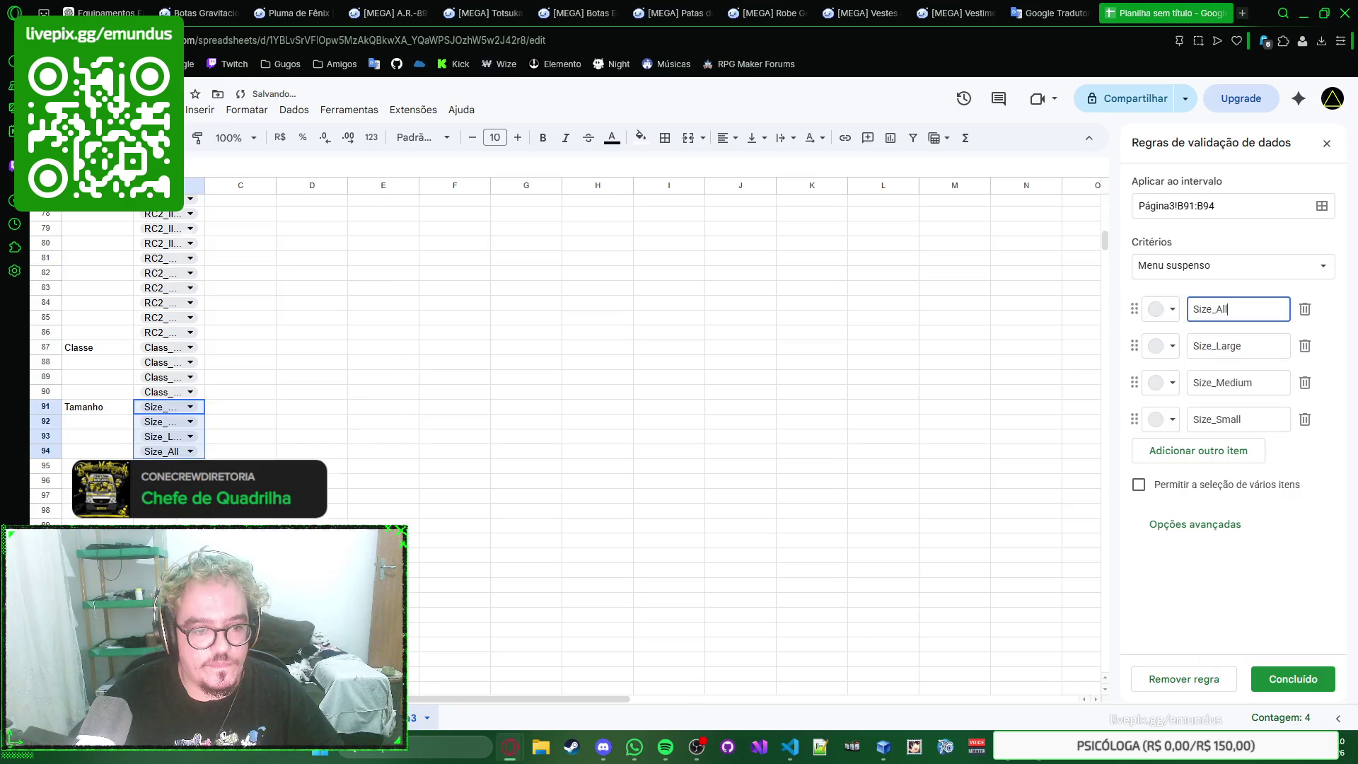
click(1275, 683)
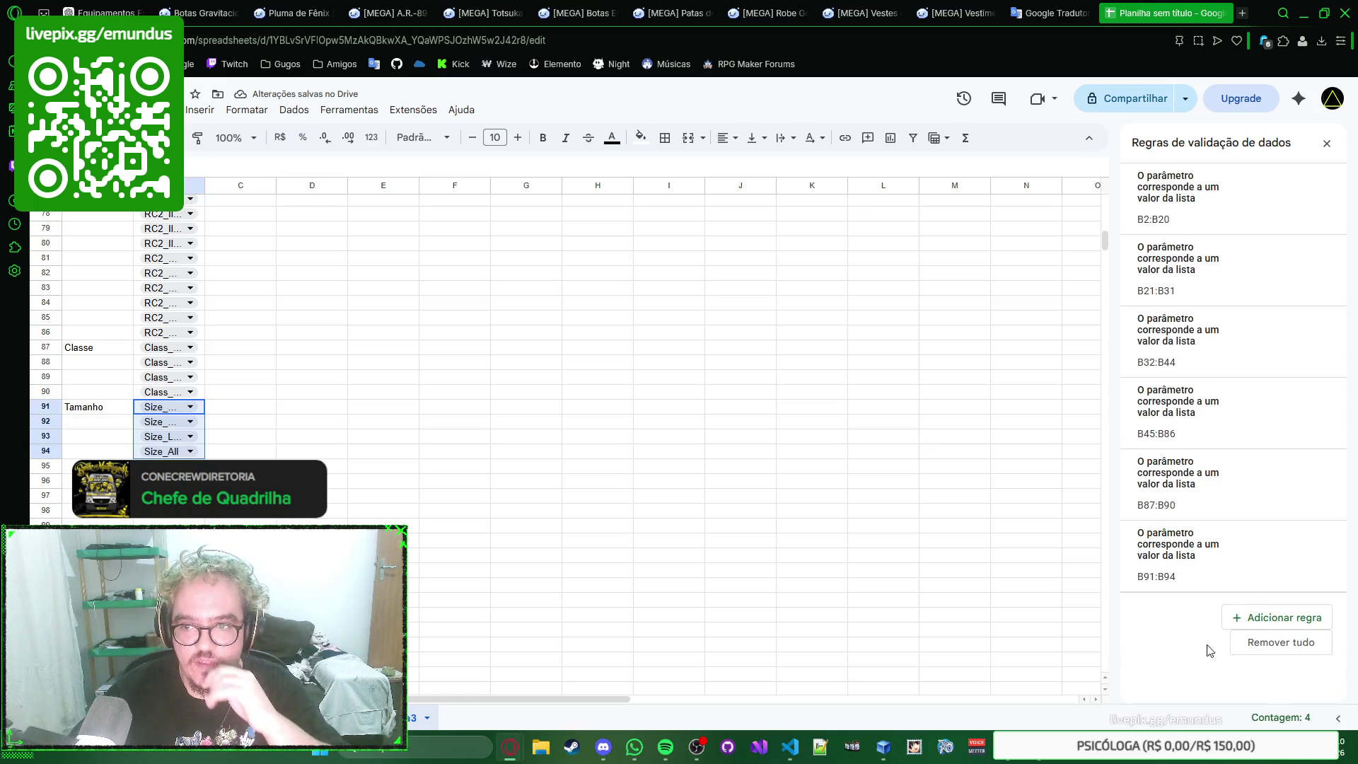
Step: Enter the Critério de Trigger label in A95 below the Tamanho values
click(116, 465)
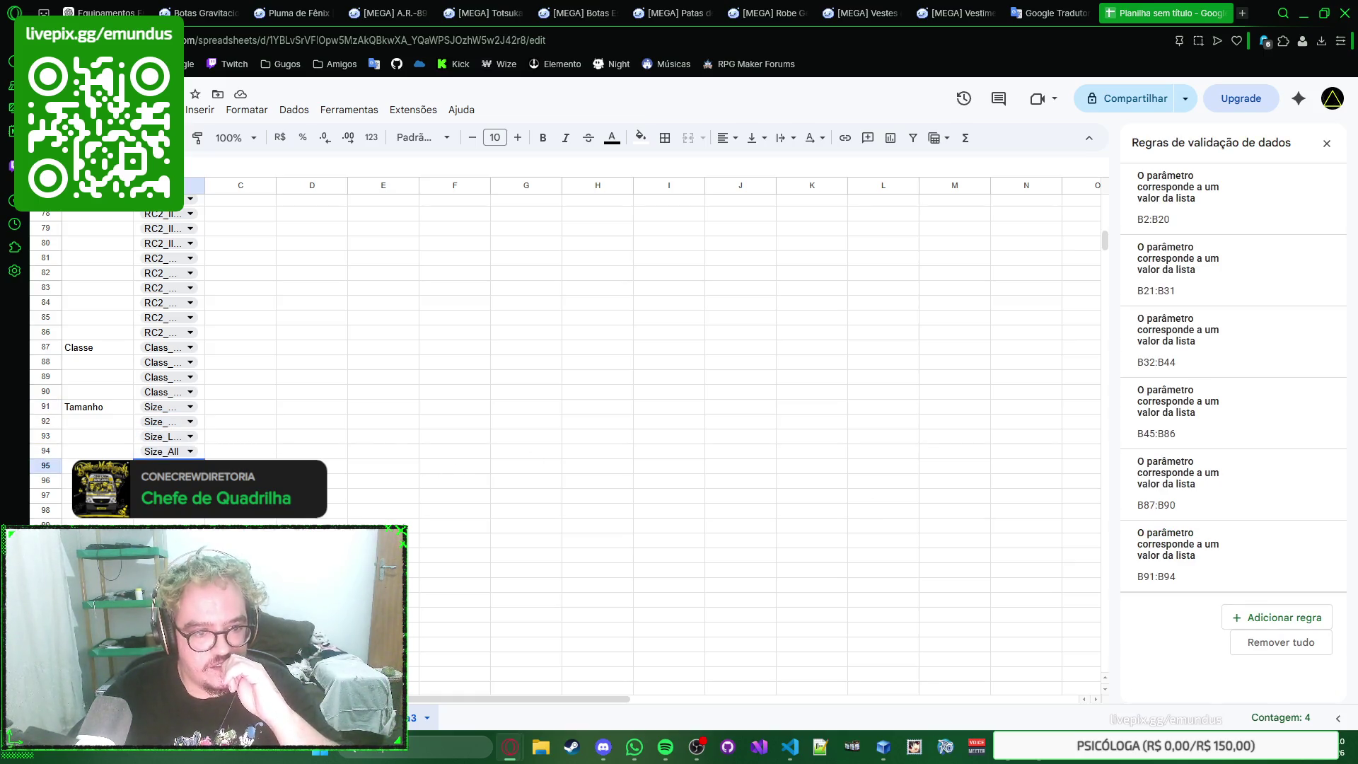
right_click(118, 465)
key(Escape)
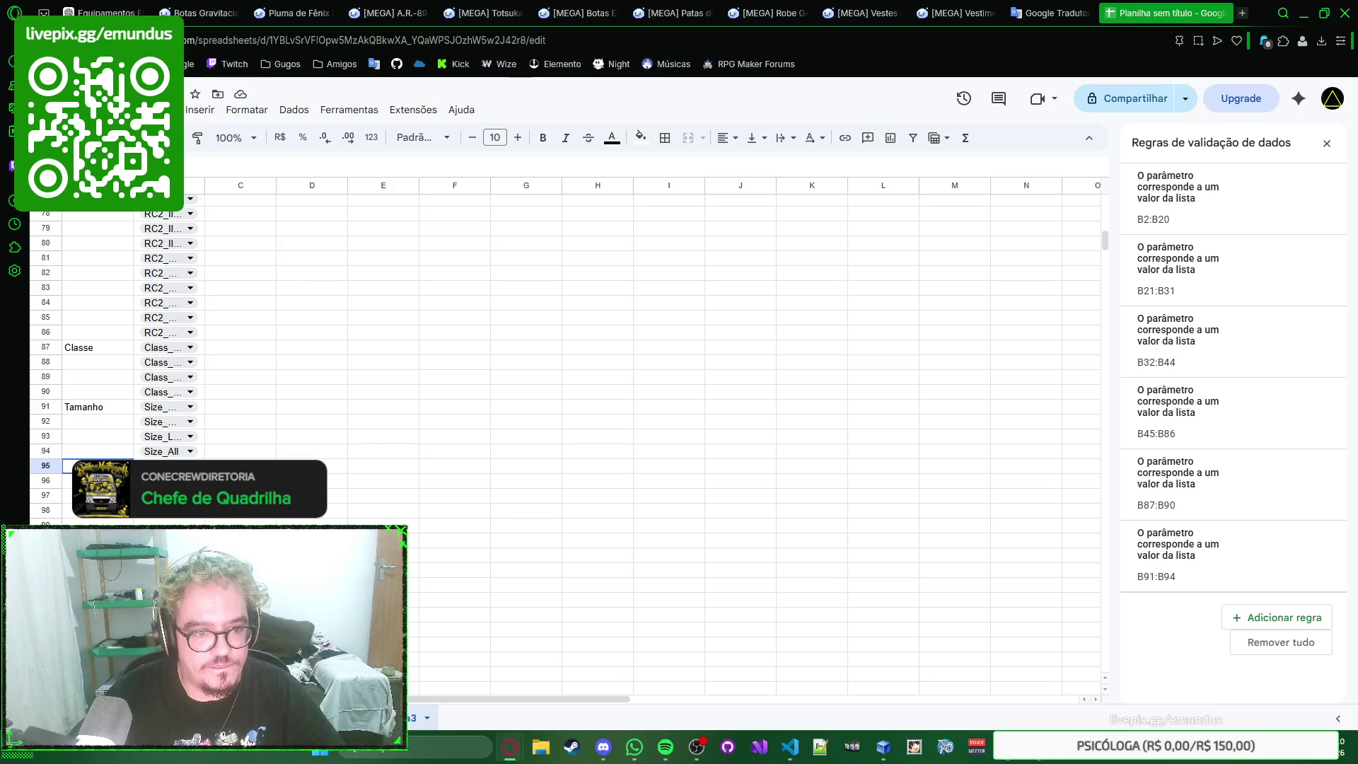
key(ctrl+Page_Up)
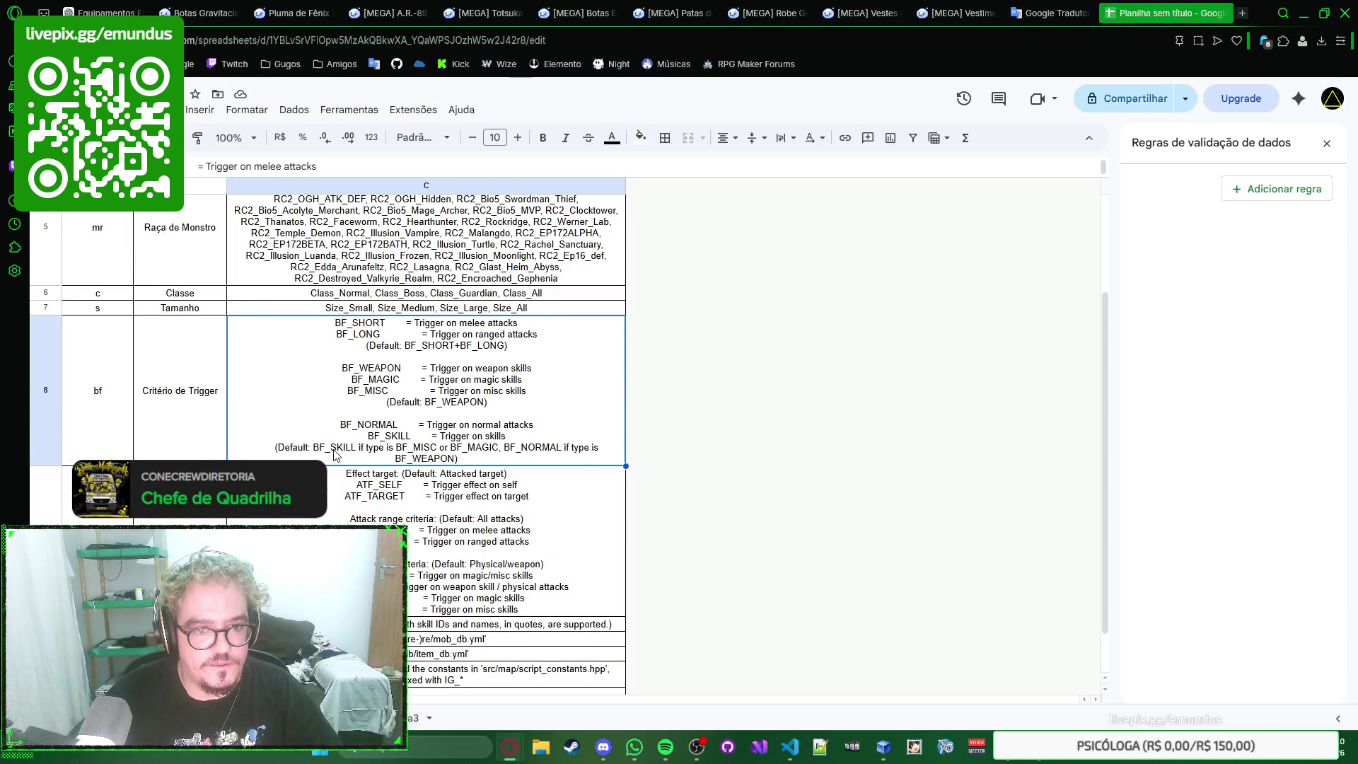
key(ctrl+Page_Down)
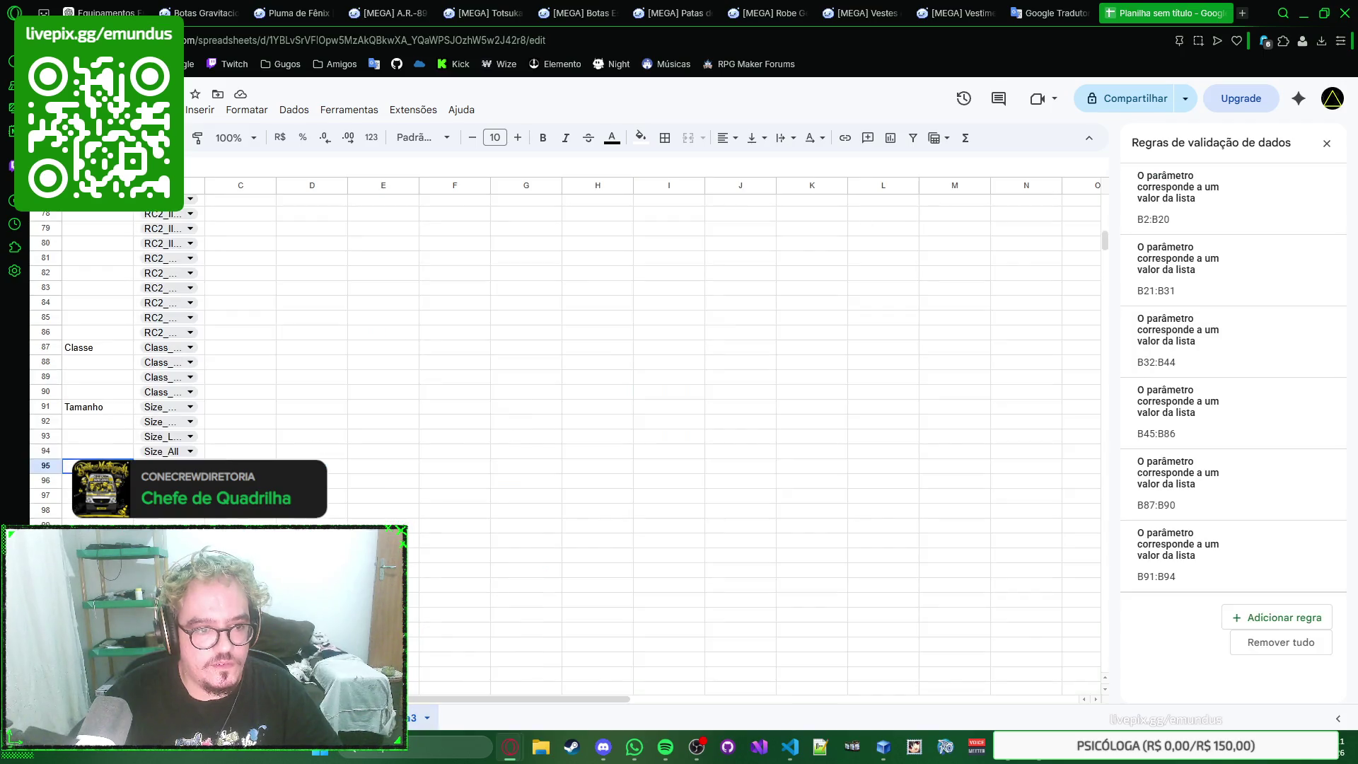
text(Cr)
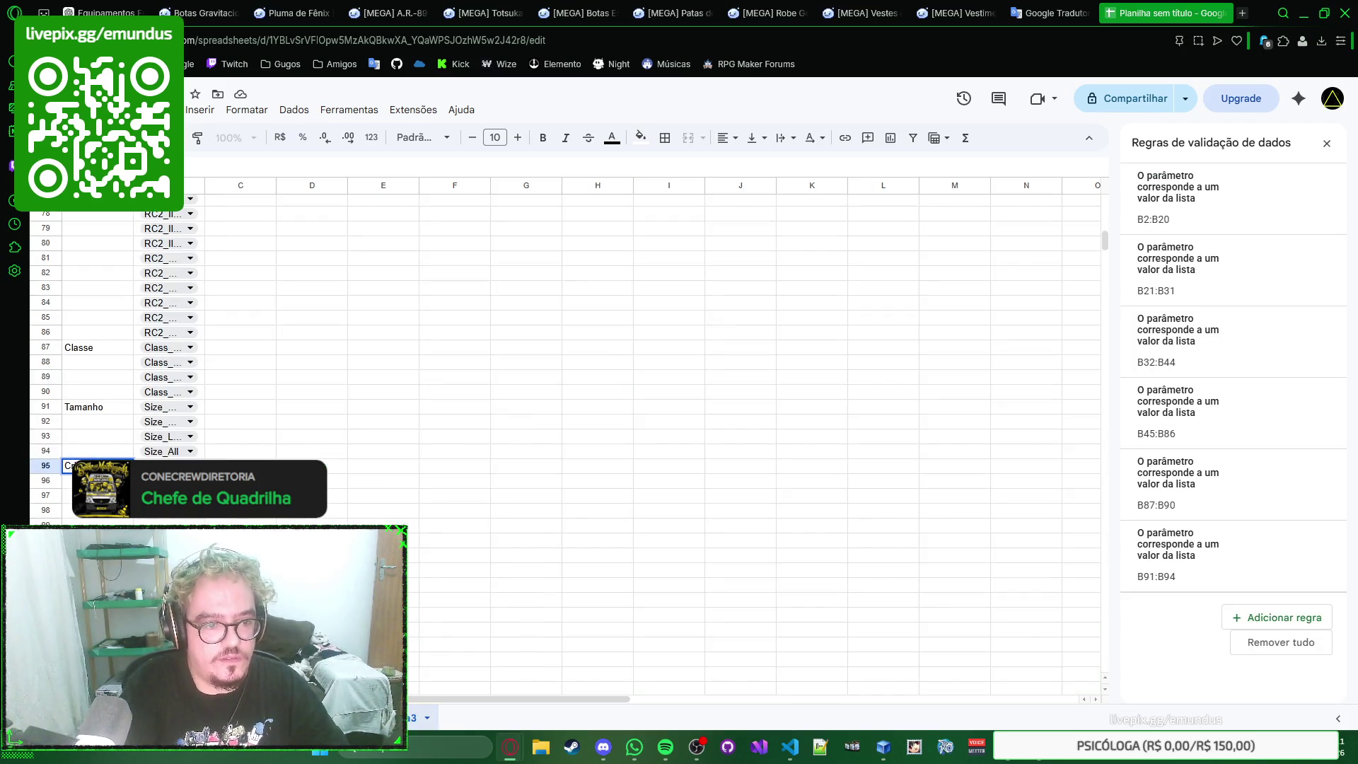
text(Trigger (B)
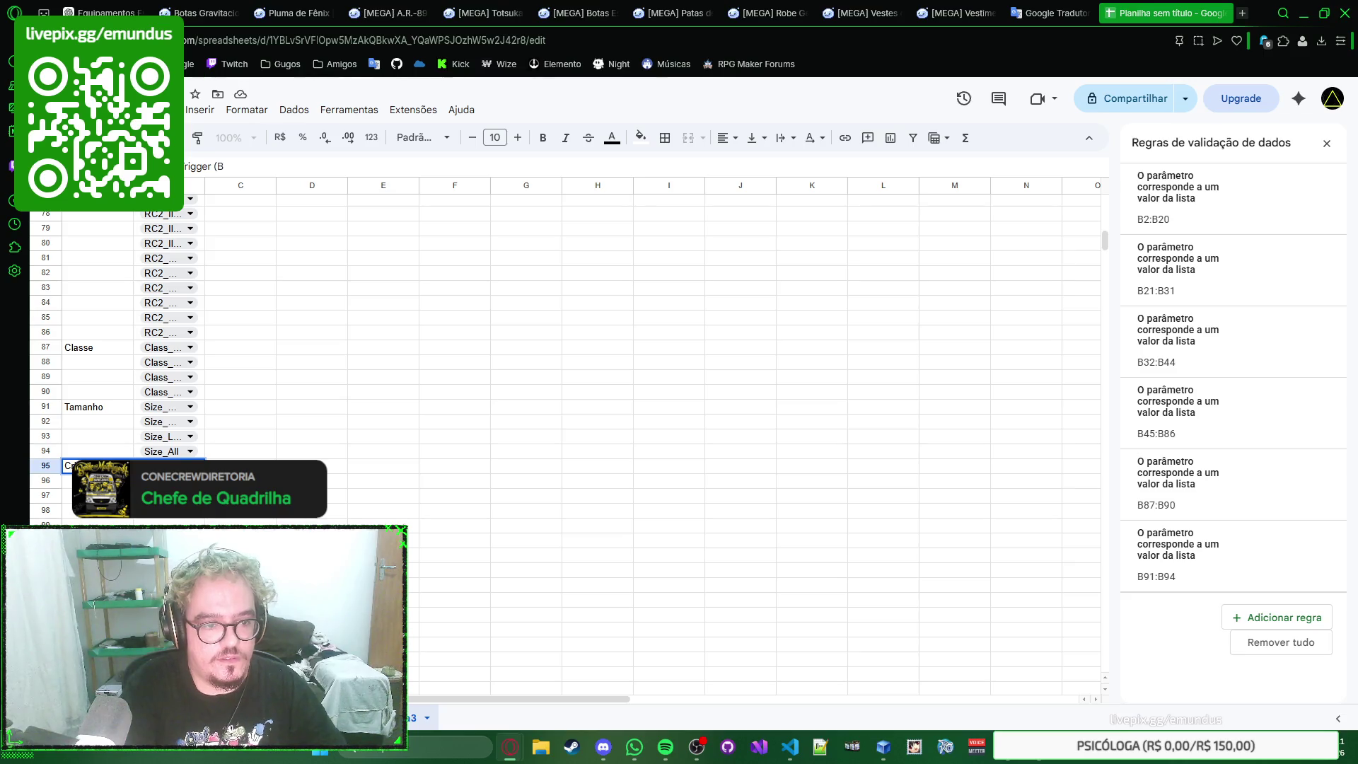
key(Tab)
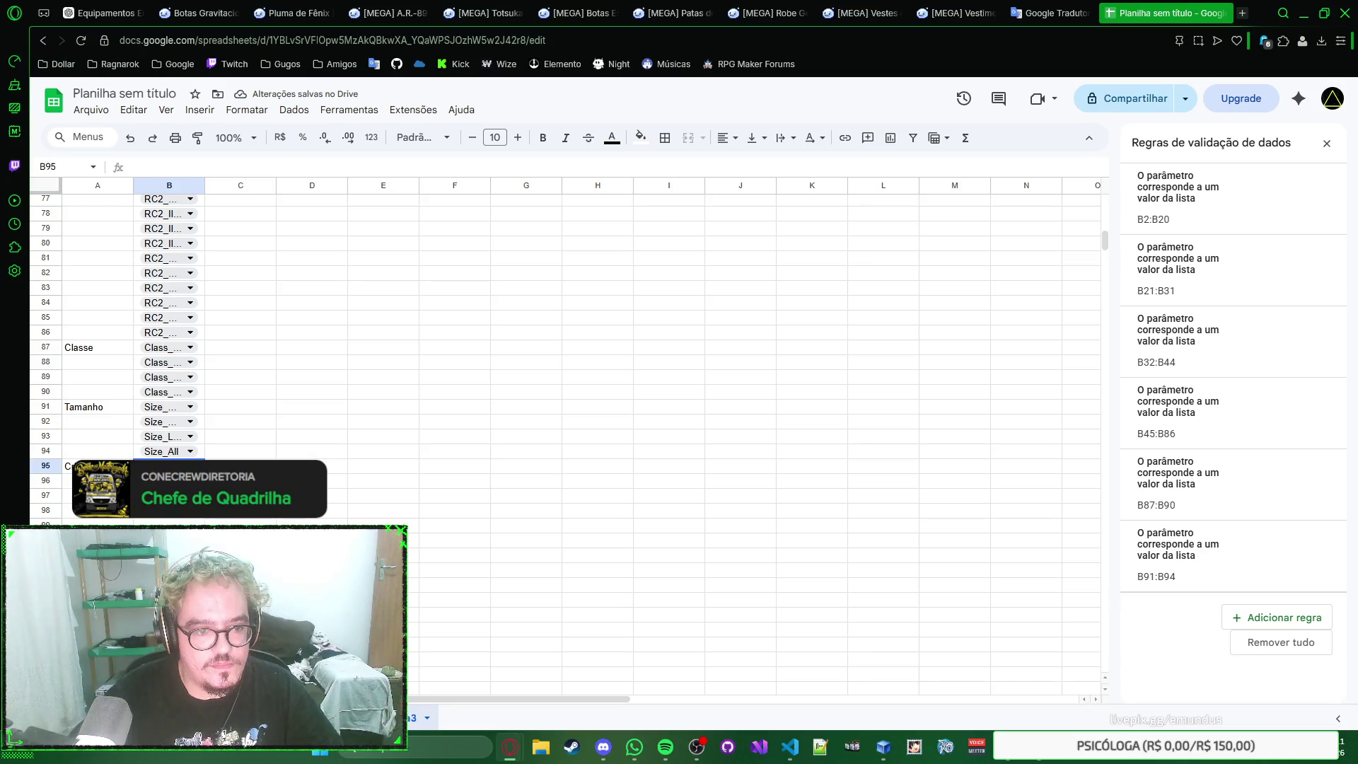
Step: Copy the trigger criteria text from the reference sheet's C8 and return to the list sheet
click(319, 717)
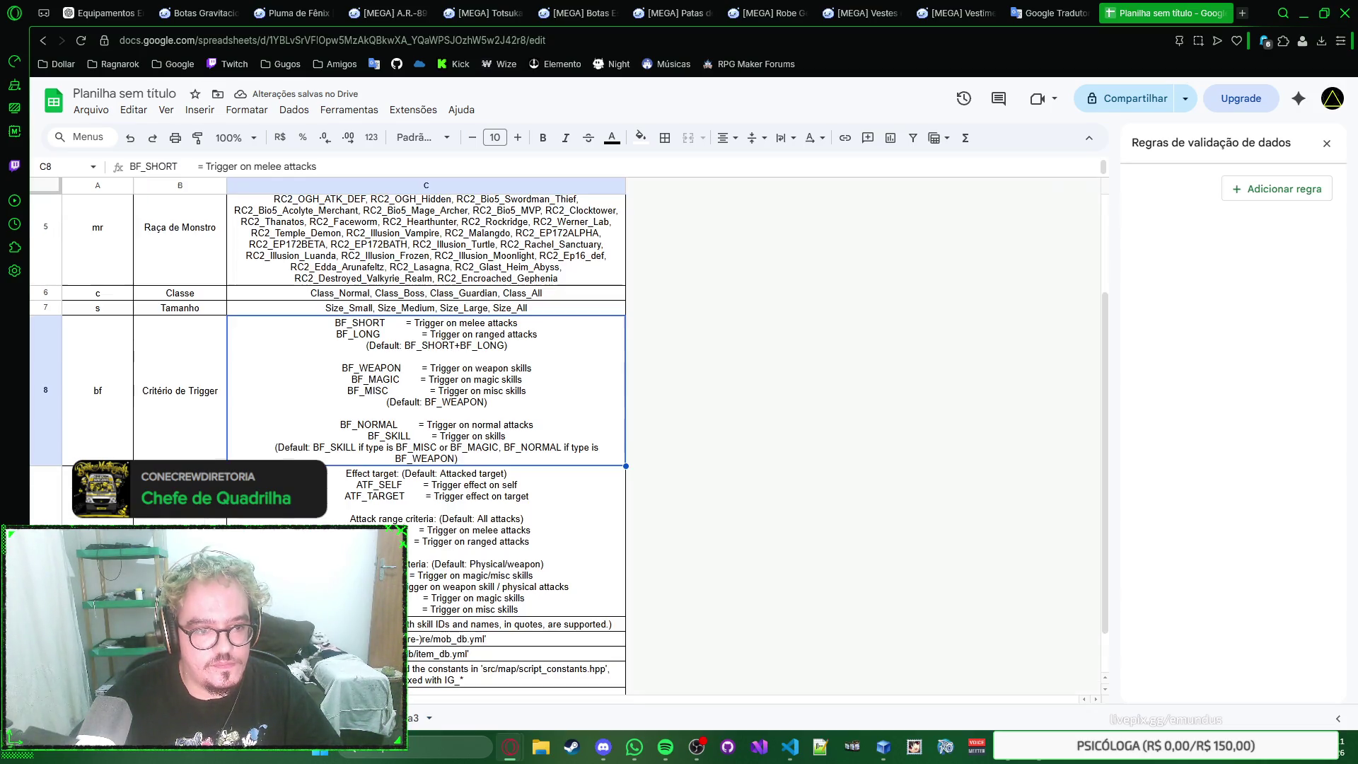
double_click(507, 396)
key(ctrl+a)
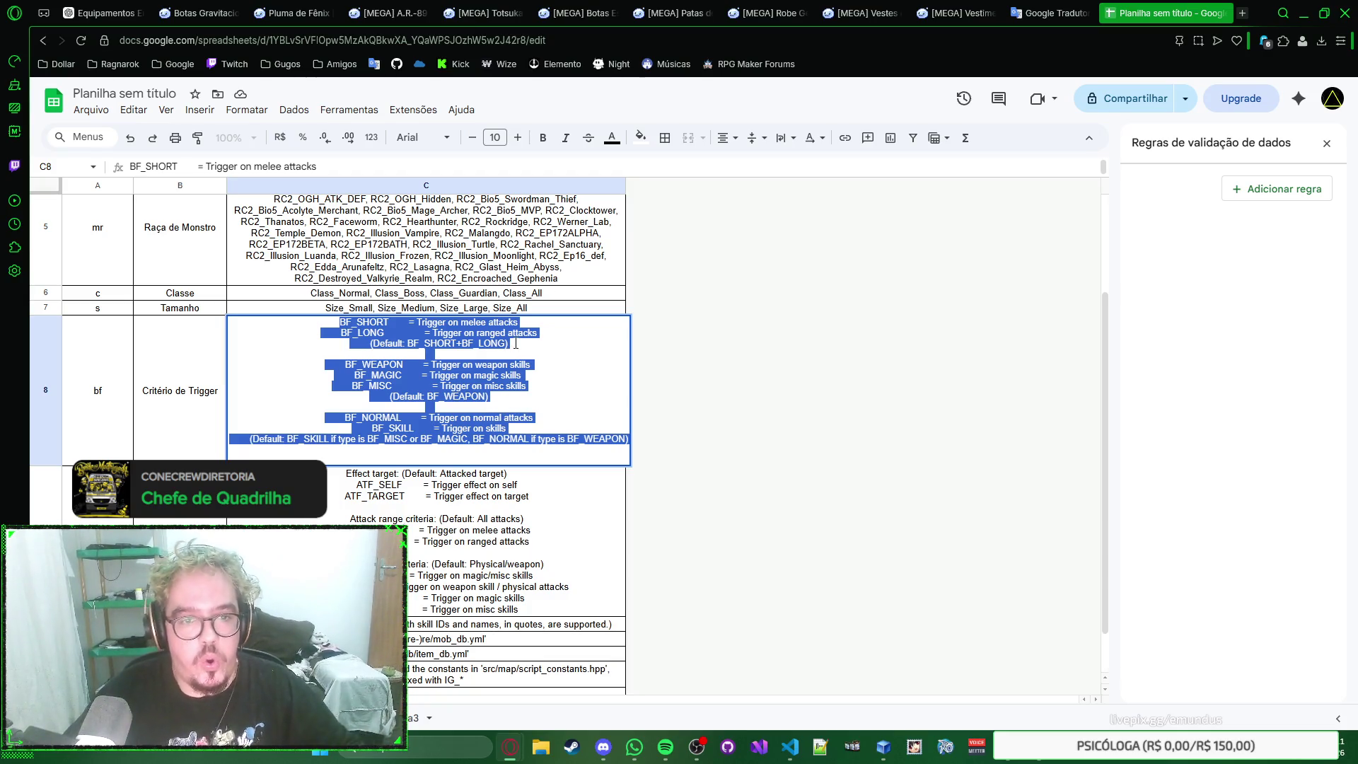
click(501, 394)
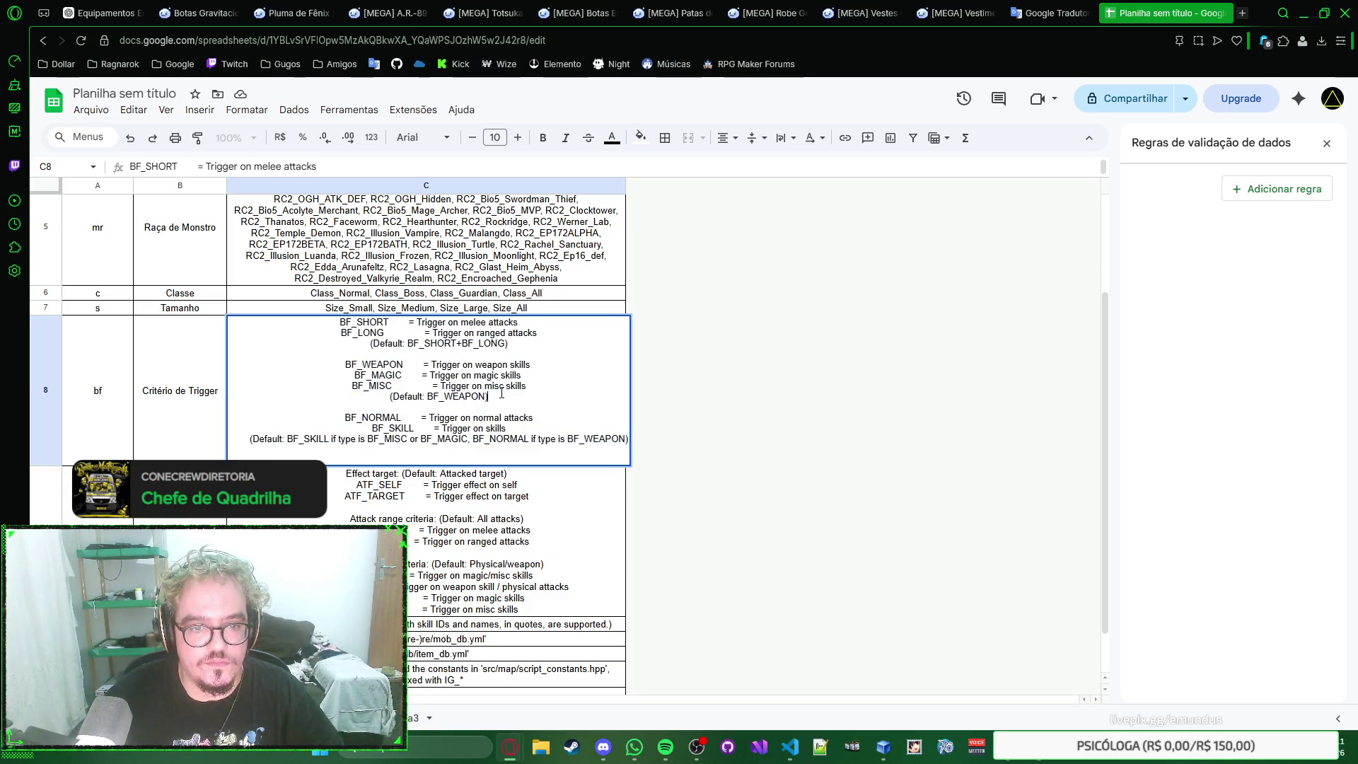
key(Escape)
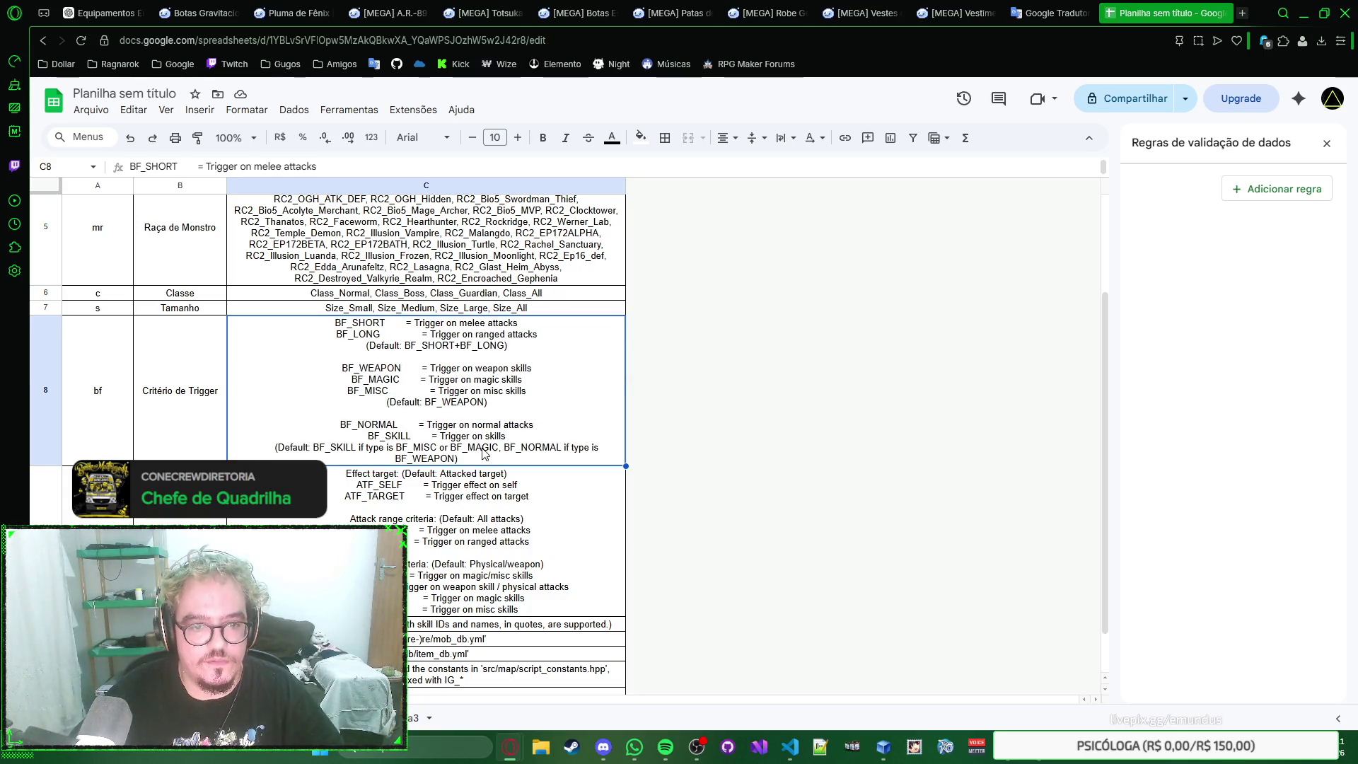
key(ctrl+a)
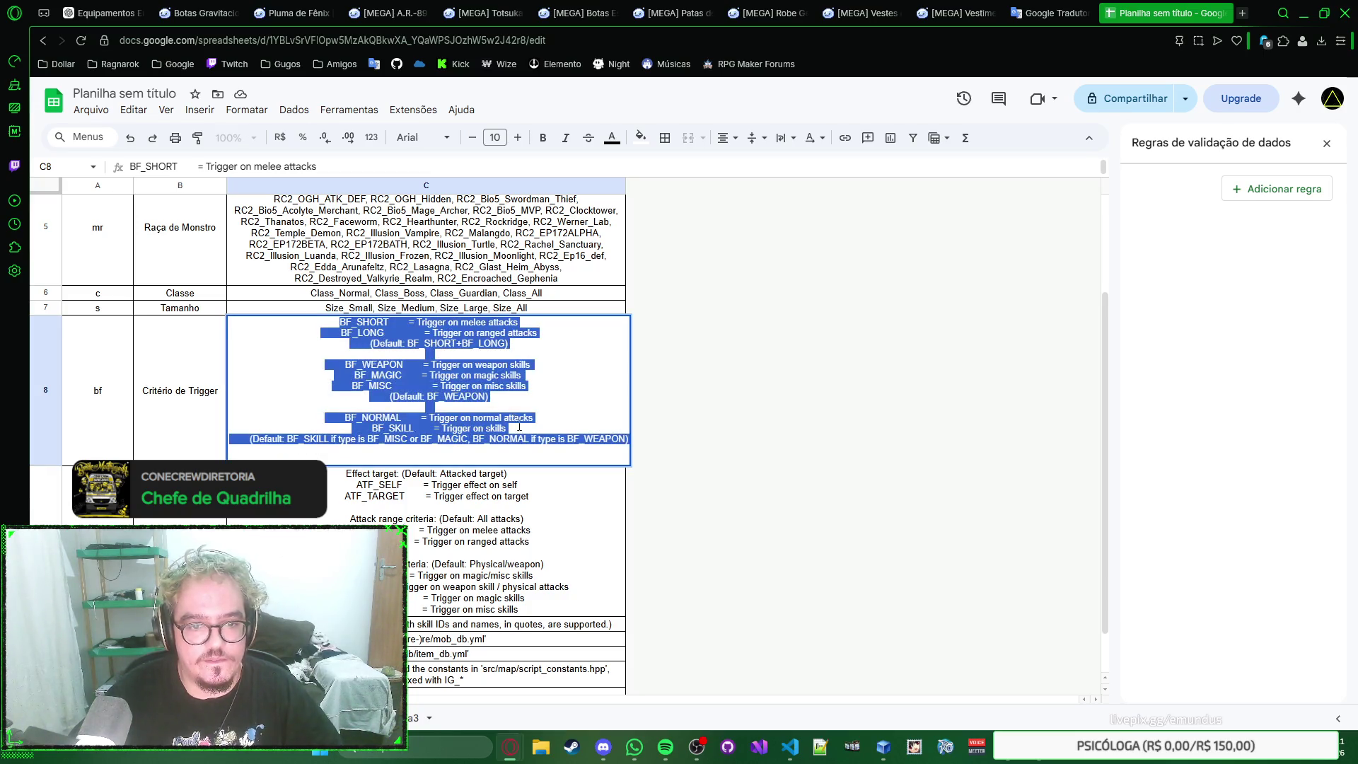
key(Return)
click(529, 429)
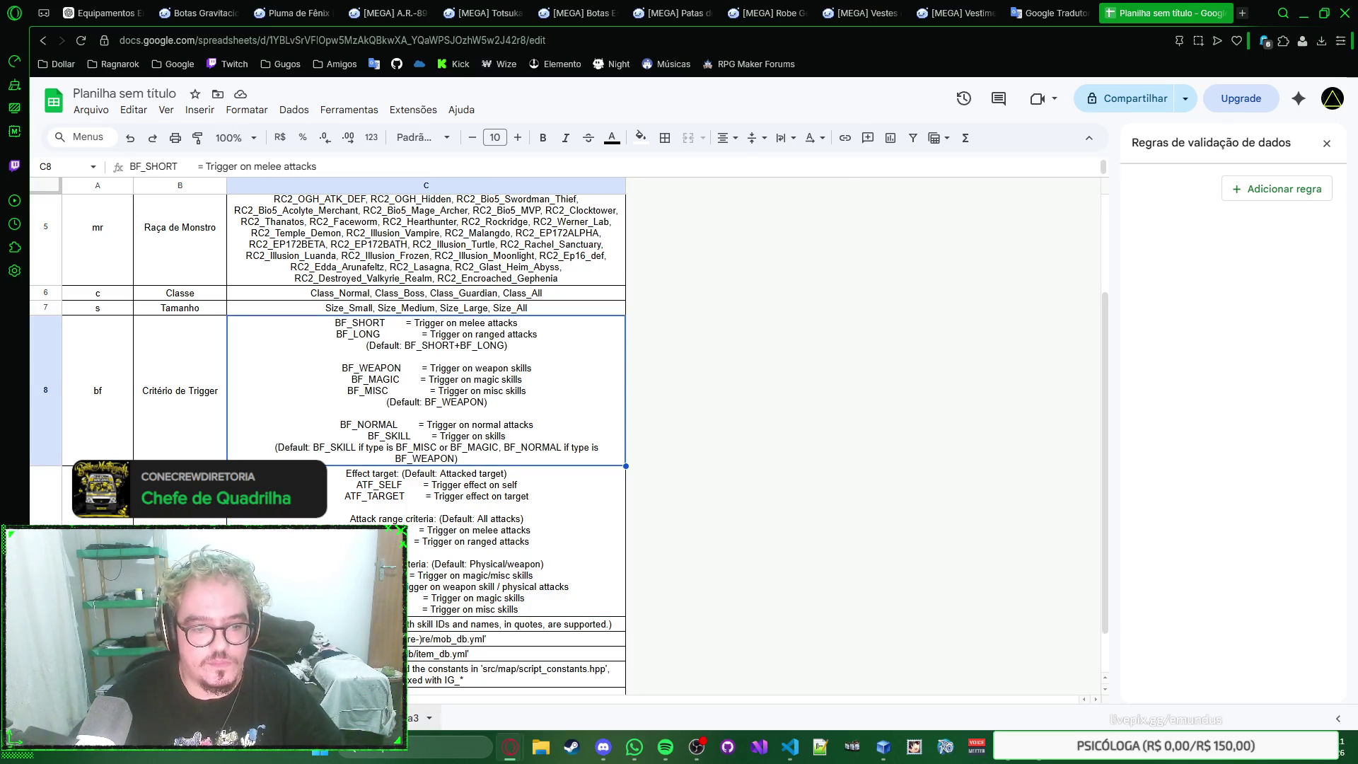
key(ctrl+shift+Page_Down)
scroll(260, 212, up, 10)
scroll(262, 217, up, 10)
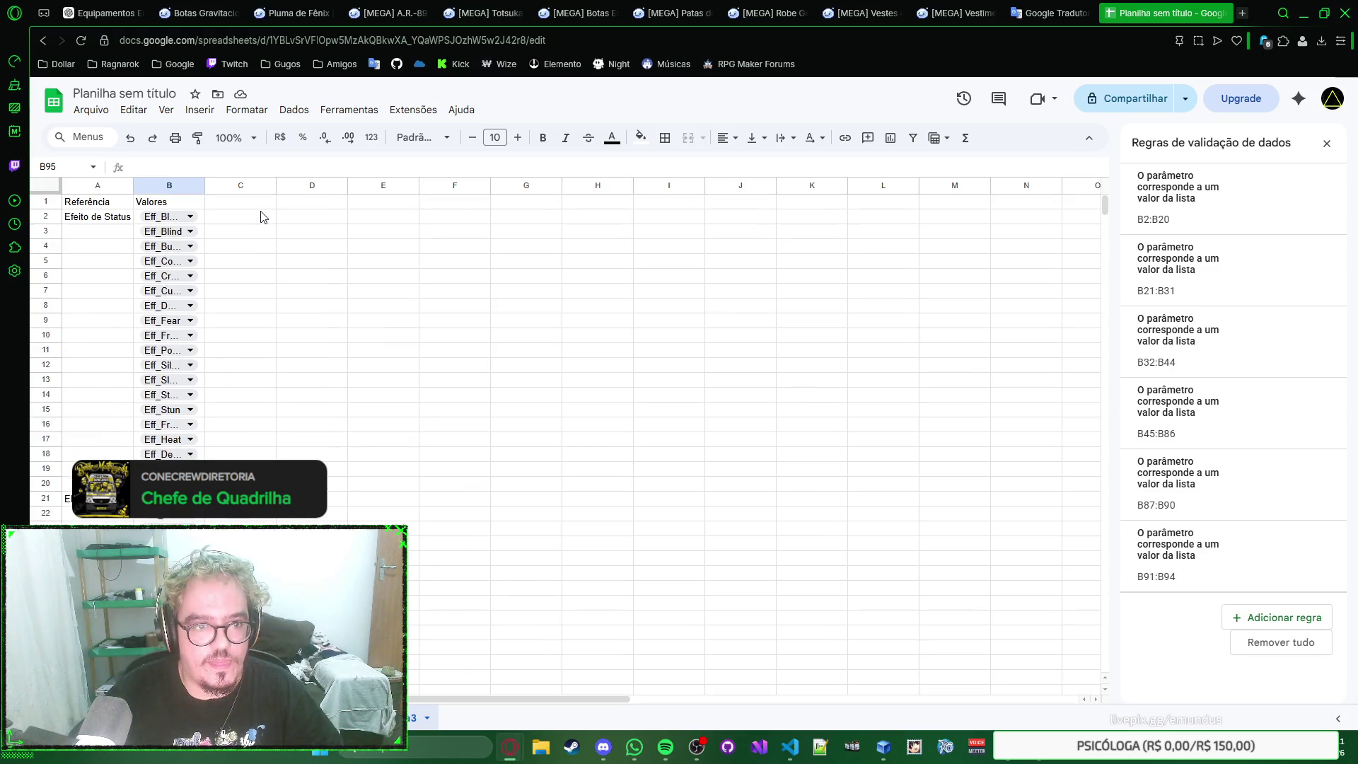
Step: Give column C the header Padrão/Default in C1, without the trailing colon
click(251, 208)
text(Padrão:)
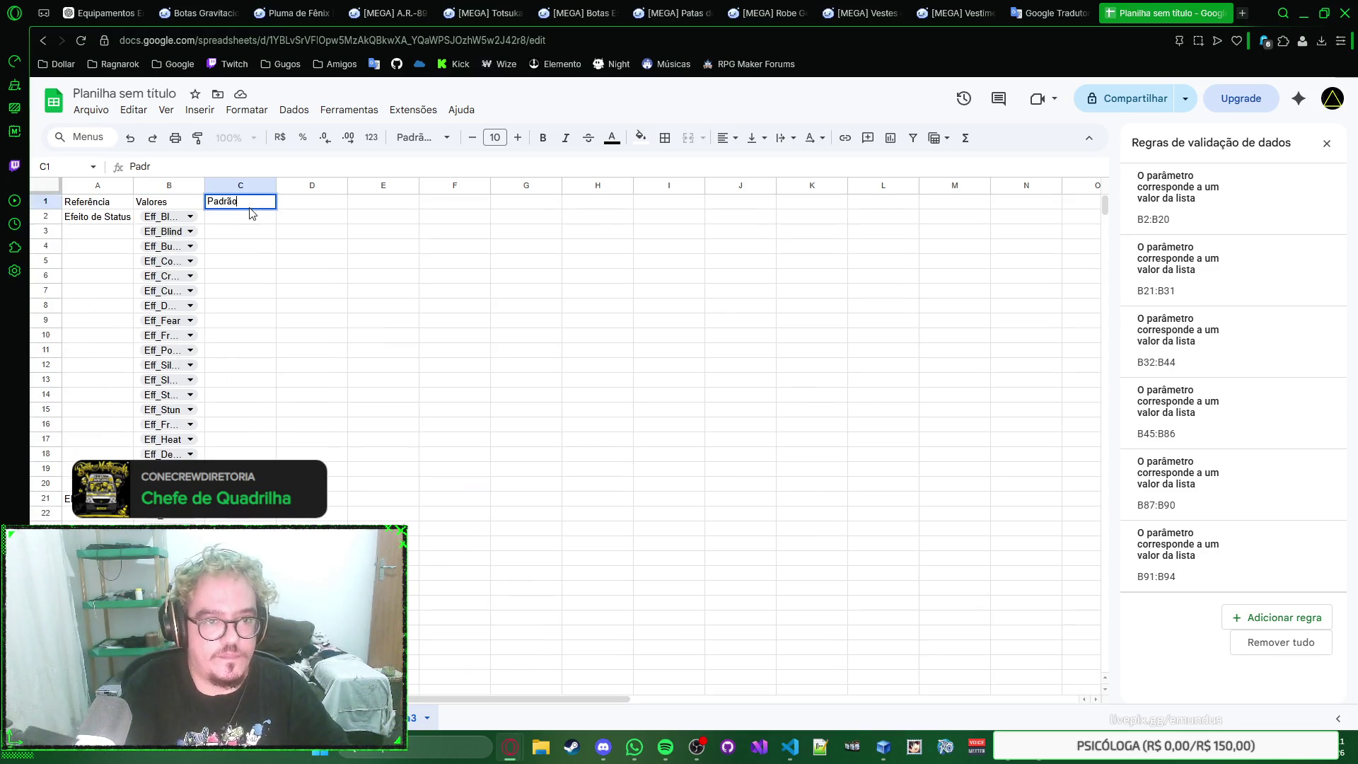
key(BackSpace)
key(Return)
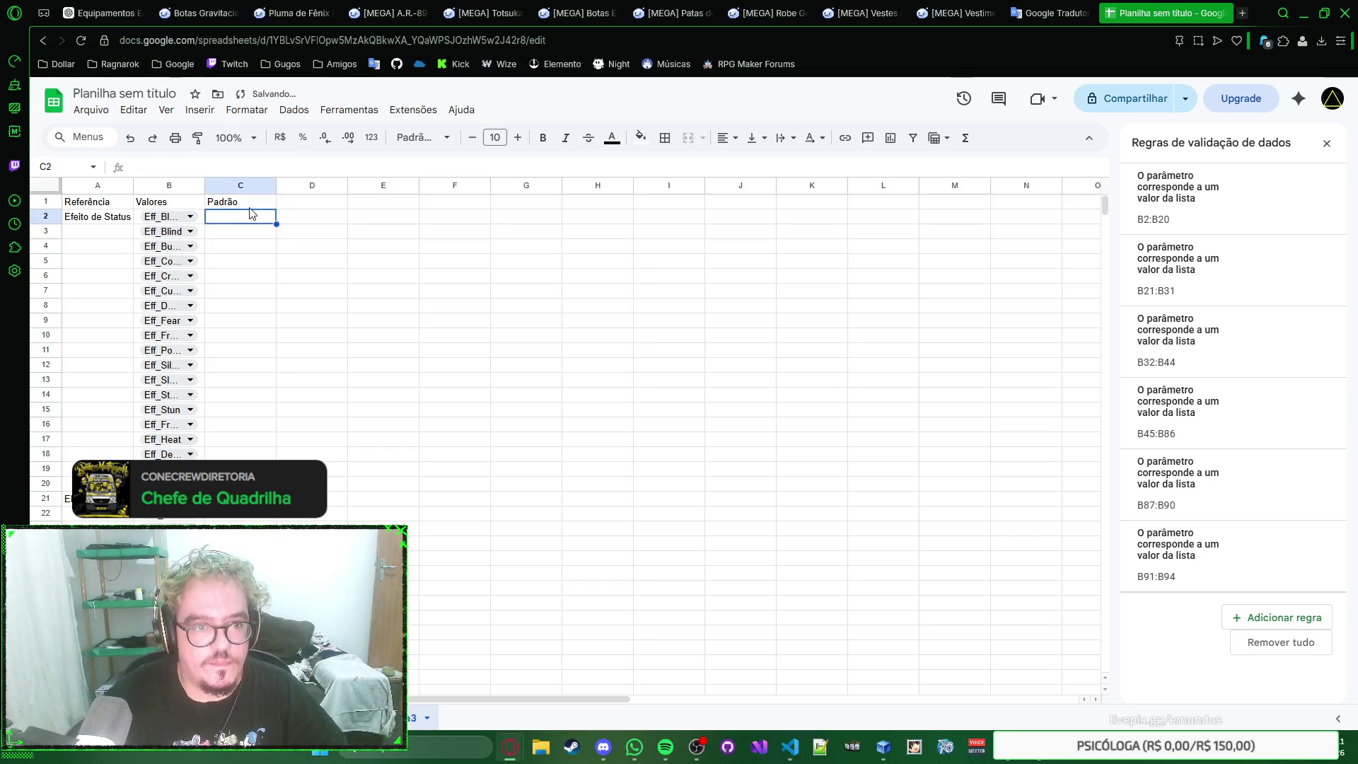
click(222, 204)
double_click(222, 204)
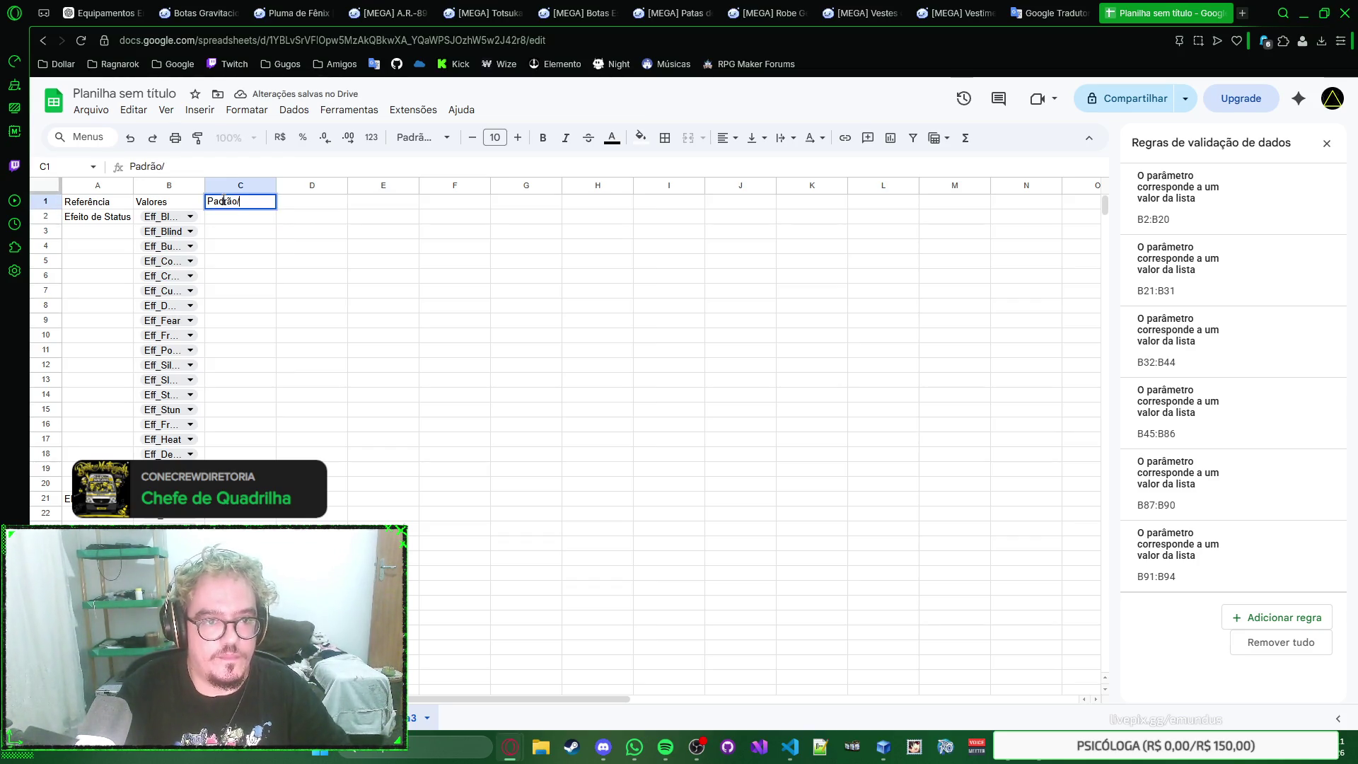
text(/Default)
key(Return)
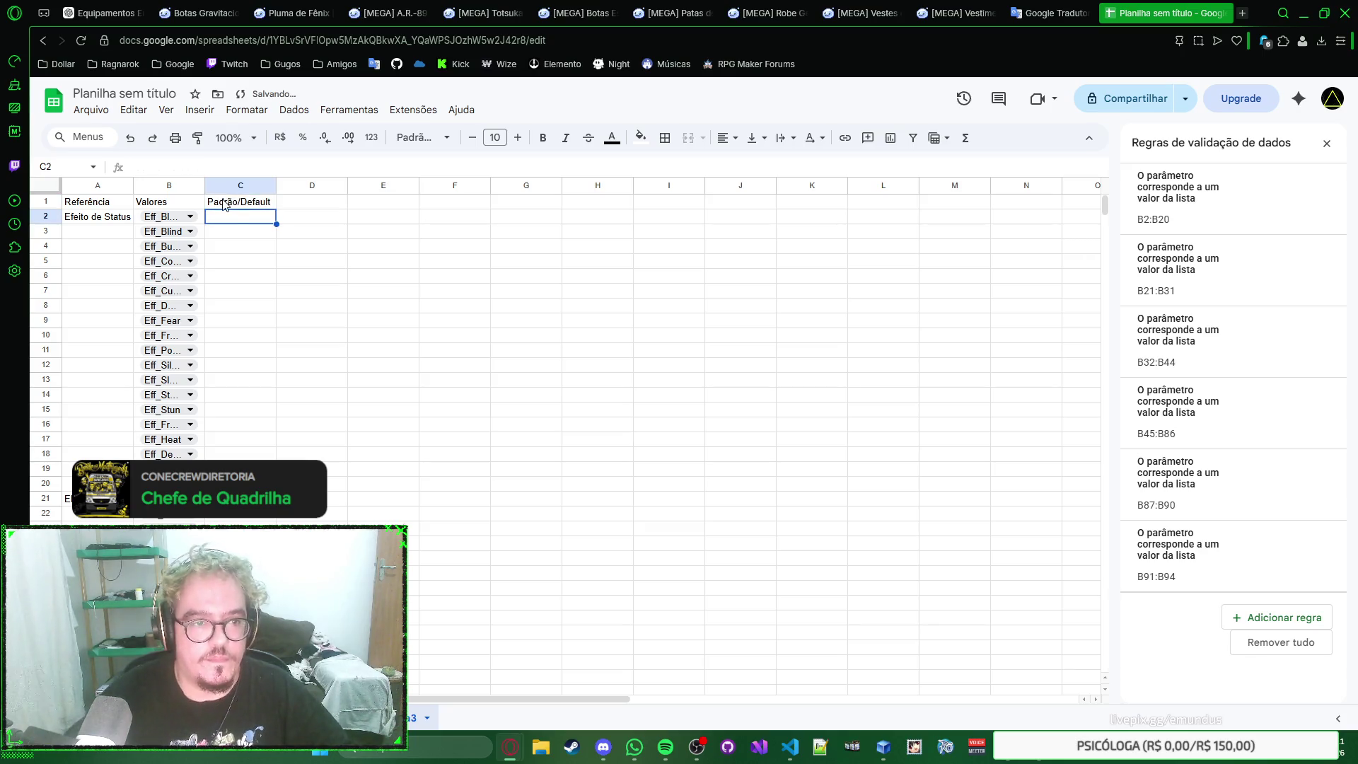
scroll(271, 300, down, 5)
scroll(271, 301, down, 8)
scroll(271, 300, down, 3)
scroll(270, 300, up, 3)
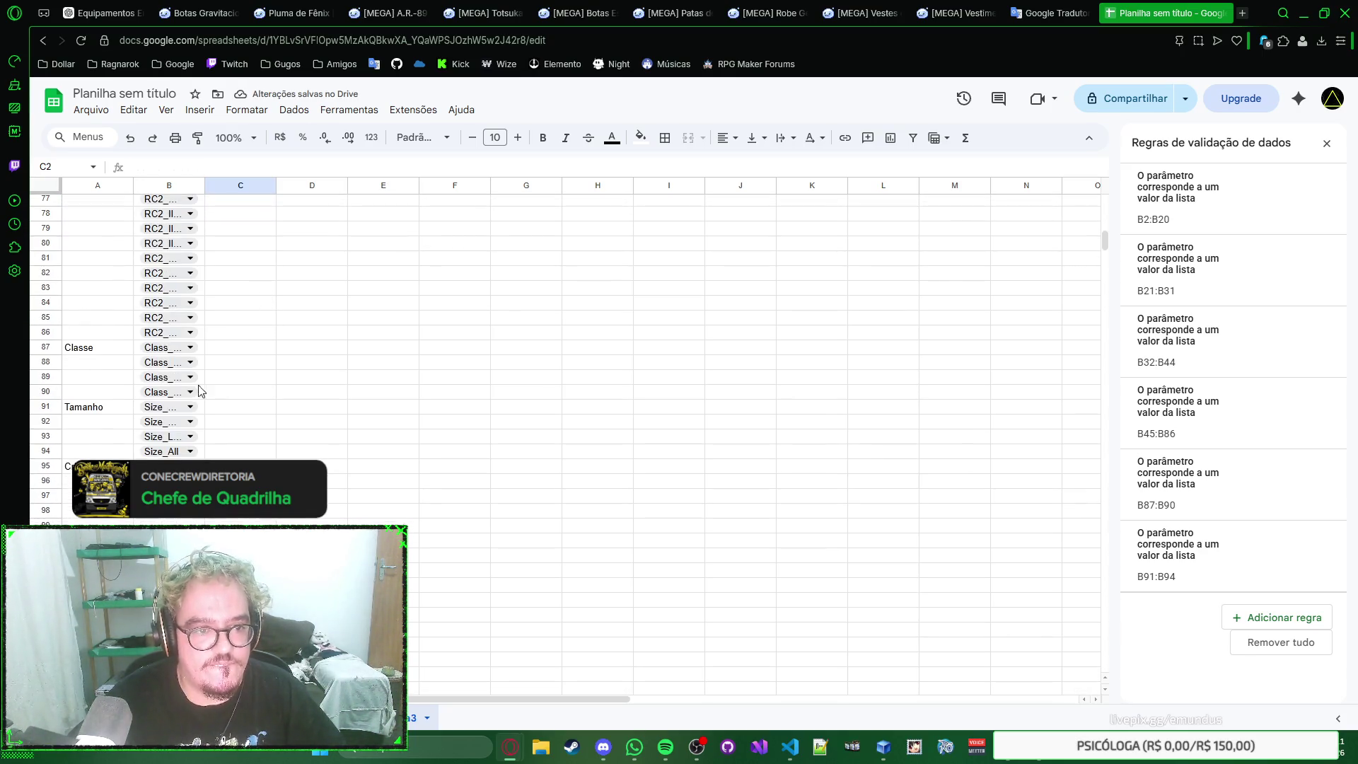
click(169, 465)
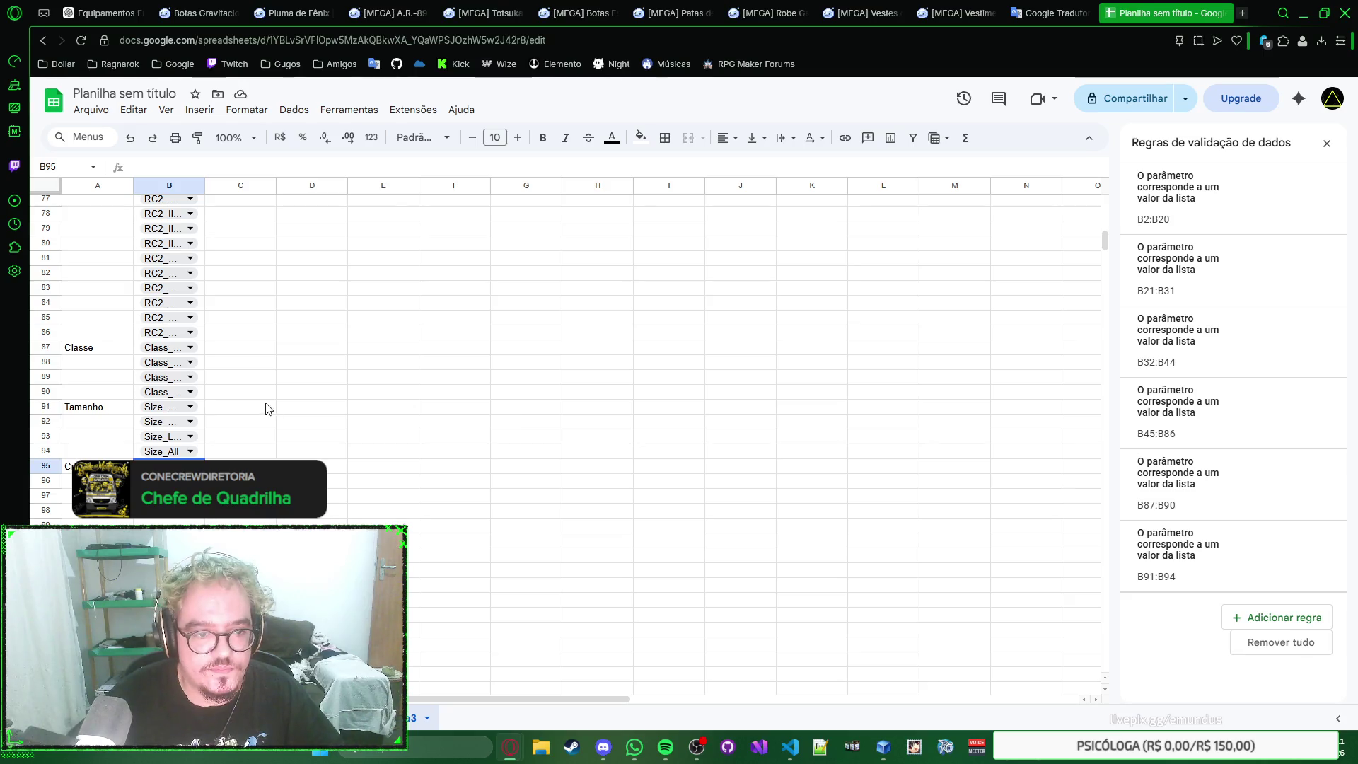
scroll(256, 361, up, 5)
scroll(259, 358, down, 5)
scroll(243, 339, down, 4)
Step: Paste the BF_SKILL/BF_NORMAL-by-item-type default note into C95 beside the trigger label
key(Right)
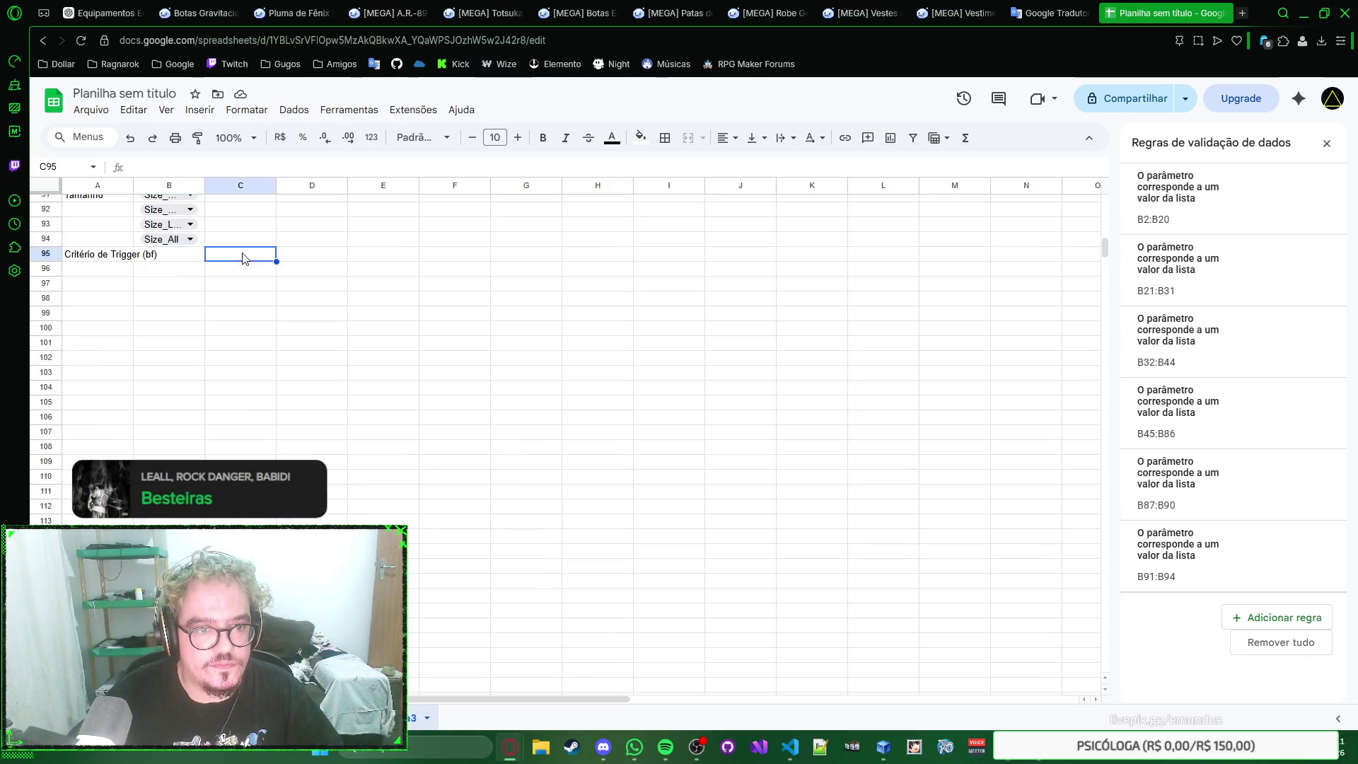
scroll(314, 331, up, 2)
right_click(286, 396)
click(262, 399)
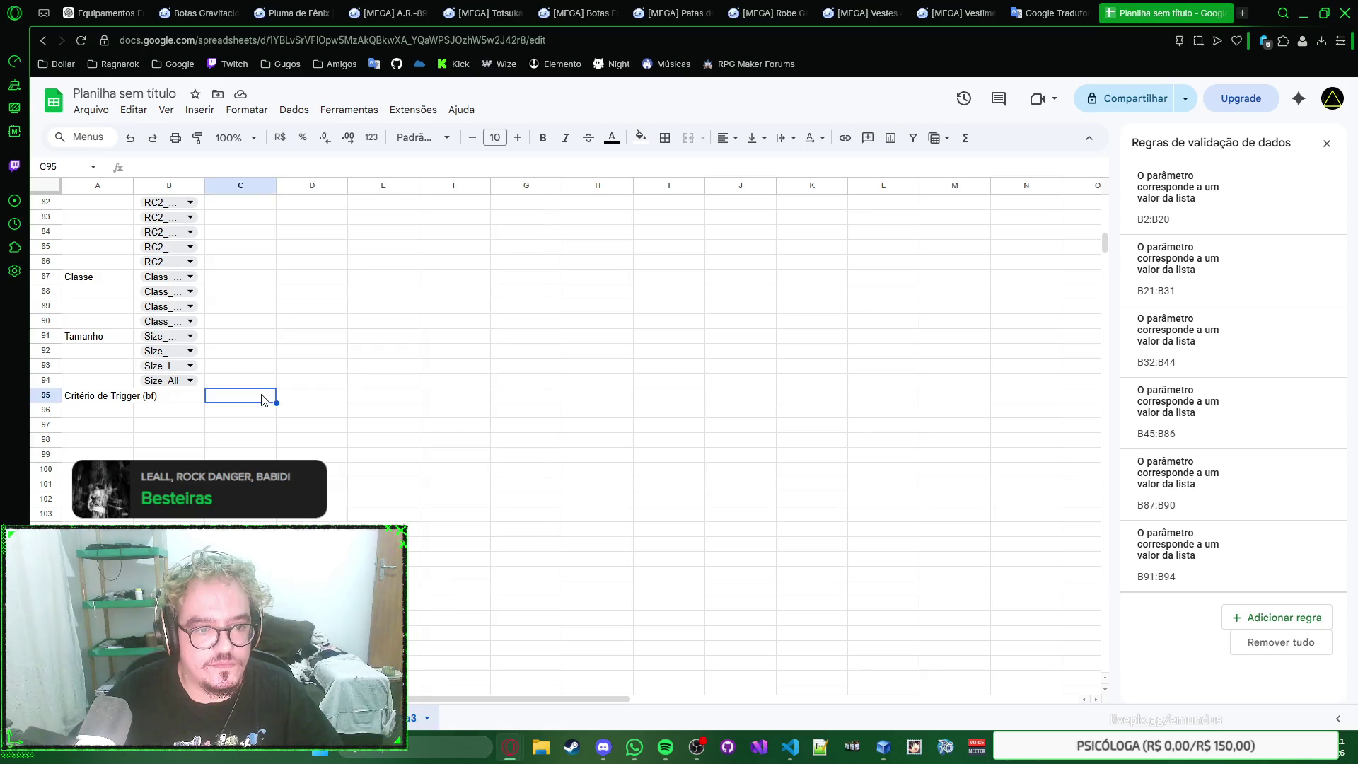
click(266, 427)
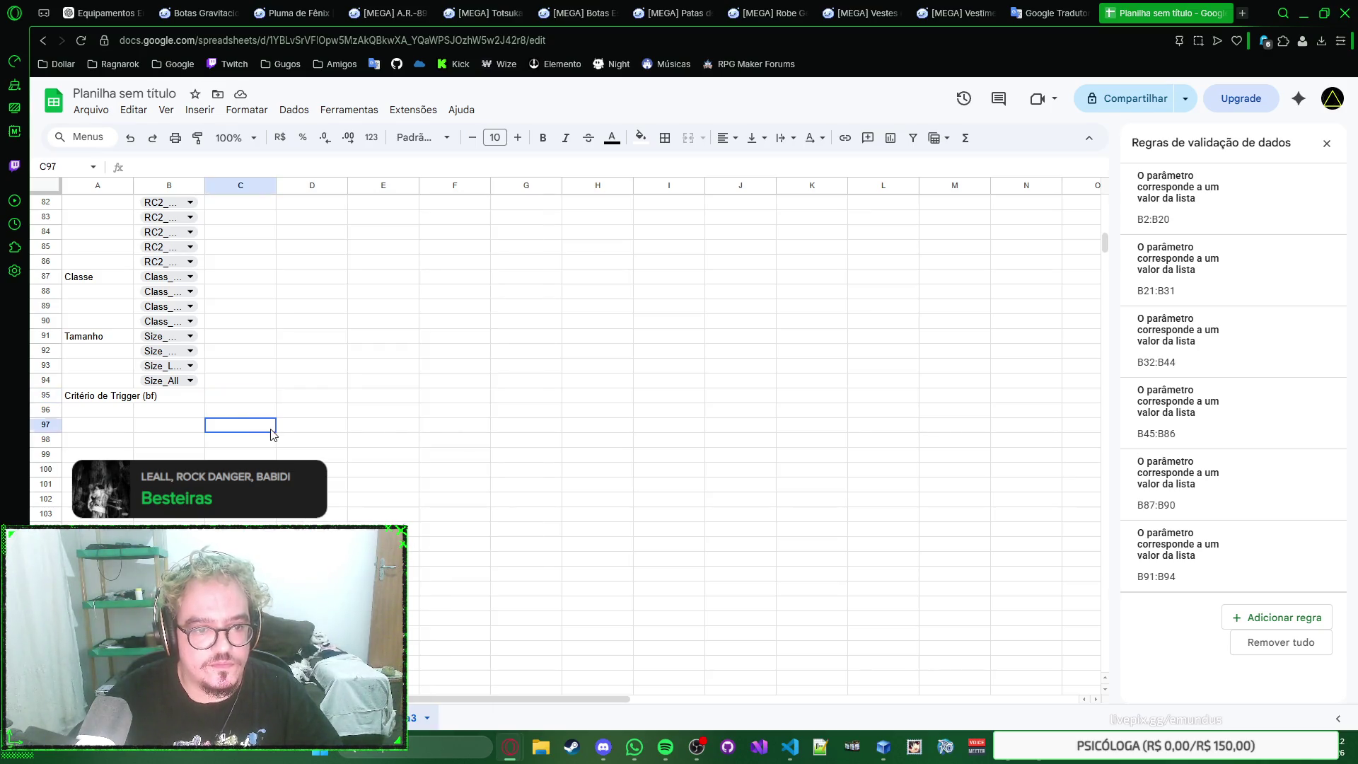
click(259, 398)
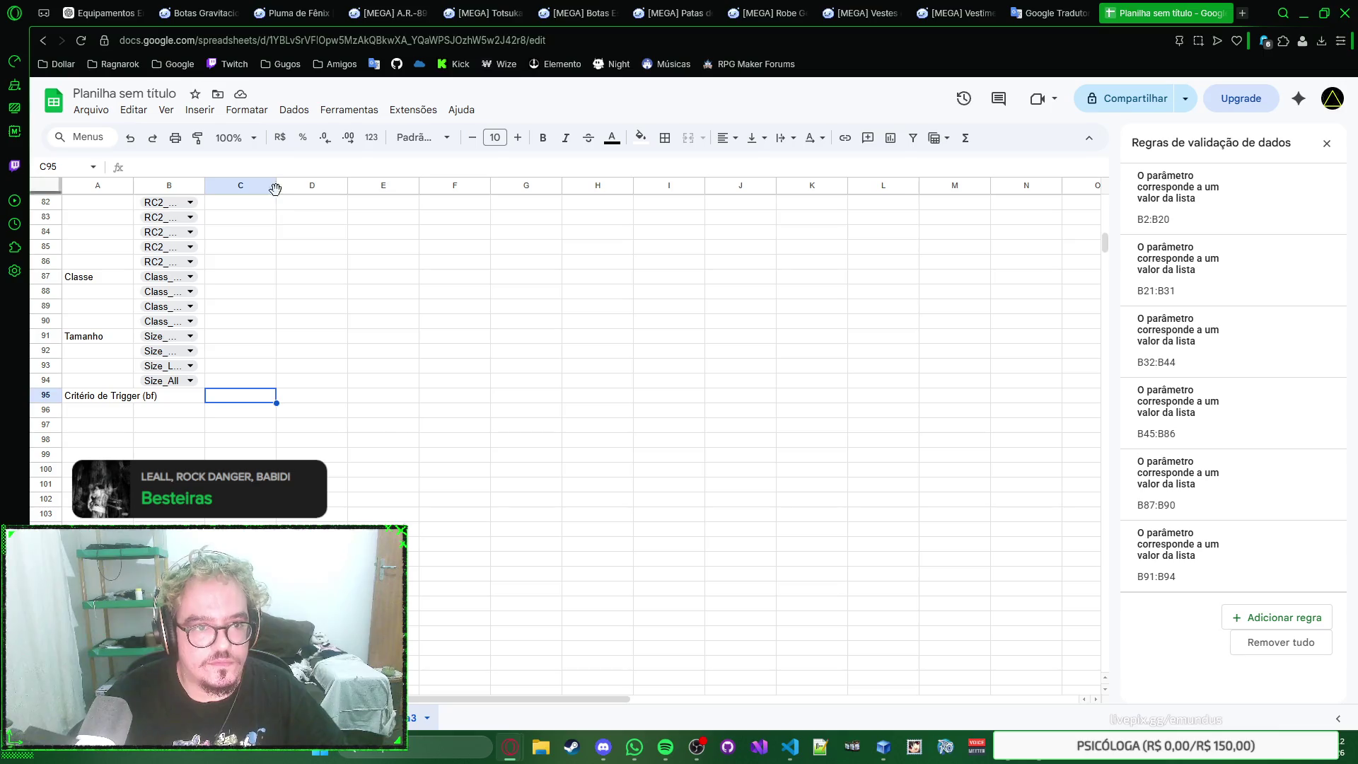
click(285, 163)
text((Default: BF_SKILL if type is BF_MISC or BF_MAGIC, BF_NORMAL if type is BF_WEAPON))
key(Return)
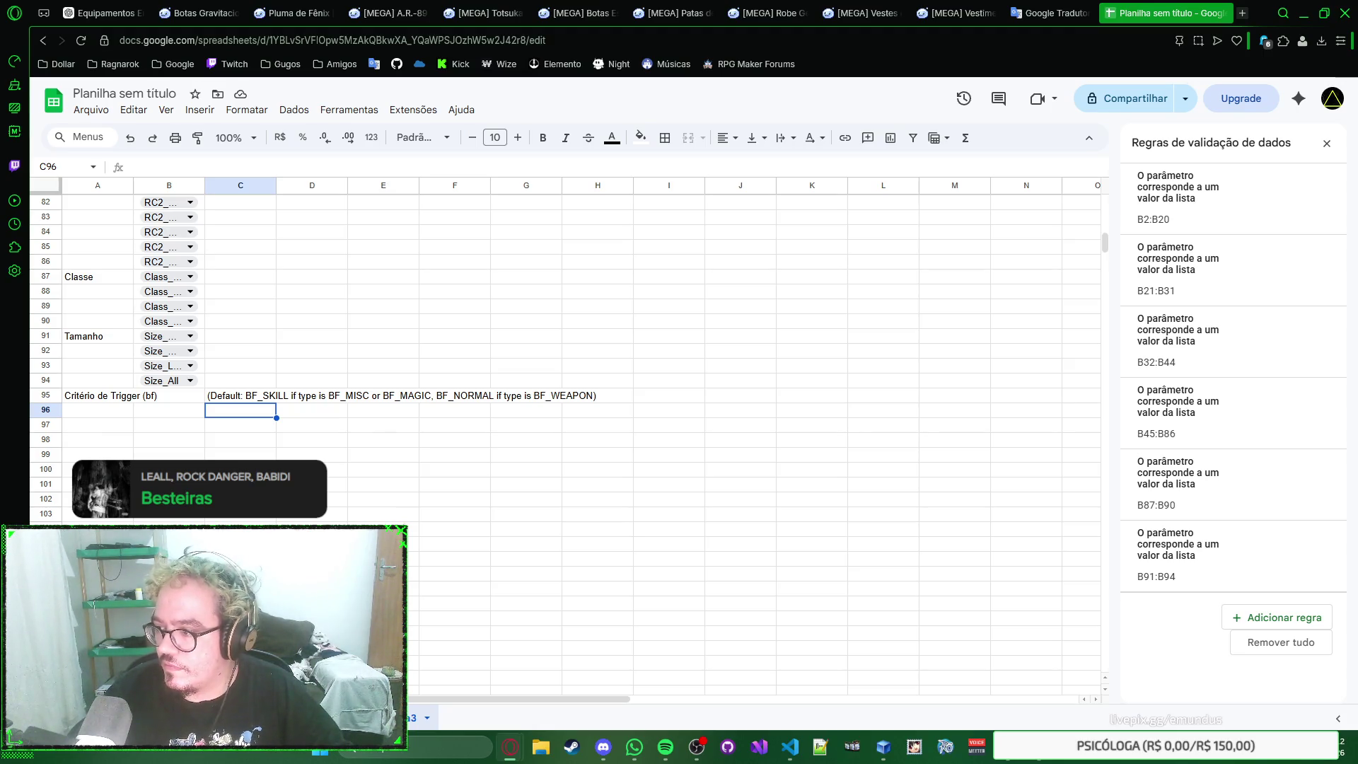
Step: Move the existing note down to C97, add the BF_WEAPON note in C96 and the BF_SHORT+BF_LONG note in C95
click(242, 400)
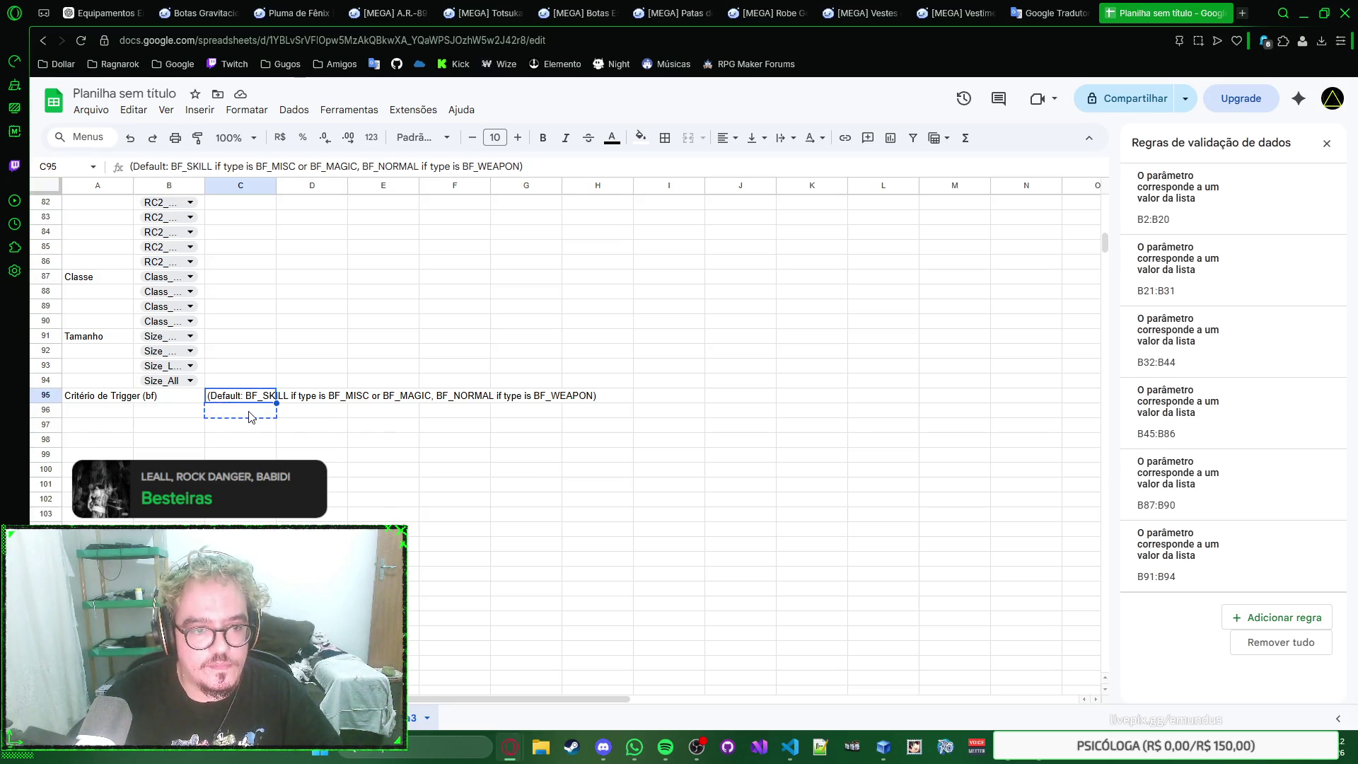
drag(247, 396, 247, 426)
click(243, 398)
click(242, 410)
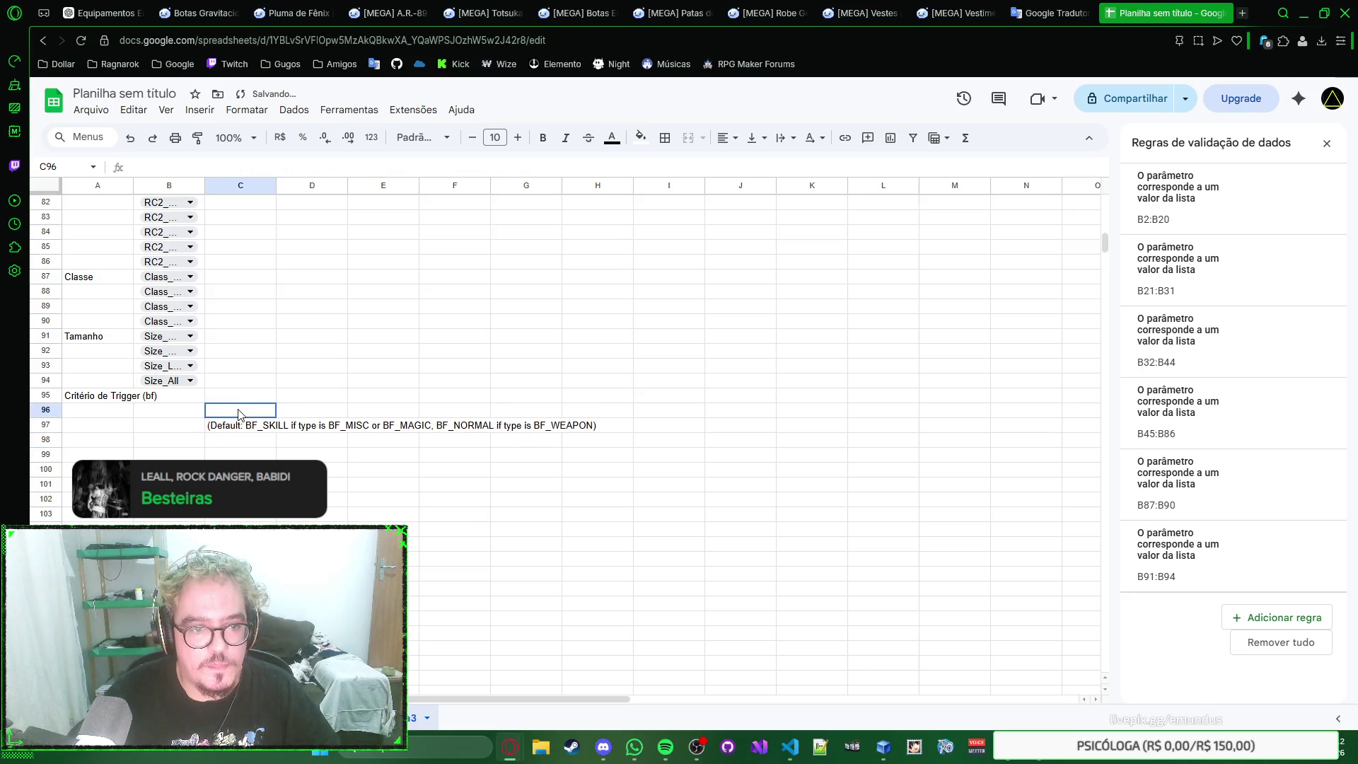
text((Default: BF_WEAPON))
key(Return)
key(Up)
key(Up)
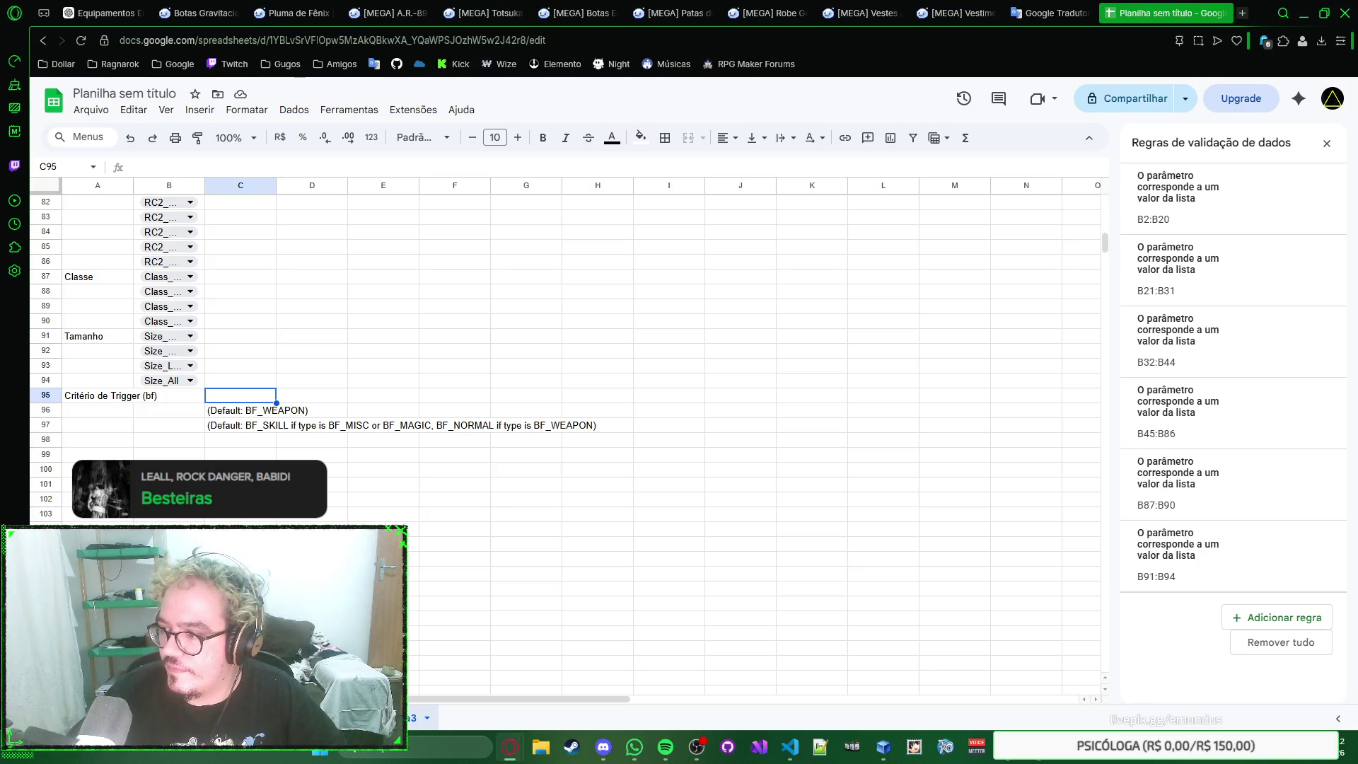
double_click(265, 395)
text((Default: BF_SHORT+BF_LONG))
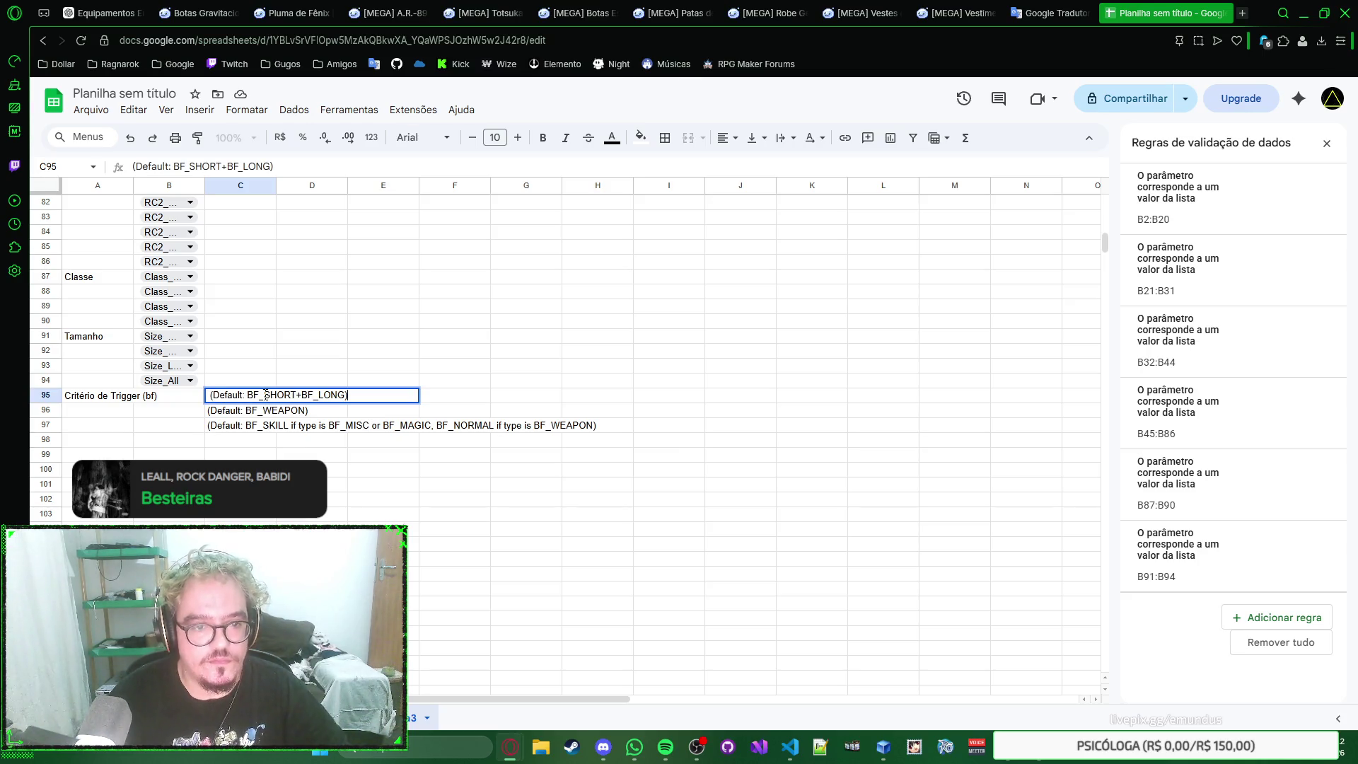
key(Return)
key(Up)
key(Left)
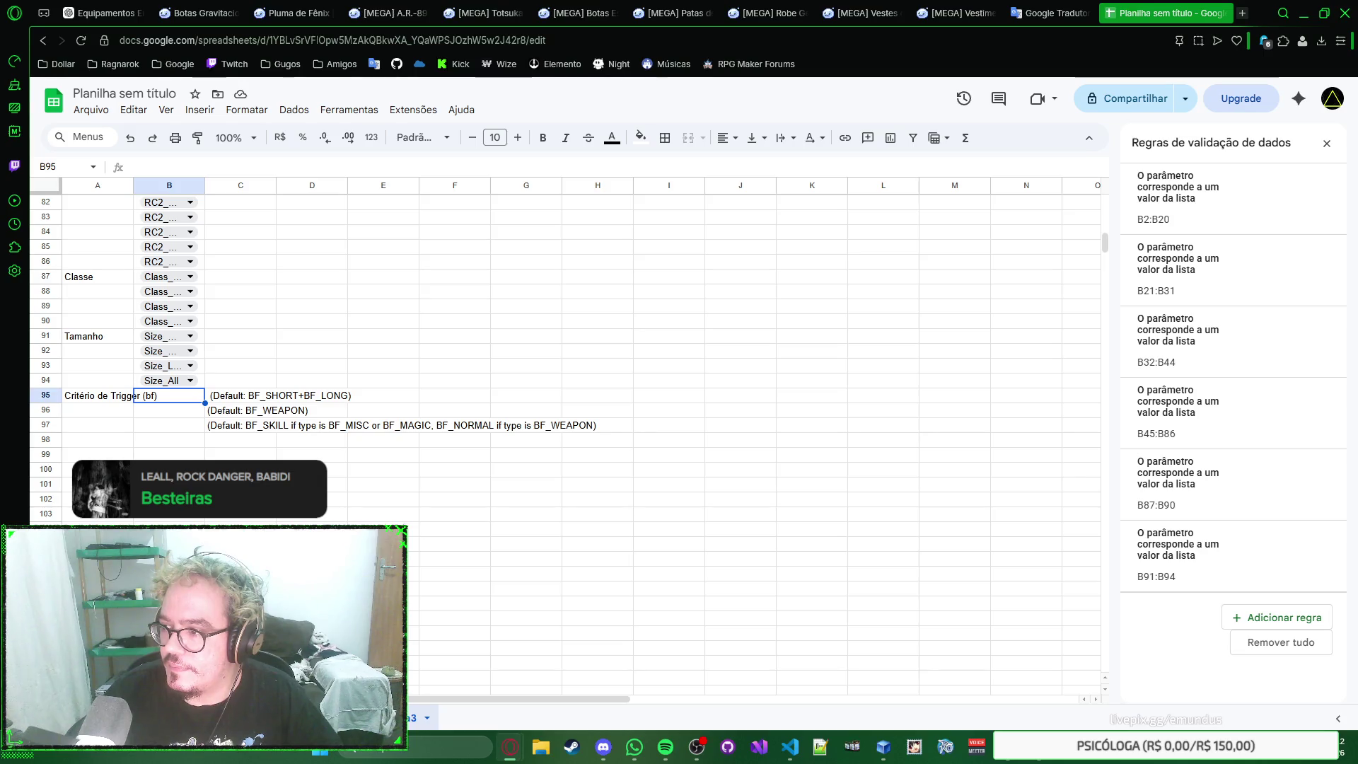
Step: Insert a blank row at 96 and paste the BF_SHORT and BF_LONG descriptions into B95:B96
click(183, 418)
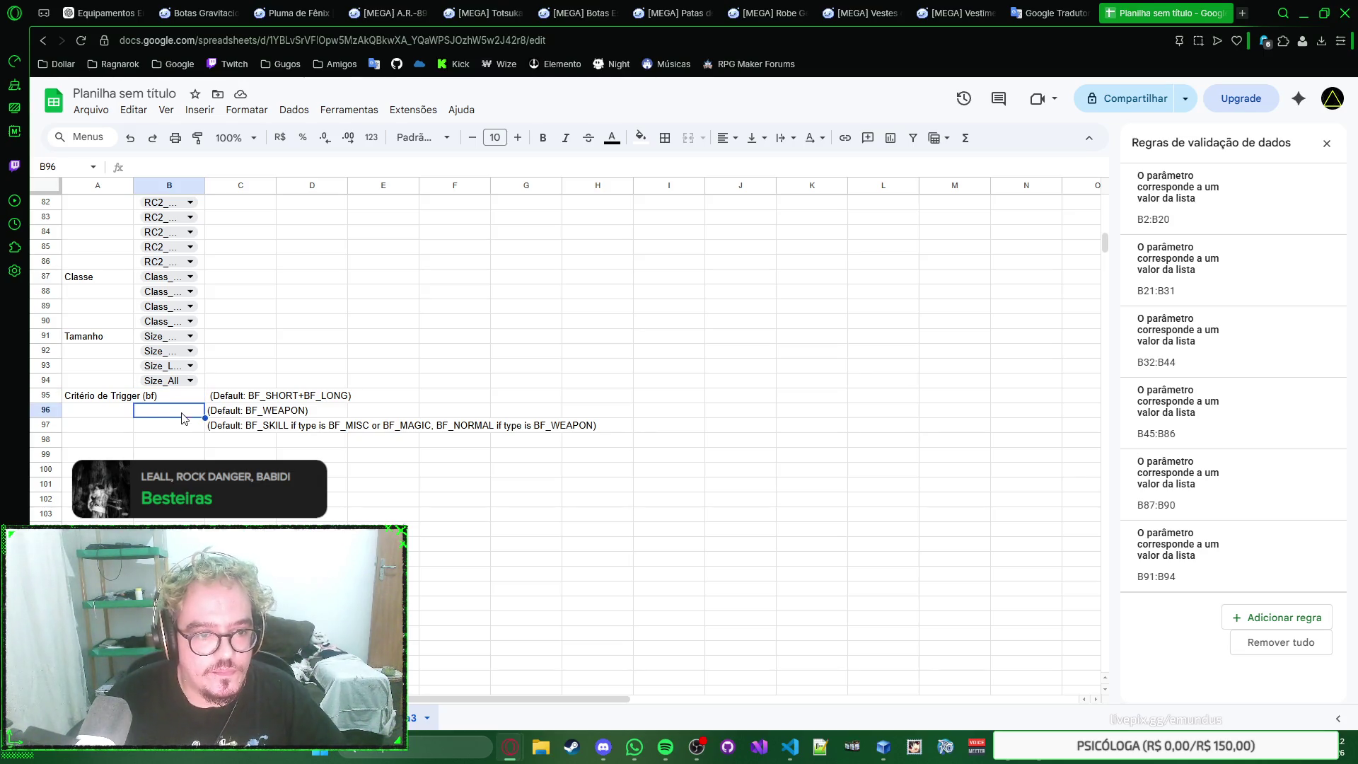
right_click(47, 412)
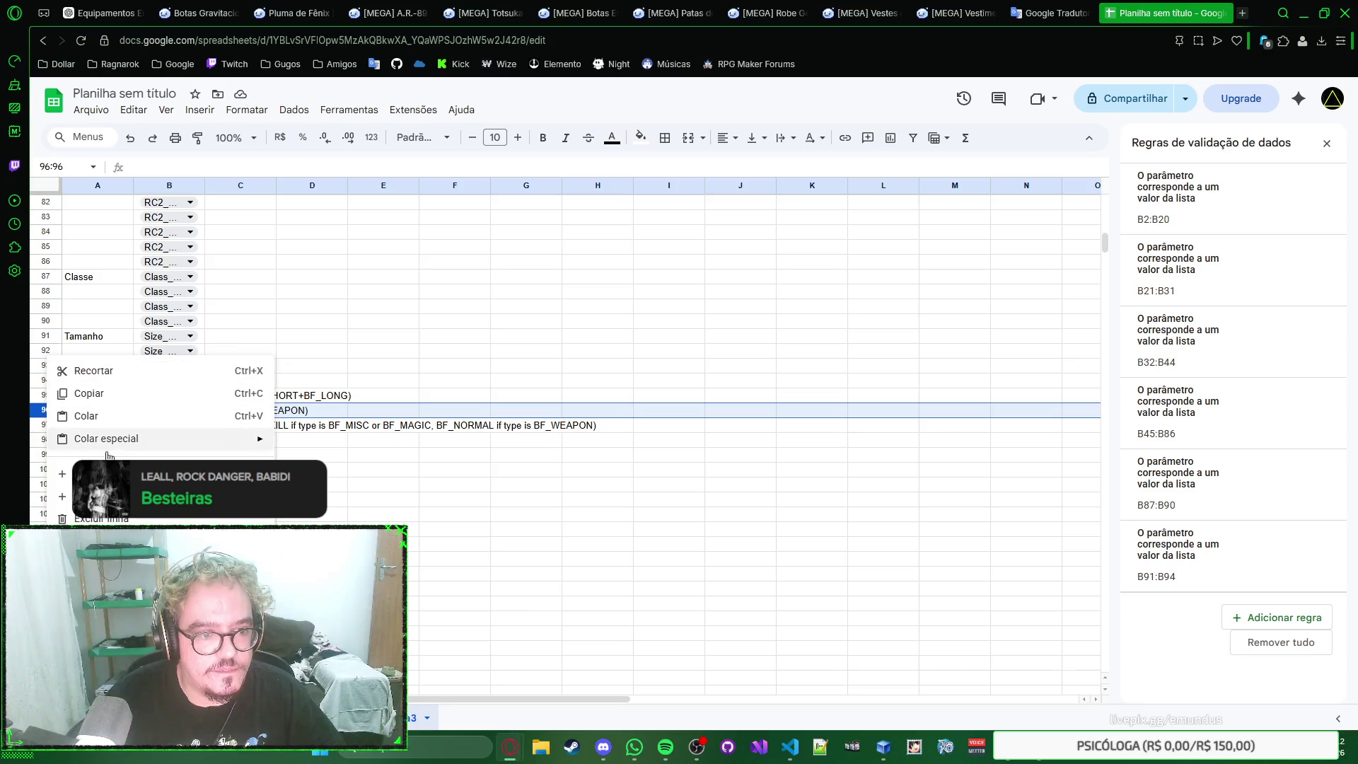
key(Escape)
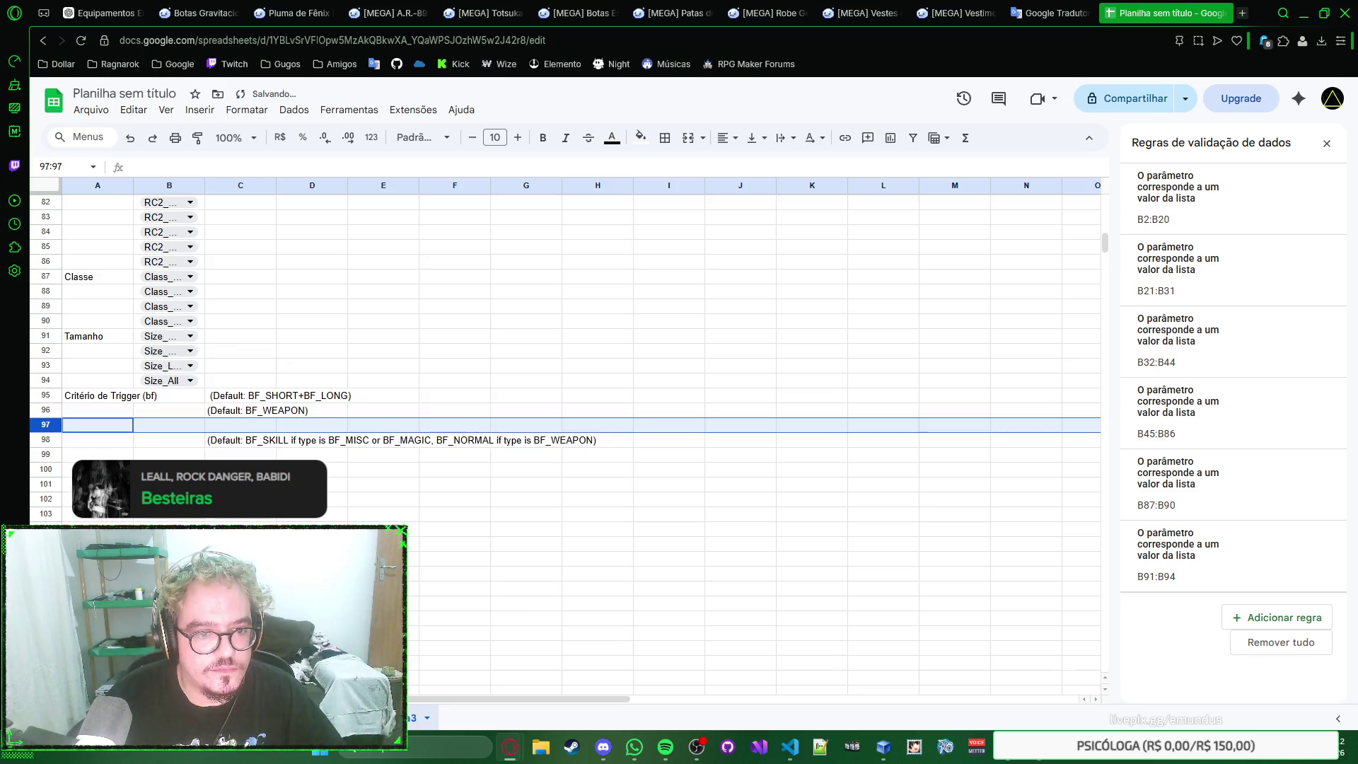
right_click(47, 411)
click(64, 474)
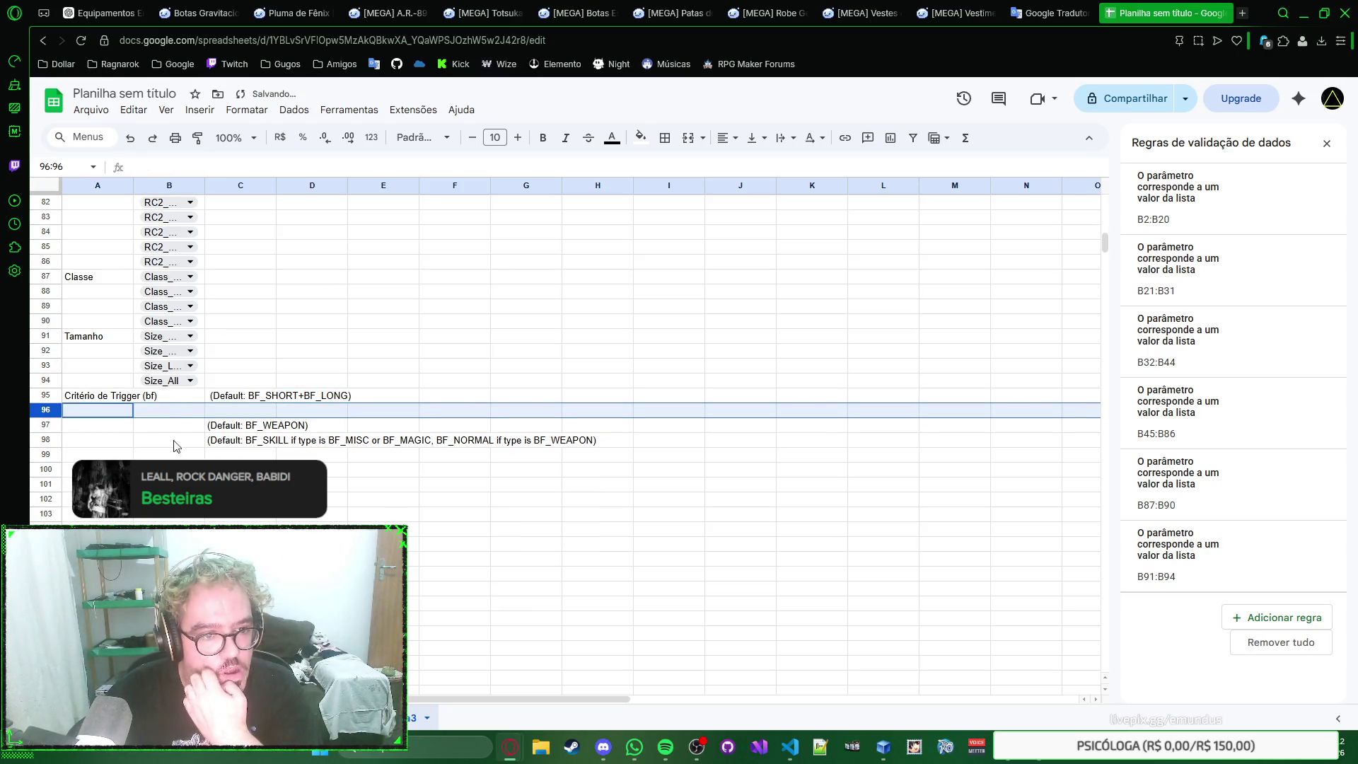
click(173, 396)
text(BF_SHORT = Trigger on melee attacks BF_LONG = Trigger on ranged attacks)
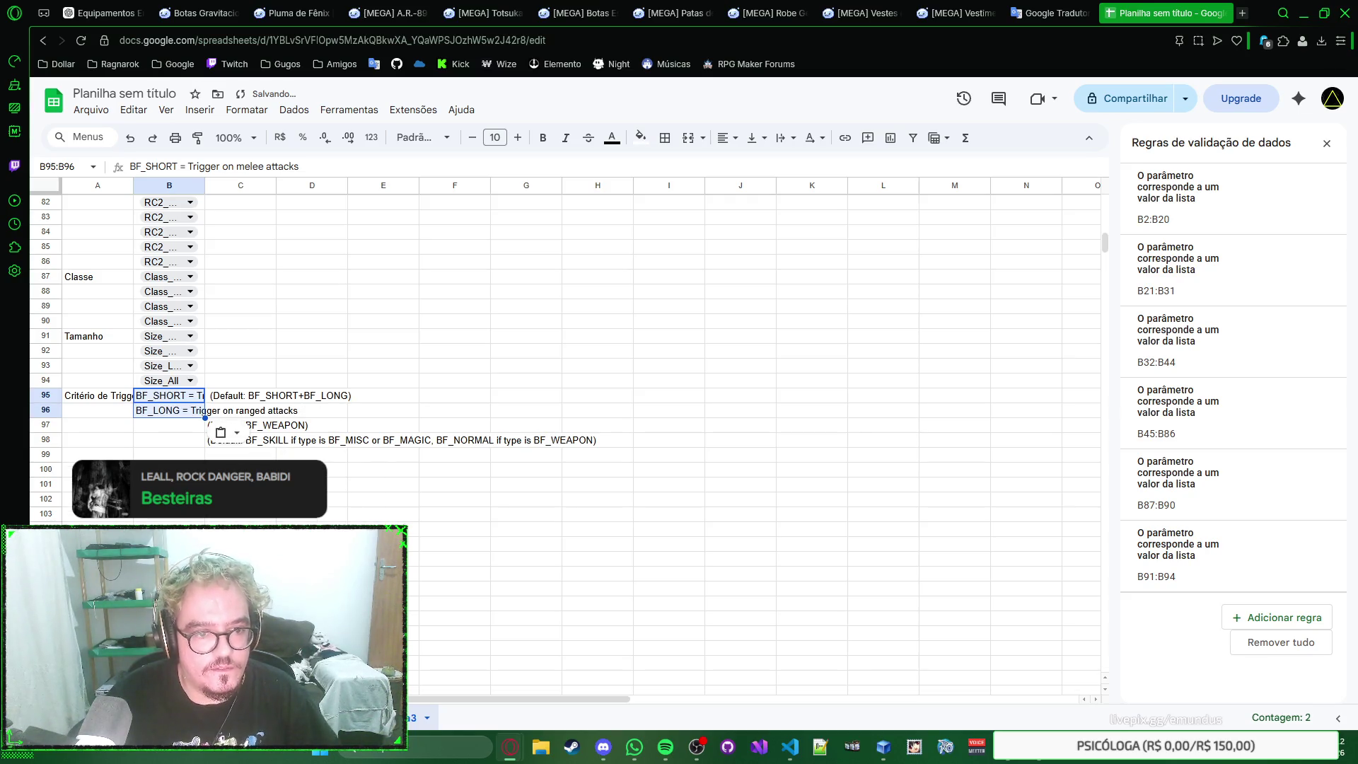
click(299, 460)
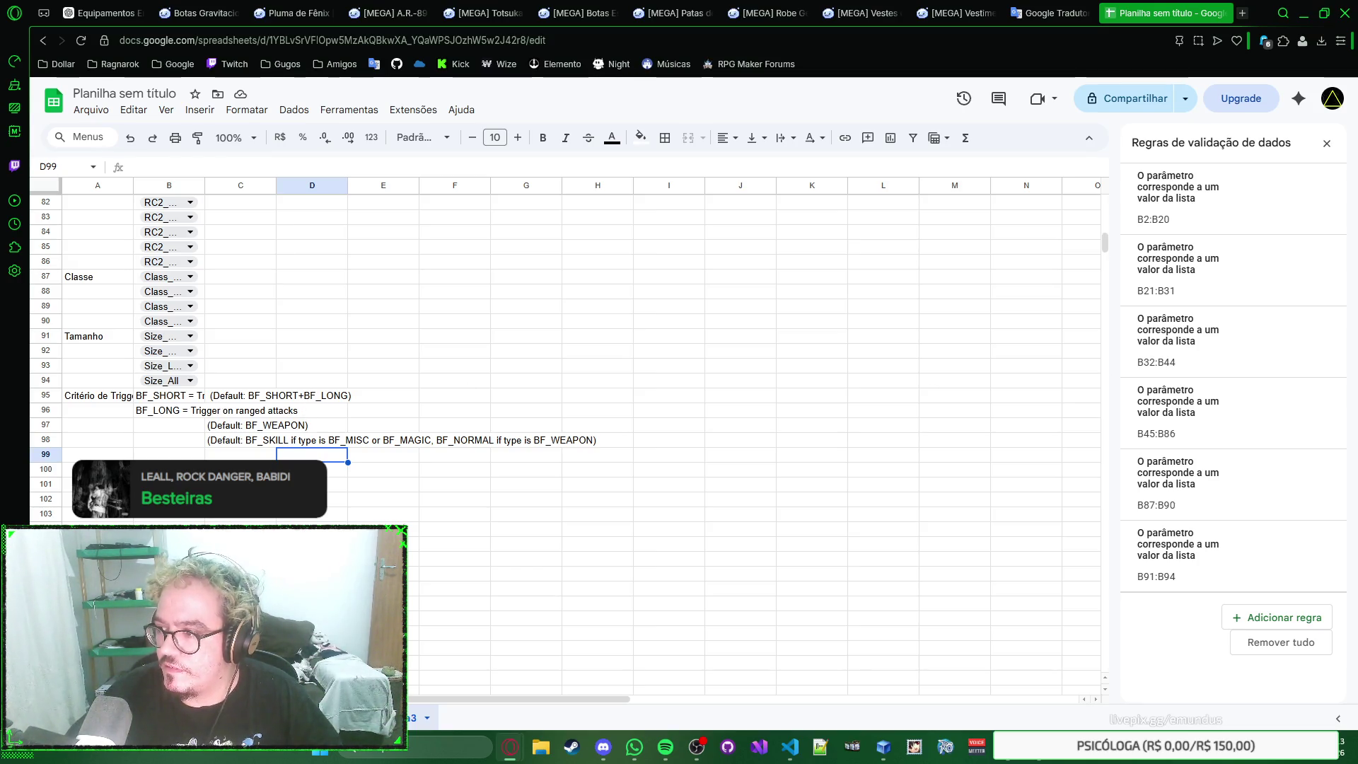
Step: Insert three blank rows and paste the BF_WEAPON, BF_MAGIC and BF_MISC descriptions from B97 as plain values
click(191, 428)
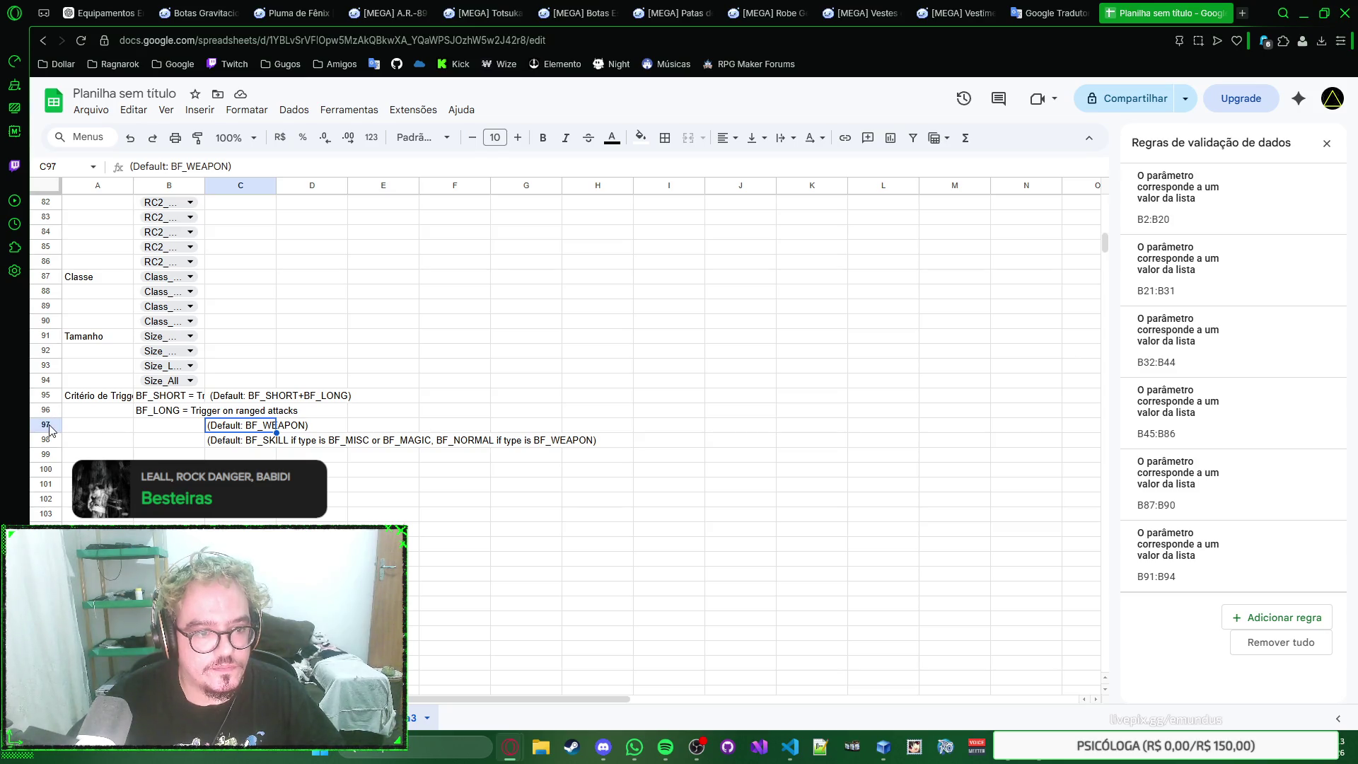
right_click(49, 424)
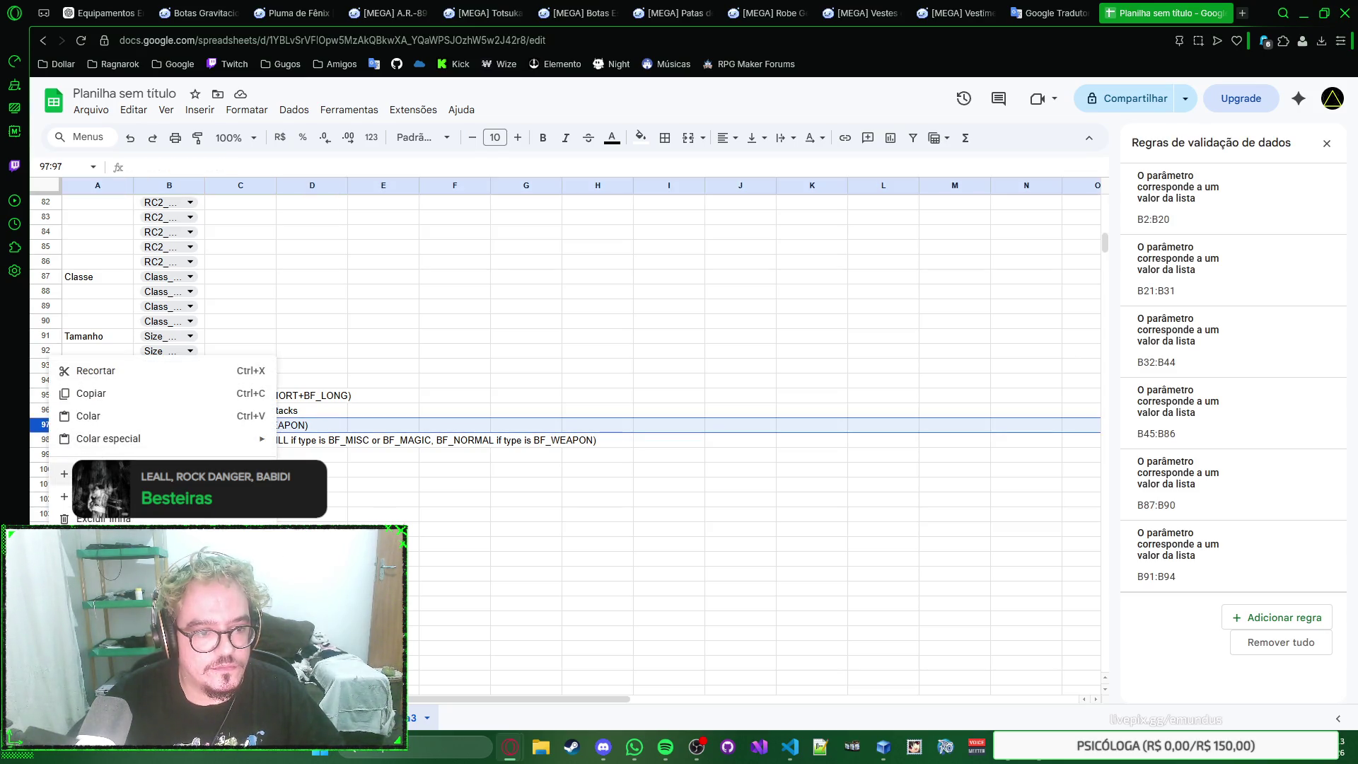
click(55, 494)
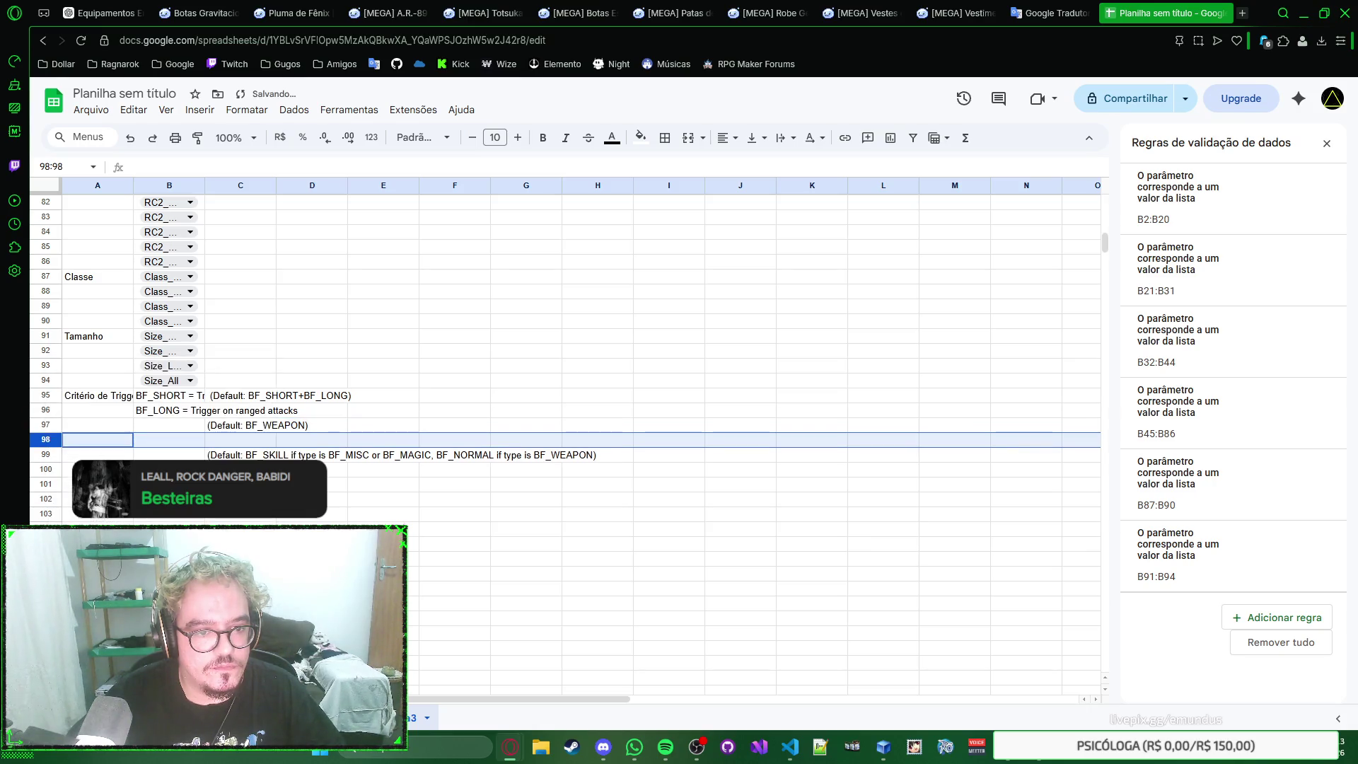
right_click(46, 440)
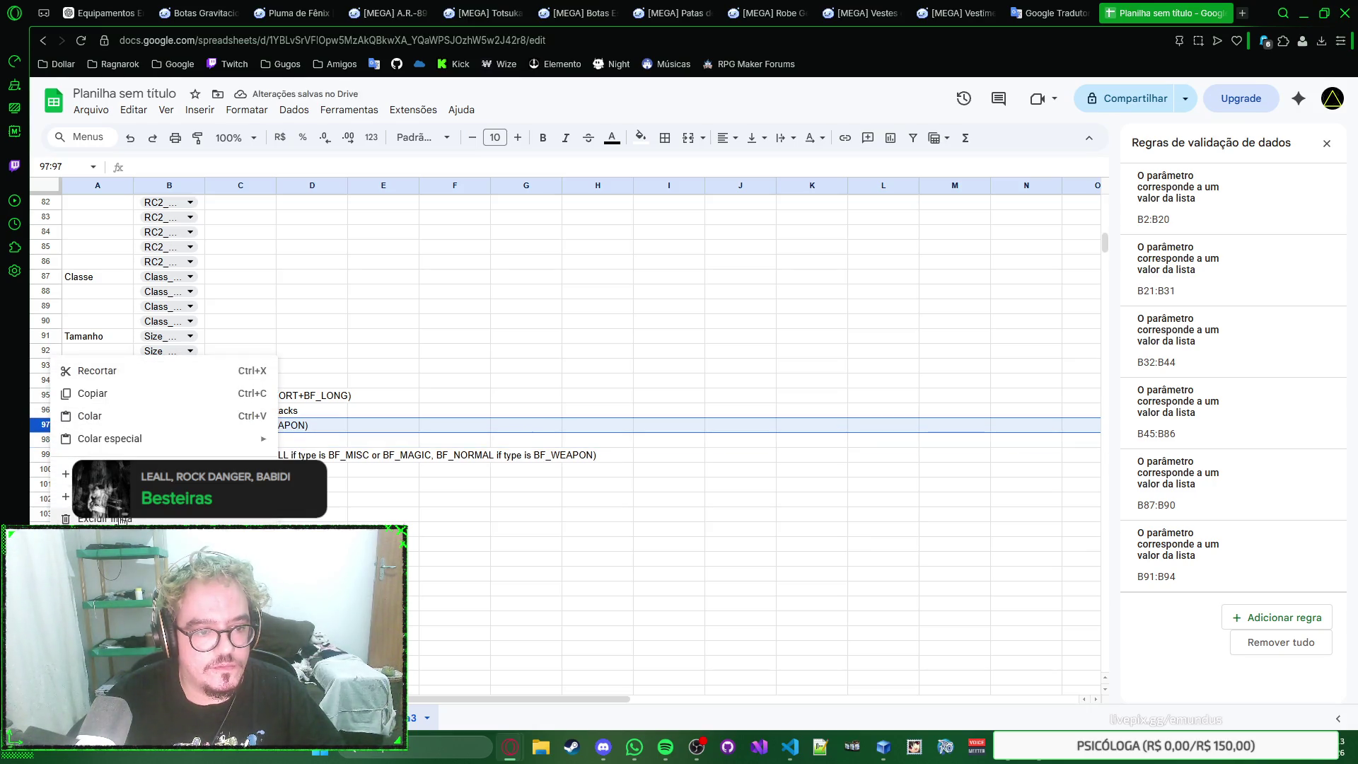
click(56, 493)
right_click(46, 440)
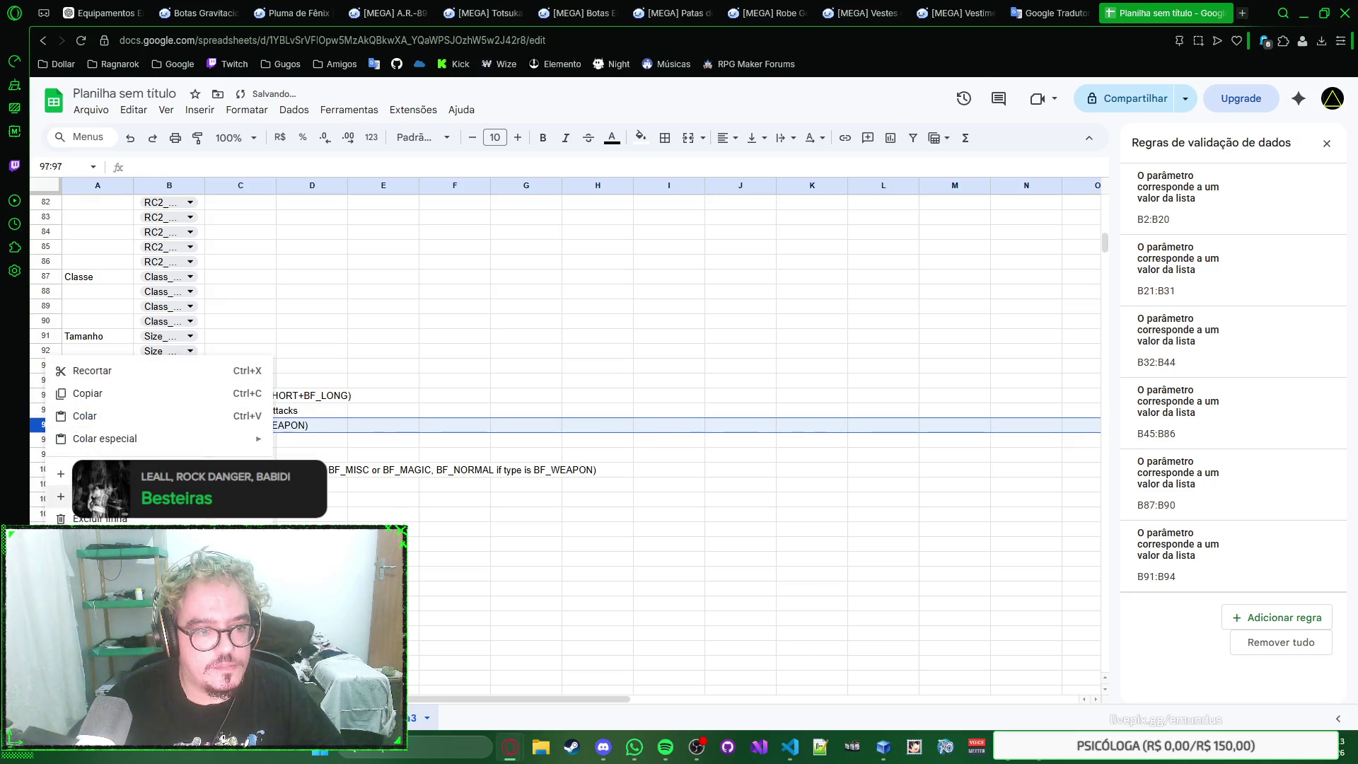
click(56, 493)
click(171, 426)
key(ctrl+v)
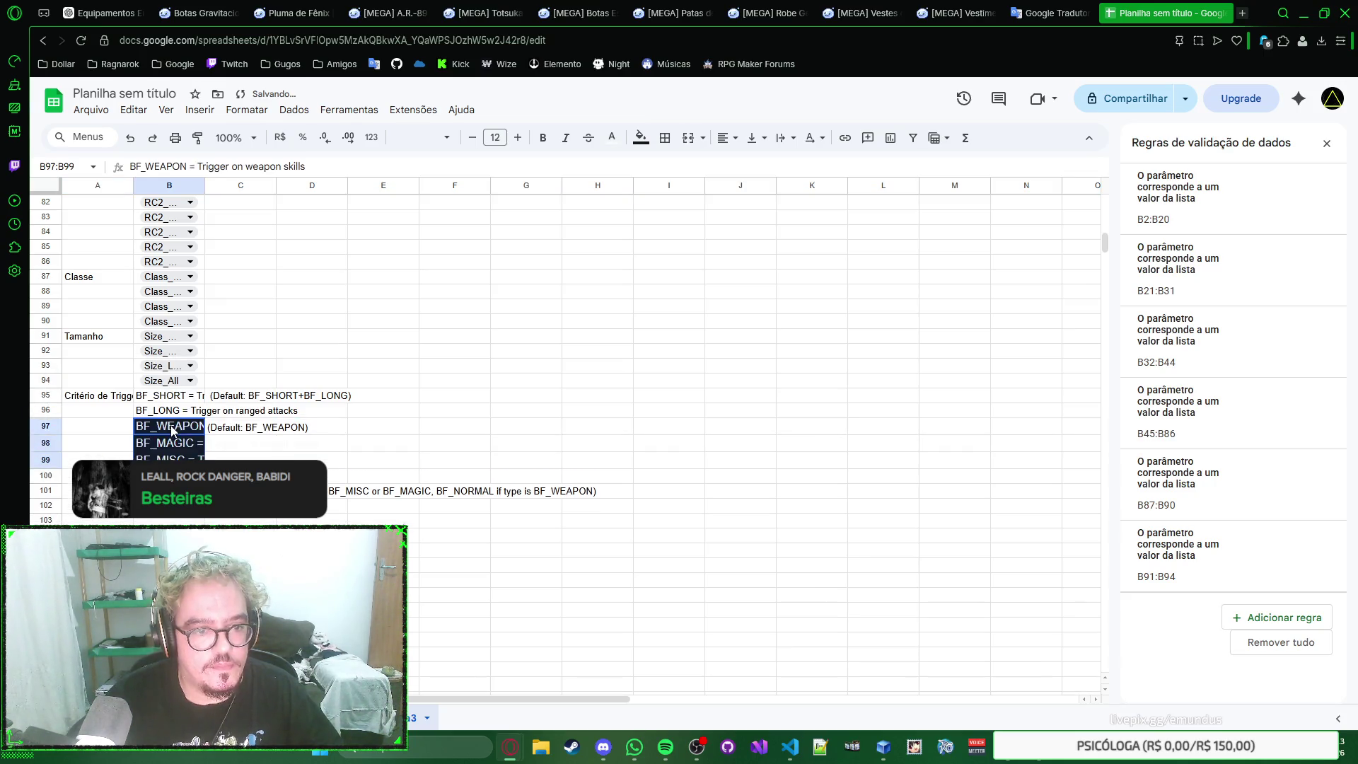
click(263, 514)
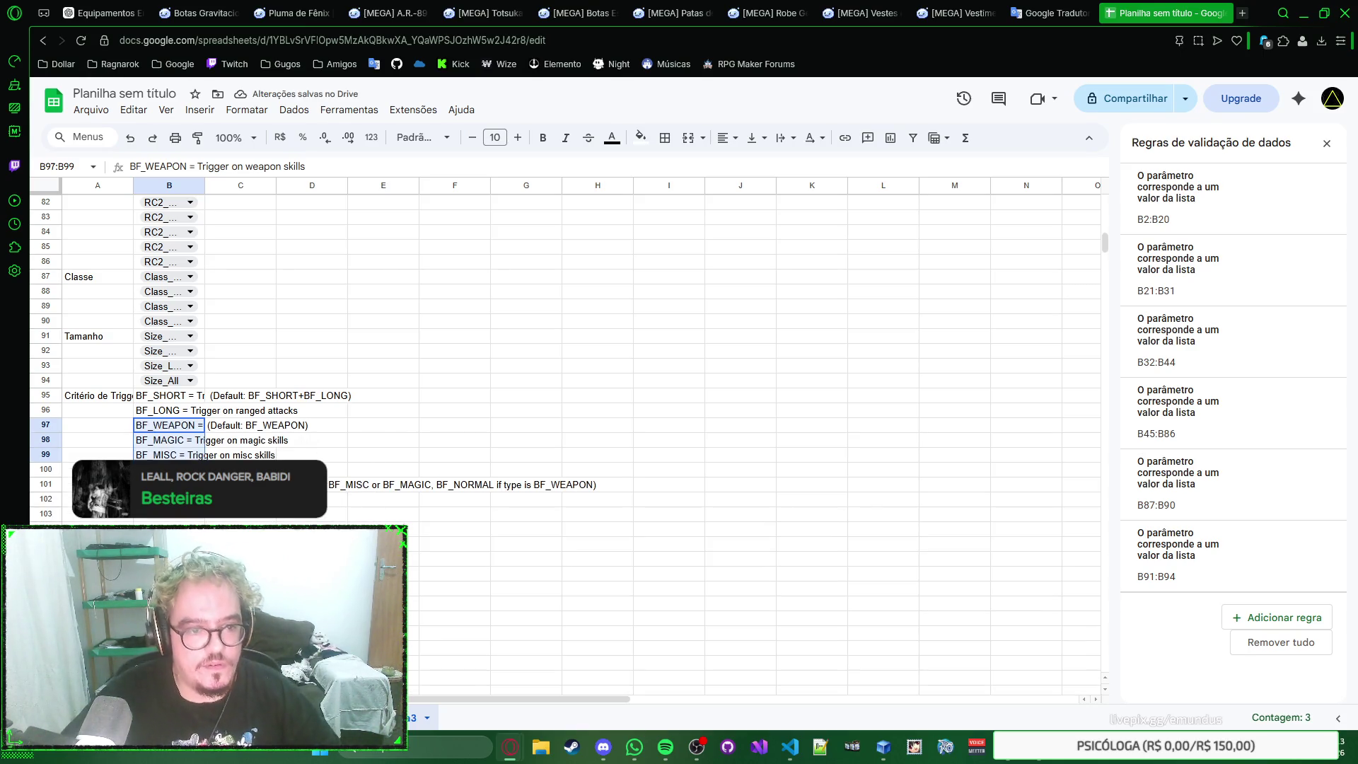
Step: Delete the extra blank row 100 and start the BF_NORMAL description in B100
click(169, 469)
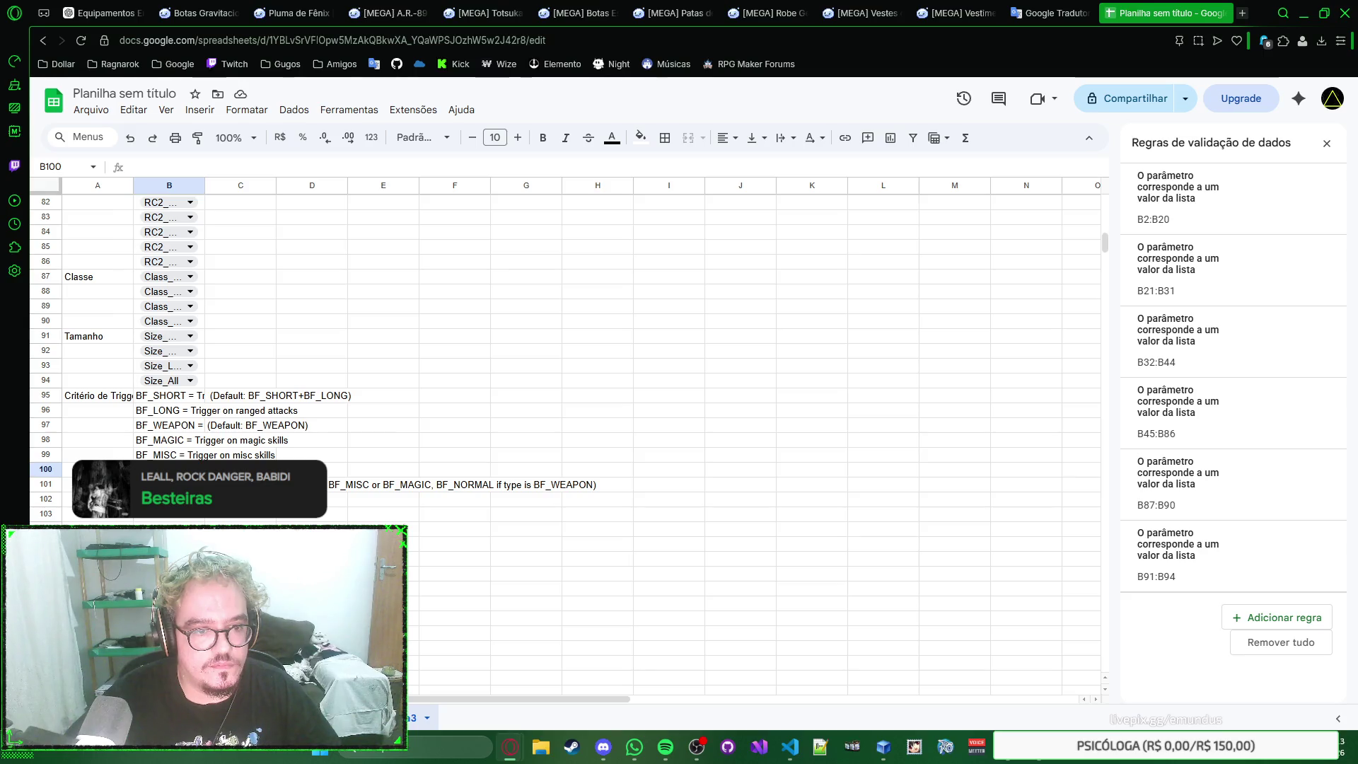
right_click(46, 469)
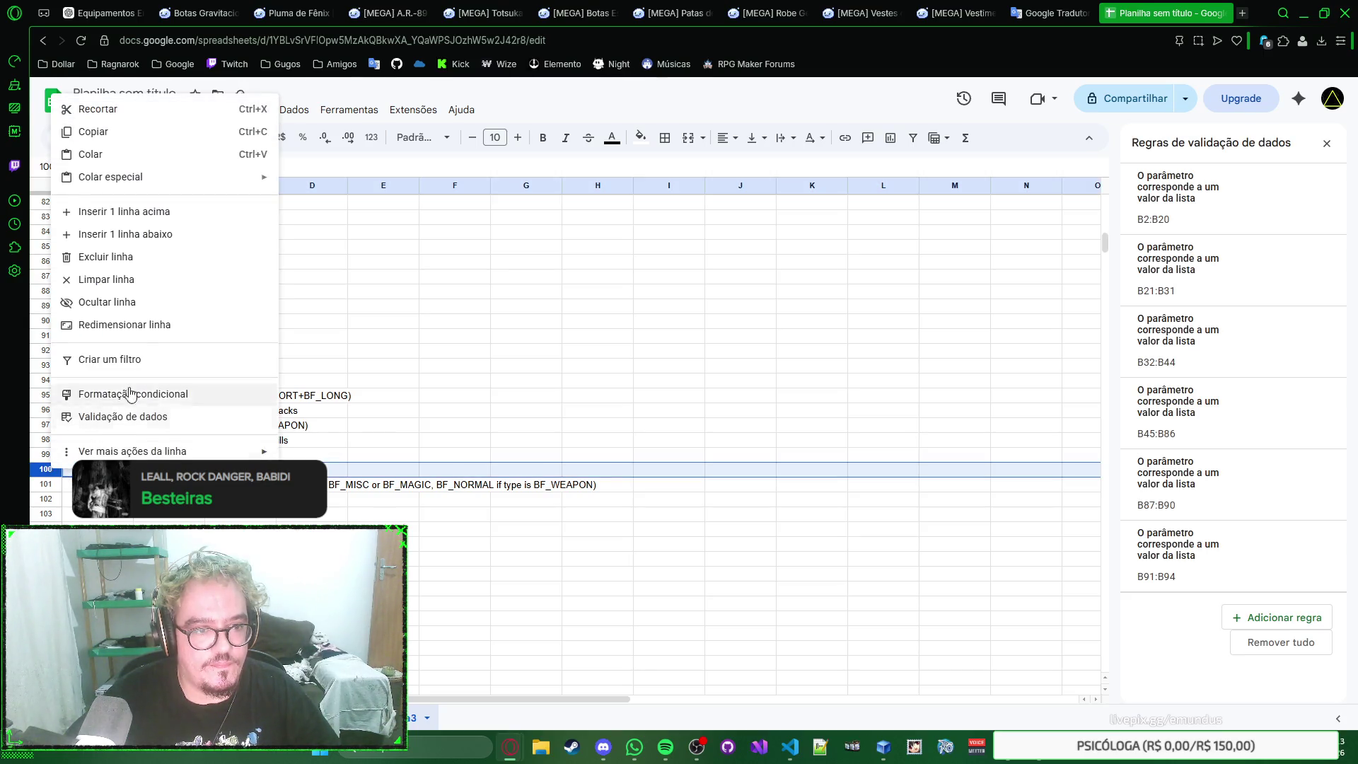
click(173, 263)
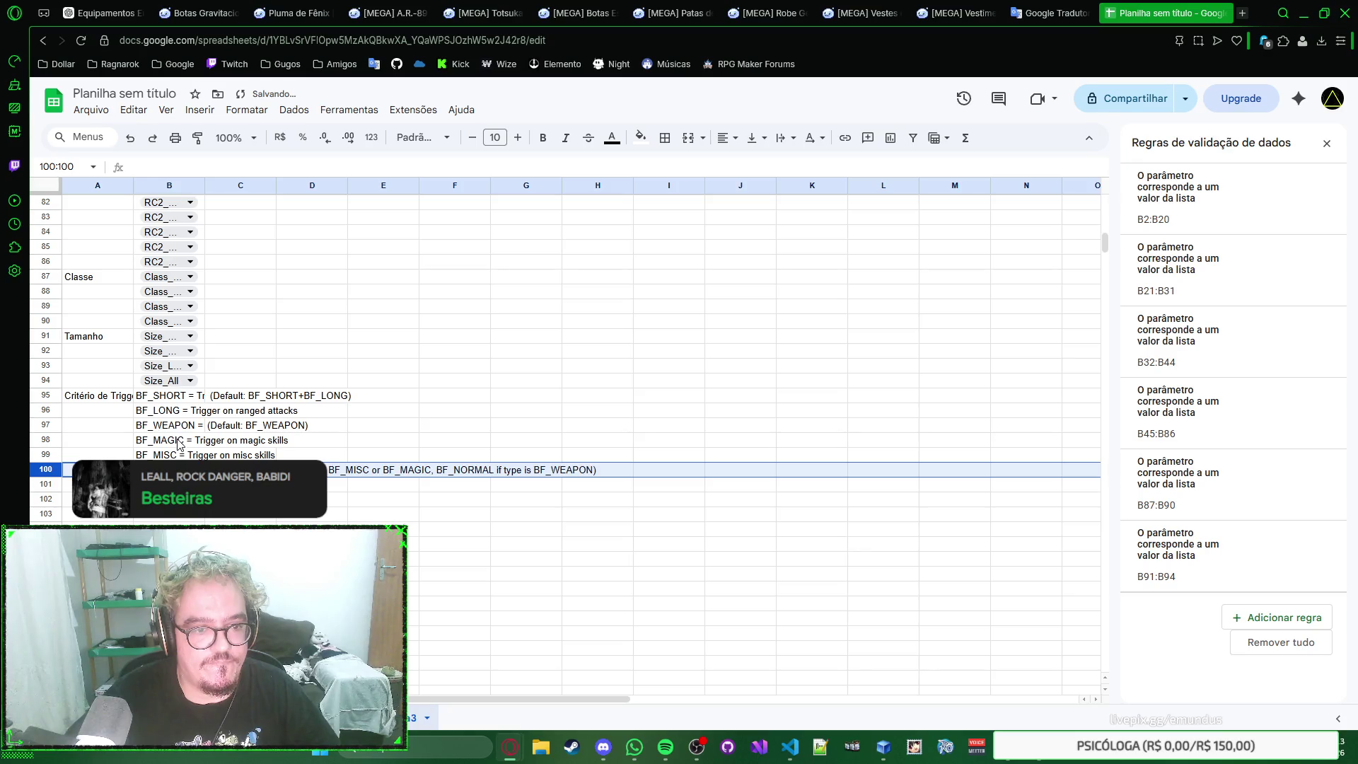
key(Right)
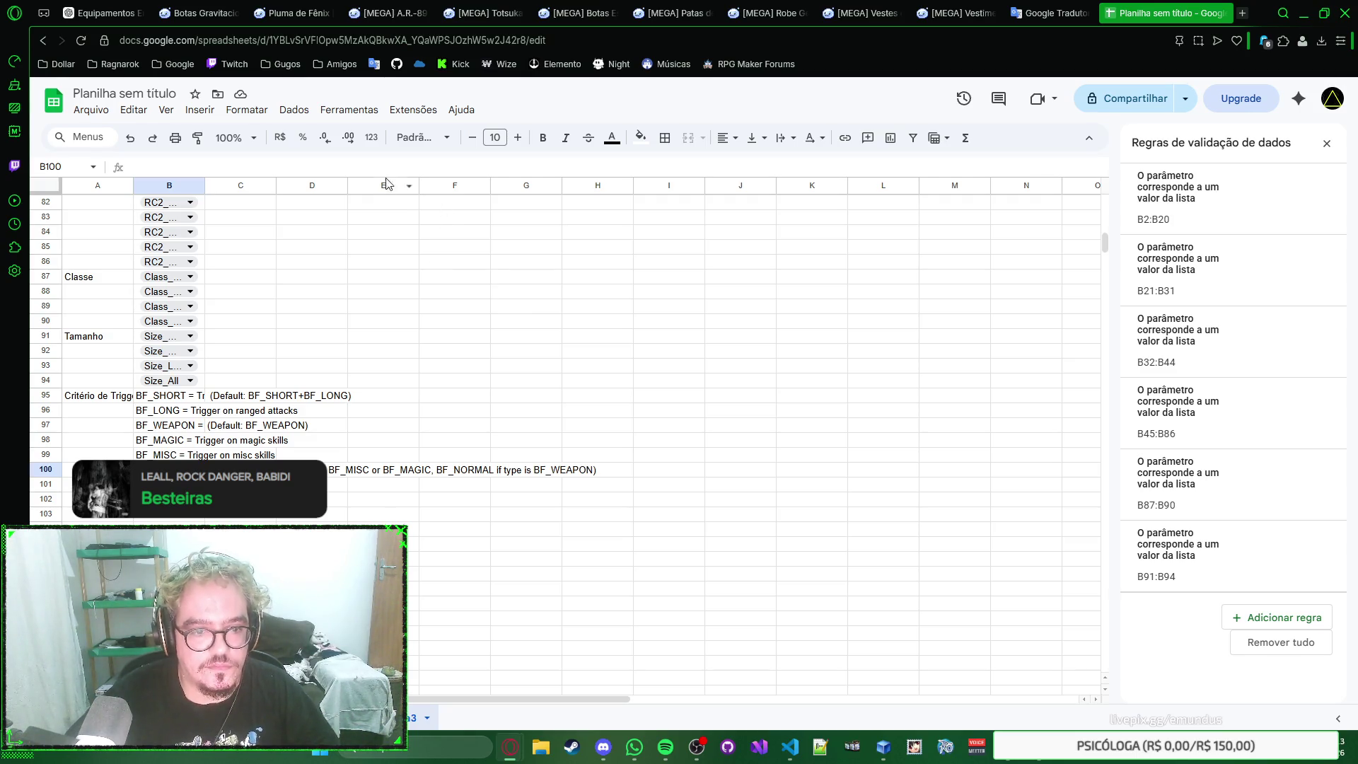
click(343, 161)
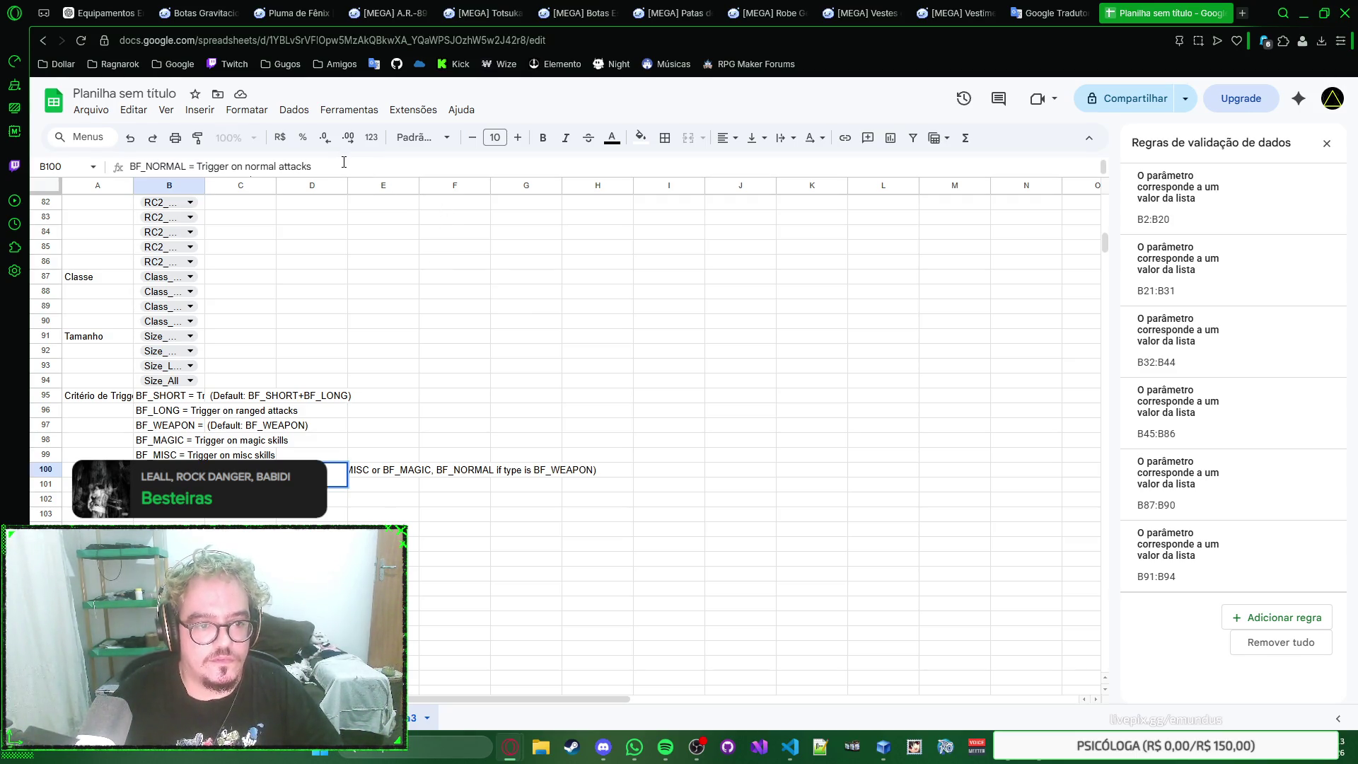
Step: Commit the BF_NORMAL entry in B100 and merge C100:C101 into one note cell
key(Return)
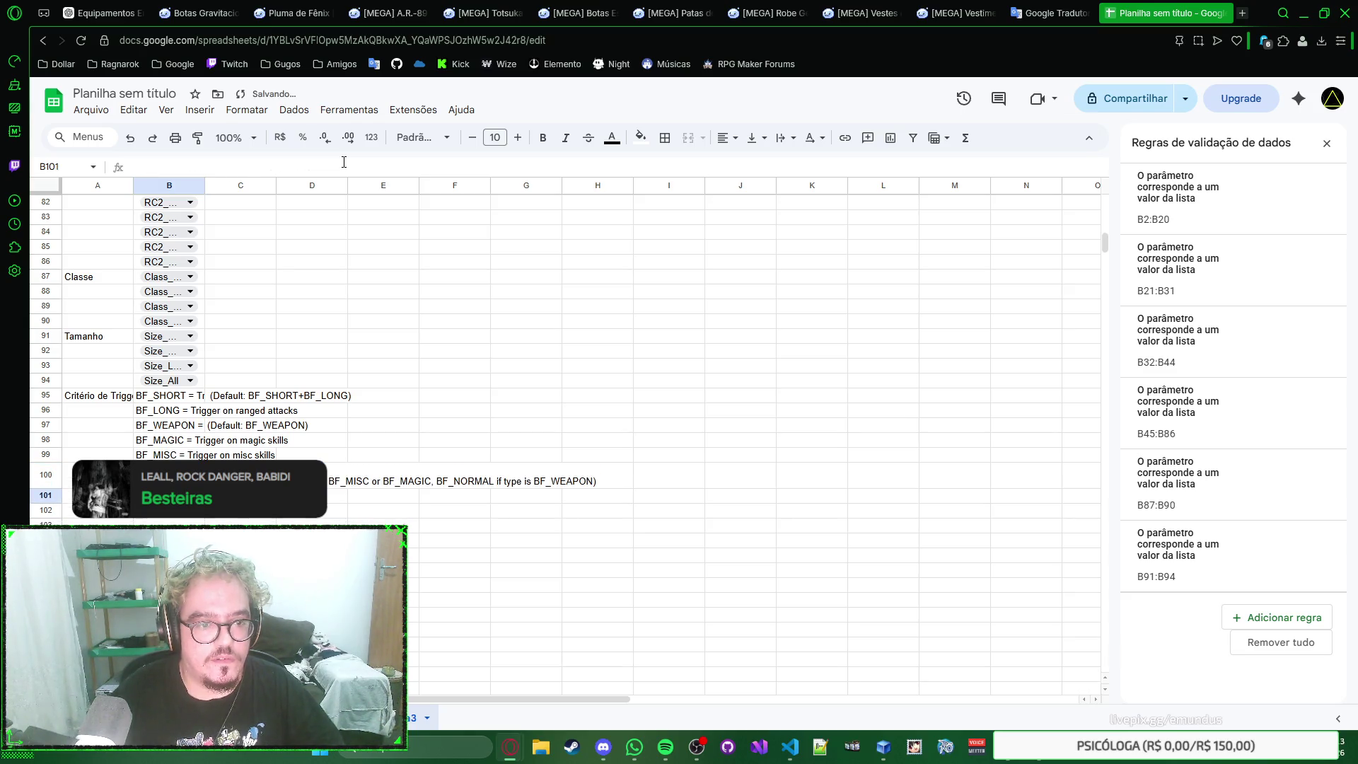
key(ctrl+z)
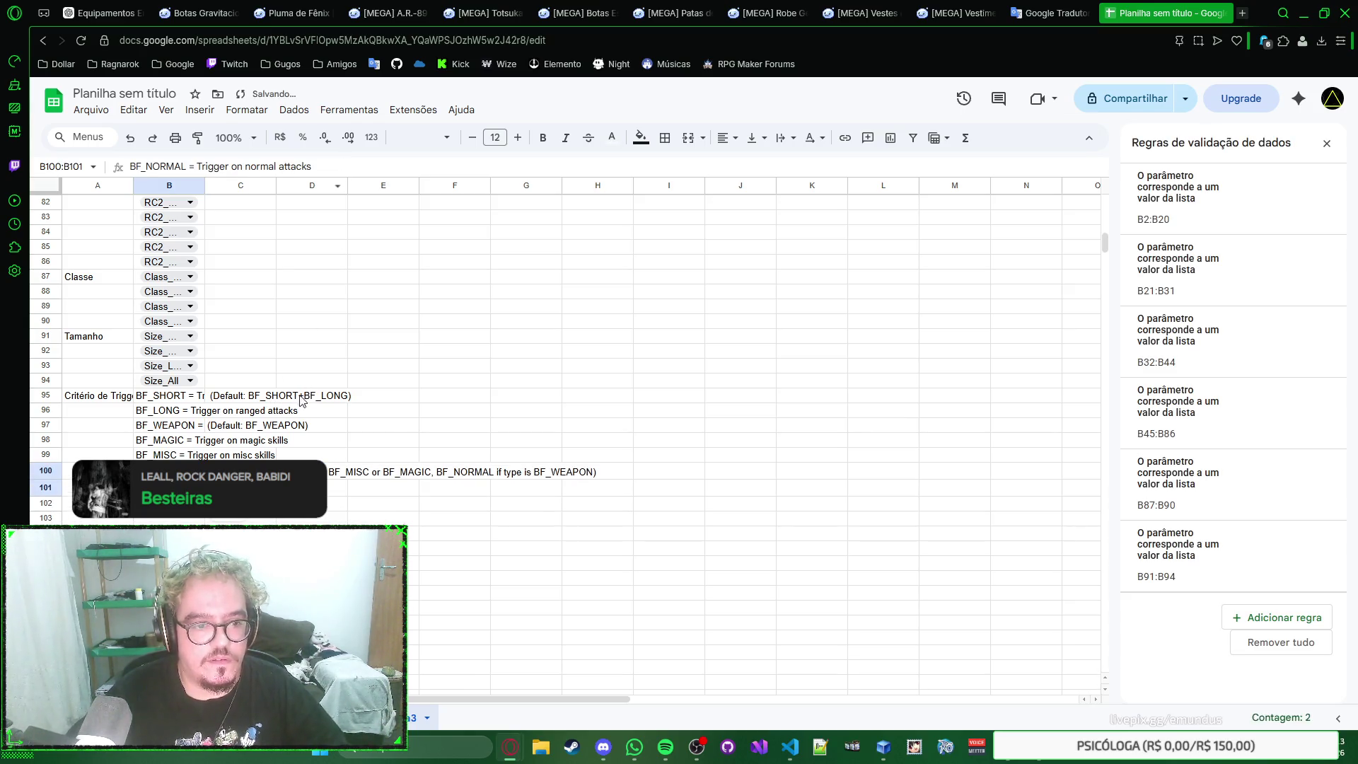
key(ctrl+z)
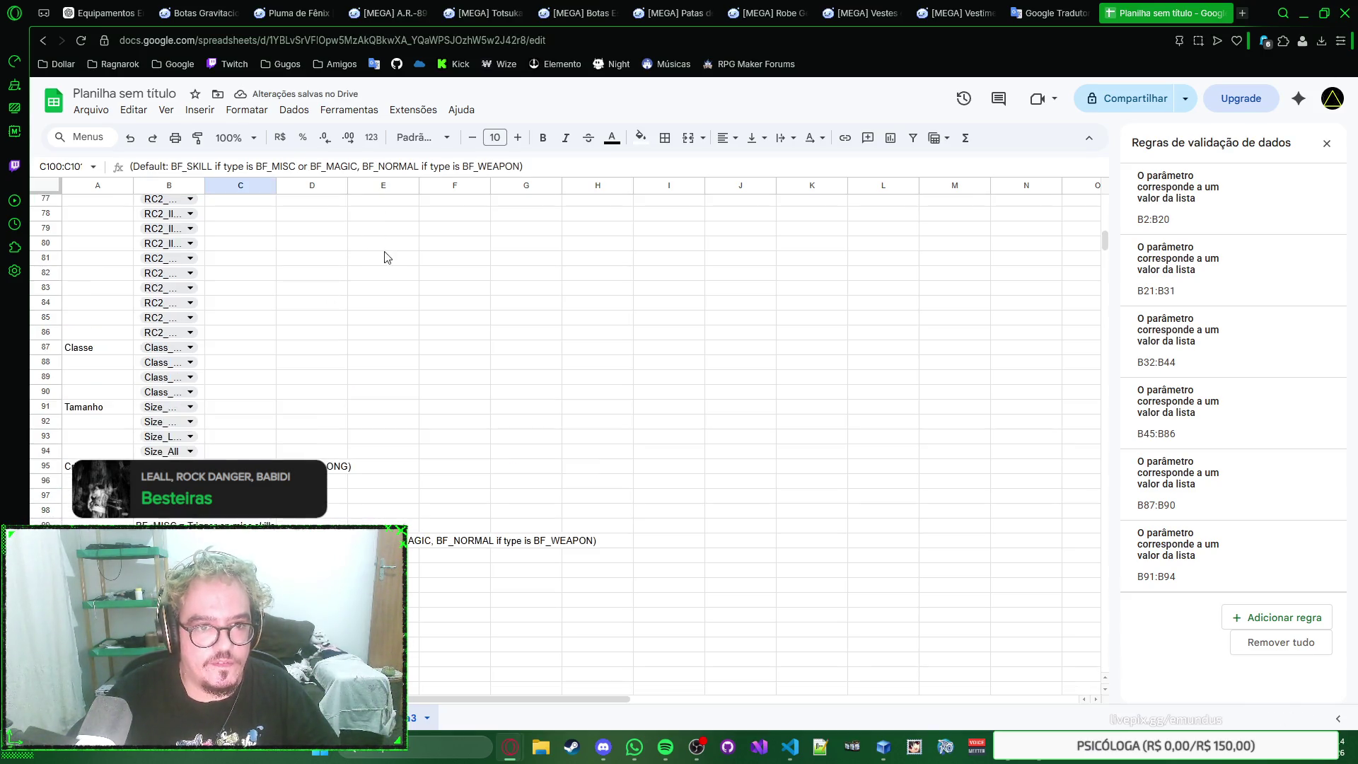
click(688, 137)
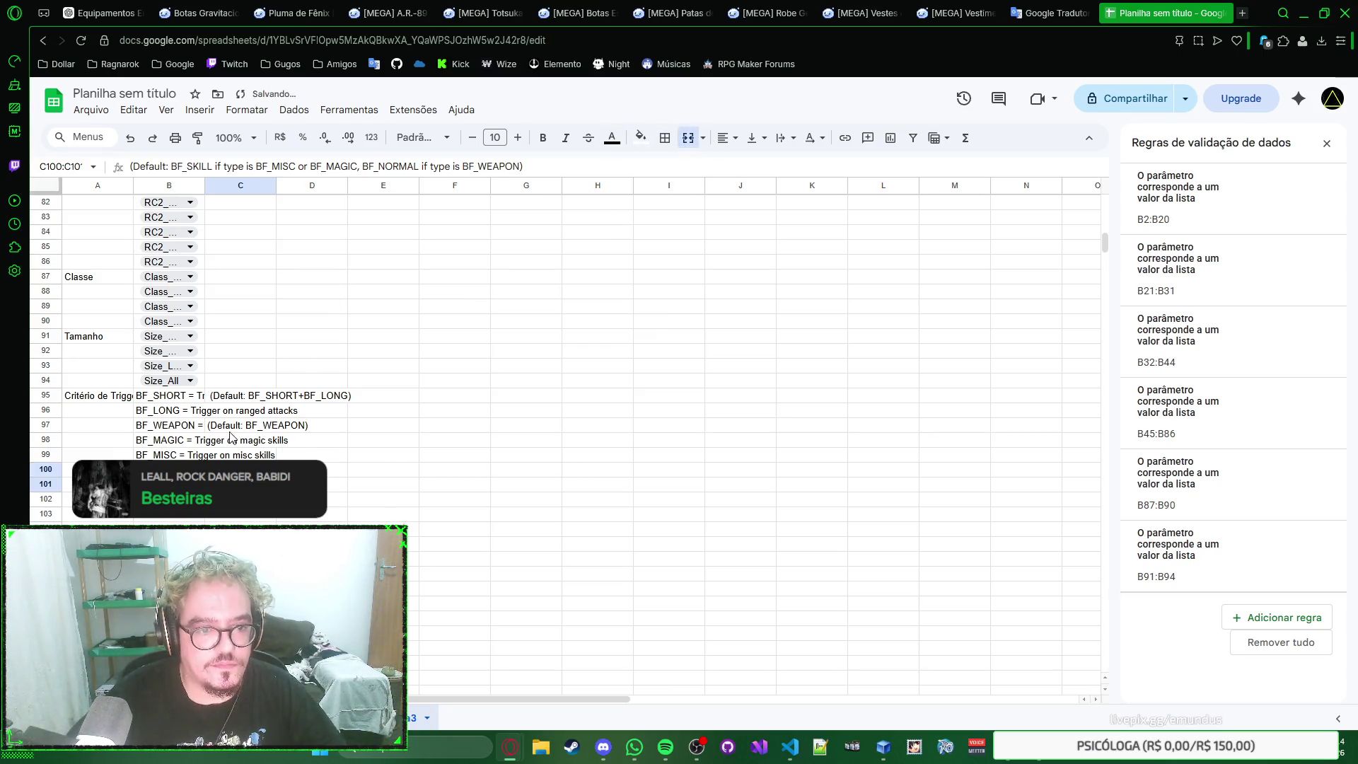
Step: Merge the BF_WEAPON note across C97:C99 and the BF_SHORT note across C95:C96
key(Up)
key(Up)
key(Up)
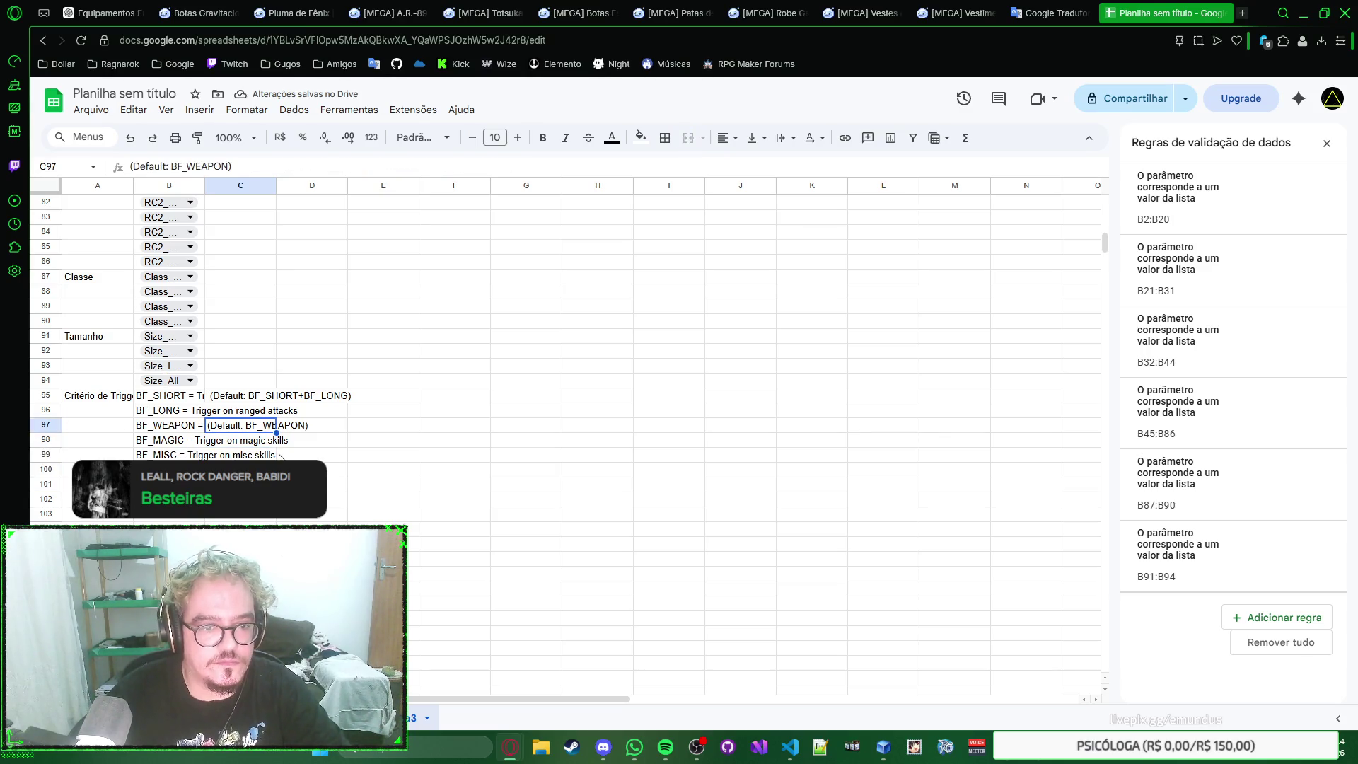
key(shift+Down)
key(shift+Down)
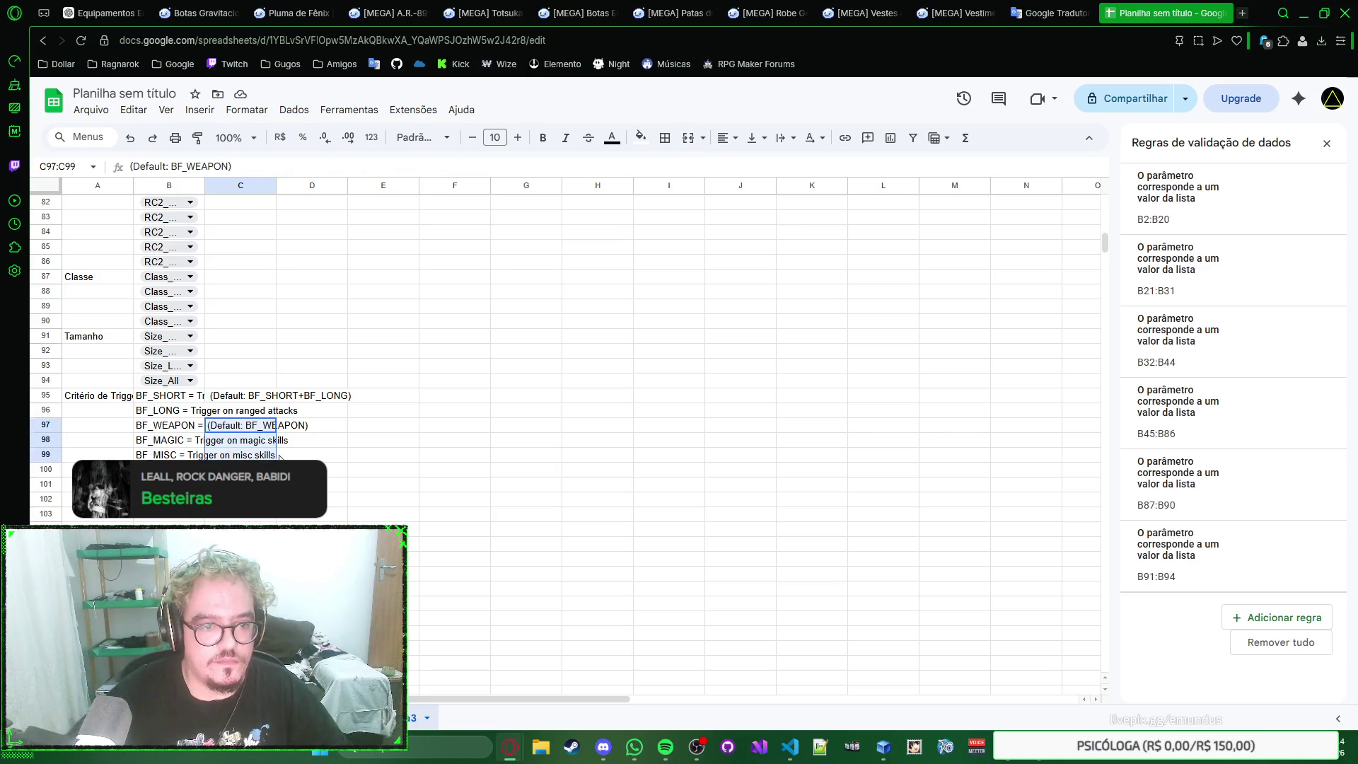
click(665, 138)
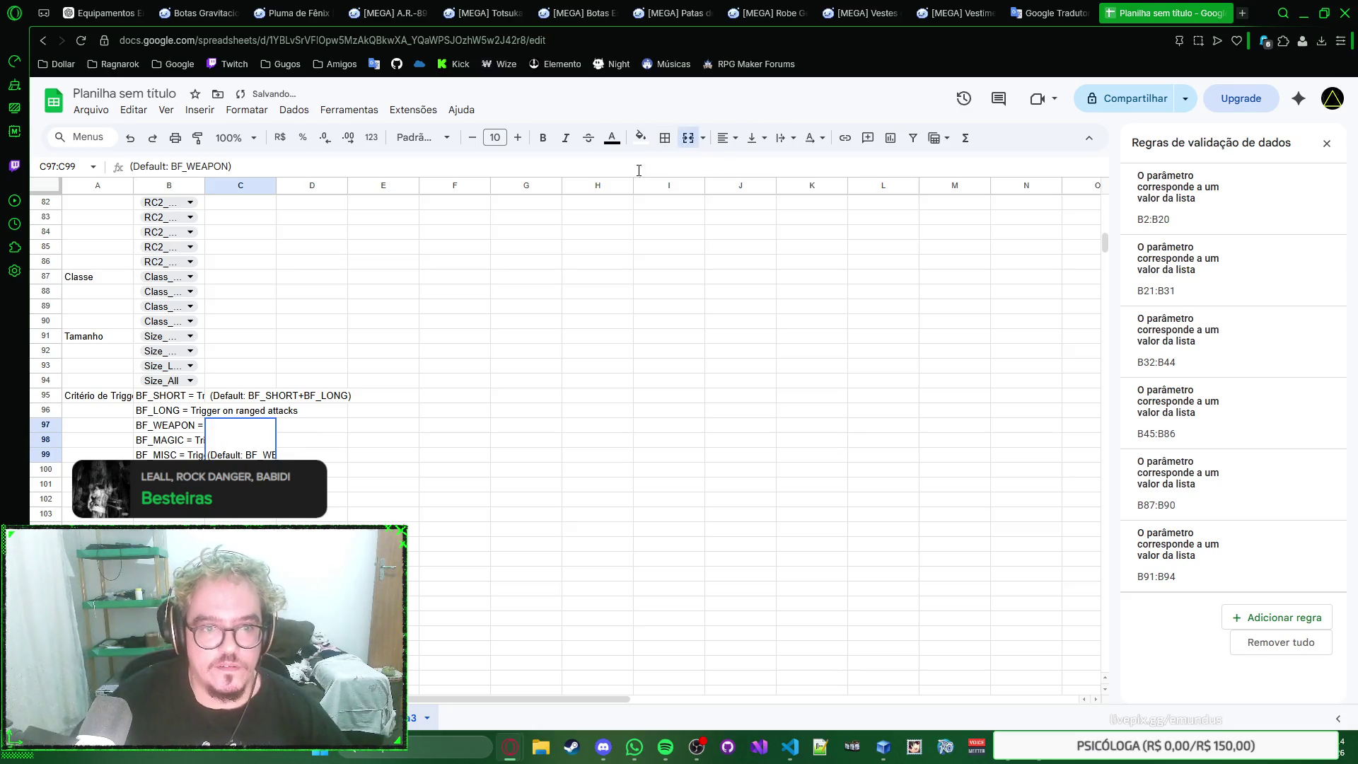
click(234, 389)
key(shift+Down)
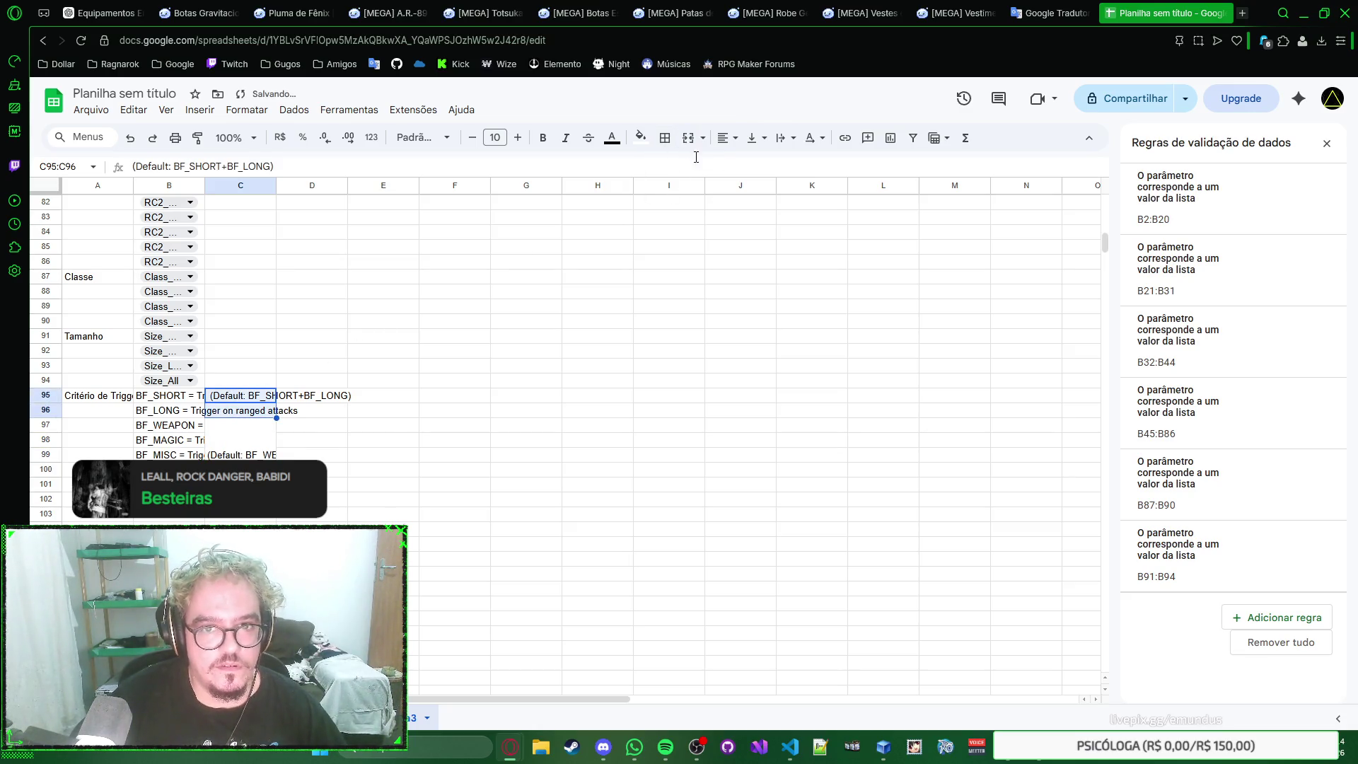
click(687, 138)
scroll(448, 334, up, 2)
scroll(448, 334, up, 10)
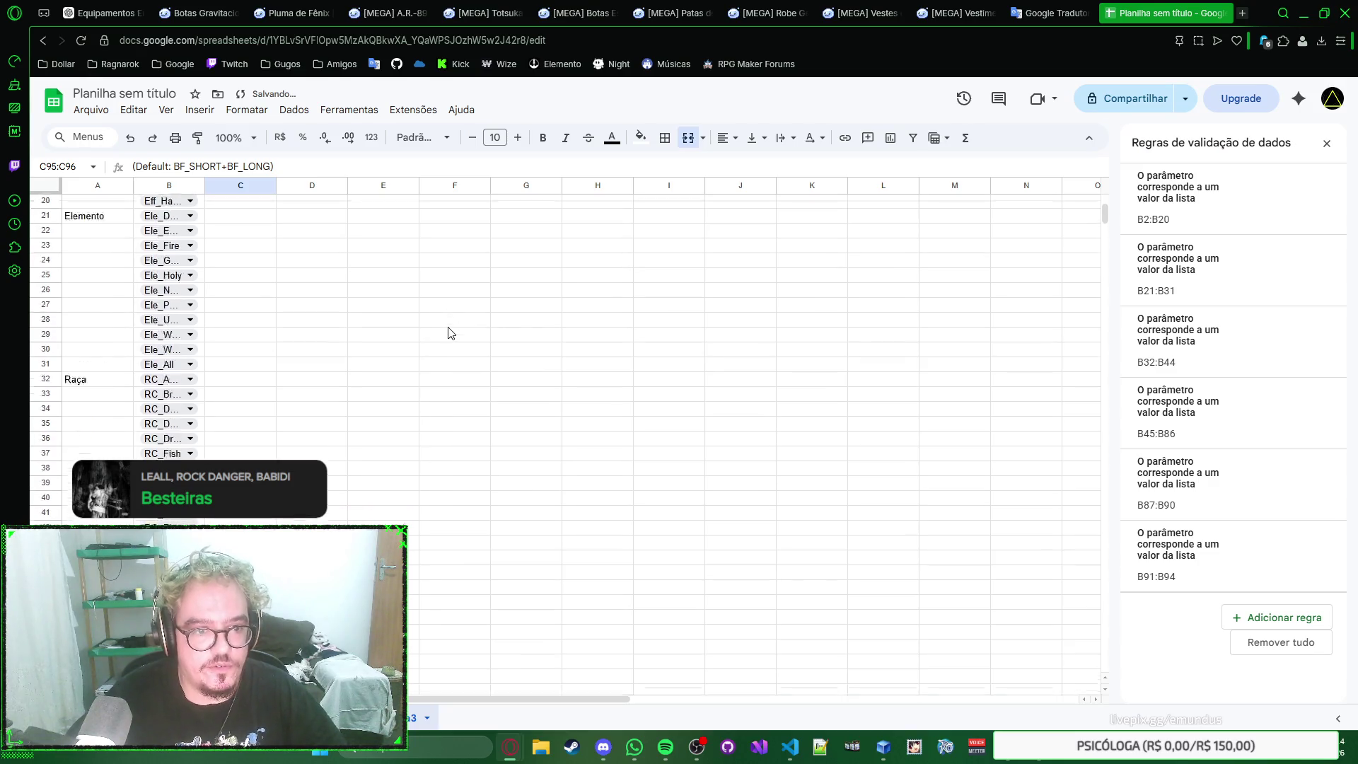
scroll(449, 333, up, 10)
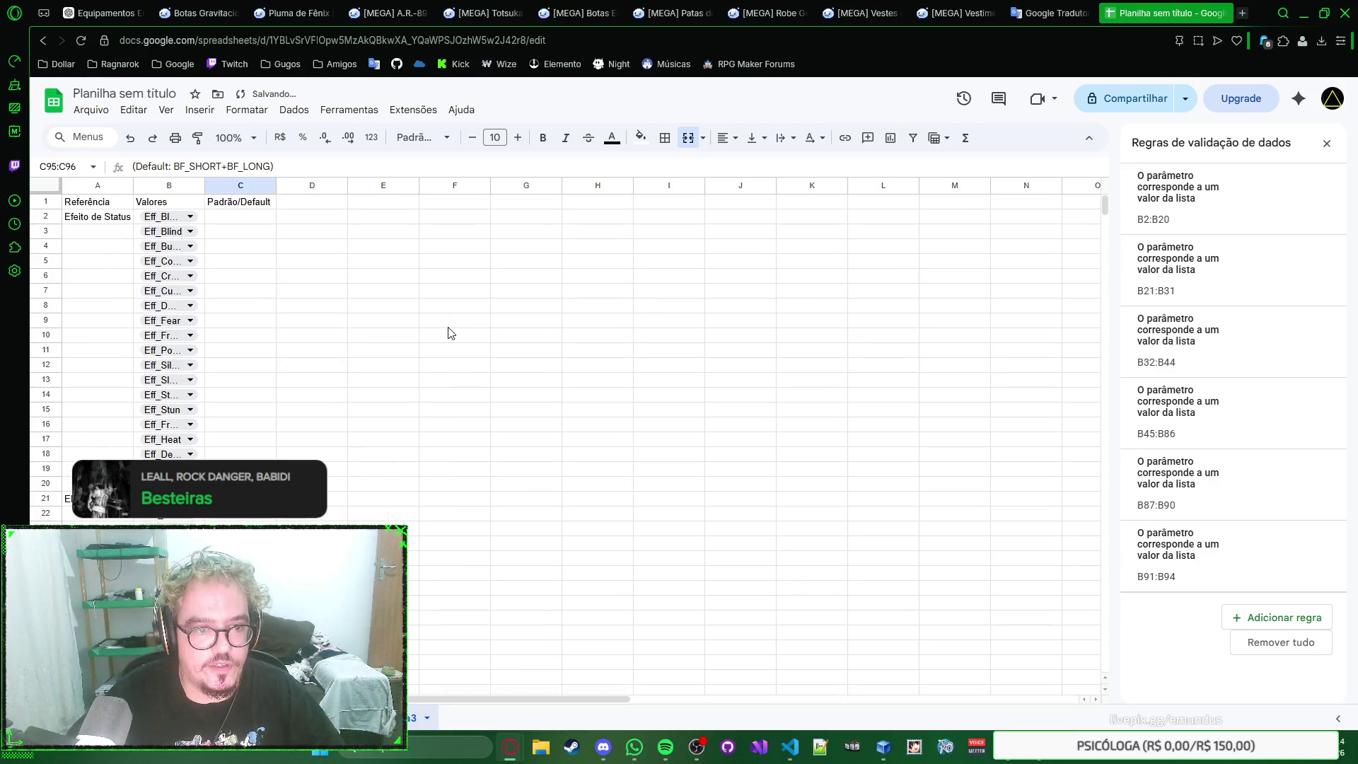
Step: Enter a dash default in C2 and fill it down column C to row 94
click(267, 221)
right_click(268, 220)
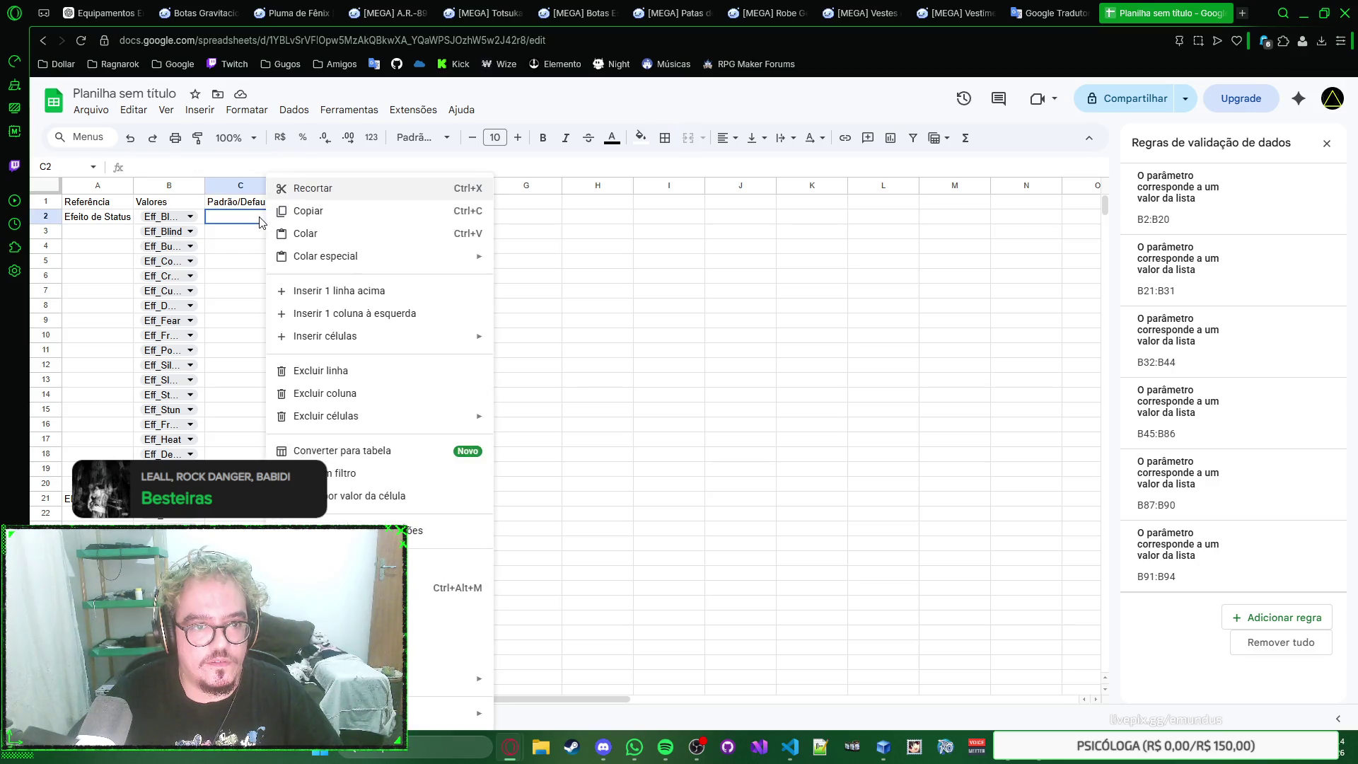
key(Escape)
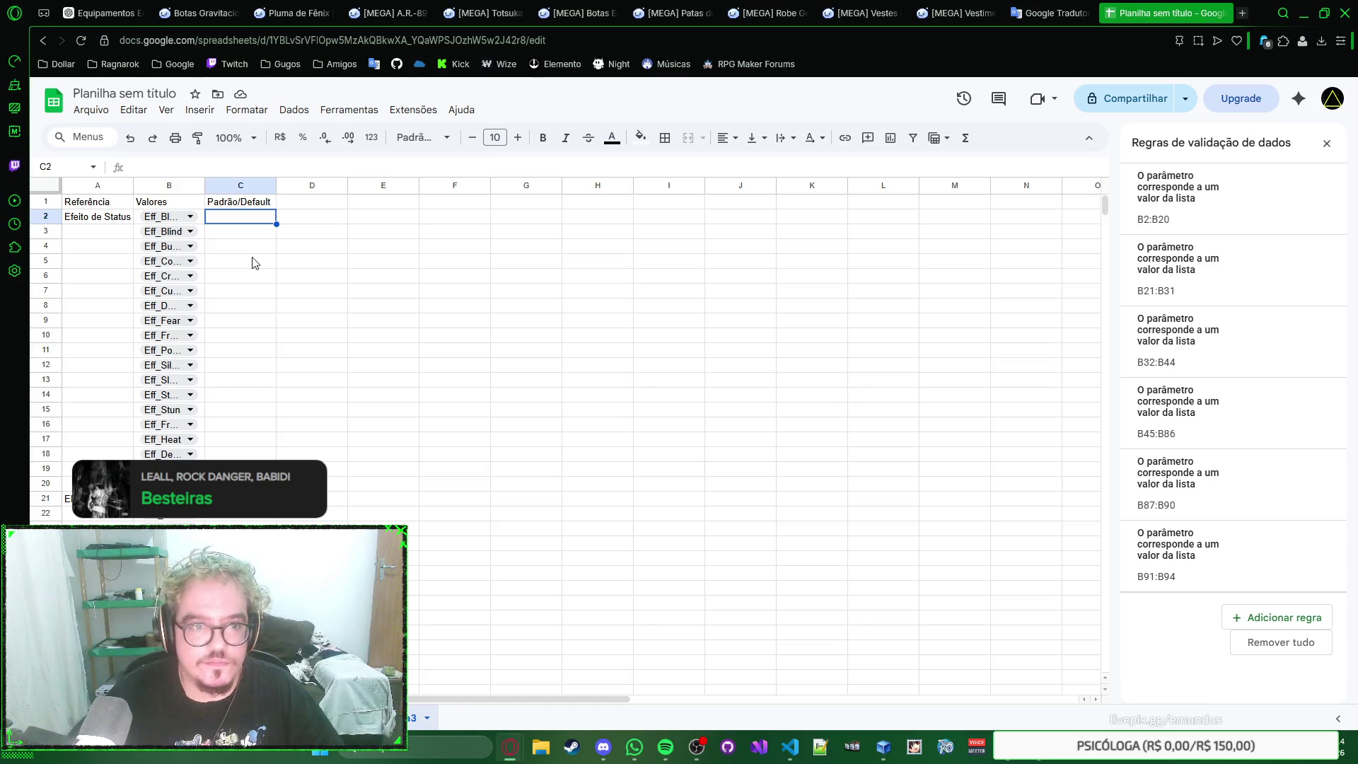
text(-)
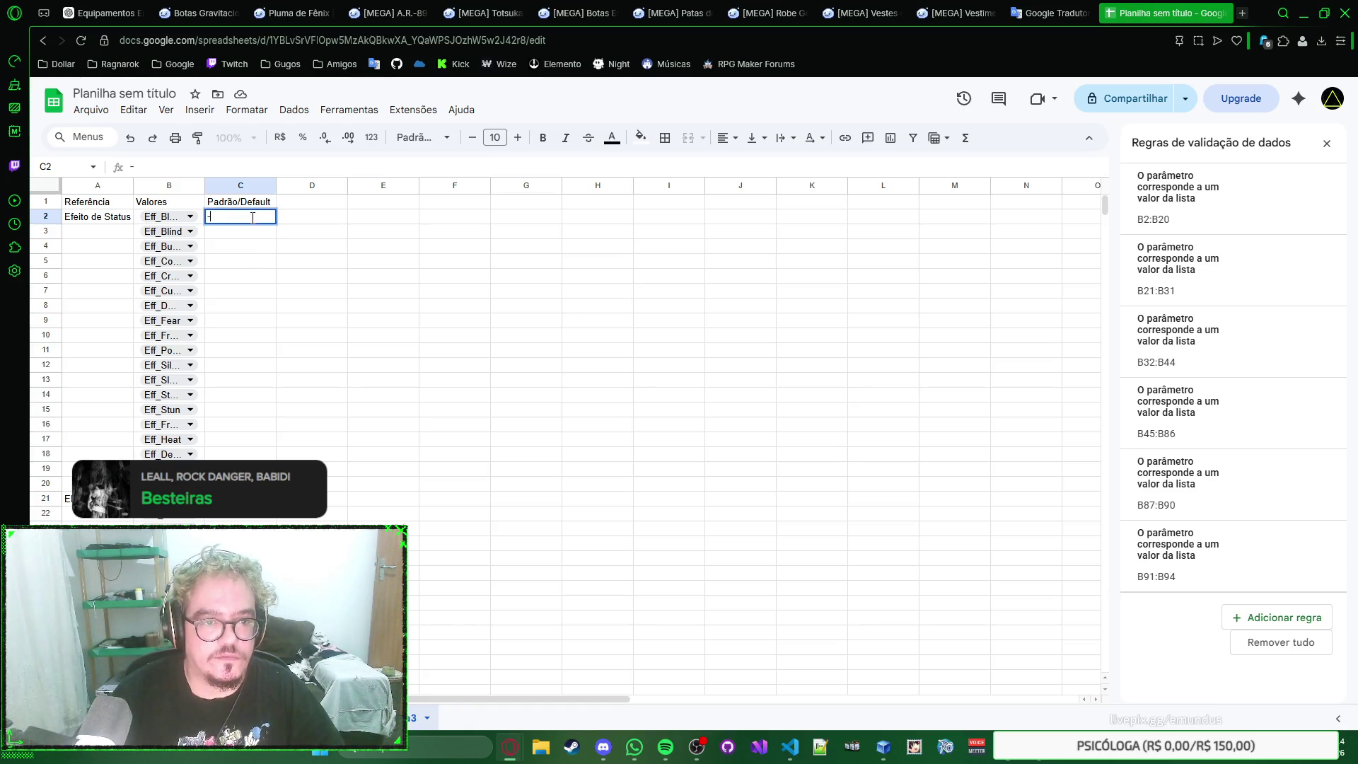
key(Return)
click(254, 222)
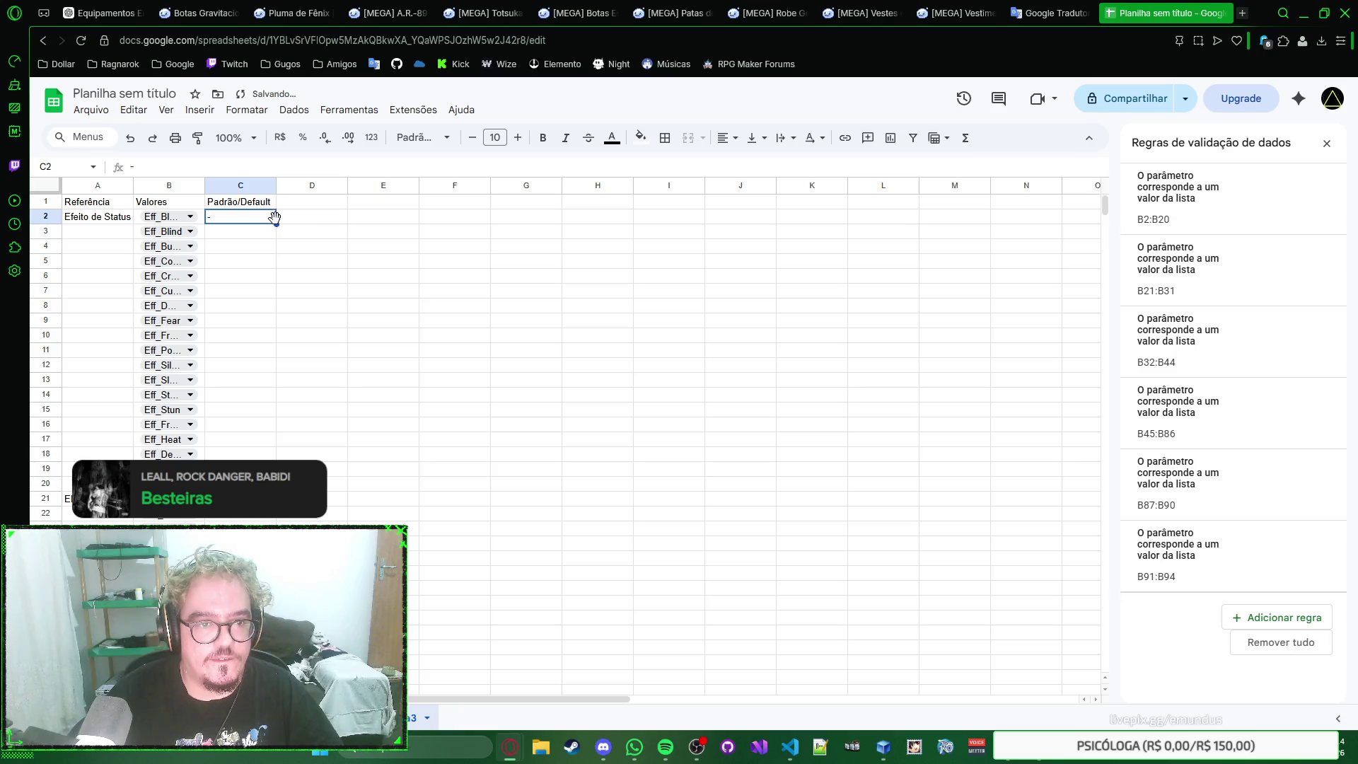
scroll(266, 426, down, 3)
scroll(265, 435, down, 5)
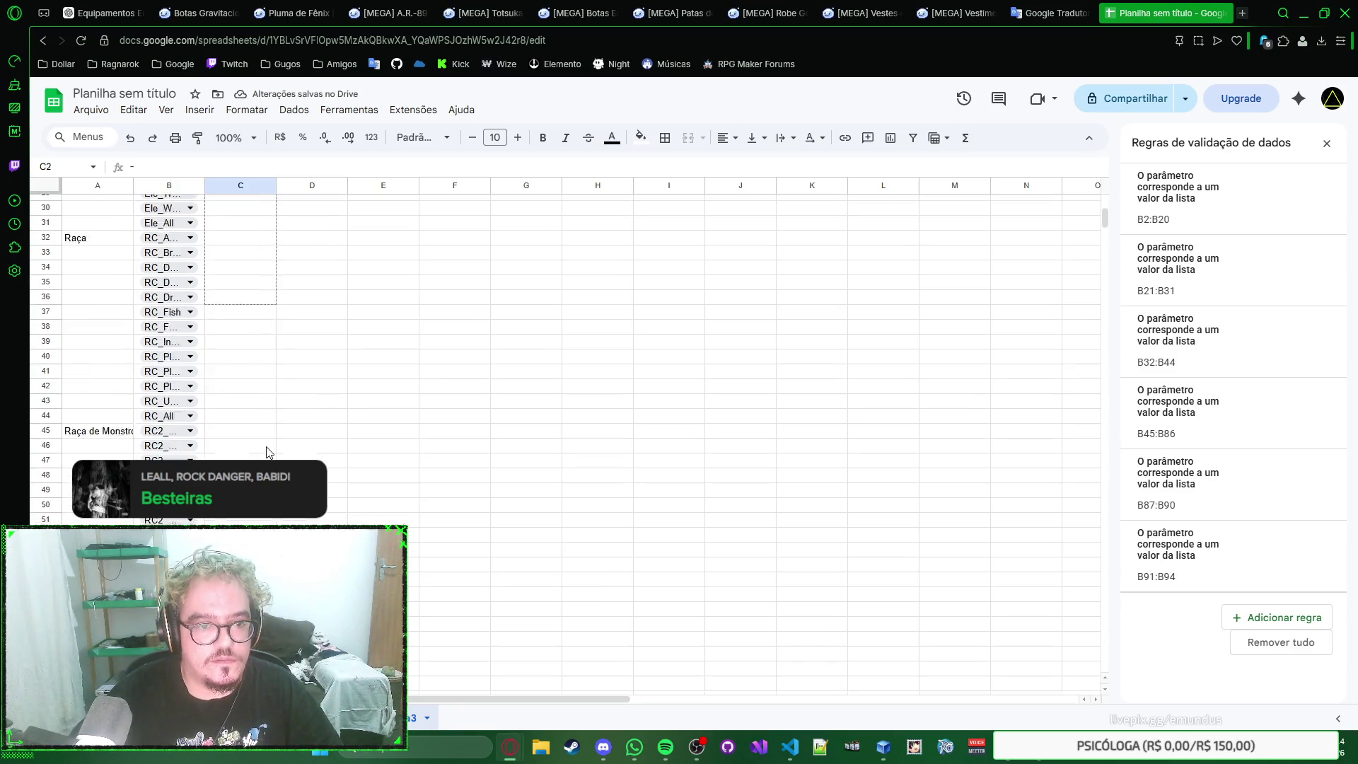
scroll(266, 446, down, 5)
scroll(267, 453, down, 5)
drag(266, 454, 270, 316)
click(261, 331)
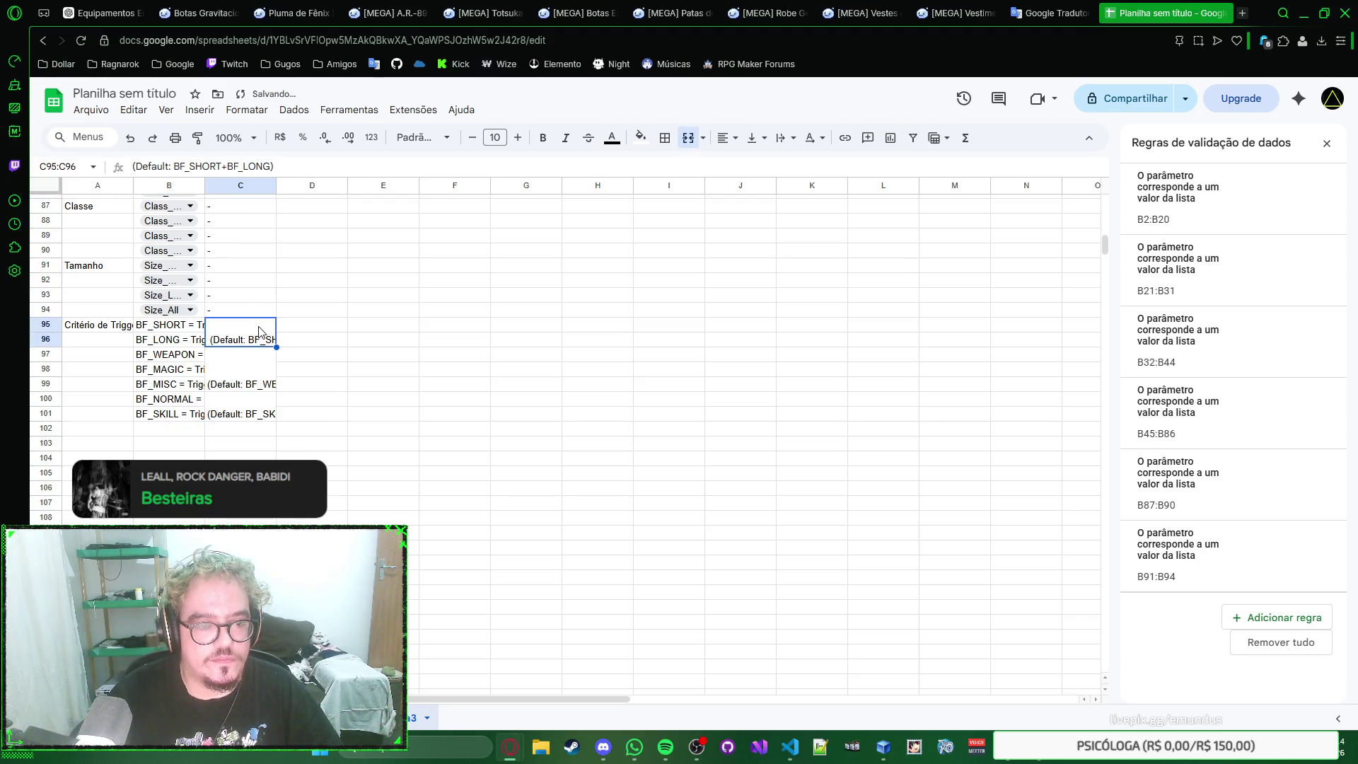
Step: Delete the empty rows 102 through 1003 below the trigger list
click(45, 428)
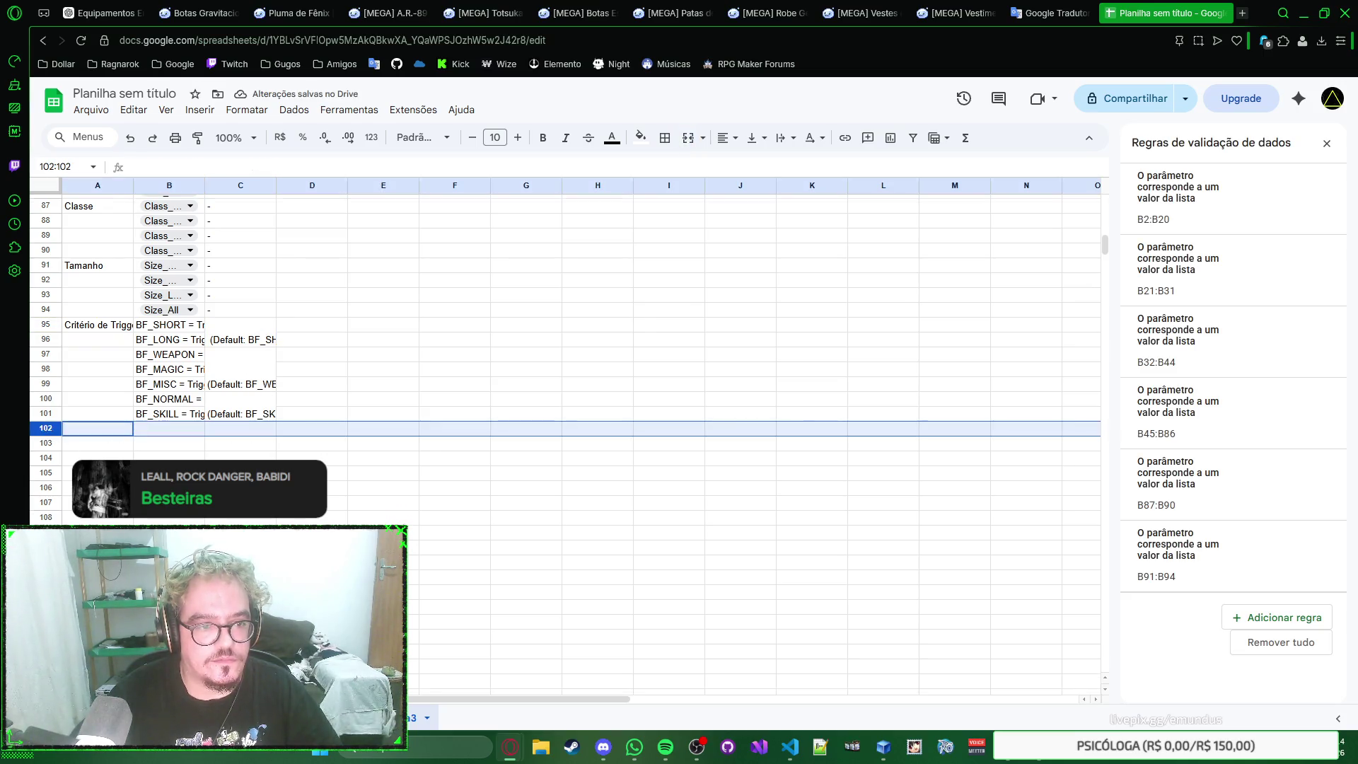
scroll(46, 428, down, 10)
scroll(1069, 255, down, 2)
drag(1104, 267, 1064, 687)
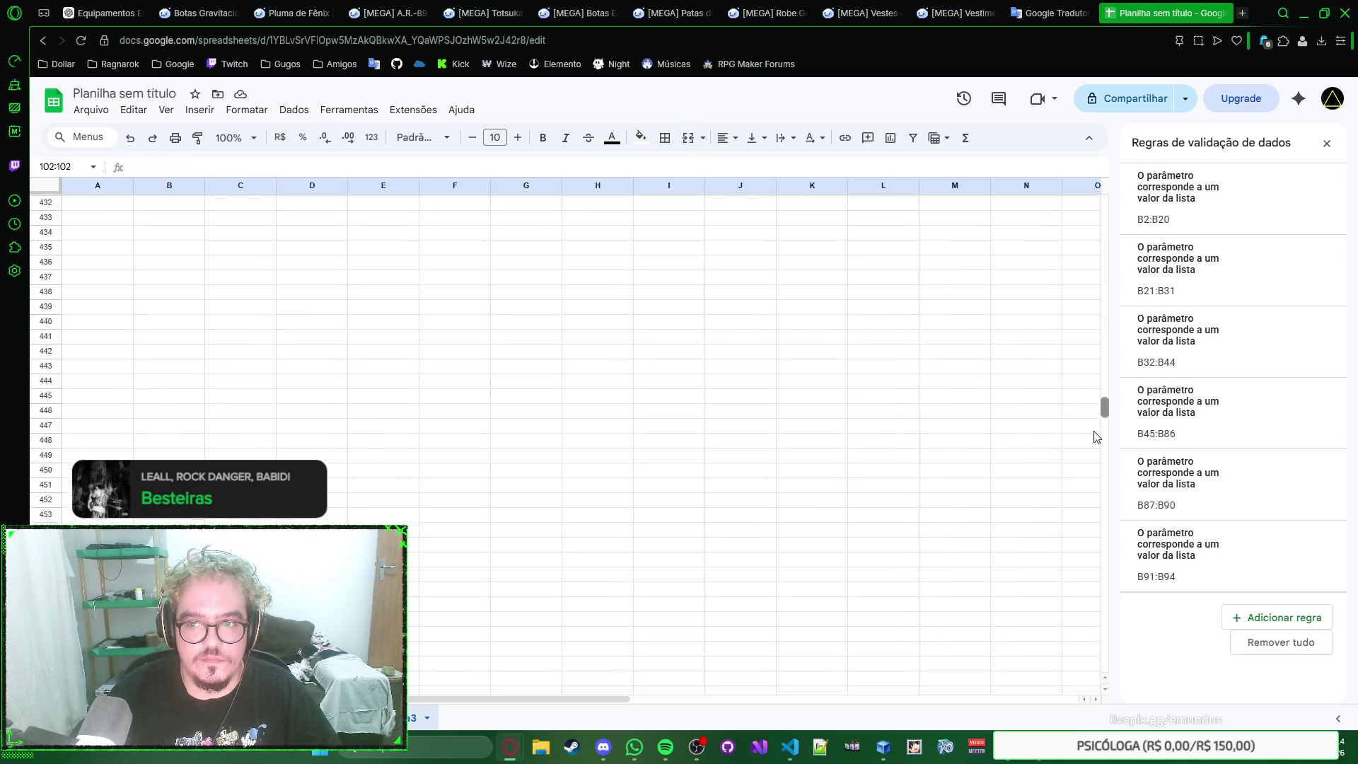
key(ctrl+shift+Down)
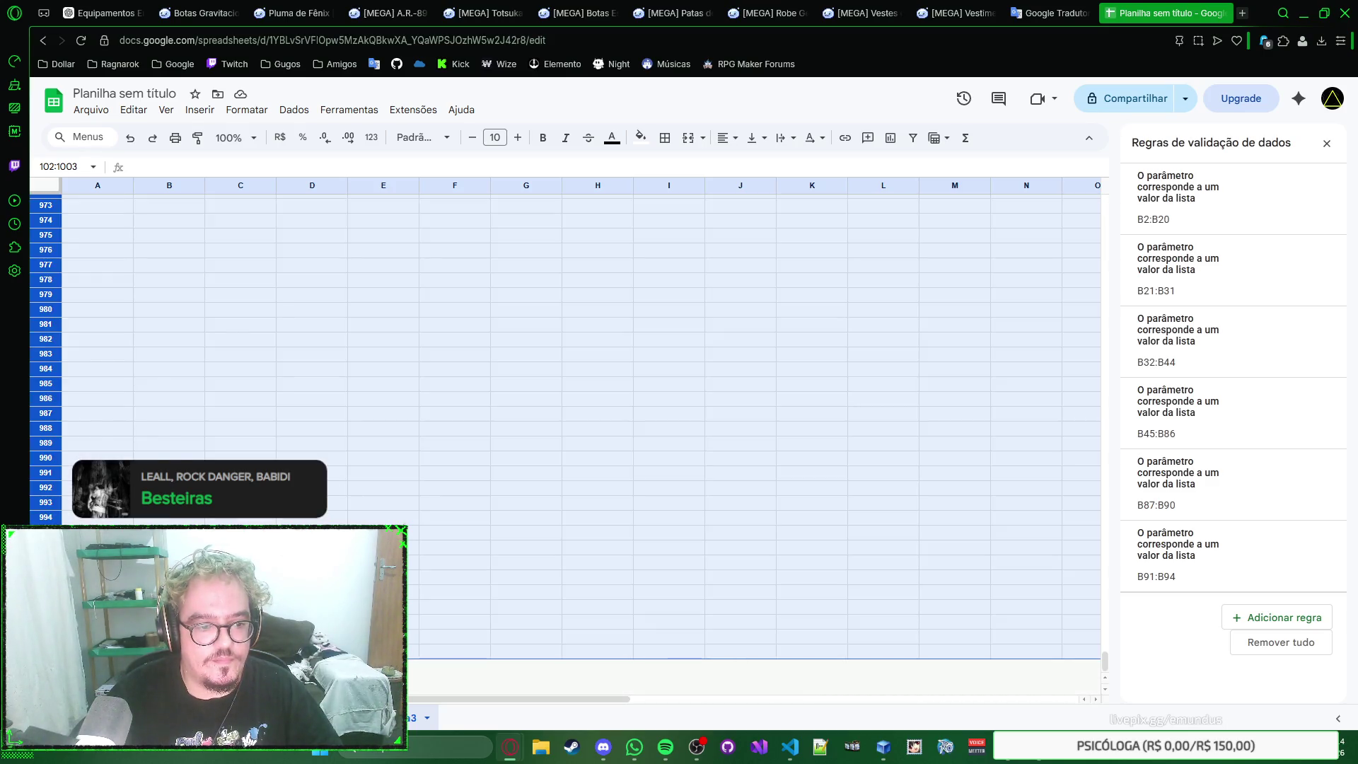
right_click(52, 278)
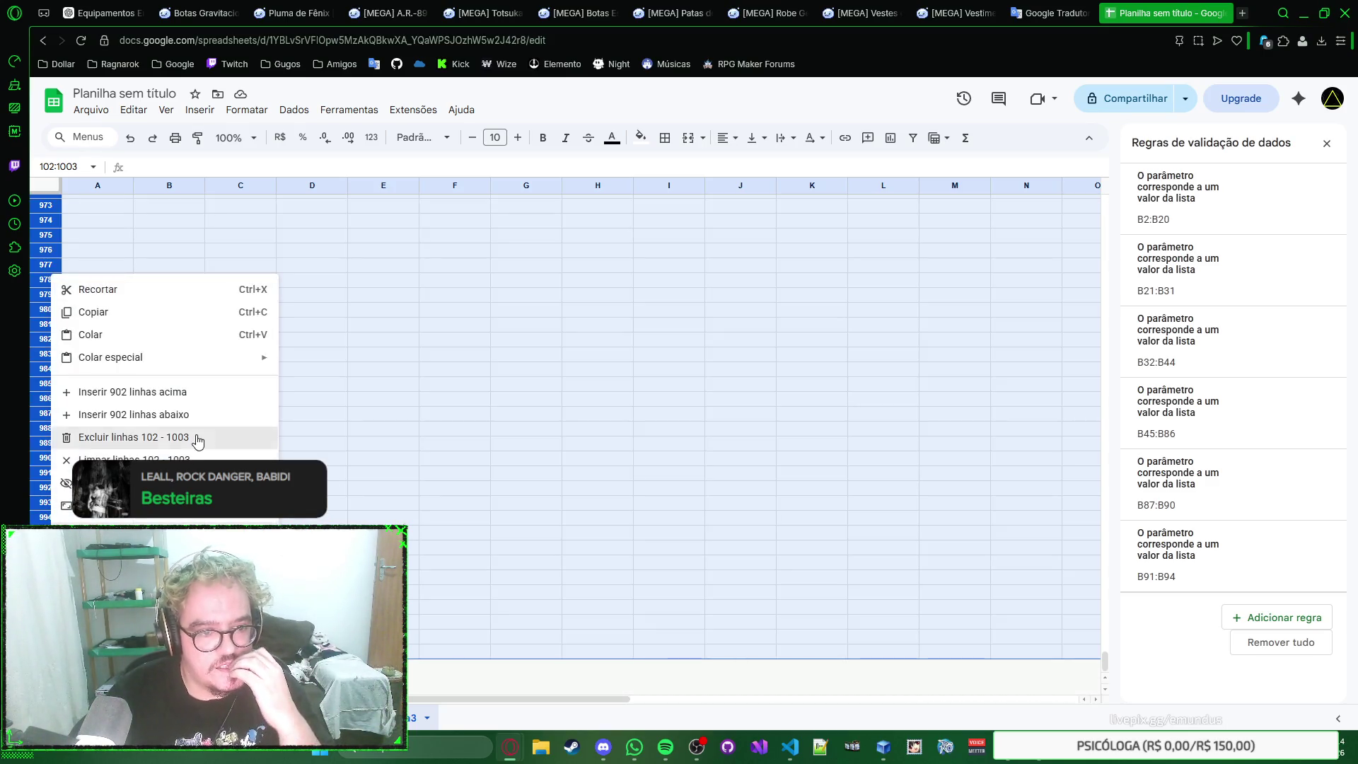
click(191, 438)
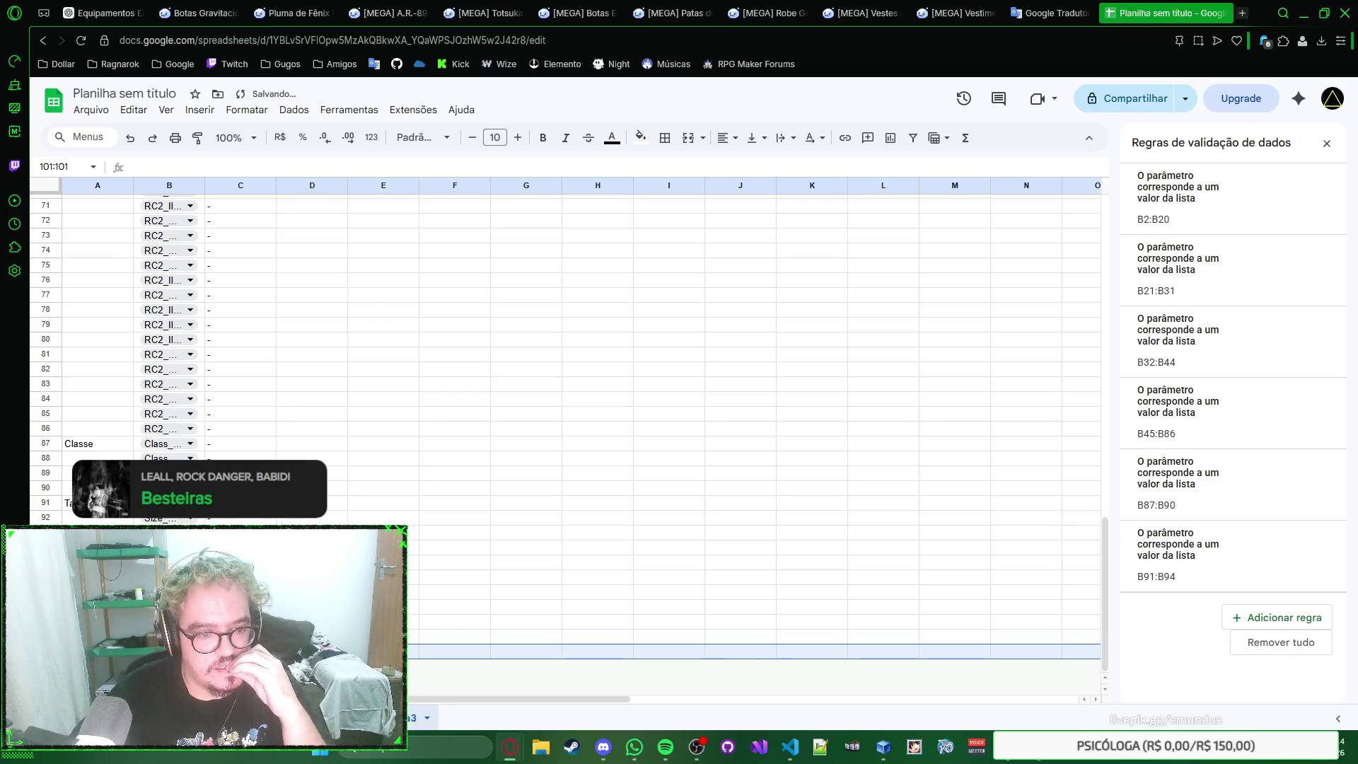
click(169, 563)
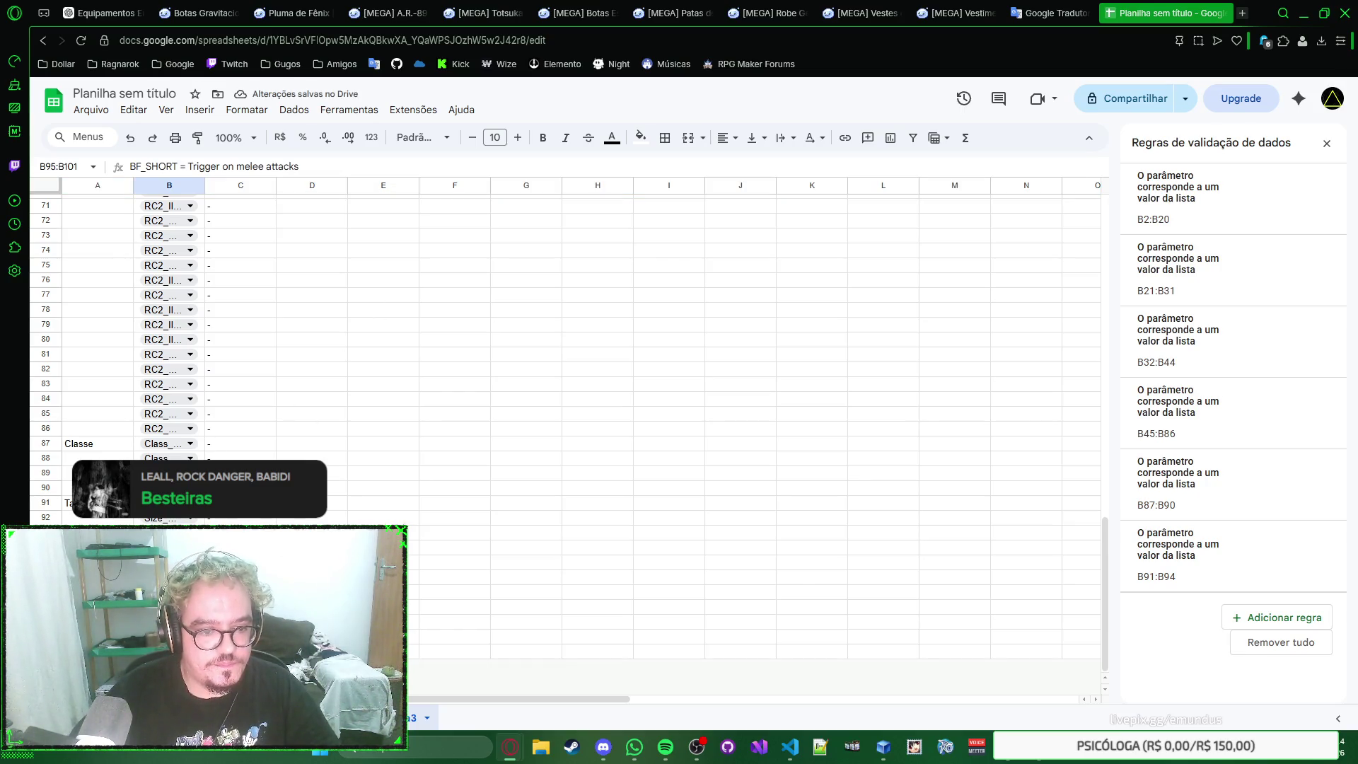
Step: Give the BF_ trigger list in B95:B101 its own dropdown validation rule
right_click(167, 647)
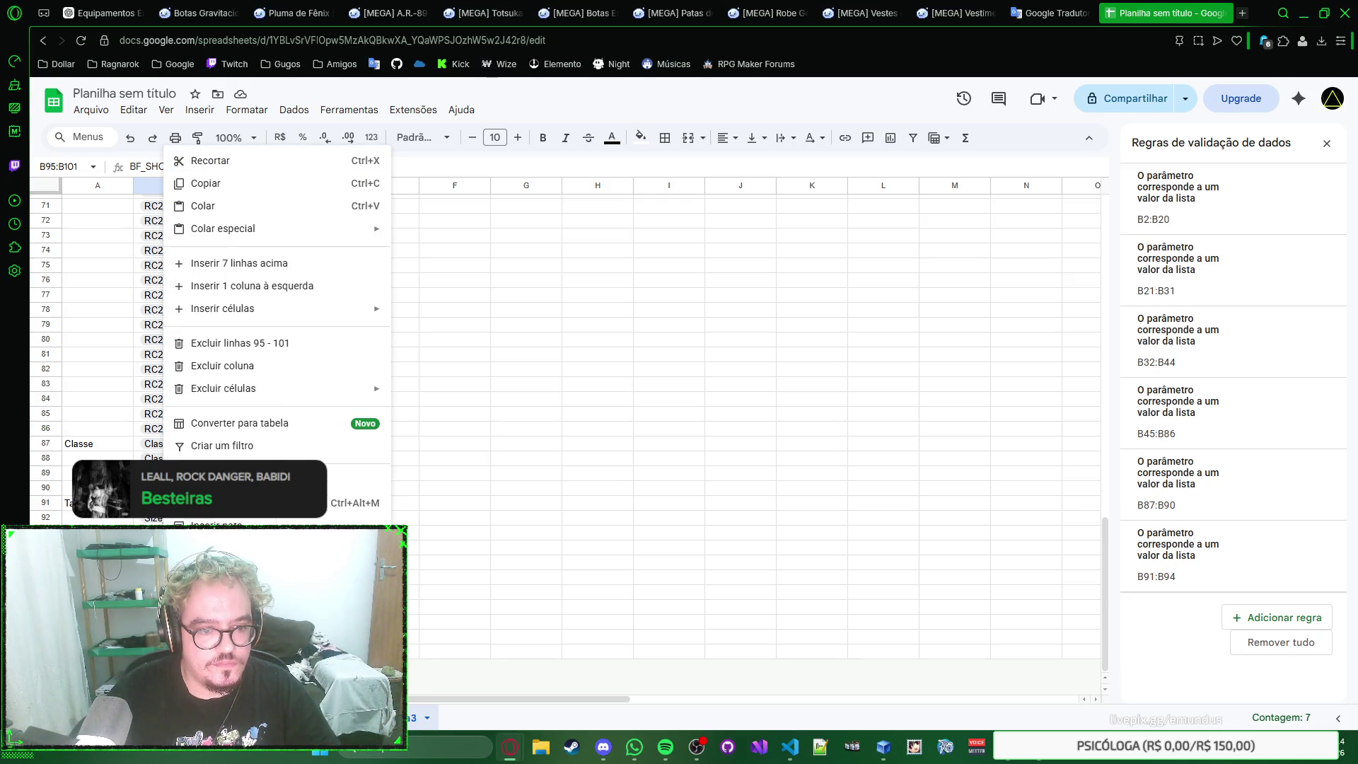
click(223, 574)
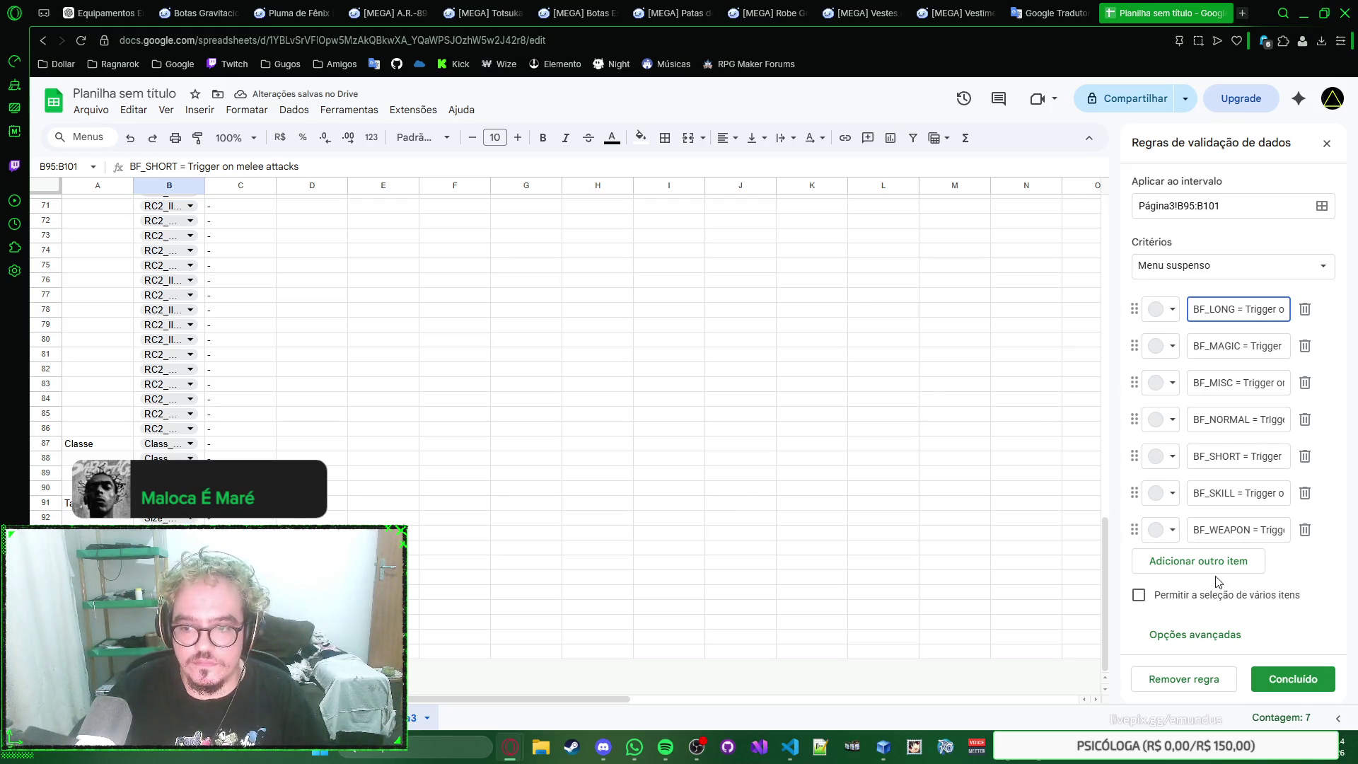
click(1282, 674)
right_click(629, 543)
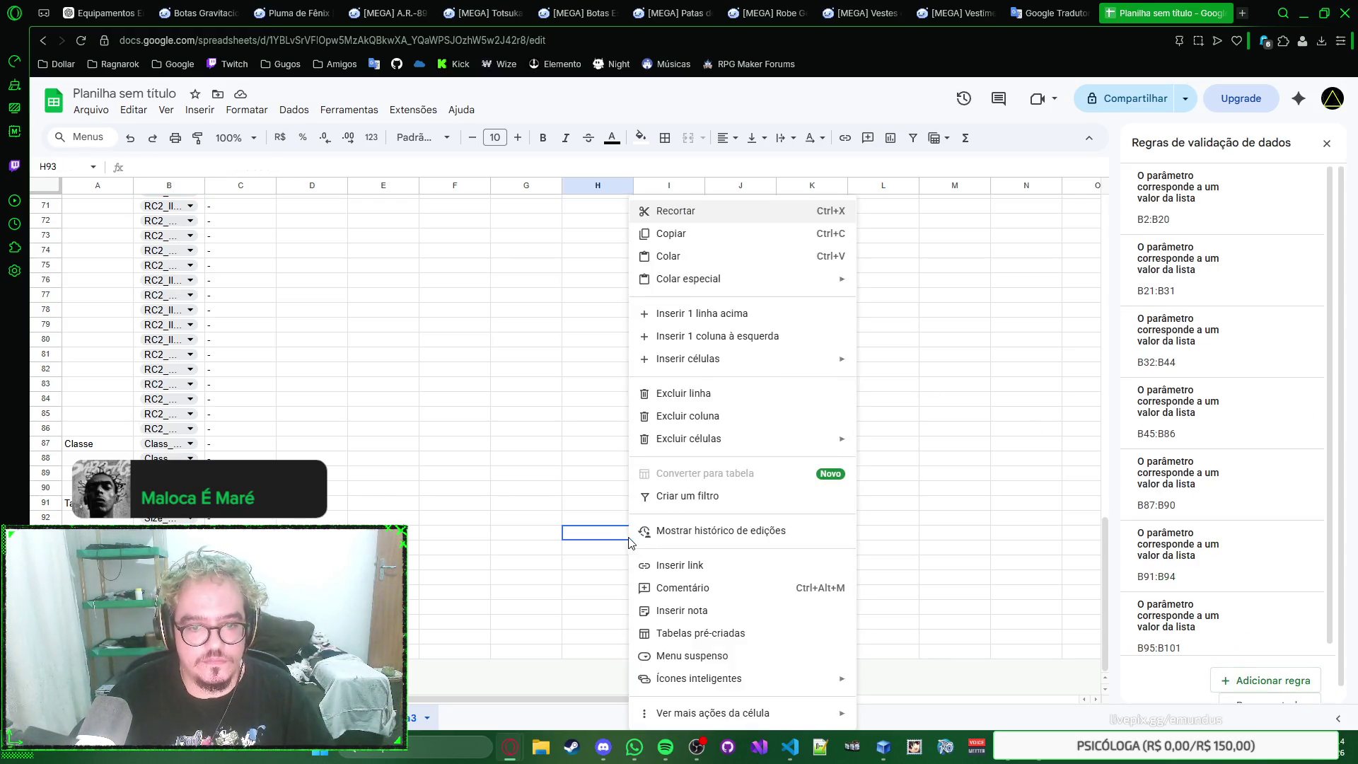
click(539, 543)
drag(215, 564, 214, 583)
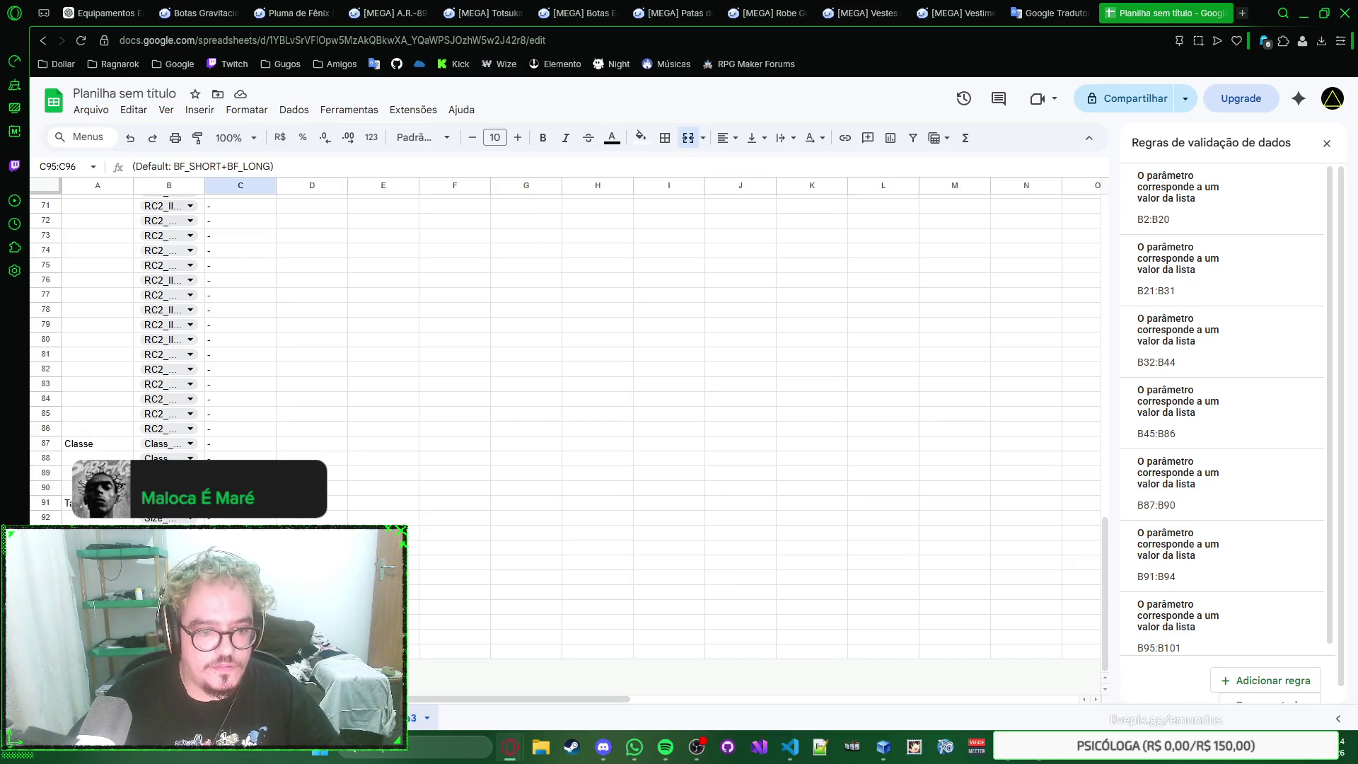
scroll(319, 274, up, 5)
scroll(319, 272, up, 5)
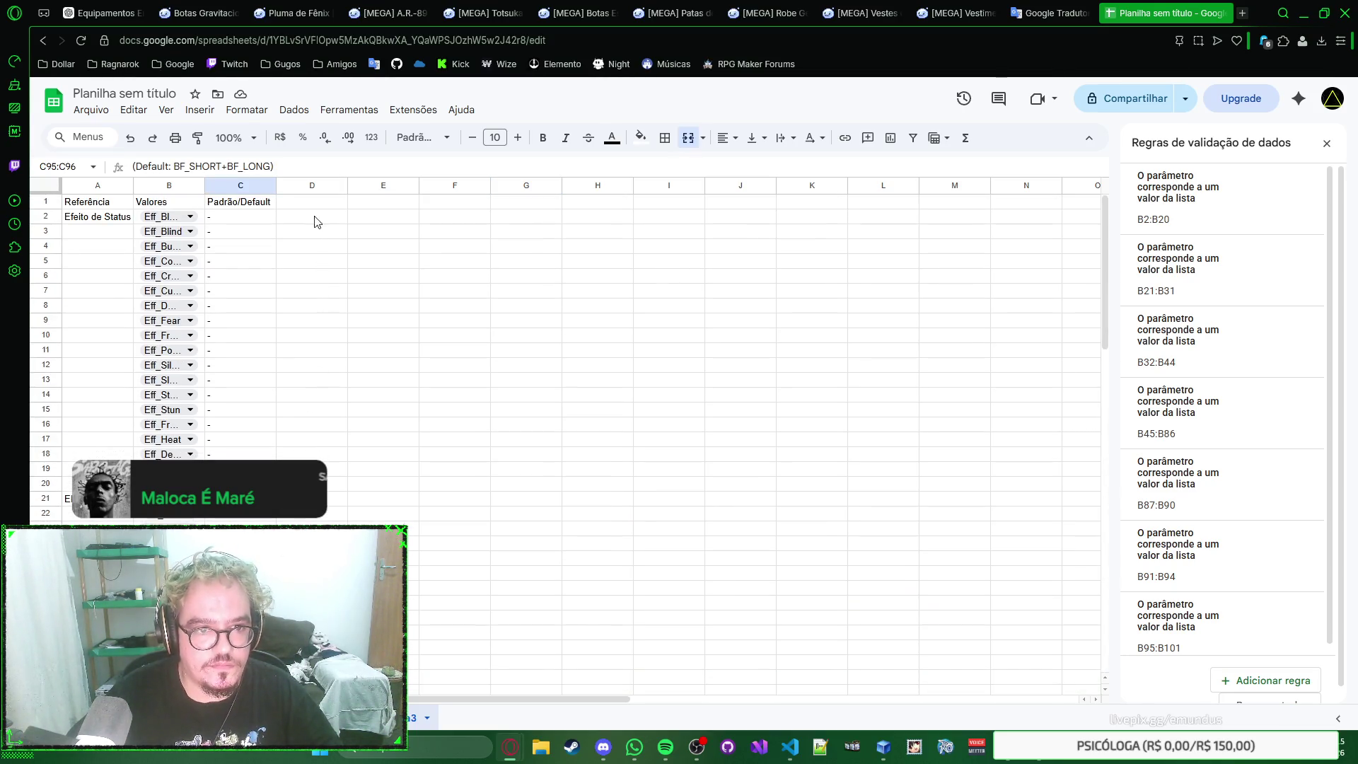
Step: Delete the empty columns D through Z
click(313, 181)
drag(520, 698, 976, 699)
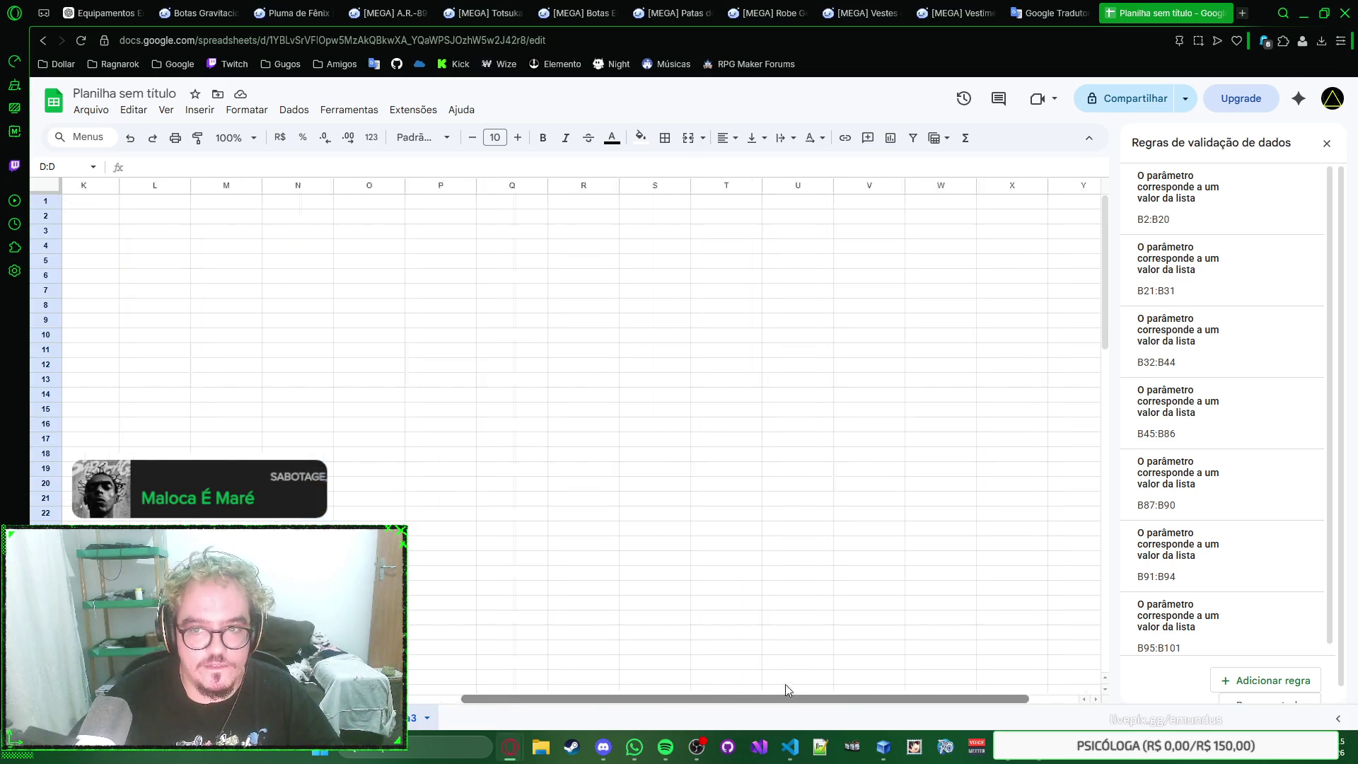
shift+click(1071, 184)
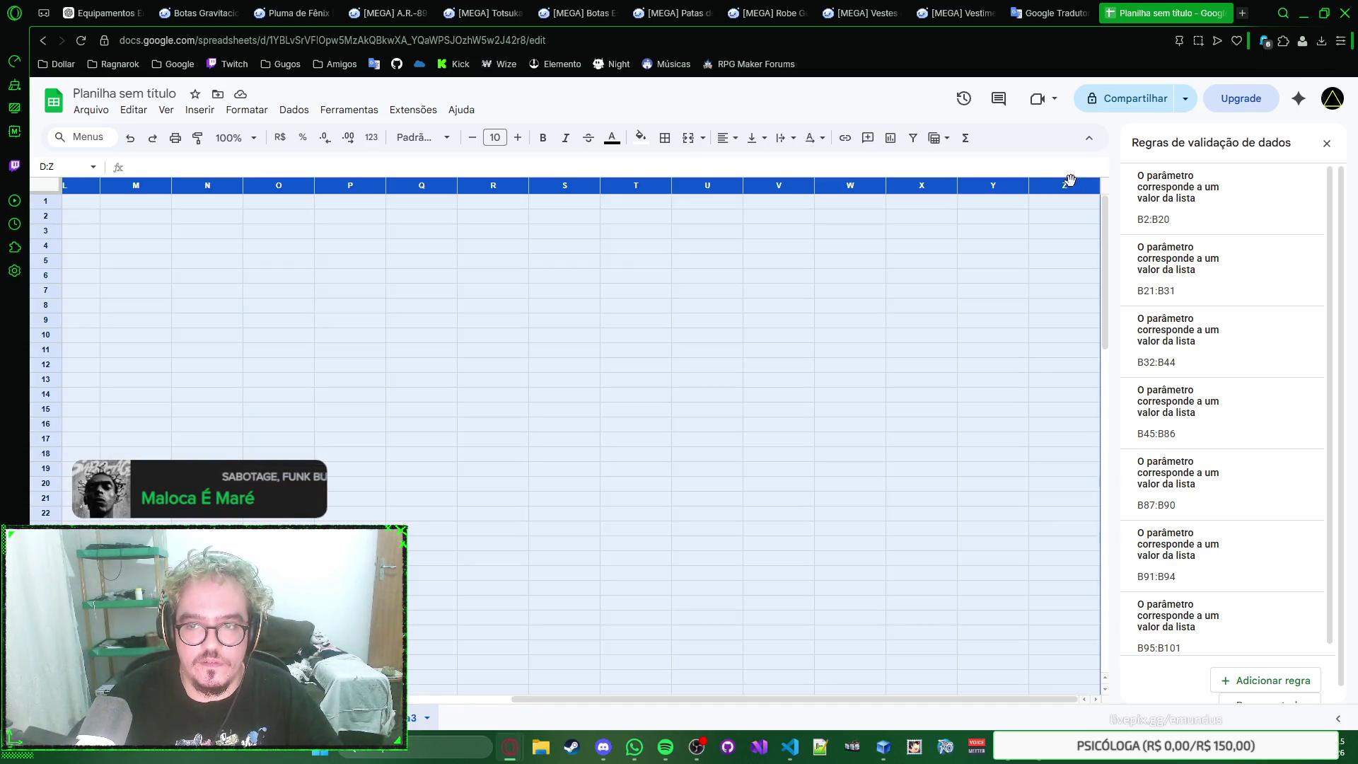
right_click(1070, 180)
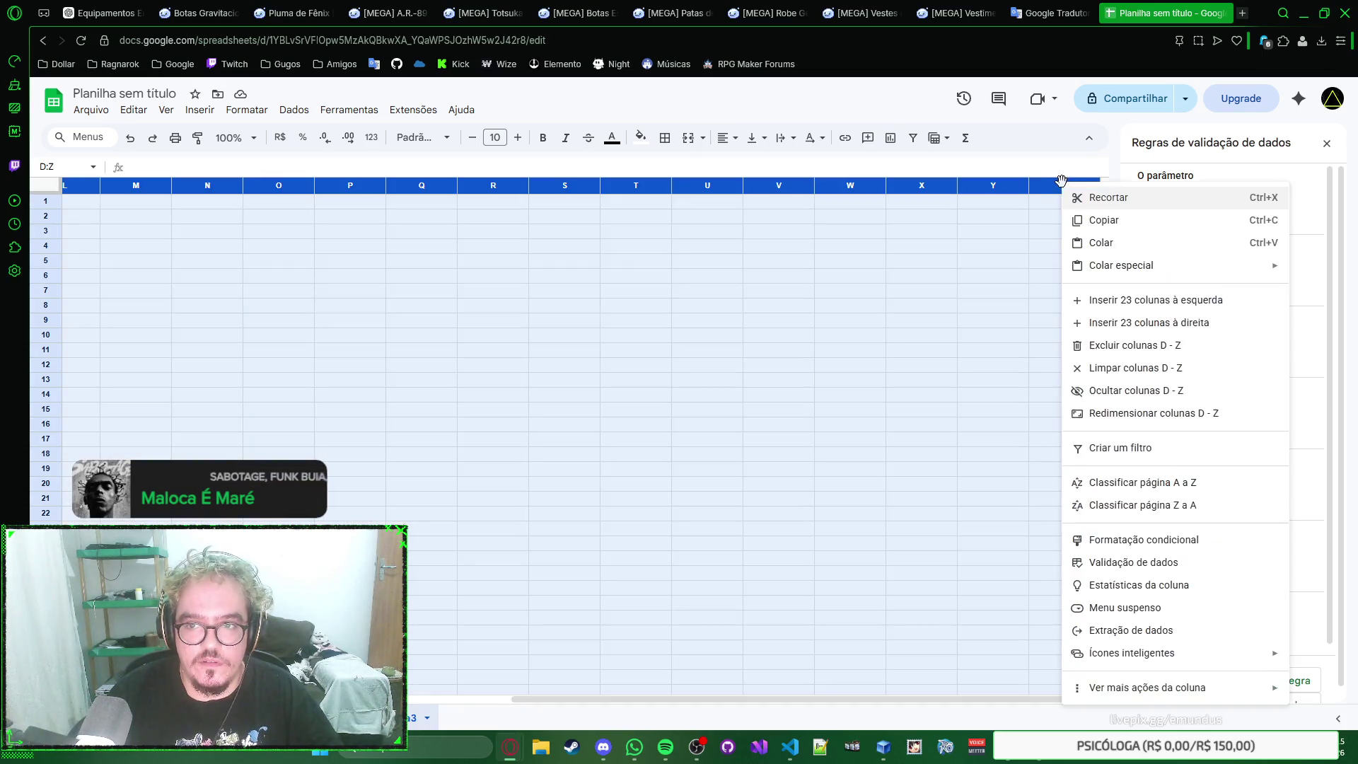
click(1152, 357)
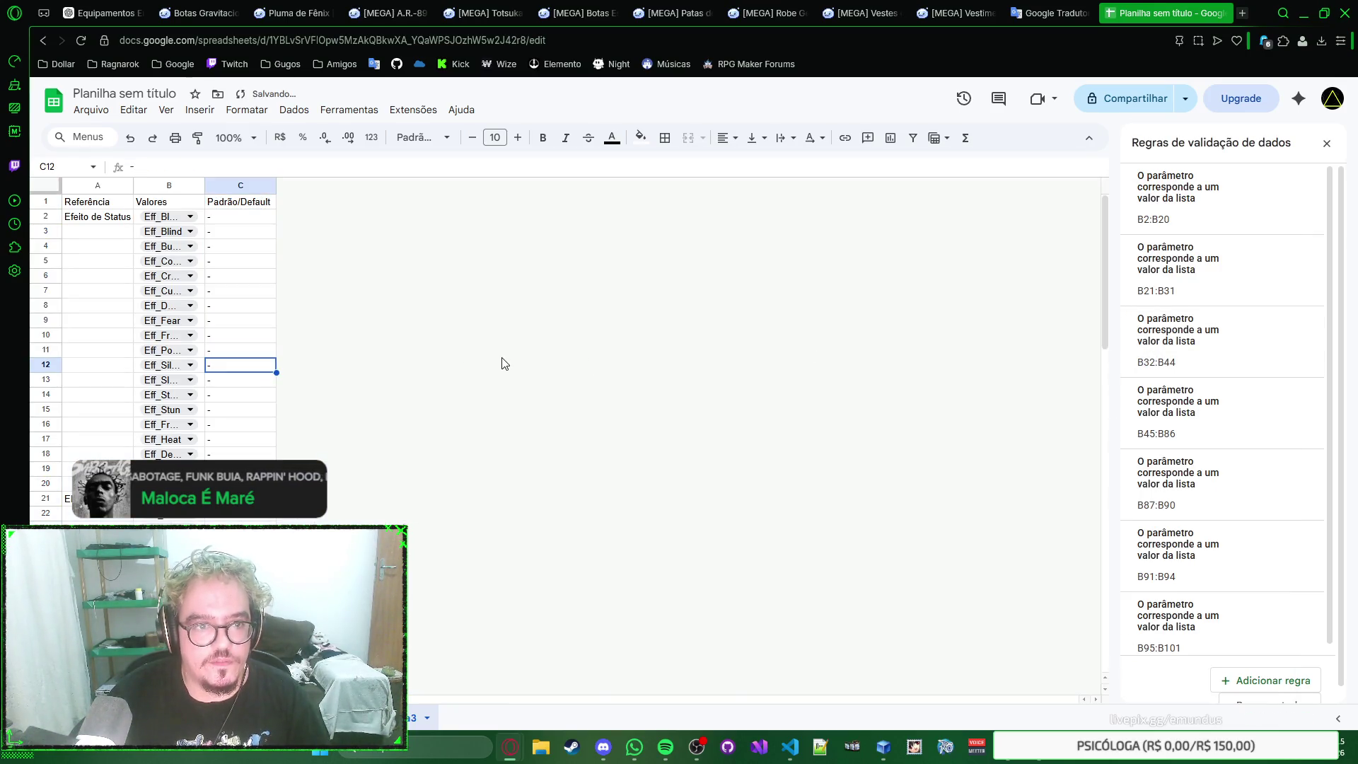
Step: Border every cell of the whole table and centre its text horizontally and vertically
key(ctrl+a)
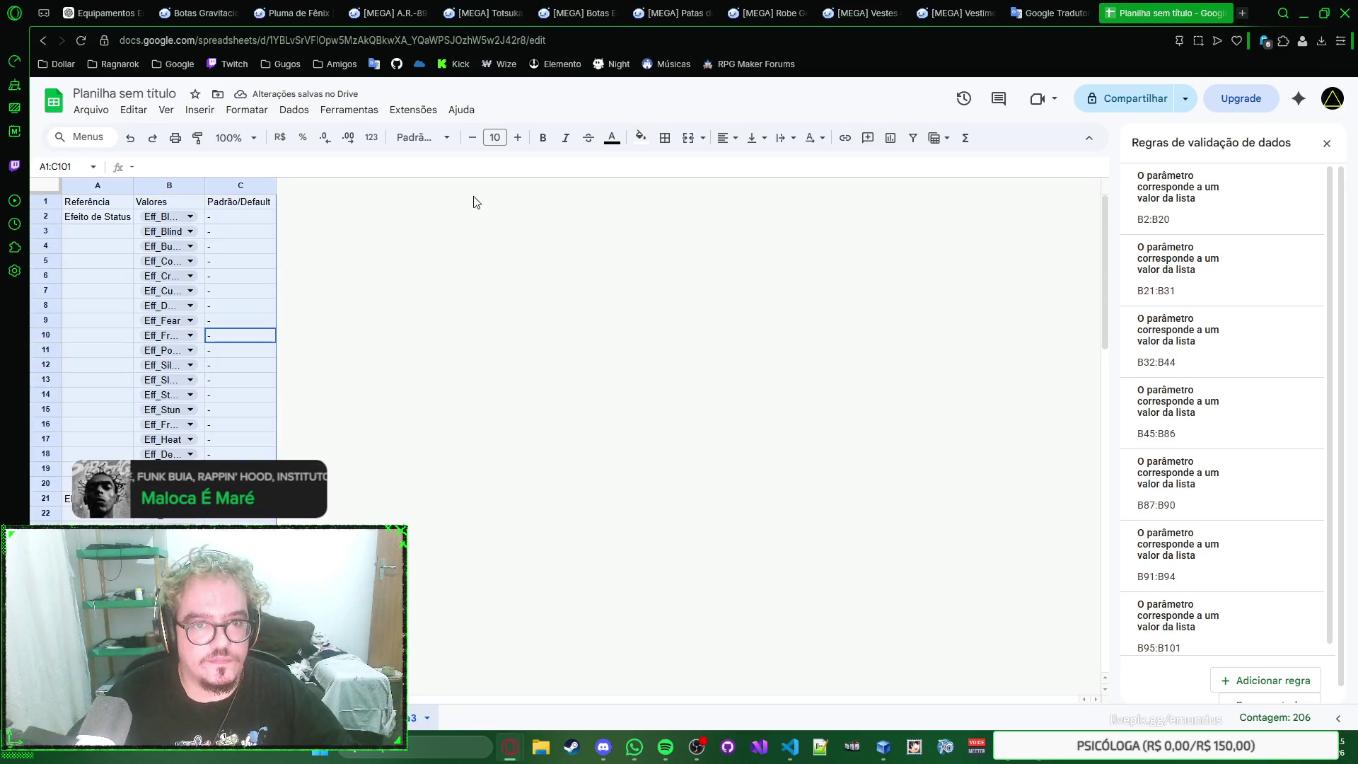
click(665, 140)
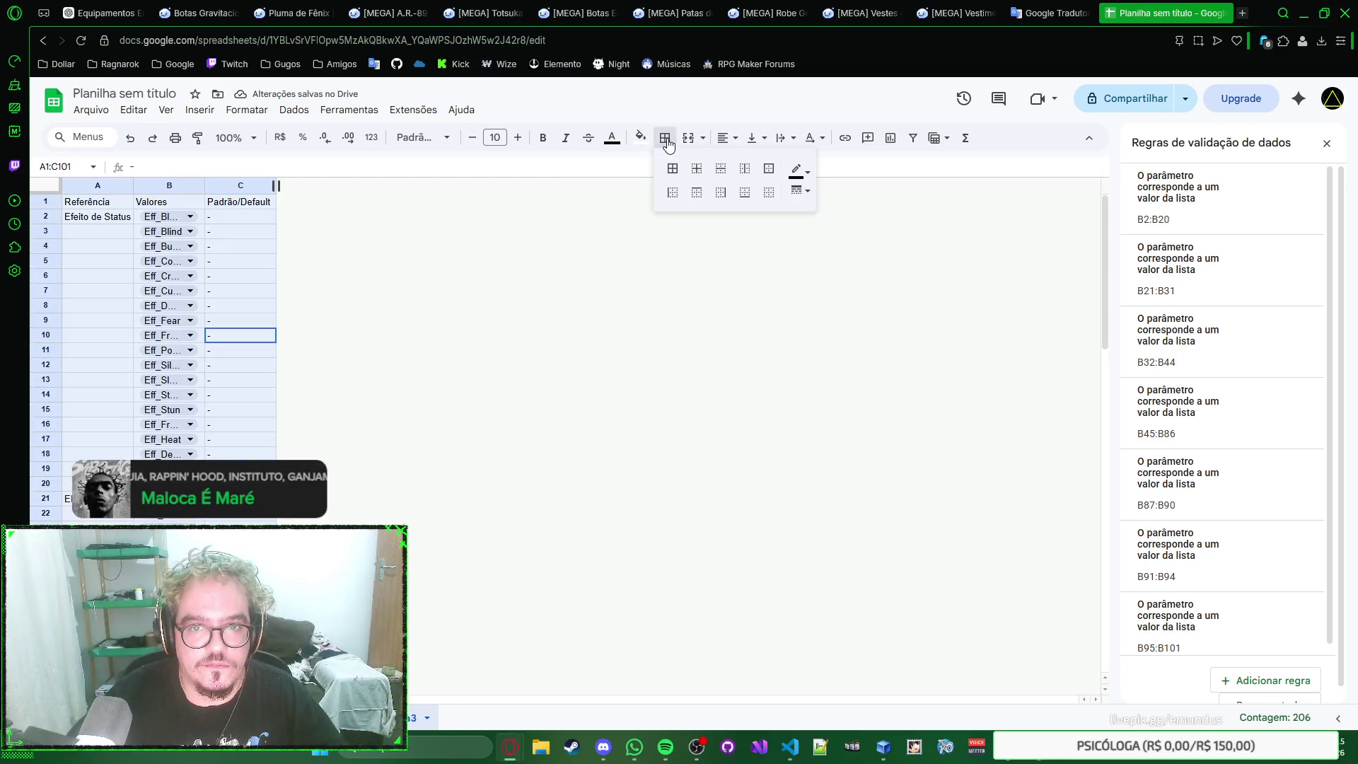
click(672, 168)
click(723, 140)
click(743, 166)
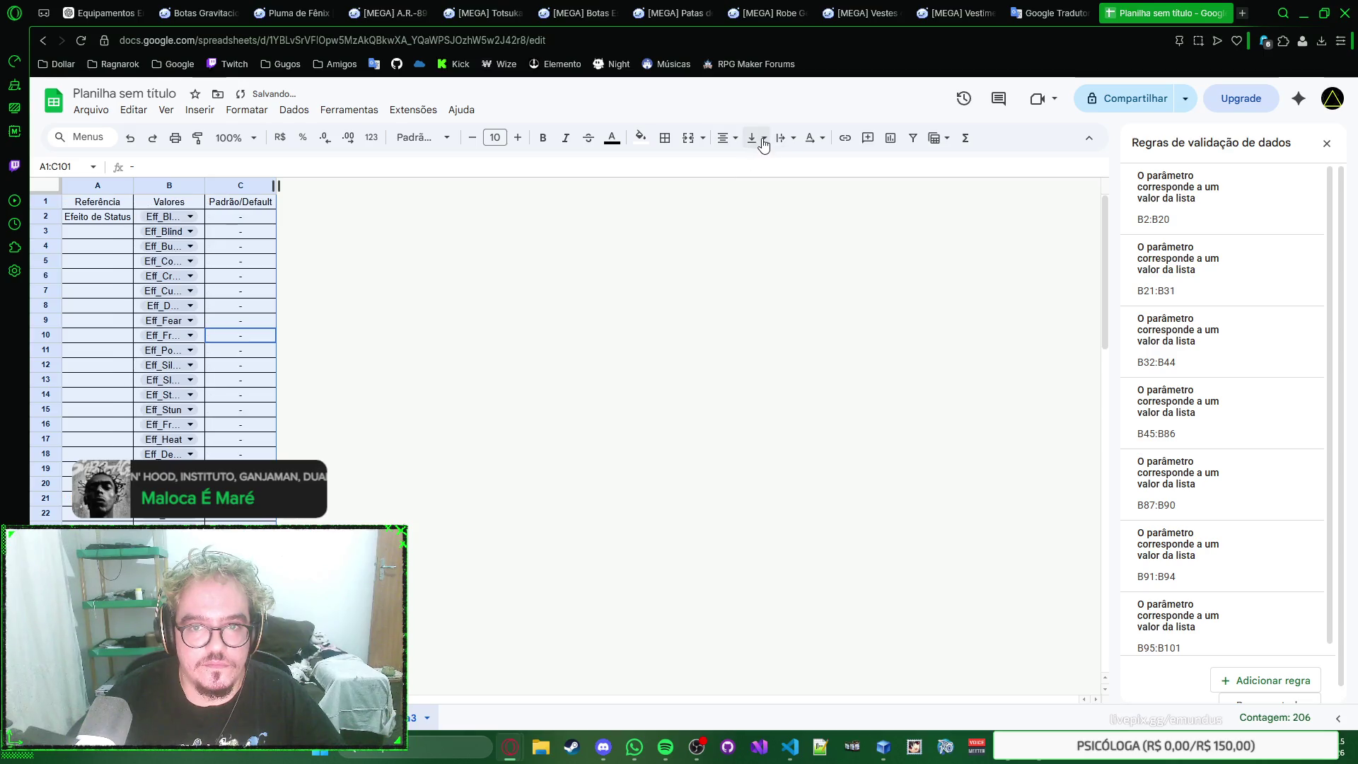
click(753, 139)
click(783, 170)
Step: Try wrapping the table text, undo it, and auto-fit column B so full Eff_ names show
click(795, 143)
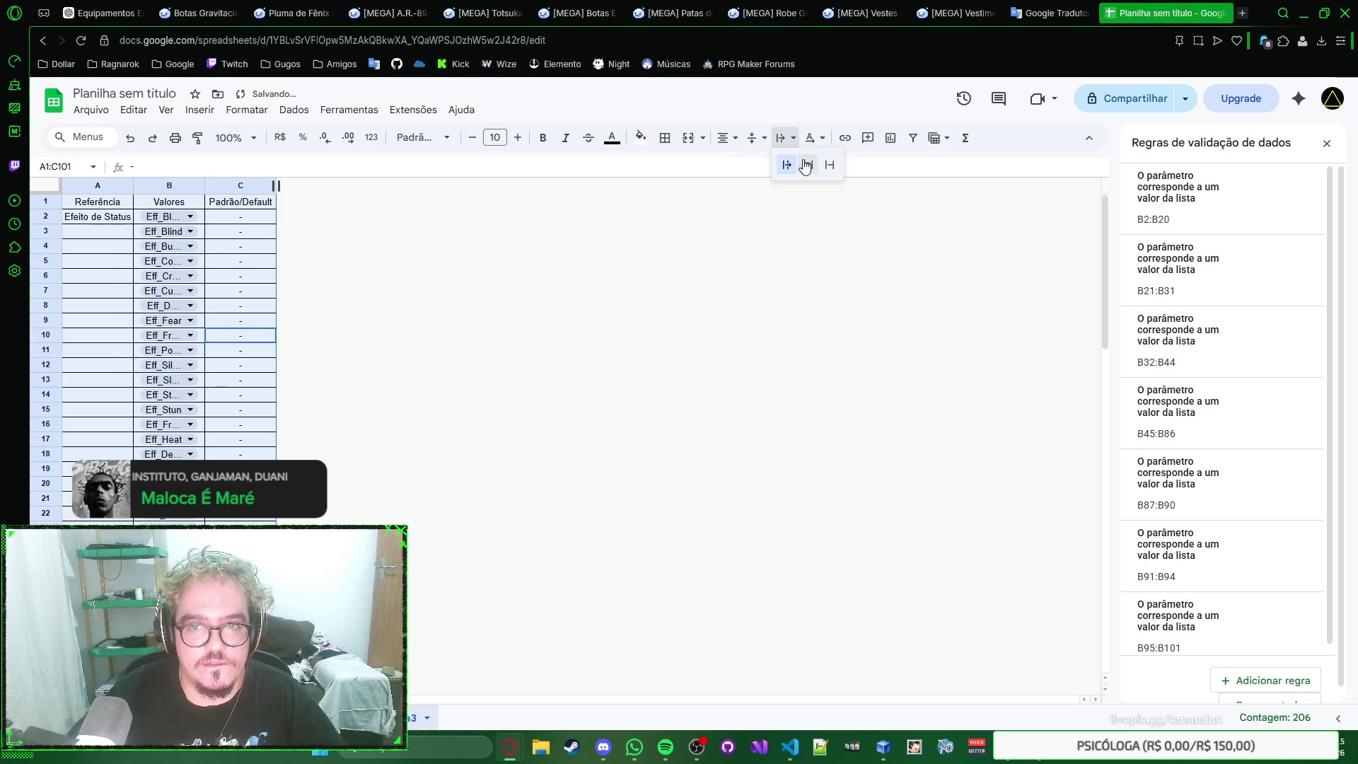
click(805, 161)
key(ctrl+z)
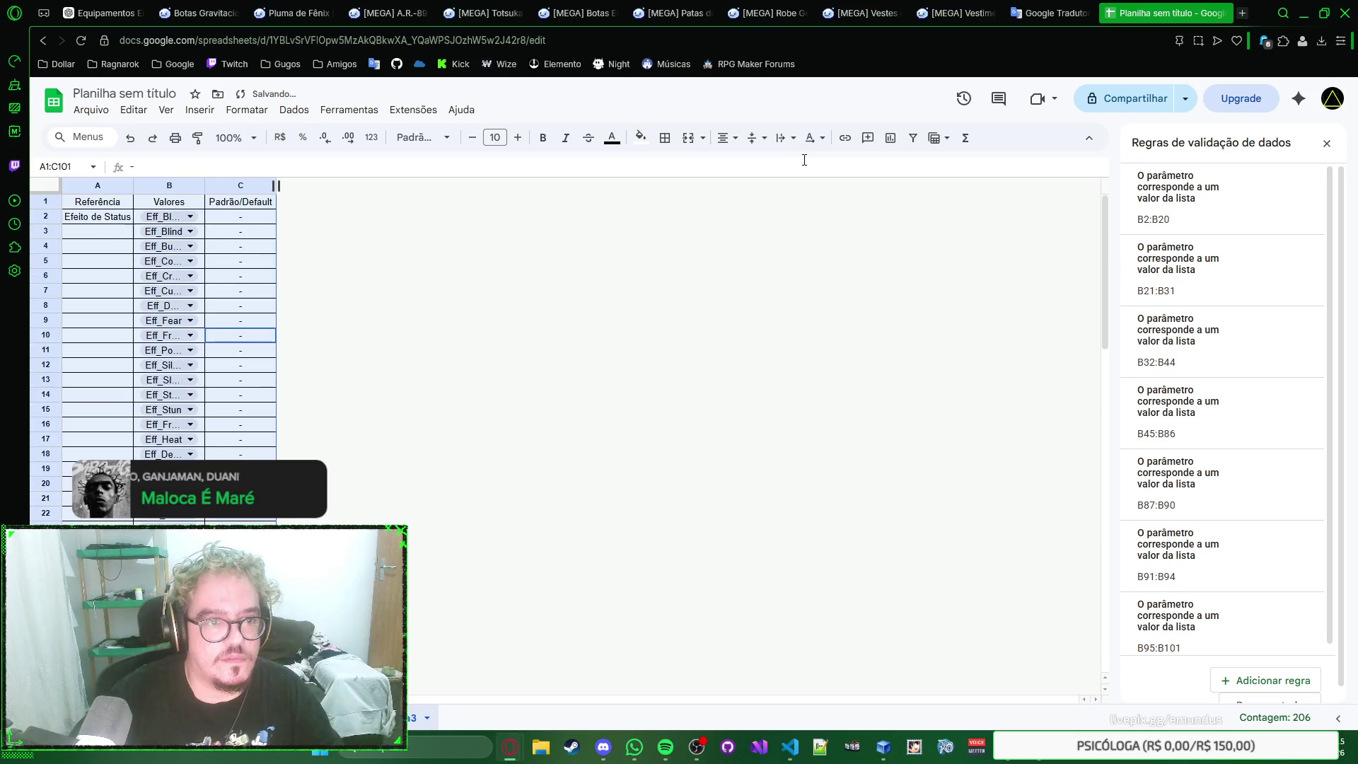
scroll(498, 276, down, 5)
scroll(498, 277, up, 5)
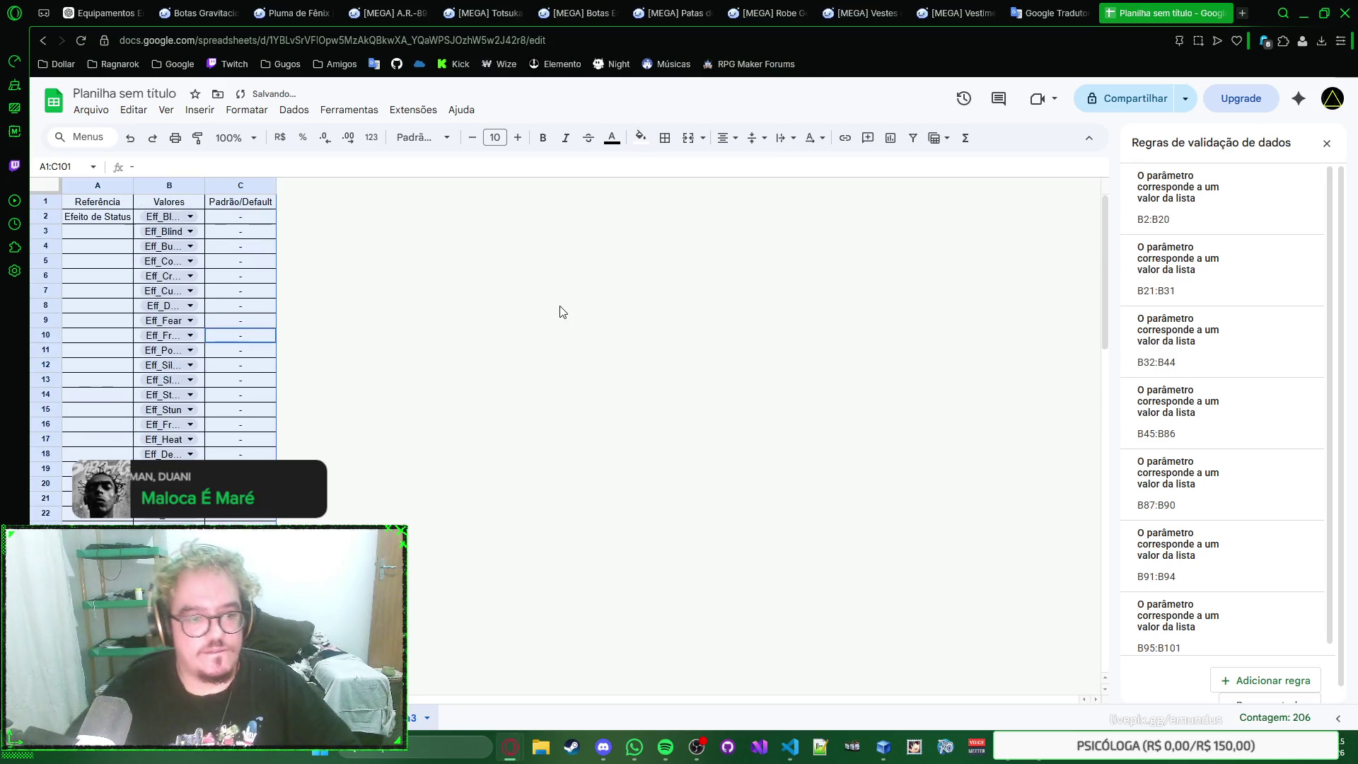
click(240, 274)
double_click(205, 185)
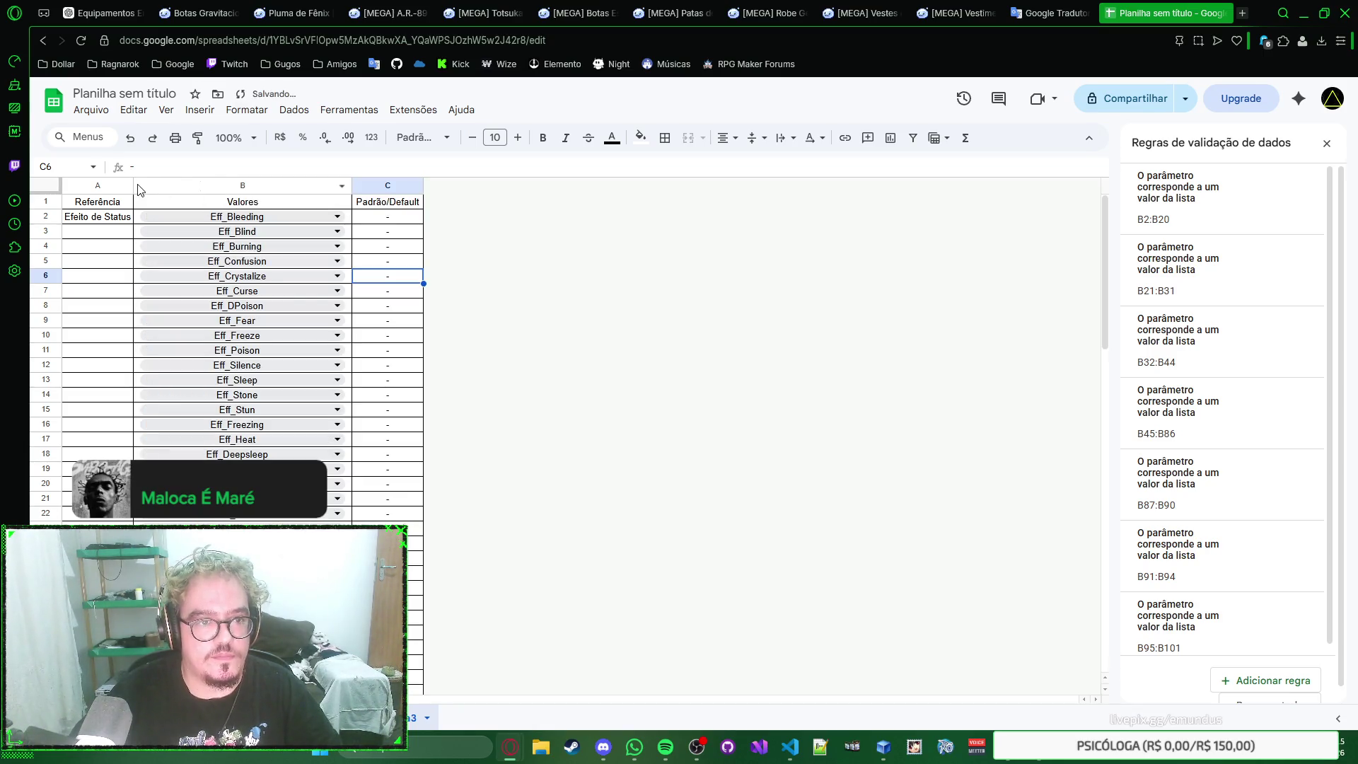
scroll(246, 240, down, 5)
scroll(247, 239, up, 5)
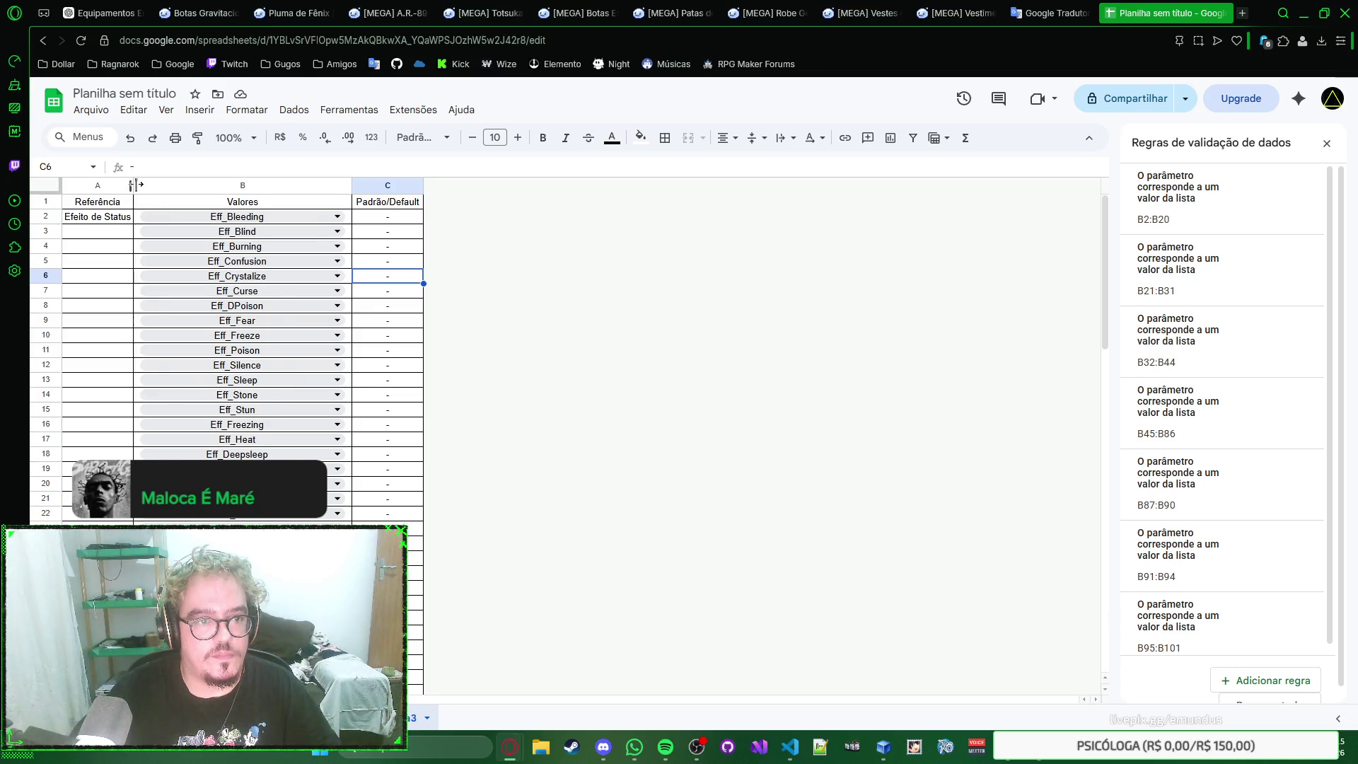
Step: Widen column A and auto-fit column C so the long BF_ default notes show in full
drag(134, 185, 160, 184)
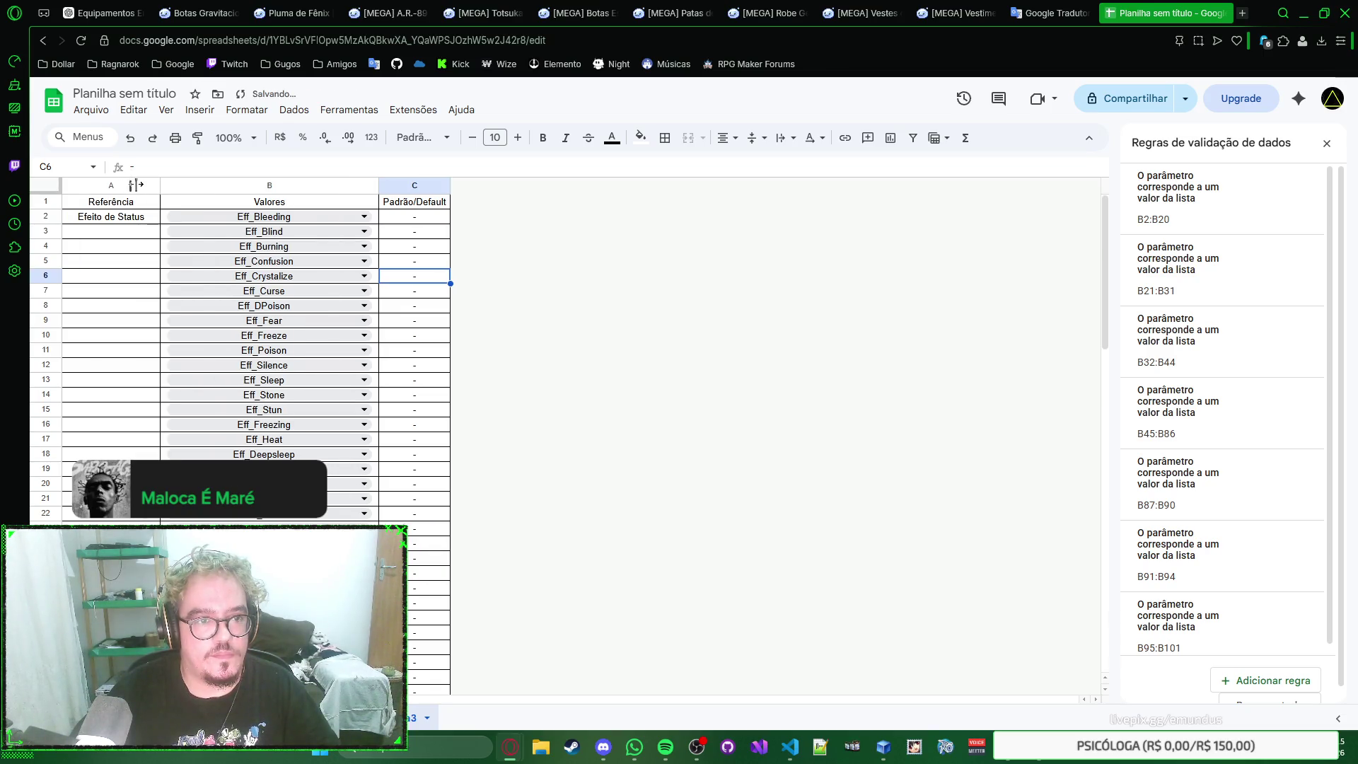
double_click(447, 183)
right_click(655, 231)
scroll(631, 236, down, 5)
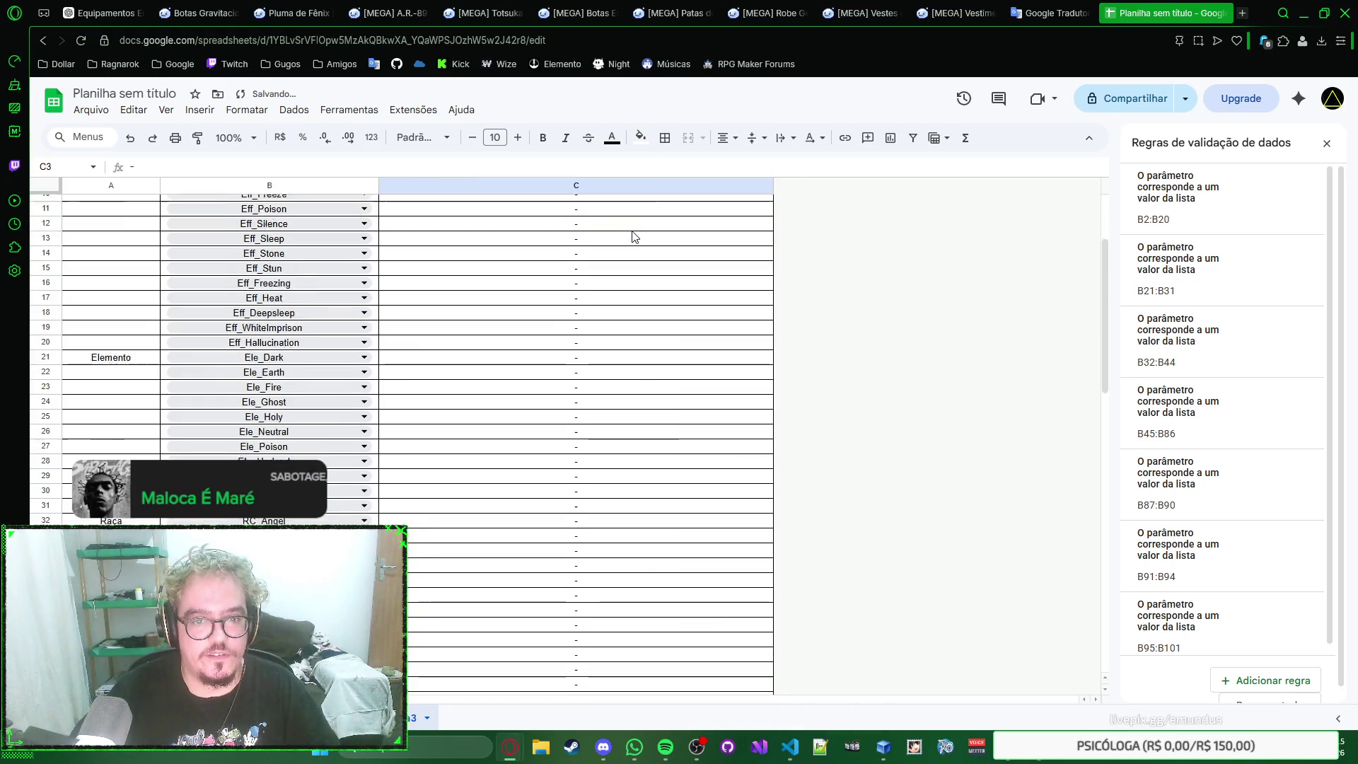
scroll(631, 236, down, 5)
scroll(632, 235, down, 5)
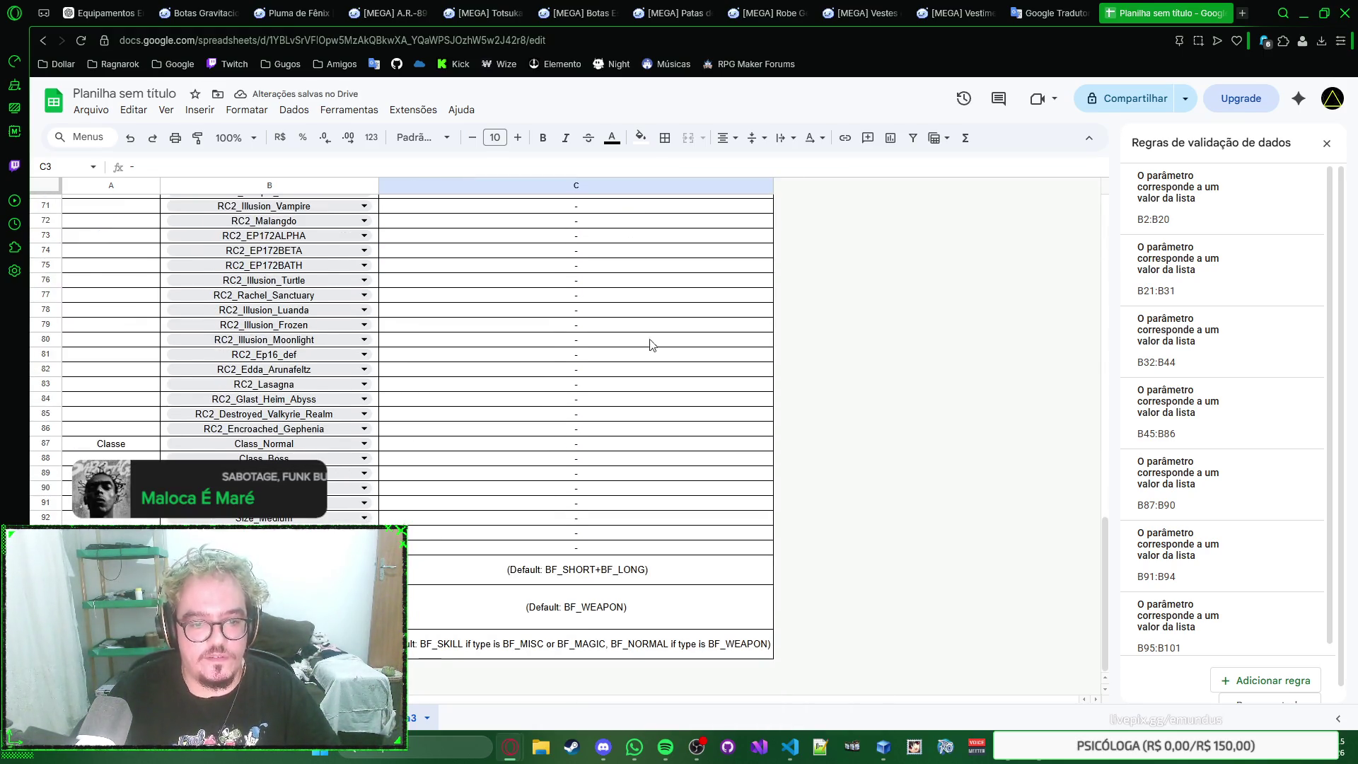
click(646, 619)
click(654, 649)
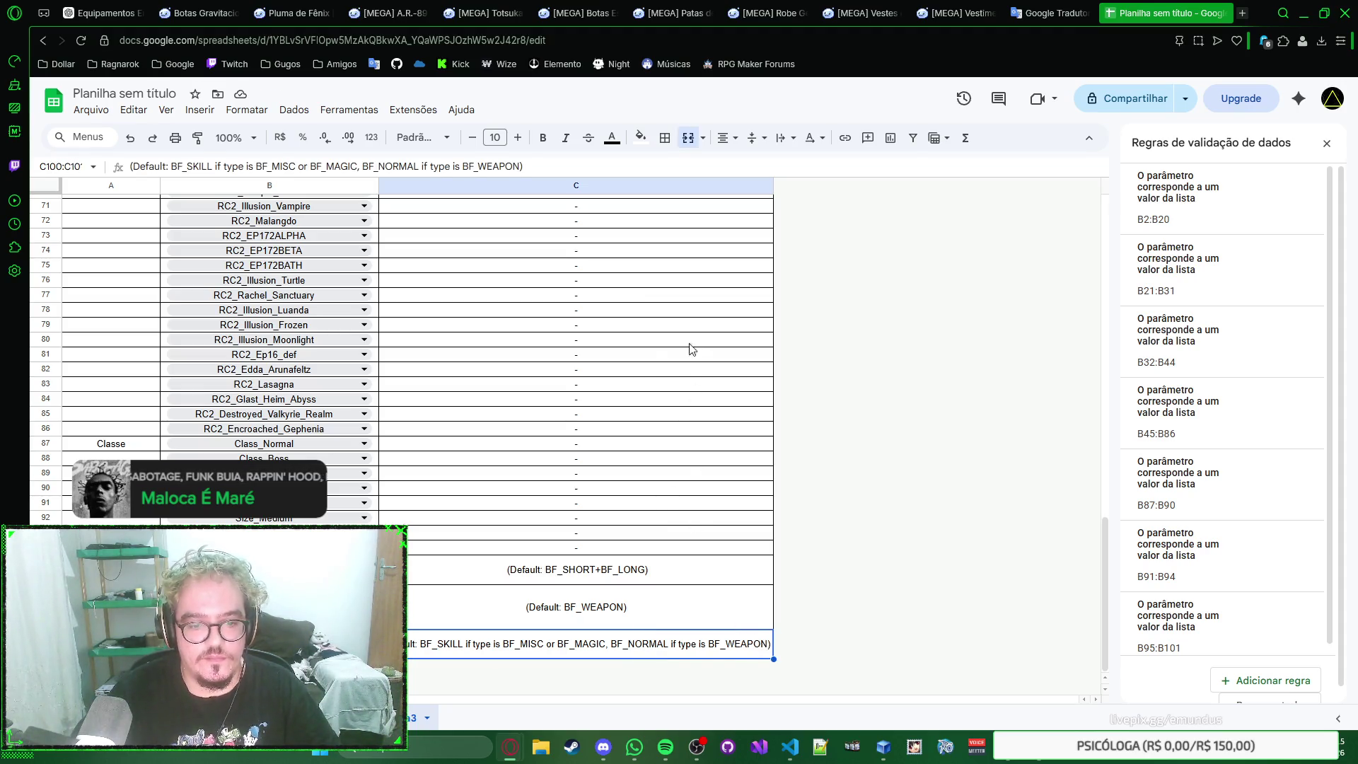
key(ctrl+z)
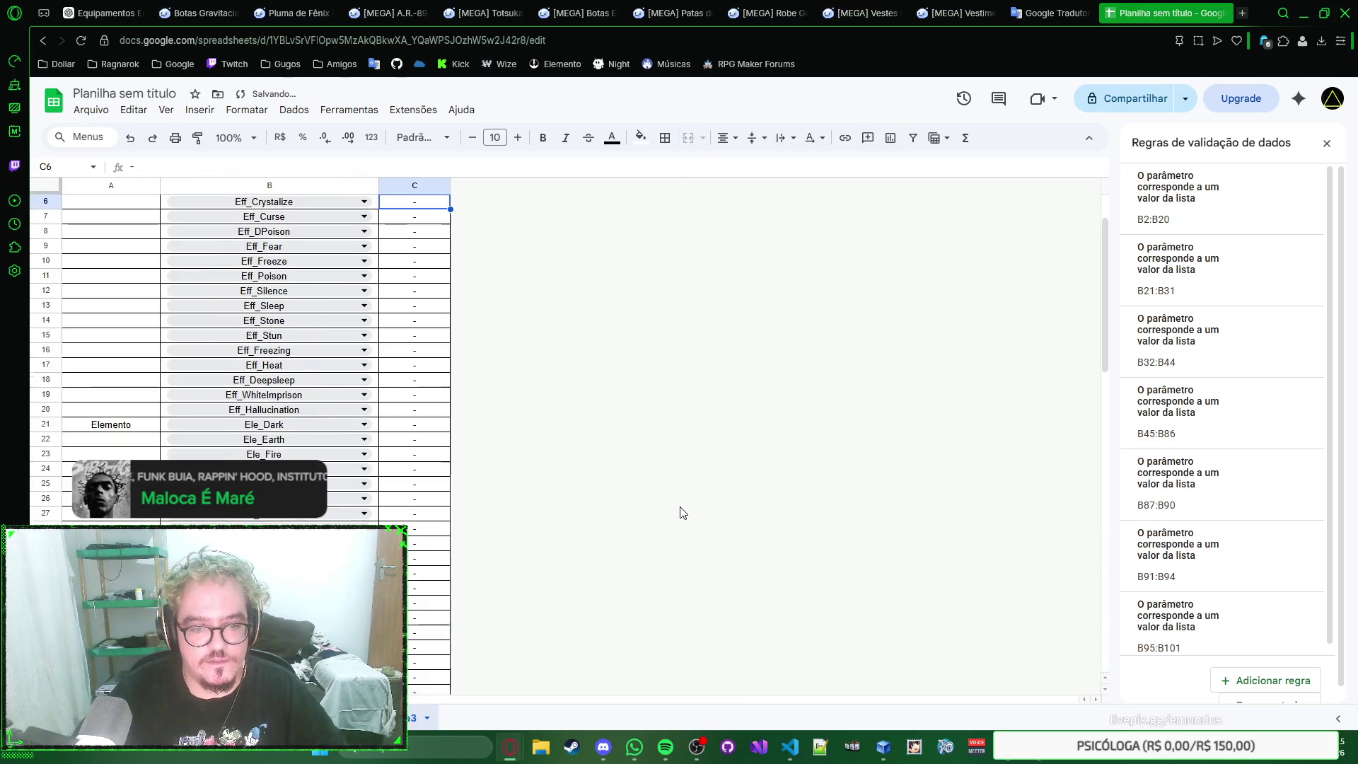
double_click(450, 186)
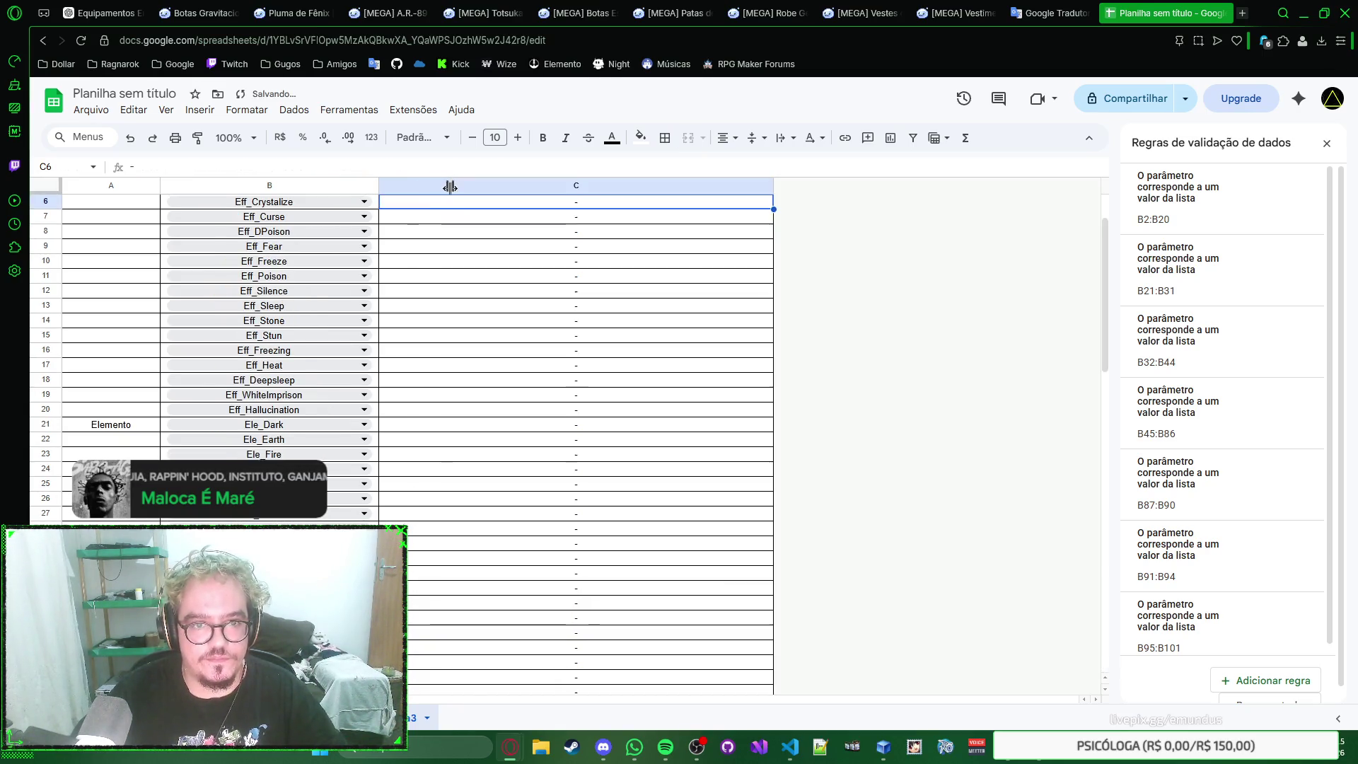
scroll(566, 287, down, 5)
scroll(640, 400, down, 8)
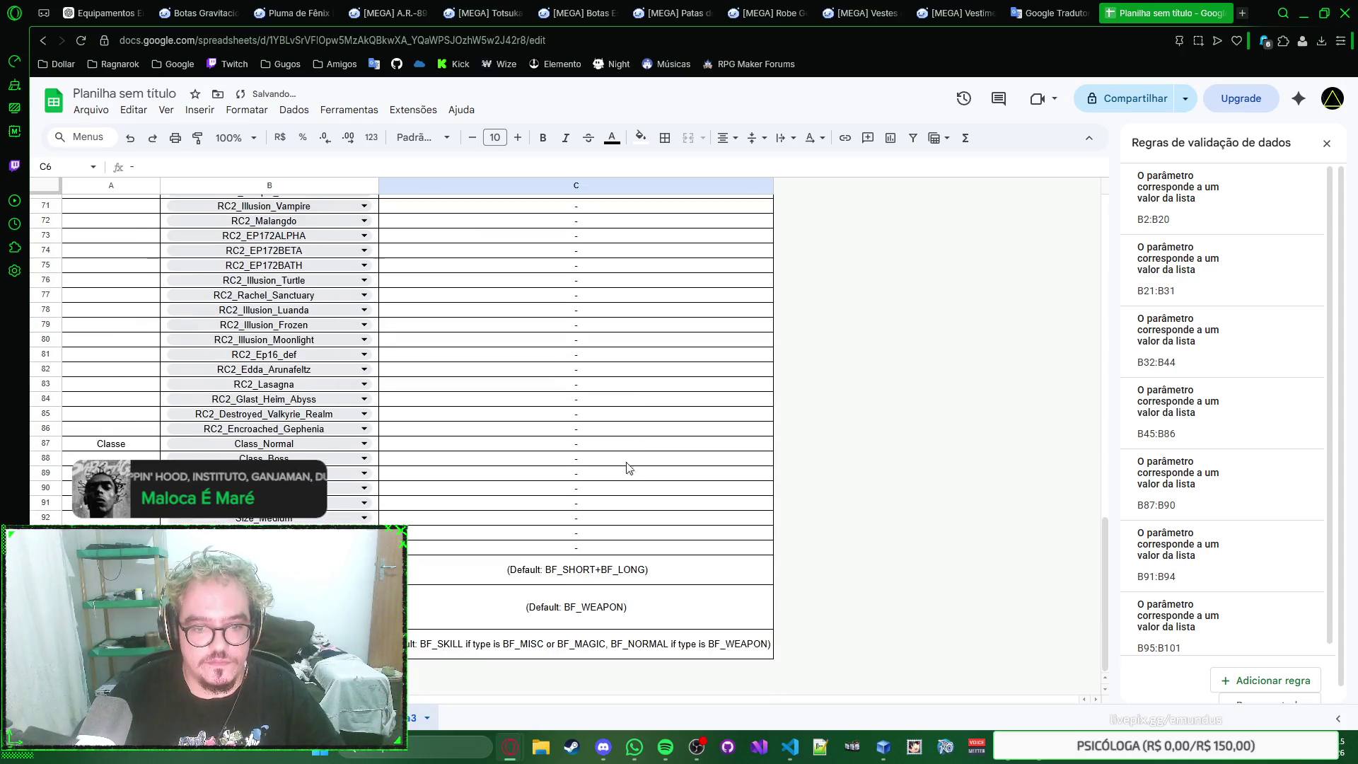
double_click(502, 654)
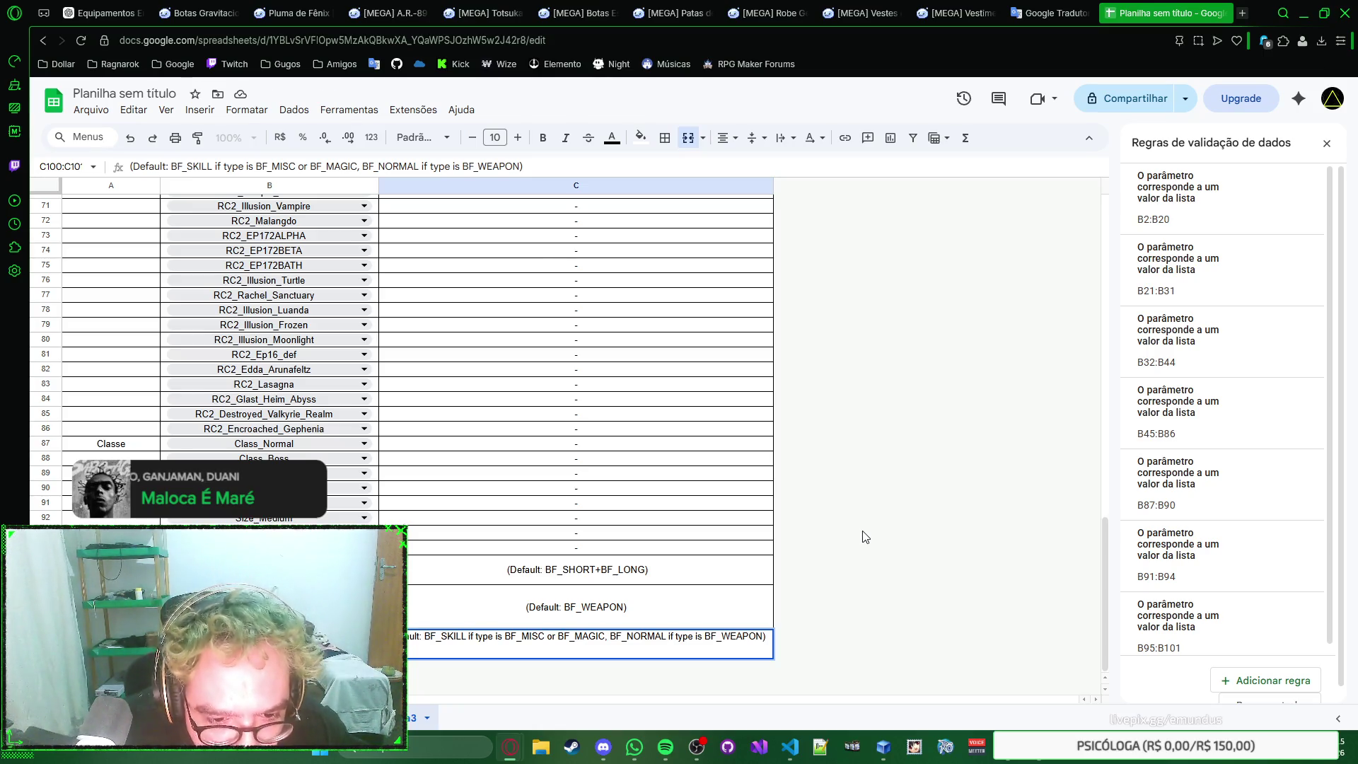
Step: Break the BF_SKILL default note in C100 onto new lines before 'or' and before 'BF_MAGIC'
key(ctrl+Left)
key(ctrl+Left)
key(ctrl+Left)
key(ctrl+Right)
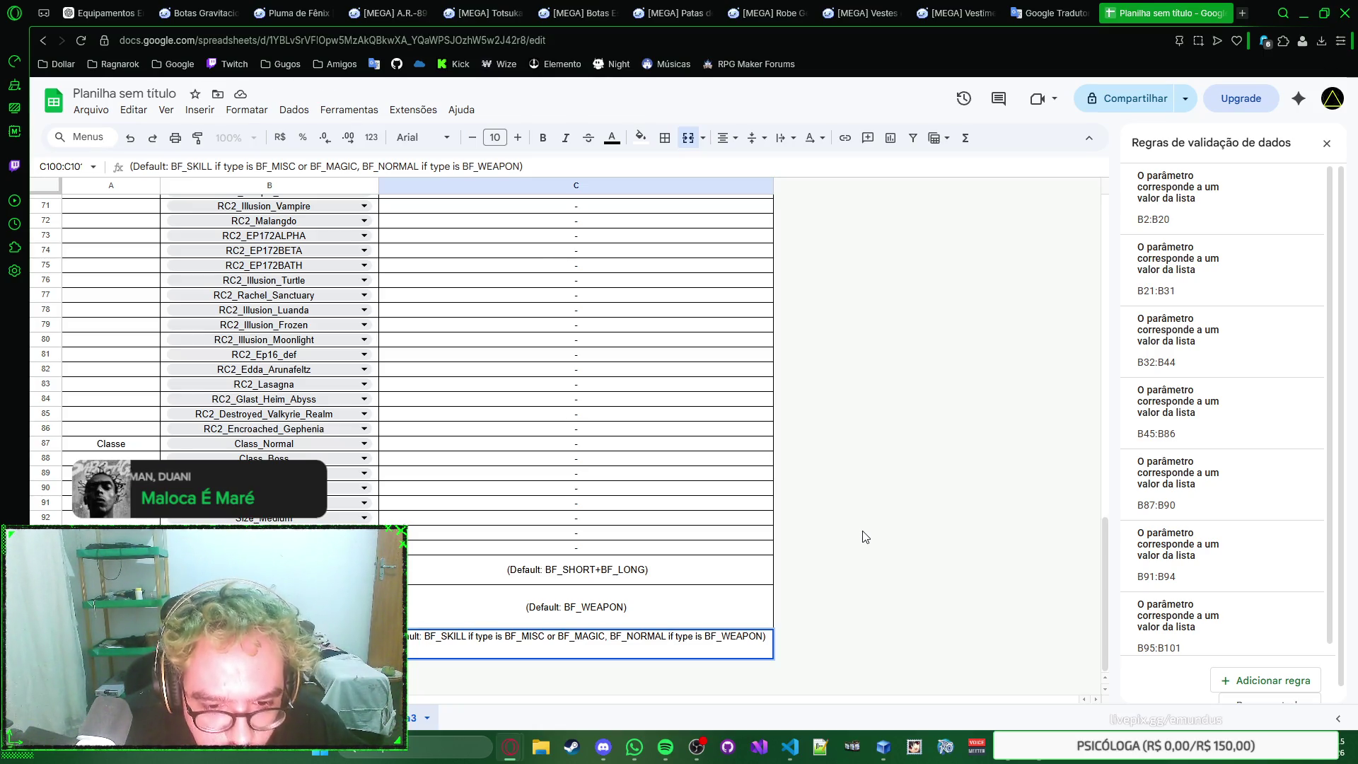
key(ctrl+Return)
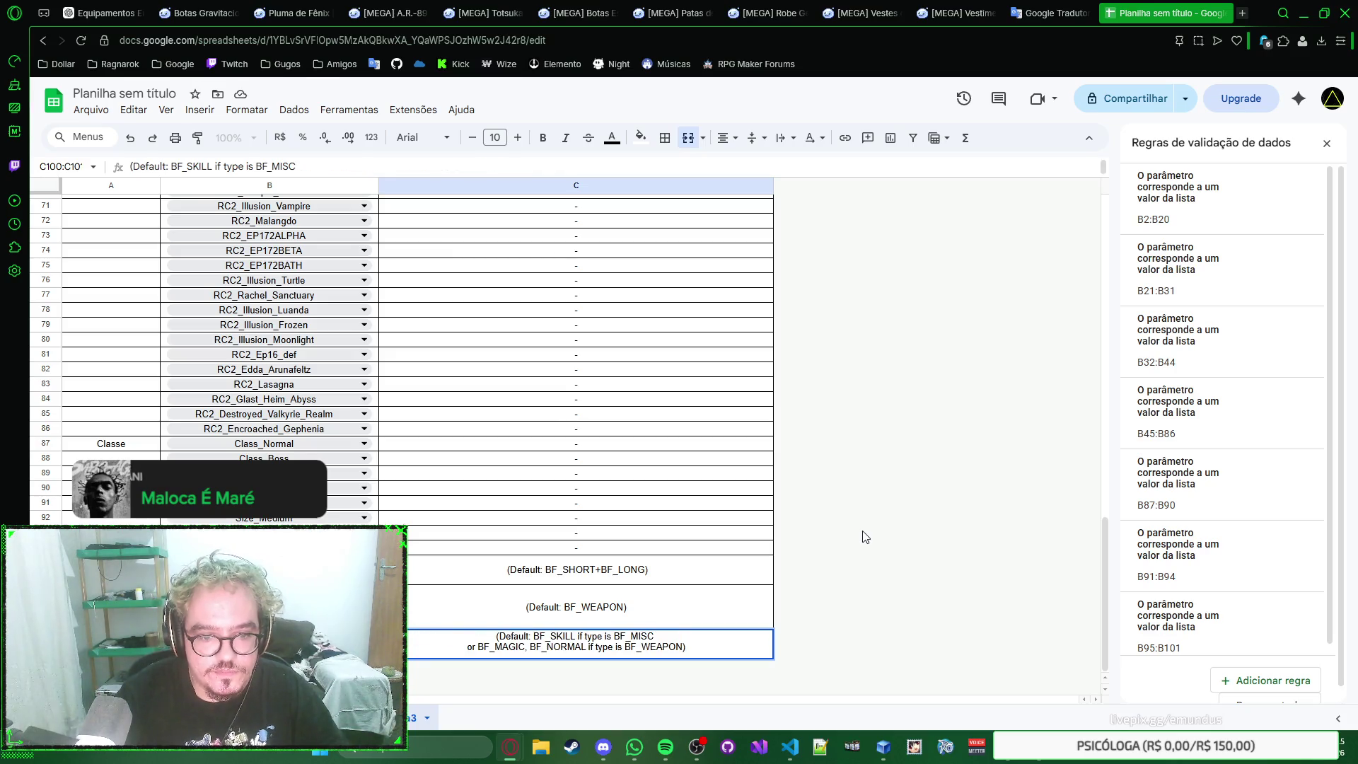
key(BackSpace)
key(BackSpace)
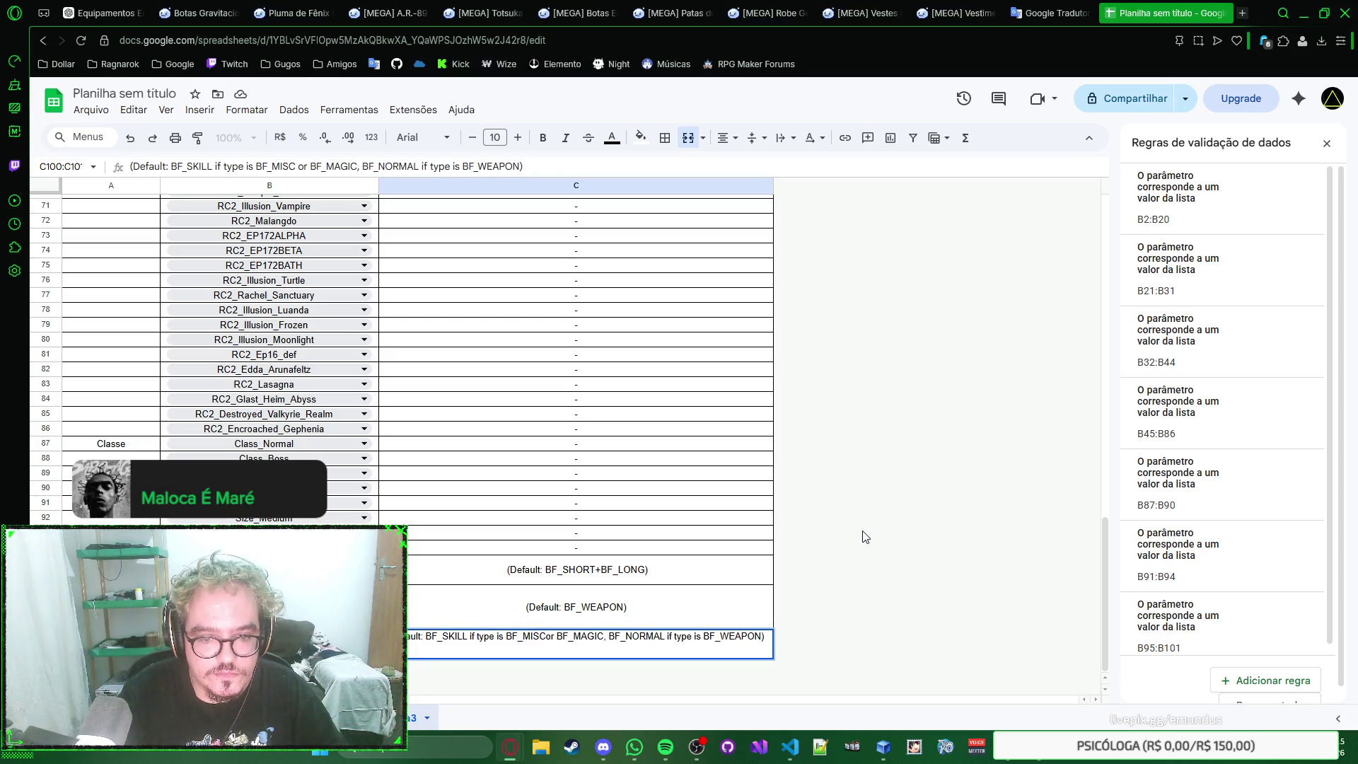
key(ctrl+Return)
key(ctrl+Right)
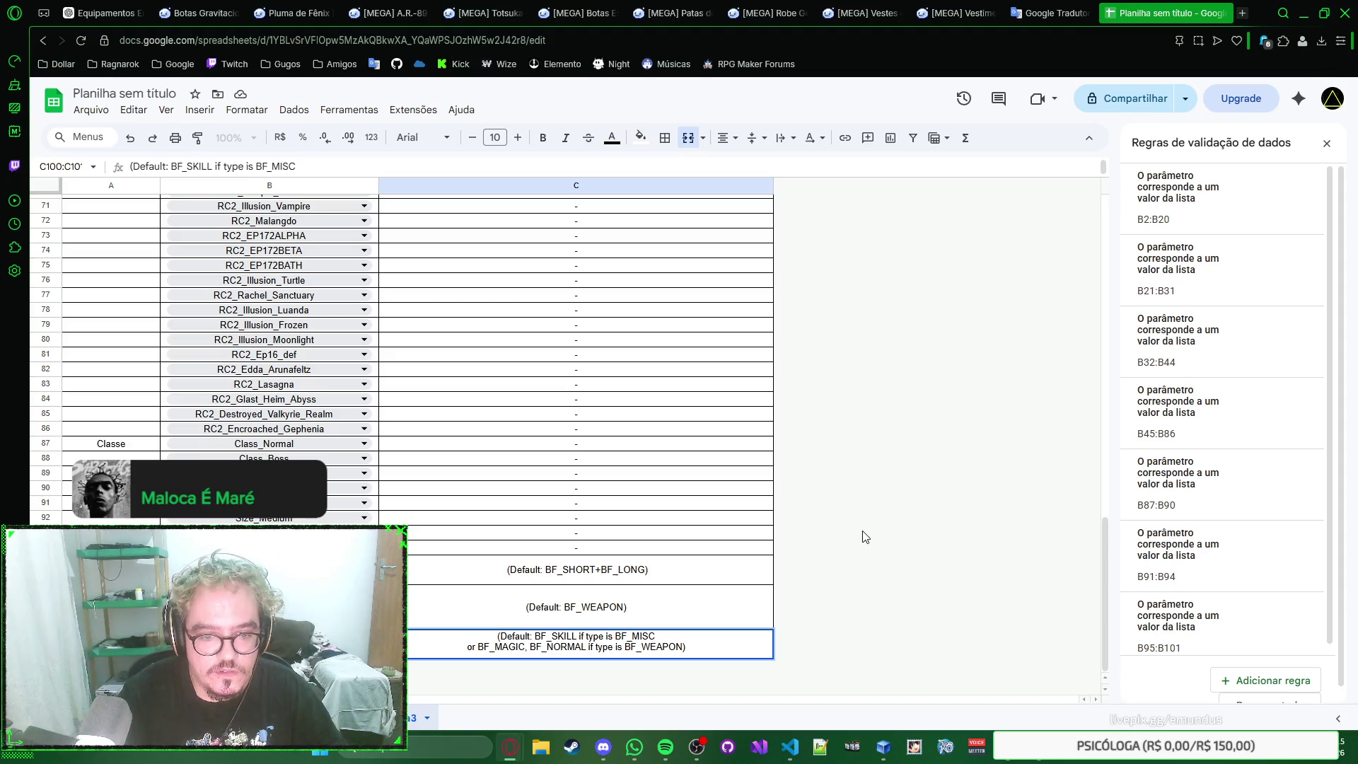
key(ctrl+Return)
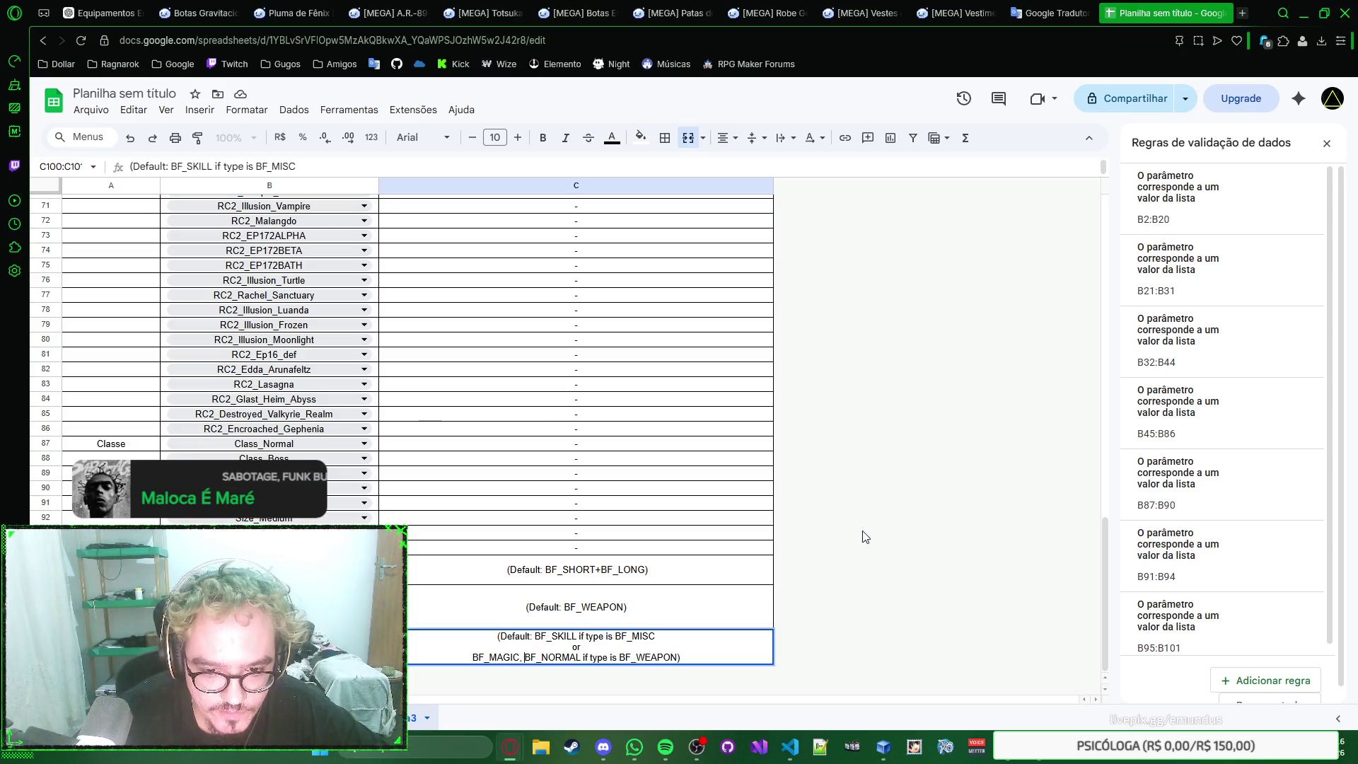
key(Return)
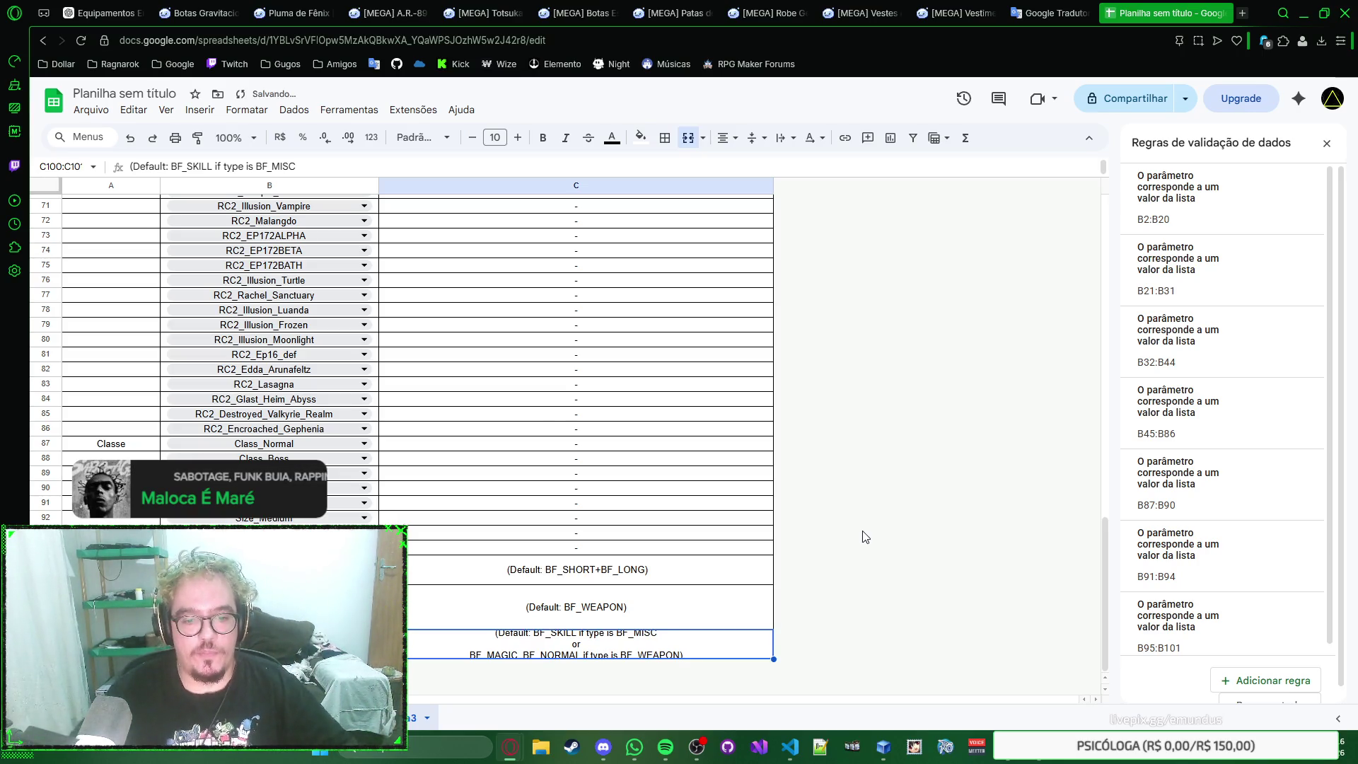
Step: Leave the edited note and auto-fit column C back to a narrower width
click(818, 491)
right_click(828, 515)
key(Escape)
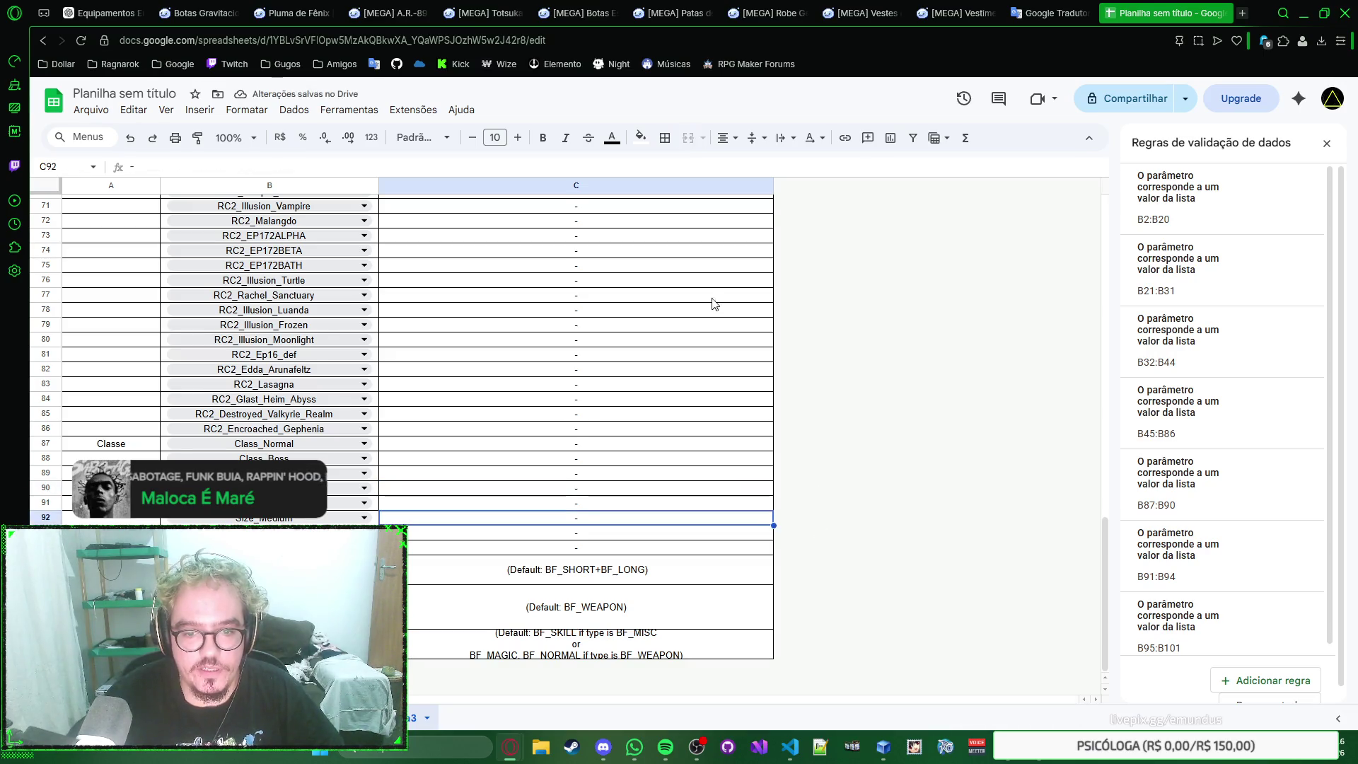
scroll(713, 304, up, 5)
scroll(732, 254, up, 5)
double_click(774, 188)
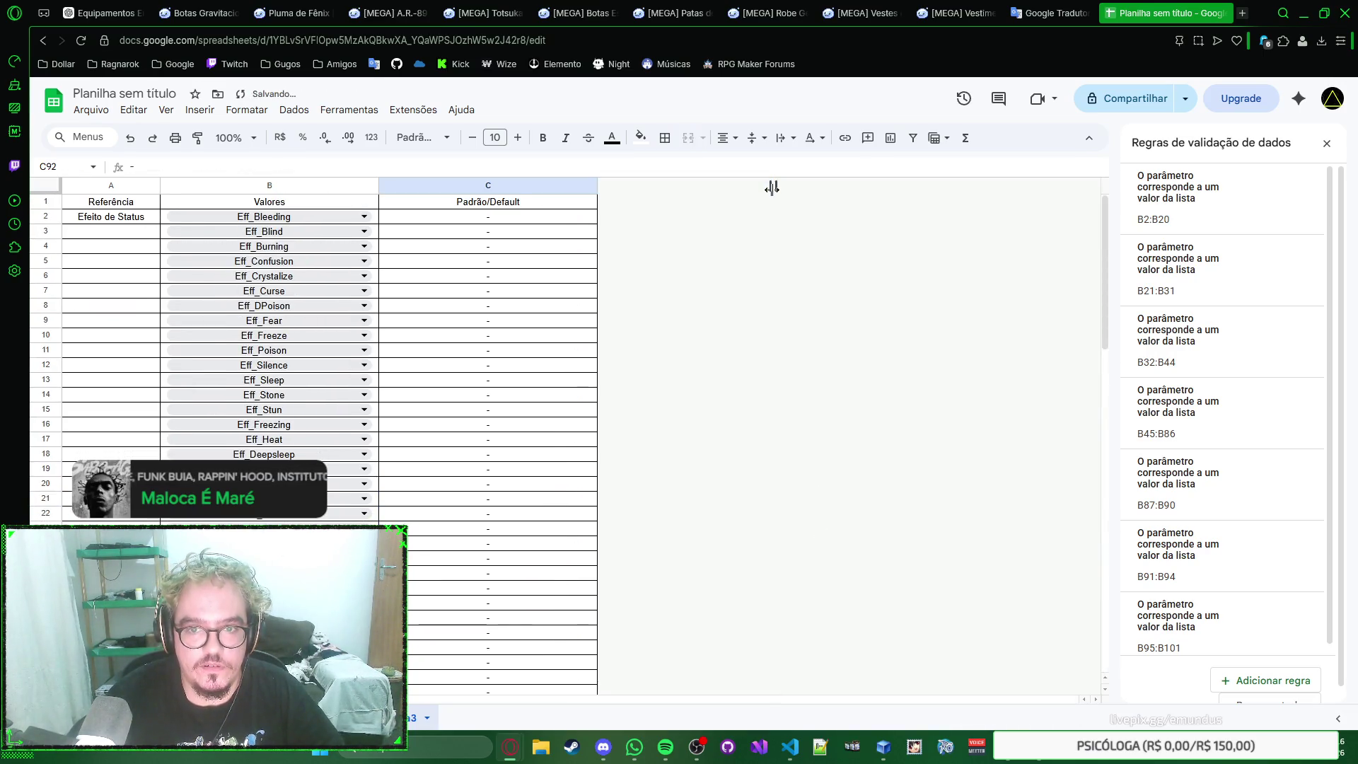
scroll(726, 316, down, 5)
scroll(727, 316, down, 7)
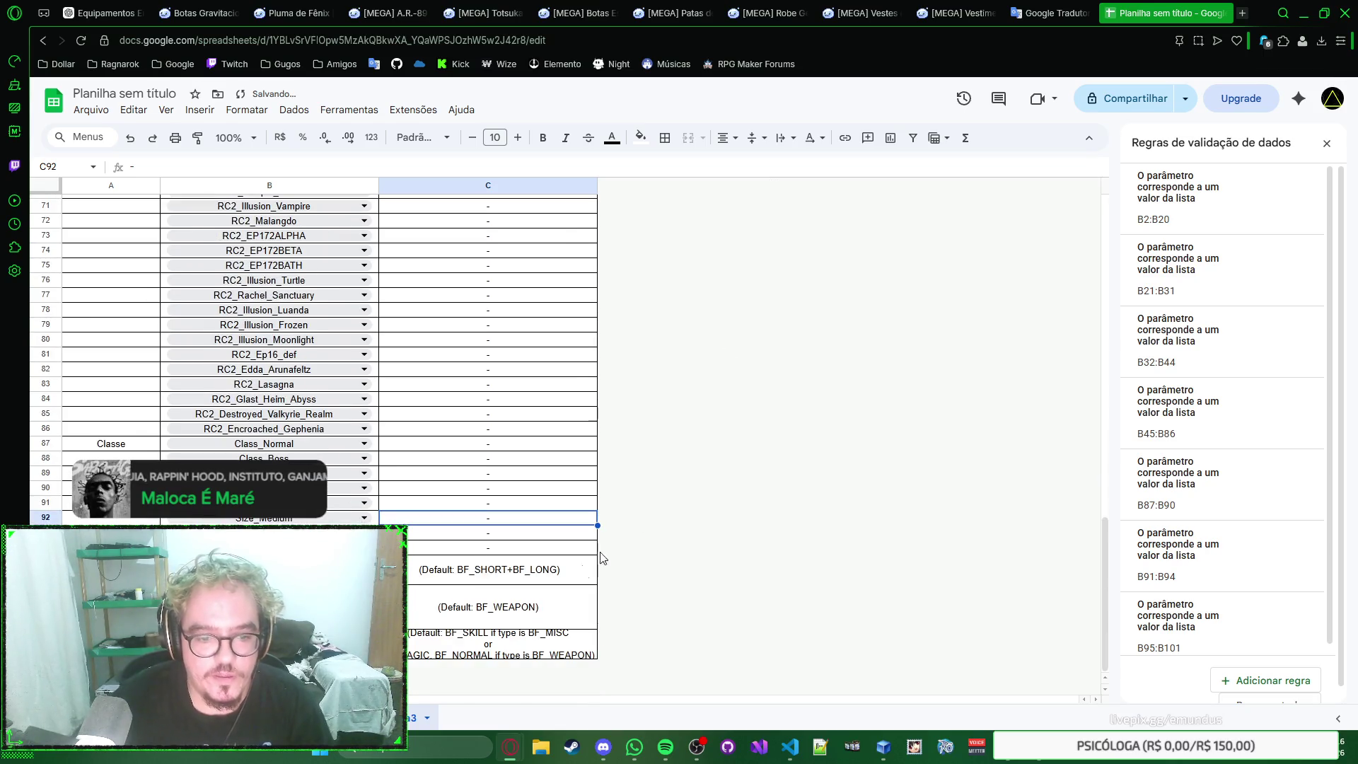
Step: Merge the Critério de Trigger label cells in column A
click(488, 607)
click(463, 650)
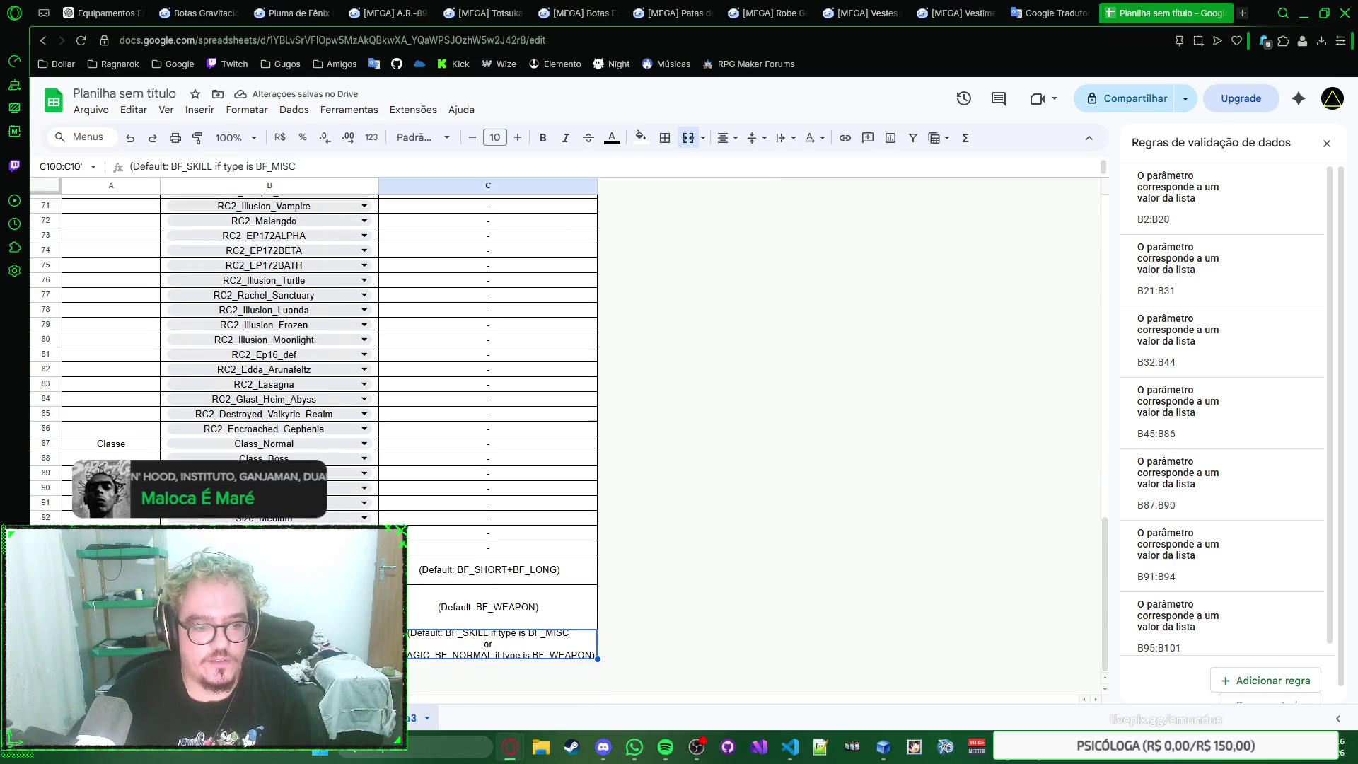
click(110, 595)
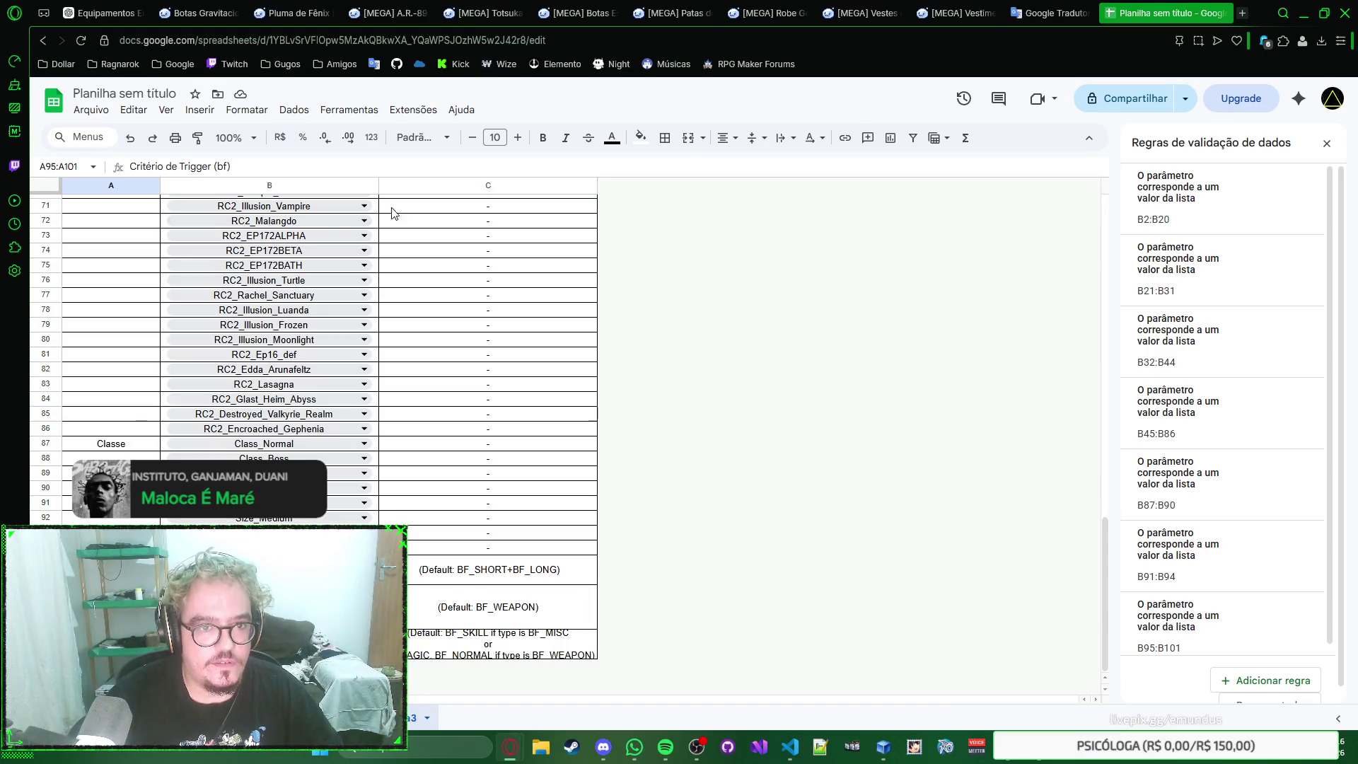
click(689, 137)
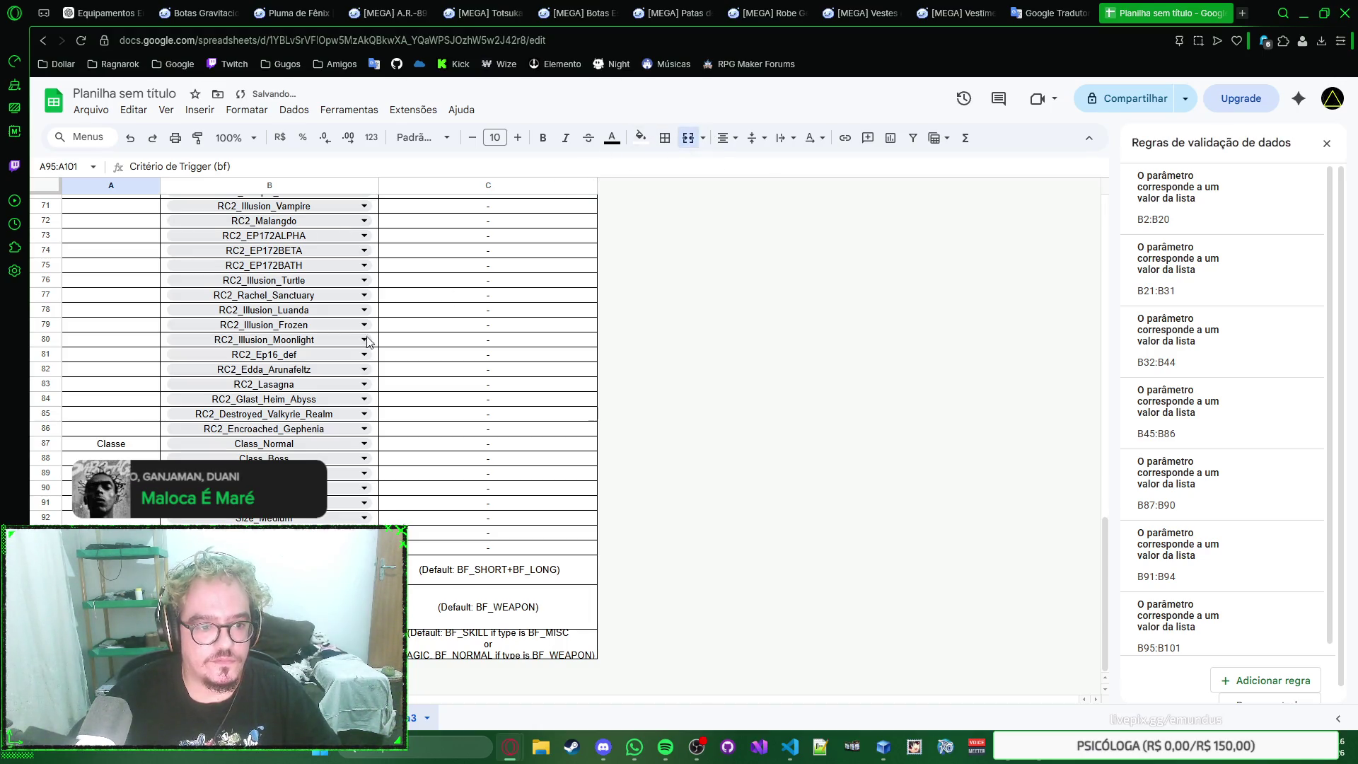
Step: Merge A91:A94 for the Tamanho label and A87:A90 for the Classe label
click(131, 520)
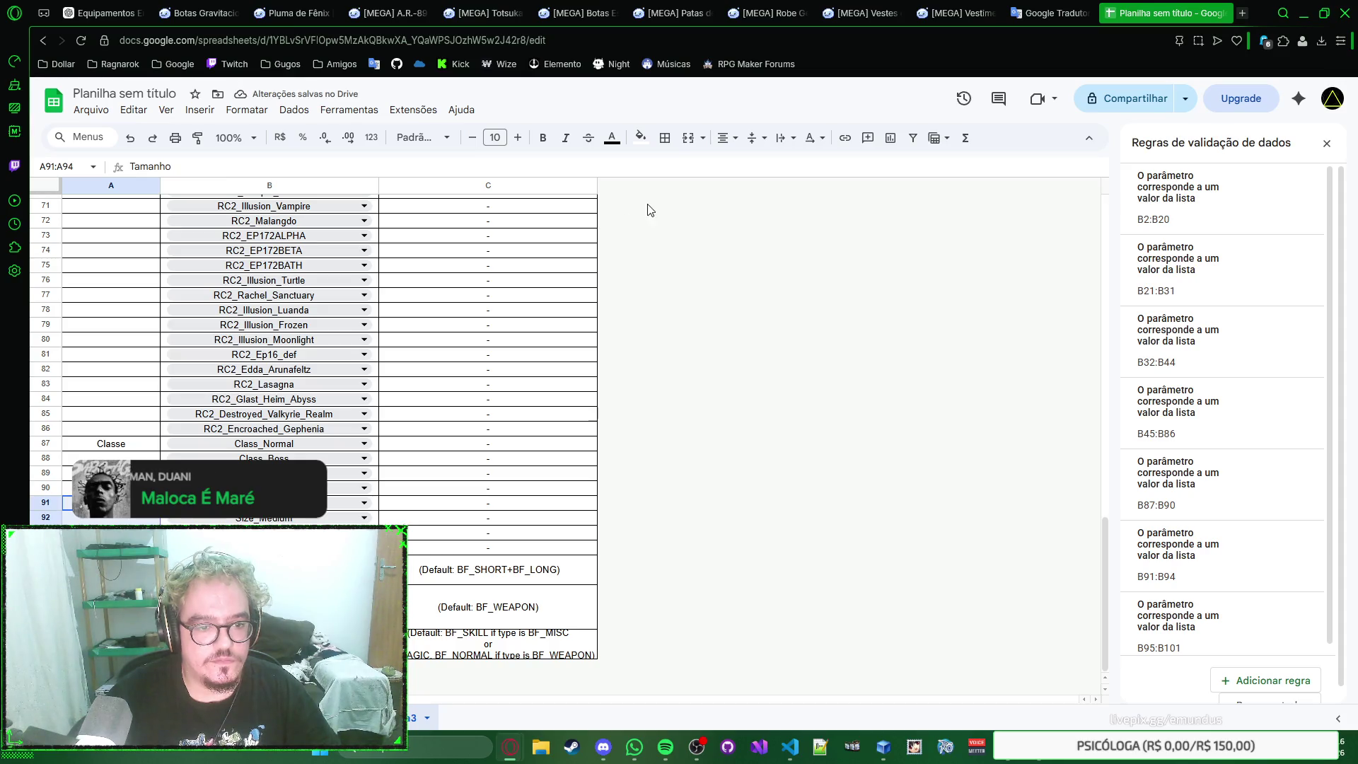
click(689, 136)
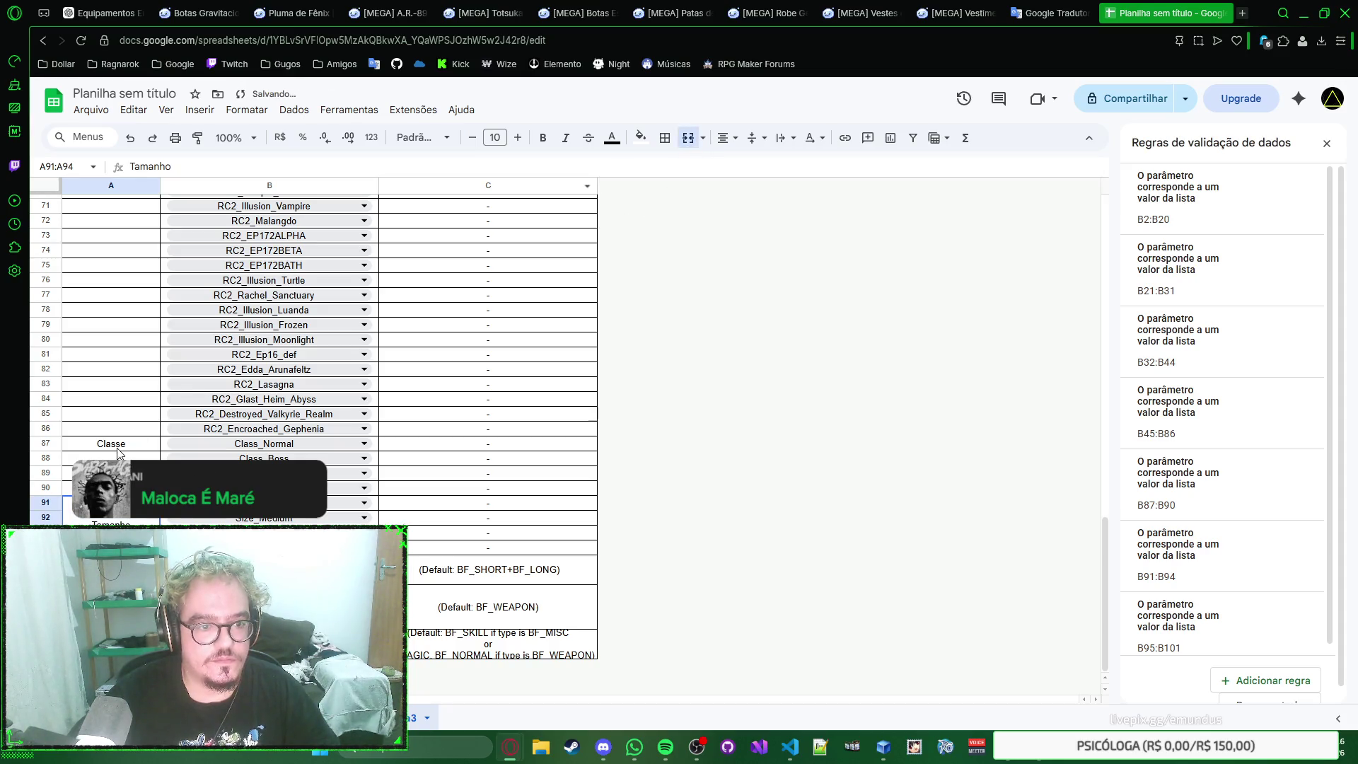
click(111, 444)
shift+click(111, 488)
click(688, 136)
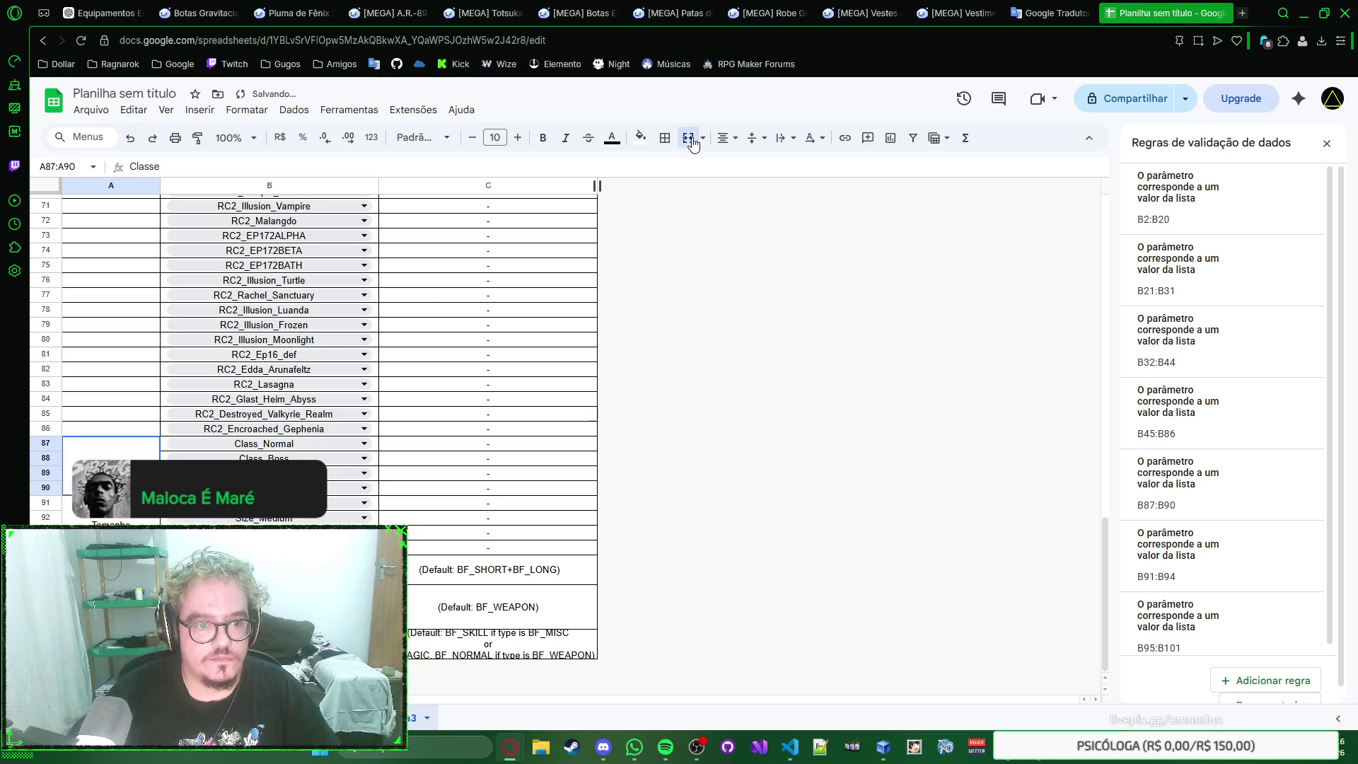
scroll(126, 425, up, 5)
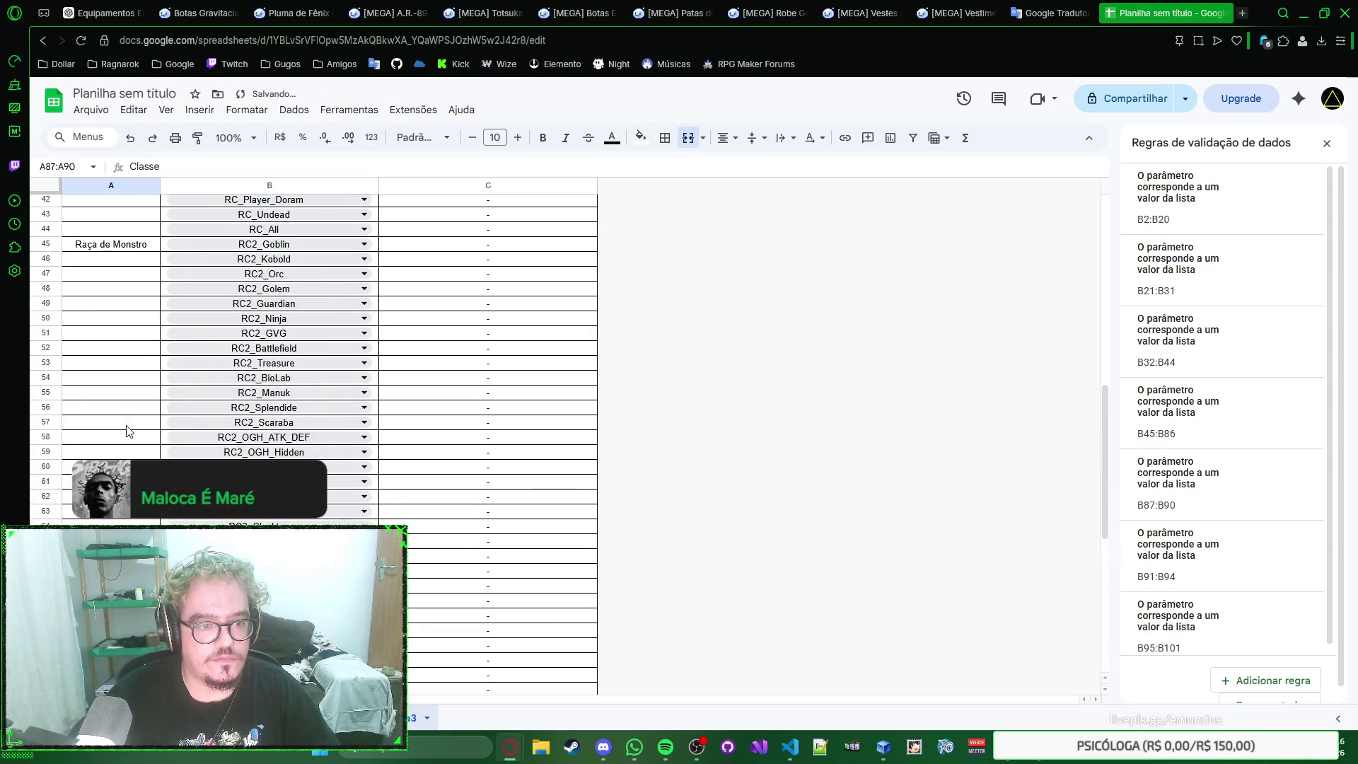
scroll(120, 393, up, 3)
scroll(118, 361, up, 3)
Step: Merge the Efeito de Status label over A2:A20 and the Elemento label over A21:A31
click(133, 221)
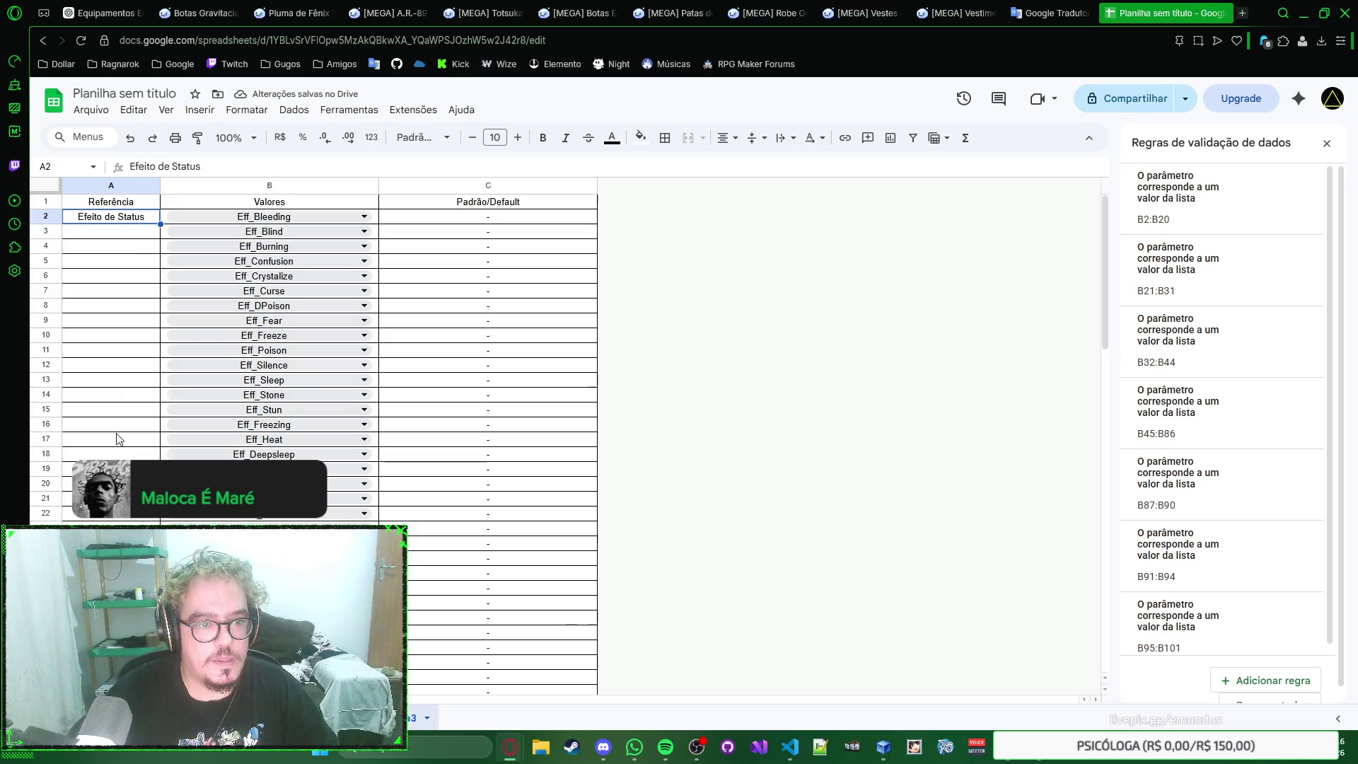
shift+click(111, 483)
click(689, 145)
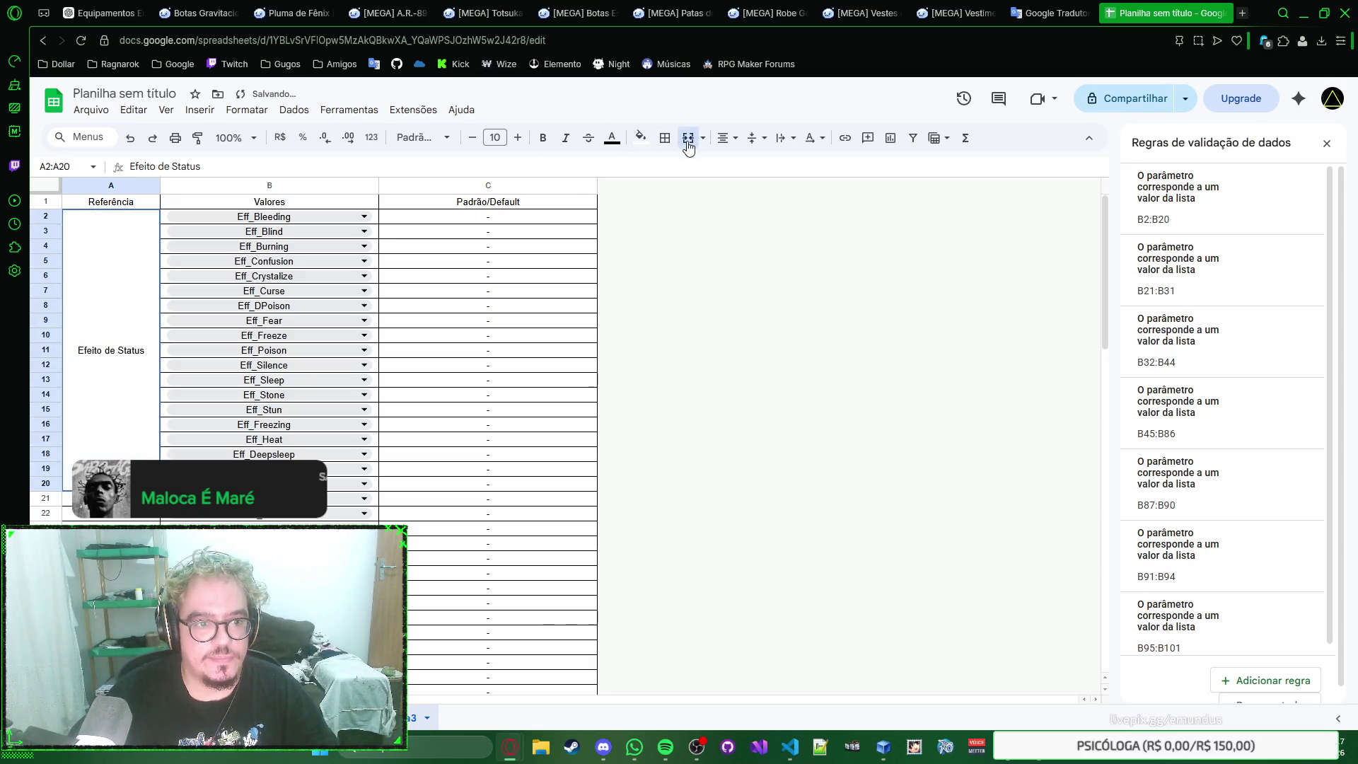
key(Down)
scroll(246, 416, down, 3)
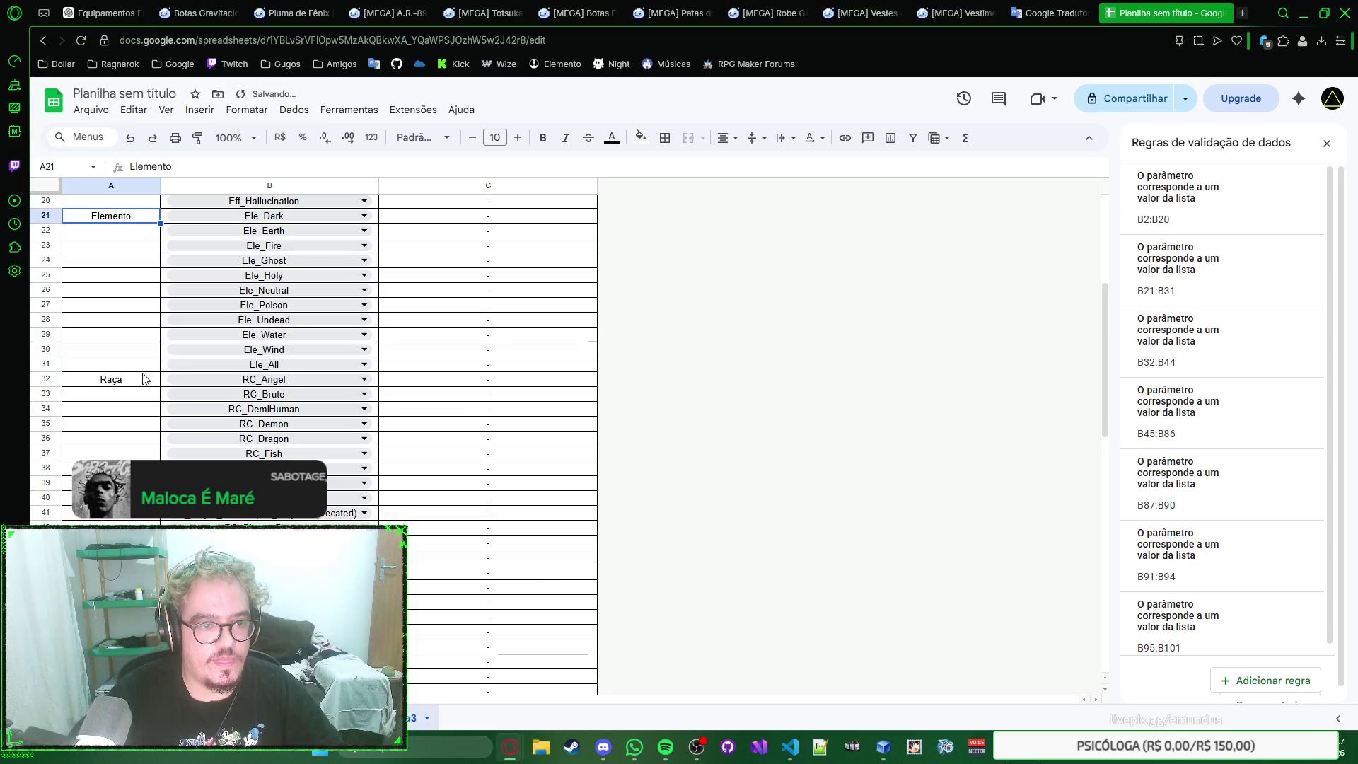
key(ctrl+shift+Down)
click(688, 139)
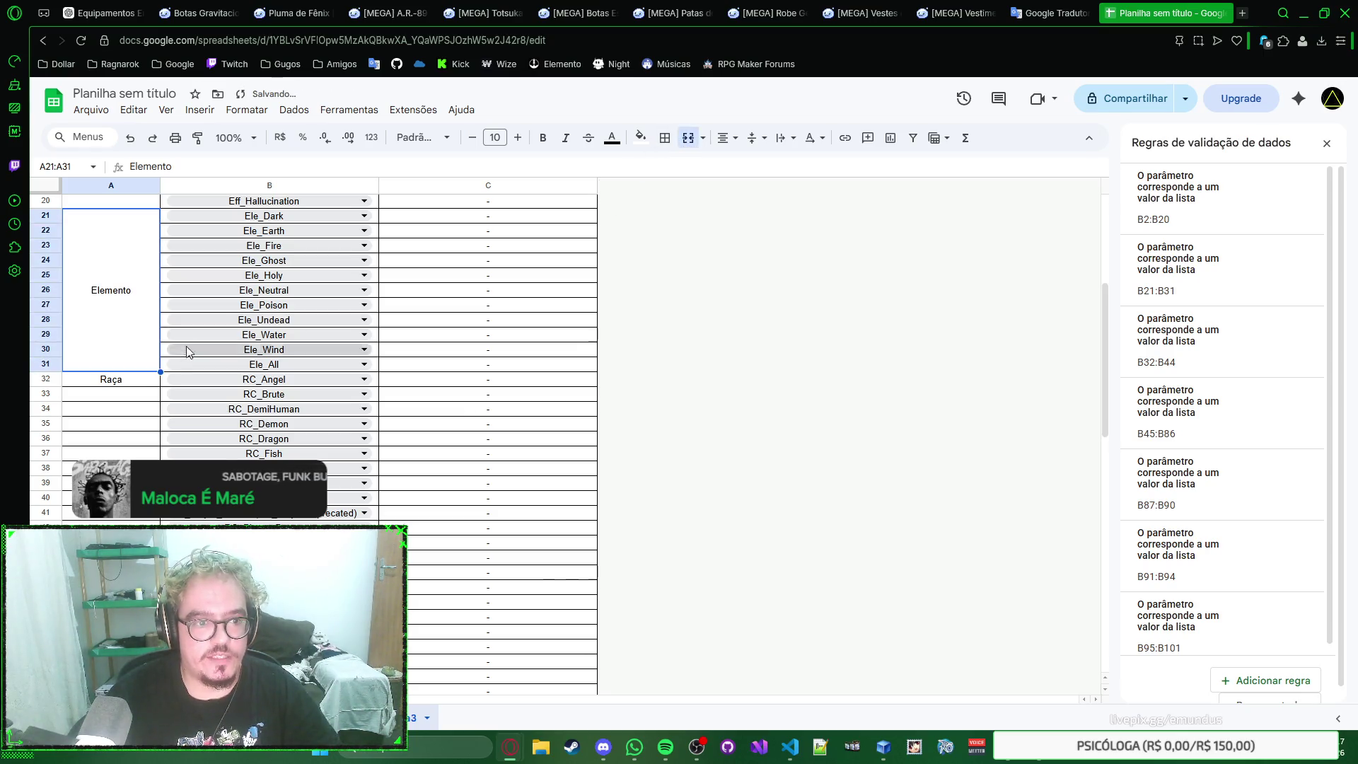
click(133, 382)
scroll(138, 389, down, 5)
Step: Merge the Raça label over A32:A44 and the Raça de Monstro label over A45:A86
key(ctrl+shift+Down)
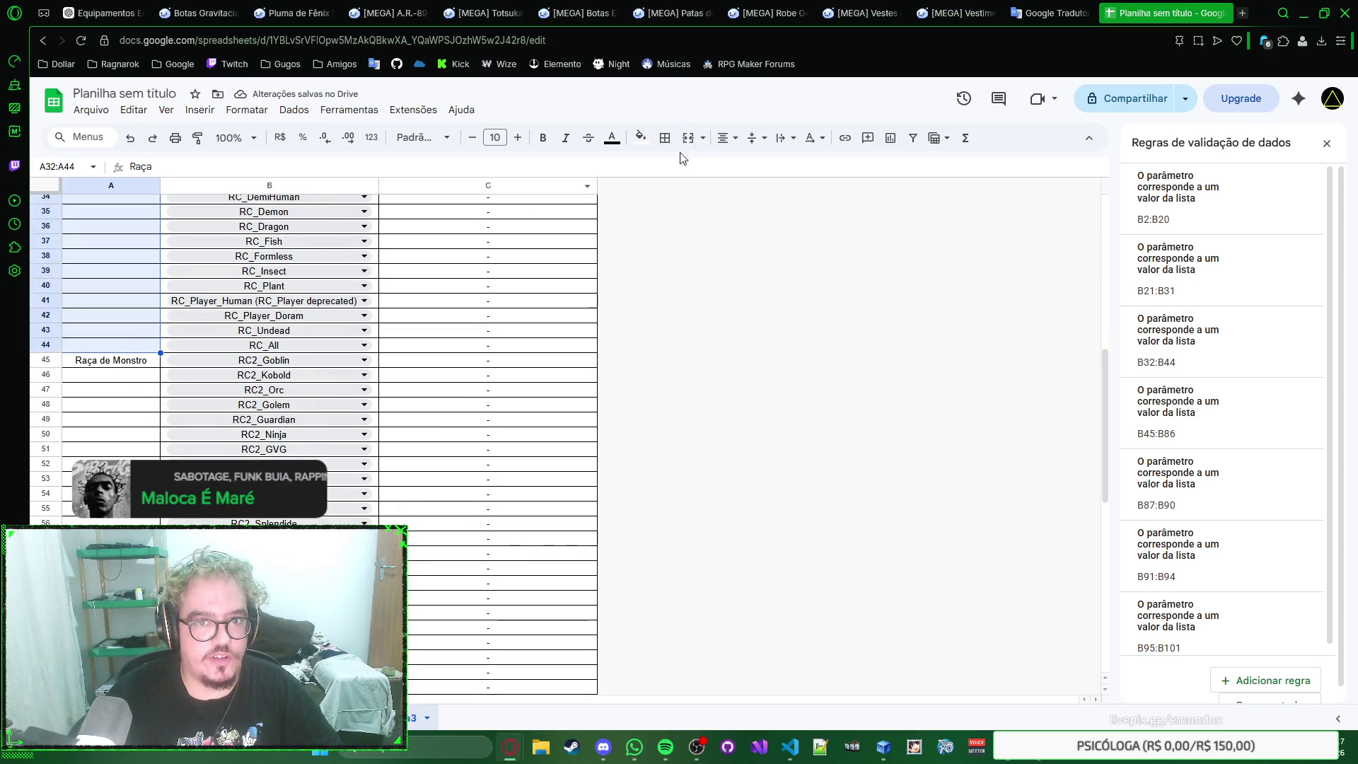
click(690, 140)
scroll(134, 344, down, 2)
click(138, 325)
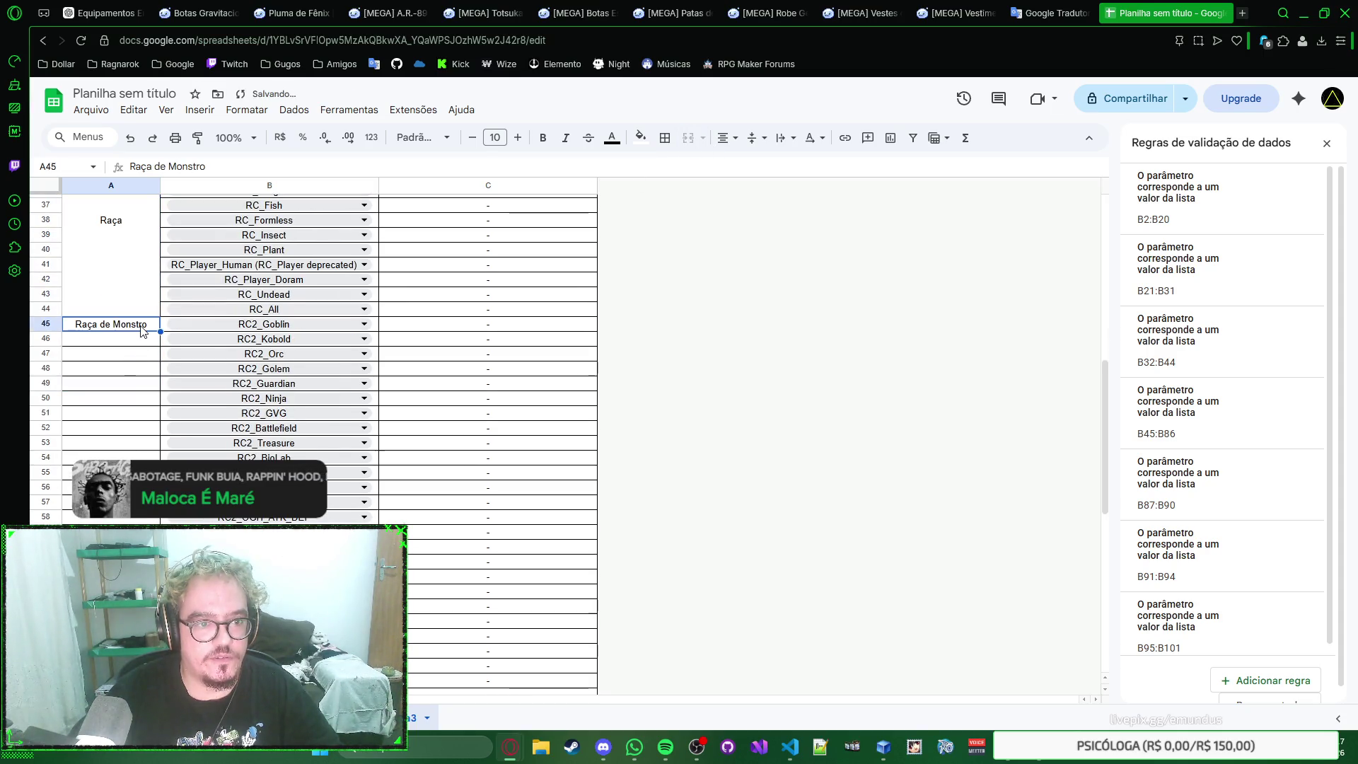
scroll(139, 350, down, 5)
scroll(135, 382, down, 5)
key(ctrl+shift+Down)
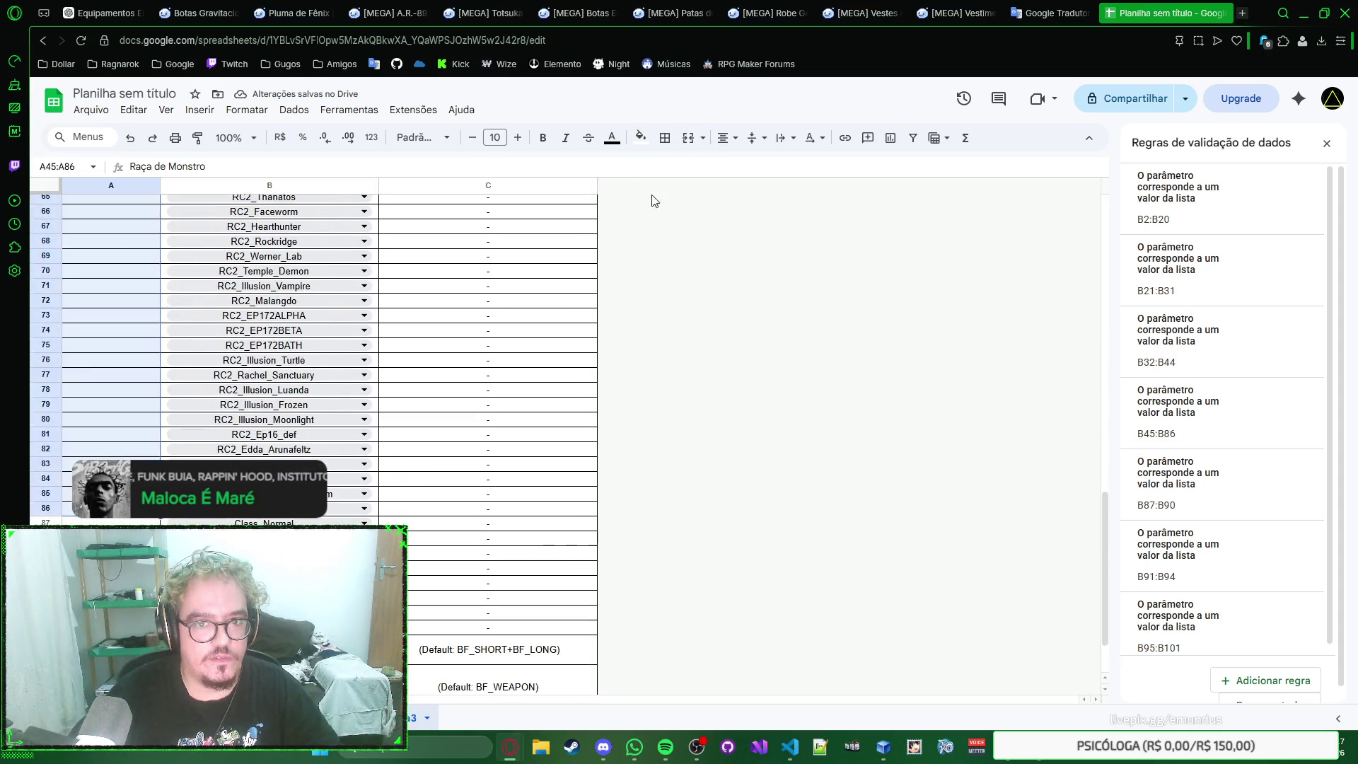
click(688, 139)
Step: Return to the top and select the status values B2:B20
click(530, 275)
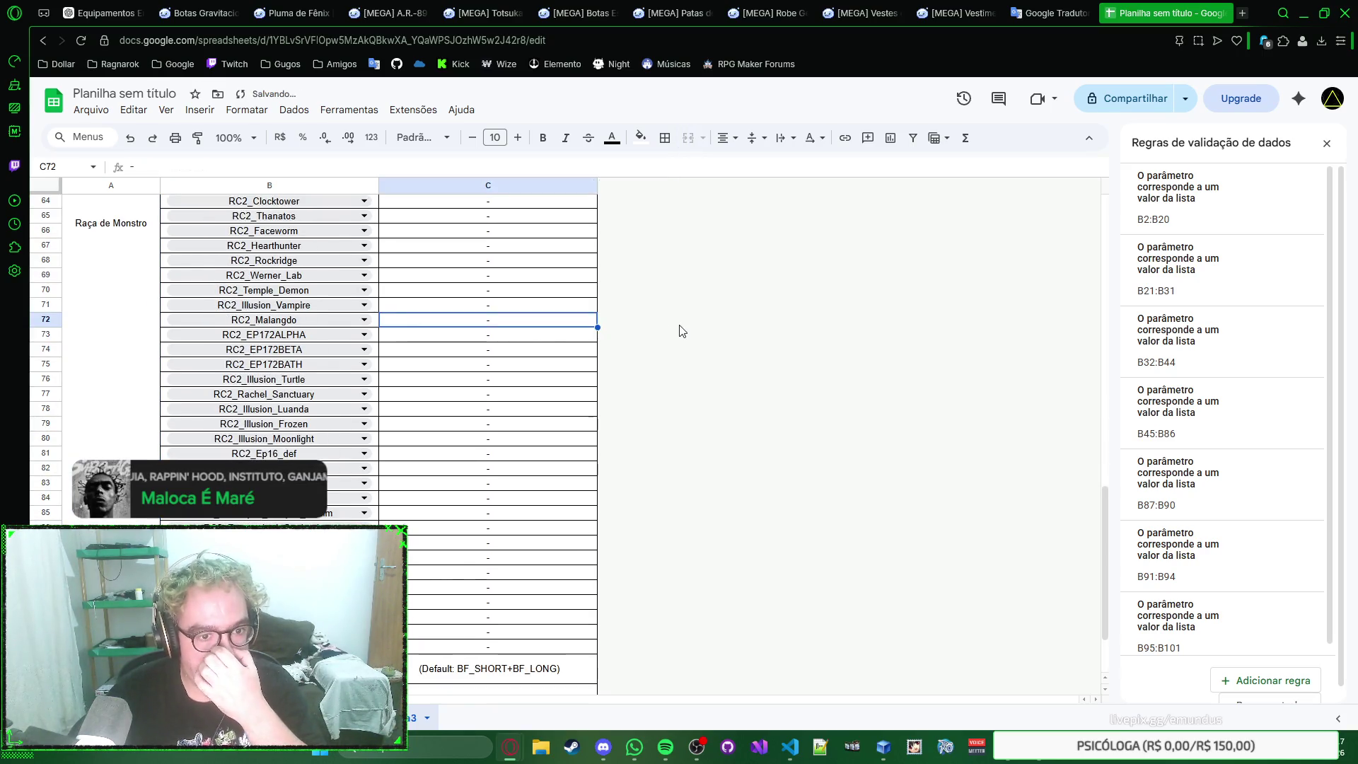
scroll(668, 283, down, 2)
scroll(669, 283, up, 6)
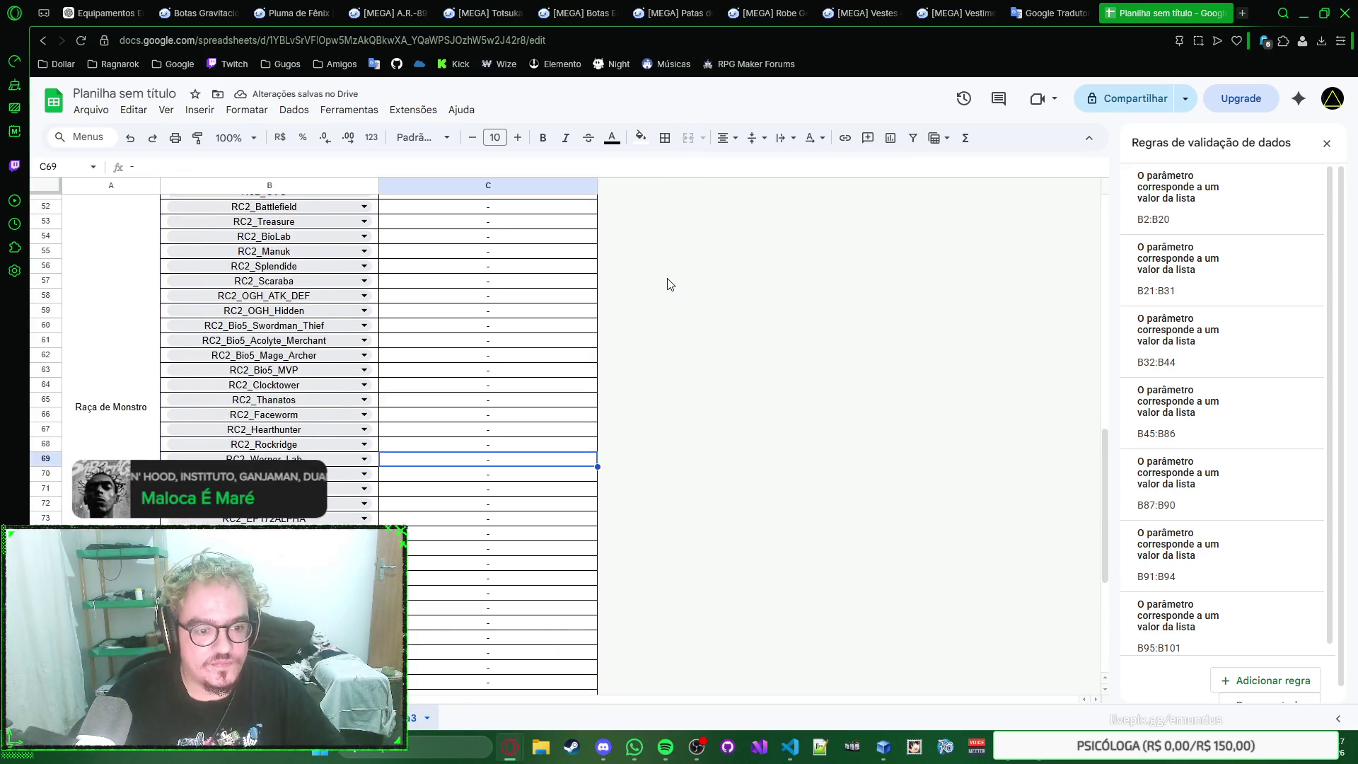
scroll(667, 285, up, 7)
scroll(664, 285, up, 7)
right_click(716, 305)
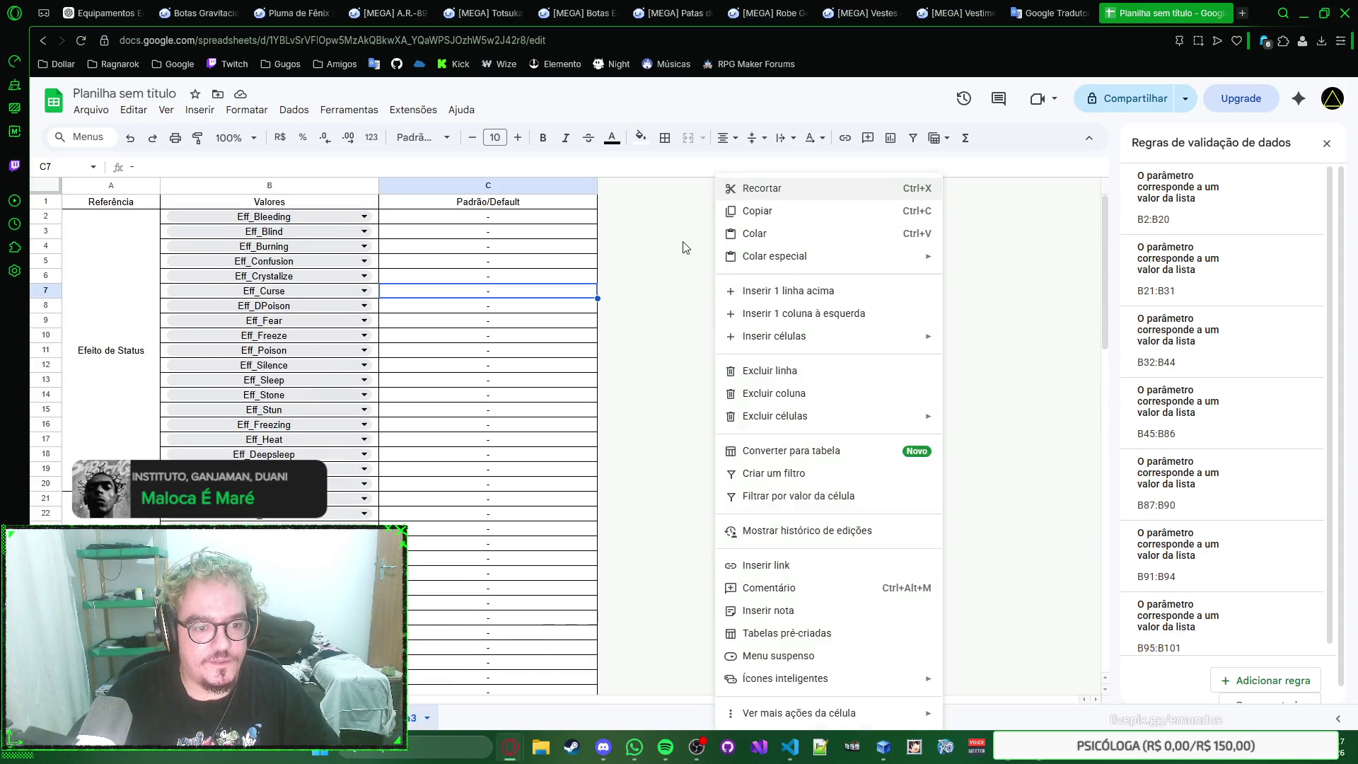
click(165, 220)
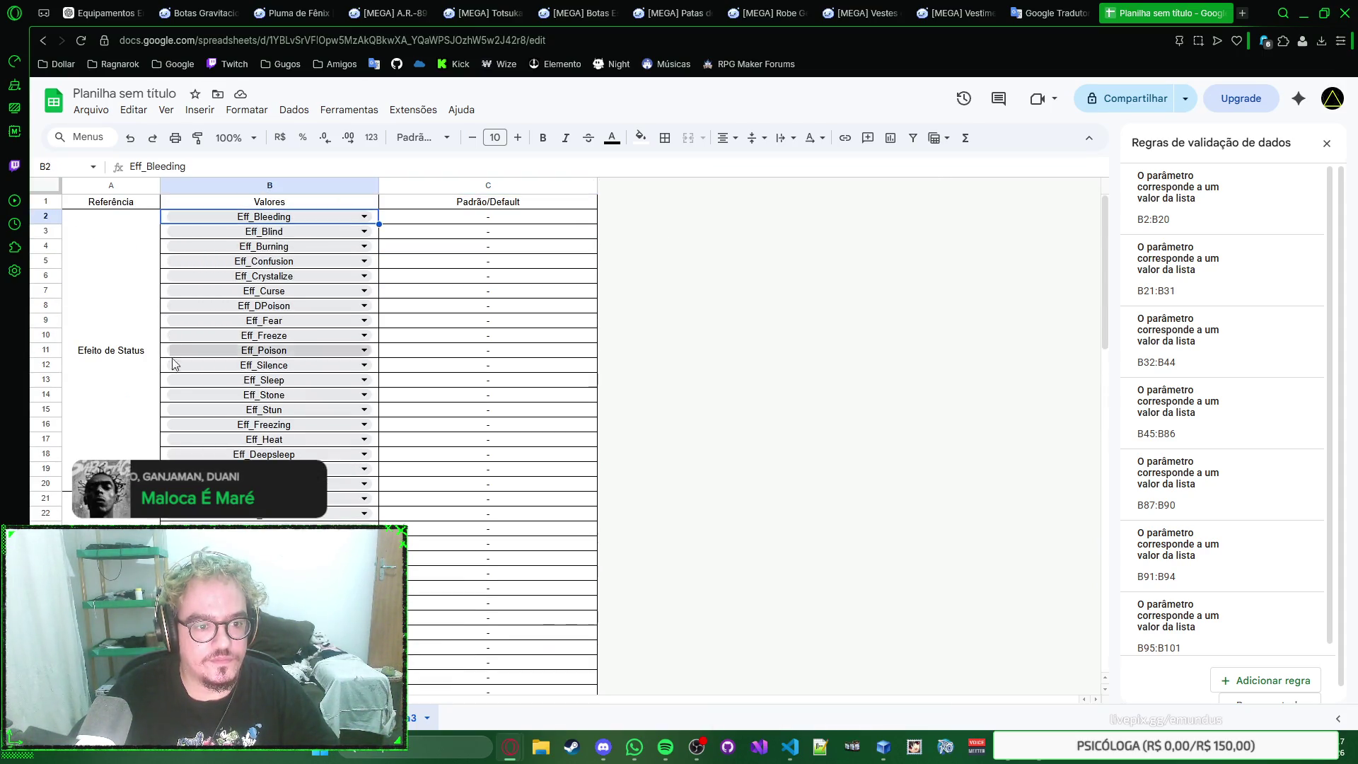
shift+click(266, 483)
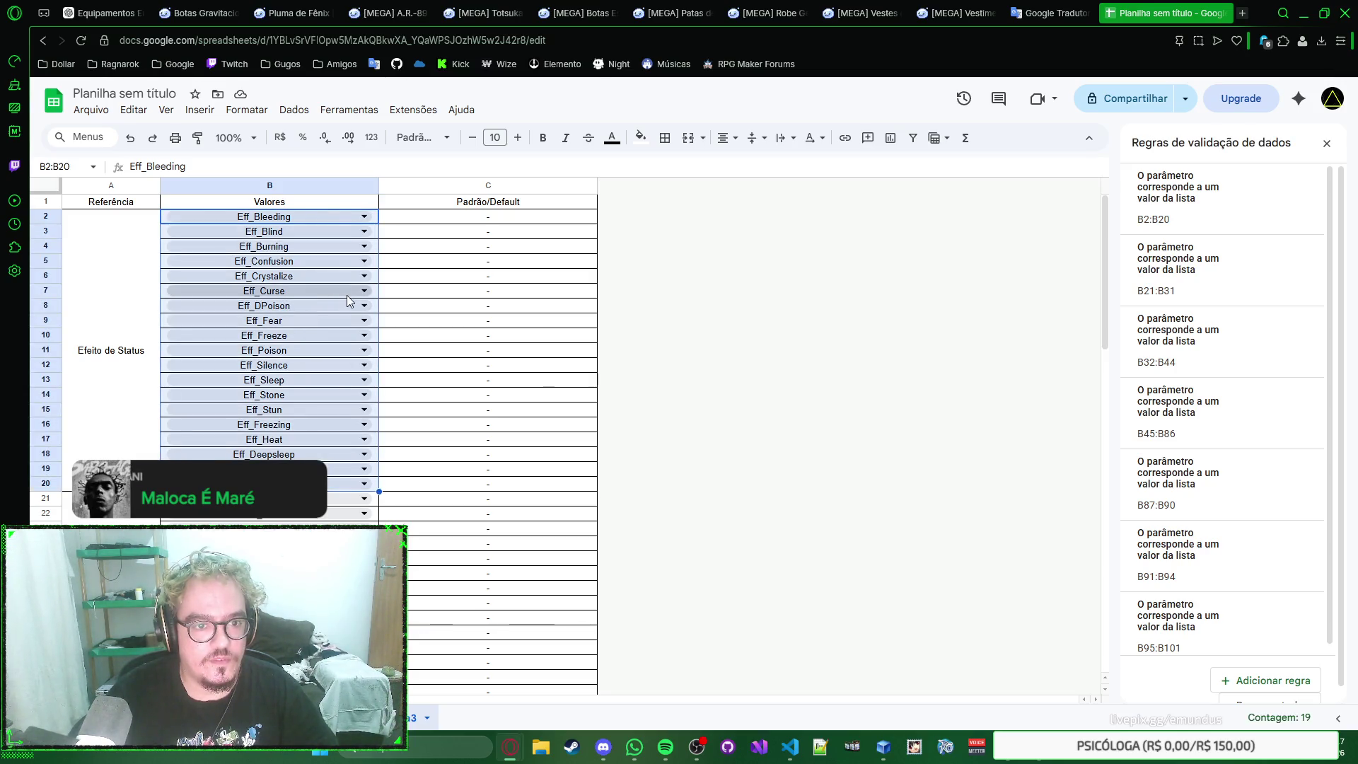
click(409, 246)
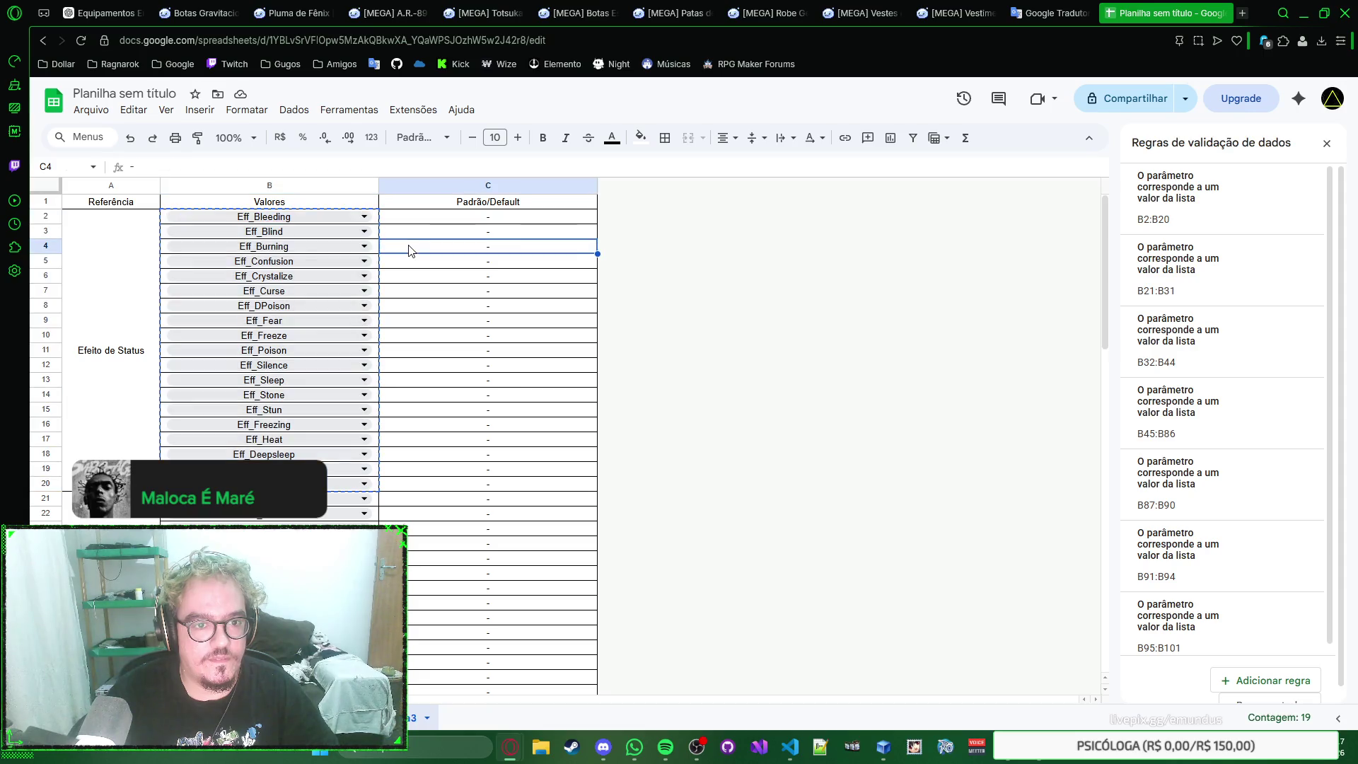
click(373, 220)
double_click(373, 220)
double_click(393, 172)
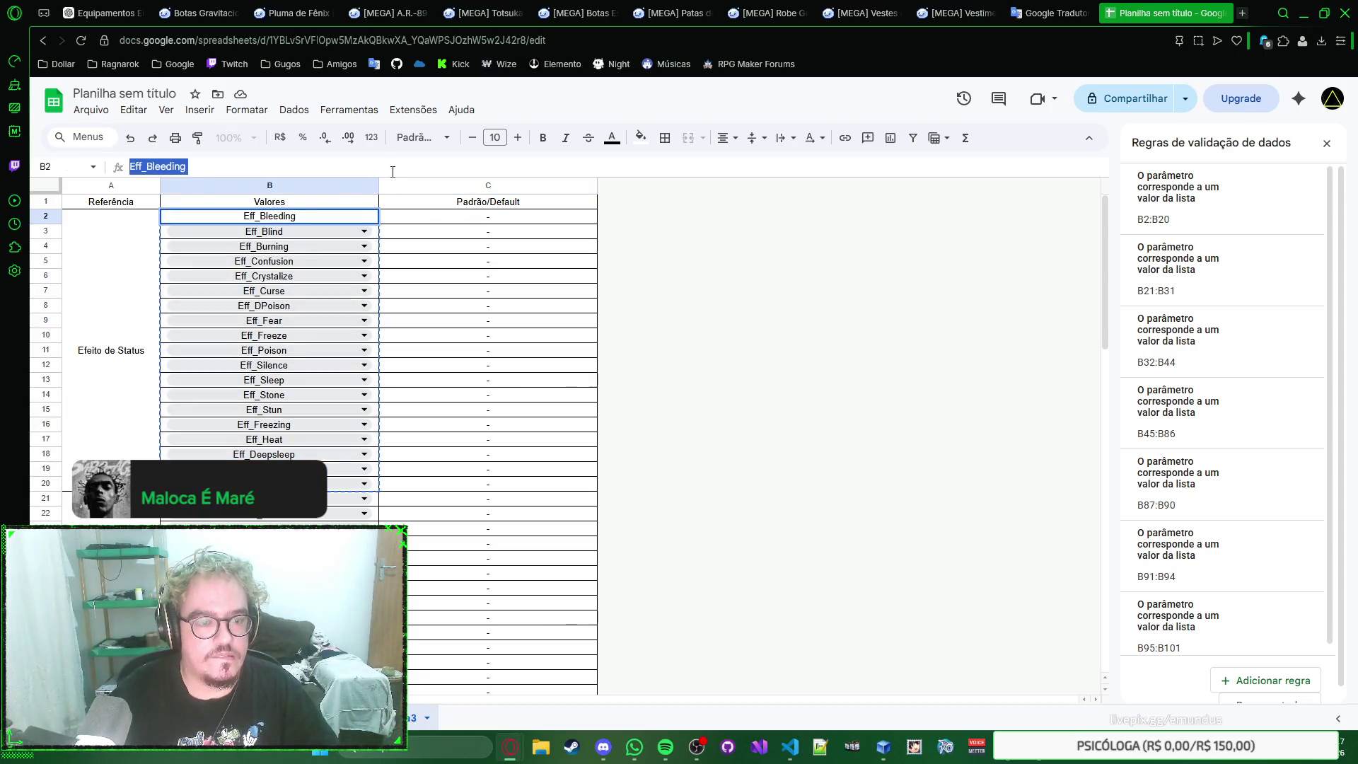
key(Escape)
click(379, 225)
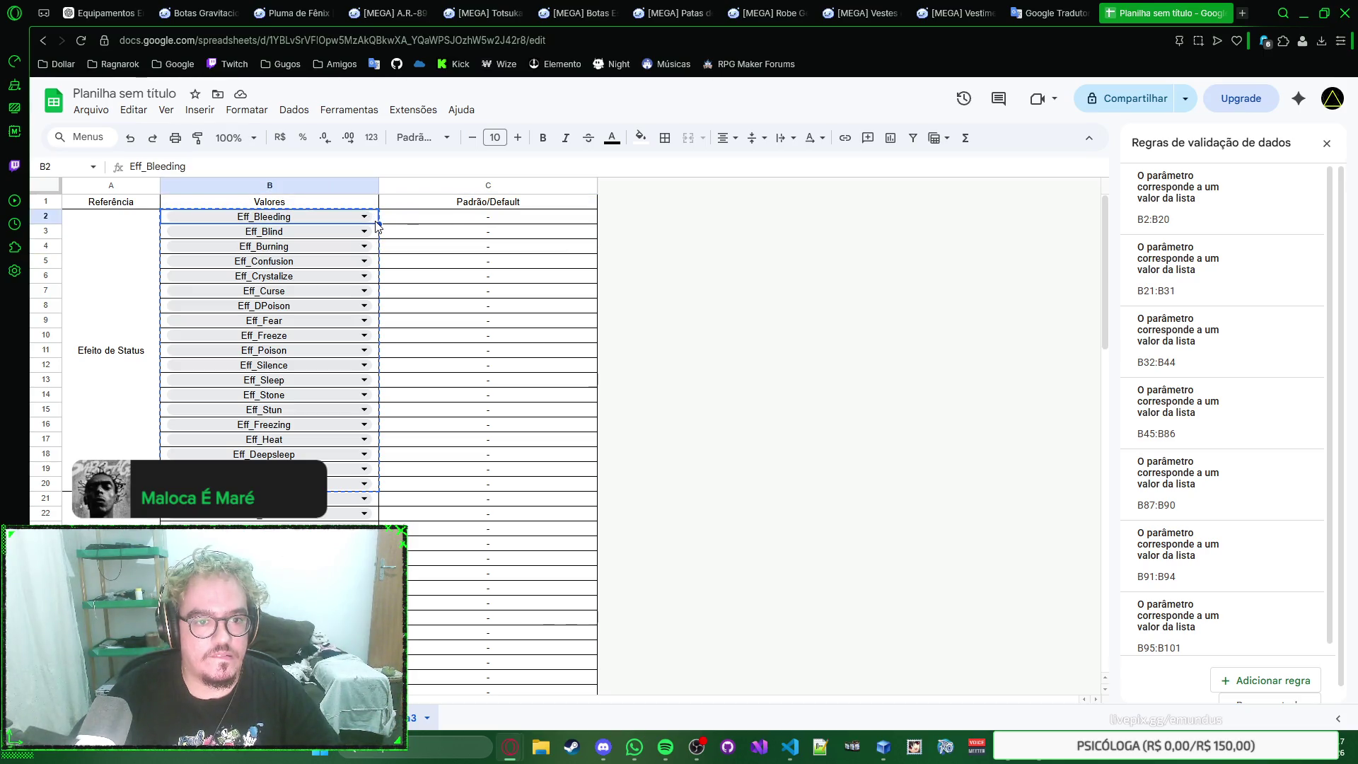
key(ctrl+v)
key(ctrl+z)
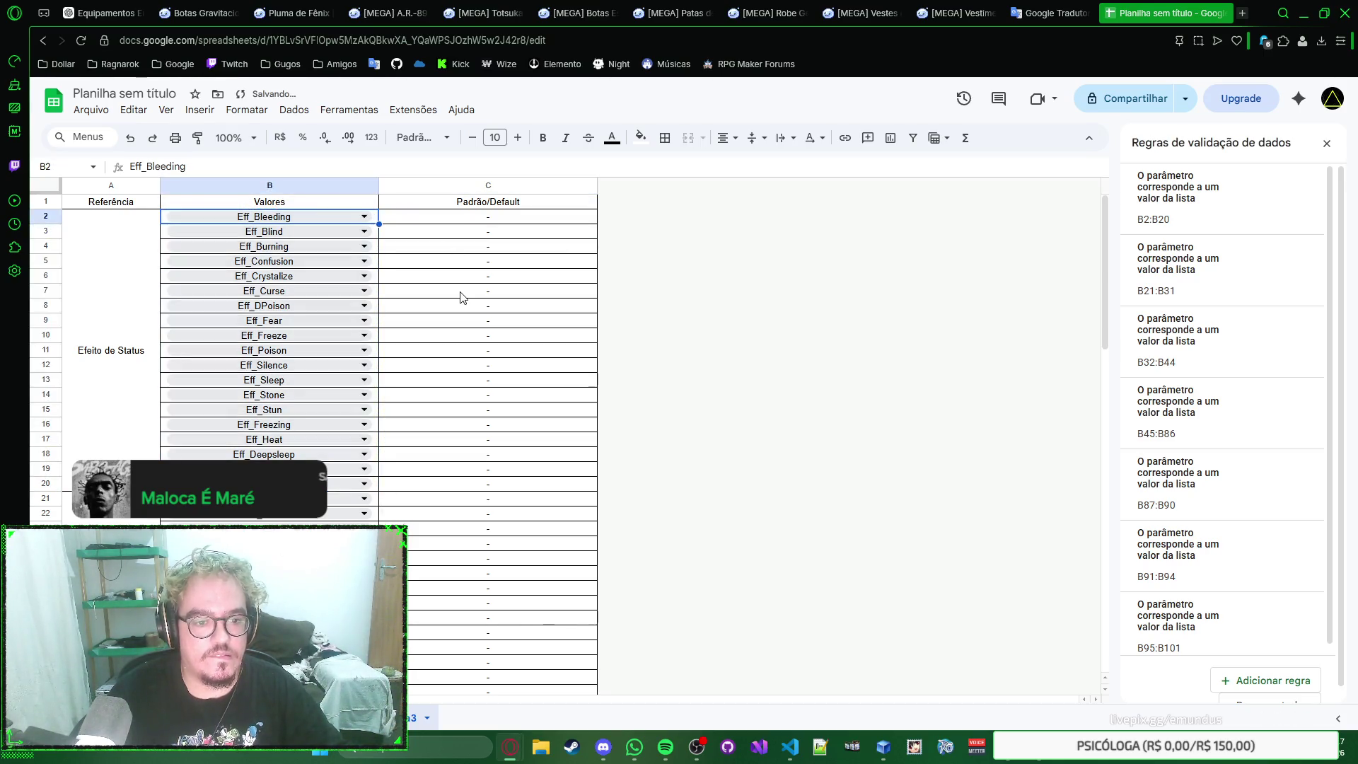
click(459, 292)
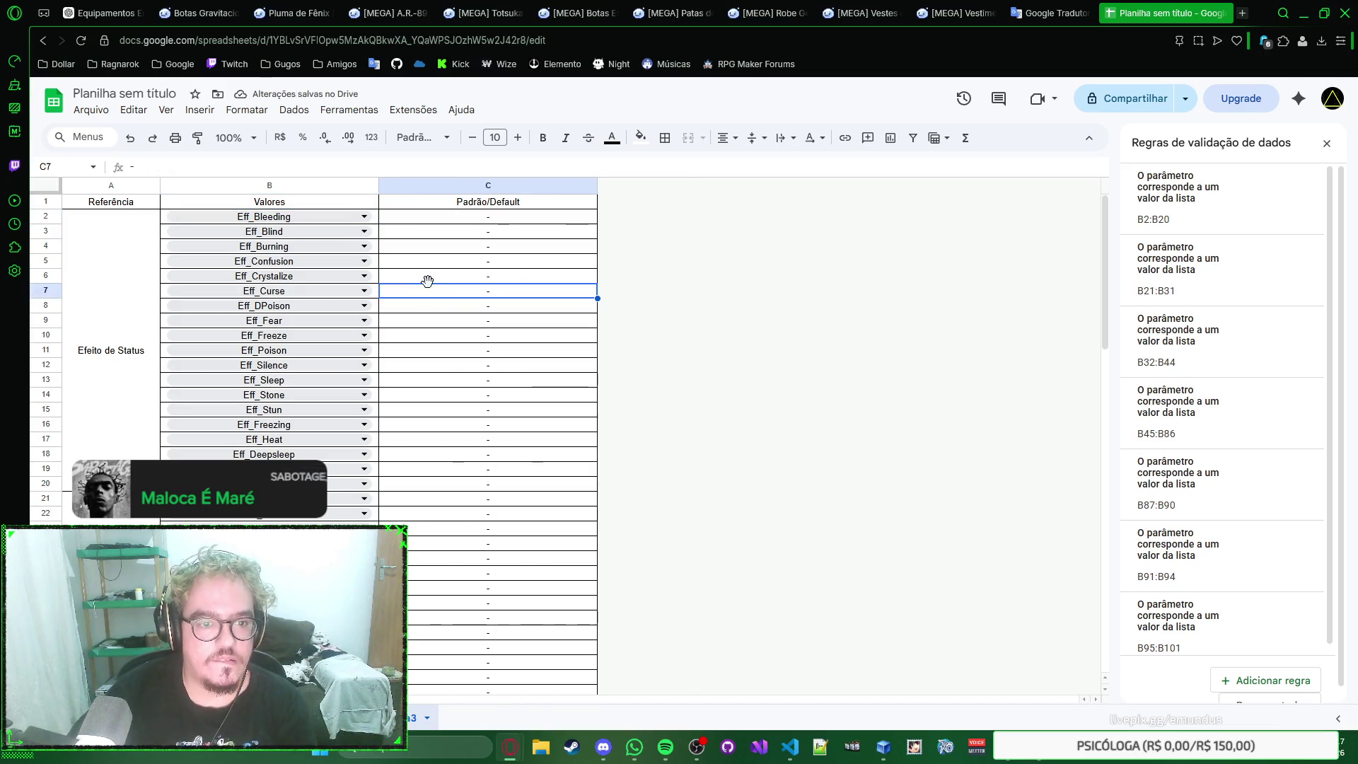
click(374, 217)
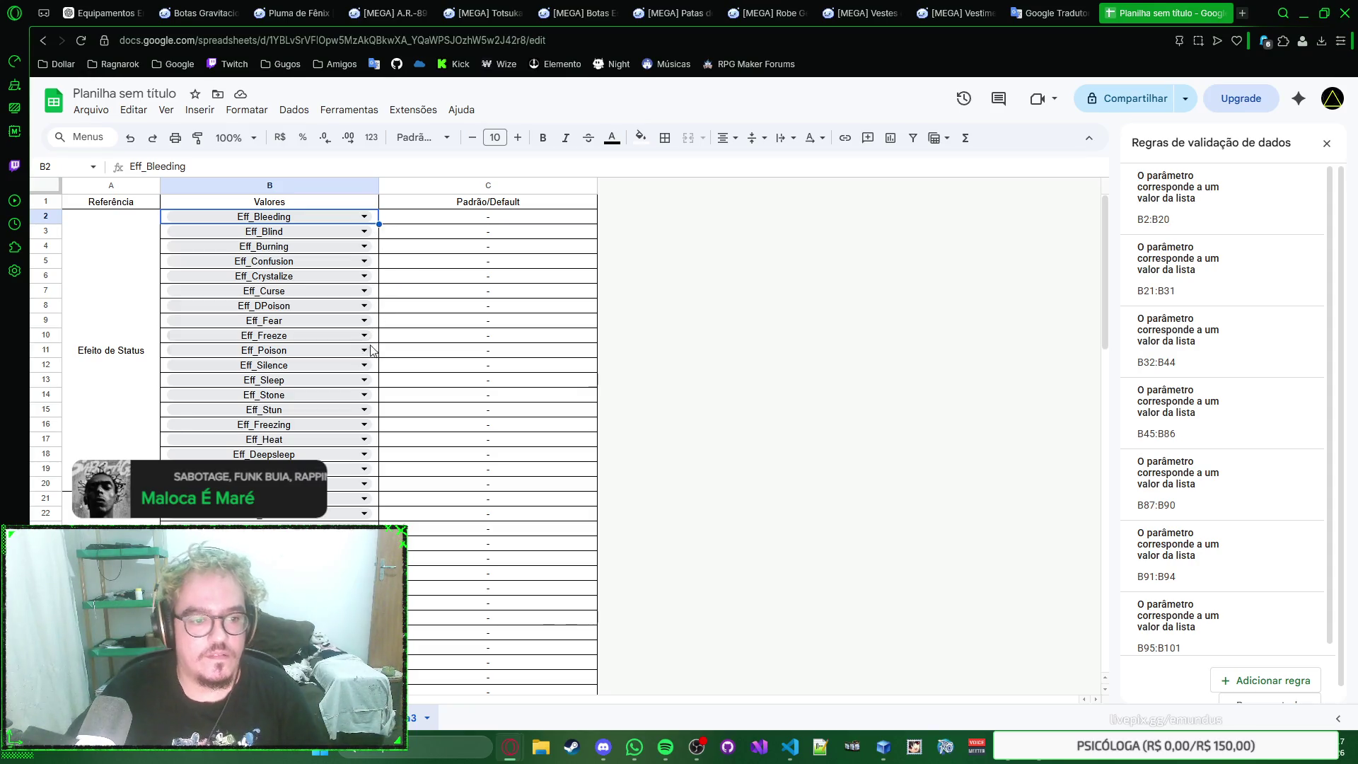
shift+click(374, 491)
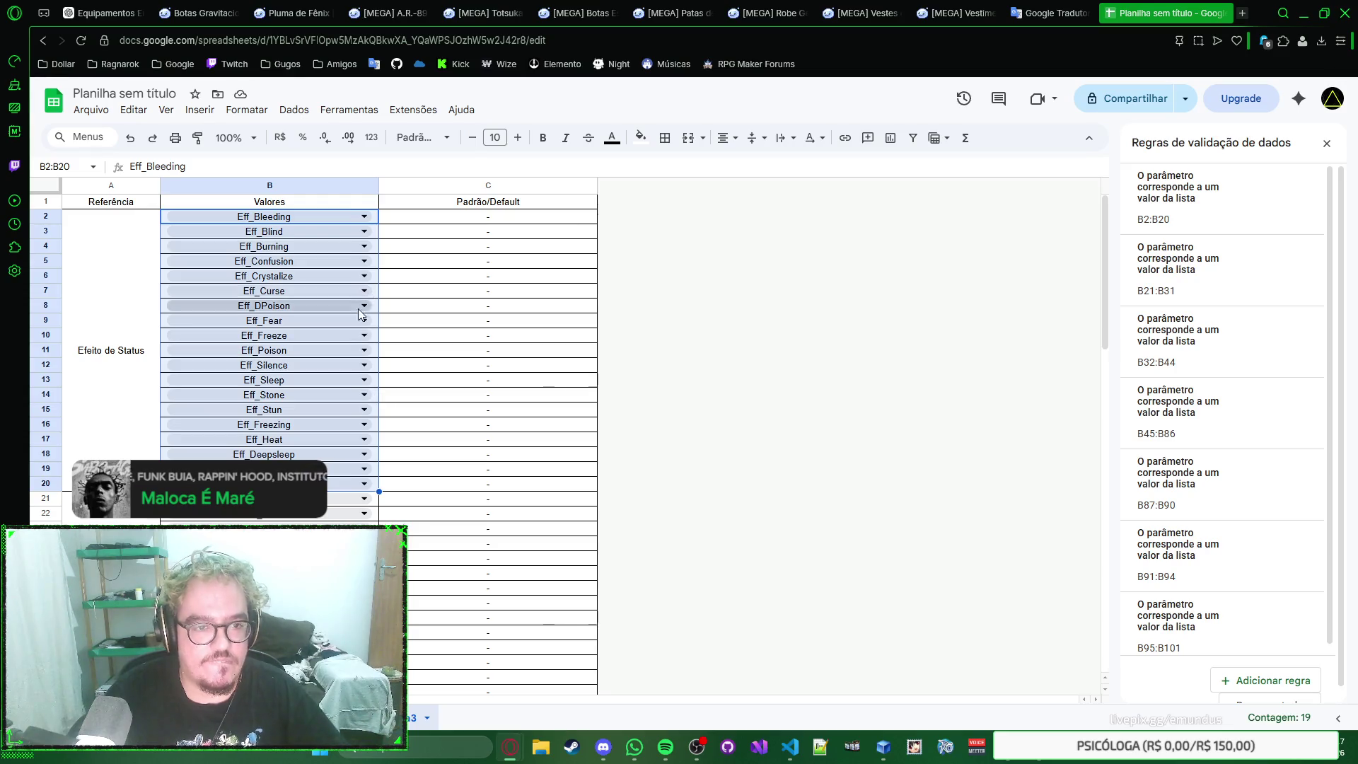
click(377, 233)
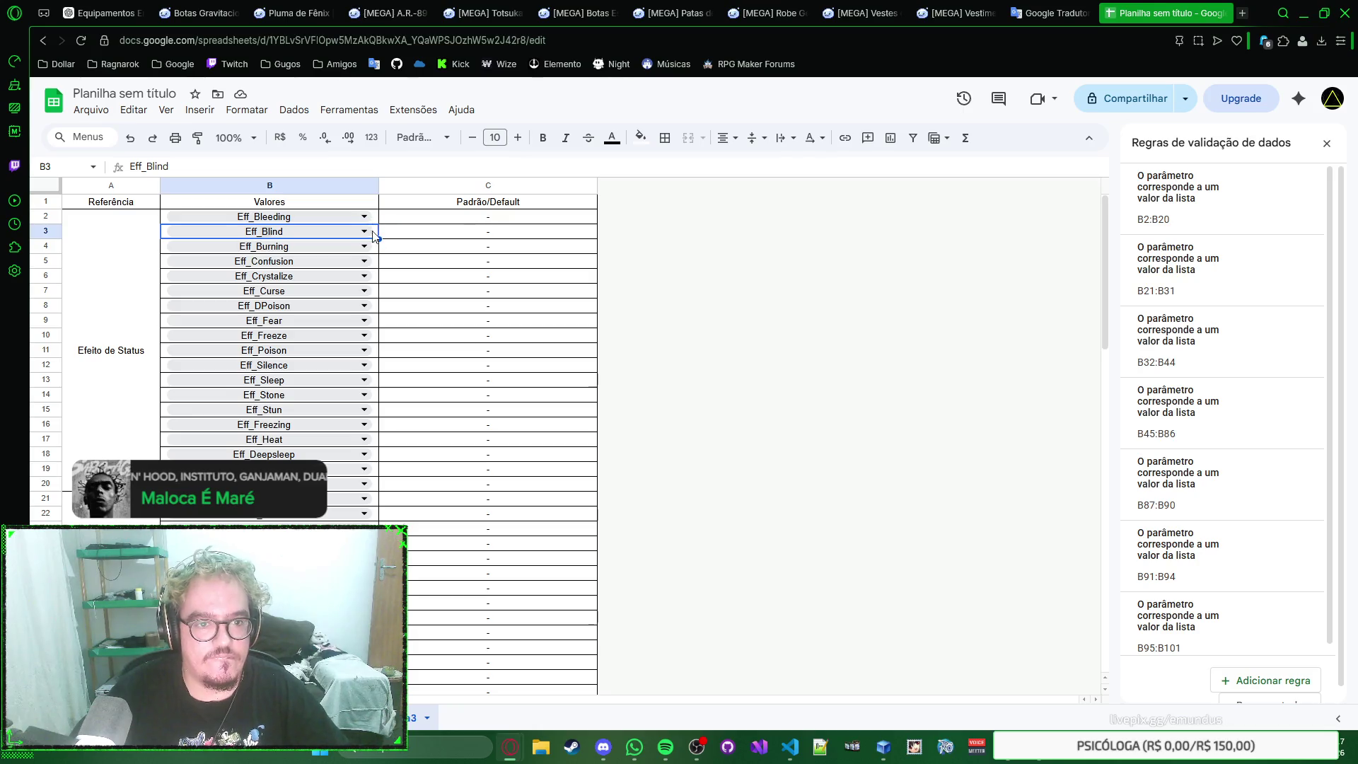
click(375, 236)
click(374, 240)
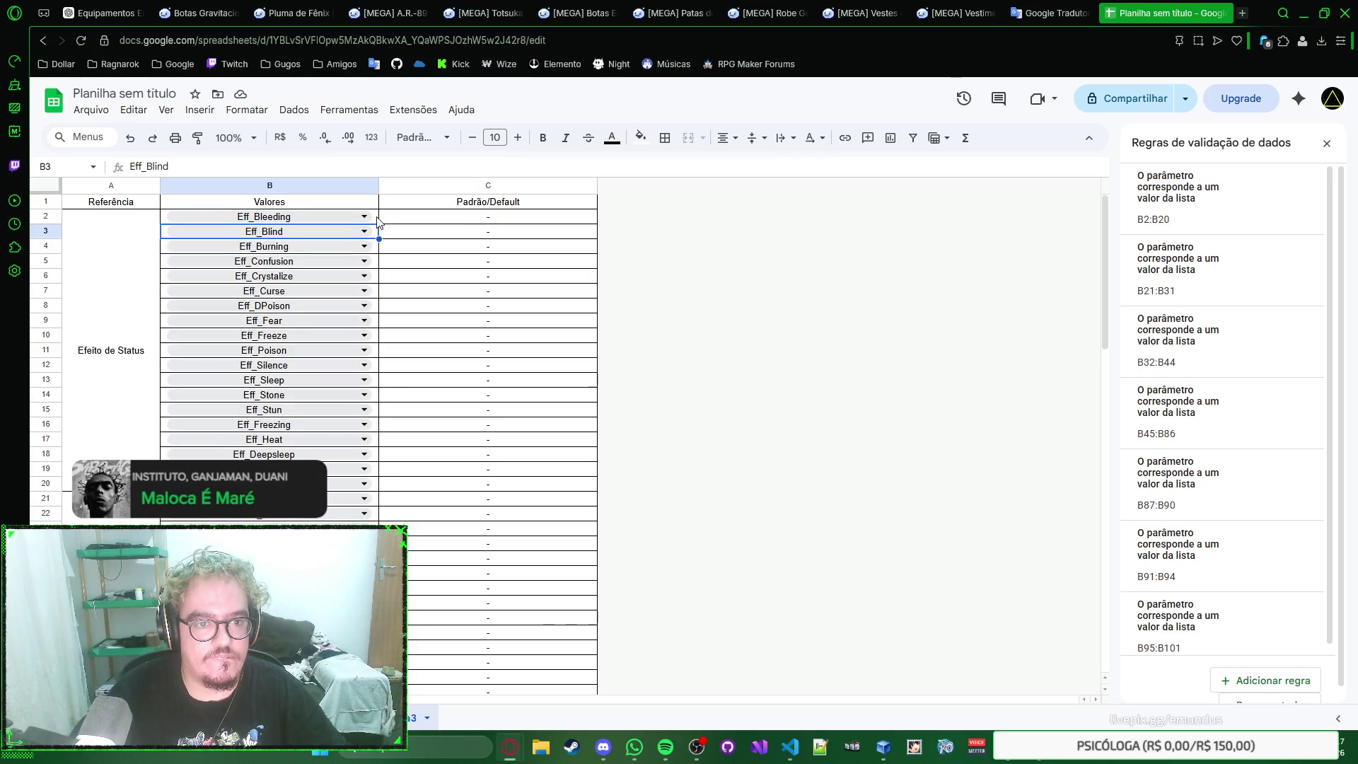
key(Up)
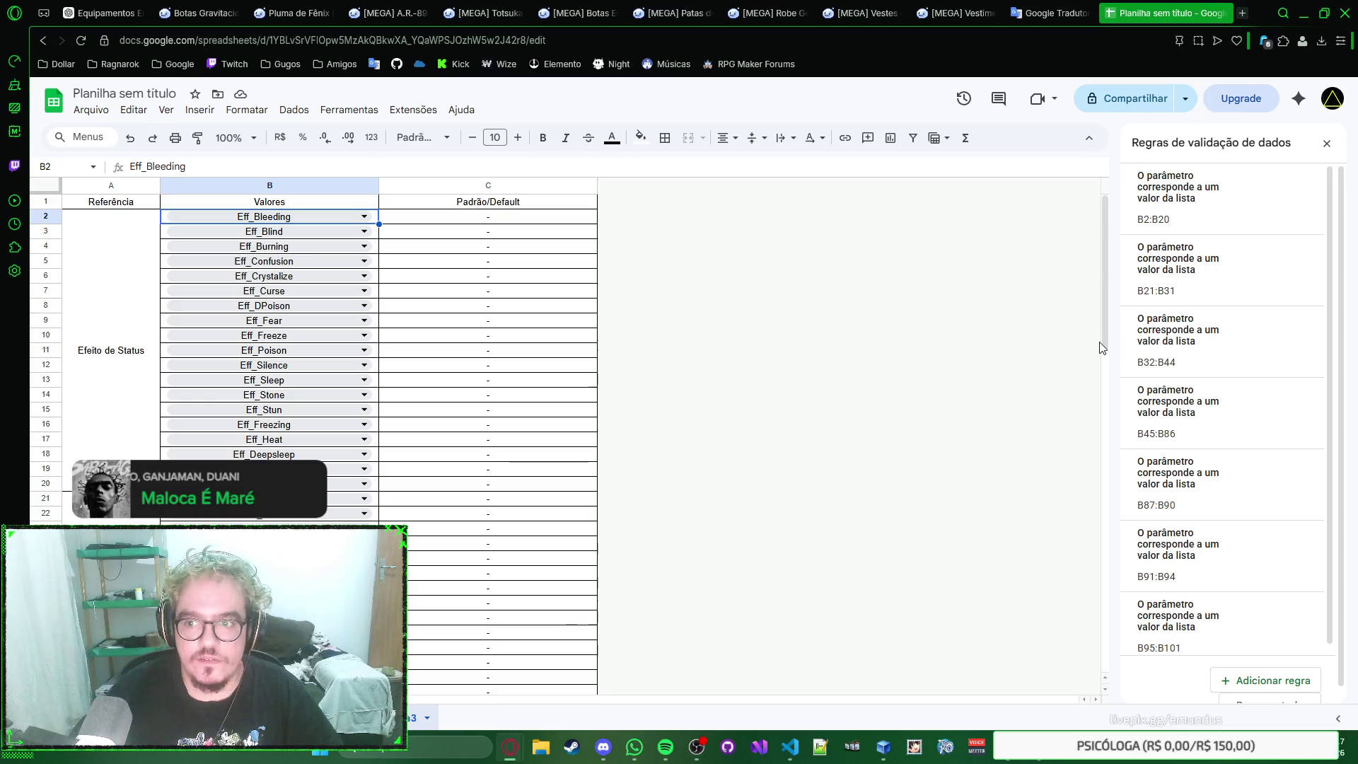
mouse_move(1221, 197)
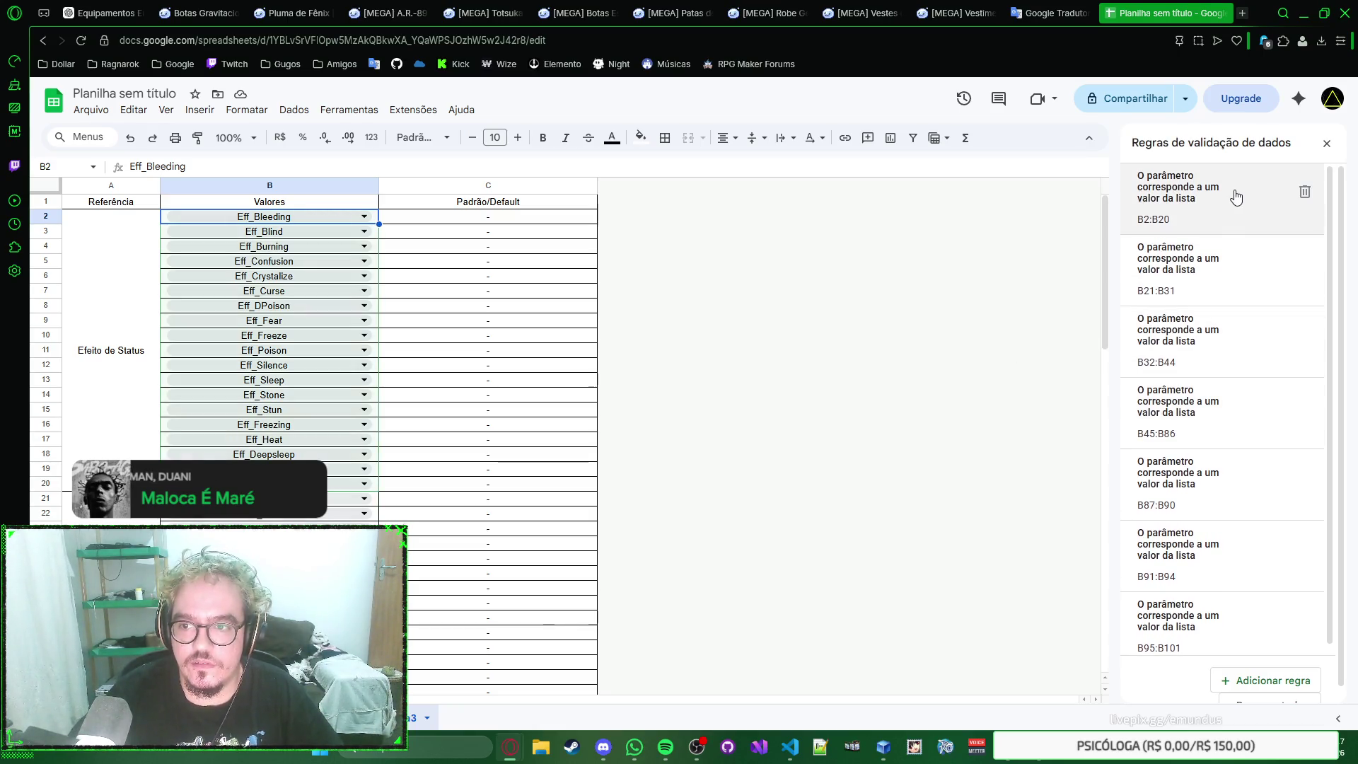
click(1209, 196)
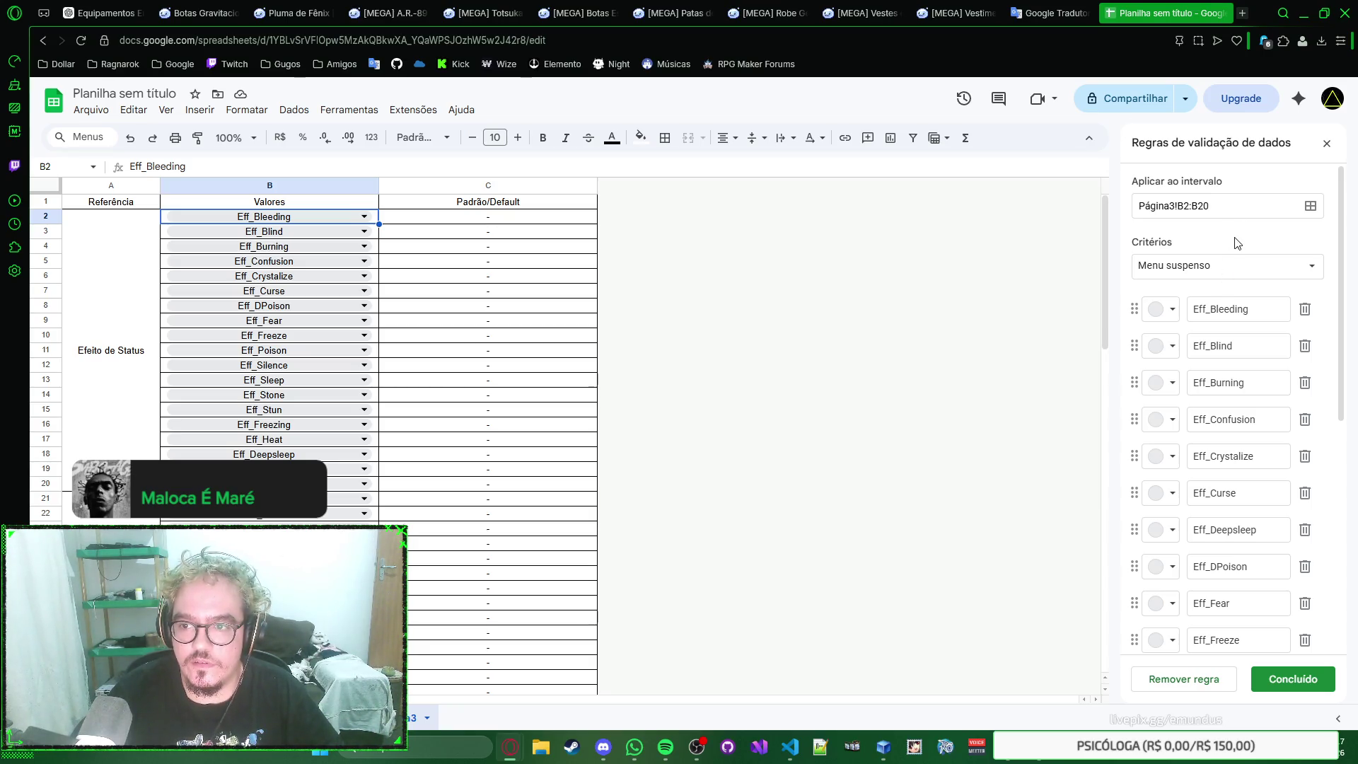
Step: Keep the Dropdown criterion for B2:B20 and leave multiple selection turned on
click(1253, 265)
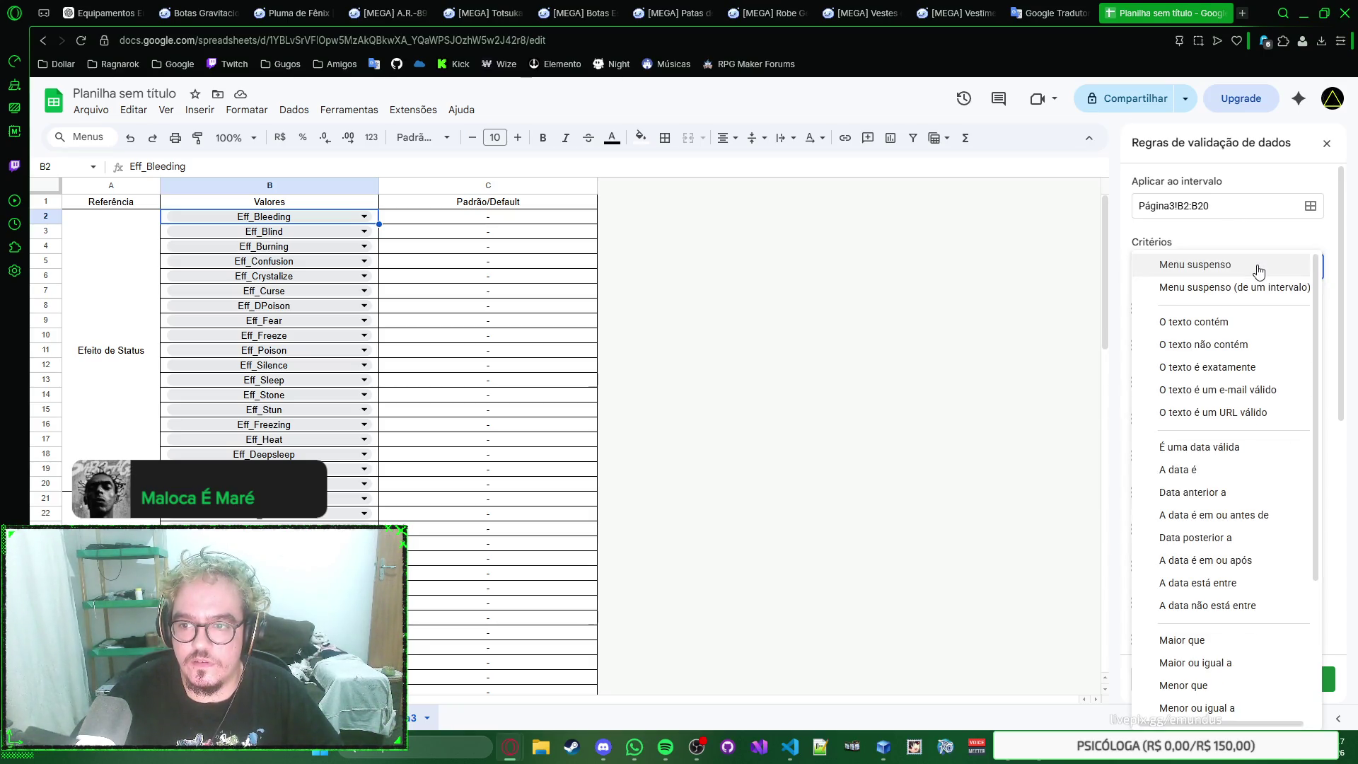
click(1301, 242)
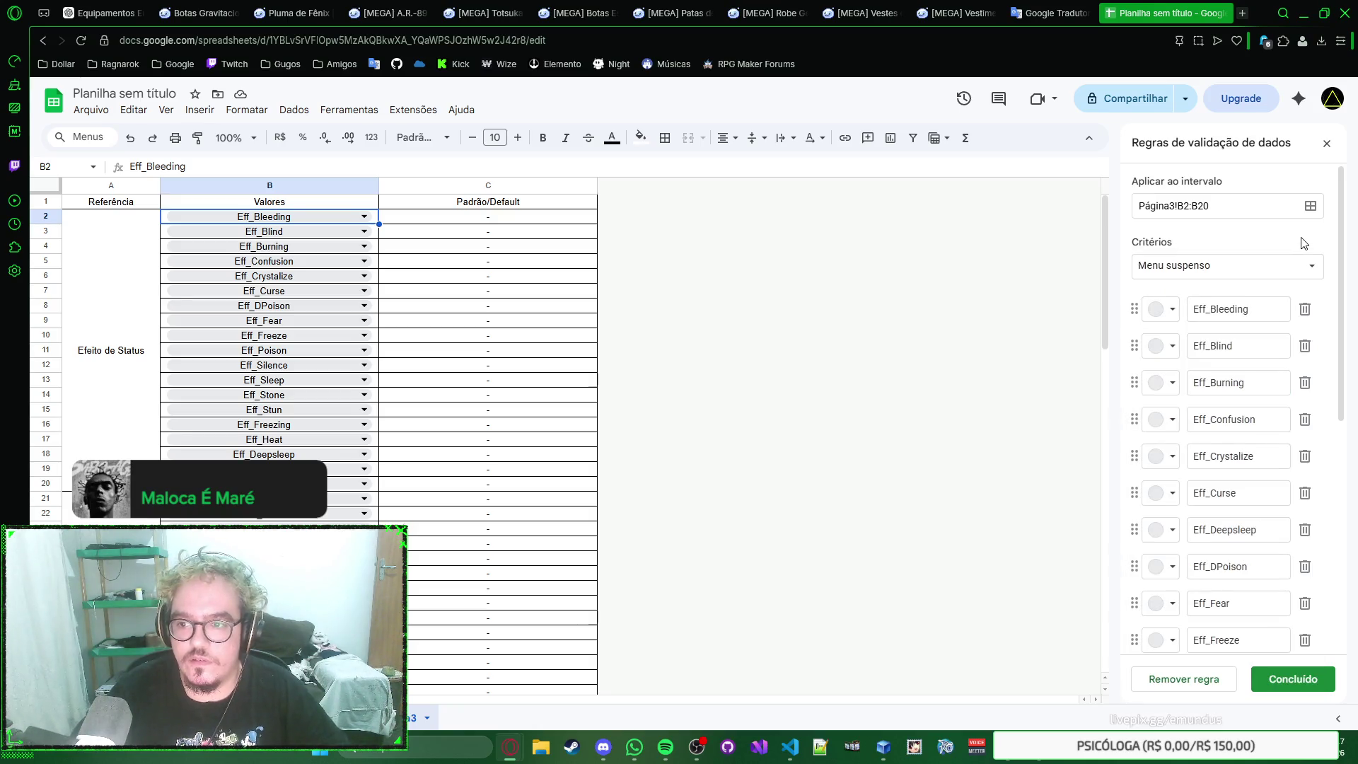
scroll(1304, 366, down, 1)
scroll(1305, 350, down, 4)
scroll(1274, 478, down, 1)
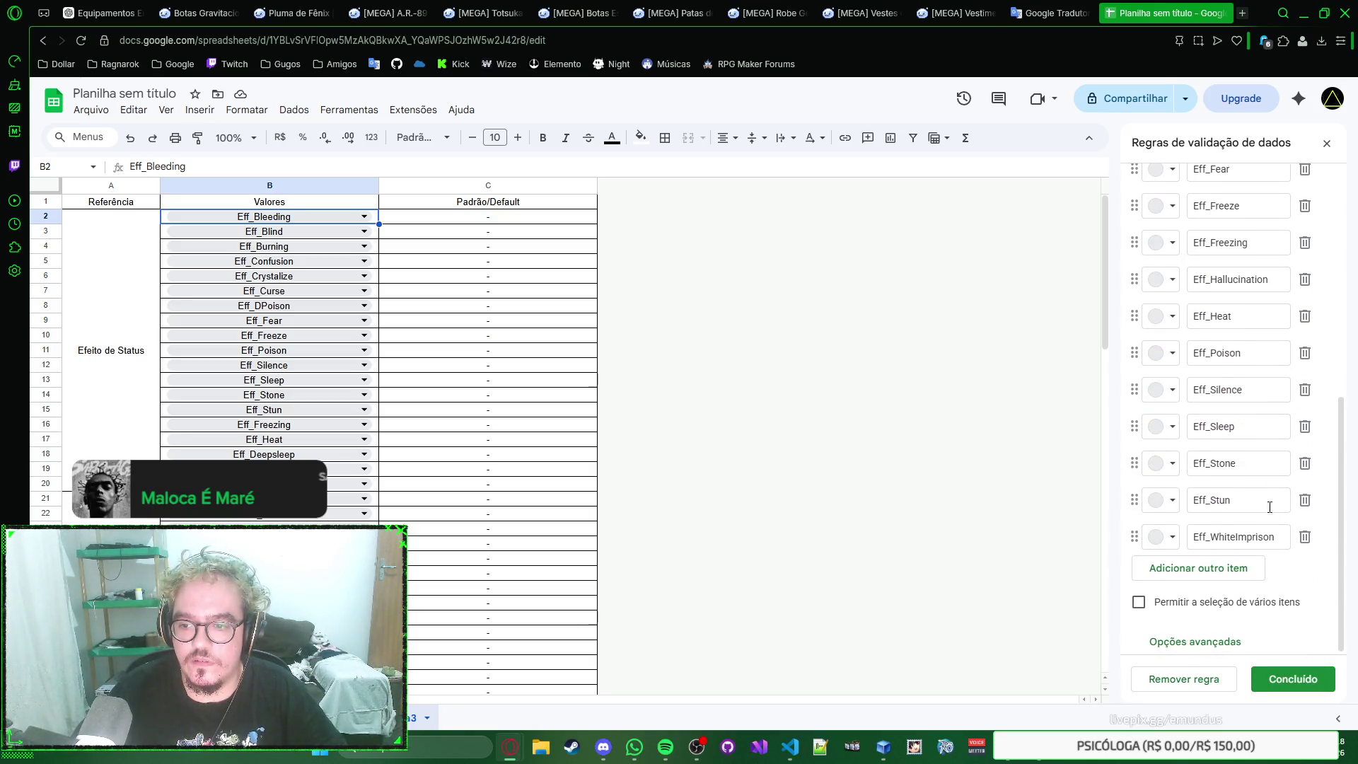
click(1140, 602)
click(1186, 604)
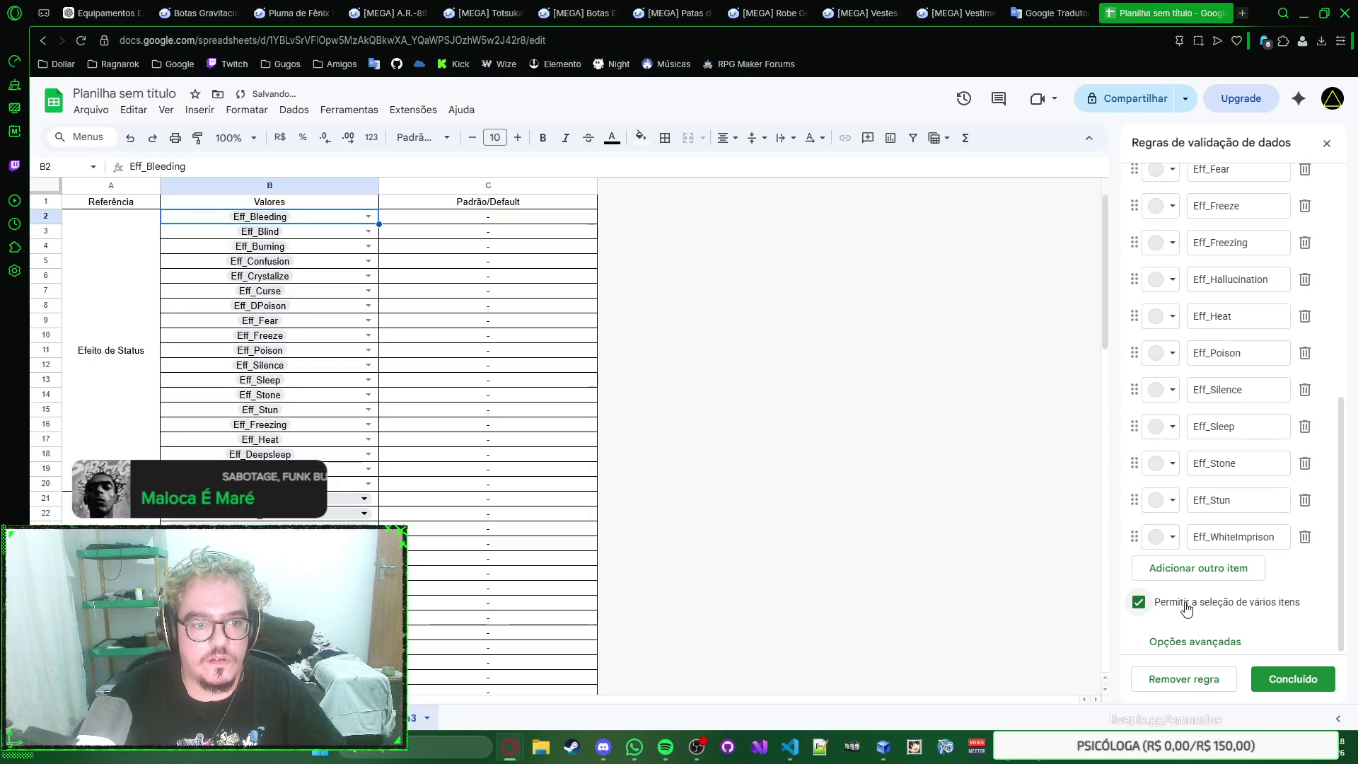
click(1187, 604)
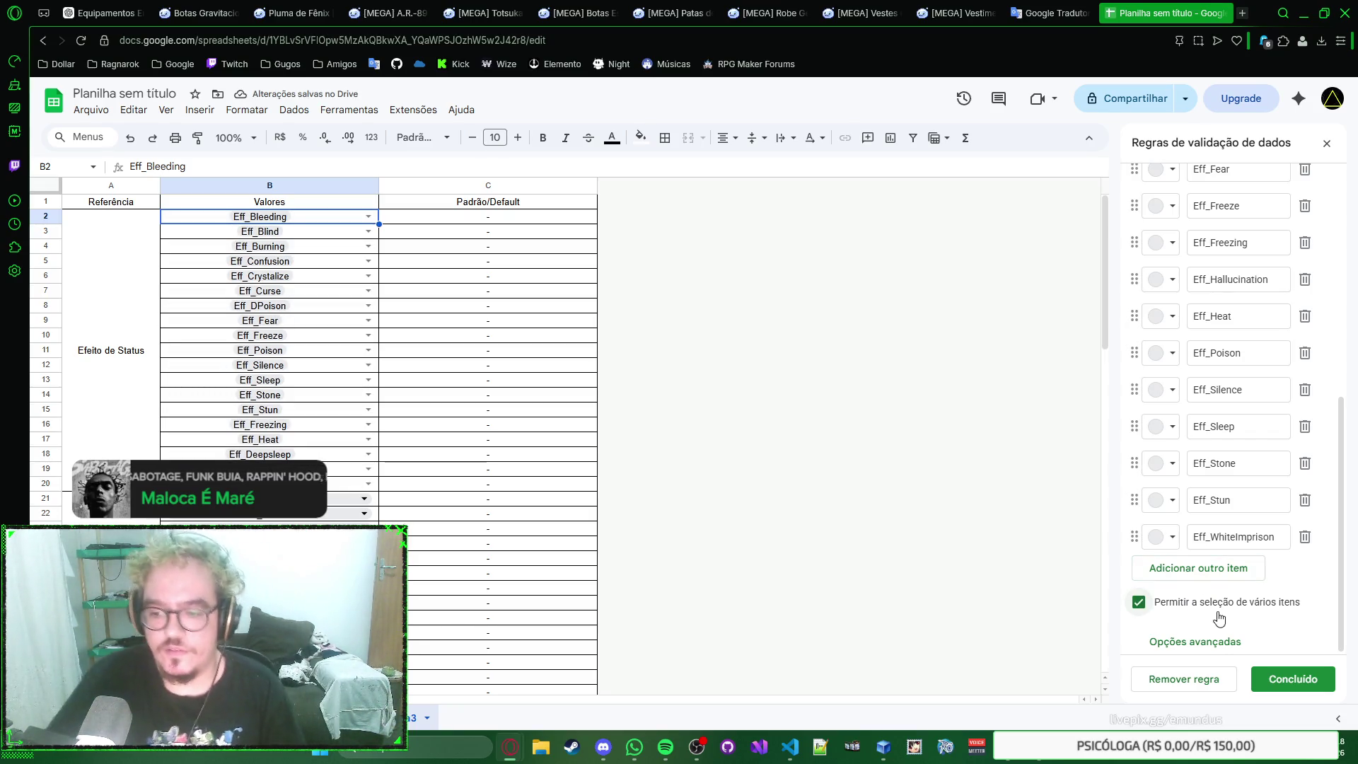
Step: Toggle the selected-cell help text off again under Advanced options and list the criteria types
click(1212, 641)
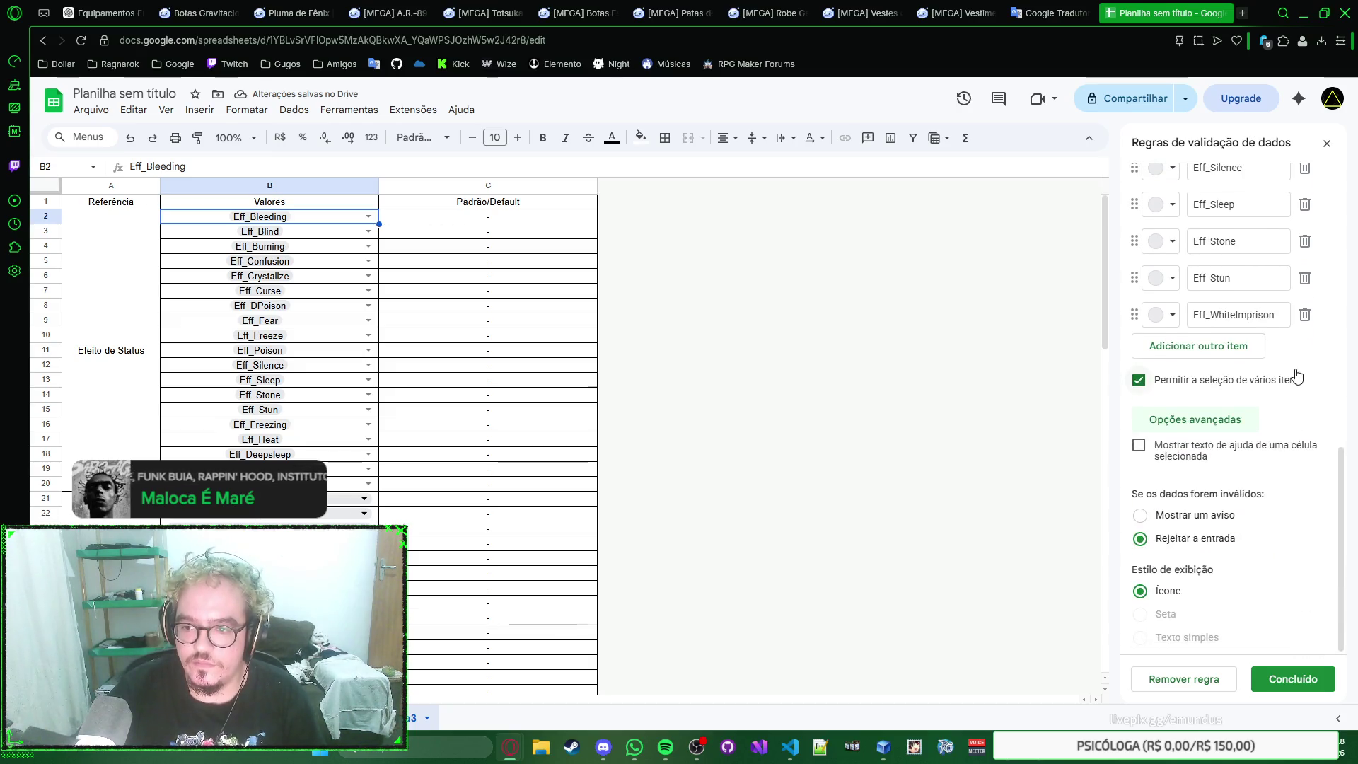
click(1189, 454)
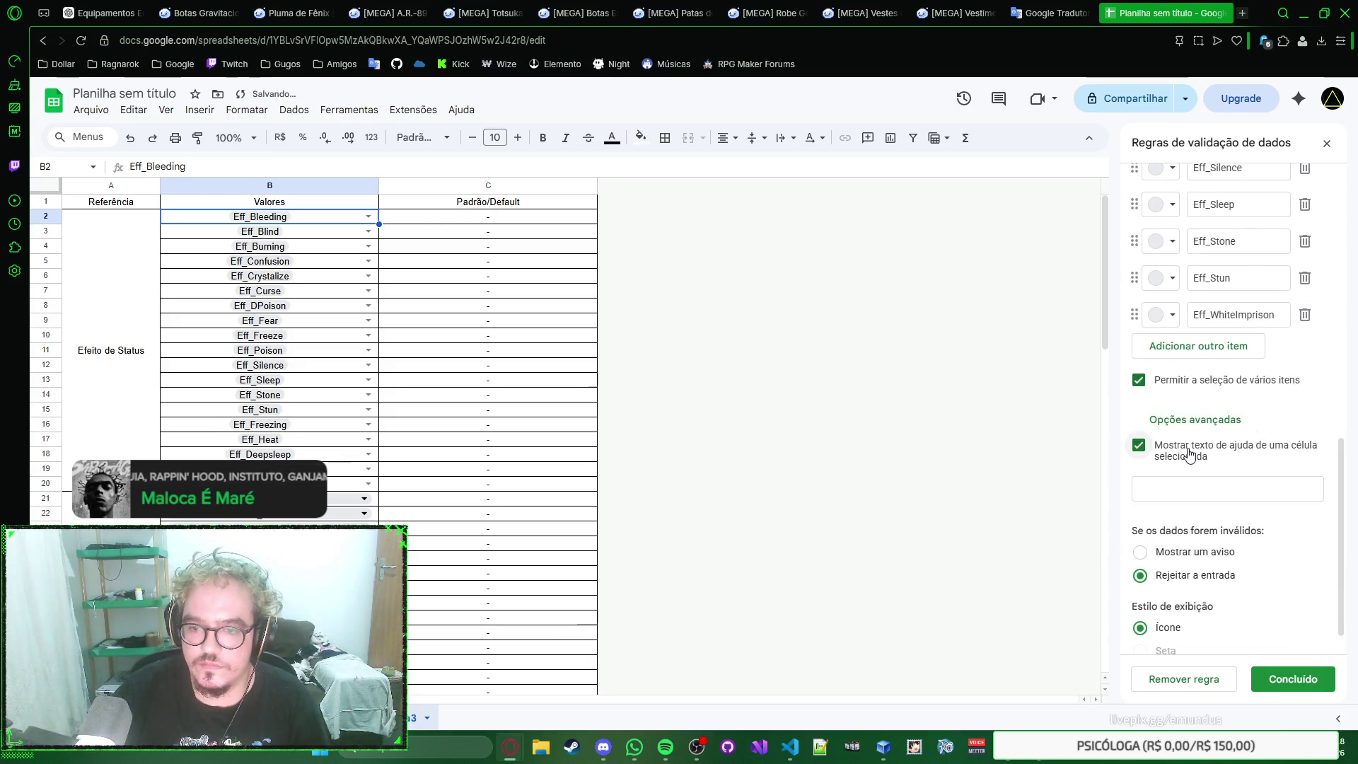
click(1190, 454)
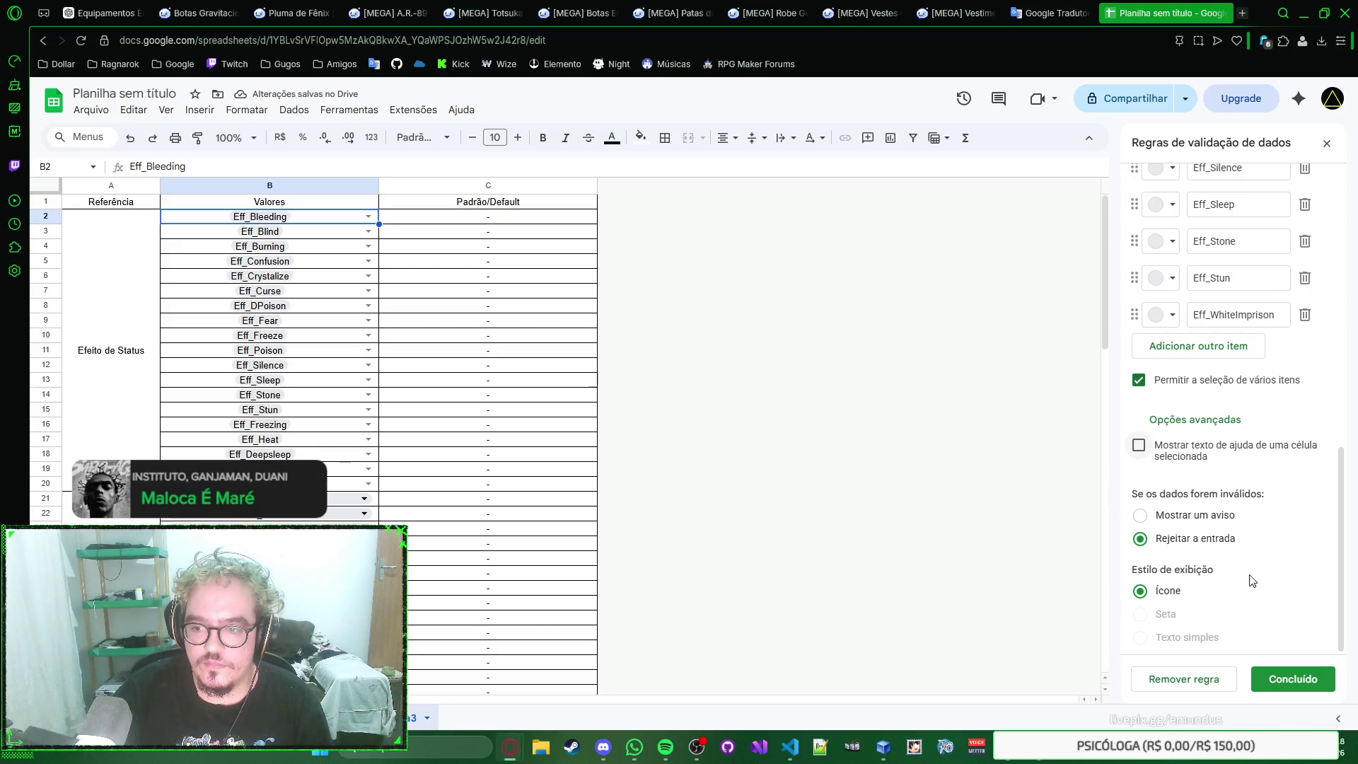
scroll(1266, 565, up, 5)
scroll(1266, 566, up, 5)
scroll(1267, 562, up, 5)
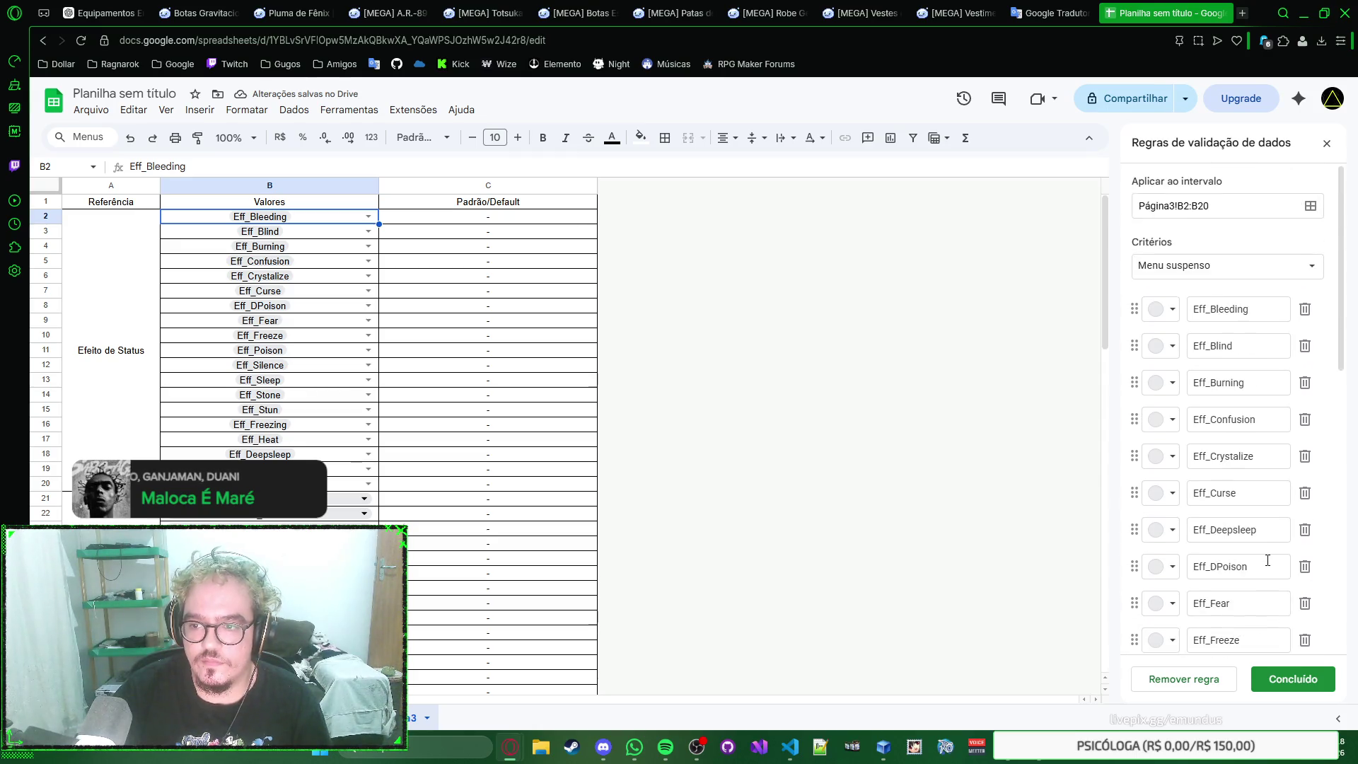
click(1309, 266)
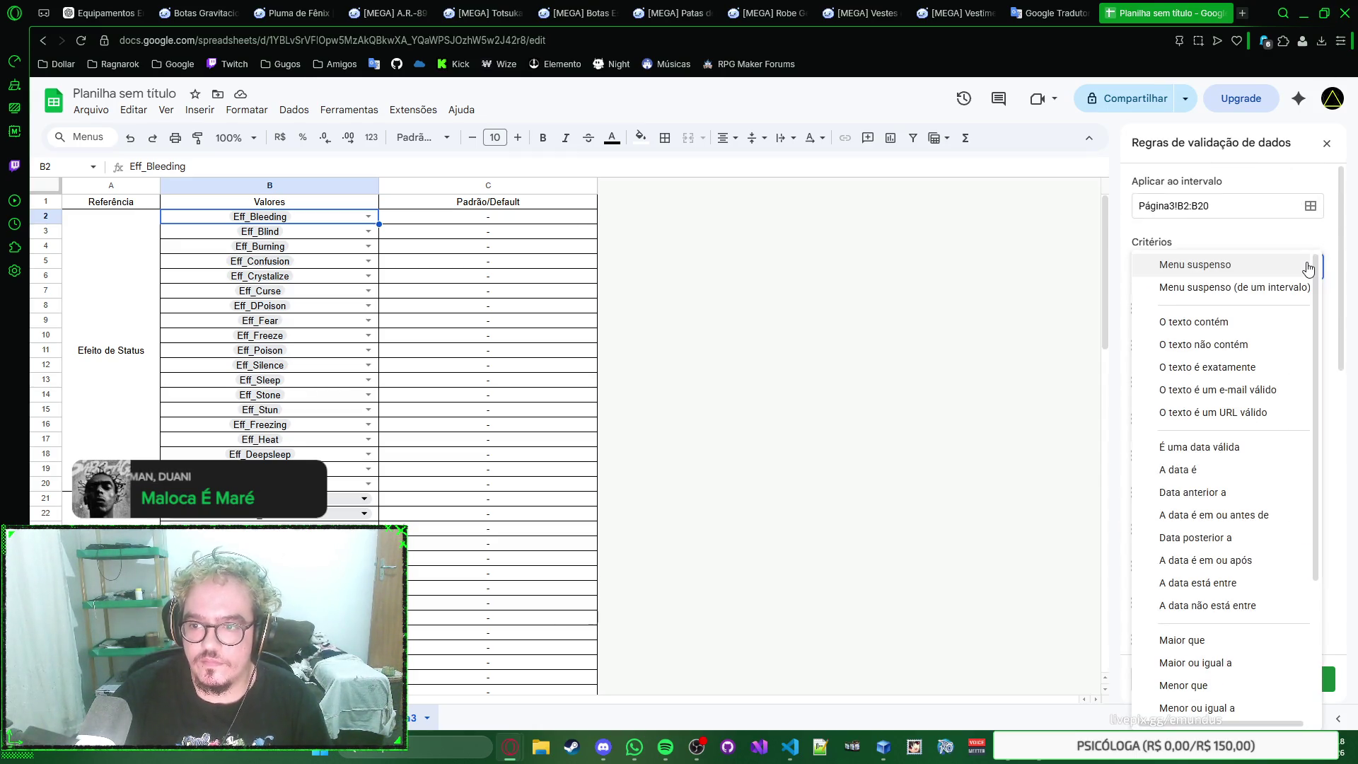
scroll(1274, 356, down, 3)
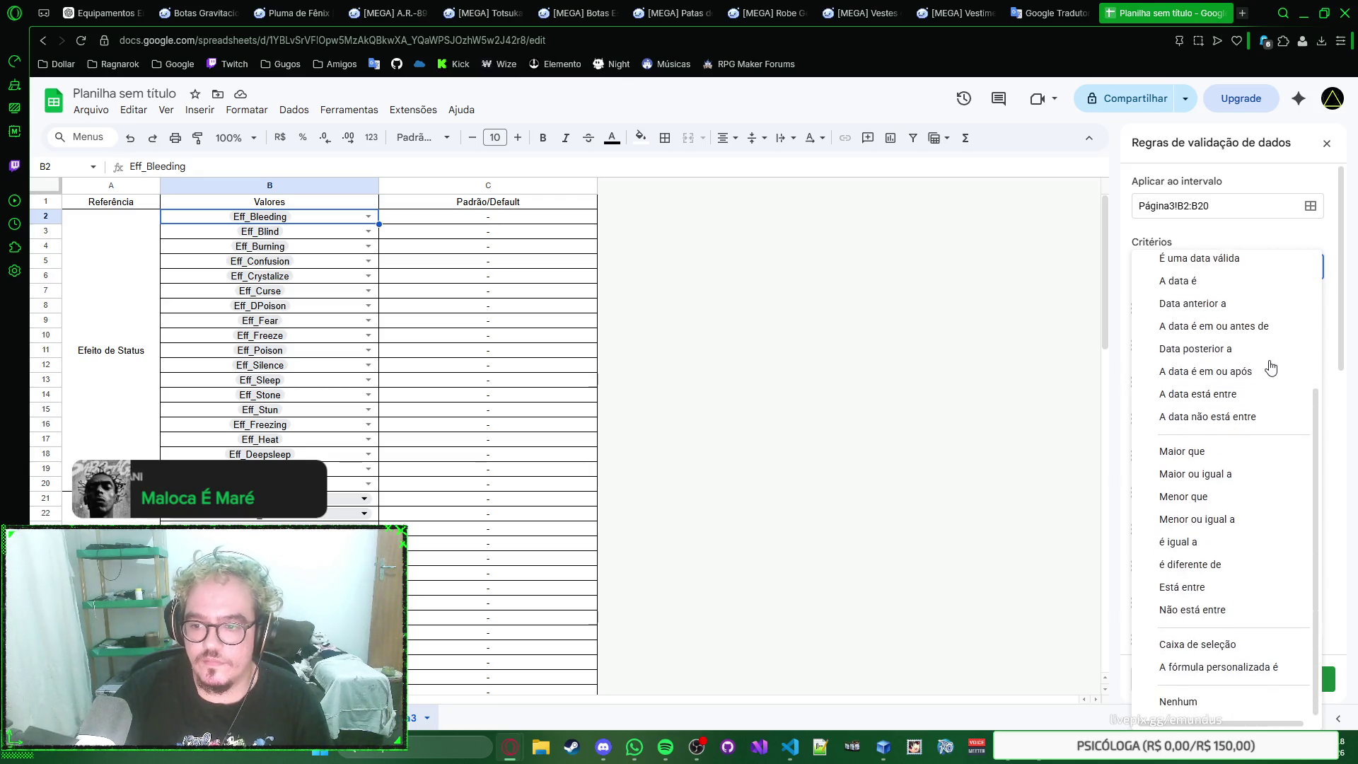
scroll(1271, 367, up, 1)
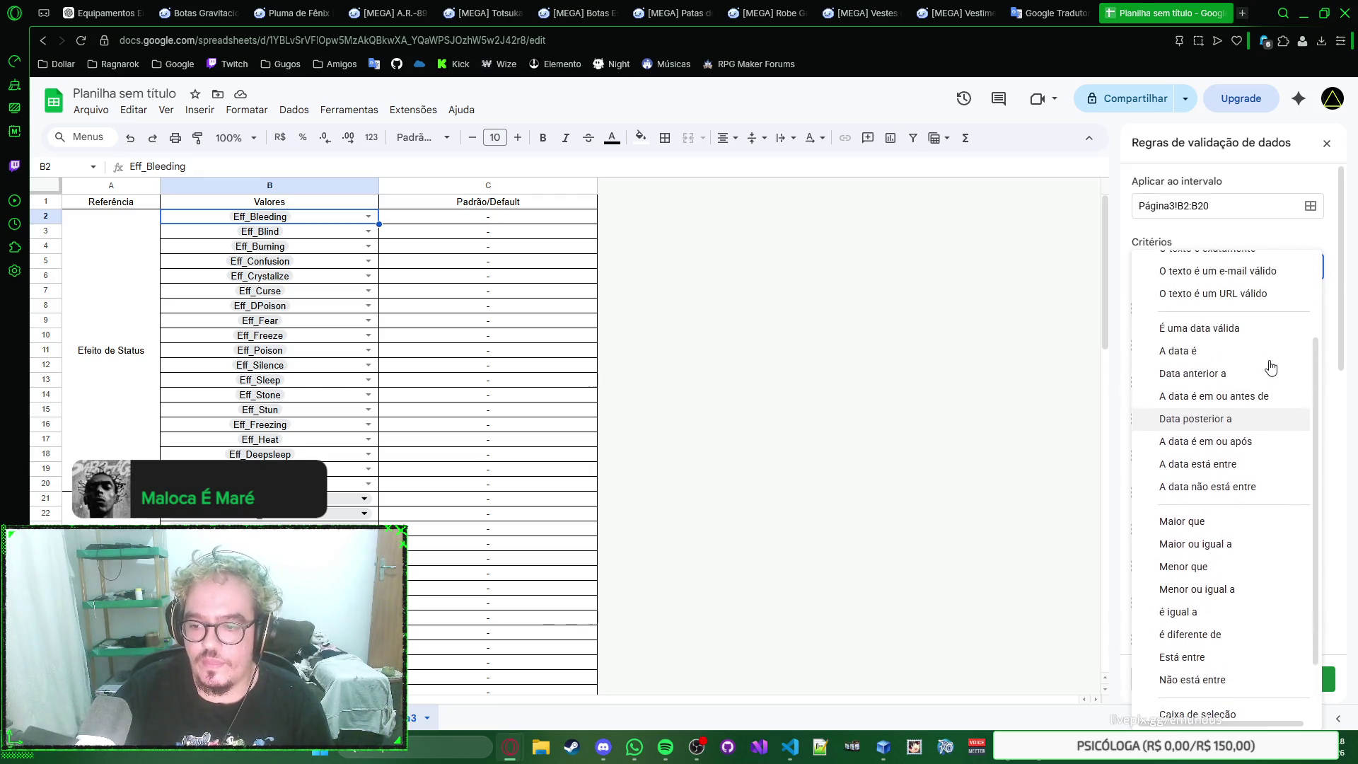
scroll(1271, 367, down, 1)
scroll(1271, 367, up, 3)
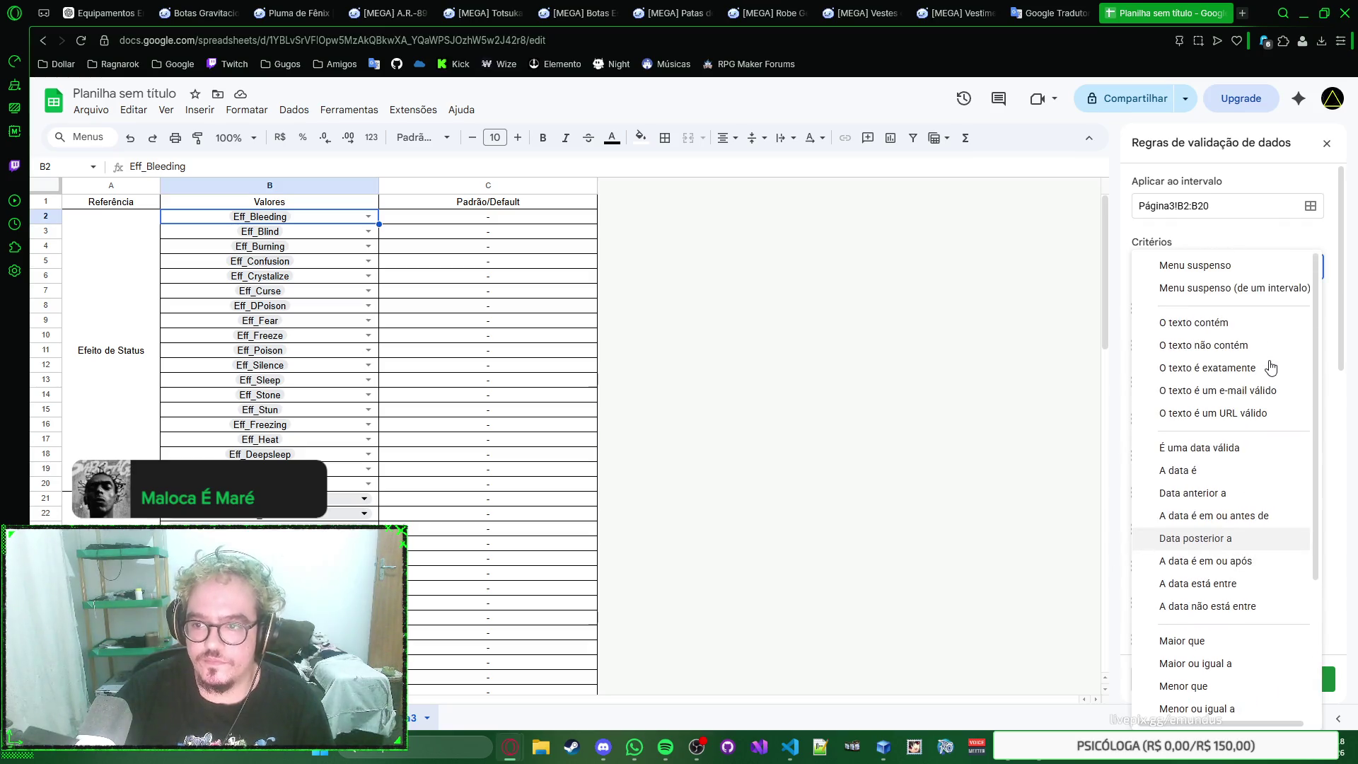
Step: Try 'Dropdown (from a range)', revert the rule to a plain Dropdown and close the validation panel
click(1270, 291)
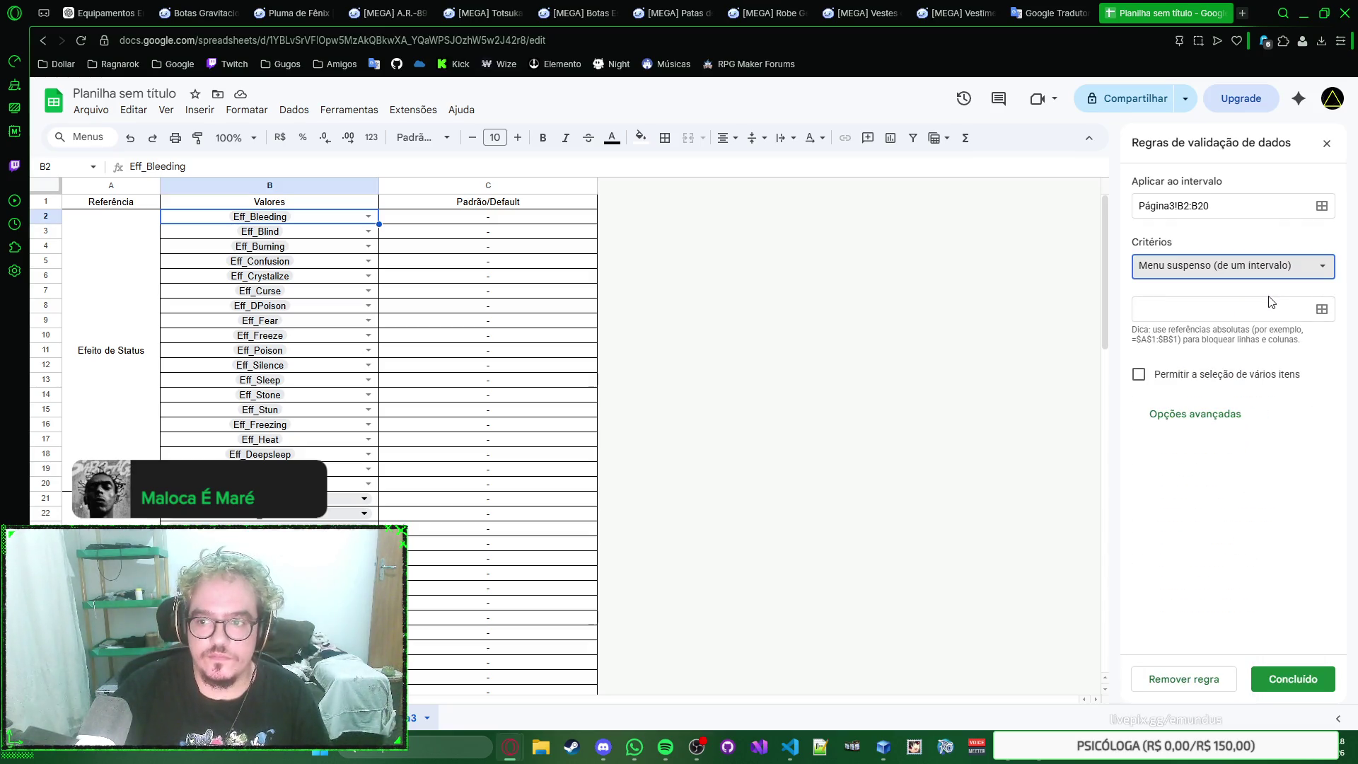
click(1265, 307)
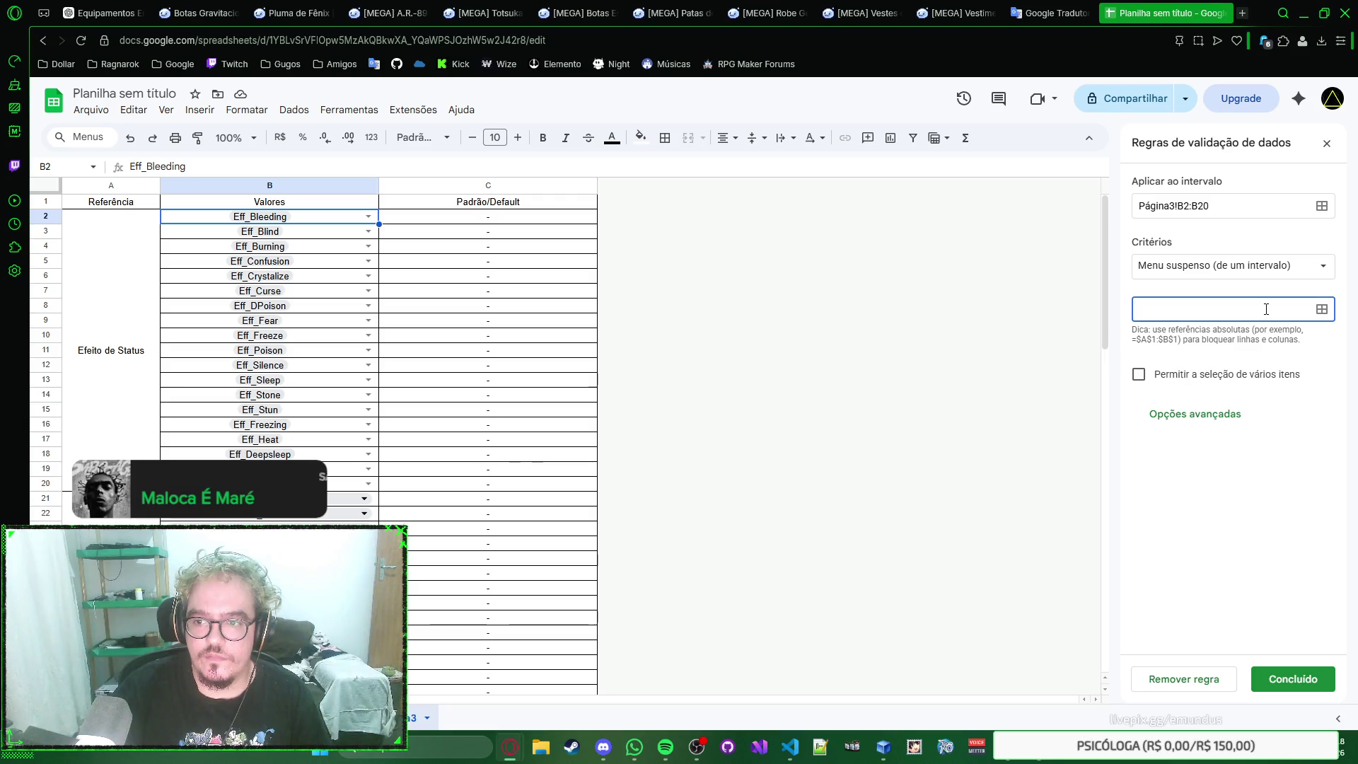
click(1279, 274)
click(1259, 244)
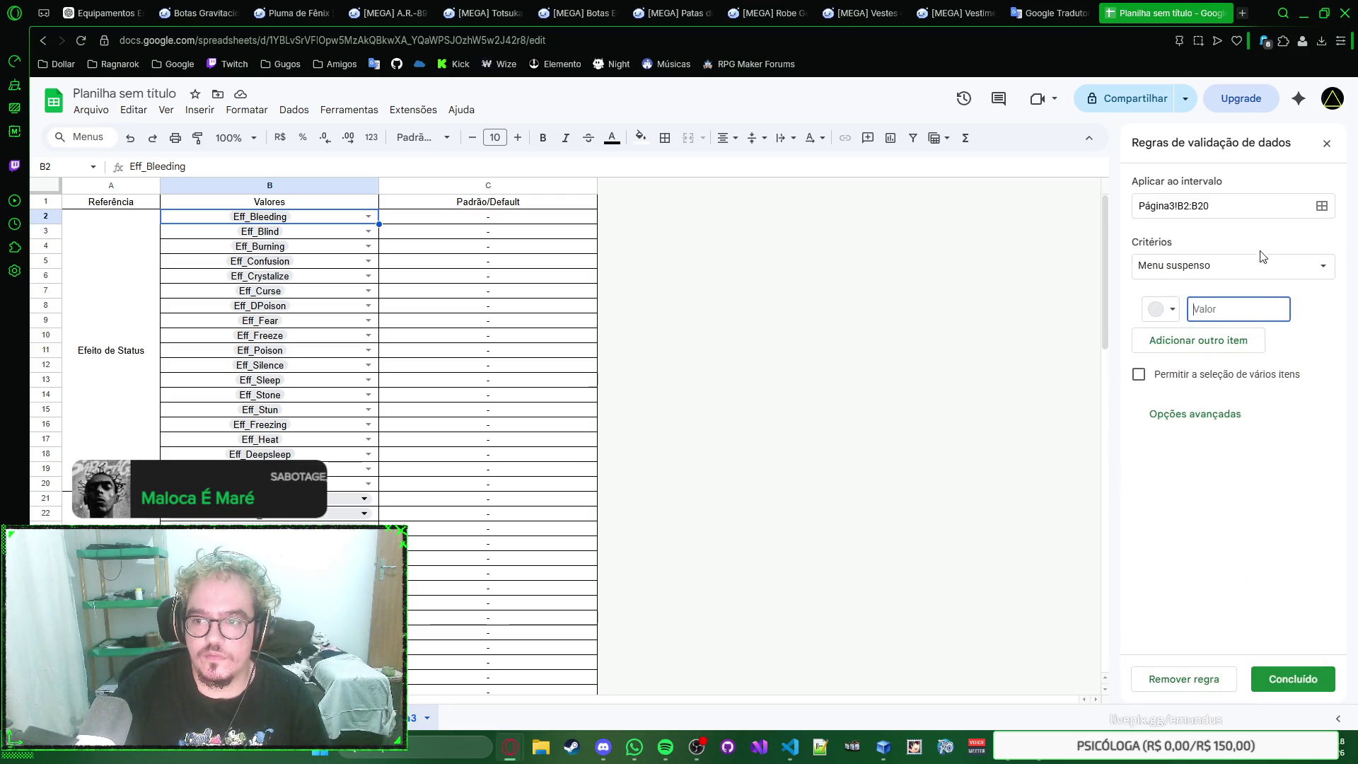
click(1309, 306)
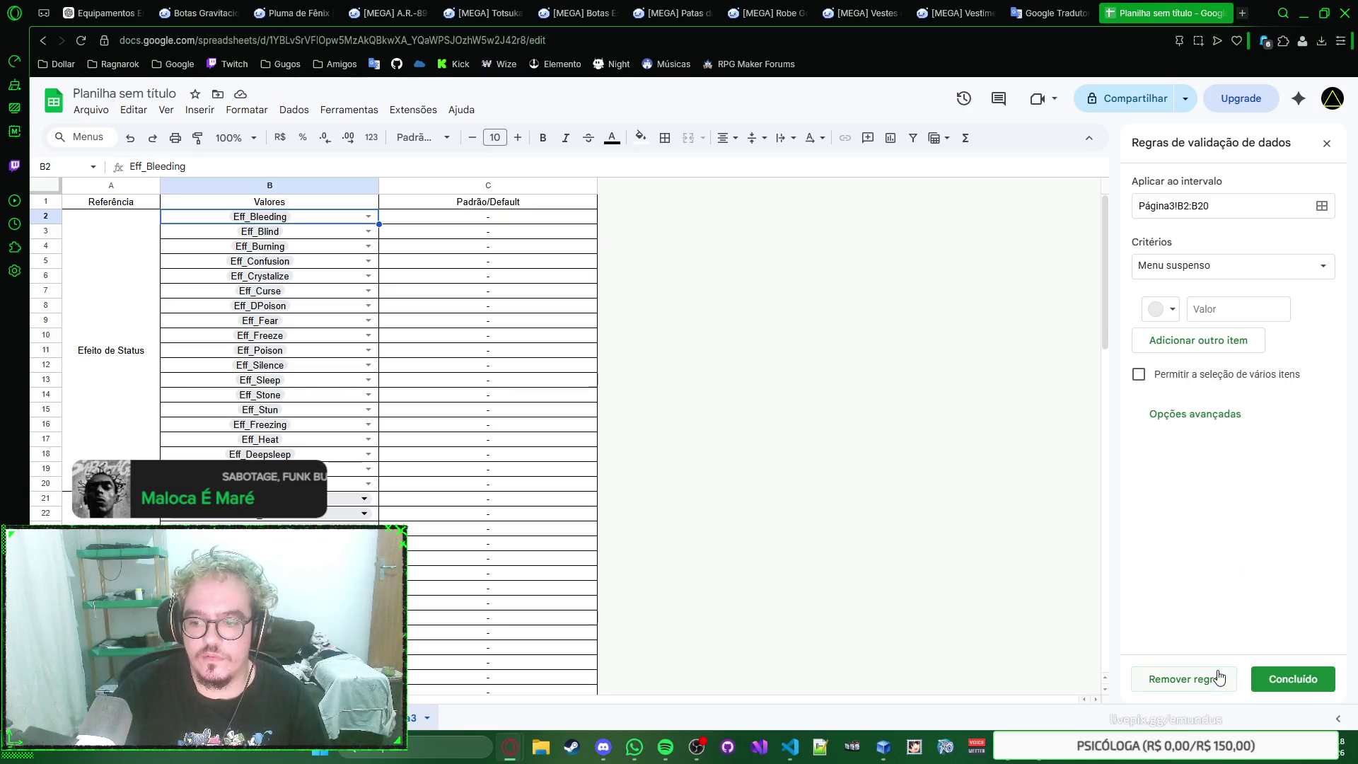
key(Escape)
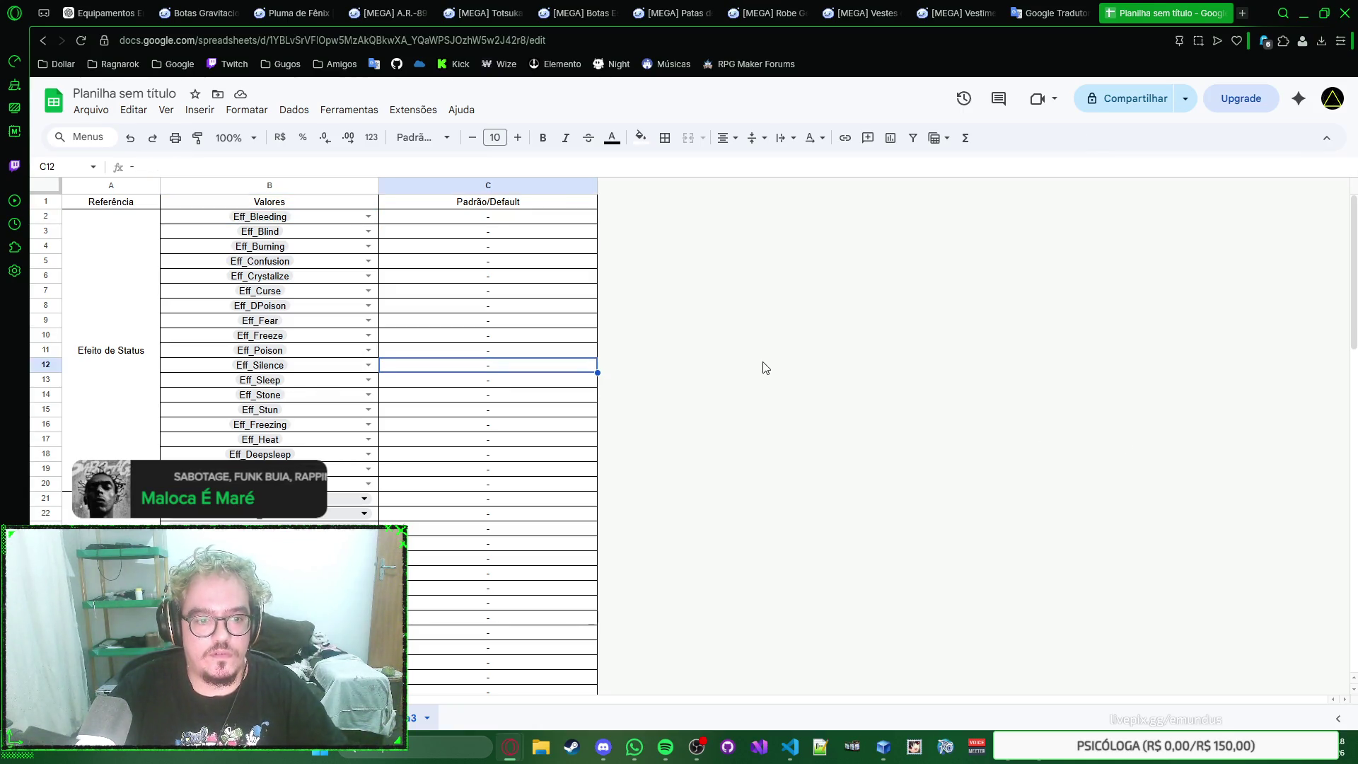
Step: Select the header row A1:C1 with Referência, Valores and Padrão/Default
right_click(722, 349)
click(652, 310)
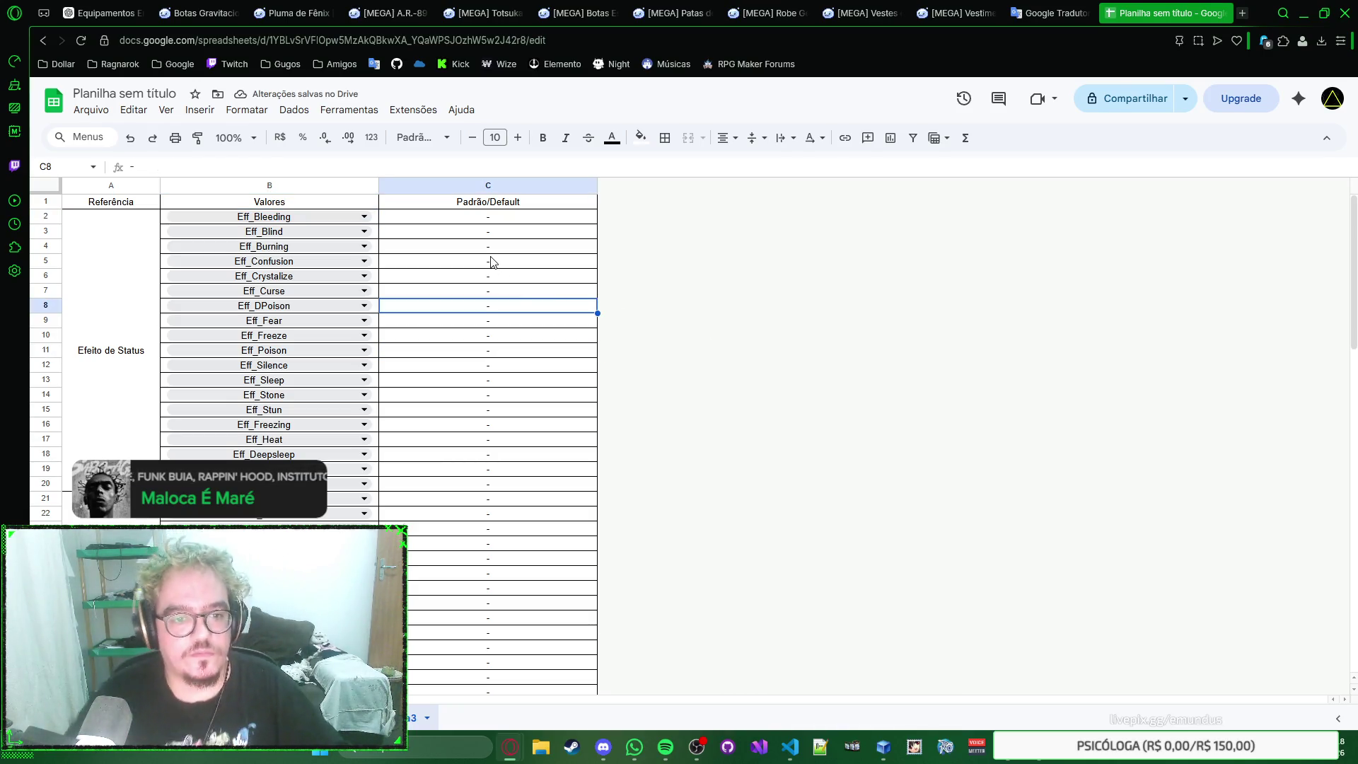
click(202, 200)
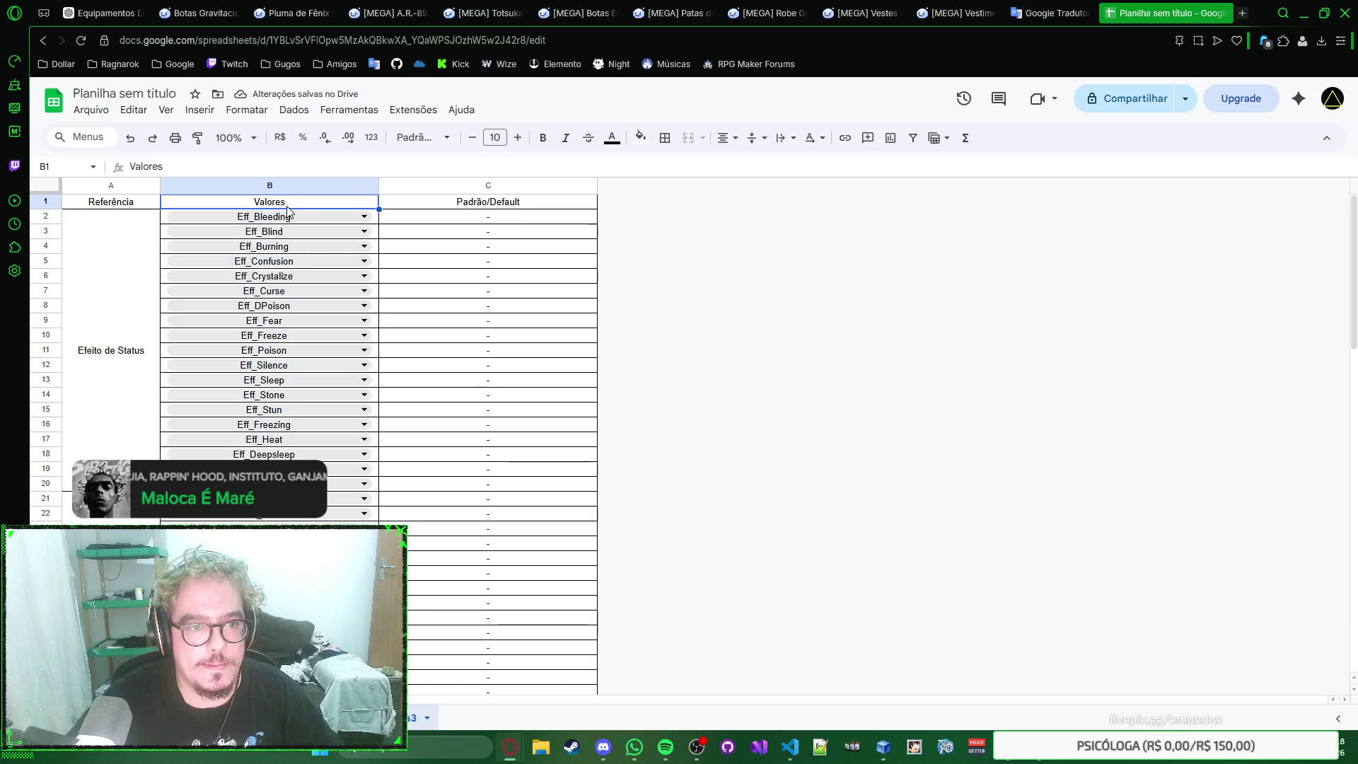
click(133, 207)
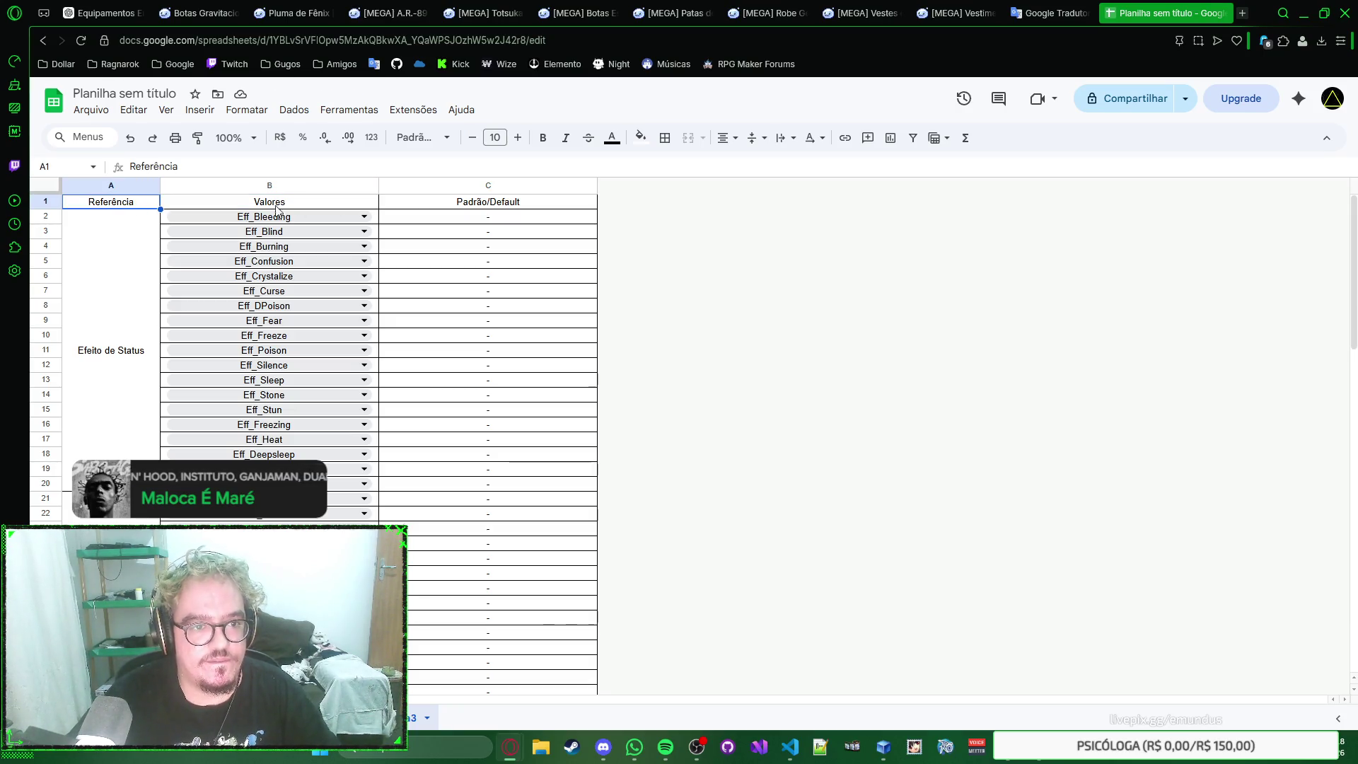
shift+click(446, 207)
Step: Make the header row bold and enlarge its font to size 12
click(542, 142)
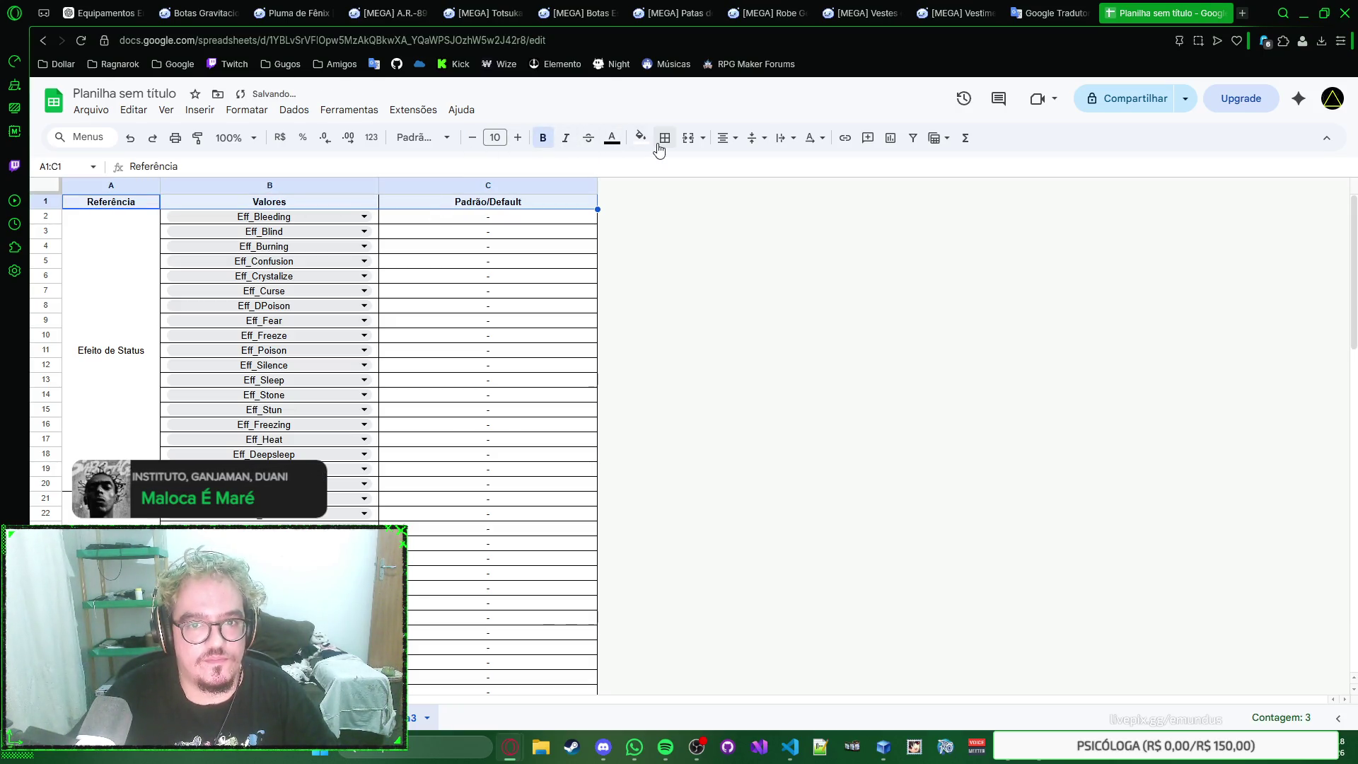
click(517, 138)
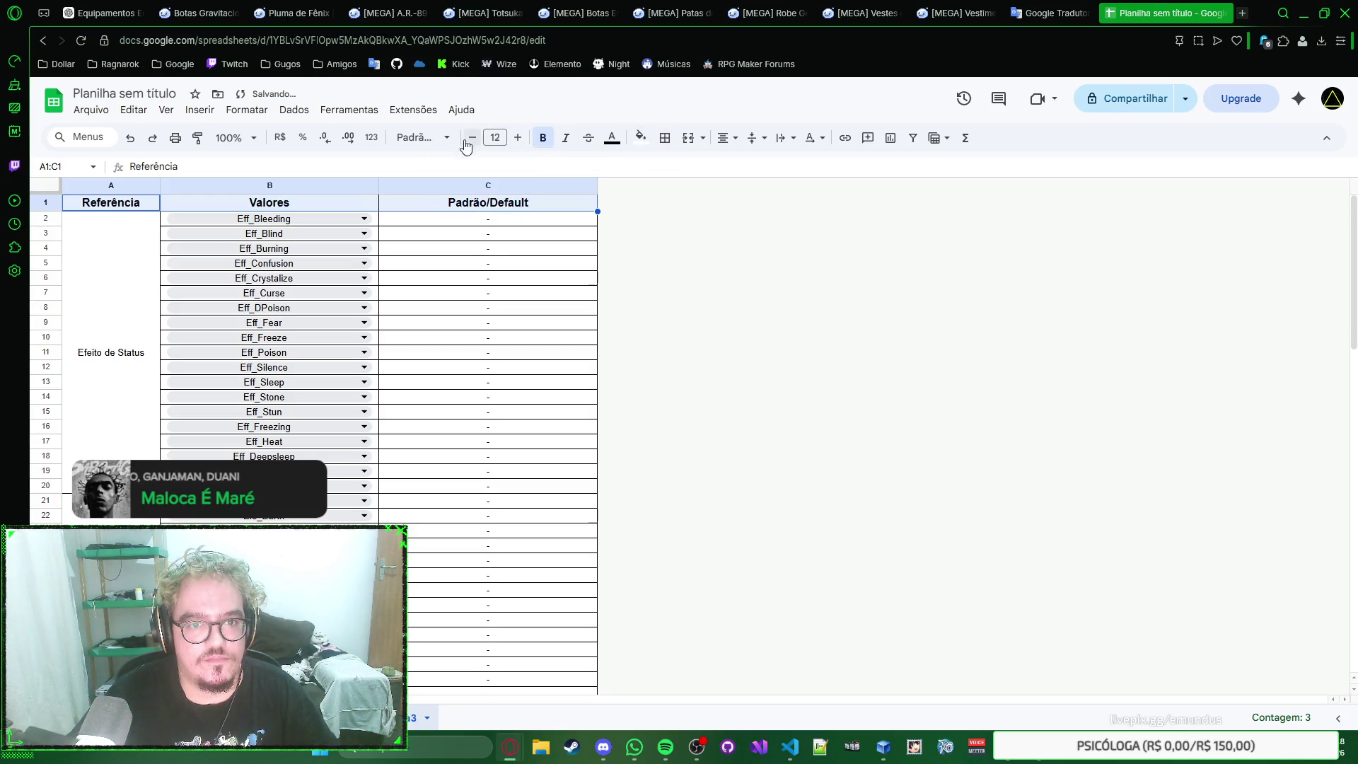
click(146, 322)
scroll(147, 321, down, 2)
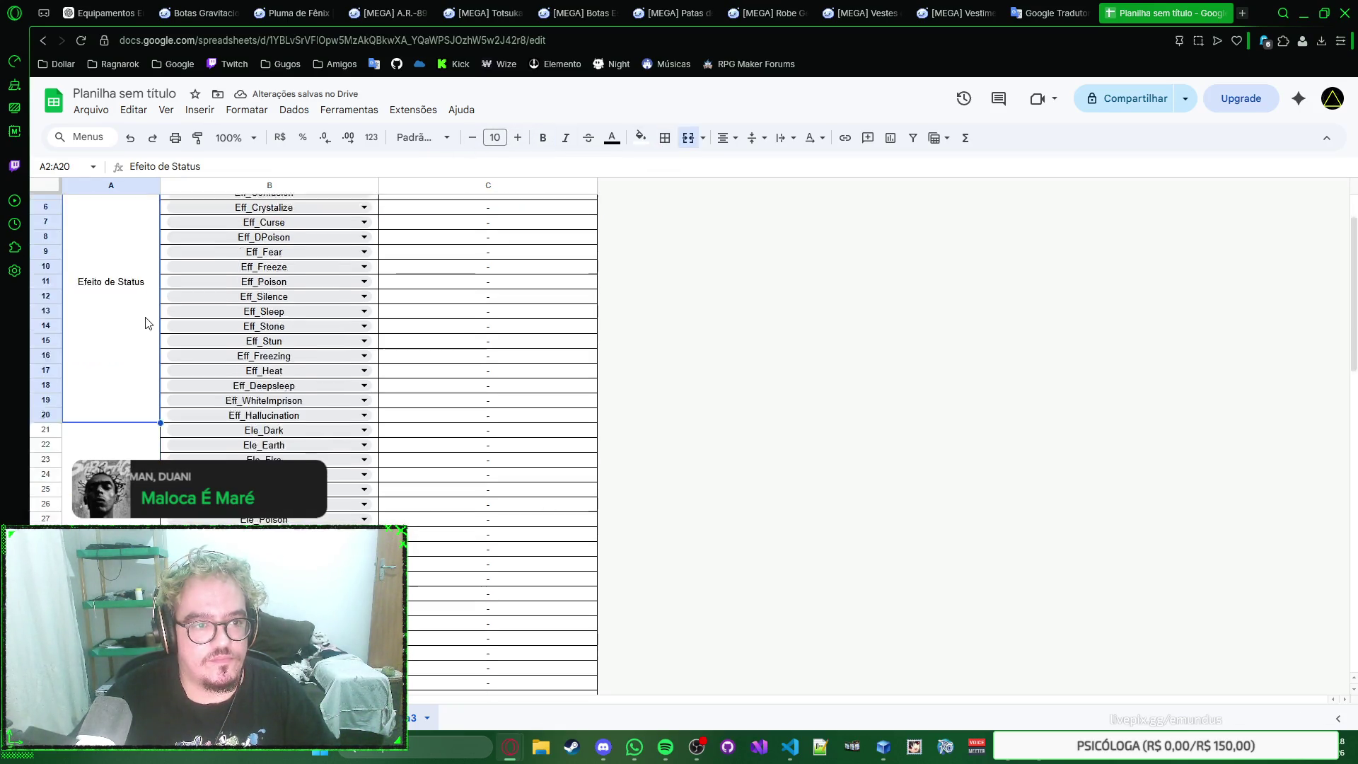
scroll(139, 351, down, 4)
scroll(139, 351, down, 4)
Step: Select the whole table A1:C101 and apply a text-wrapping option to it
shift+click(111, 445)
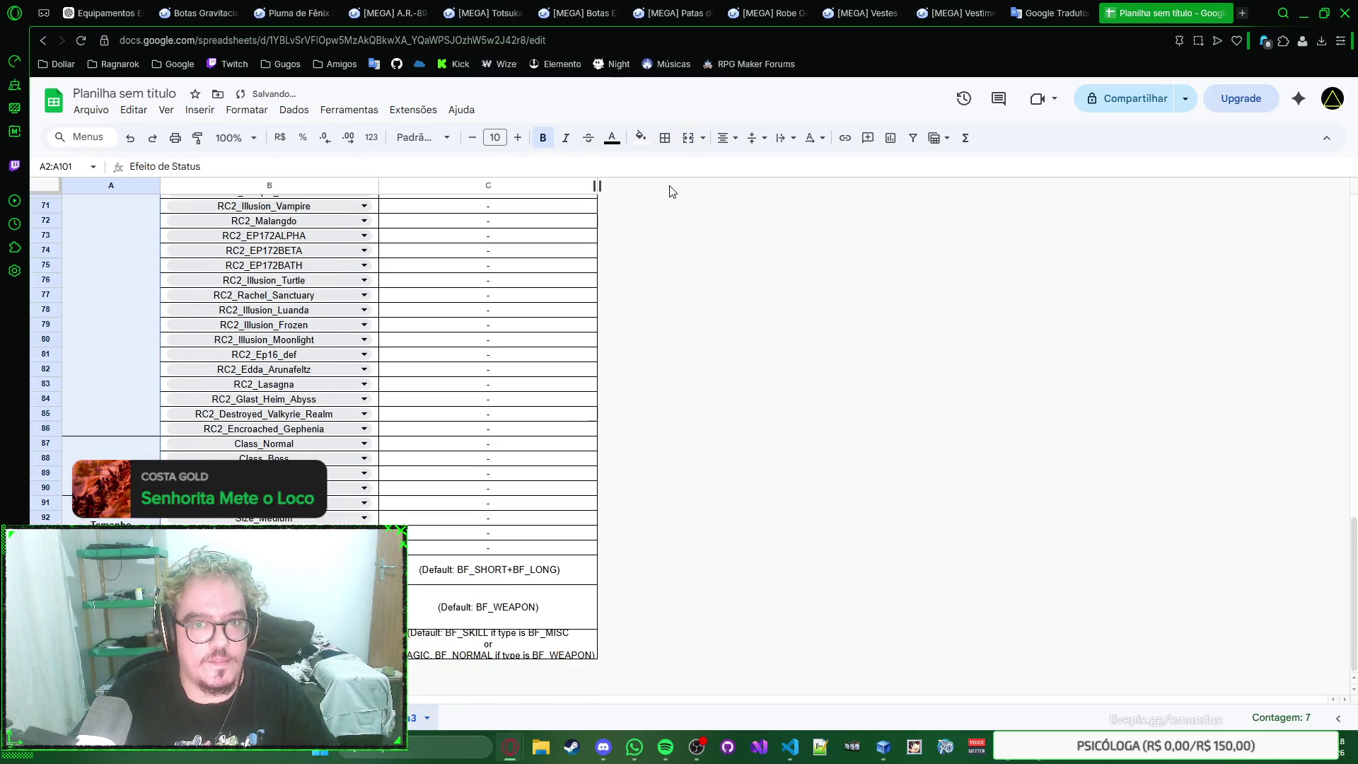
click(787, 139)
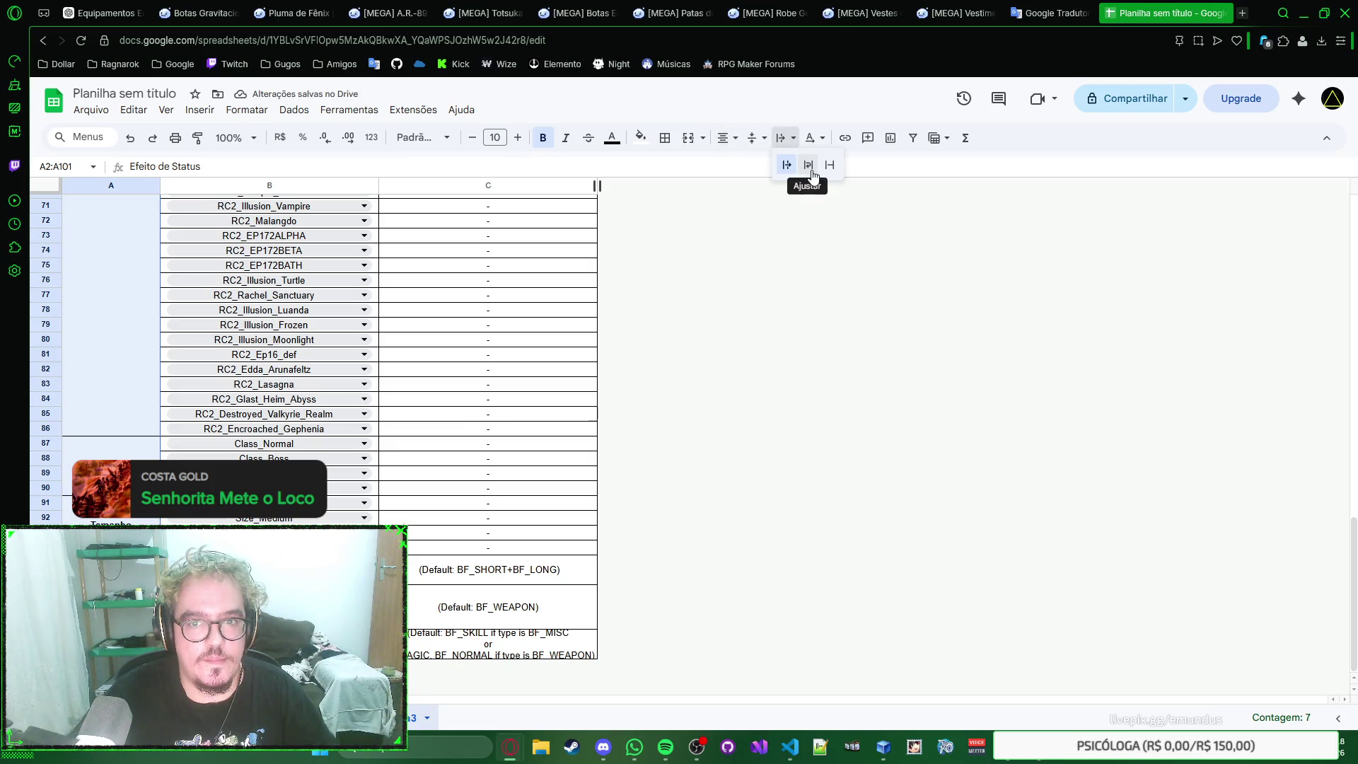
click(807, 164)
key(ctrl+a)
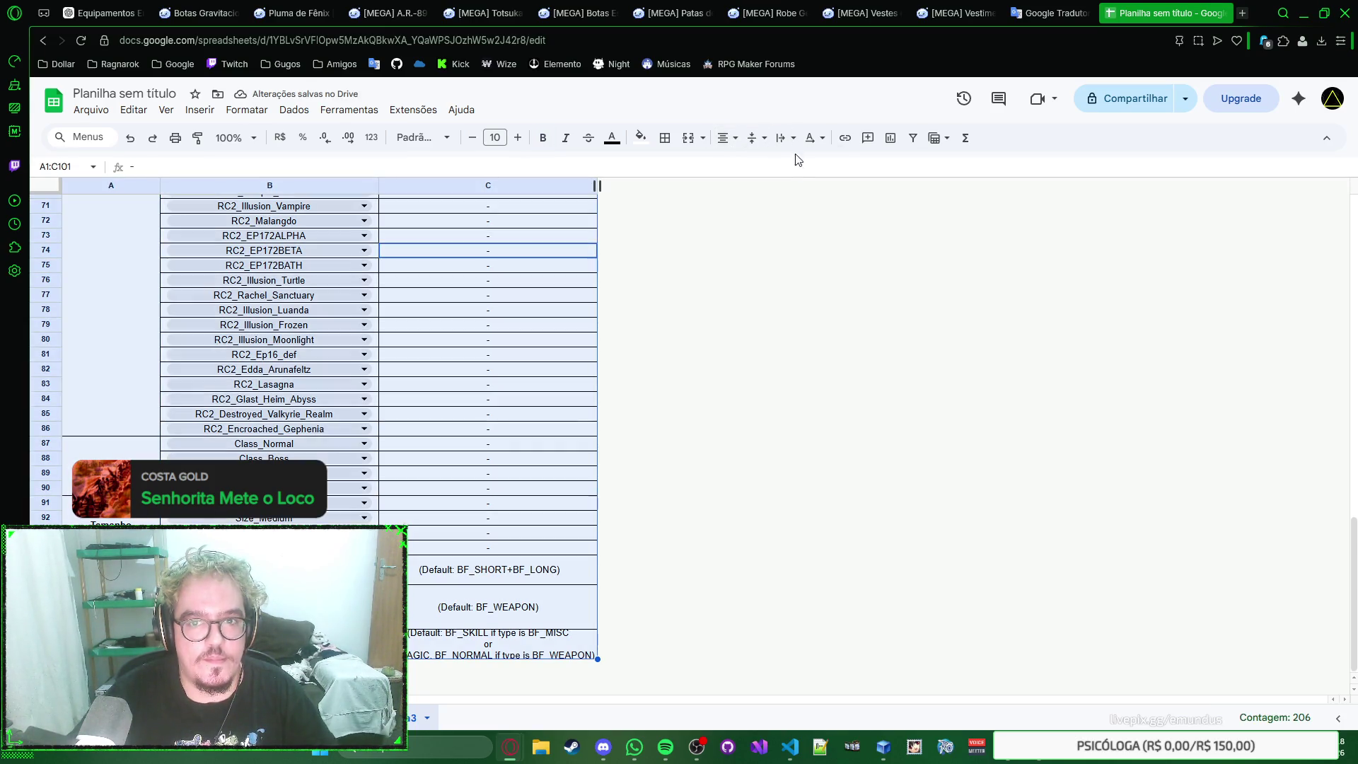
click(788, 138)
click(804, 165)
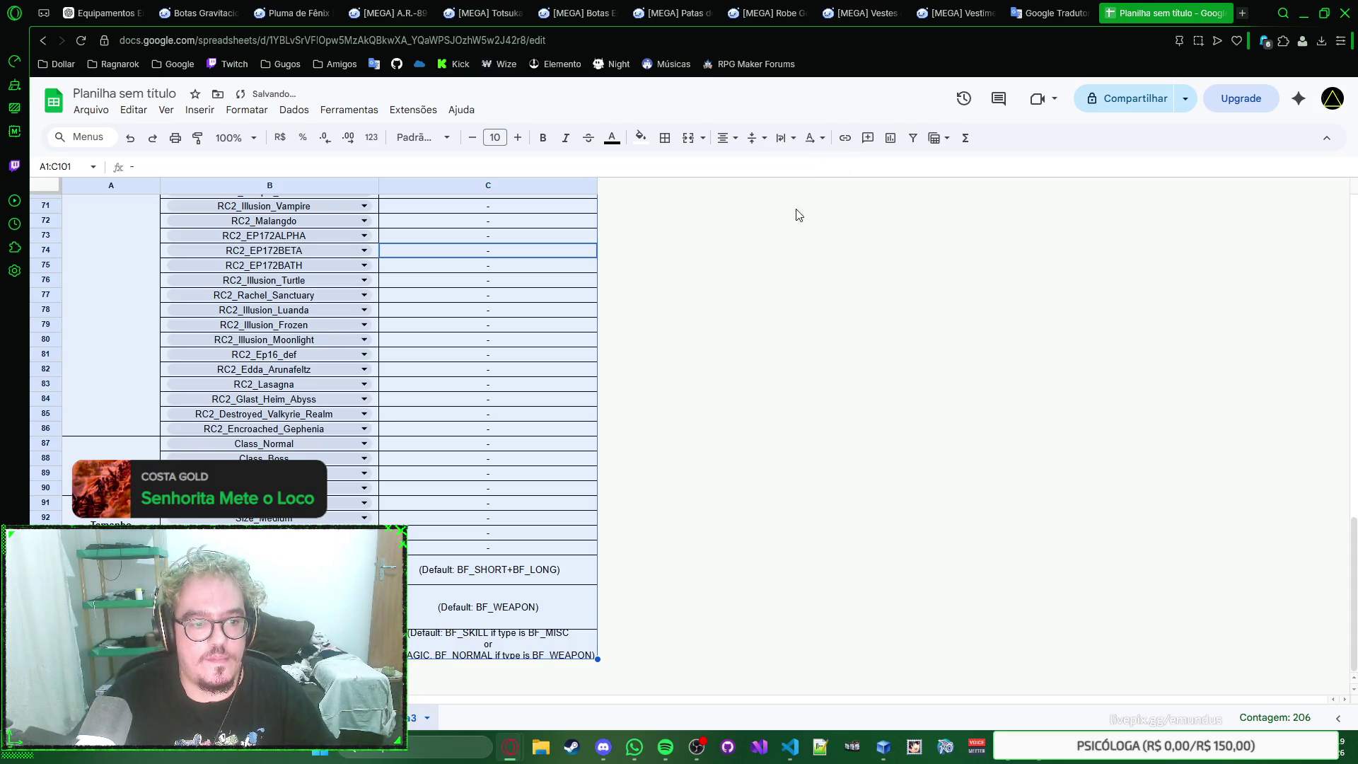
Step: Collapse the selection and move to the long default note in C100
key(Up)
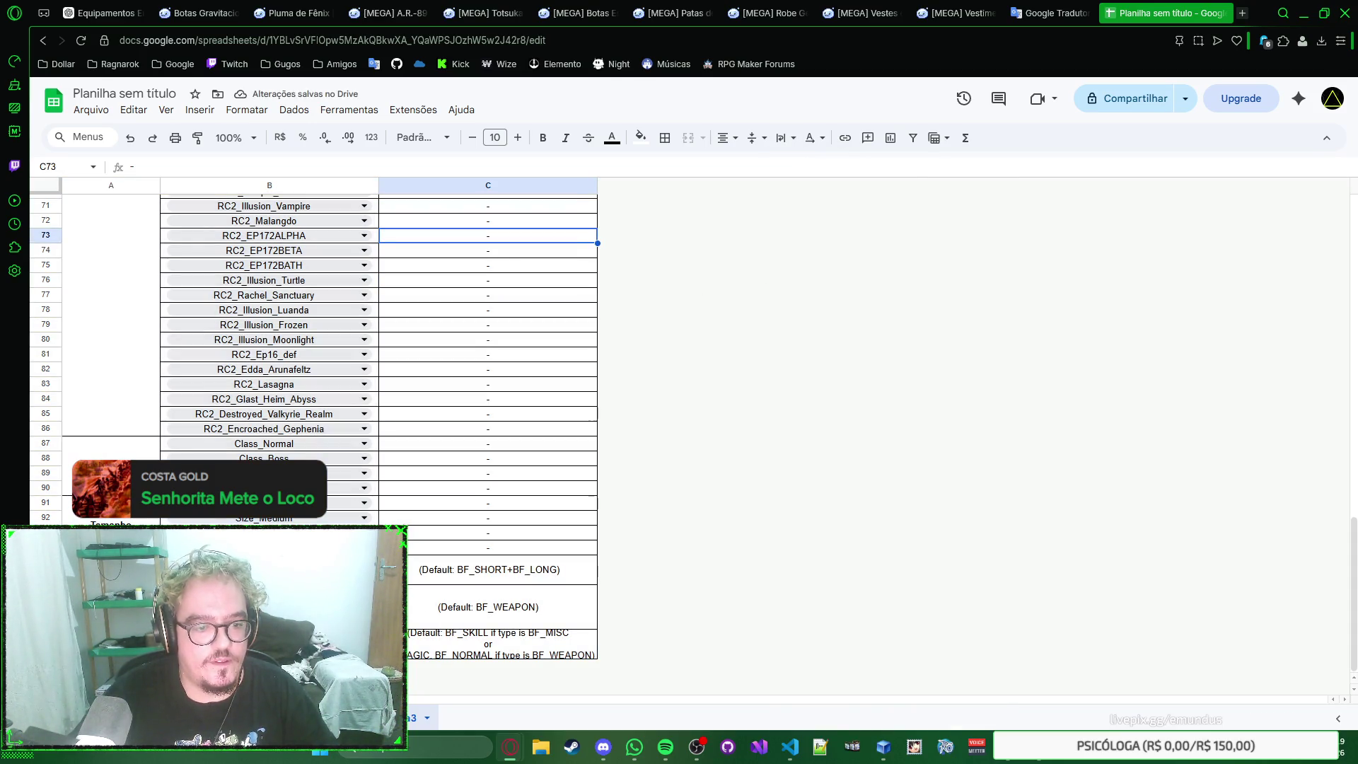
click(111, 604)
click(427, 650)
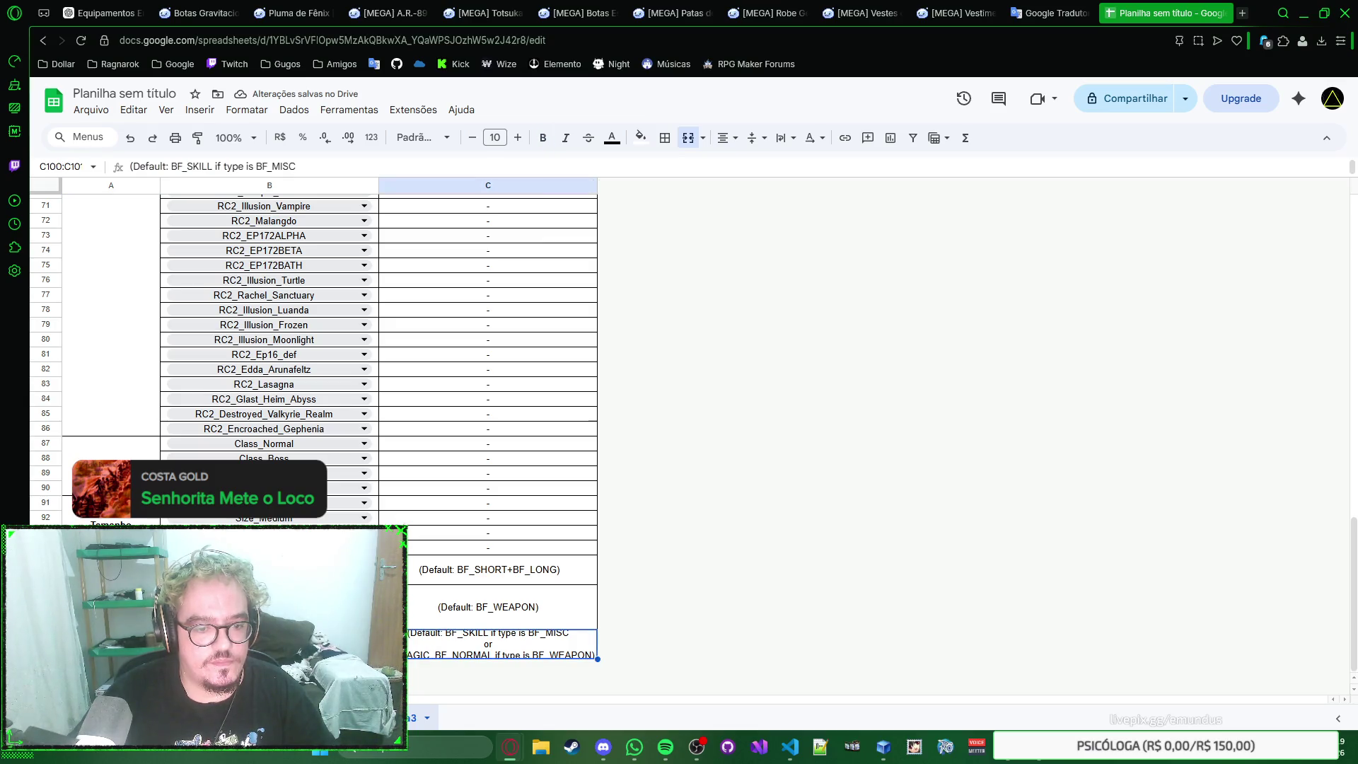
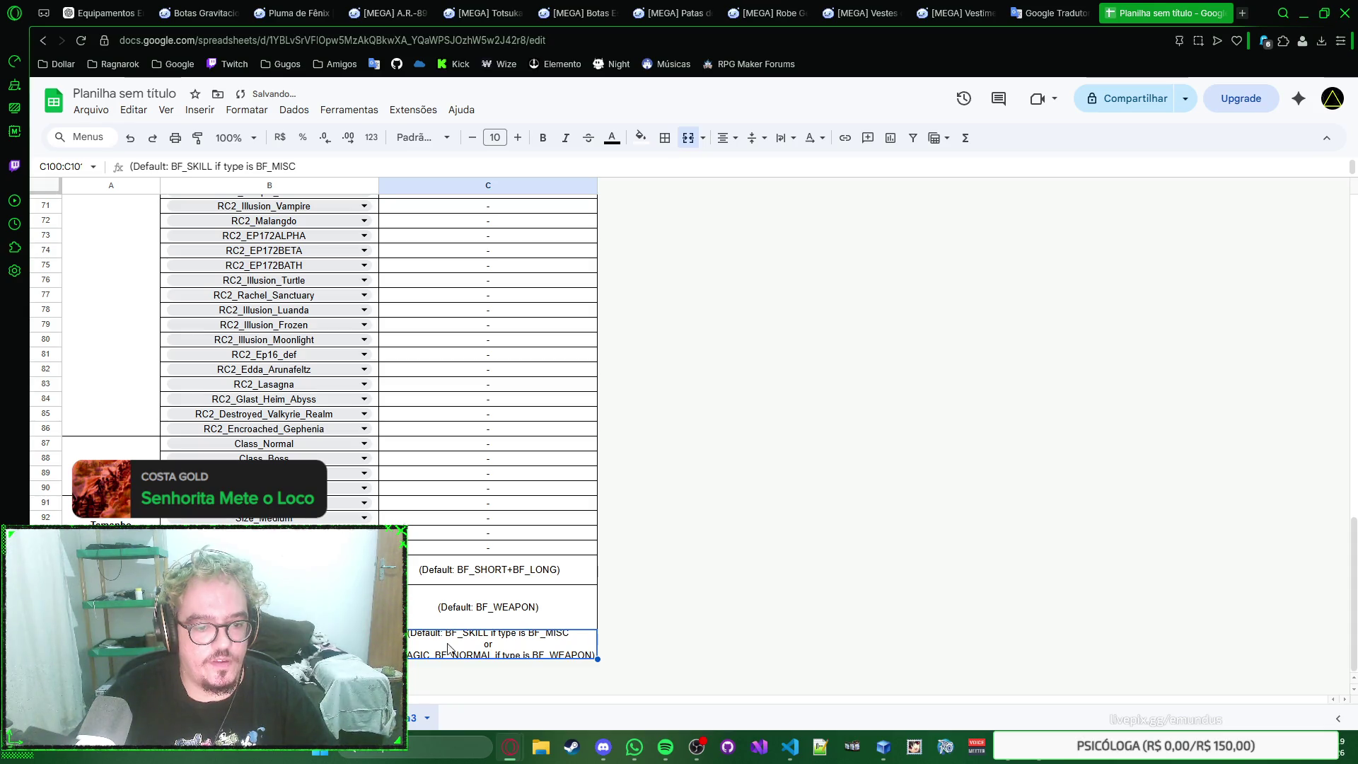
Step: Join the BF_SKILL default note so "or" follows BF_MISC on two lines
key(Up)
key(Down)
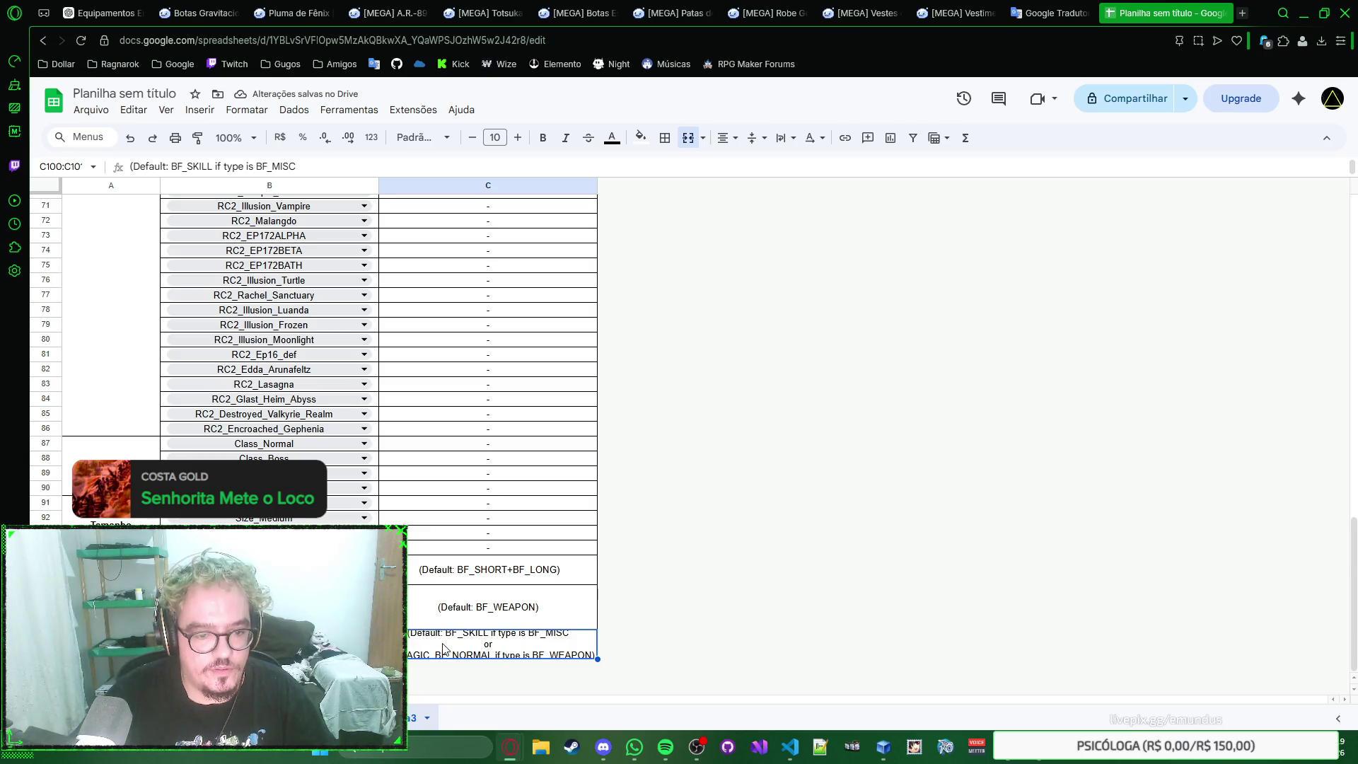
double_click(506, 642)
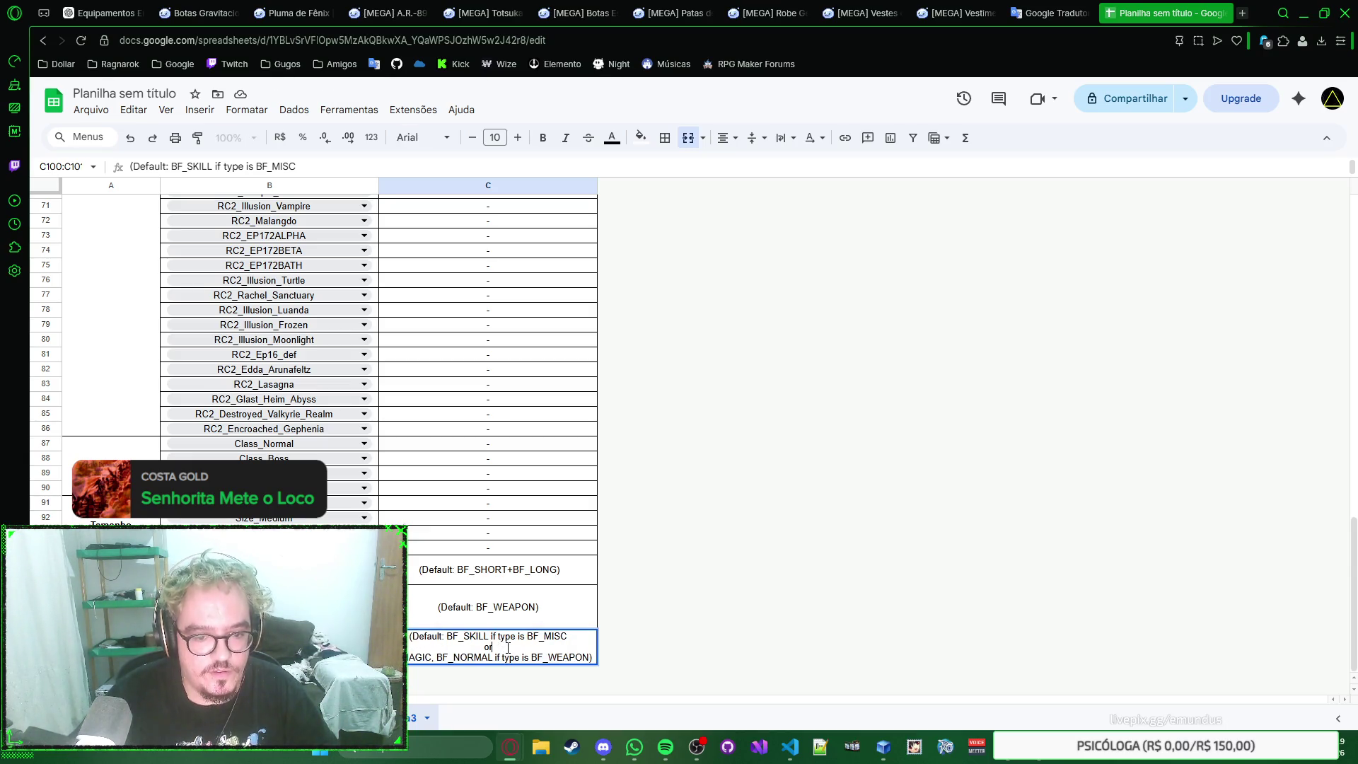
key(BackSpace)
key(BackSpace)
key(BackSpace)
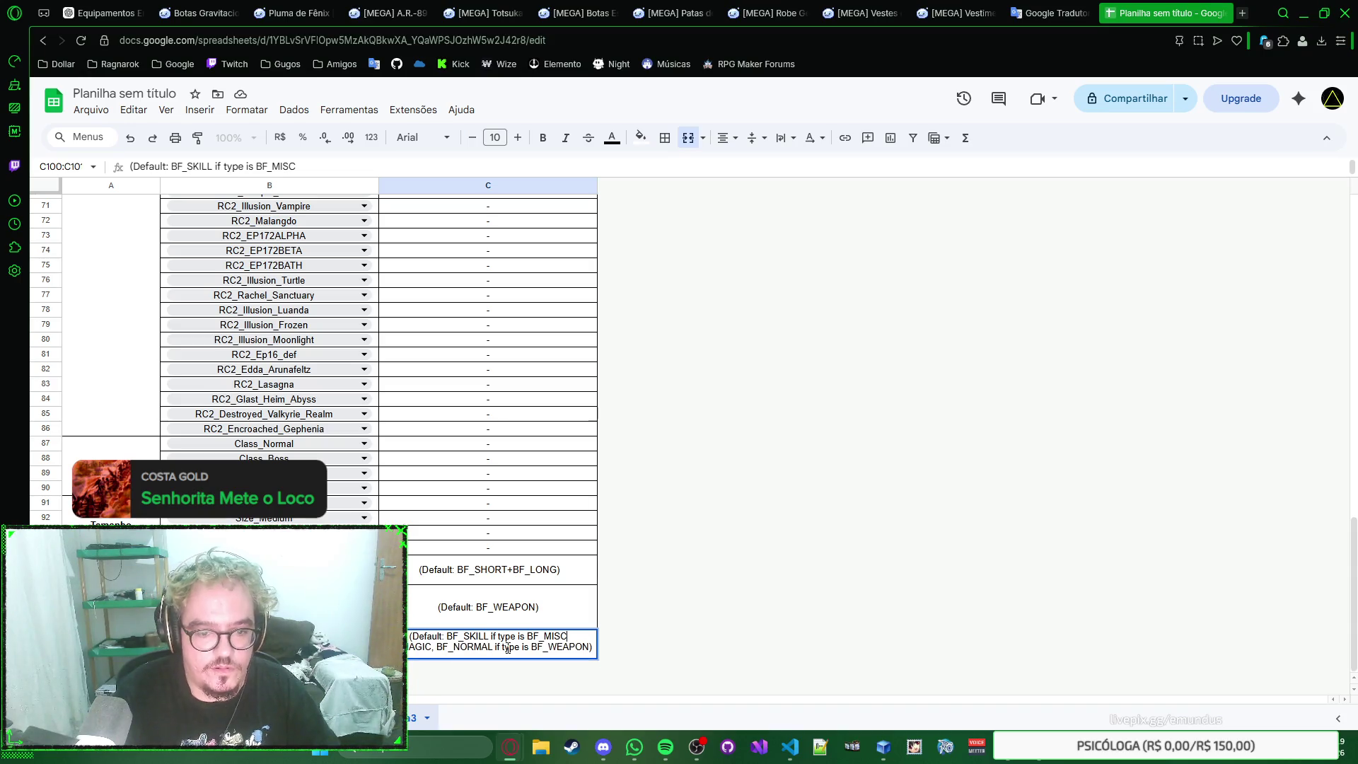
text(or)
key(Return)
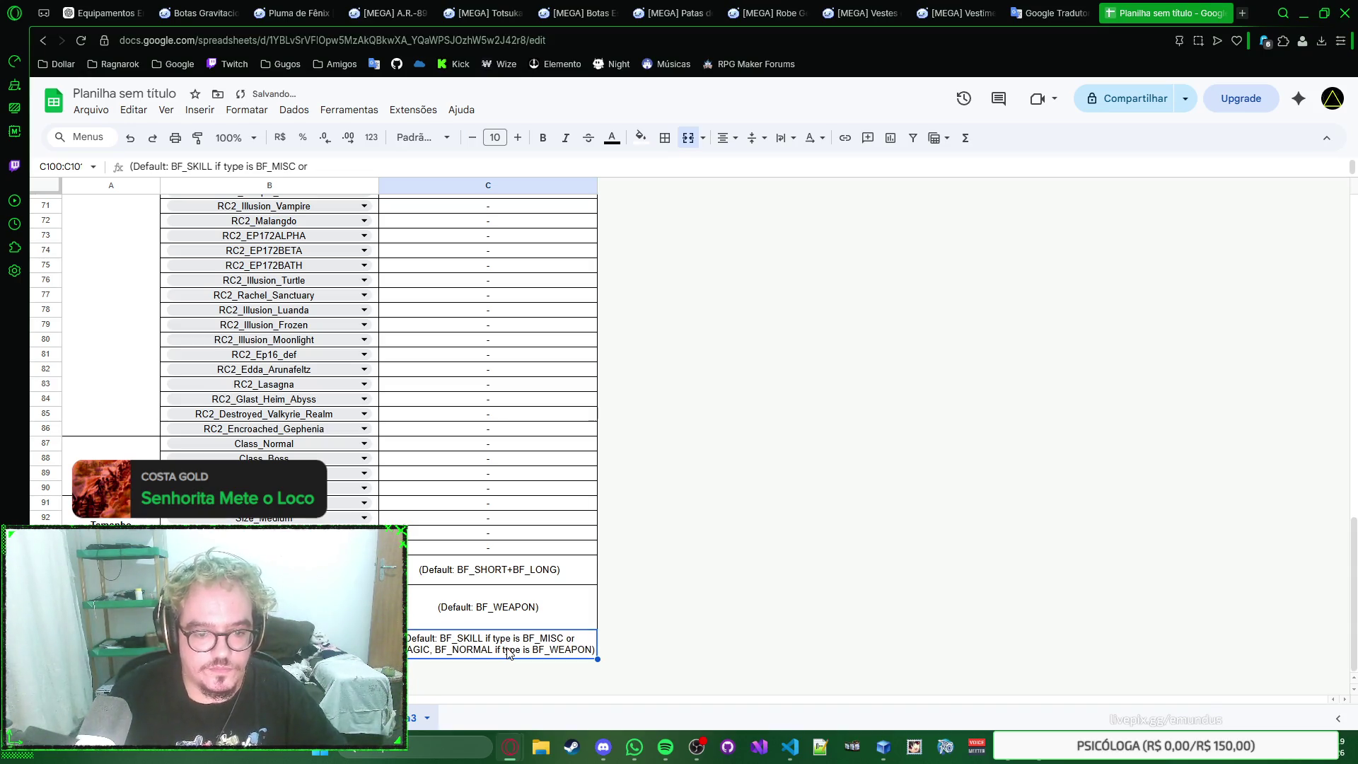
Step: Bring up the cell actions list for C89 after dismissing it on the note cell
right_click(670, 636)
key(Escape)
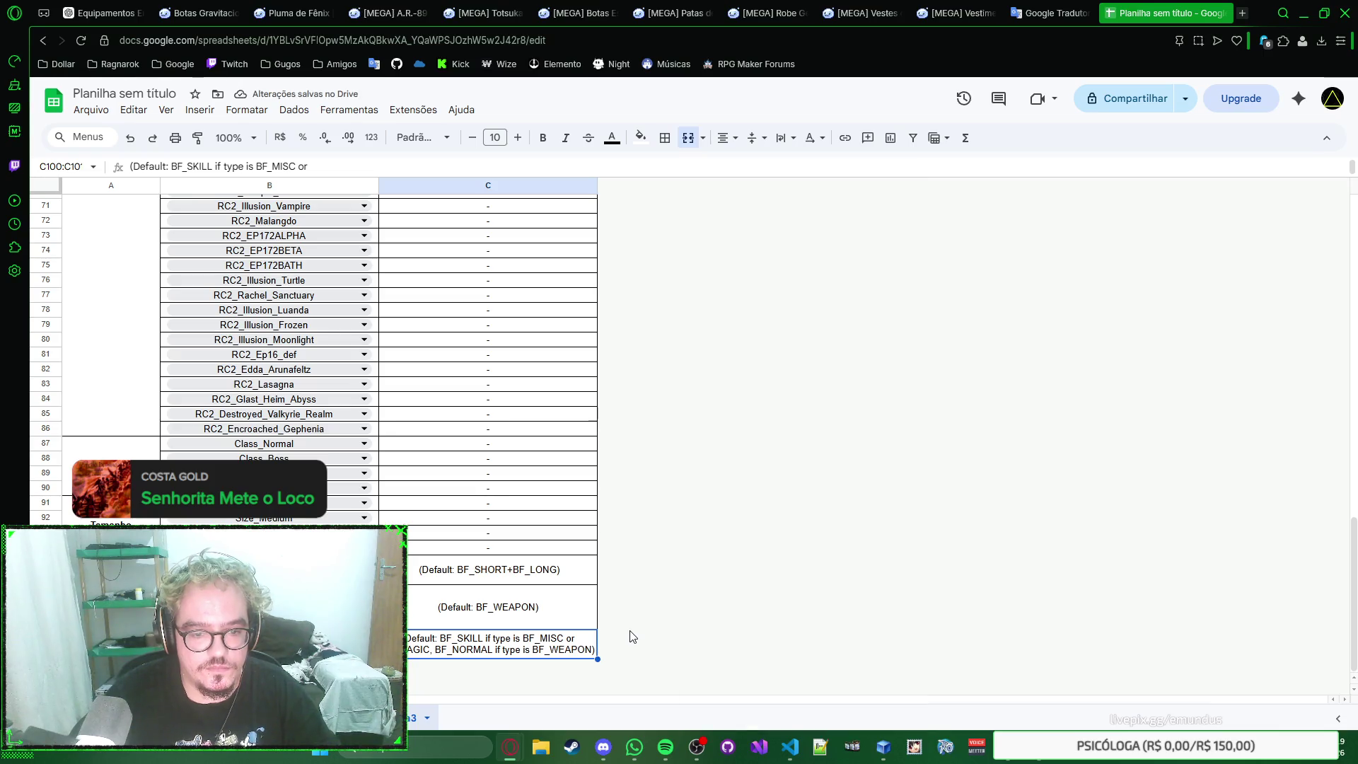
click(566, 476)
right_click(545, 477)
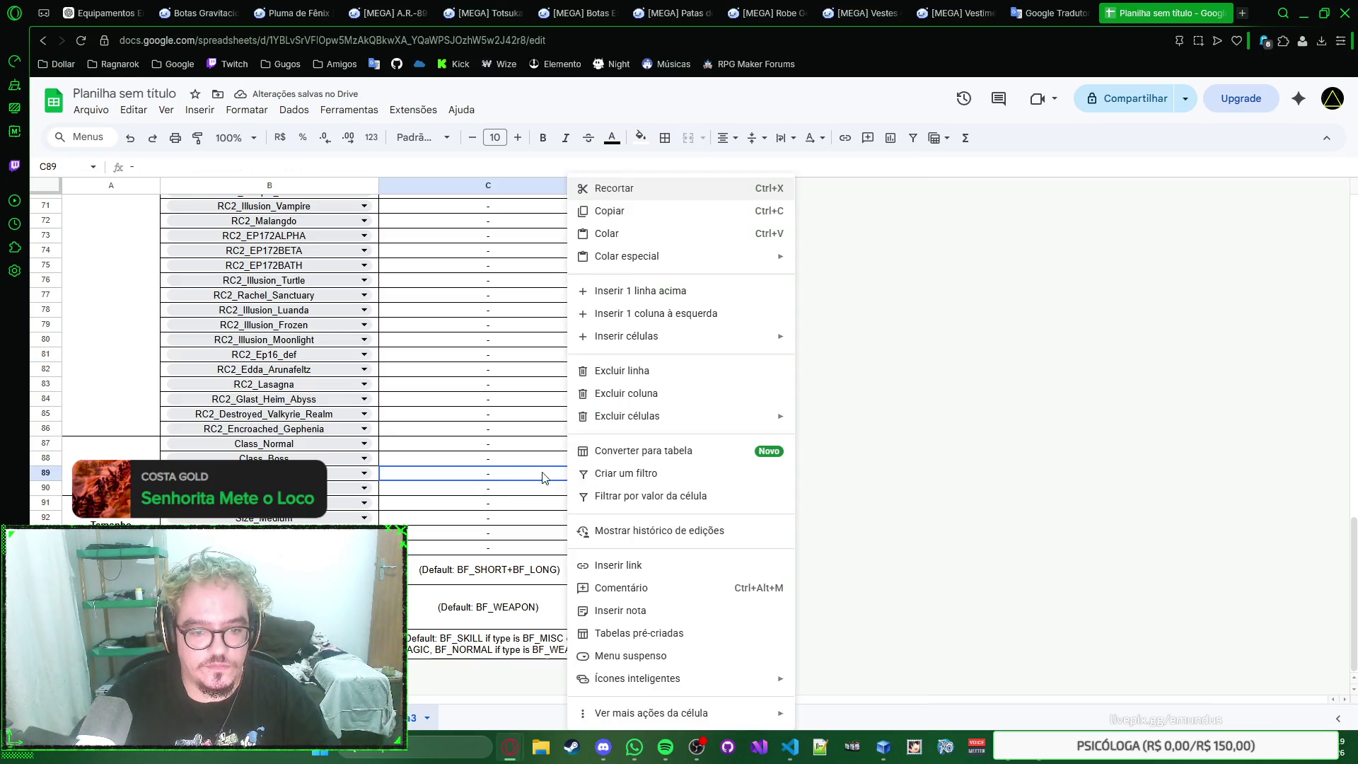
key(Escape)
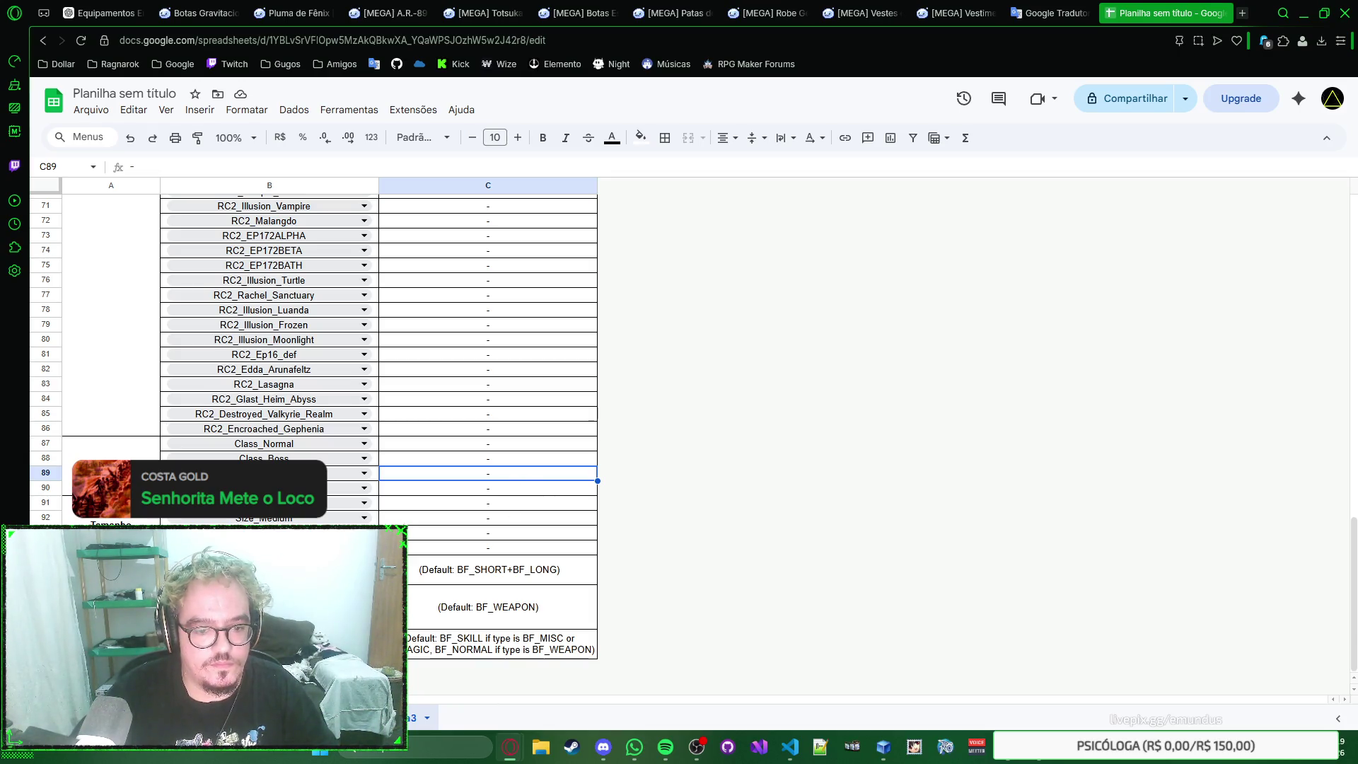
key(ctrl+shift+Page_Up)
scroll(331, 404, down, 1)
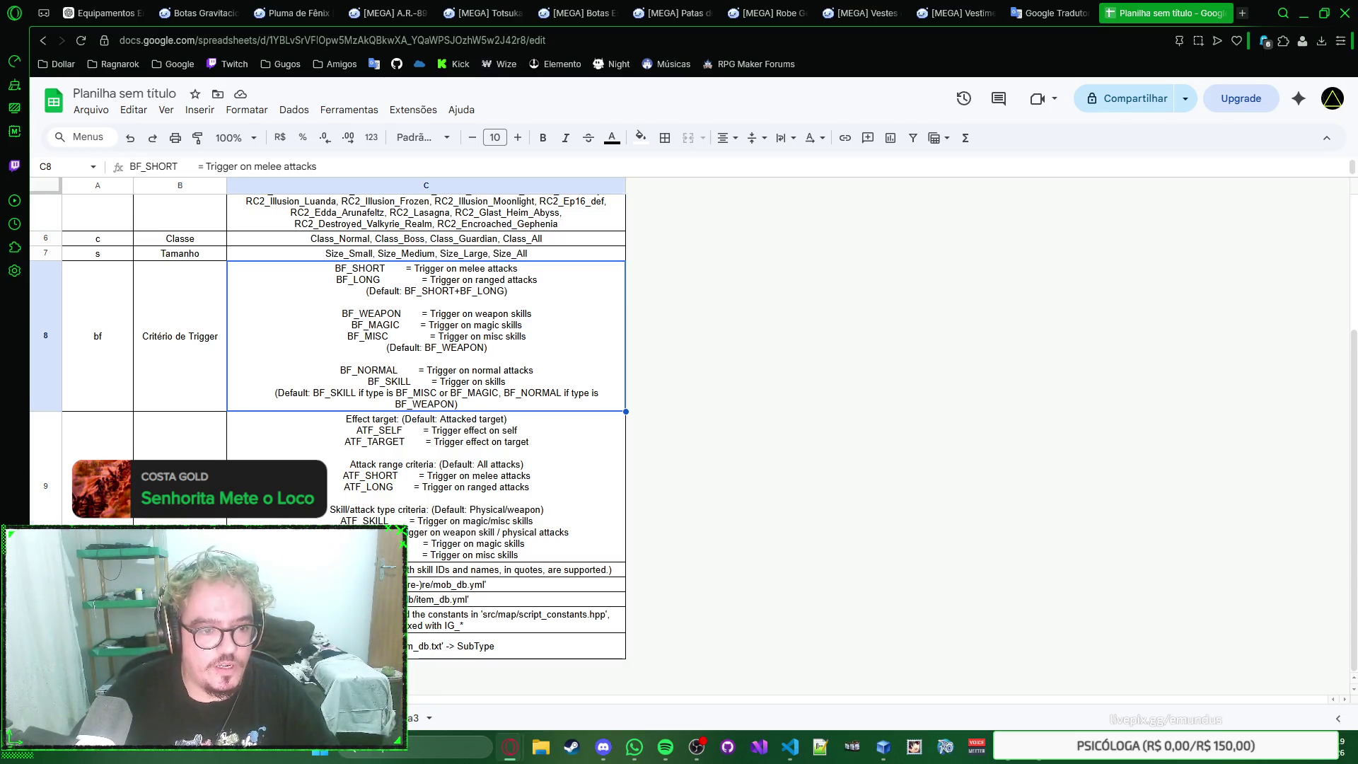
key(Down)
key(Left)
click(383, 502)
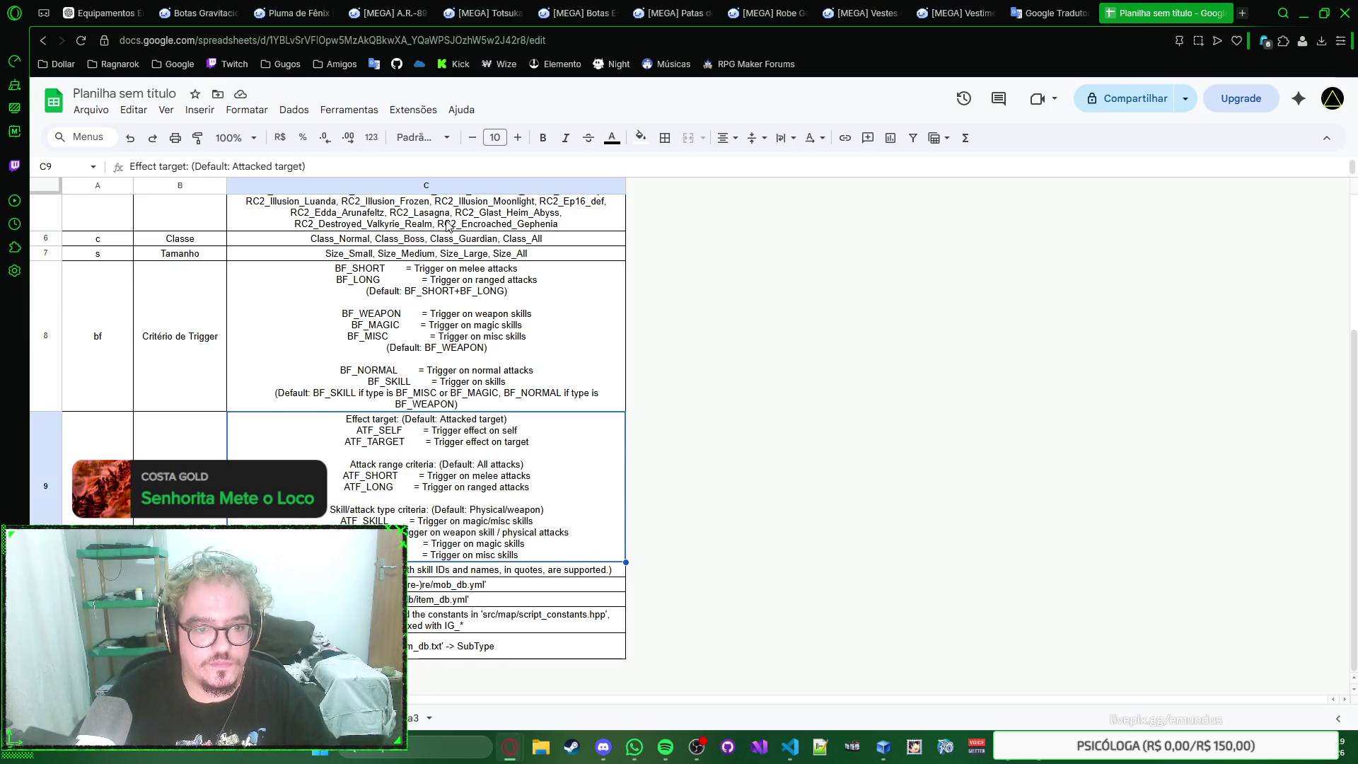
double_click(419, 474)
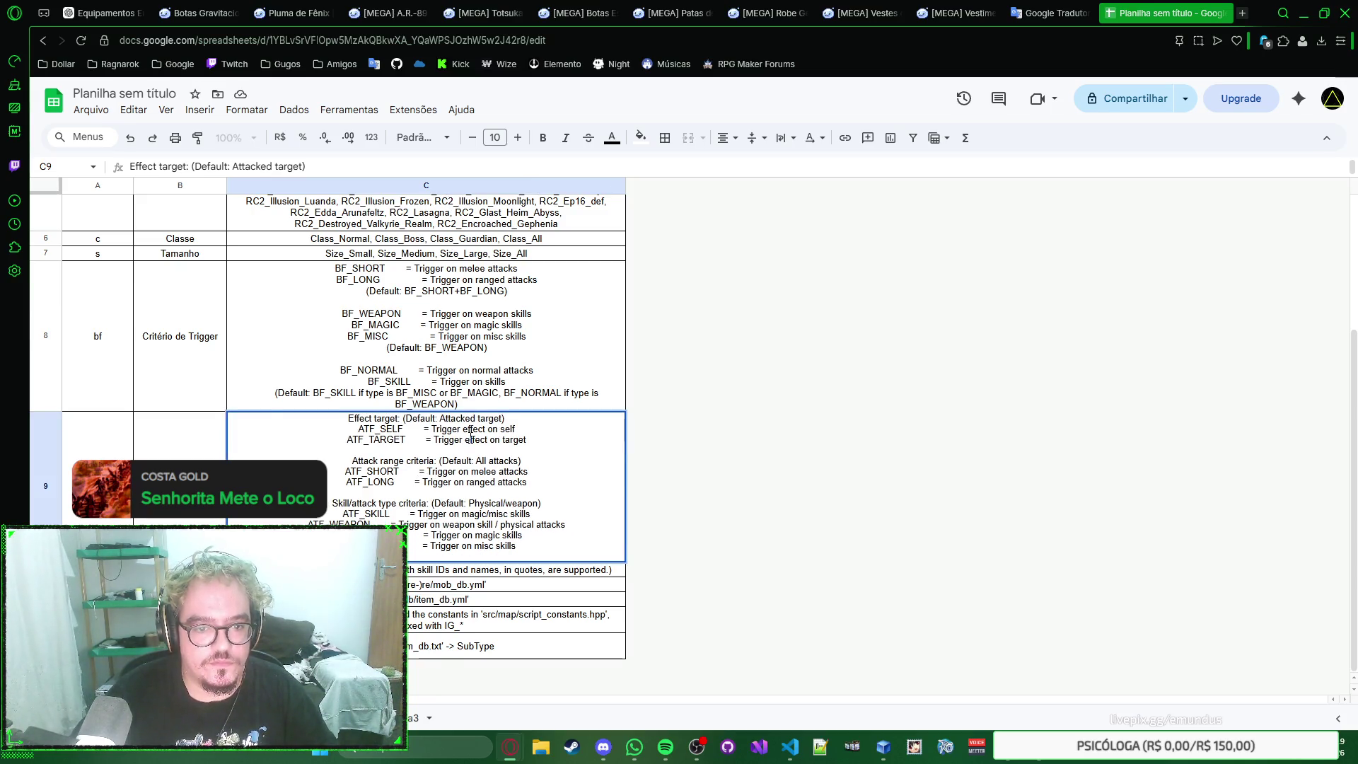
drag(490, 440, 365, 430)
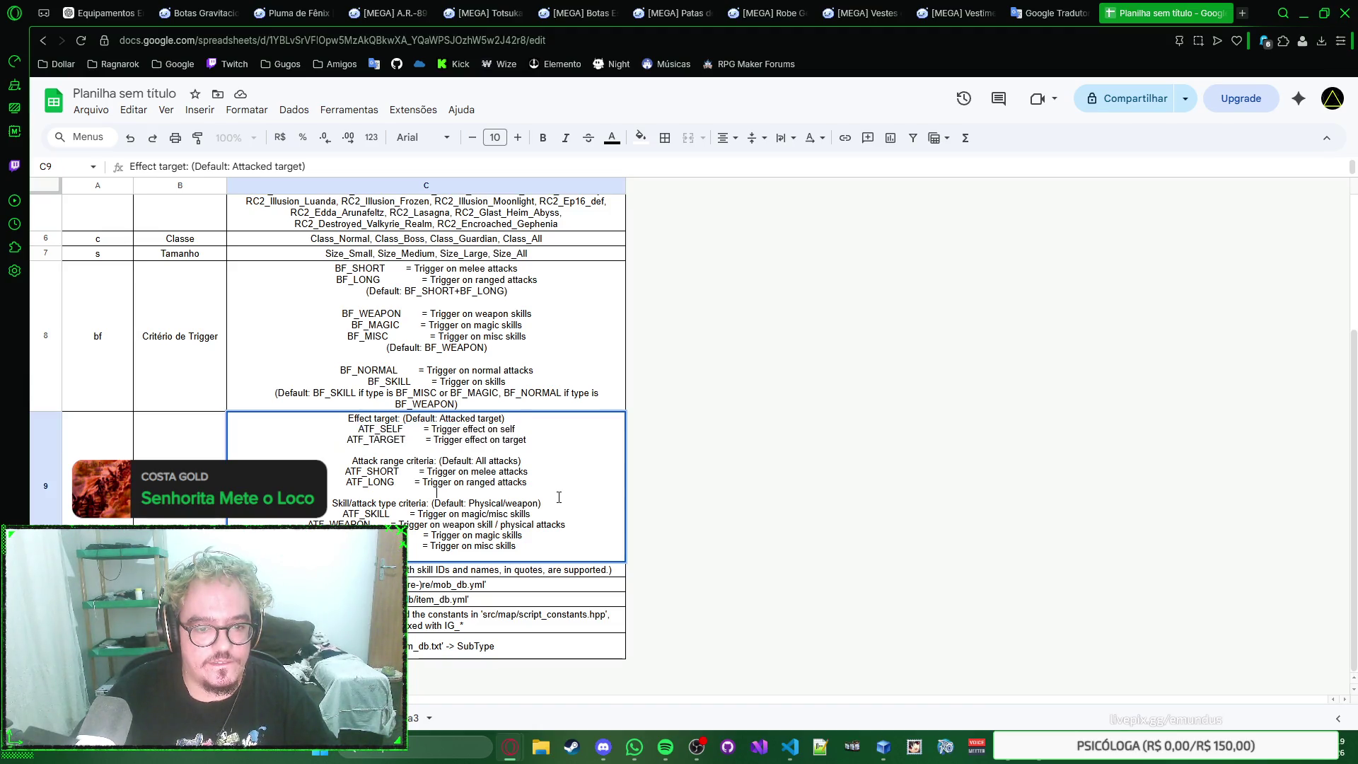
key(Escape)
right_click(579, 518)
key(Escape)
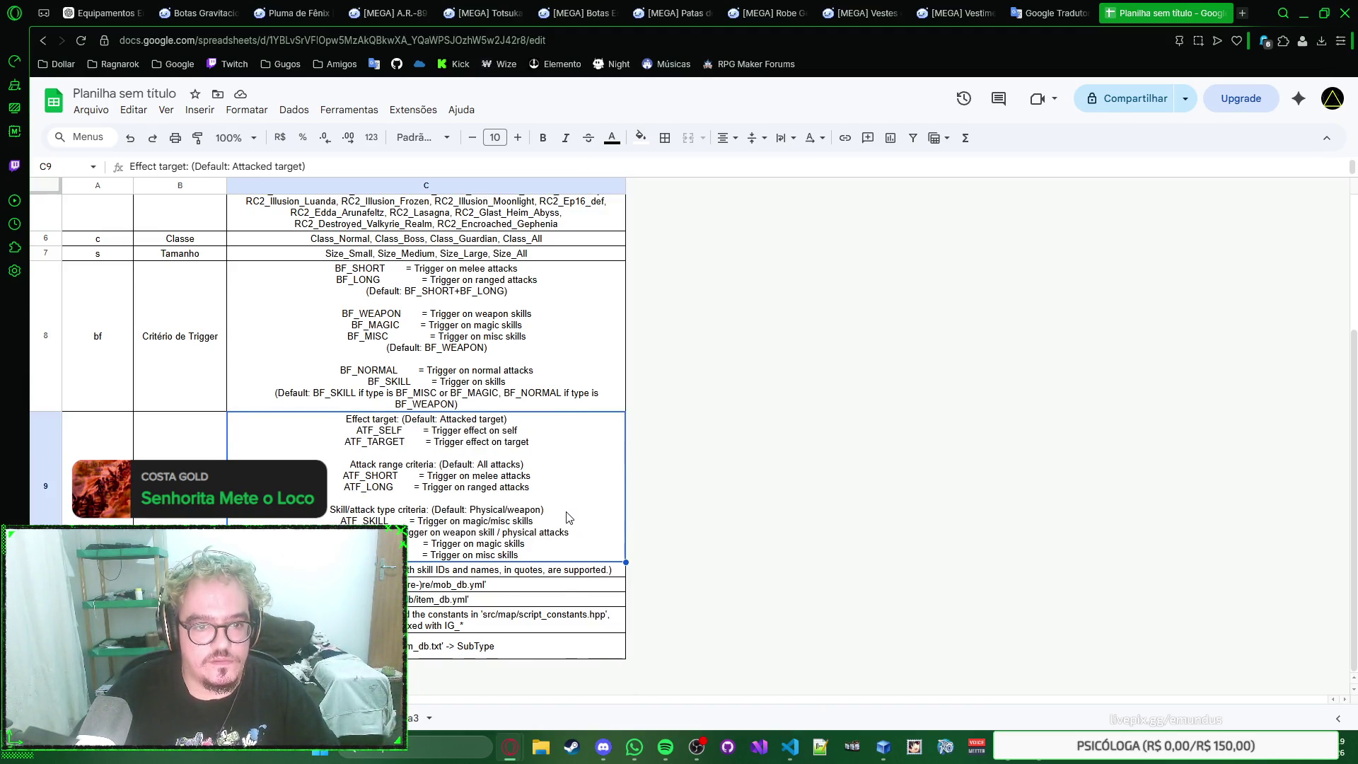
scroll(566, 518, up, 3)
scroll(565, 519, down, 3)
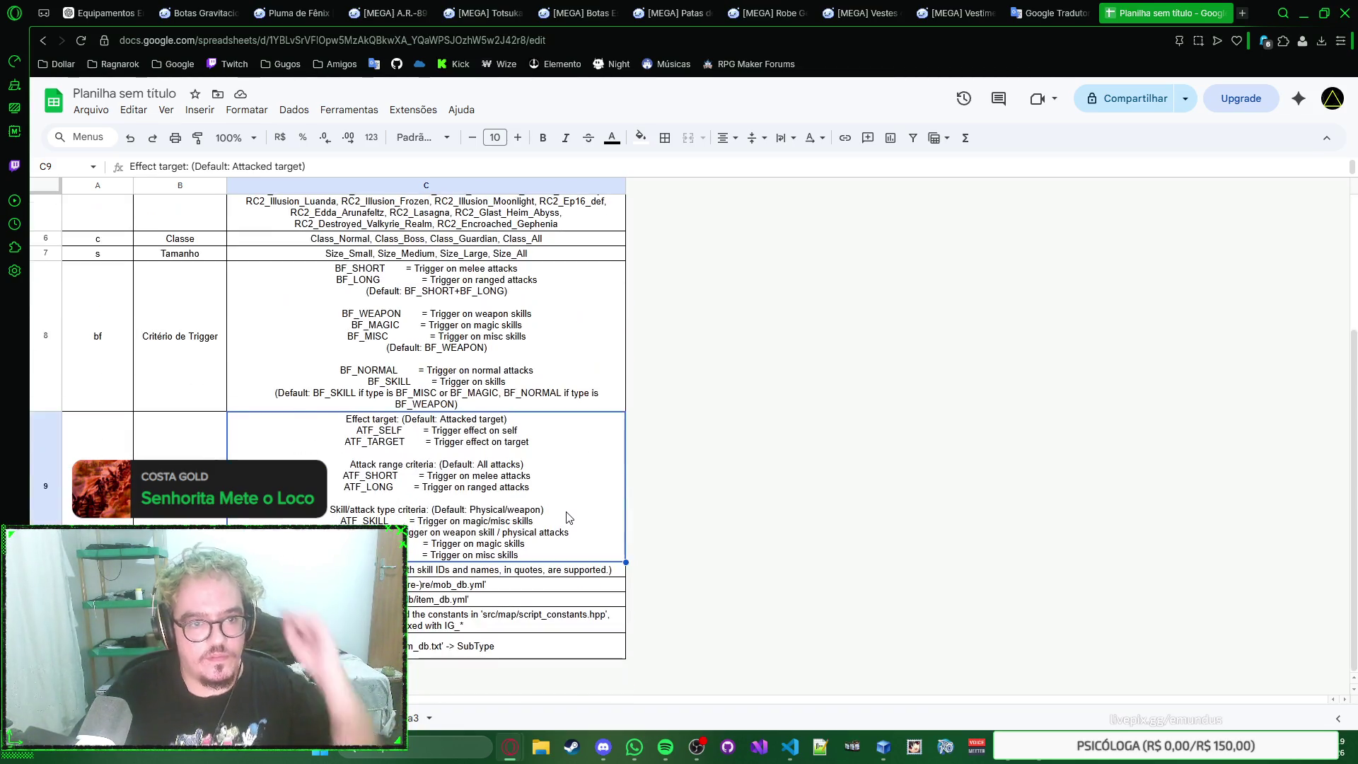
key(ctrl+shift+Page_Down)
scroll(422, 580, up, 5)
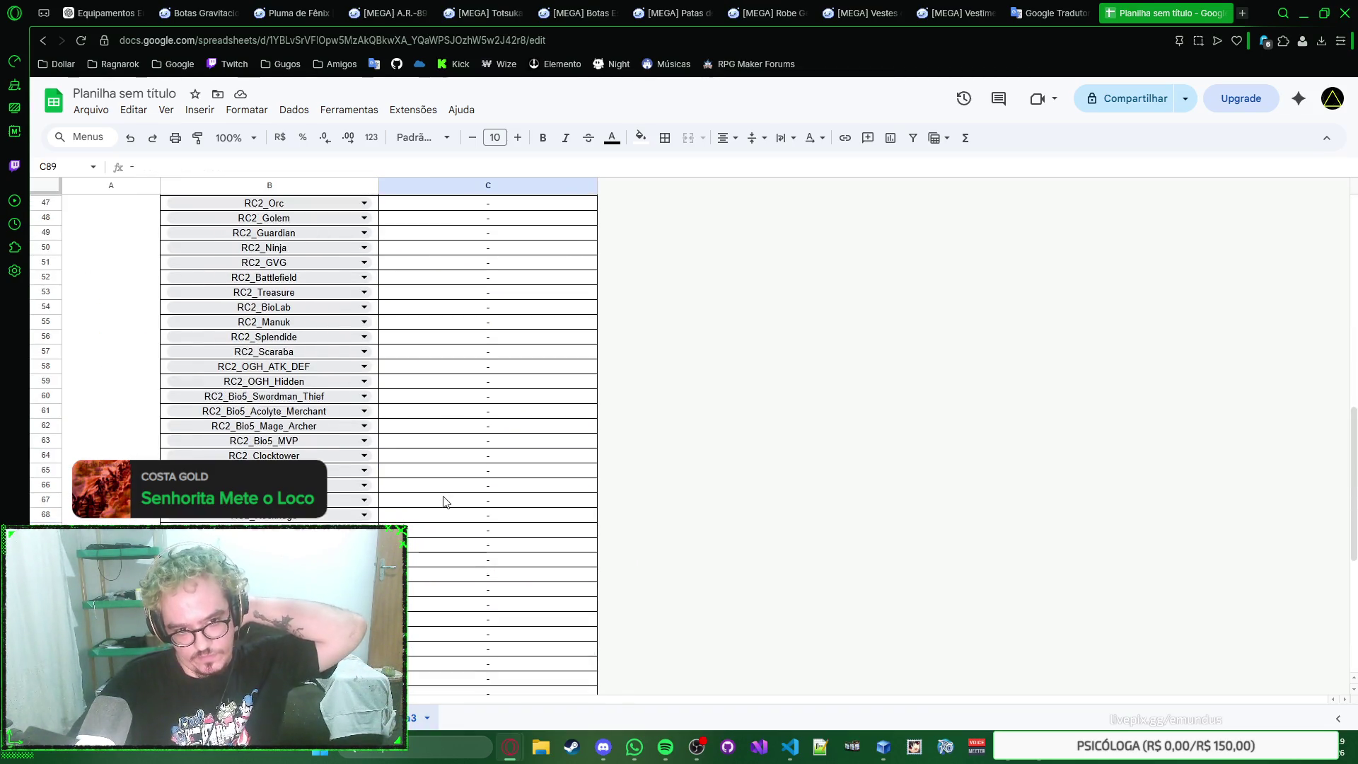
scroll(422, 580, up, 4)
scroll(421, 581, up, 4)
key(ctrl+shift+Page_Up)
scroll(549, 333, up, 2)
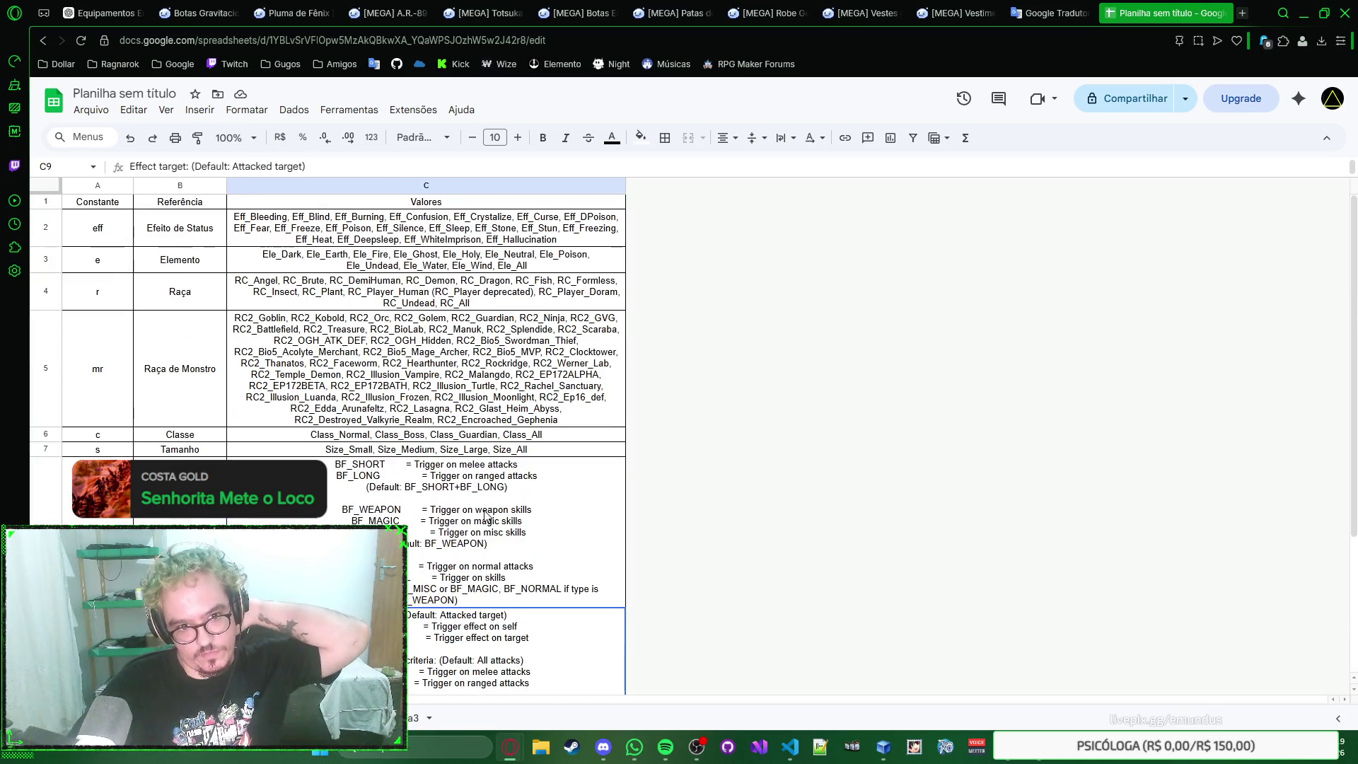
click(549, 333)
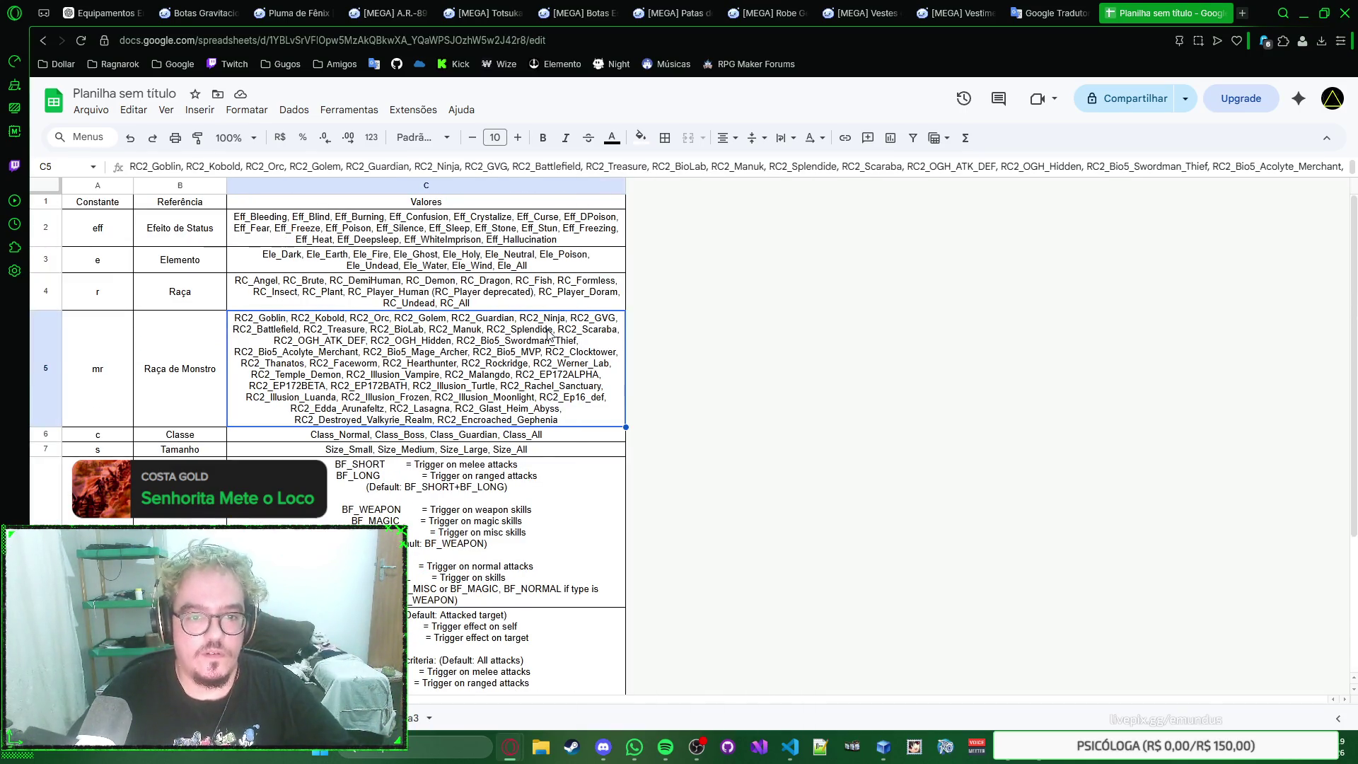
key(ctrl+shift+Page_Down)
scroll(456, 446, down, 3)
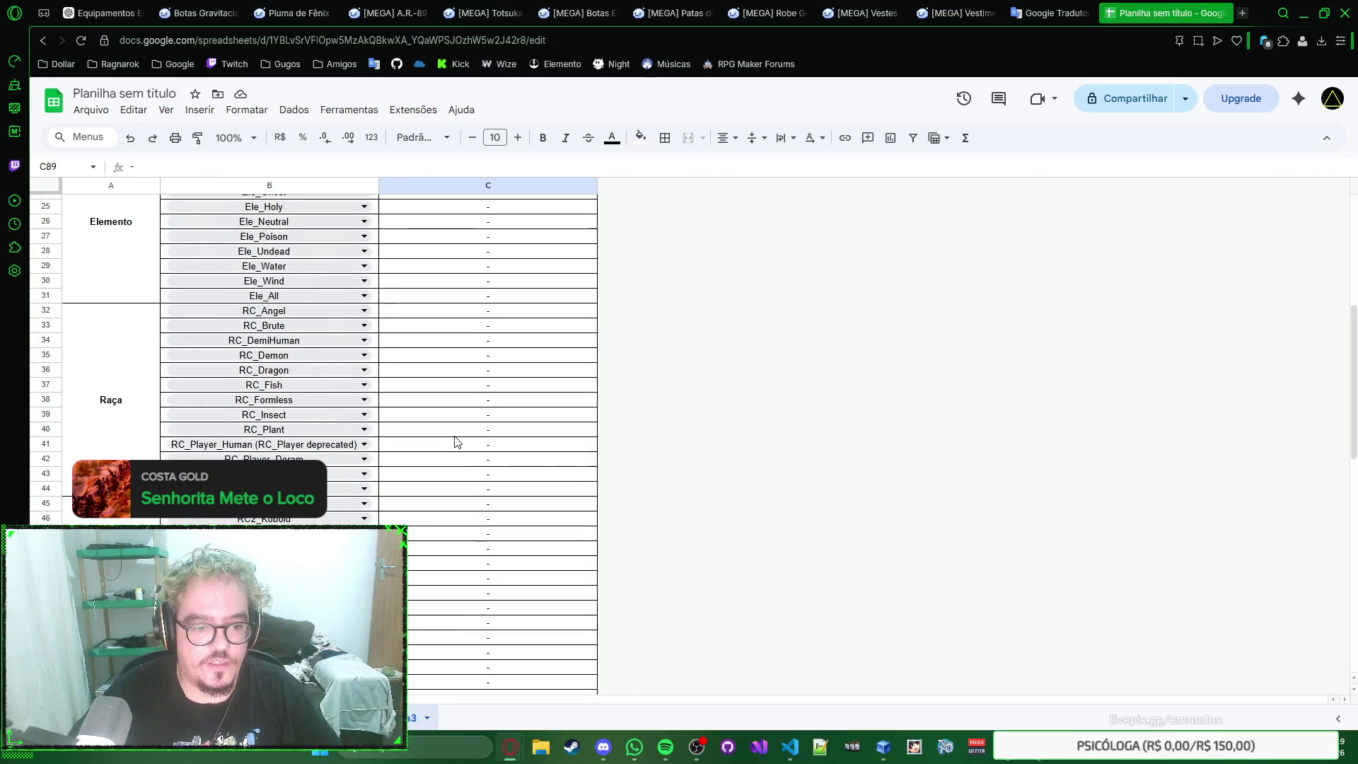
scroll(456, 445, down, 3)
scroll(457, 446, down, 3)
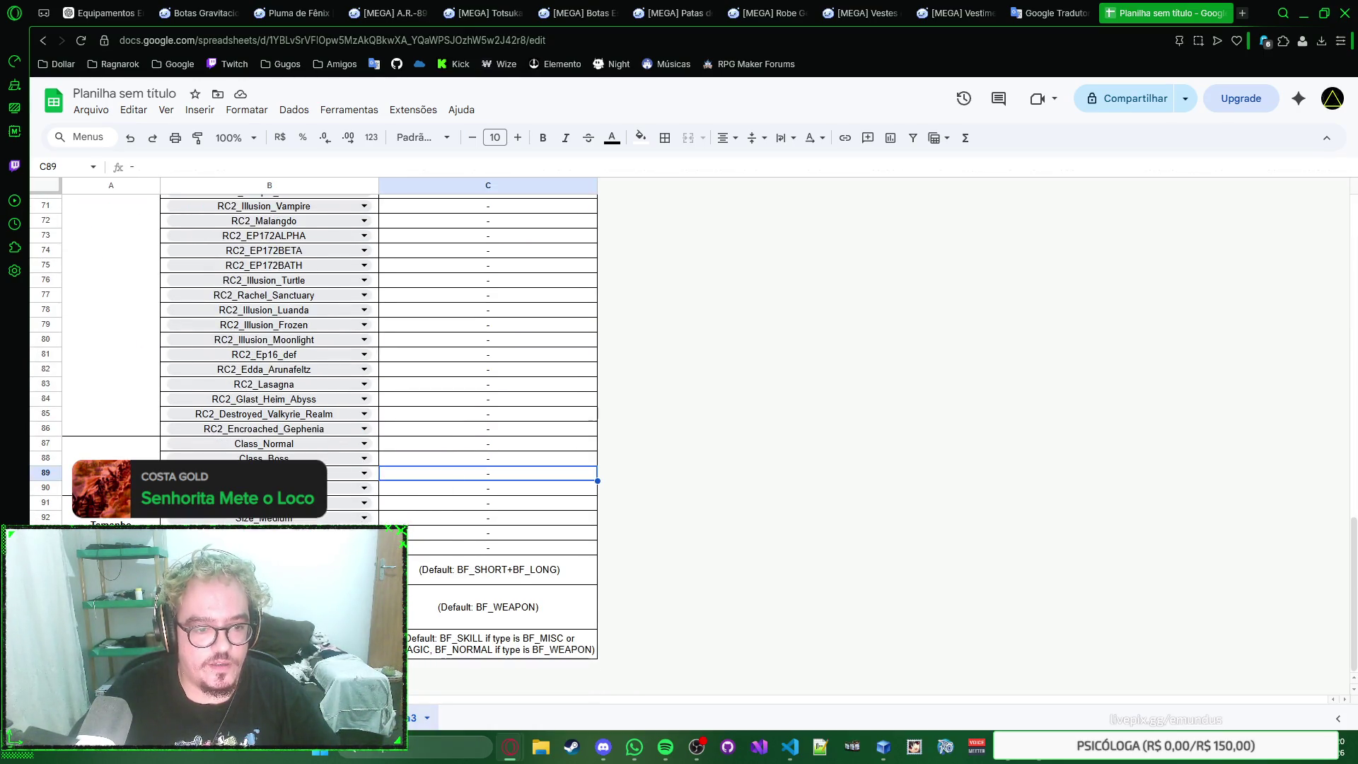
scroll(450, 491, up, 5)
scroll(477, 394, up, 5)
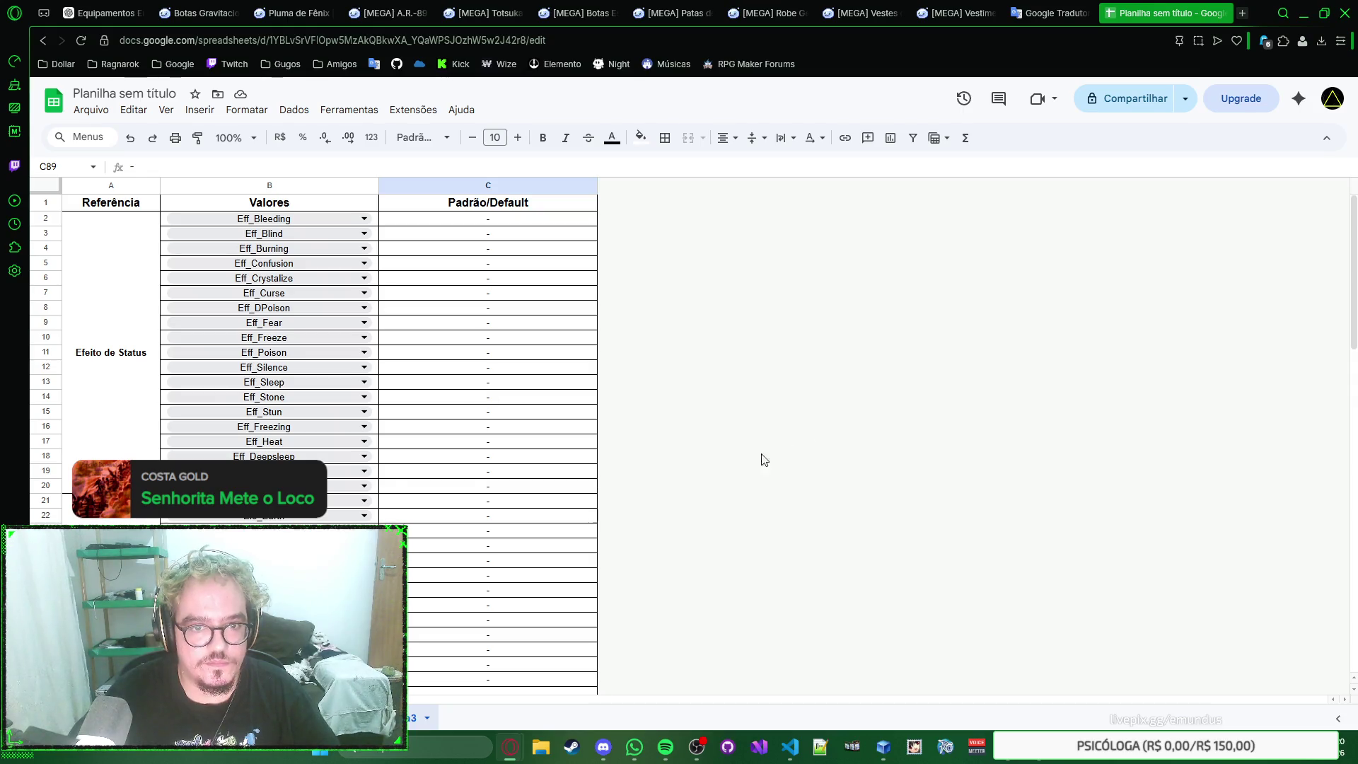
scroll(521, 388, down, 5)
scroll(485, 388, down, 5)
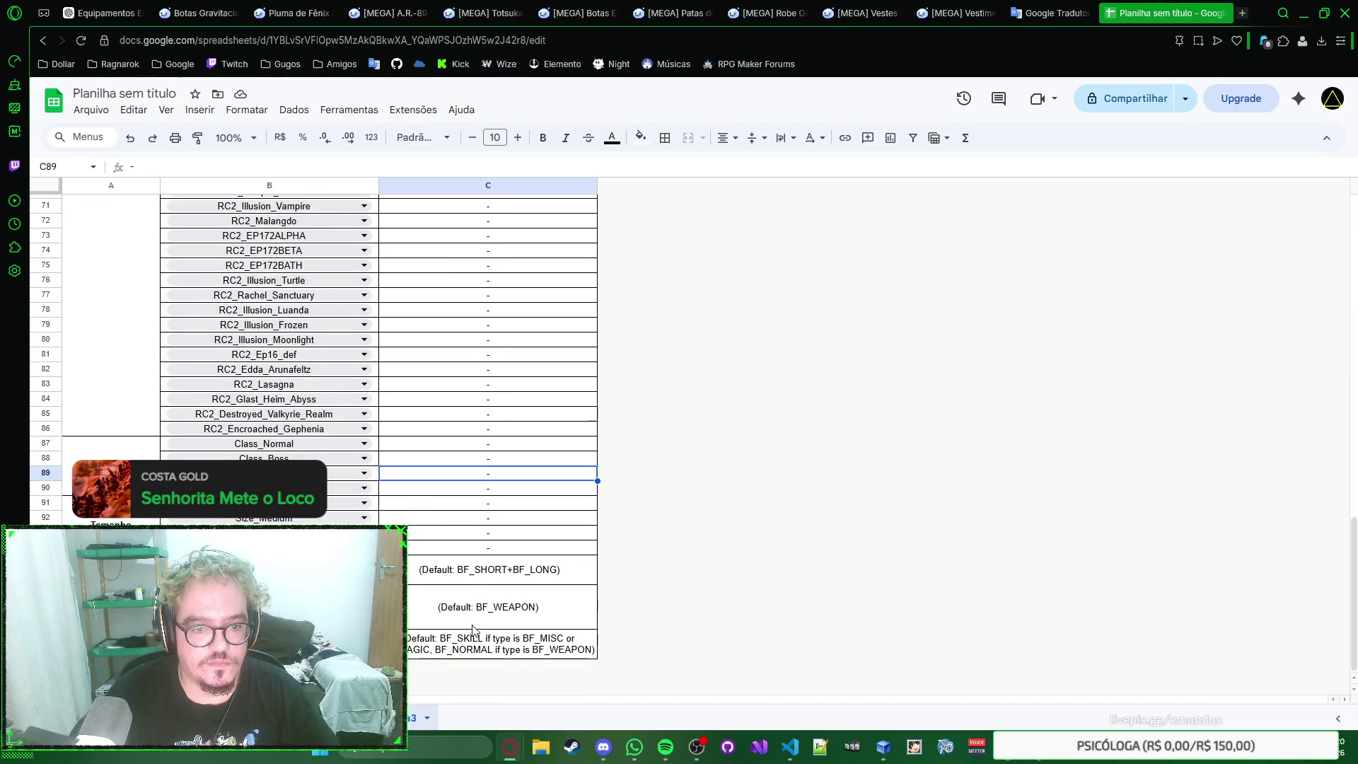
right_click(417, 718)
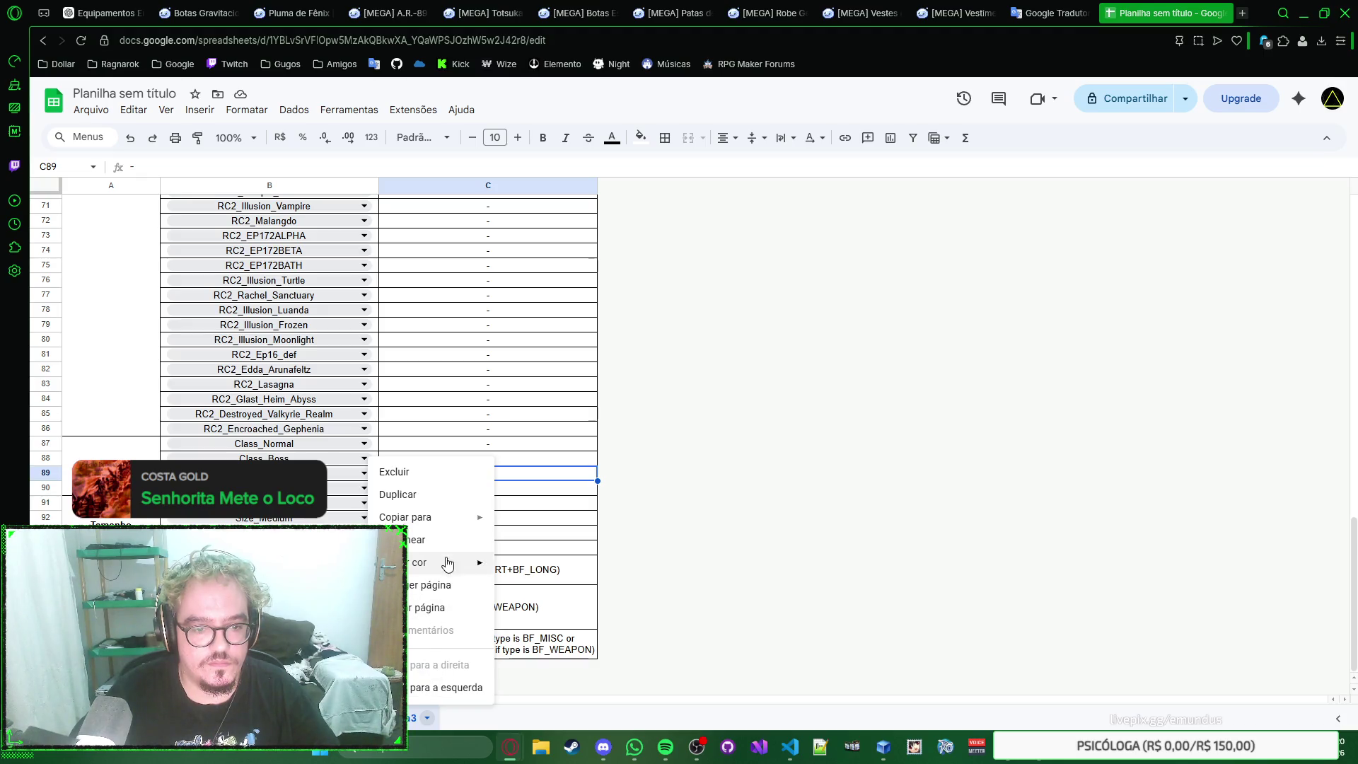
Step: Delete the reference sheet via Excluir, confirm, and move to the bonus formulas sheet
click(457, 473)
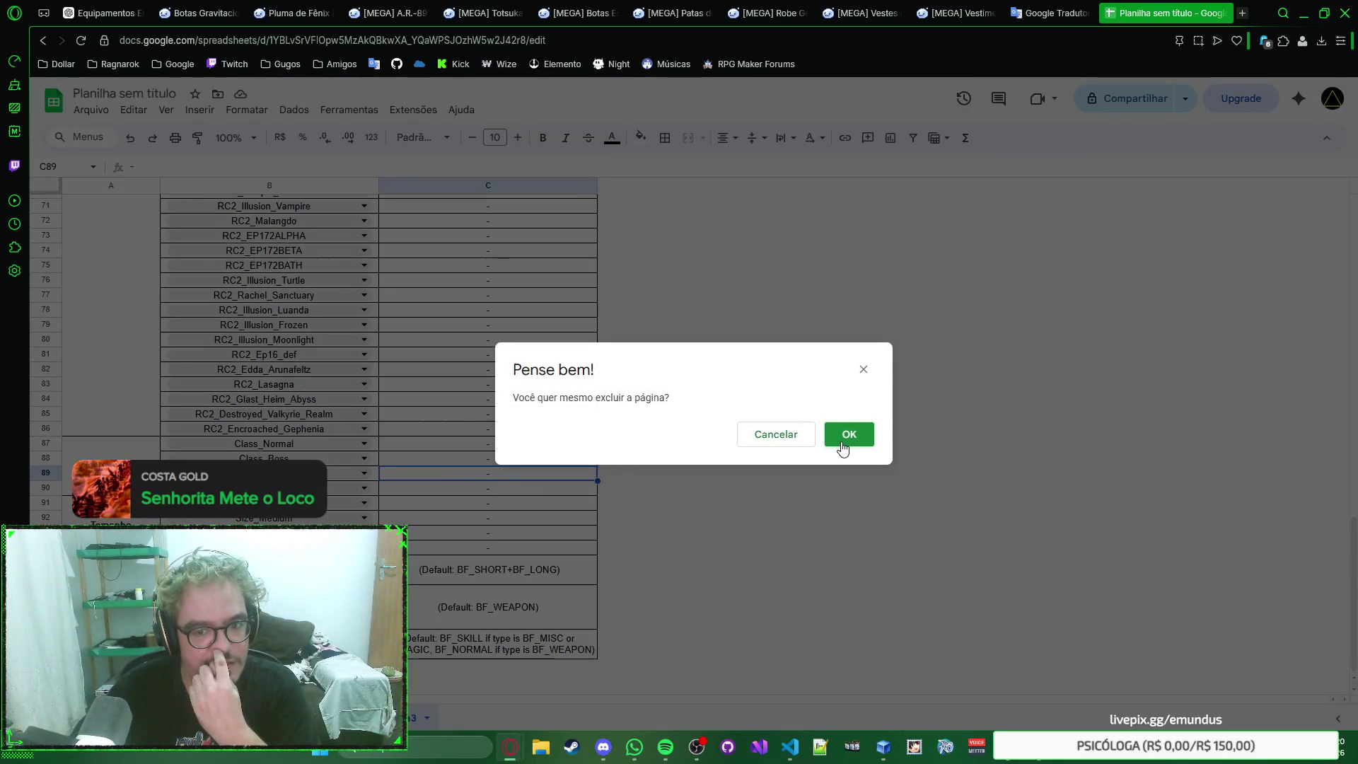
click(842, 445)
click(574, 435)
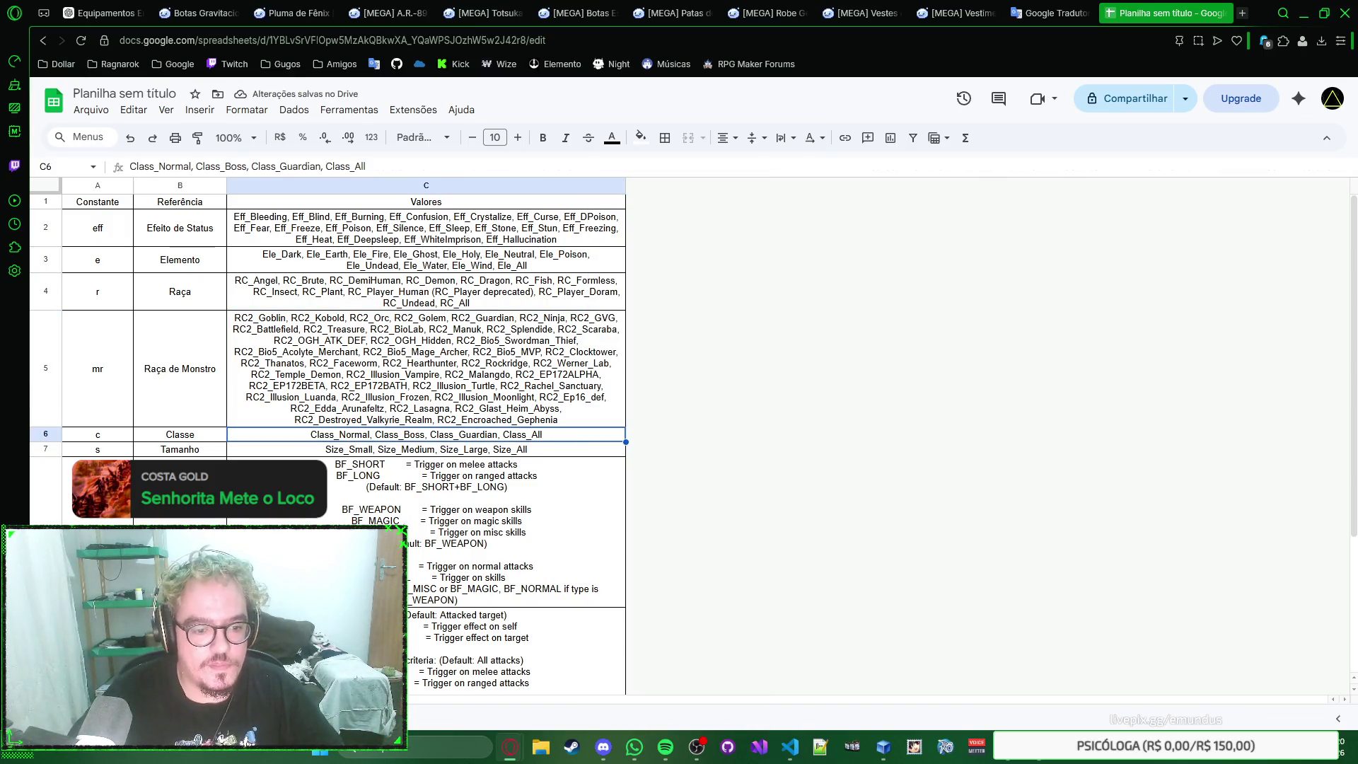
key(ctrl+Page_Down)
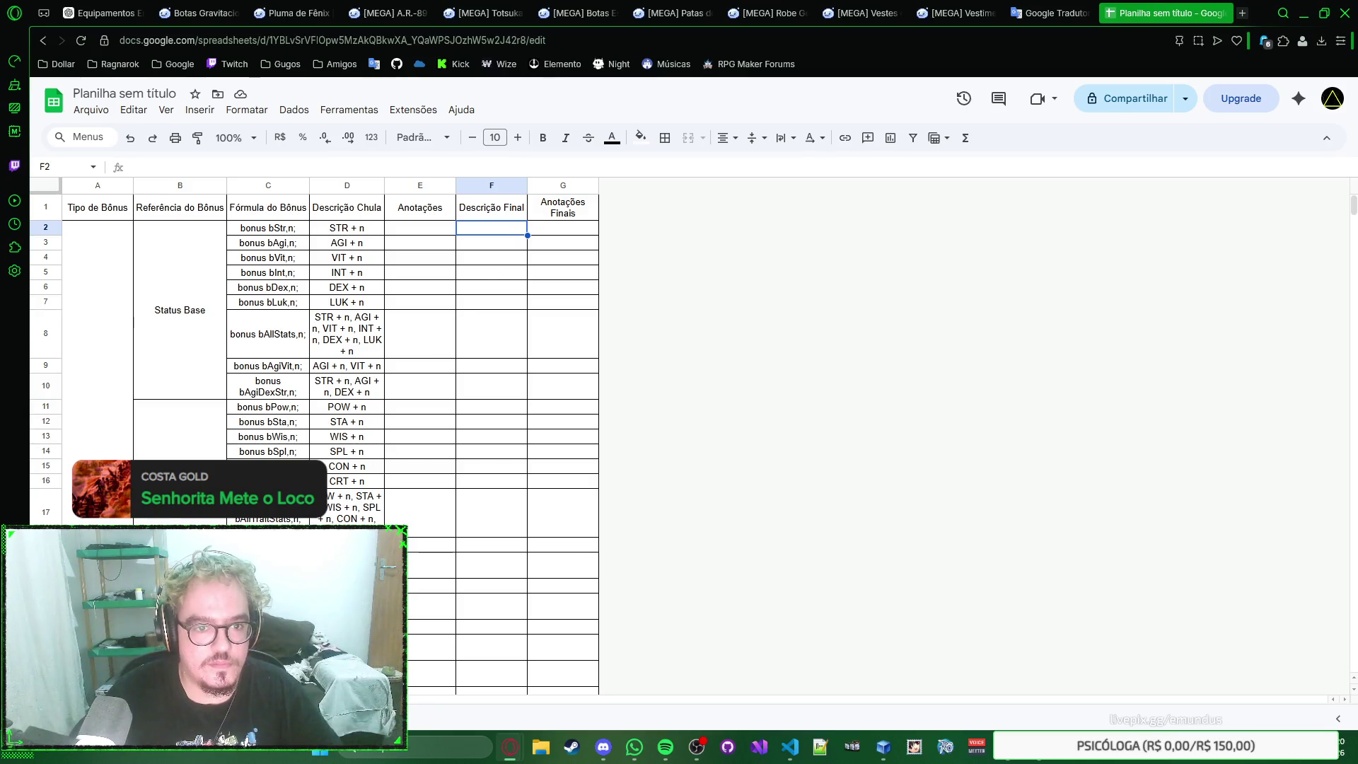
Step: Auto-fit columns E and C, undo a widening of column D, and show the zoom choices
key(ctrl+Page_Up)
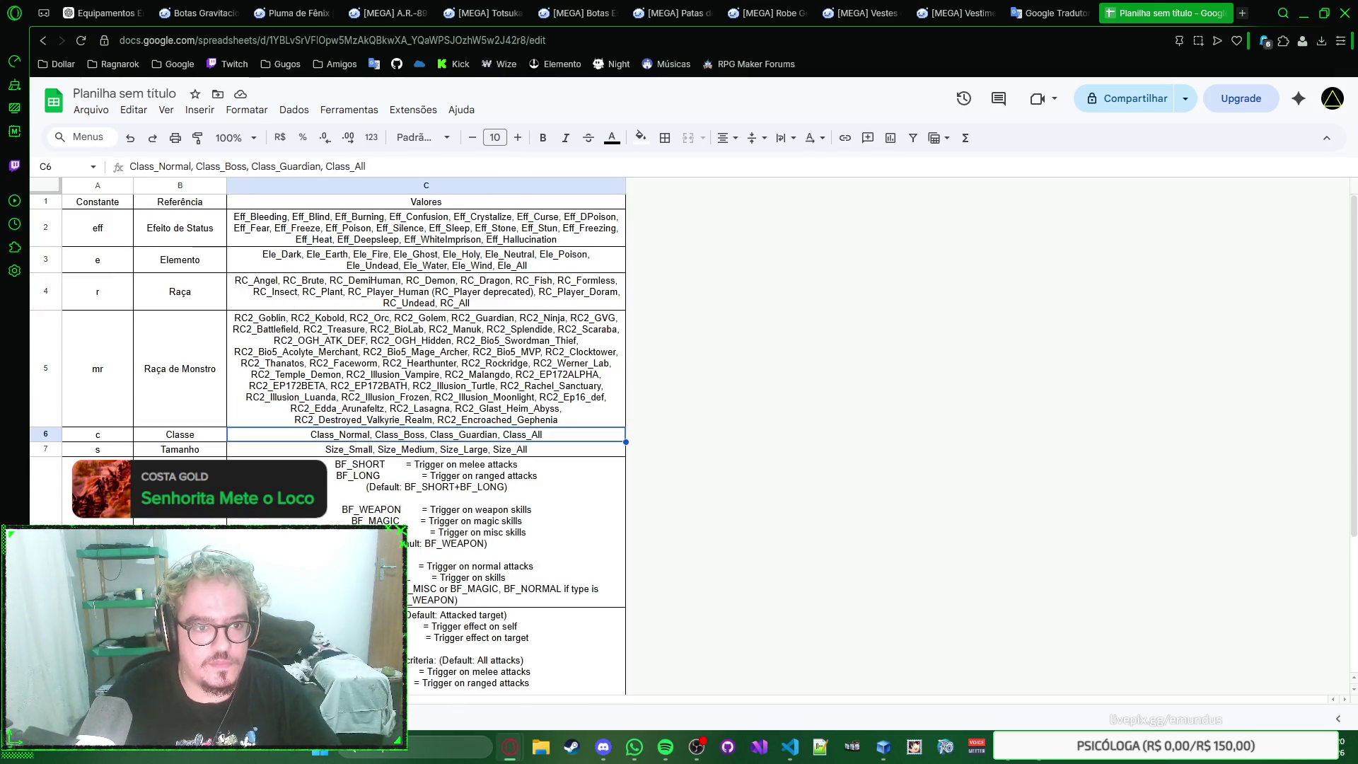
key(ctrl+Page_Down)
scroll(472, 331, down, 3)
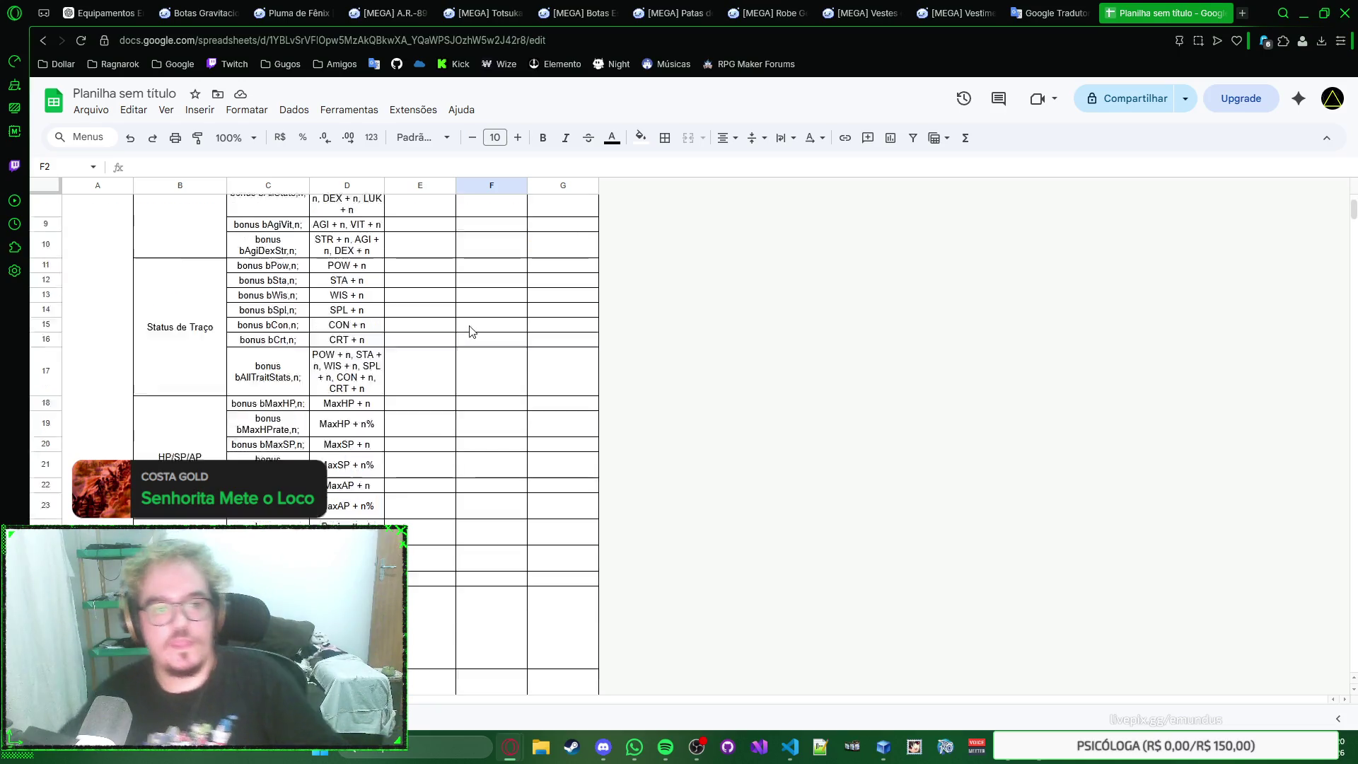
scroll(471, 331, down, 5)
scroll(471, 331, down, 5)
scroll(519, 316, down, 5)
scroll(561, 303, down, 4)
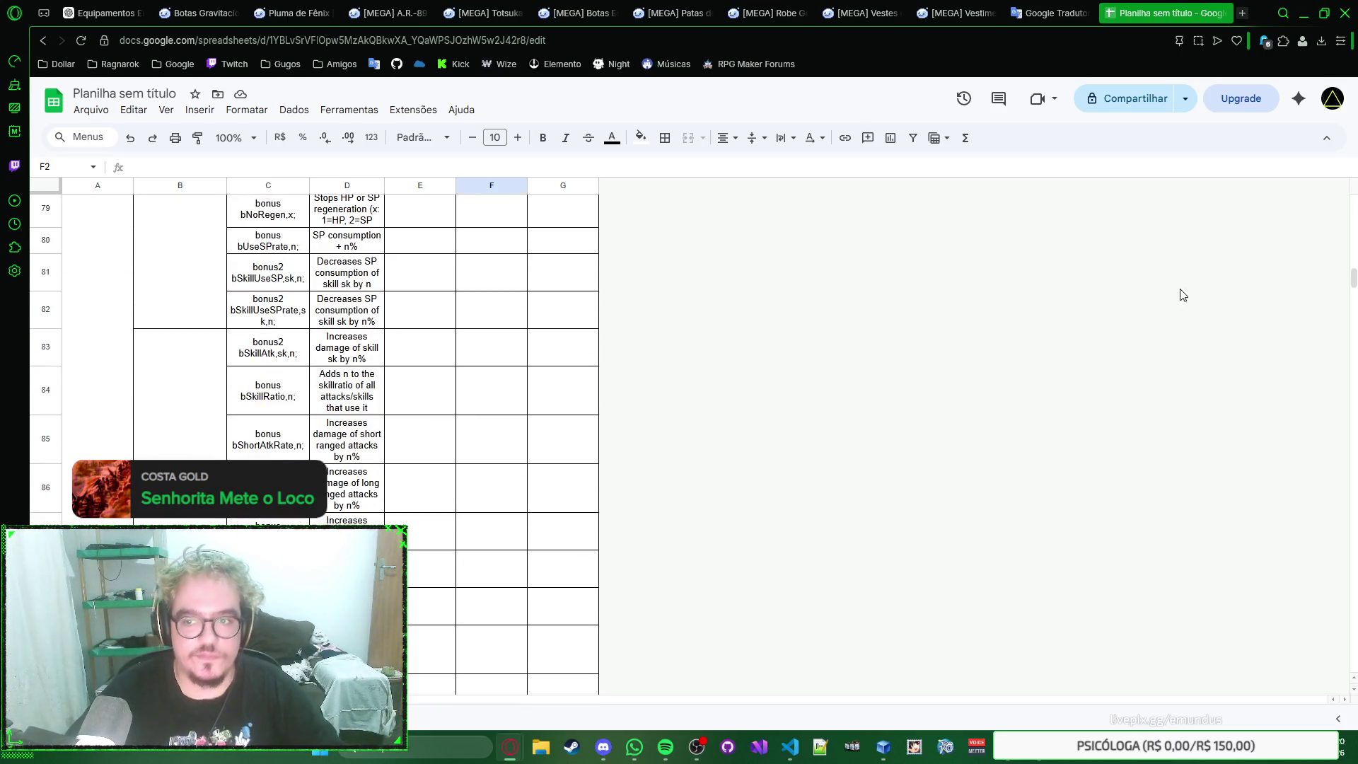
drag(1353, 276, 1345, 683)
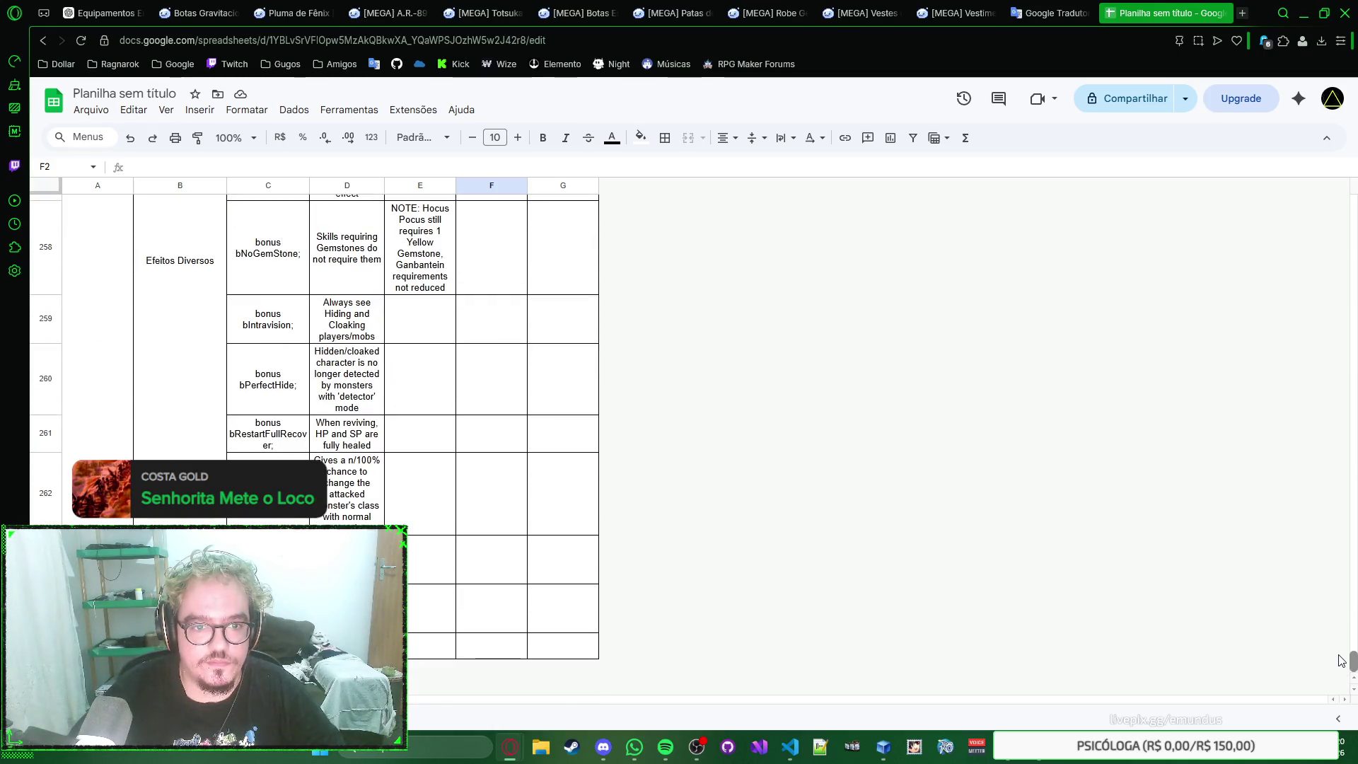
drag(1341, 661, 1341, 665)
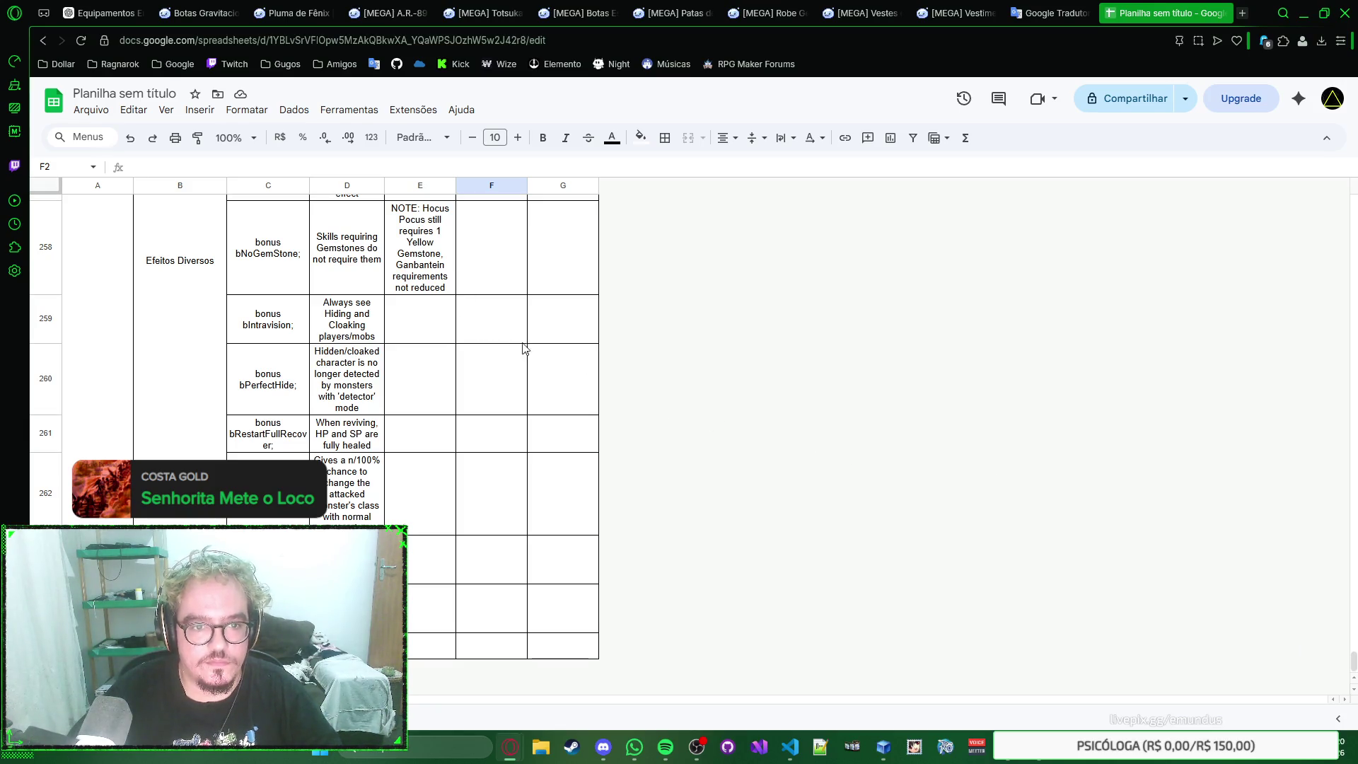
scroll(567, 371, up, 3)
scroll(567, 372, down, 2)
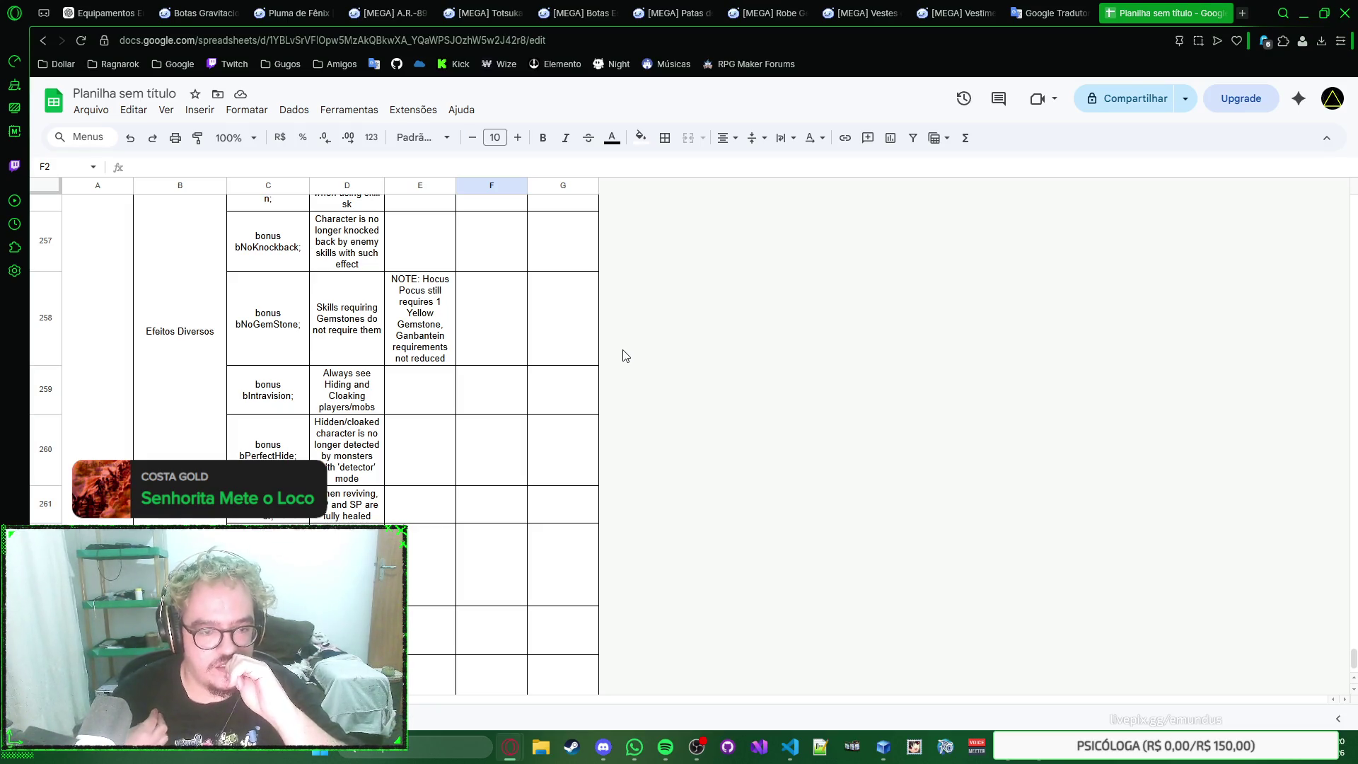
scroll(500, 337, up, 2)
scroll(489, 357, up, 2)
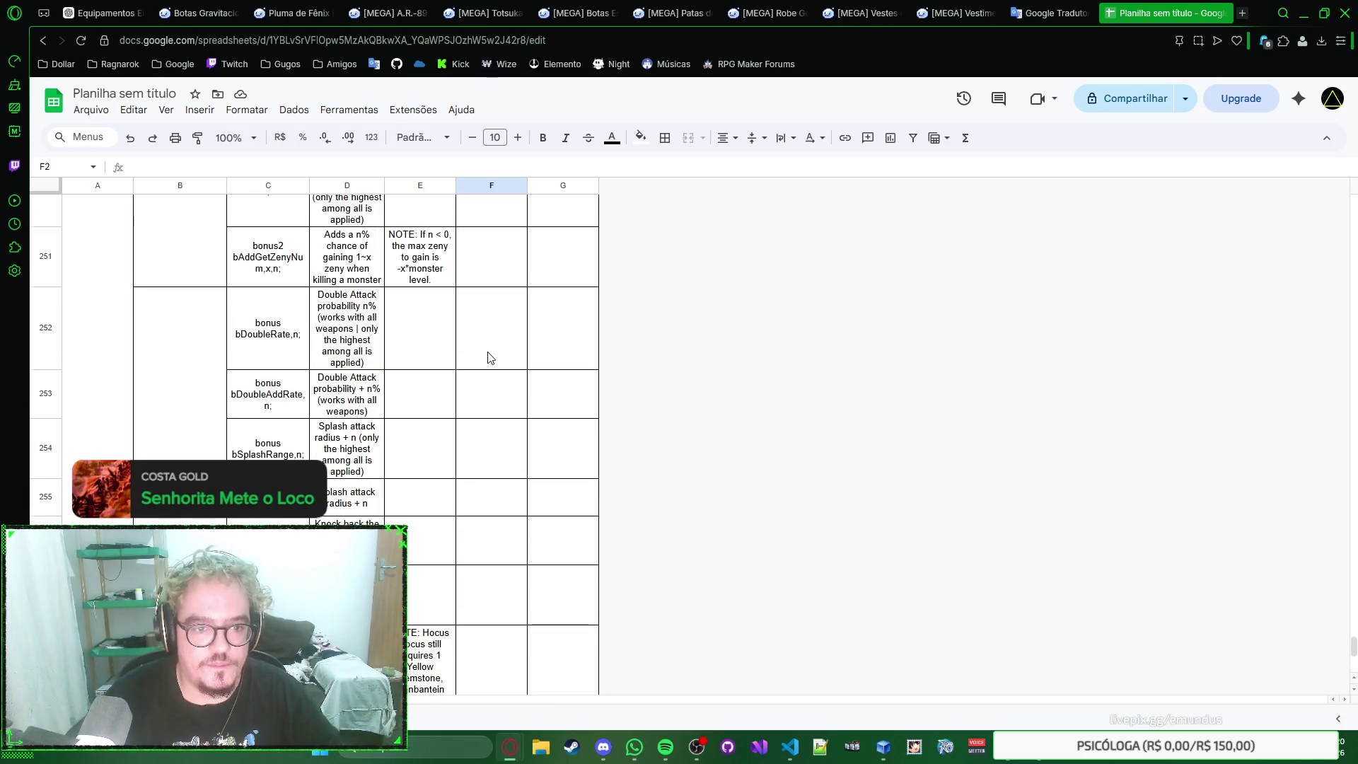
scroll(490, 358, down, 2)
scroll(529, 362, up, 5)
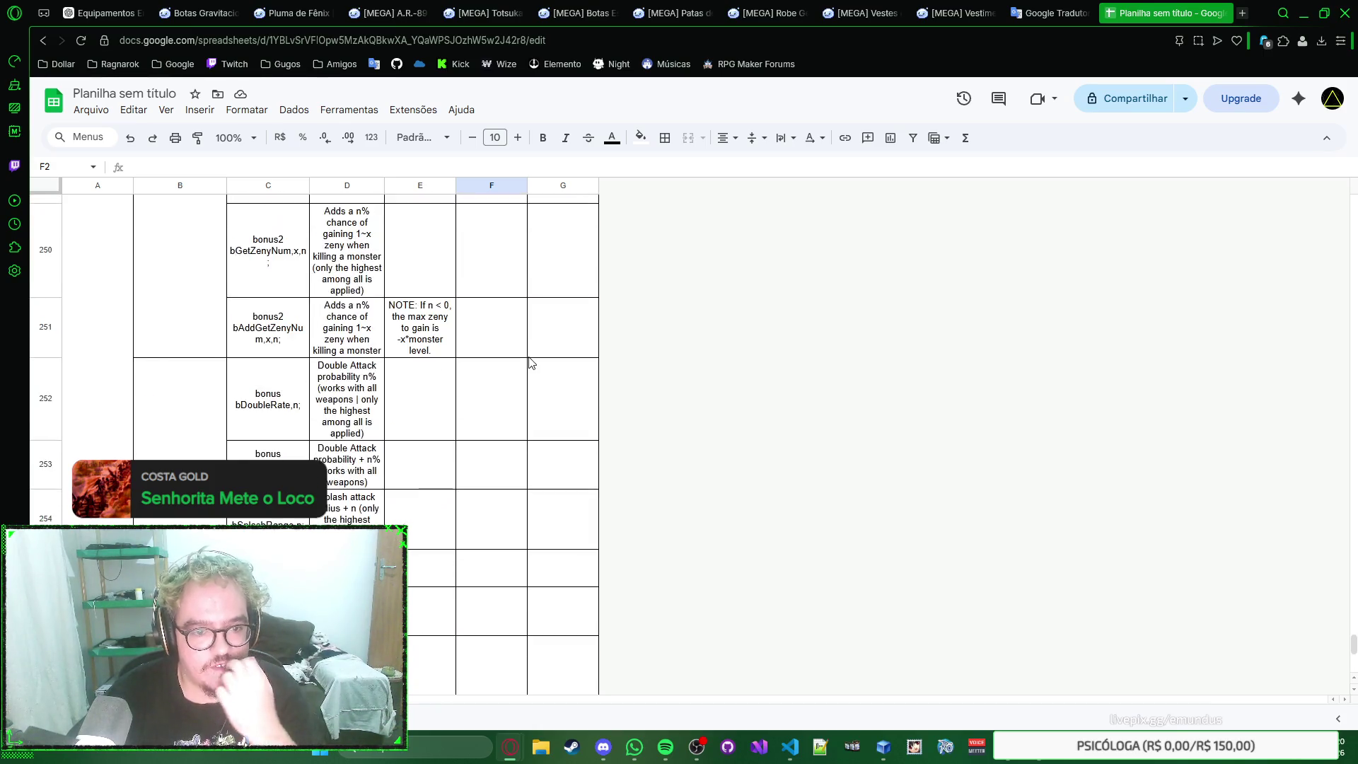
scroll(529, 363, up, 5)
scroll(529, 363, up, 5)
scroll(530, 364, up, 5)
scroll(530, 363, up, 3)
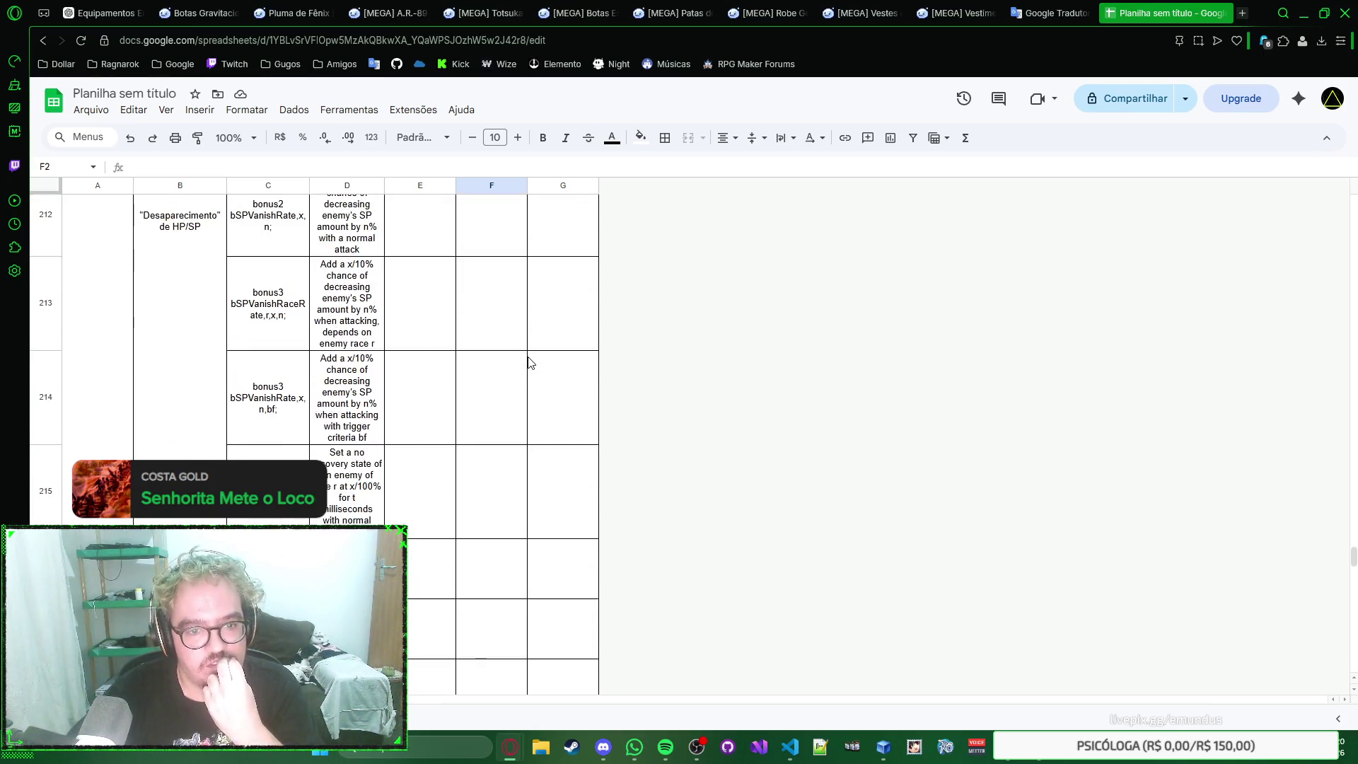
scroll(529, 363, up, 3)
scroll(530, 364, up, 3)
scroll(530, 363, up, 3)
scroll(530, 363, down, 5)
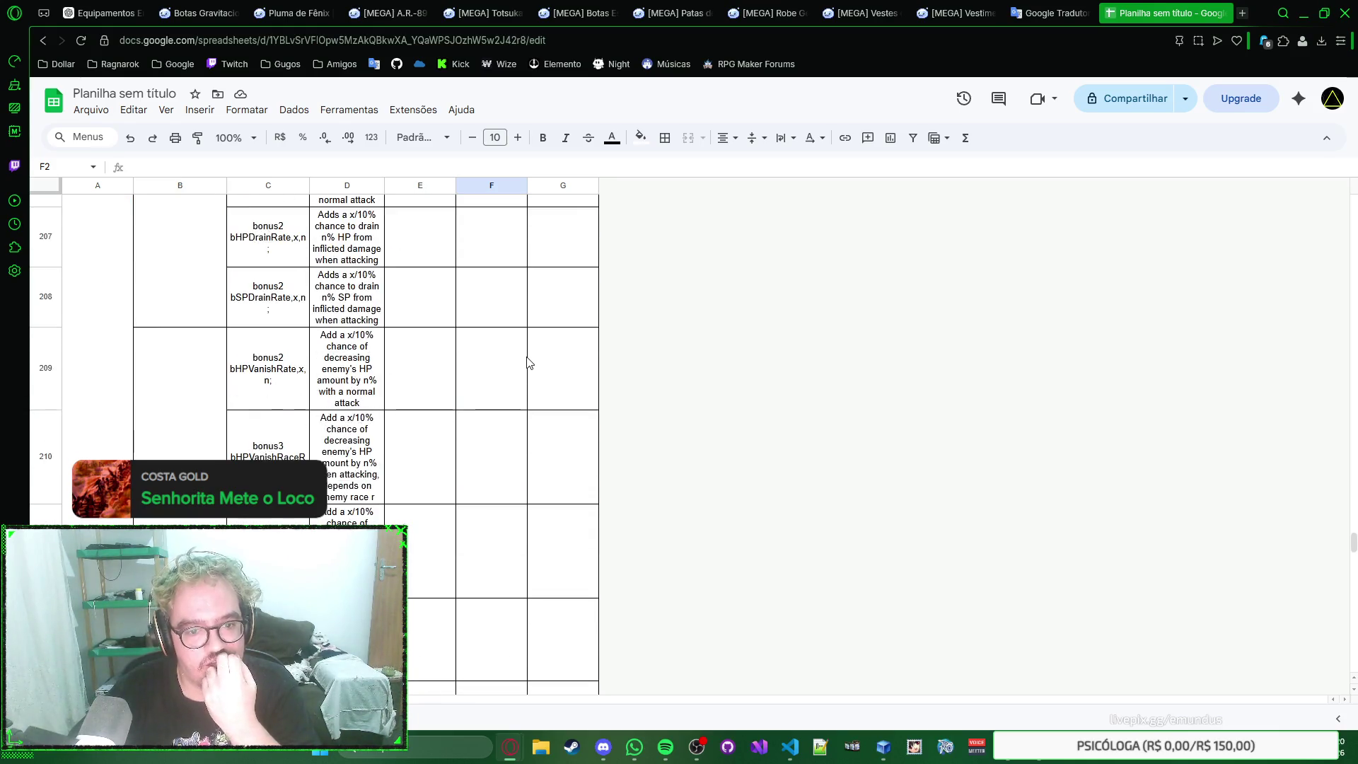
scroll(530, 364, down, 5)
scroll(529, 363, down, 5)
scroll(530, 363, down, 5)
scroll(530, 363, down, 5)
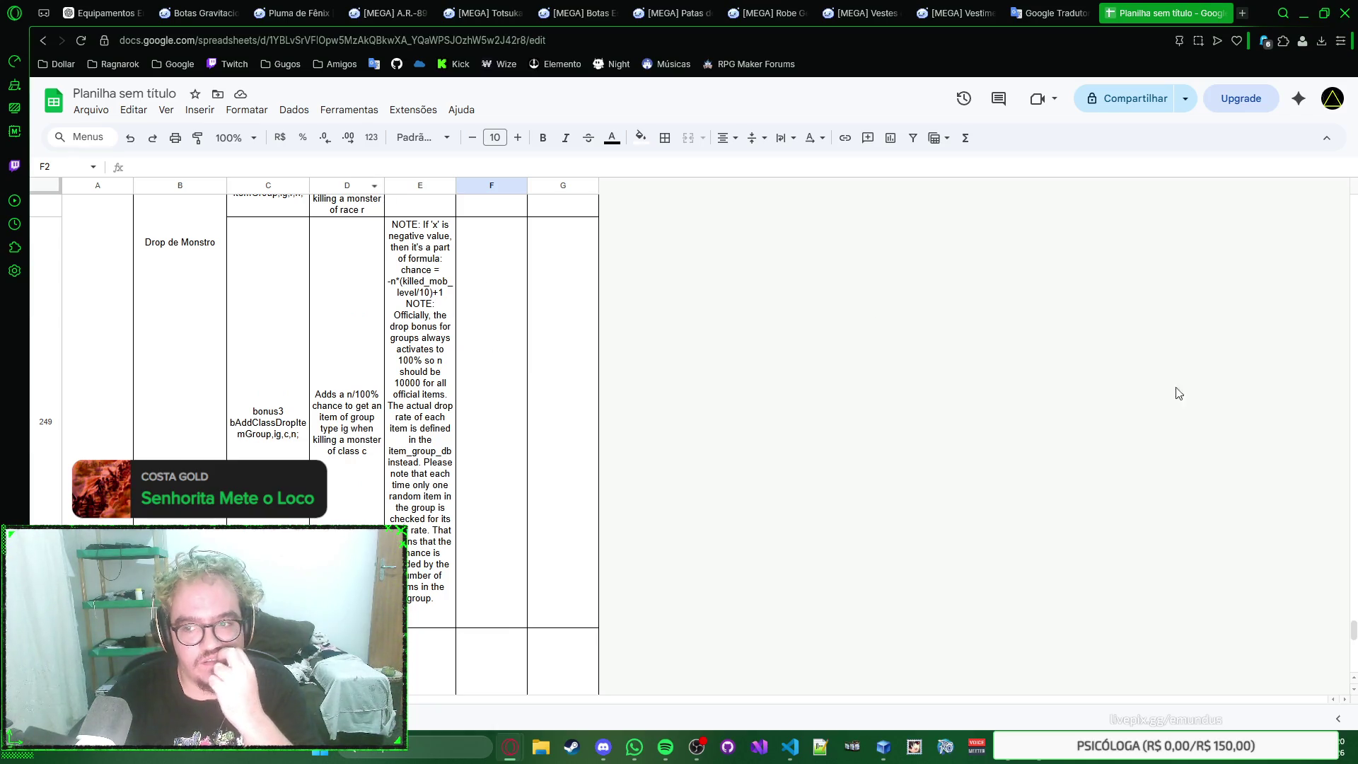
drag(1353, 630, 1321, 187)
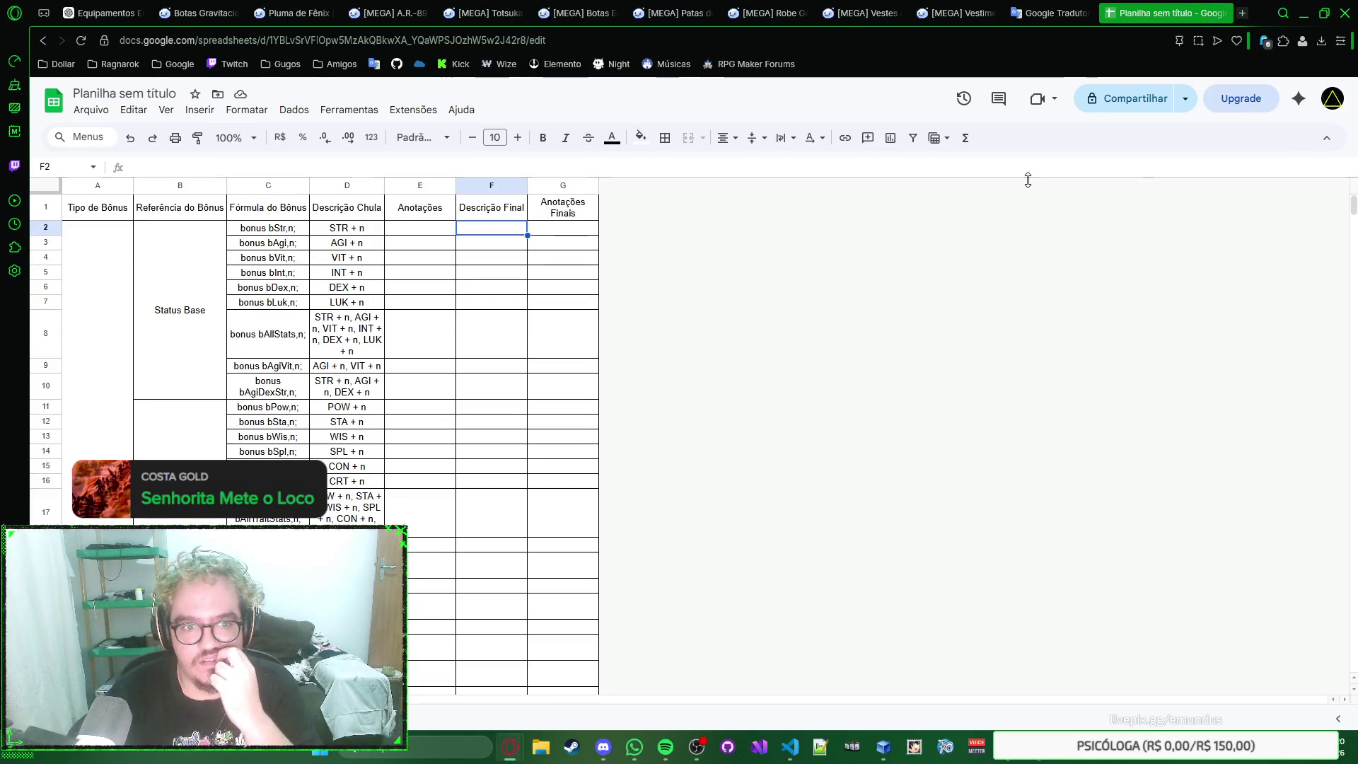
double_click(383, 185)
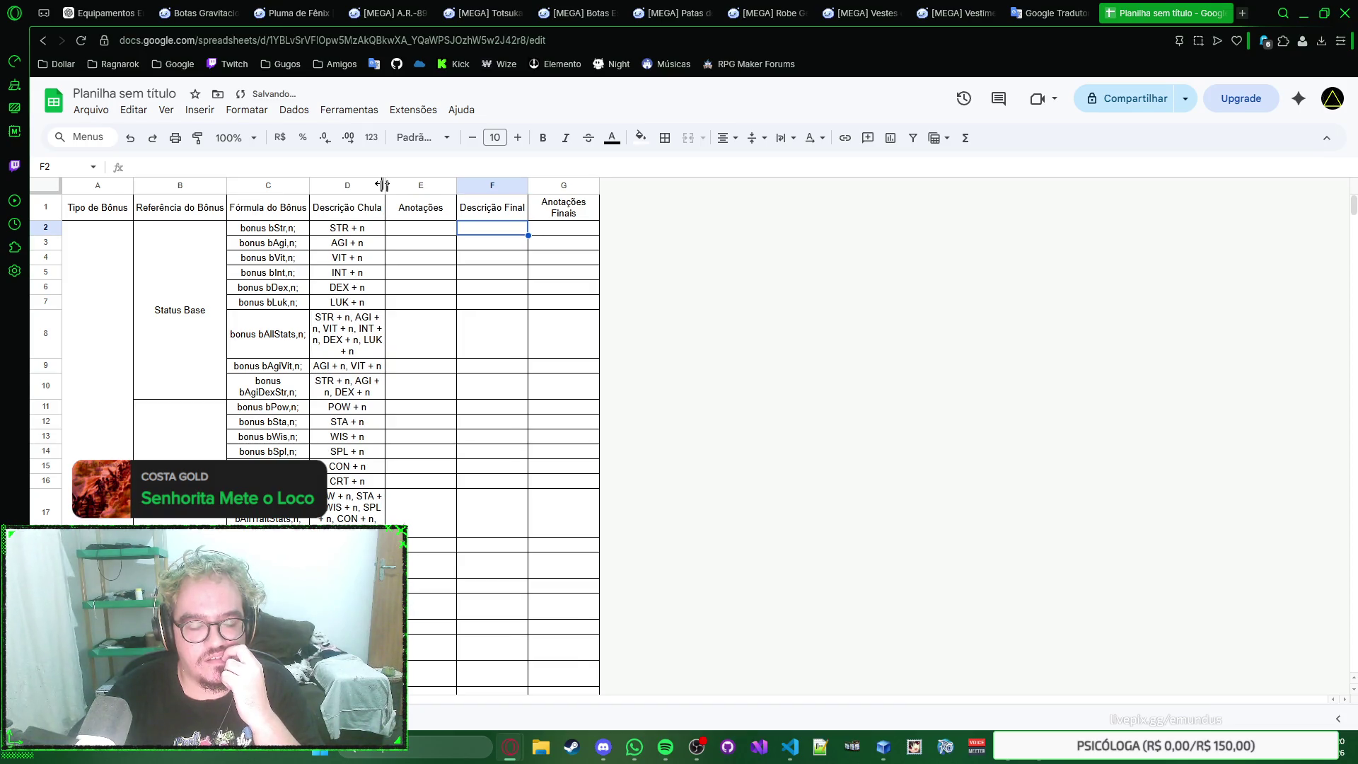
drag(384, 186, 408, 184)
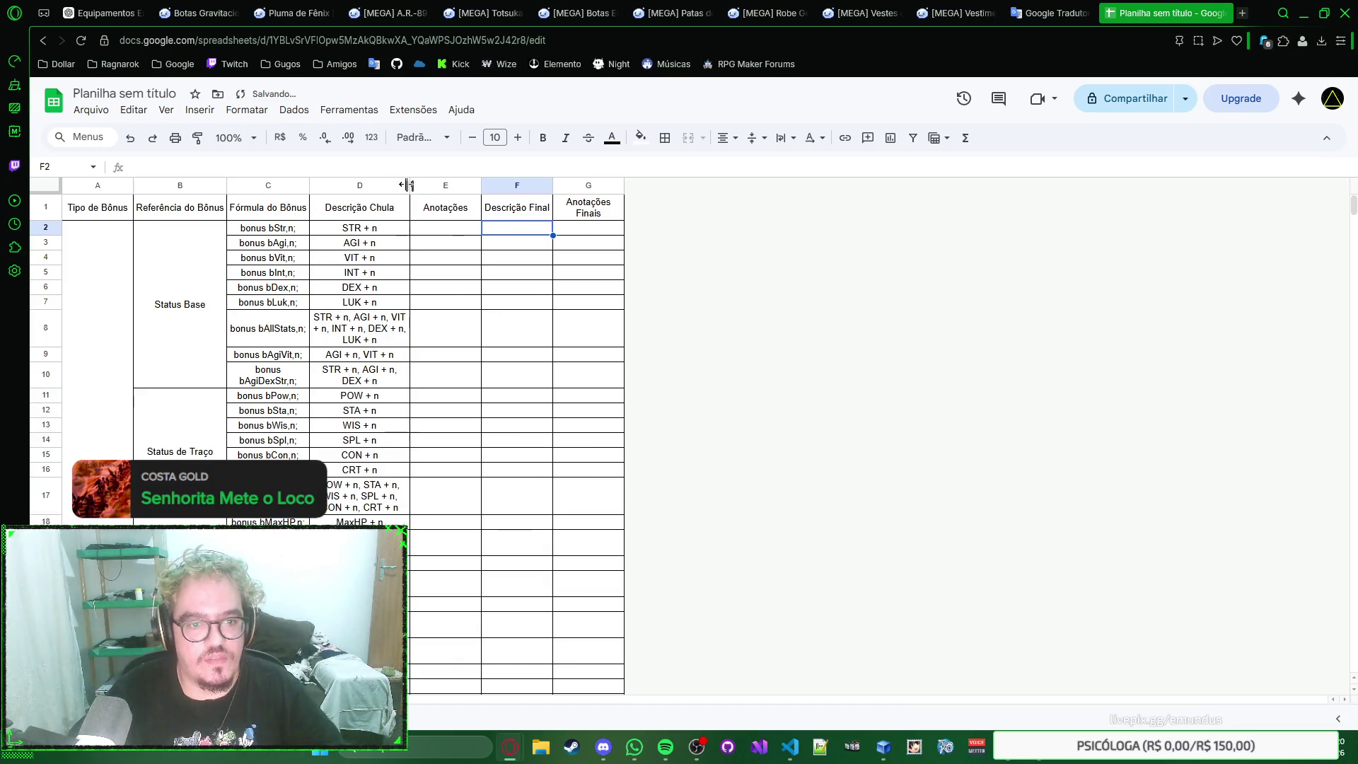
key(ctrl+z)
double_click(309, 184)
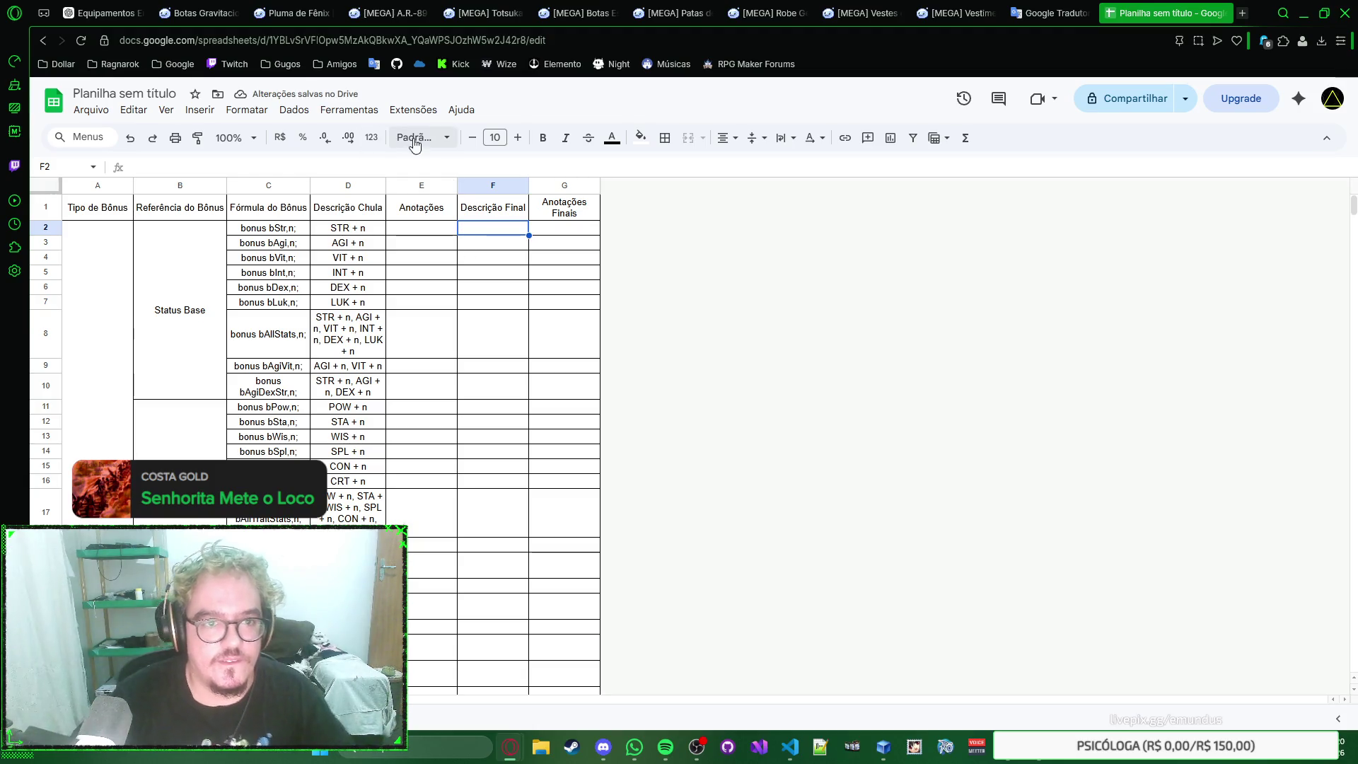
click(229, 137)
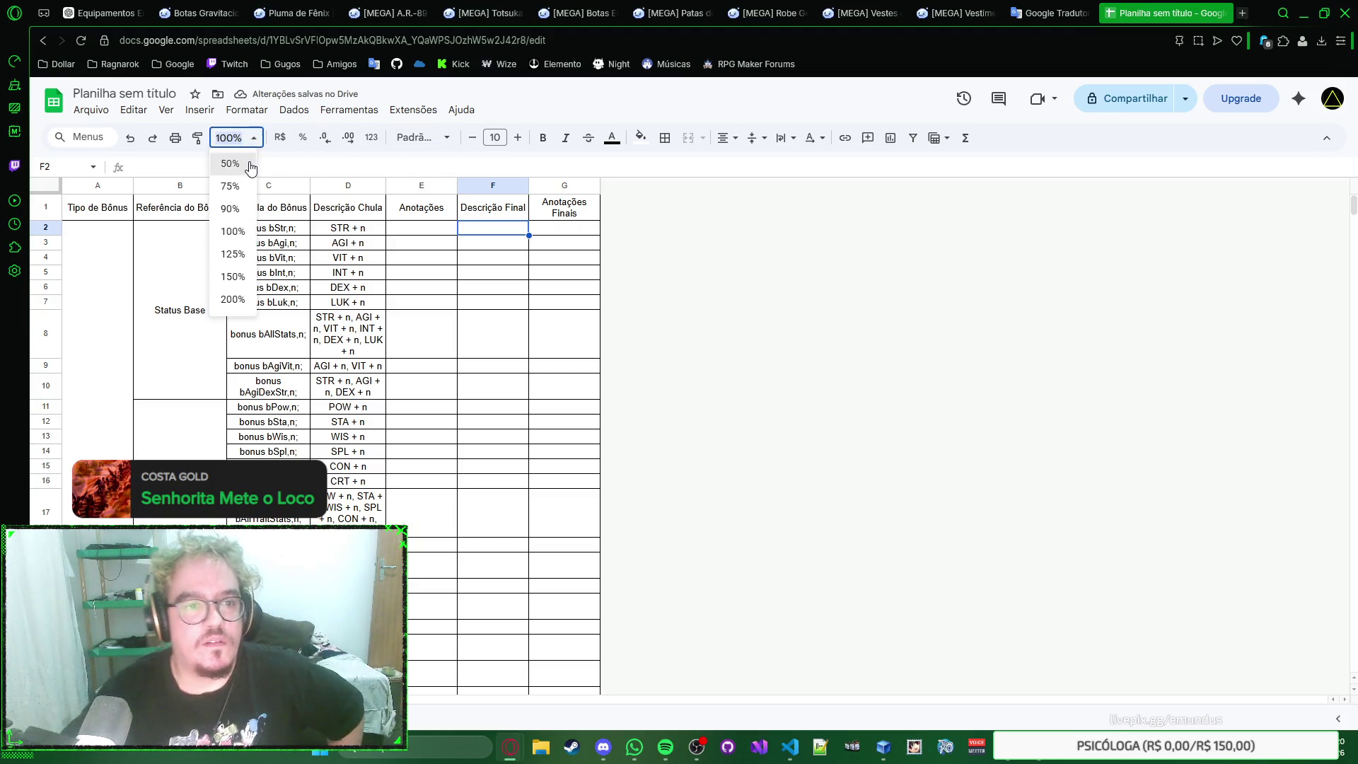
Step: Zoom the bonus sheet to 50% and widen column E slightly
click(227, 163)
scroll(338, 295, down, 3)
scroll(338, 295, down, 3)
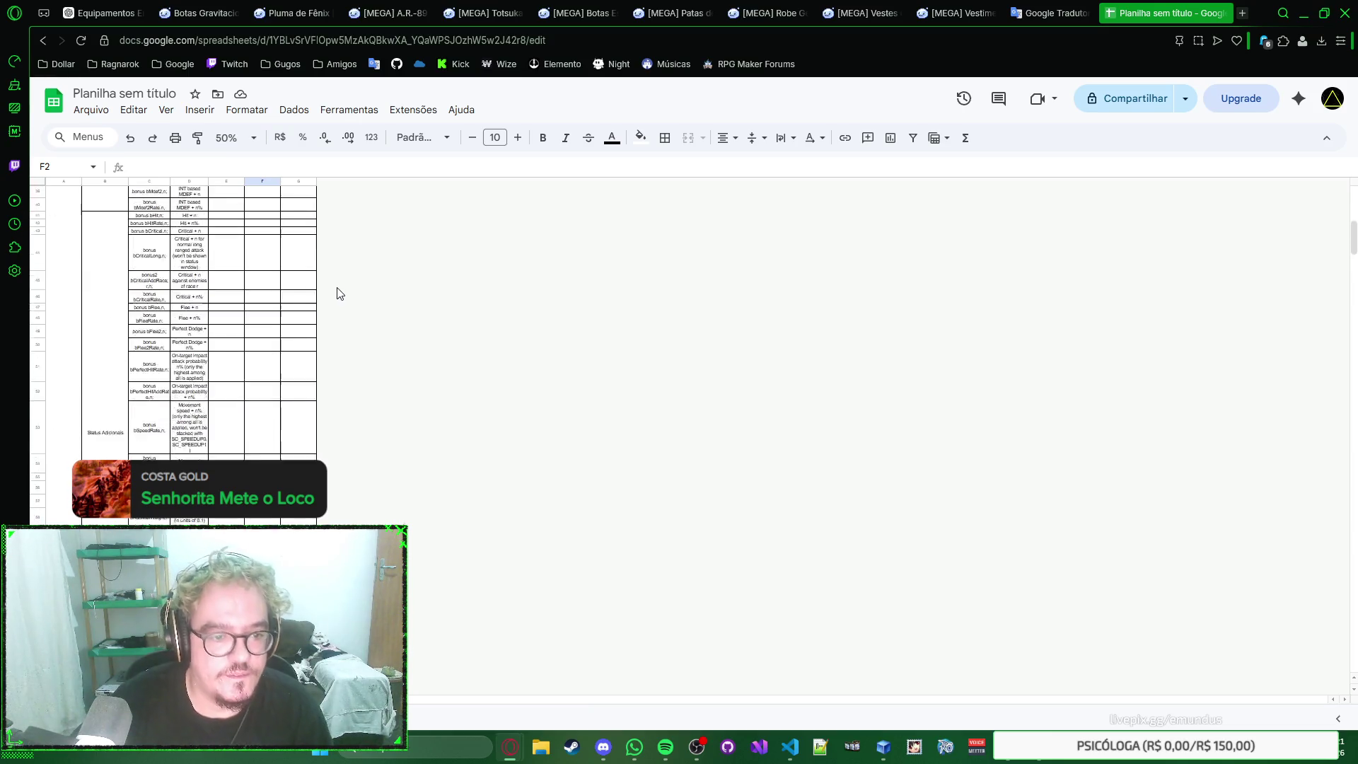
scroll(338, 294, down, 3)
scroll(337, 294, down, 3)
scroll(336, 294, down, 3)
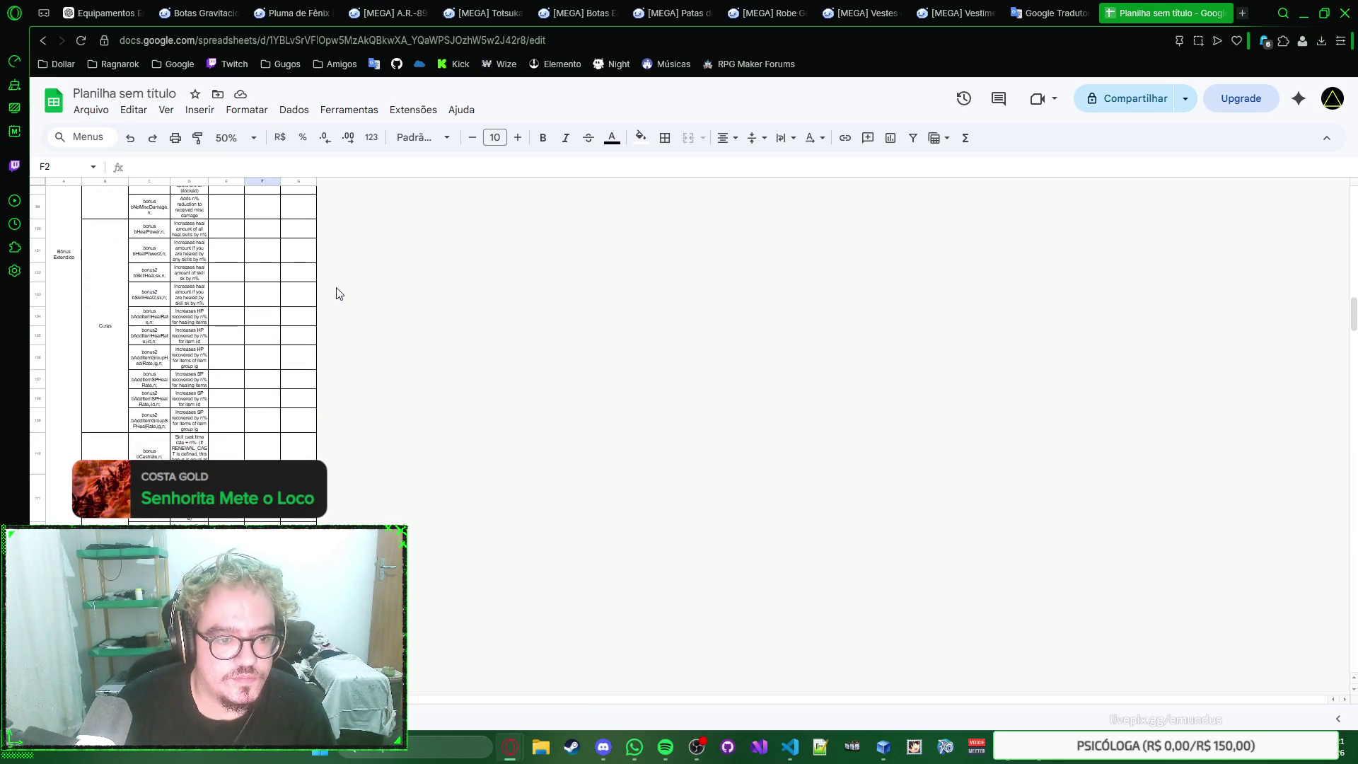
scroll(336, 294, down, 3)
scroll(322, 290, down, 3)
scroll(328, 294, down, 3)
scroll(329, 303, down, 3)
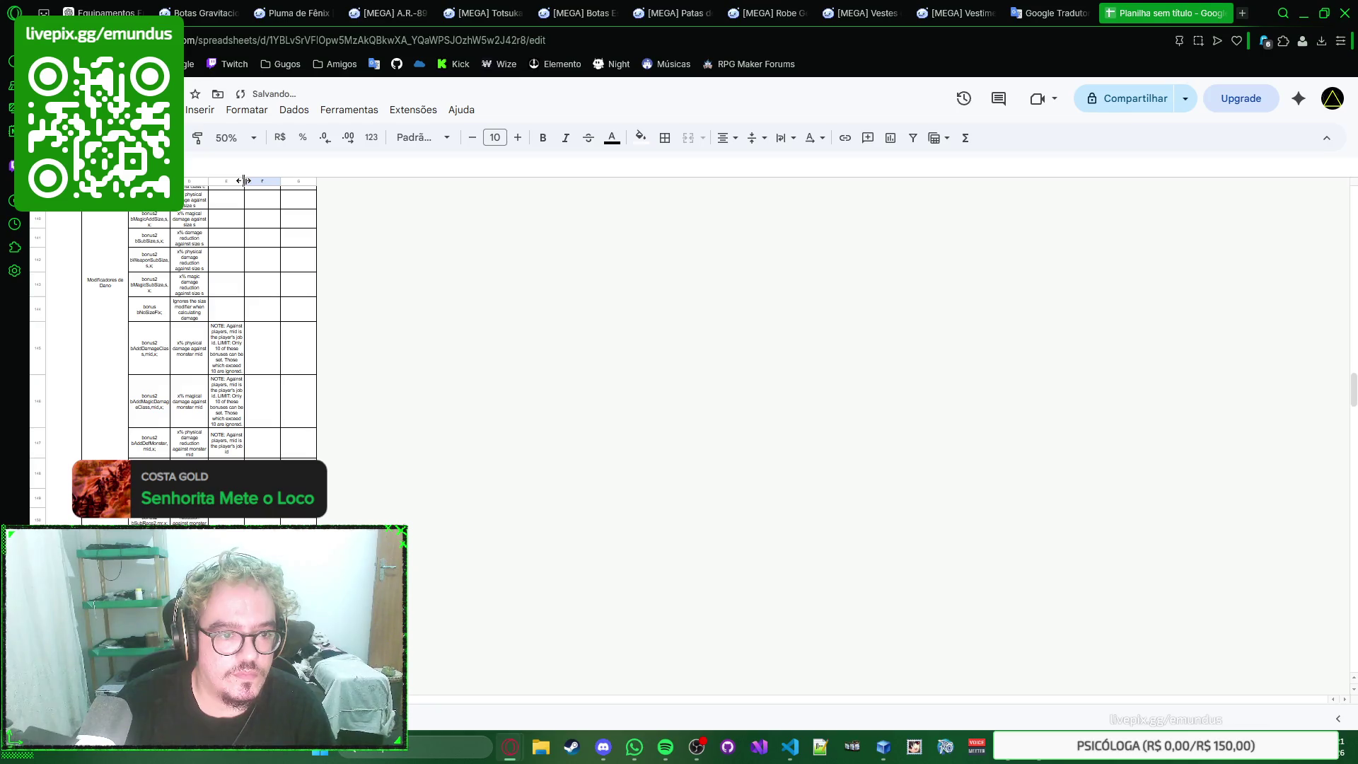
drag(244, 176, 268, 181)
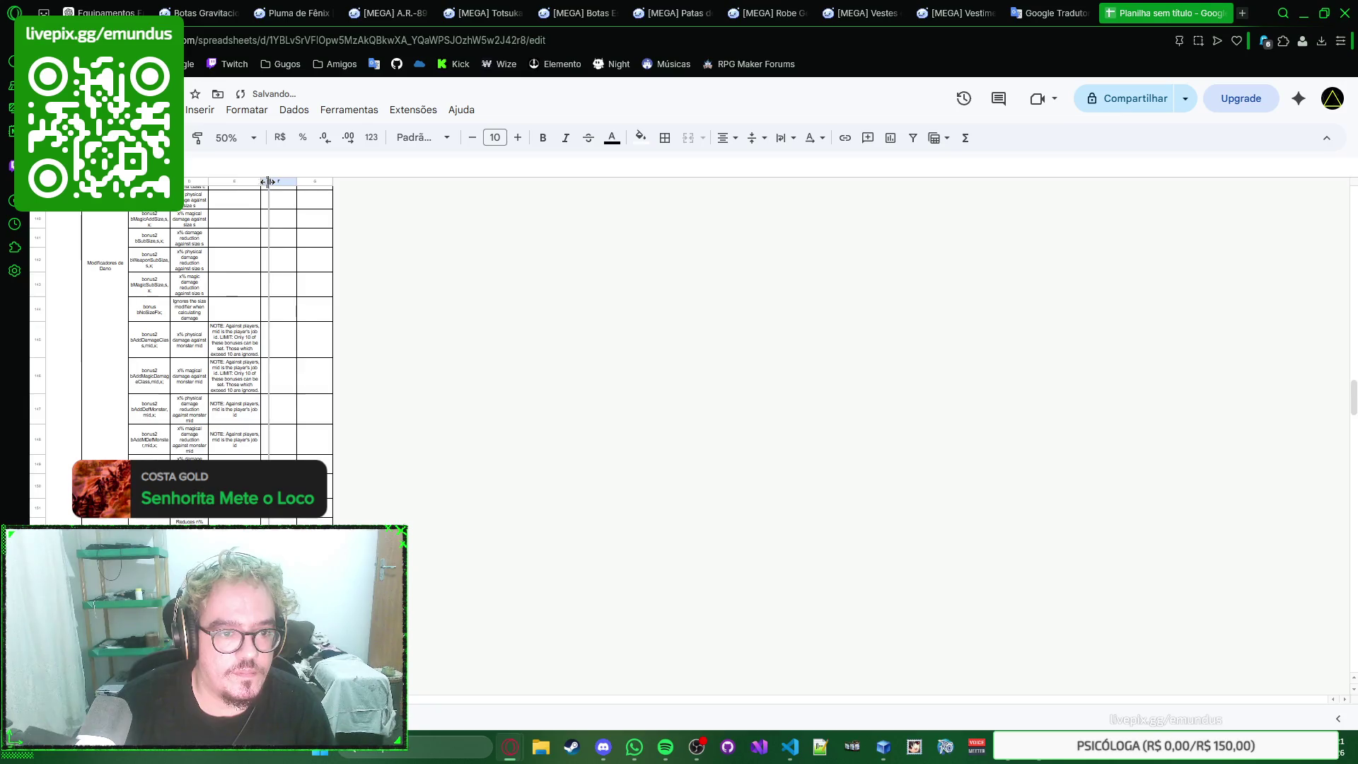
scroll(298, 318, down, 2)
scroll(298, 318, down, 2)
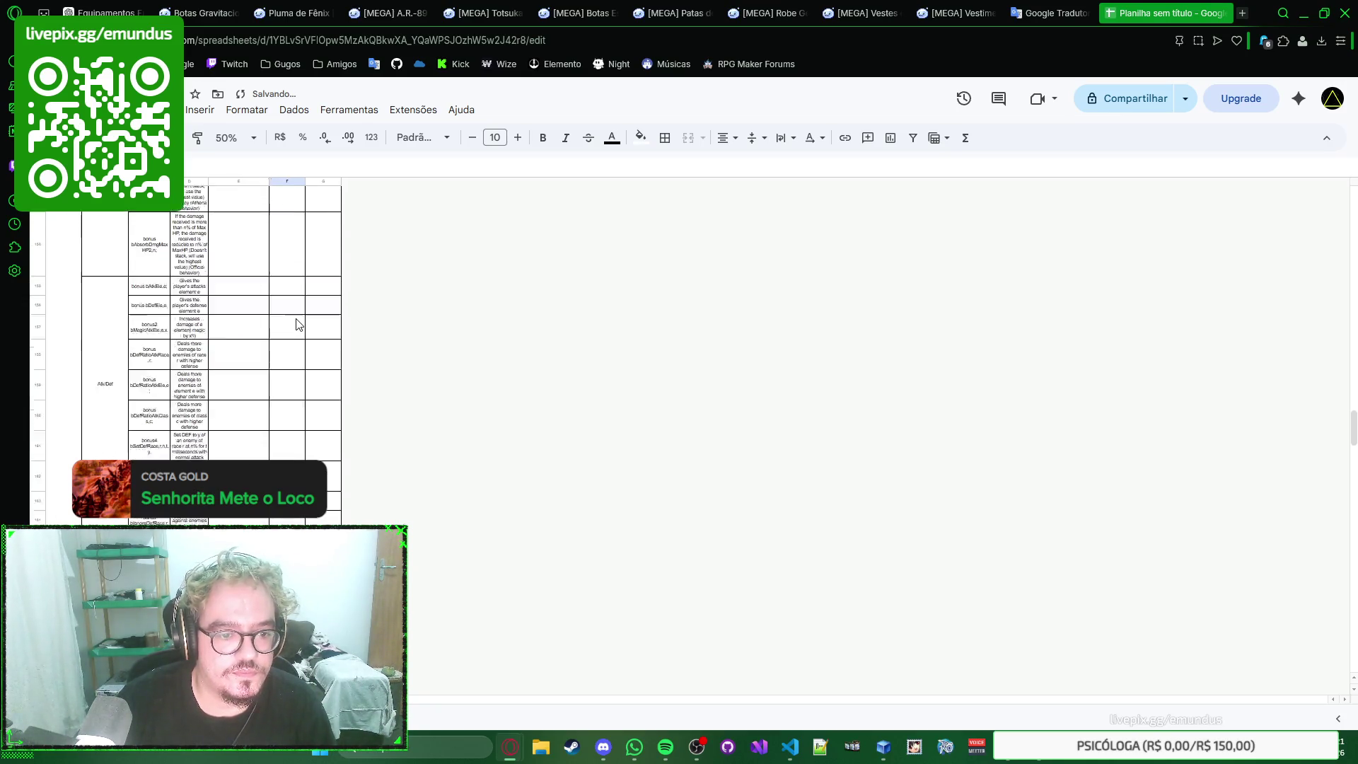
scroll(297, 319, down, 2)
scroll(297, 324, down, 2)
Step: Recommit the long ATF trigger notes in column E, including row 147, so they wrap
double_click(284, 347)
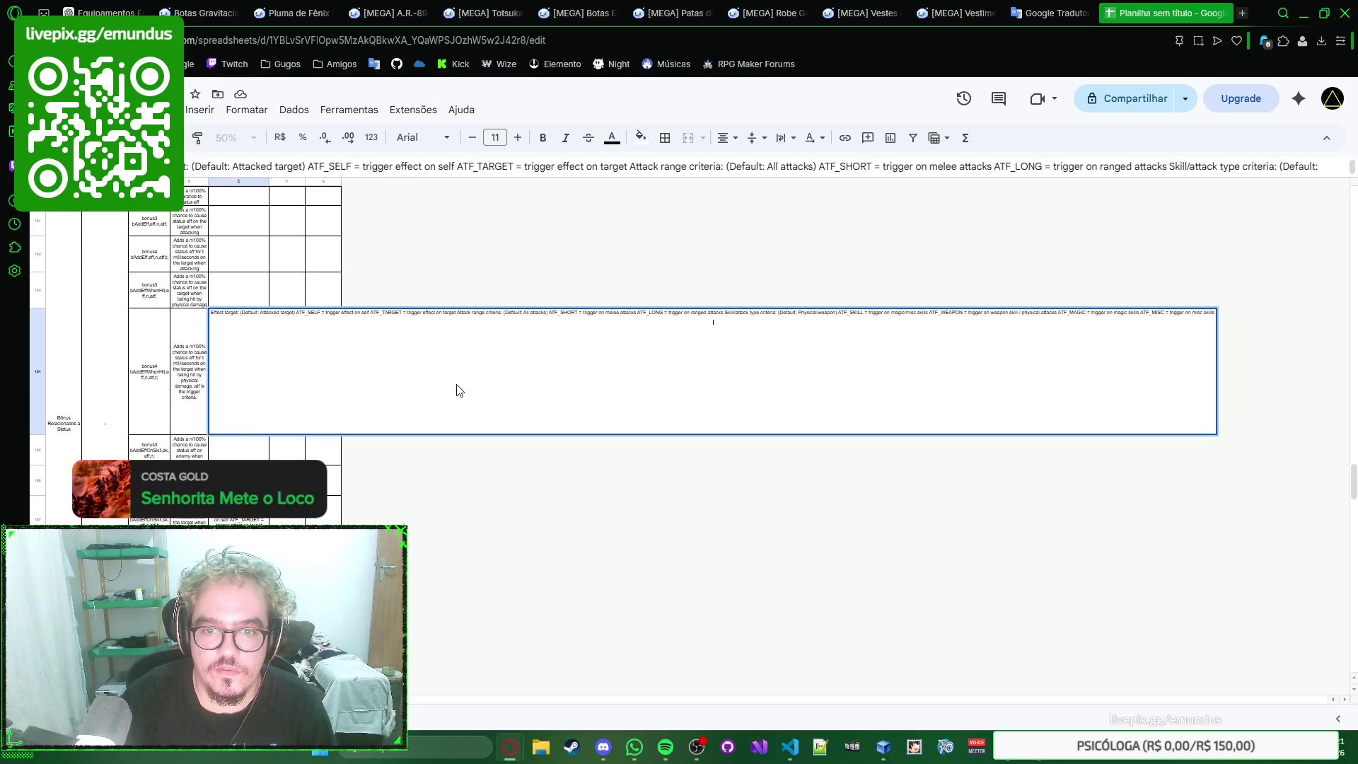
key(Return)
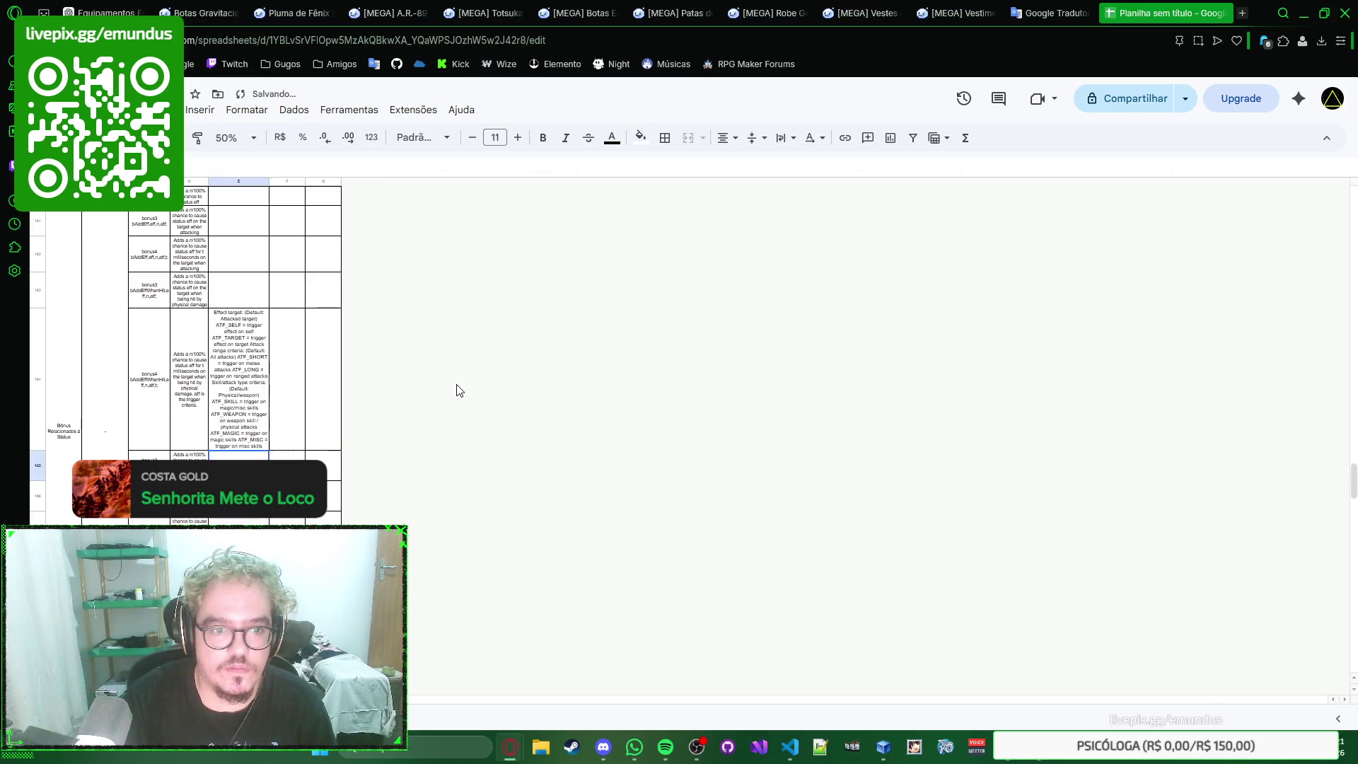
click(249, 453)
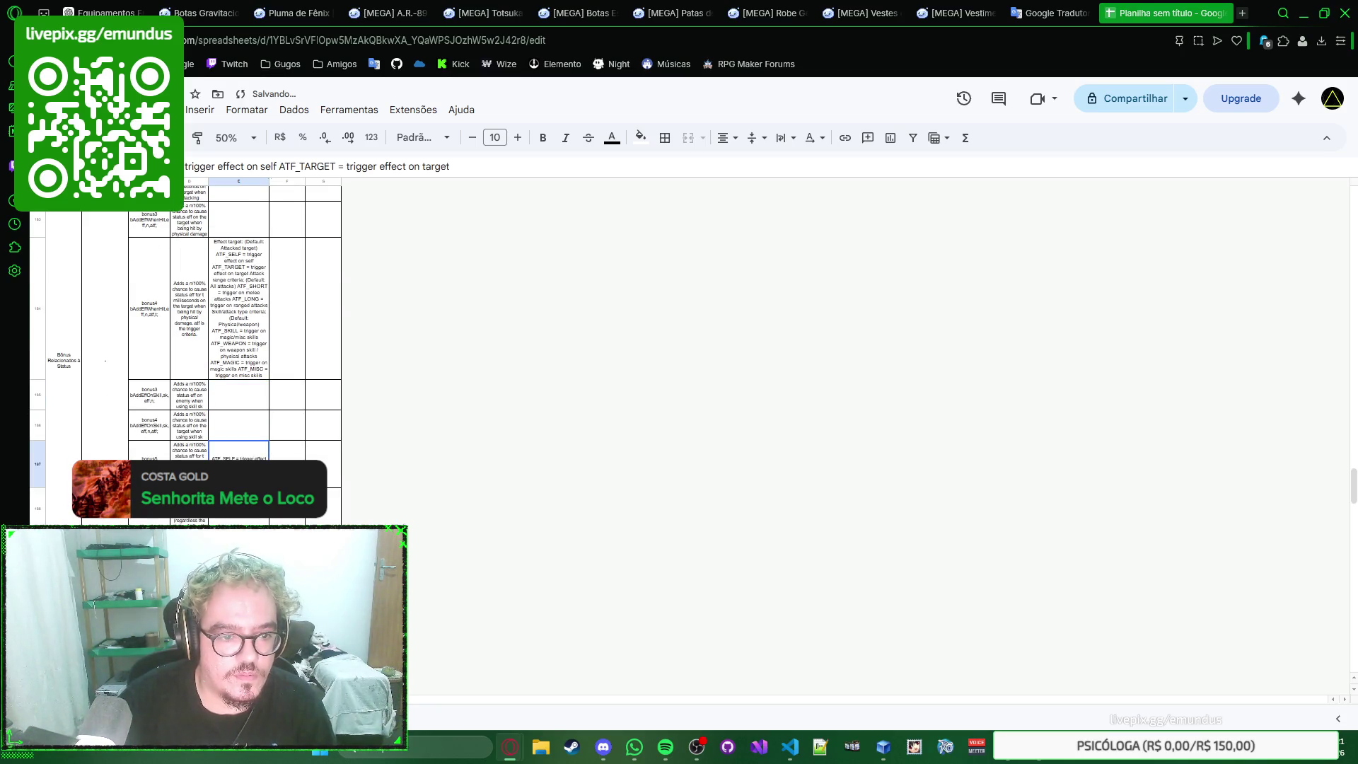
key(Return)
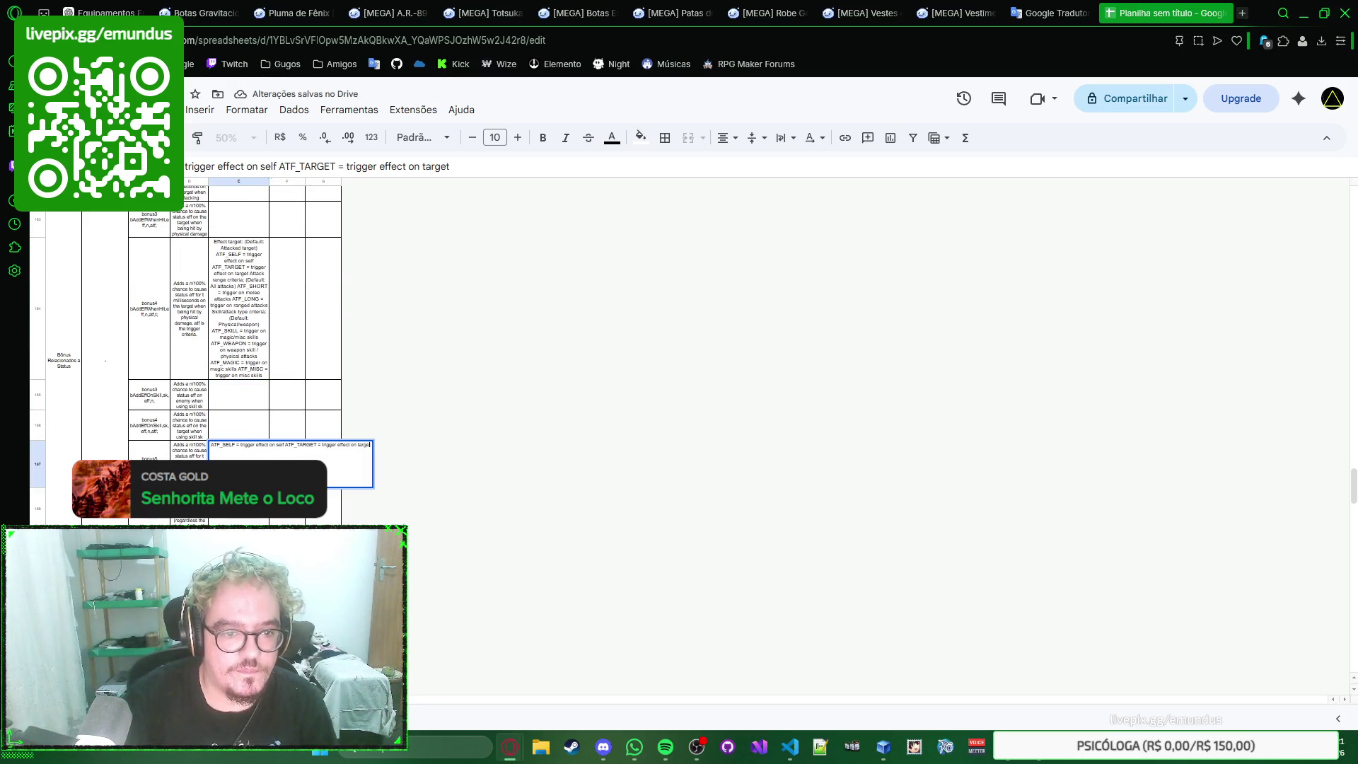
key(Return)
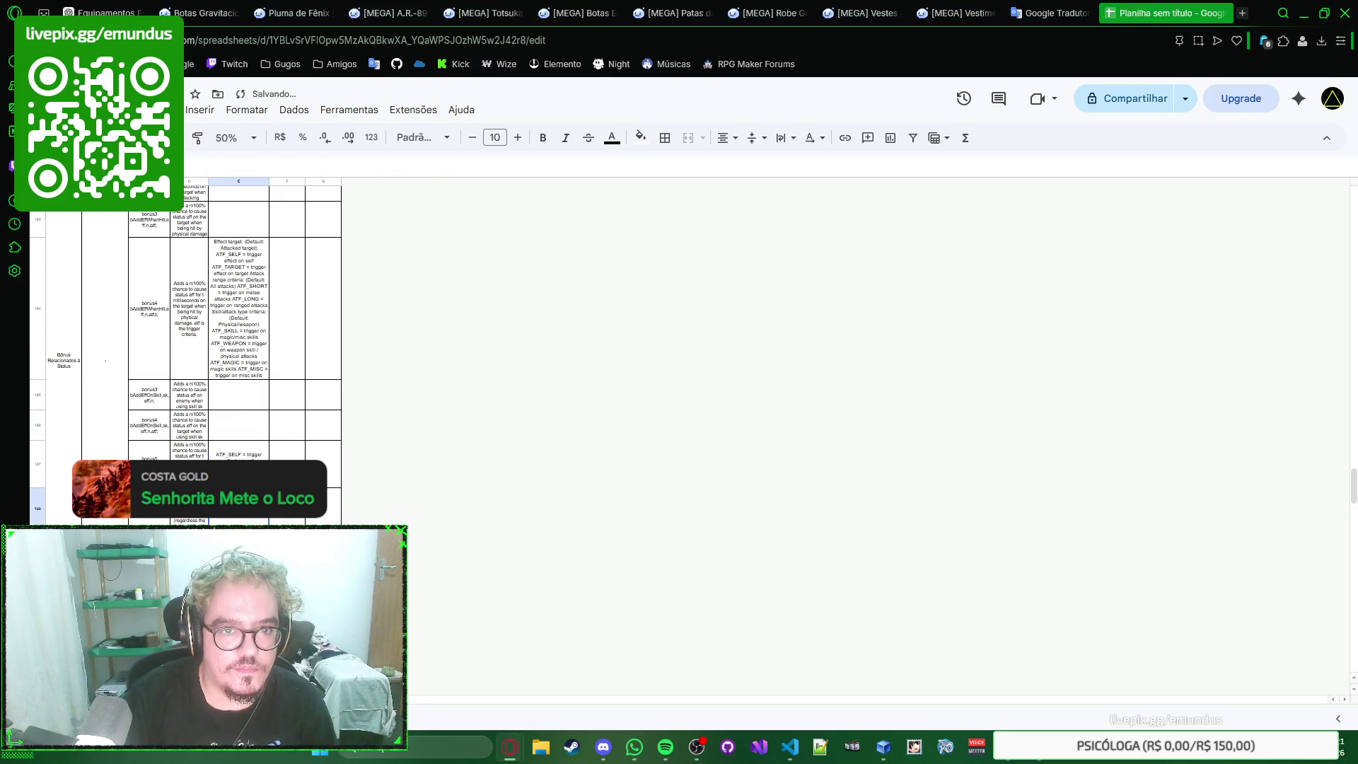
scroll(262, 412, down, 3)
scroll(262, 412, down, 3)
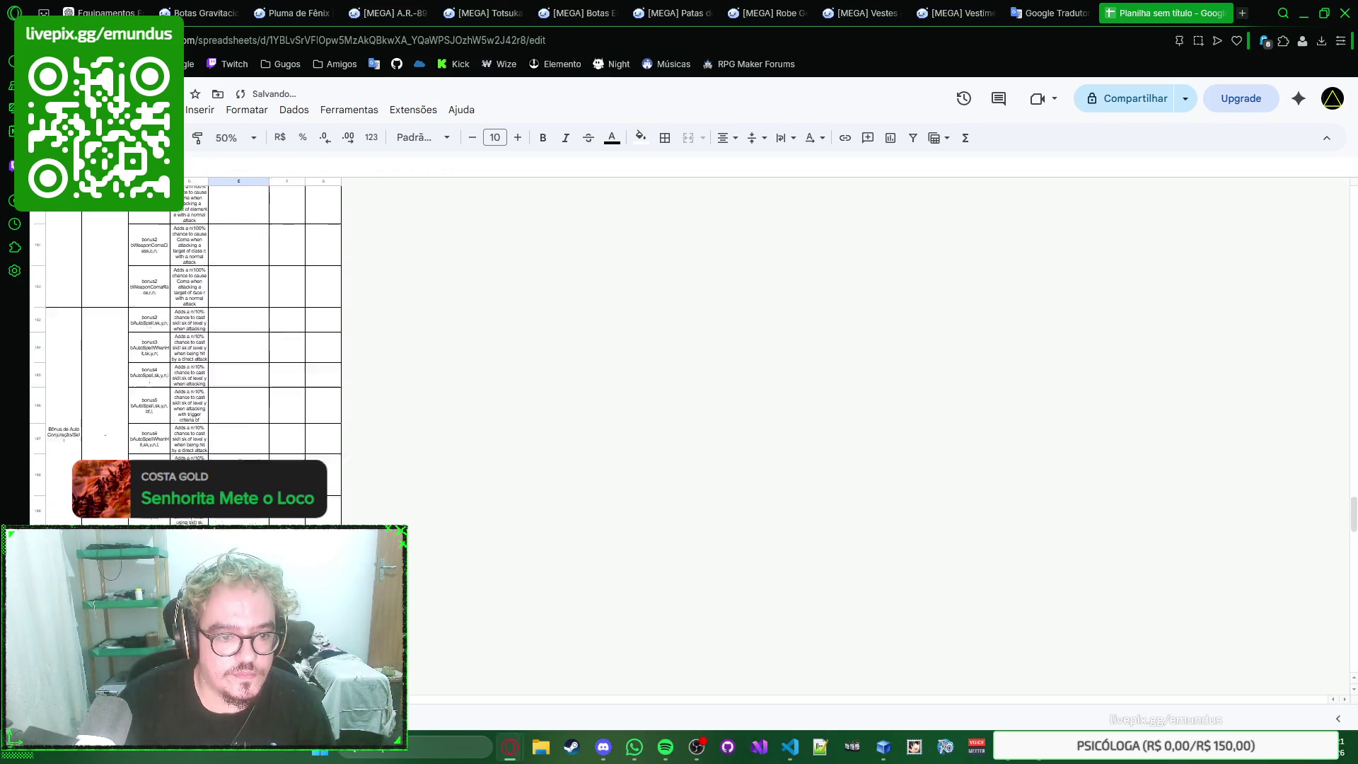
scroll(263, 412, down, 3)
scroll(261, 412, down, 3)
scroll(262, 411, down, 3)
scroll(263, 412, down, 3)
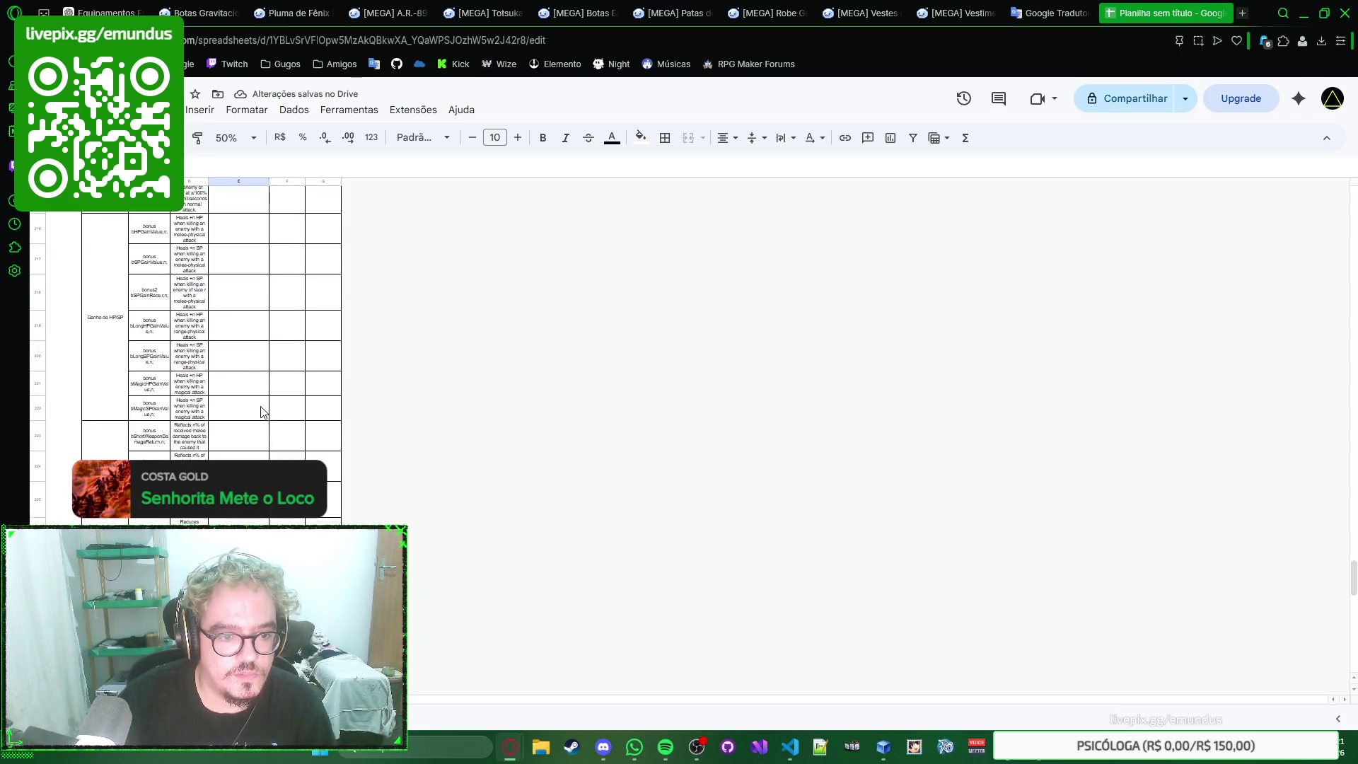
scroll(263, 412, down, 3)
scroll(262, 412, down, 3)
scroll(262, 412, down, 2)
scroll(263, 412, down, 2)
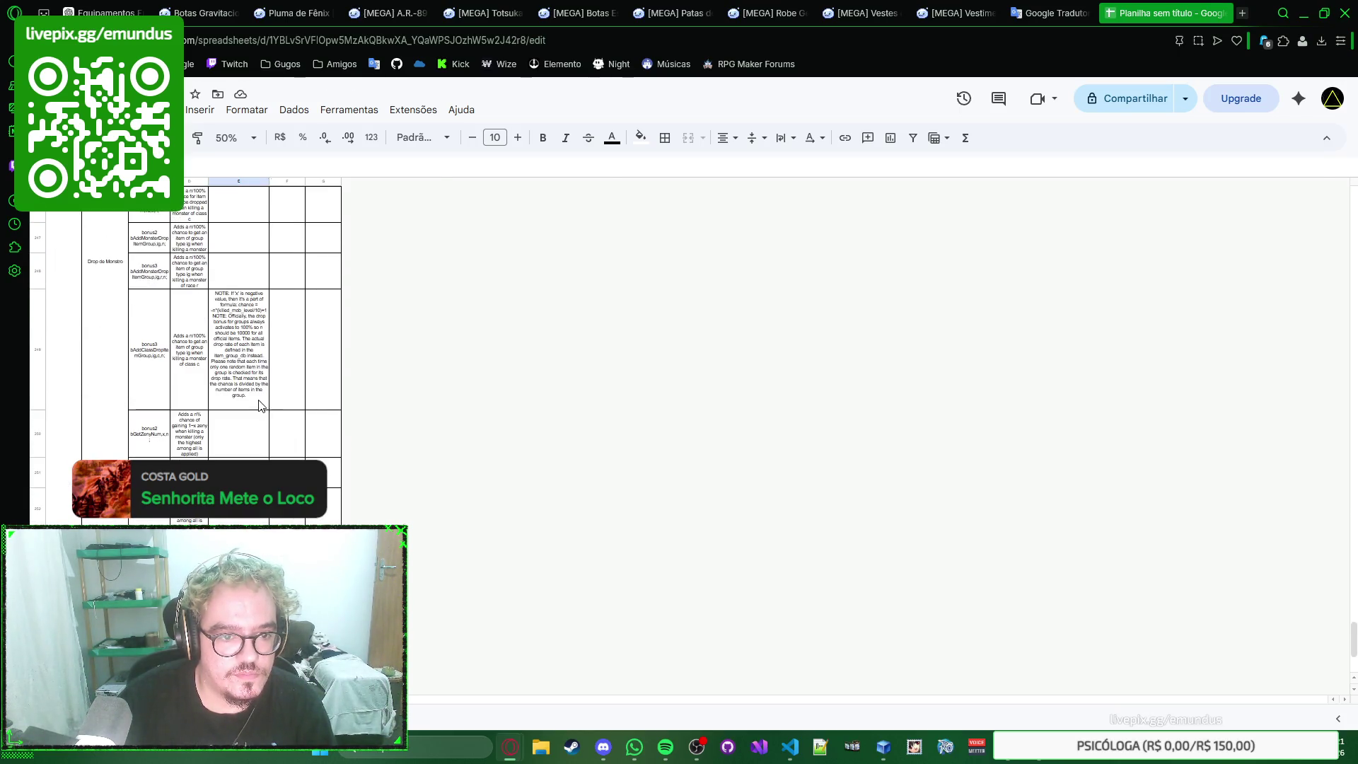
Step: Recommit the notes in E249 and E251 so their text wraps inside column E
double_click(259, 405)
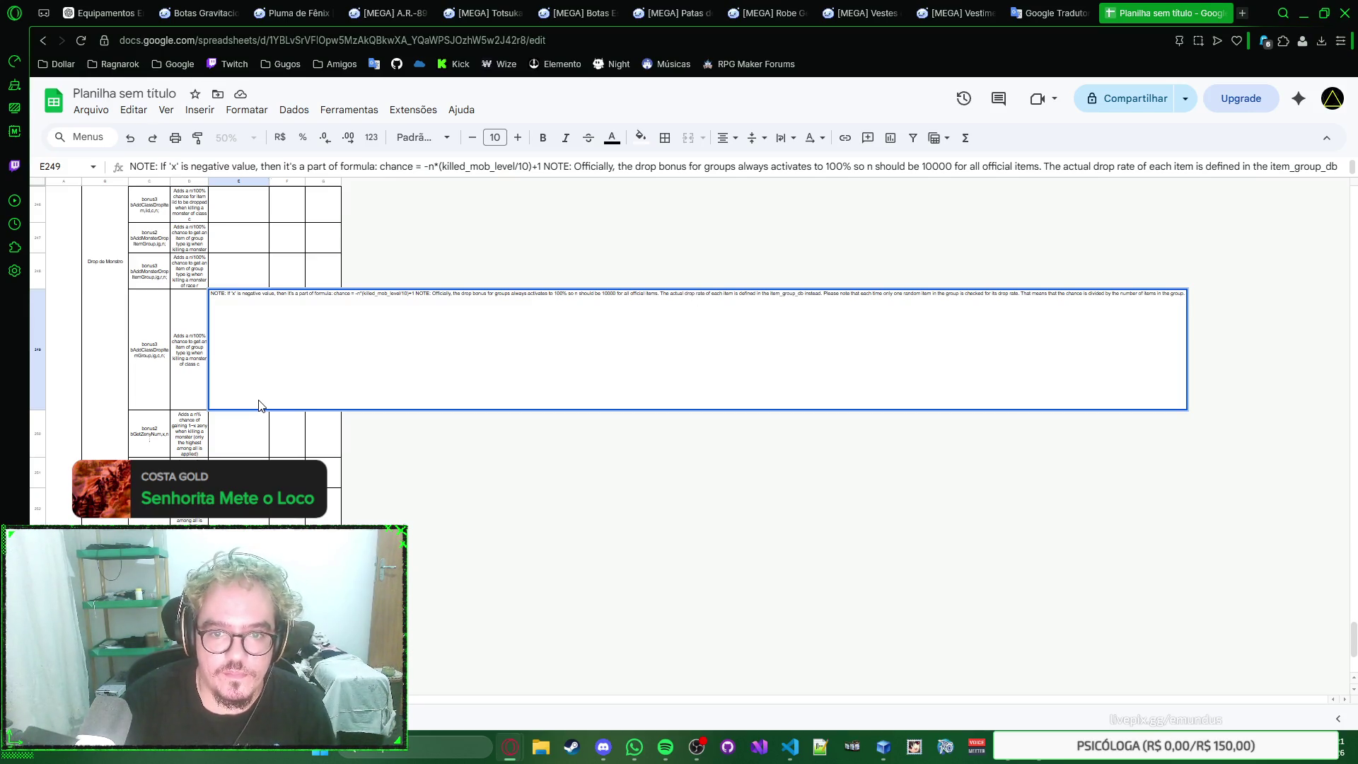
key(Return)
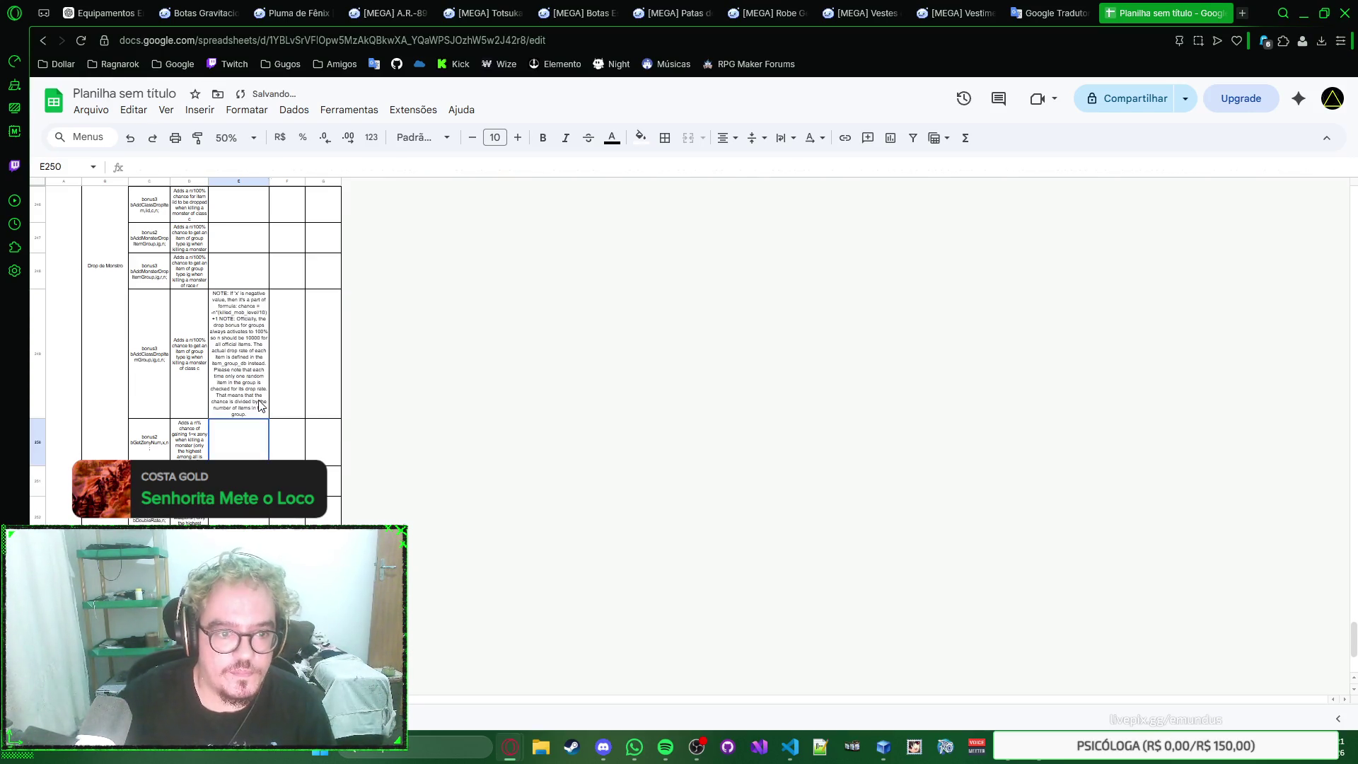
scroll(260, 405, down, 2)
double_click(250, 371)
key(ctrl+v)
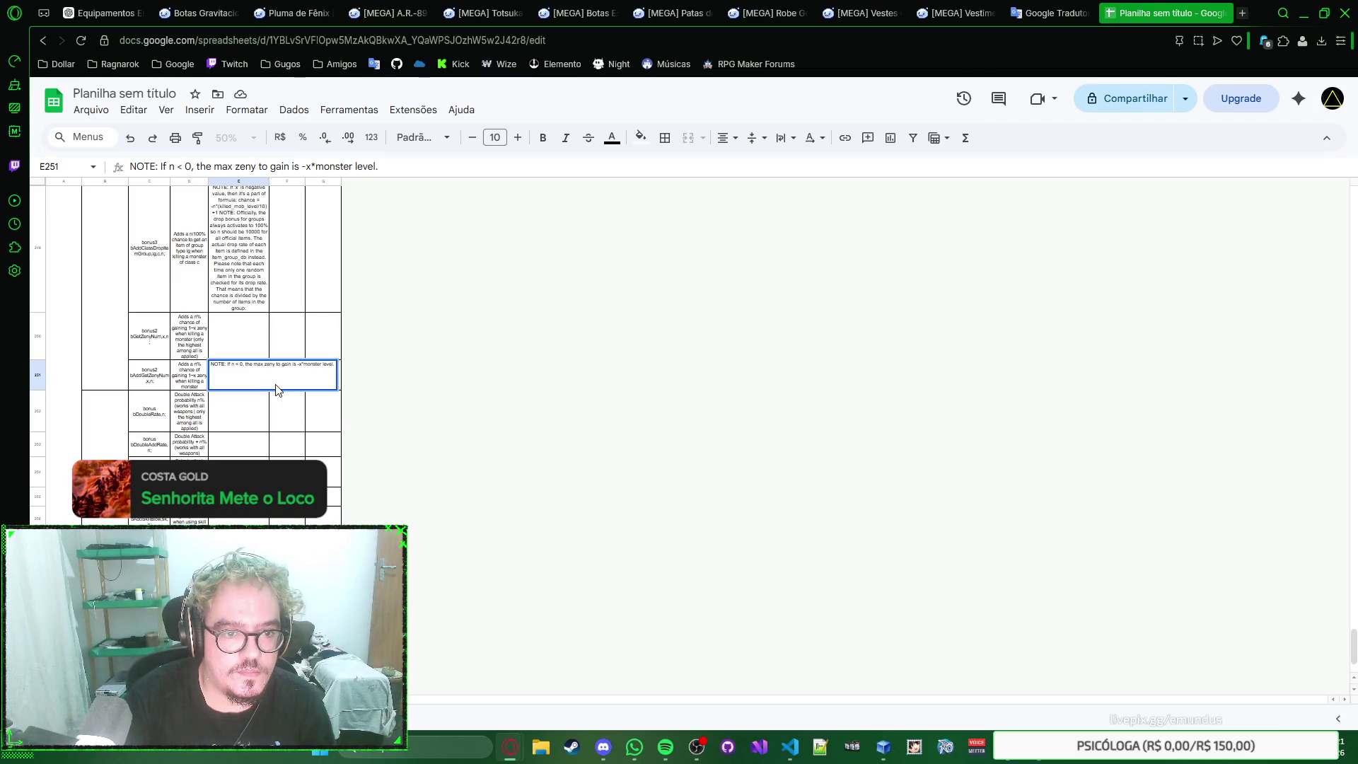
click(267, 432)
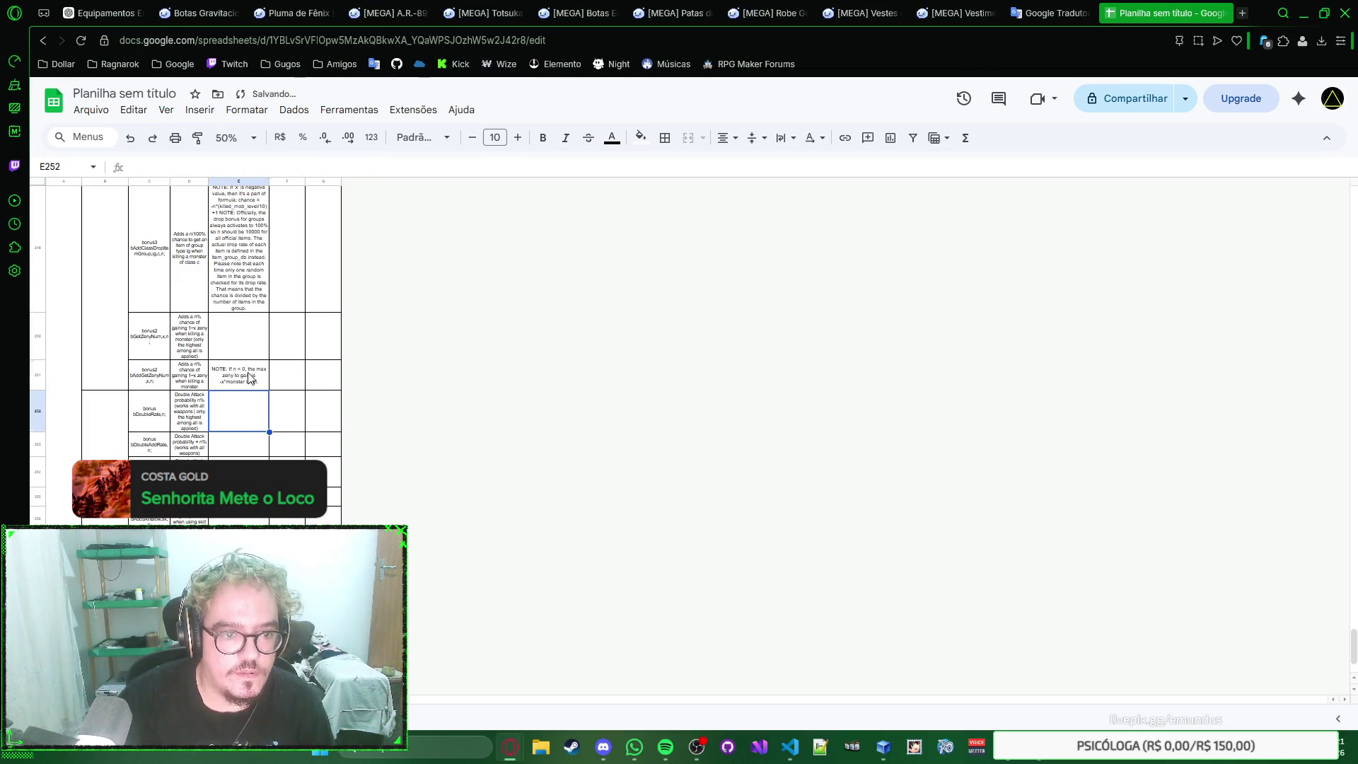
click(249, 377)
double_click(250, 376)
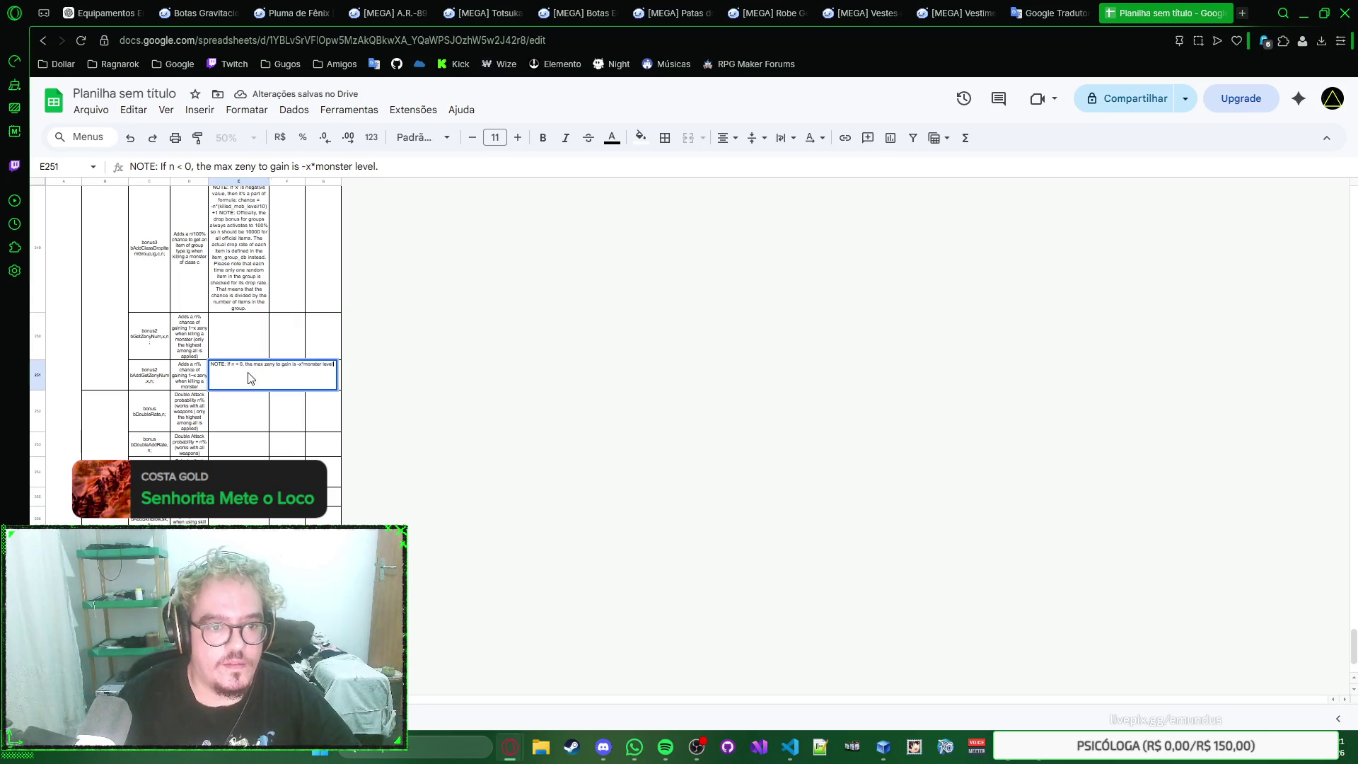
key(Return)
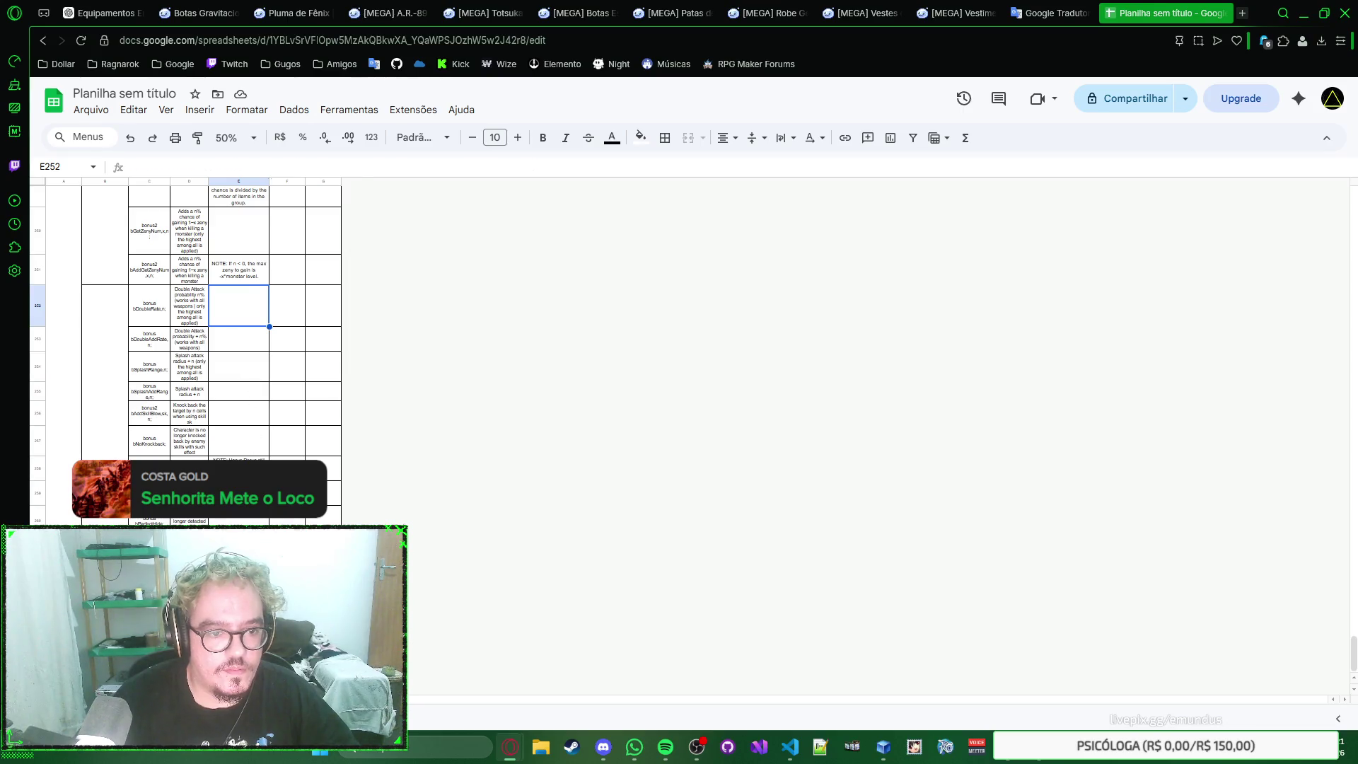
Step: Move down past E258 over to G257 and show the zoom level list
key(ctrl+Down)
key(Return)
key(Return)
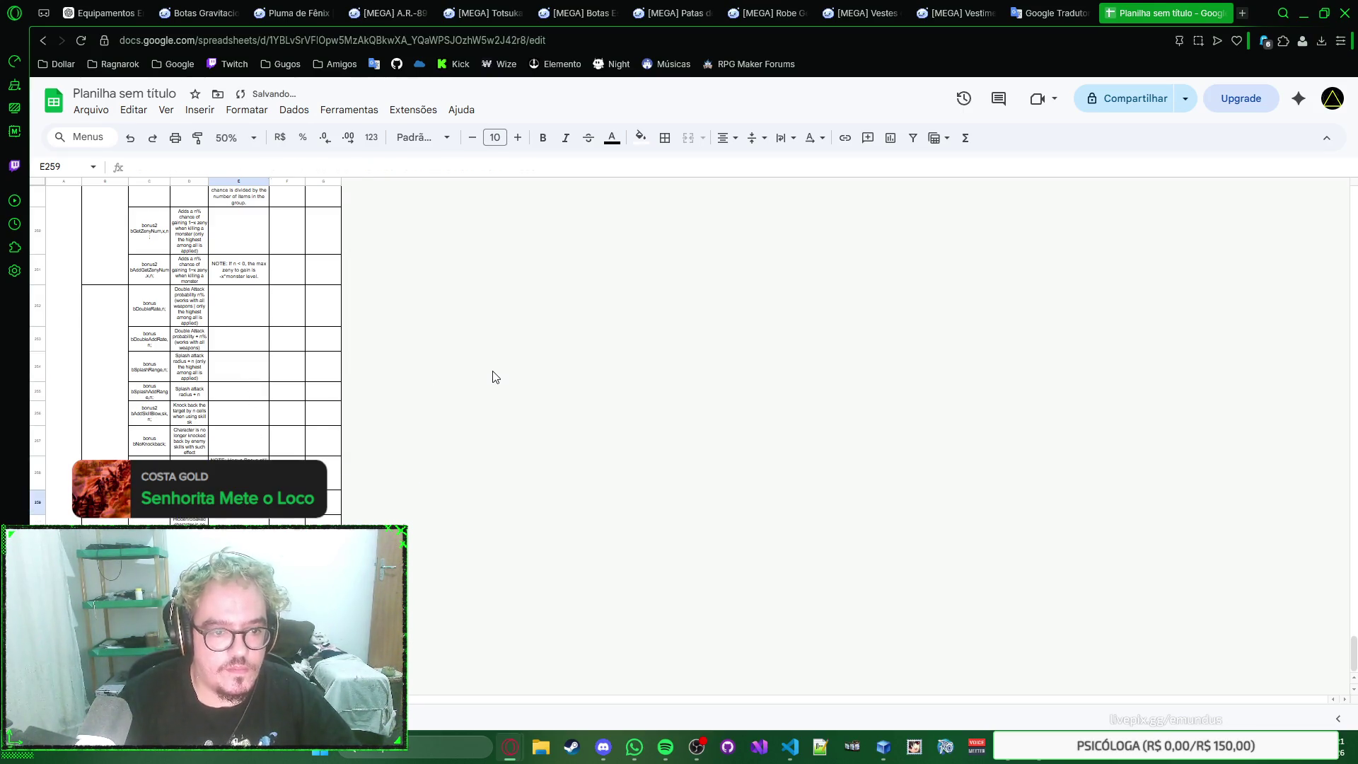
scroll(492, 377, down, 1)
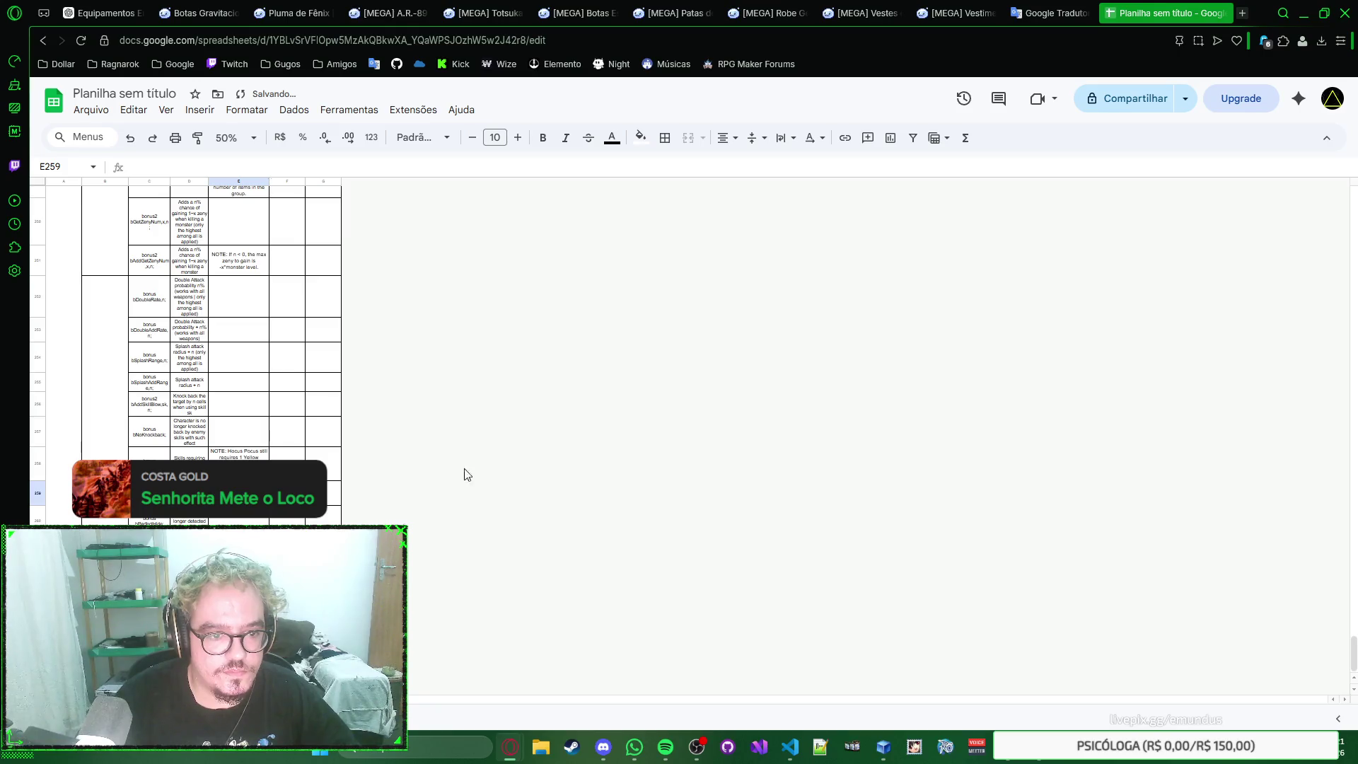
key(Right)
key(Right)
key(Up)
key(Up)
click(250, 138)
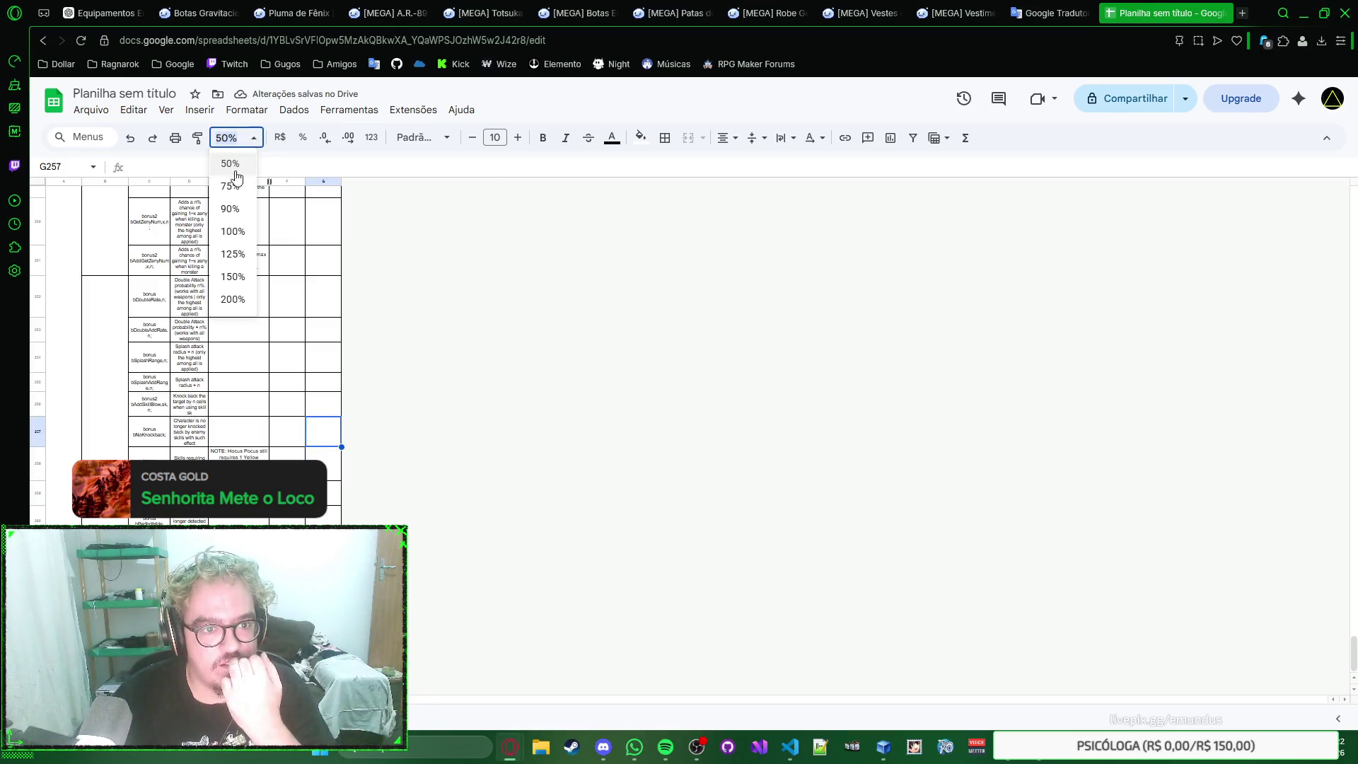
Step: Return the bonus sheet to 100% zoom and select its header row A1:G1
click(233, 230)
scroll(1022, 415, up, 3)
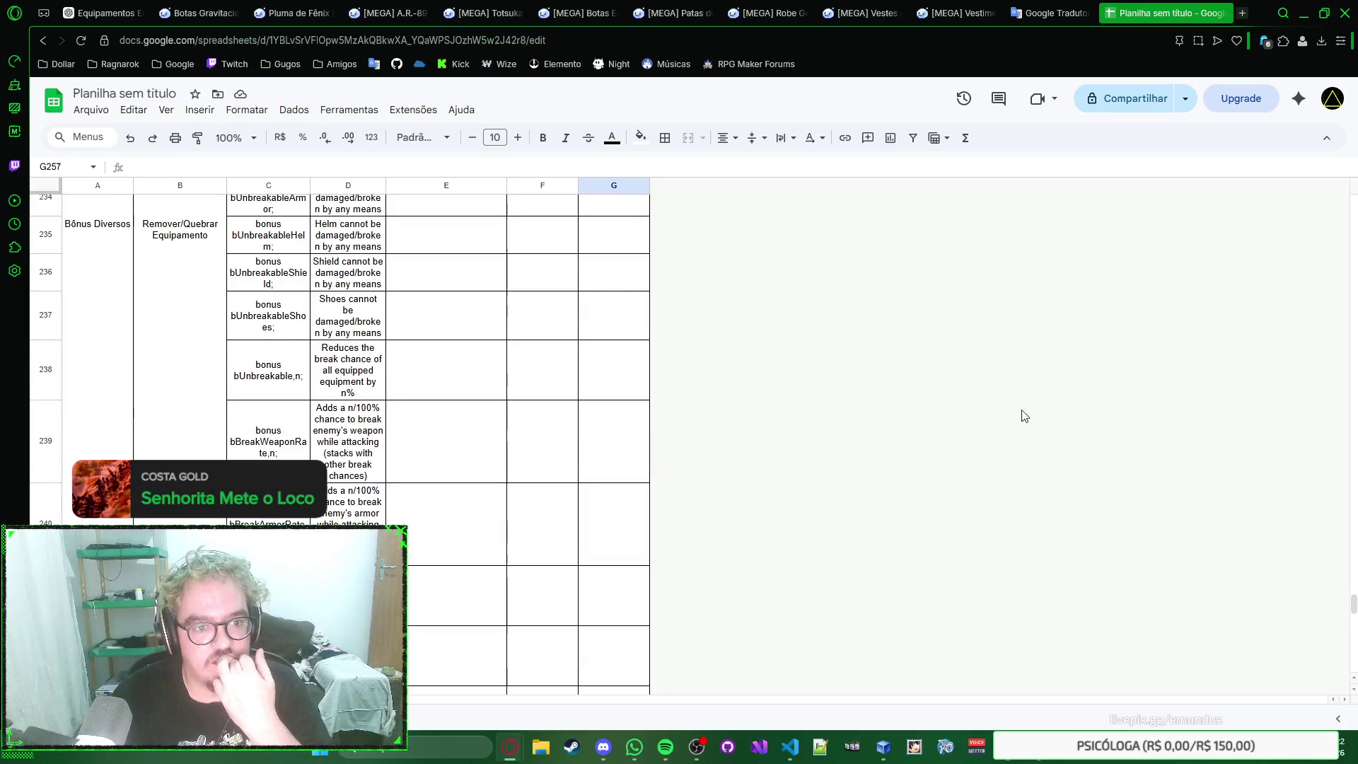
scroll(1165, 354, up, 3)
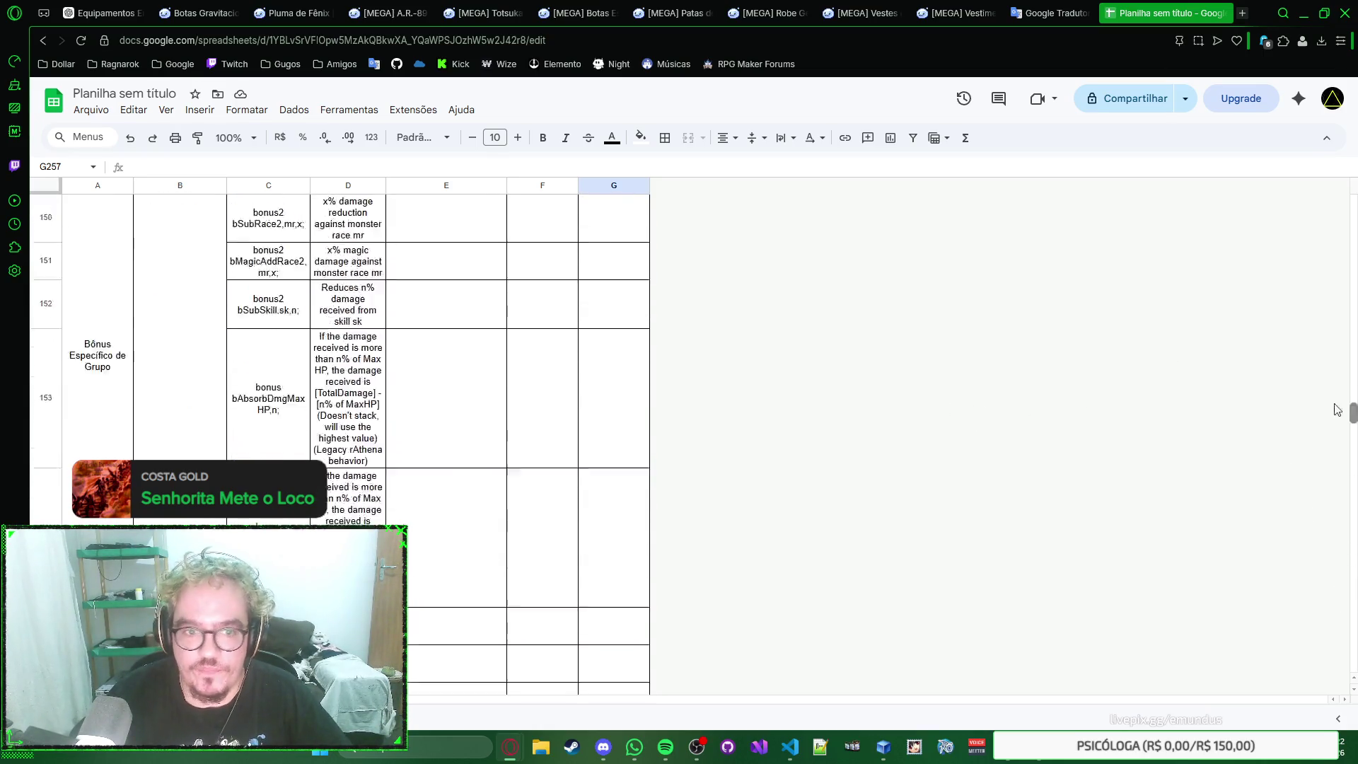
drag(1353, 600, 1346, 197)
click(941, 262)
key(Up)
key(Up)
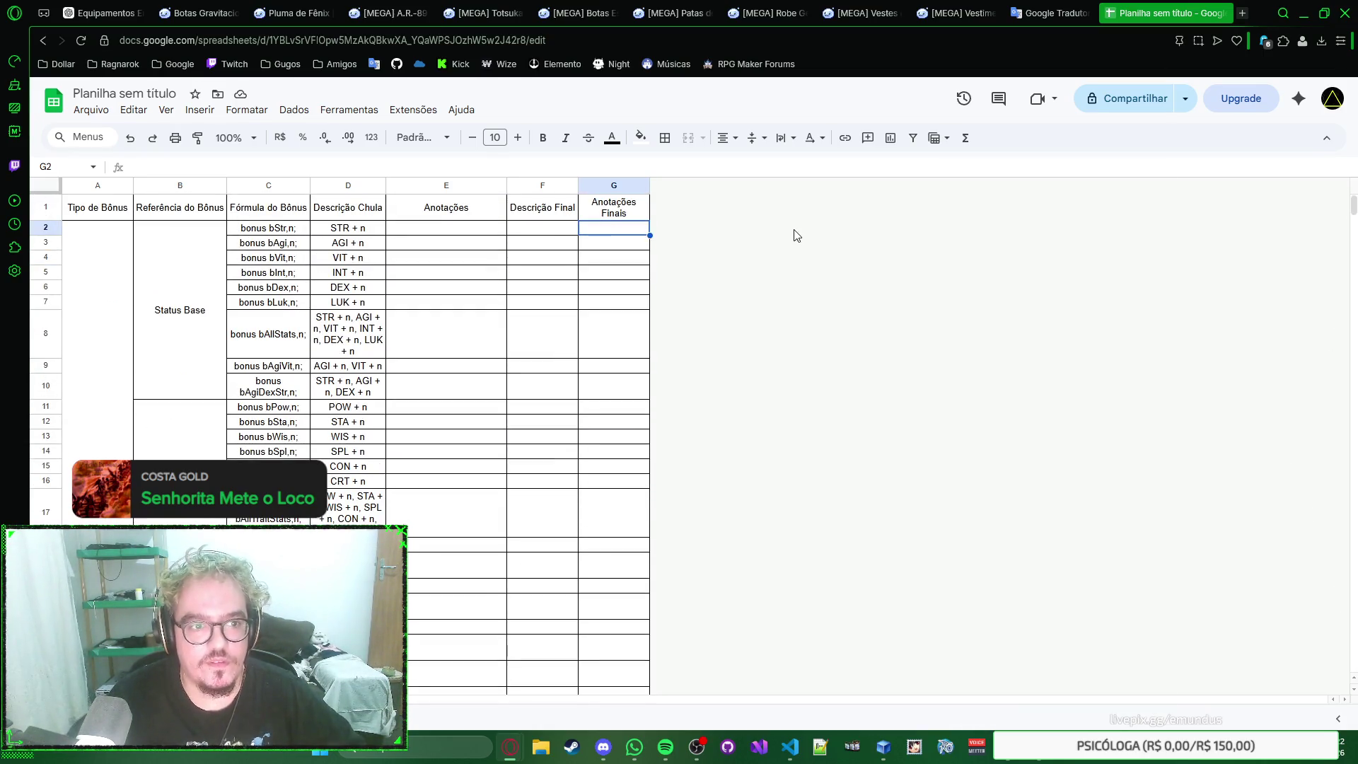
key(Up)
shift+click(104, 209)
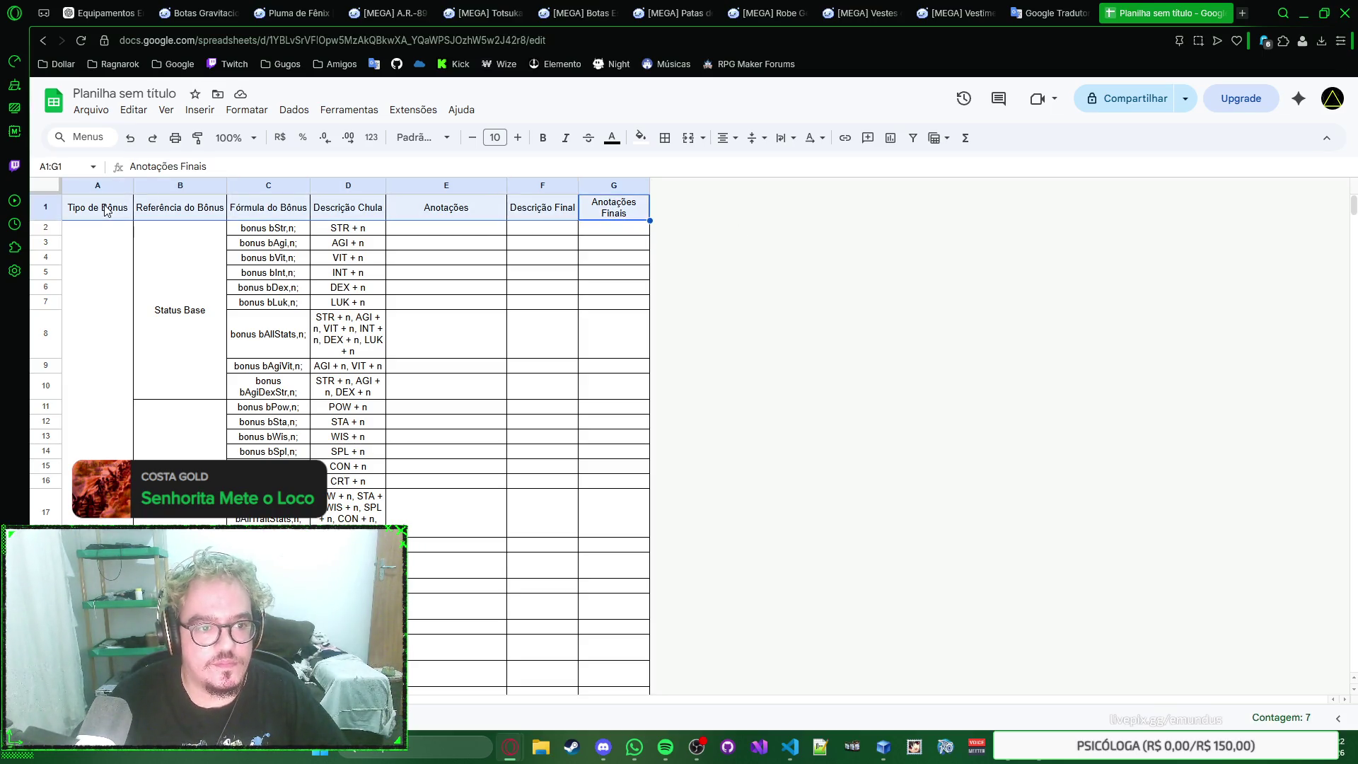
Step: Switch to the constants sheet and select its header row A1:C1
key(ctrl+shift+Page_Down)
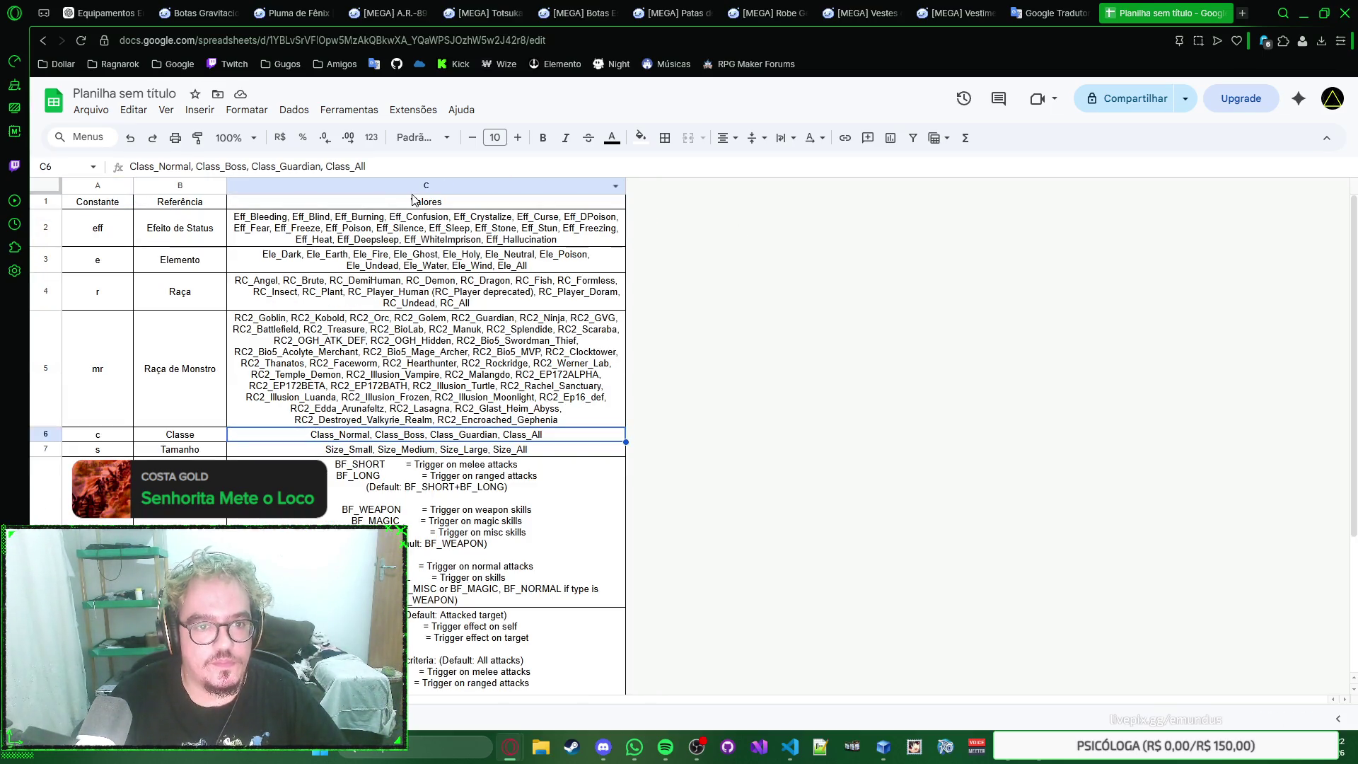
click(412, 202)
key(shift+Left)
key(shift+Left)
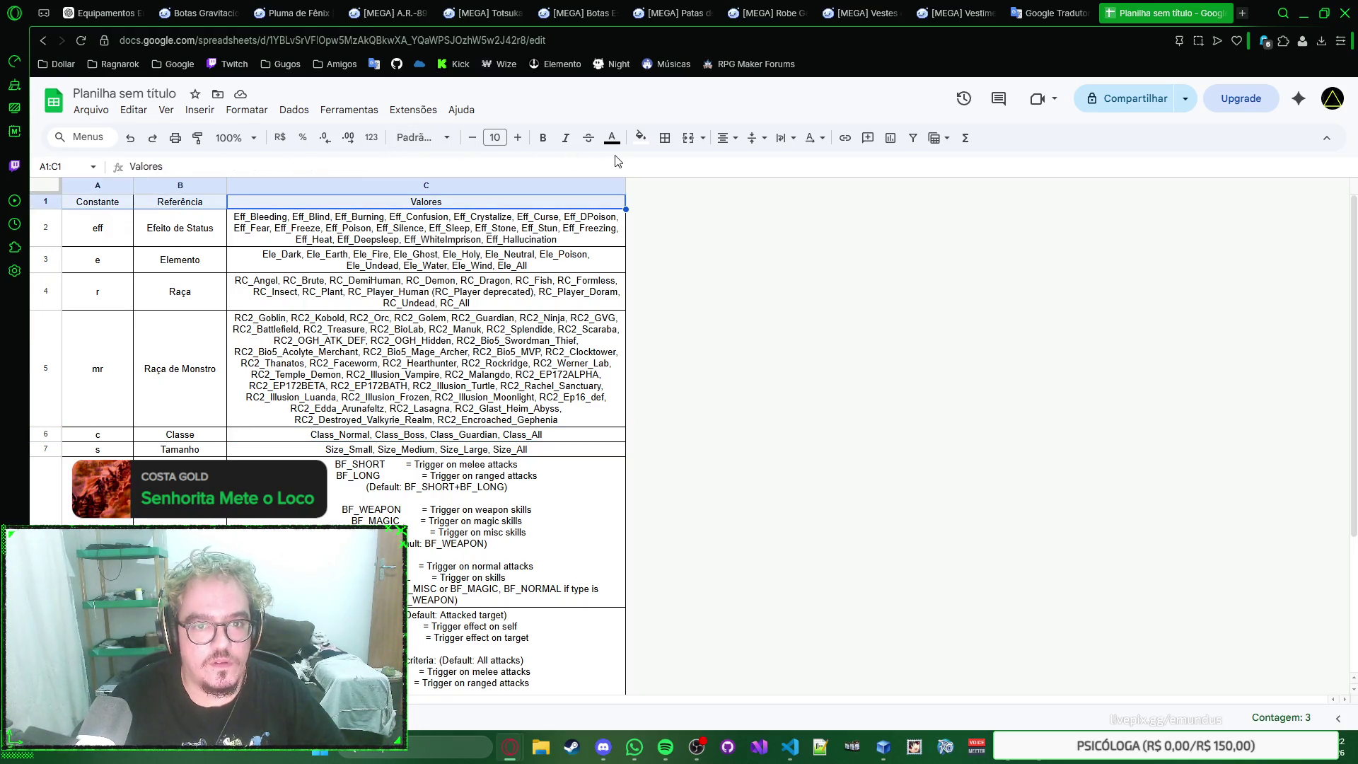
Step: Fill header A1:C1 dark green and make its text white
click(640, 137)
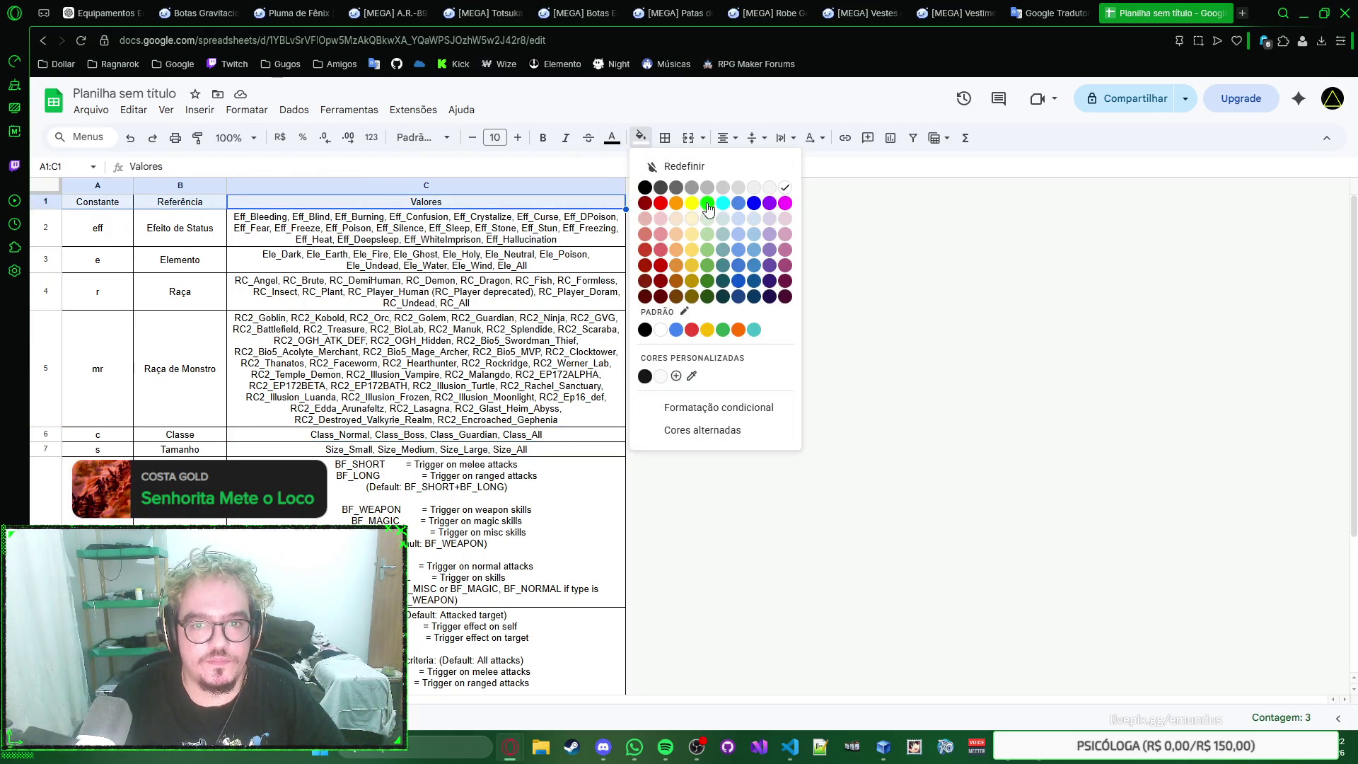
click(707, 283)
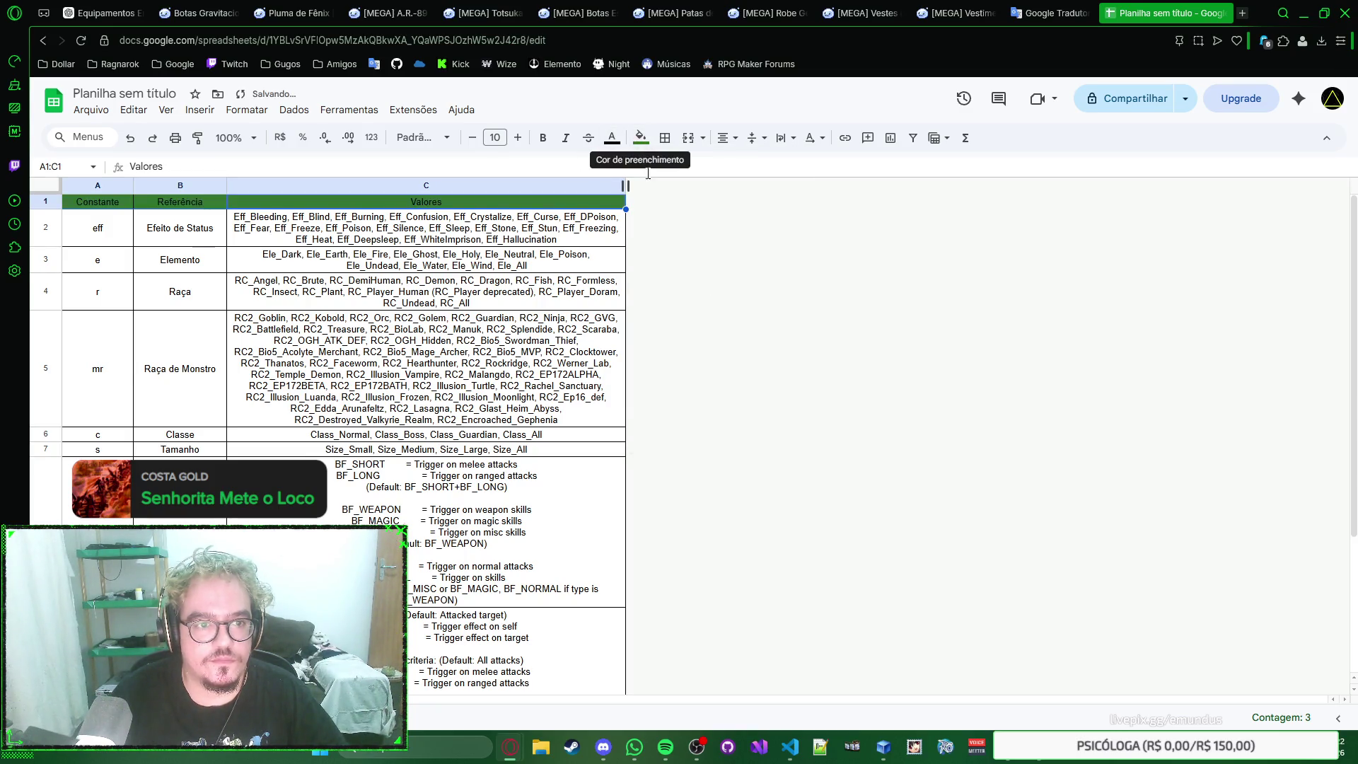
click(533, 241)
drag(531, 202, 98, 202)
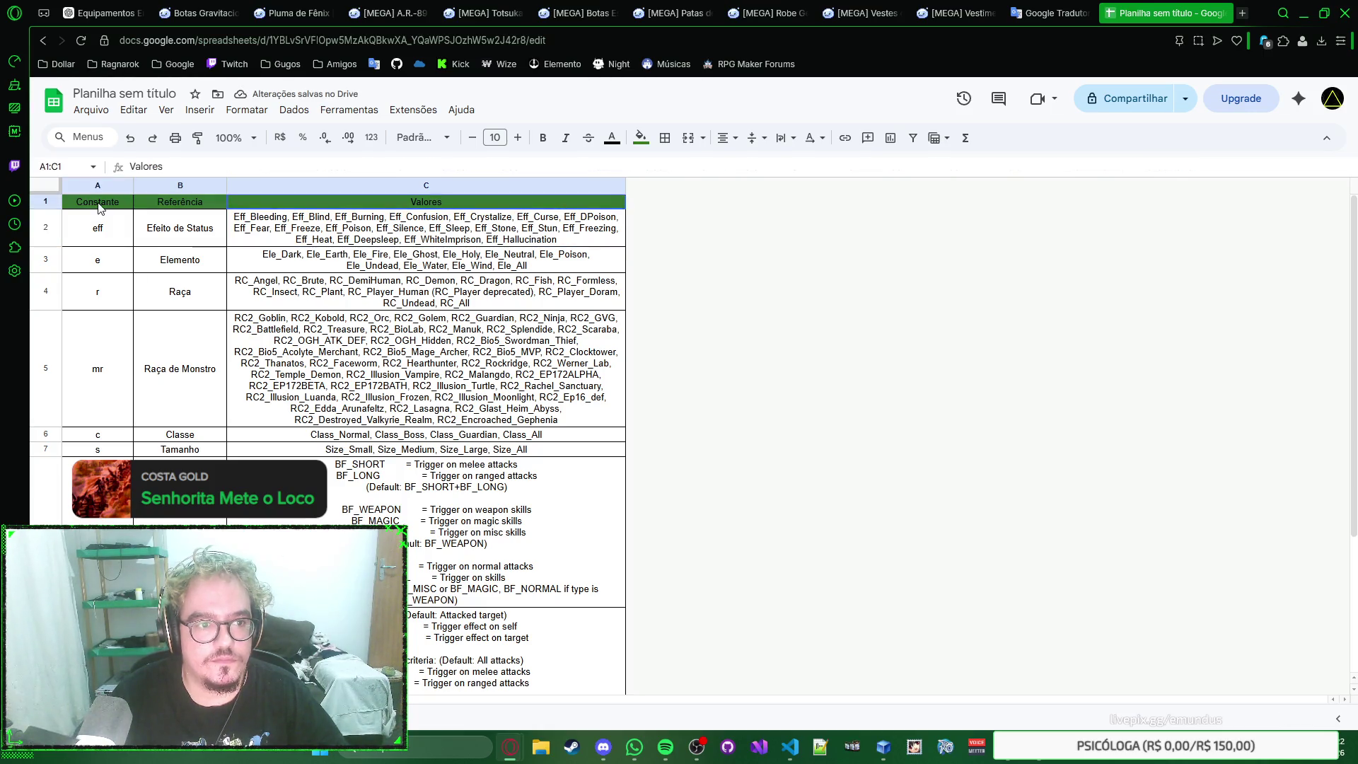
click(611, 139)
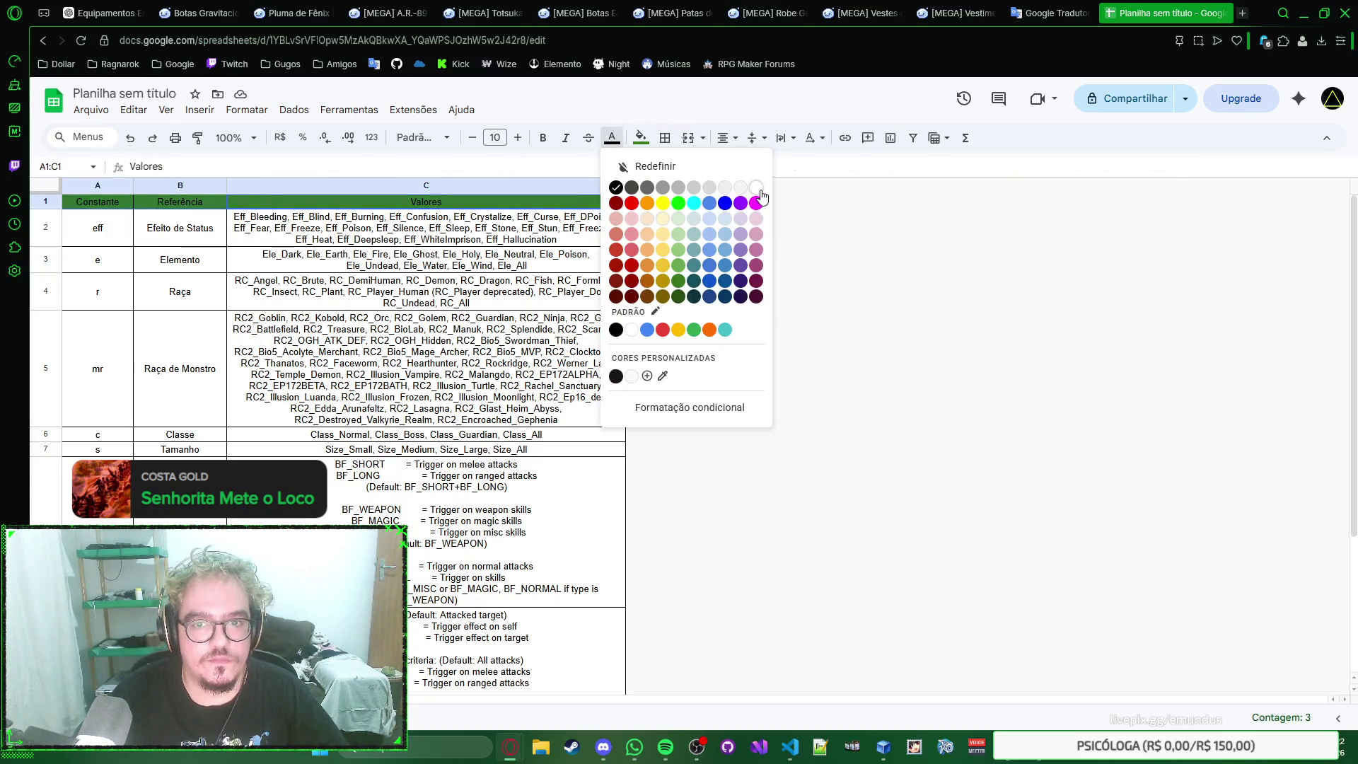
click(760, 196)
click(98, 229)
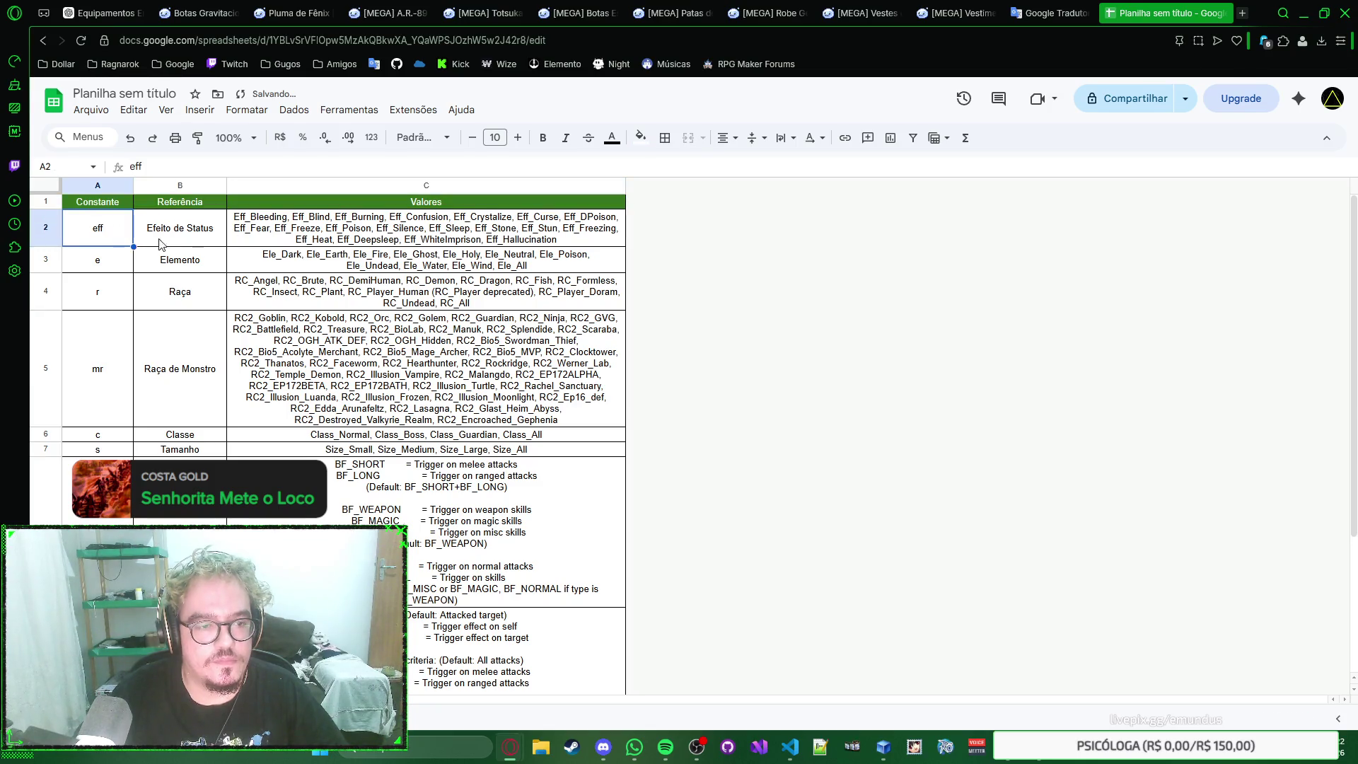
Step: Fill row 2 light red, row 3 beige and row 4 light green
shift+click(526, 230)
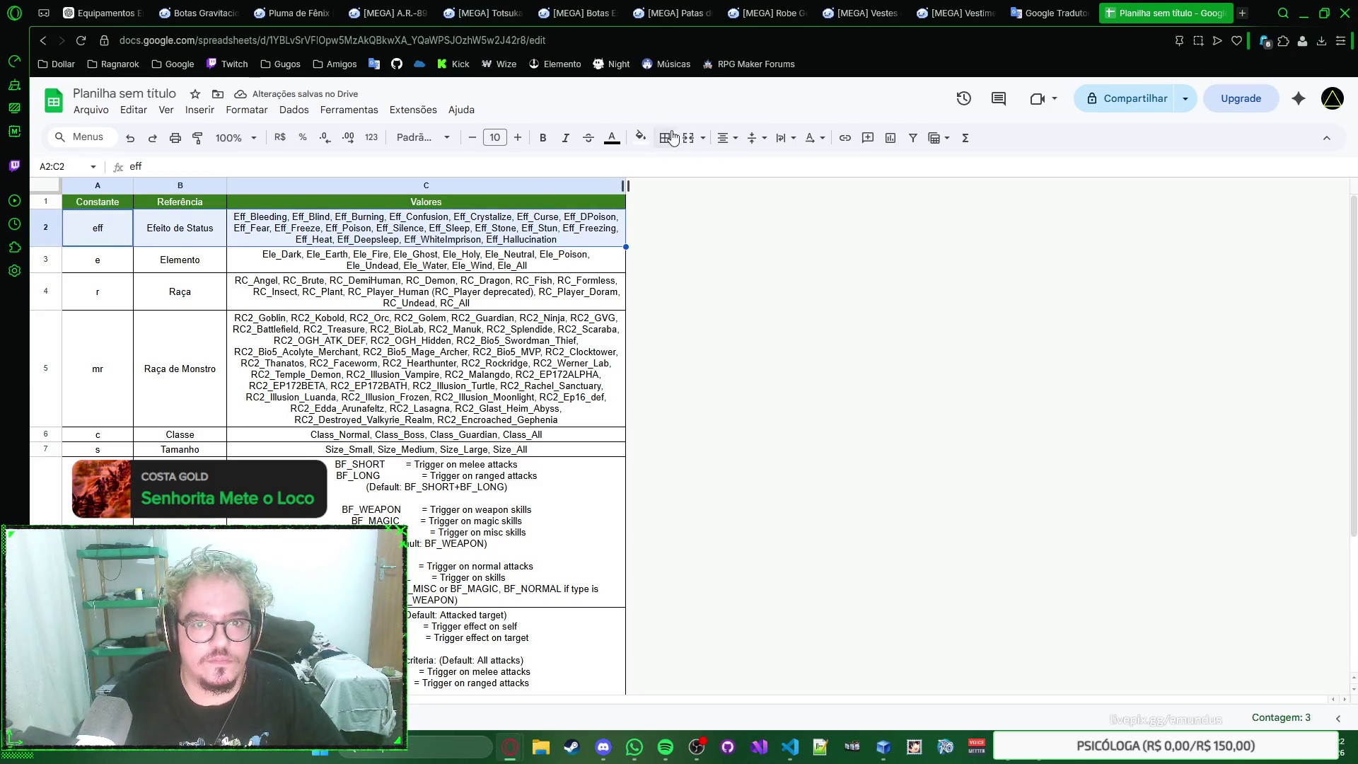
click(642, 138)
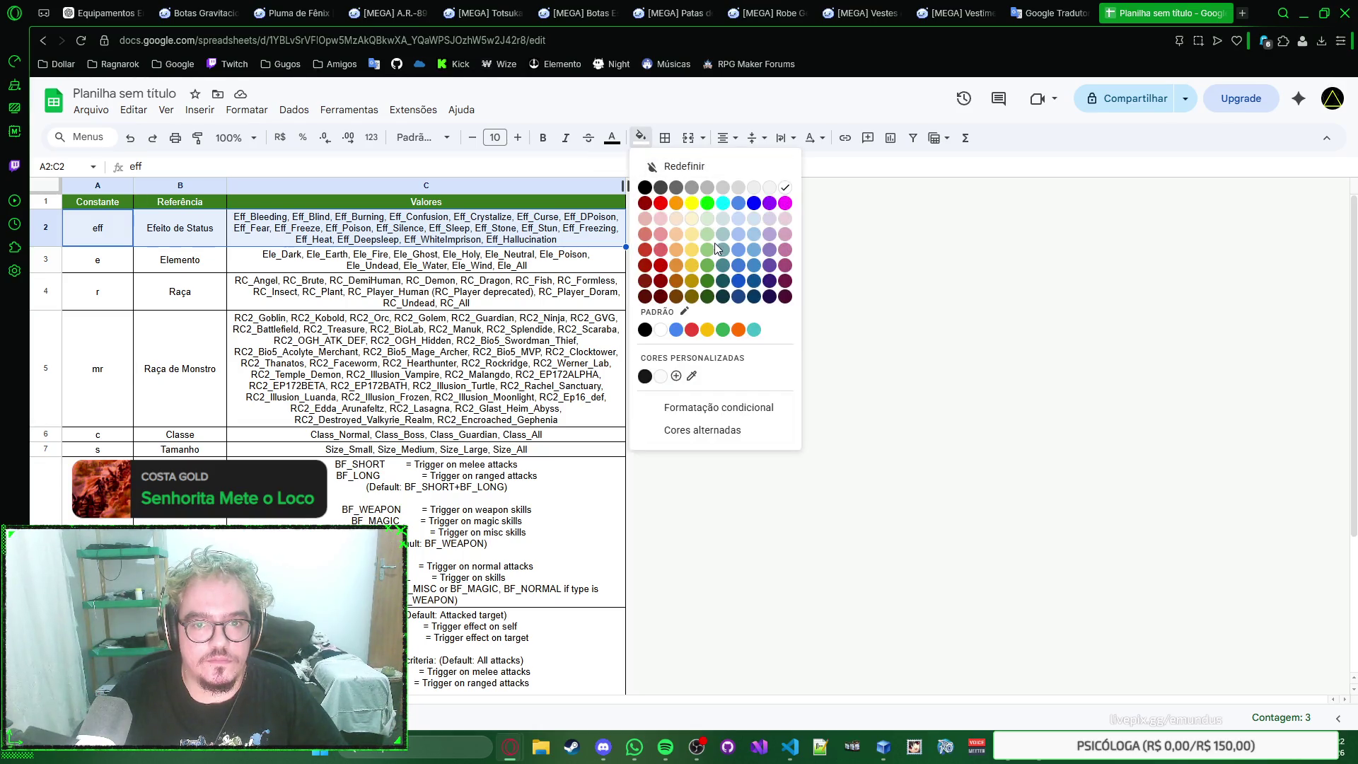
click(661, 234)
click(44, 261)
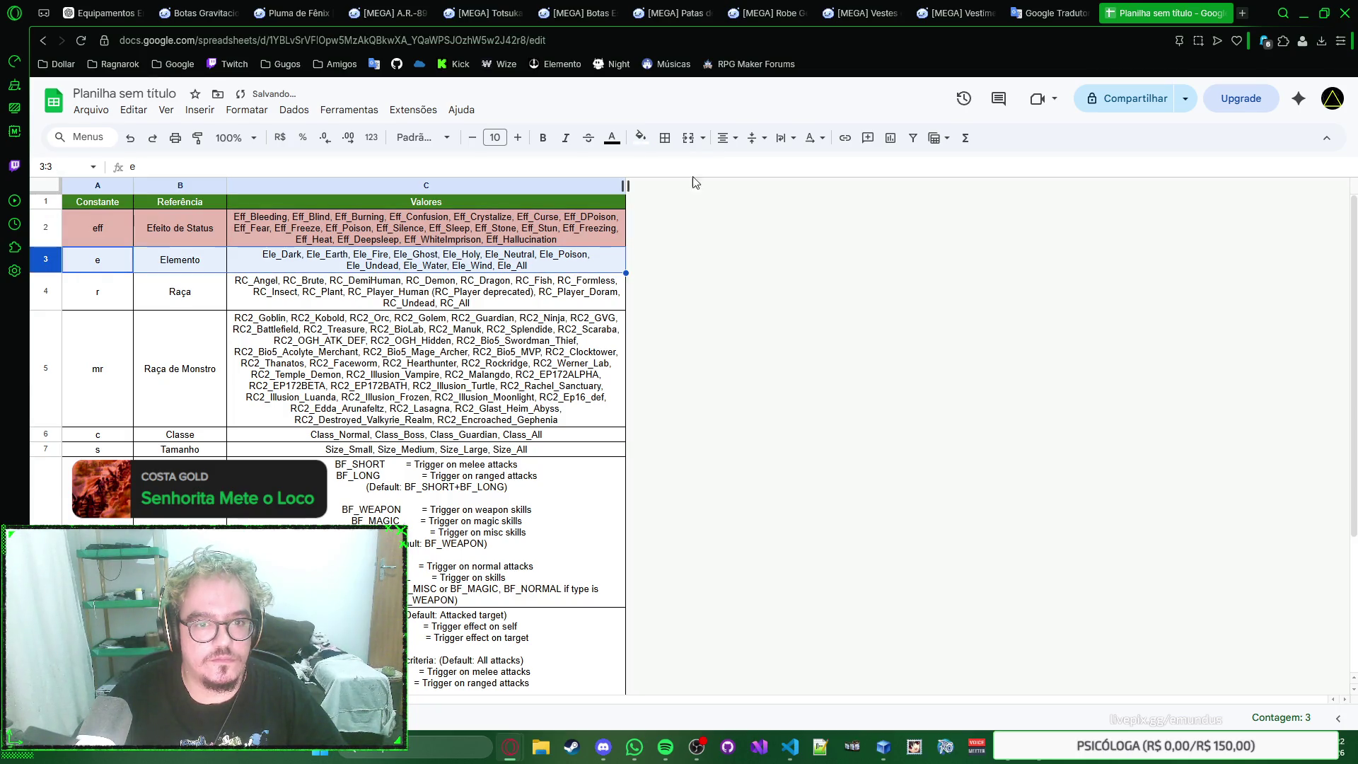
click(641, 138)
click(657, 231)
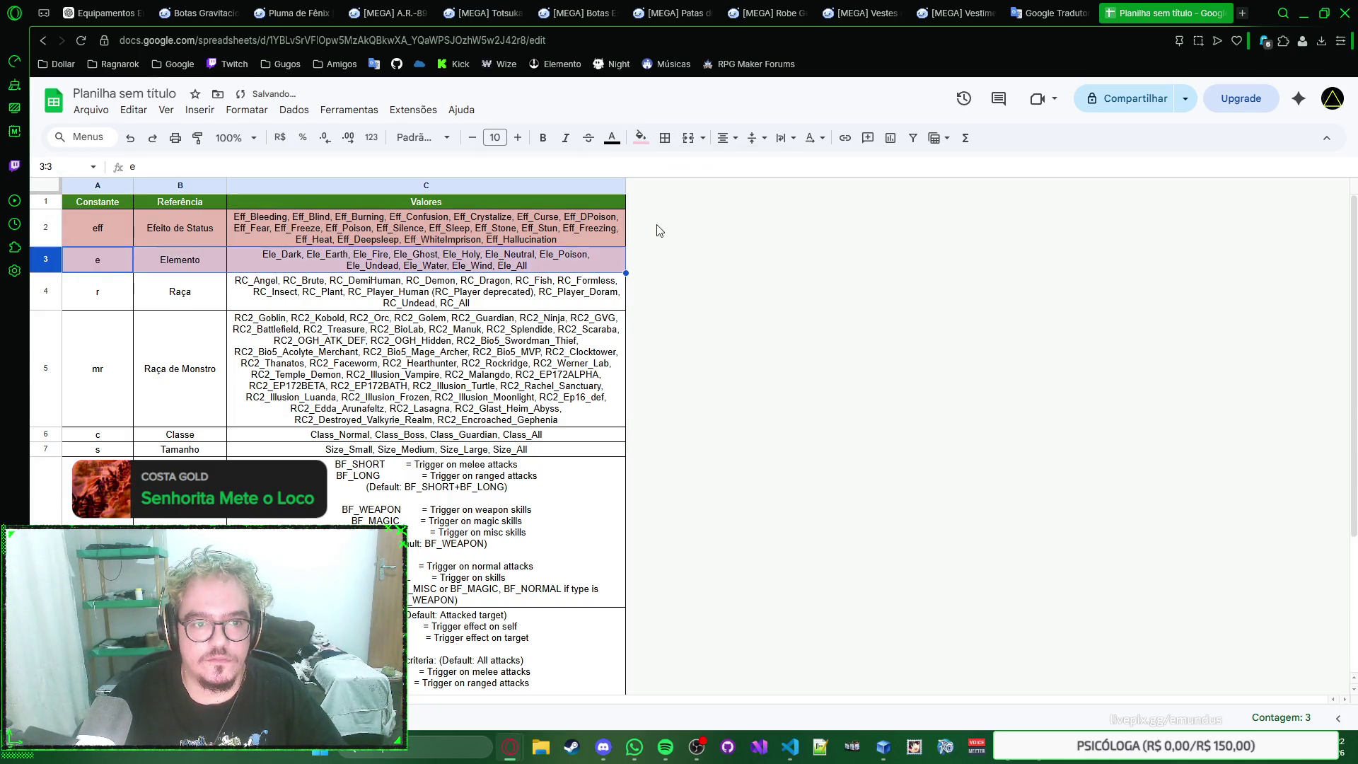
click(641, 138)
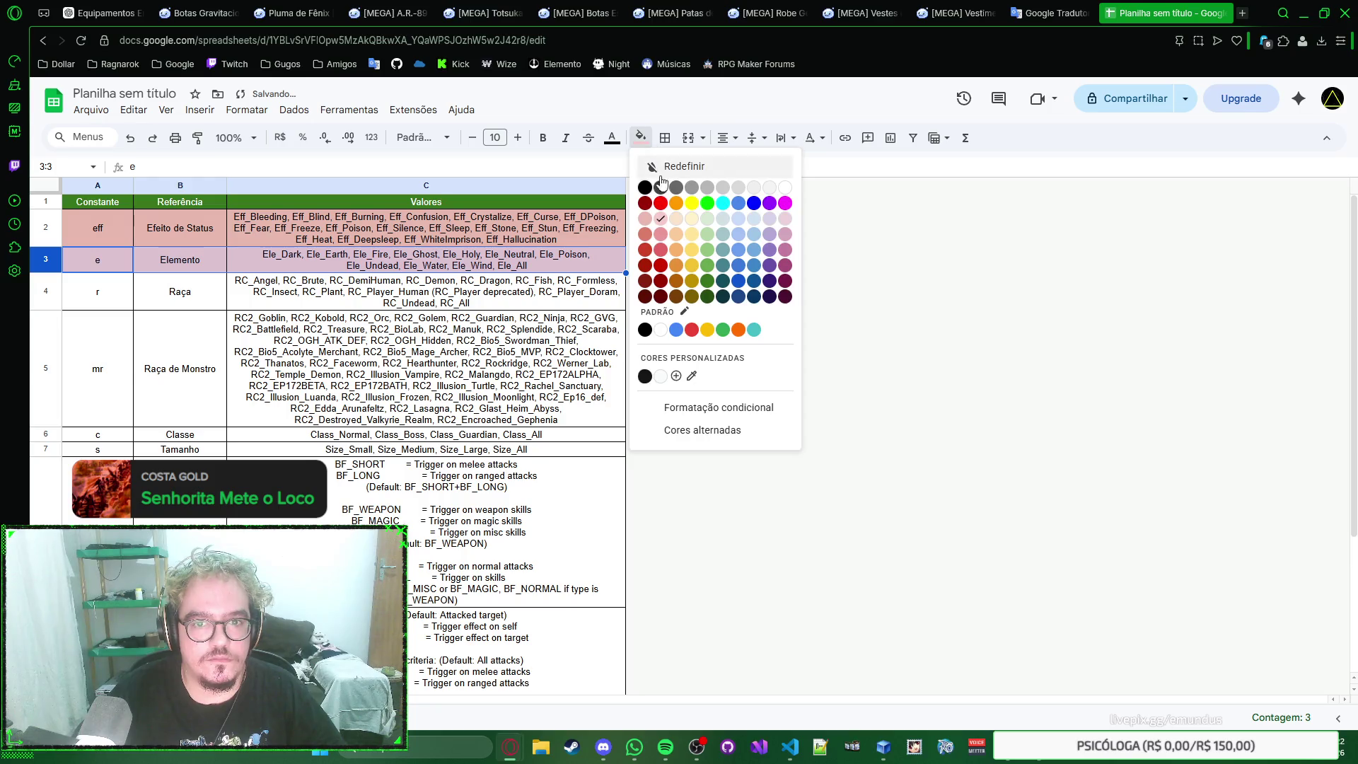
click(679, 228)
click(46, 293)
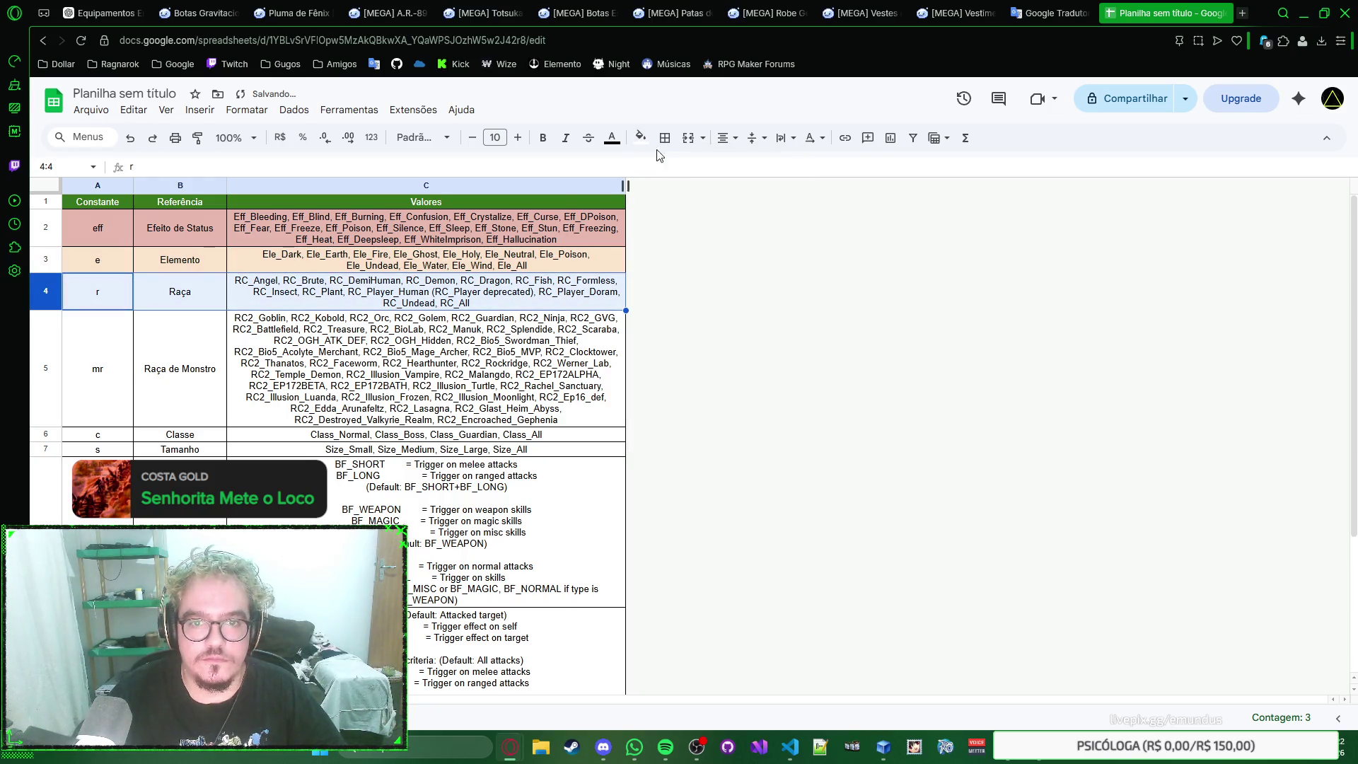
click(641, 139)
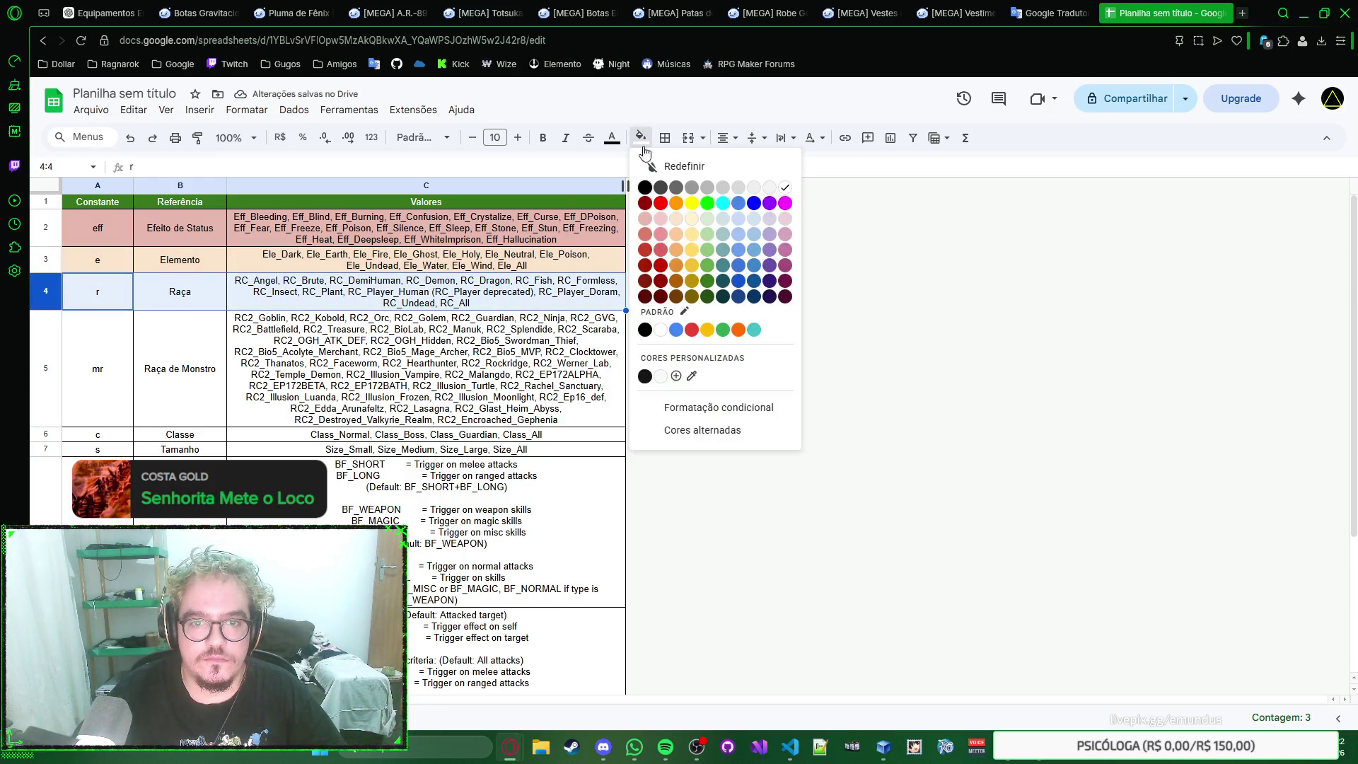
click(706, 229)
Step: Fill row 5 pastel, rows 6 and 7 light blue and row 8 light purple
click(47, 337)
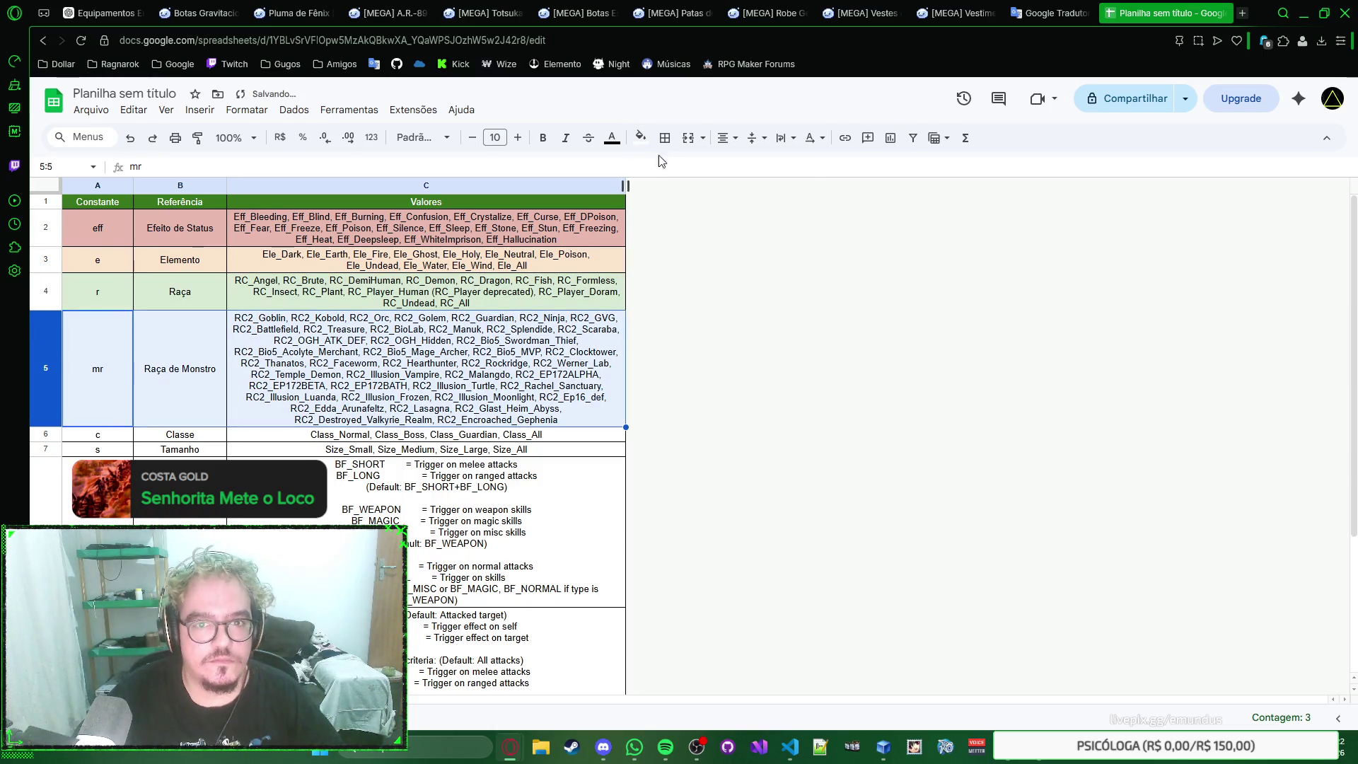
click(641, 138)
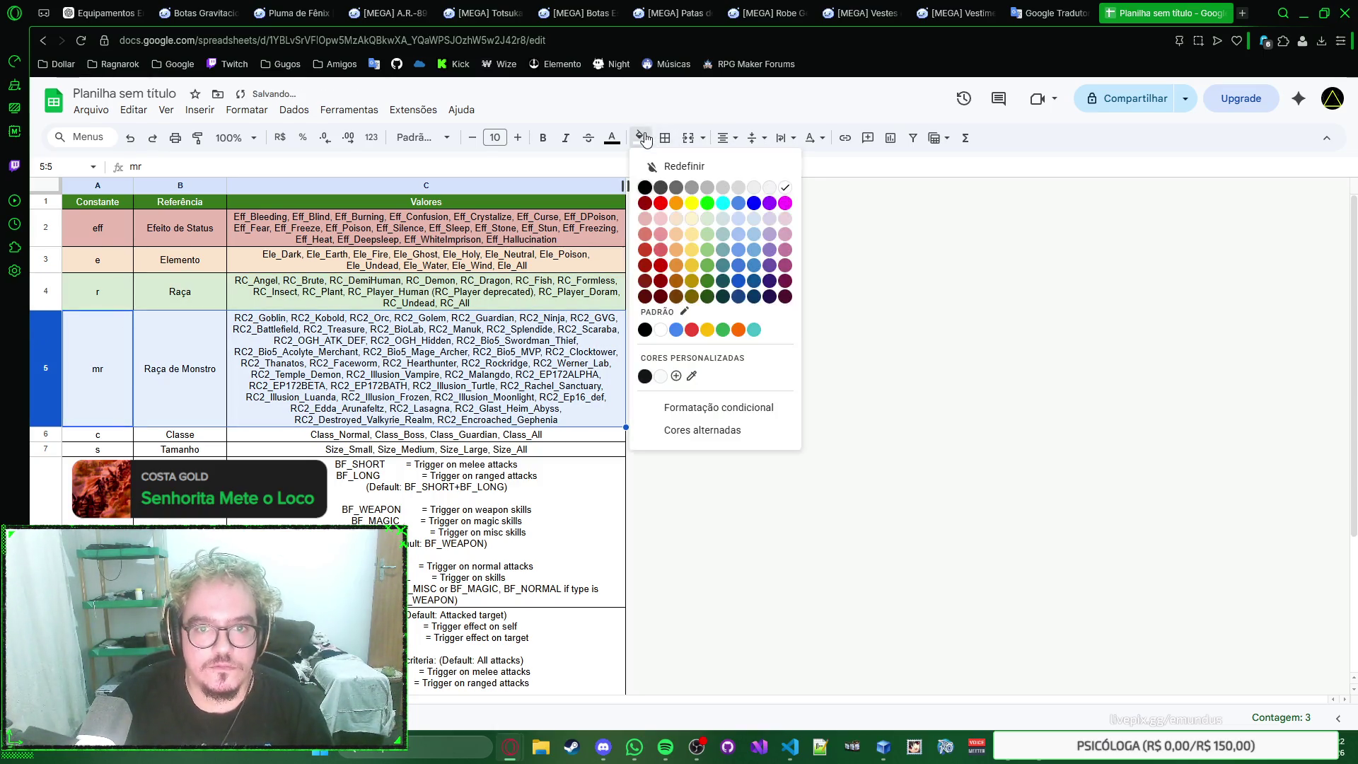
click(727, 223)
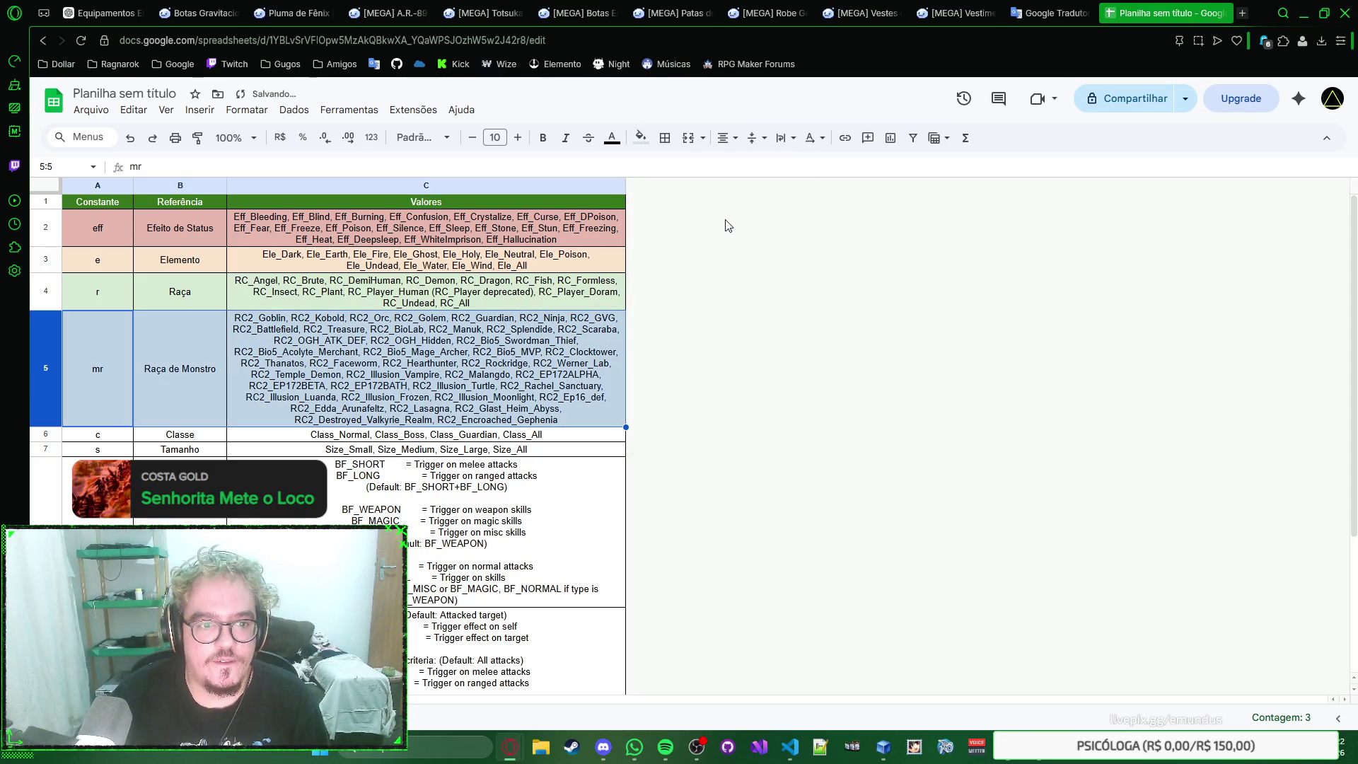
click(46, 434)
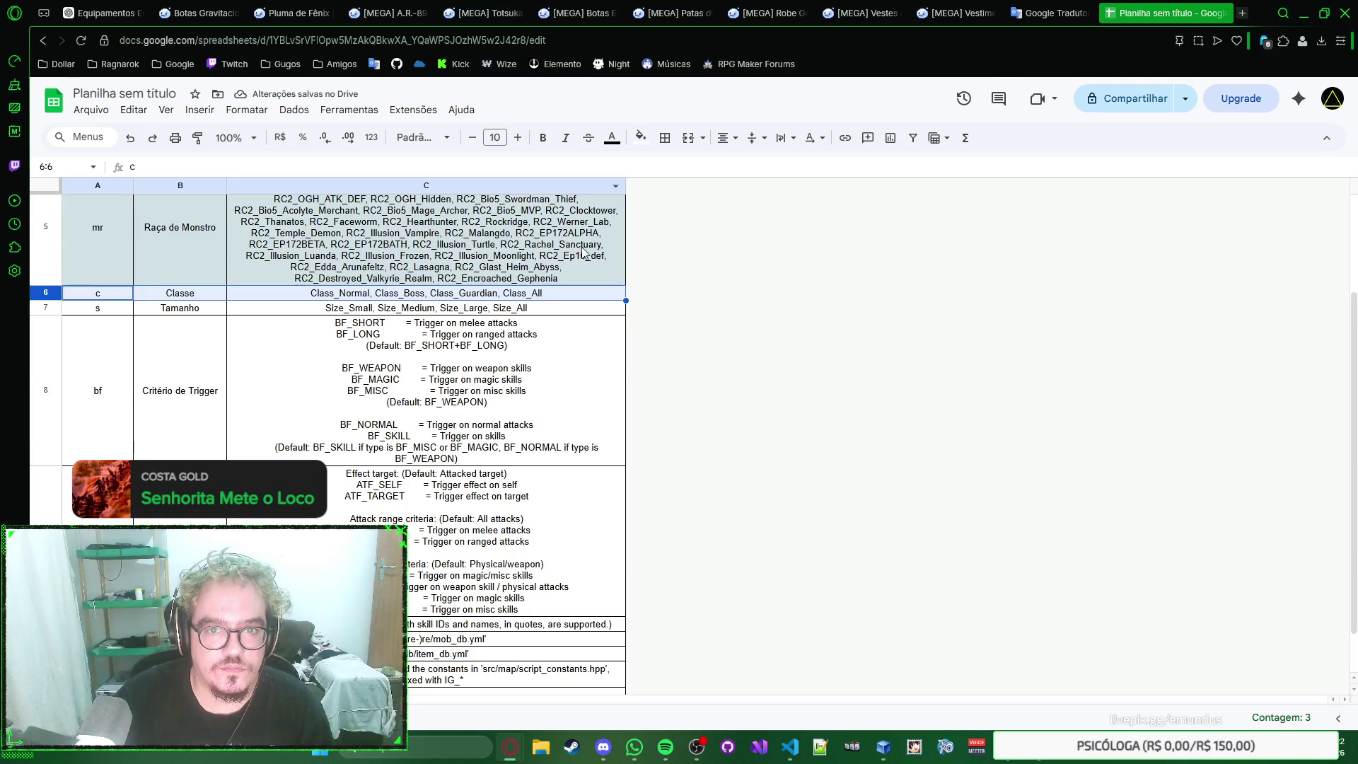
click(641, 139)
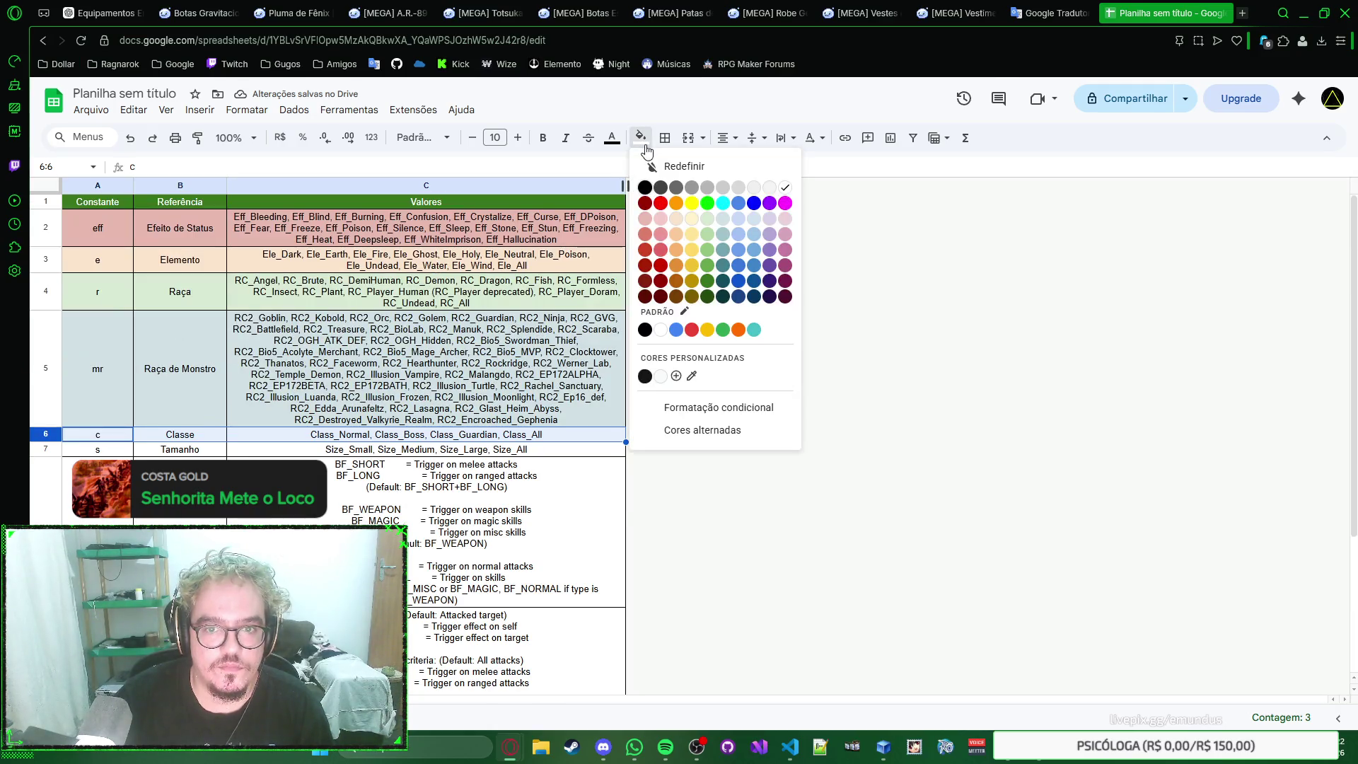
click(739, 224)
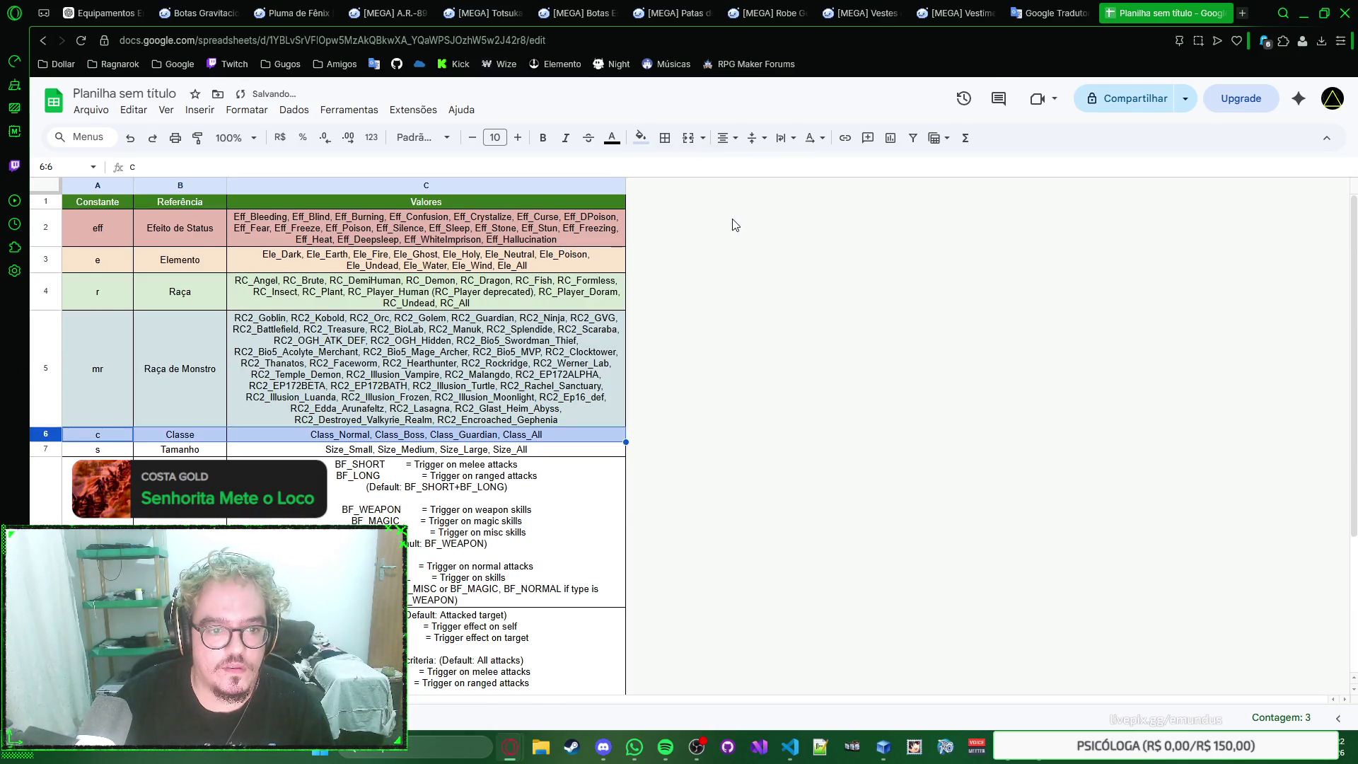
click(45, 450)
click(641, 138)
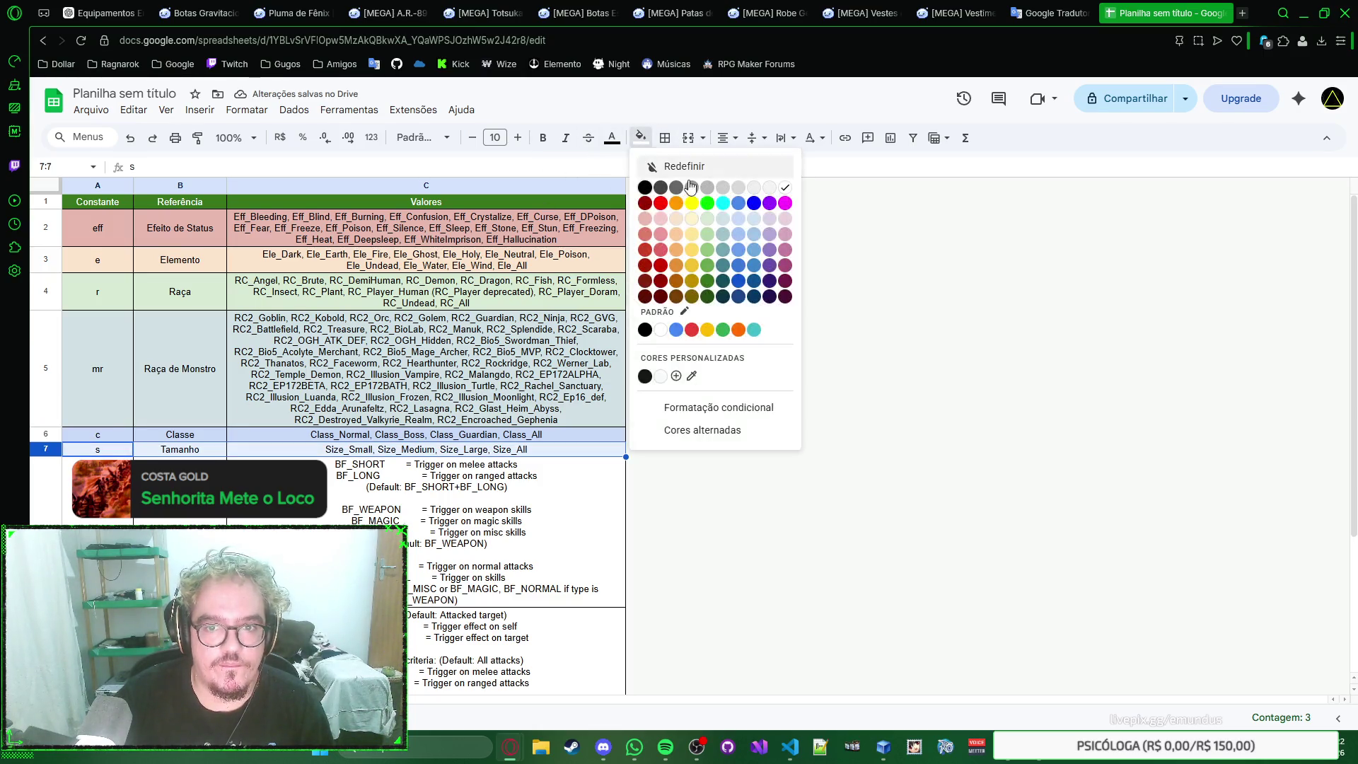
click(754, 221)
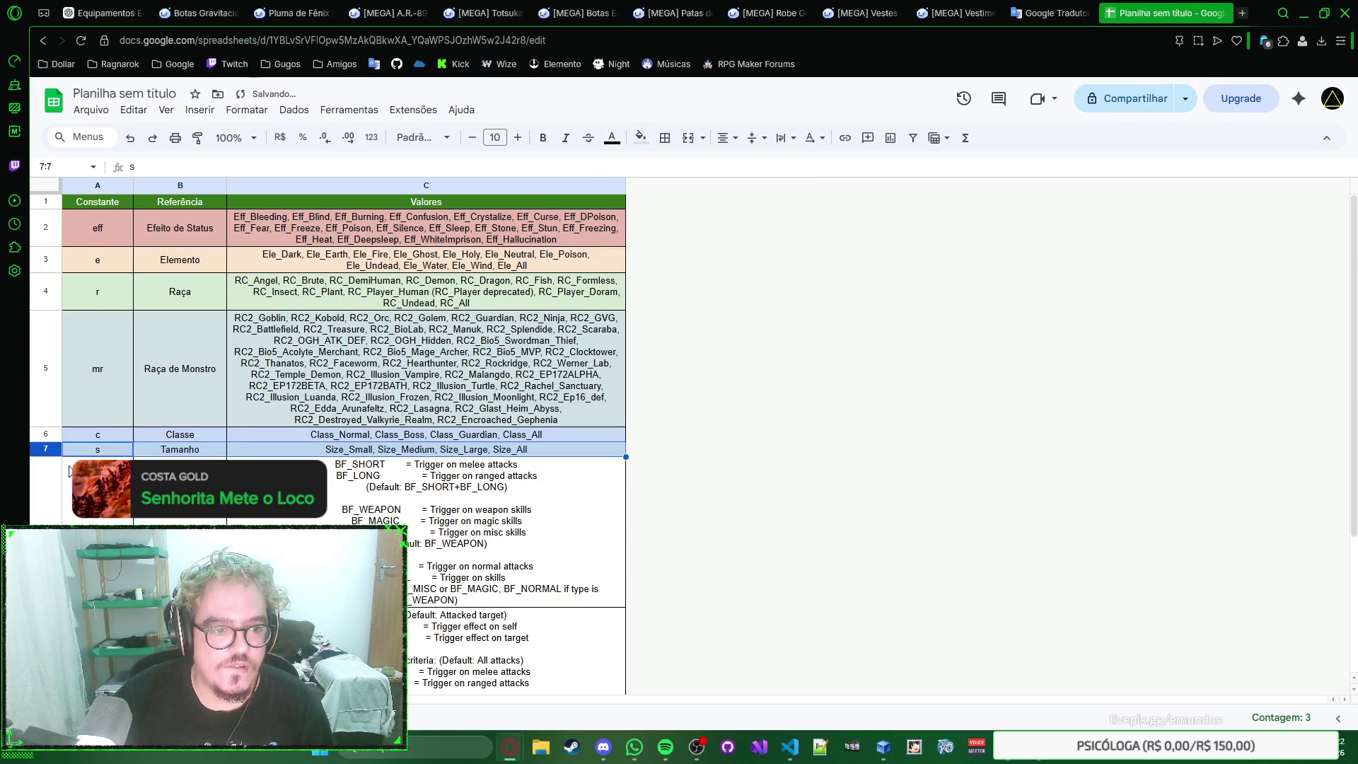
click(51, 488)
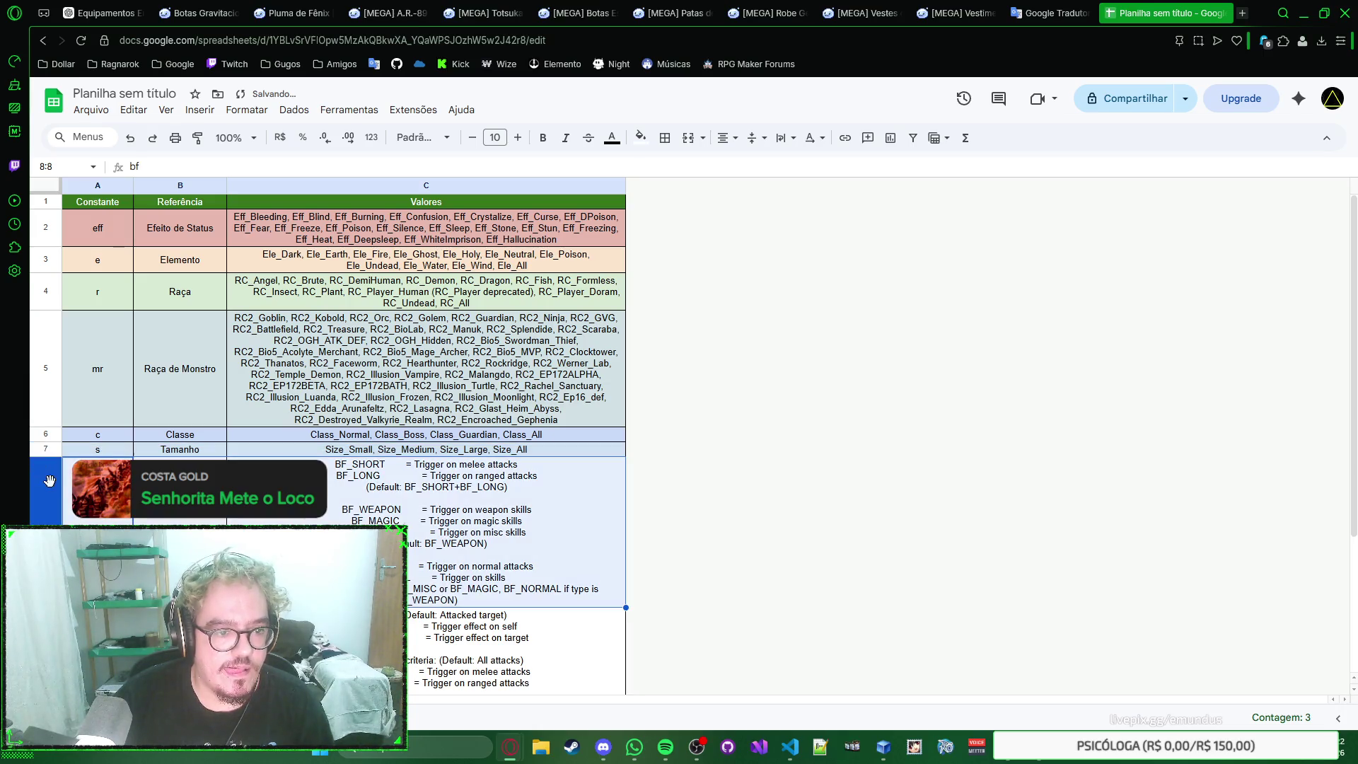
click(641, 138)
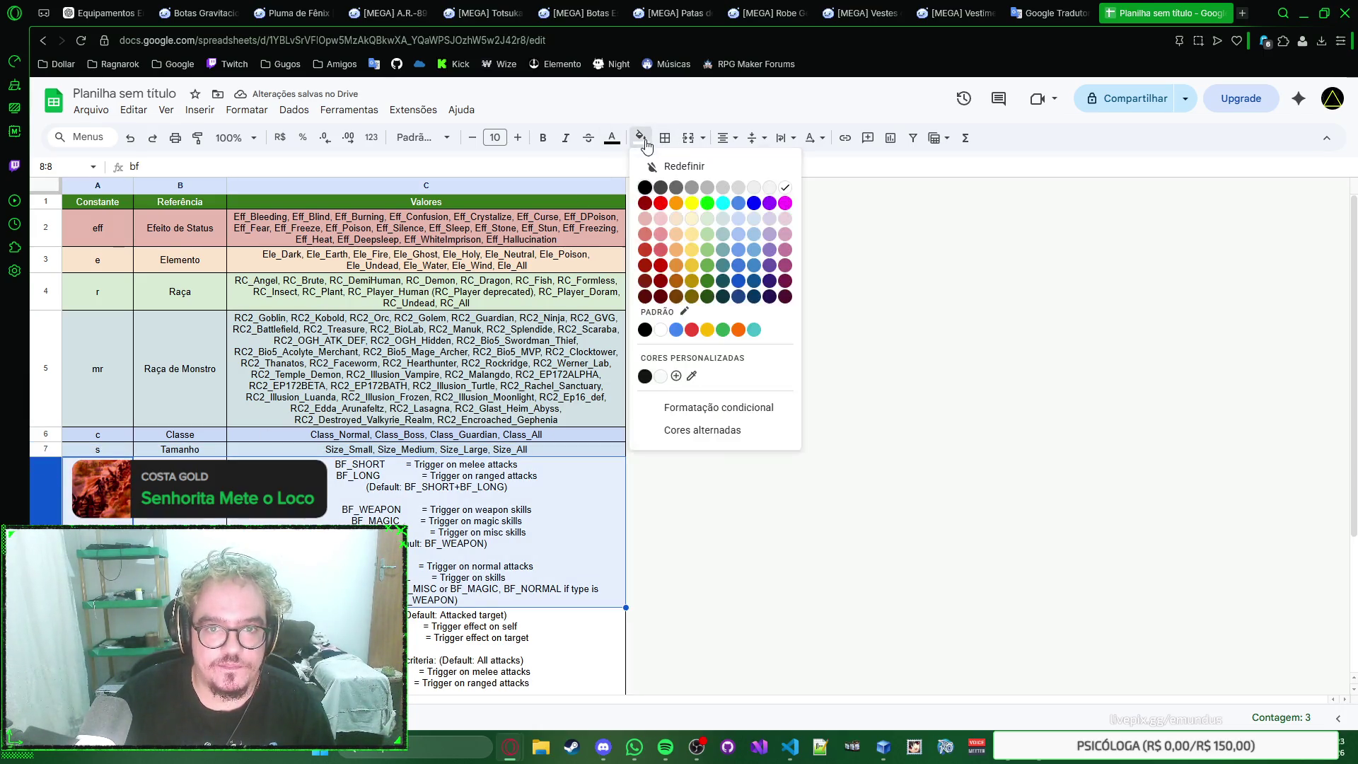
click(770, 233)
scroll(443, 403, down, 2)
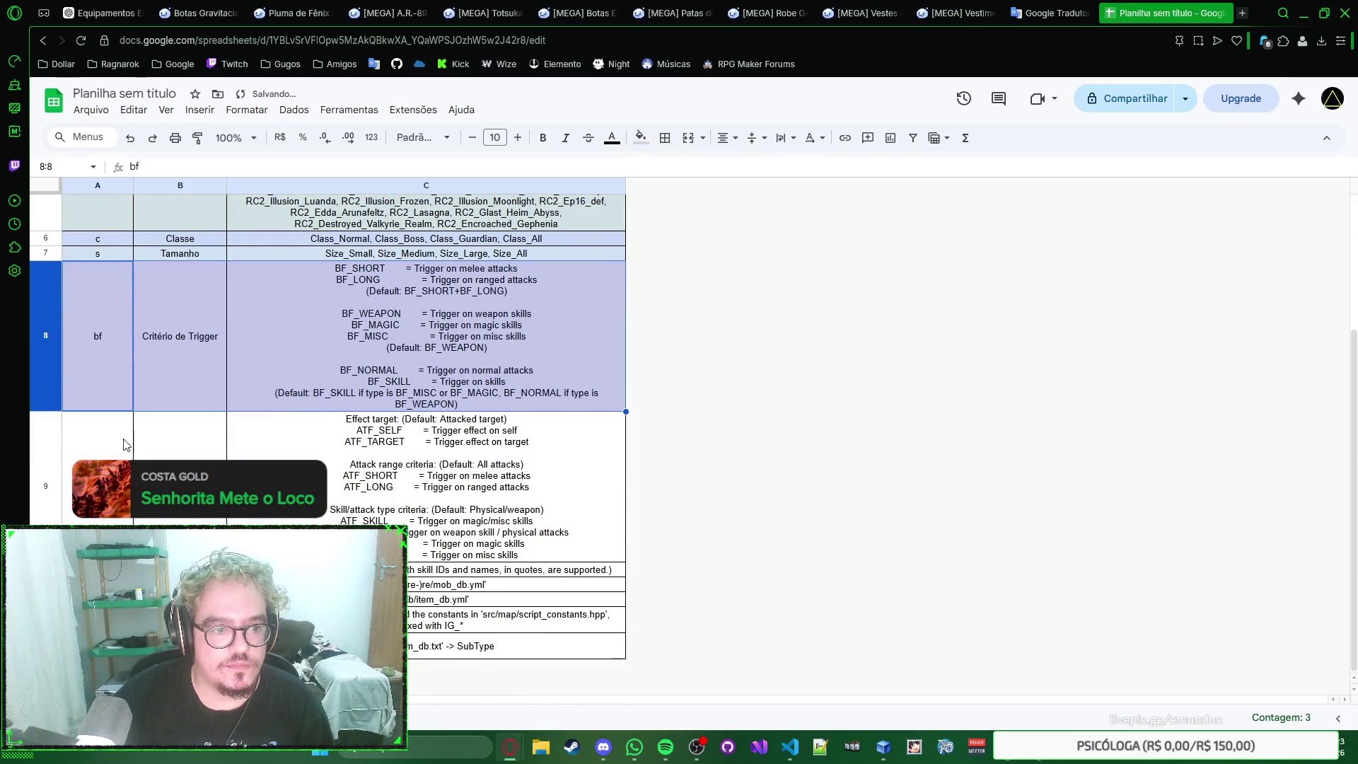
Step: Fill row 9 light purple, then change it to pink
click(45, 467)
click(641, 138)
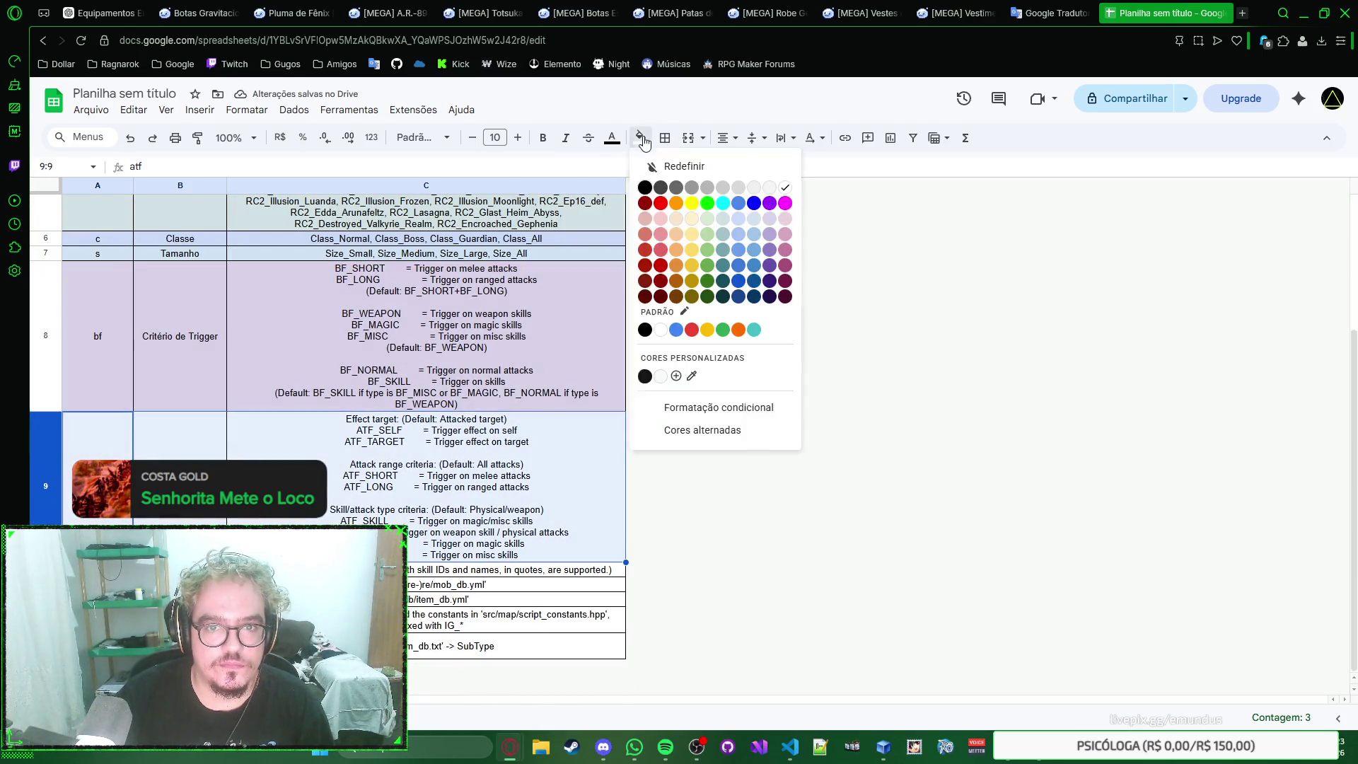
click(785, 225)
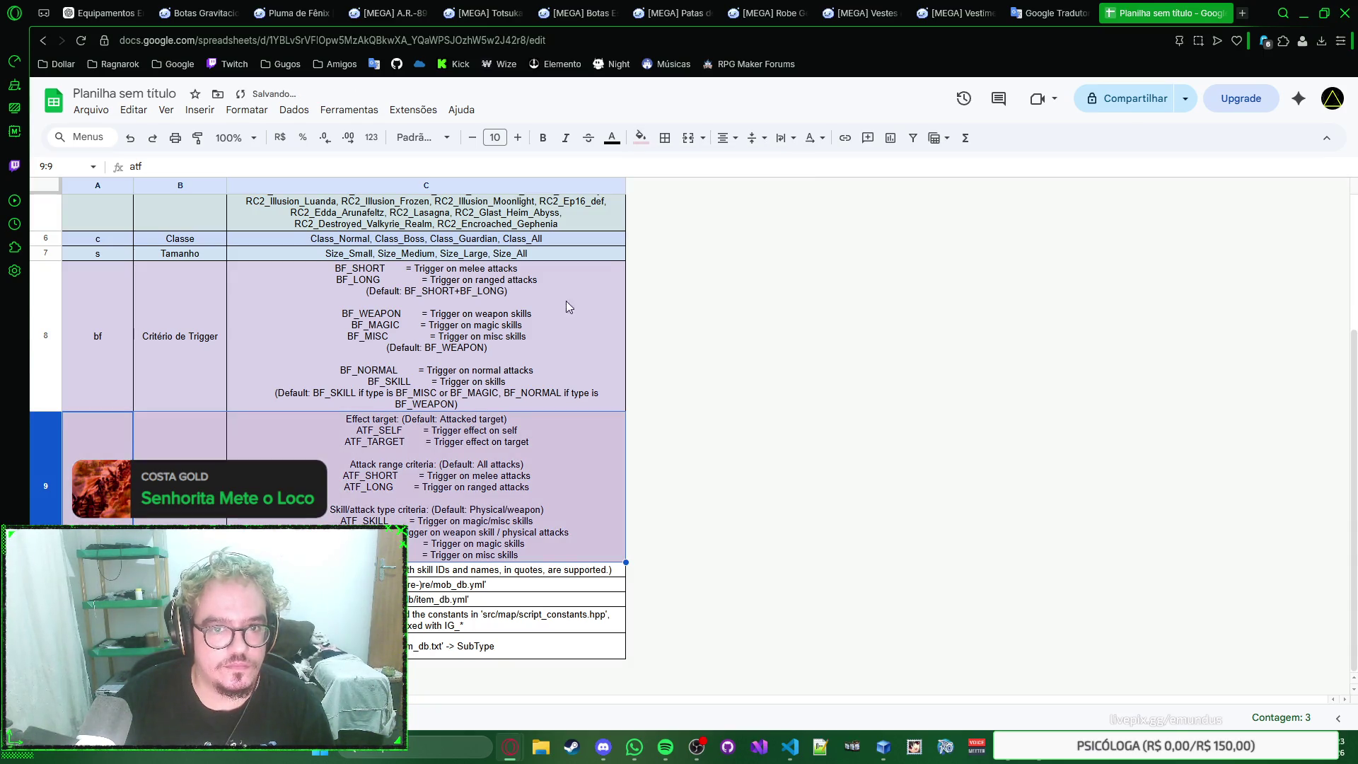
click(641, 138)
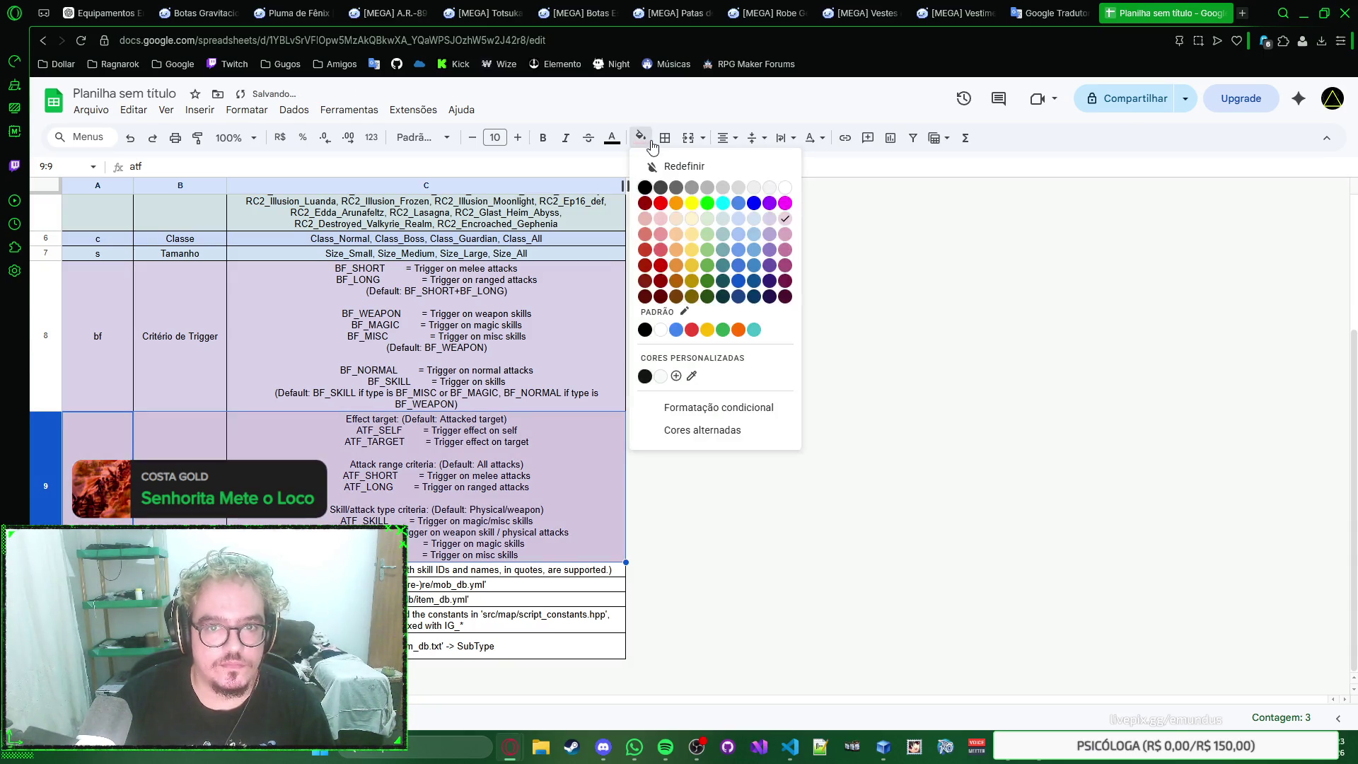
click(520, 476)
click(535, 387)
click(430, 498)
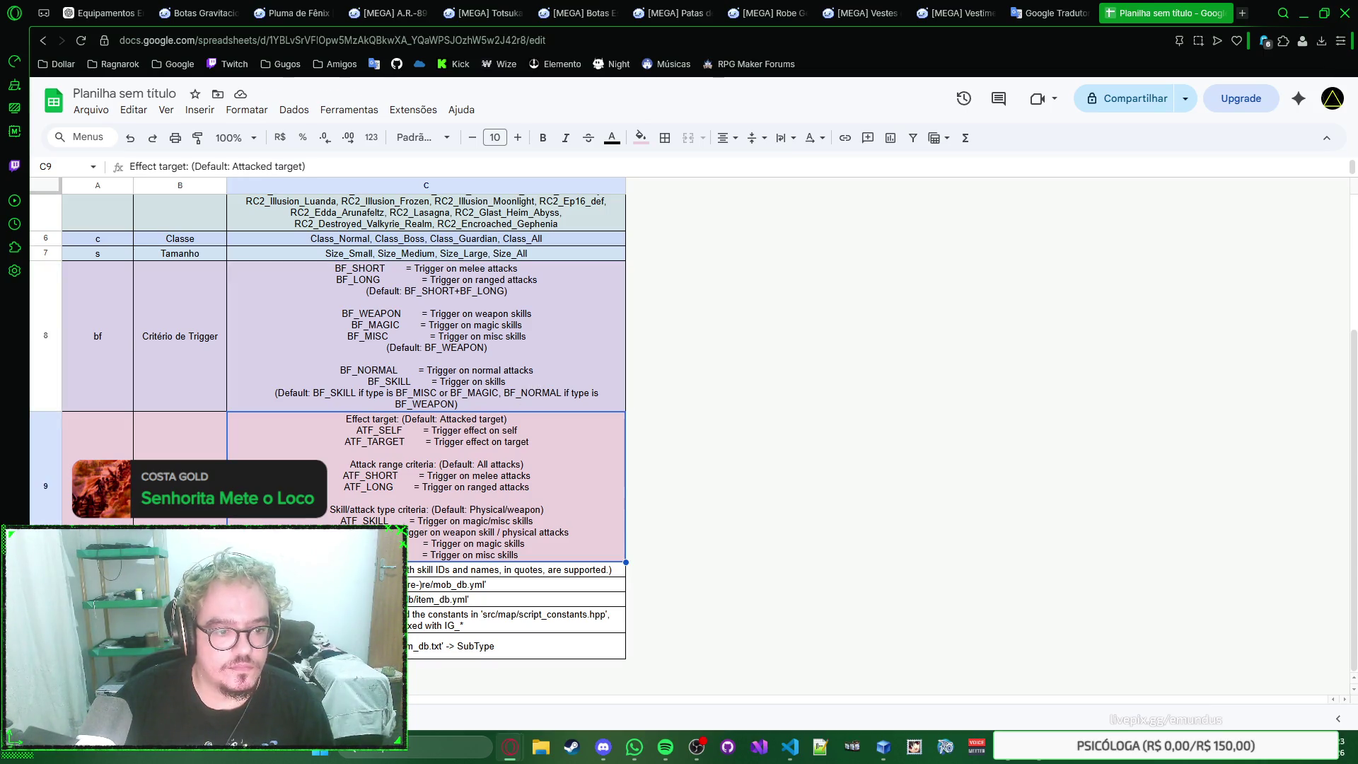
Step: Fill row 10 salmon red and row 11 light yellow, then select row 12 for colouring
click(46, 570)
click(640, 138)
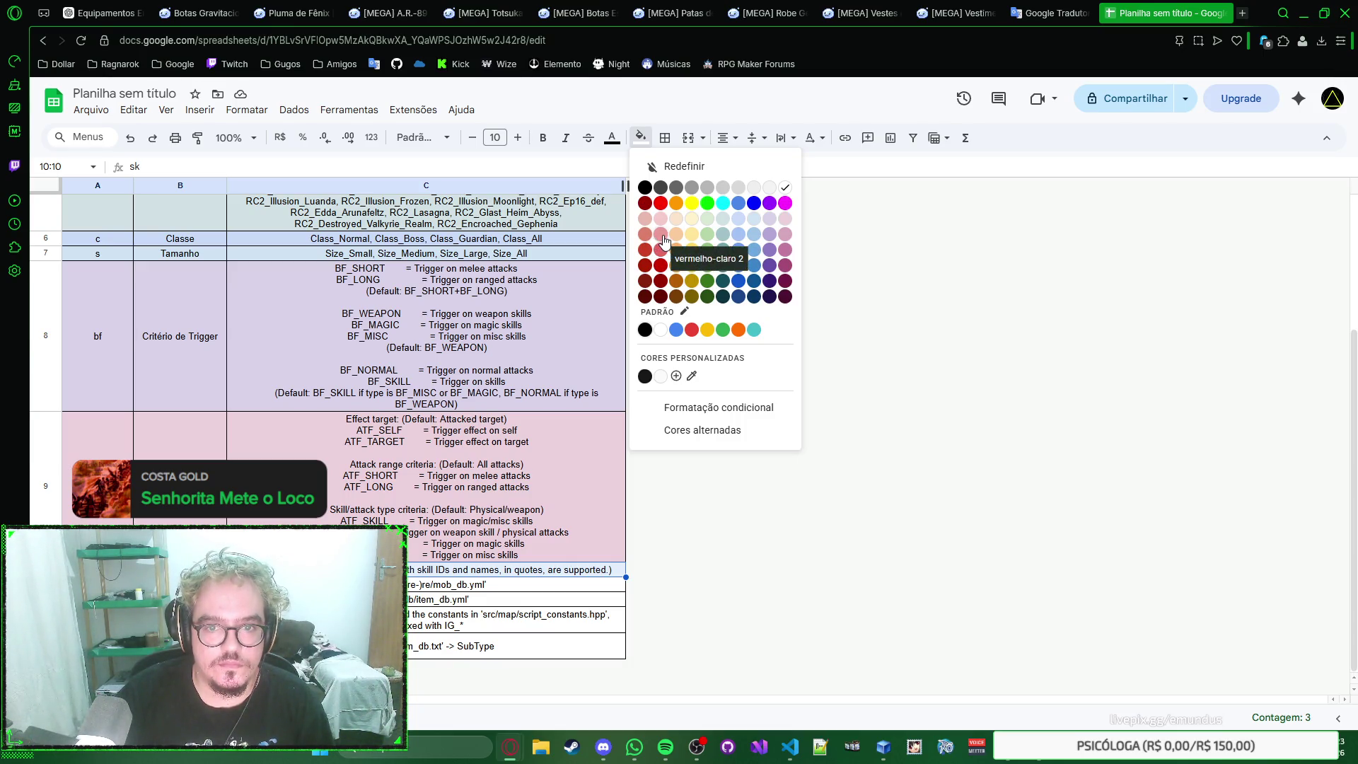
click(646, 248)
click(45, 583)
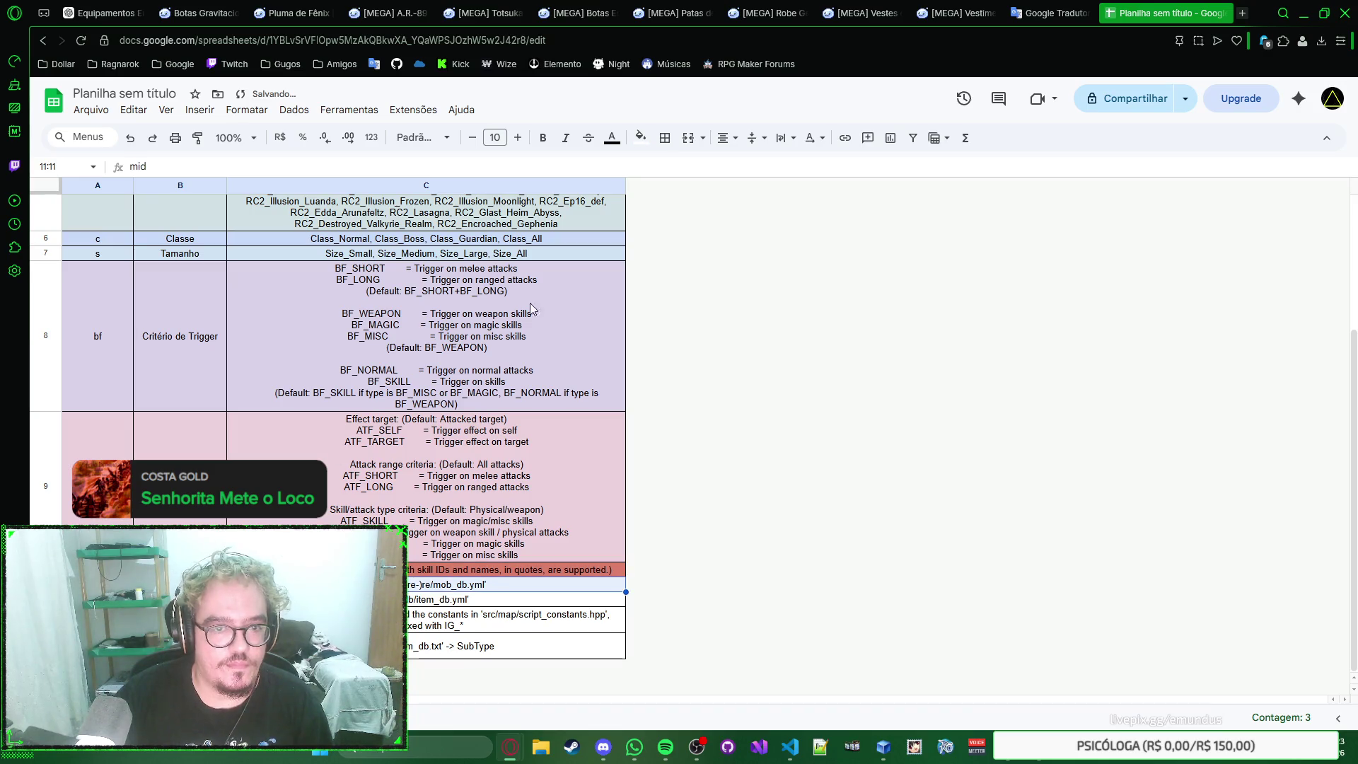
click(640, 136)
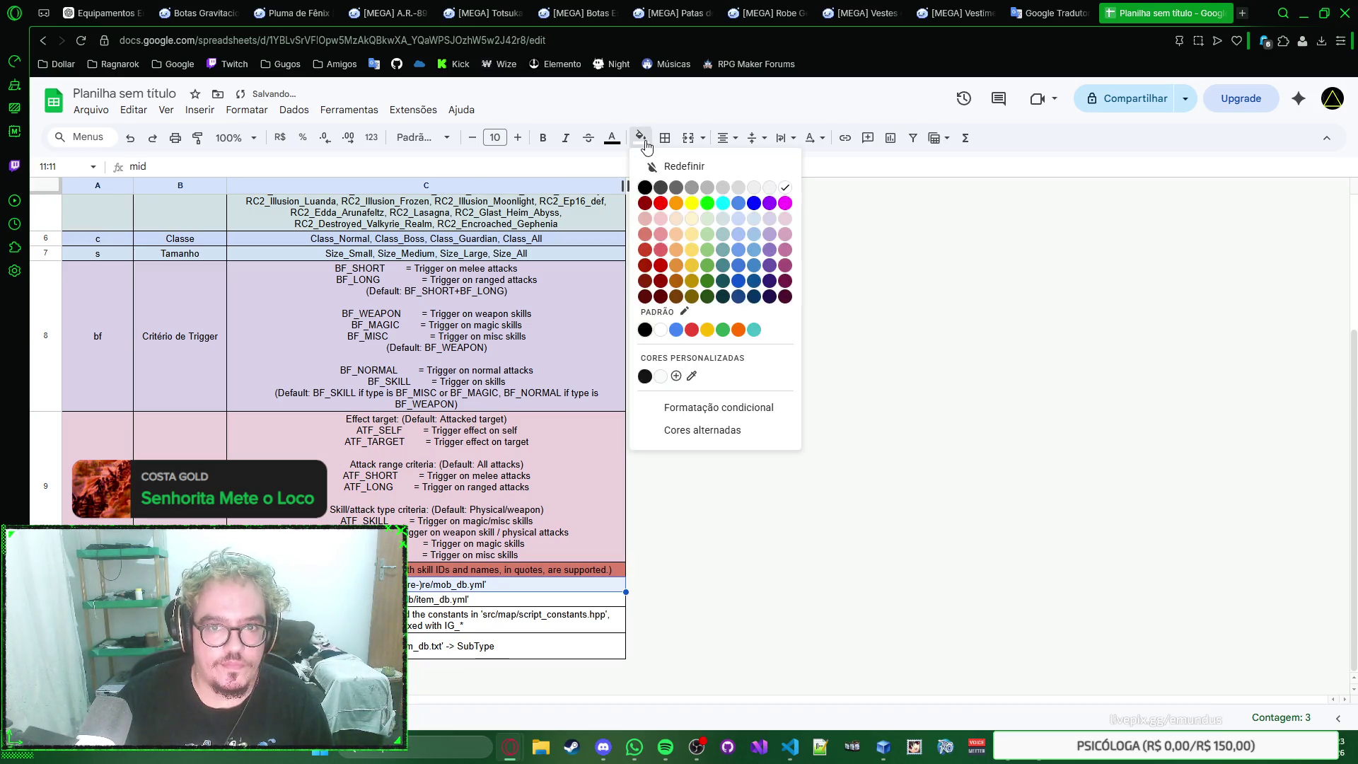
click(693, 249)
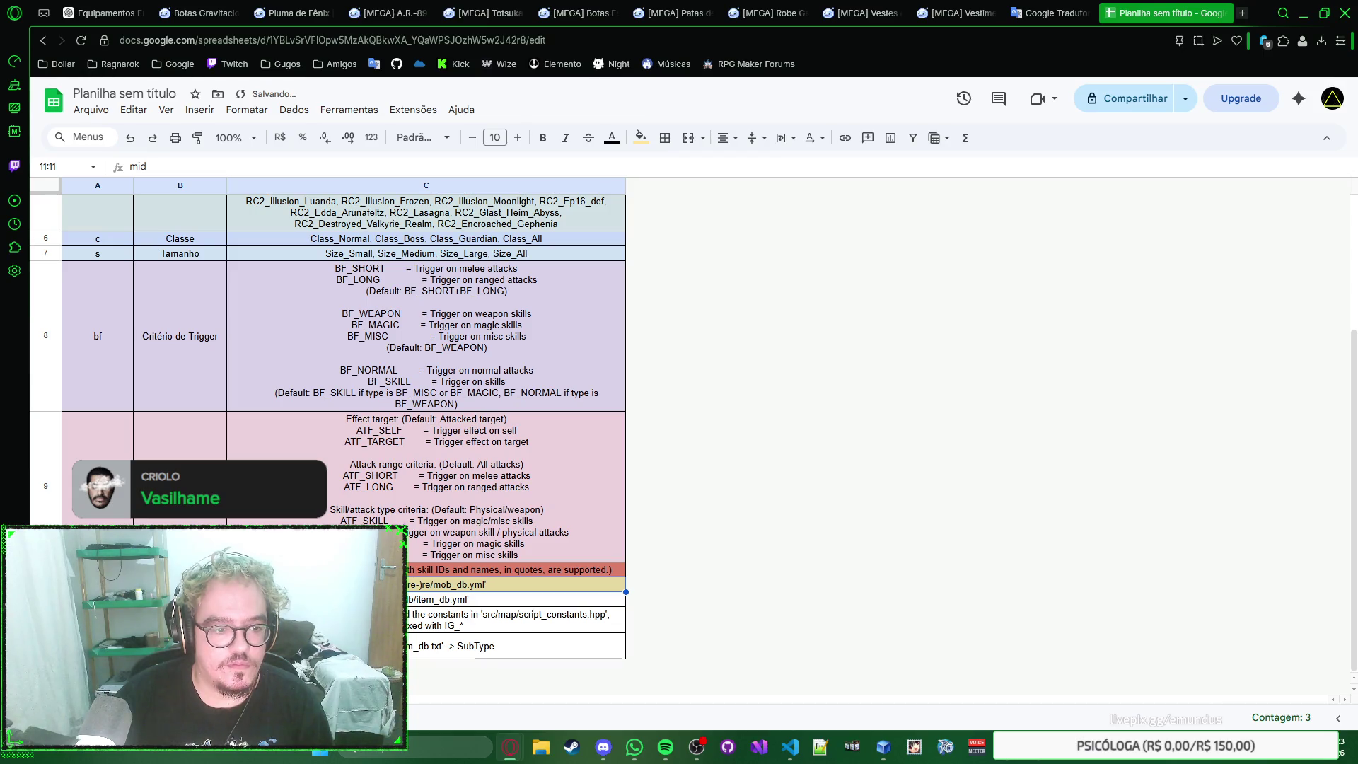
click(45, 600)
click(640, 137)
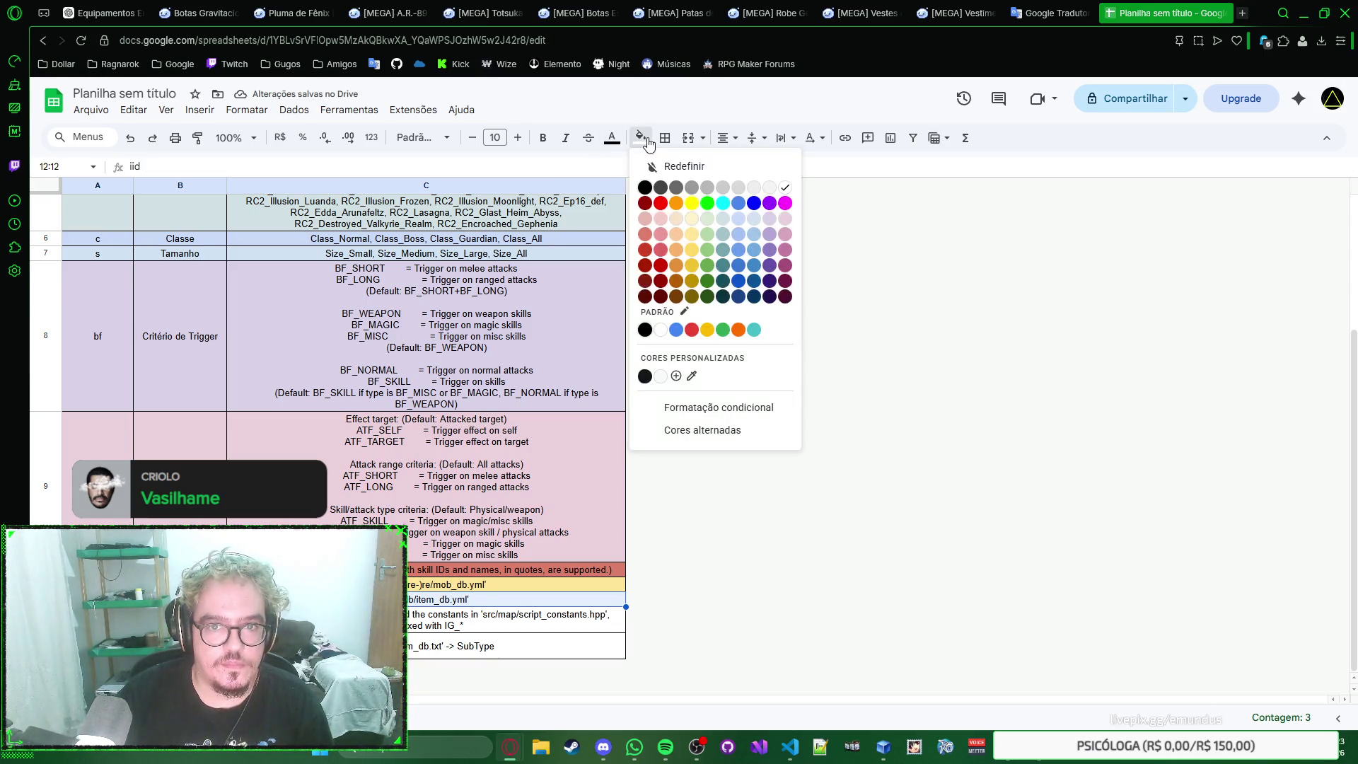